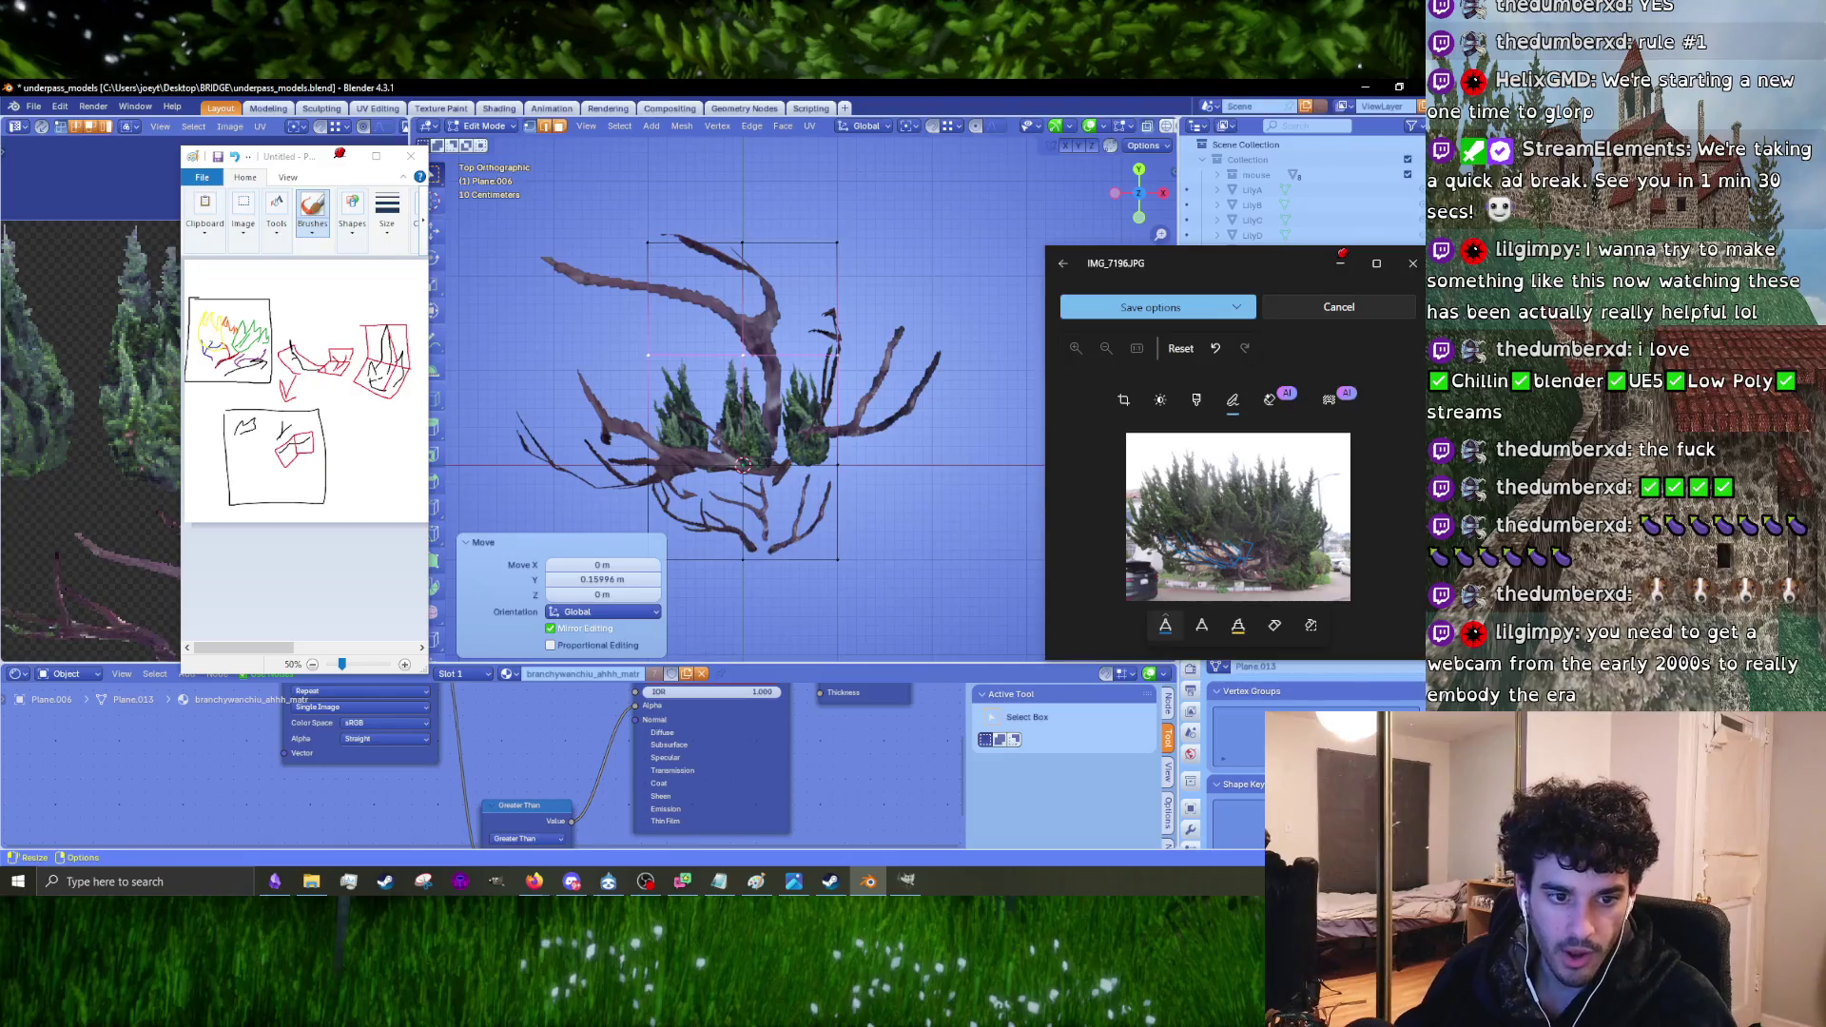
Step: Unwrap the whole bush card using Angle Based unwrapping
middle_click_drag(815, 397, 705, 391, "shift")
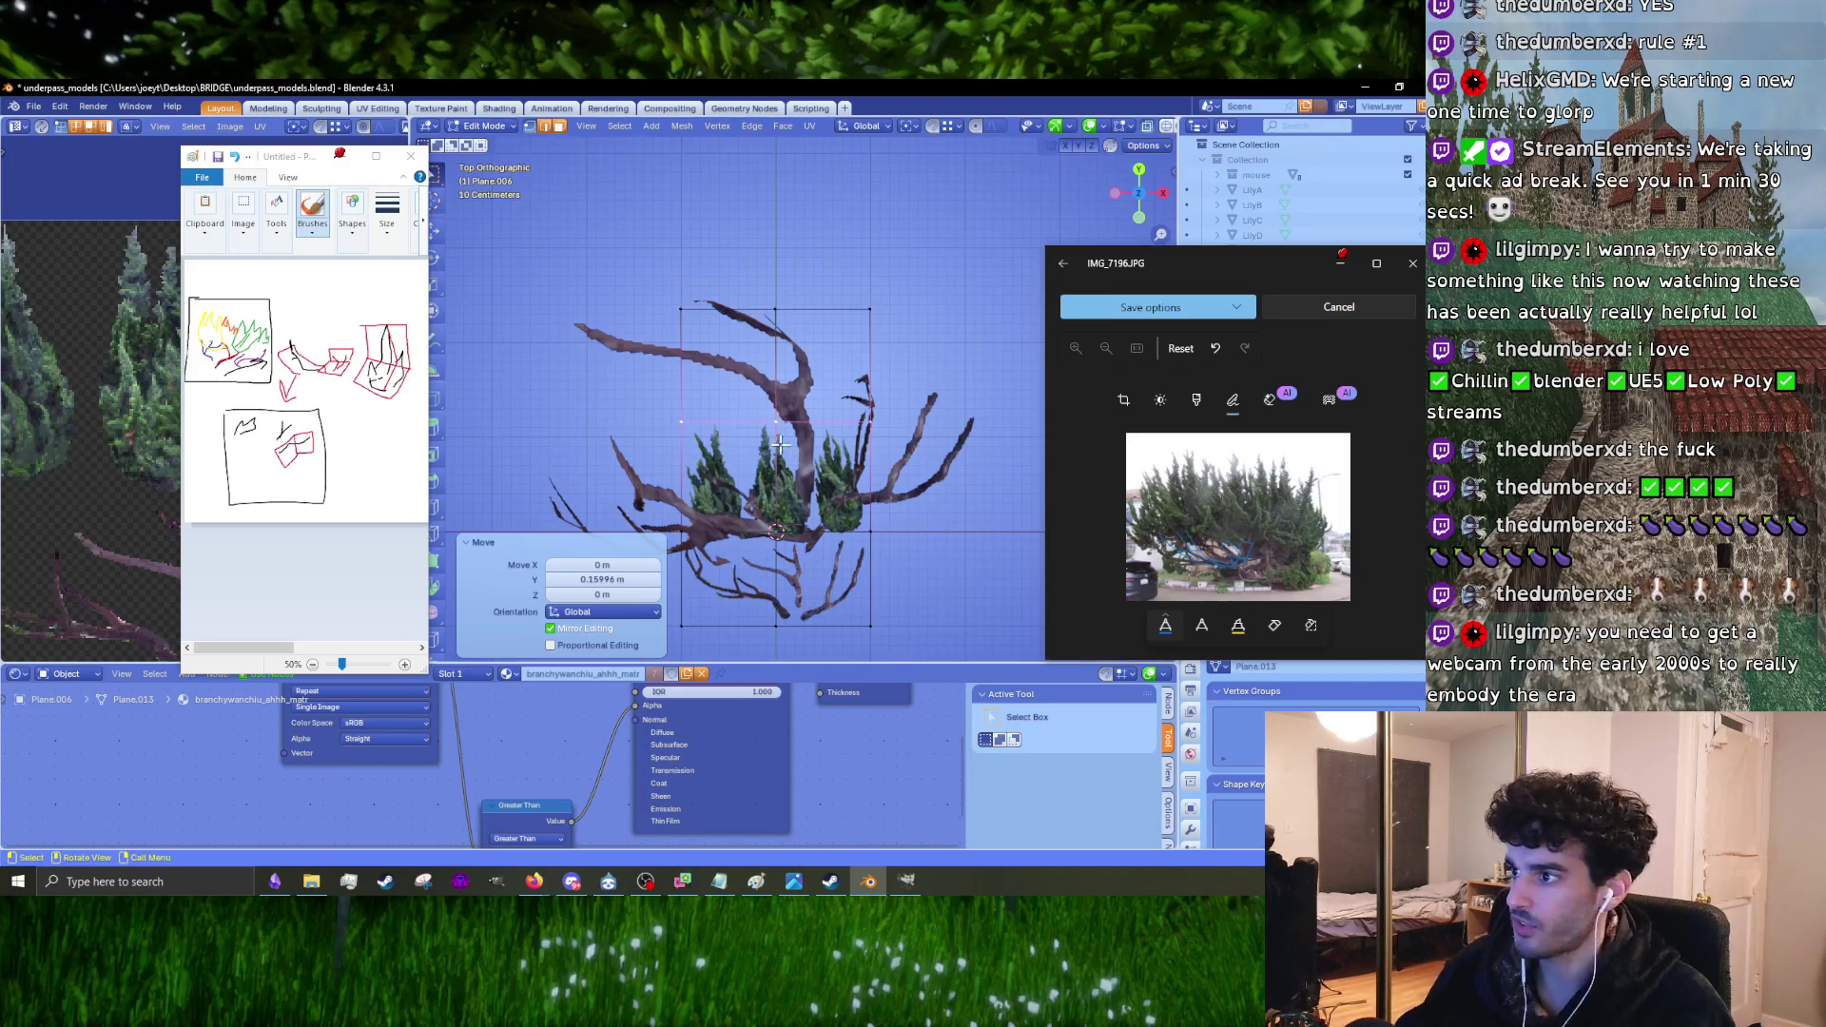
key("a")
key("u")
left_click(858, 513)
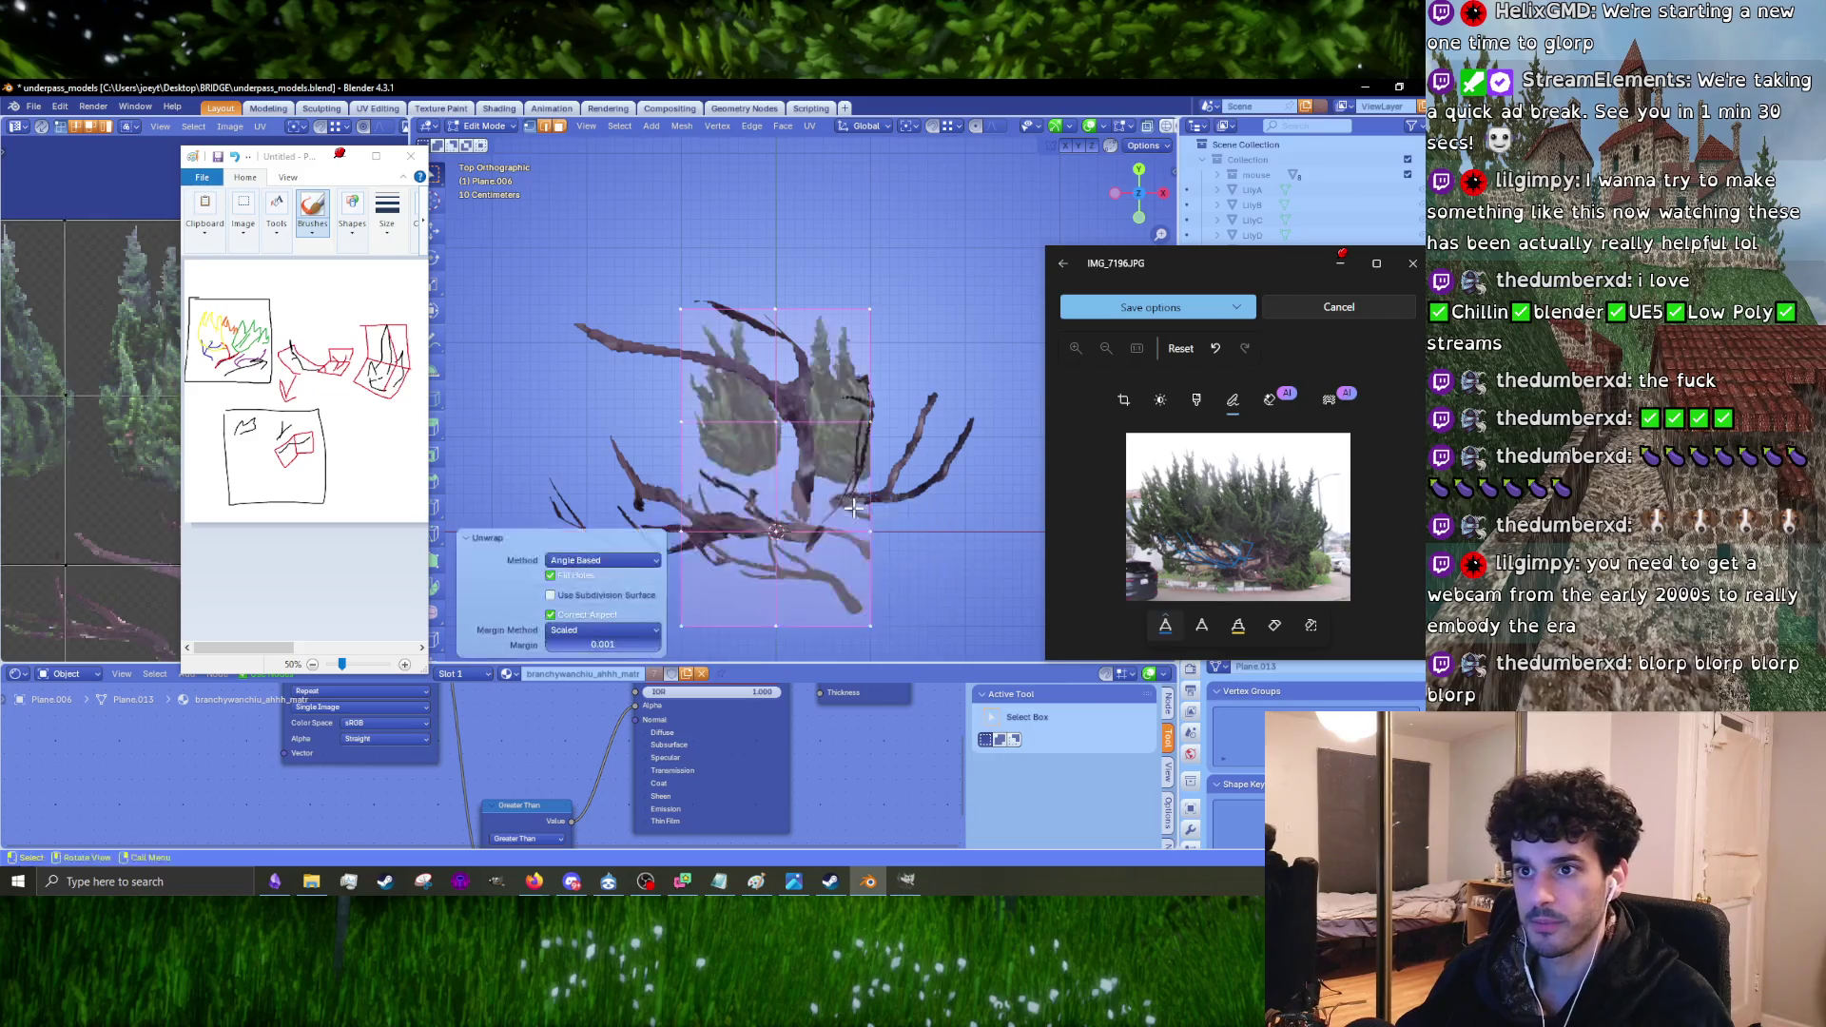
Step: Shrink the UV island and move it onto one bush in the photo texture
scroll(66, 409, "down", 3)
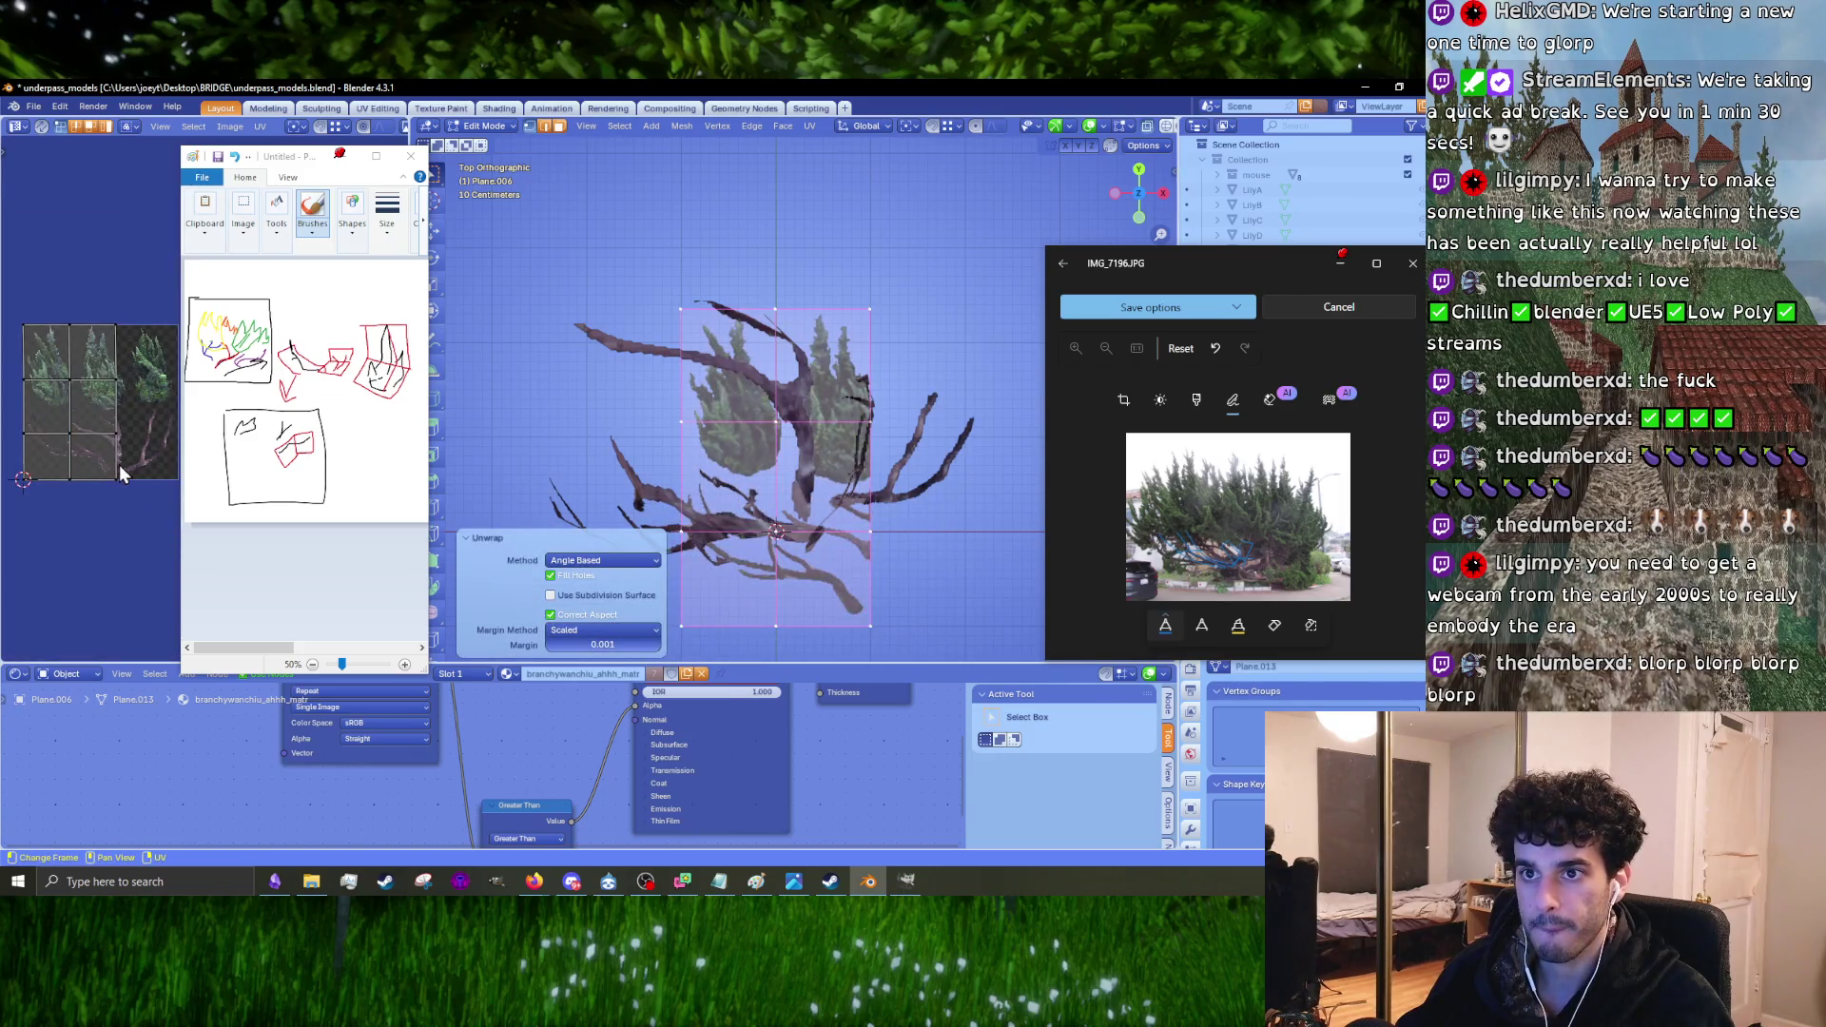
key("a")
key("s")
left_click(118, 464)
scroll(118, 464, "up", 3)
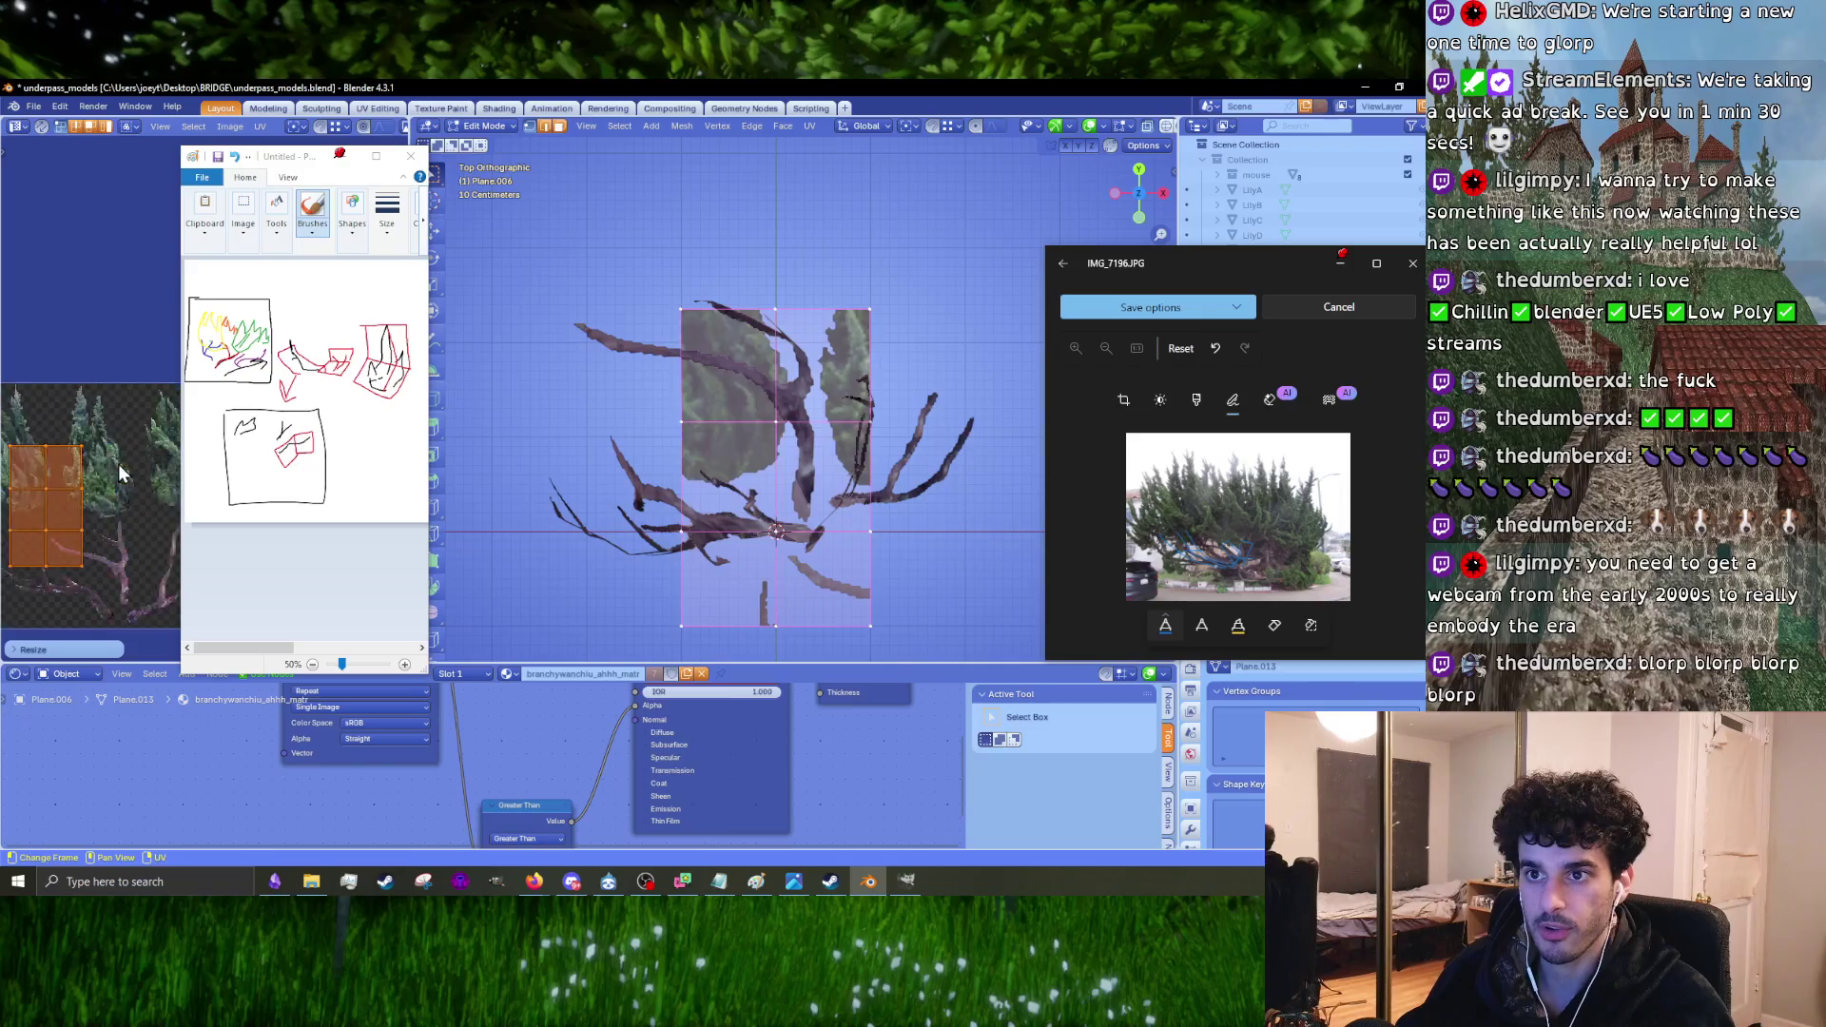
key("g")
left_click(118, 464)
scroll(117, 466, "up", 3)
Step: Enlarge the UV island slightly and shift it up to frame the bush
key("g")
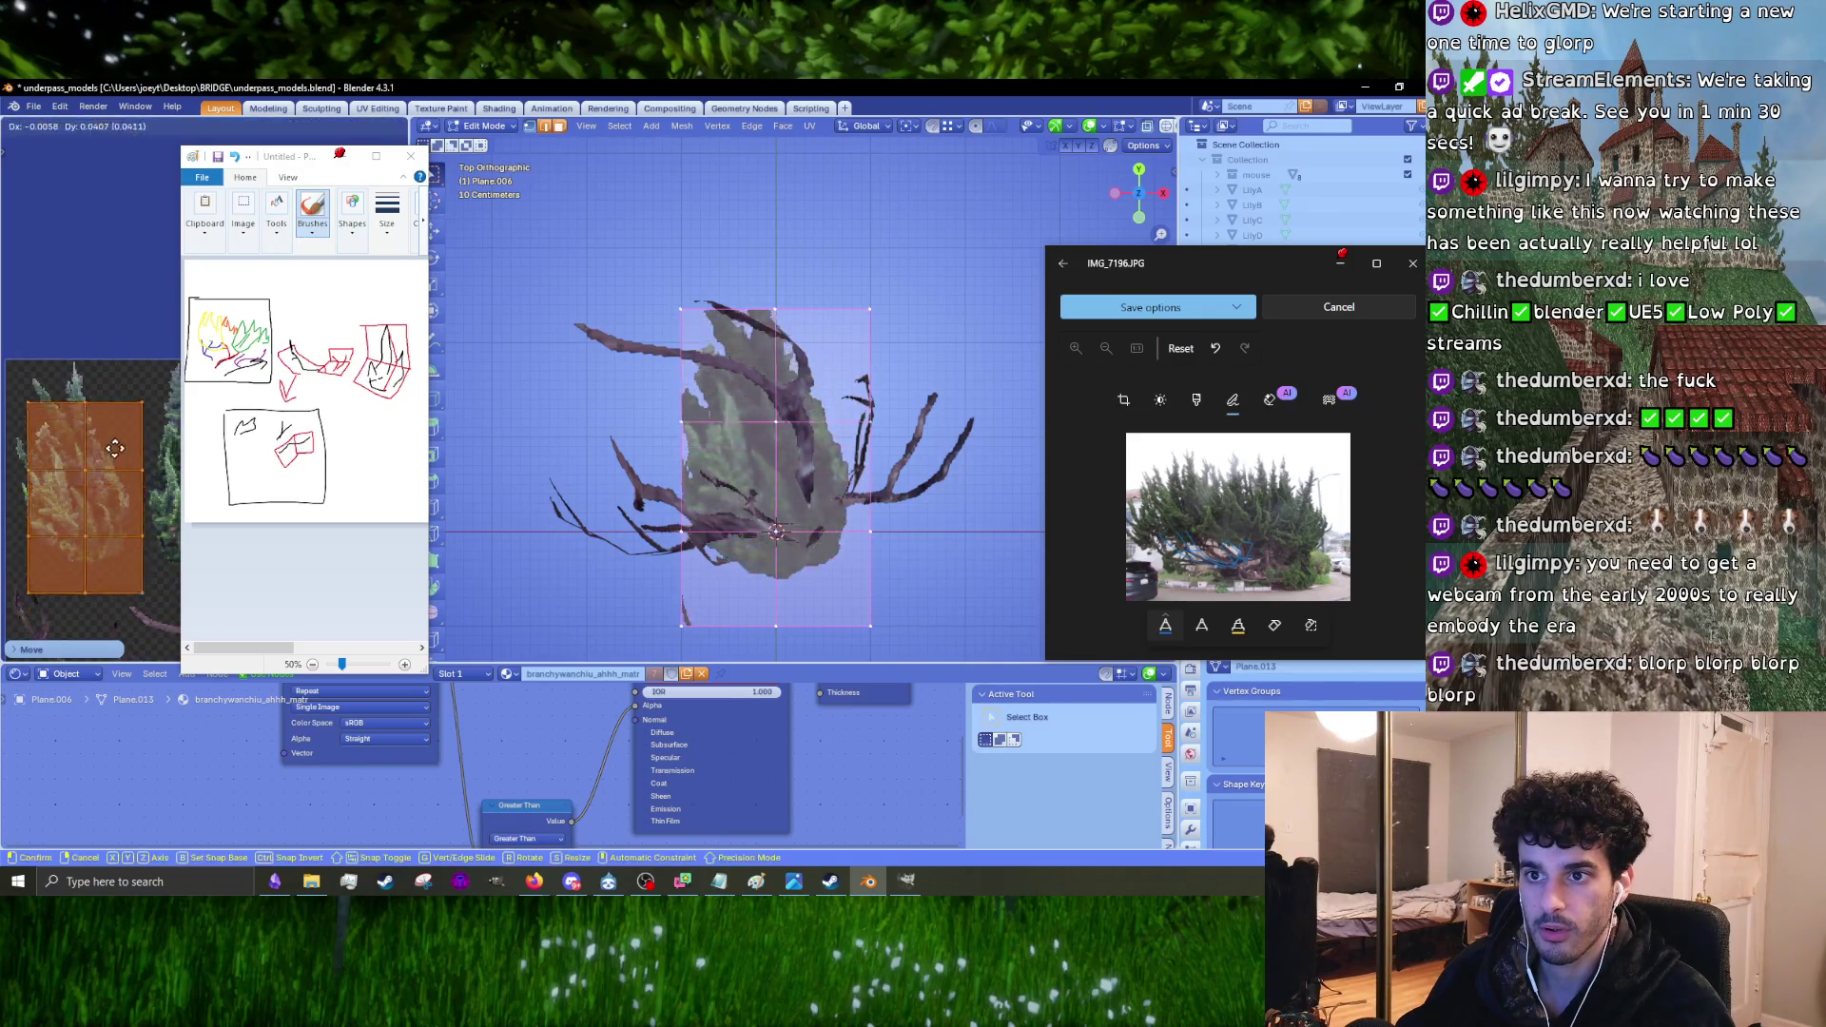
left_click(112, 409)
key("s")
left_click(110, 373)
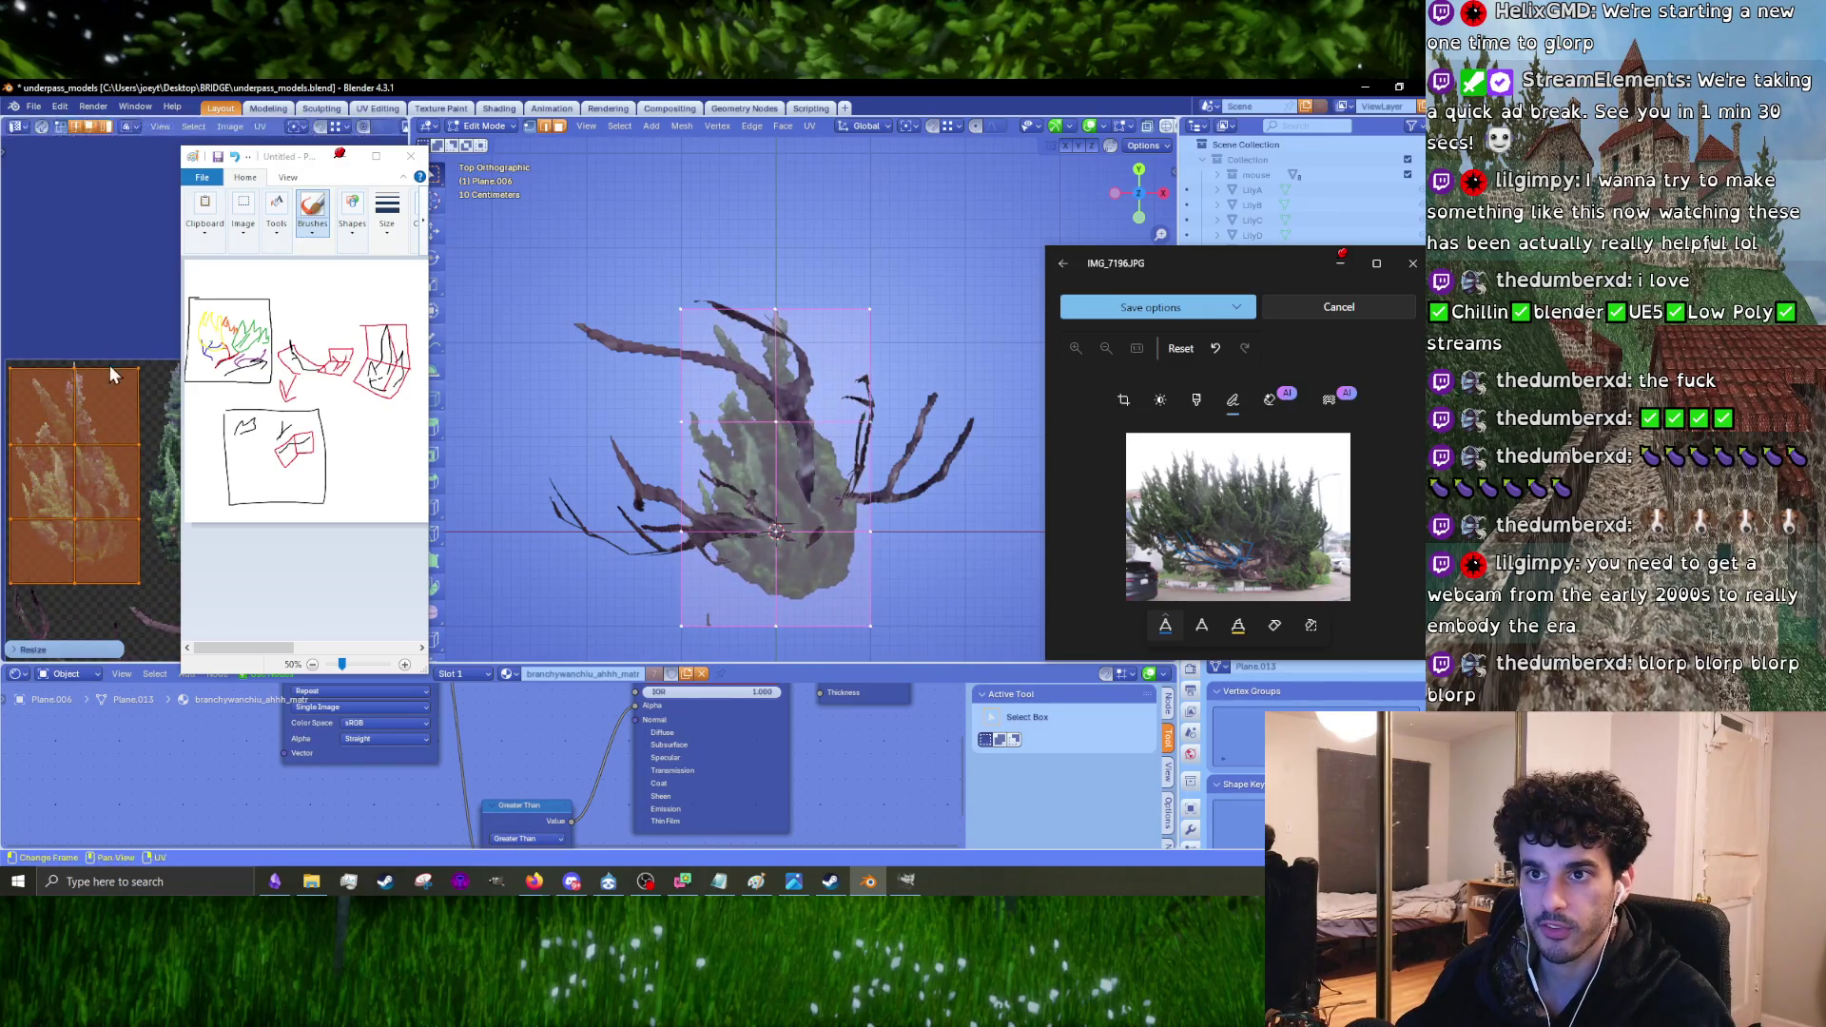
key("g")
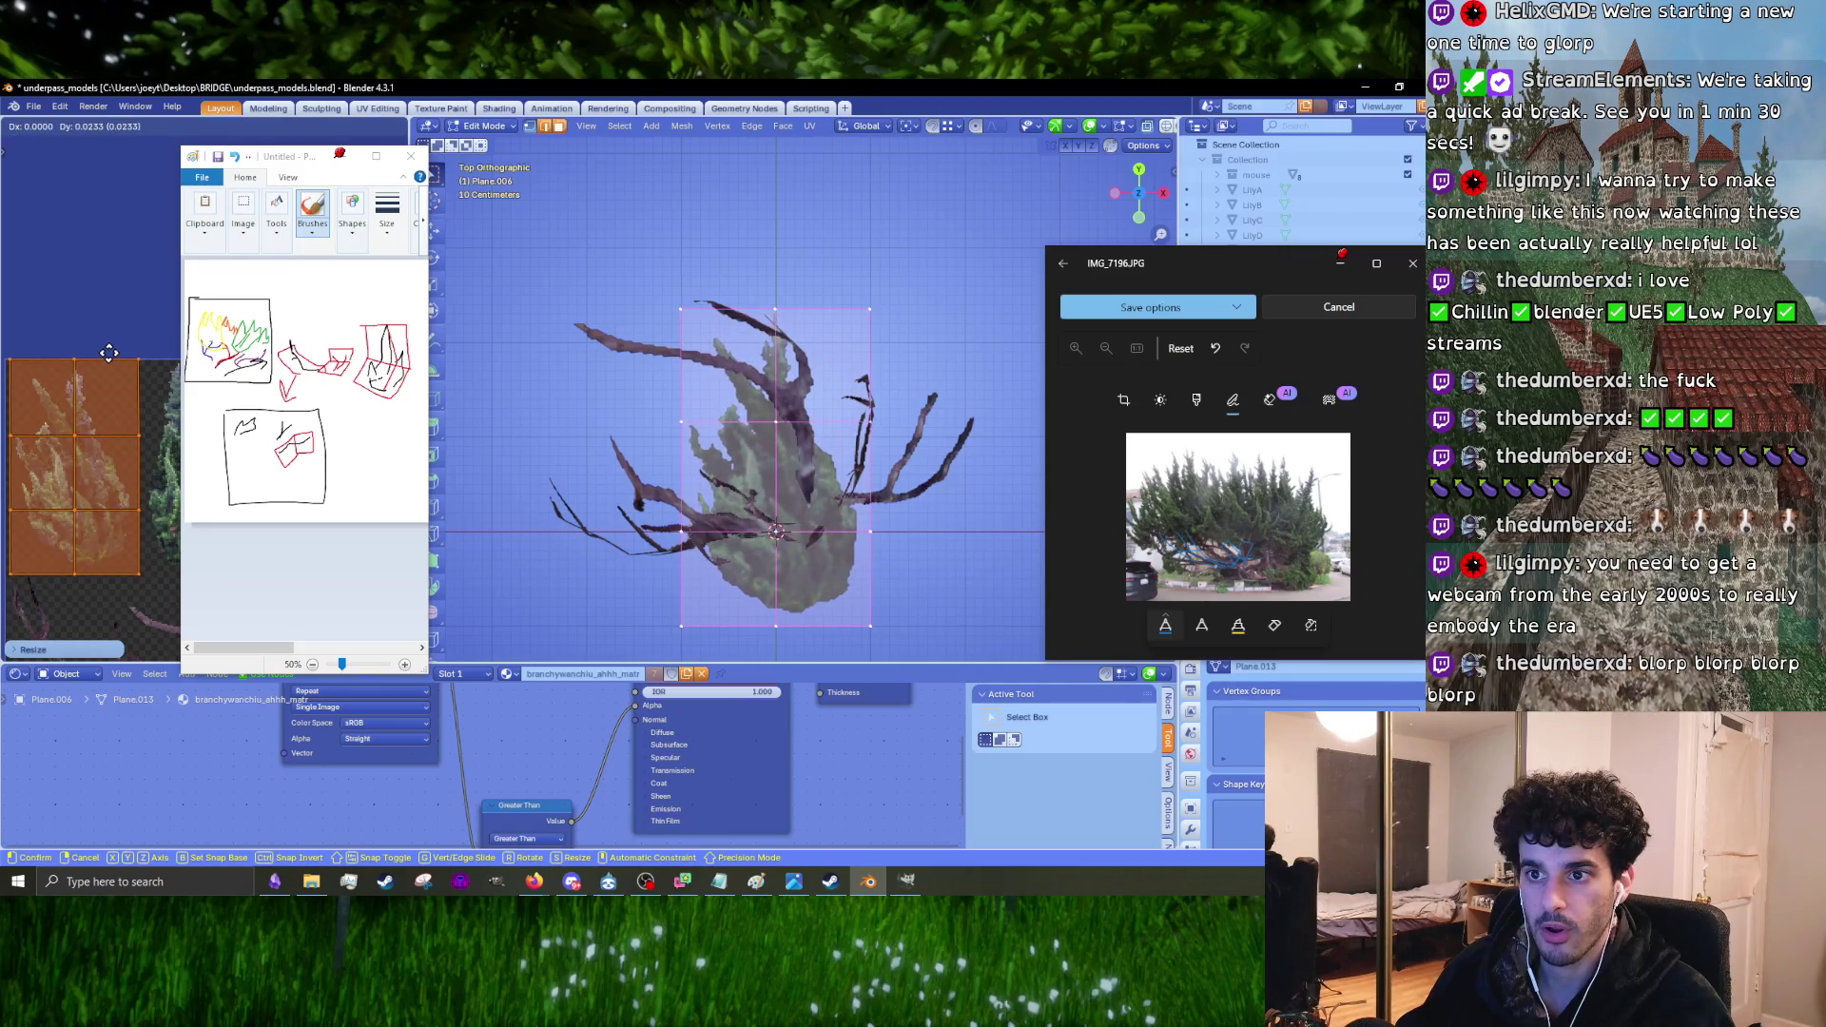
left_click(109, 353)
scroll(758, 476, "up", 3)
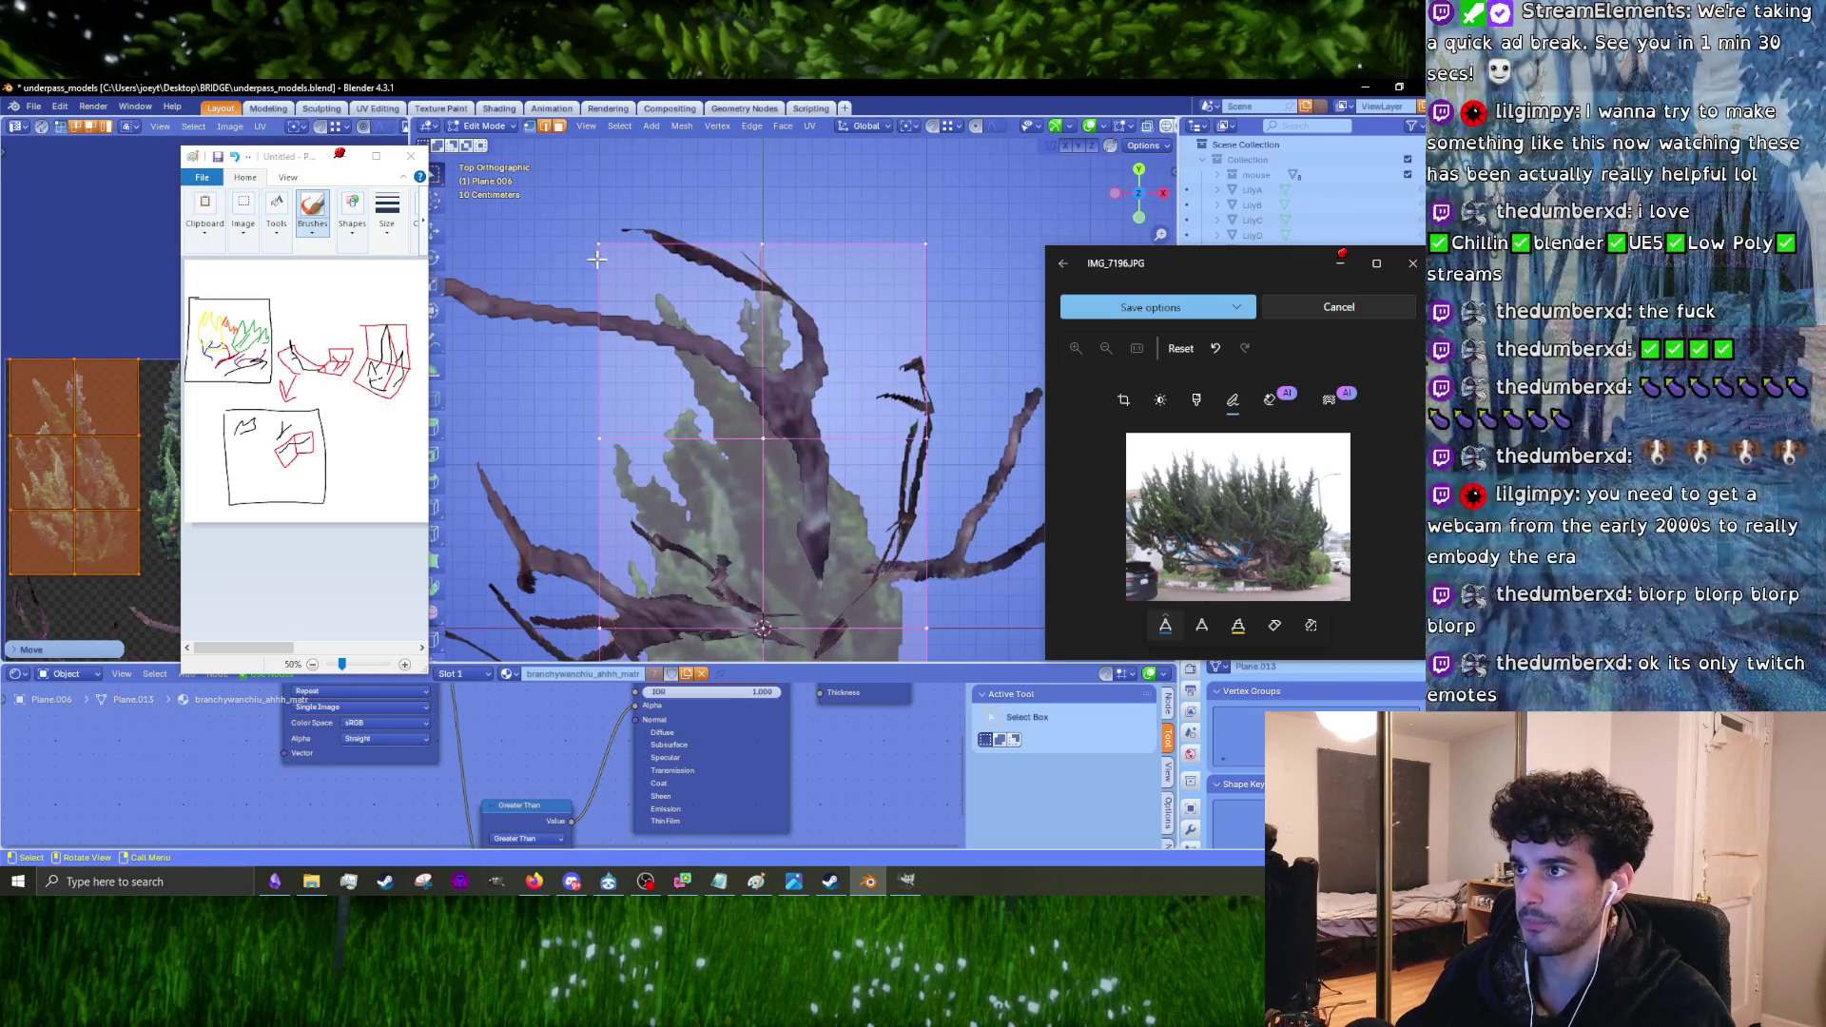
Step: Move the card's top-left corner vertex toward the bush outline
left_click(600, 245)
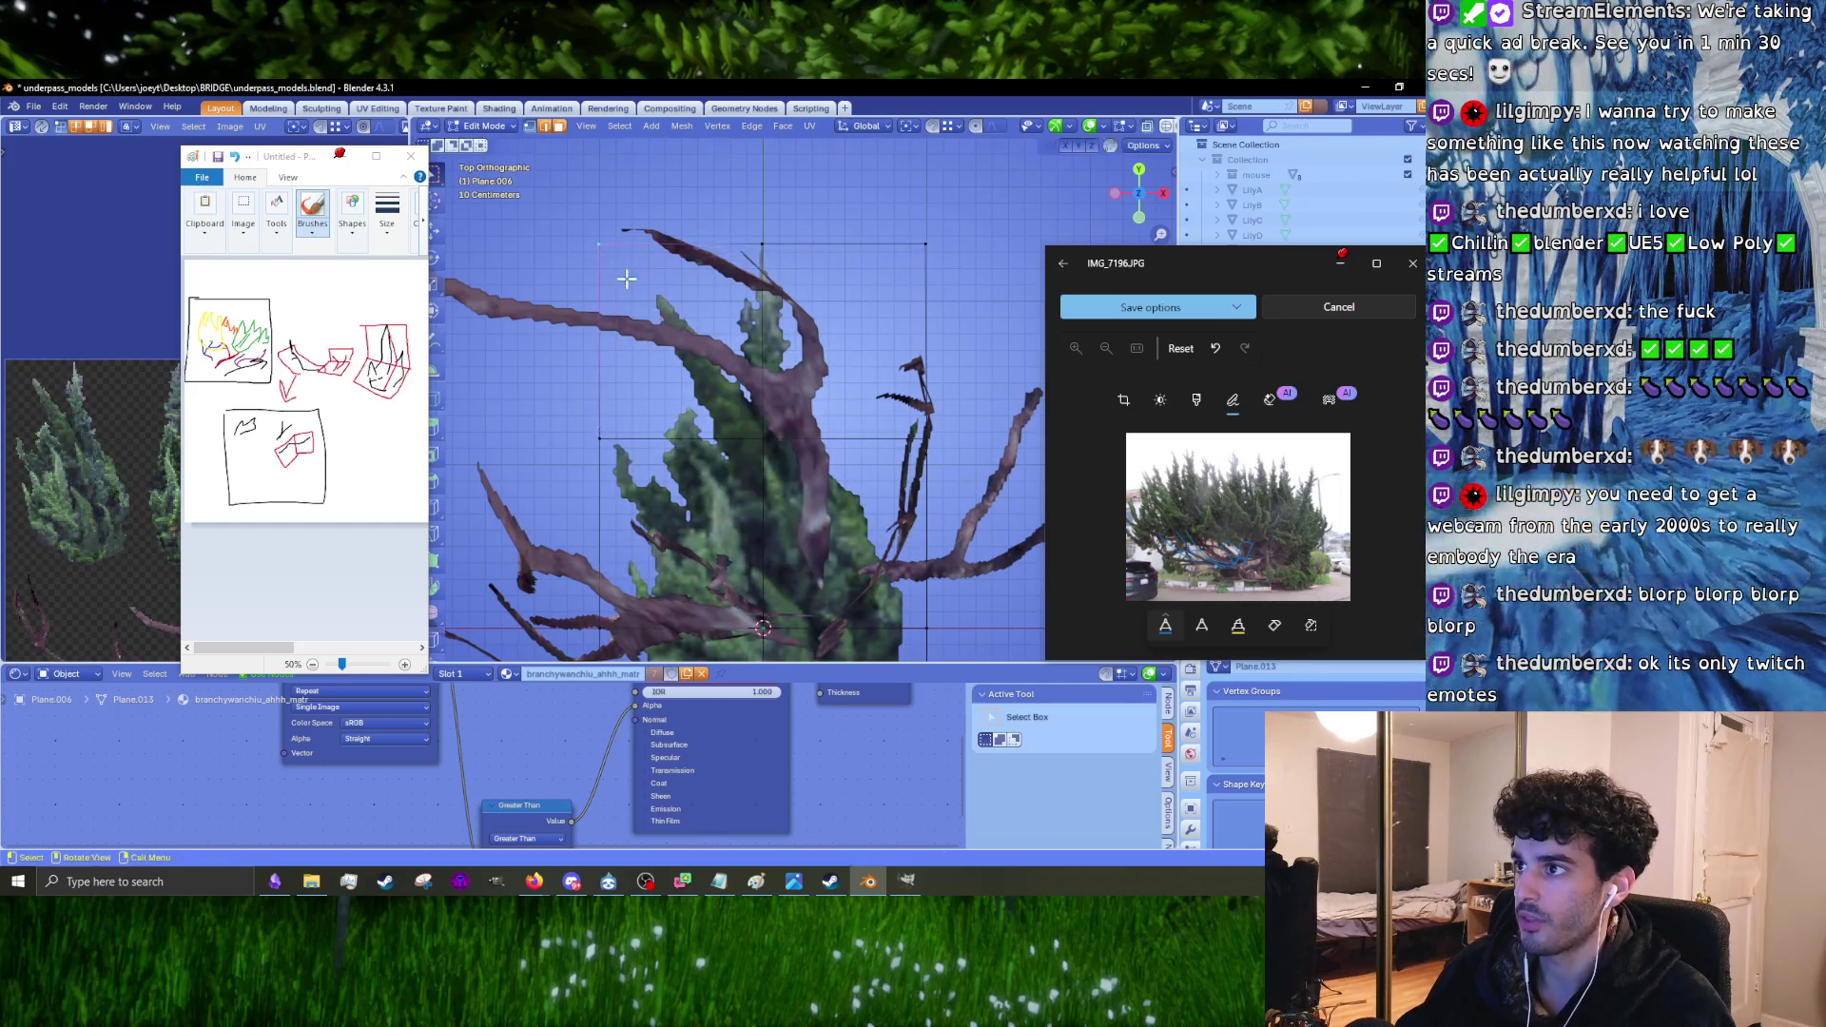
left_click(1158, 148)
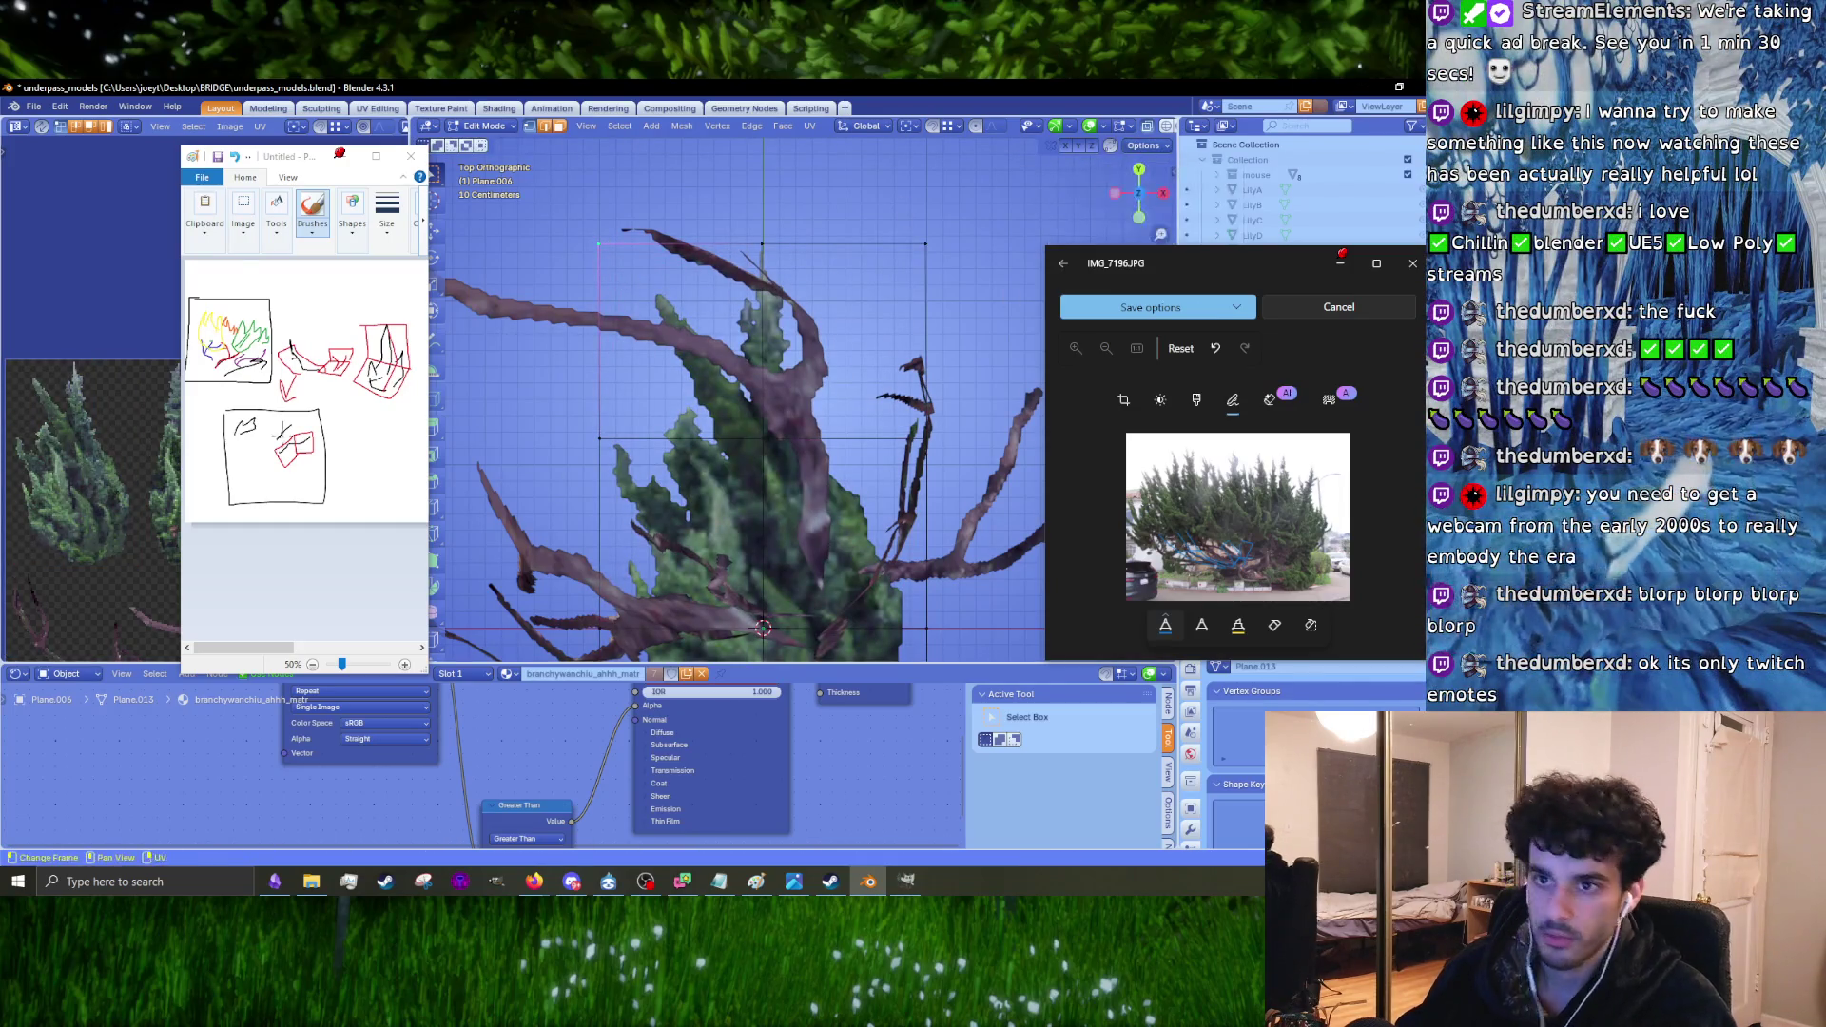
key("g")
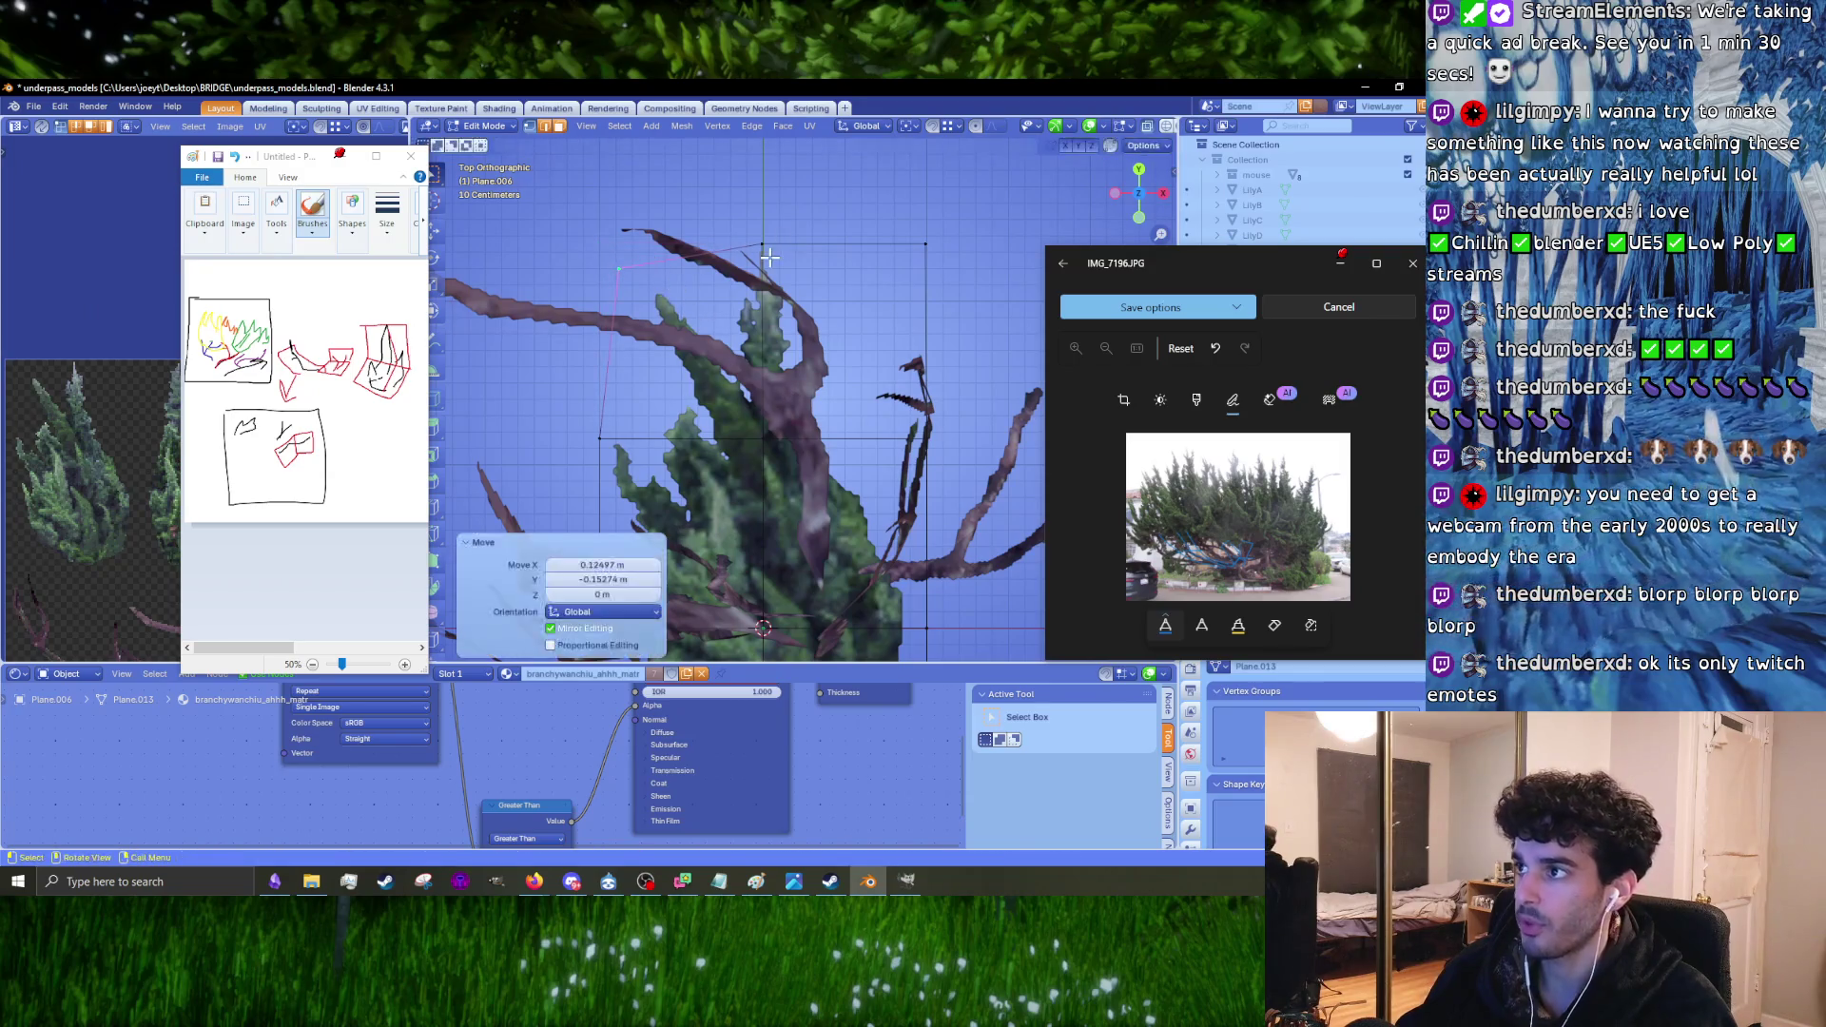
left_click(764, 230)
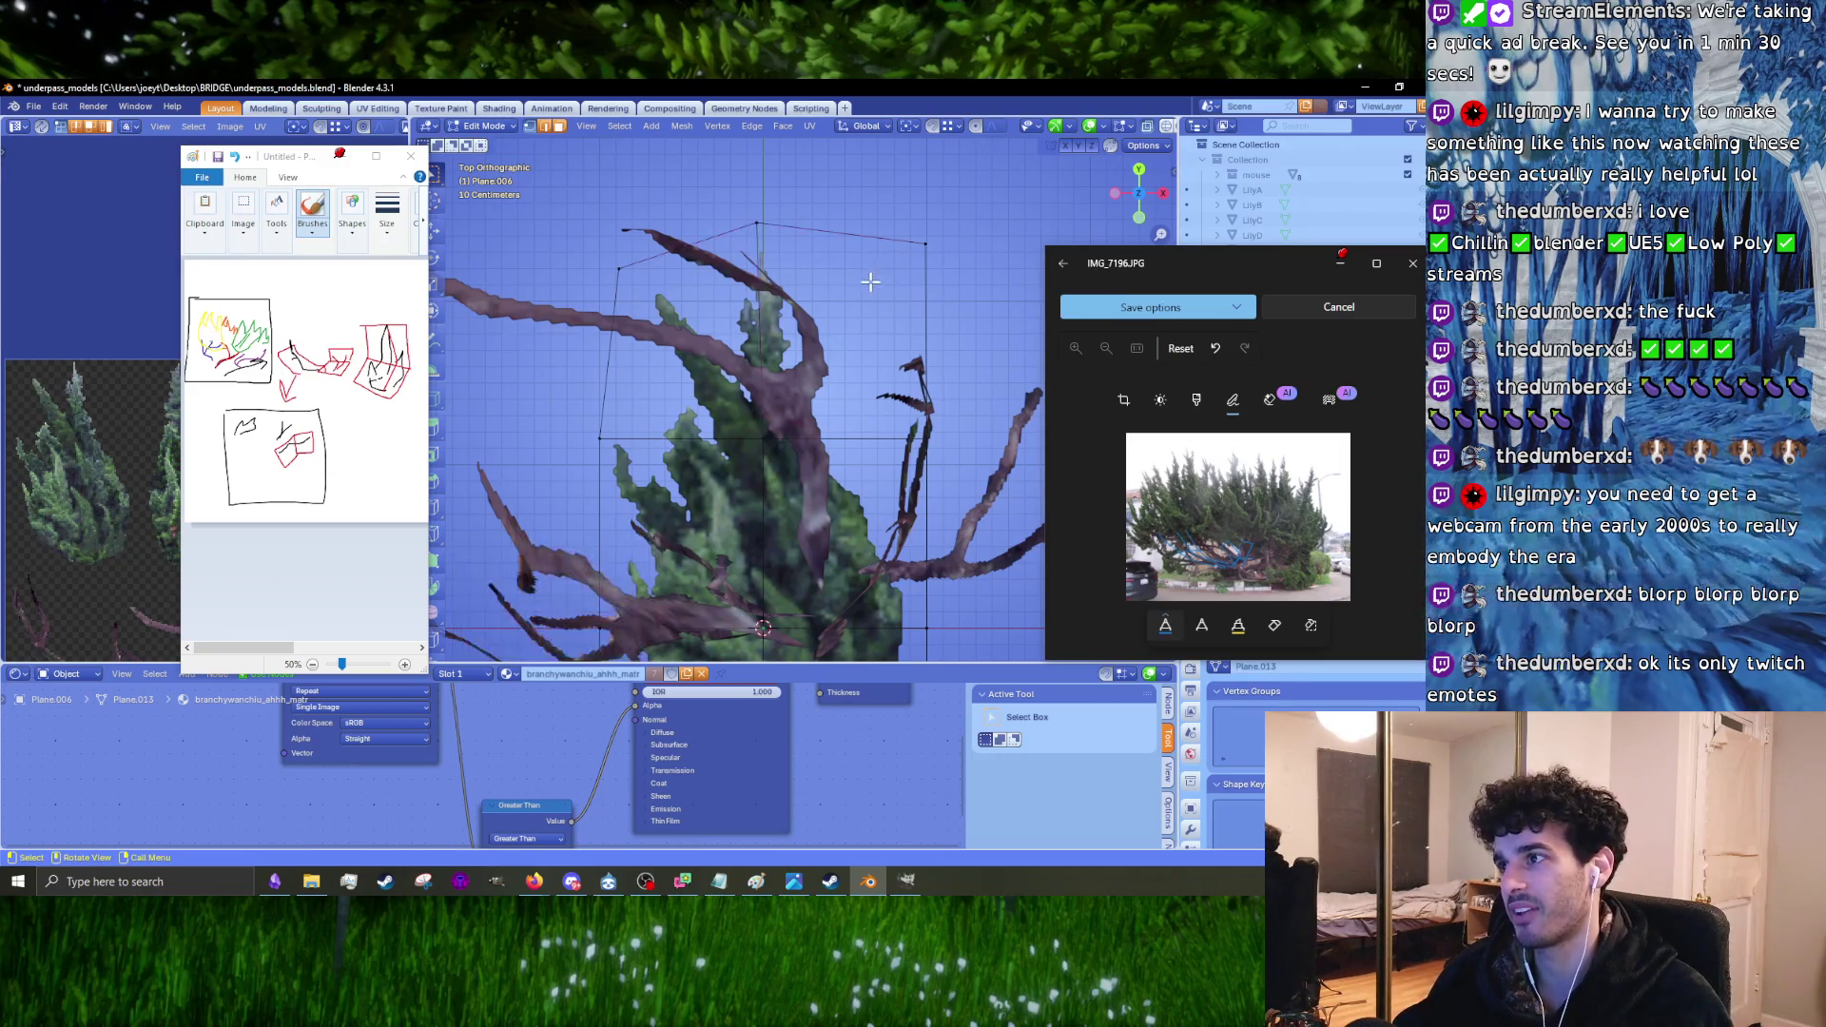
Step: Try repositioning a top vertex, undoing the trial move and moving it up-left
middle_click_drag(889, 479, 866, 379, "shift")
key("g")
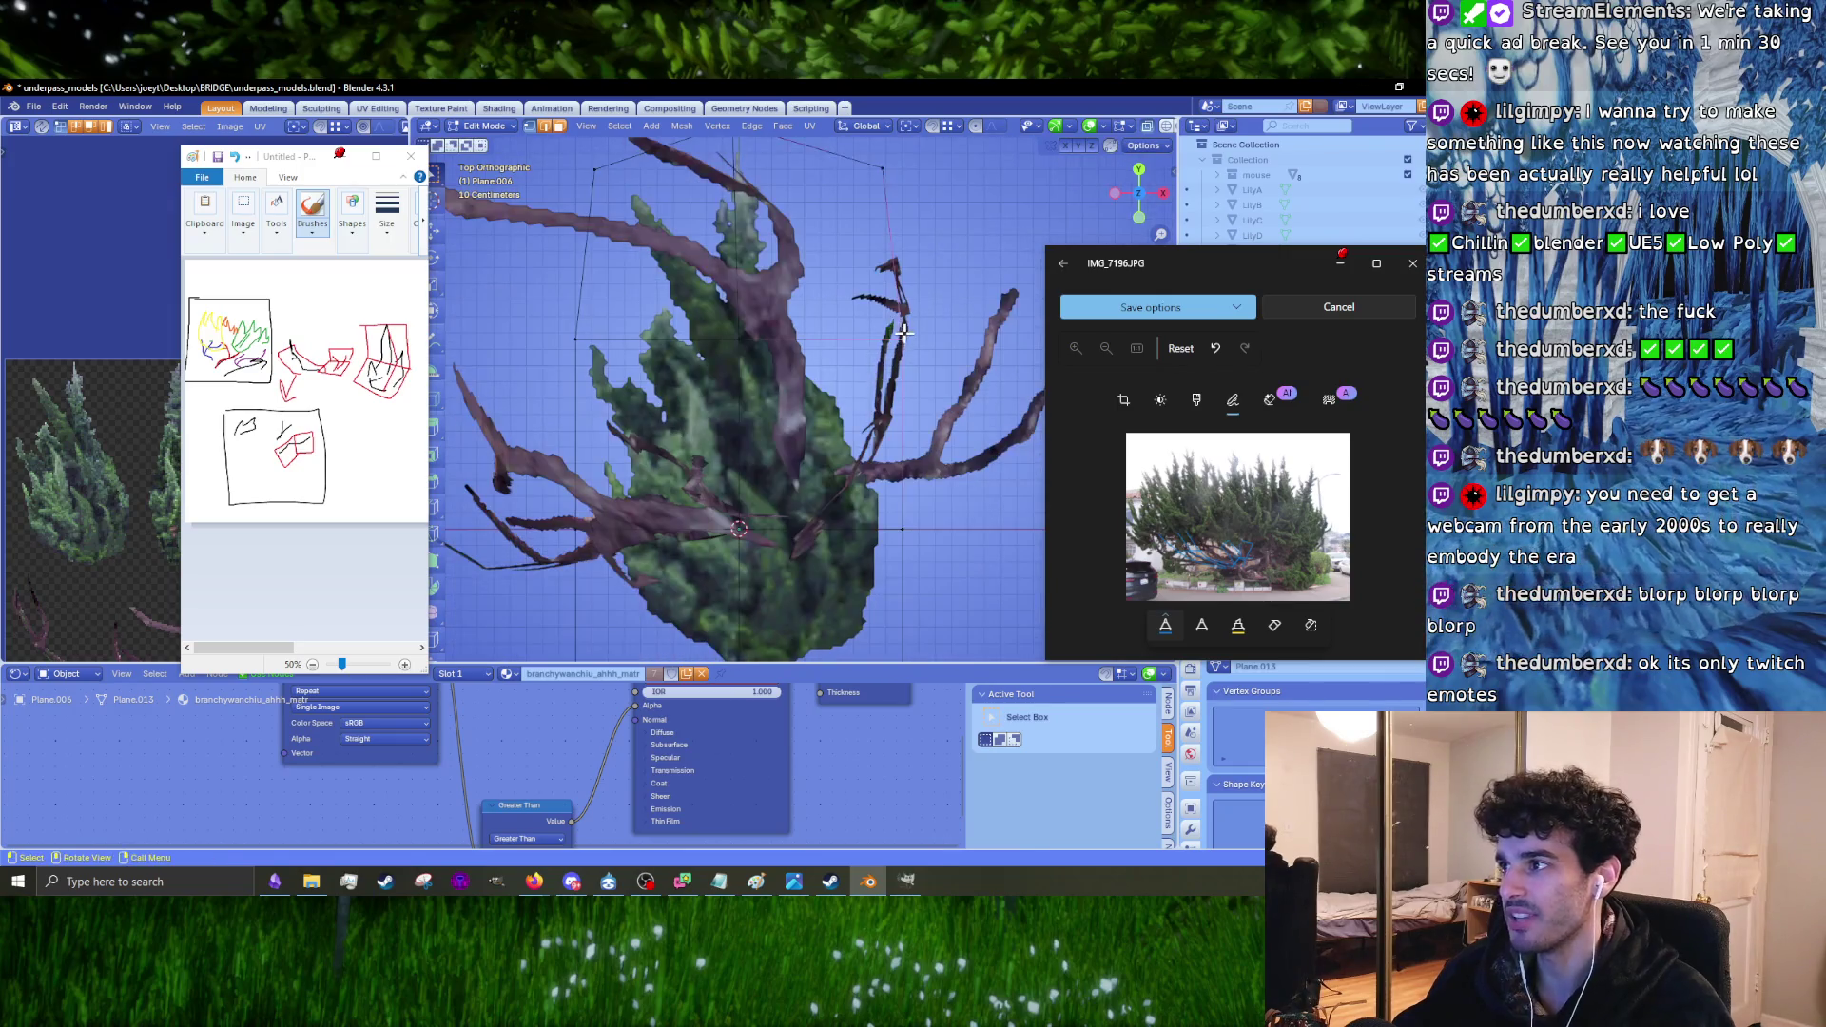
left_click(888, 325)
key("ctrl+z")
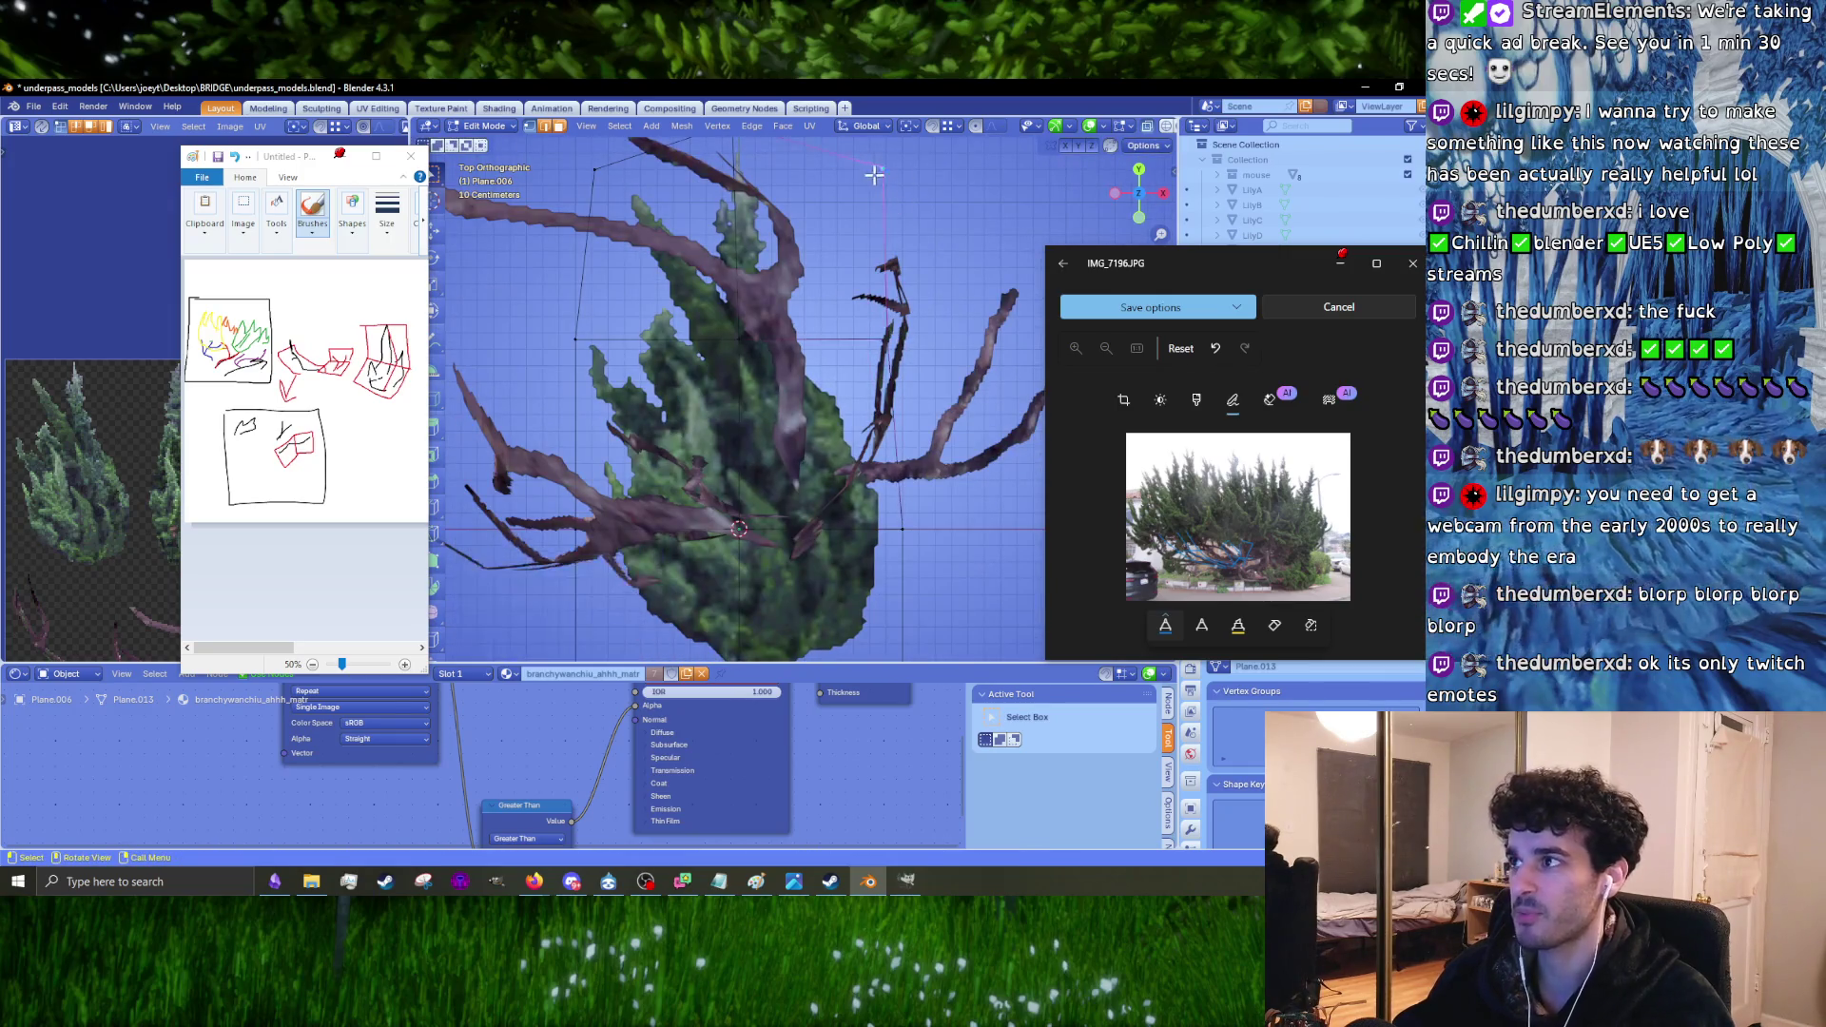
key("ctrl+shift+z")
key("ctrl+z")
key("g")
Step: Adjust the left-edge and right-side outline vertices, nudging the bottom vertex right
left_click(600, 347)
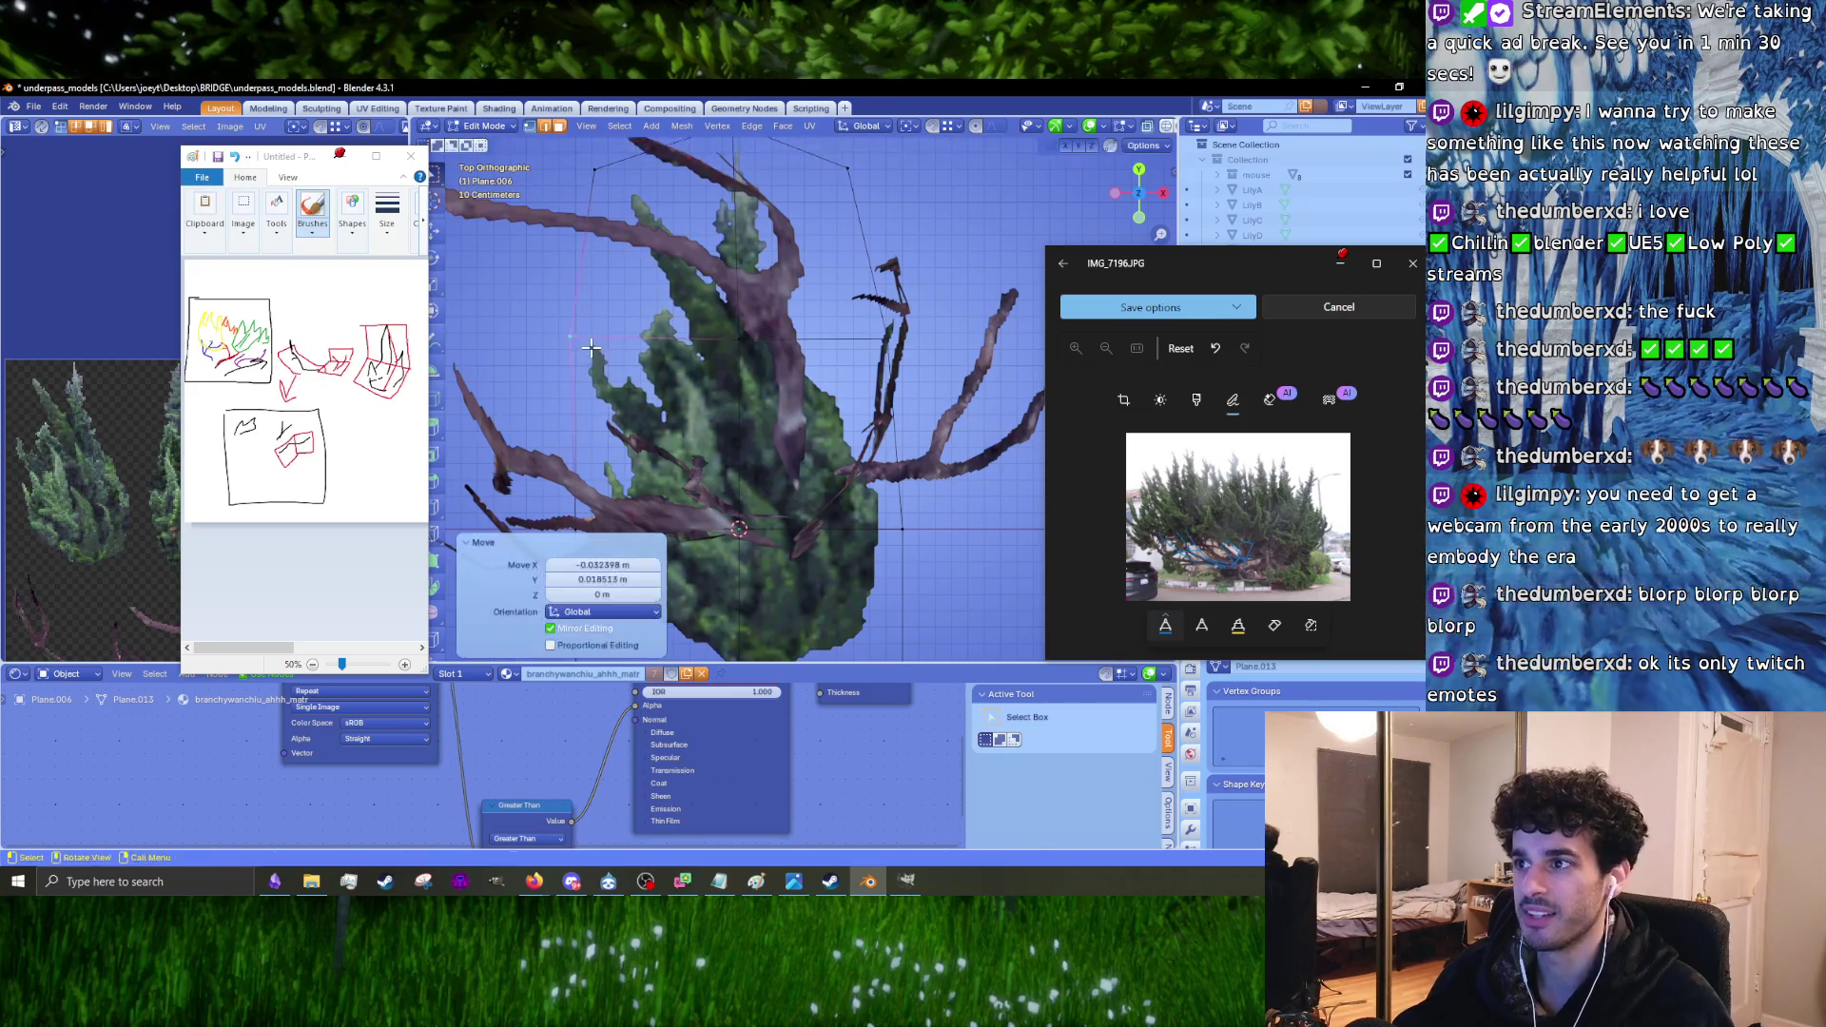
scroll(650, 392, "down", 3, "shift")
key("g")
left_click(906, 480)
key("g")
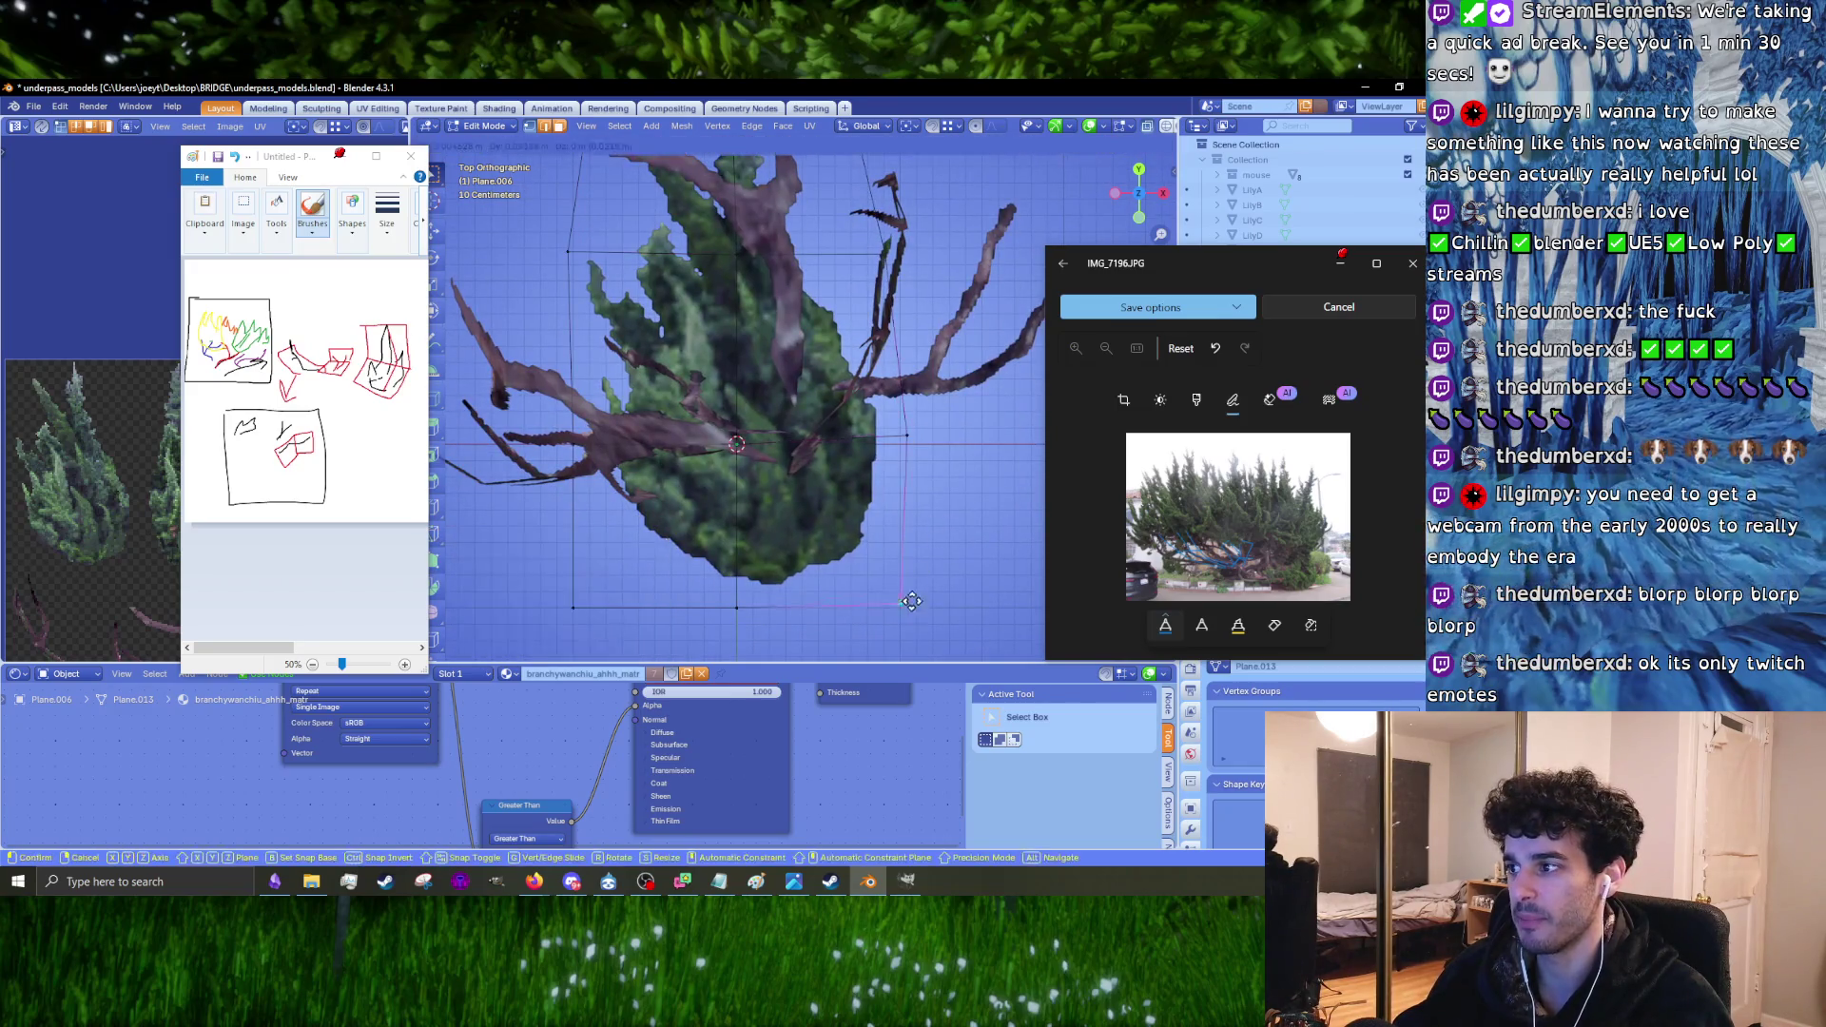
left_click(909, 602)
scroll(908, 602, "down", 3, "shift")
scroll(908, 602, "left", 4, "ctrl")
key("g")
left_click(866, 539)
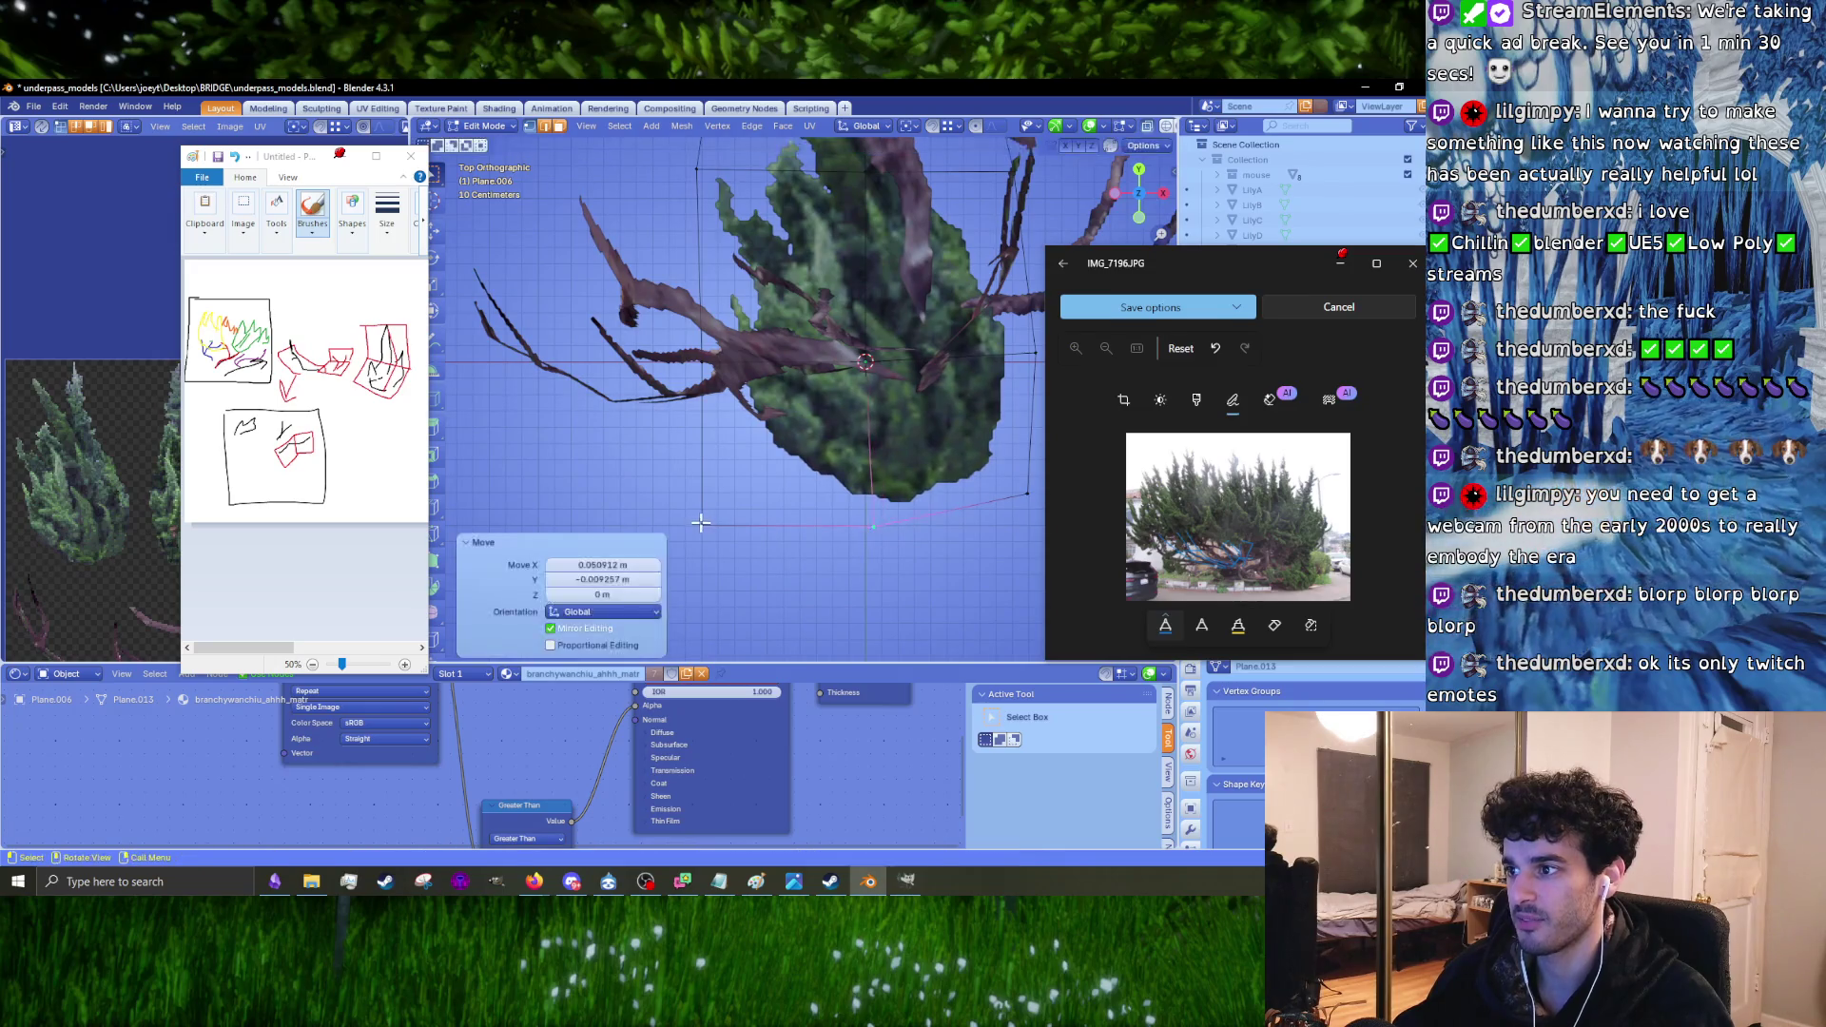
Step: Move the bottom-left corner up and left and pull nearby vertices to the bush edge
left_click(701, 524)
key("g")
left_click(684, 497)
left_click(680, 368)
key("g")
left_click(677, 339)
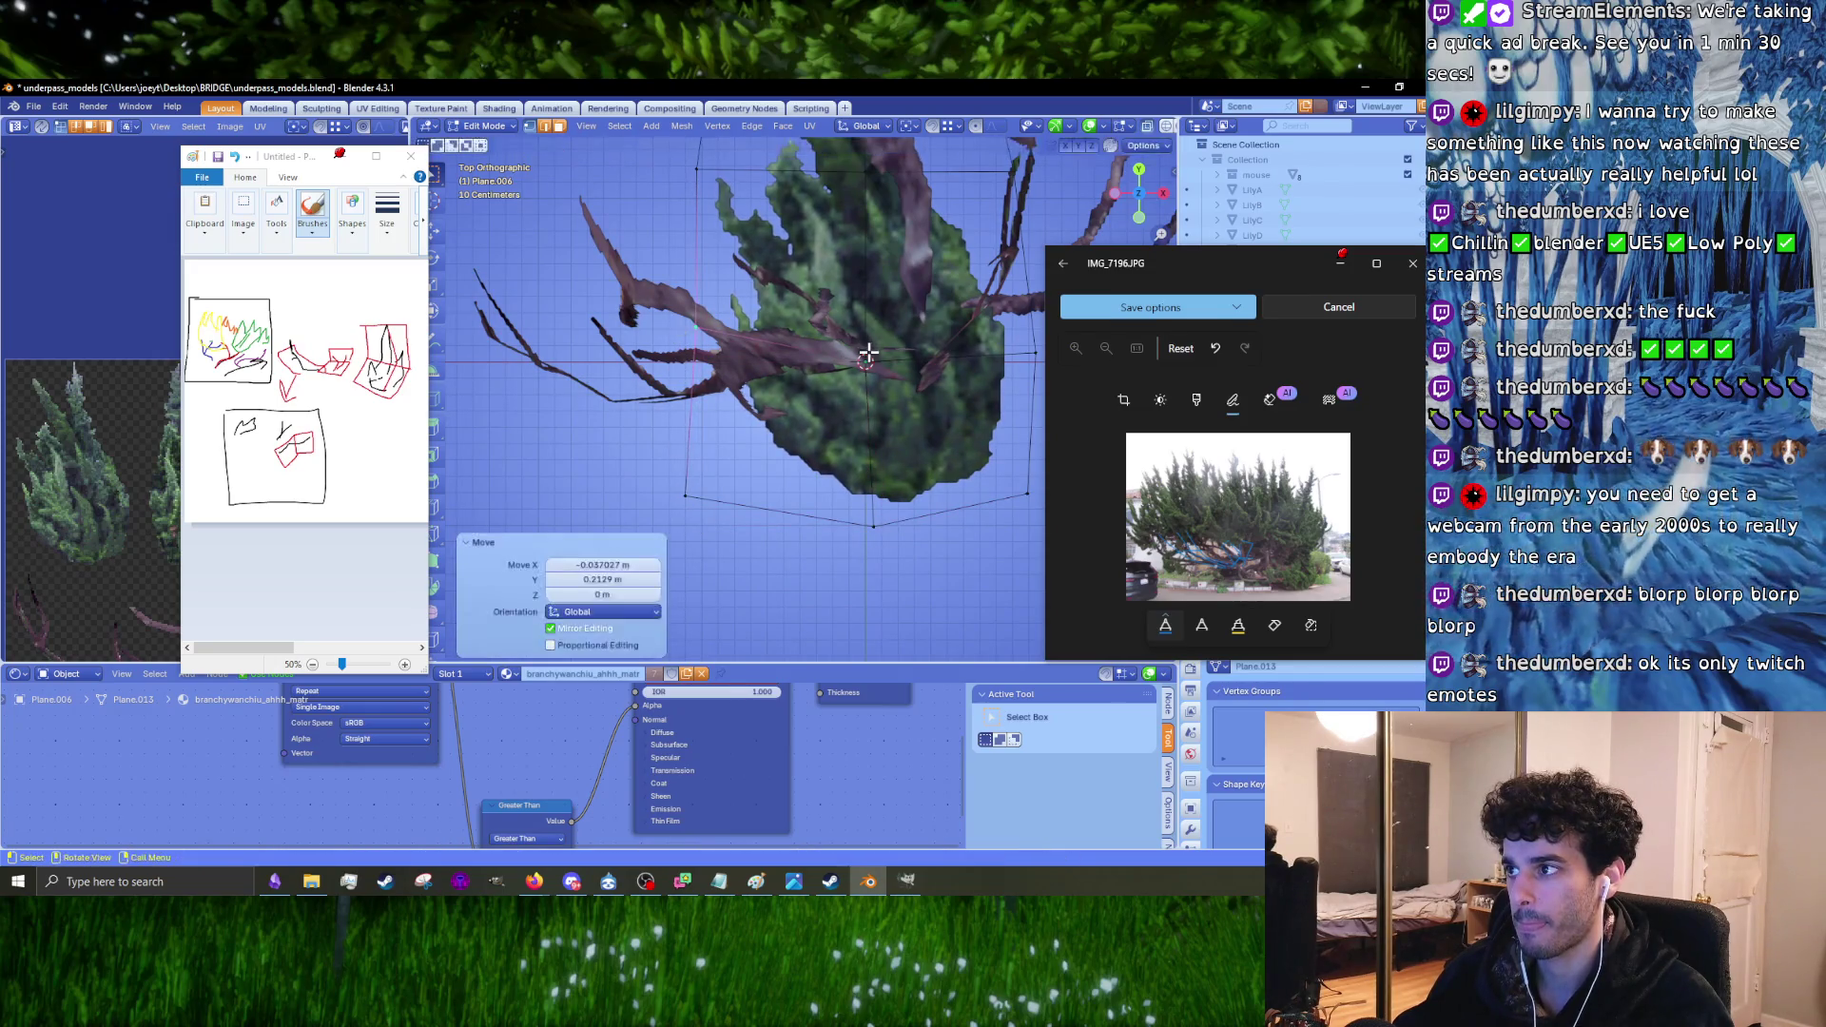
key("g")
left_click(860, 318)
scroll(778, 466, "up", 2)
middle_click_drag(778, 466, 763, 485, "shift")
Step: Shift another outline vertex up and left, undoing a final small nudge
left_click(903, 544)
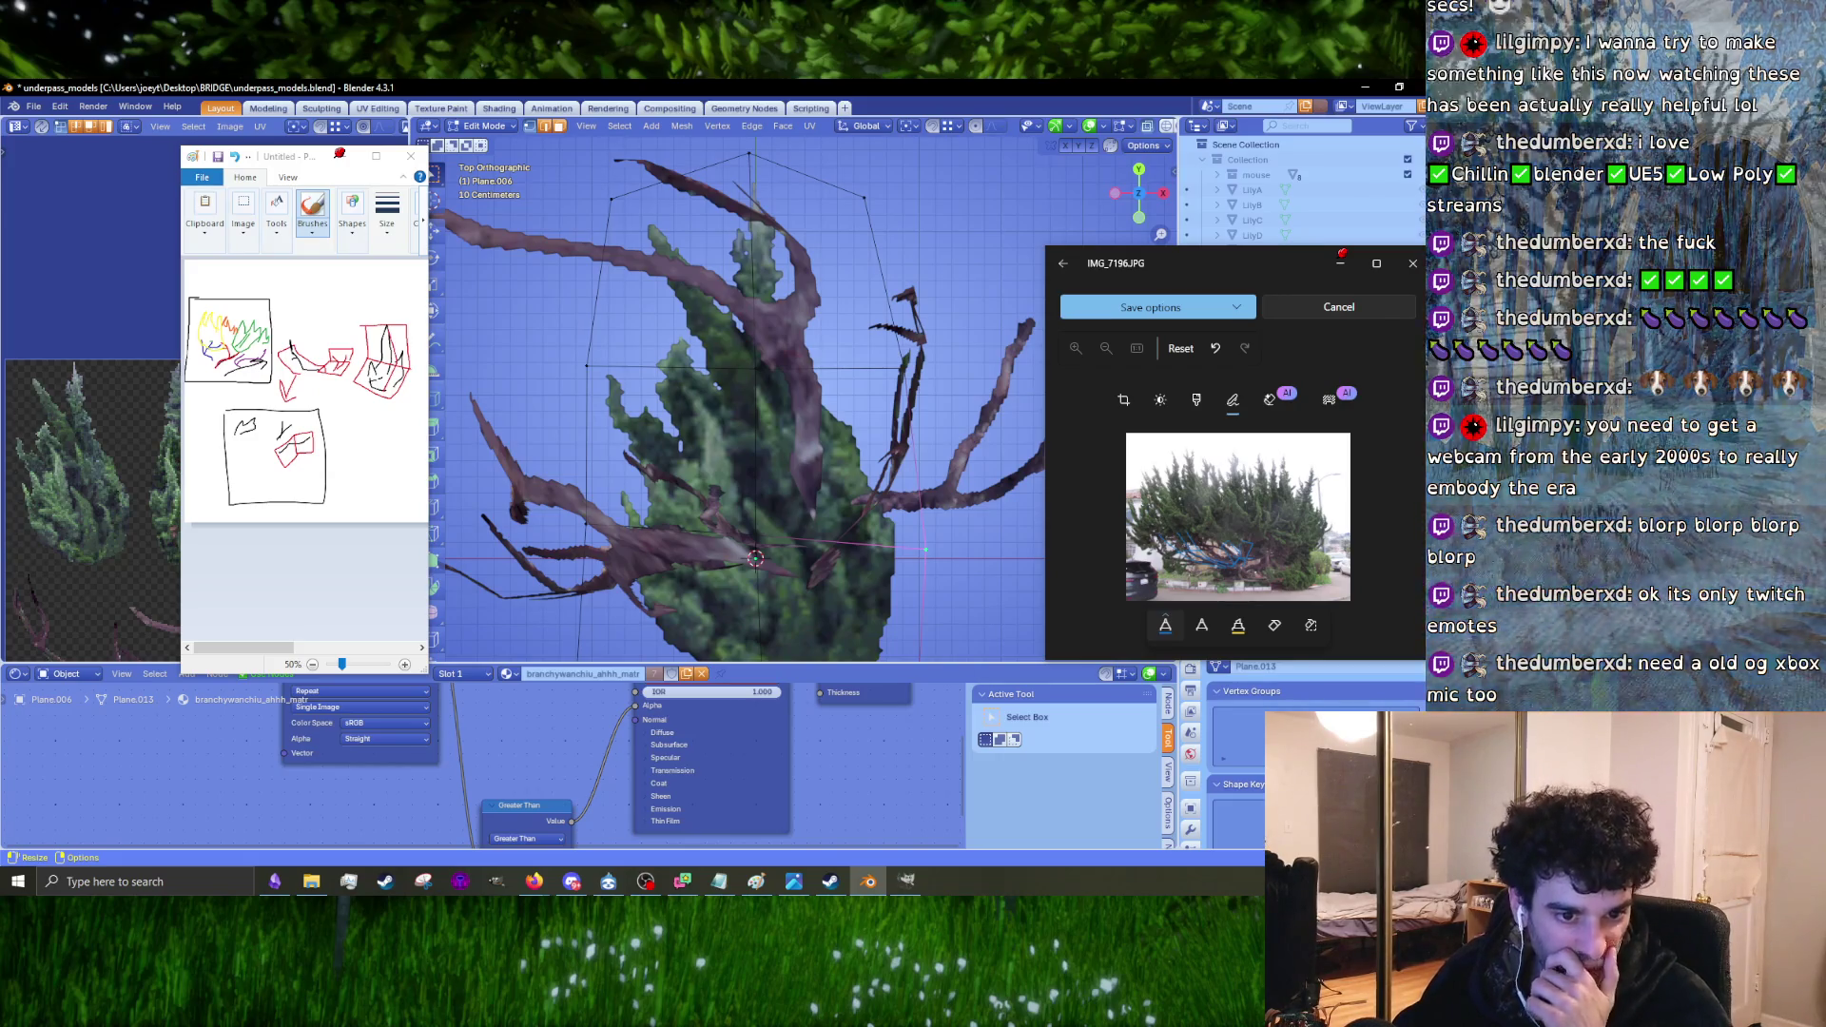
key("g")
left_click(758, 544)
left_click(912, 550)
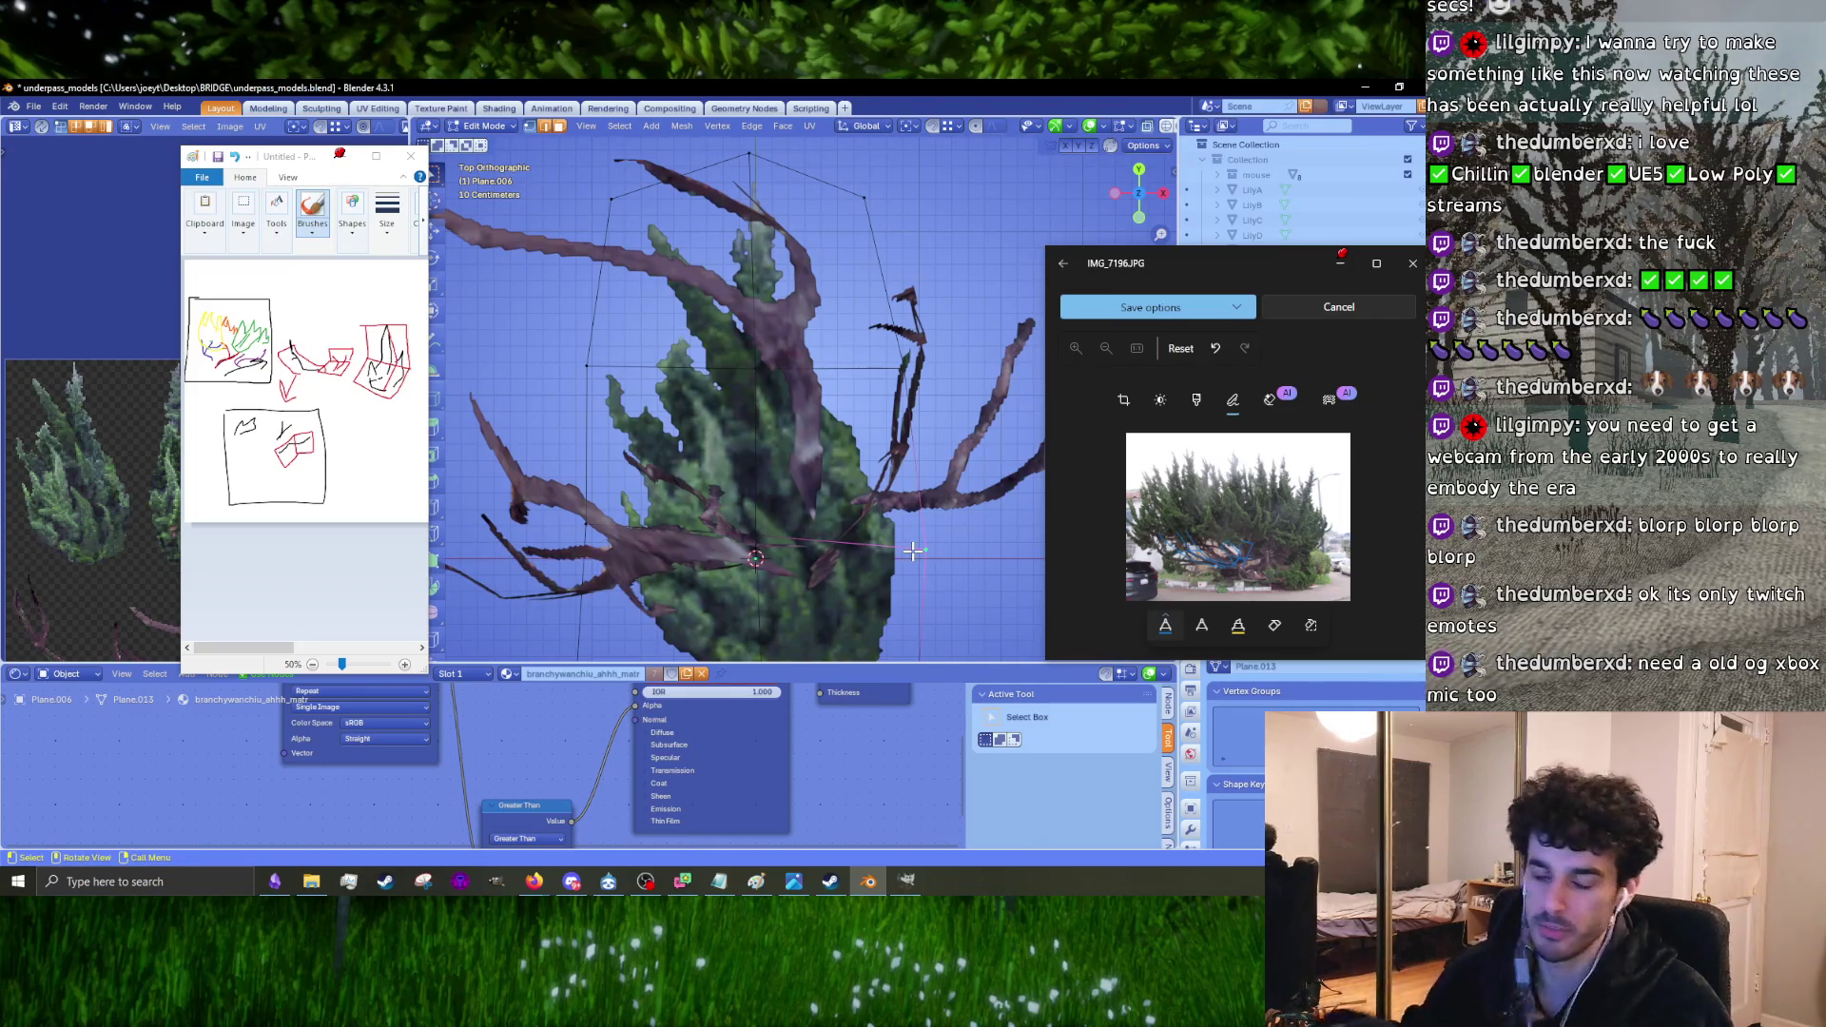
key("g")
left_click(950, 524)
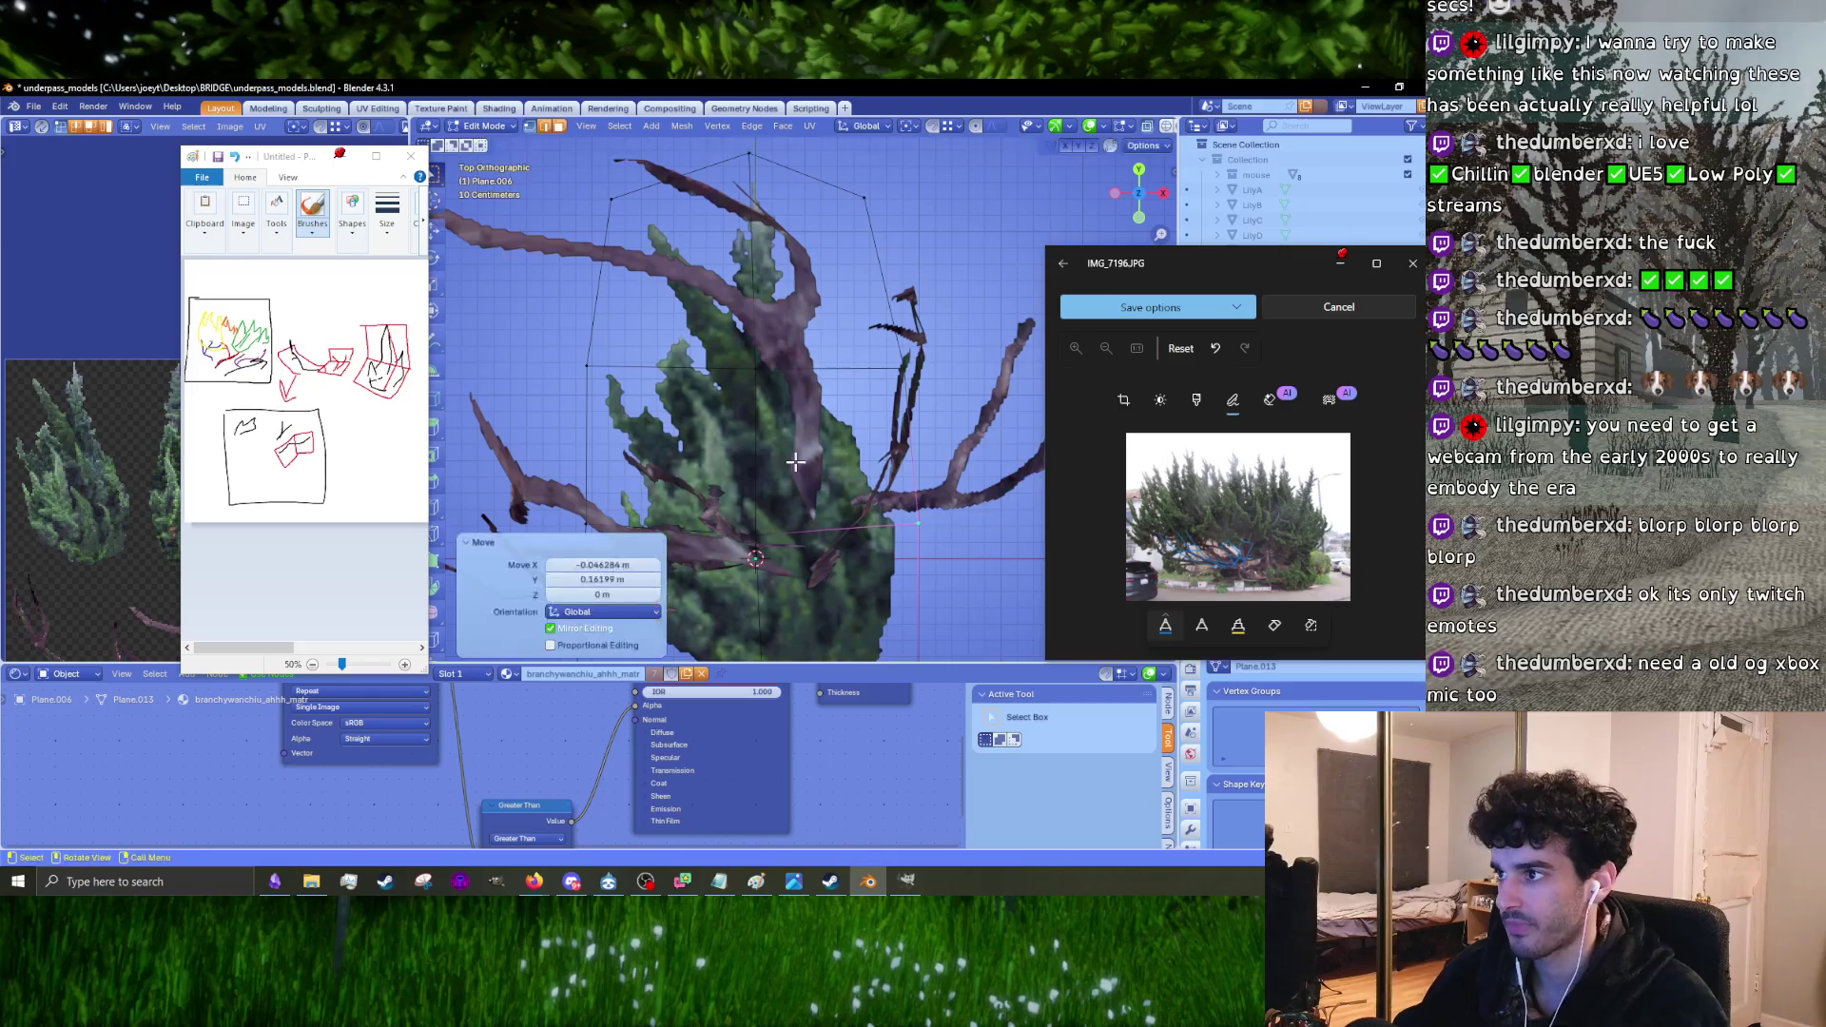
scroll(908, 535, "down", 6)
mouse_move(908, 535)
middle_mouse_down()
mouse_move(836, 428)
mouse_move(837, 493)
mouse_move(876, 530)
mouse_move(828, 499)
middle_mouse_up()
key("g")
left_click(831, 420)
key("ctrl+z")
scroll(797, 485, "up", 4)
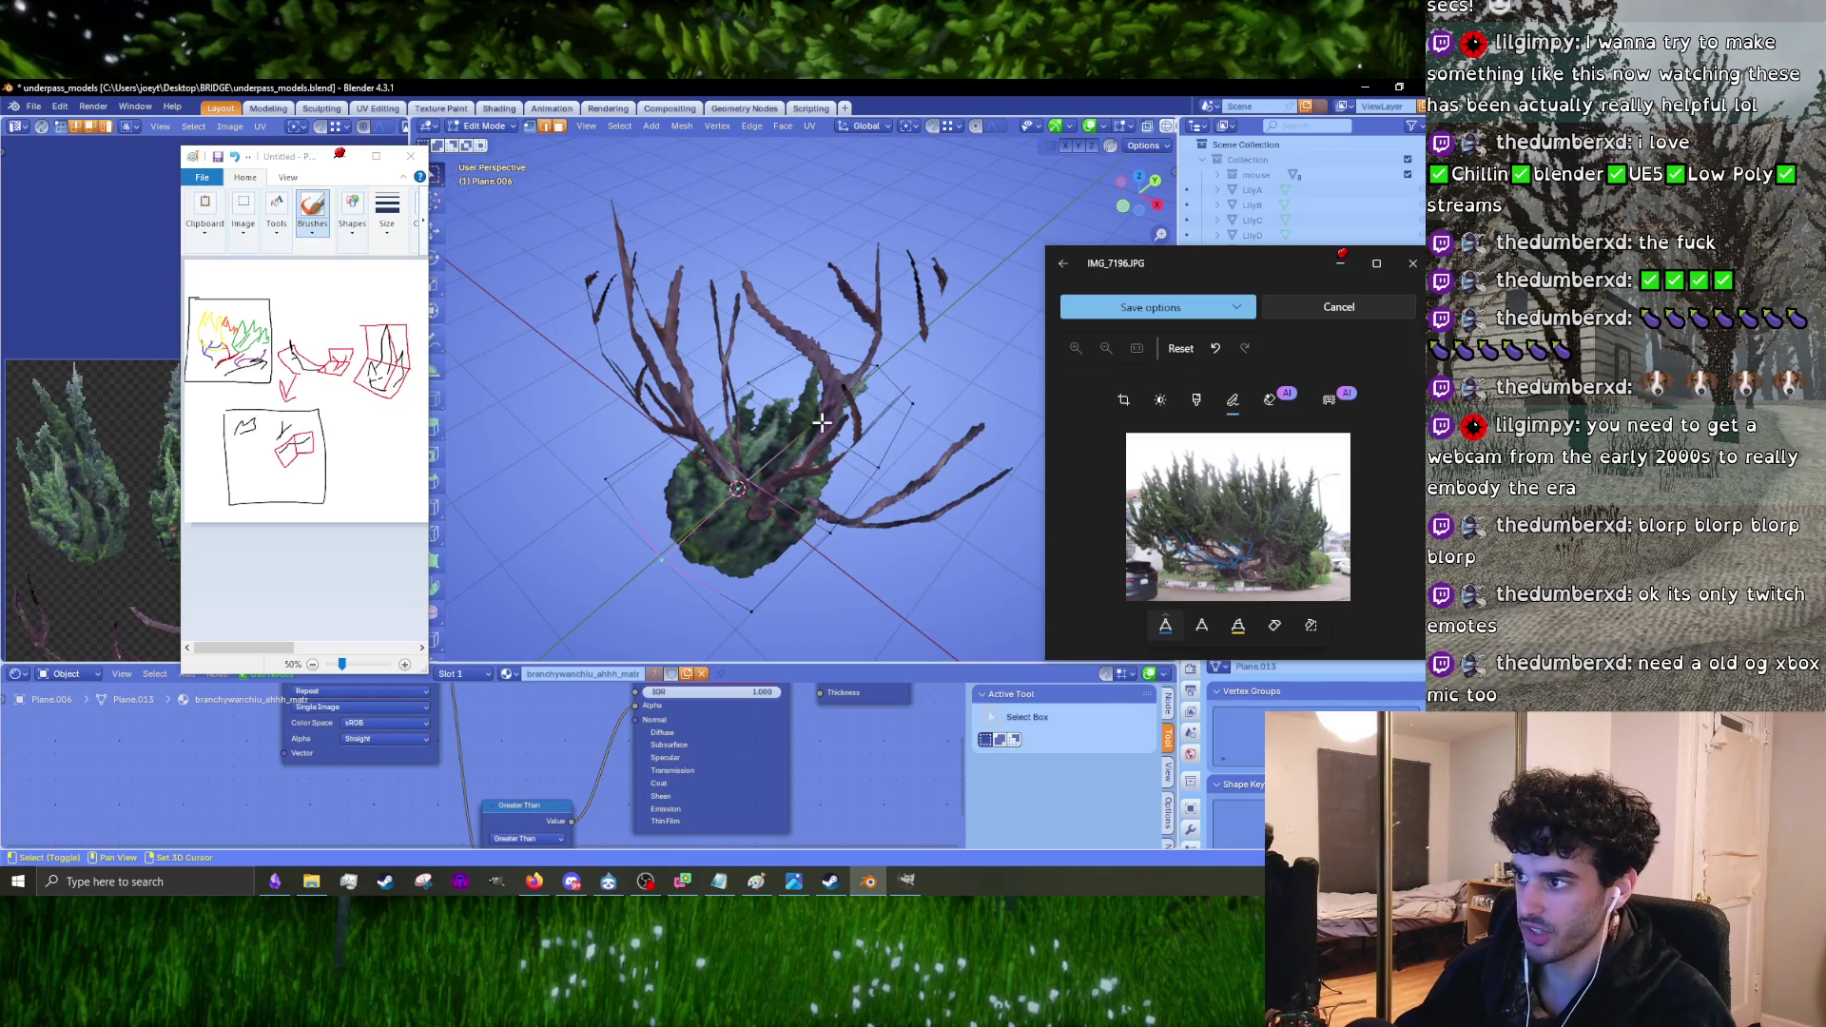
Step: Lower the selected part of the card about 0.14 m along Z
mouse_move(822, 422)
middle_mouse_down()
mouse_move(772, 436)
mouse_move(817, 461)
mouse_move(875, 450)
mouse_move(756, 472)
middle_mouse_up()
key("g")
key("z")
left_click(772, 476)
left_click(754, 474)
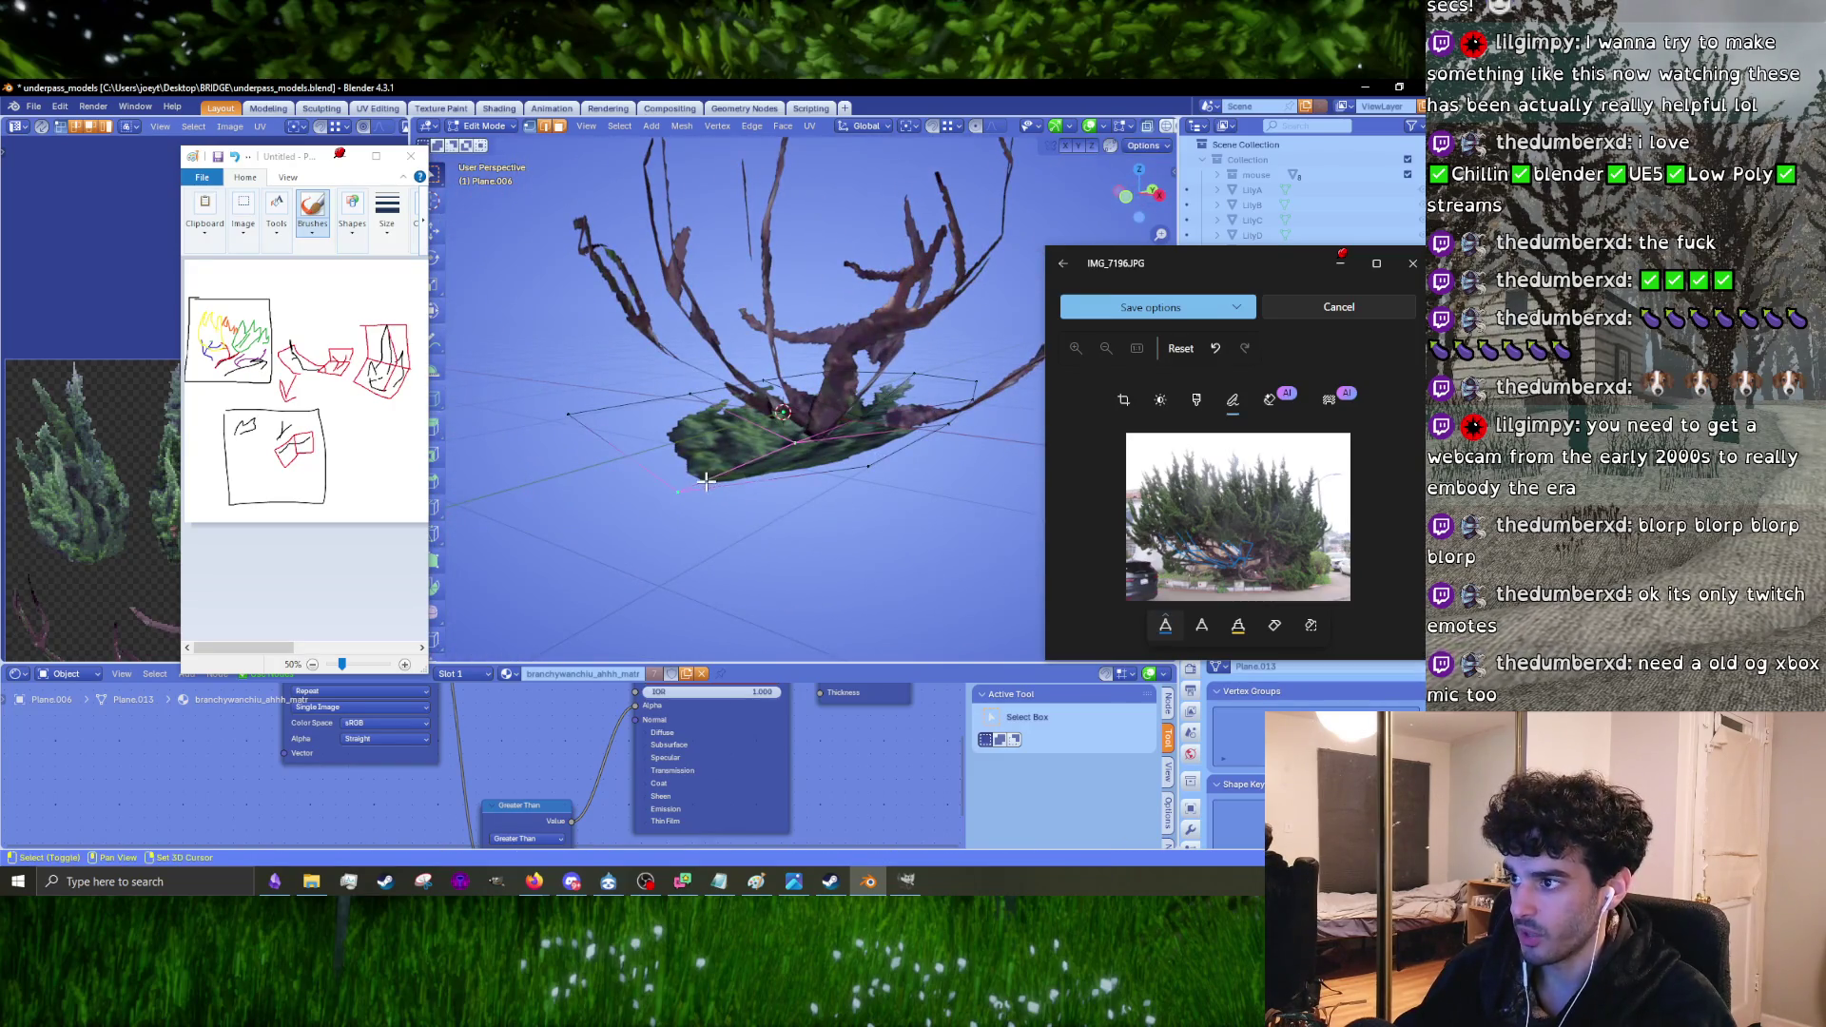
key("g")
key("z")
left_click(789, 495)
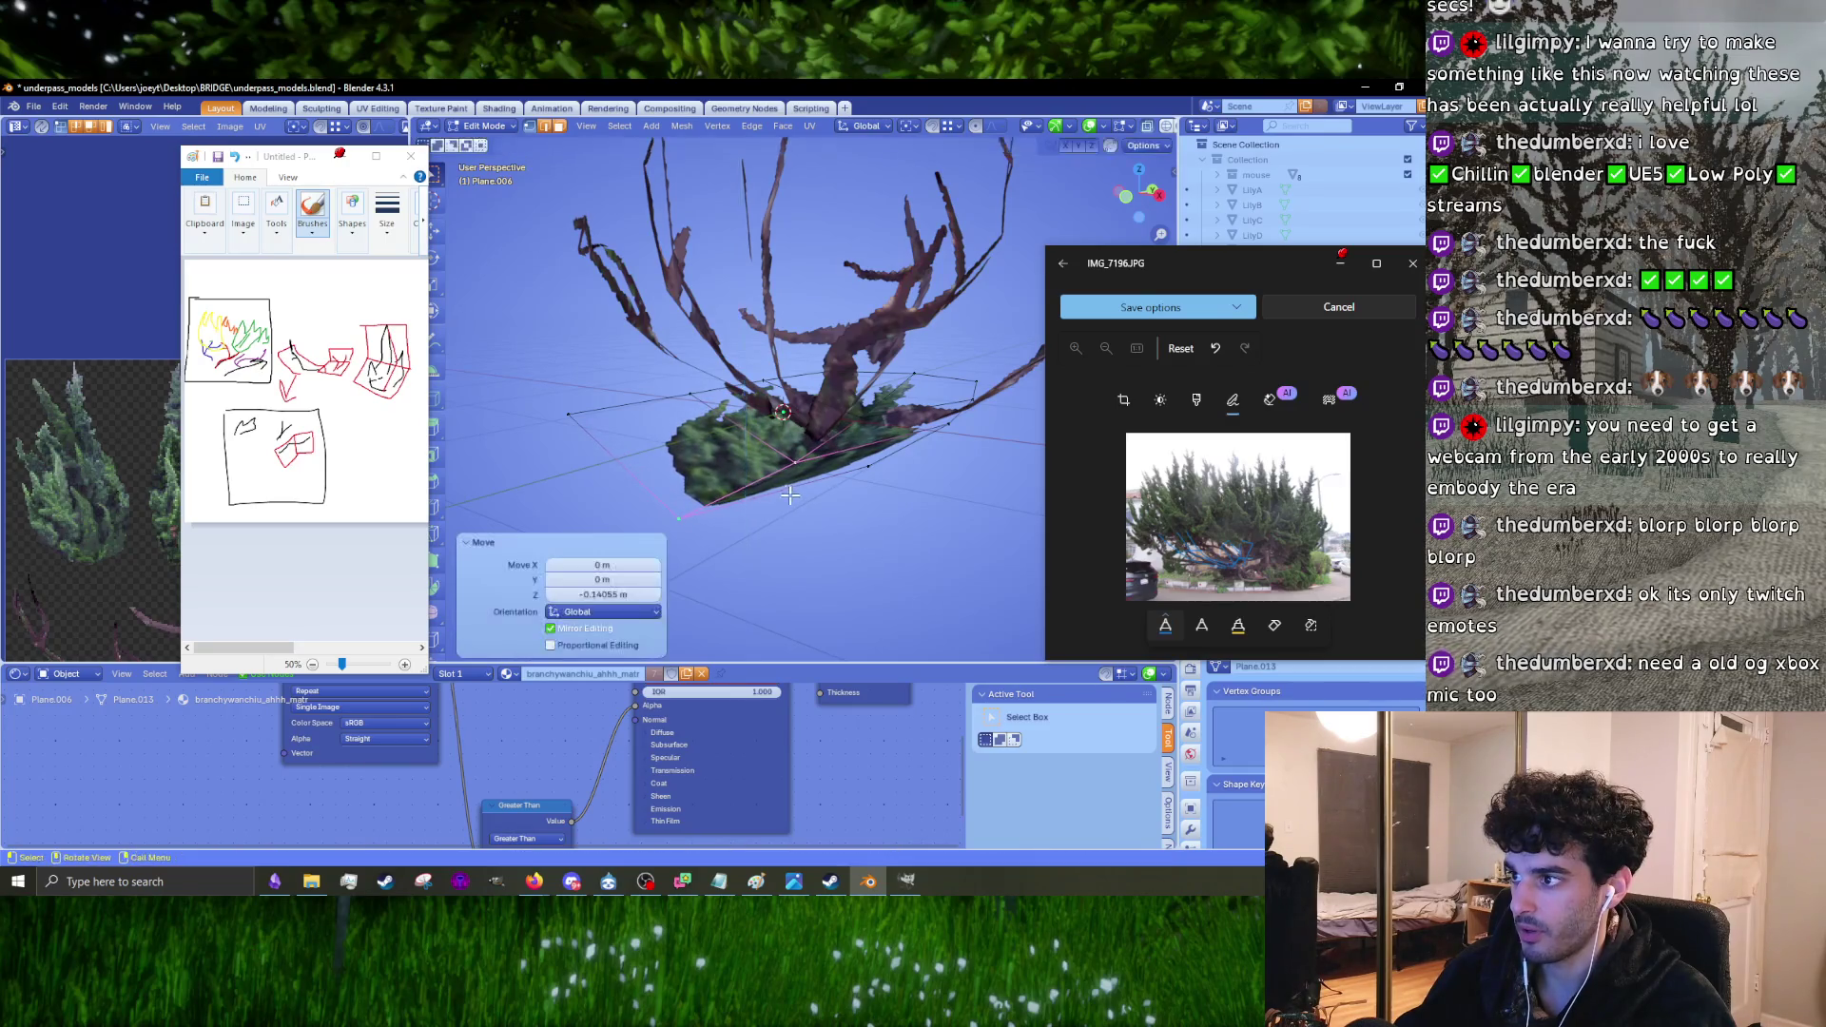
Step: Return to the top orthographic view and clear the mesh selection
middle_click_drag(789, 494, 923, 501)
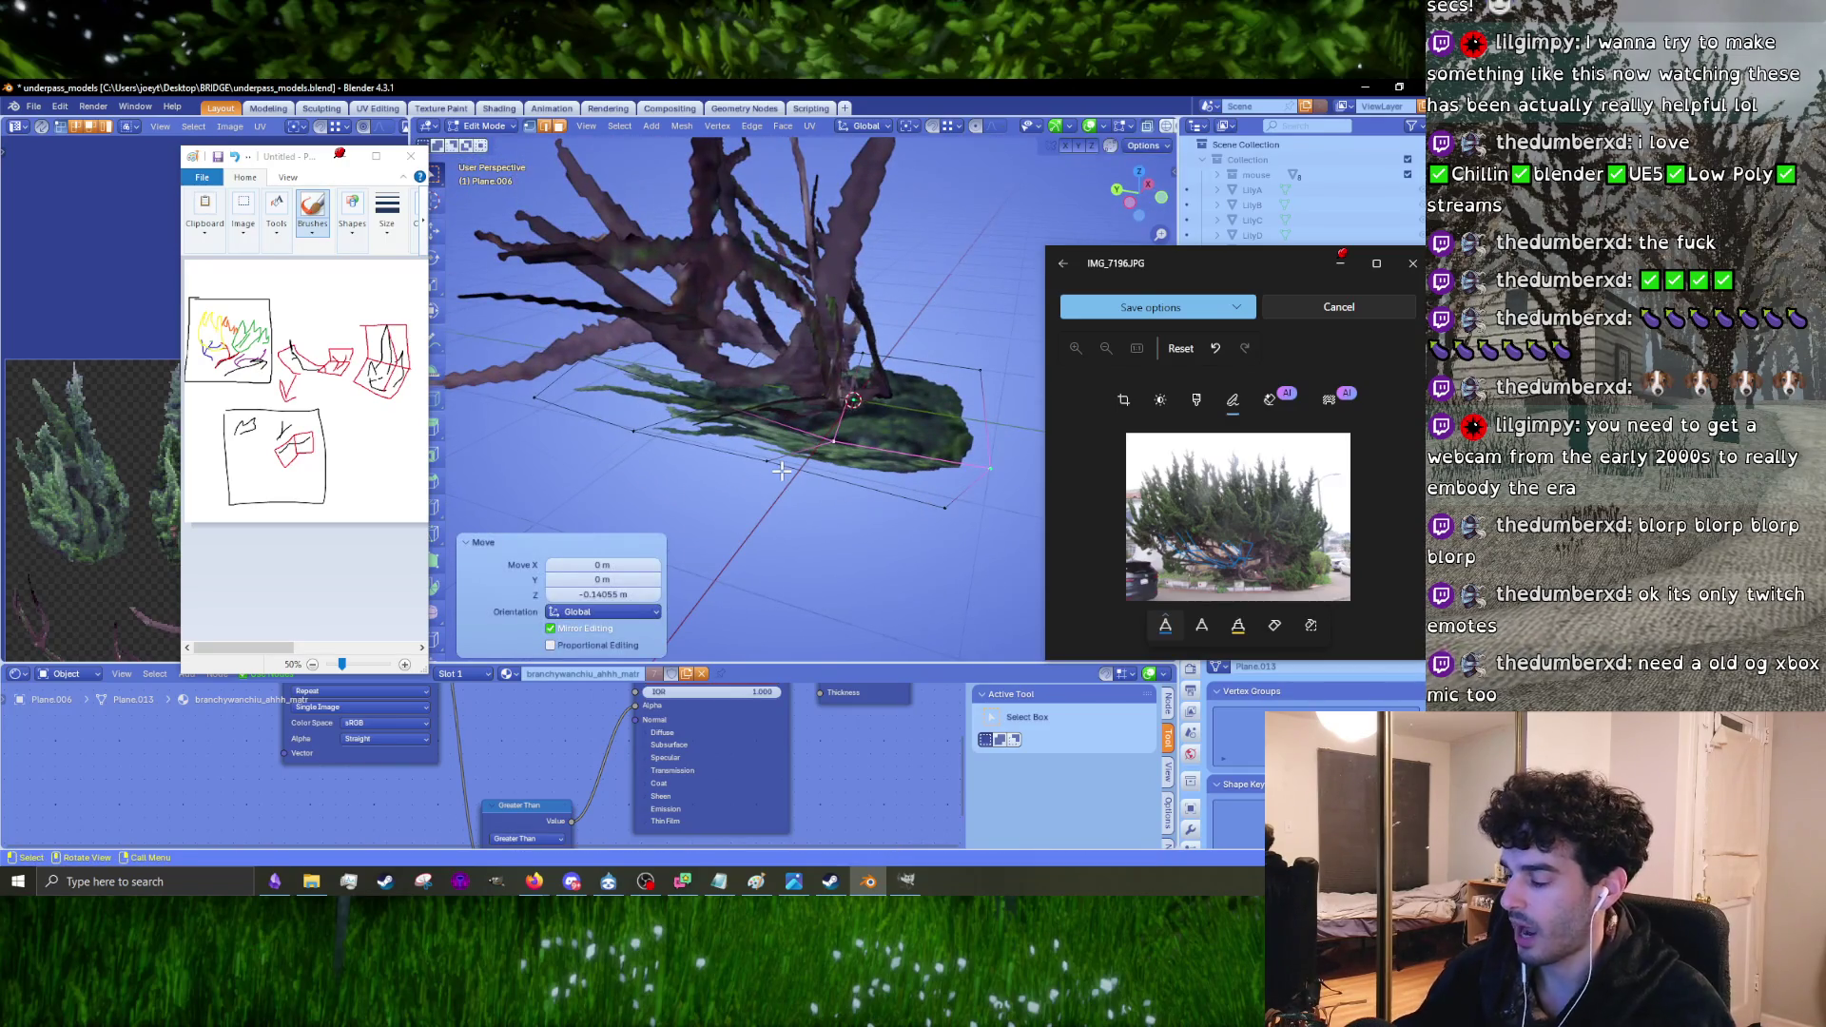
key("KP_7")
left_click(717, 422)
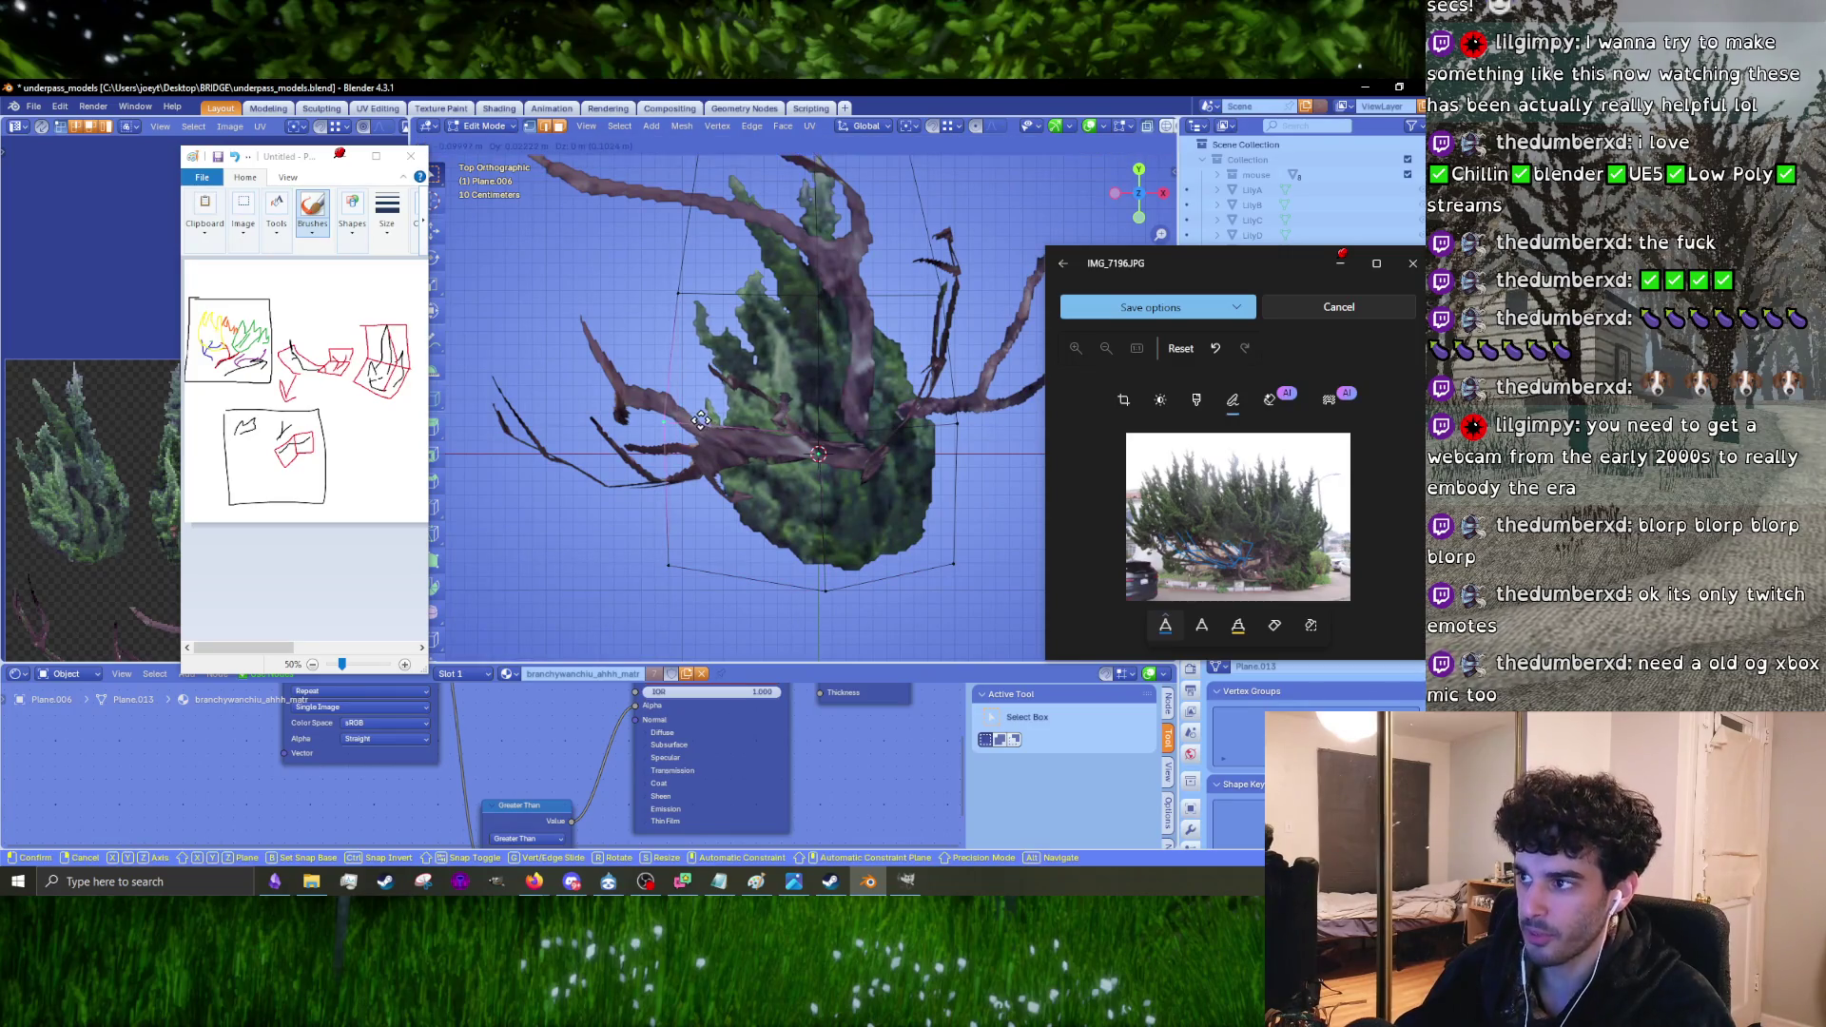
left_click(1158, 147)
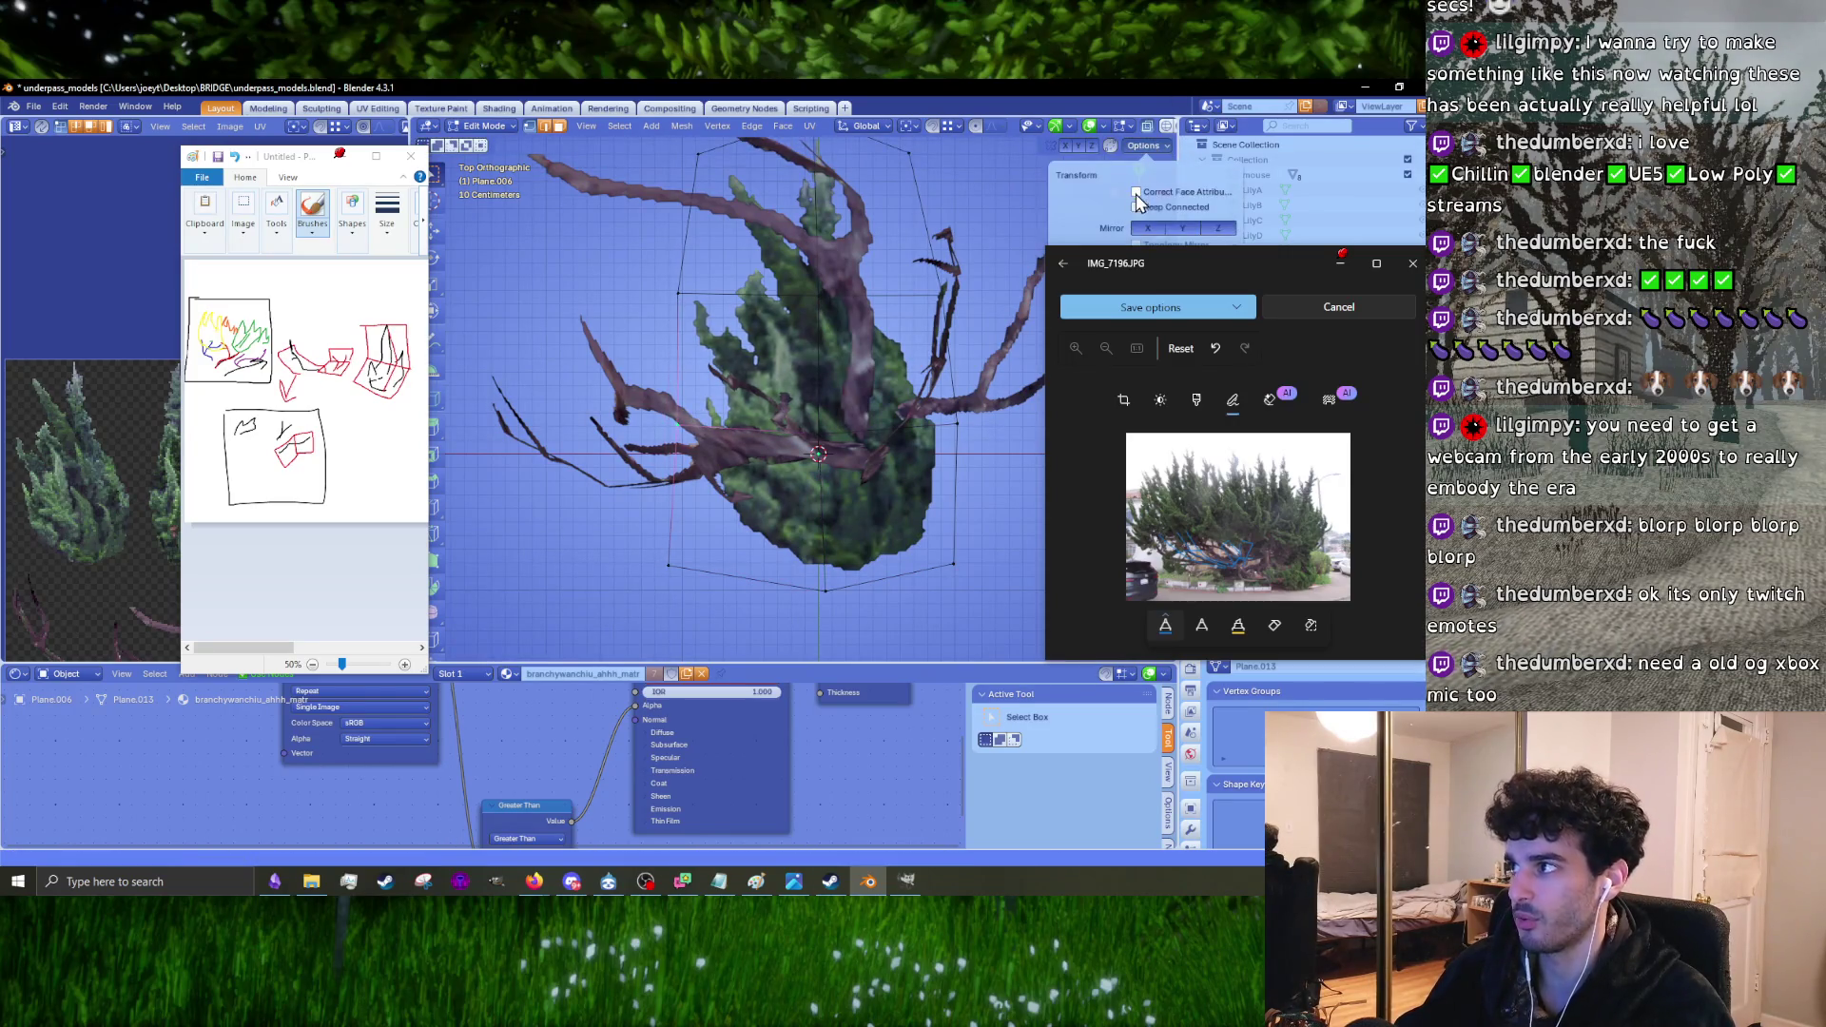
Step: Select the connected card mesh, switch to object mode and view the tree from the top
key("l")
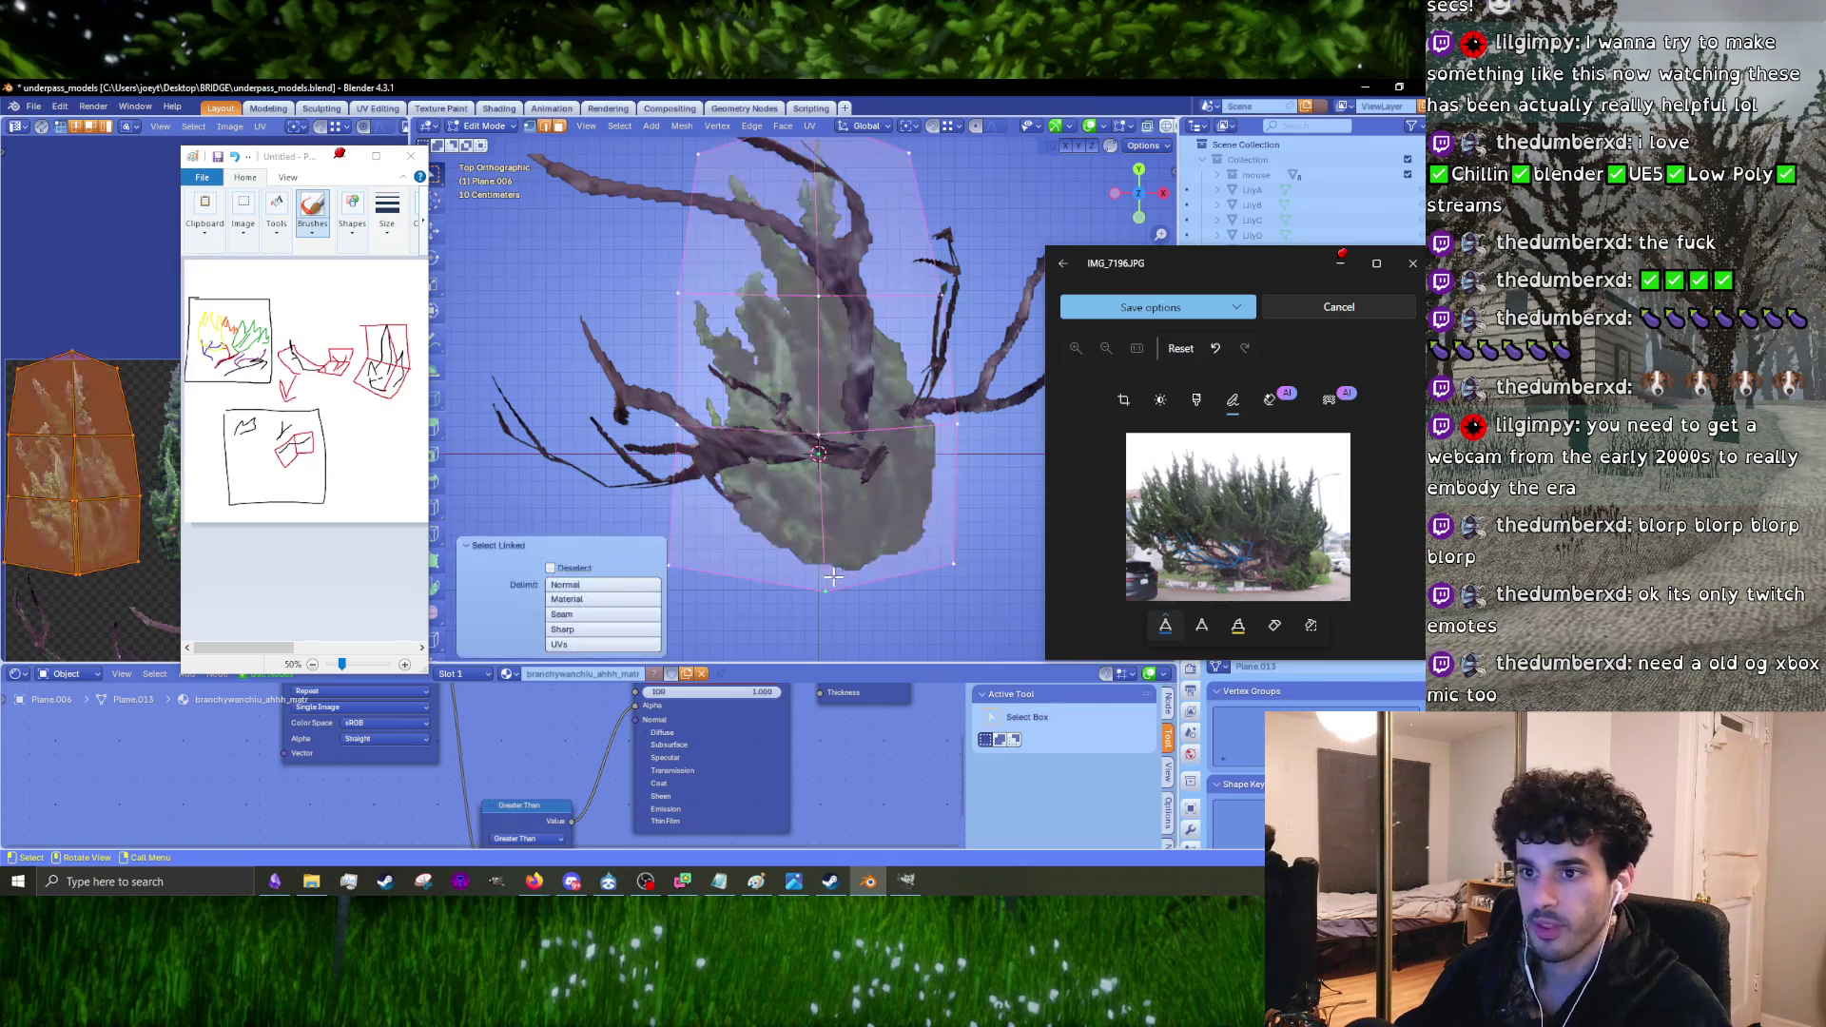
mouse_move(818, 555)
middle_mouse_down()
mouse_move(870, 495)
mouse_move(844, 527)
mouse_move(868, 649)
mouse_move(850, 635)
middle_mouse_up()
key("Tab")
key("Tab")
key("KP_7")
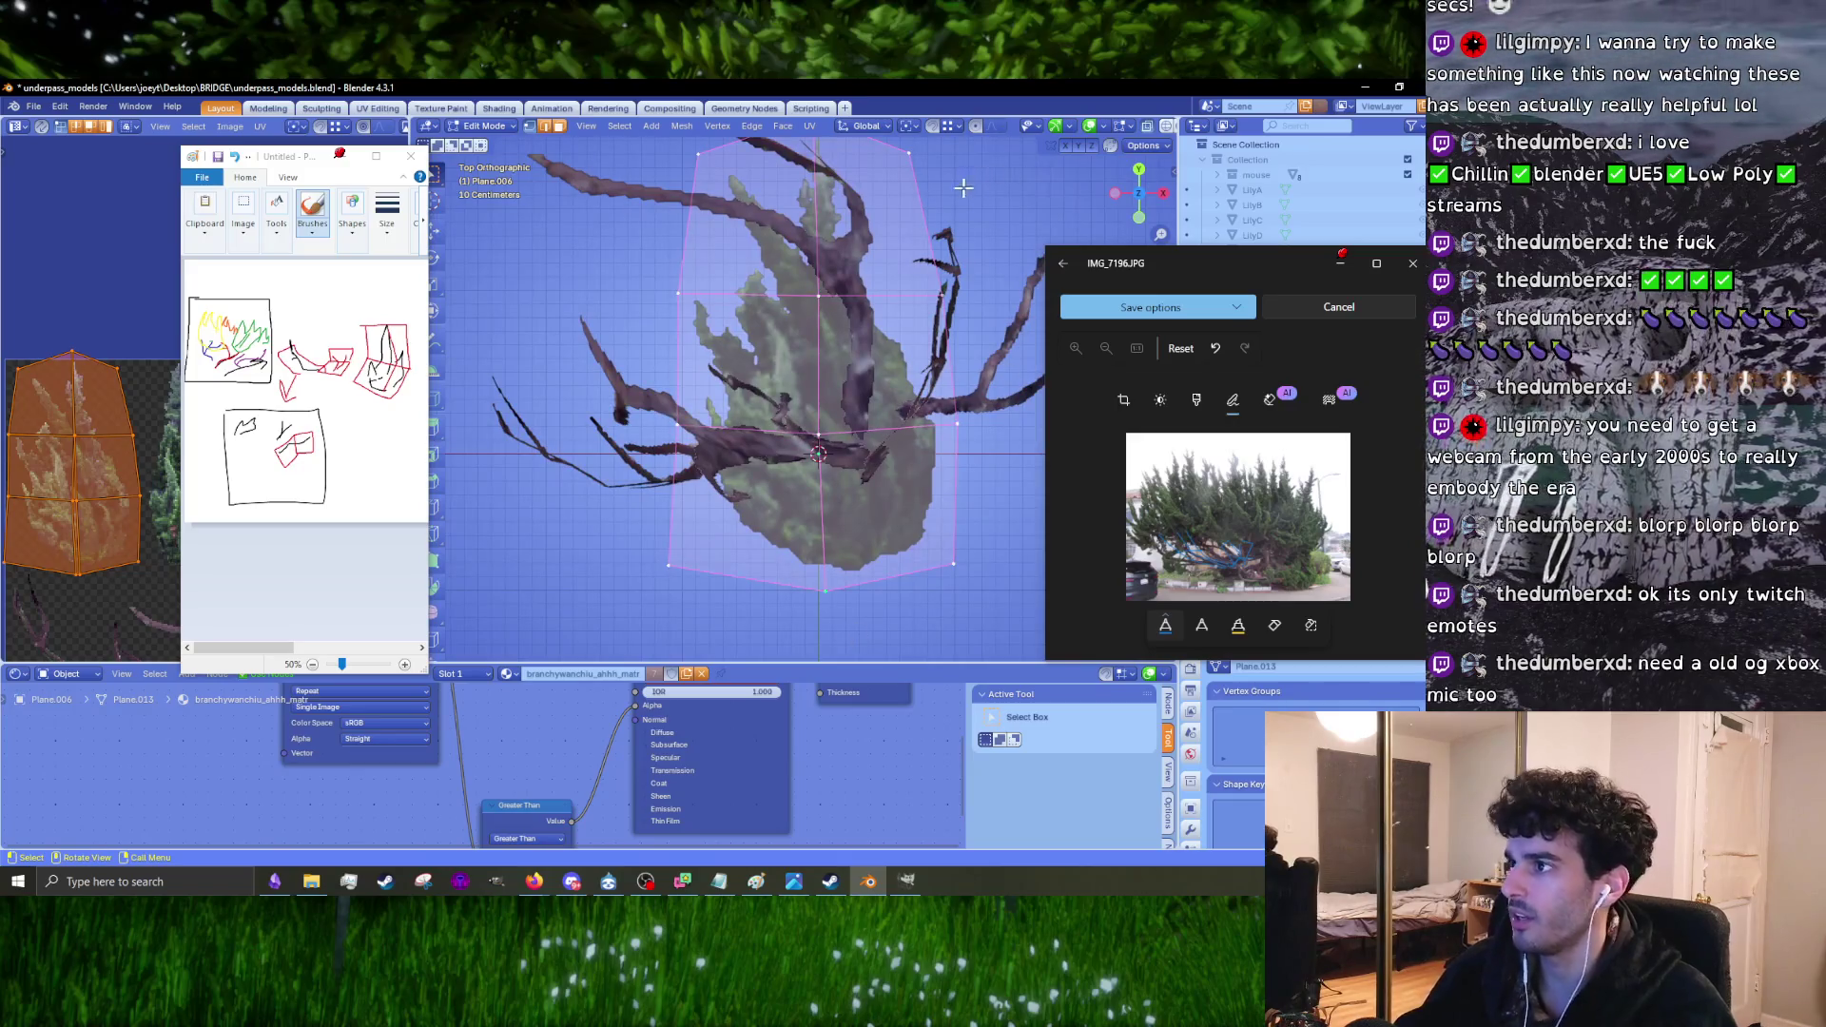
Step: Box-select groups of UV vertices in the UV editor to tighten the island around a bush
scroll(44, 435, "up", 5)
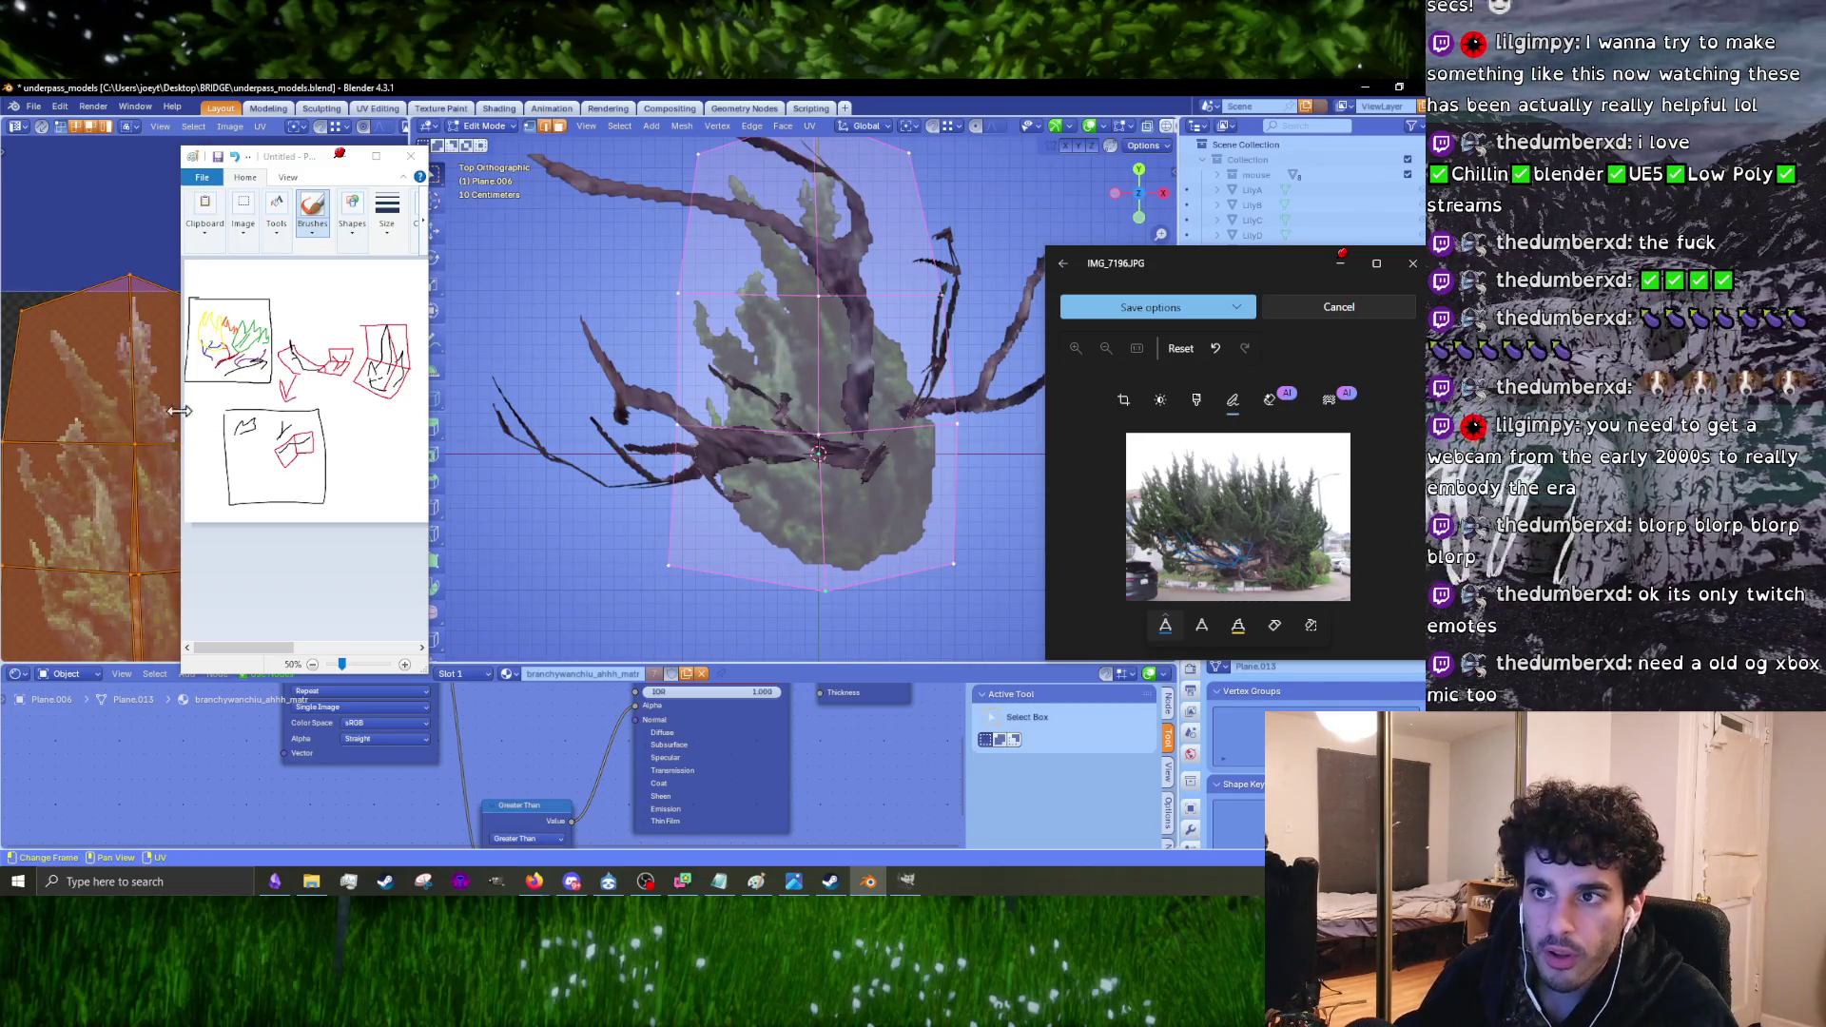
left_click_drag(292, 162, 359, 160)
left_click(182, 511)
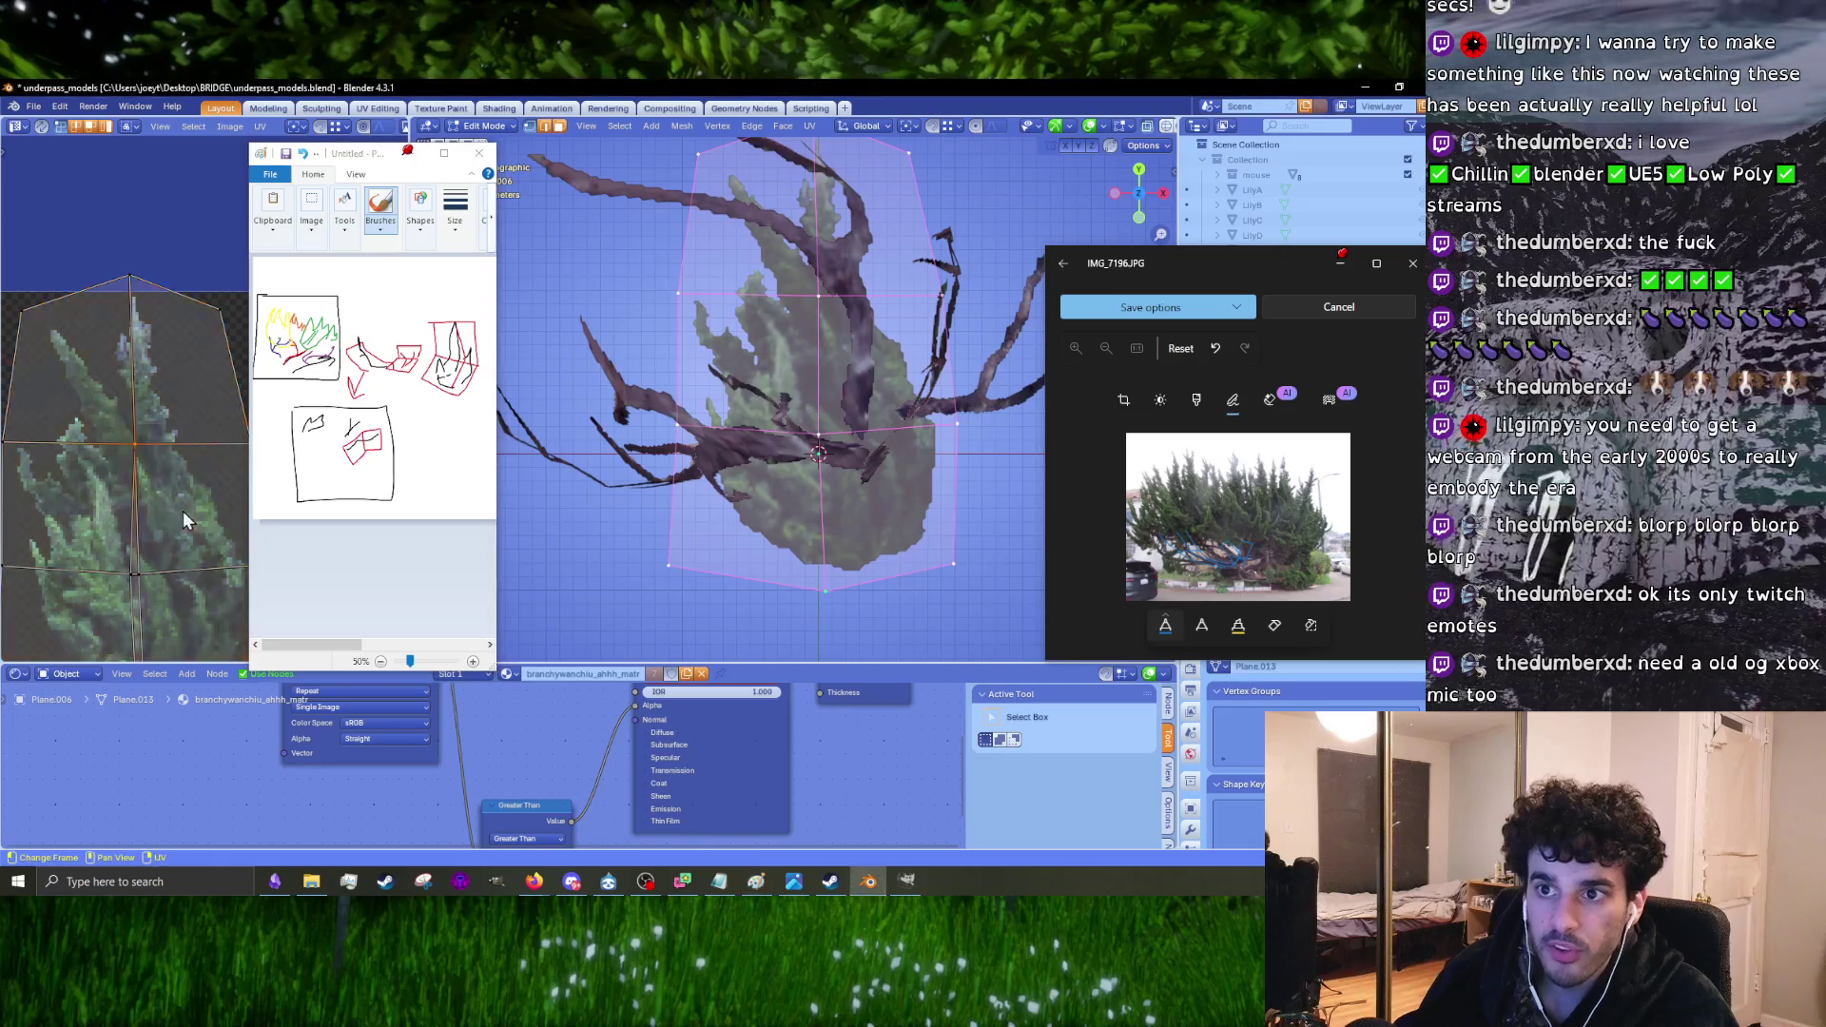
left_click(129, 582)
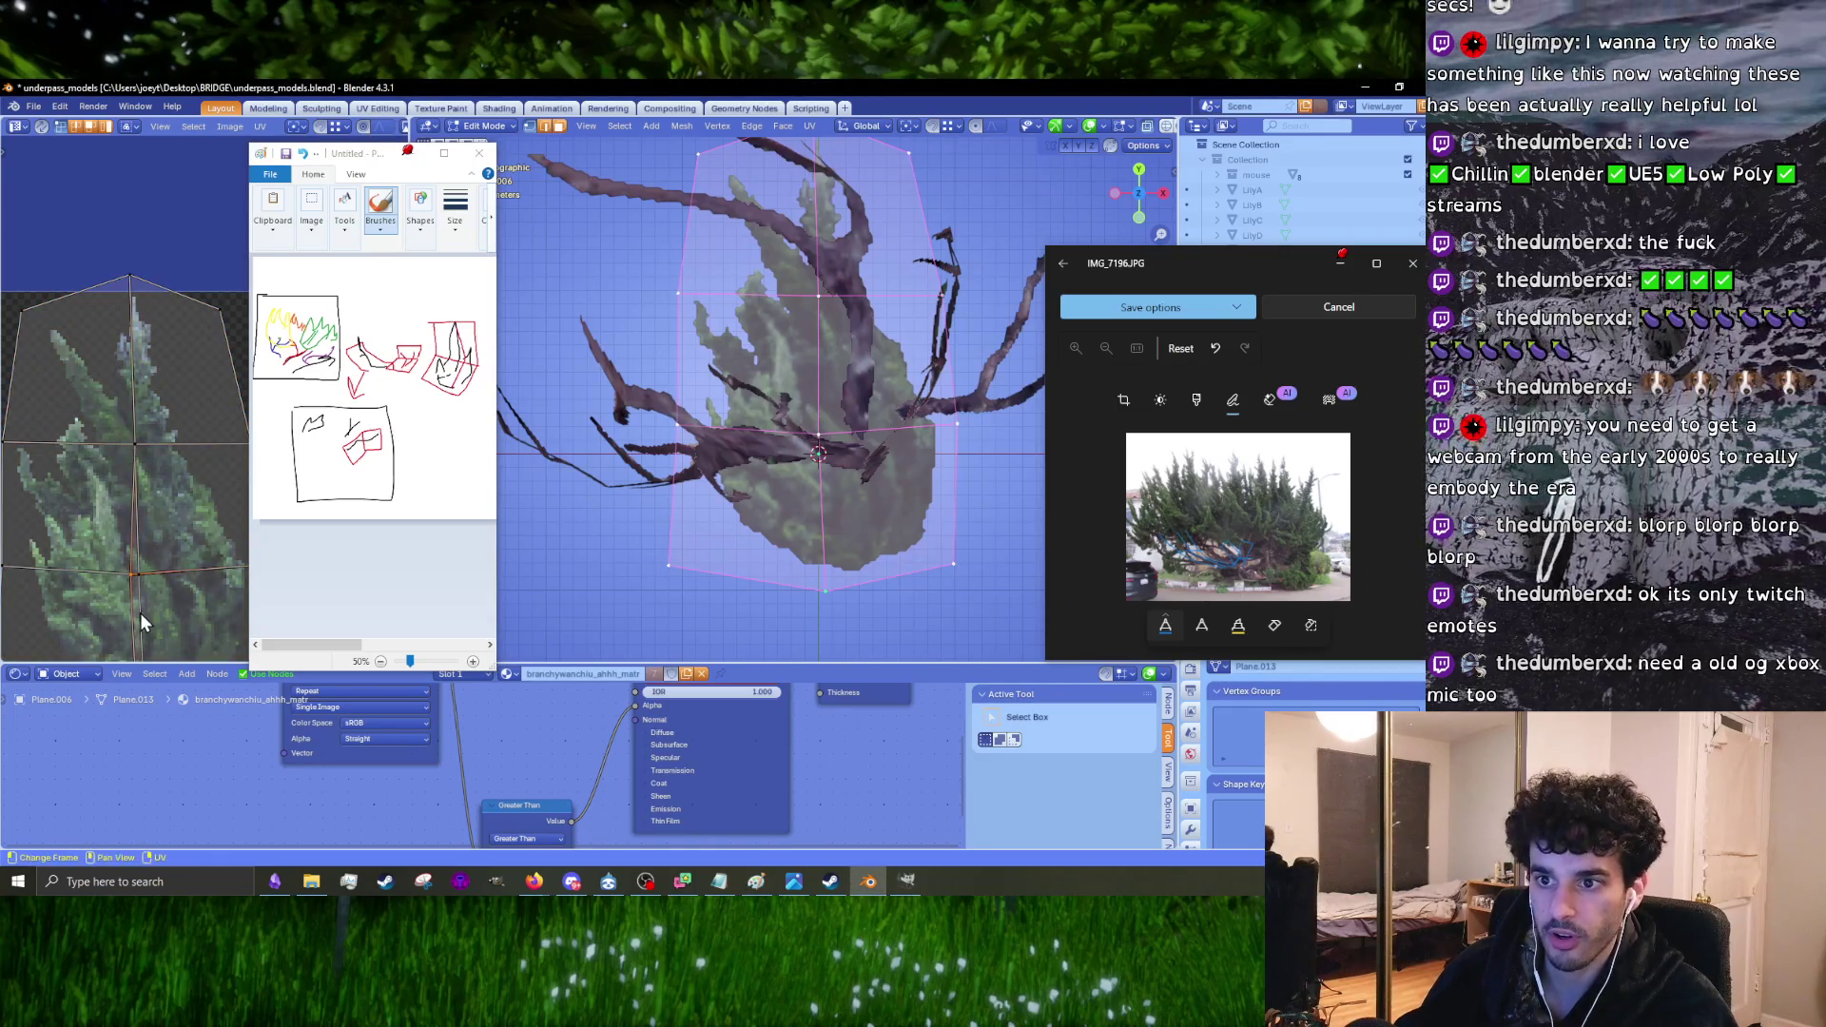
middle_click_drag(169, 615, 169, 409)
left_click_drag(119, 487, 134, 538)
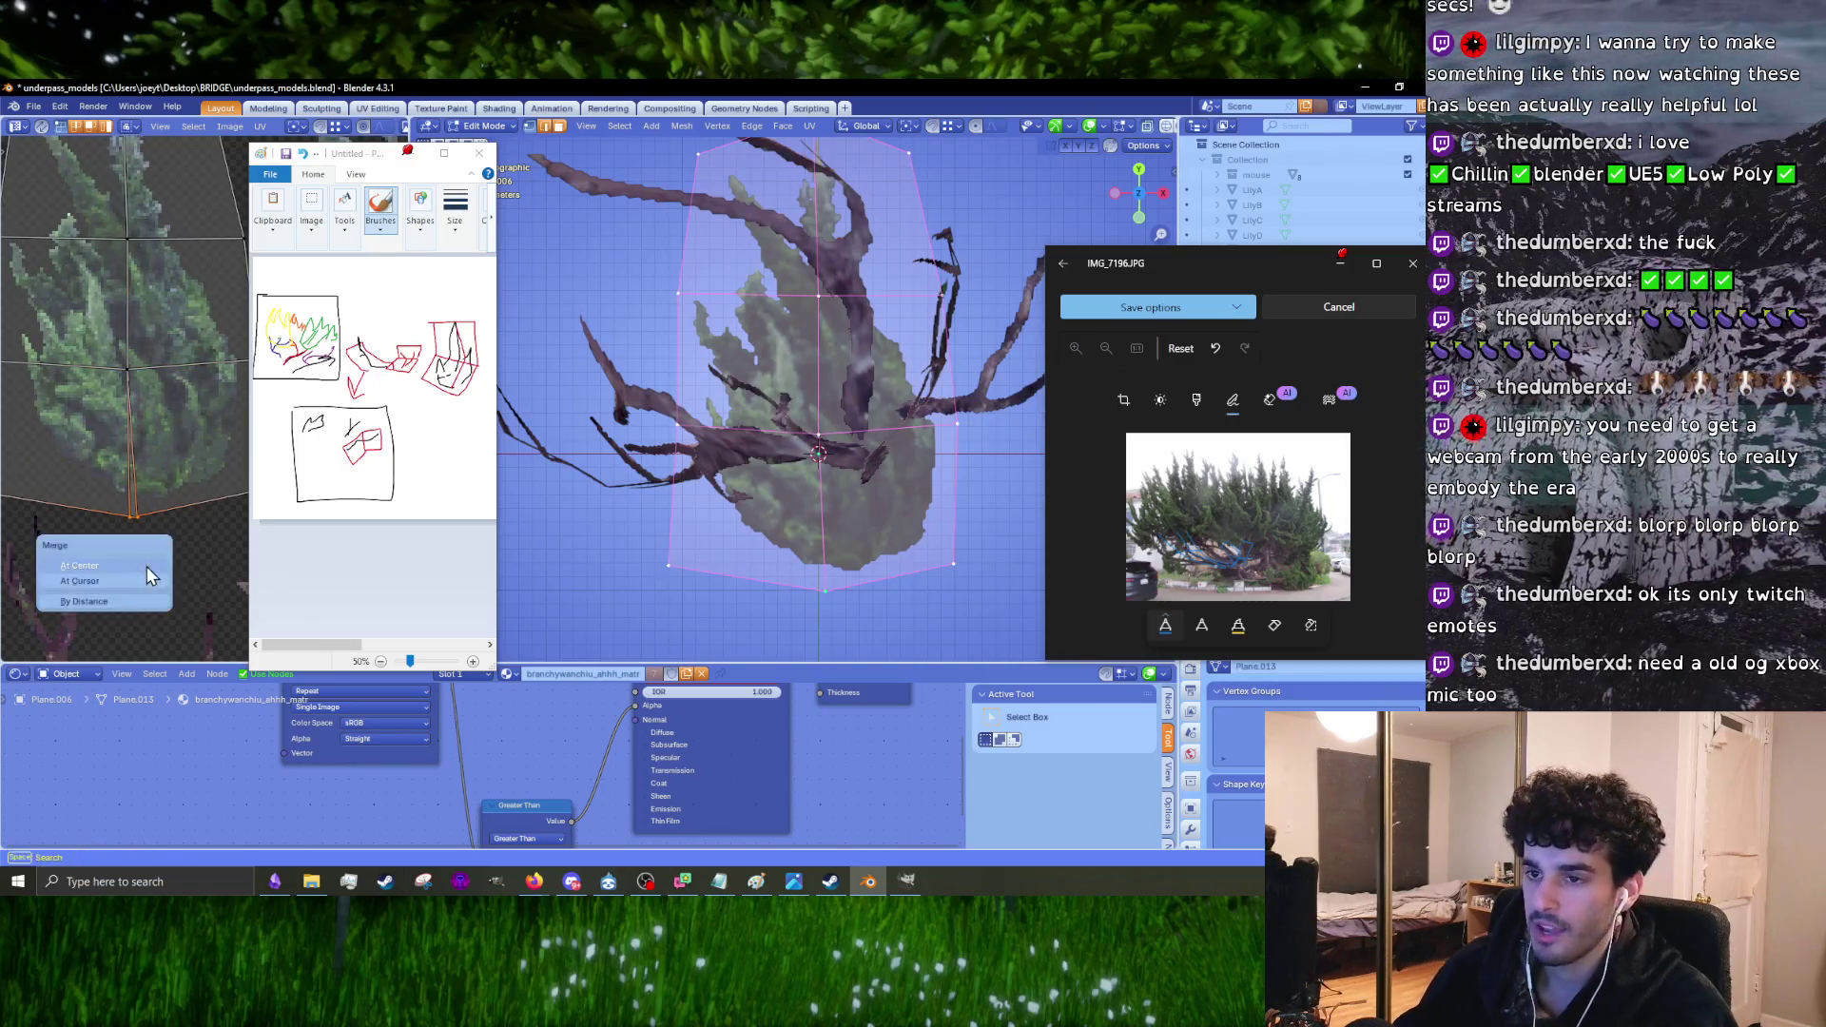
scroll(185, 421, "down", 2)
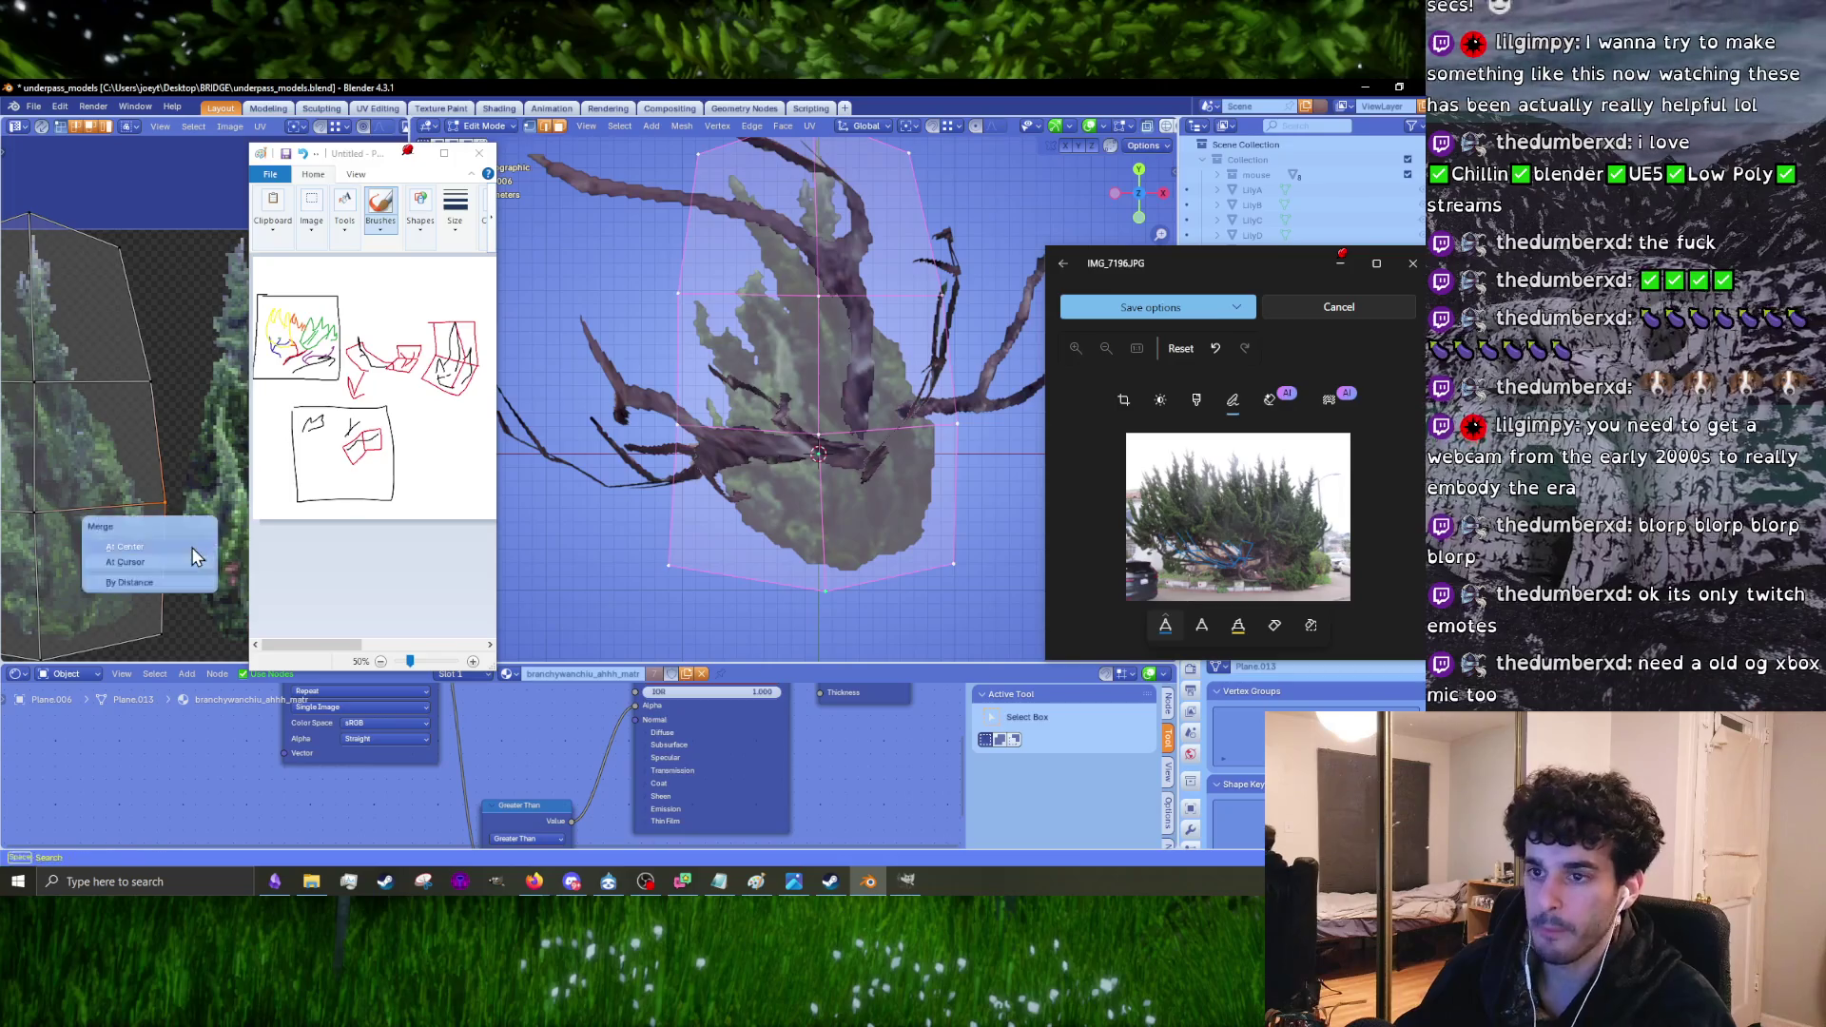
scroll(126, 403, "up", 1)
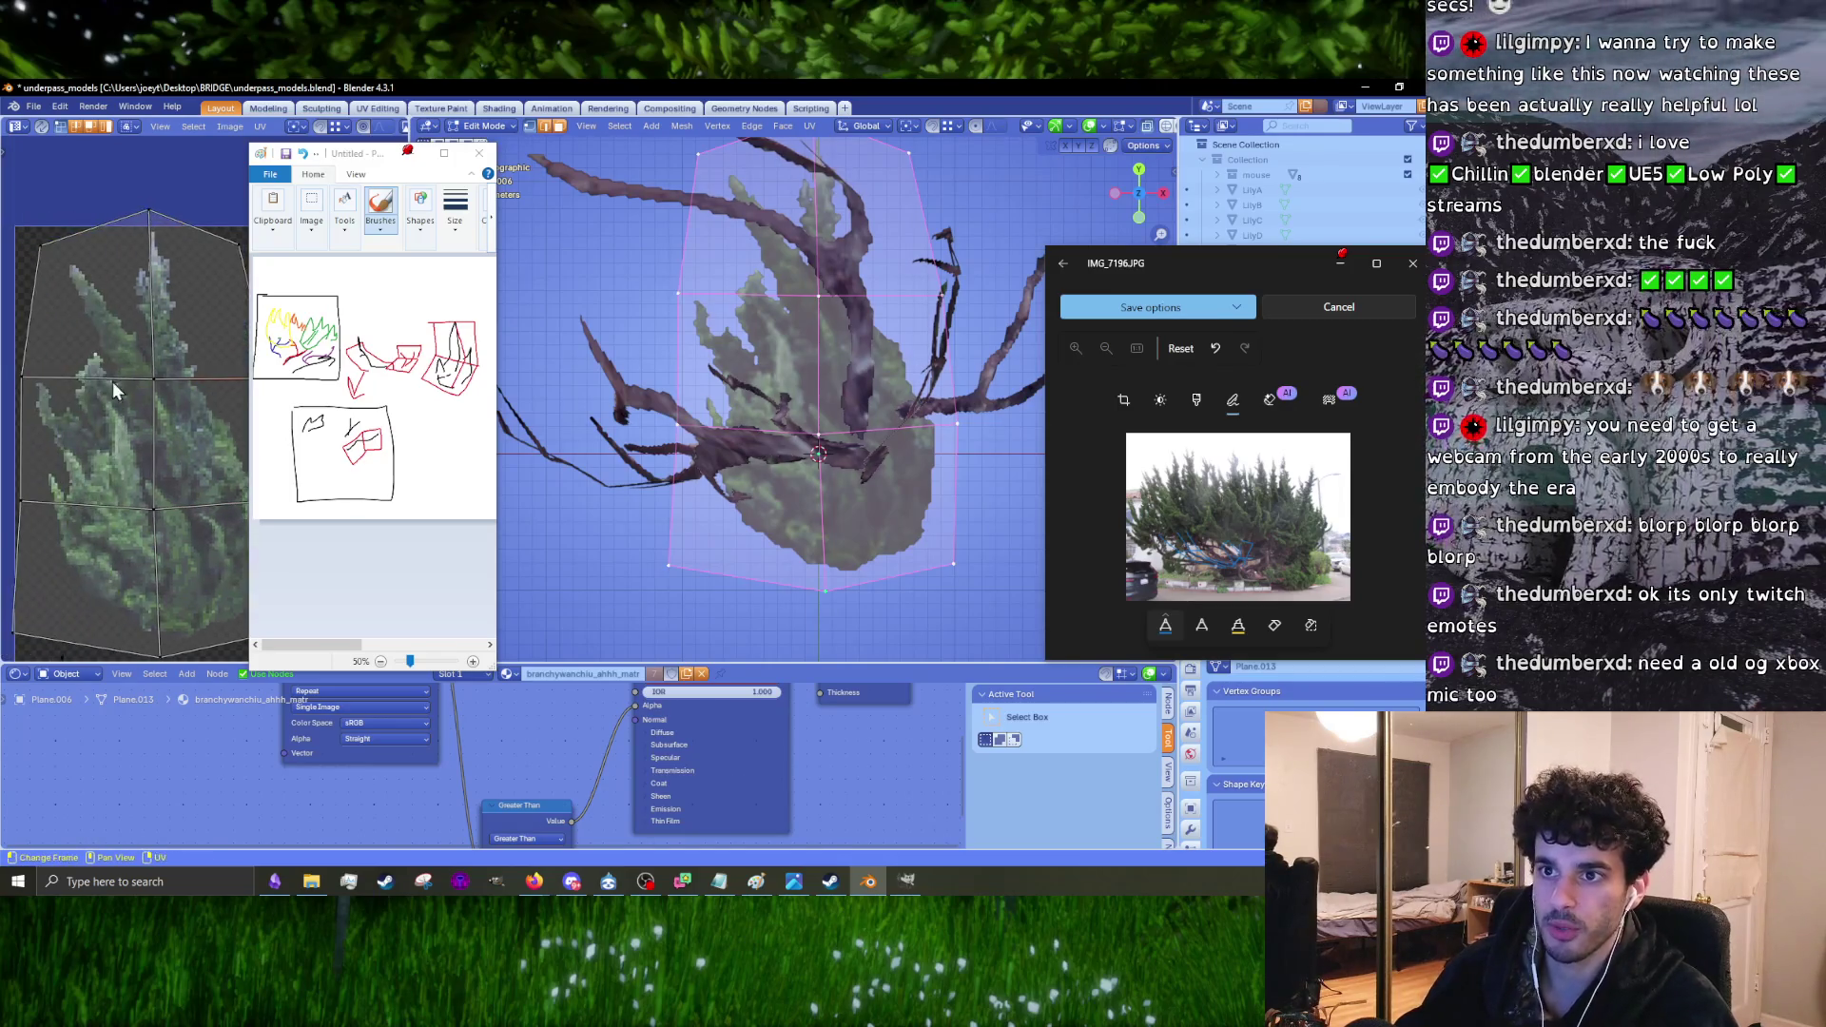
Step: Alt-Tab from Blender to the Firefox window showing the Twitch clips page
key("alt+Tab")
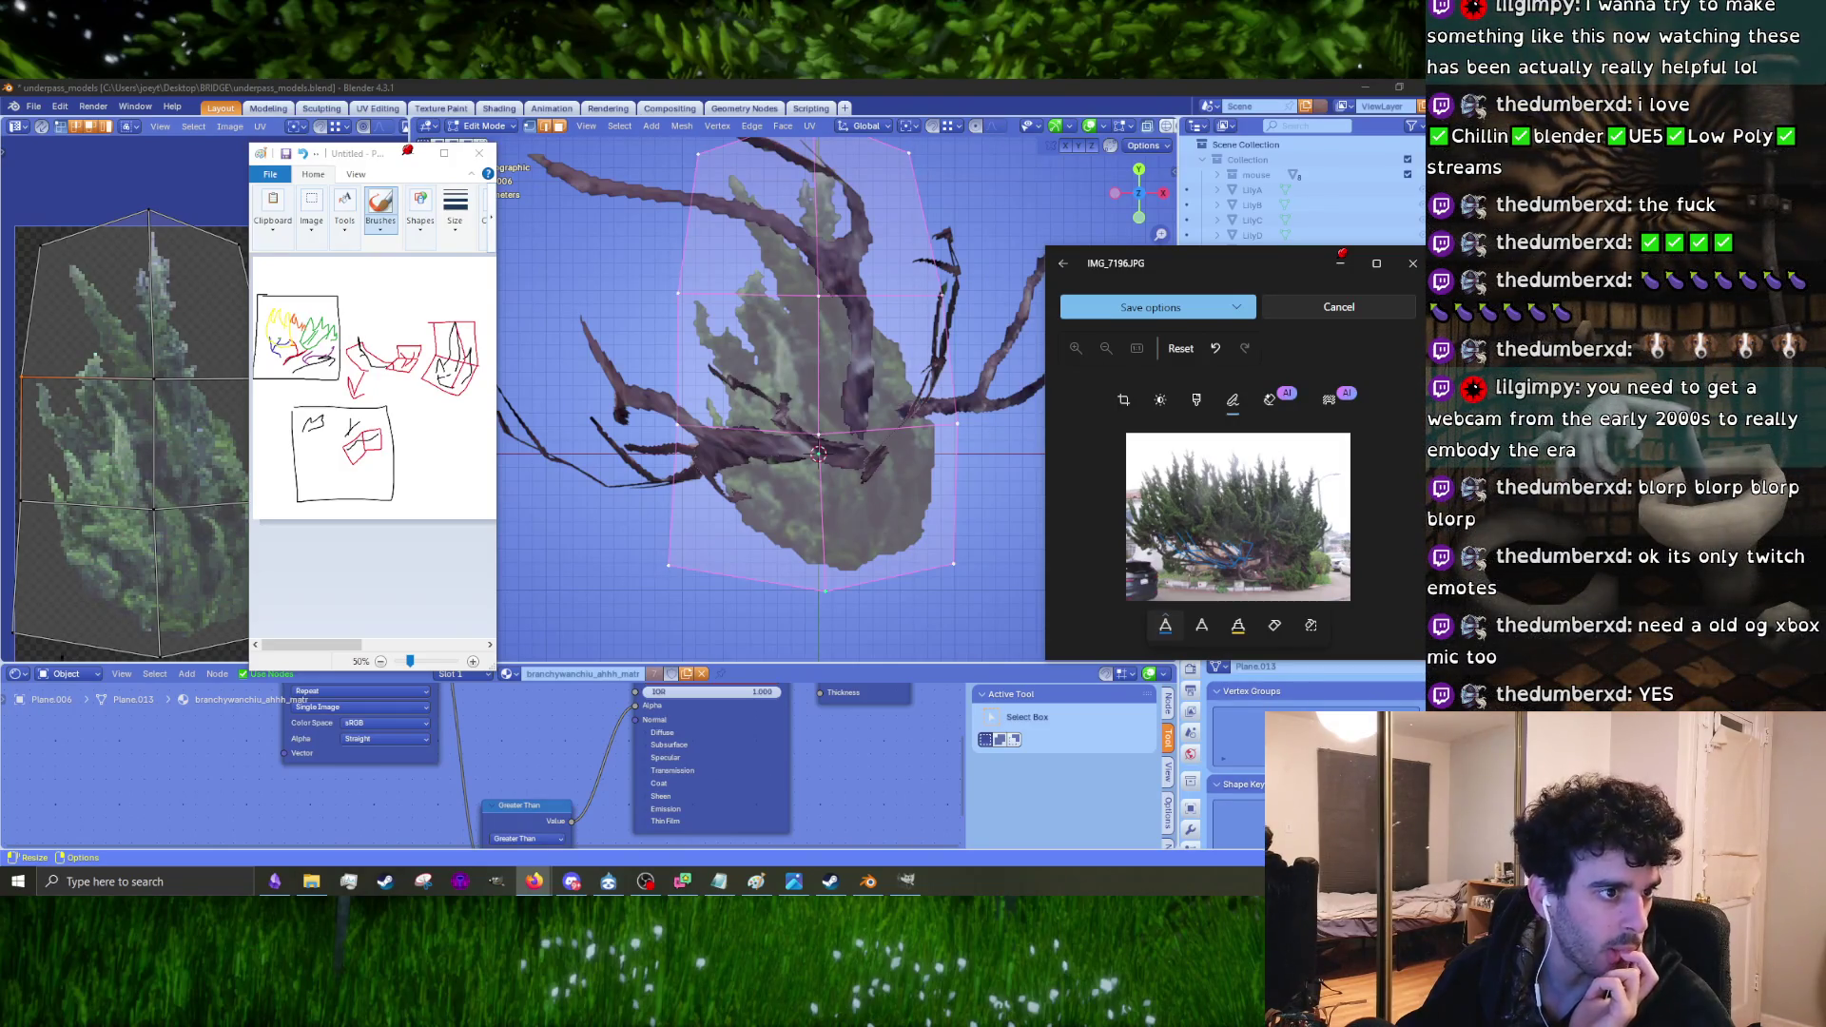
Step: Scroll through the channel's clips grid and open the 'Dbd pallet glitch!!' clip
key("alt+Tab")
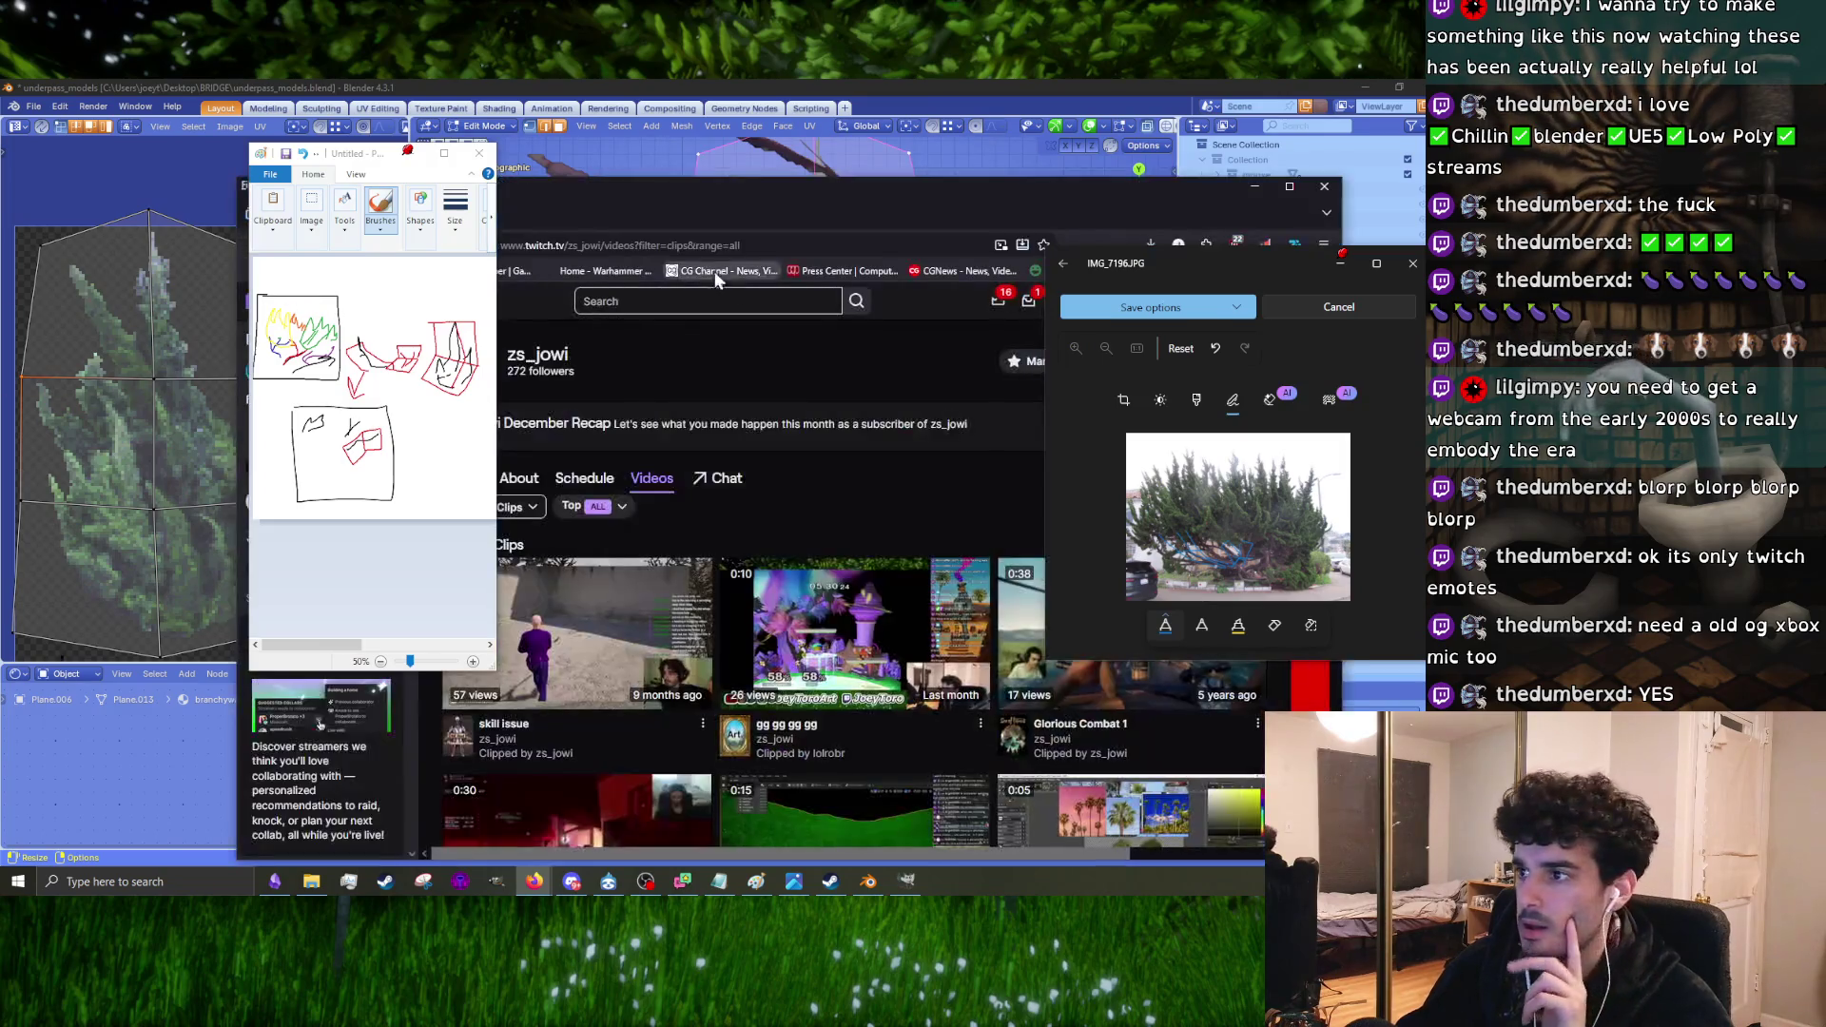
left_click_drag(385, 167, 211, 160)
scroll(713, 618, "down", 5)
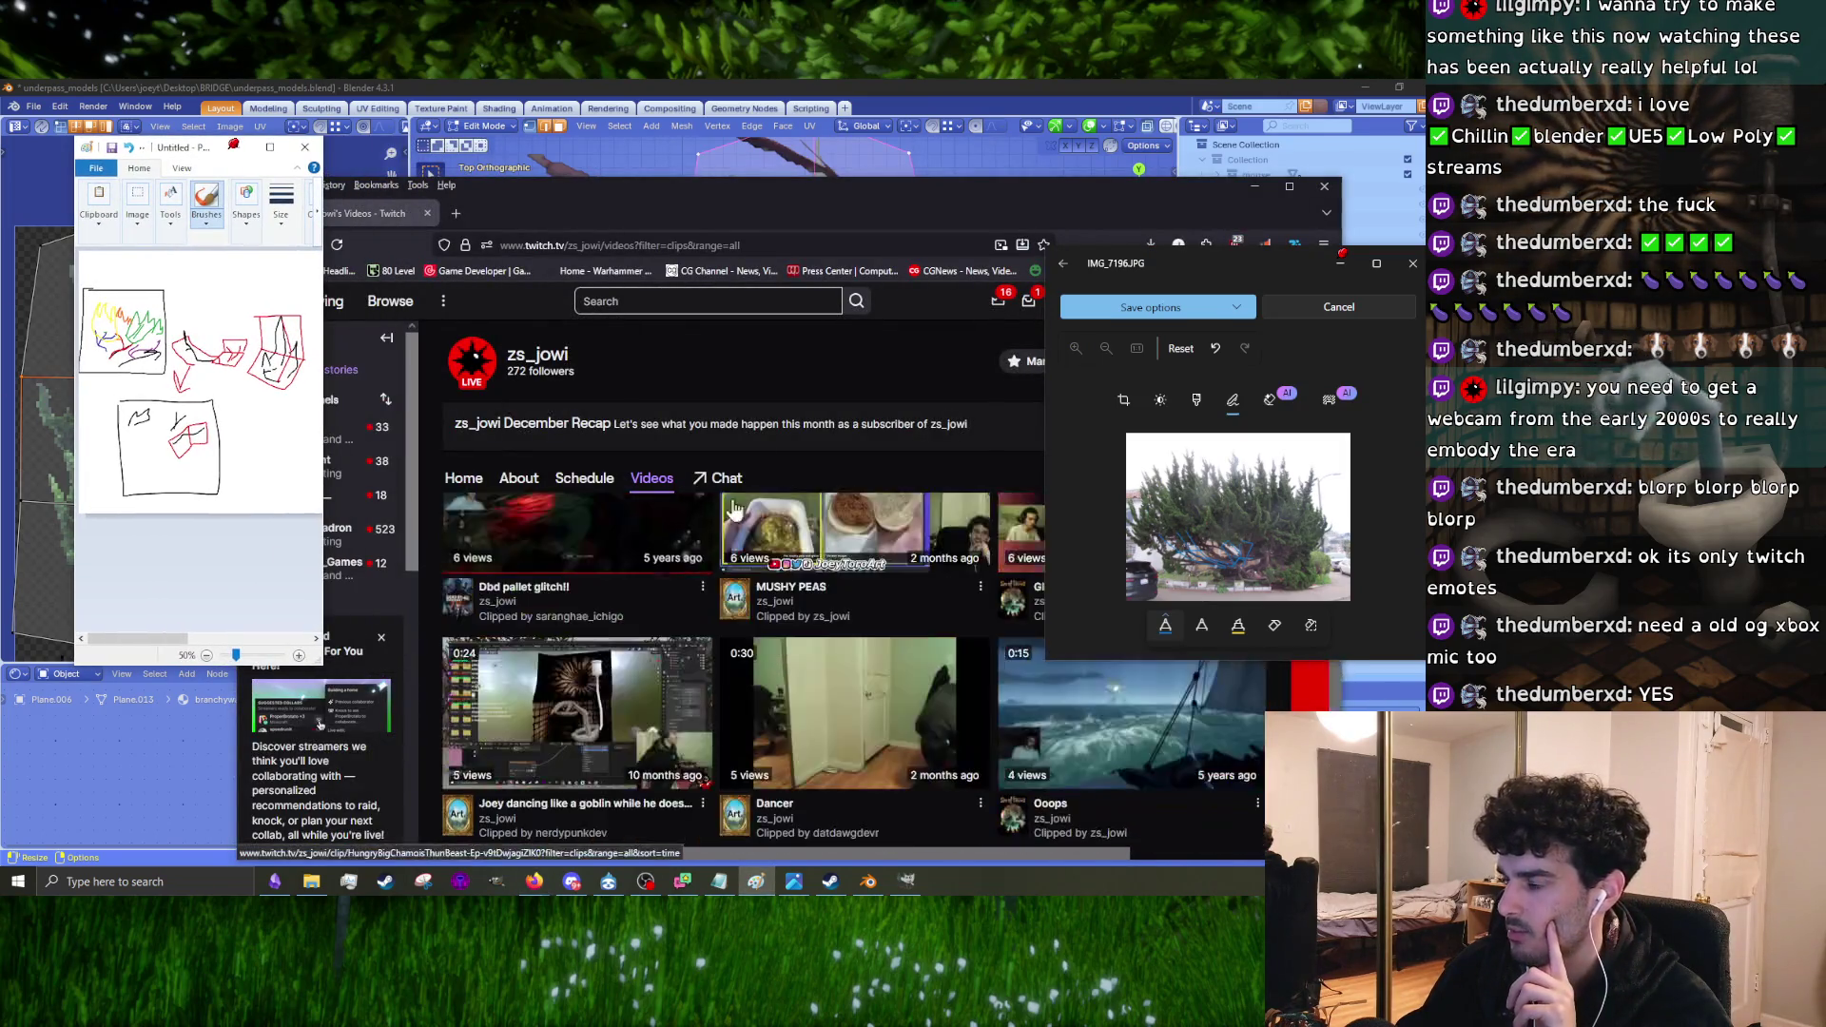
left_click_drag(838, 231, 750, 138)
scroll(763, 527, "down", 3)
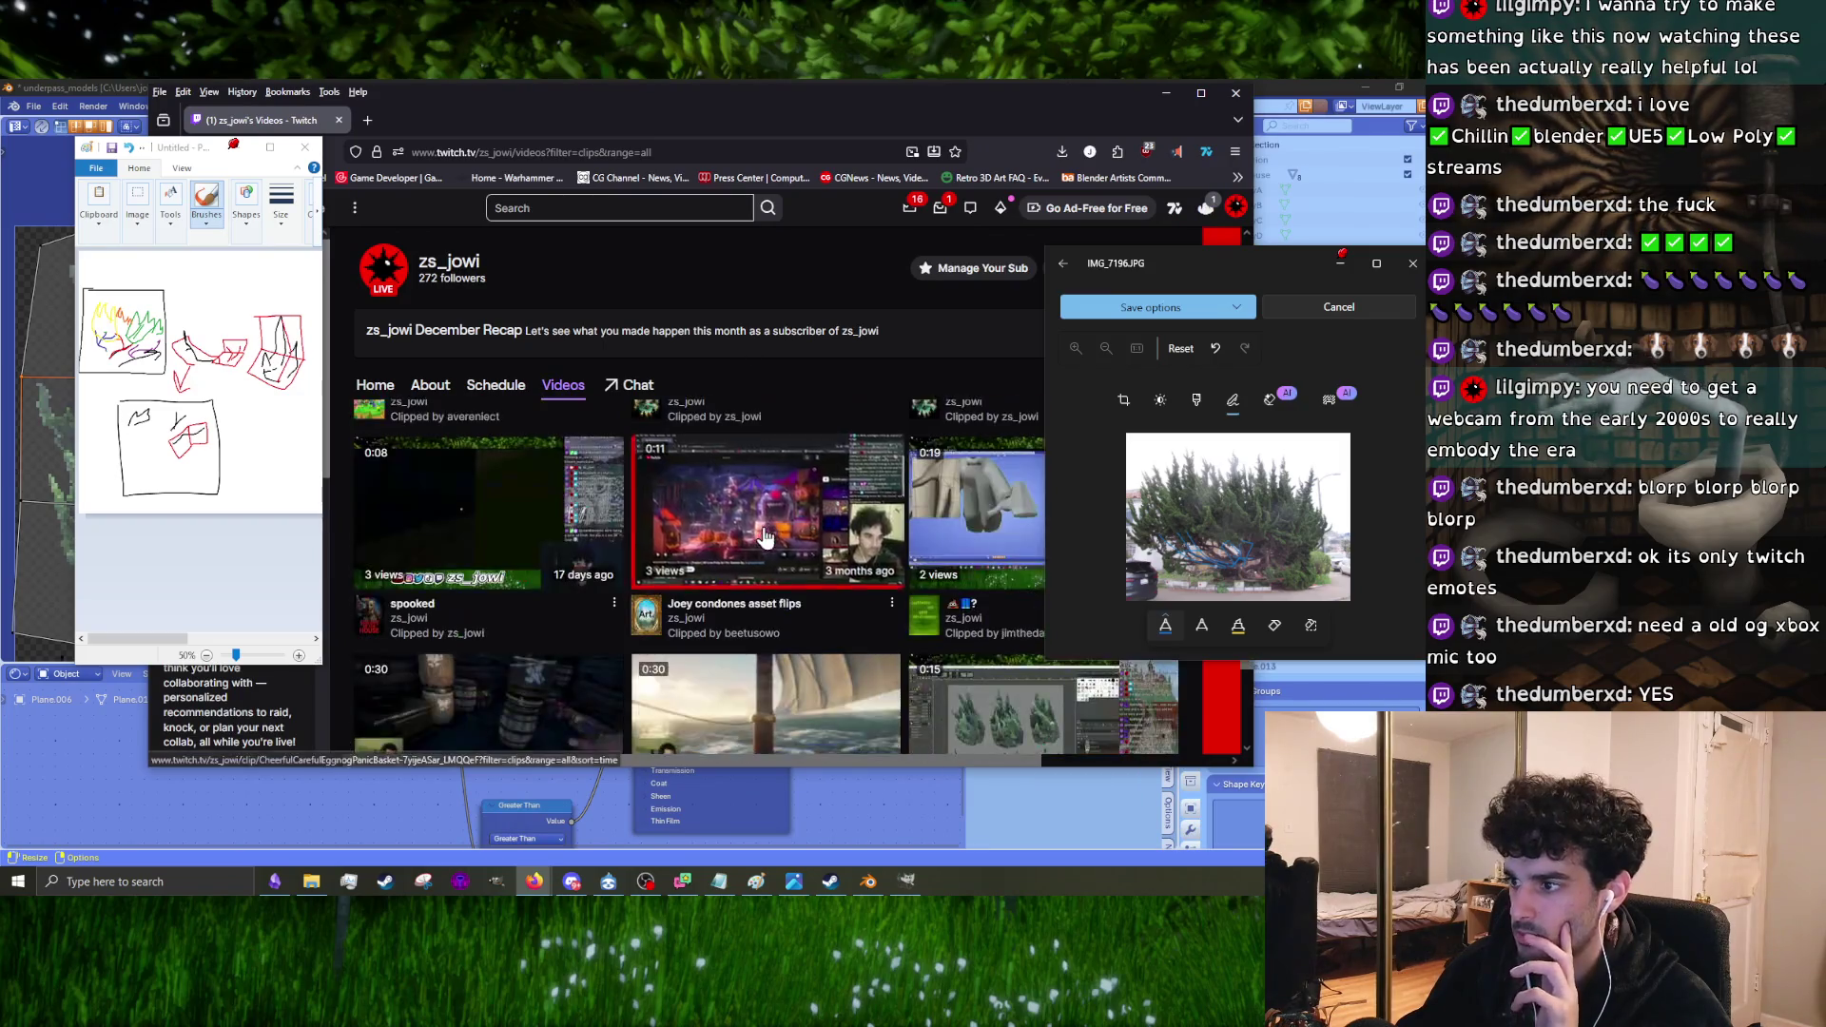
scroll(762, 539, "down", 3)
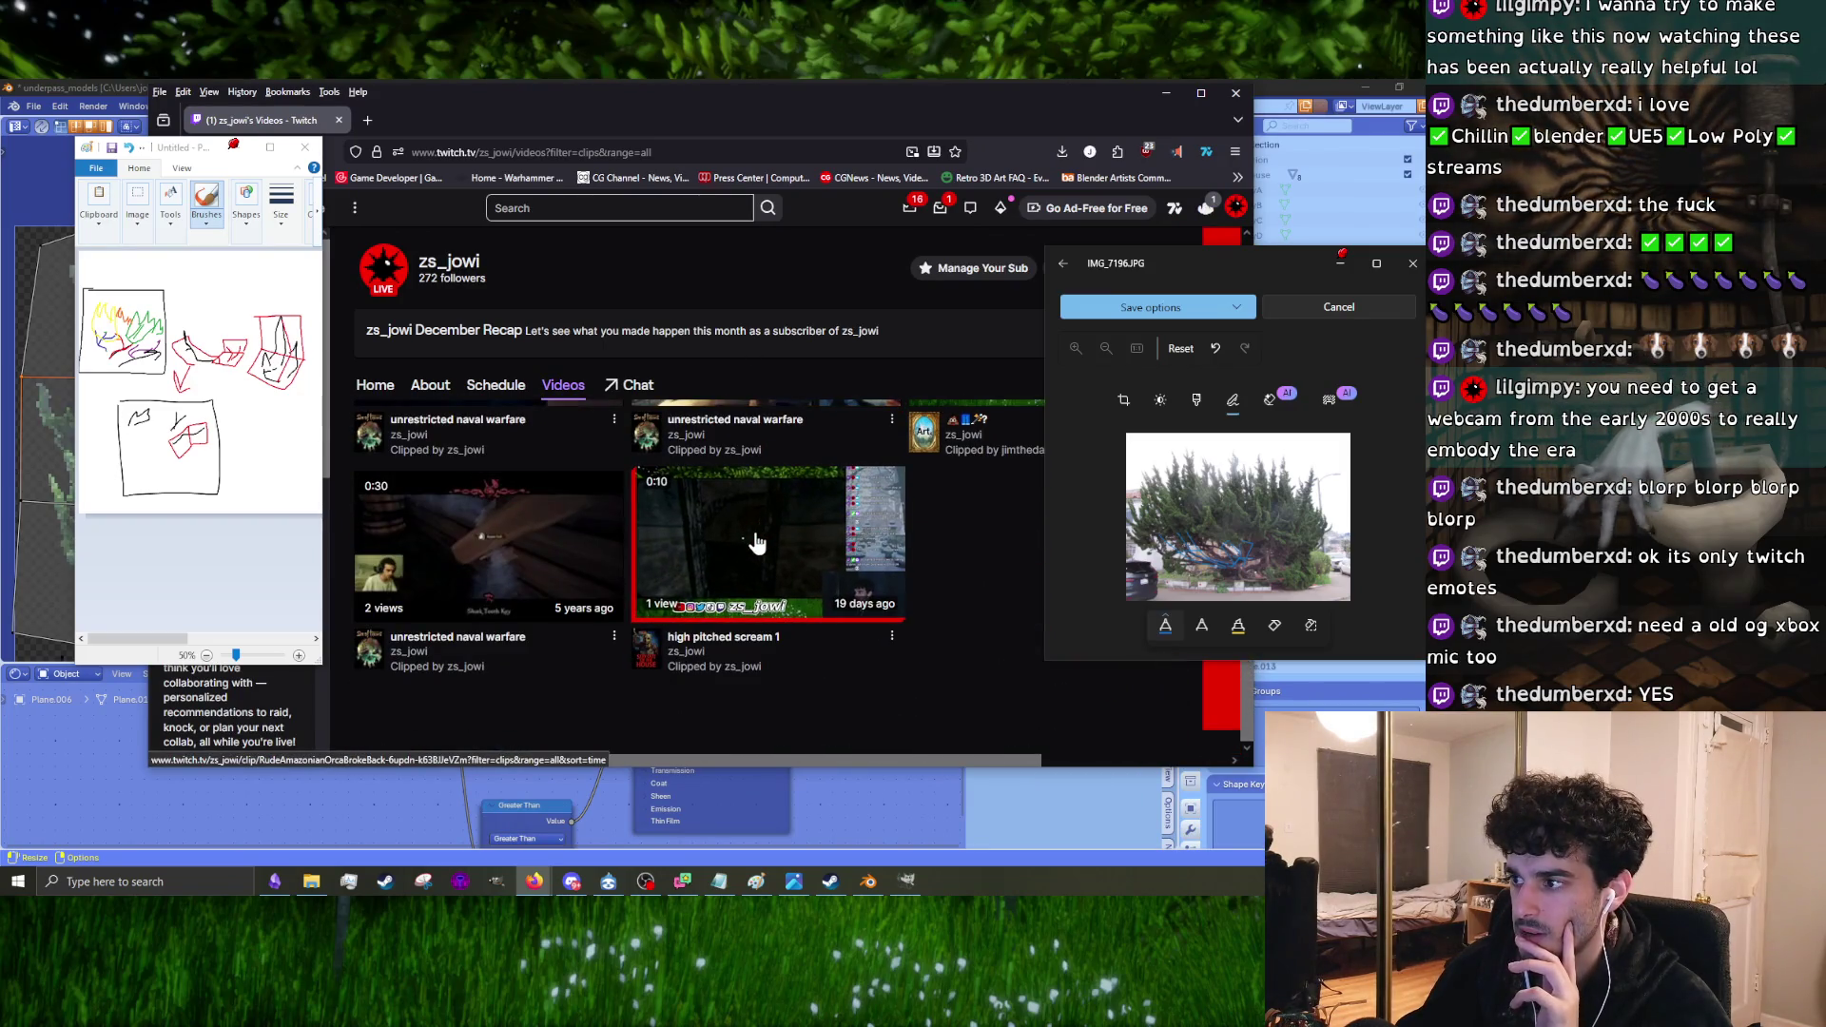
scroll(518, 577, "up", 3)
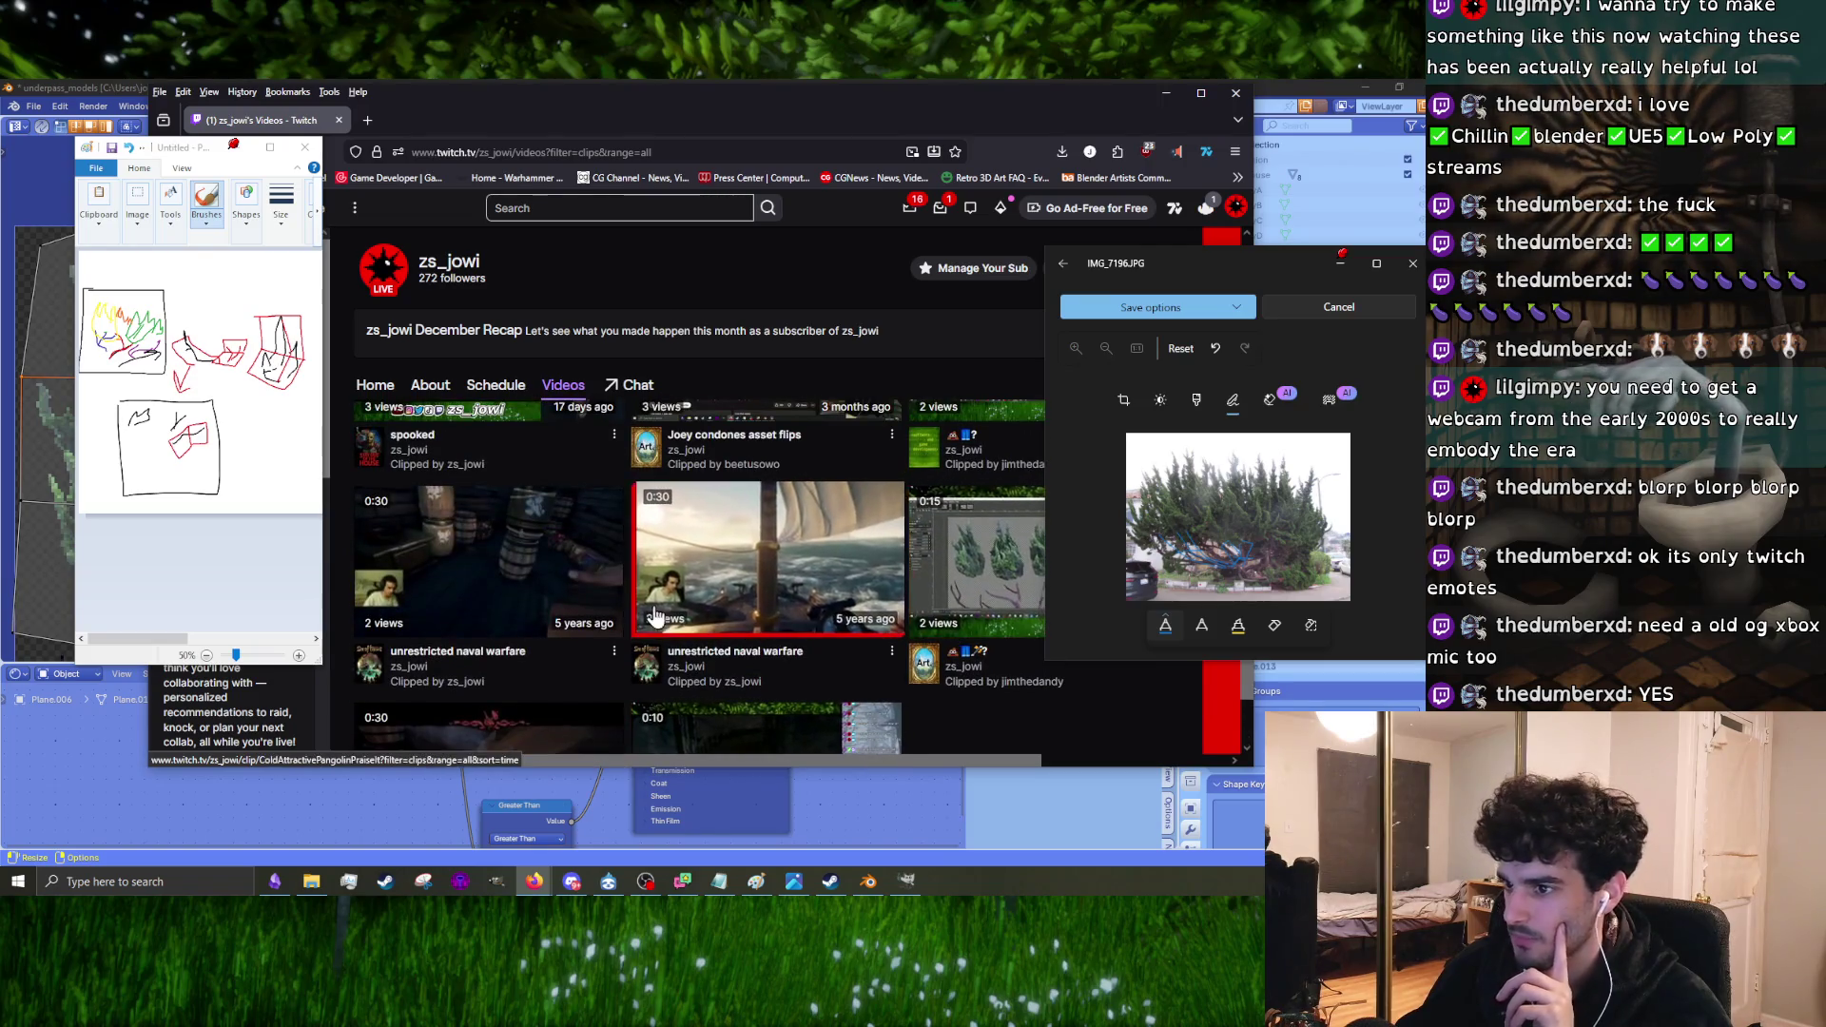
scroll(518, 577, "up", 3)
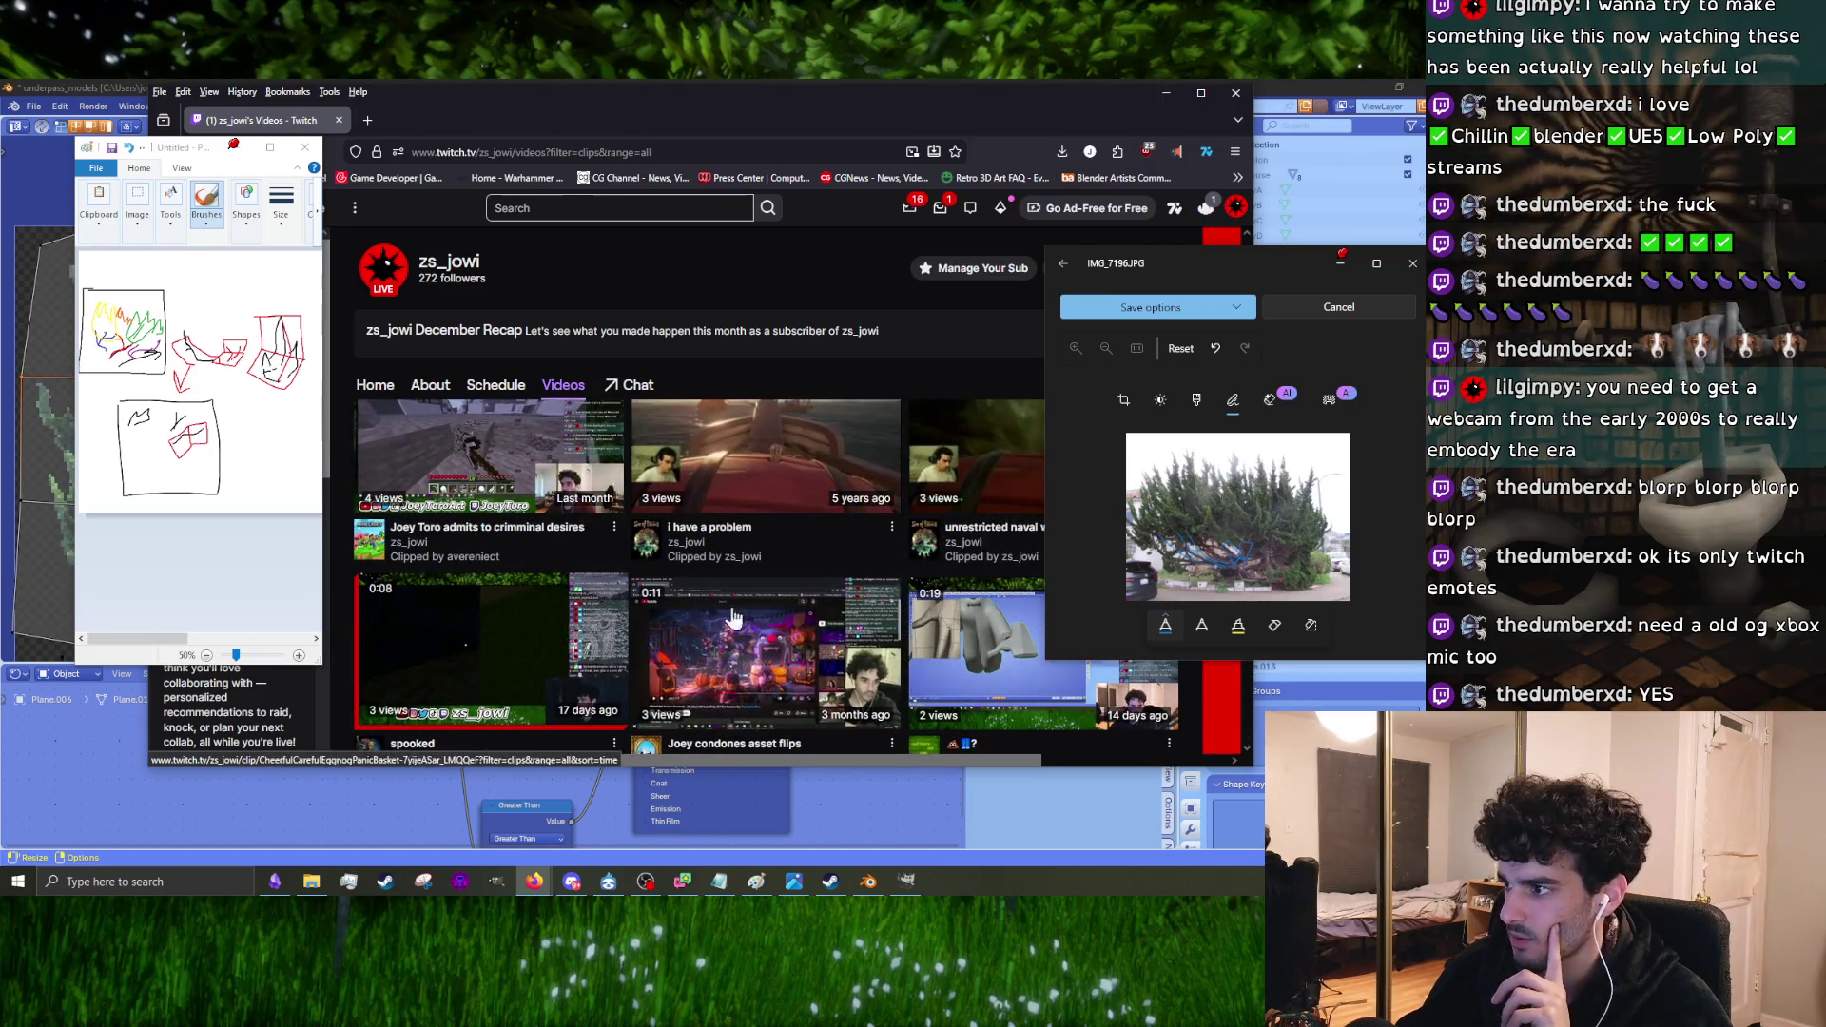
scroll(897, 529, "up", 3)
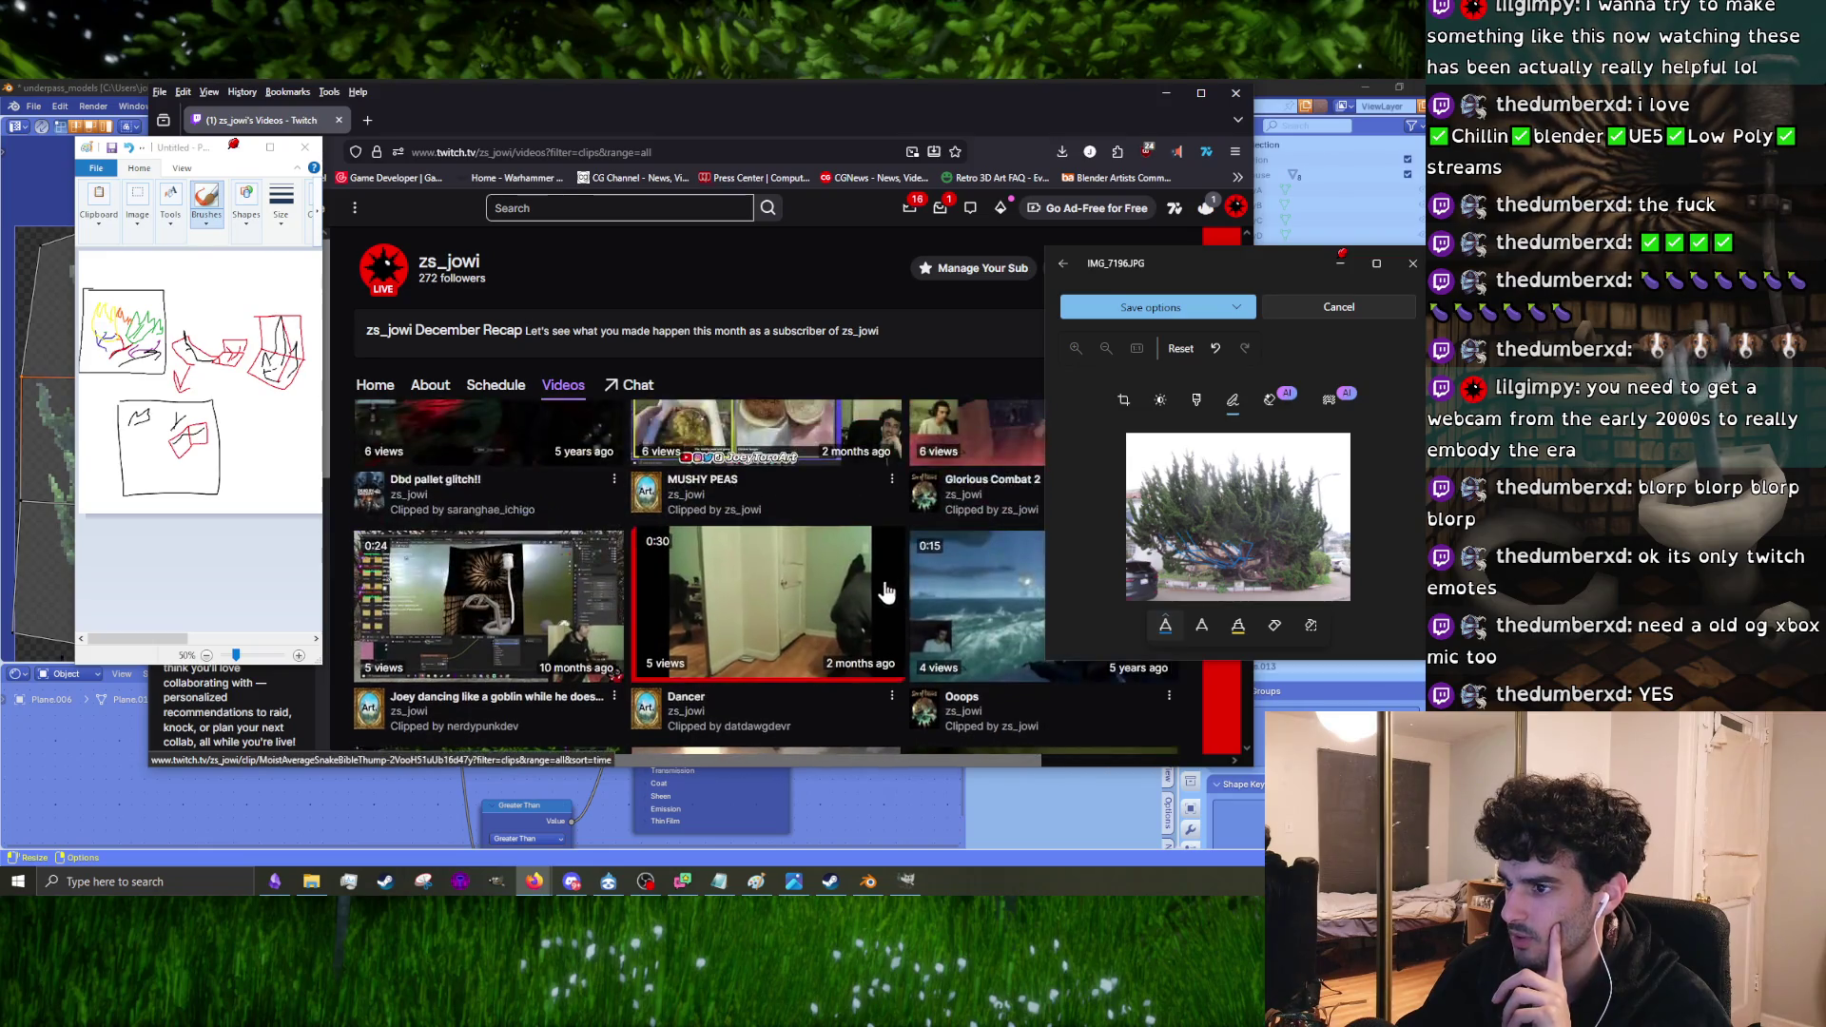
left_click_drag(859, 116, 783, 111)
left_click(681, 478)
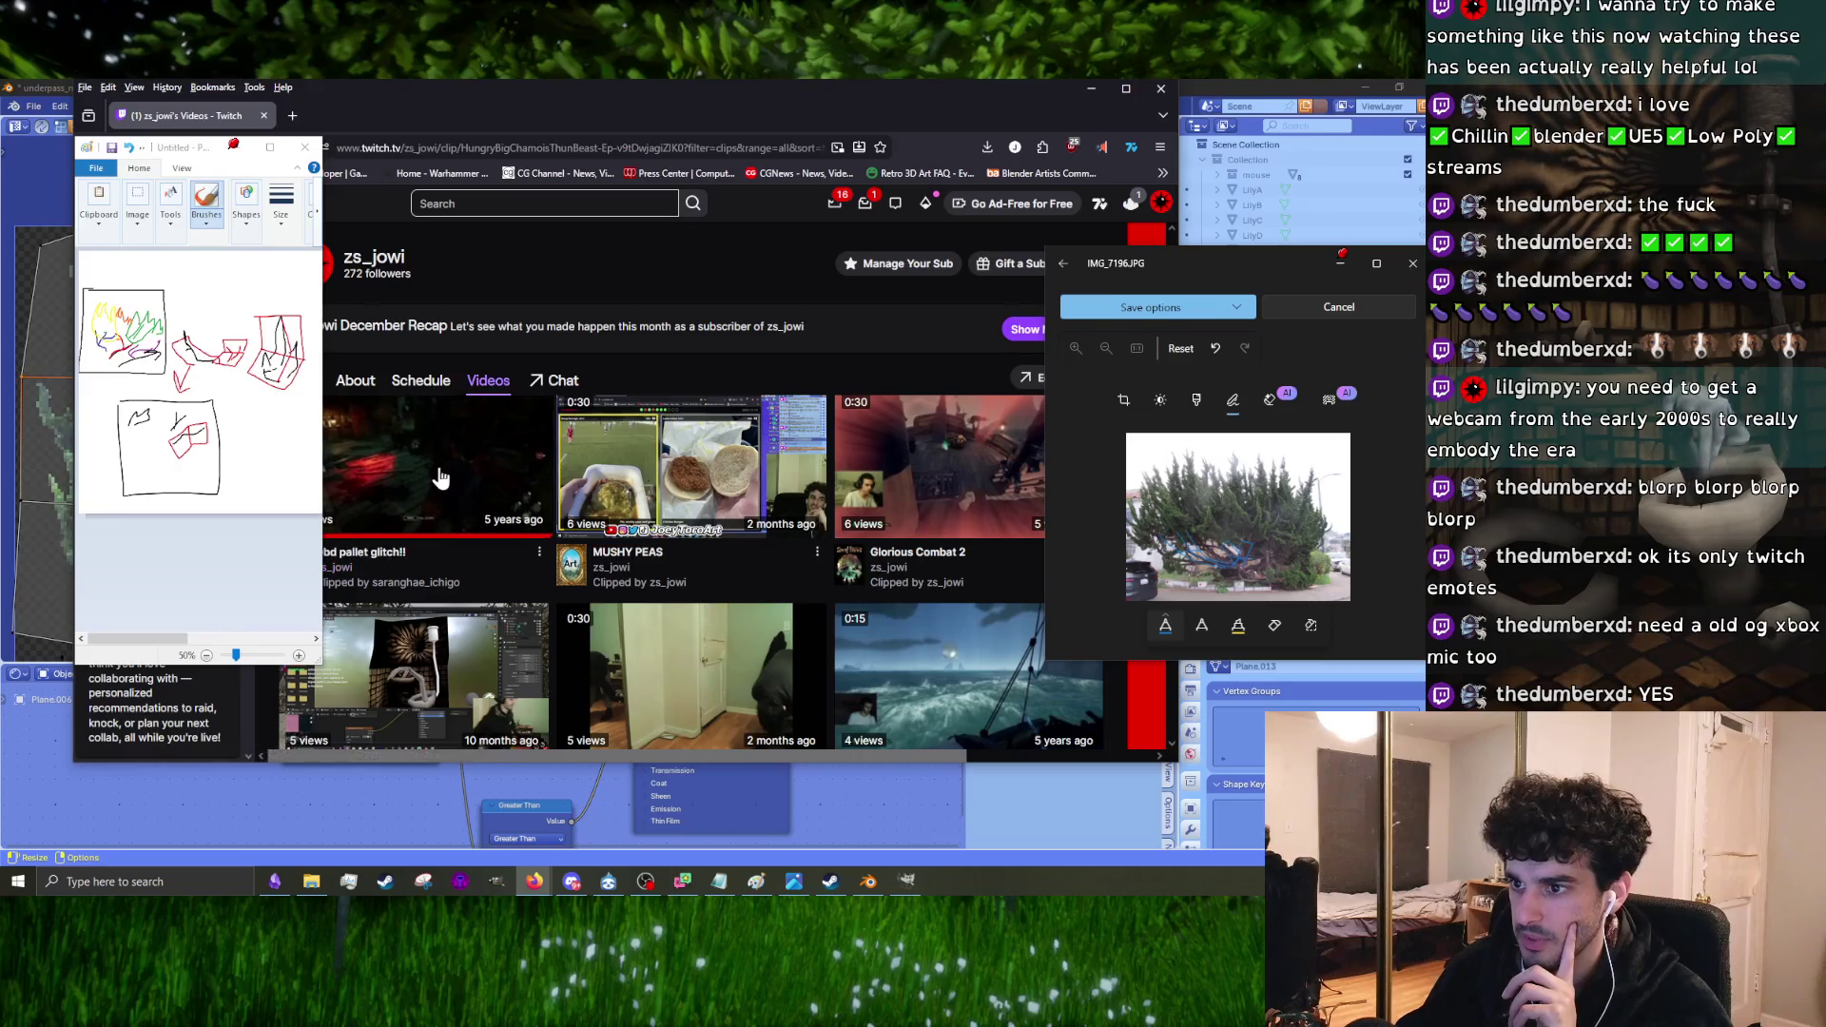
Step: Unmute and watch the clip, restarting it near the beginning, then go back to the clips list
left_click_drag(190, 148, 55, 177)
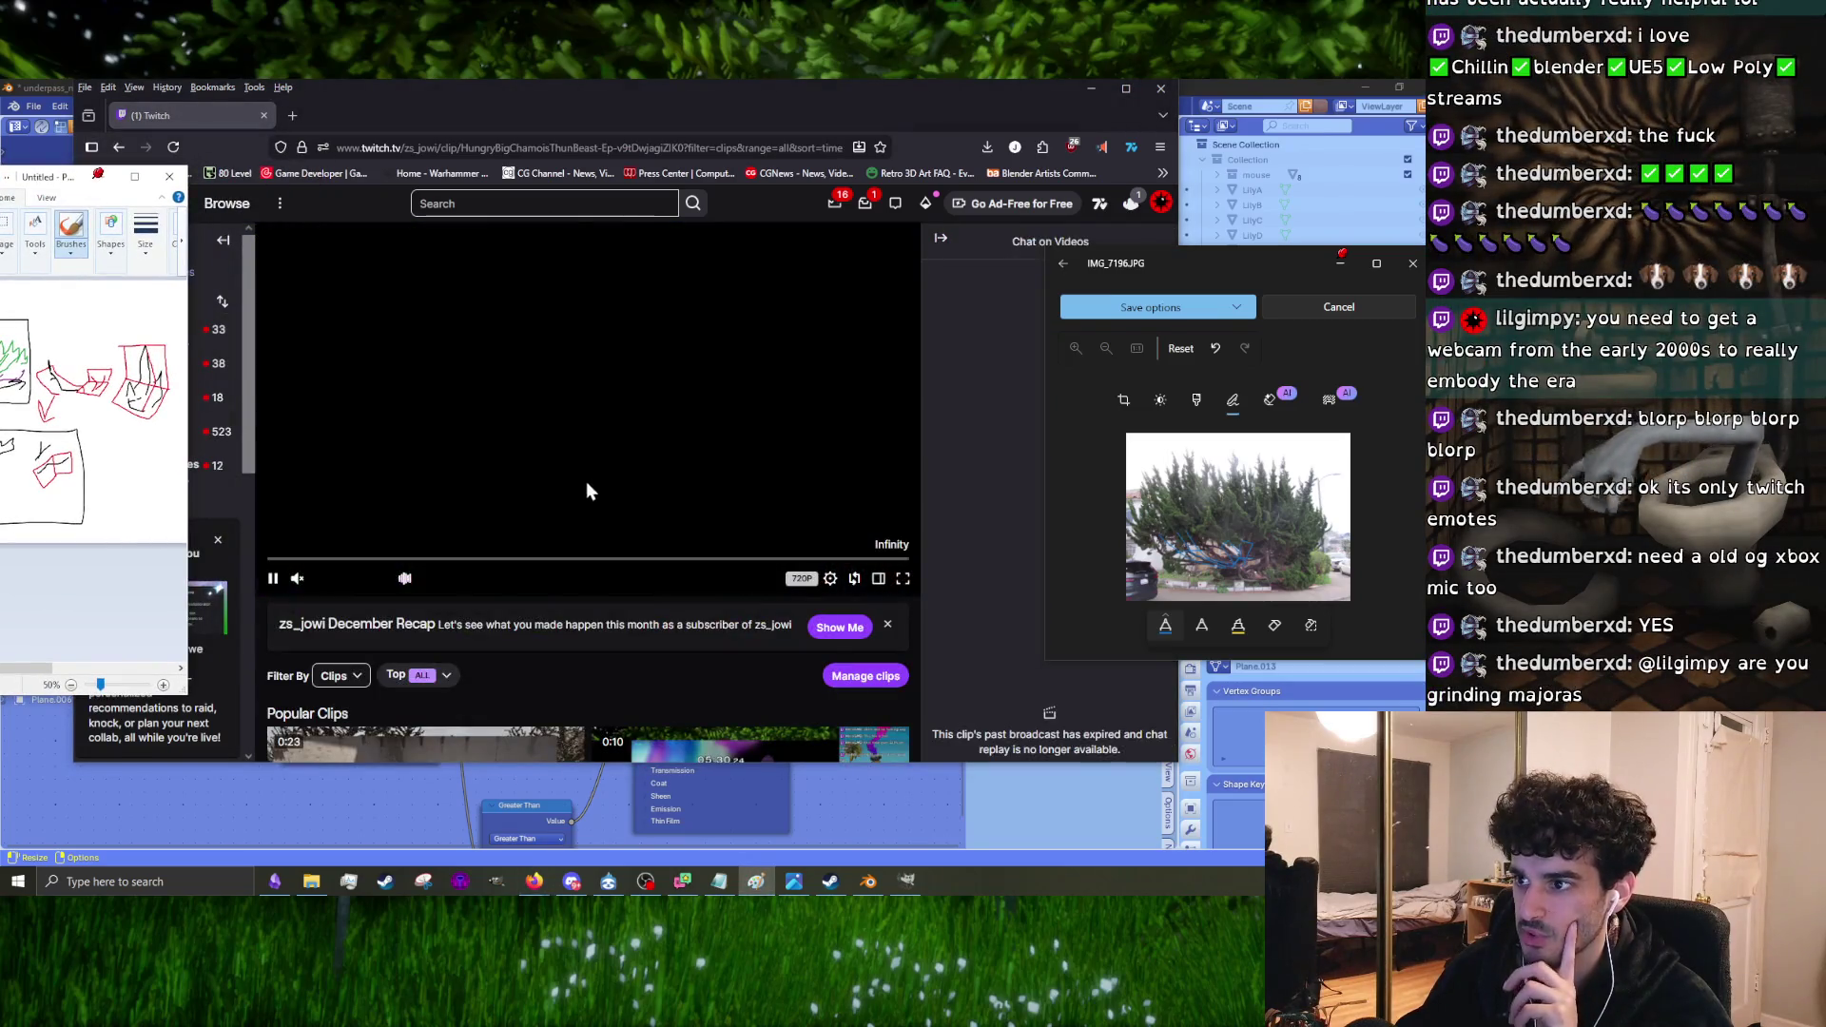
left_click(296, 578)
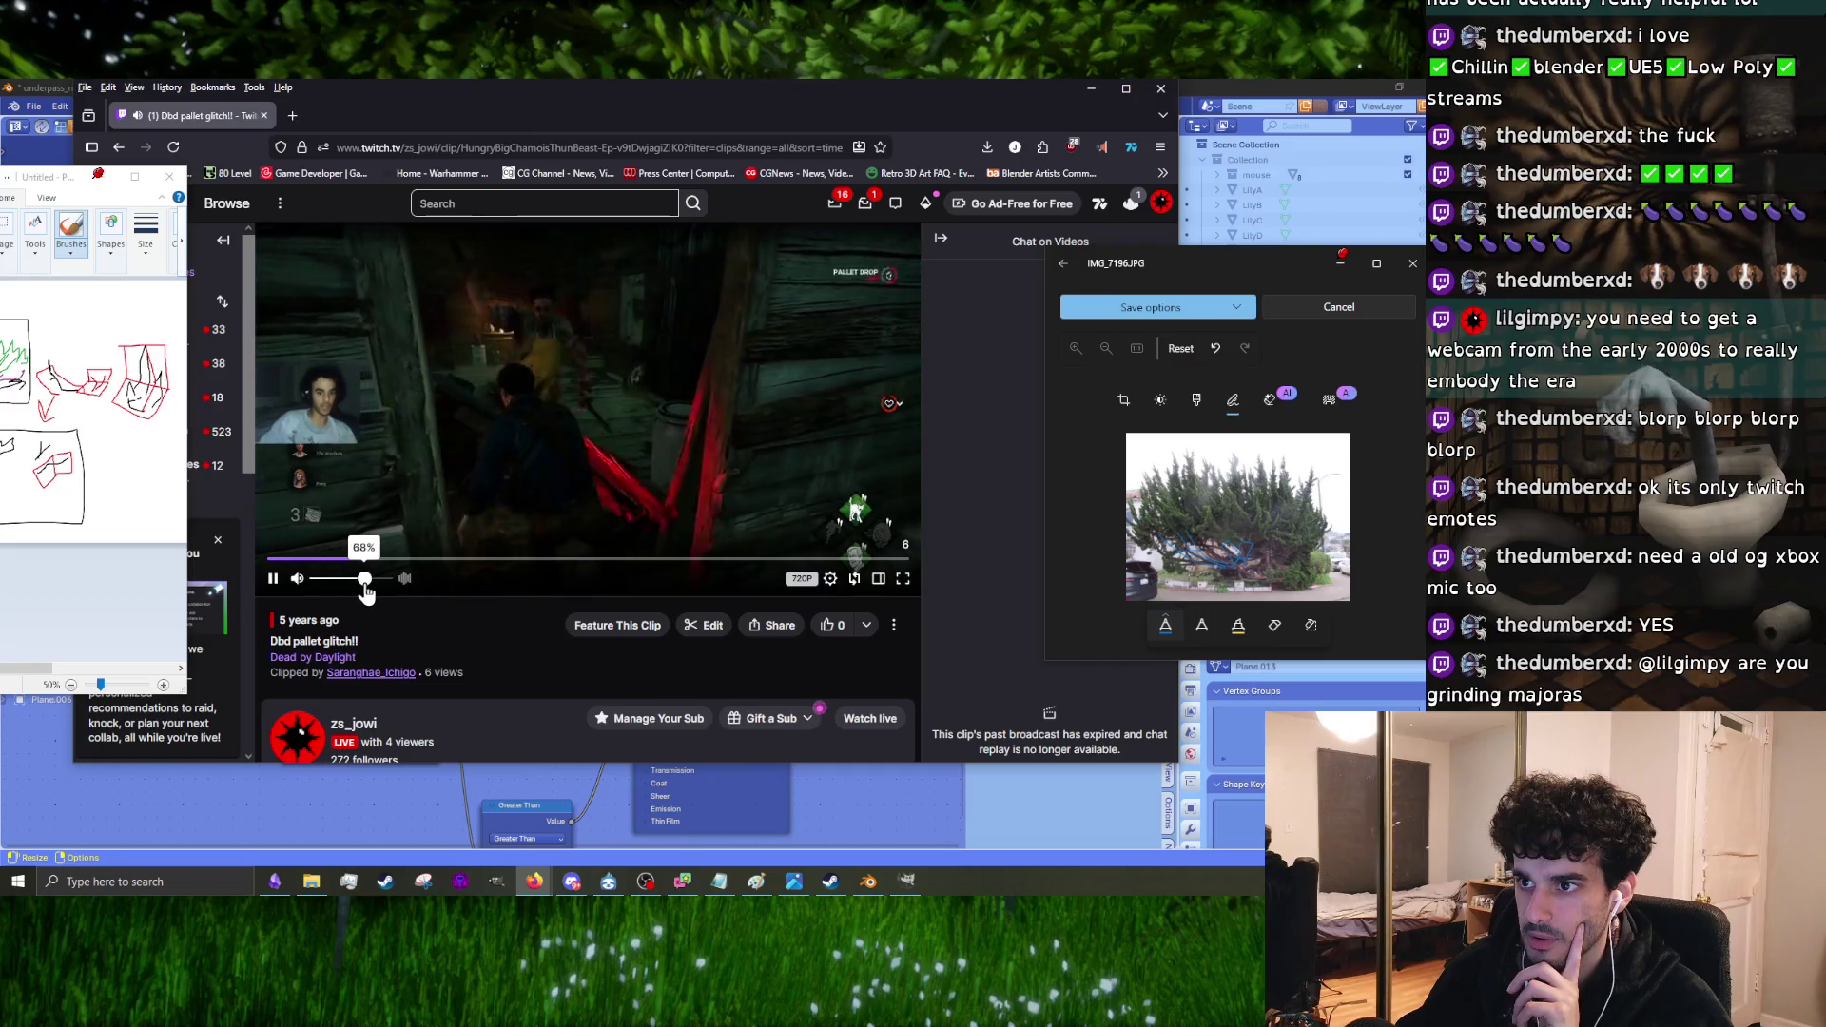
left_click(272, 580)
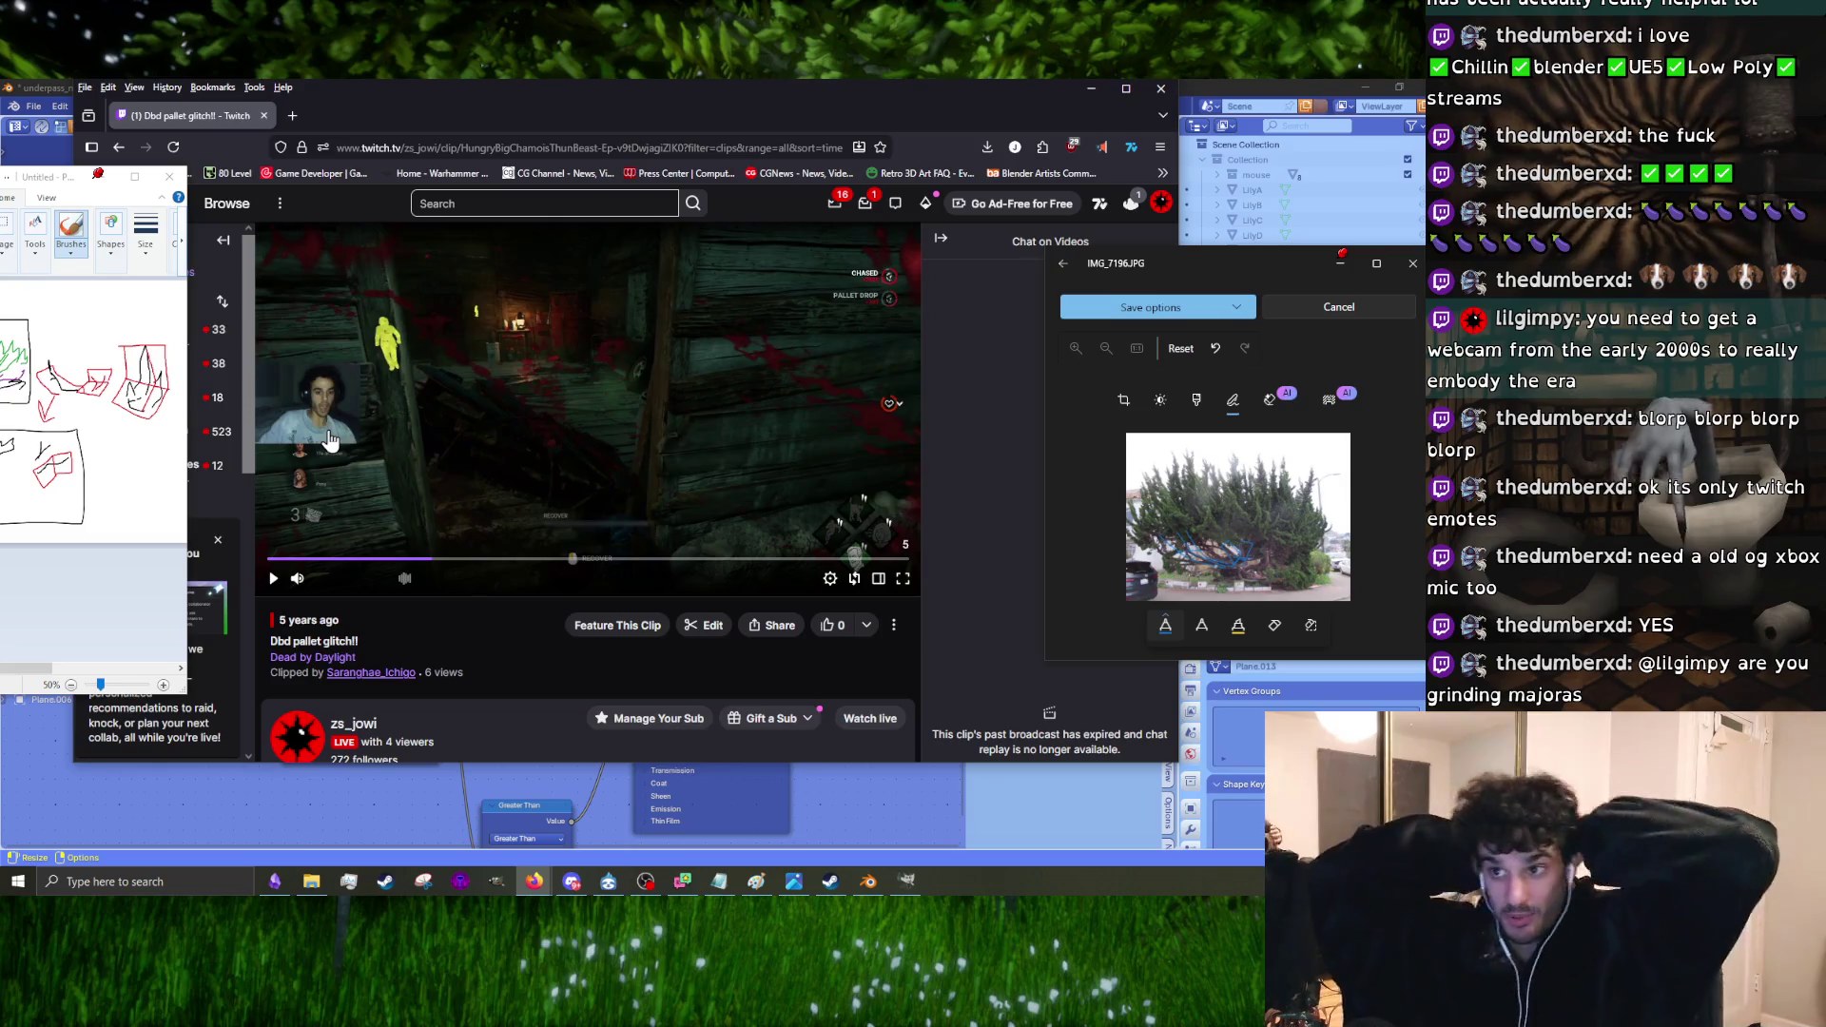
mouse_move(326, 582)
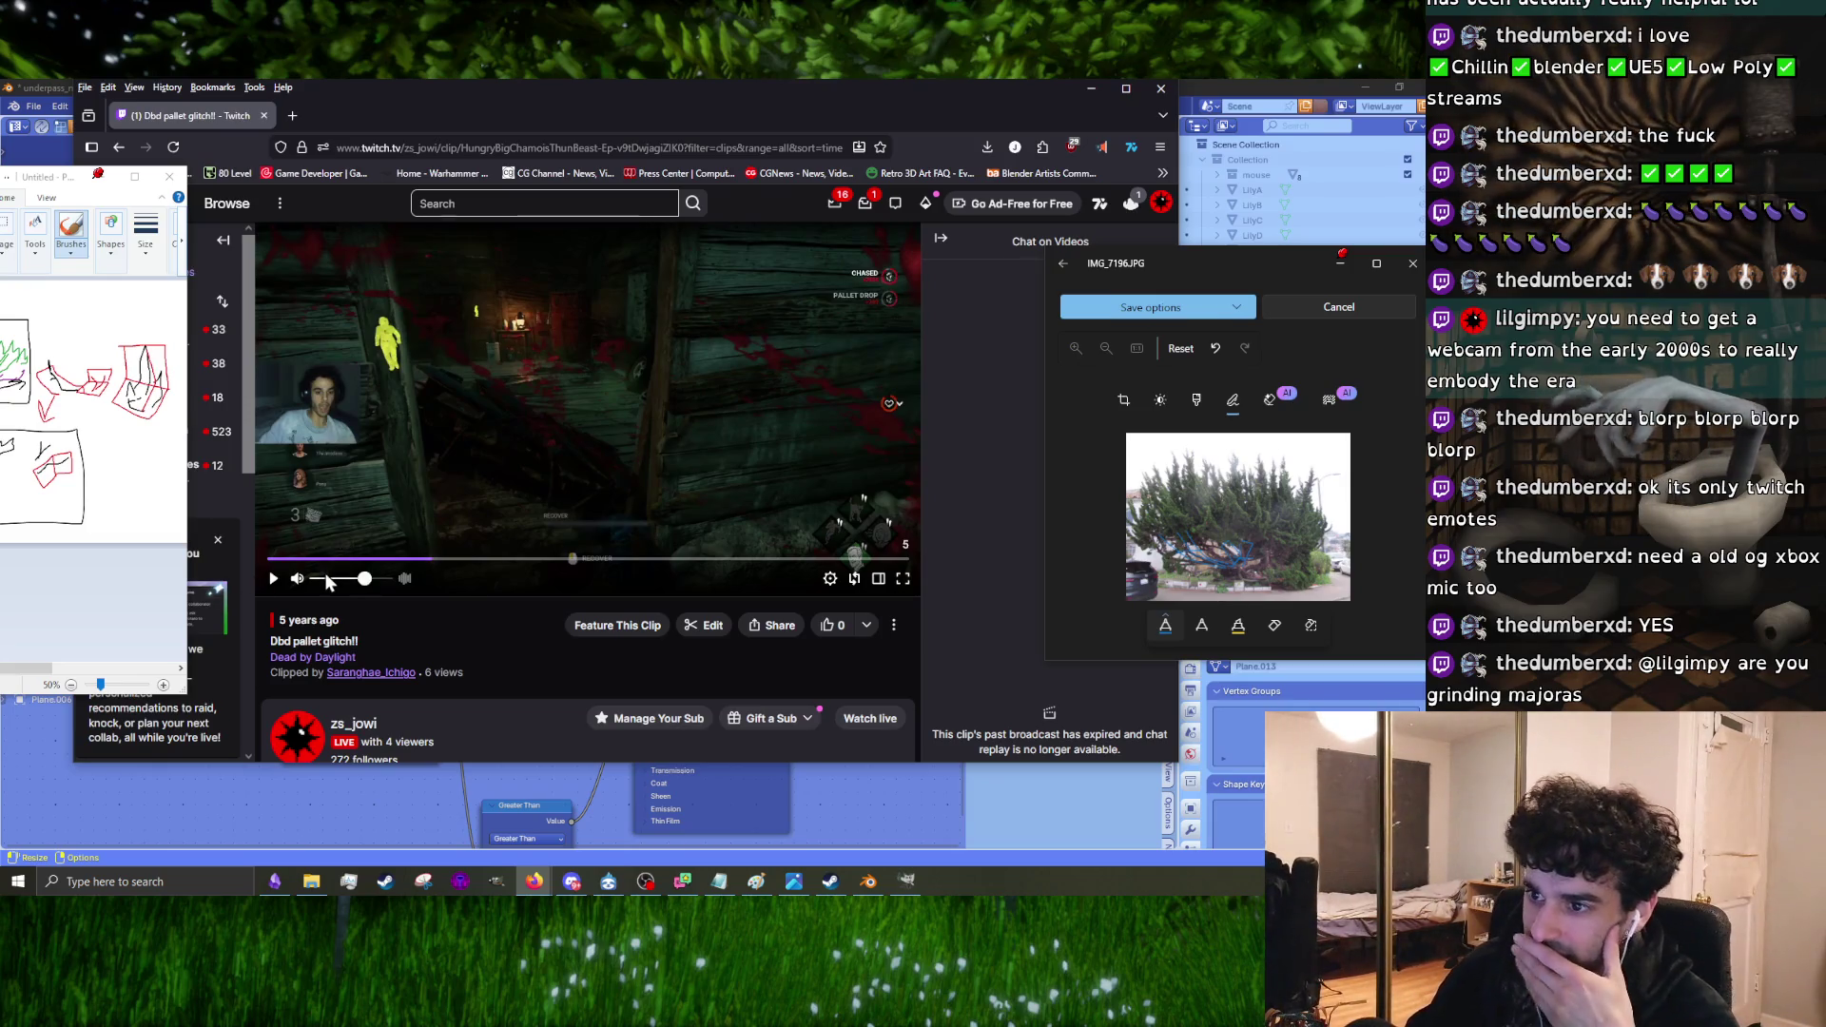
left_click(272, 588)
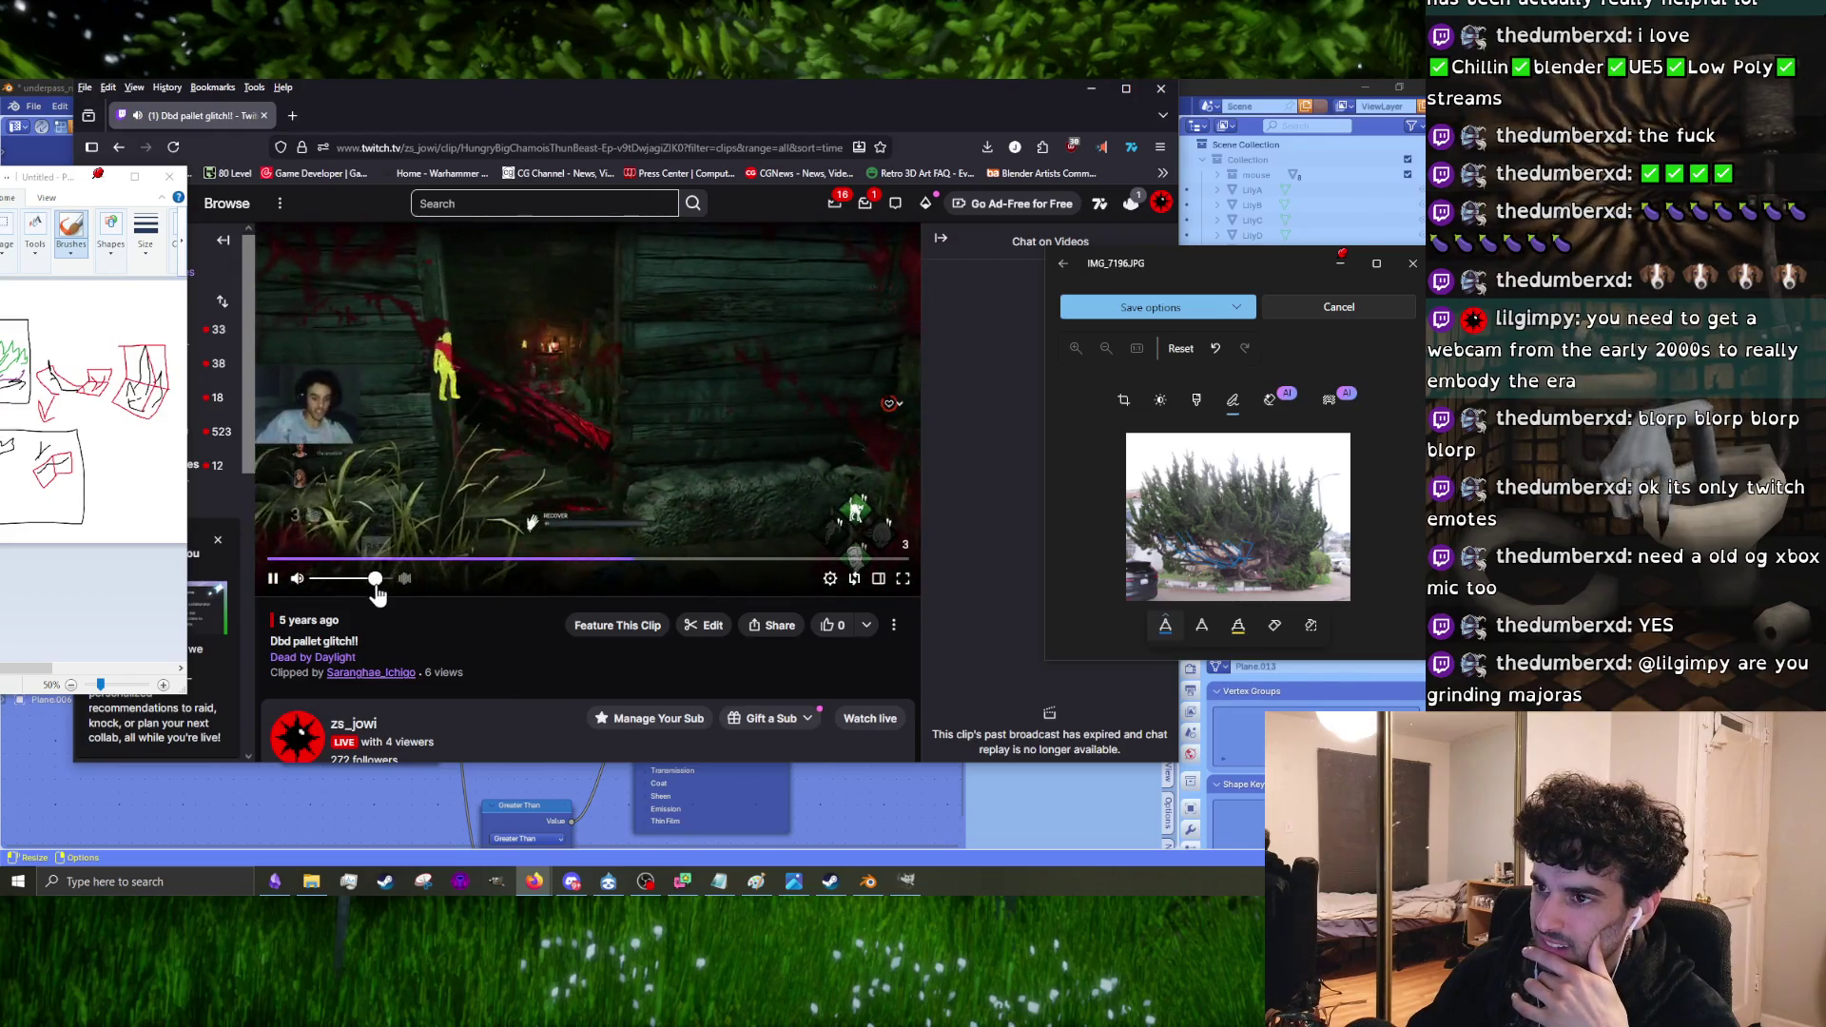
scroll(516, 617, "down", 2)
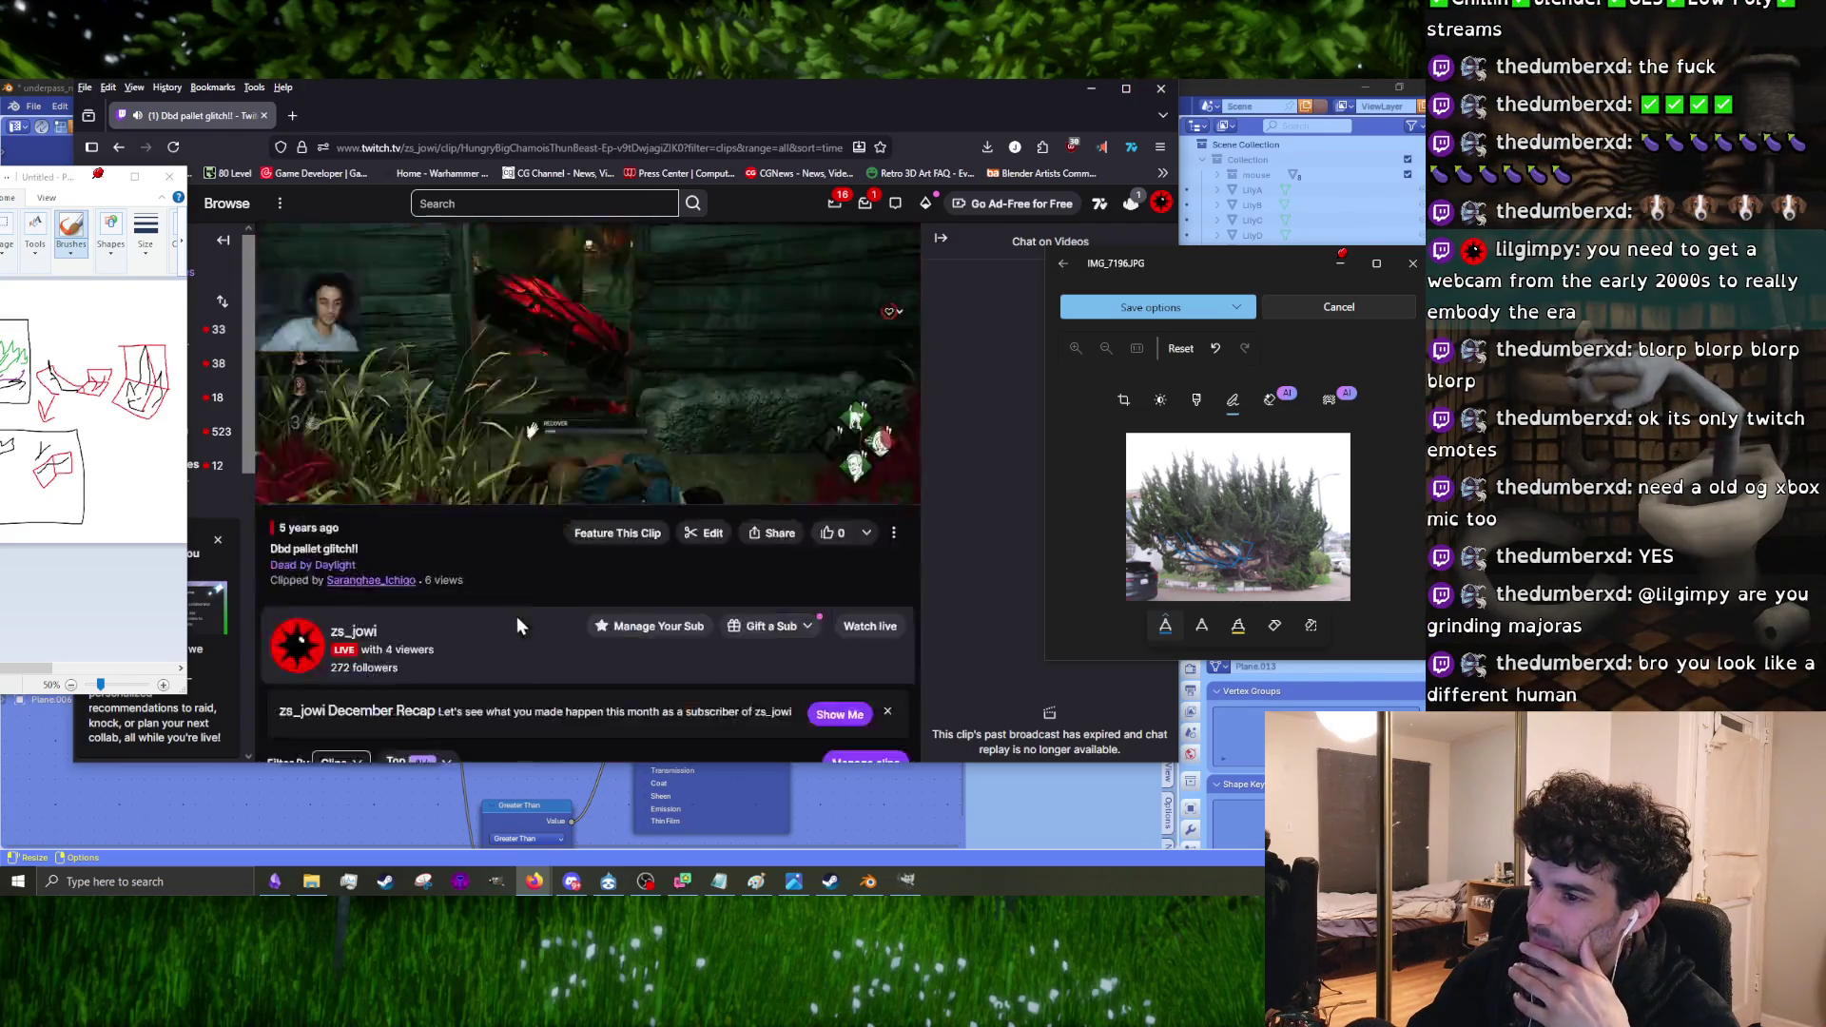
scroll(533, 636, "up", 2)
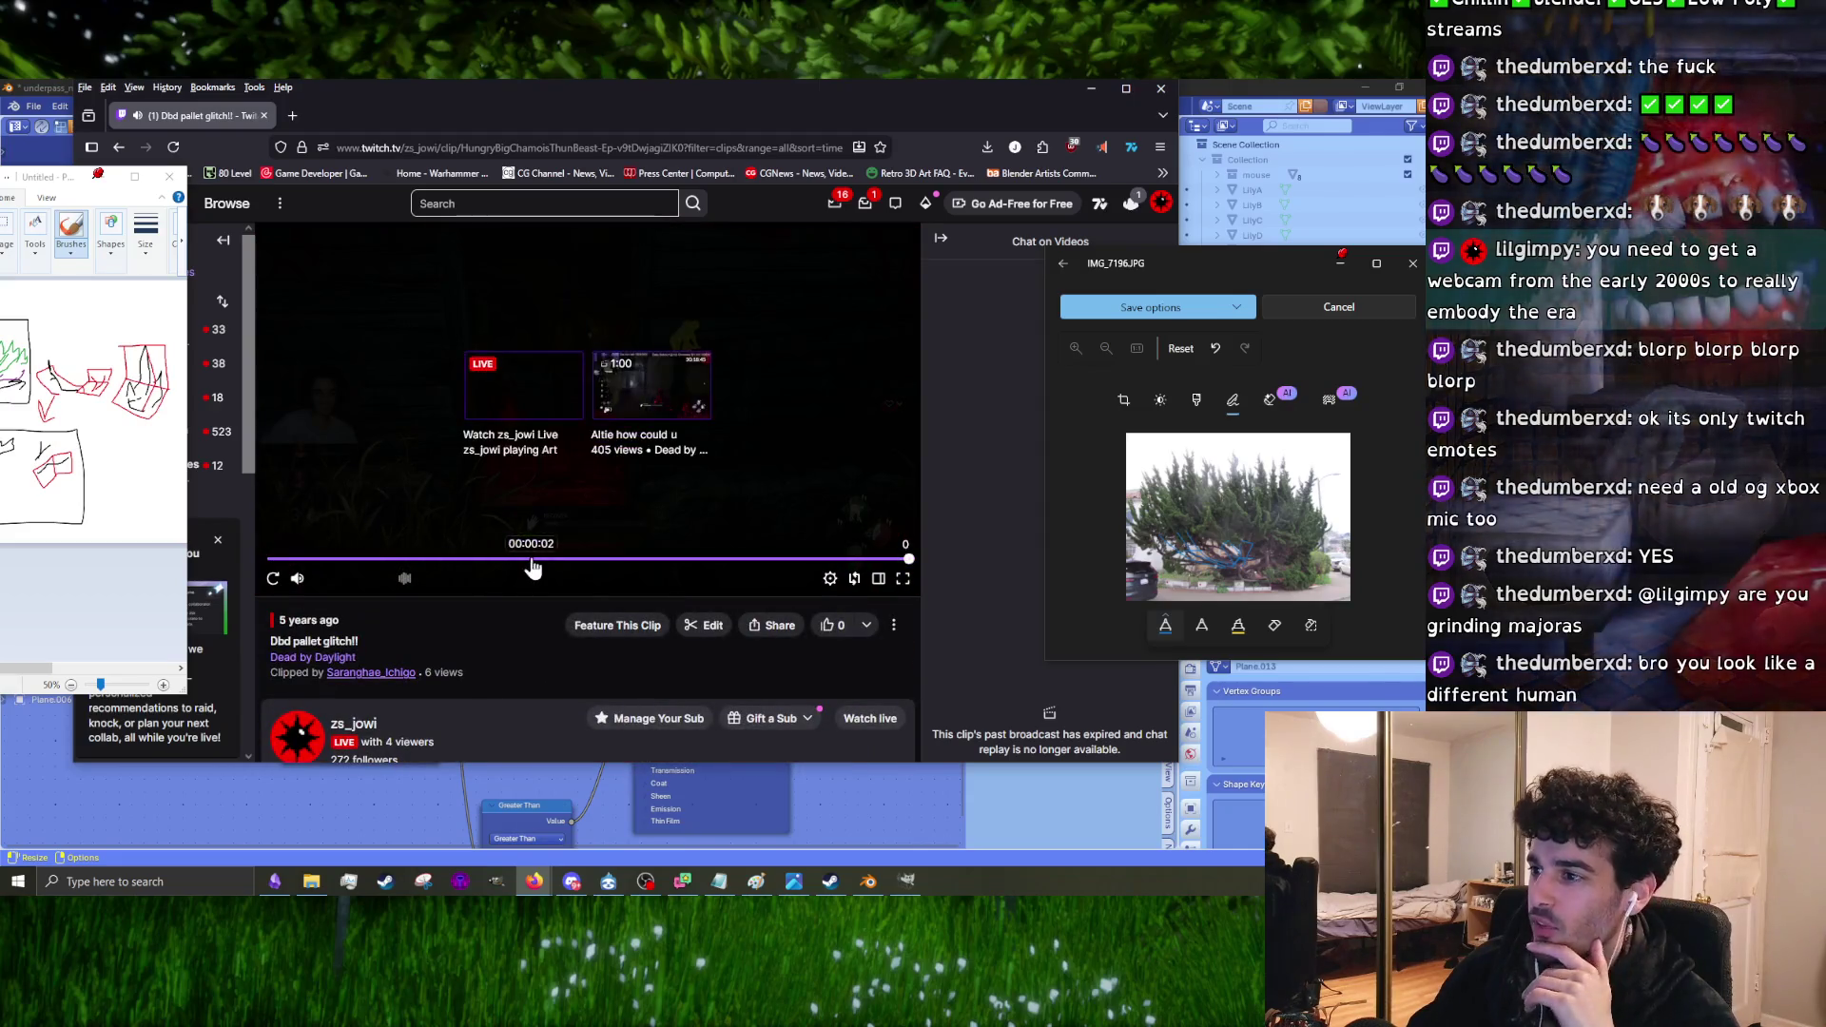
left_click(530, 559)
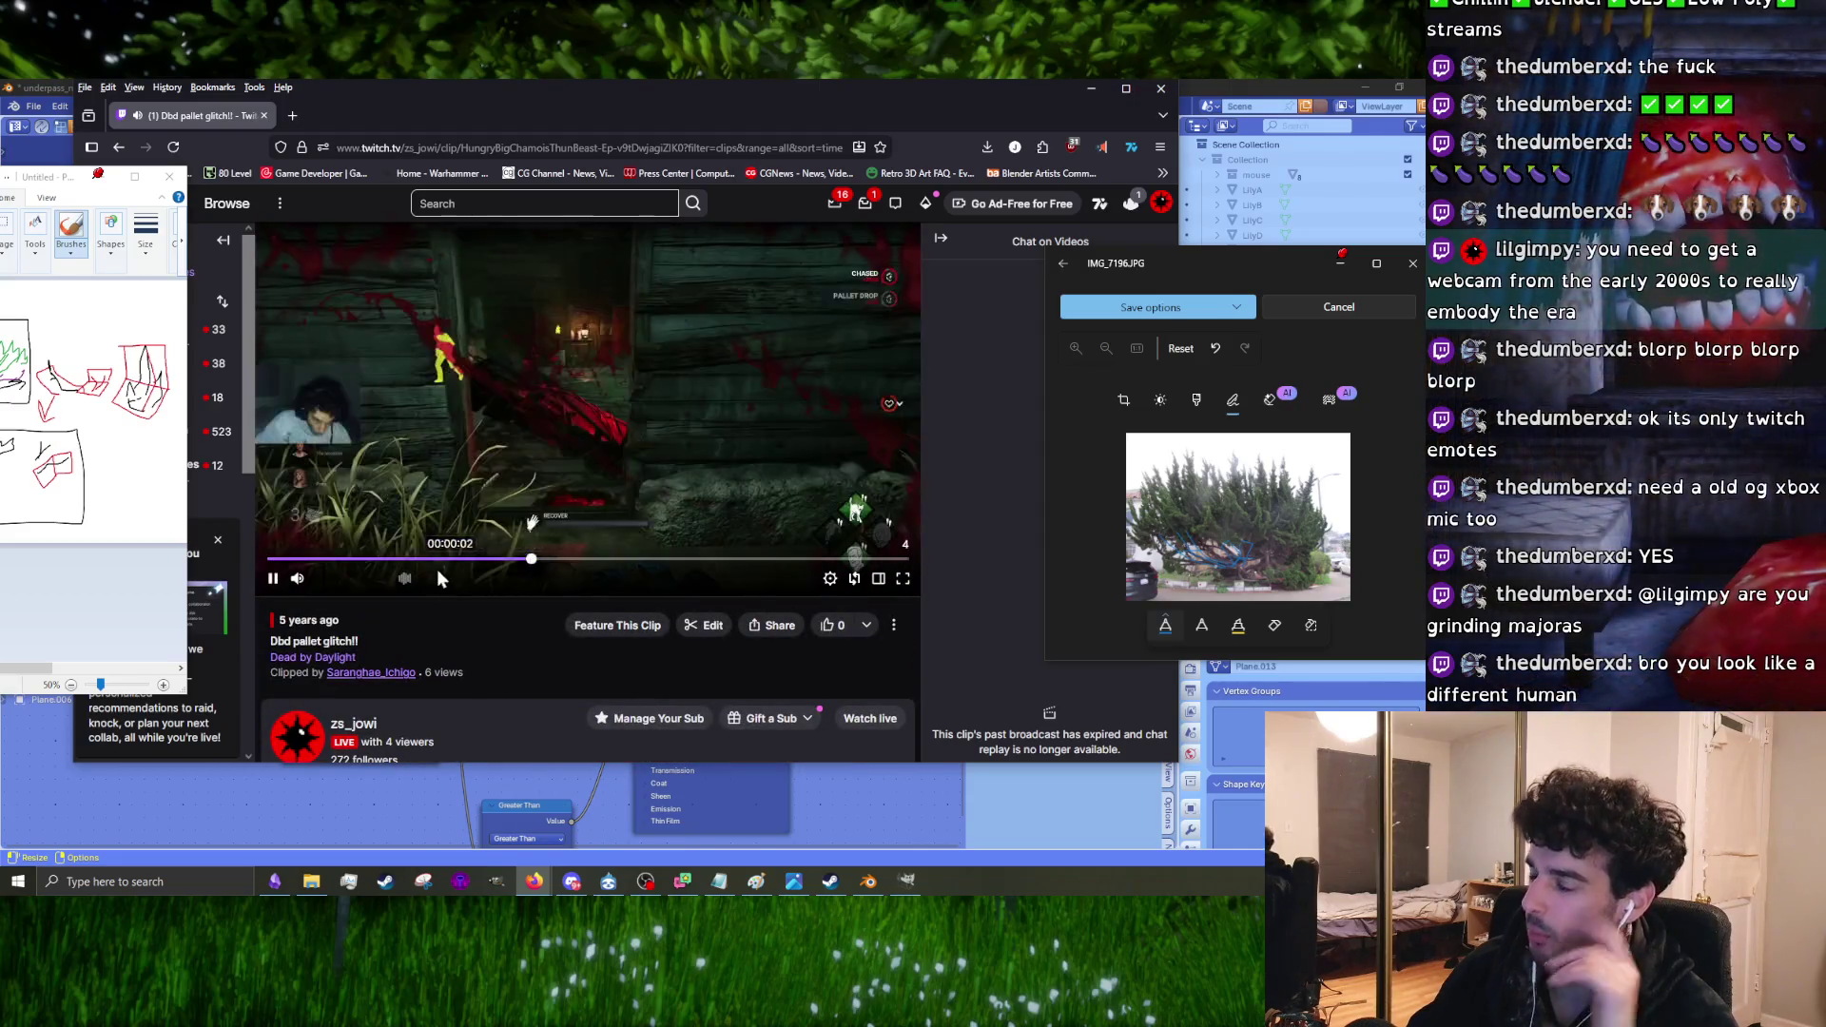
left_click(276, 579)
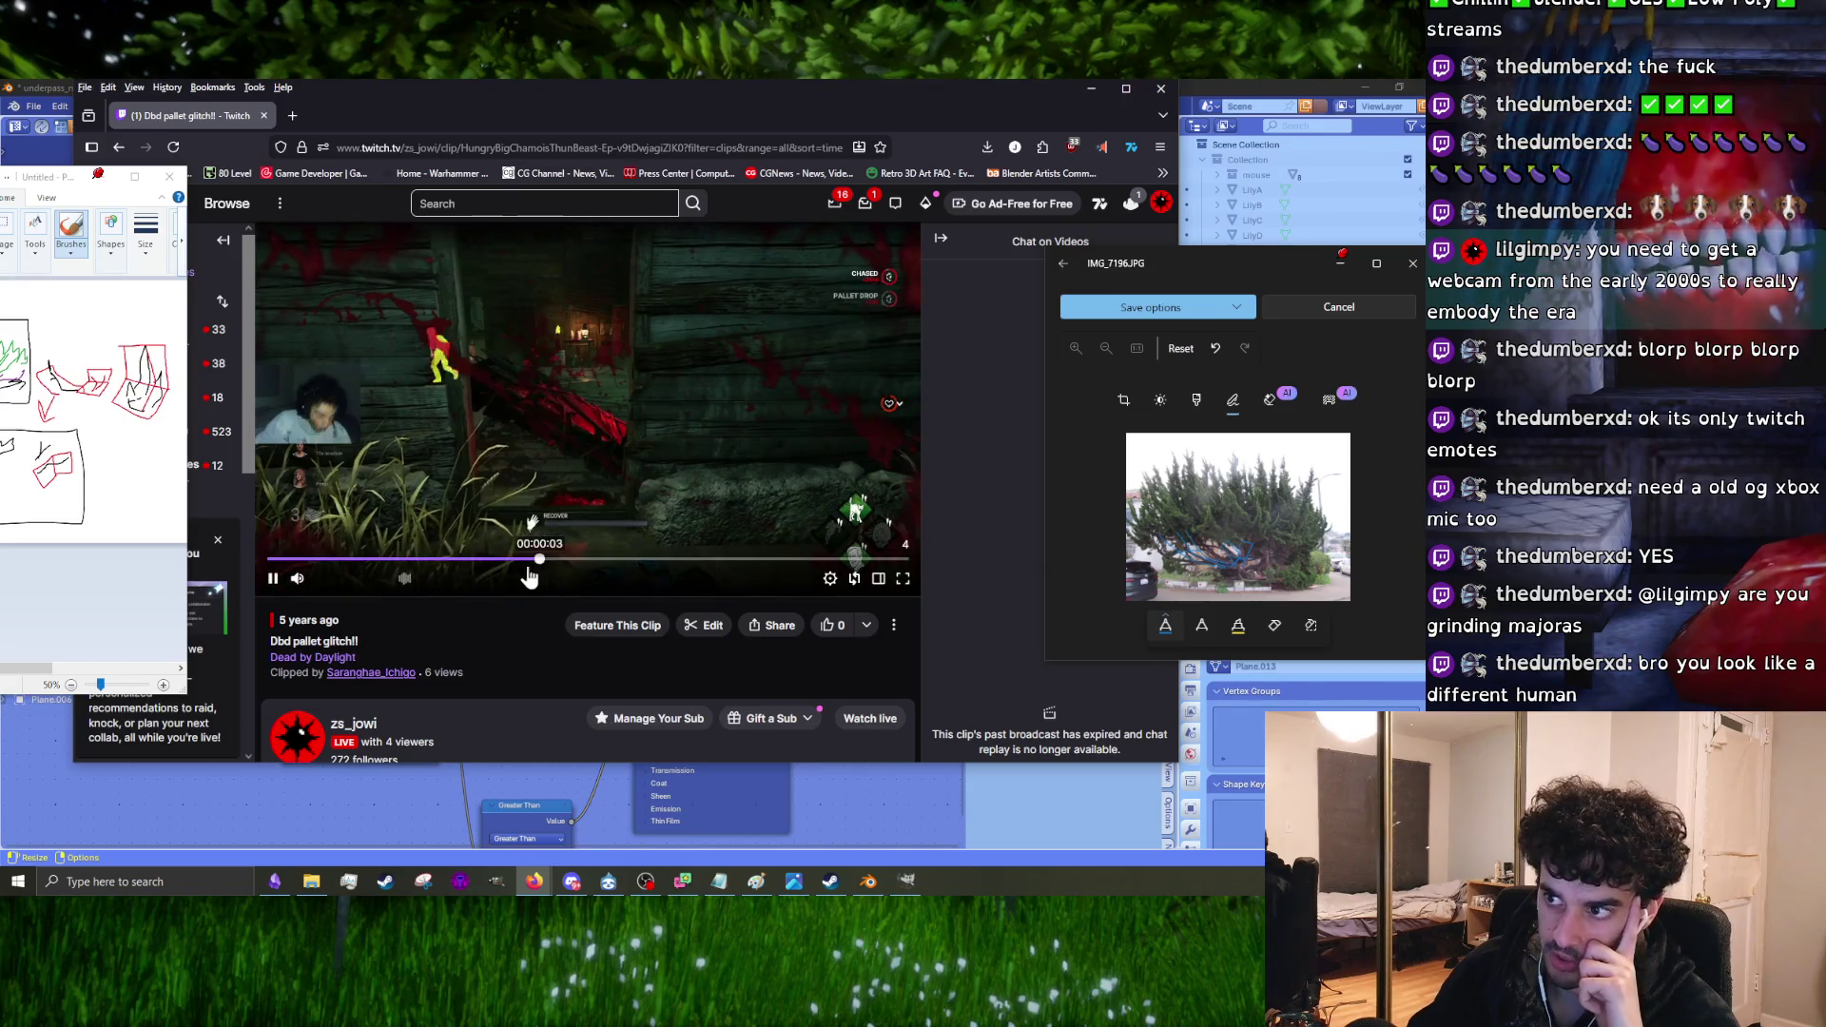
left_click(272, 582)
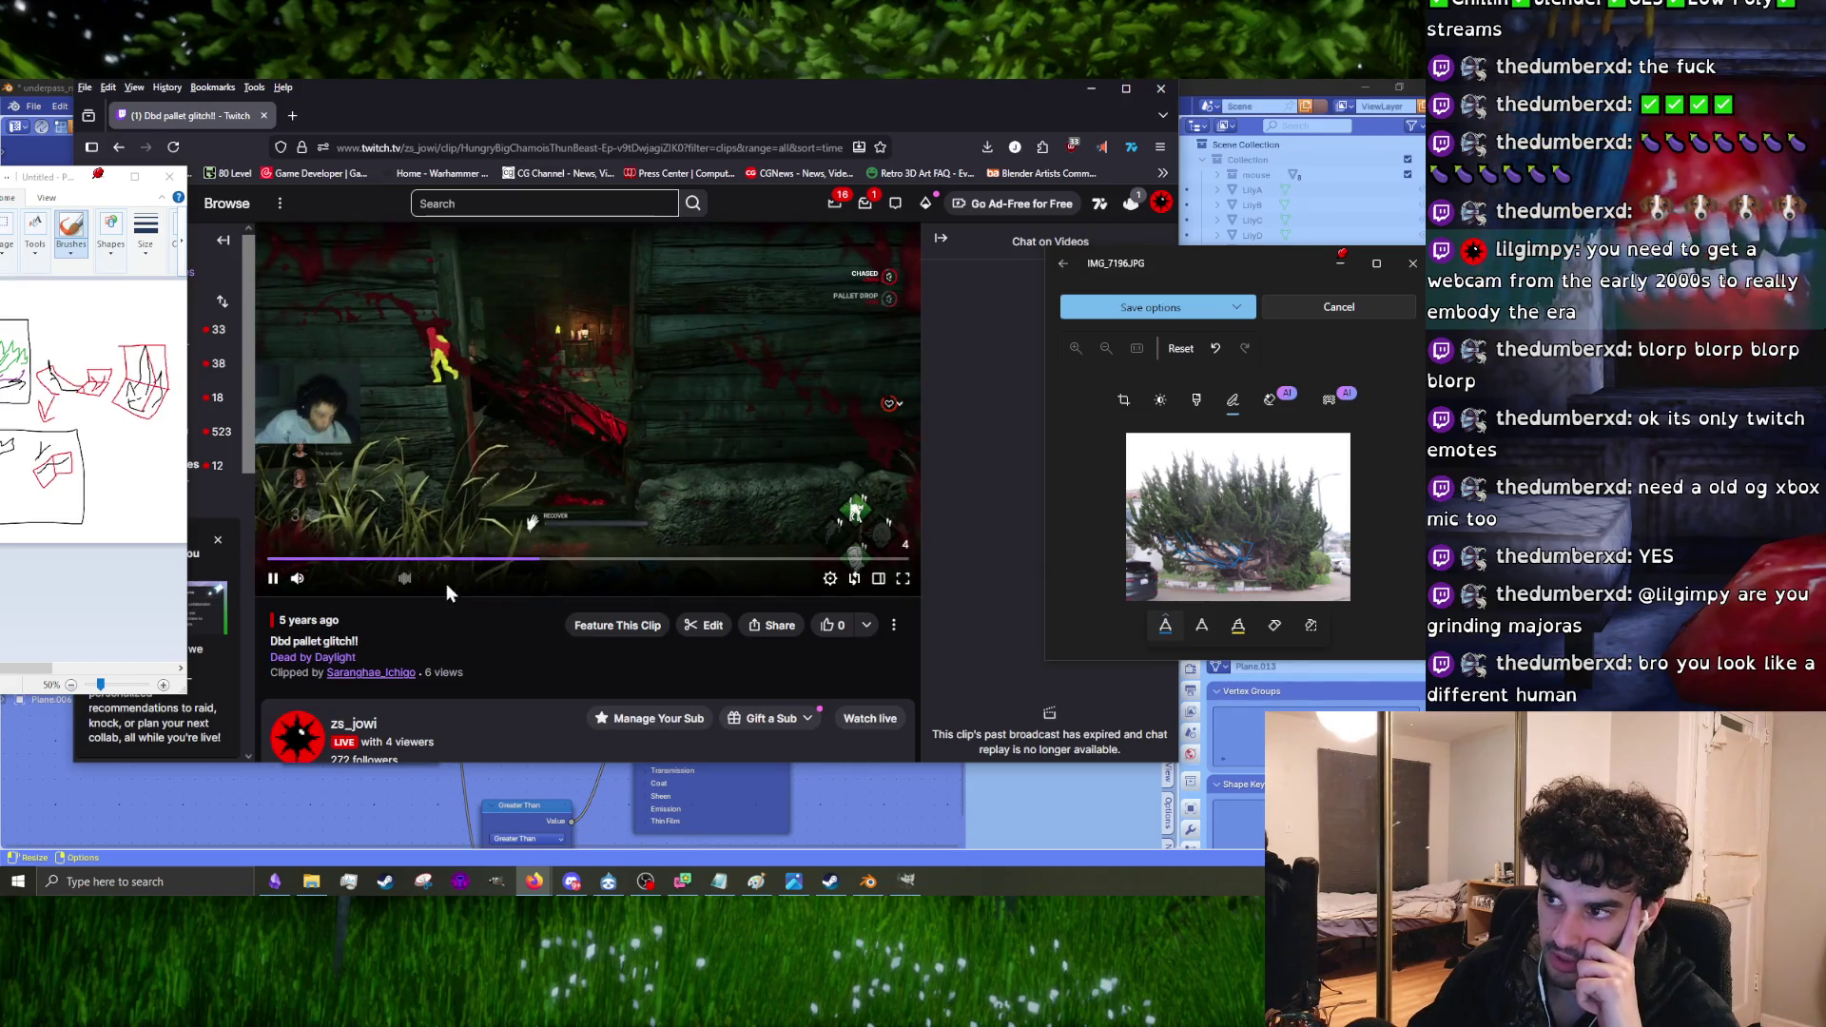
left_click(130, 150)
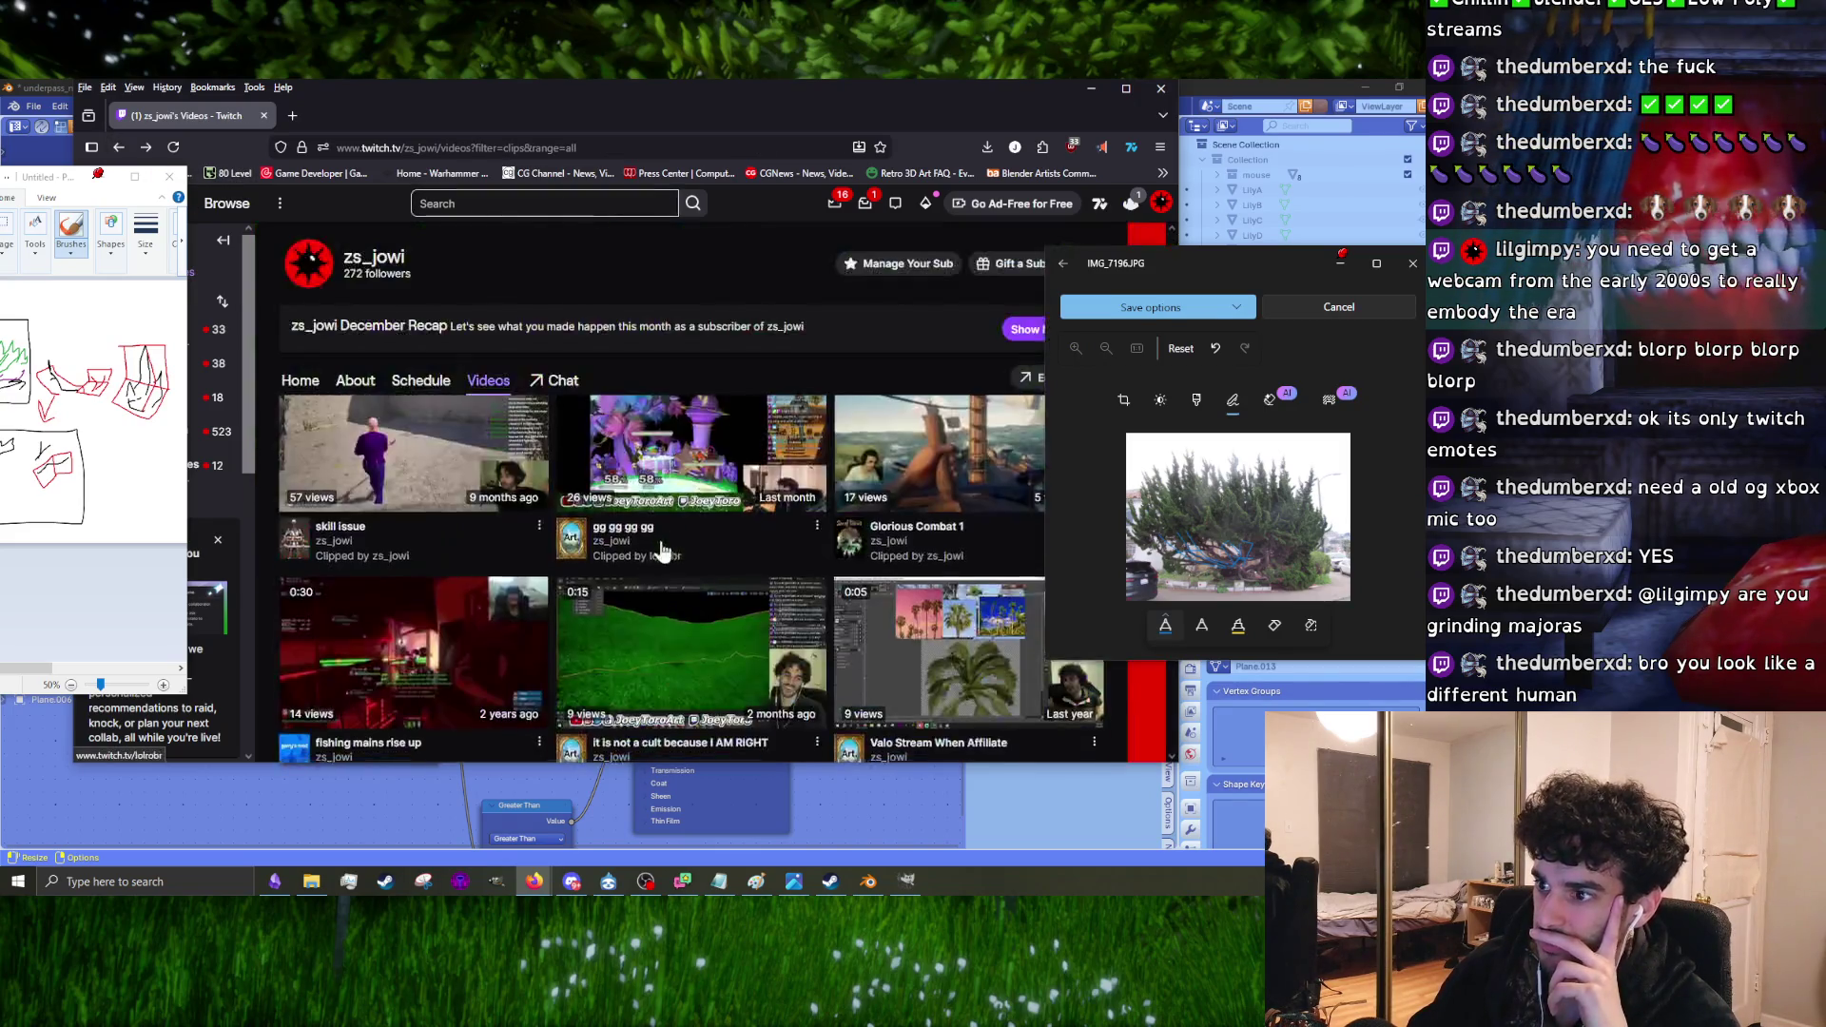
Step: Watch the Sea of Thieves clip 'I have a problem', then close Firefox to reveal Blender
scroll(658, 551, "down", 5)
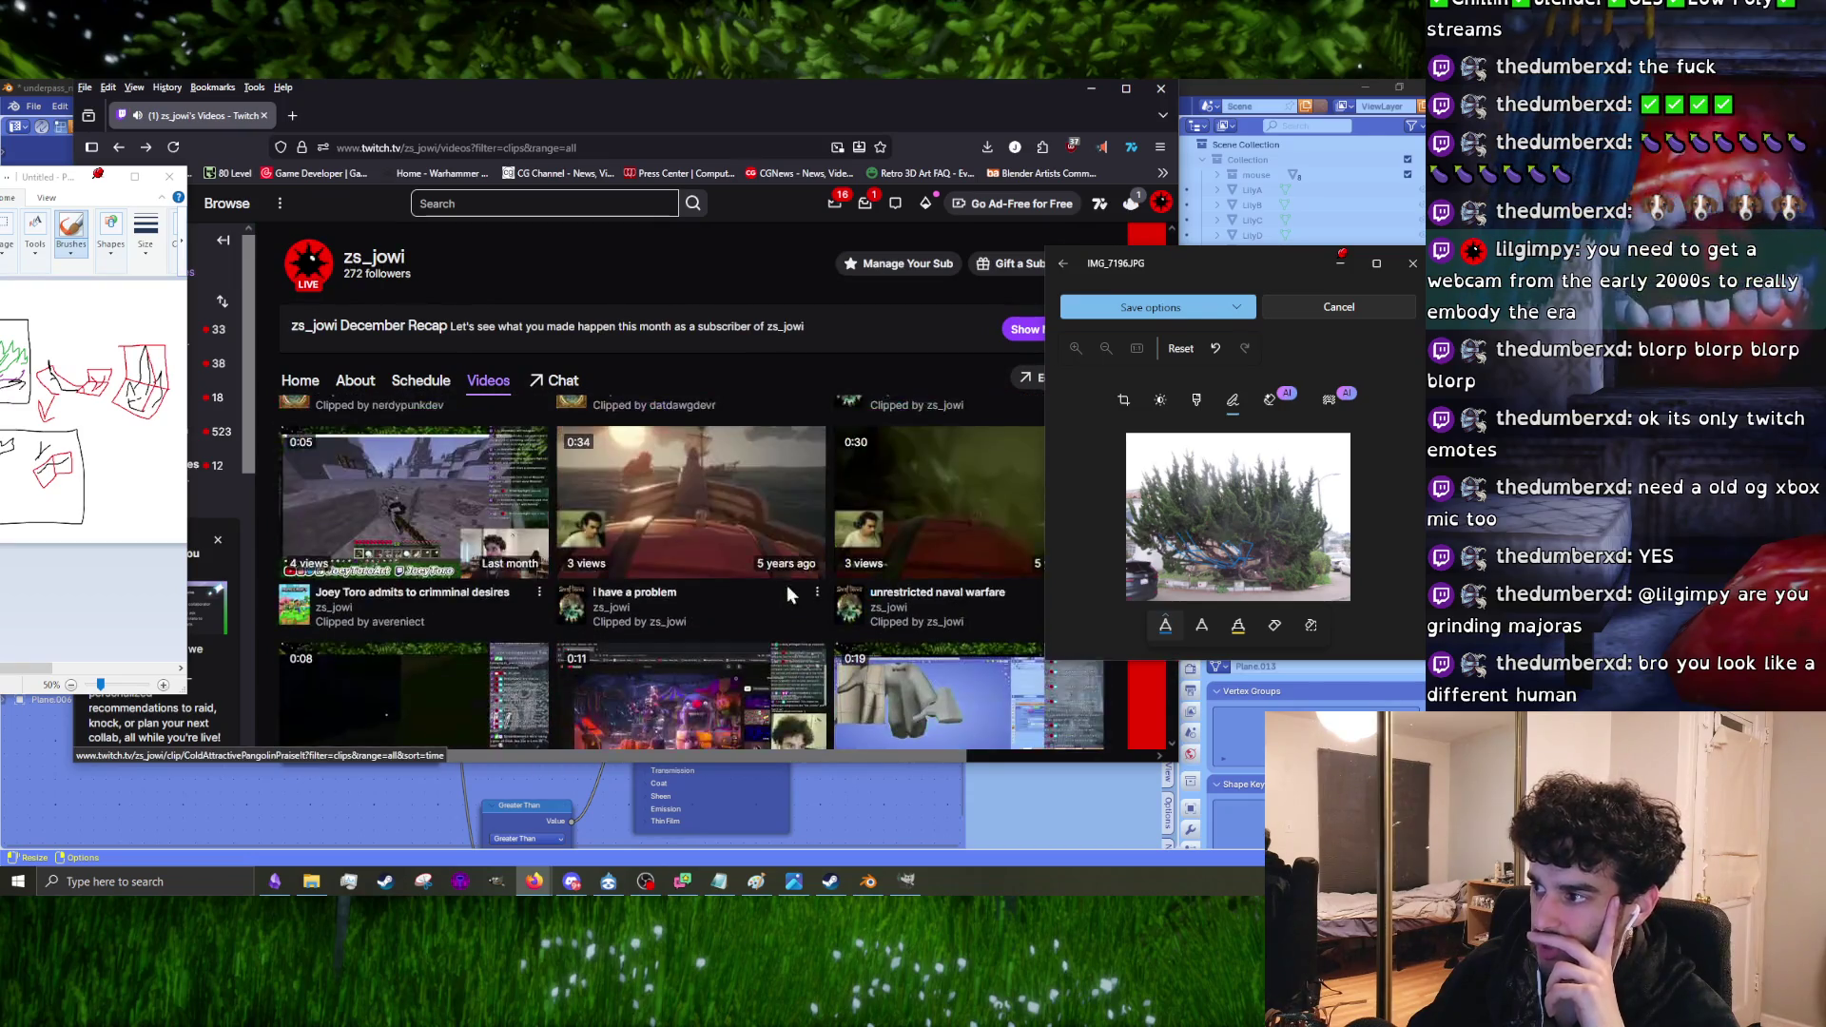
scroll(722, 657, "down", 5)
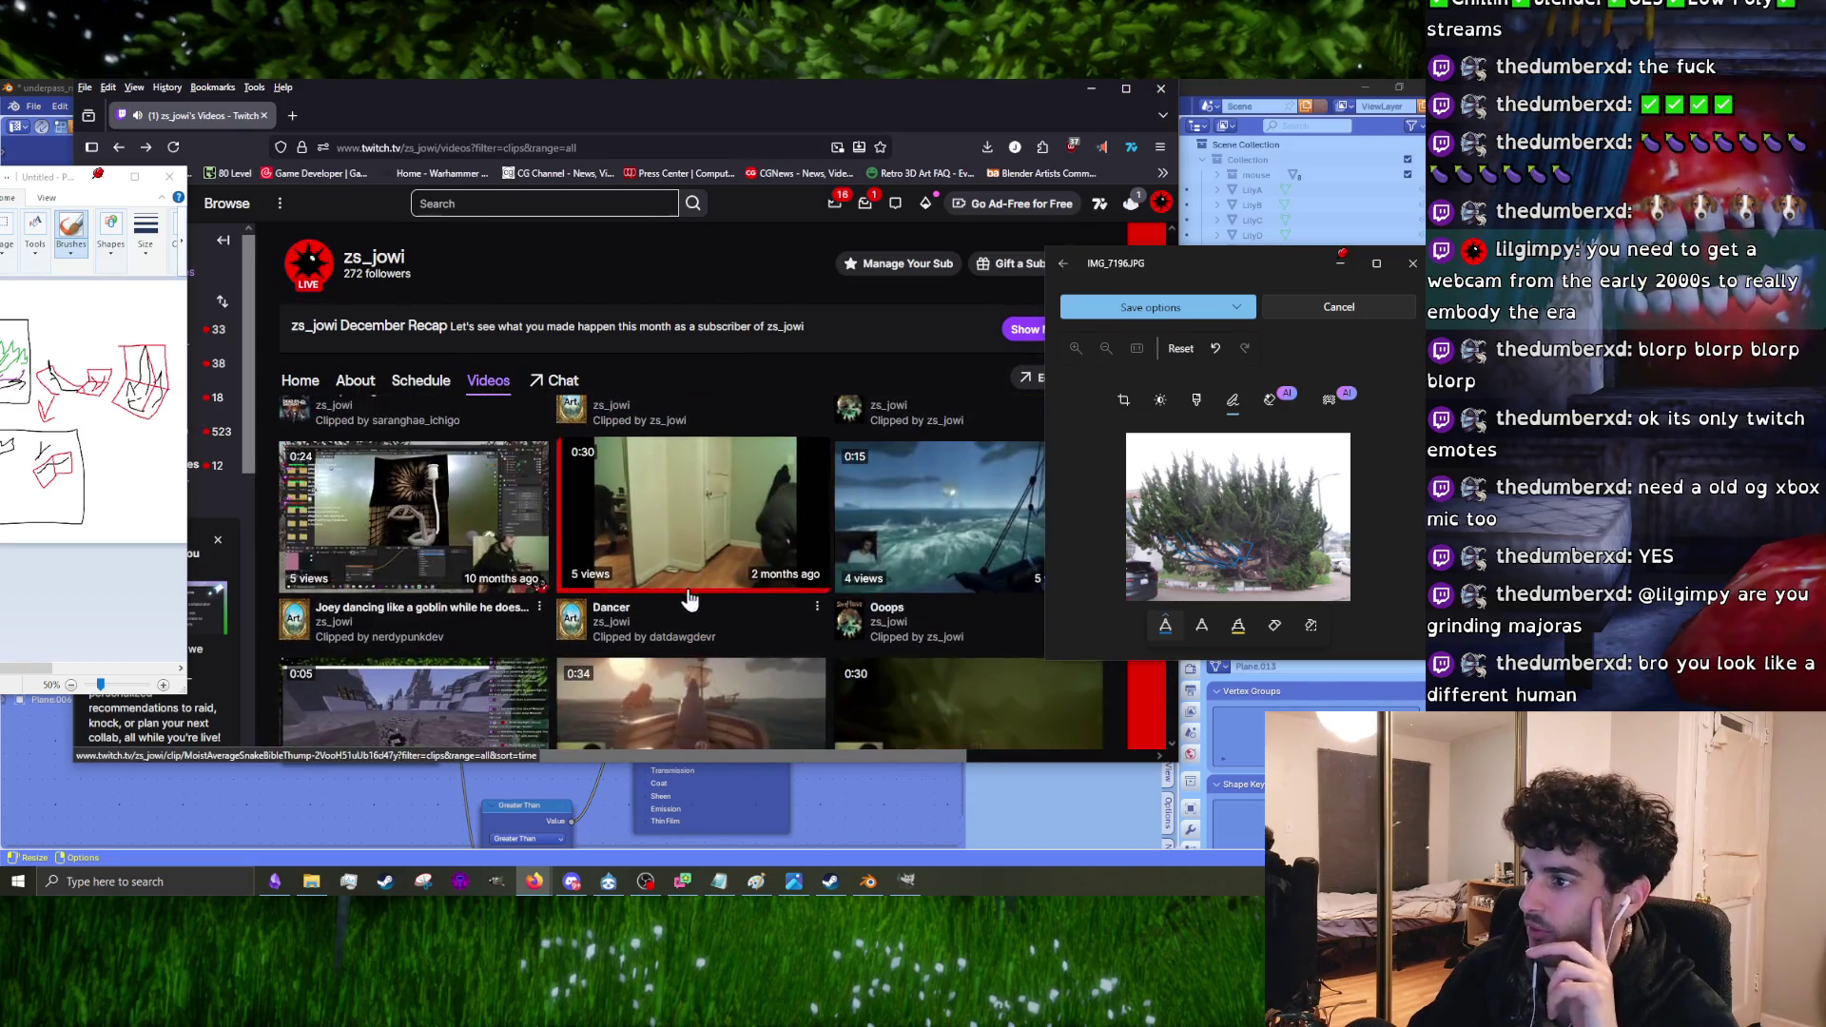
left_click(743, 708)
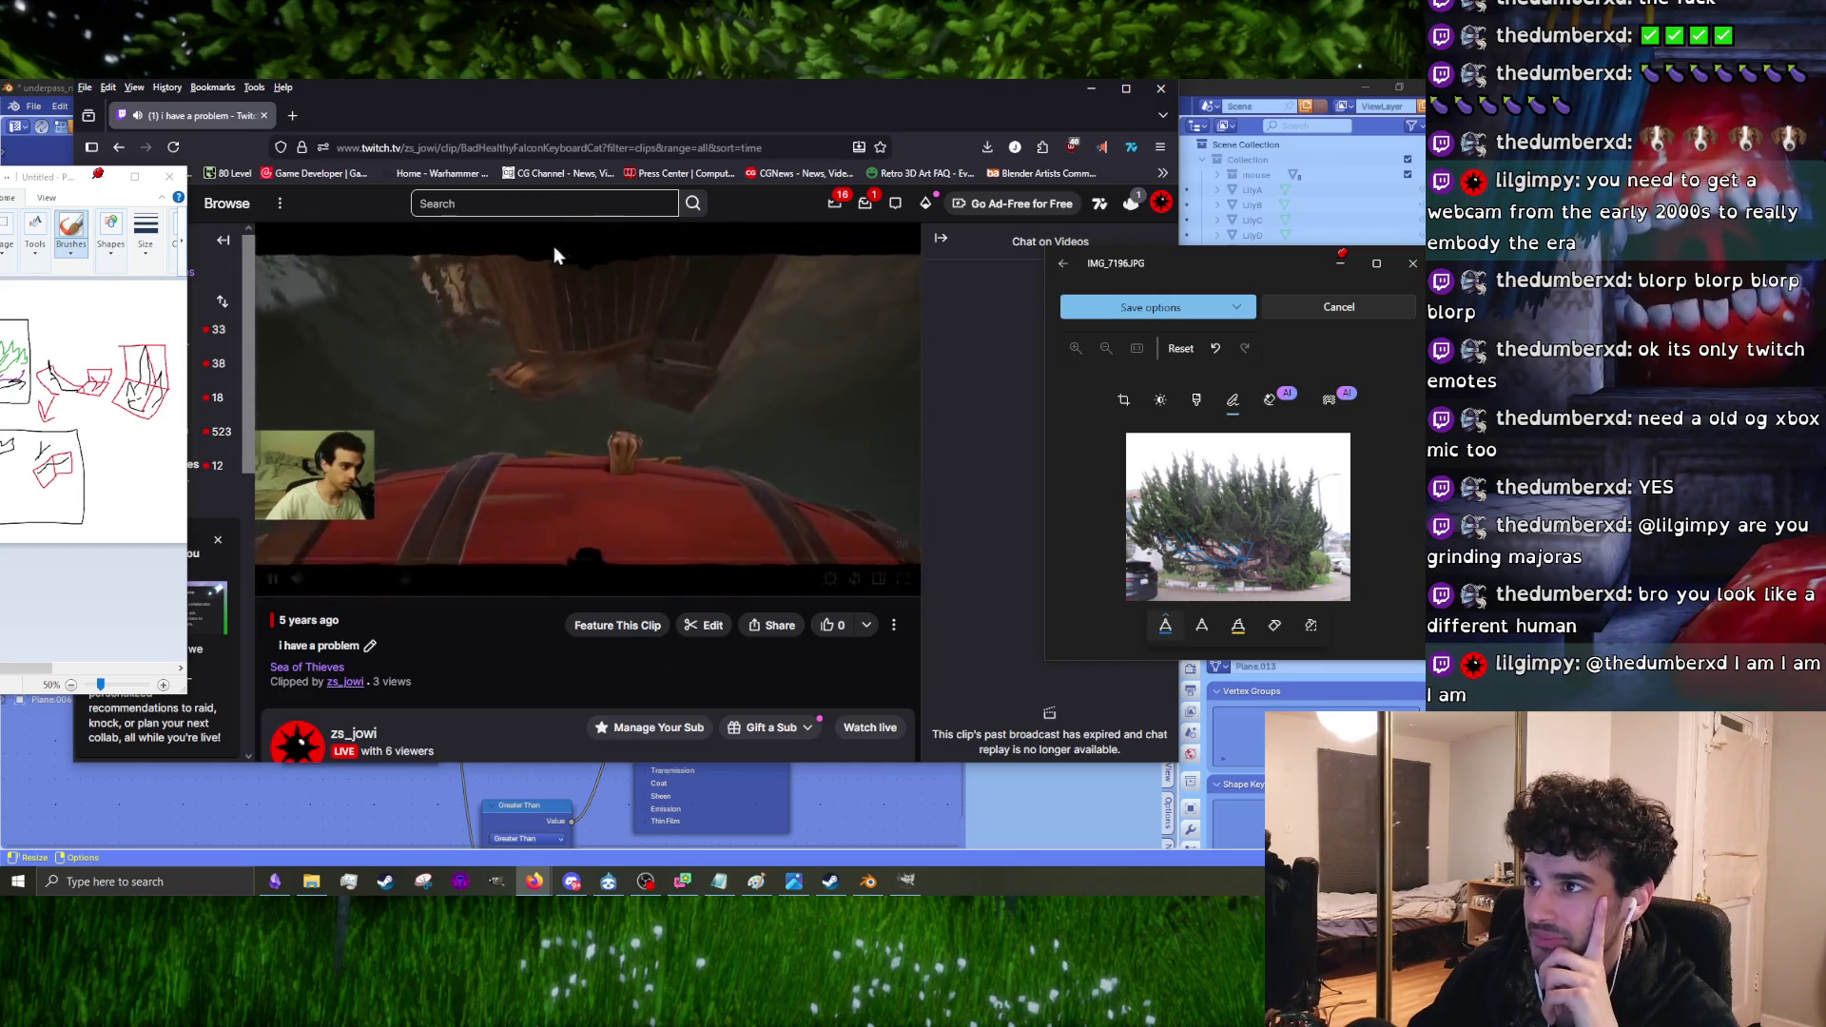
left_click_drag(631, 104, 621, 130)
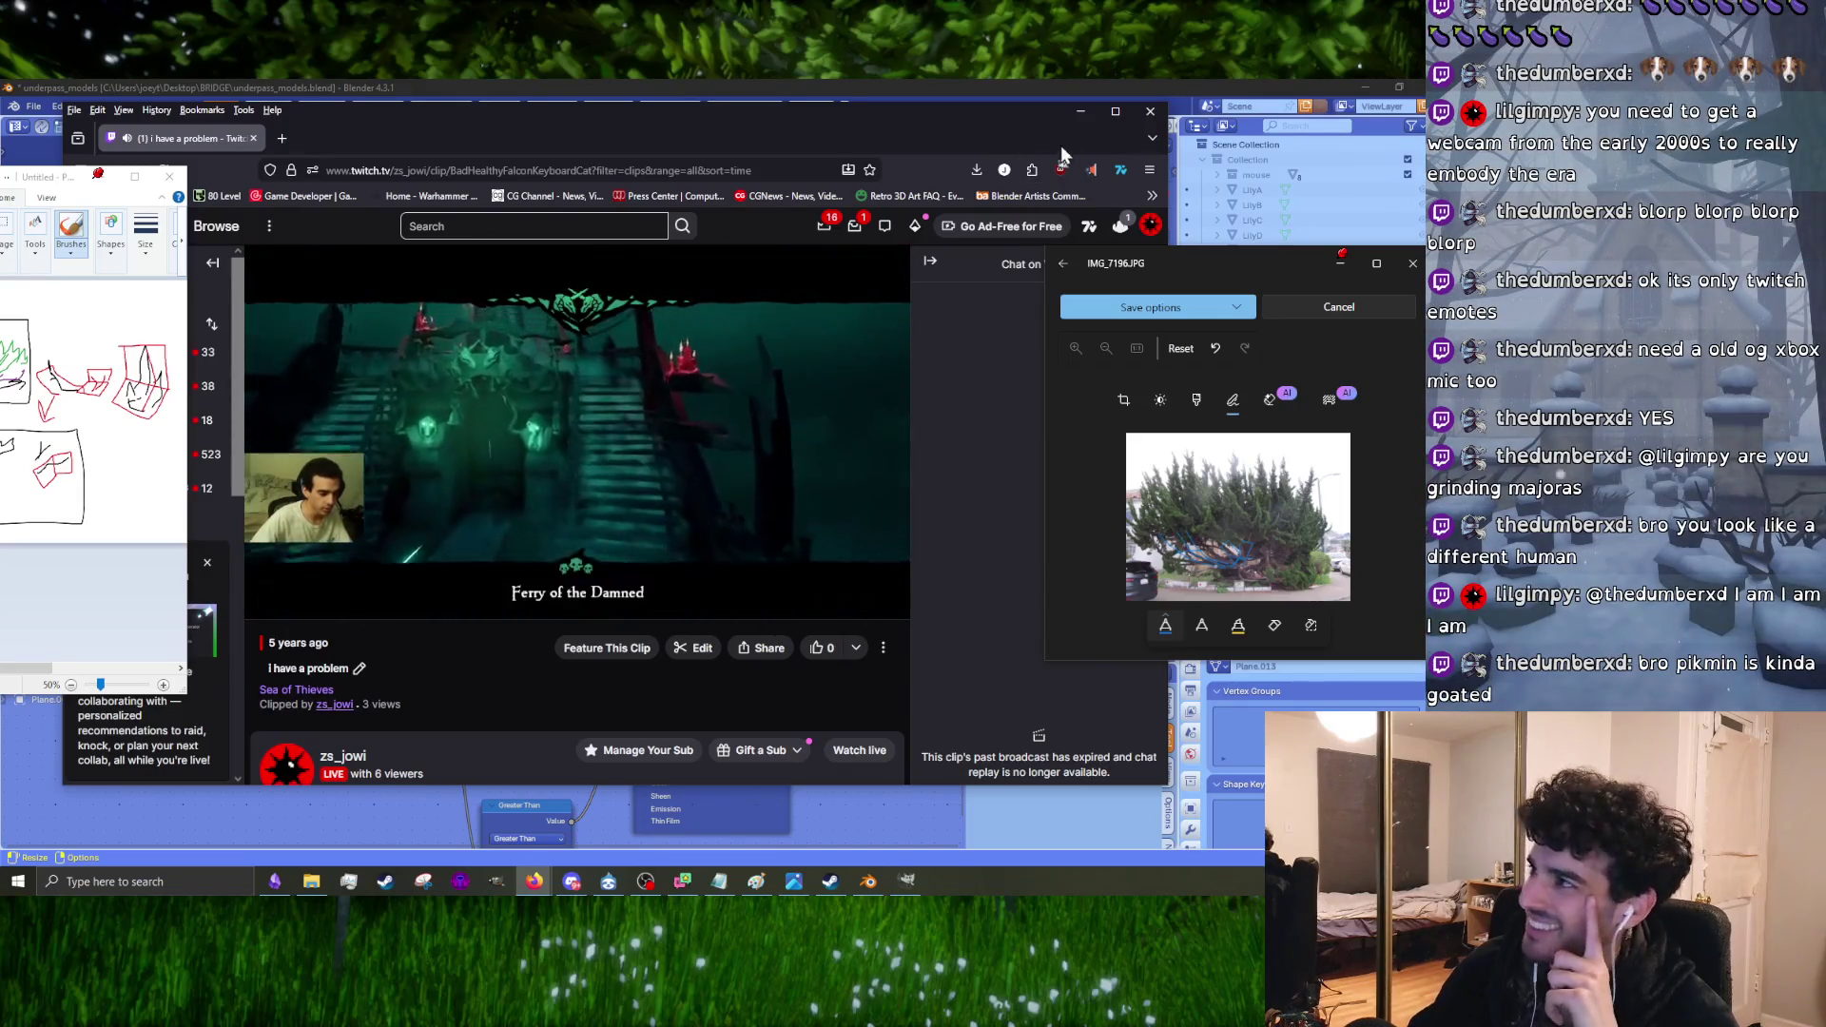
left_click(1140, 117)
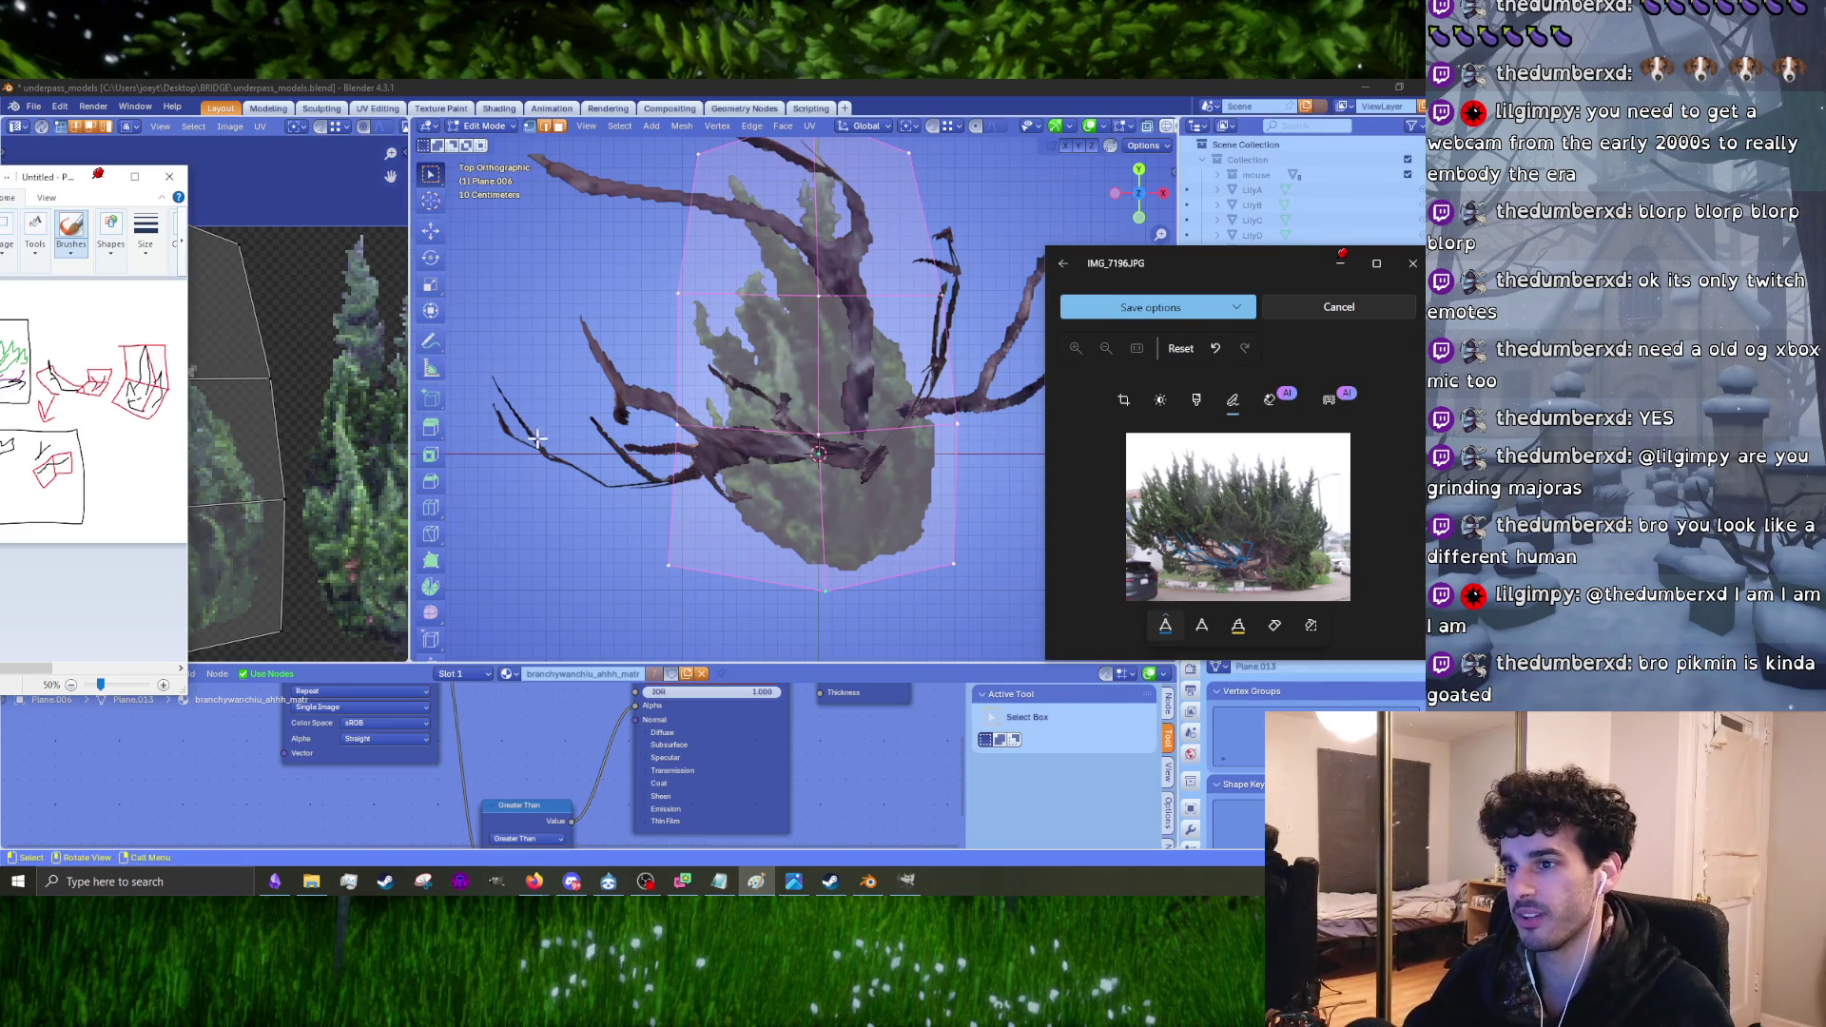
Step: Orbit to the bush card's side, nudge one corner vertex, and return to object mode
scroll(350, 489, "up", 4)
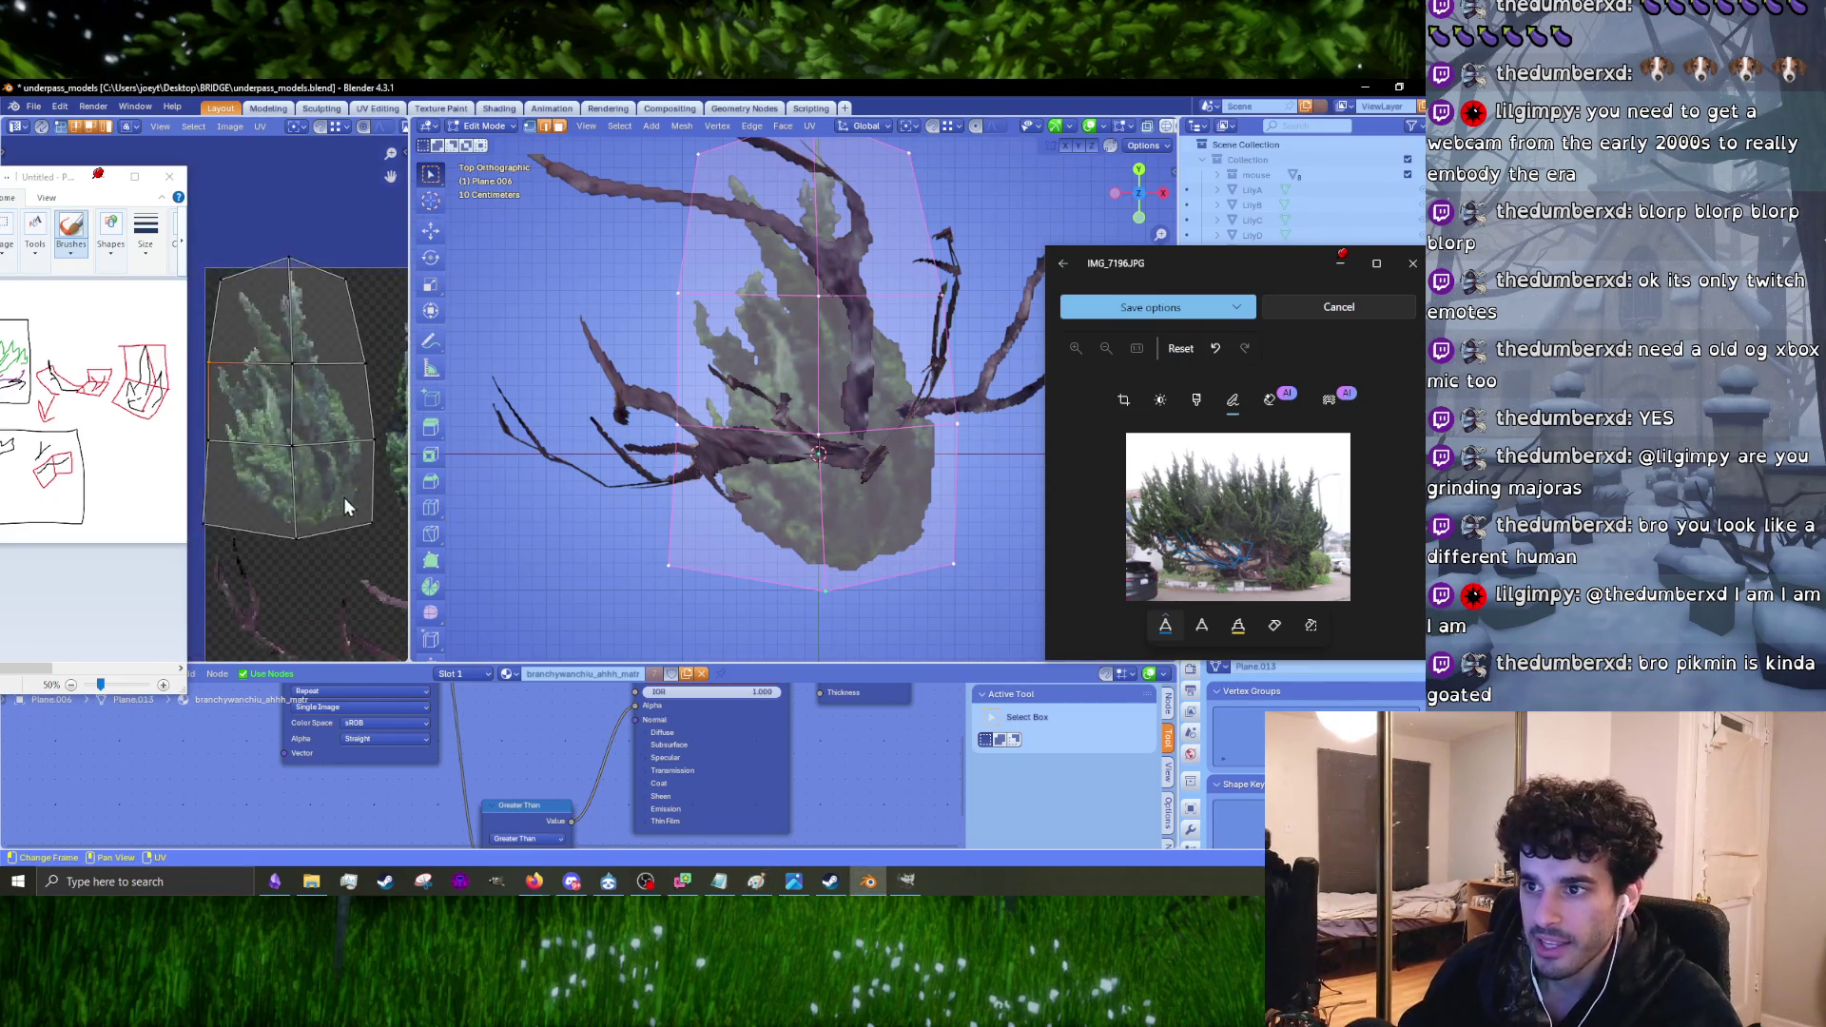
middle_click_drag(388, 517, 356, 483)
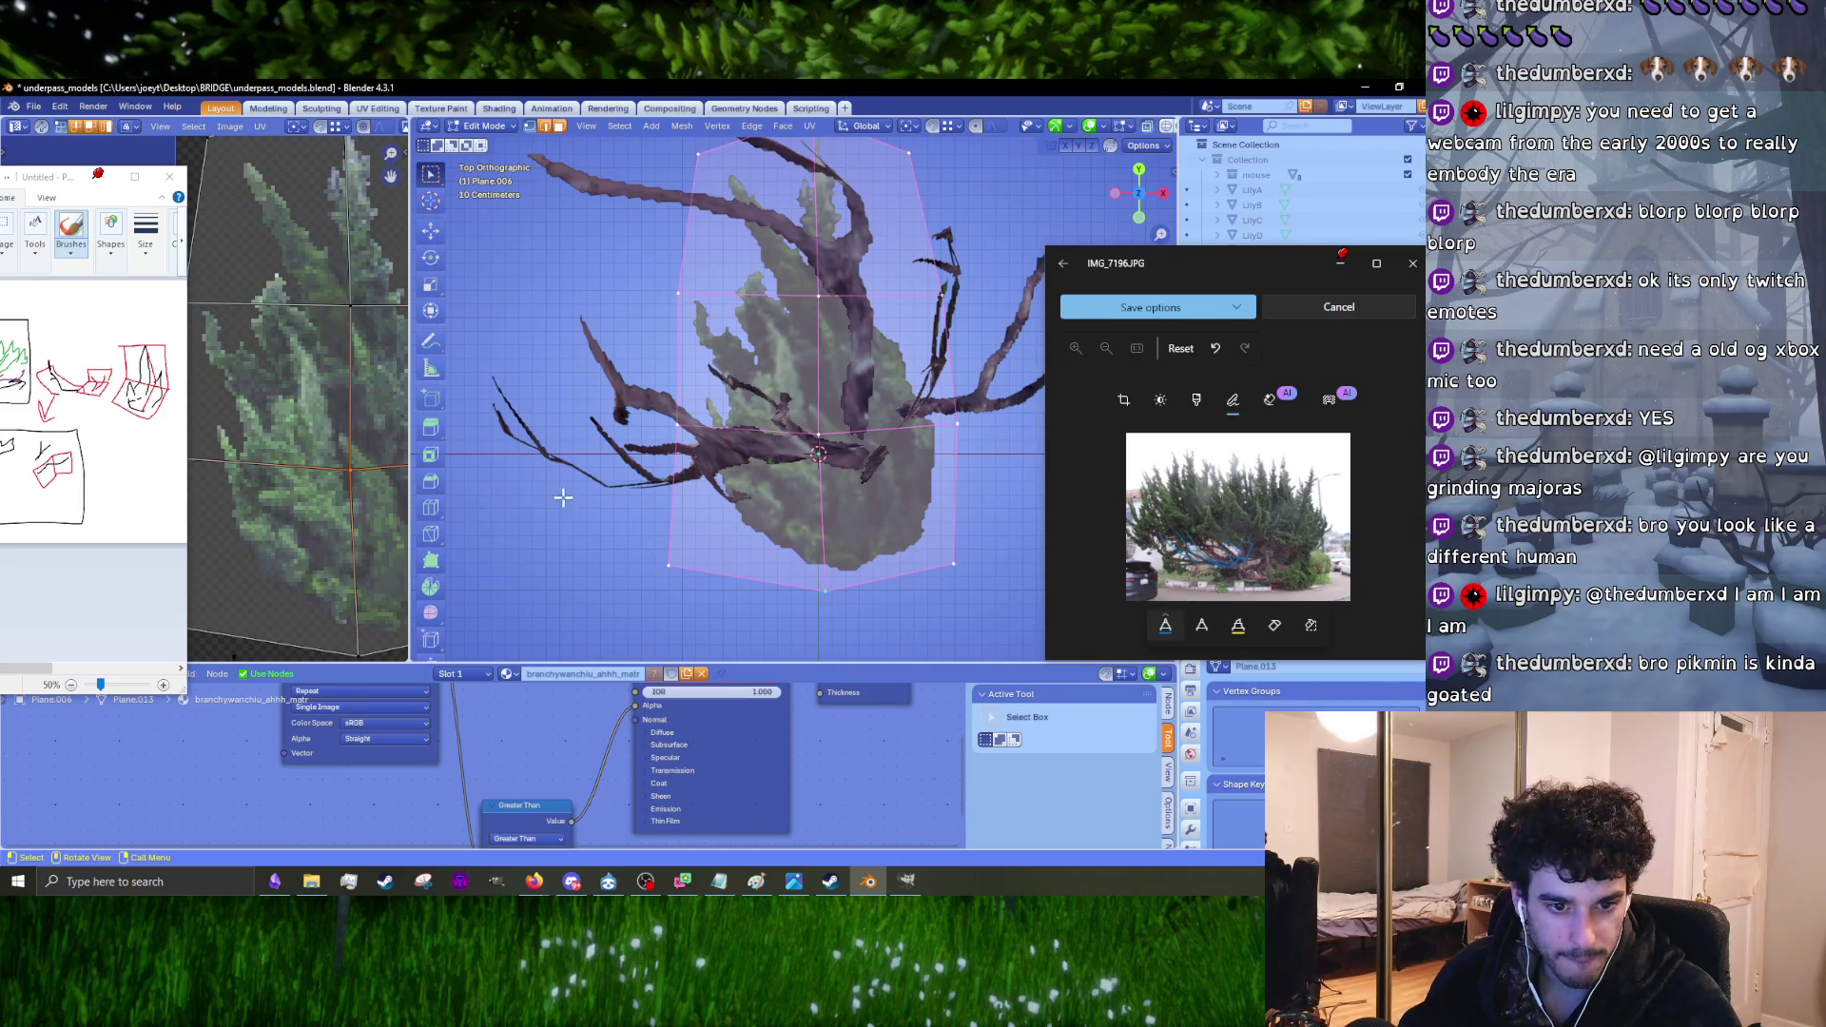
mouse_move(562, 497)
middle_mouse_down()
mouse_move(795, 481)
mouse_move(776, 476)
mouse_move(754, 367)
mouse_move(828, 440)
middle_mouse_up()
left_click(1141, 147)
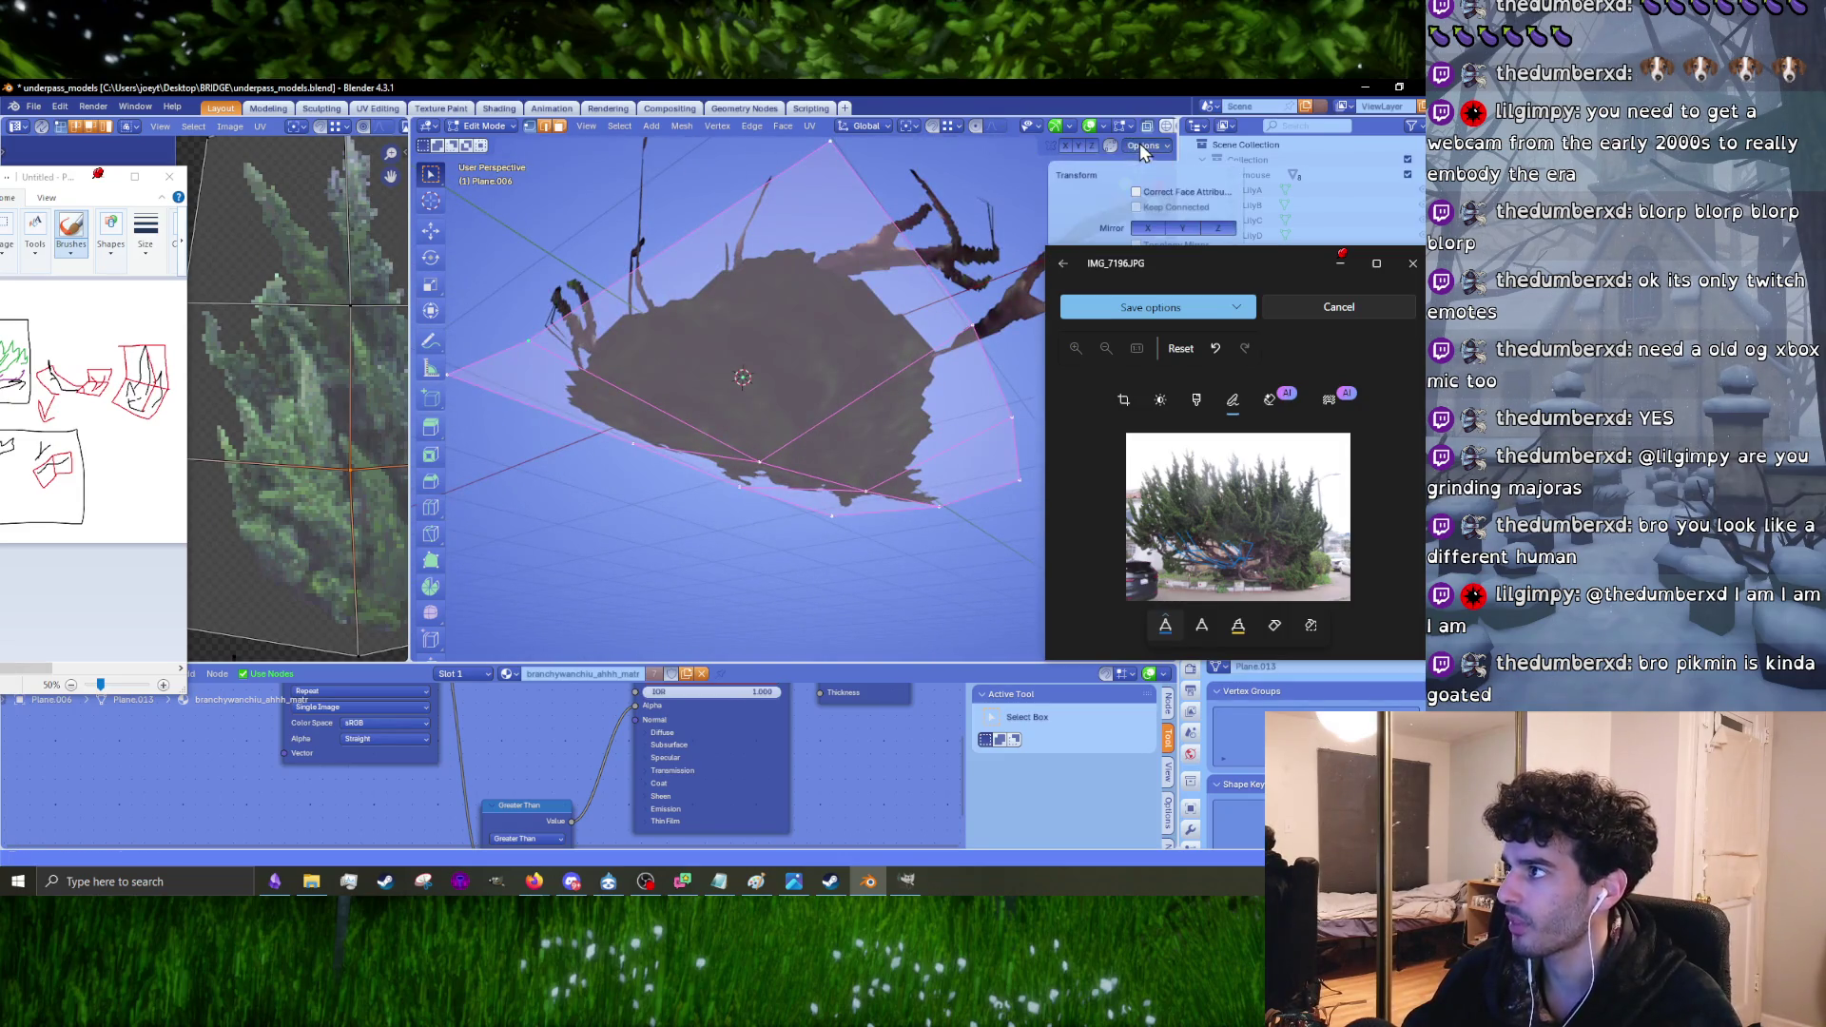
middle_click_drag(839, 414, 876, 489)
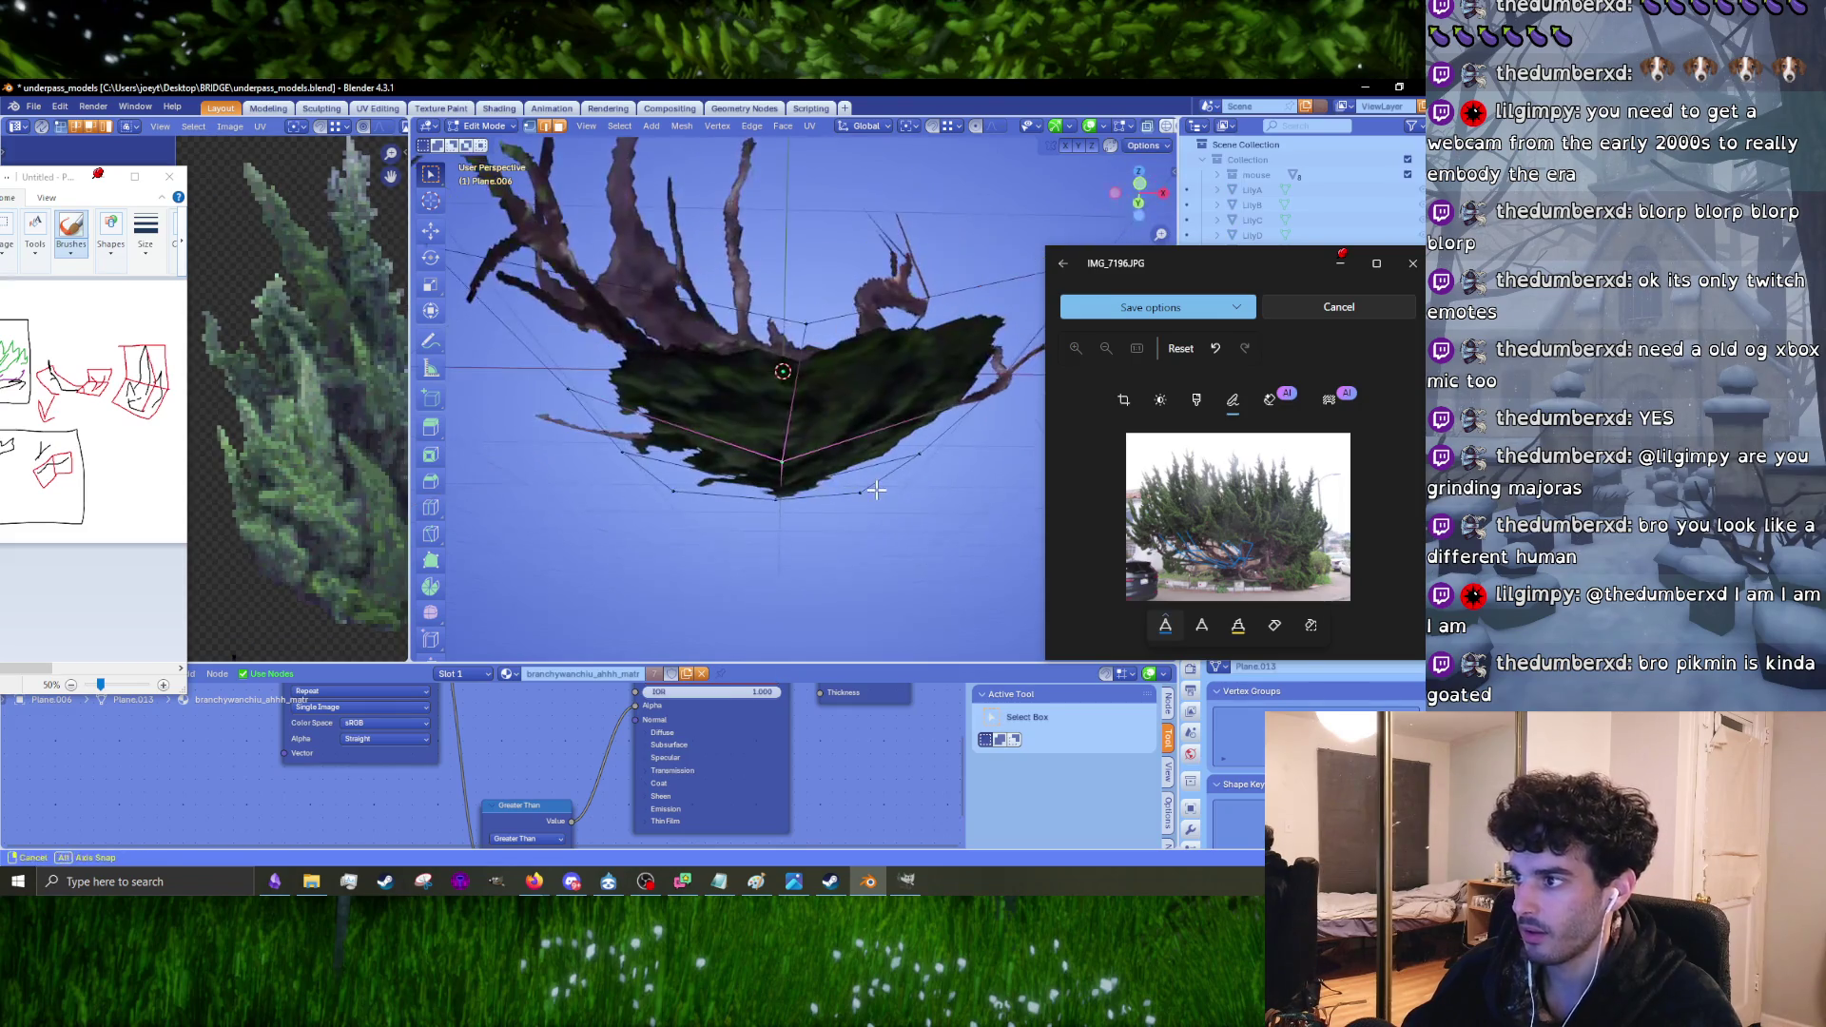
mouse_move(634, 460)
middle_mouse_down()
mouse_move(685, 436)
mouse_move(584, 433)
mouse_move(611, 407)
mouse_move(765, 429)
middle_mouse_up()
mouse_move(875, 418)
middle_mouse_down()
mouse_move(876, 436)
mouse_move(763, 482)
mouse_move(753, 424)
mouse_move(738, 460)
mouse_move(762, 432)
mouse_move(671, 458)
mouse_move(610, 404)
mouse_move(735, 401)
mouse_move(764, 375)
mouse_move(729, 441)
mouse_move(762, 352)
mouse_move(698, 407)
middle_mouse_up()
left_click(759, 467)
key("g")
left_click(759, 466)
key("Tab")
scroll(775, 437, "down", 5)
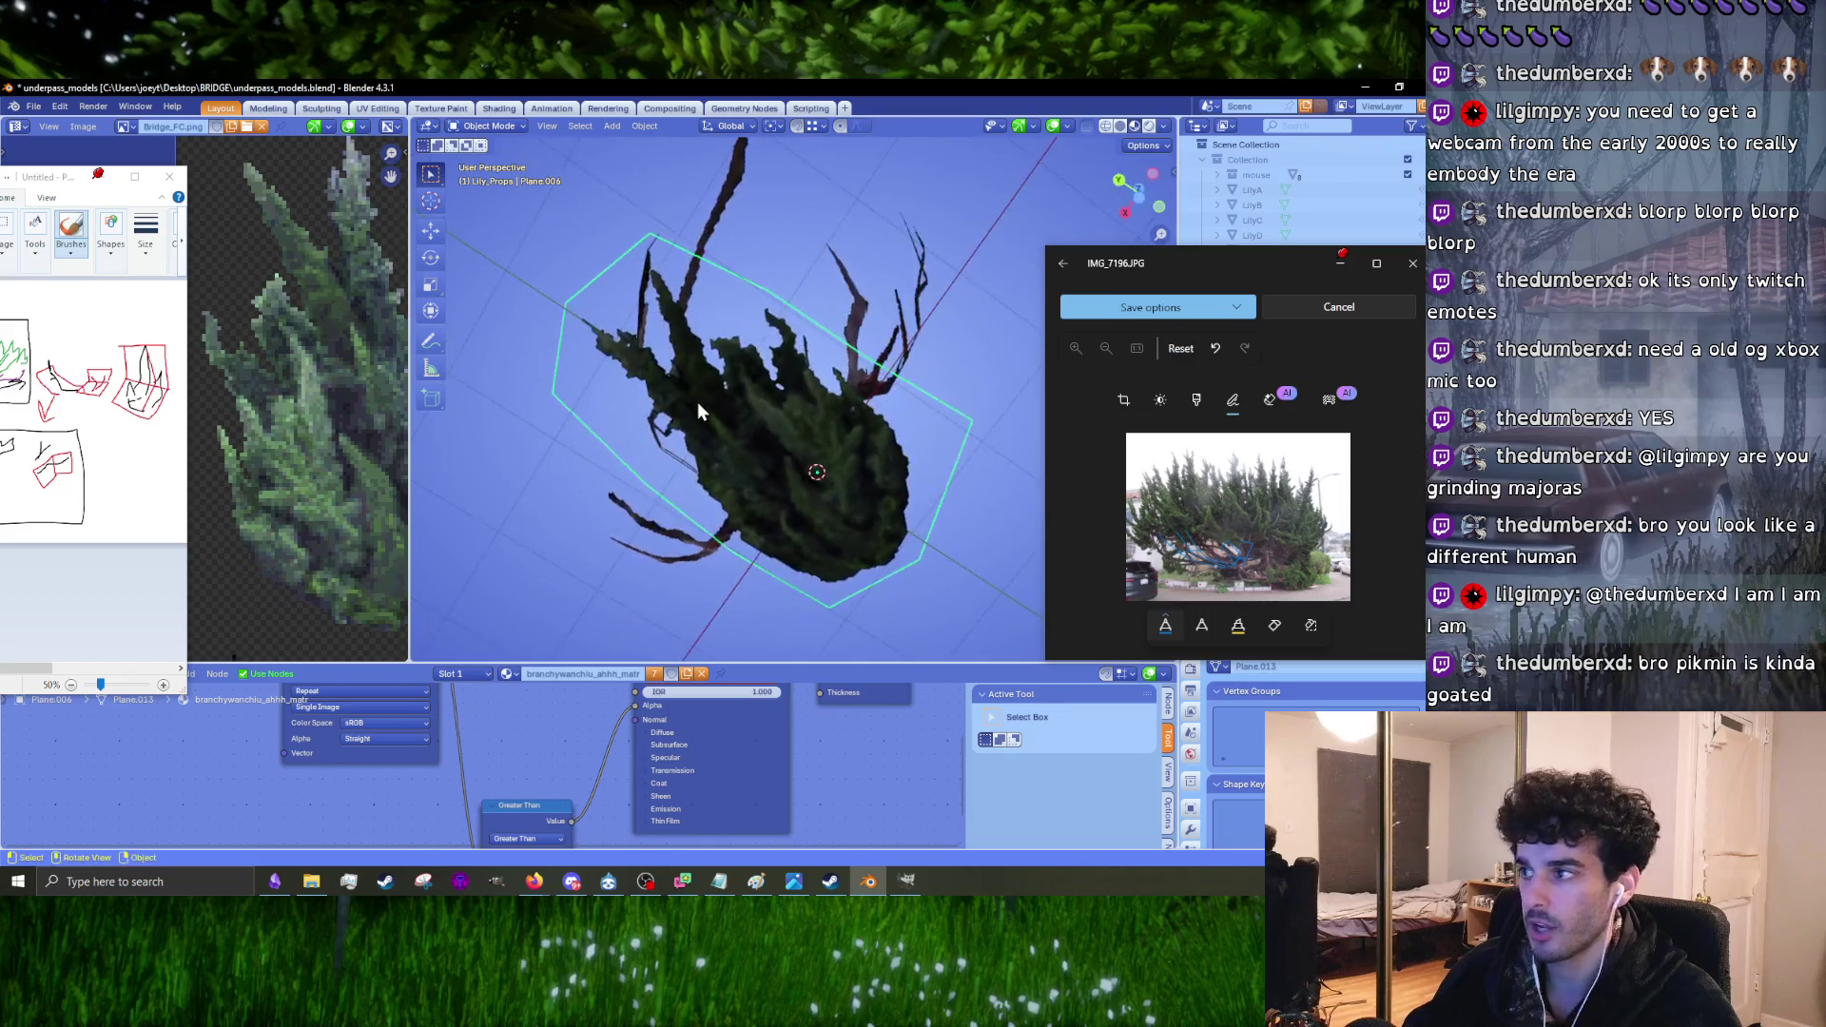
Step: Back in Edit Mode, lower the bush card mesh about 0.065 m along Z
scroll(776, 456, "up", 4)
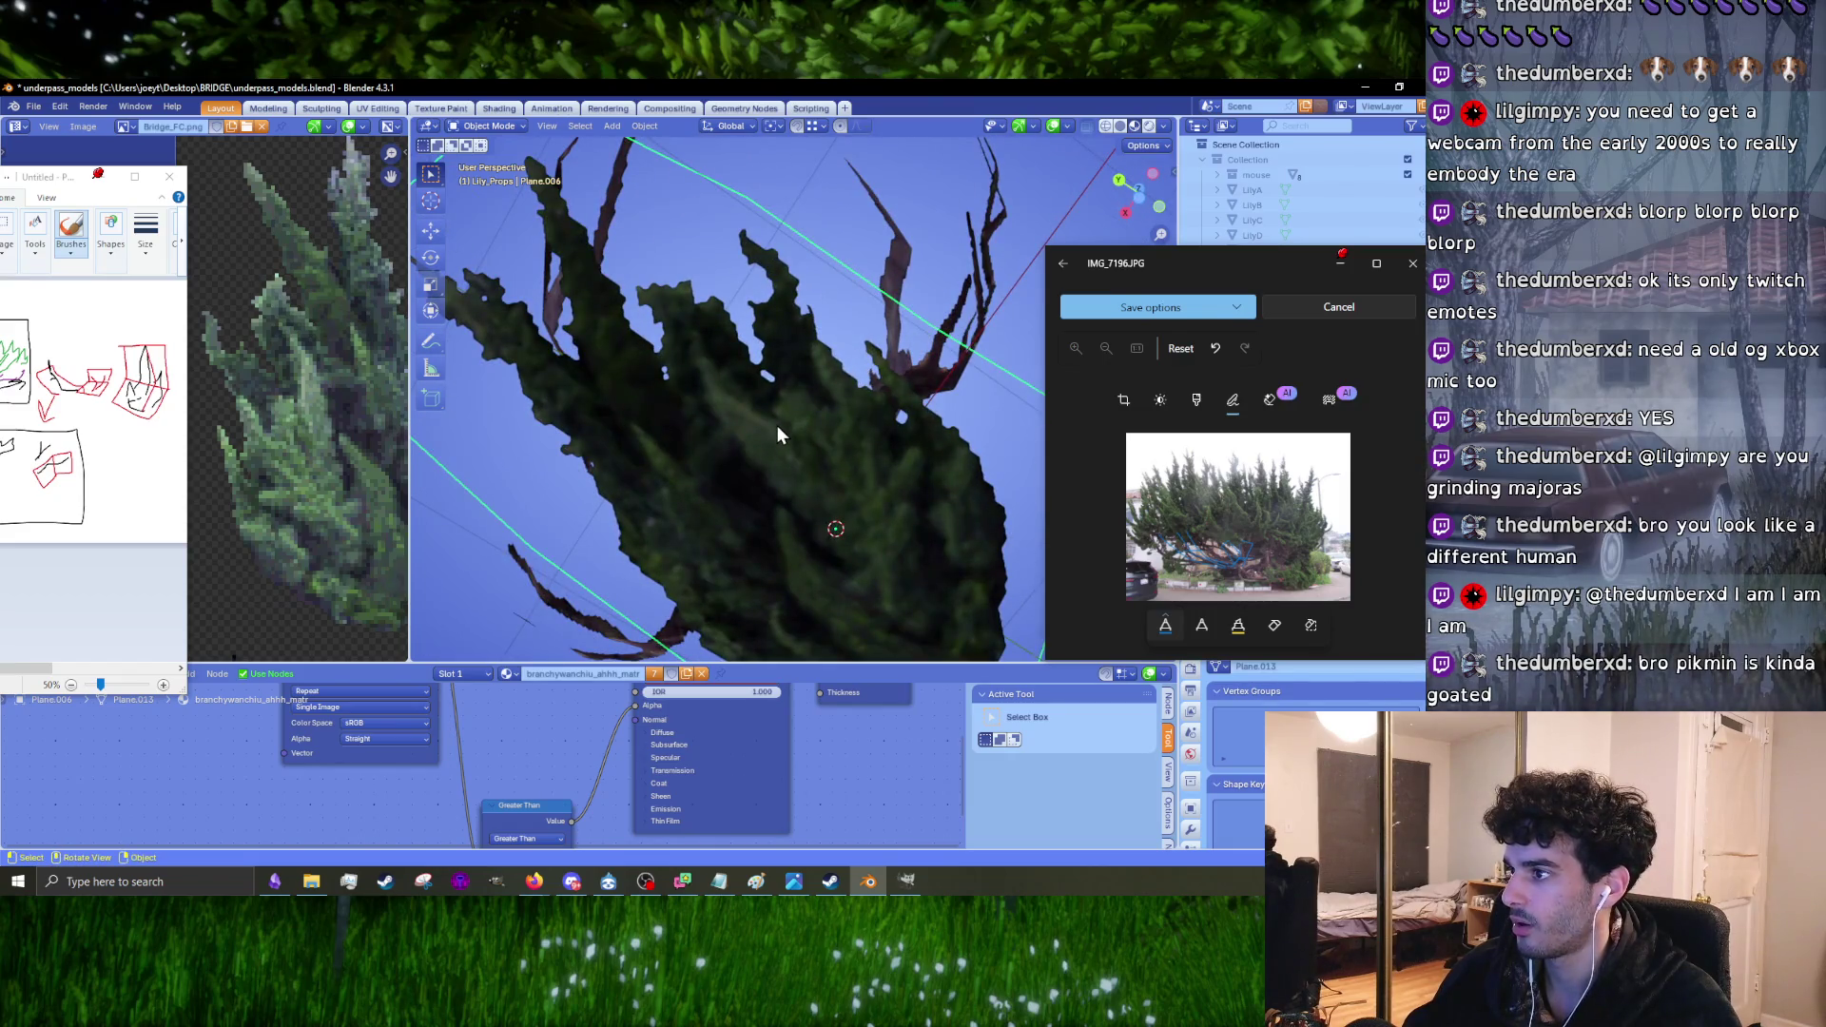
scroll(778, 428, "down", 5)
mouse_move(778, 427)
middle_mouse_down()
mouse_move(705, 611)
mouse_move(831, 593)
mouse_move(739, 517)
middle_mouse_up()
key("Tab")
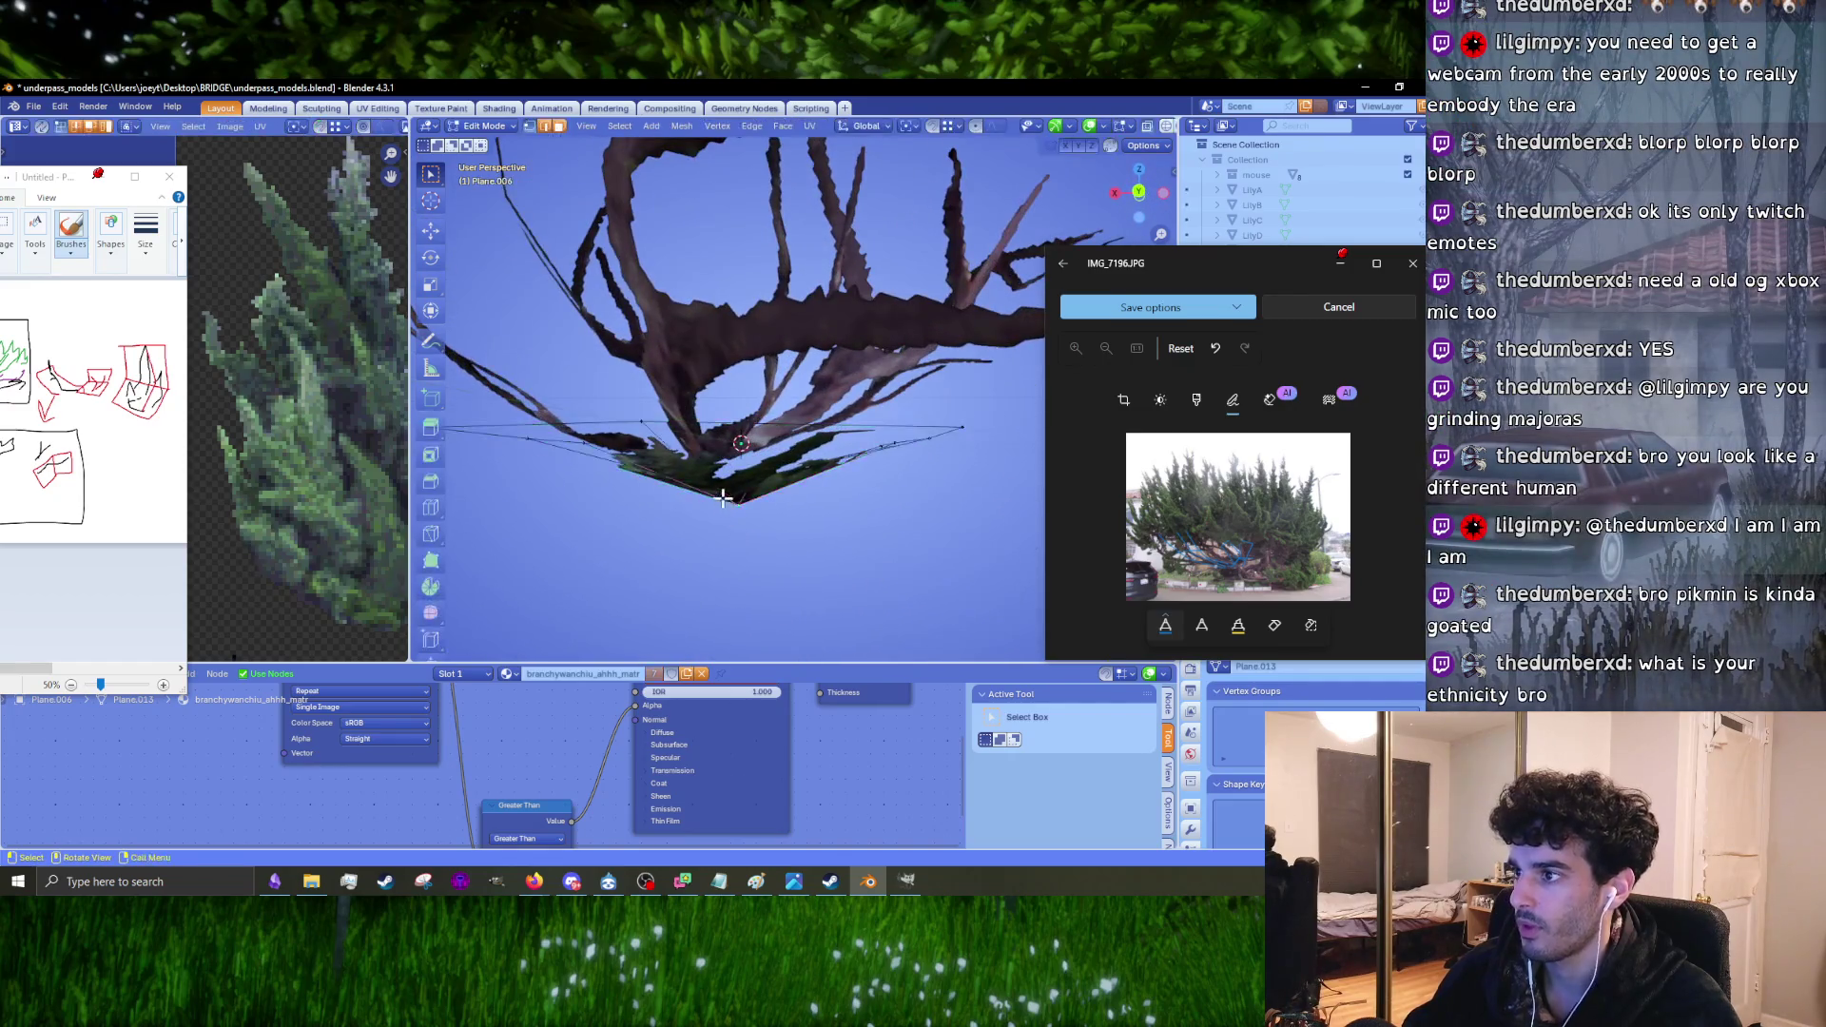
middle_click_drag(830, 252, 864, 276)
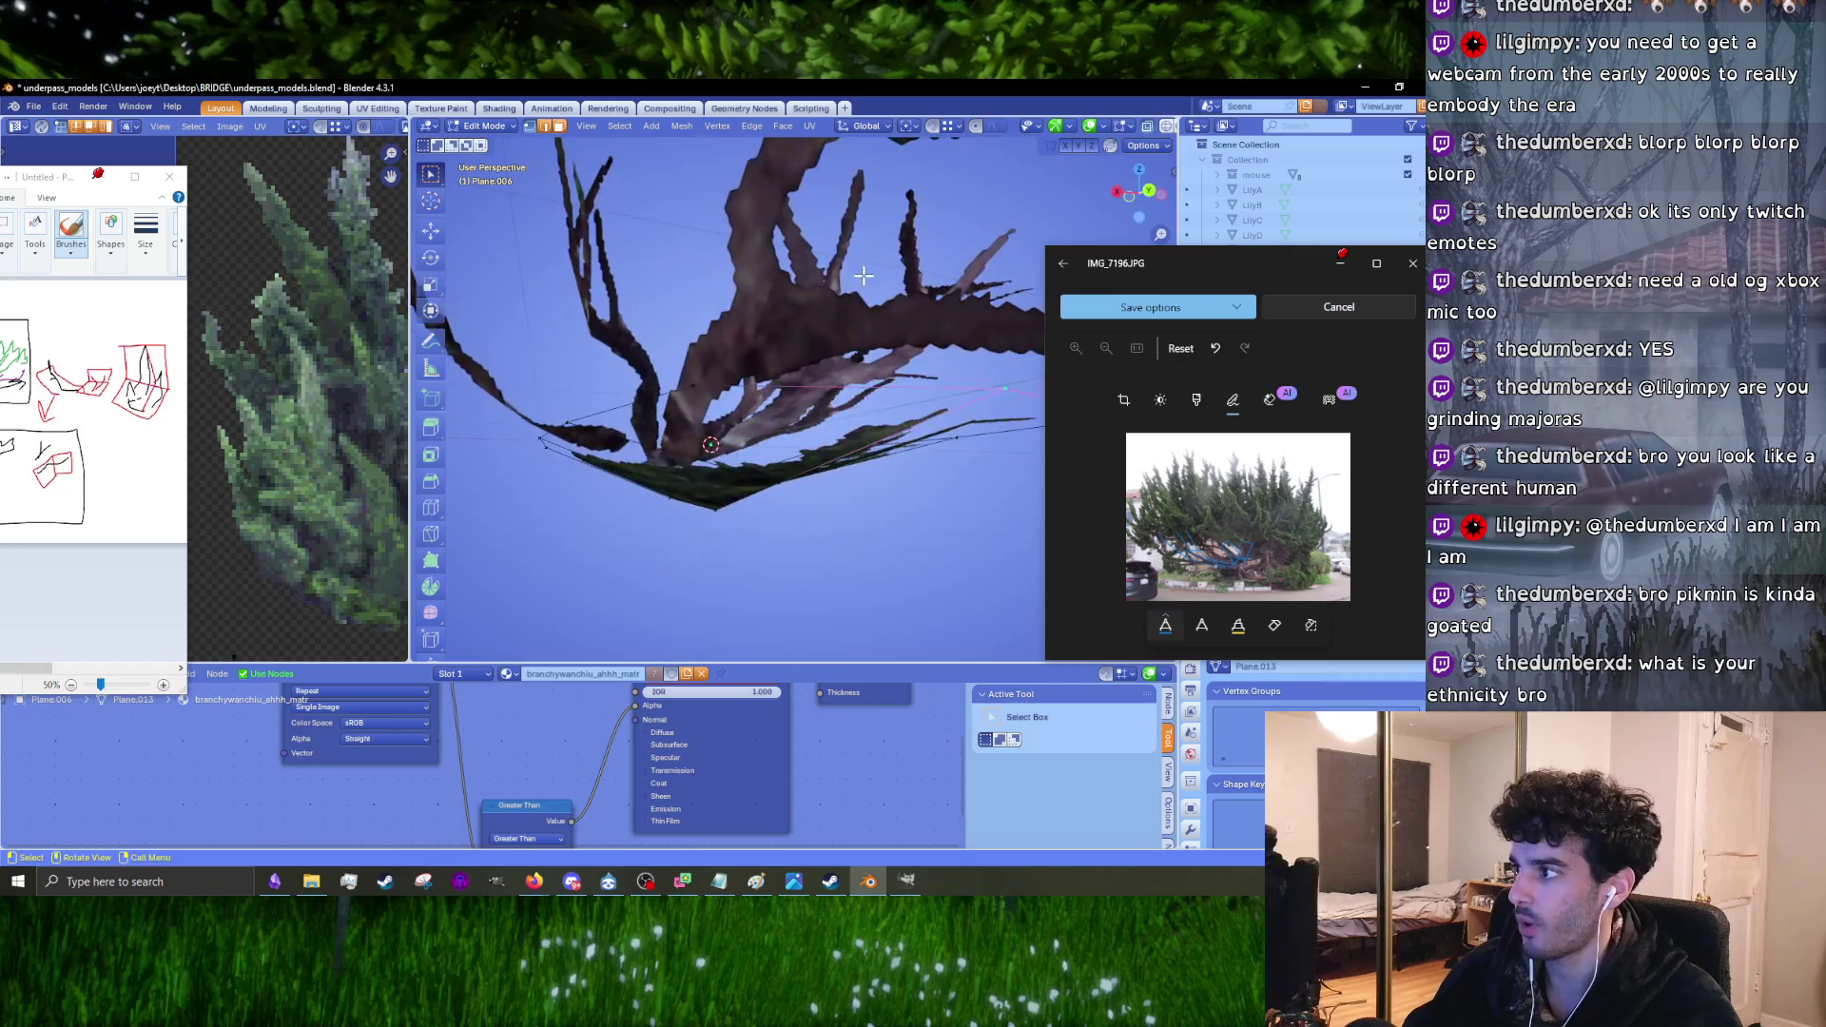
mouse_move(723, 431)
middle_mouse_down()
mouse_move(774, 396)
mouse_move(599, 457)
mouse_move(673, 286)
middle_mouse_up()
middle_click_drag(774, 437, 763, 456)
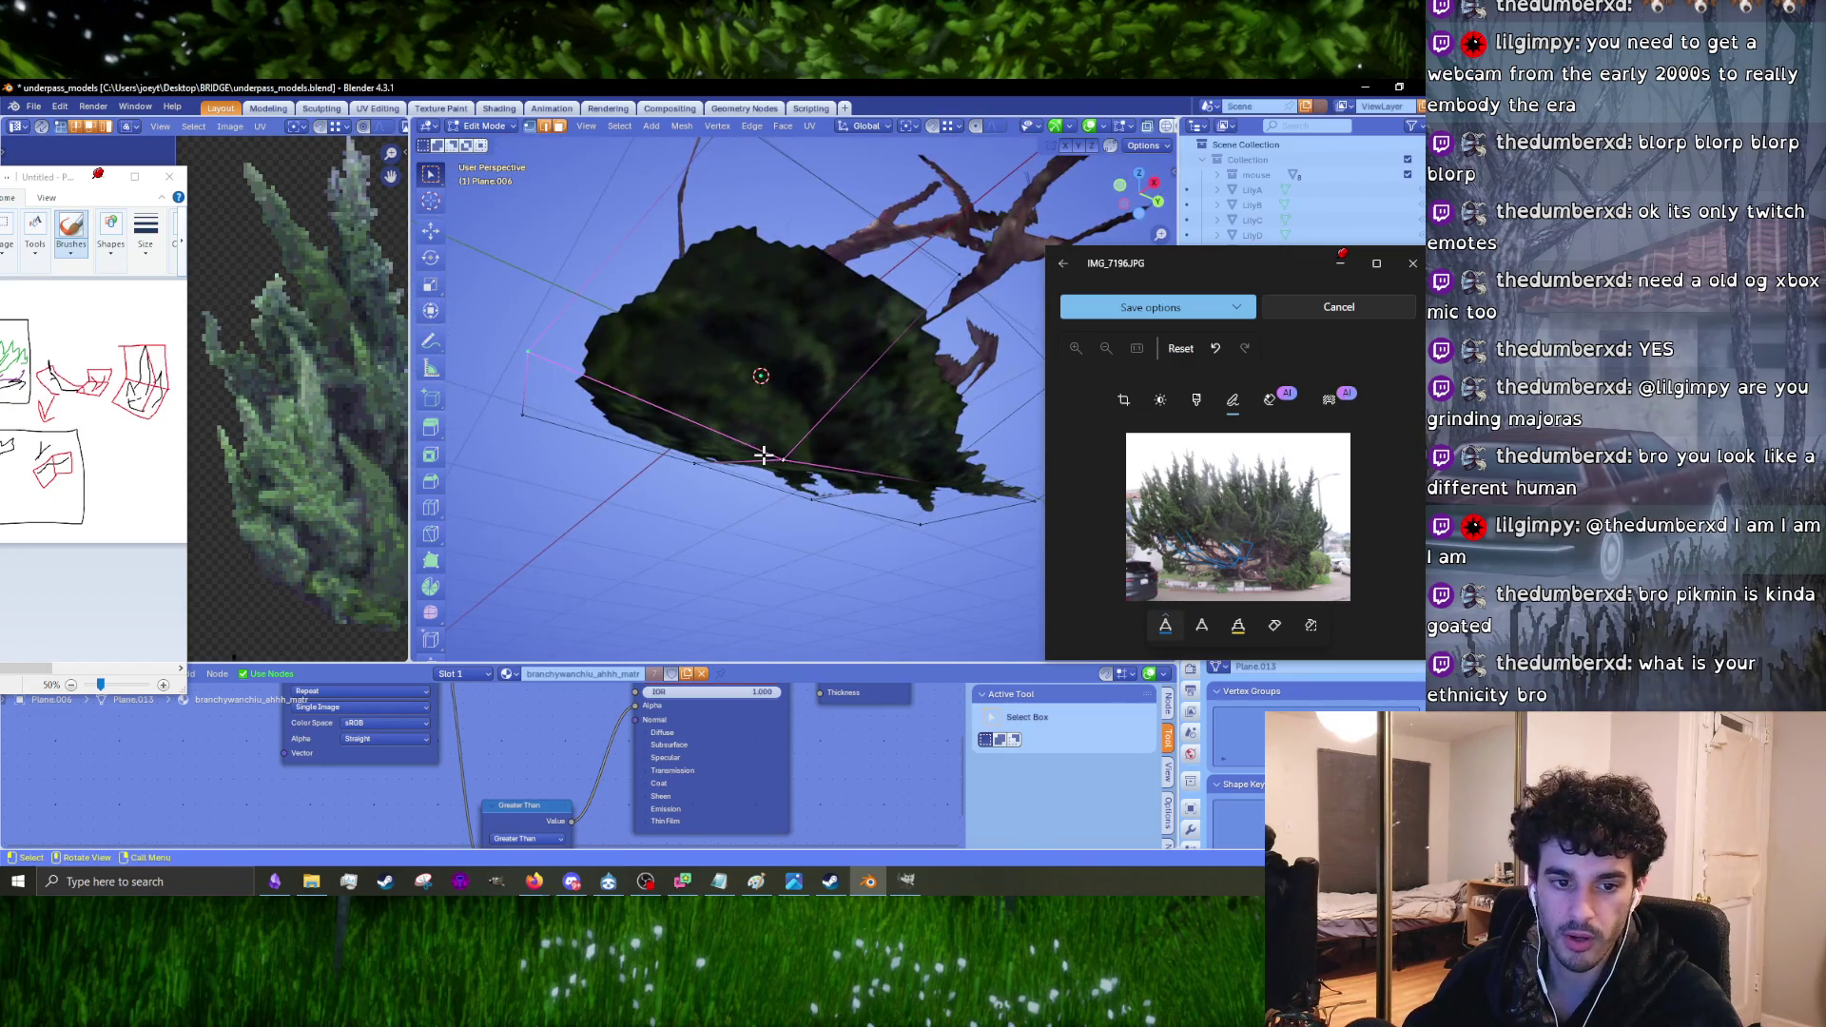
key("g")
key("z")
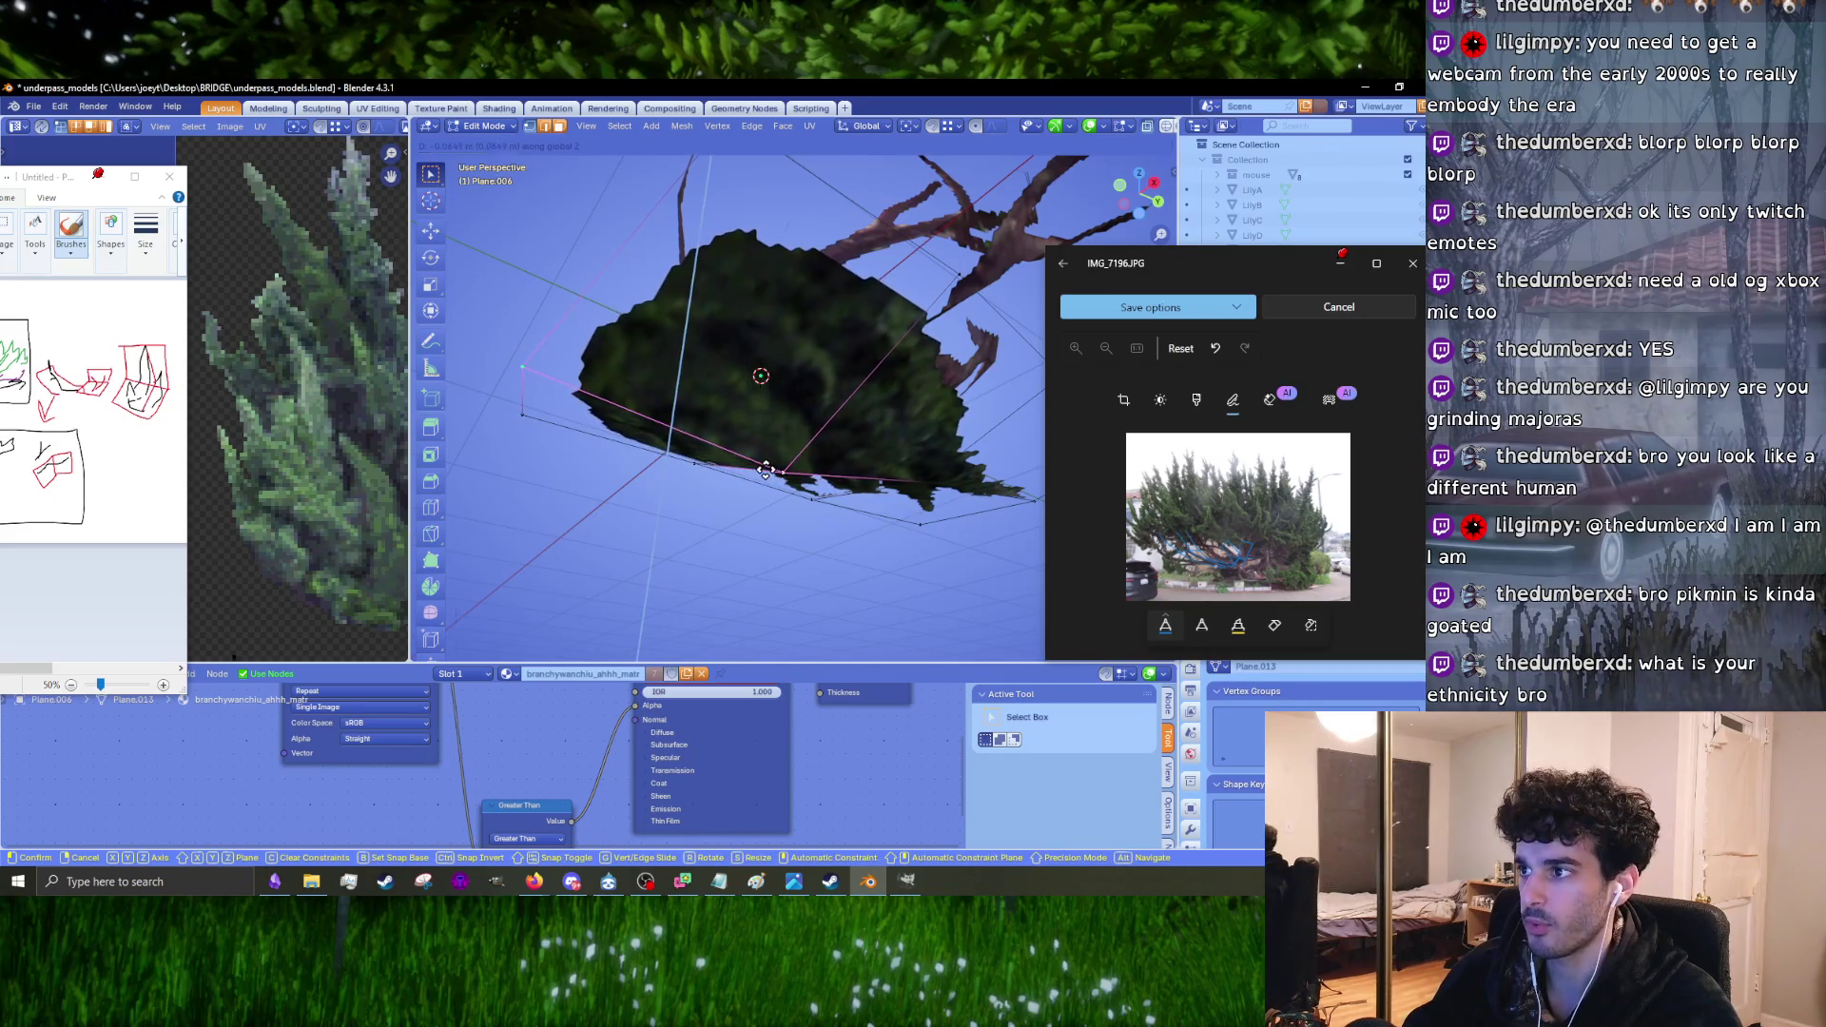
left_click(766, 469)
Step: From top view, enlarge the bush card mesh slightly, redoing the first attempt
mouse_move(765, 468)
middle_mouse_down()
mouse_move(804, 400)
mouse_move(883, 452)
middle_mouse_up()
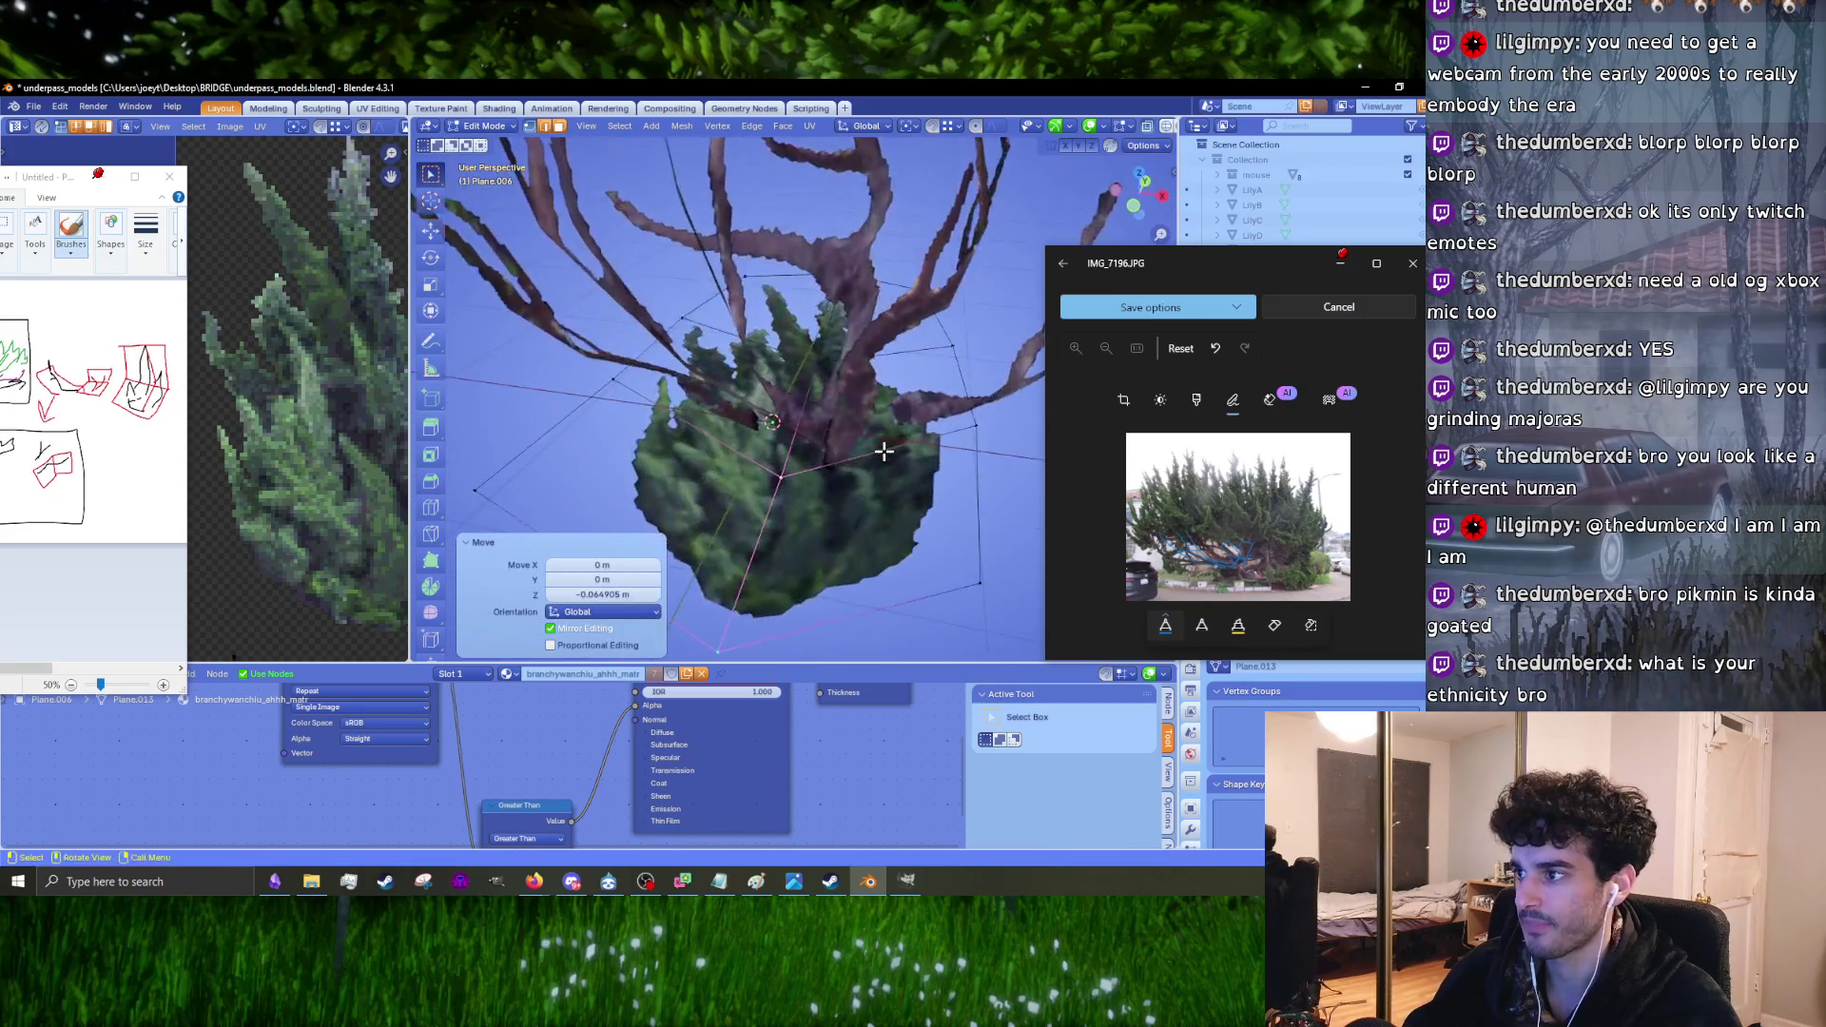
key("KP_7")
key("s")
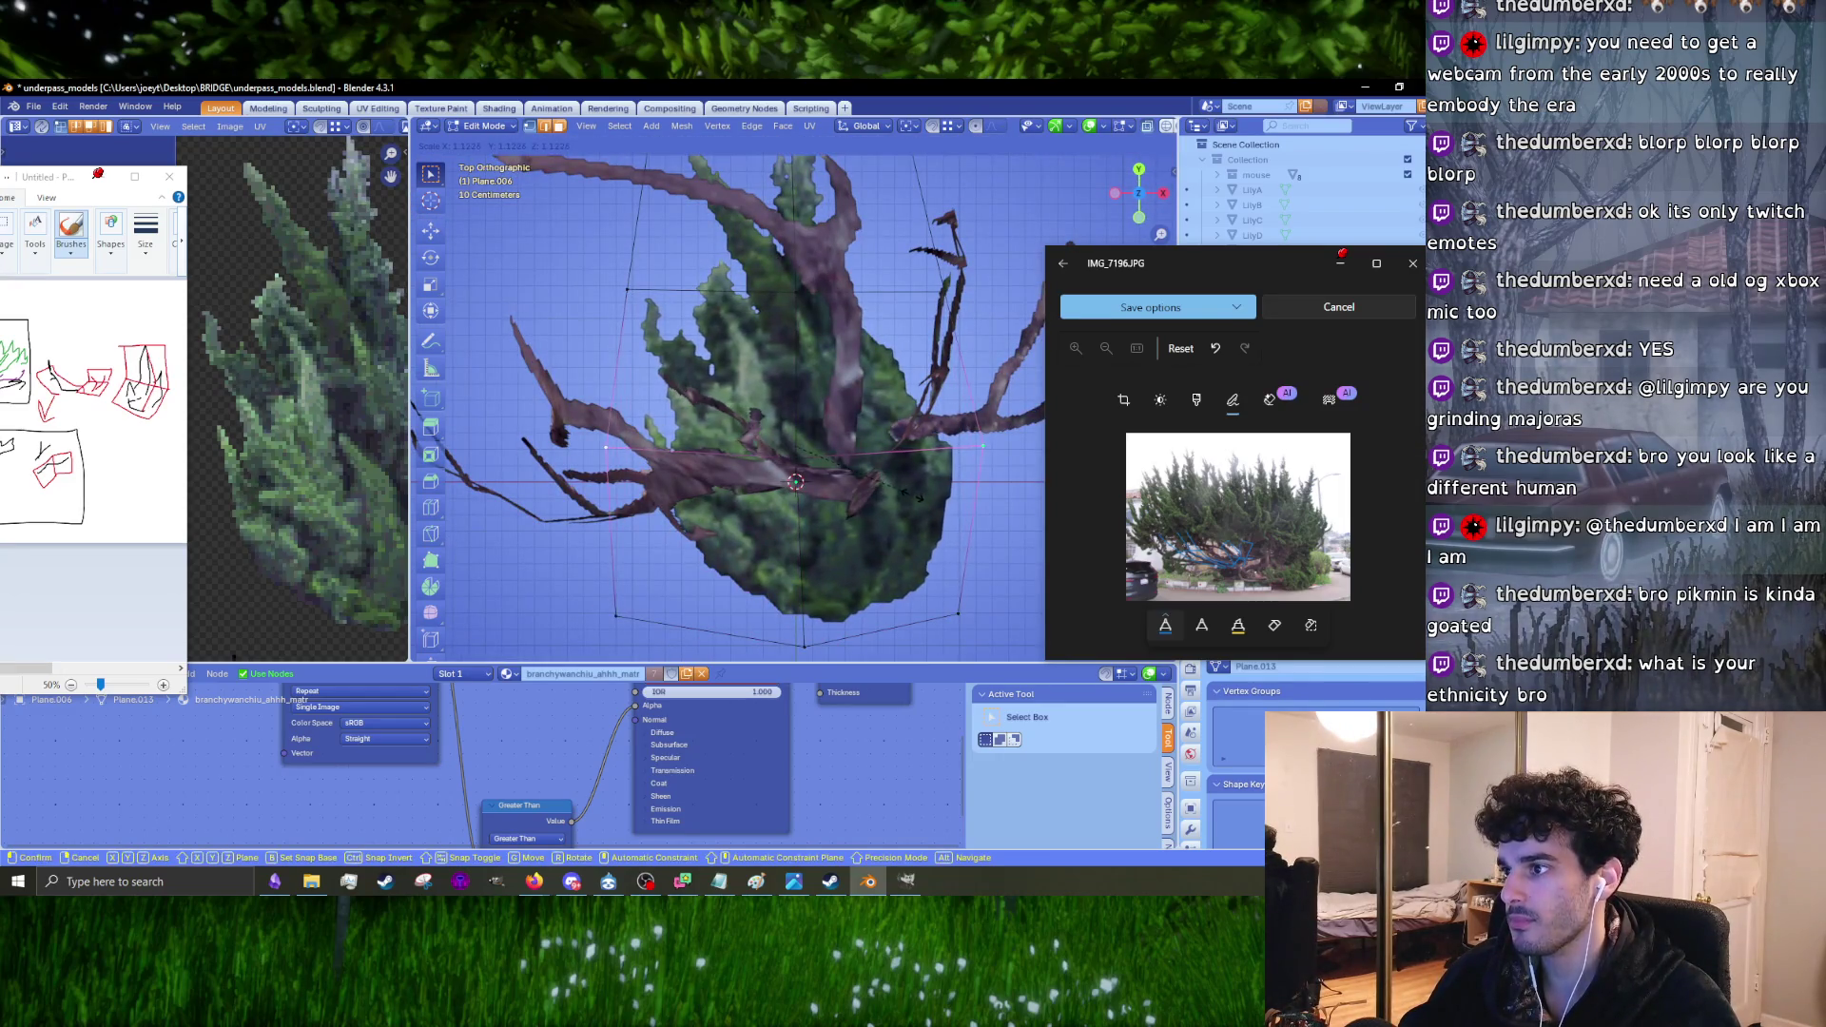
left_click(903, 487)
key("ctrl+z")
middle_click_drag(618, 307, 731, 427)
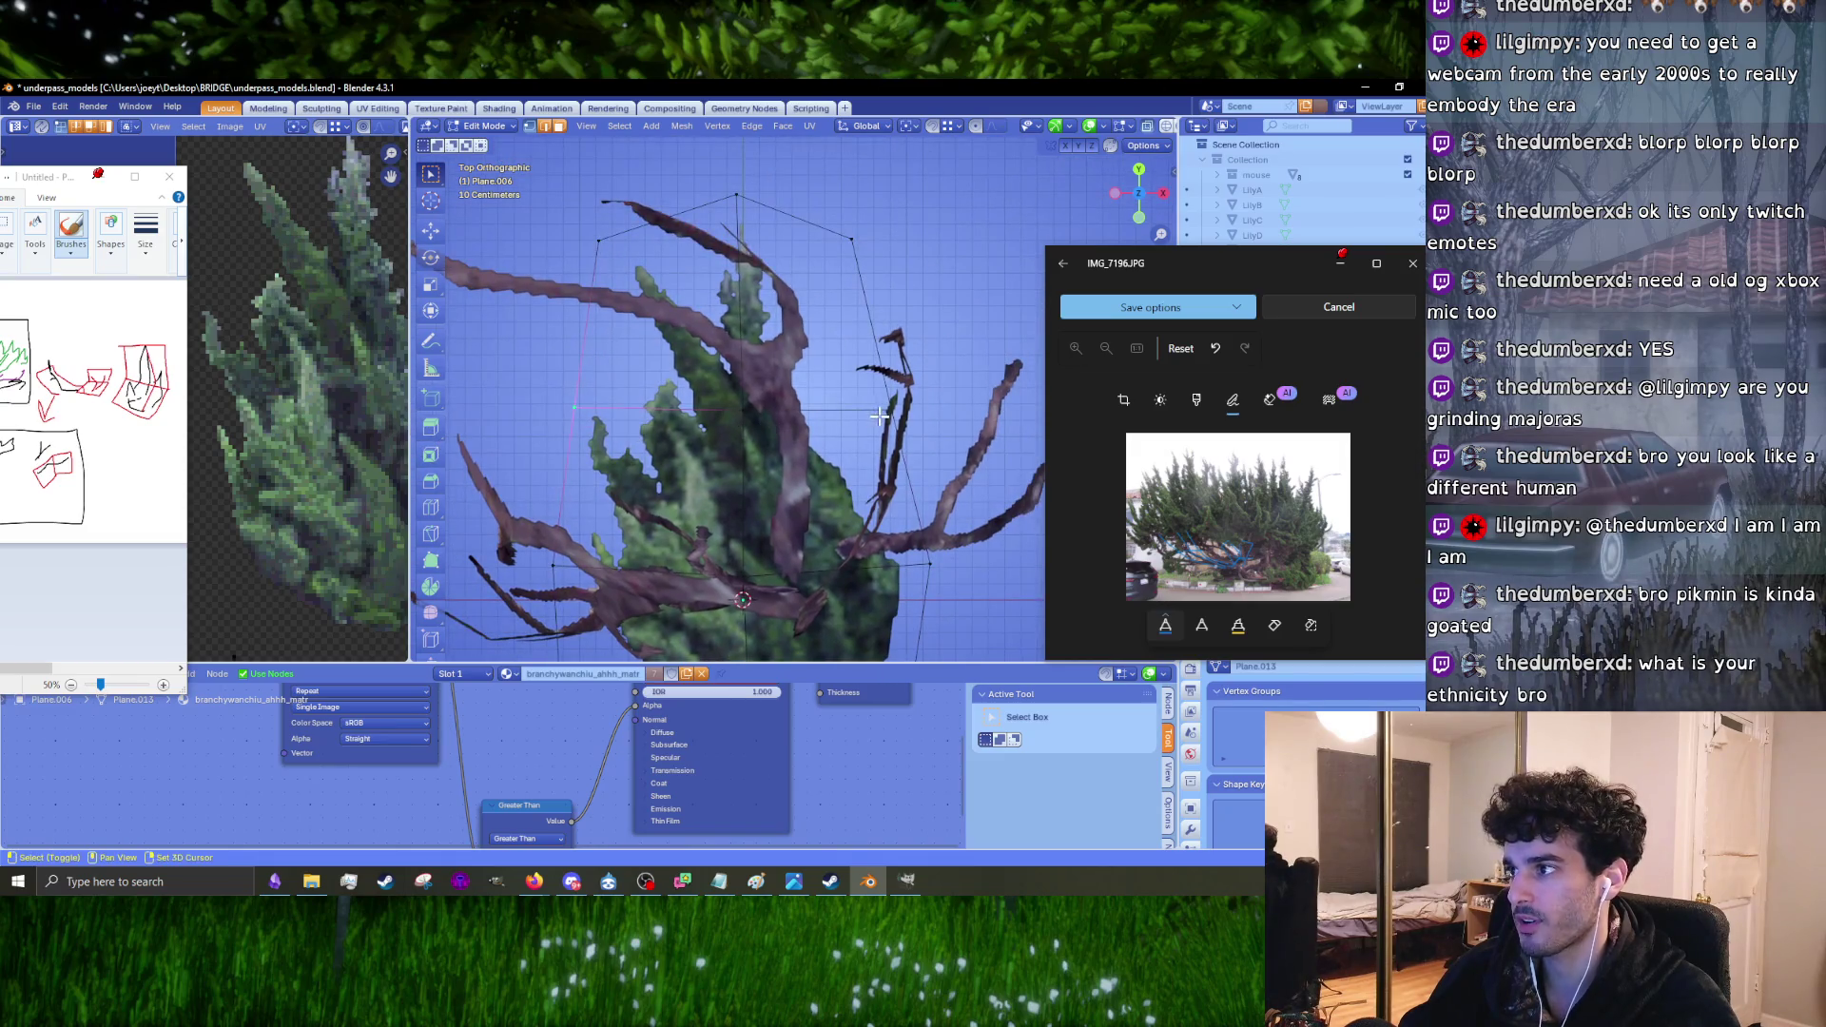
key("s")
left_click(855, 476)
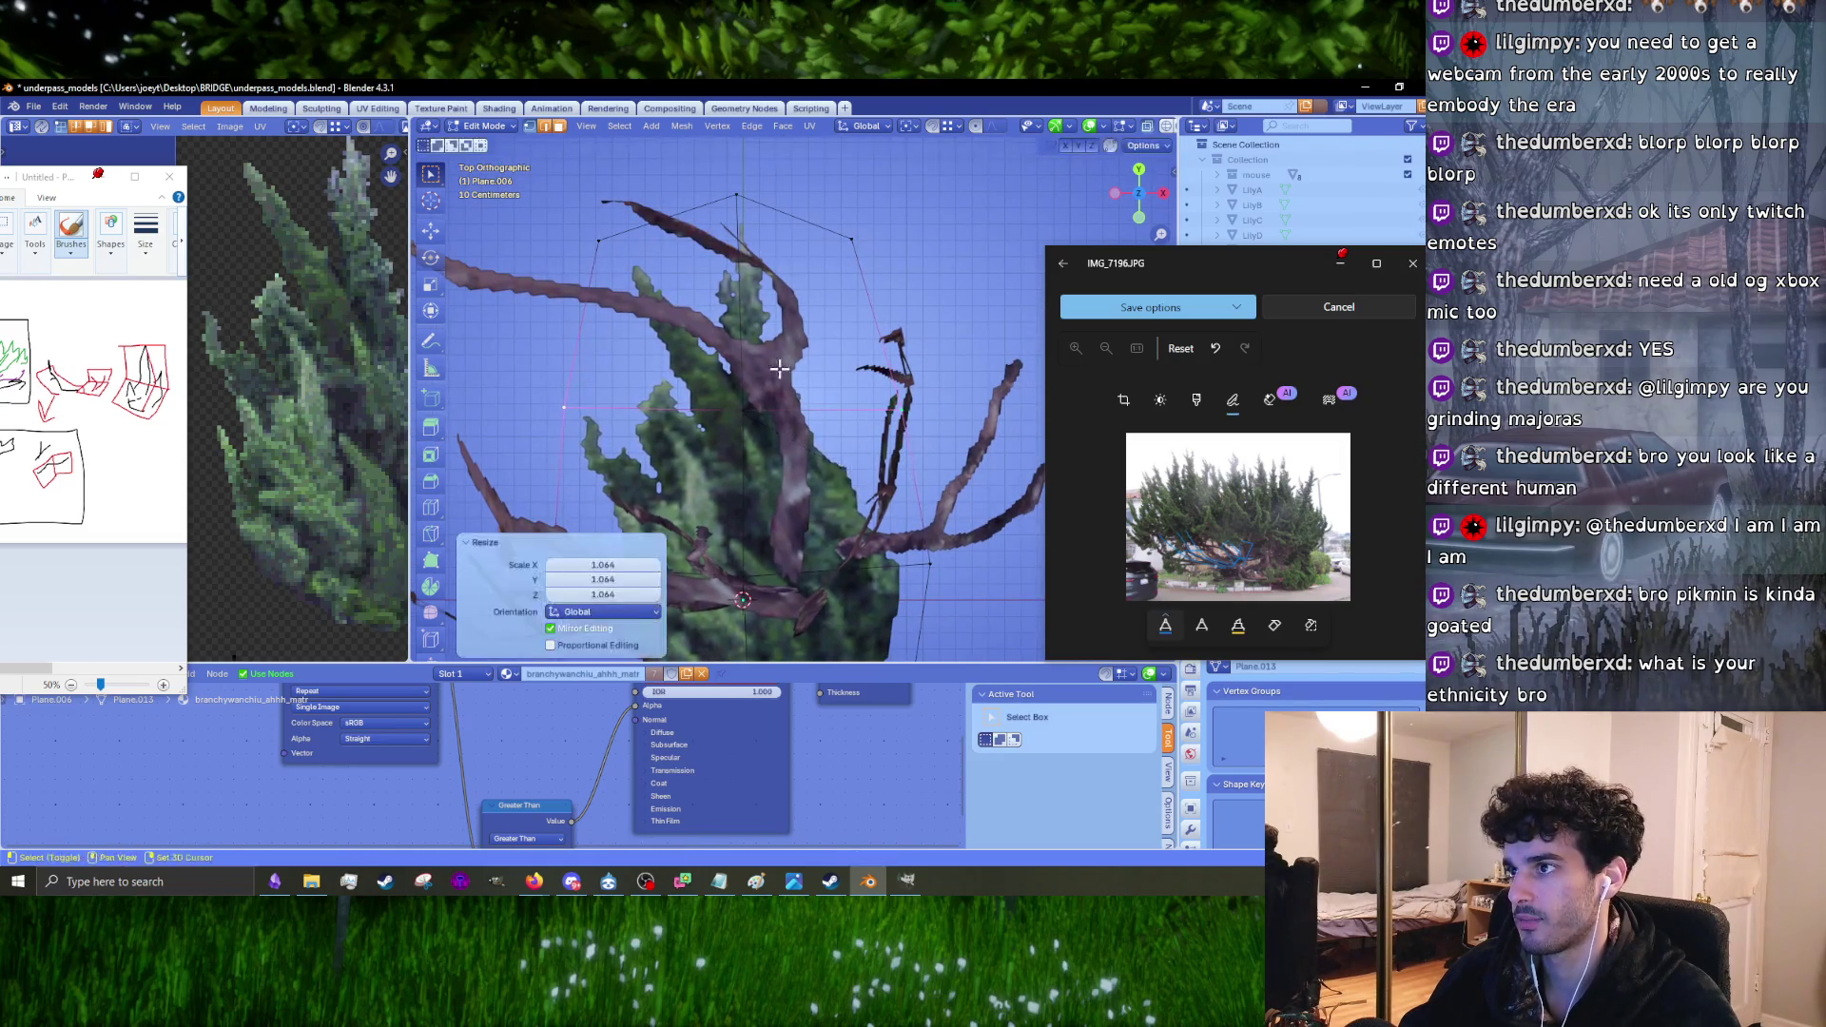
Step: Scale the card's top edges by 1.064, raise the top vertex 0.0833 m along Y, then switch to the browser
middle_click_drag(783, 250, 826, 452, "shift")
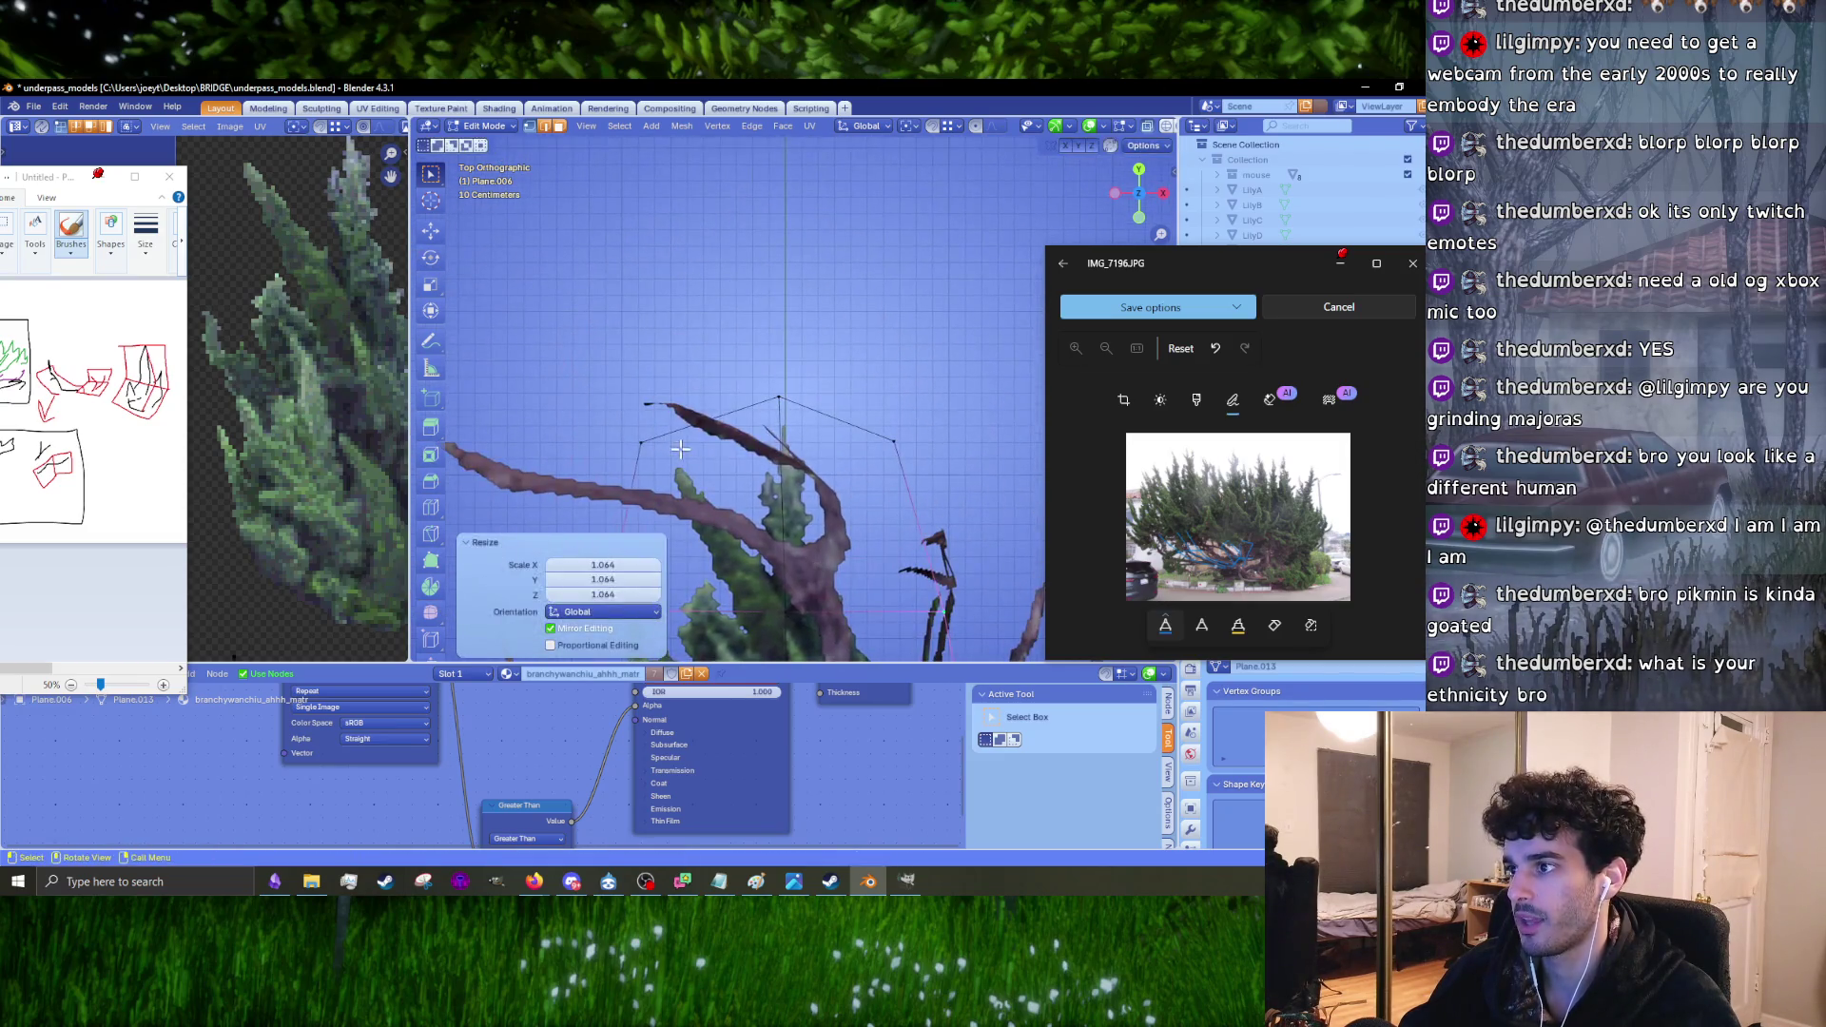
left_click(844, 477, "shift")
key("s")
left_click(833, 485)
key("g")
key("y")
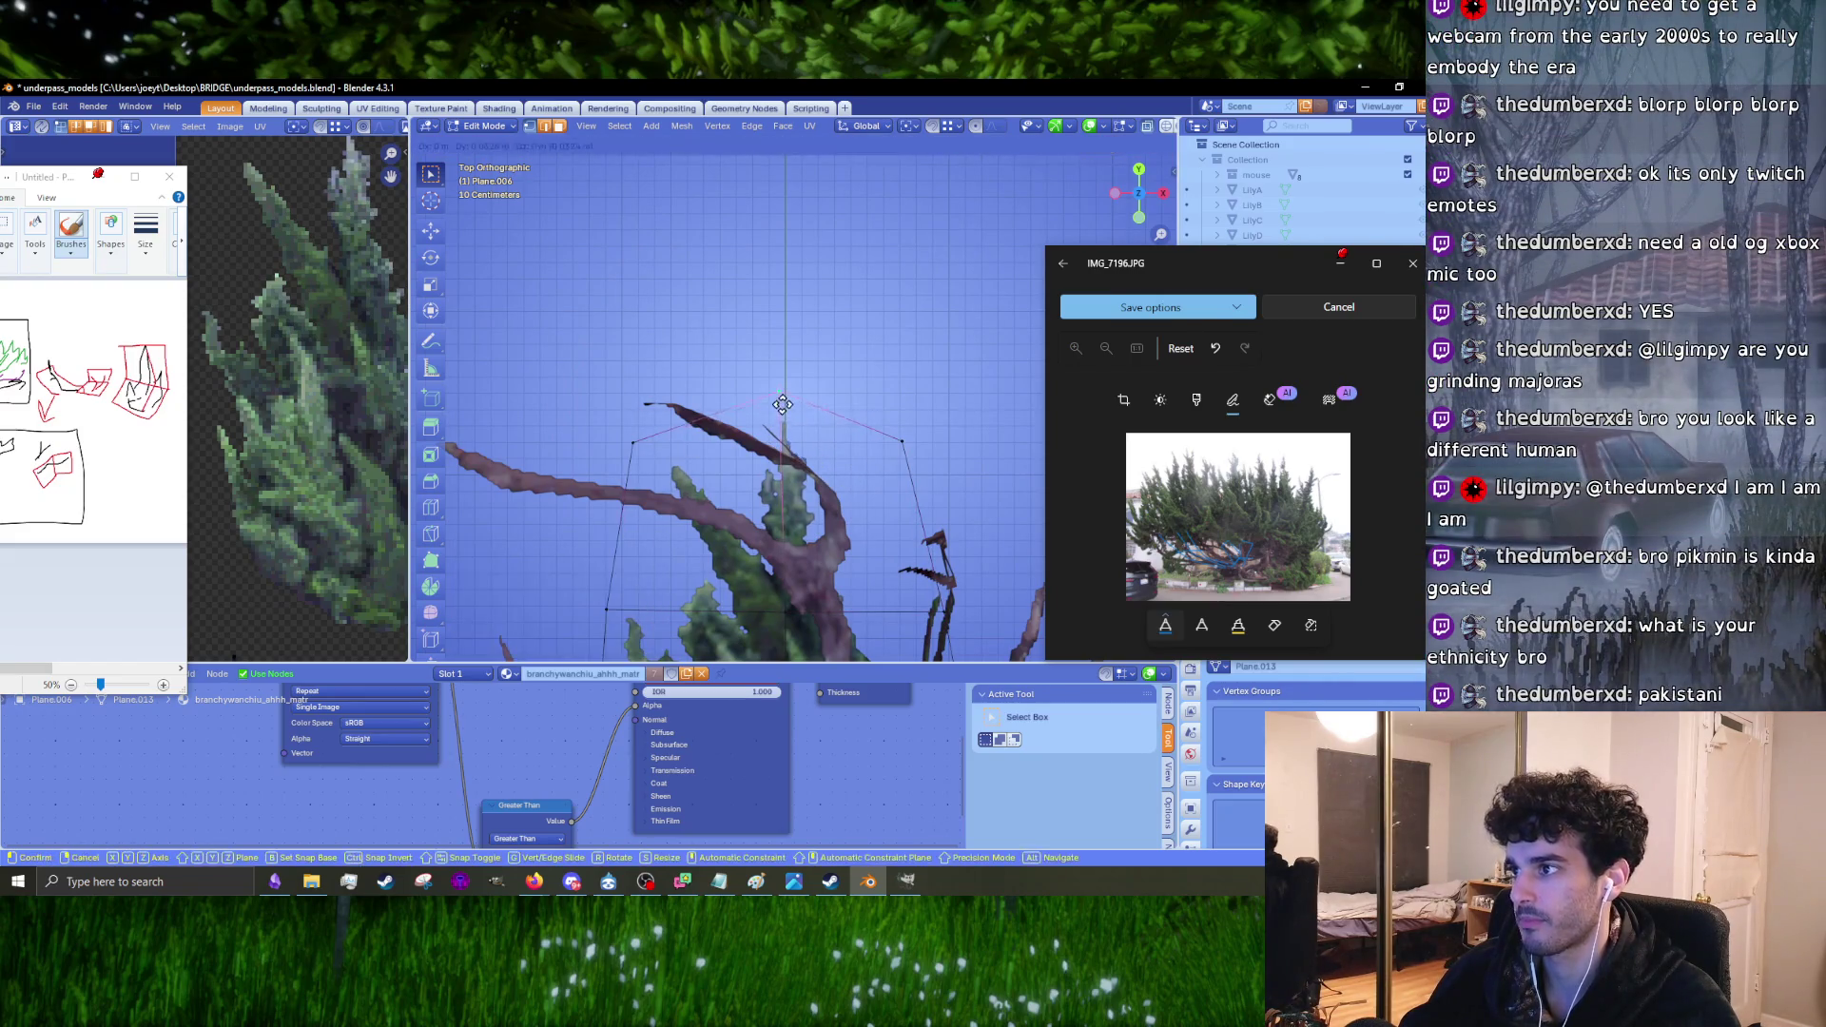
left_click(780, 385)
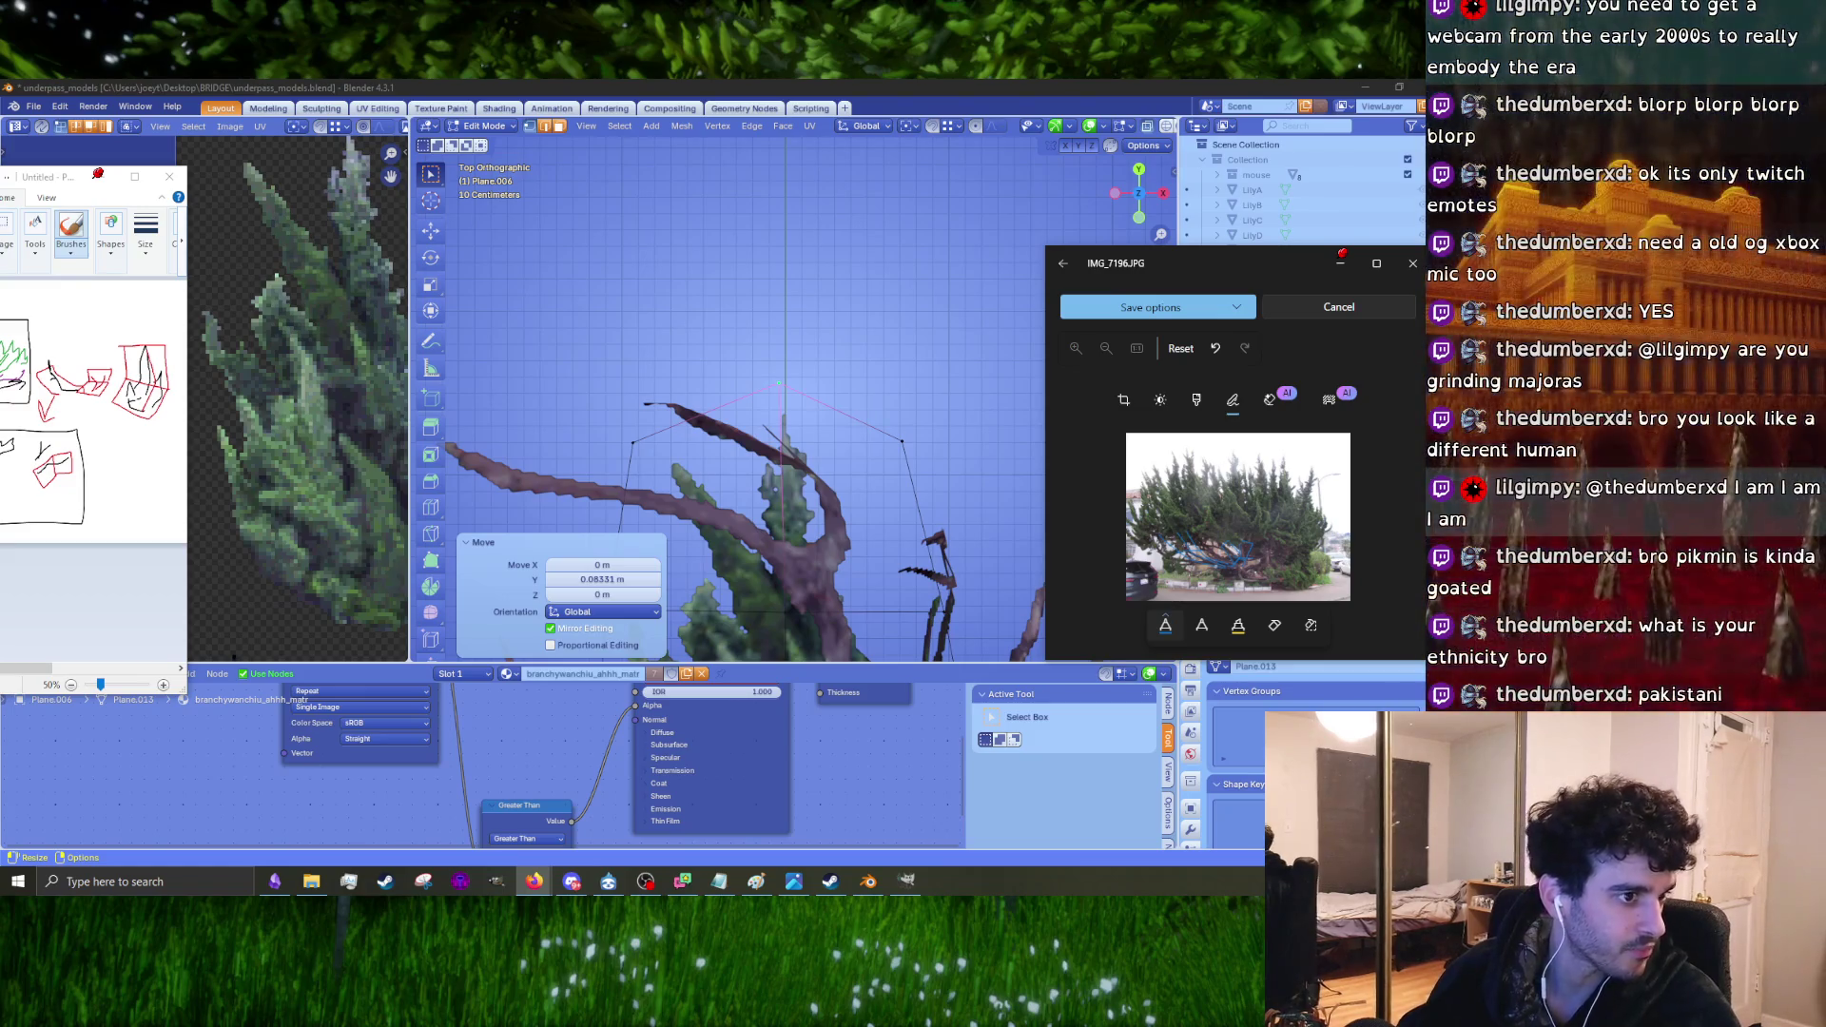
key("alt+Tab")
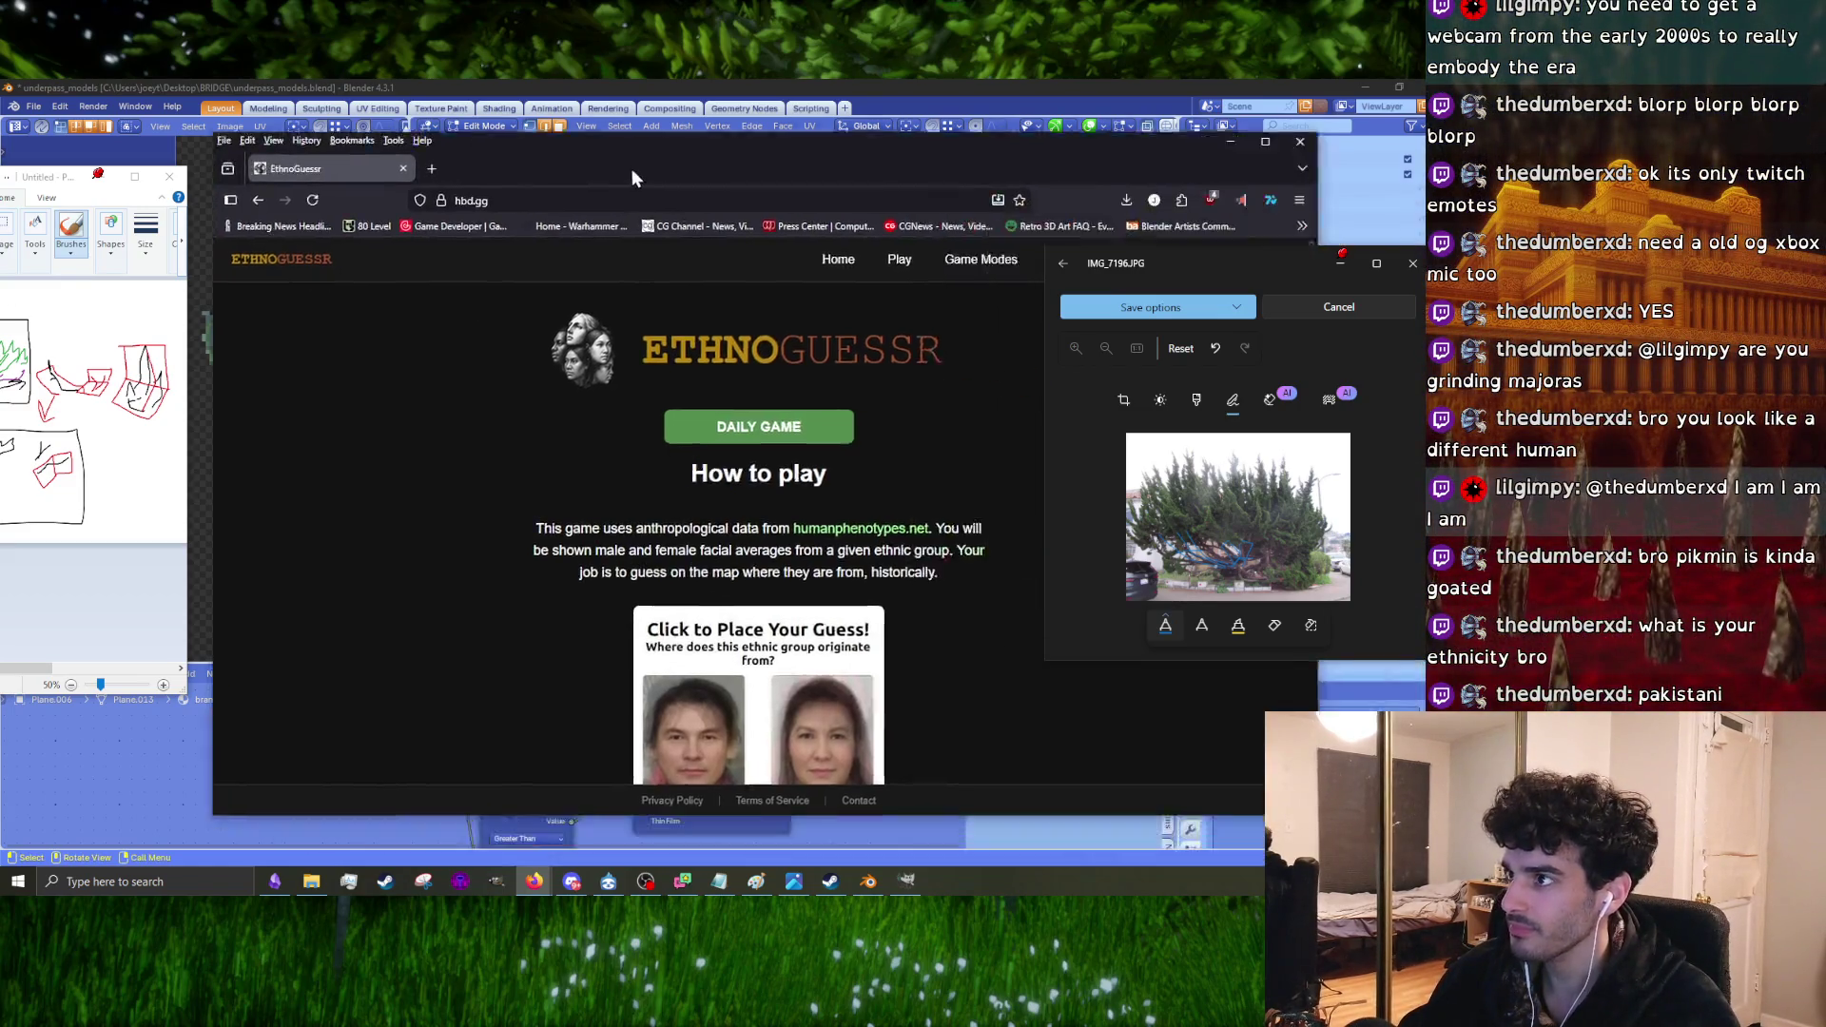
Step: Start the daily EthnoGuessr game and guess Nigeria for round 1
left_click(670, 398)
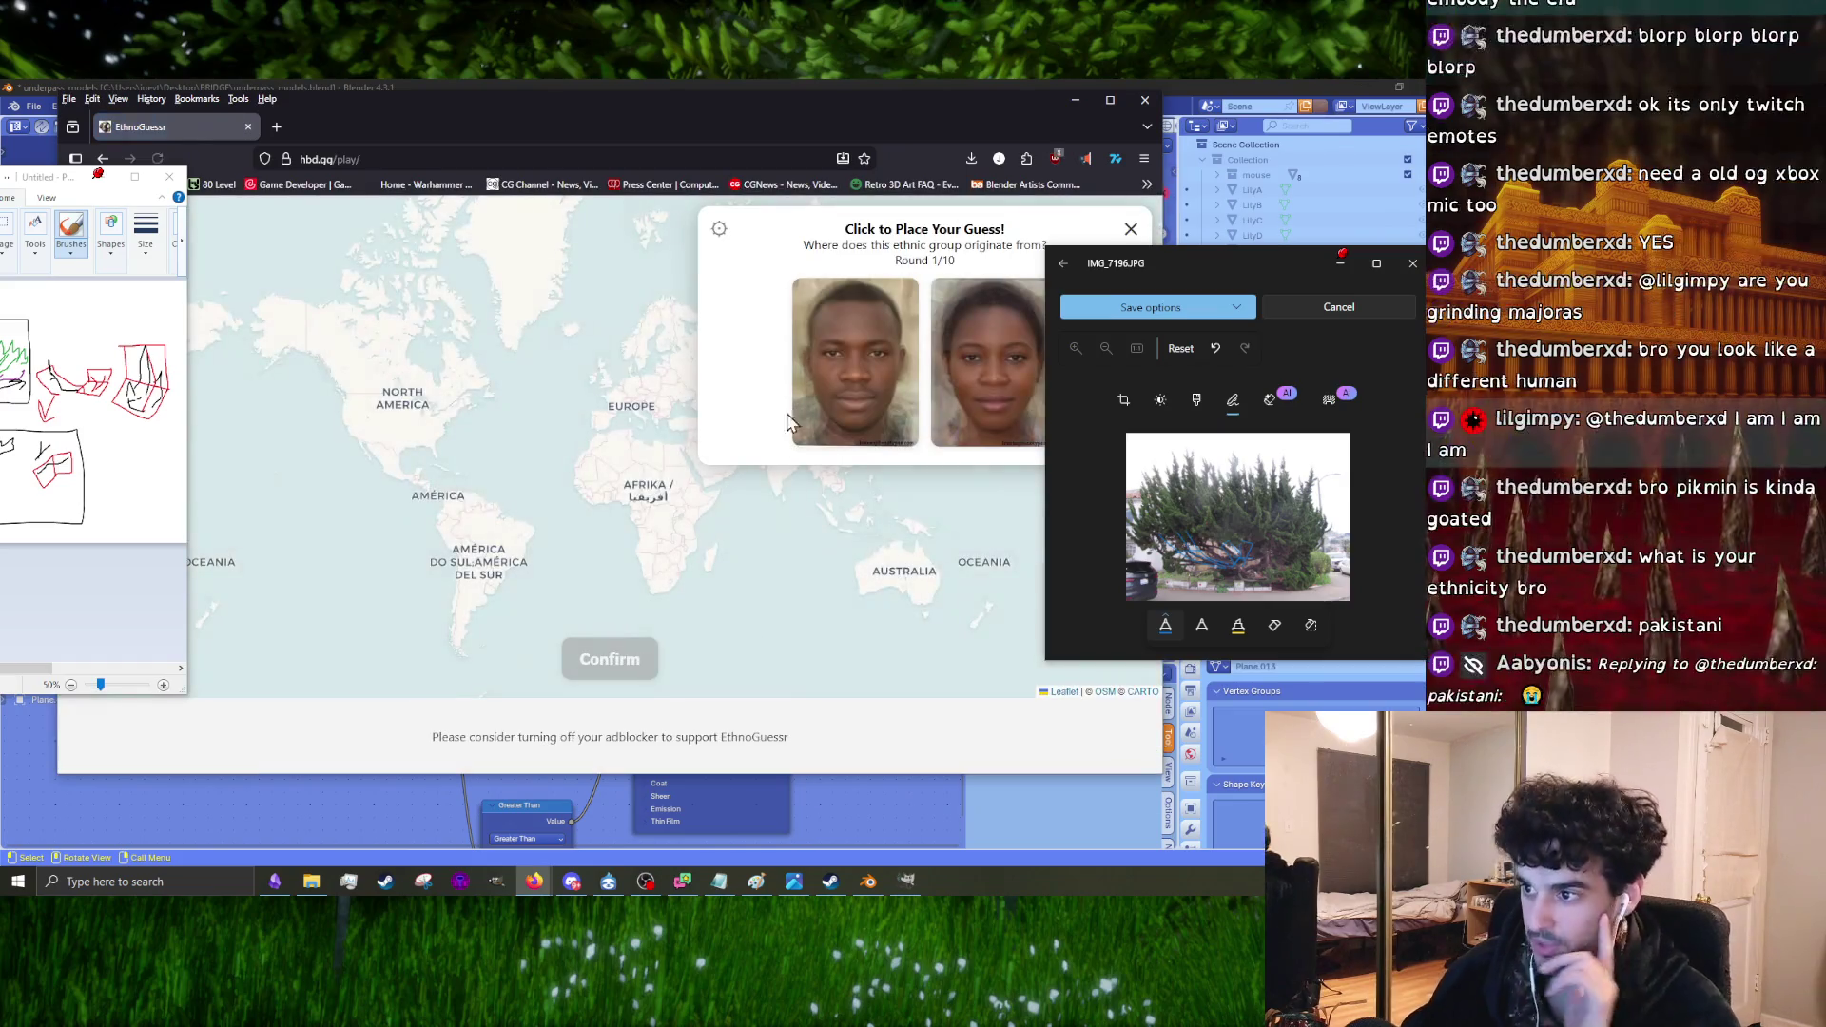
scroll(663, 500, "up", 2)
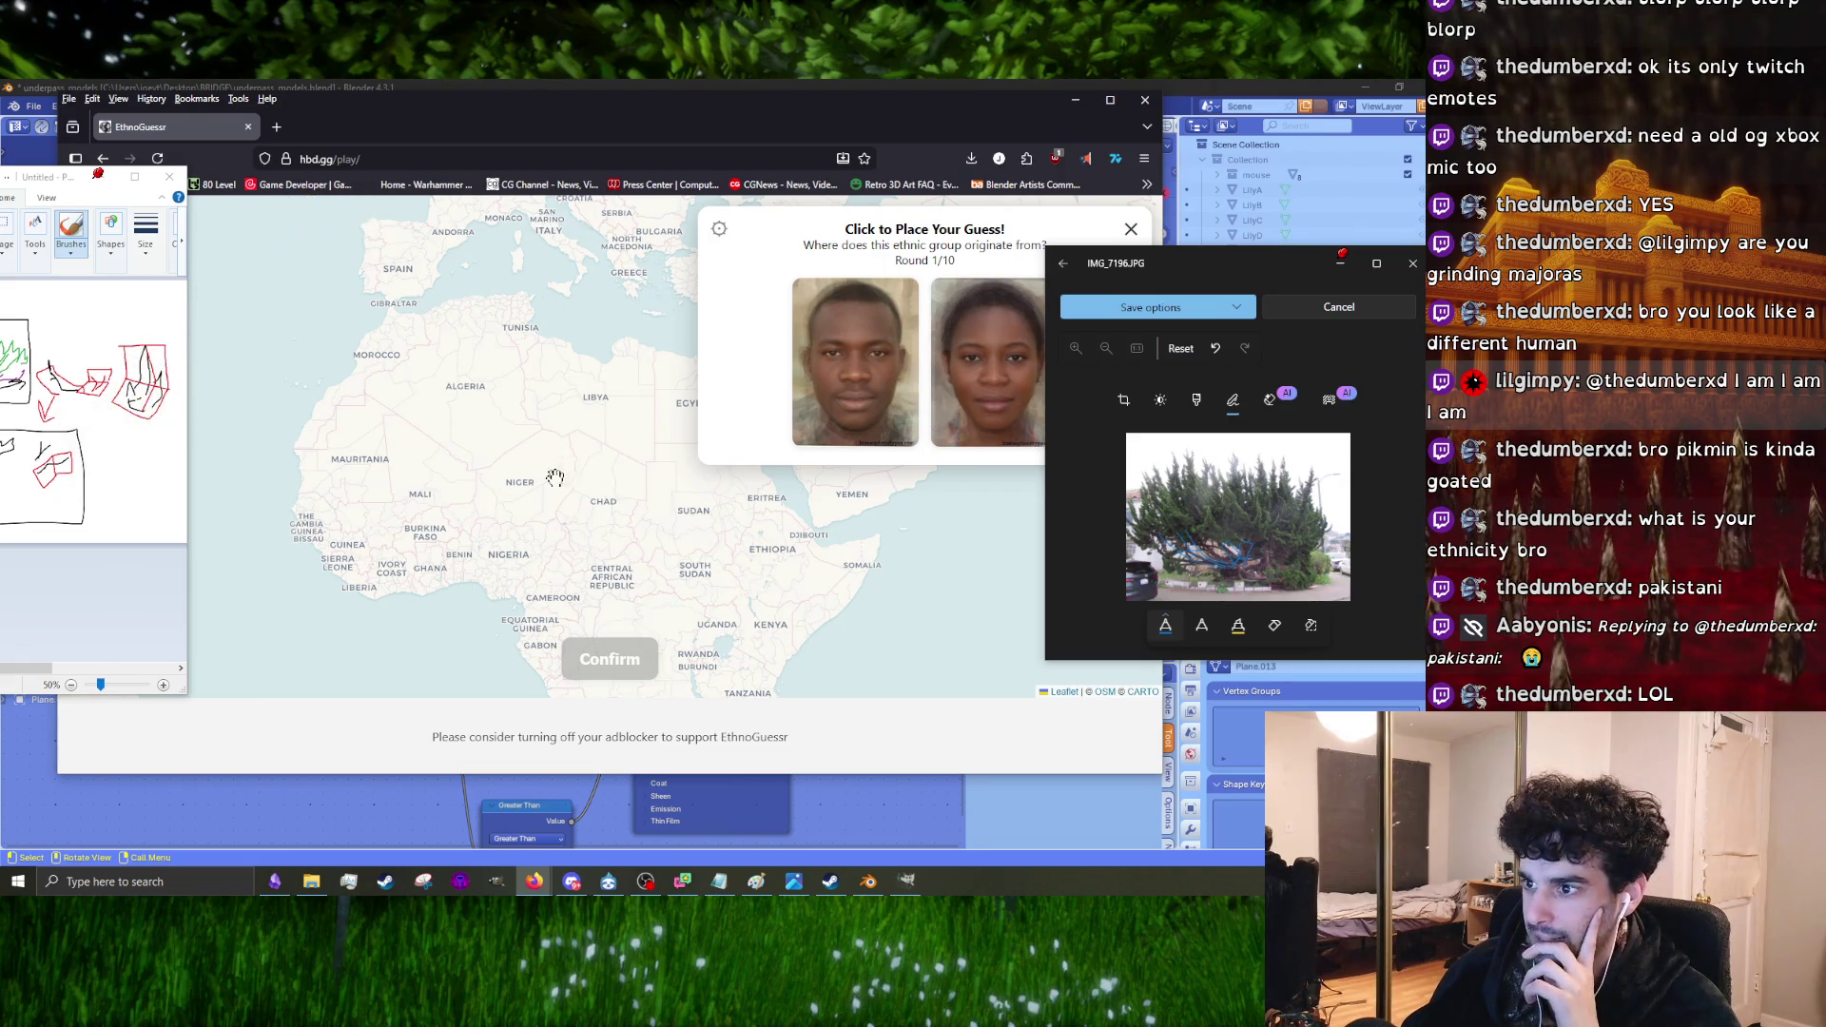
left_click(532, 542)
left_click(599, 666)
scroll(560, 473, "up", 1)
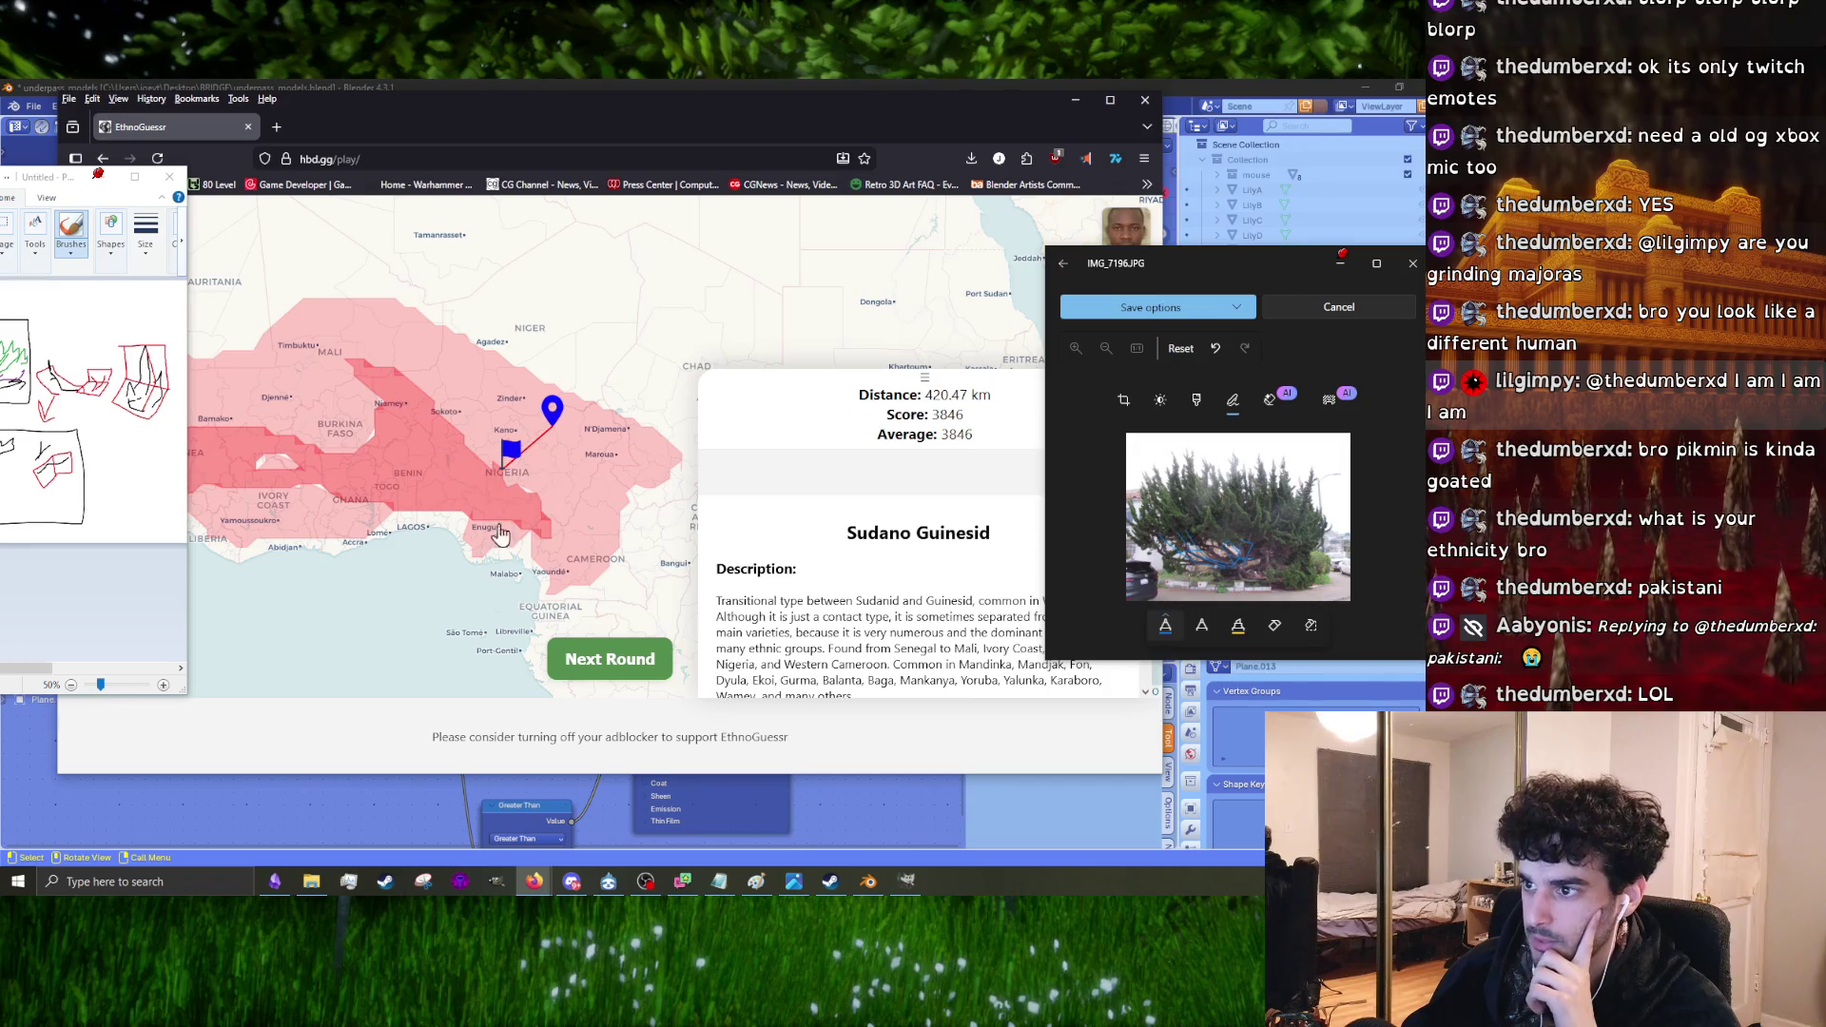
left_click(599, 664)
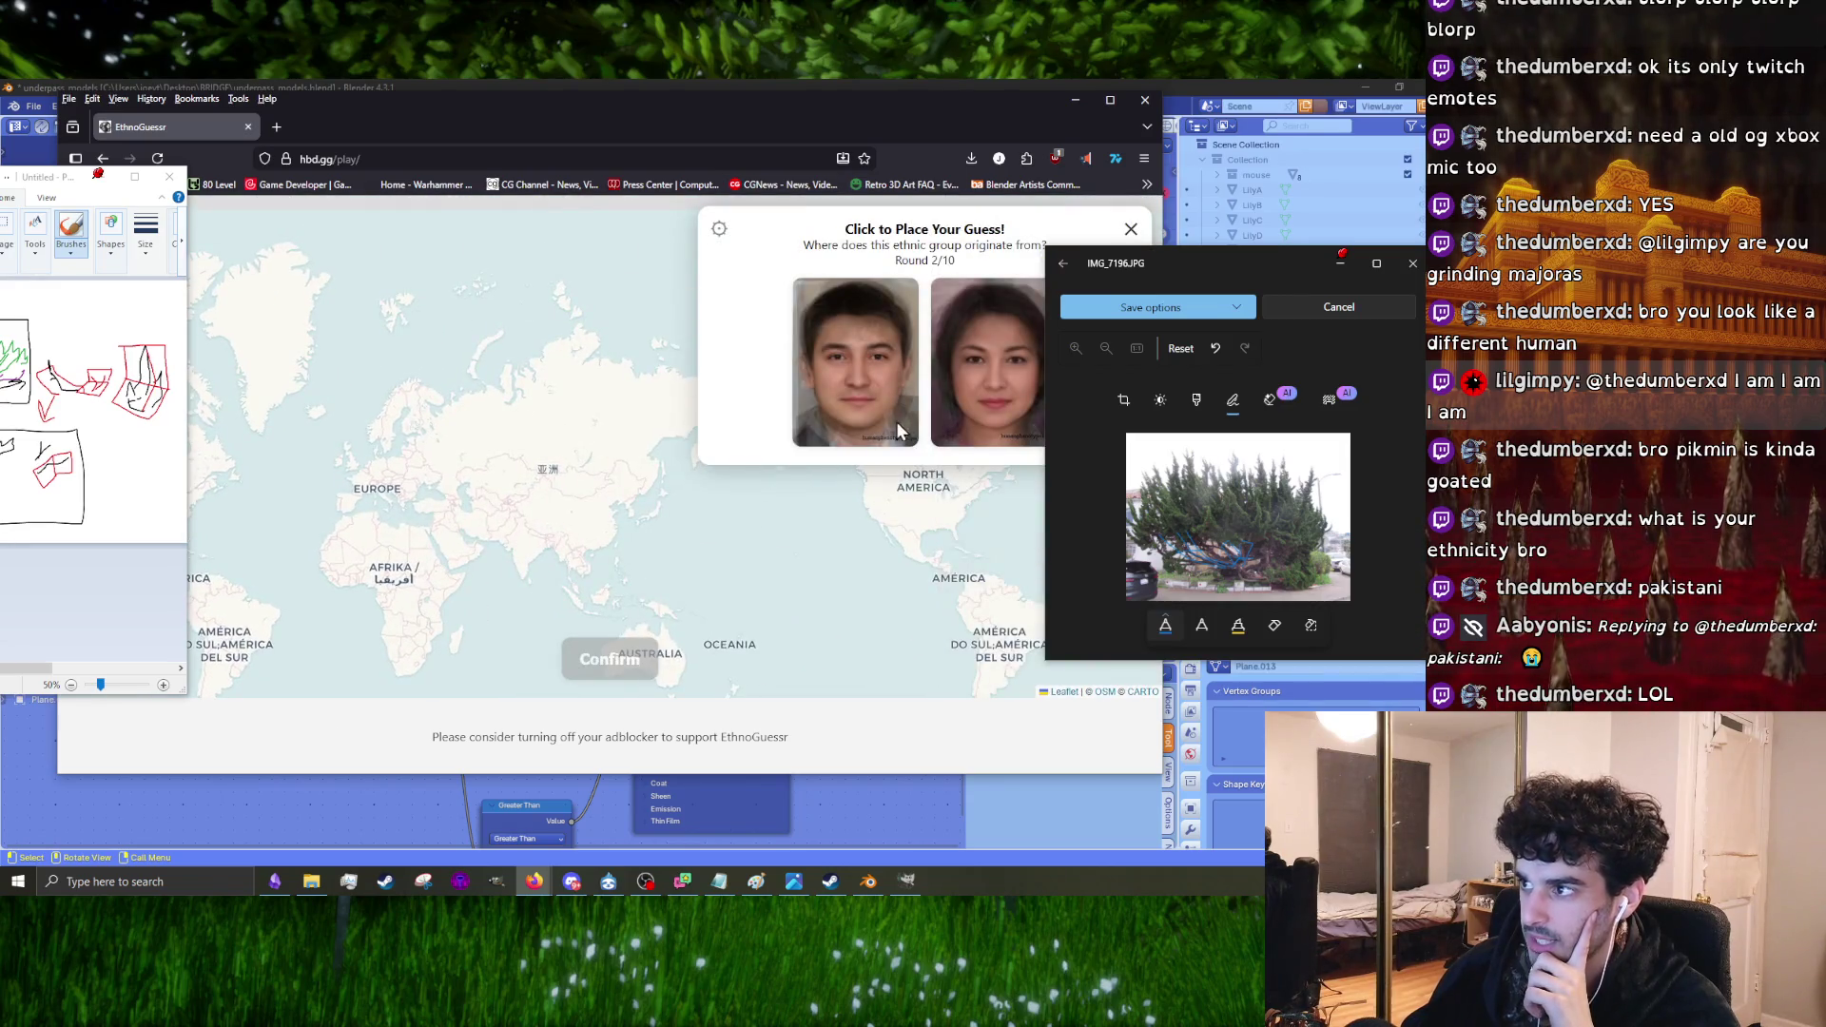
Step: Guess Kazakhstan for round 2 and continue to round 3
scroll(495, 494, "up", 2)
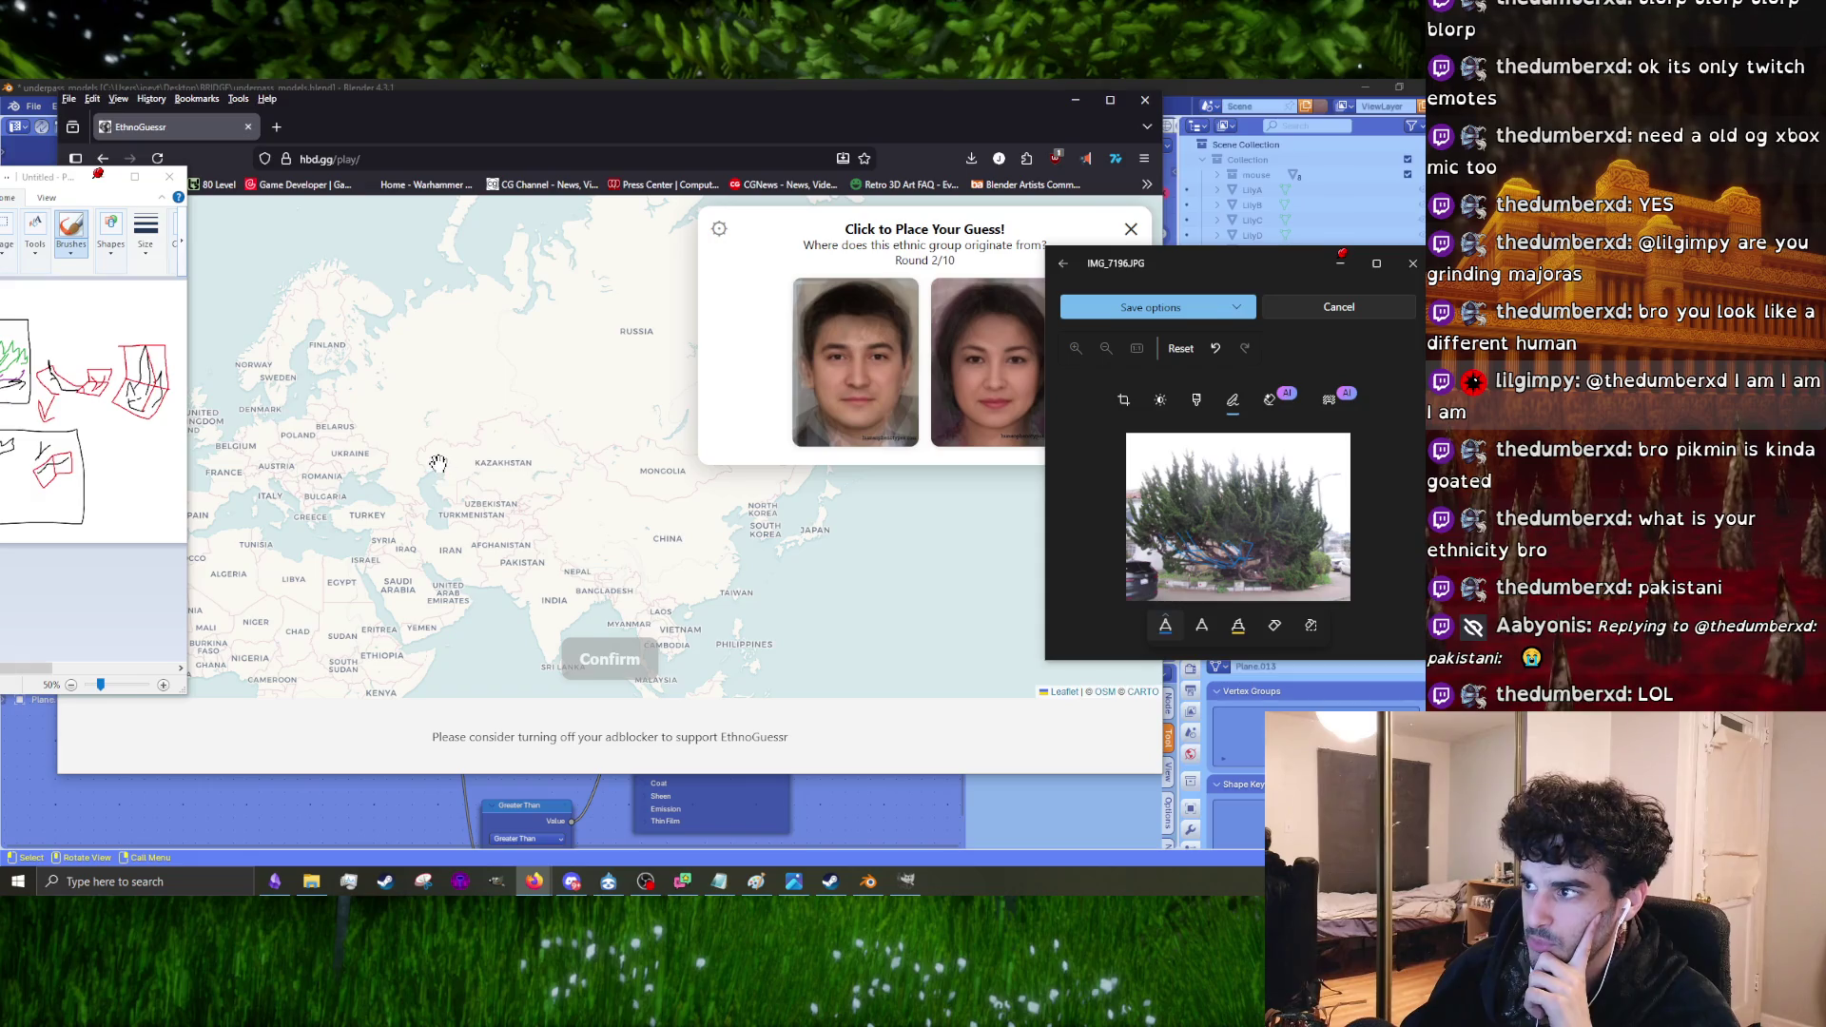
left_click(512, 470)
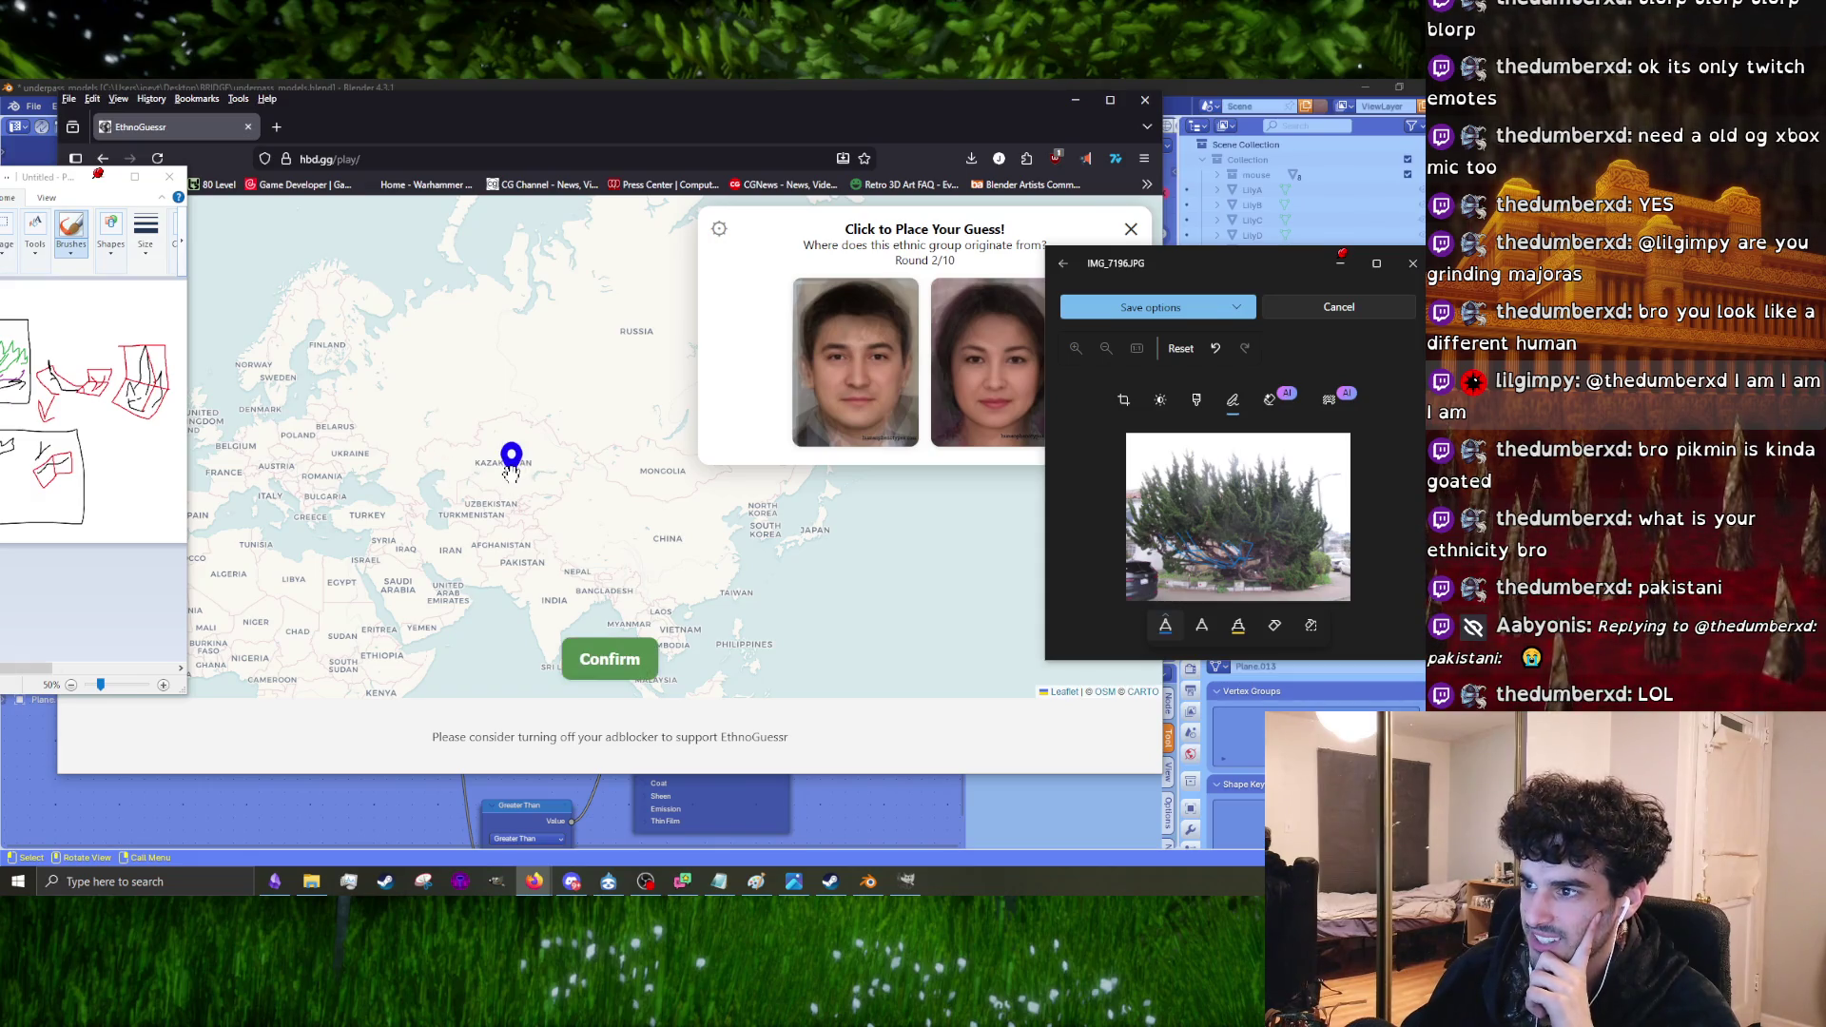
left_click(596, 659)
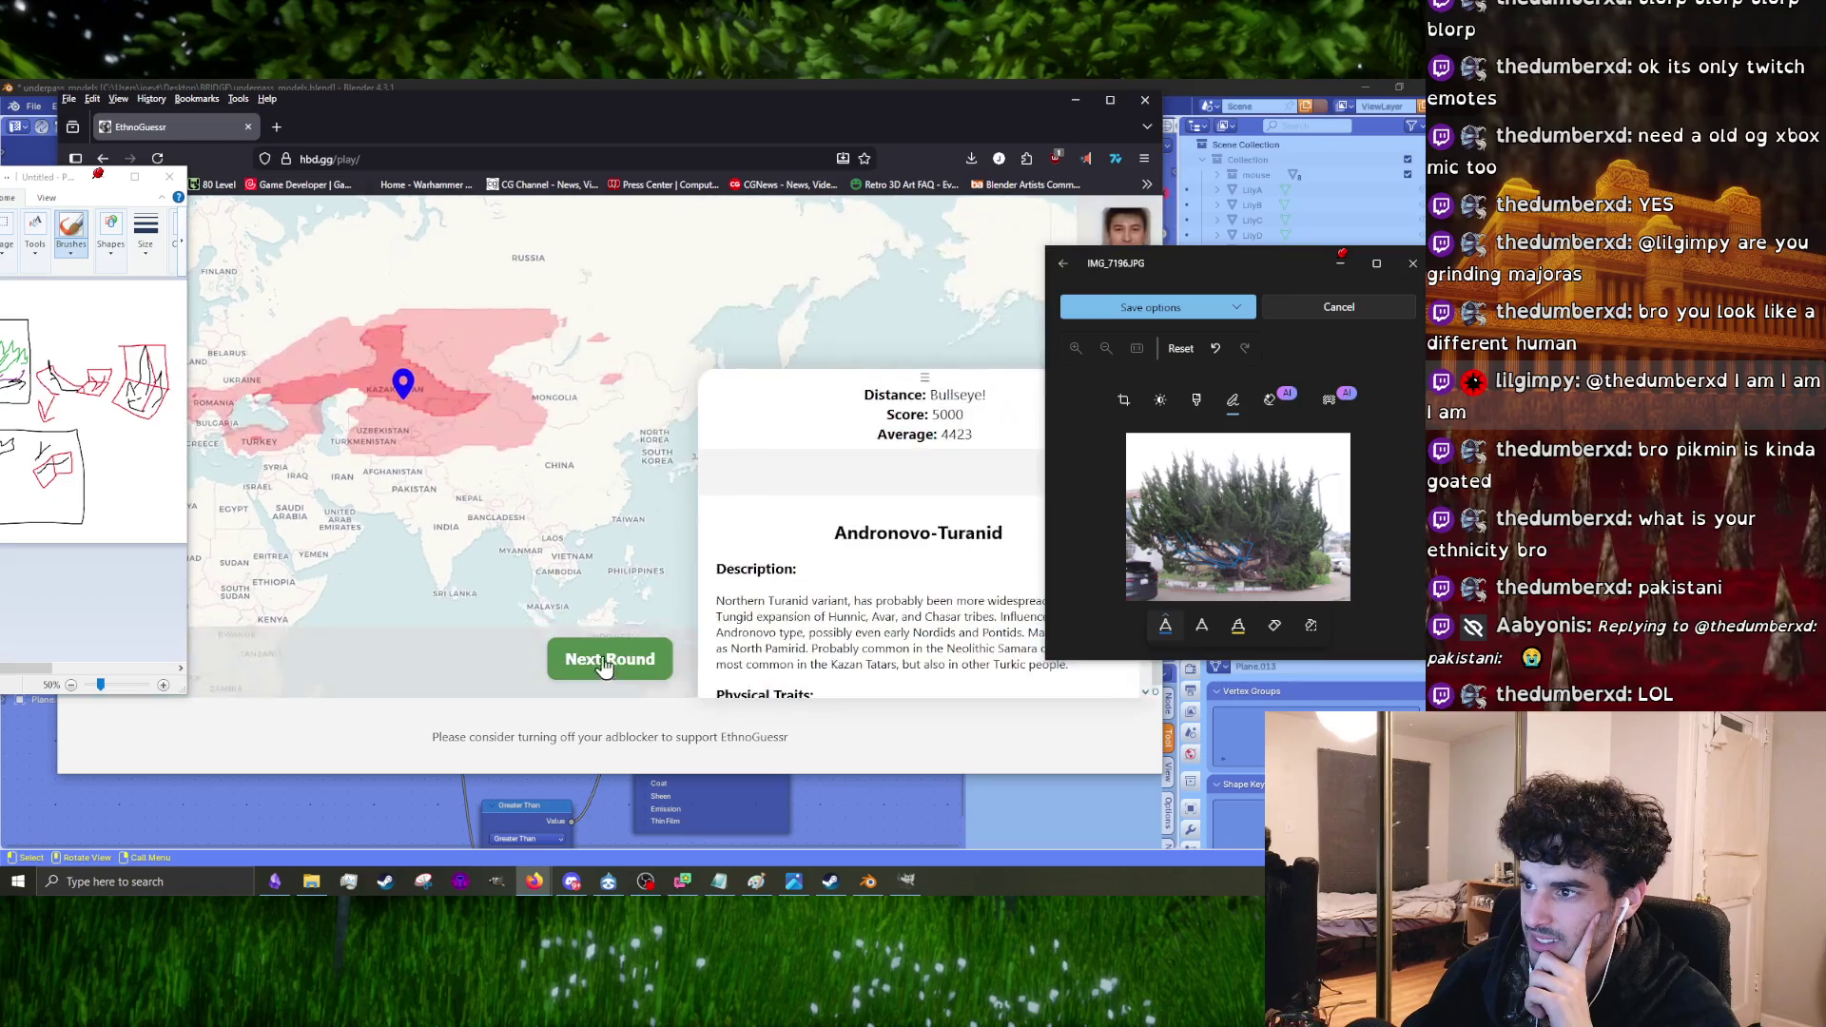
scroll(405, 371, "up", 3)
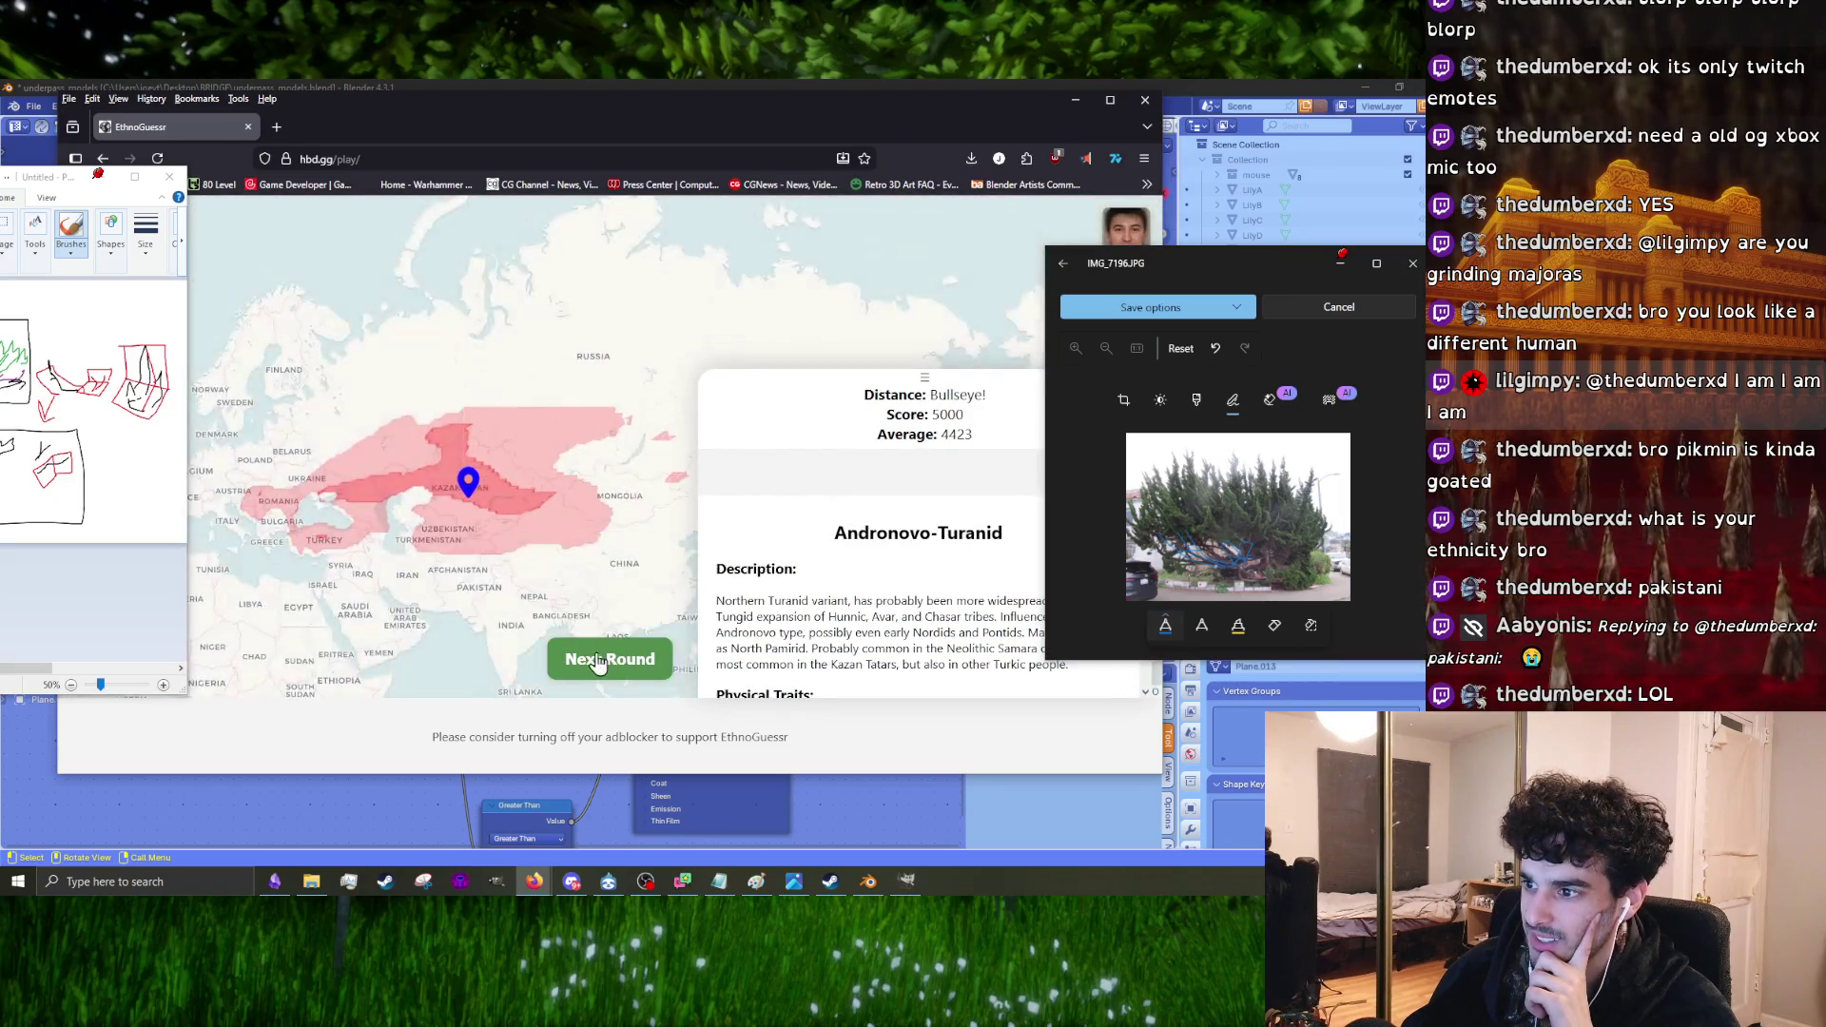
left_click(609, 659)
Step: Guess northern India, just west of Asansol, for round 3
scroll(603, 479, "up", 2)
scroll(603, 478, "down", 3)
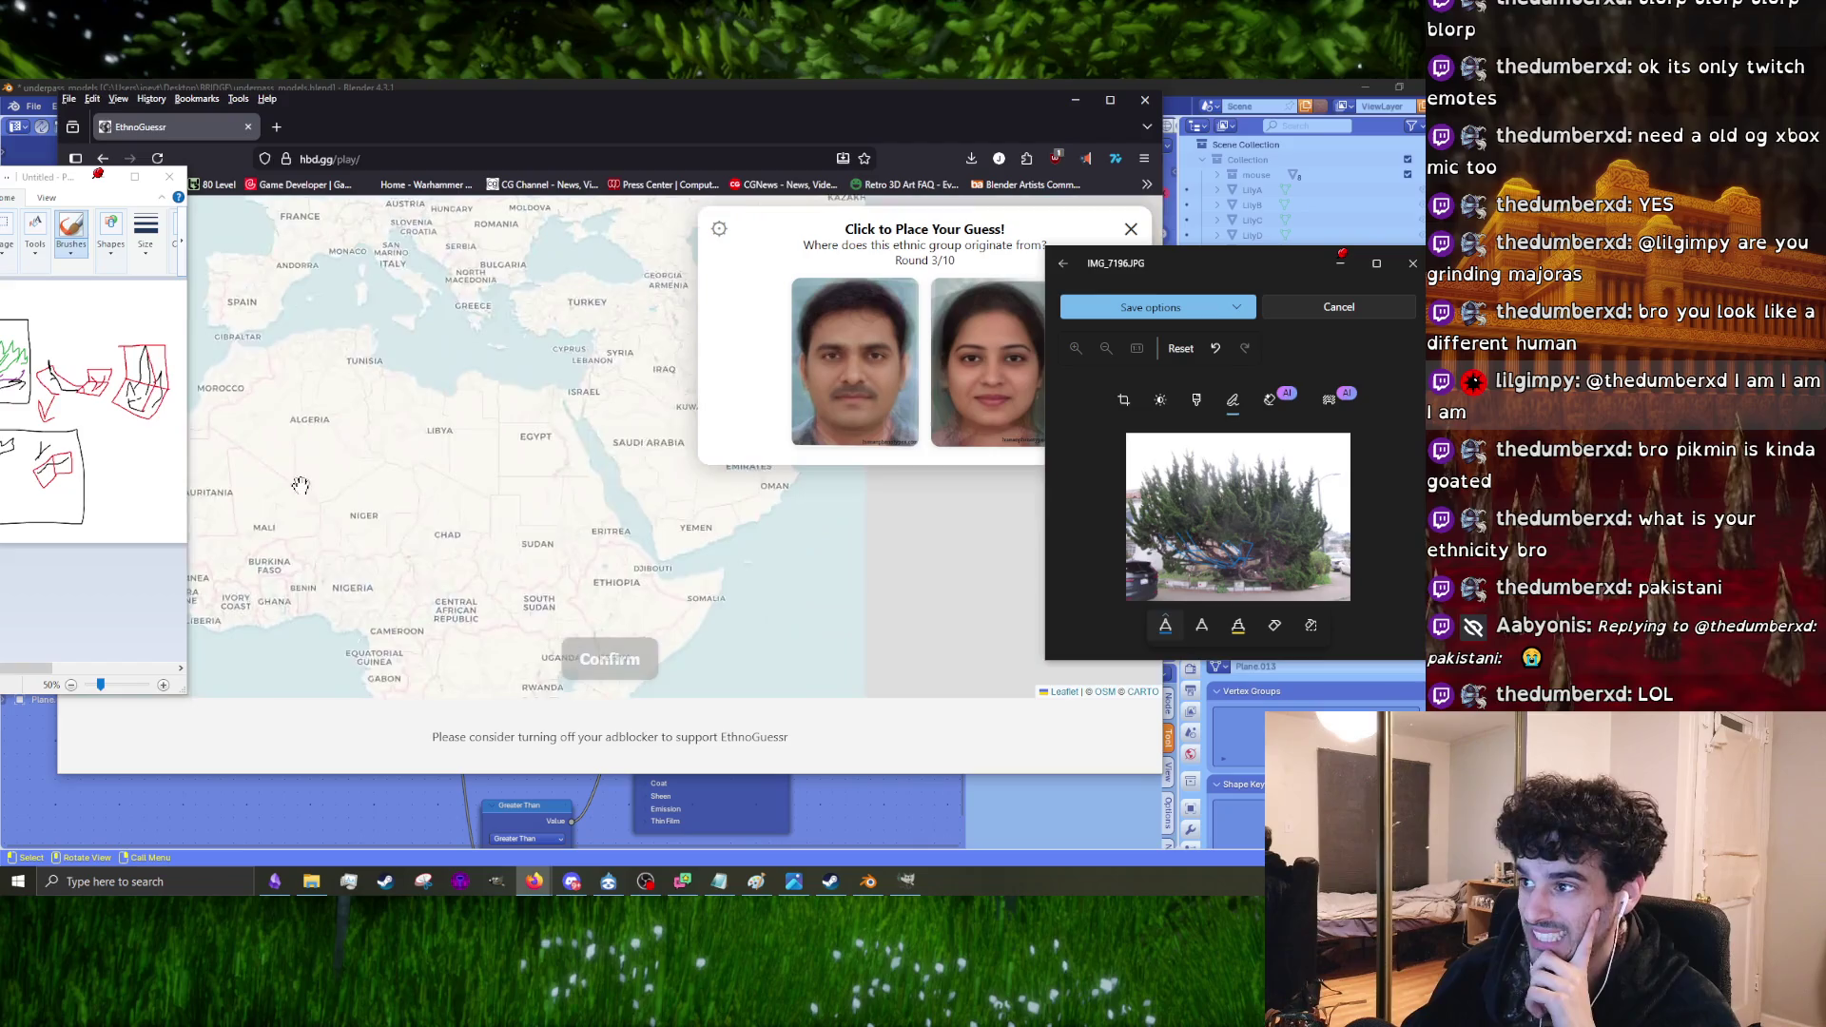
scroll(590, 628, "up", 3)
scroll(590, 628, "up", 2)
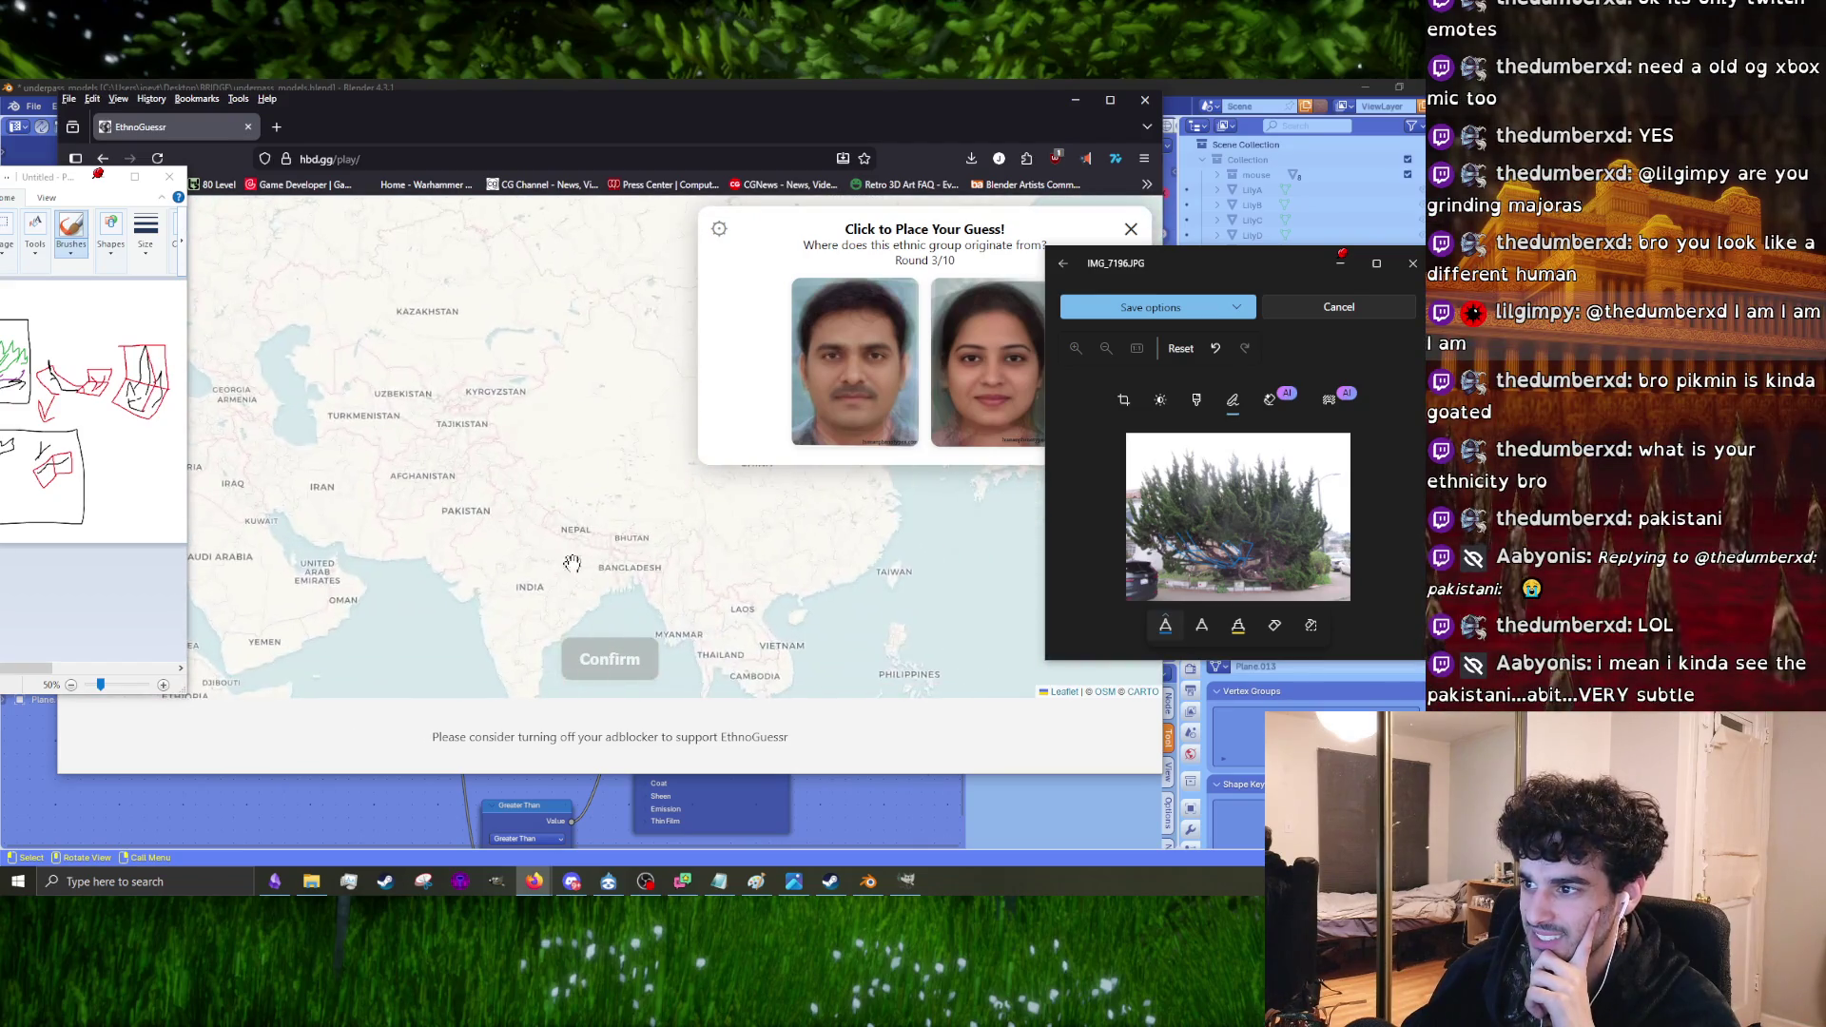
left_click(503, 542)
left_click(438, 540)
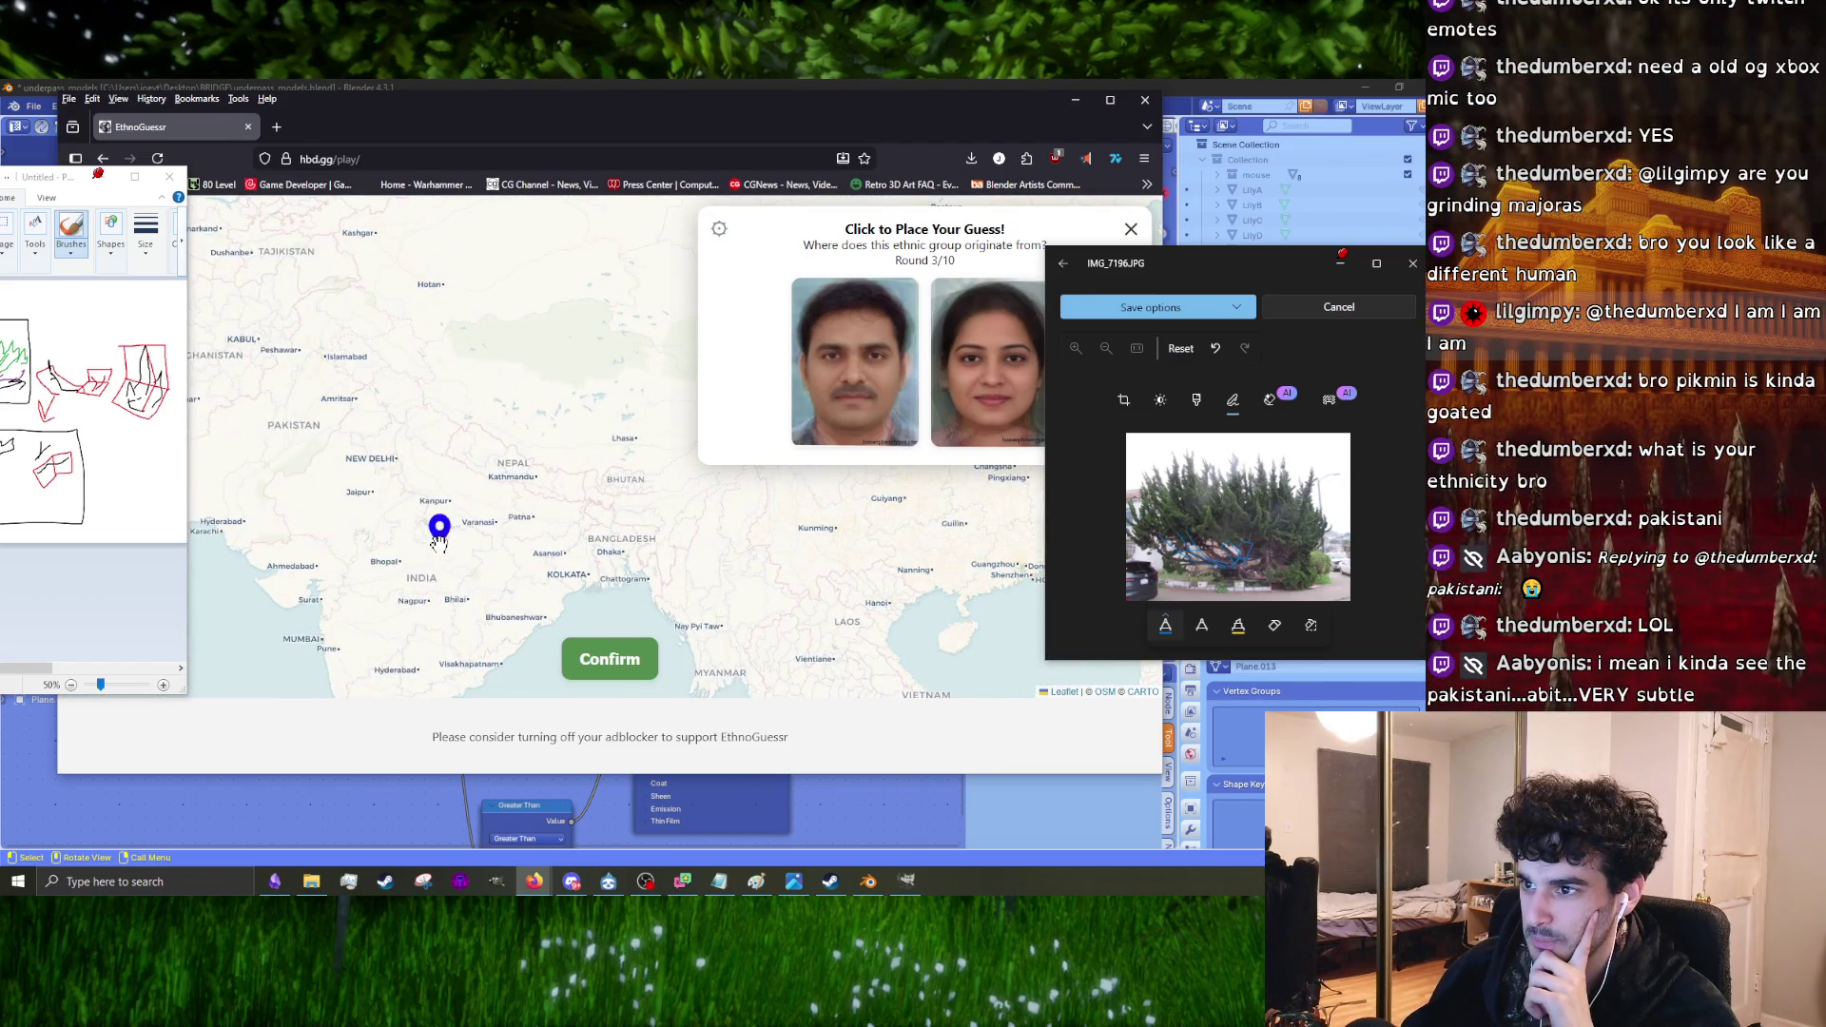
left_click(512, 540)
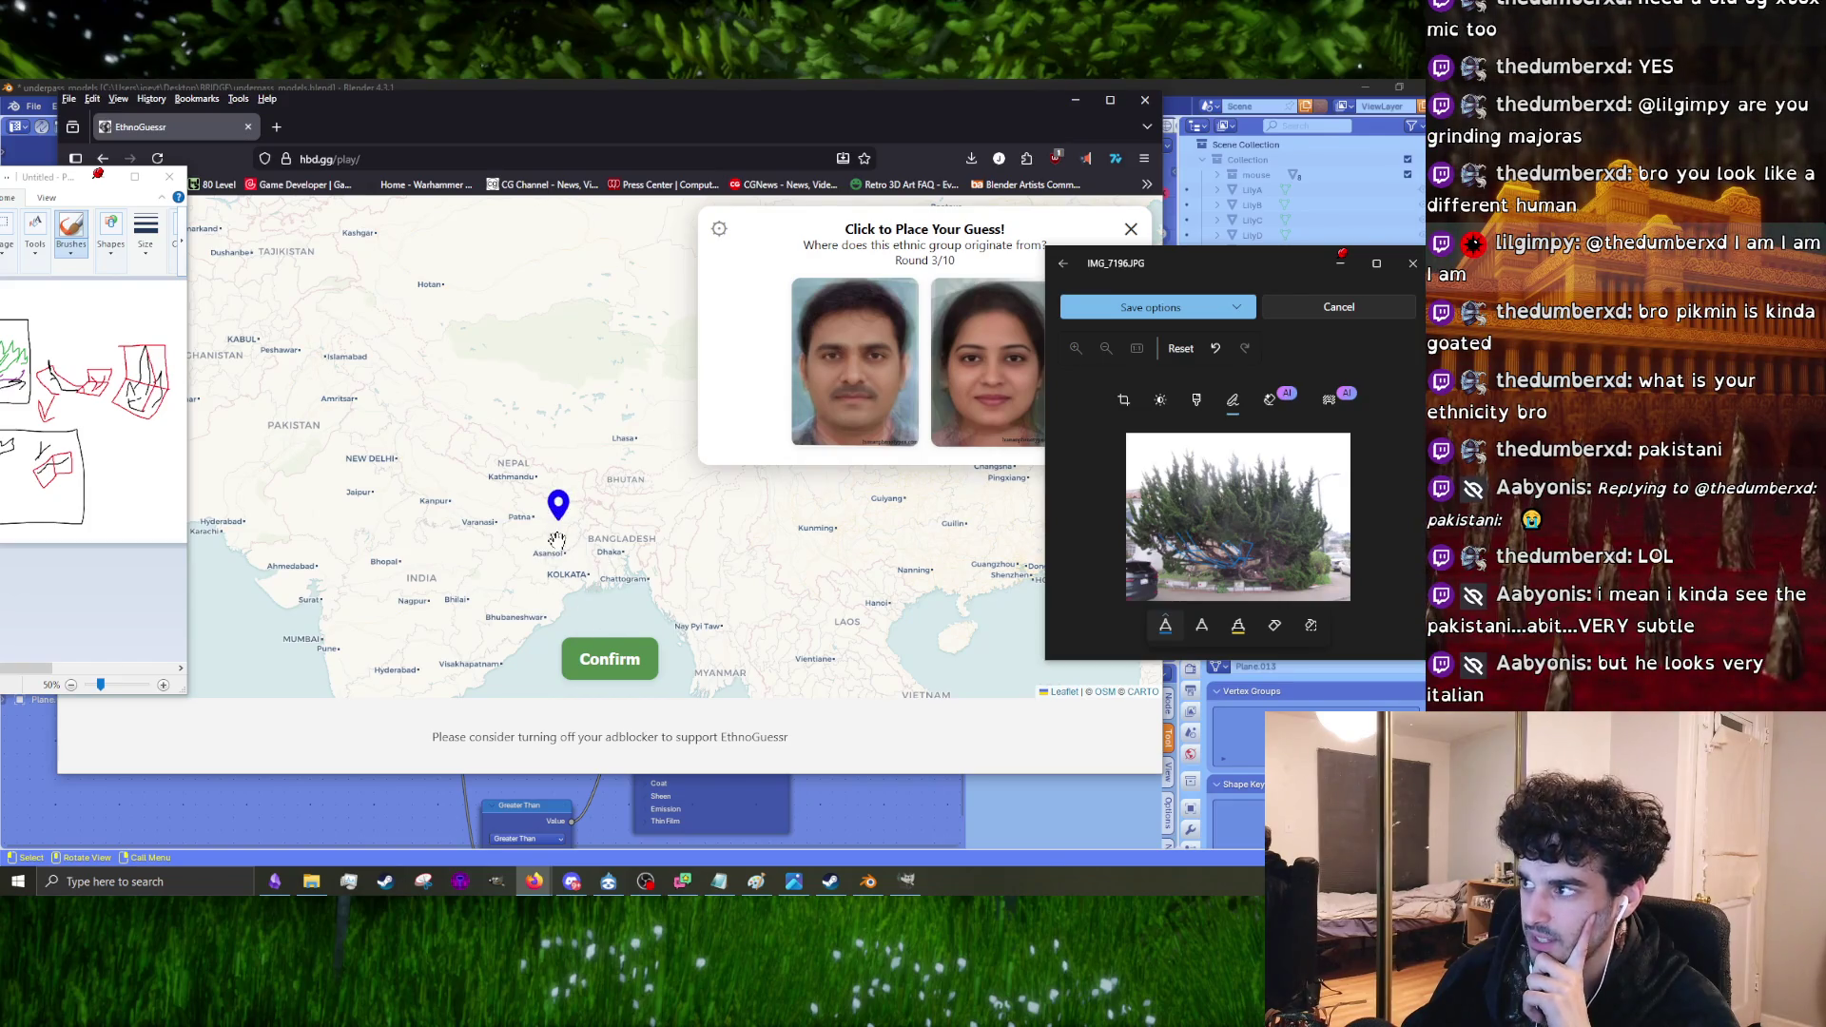
left_click_drag(561, 544, 598, 501)
left_click(594, 496)
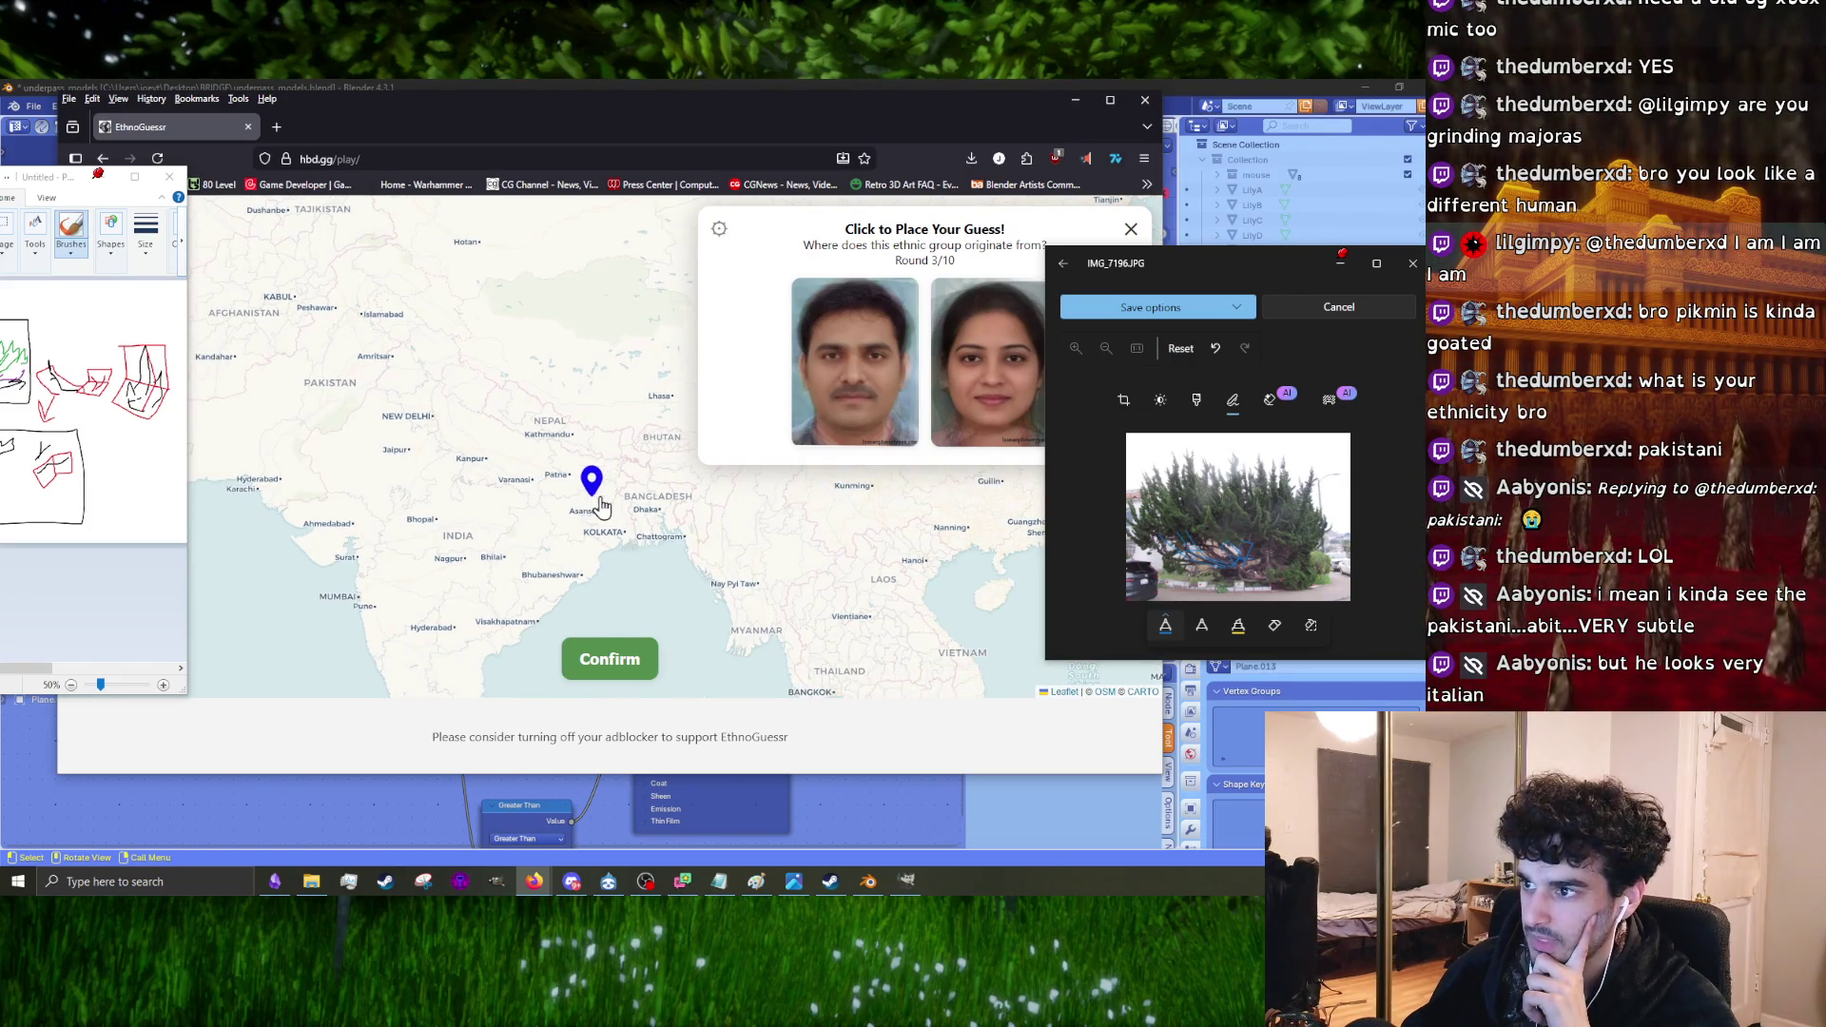
left_click(599, 663)
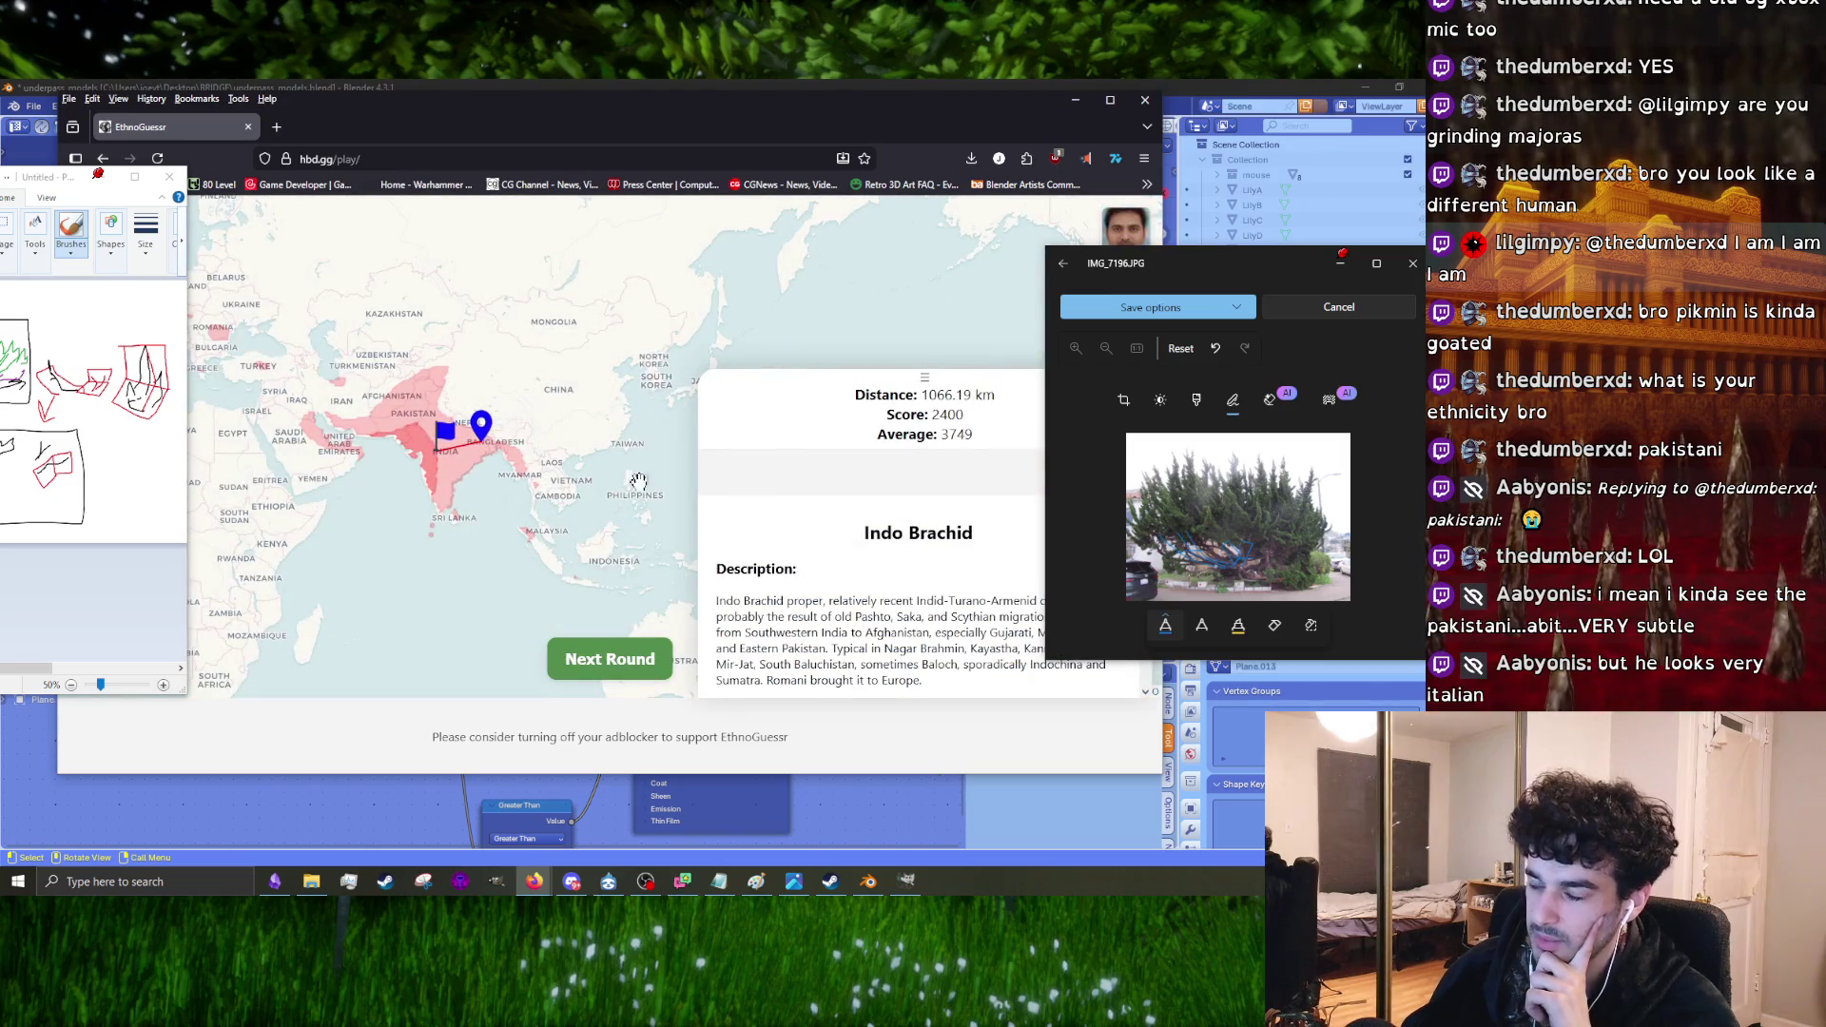
left_click(607, 658)
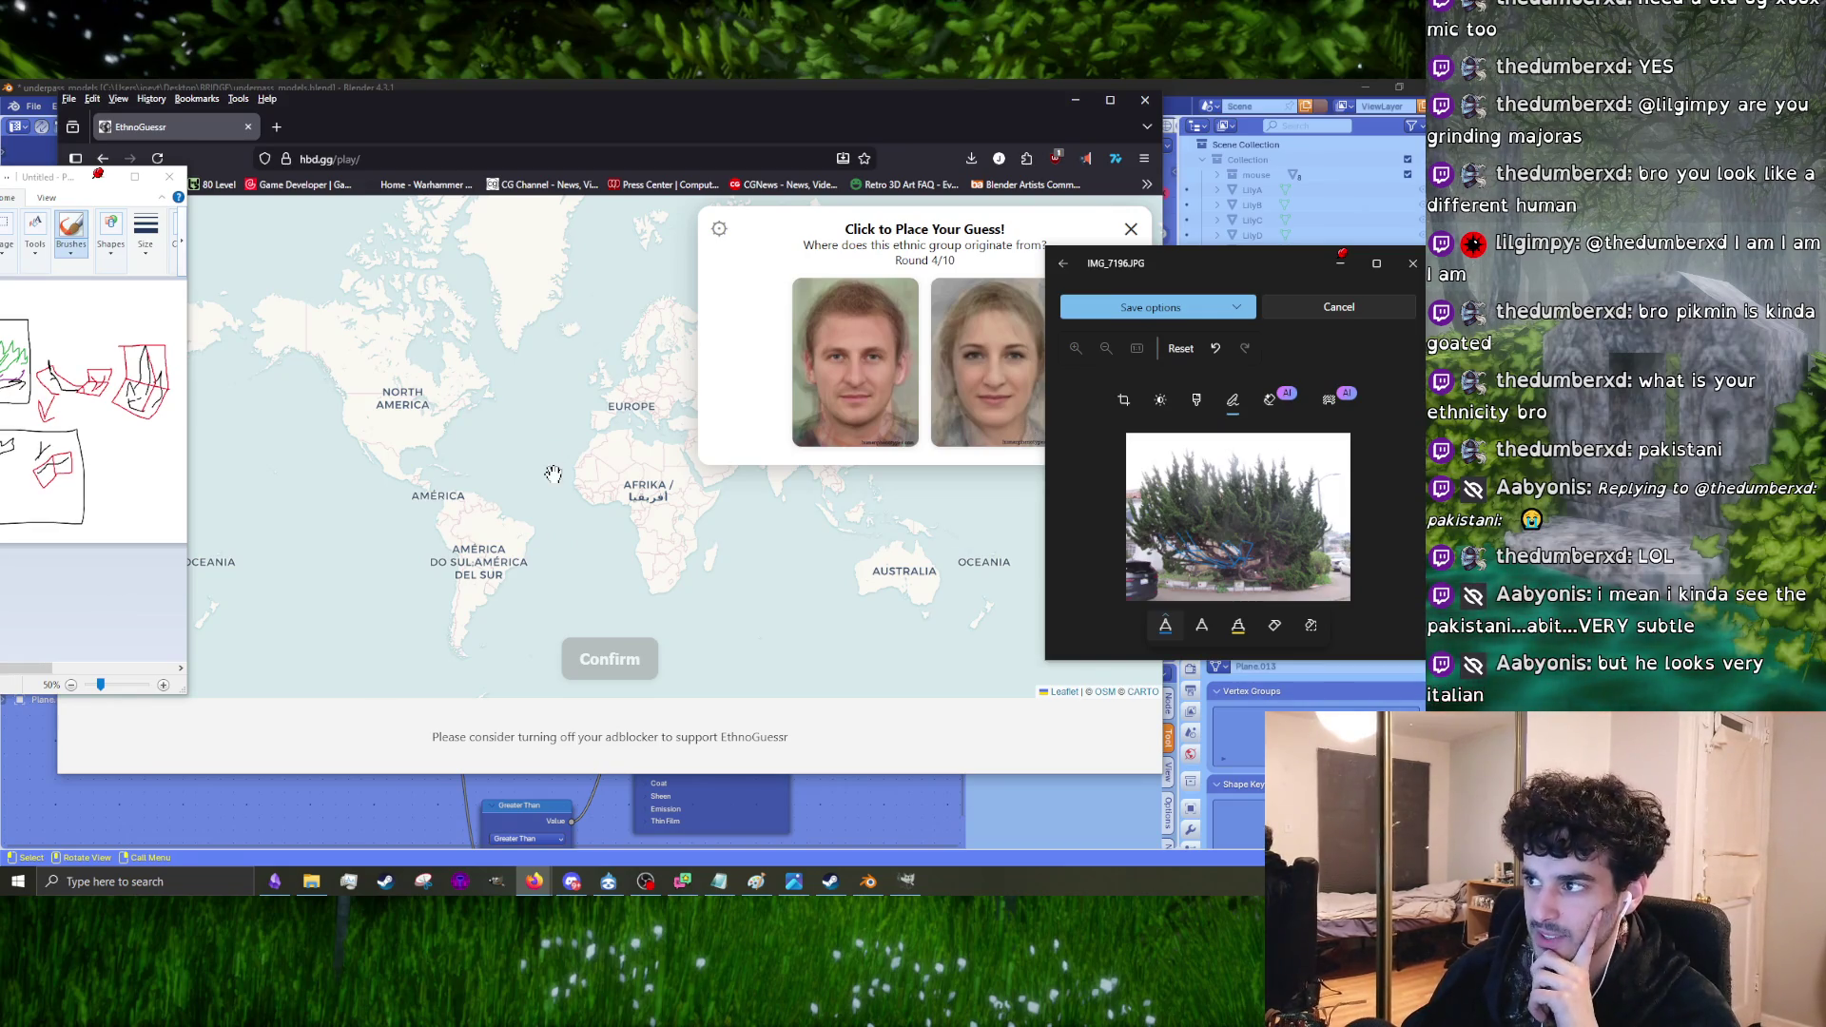
Step: Guess western Ukraine for round 4, fine-tuning the pin before submitting
scroll(554, 473, "up", 1)
left_click_drag(571, 400, 500, 495)
scroll(500, 582, "up", 2)
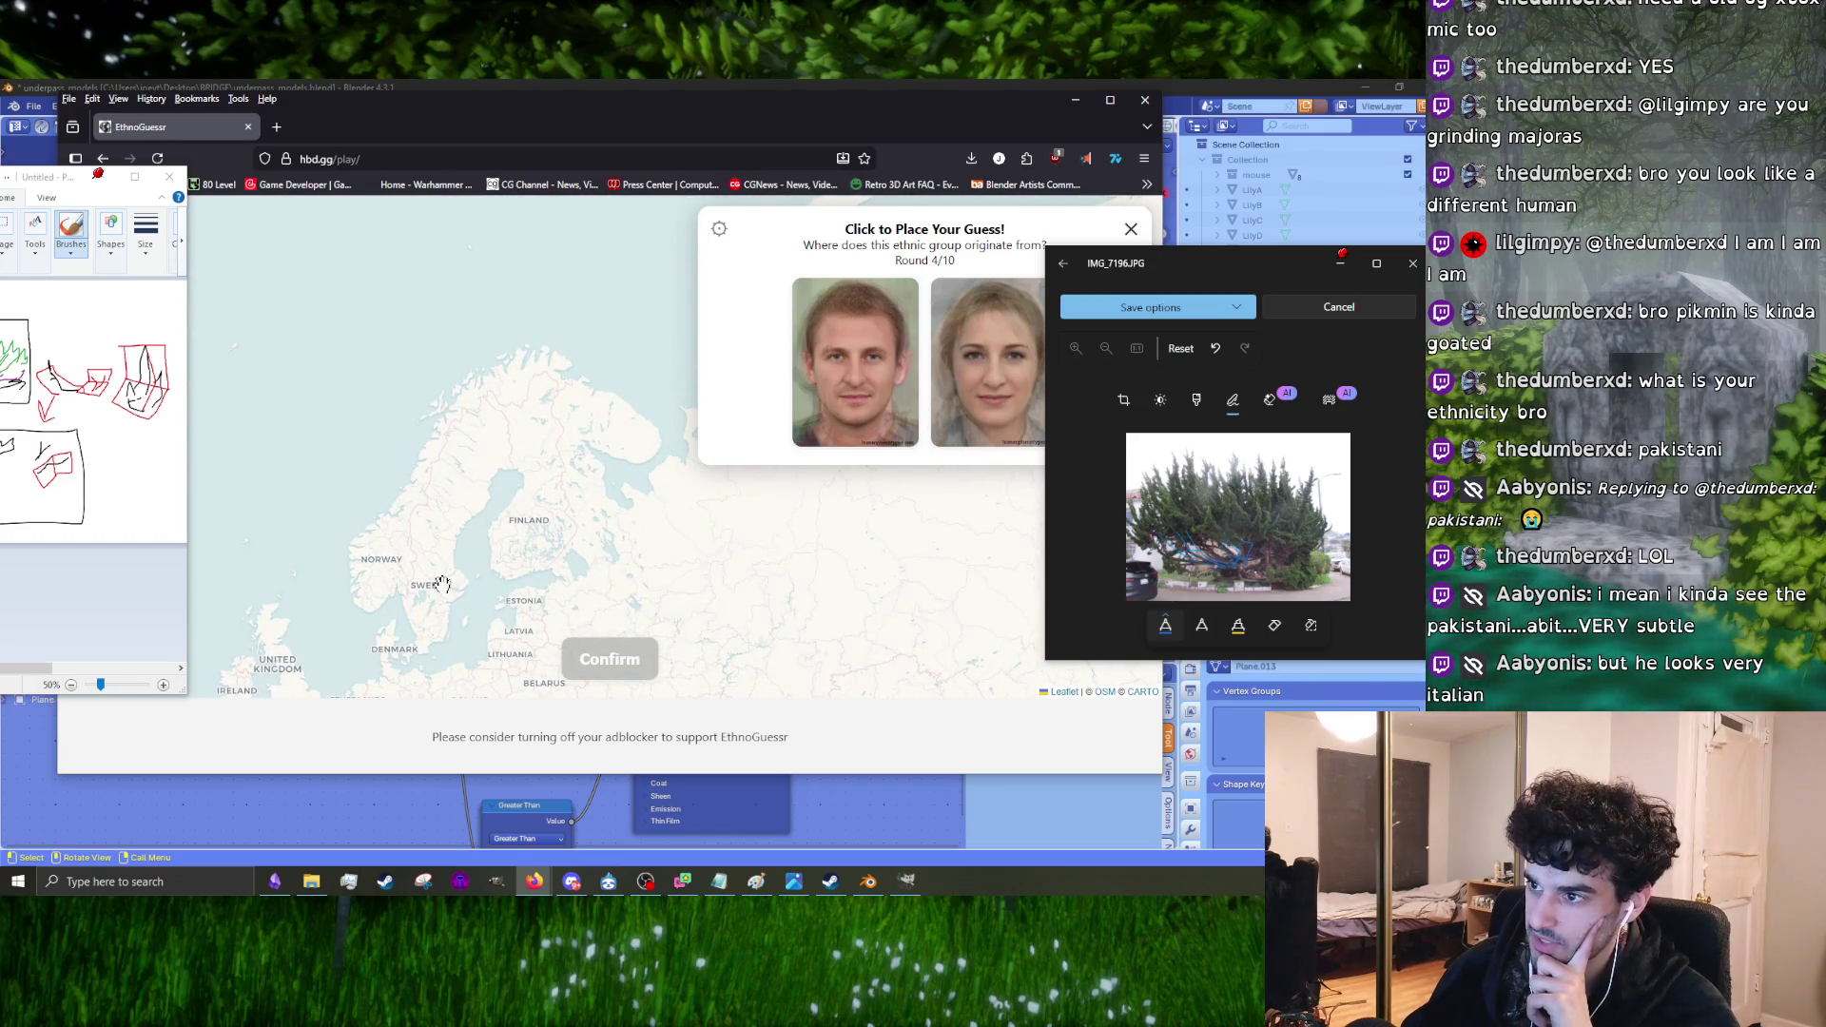
left_click_drag(688, 572, 592, 491)
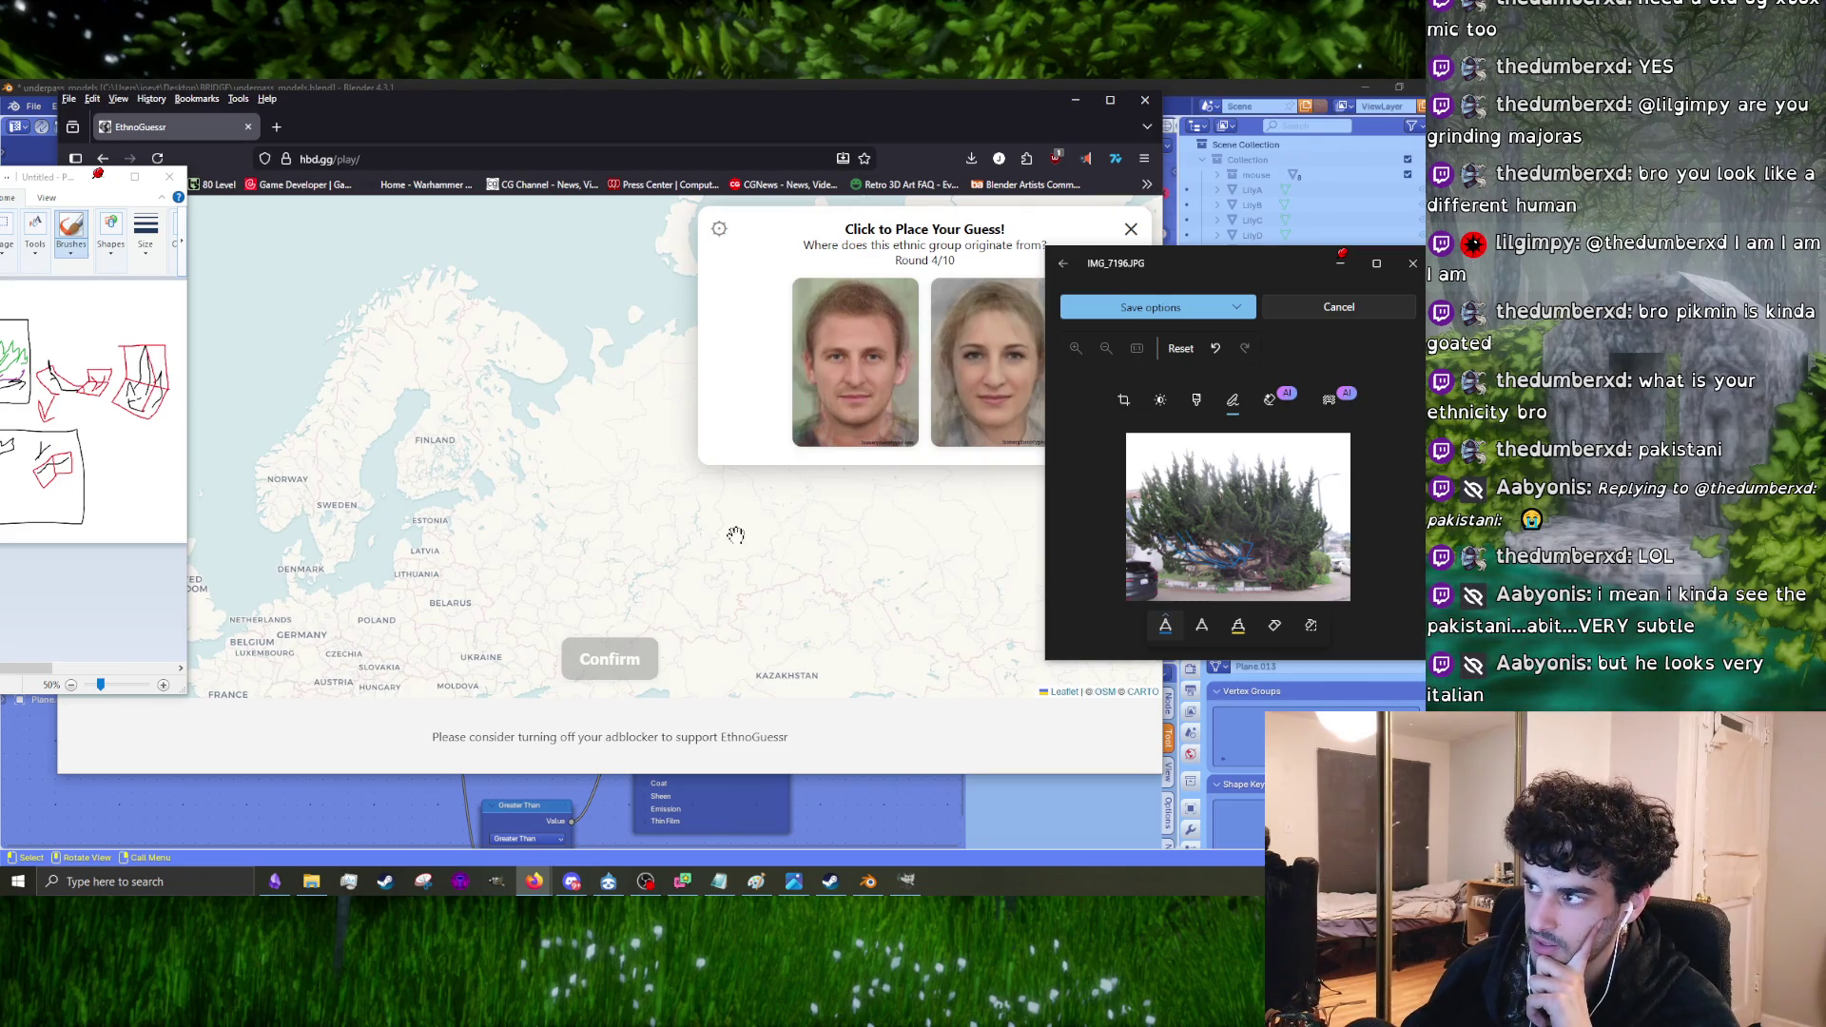
left_click_drag(735, 534, 796, 388)
left_click(554, 519)
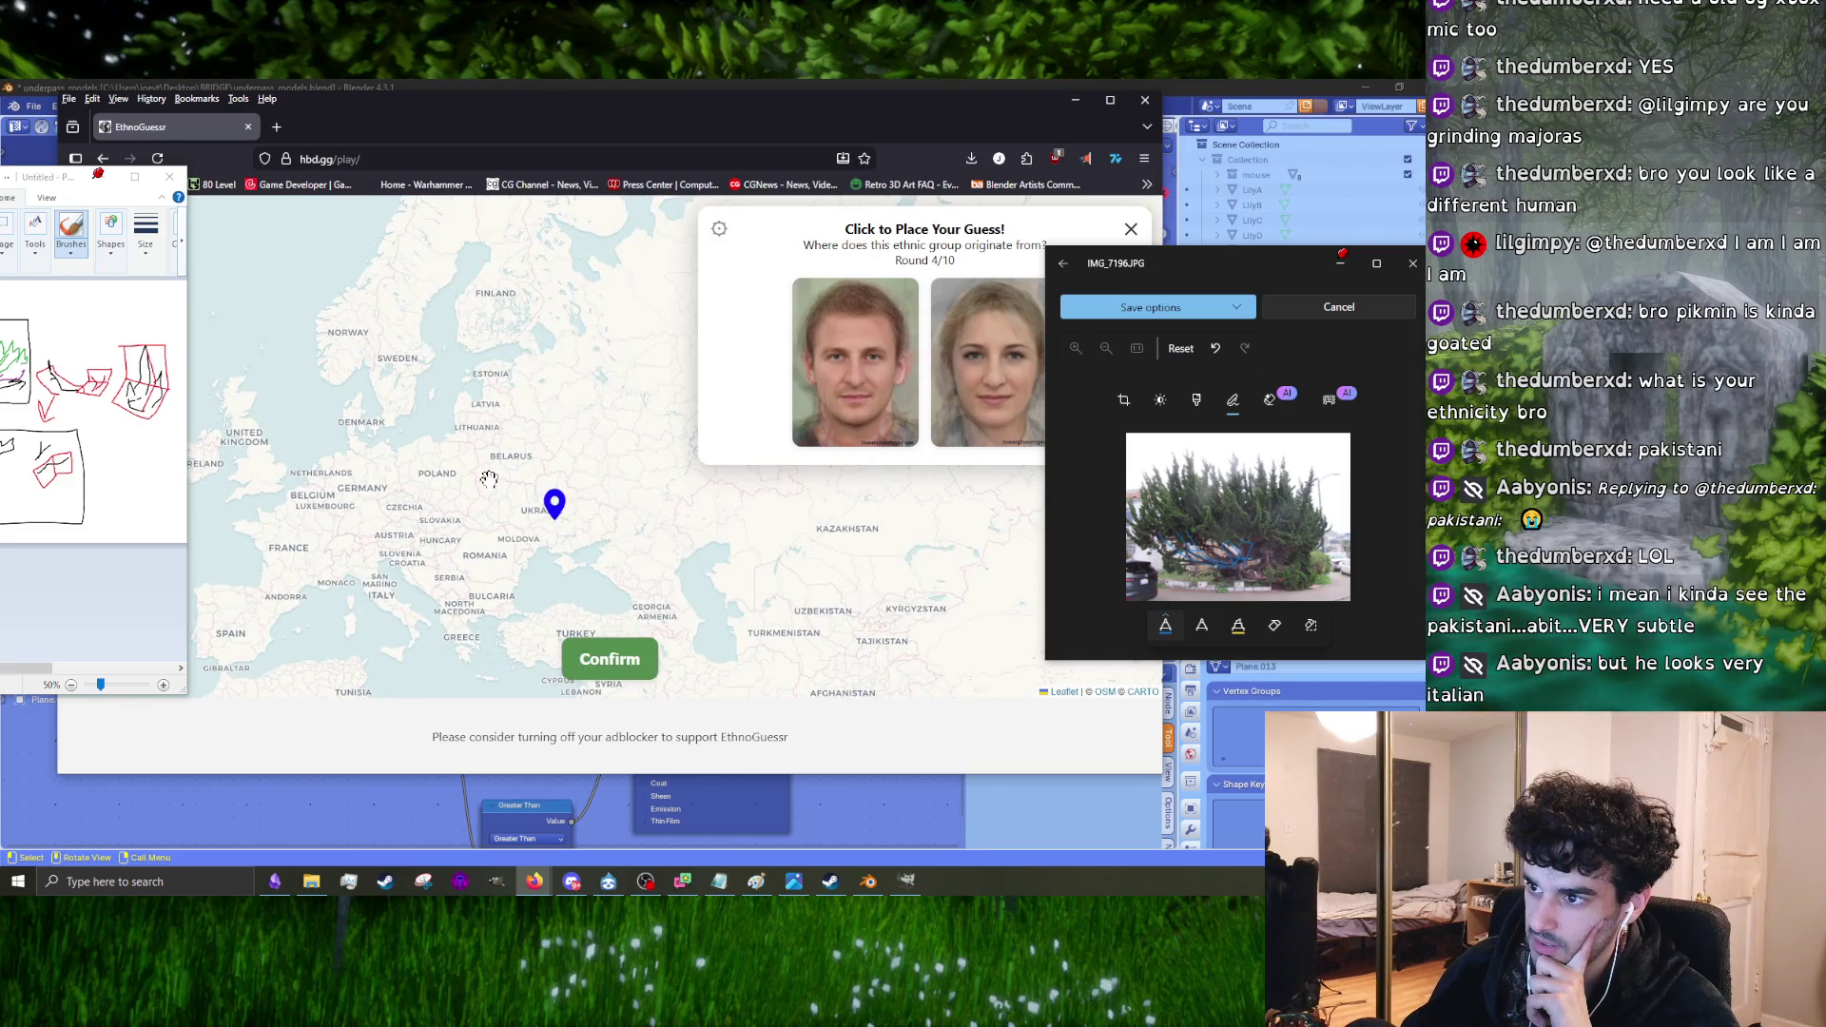
left_click(522, 512)
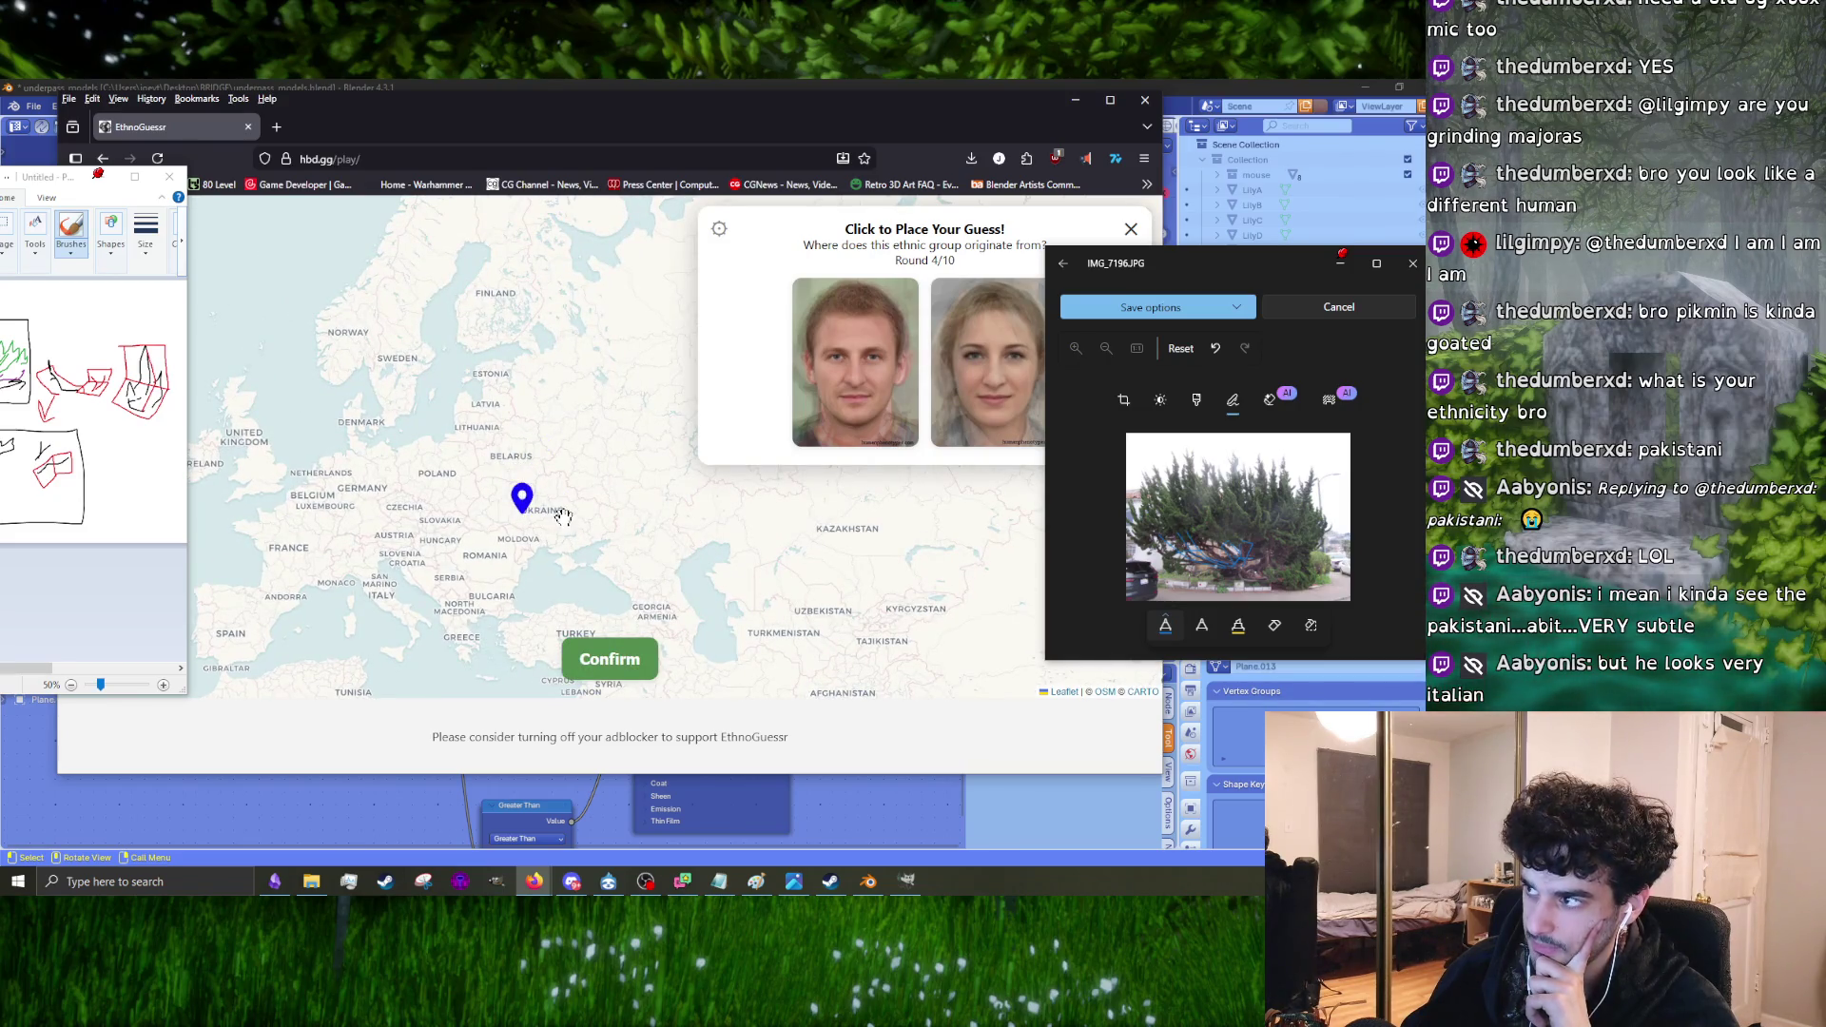
left_click(546, 480)
left_click(508, 515)
left_click(503, 510)
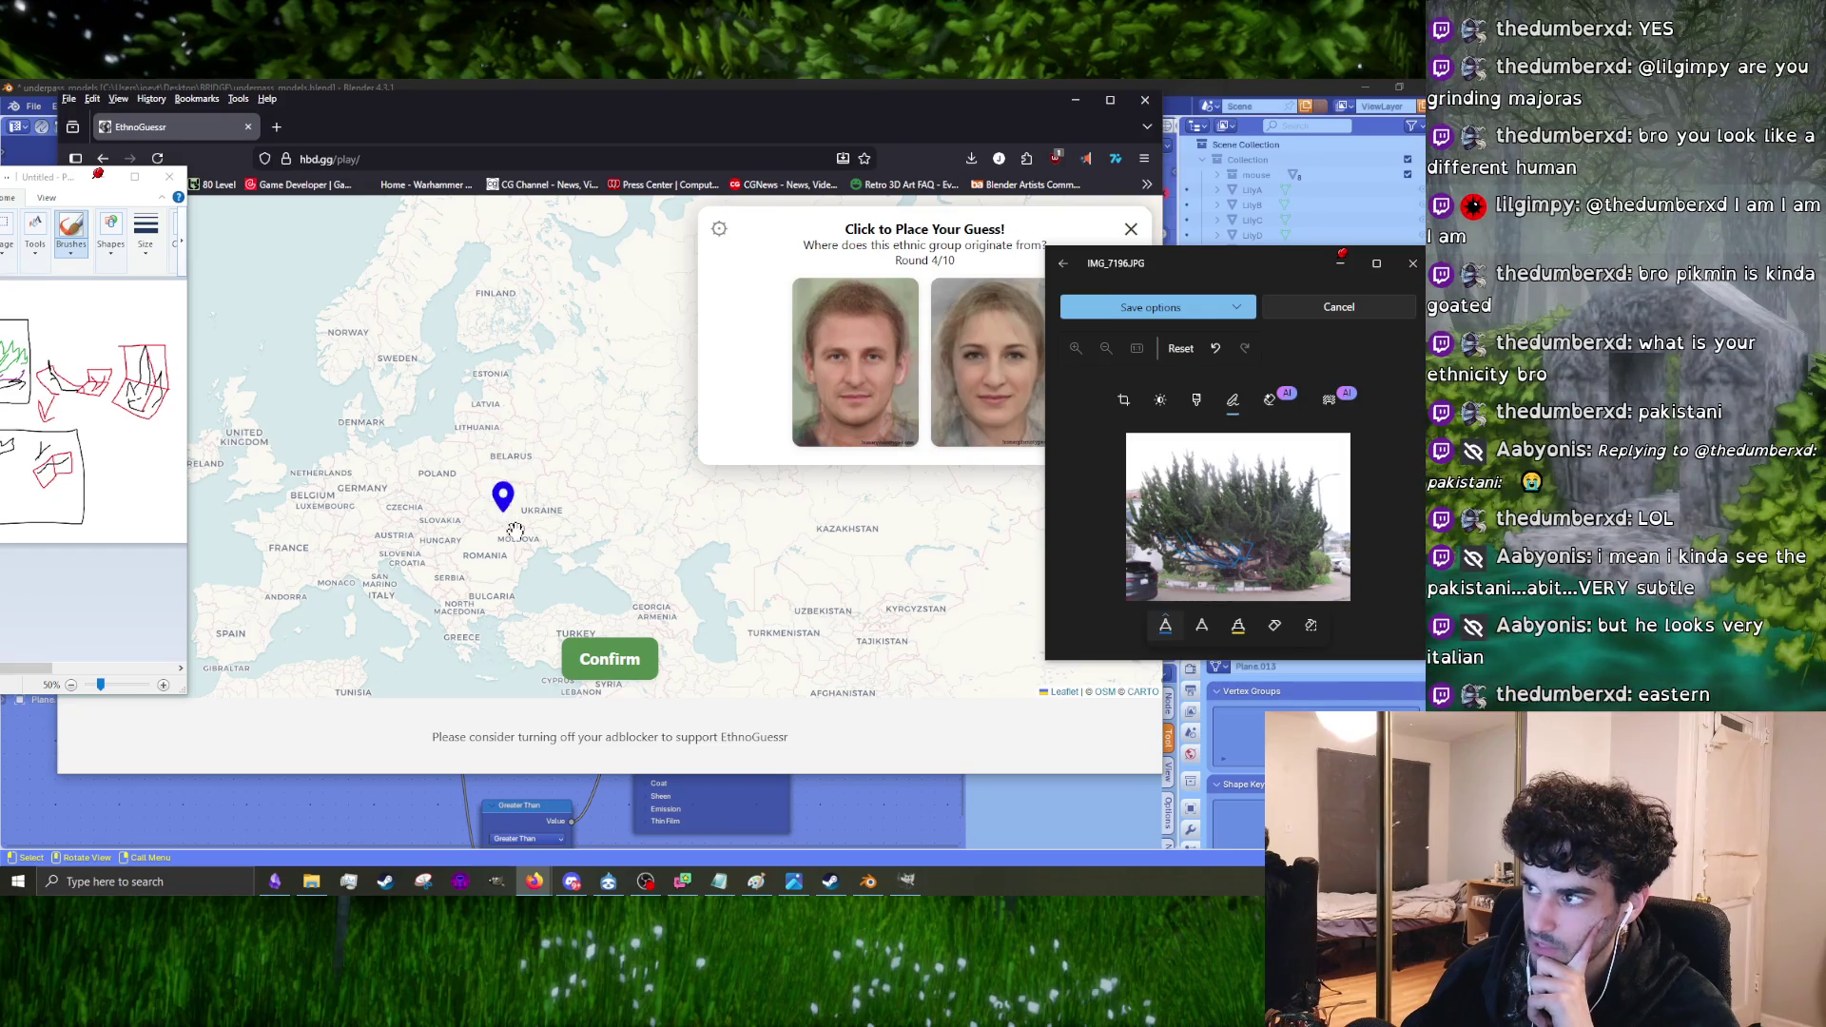
left_click(495, 526)
left_click(505, 528)
left_click(496, 525)
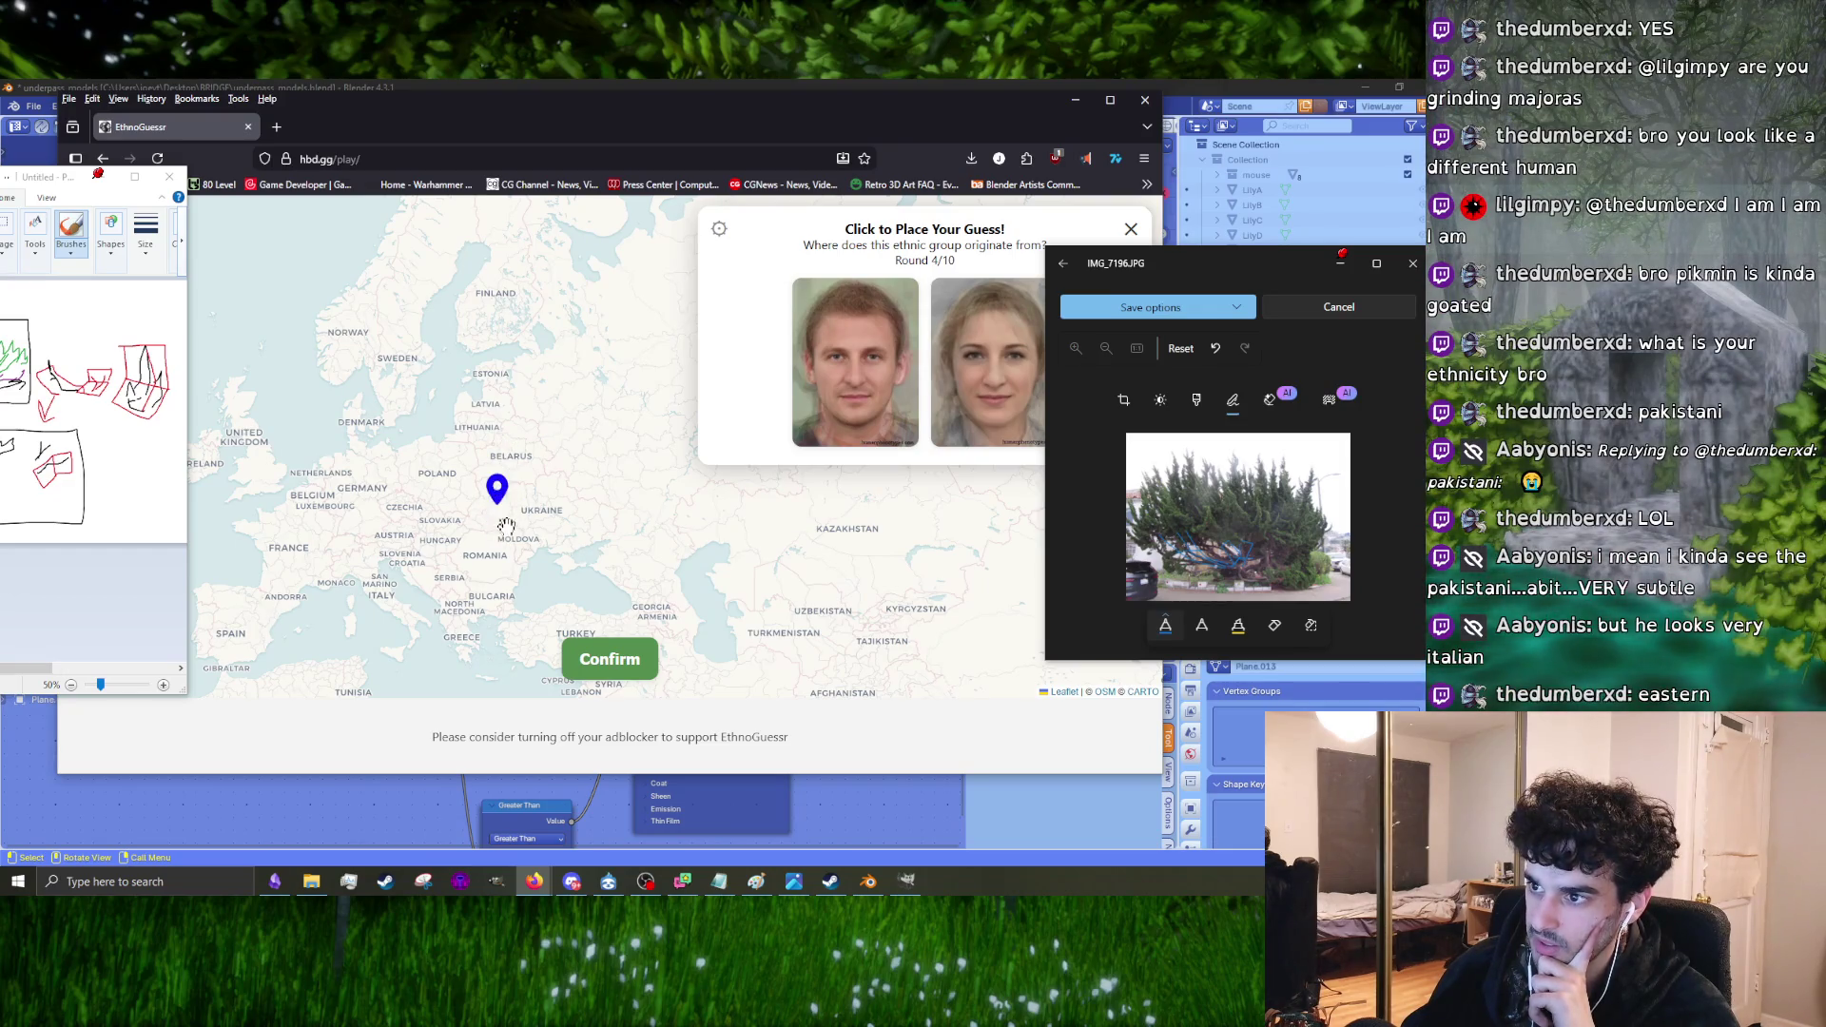
left_click(497, 512)
left_click(597, 668)
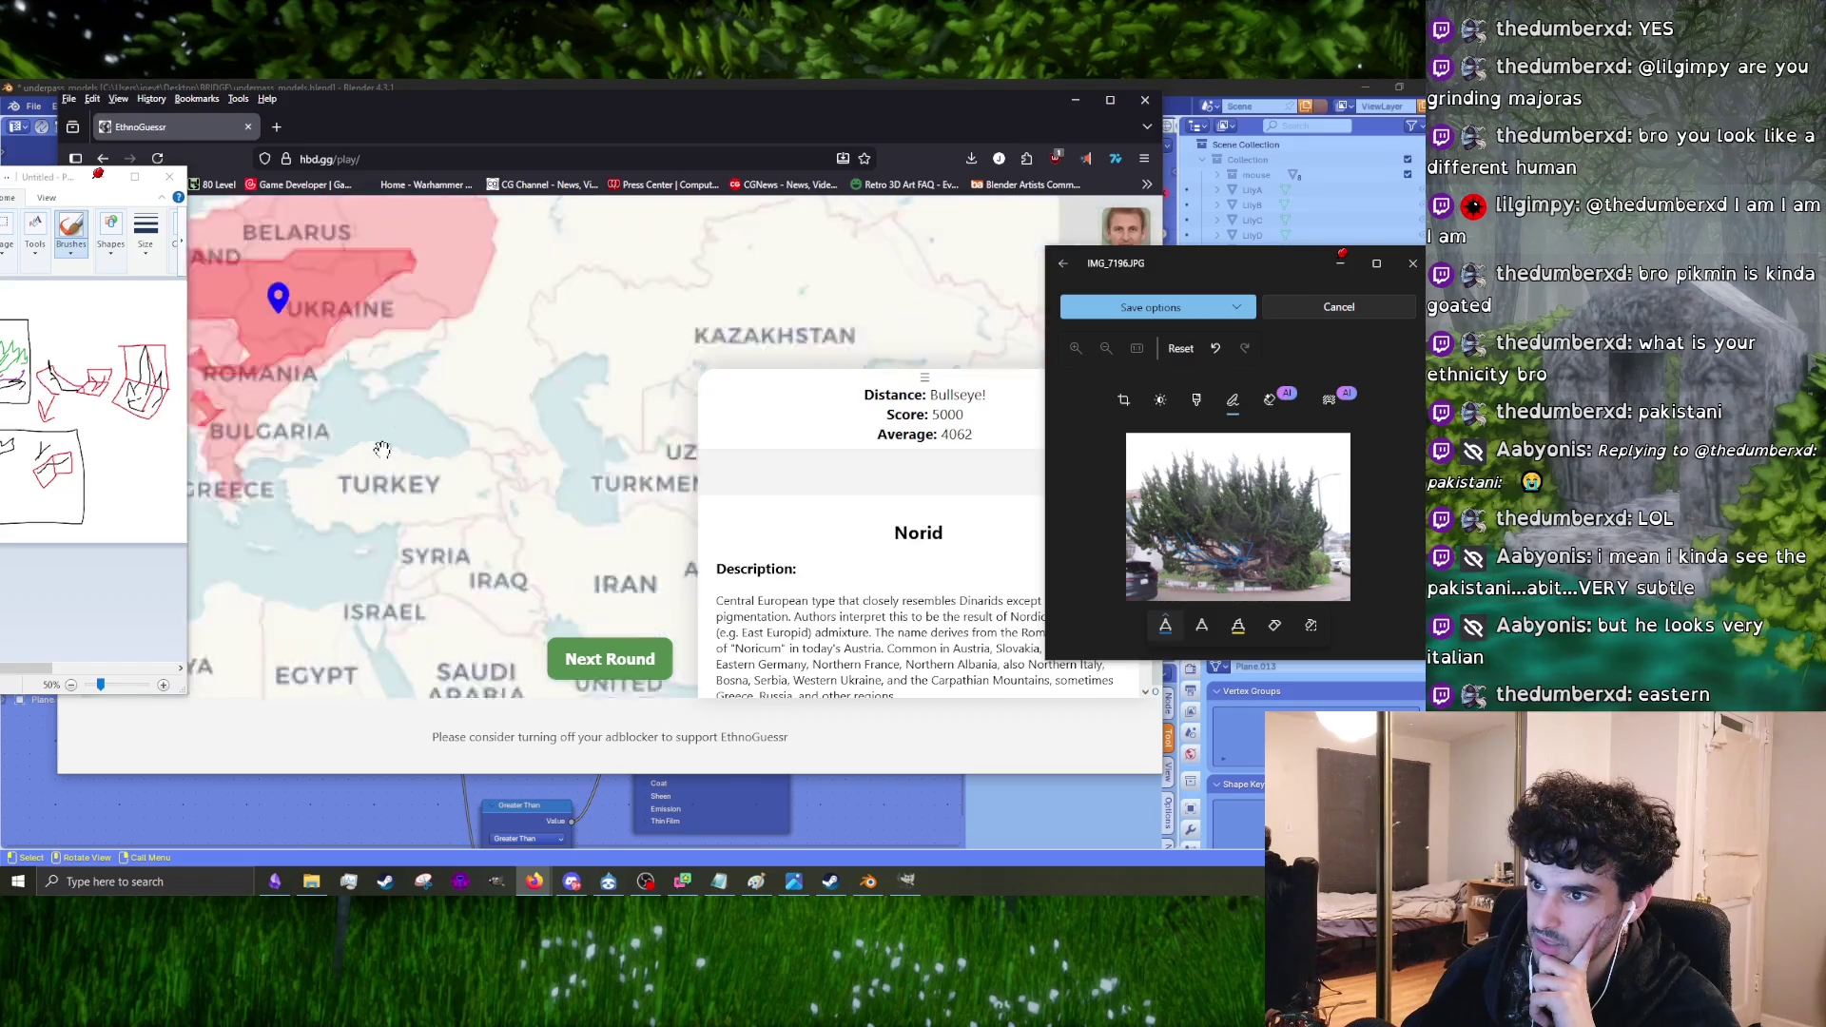
left_click(582, 665)
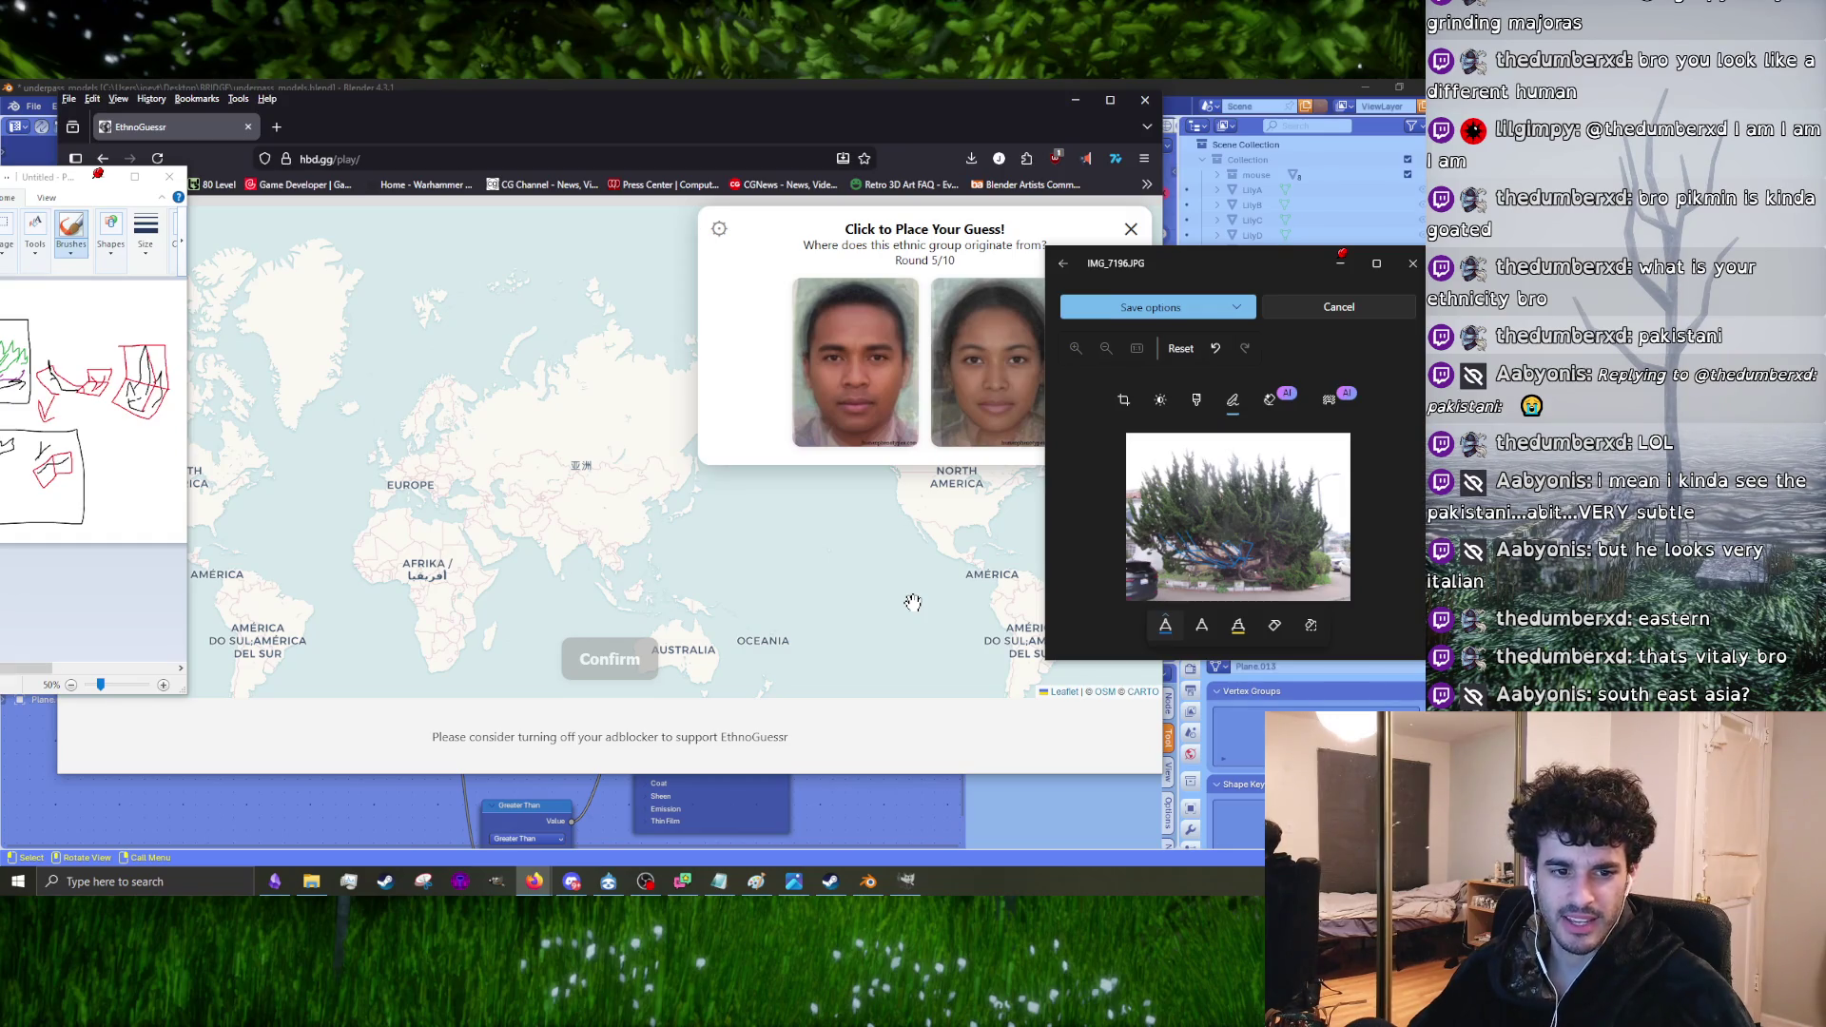
Step: Guess Malaysia for round 5, revealing the Malagasid answer 6134.04 km off
left_click_drag(1111, 269, 1281, 280)
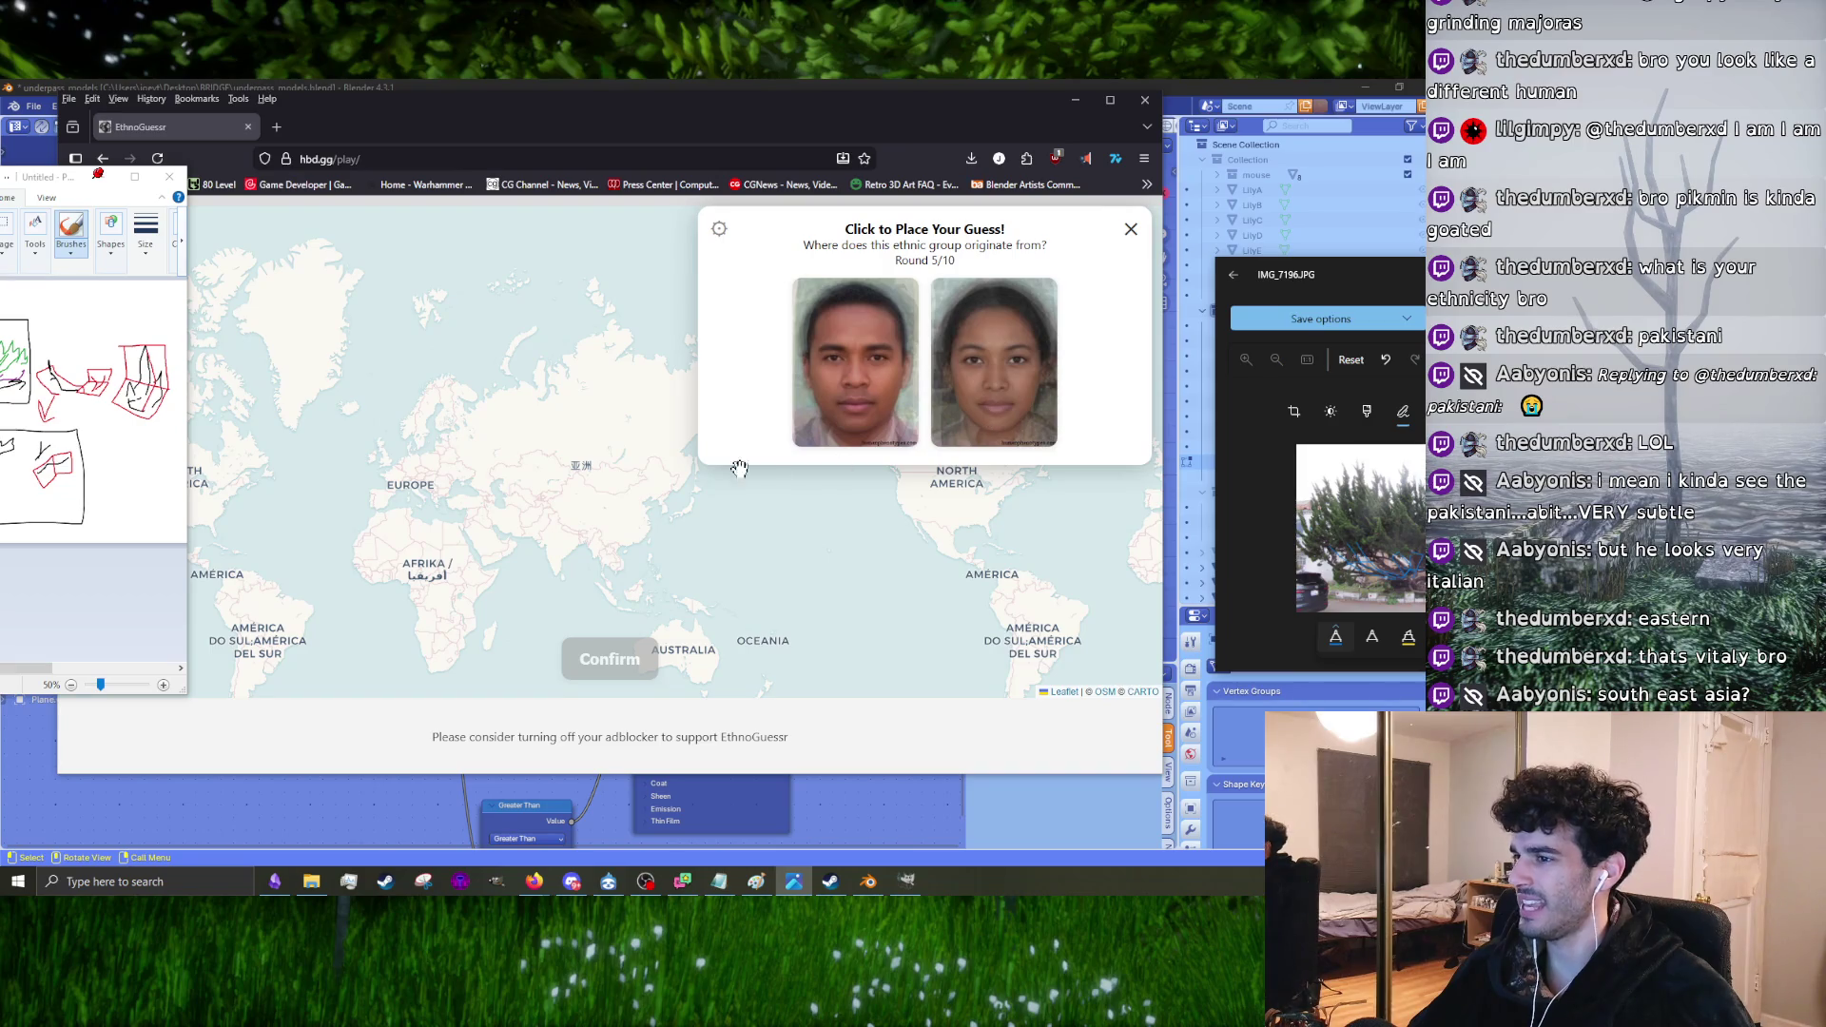
scroll(619, 558, "up", 2)
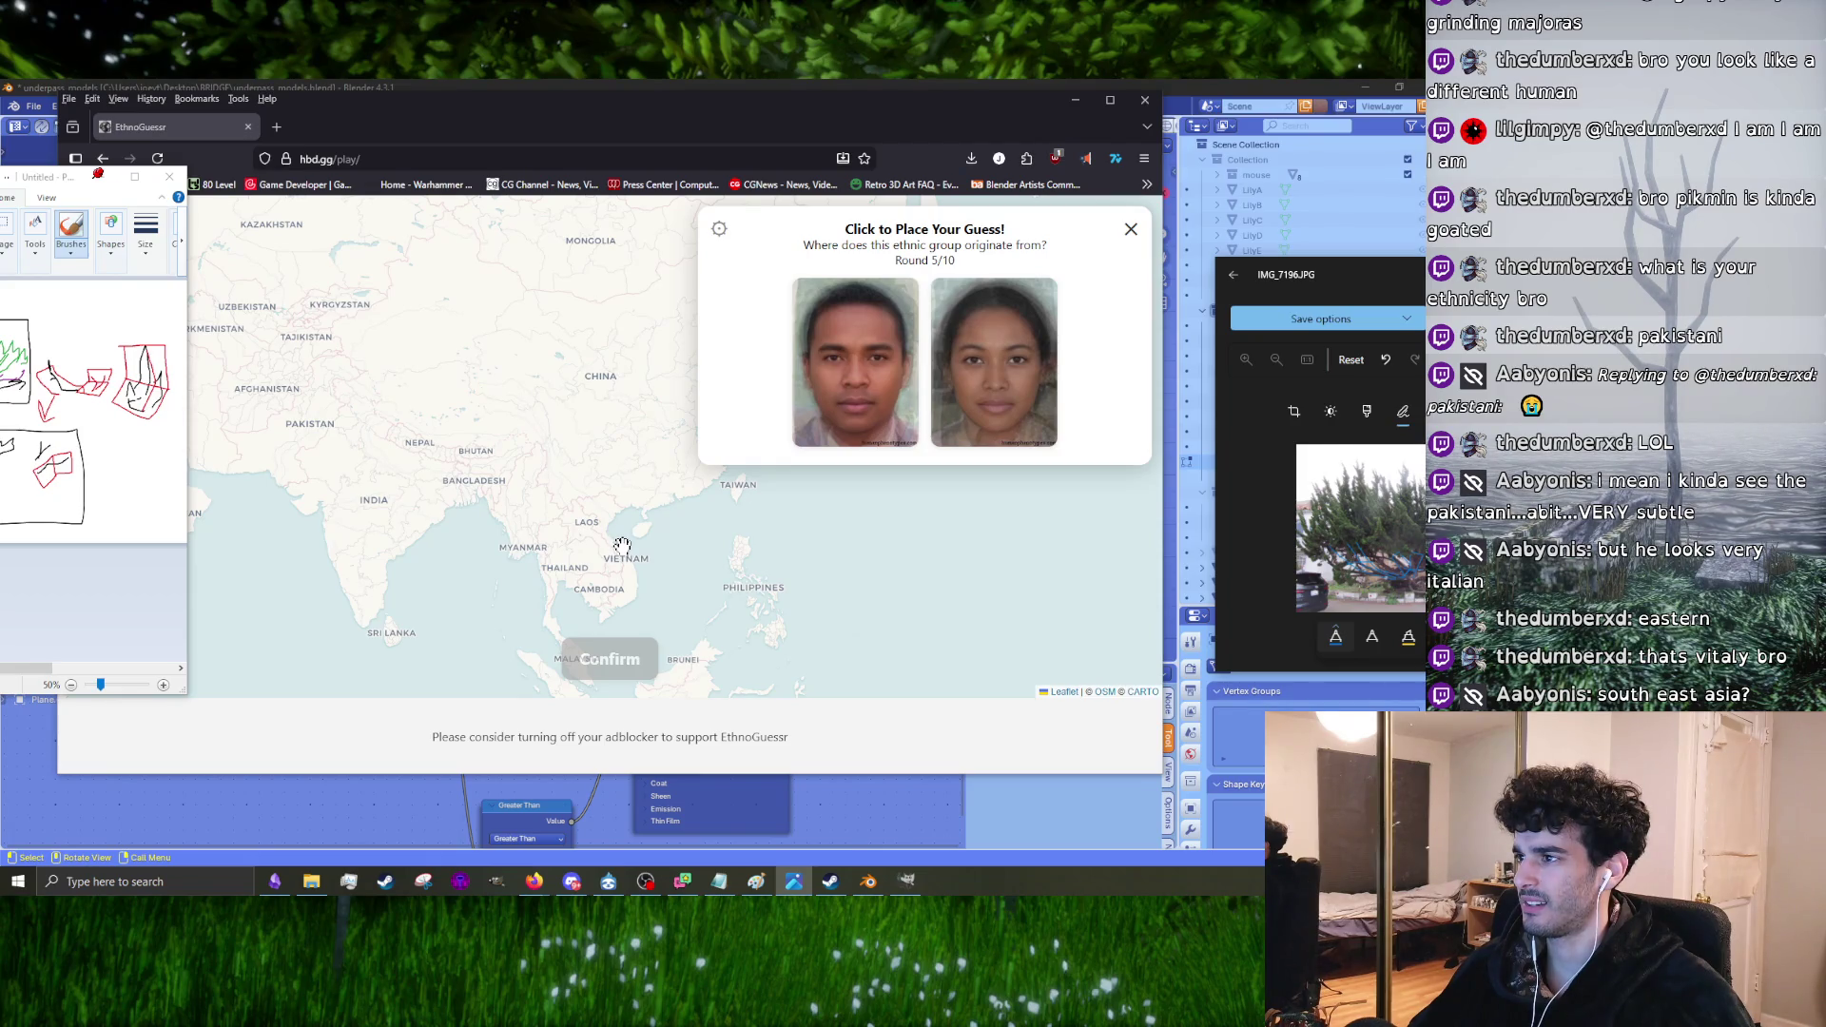
left_click_drag(434, 495, 814, 388)
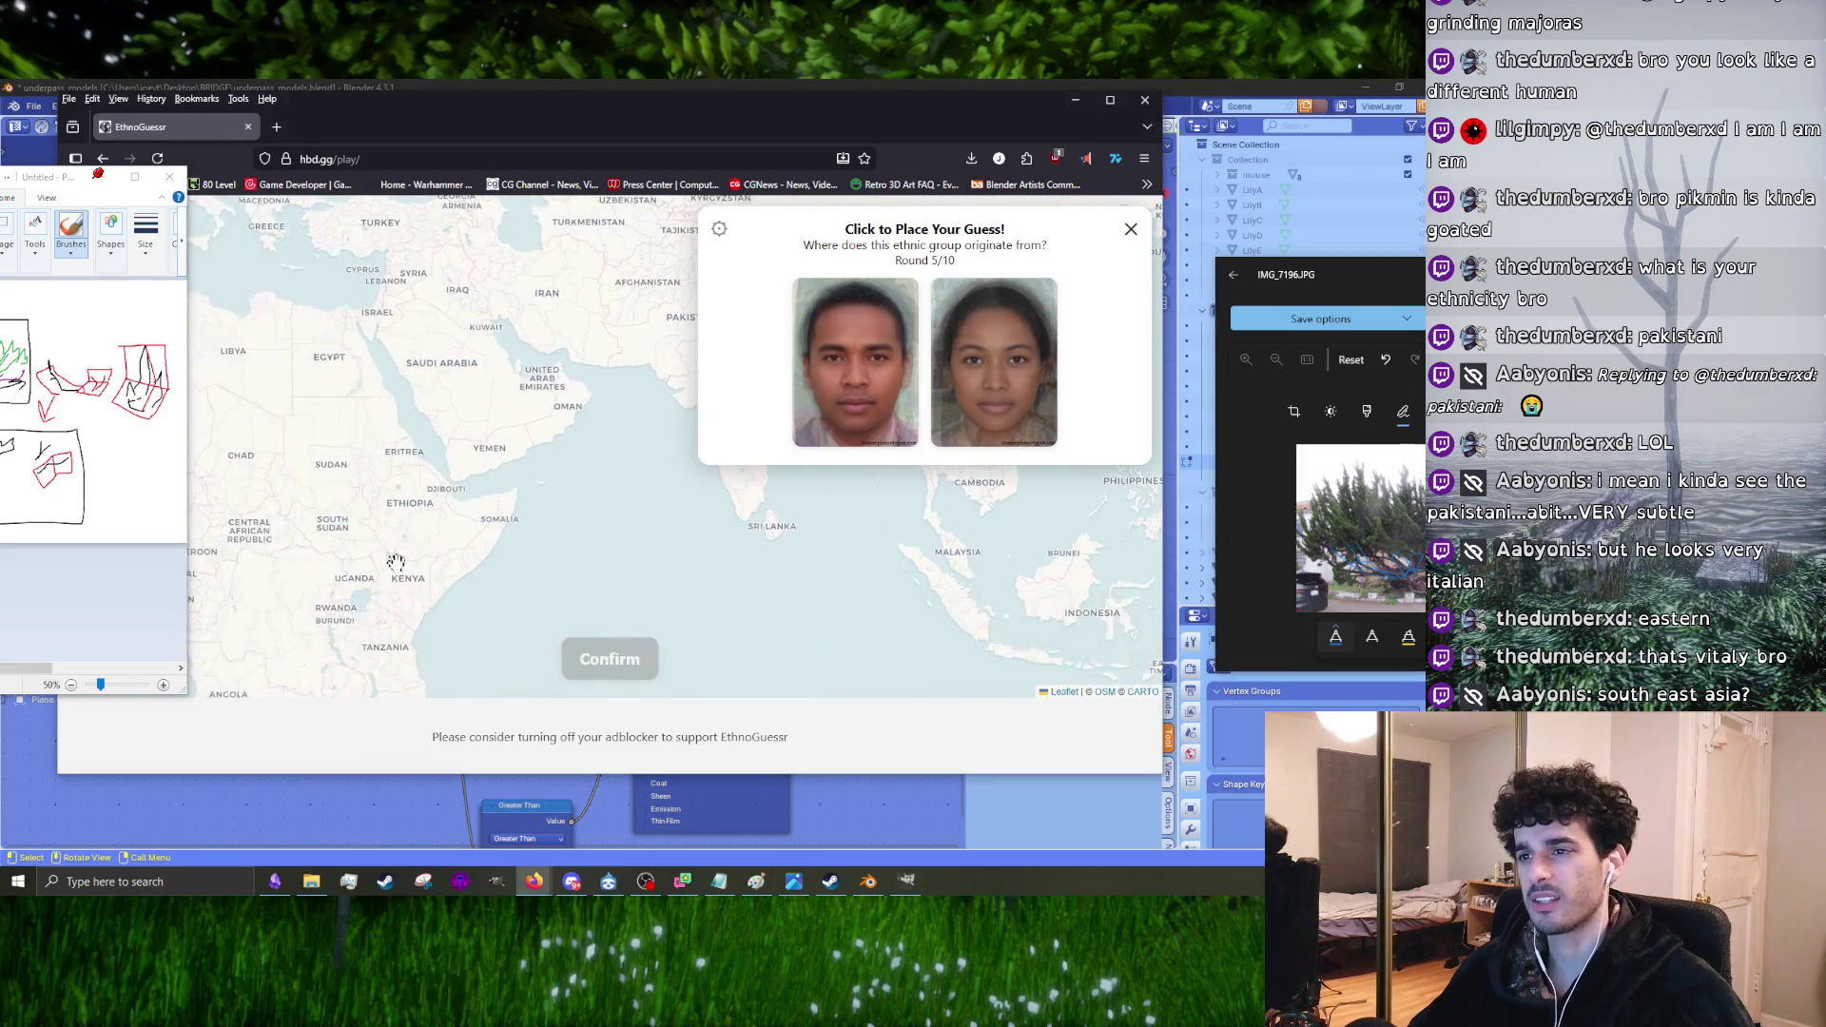
left_click_drag(490, 341, 518, 484)
left_click_drag(783, 571, 583, 582)
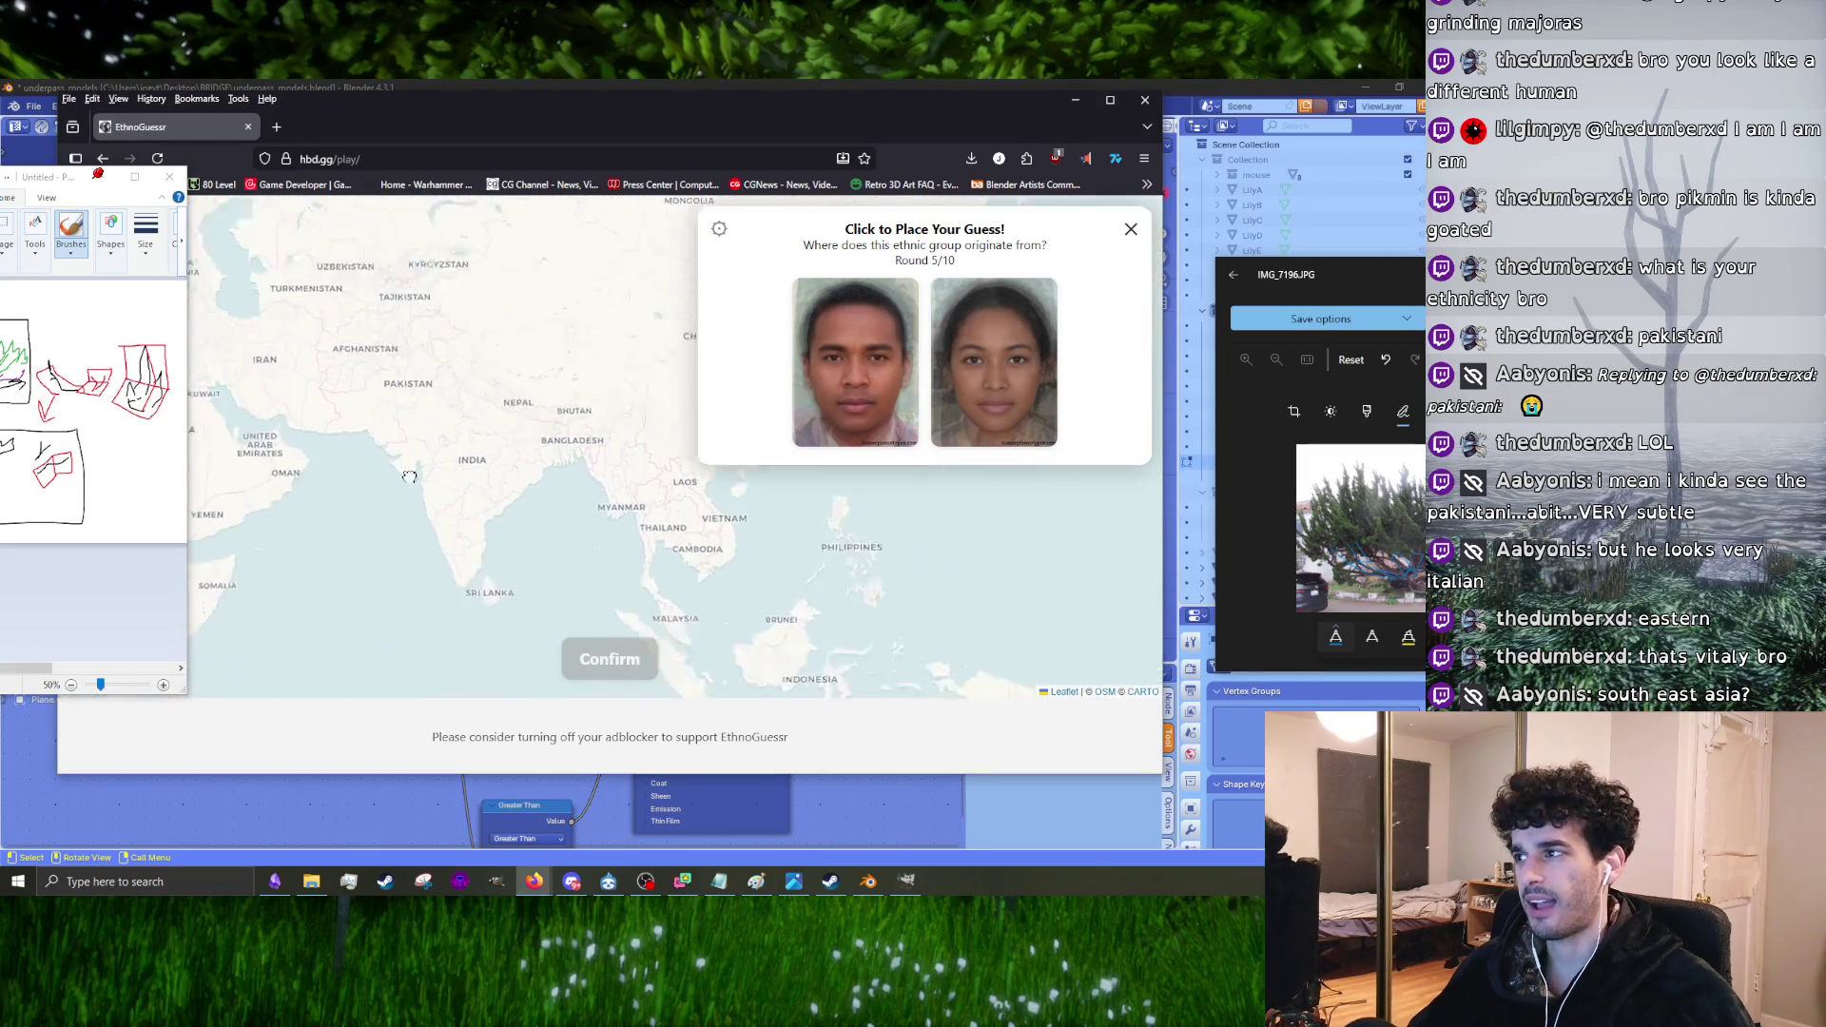
left_click_drag(810, 586, 765, 456)
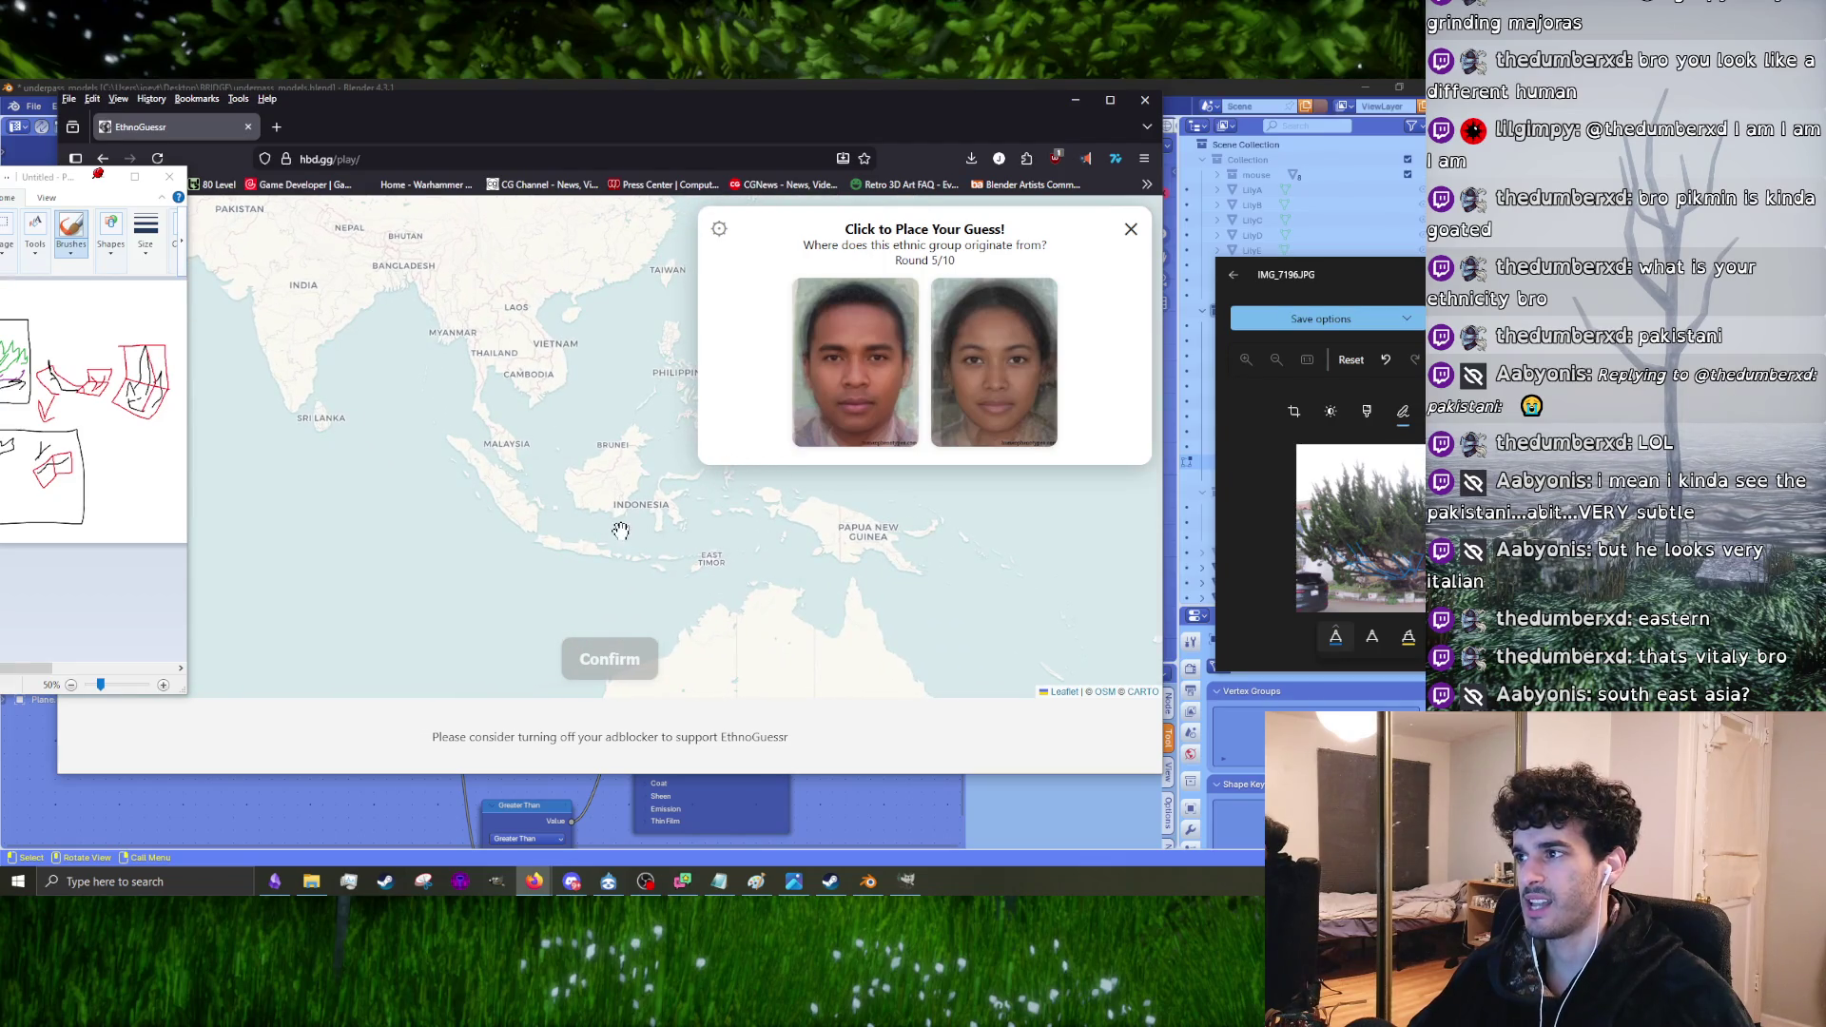
scroll(621, 530, "down", 1)
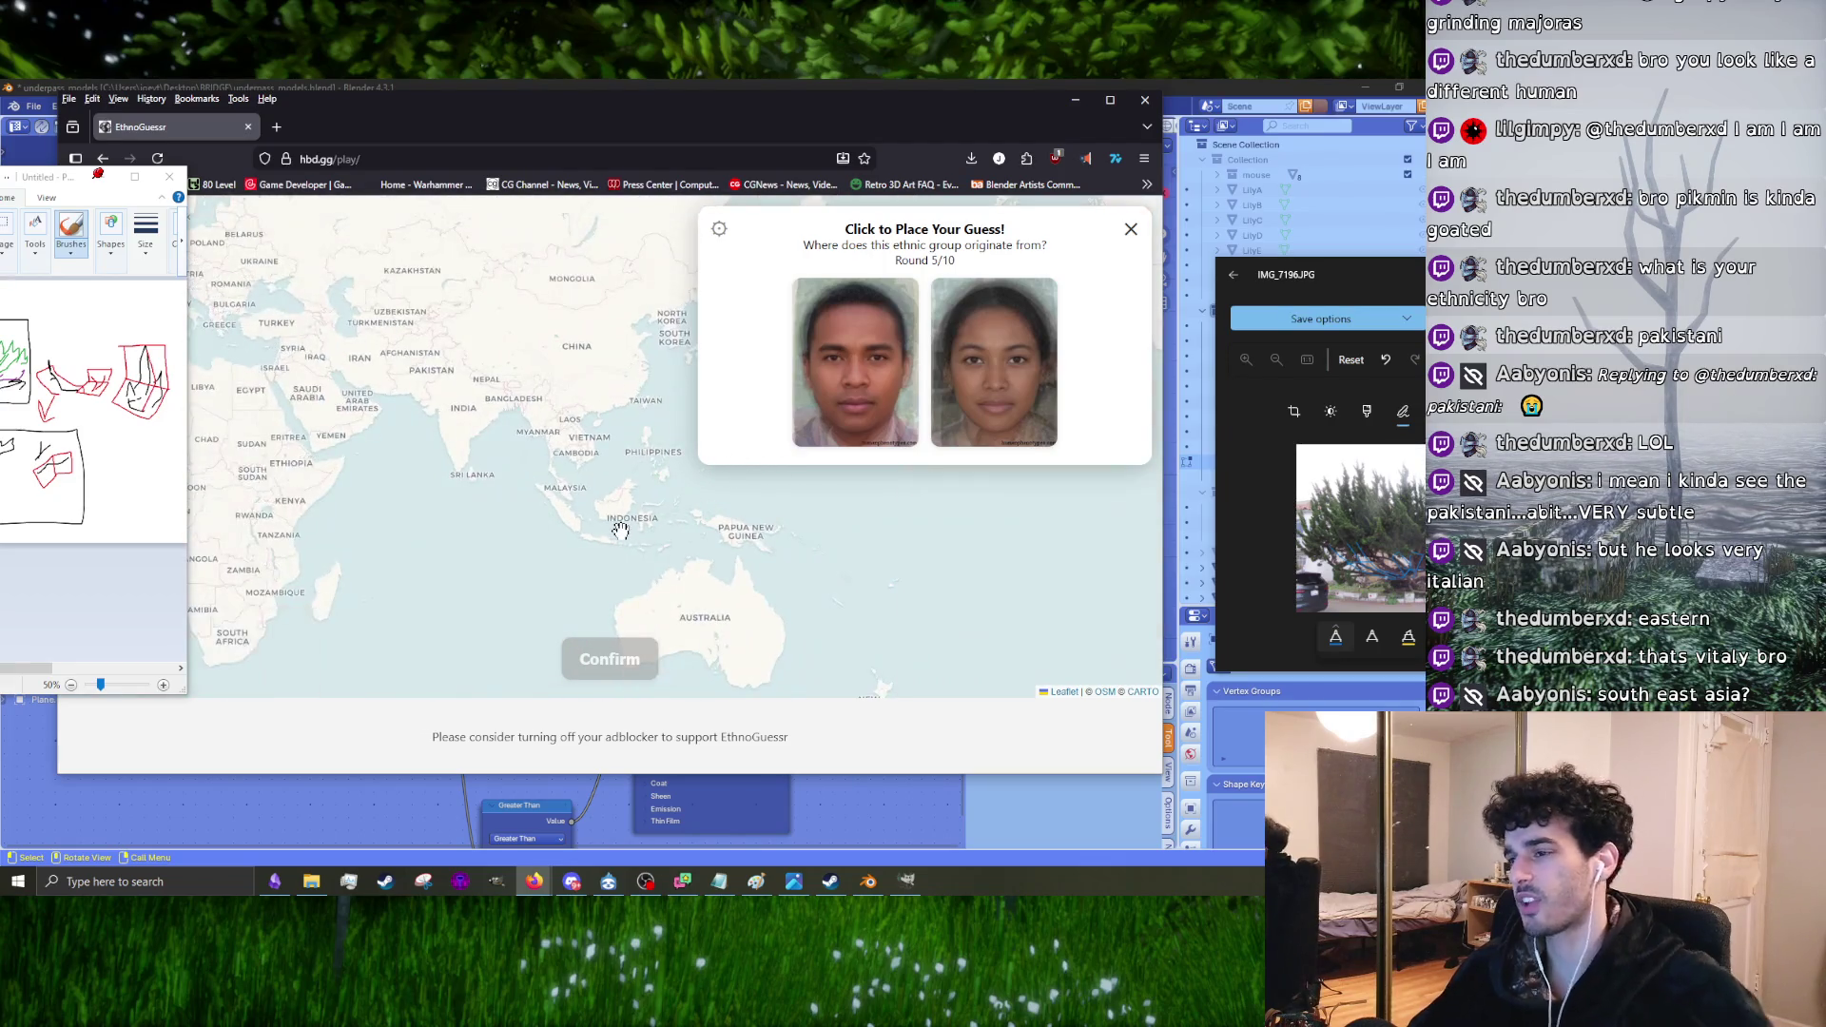
scroll(579, 514, "up", 1)
left_click(585, 492)
left_click(606, 663)
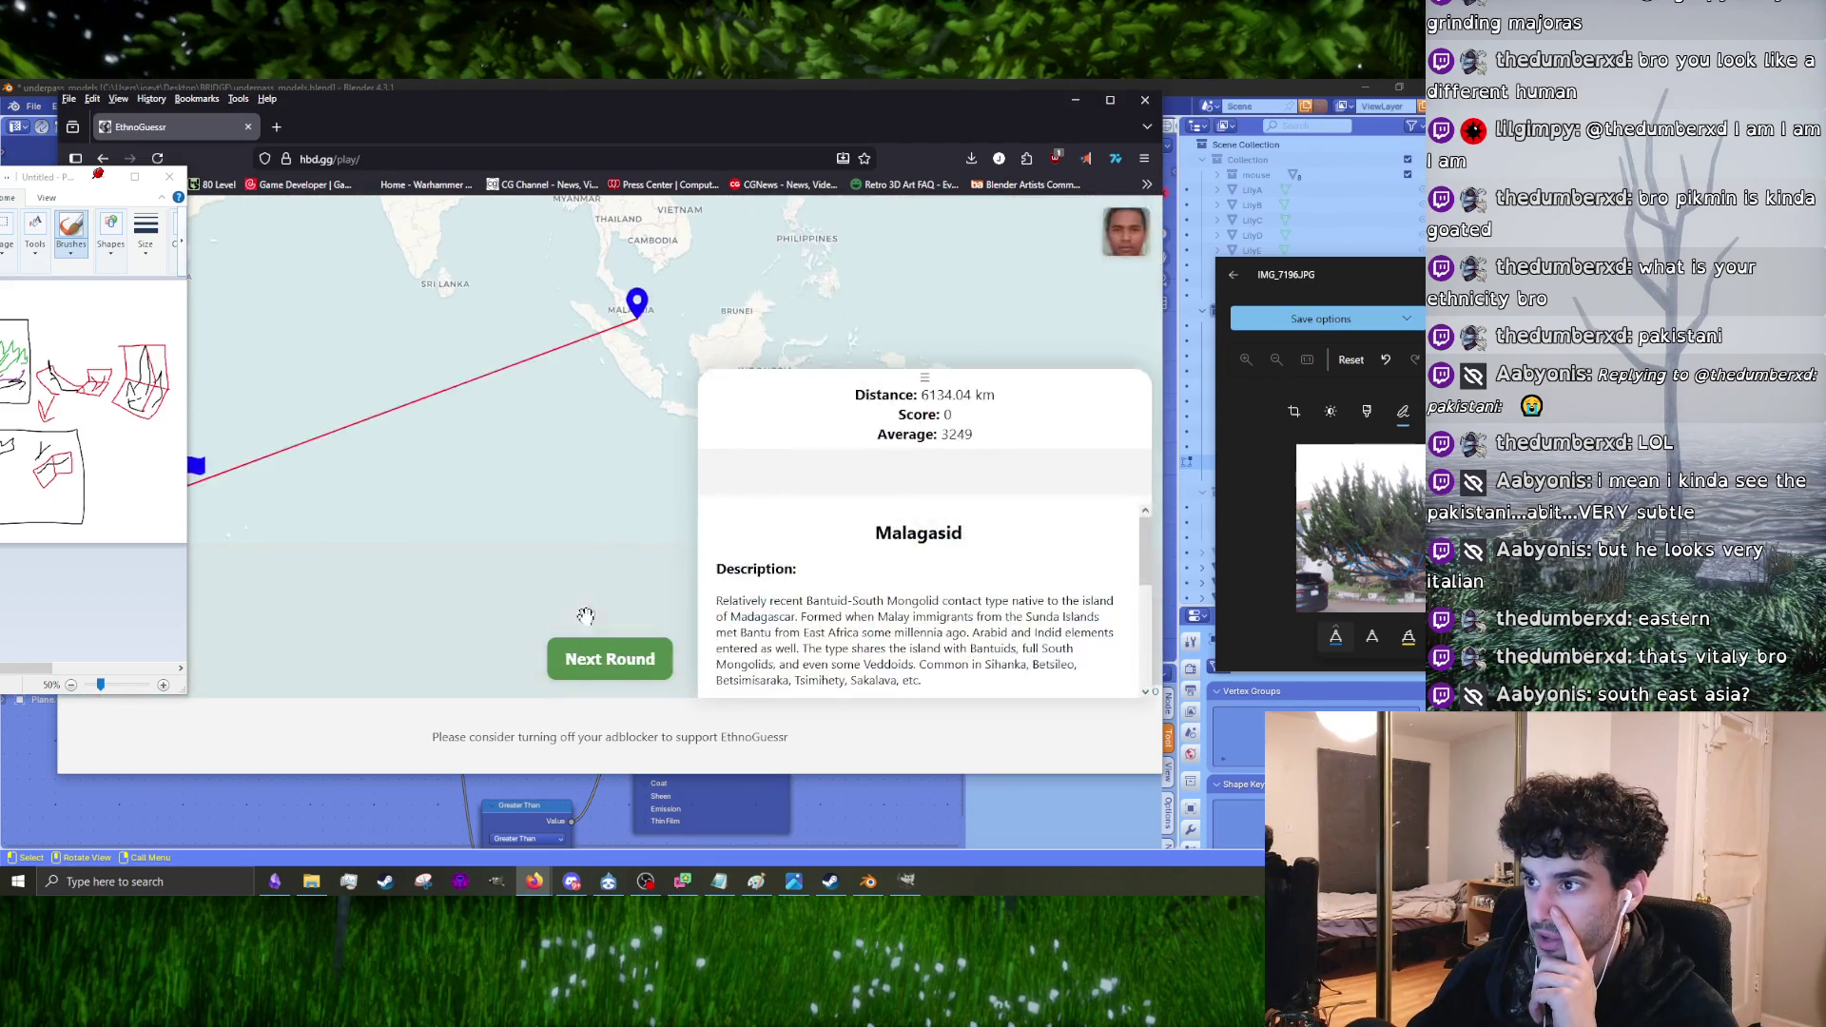
scroll(418, 509, "up", 4)
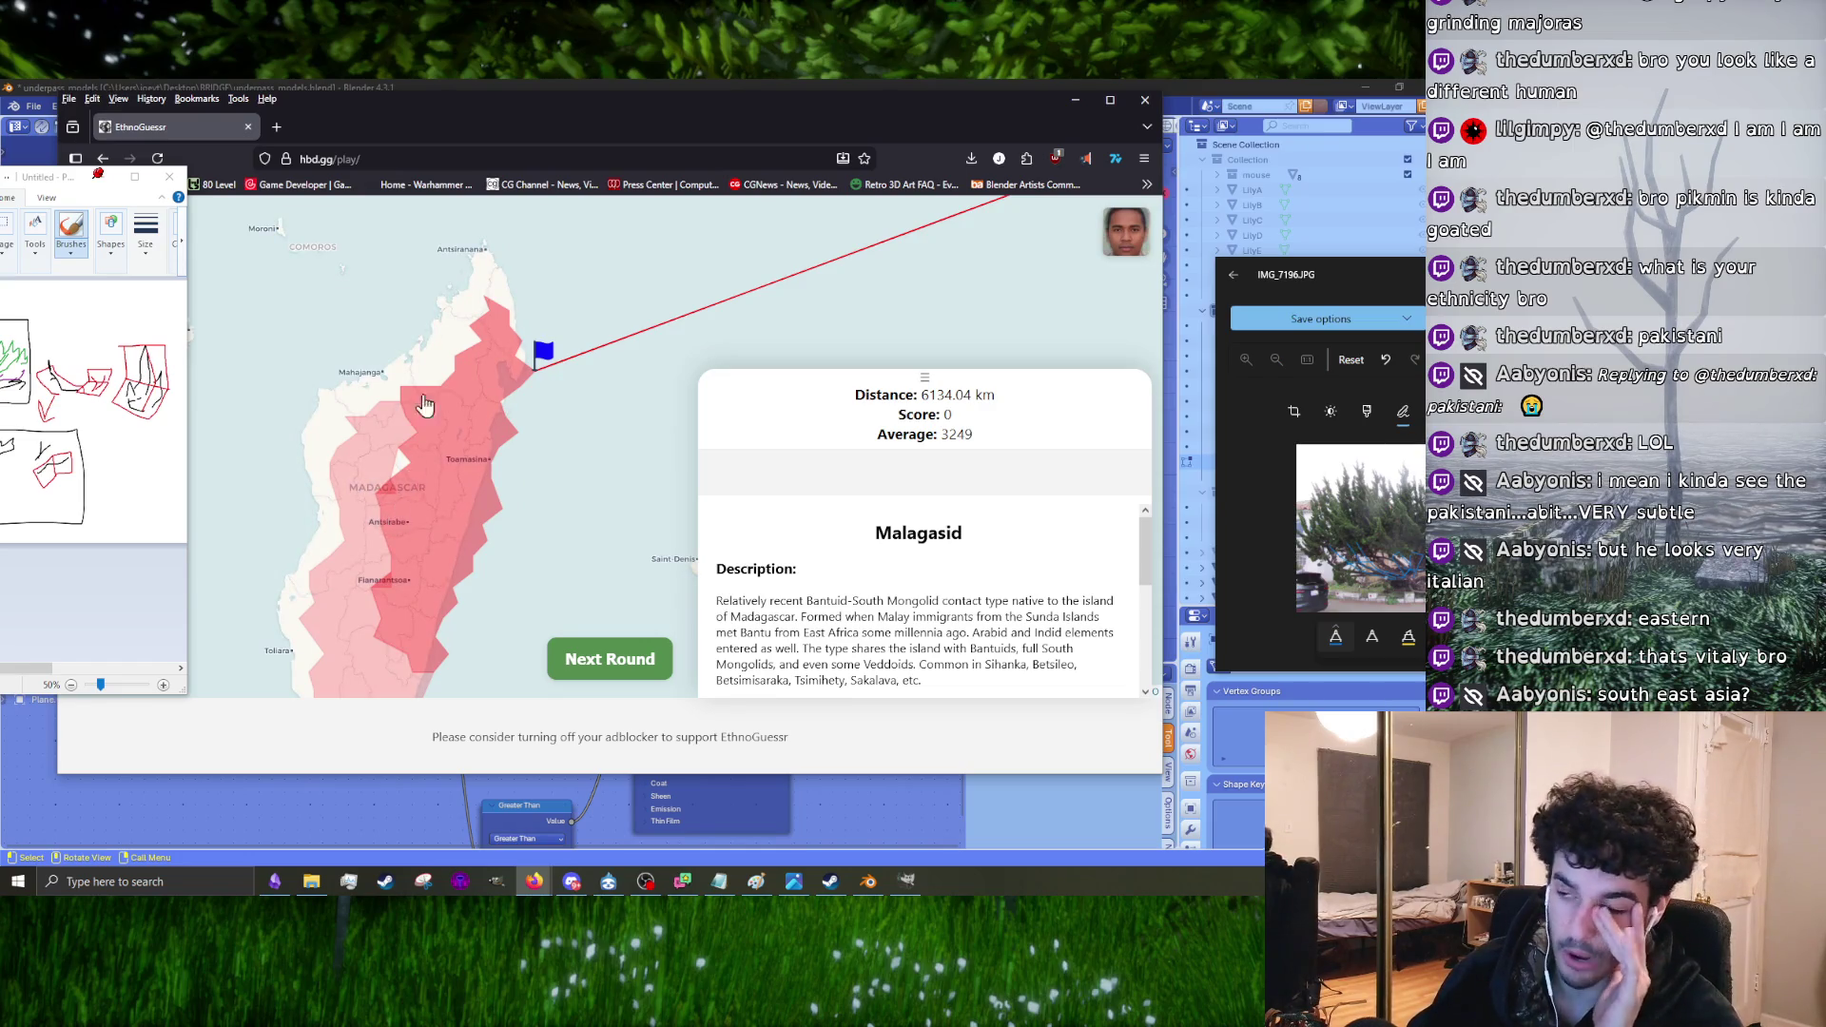
scroll(409, 518, "down", 3)
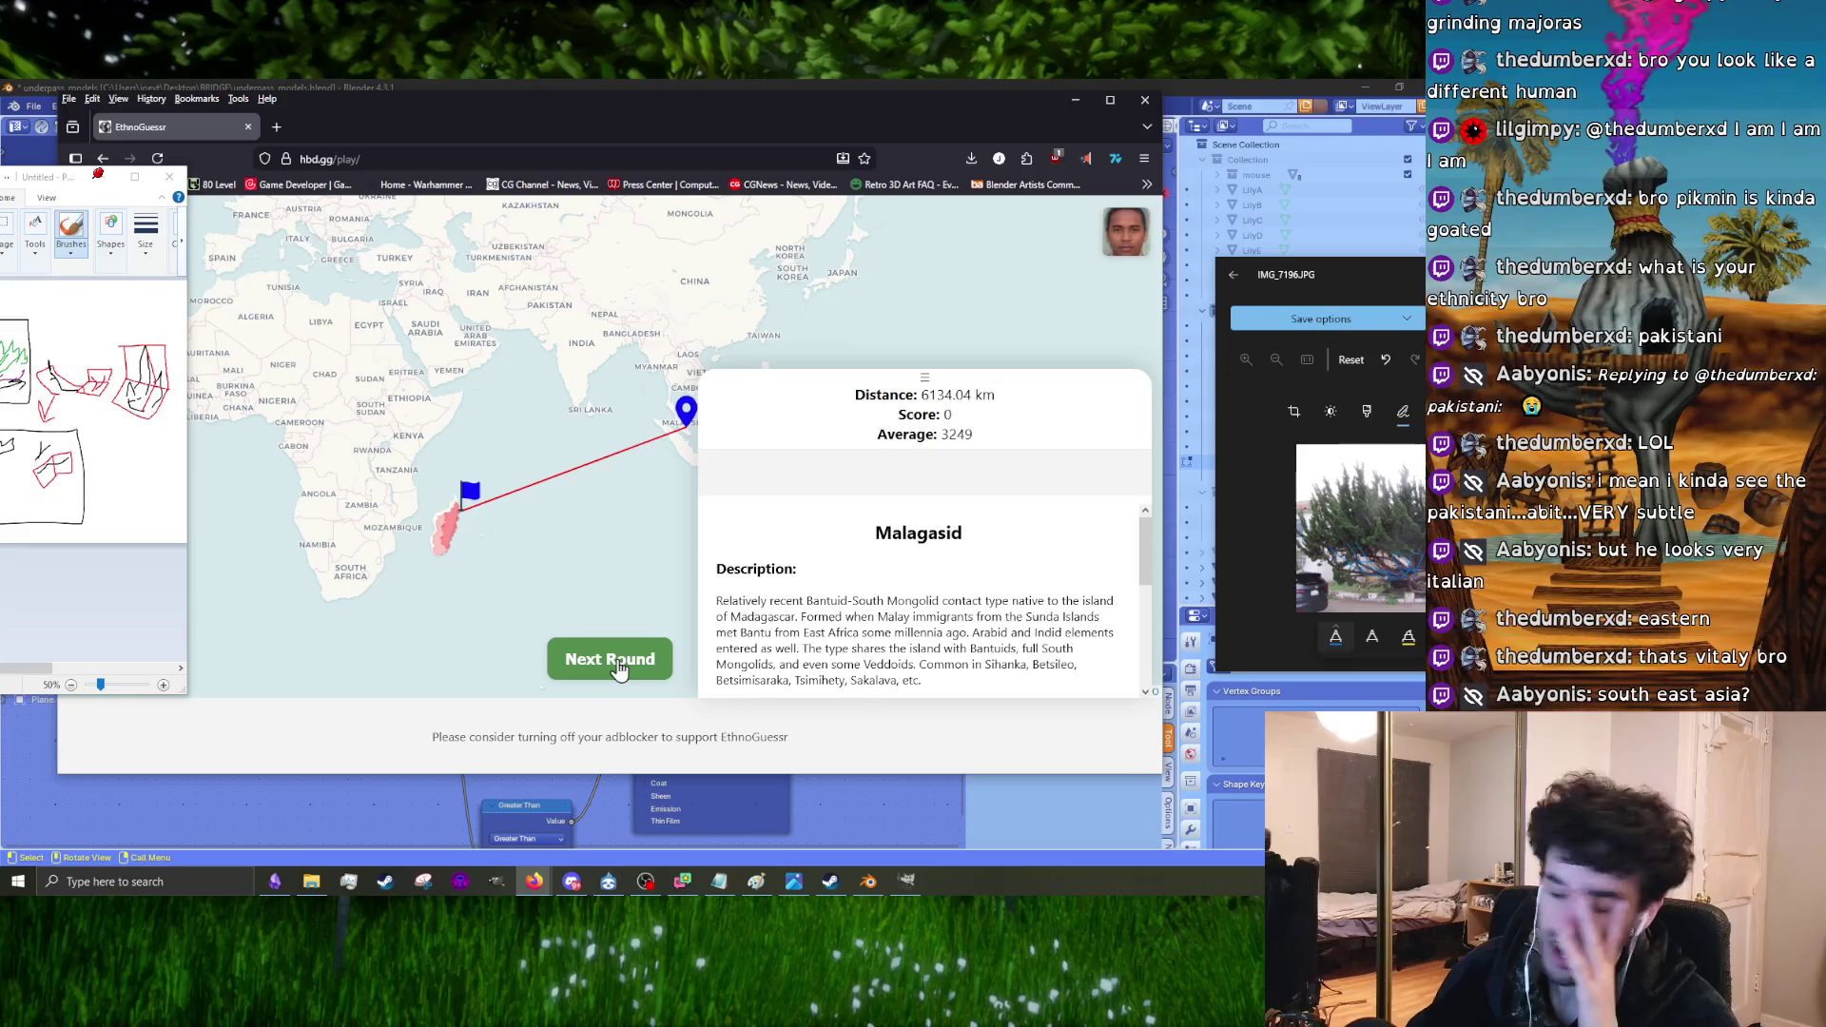
Step: Guess near Ghana for round 6
left_click(616, 663)
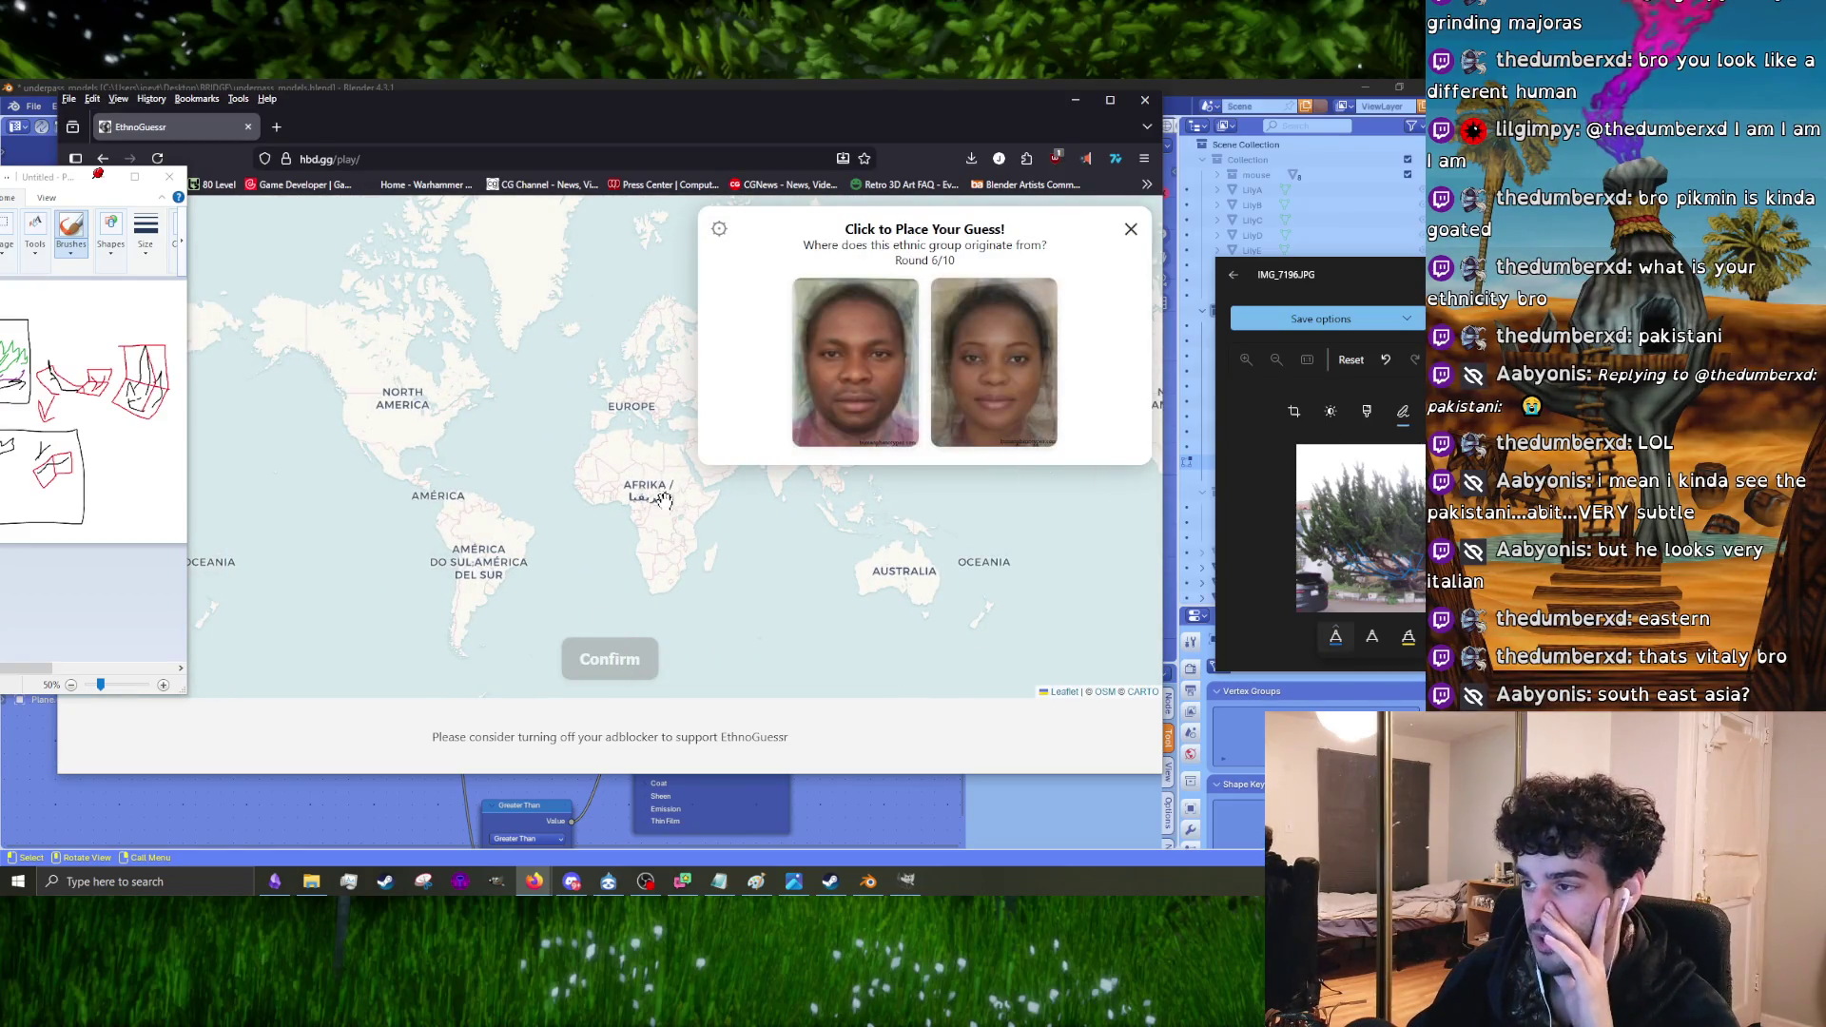
scroll(662, 499, "up", 3)
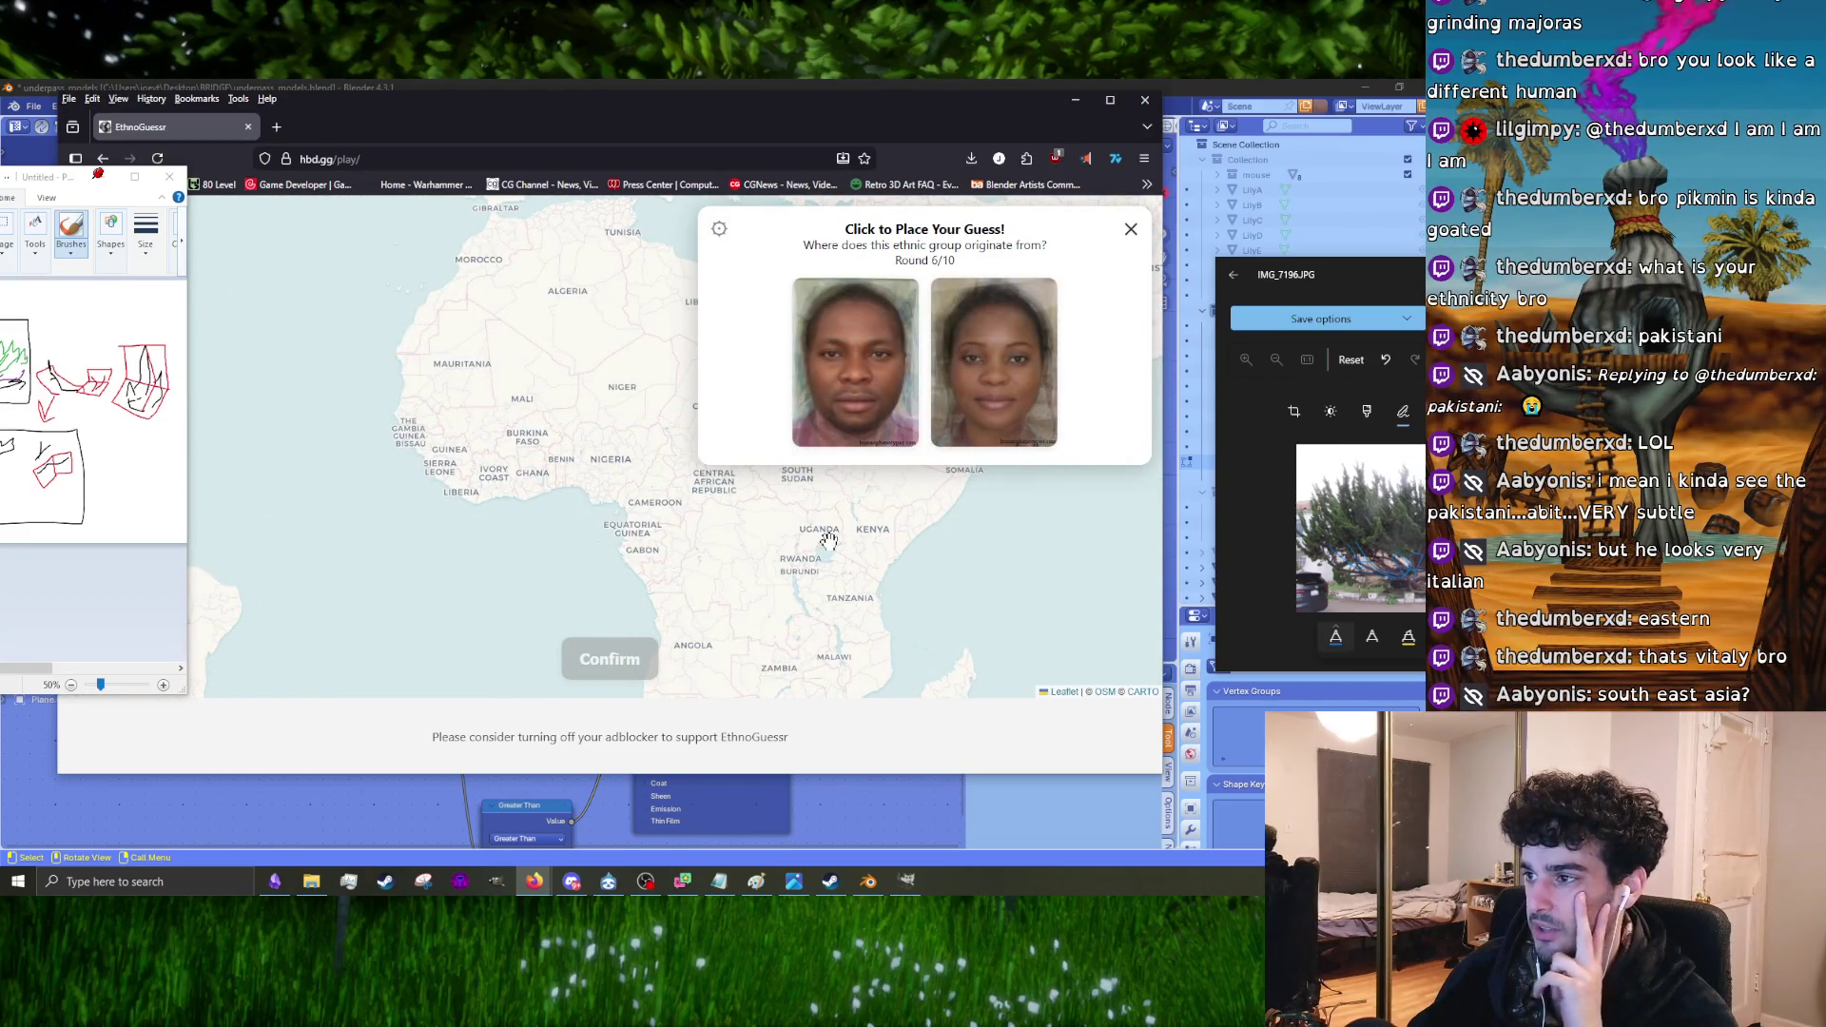
left_click(553, 472)
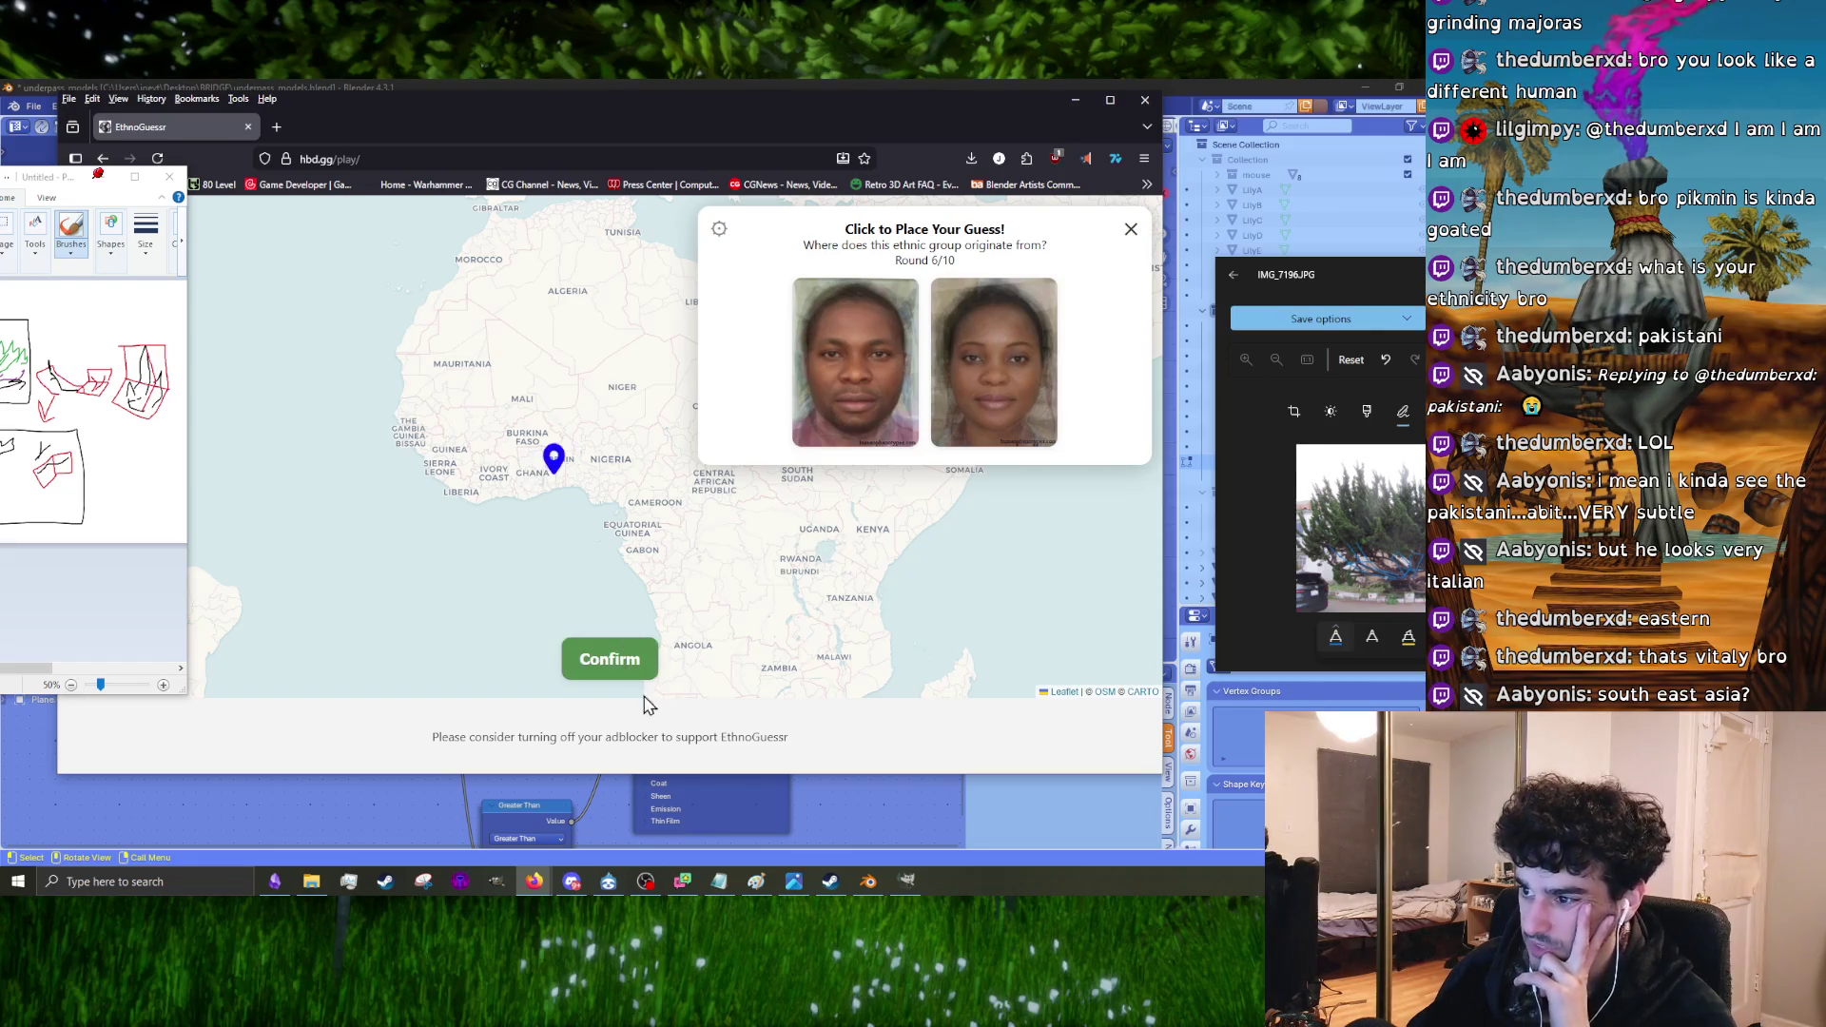
left_click(608, 656)
Step: Guess western southern India for round 7
left_click(617, 666)
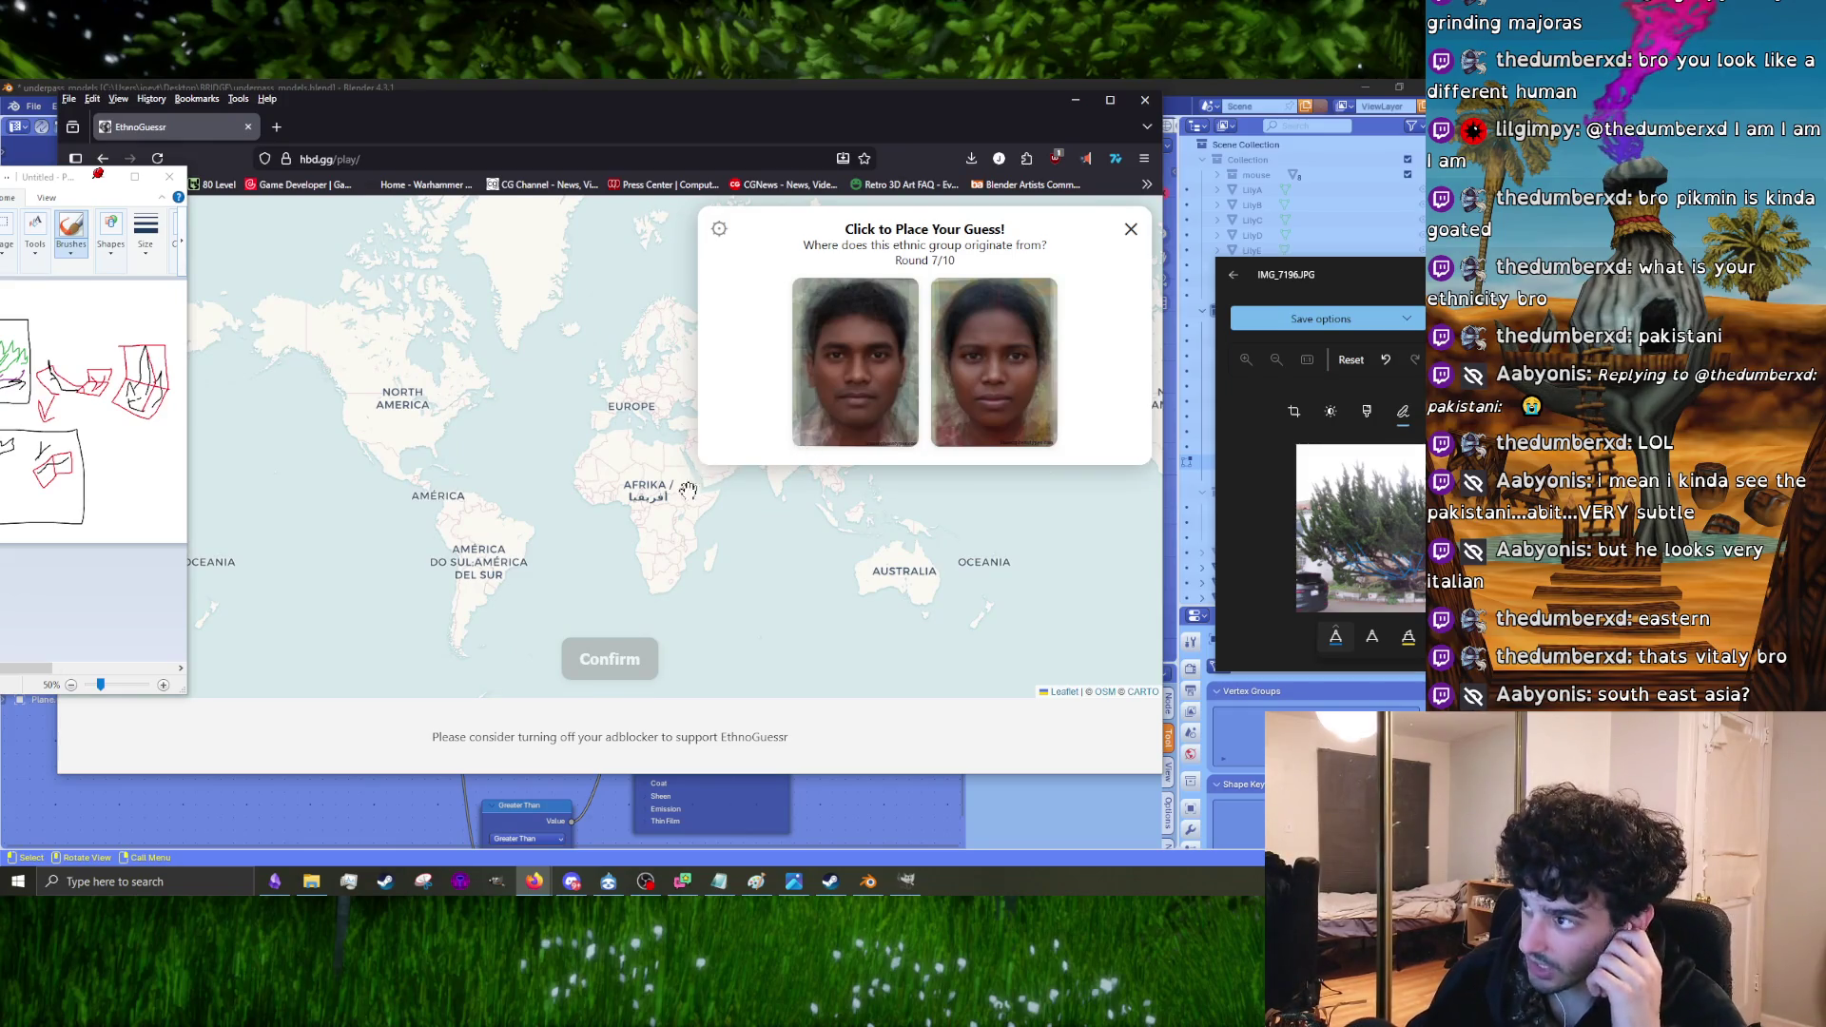
scroll(673, 487, "up", 3)
left_click(464, 500)
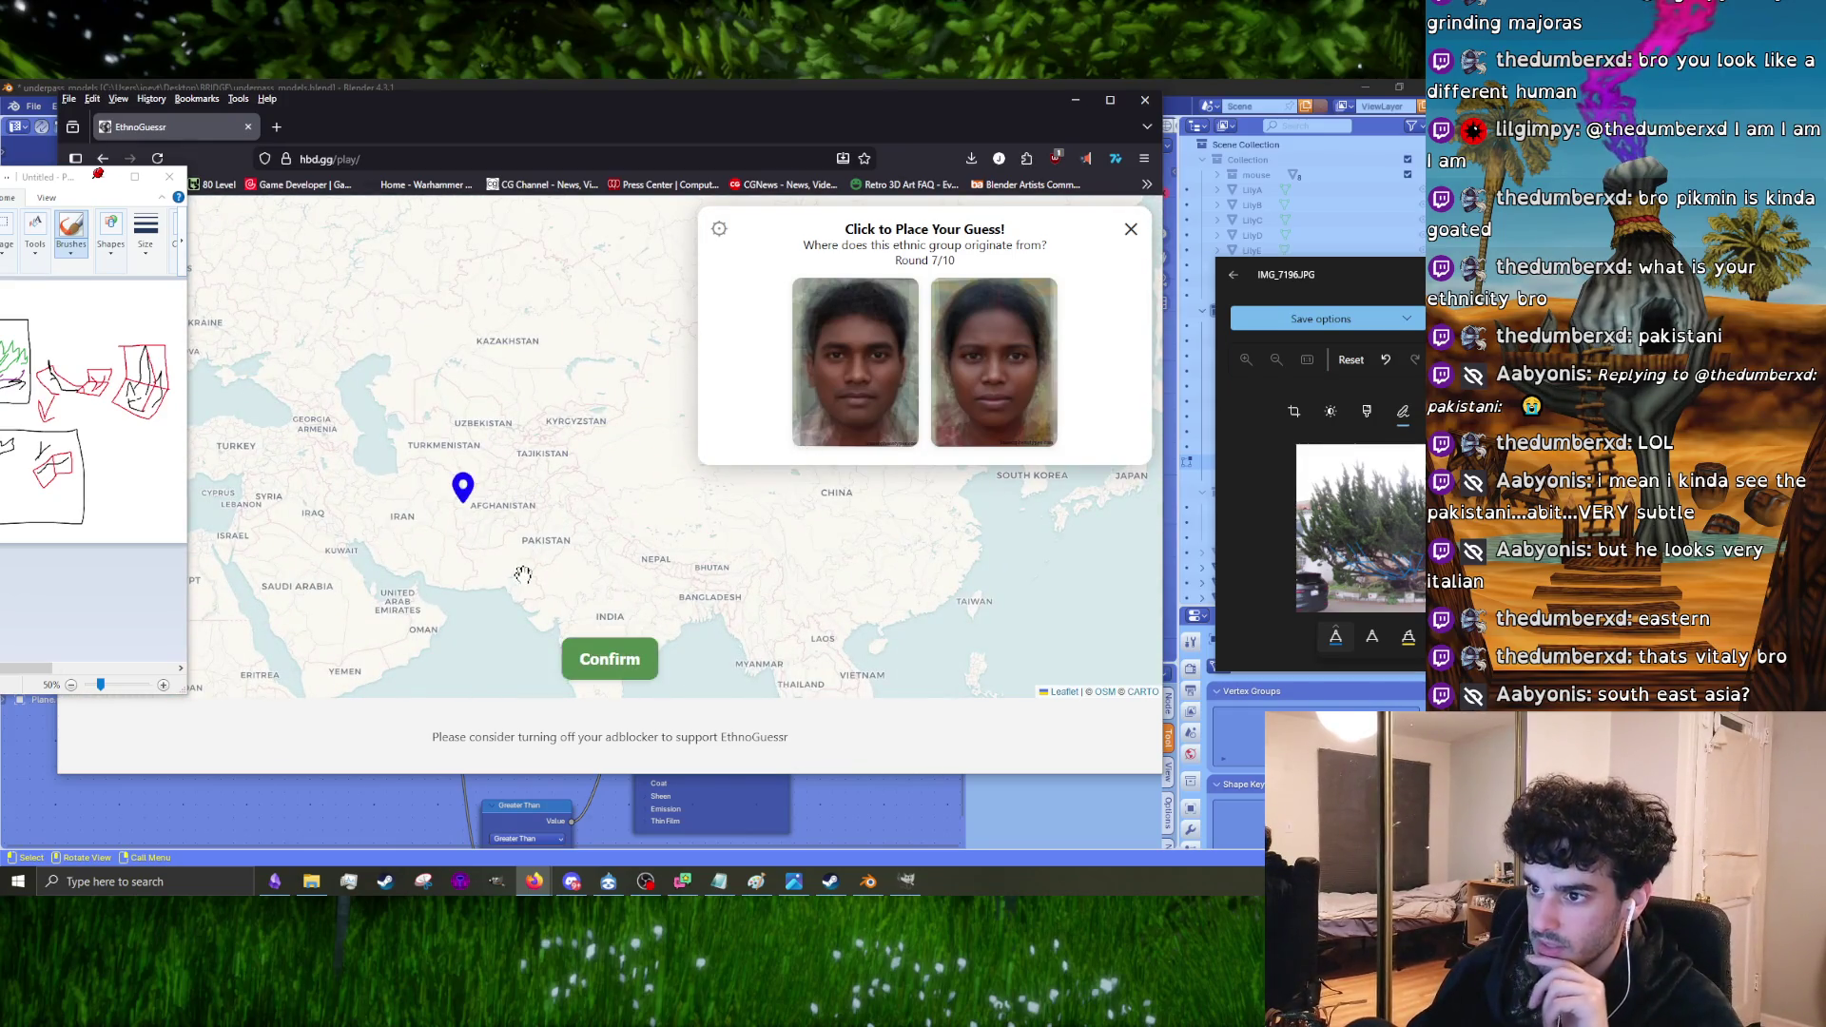
left_click_drag(523, 575, 637, 446)
left_click(610, 524)
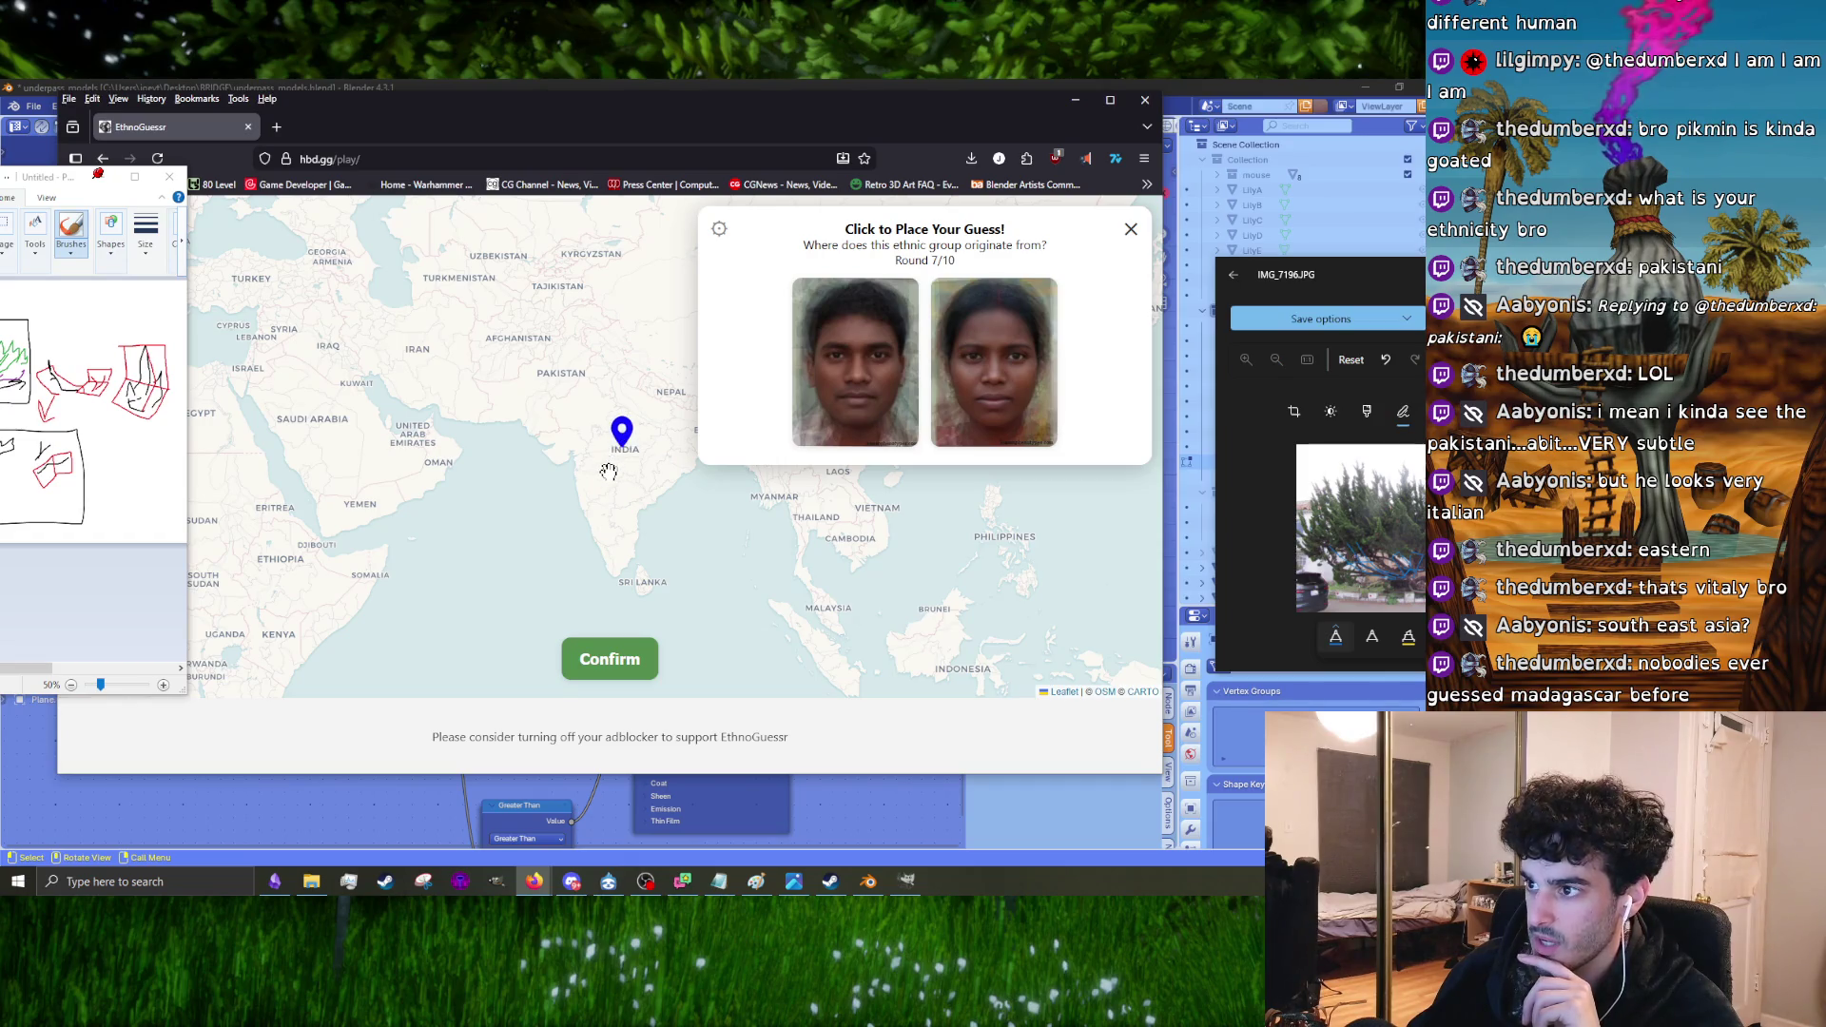
left_click_drag(644, 475, 606, 468)
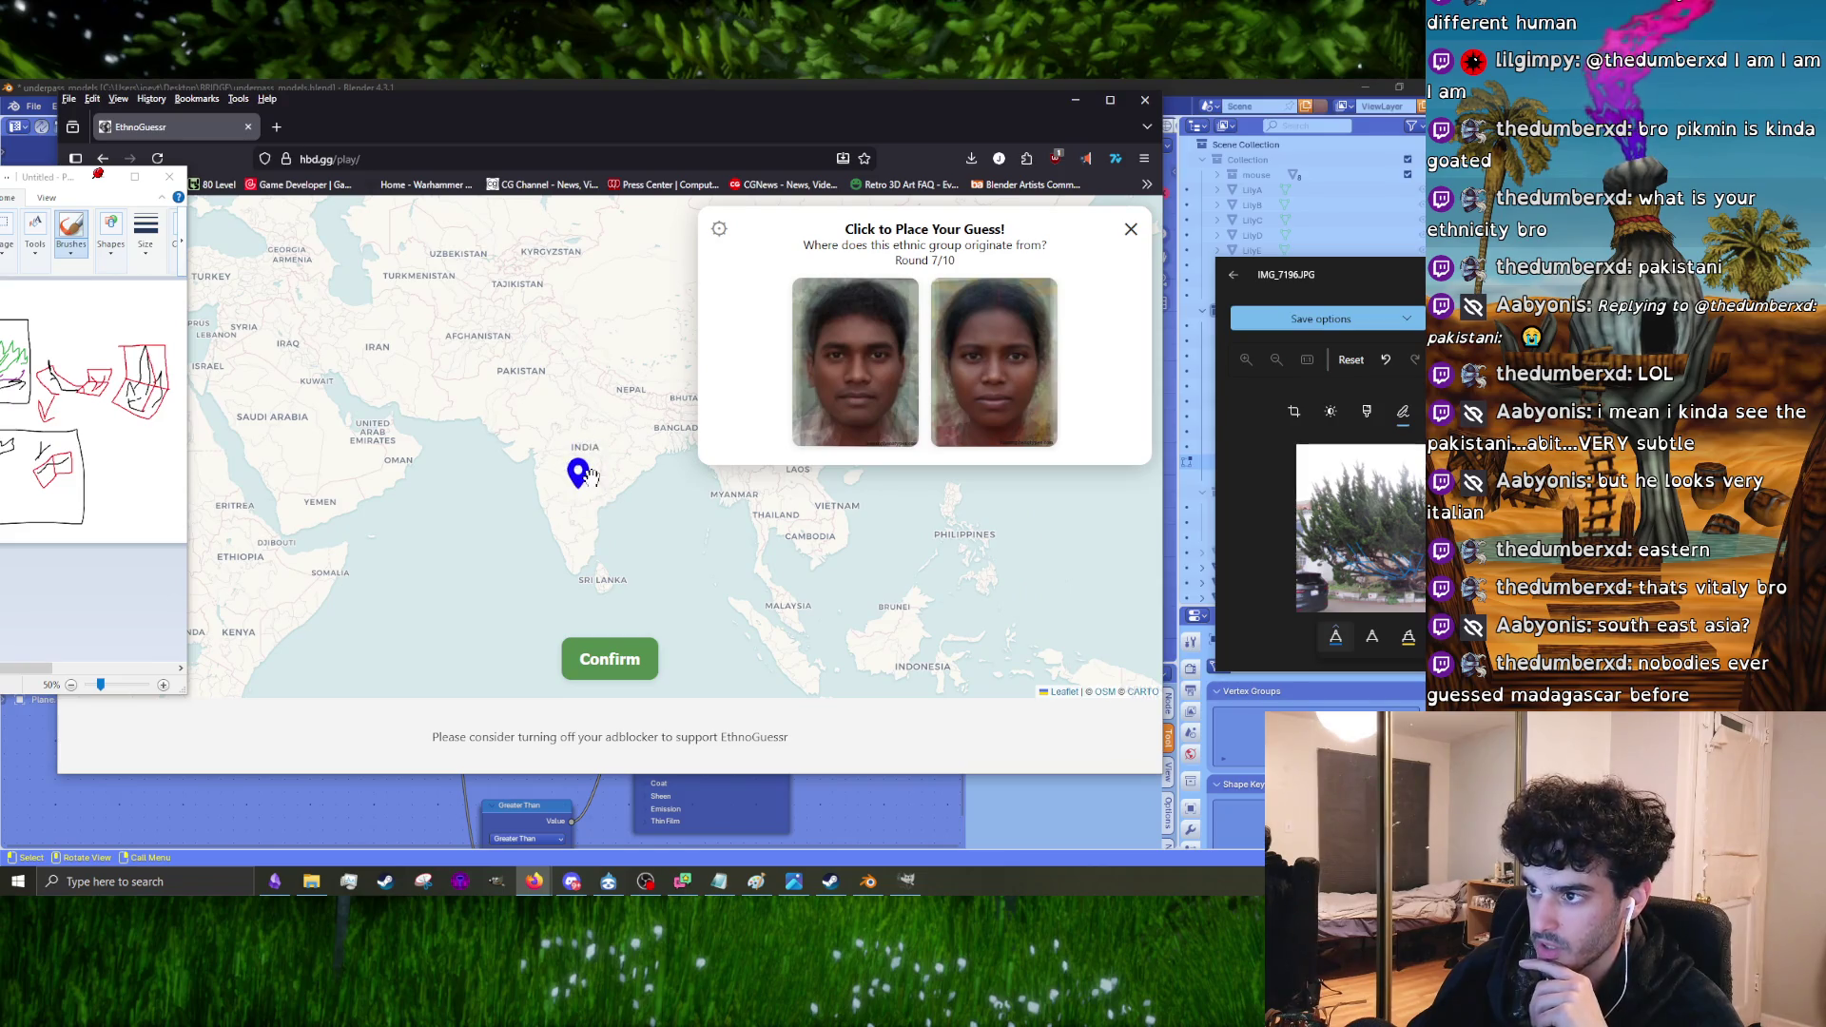
left_click(580, 668)
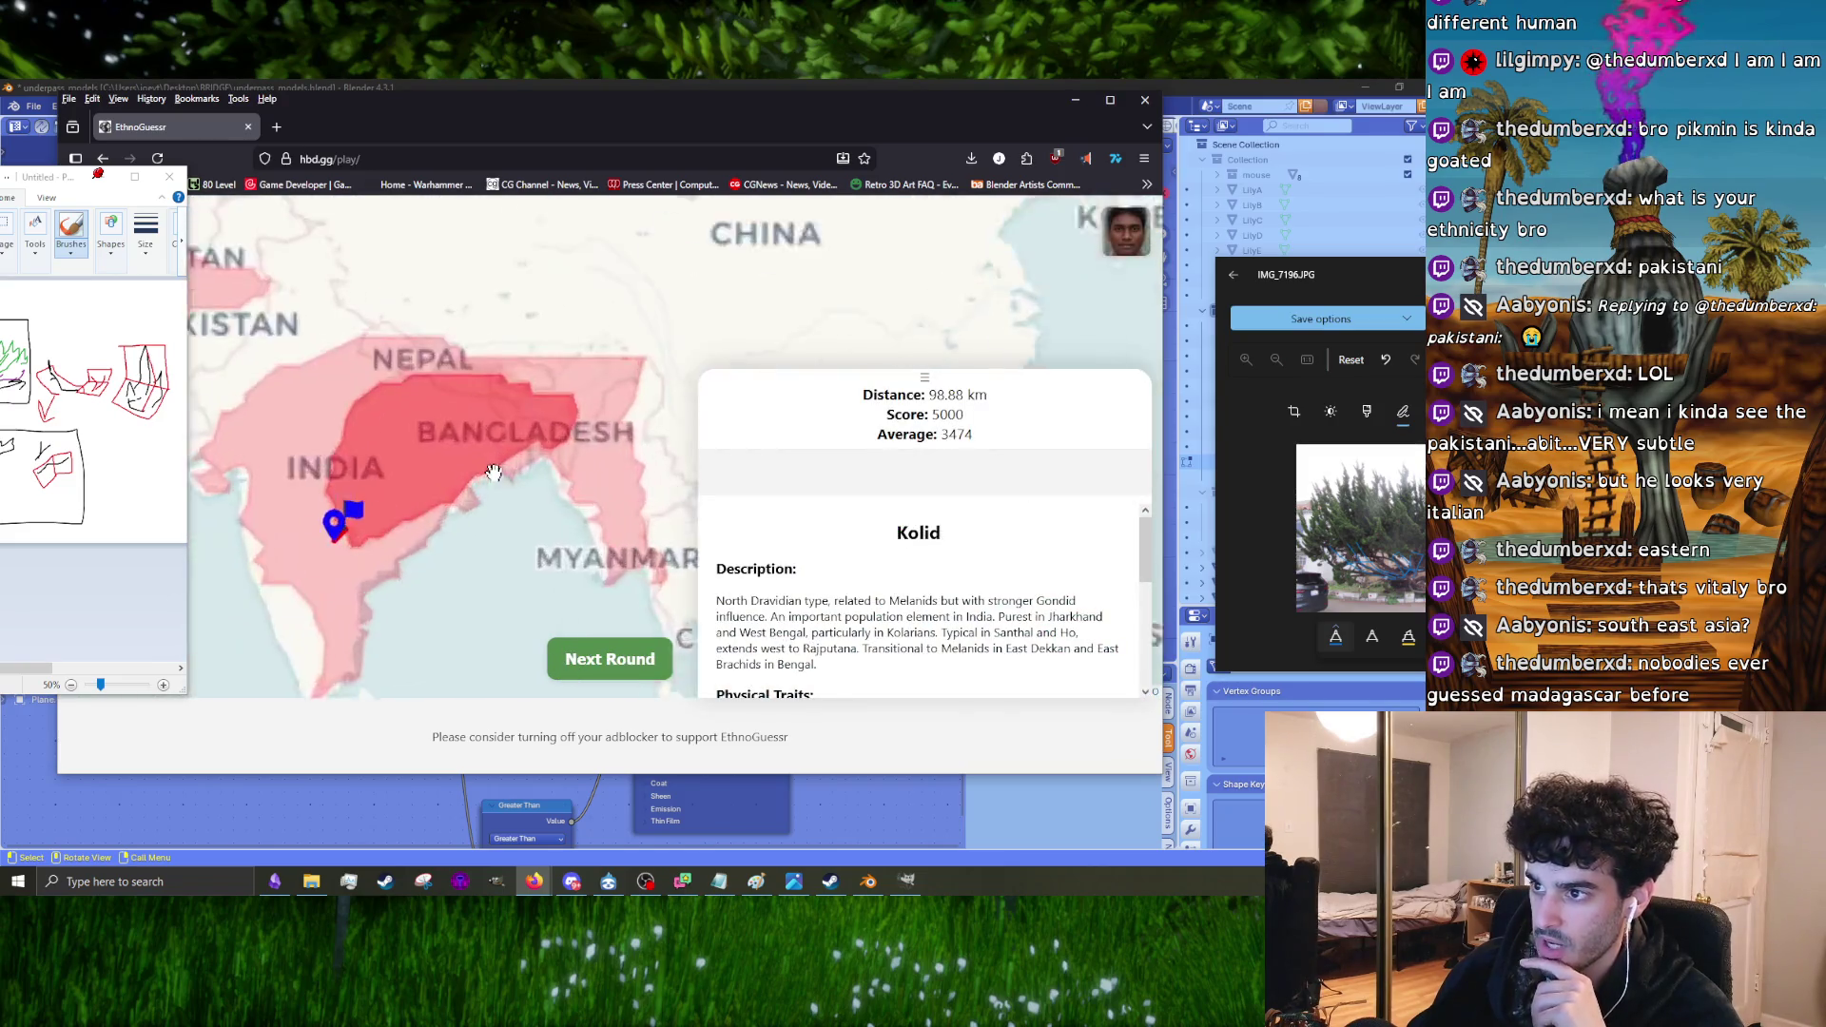
Step: Guess northern Bosnia in the Balkans for round 8
left_click(603, 647)
scroll(656, 380, "up", 3)
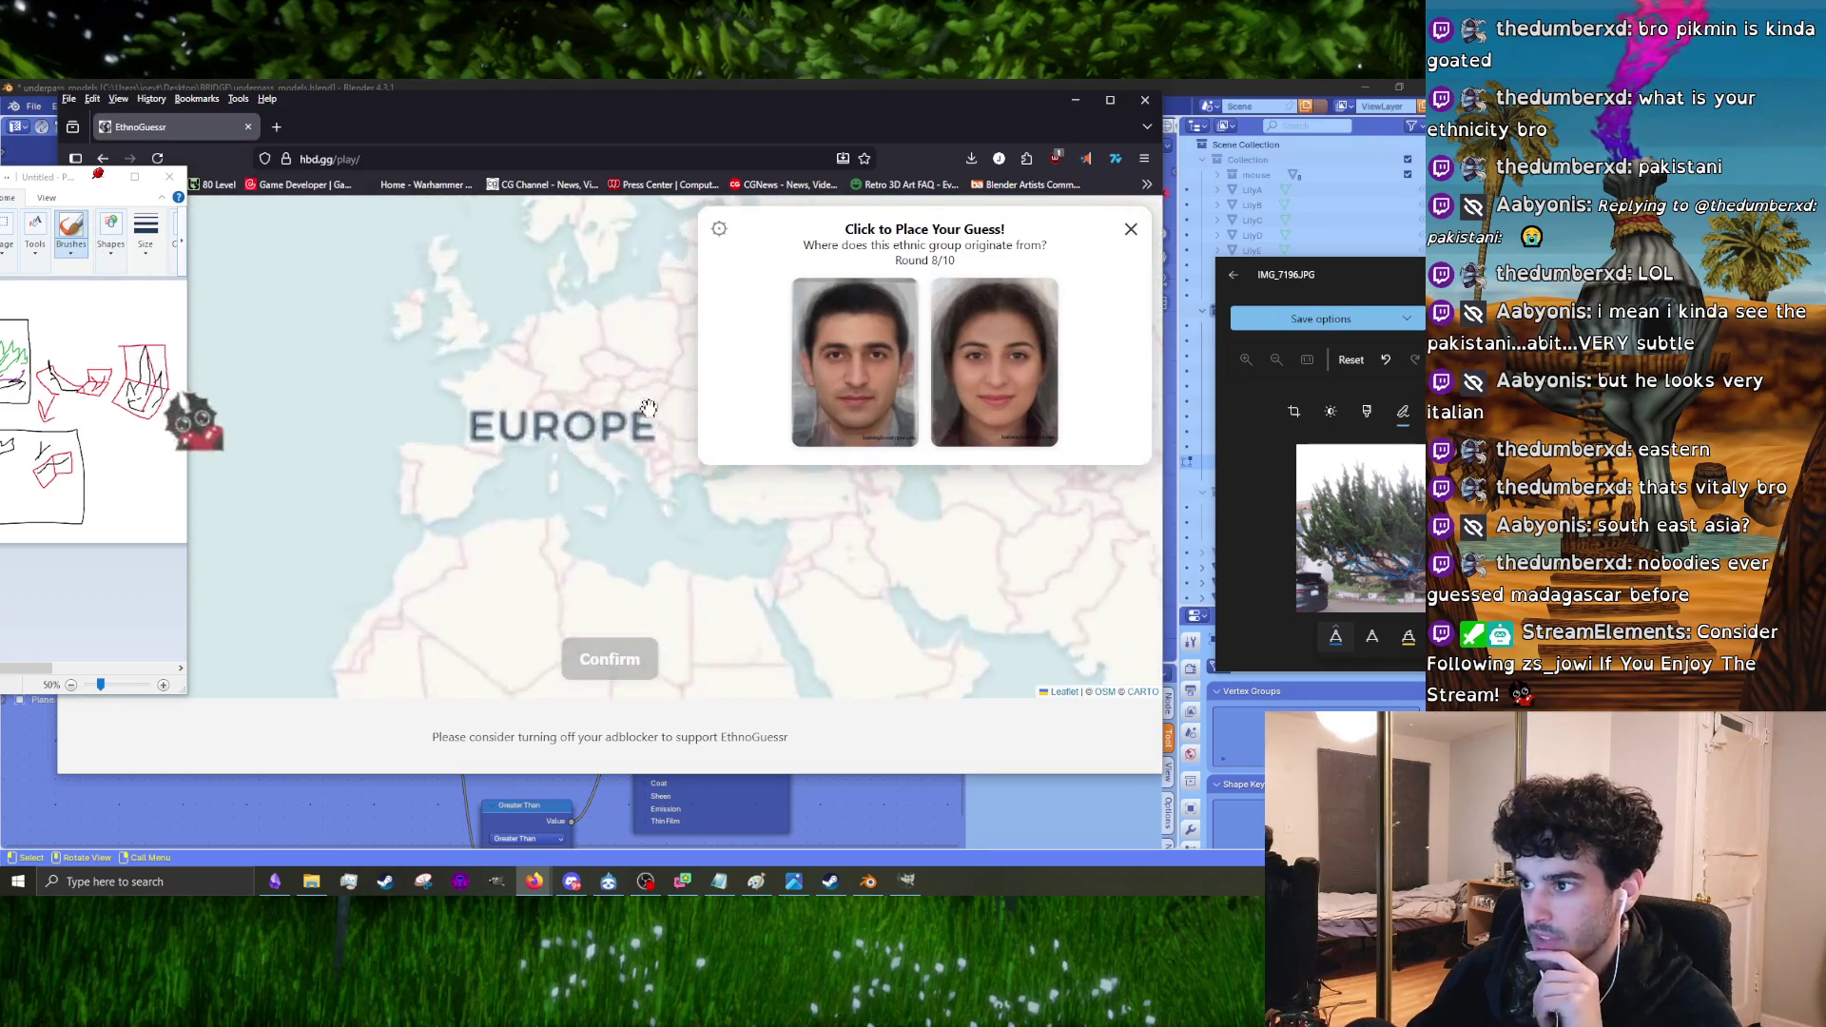
left_click(550, 426)
mouse_move(550, 426)
left_mouse_down()
mouse_move(603, 432)
mouse_move(571, 441)
mouse_move(520, 512)
left_mouse_up()
scroll(523, 515, "up", 2)
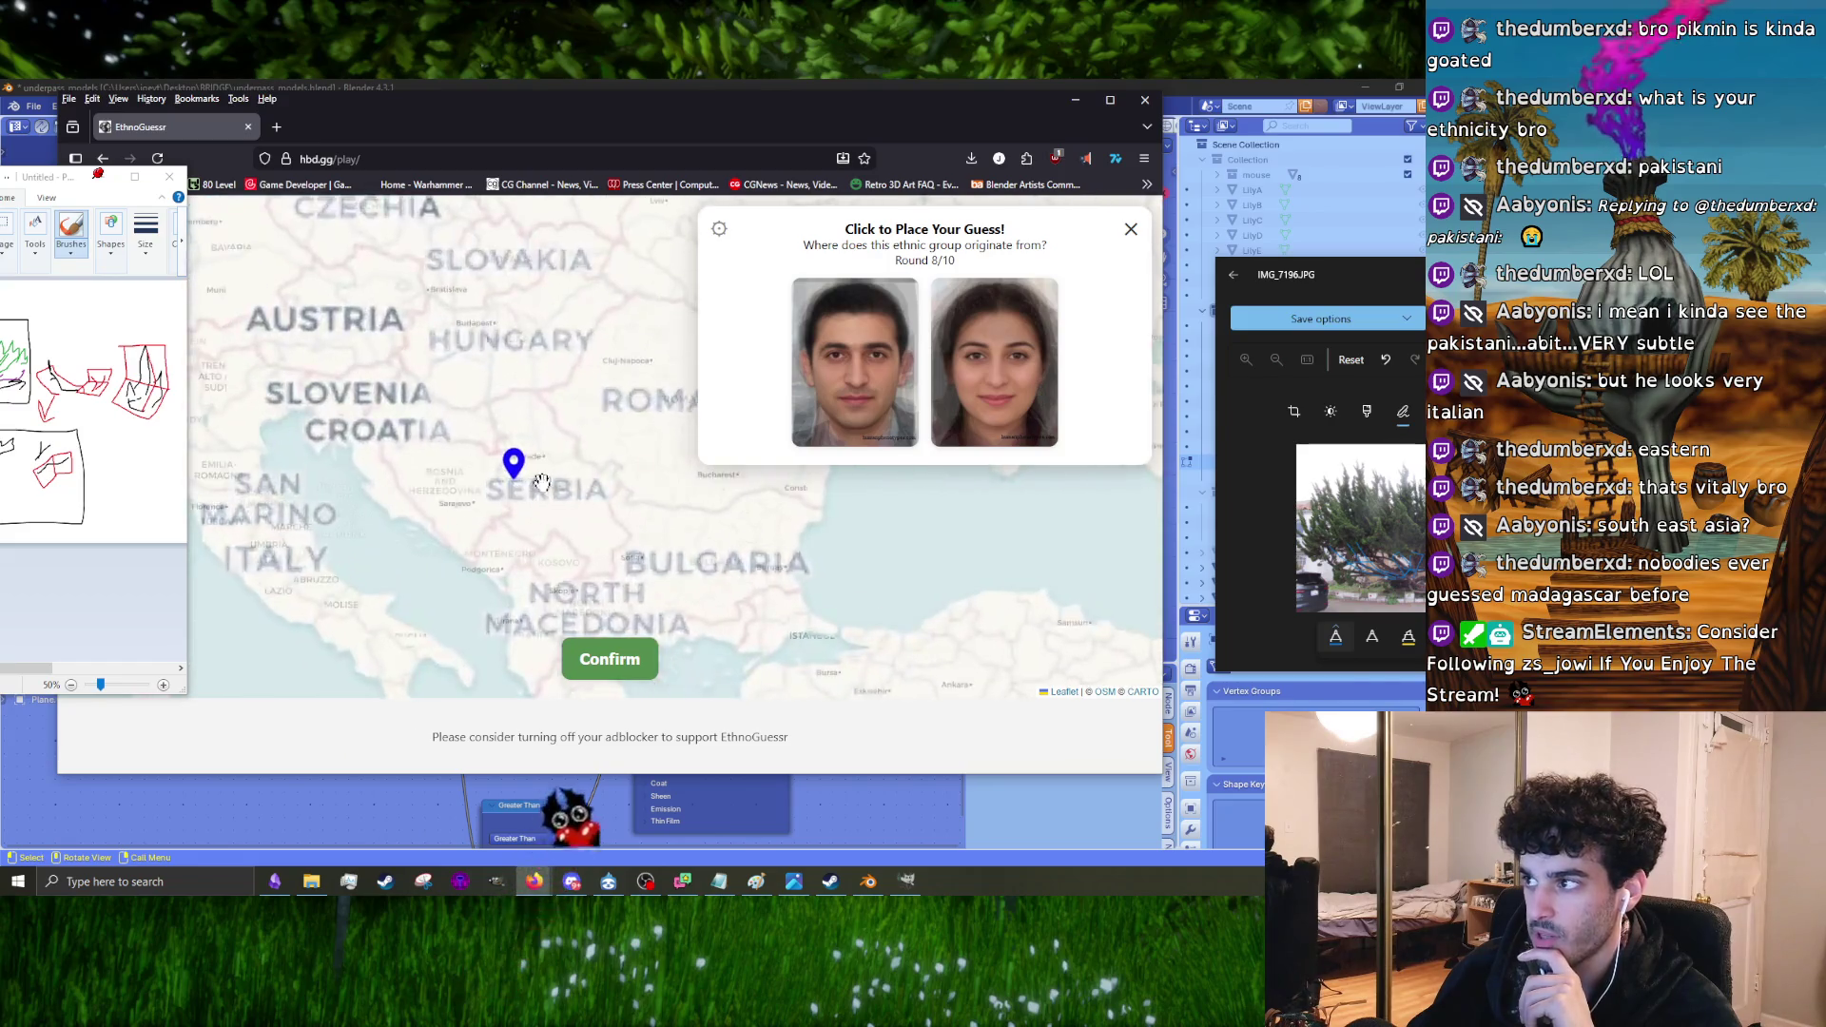
left_click_drag(508, 446, 480, 492)
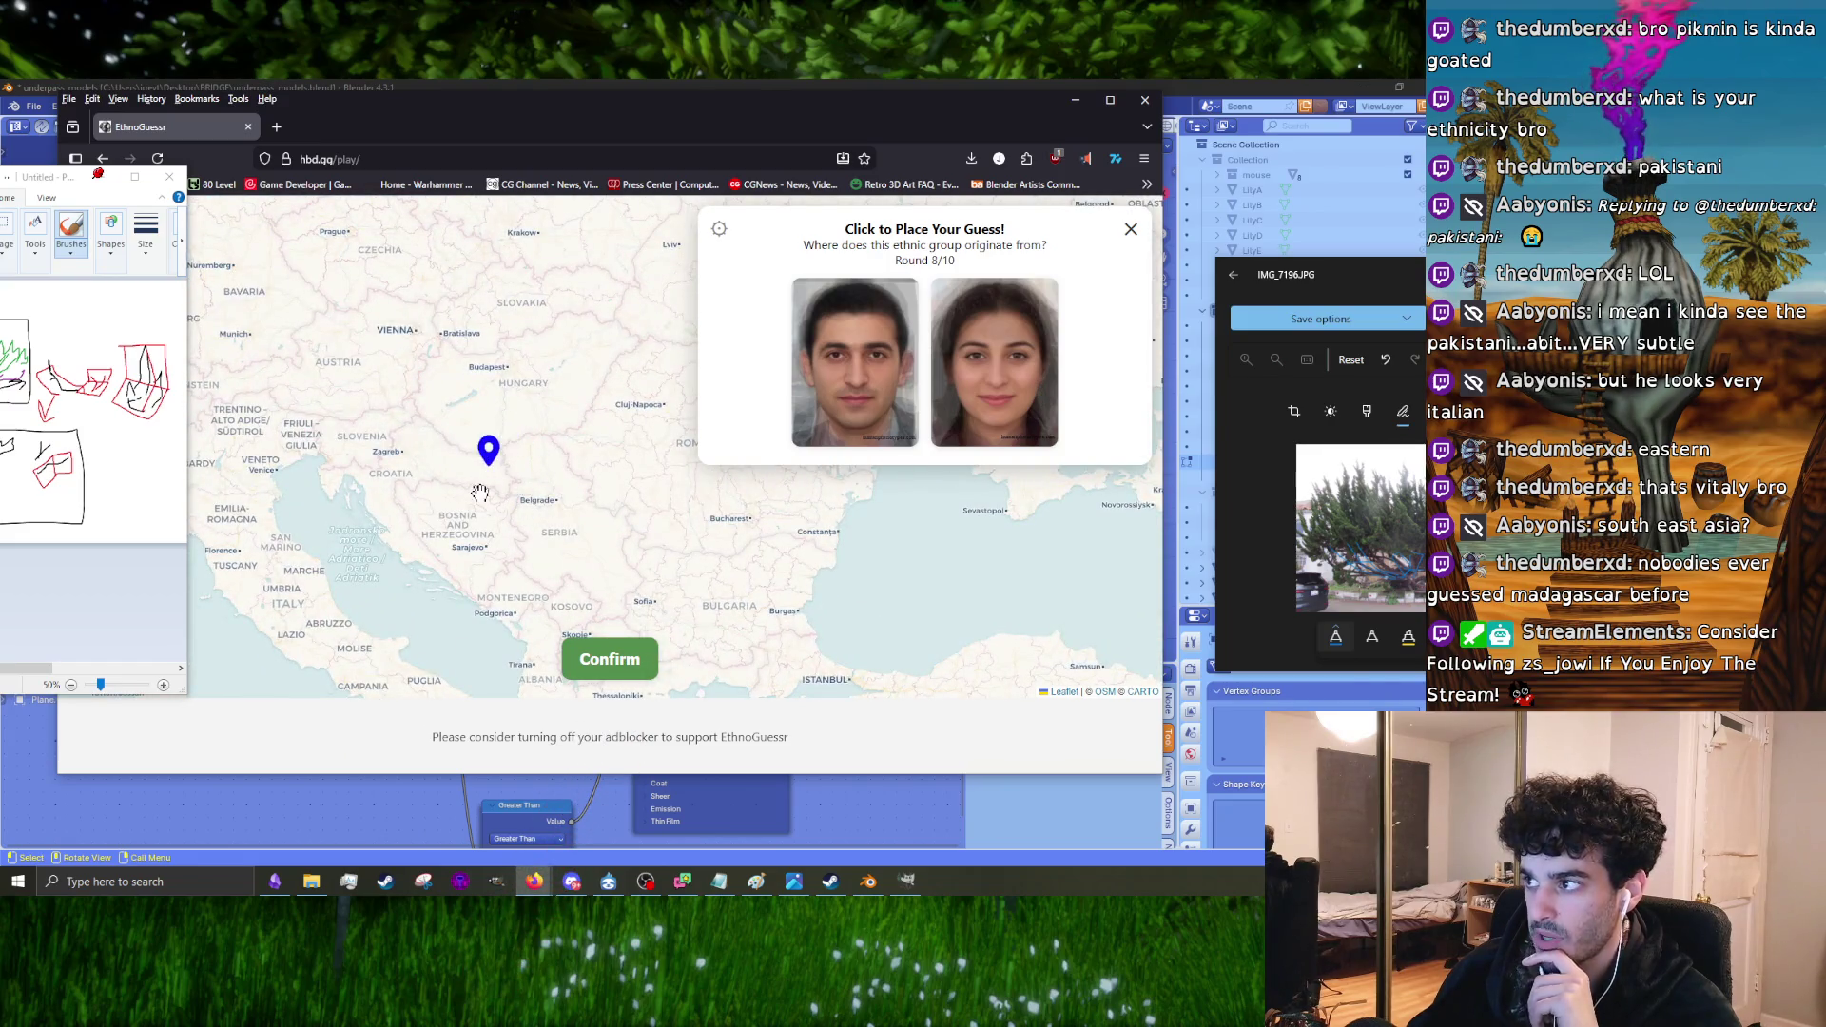
left_click(587, 681)
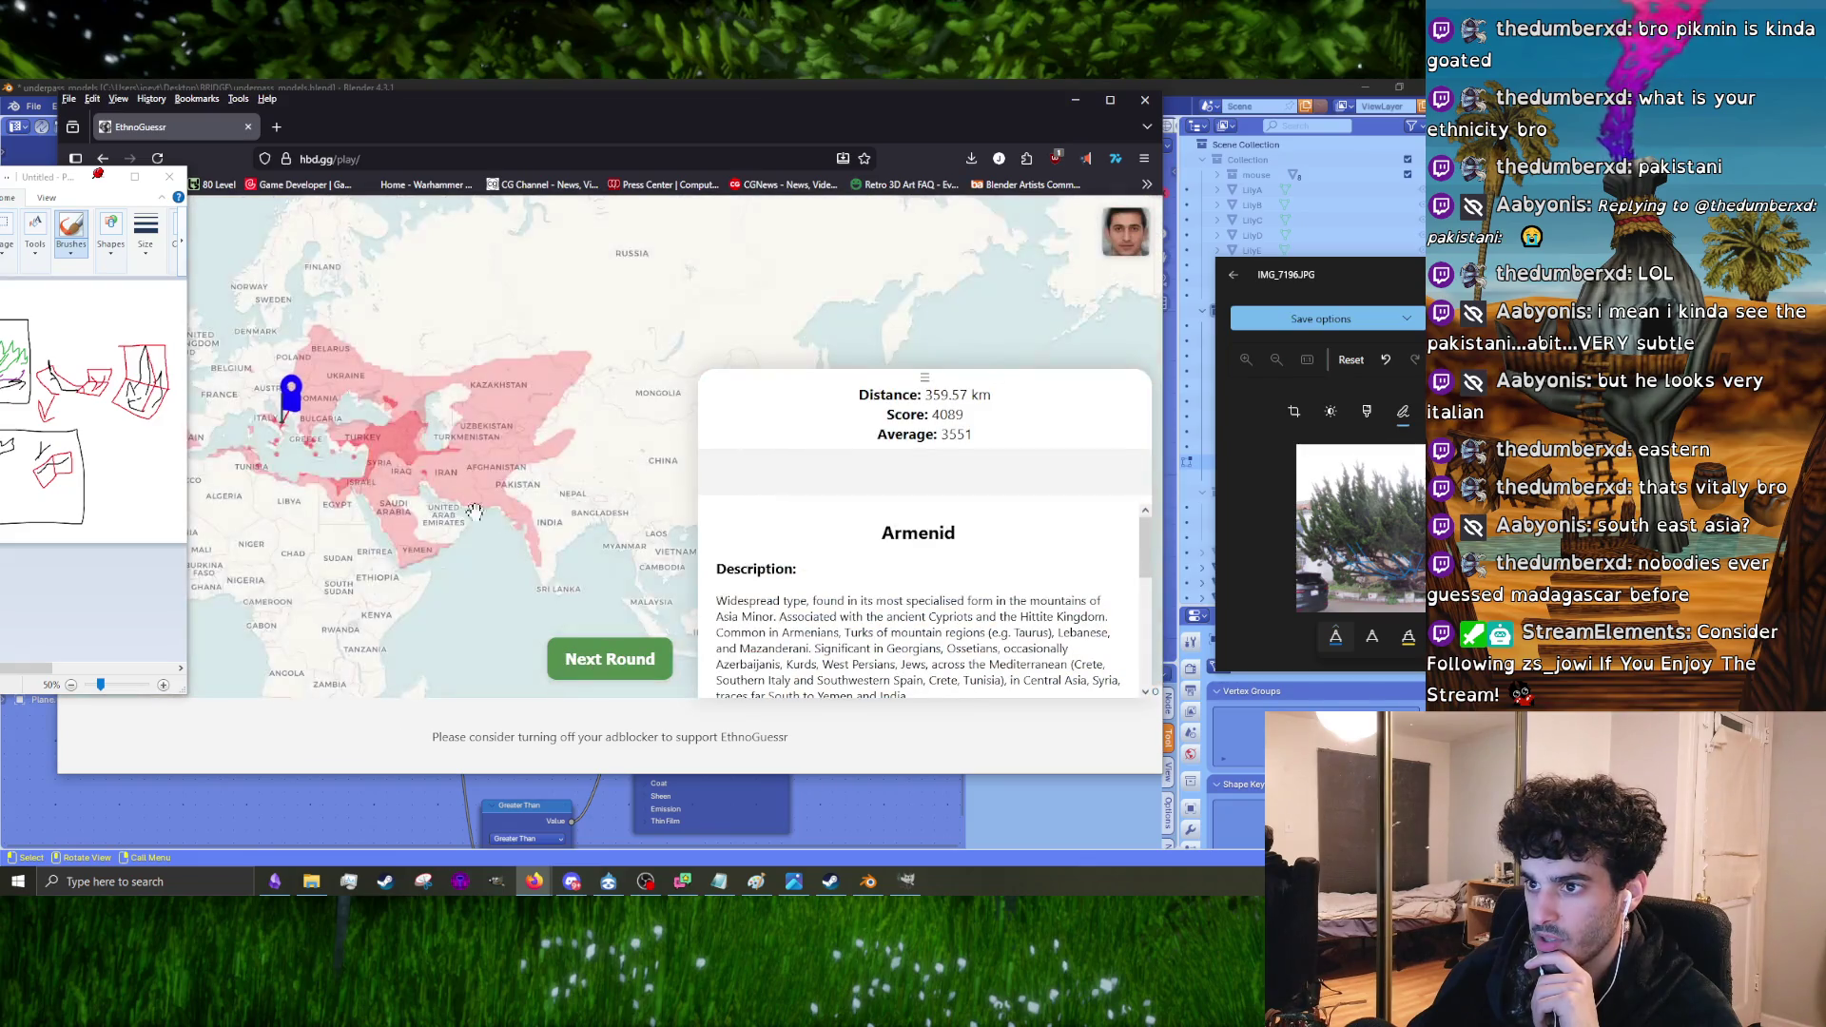
Step: Guess Iran for round 9
left_click(630, 662)
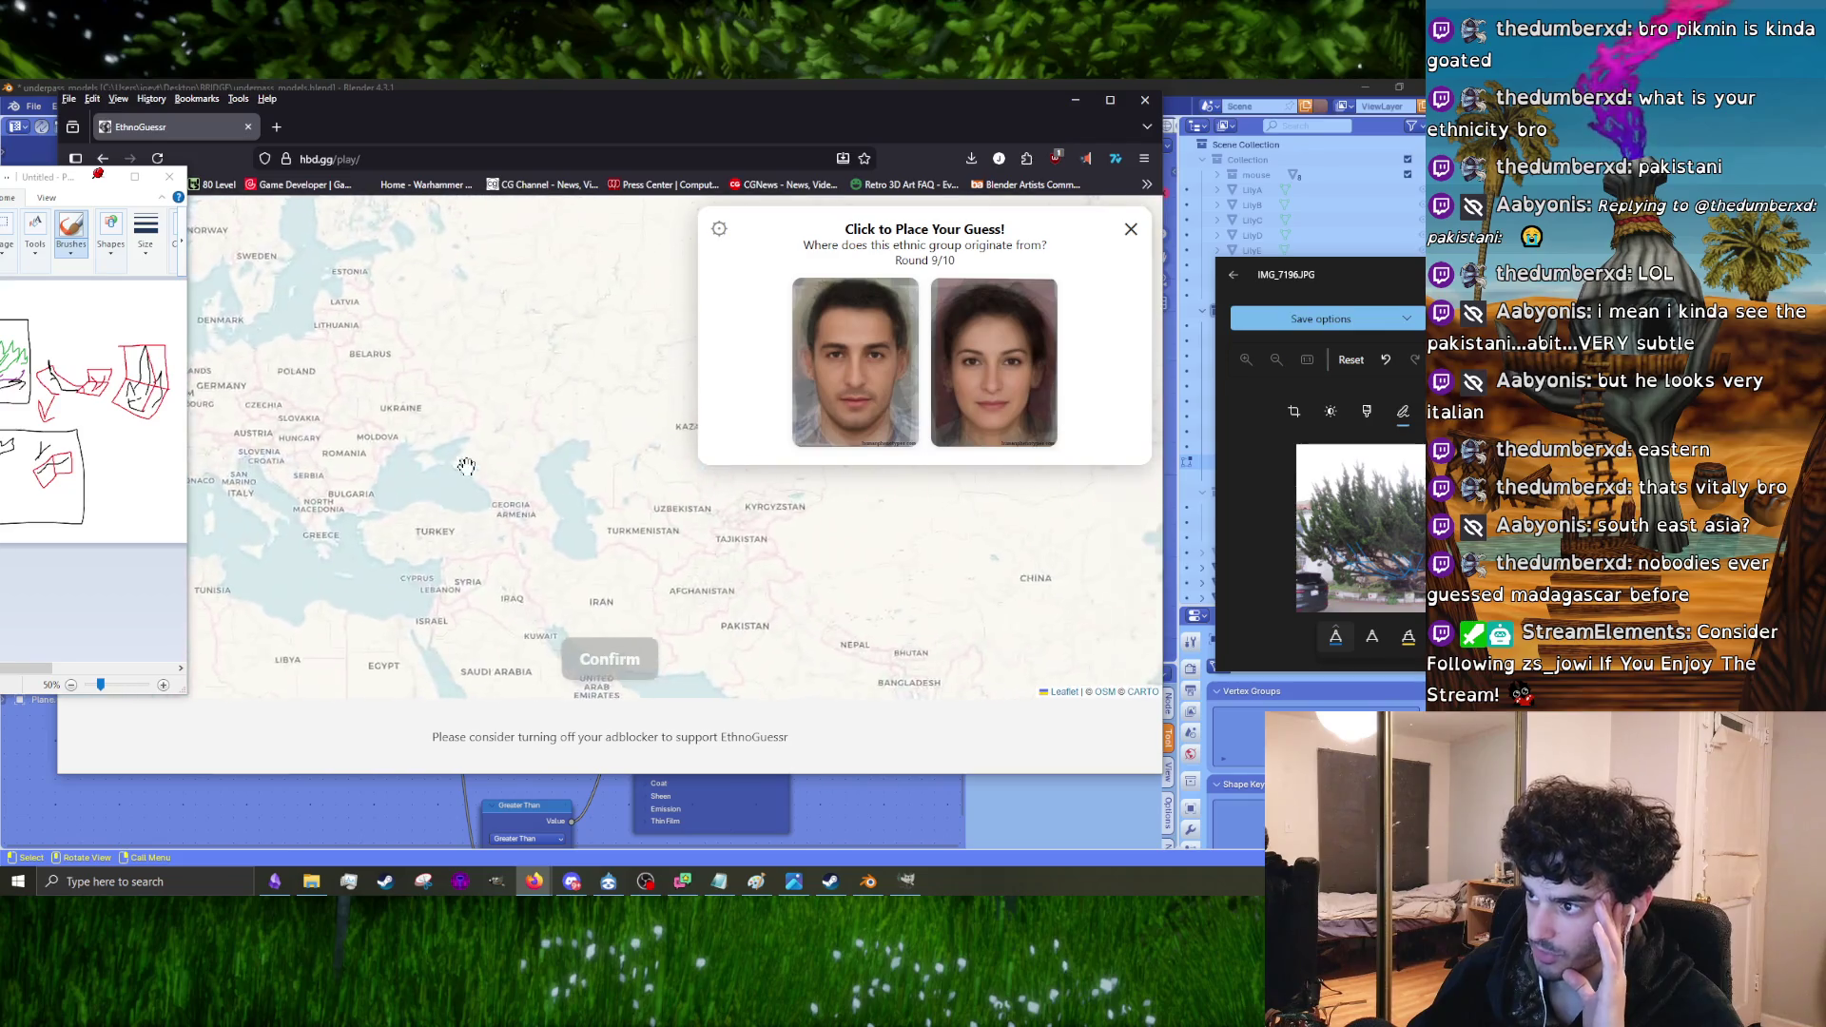
left_click_drag(726, 579, 591, 492)
scroll(591, 492, "up", 1)
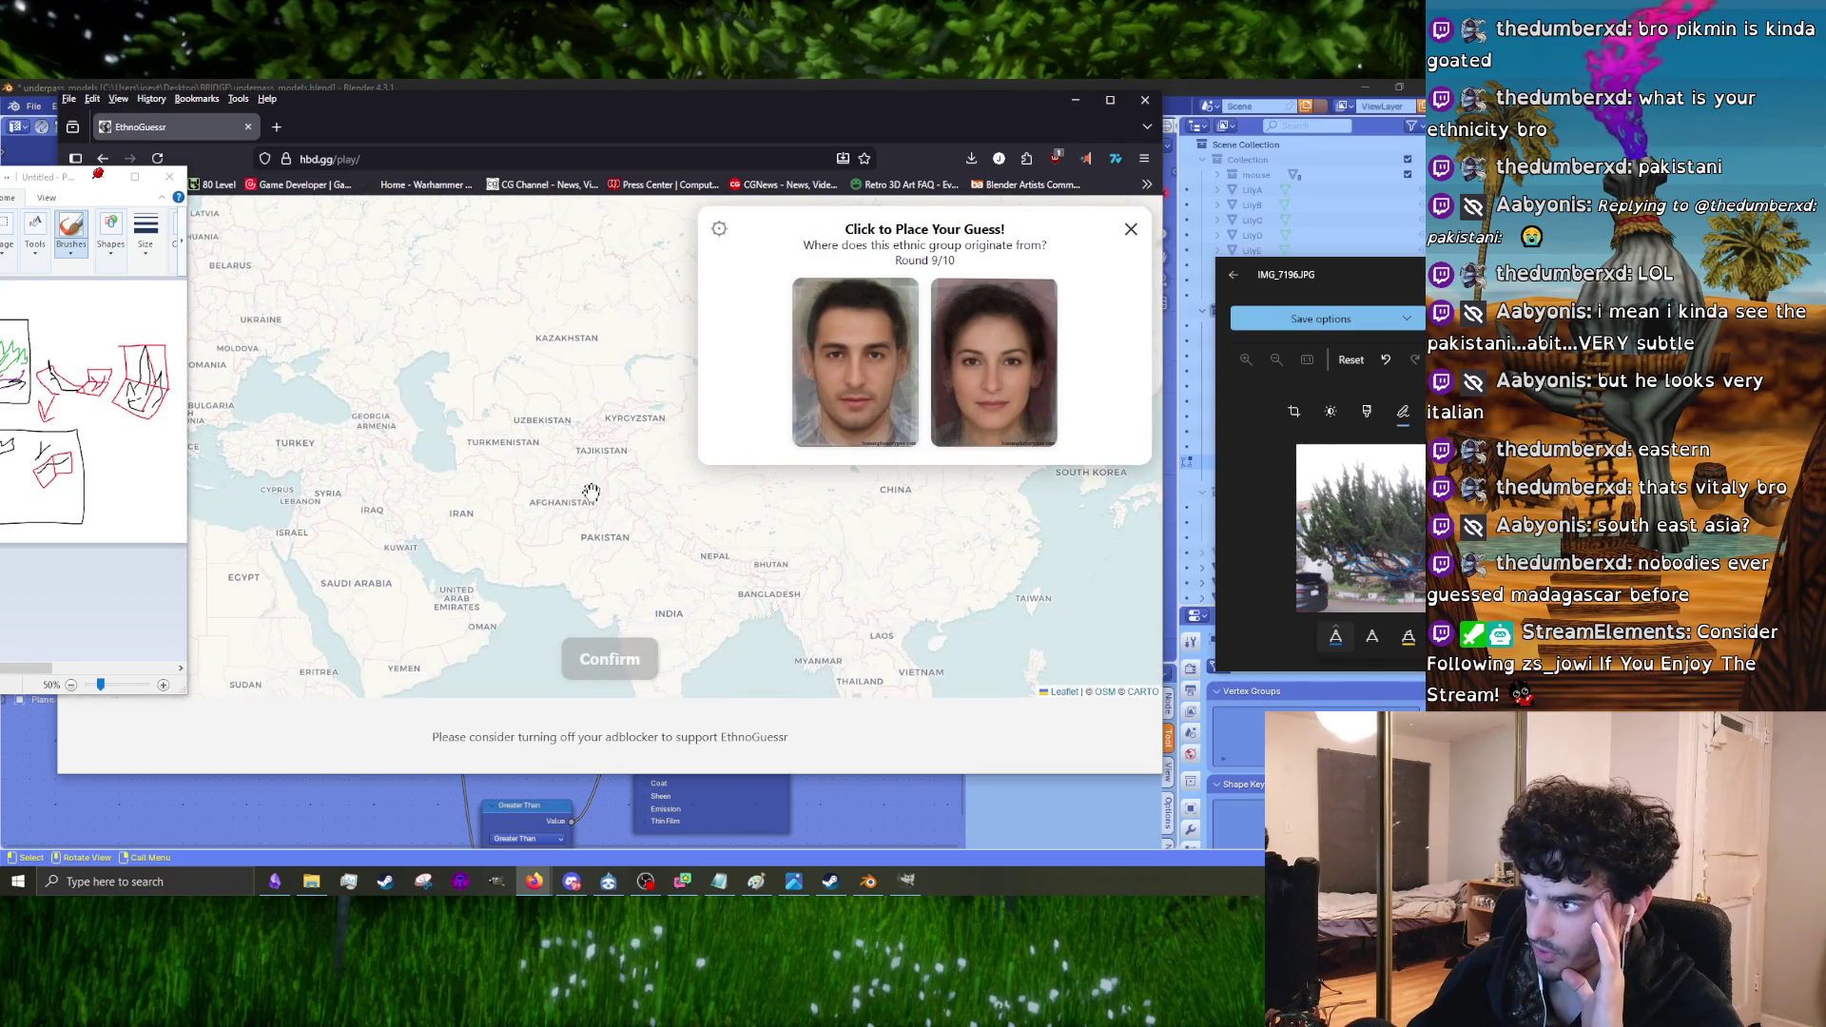
left_click(467, 530)
left_click(601, 658)
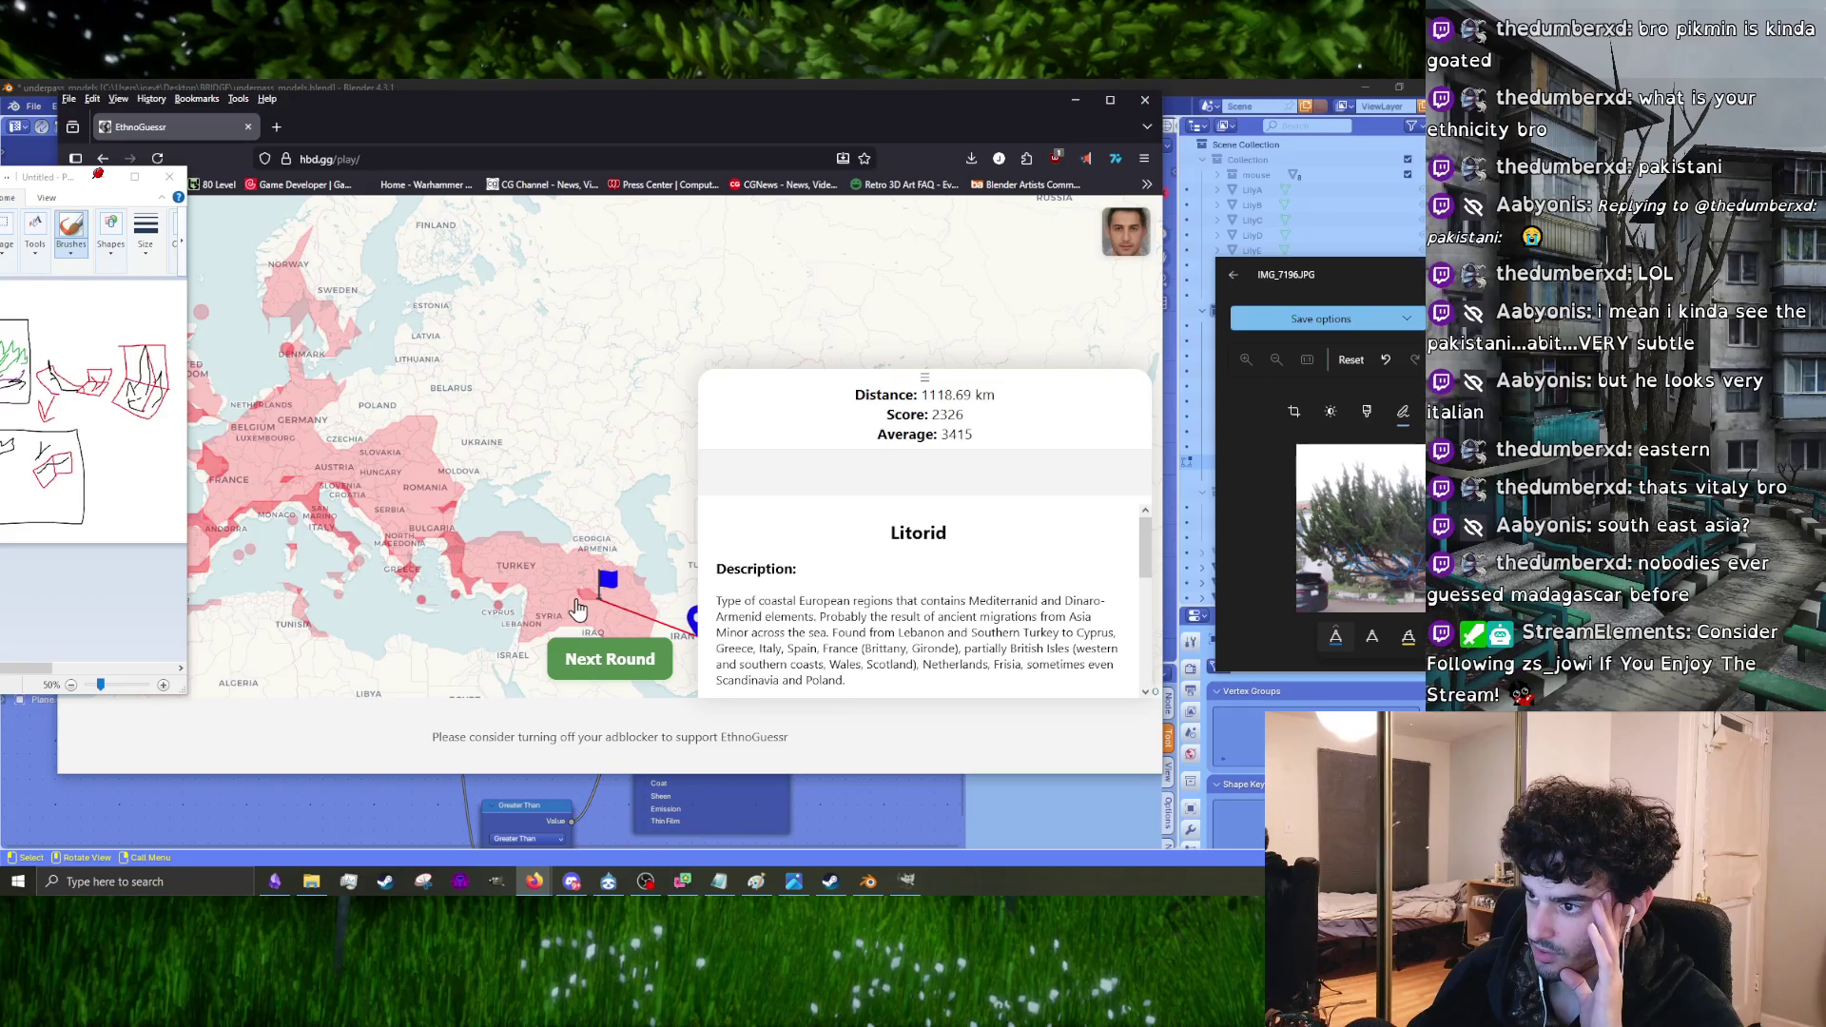
Step: Guess near the Sudan–Ethiopia border for round 10, finishing with a 3194 average
left_click(576, 666)
scroll(583, 644, "down", 2)
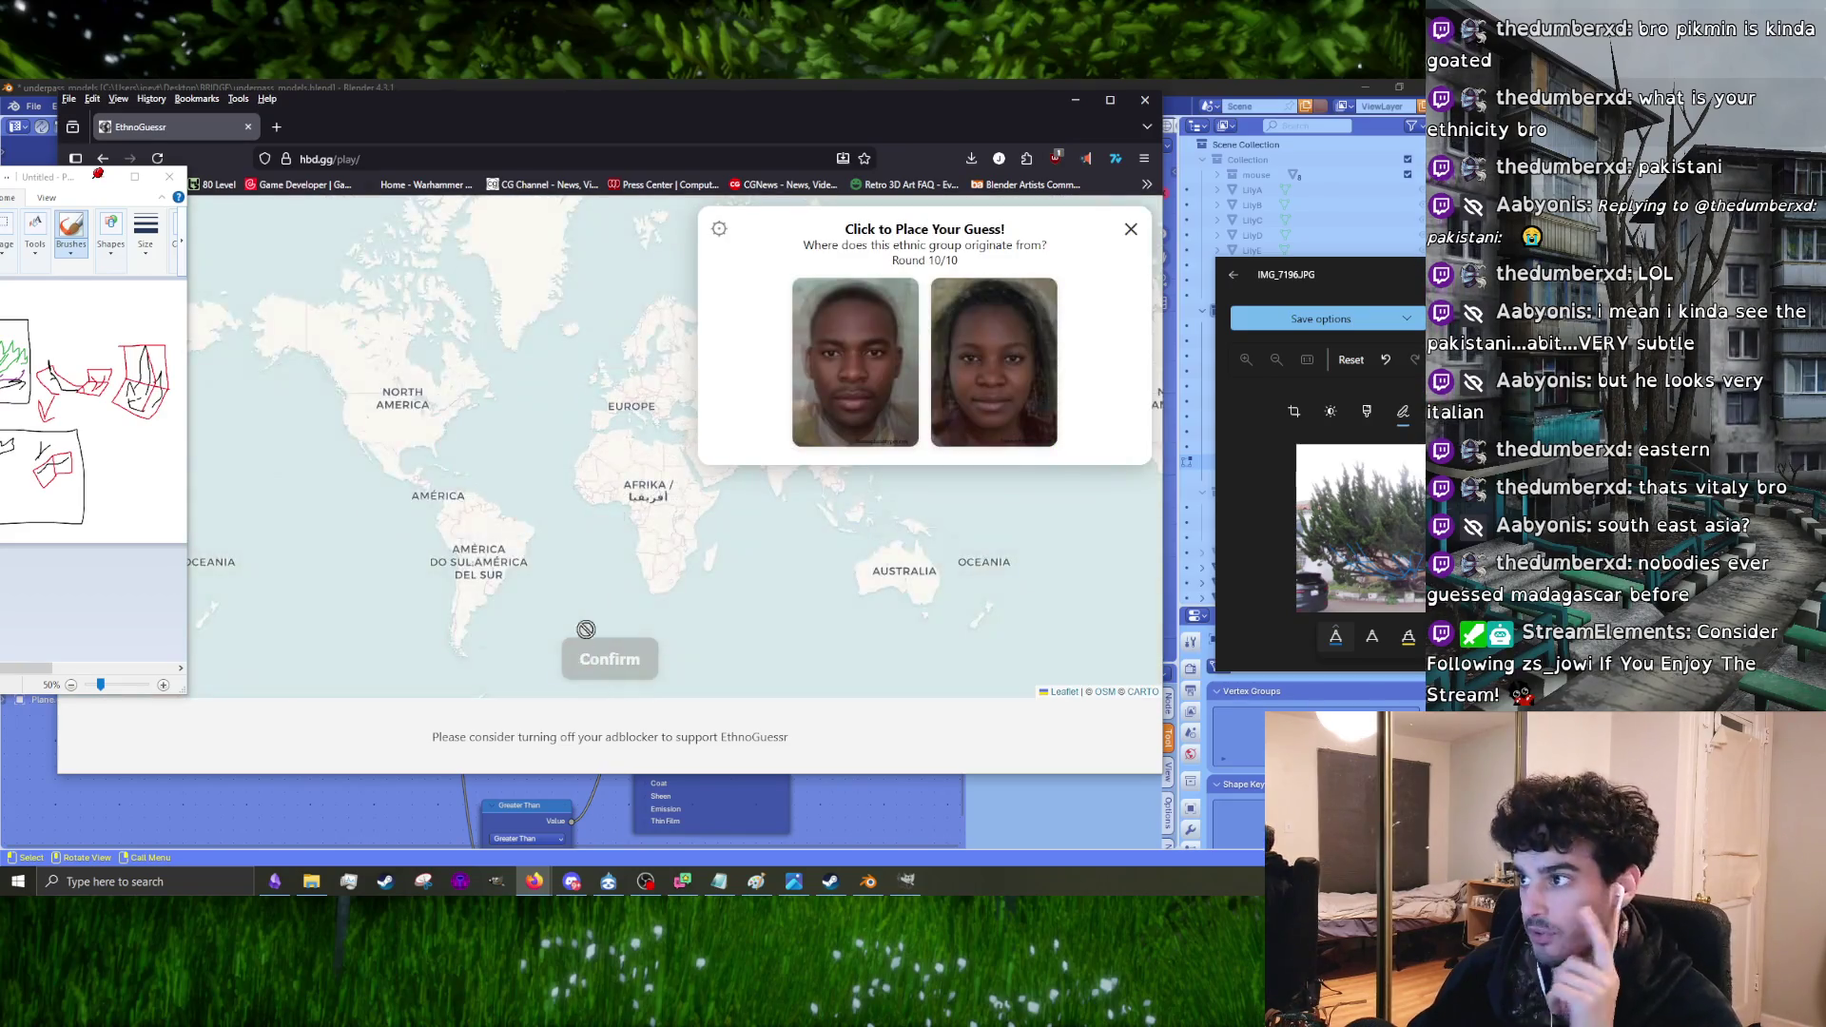
scroll(636, 540, "up", 3)
left_click(611, 530)
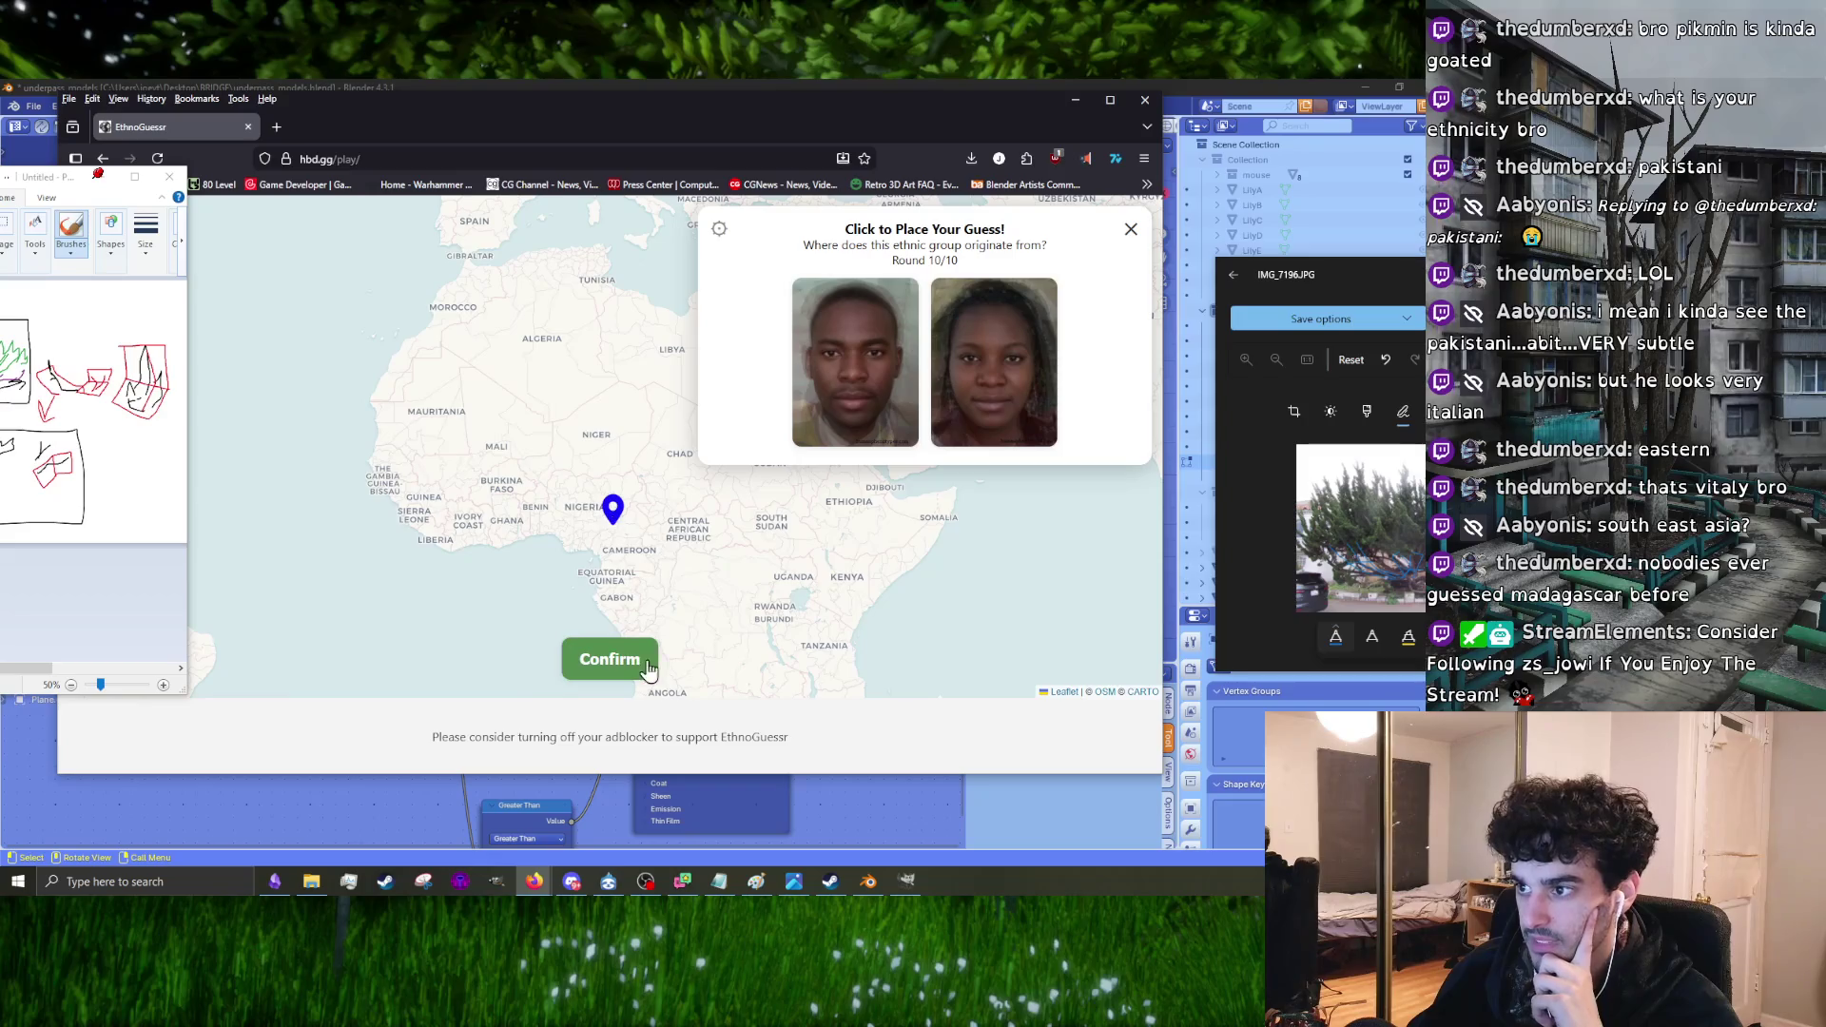
left_click_drag(687, 554, 581, 482)
left_click(617, 543)
left_click(537, 477)
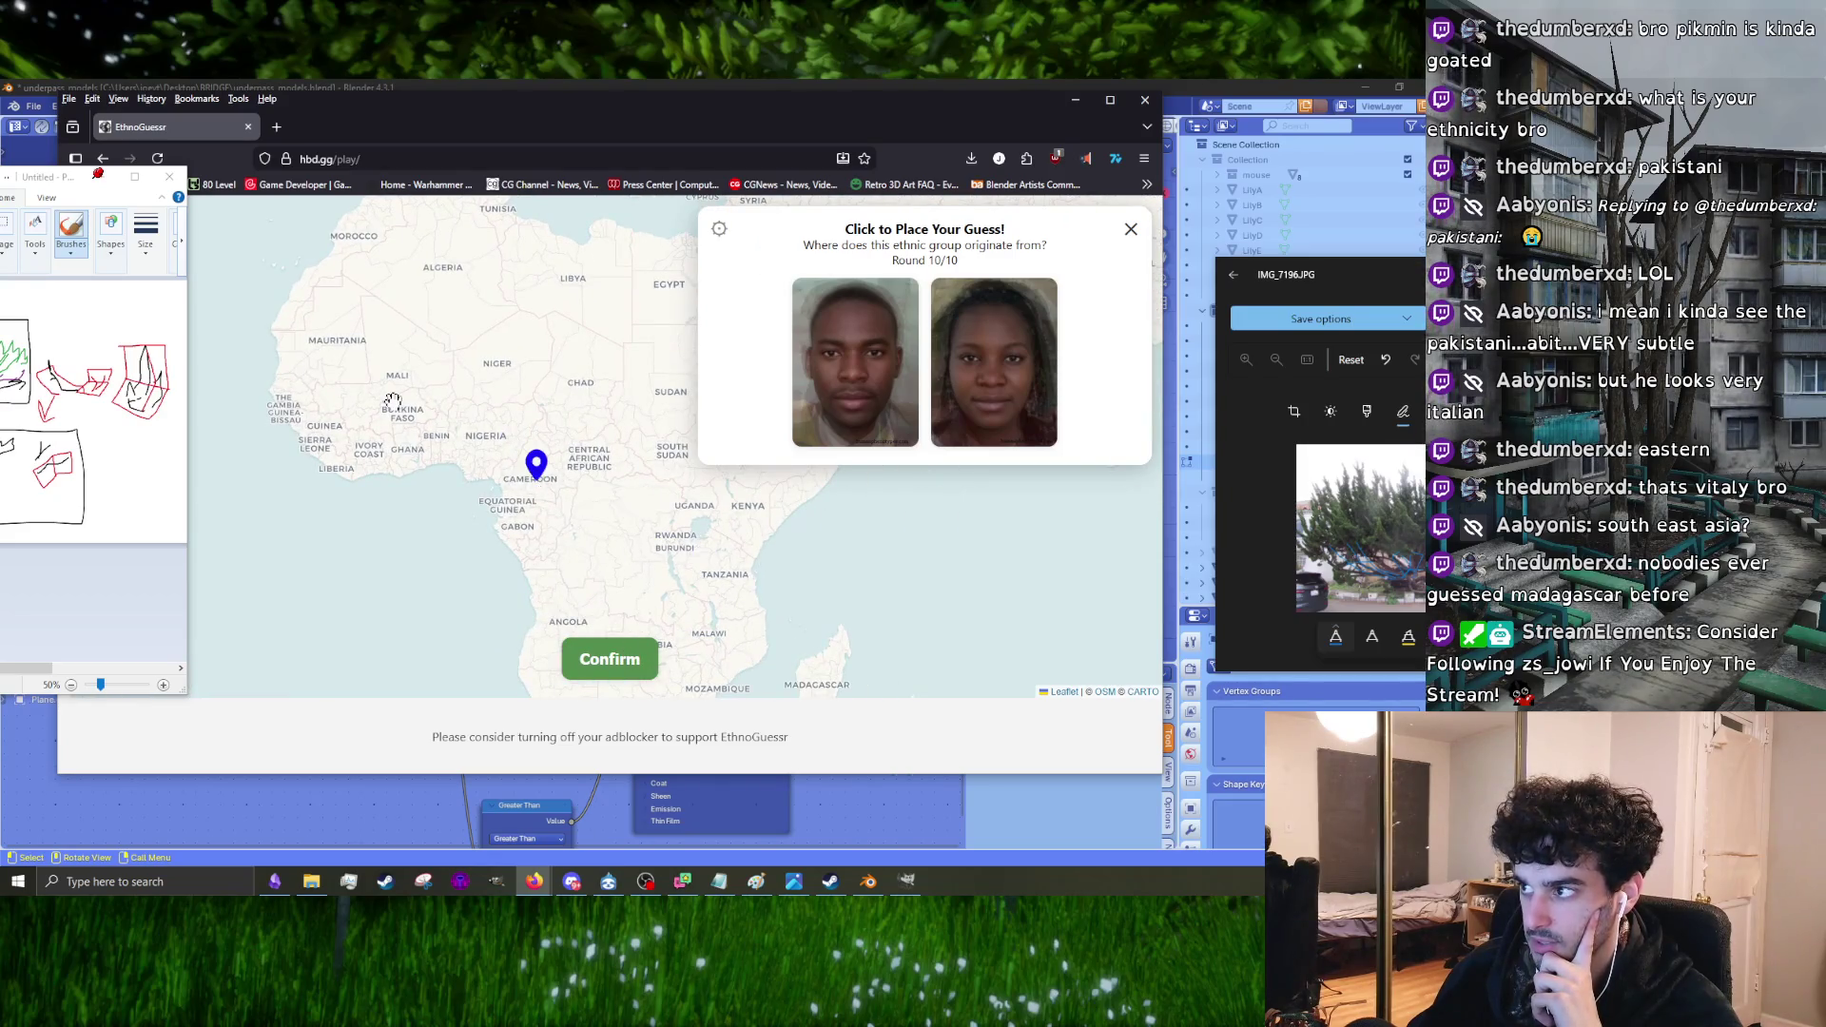
left_click(601, 447)
left_click_drag(601, 447, 386, 464)
left_click(498, 429)
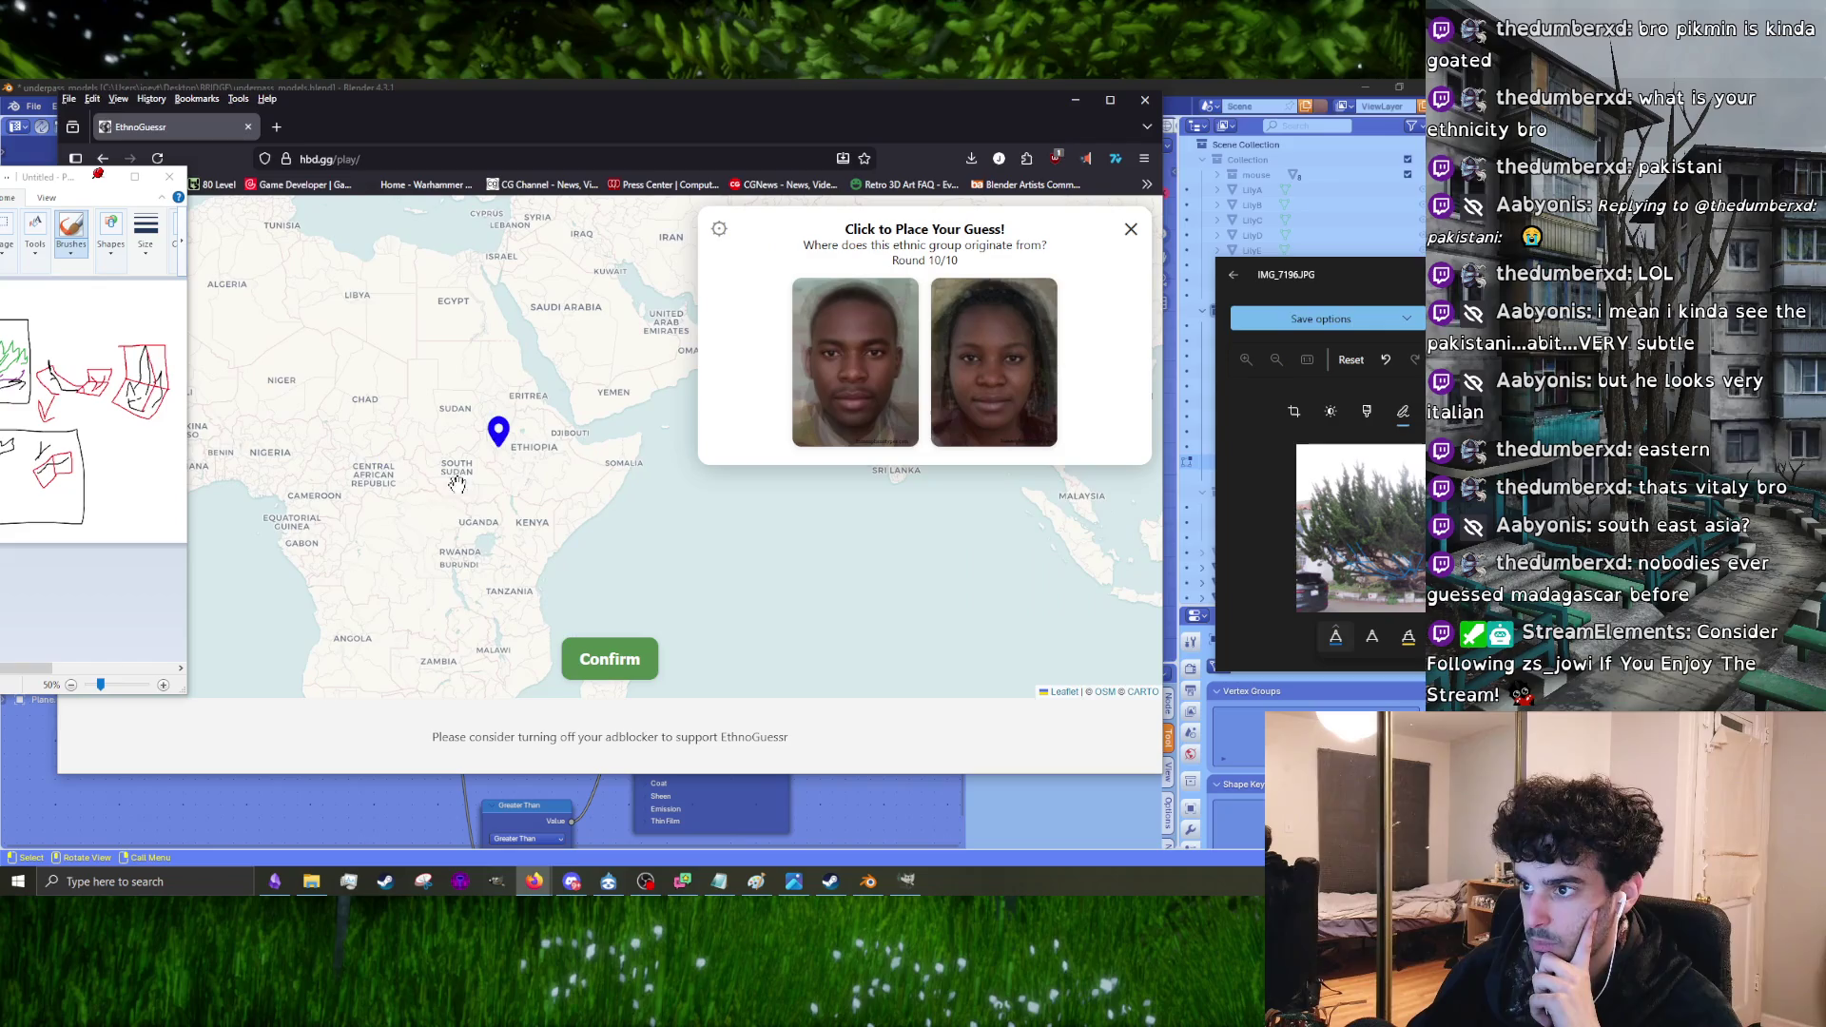
left_click(421, 456)
left_click(499, 429)
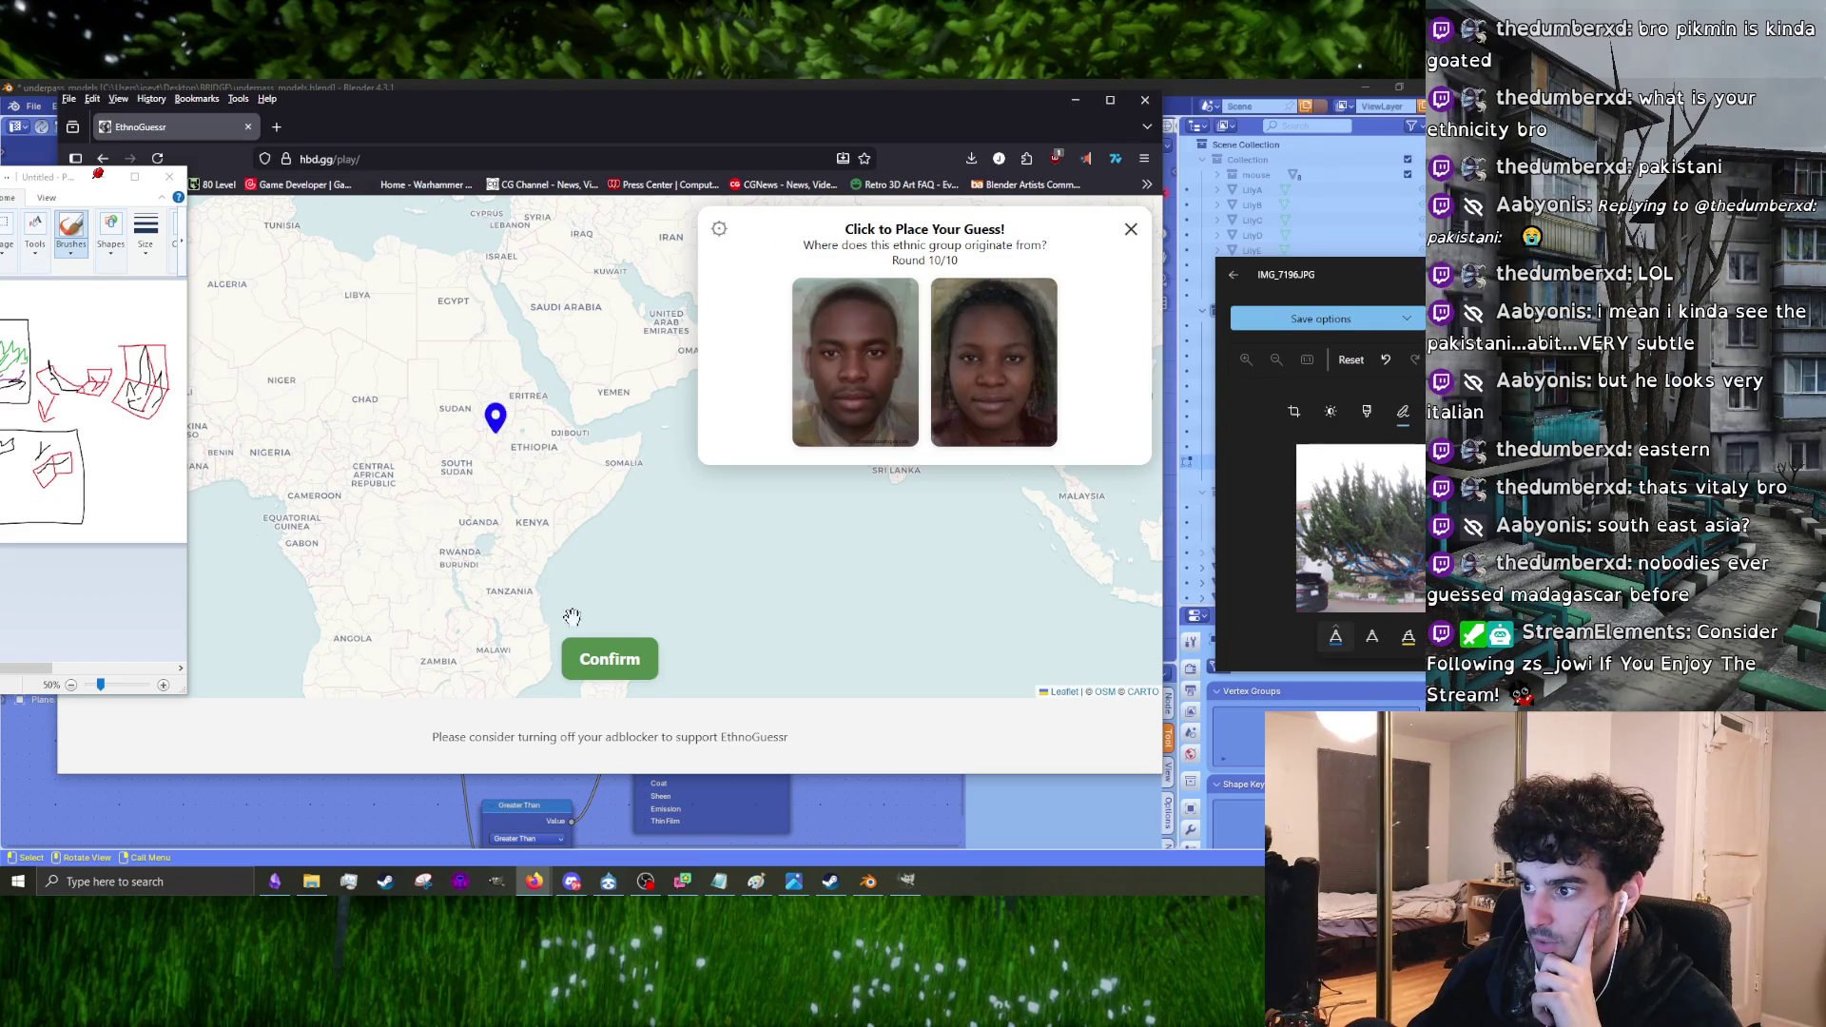
left_click(607, 664)
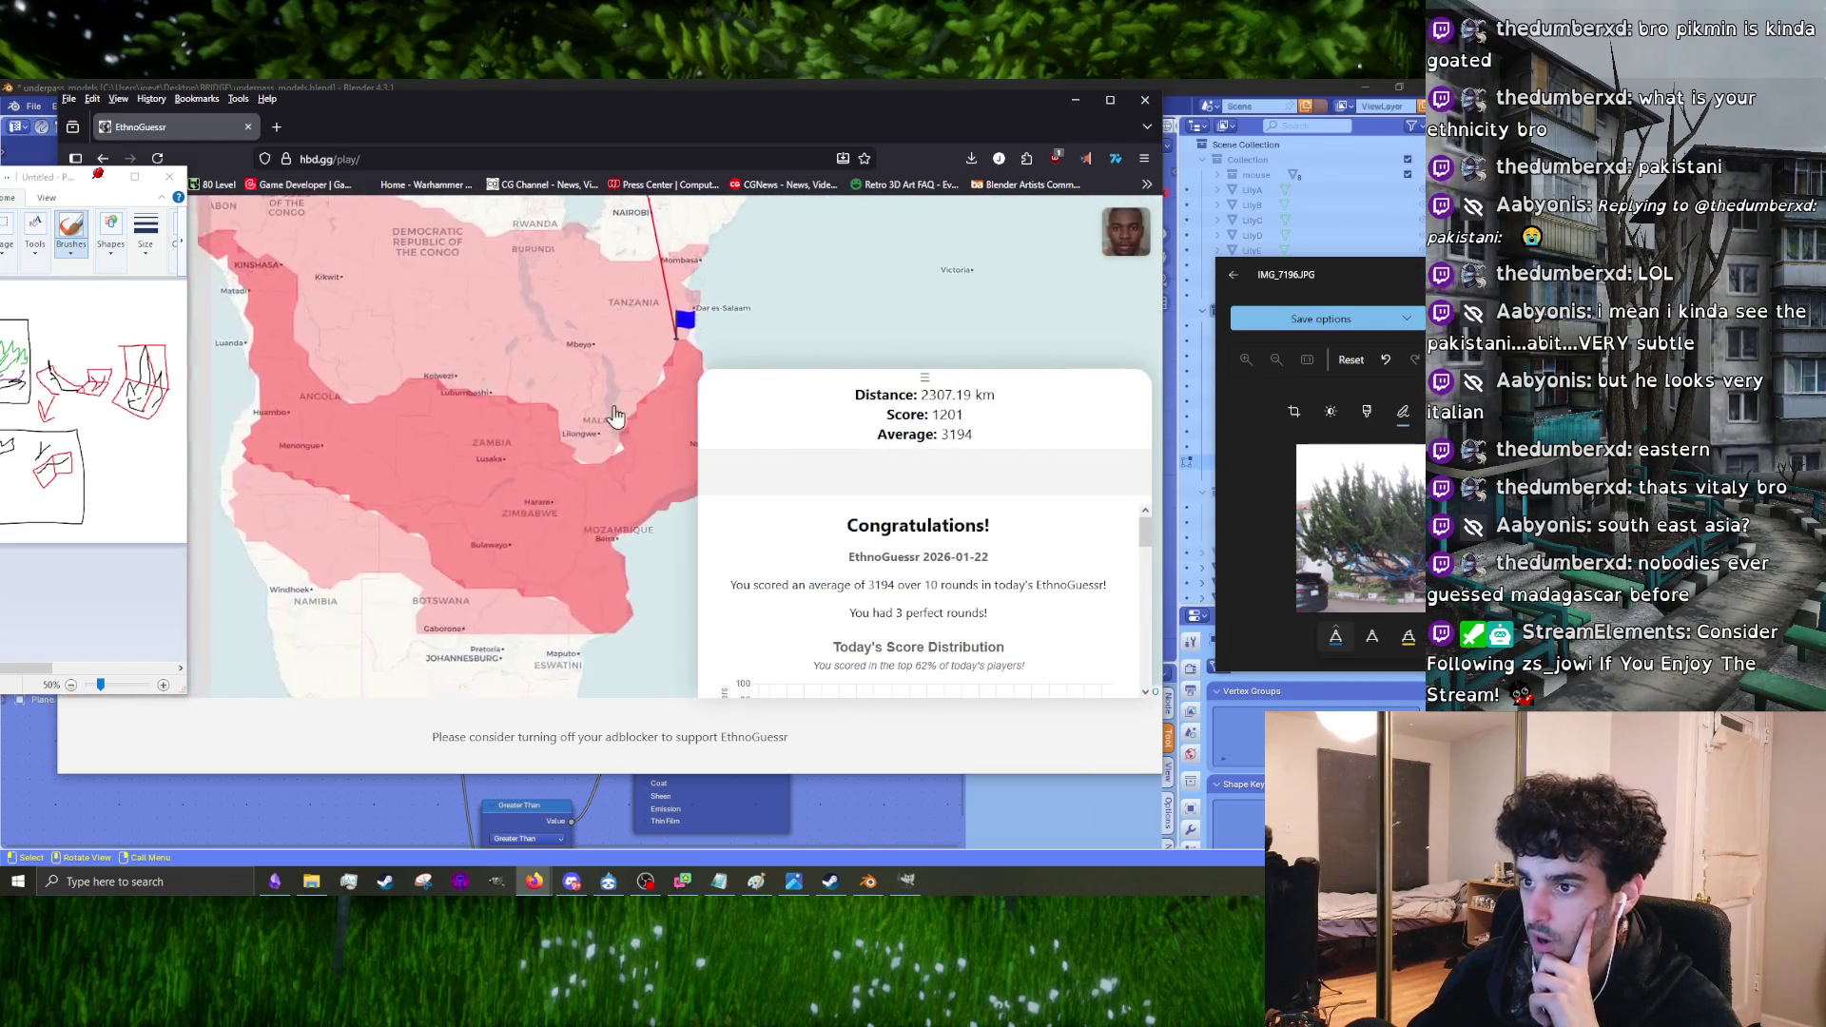
Step: Start a fresh EthnoGuessr game and submit a round 1 guess in central Africa
left_click_drag(606, 465, 551, 529)
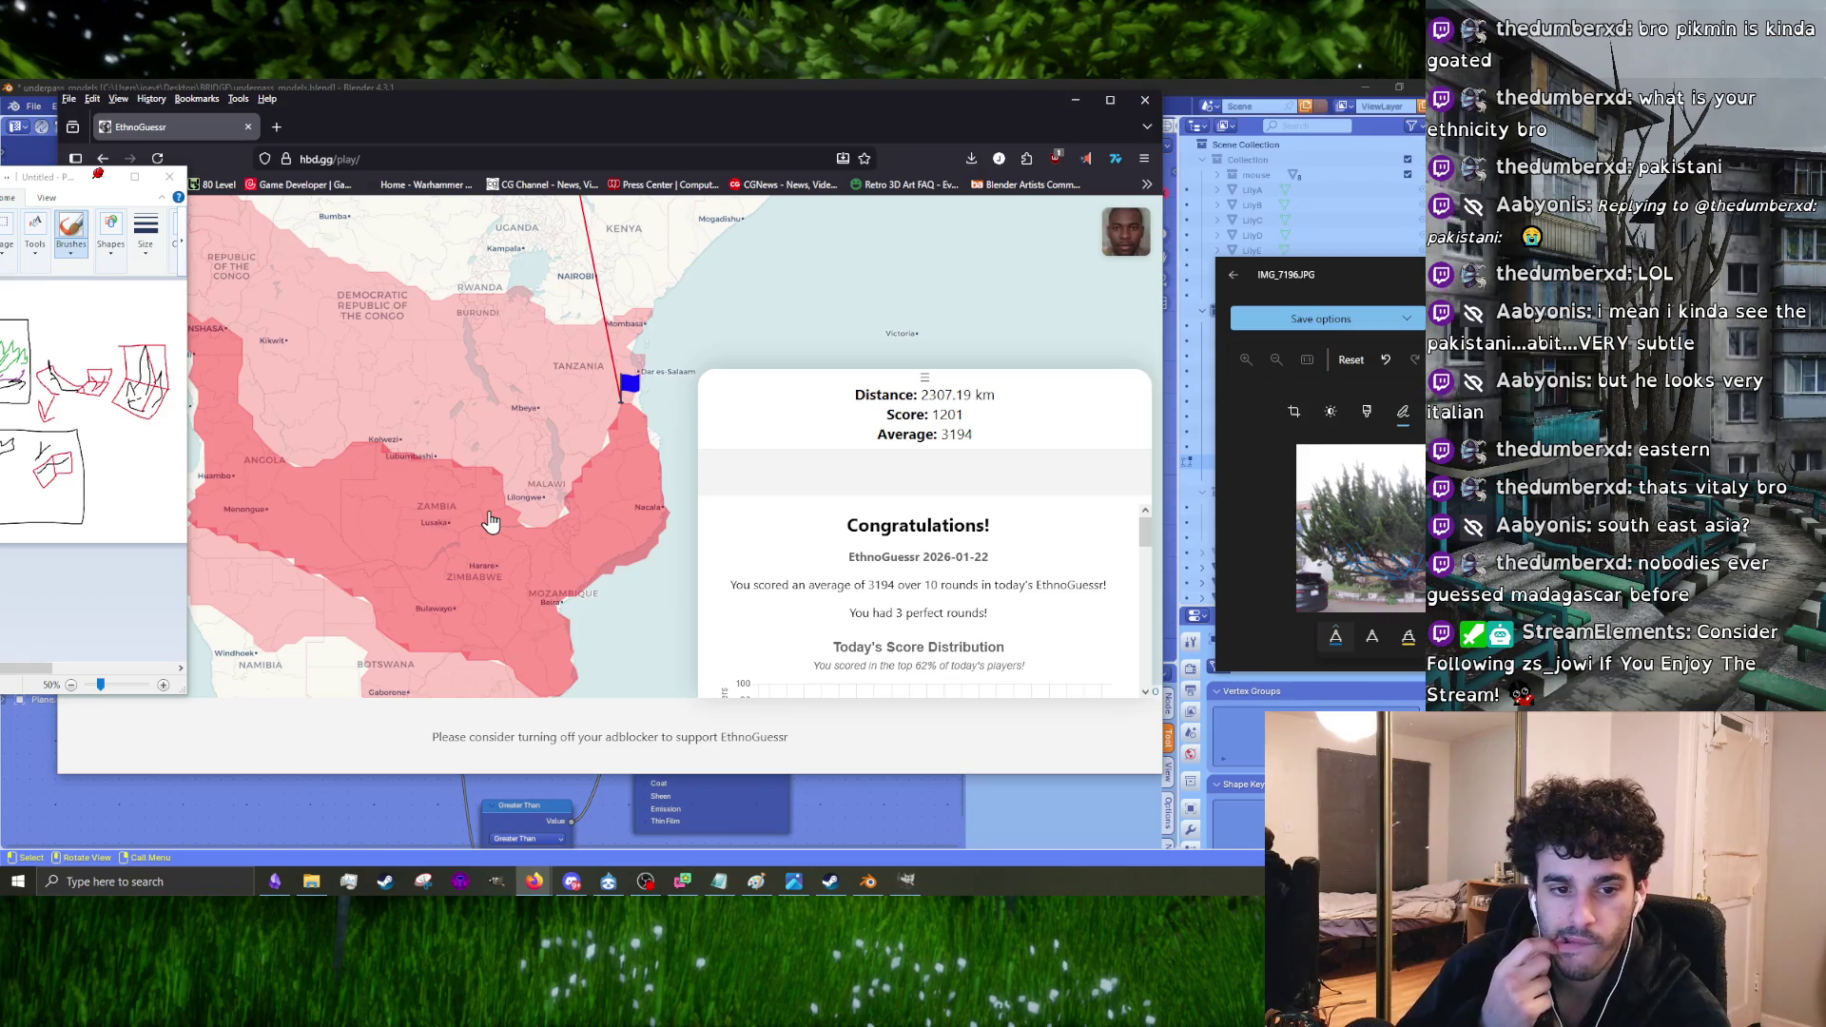
scroll(569, 467, "down", 1)
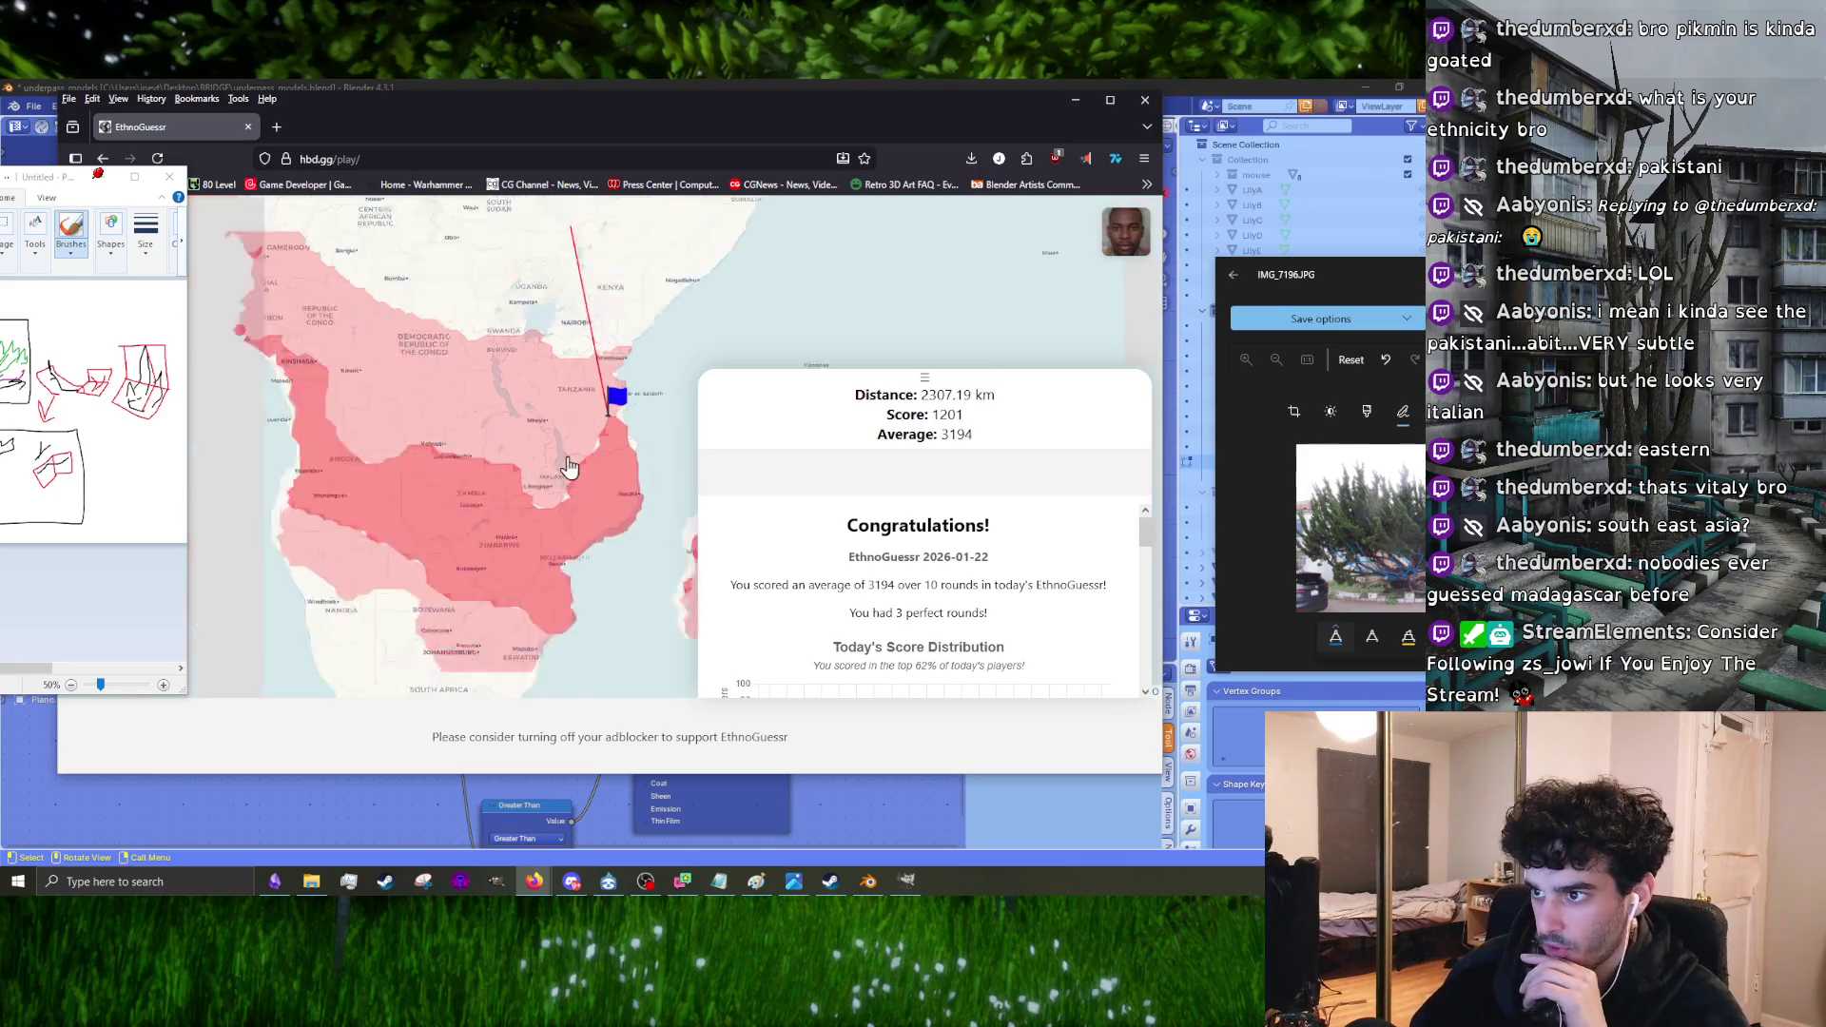
scroll(569, 467, "down", 2)
scroll(868, 564, "down", 10)
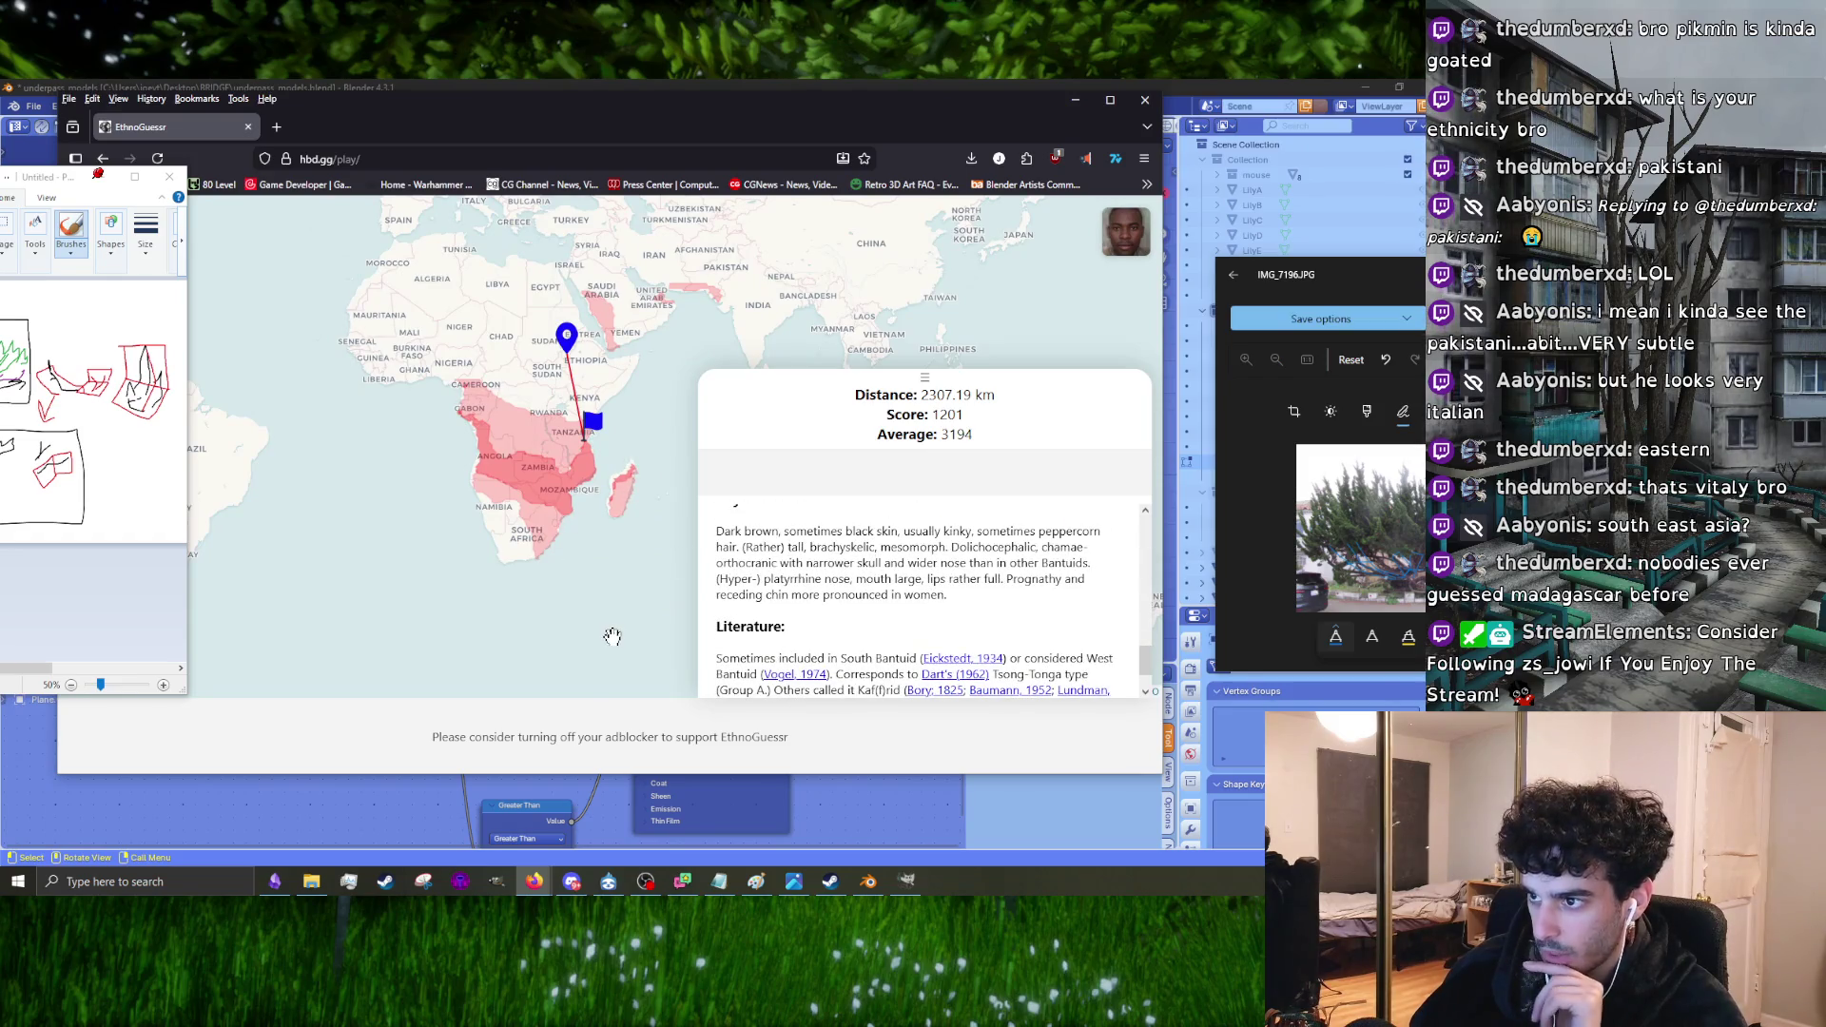
left_click_drag(656, 480, 483, 549)
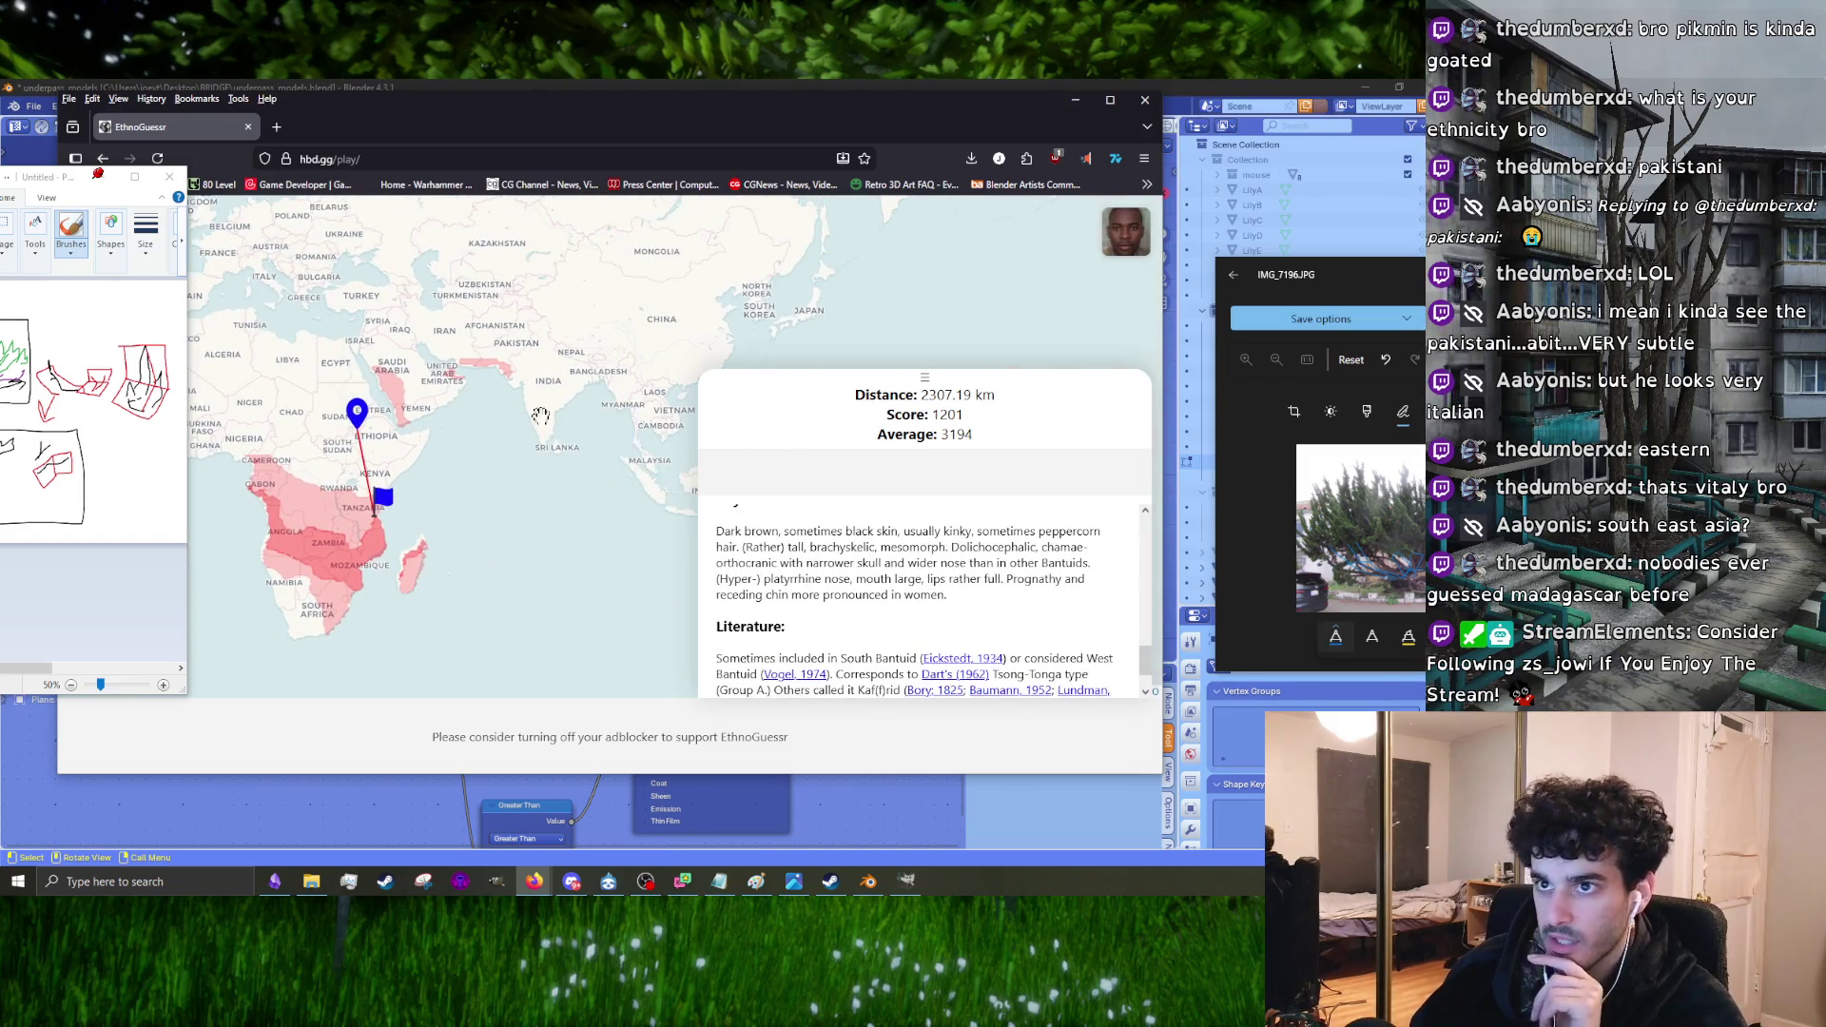
left_click(156, 159)
scroll(704, 533, "up", 2)
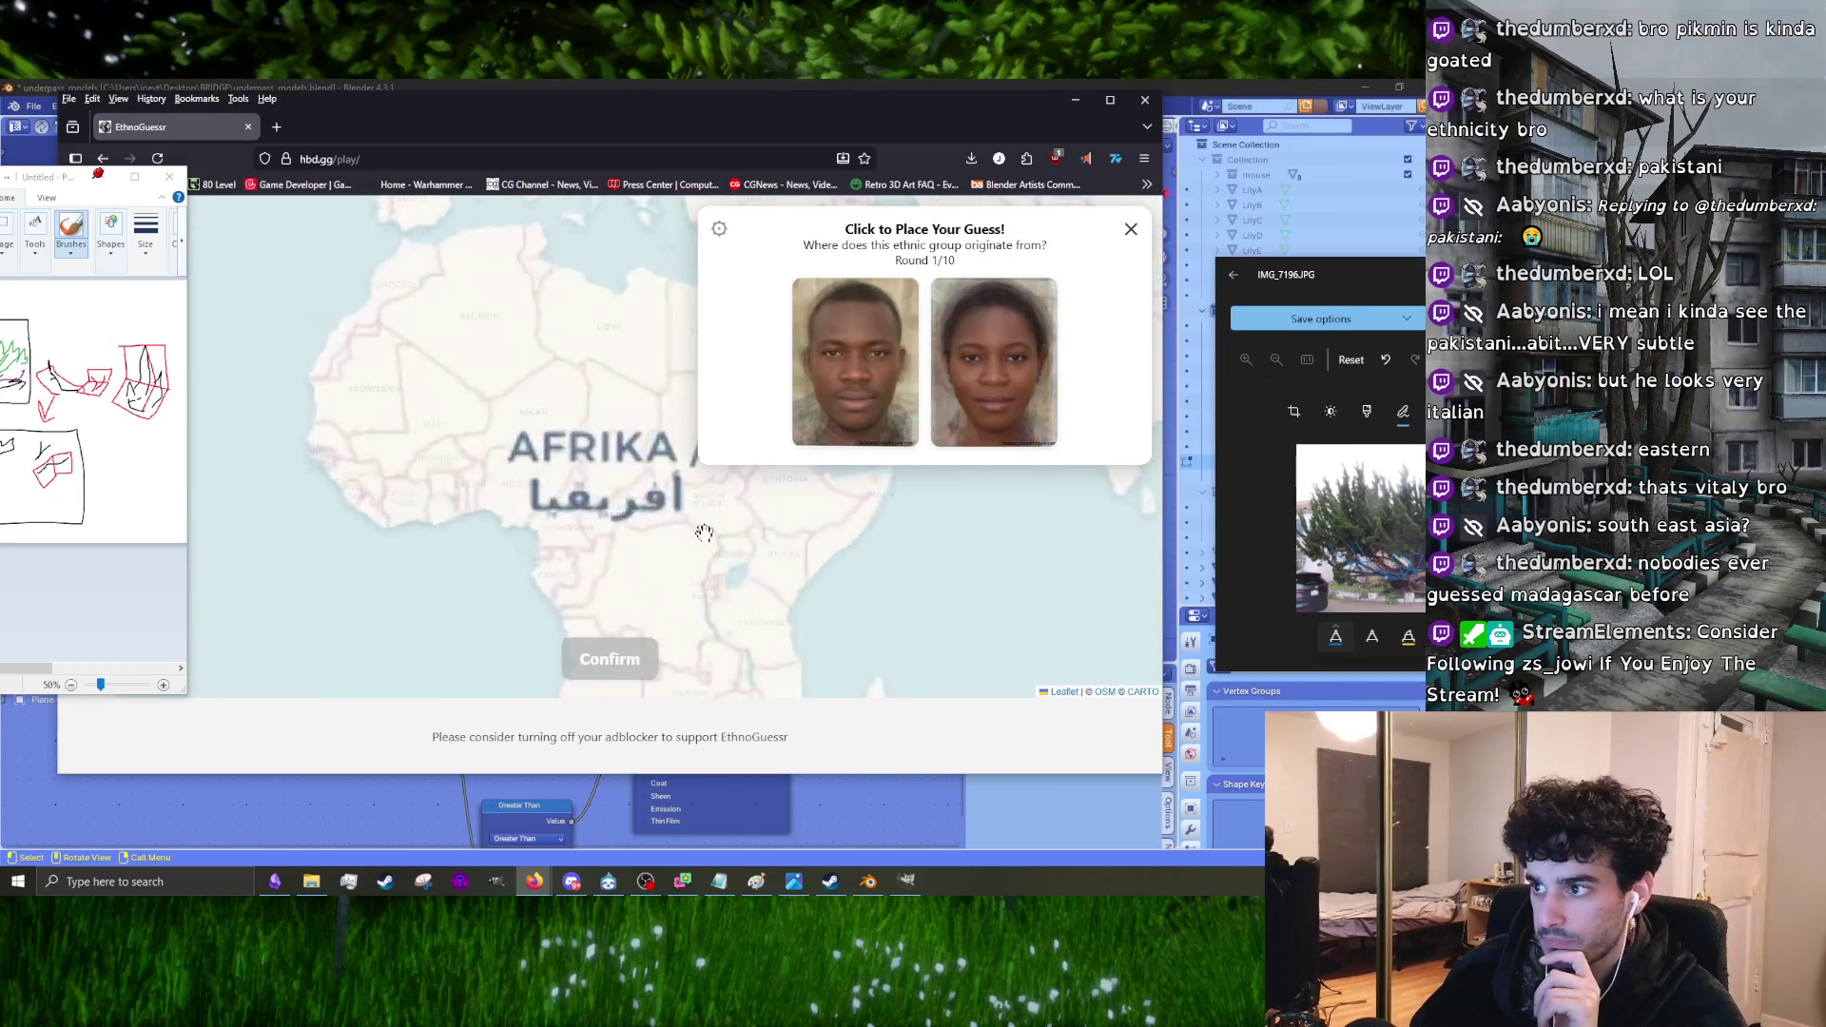
left_click(534, 509)
left_click(609, 659)
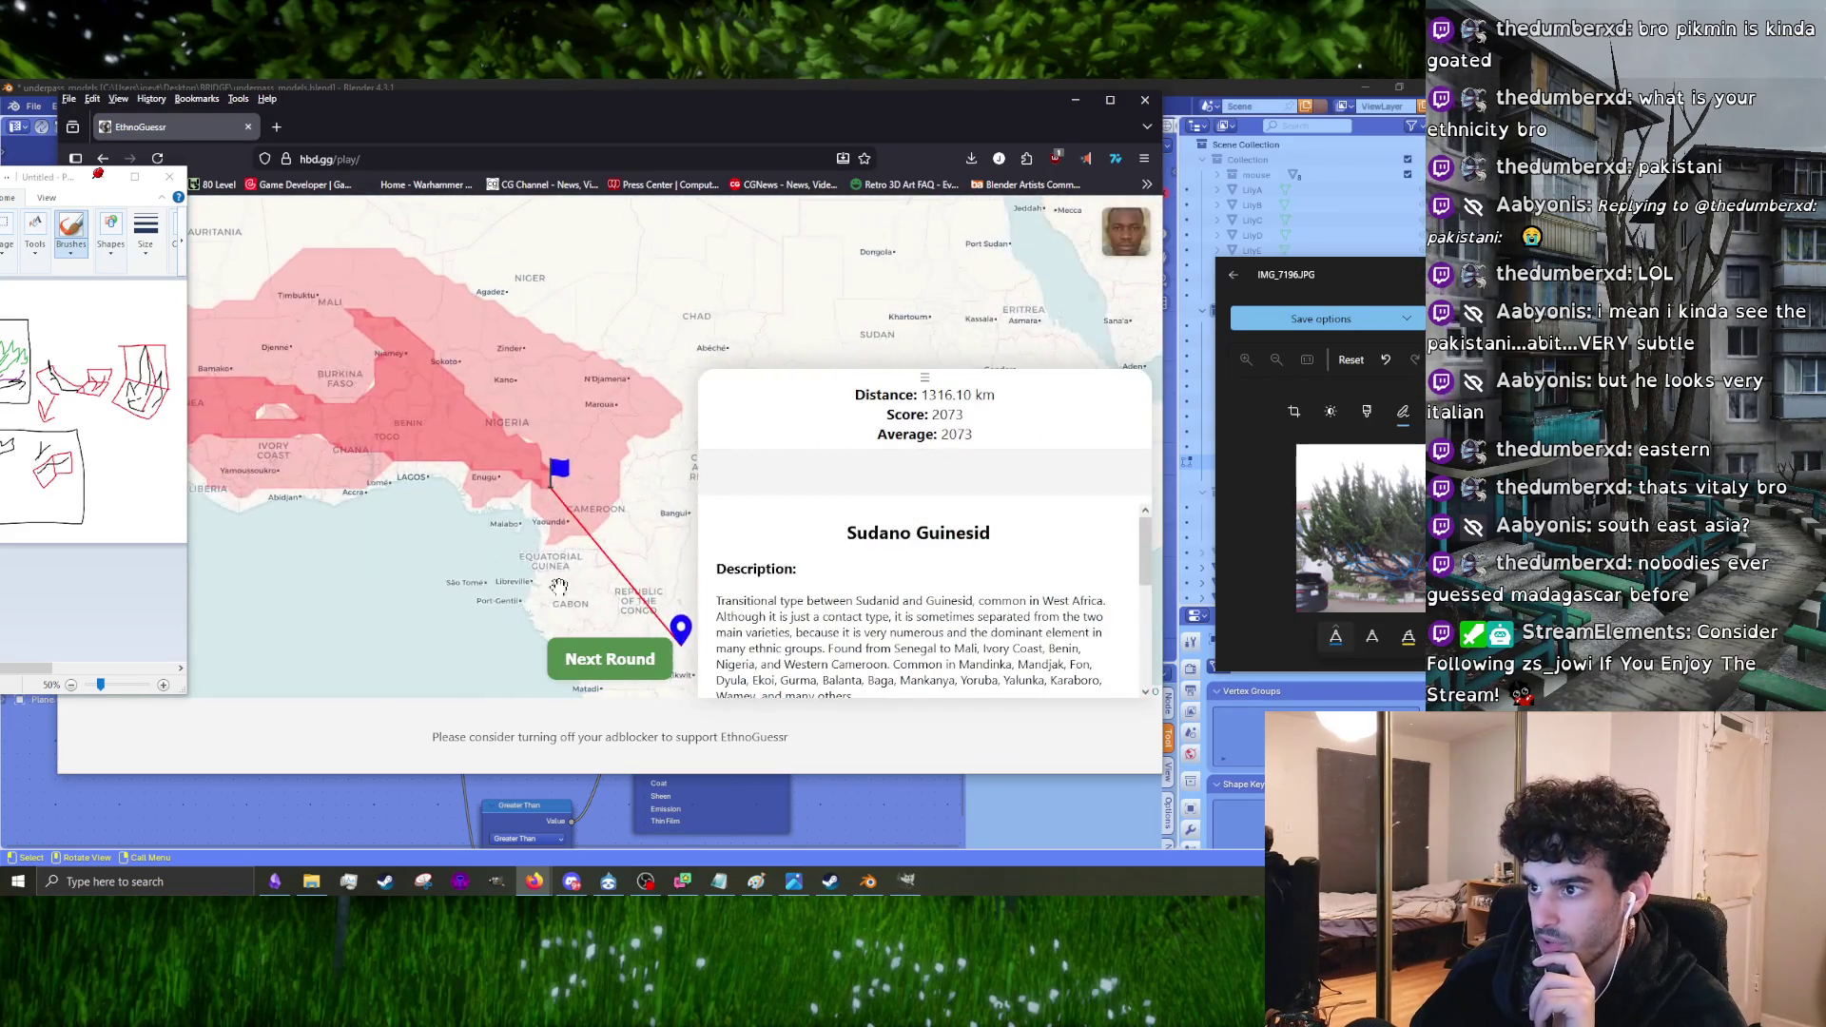
left_click(597, 677)
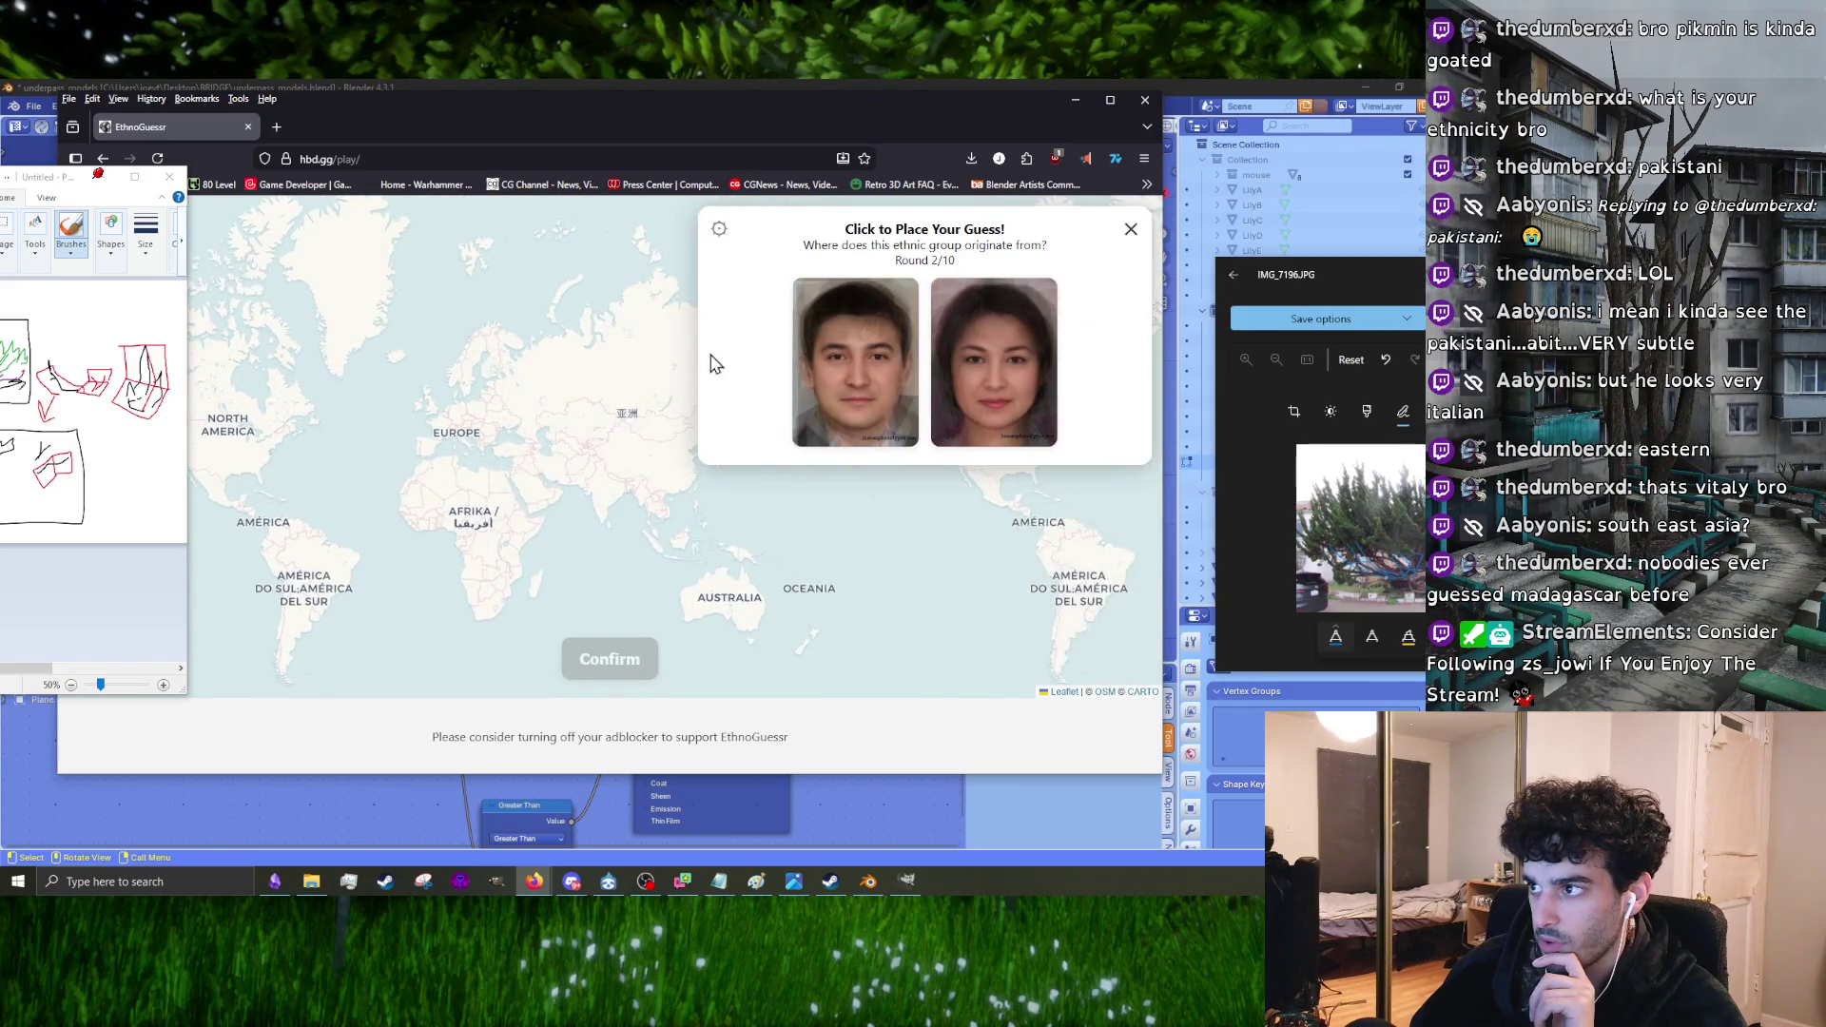
Step: Guess Romania/Bulgaria for round 2 and advance to round 3
scroll(630, 506, "up", 3)
scroll(722, 399, "up", 1)
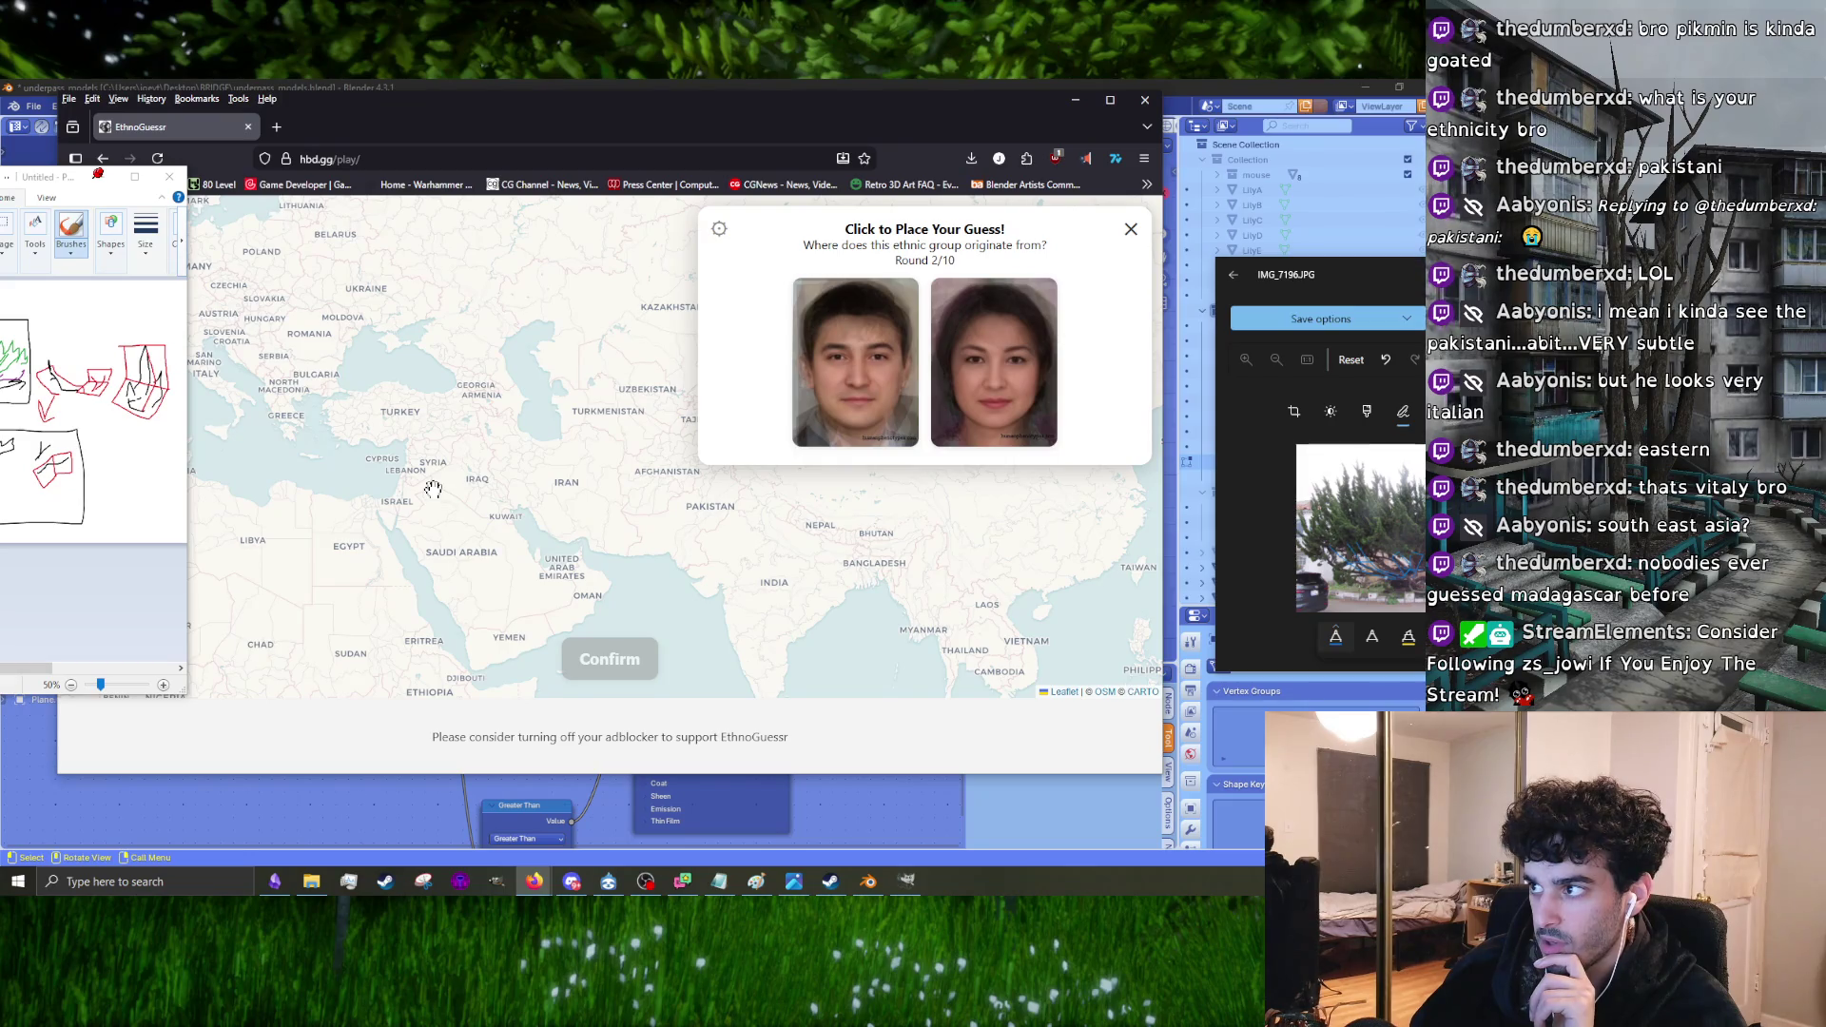
left_click_drag(515, 453, 726, 601)
left_click(521, 492)
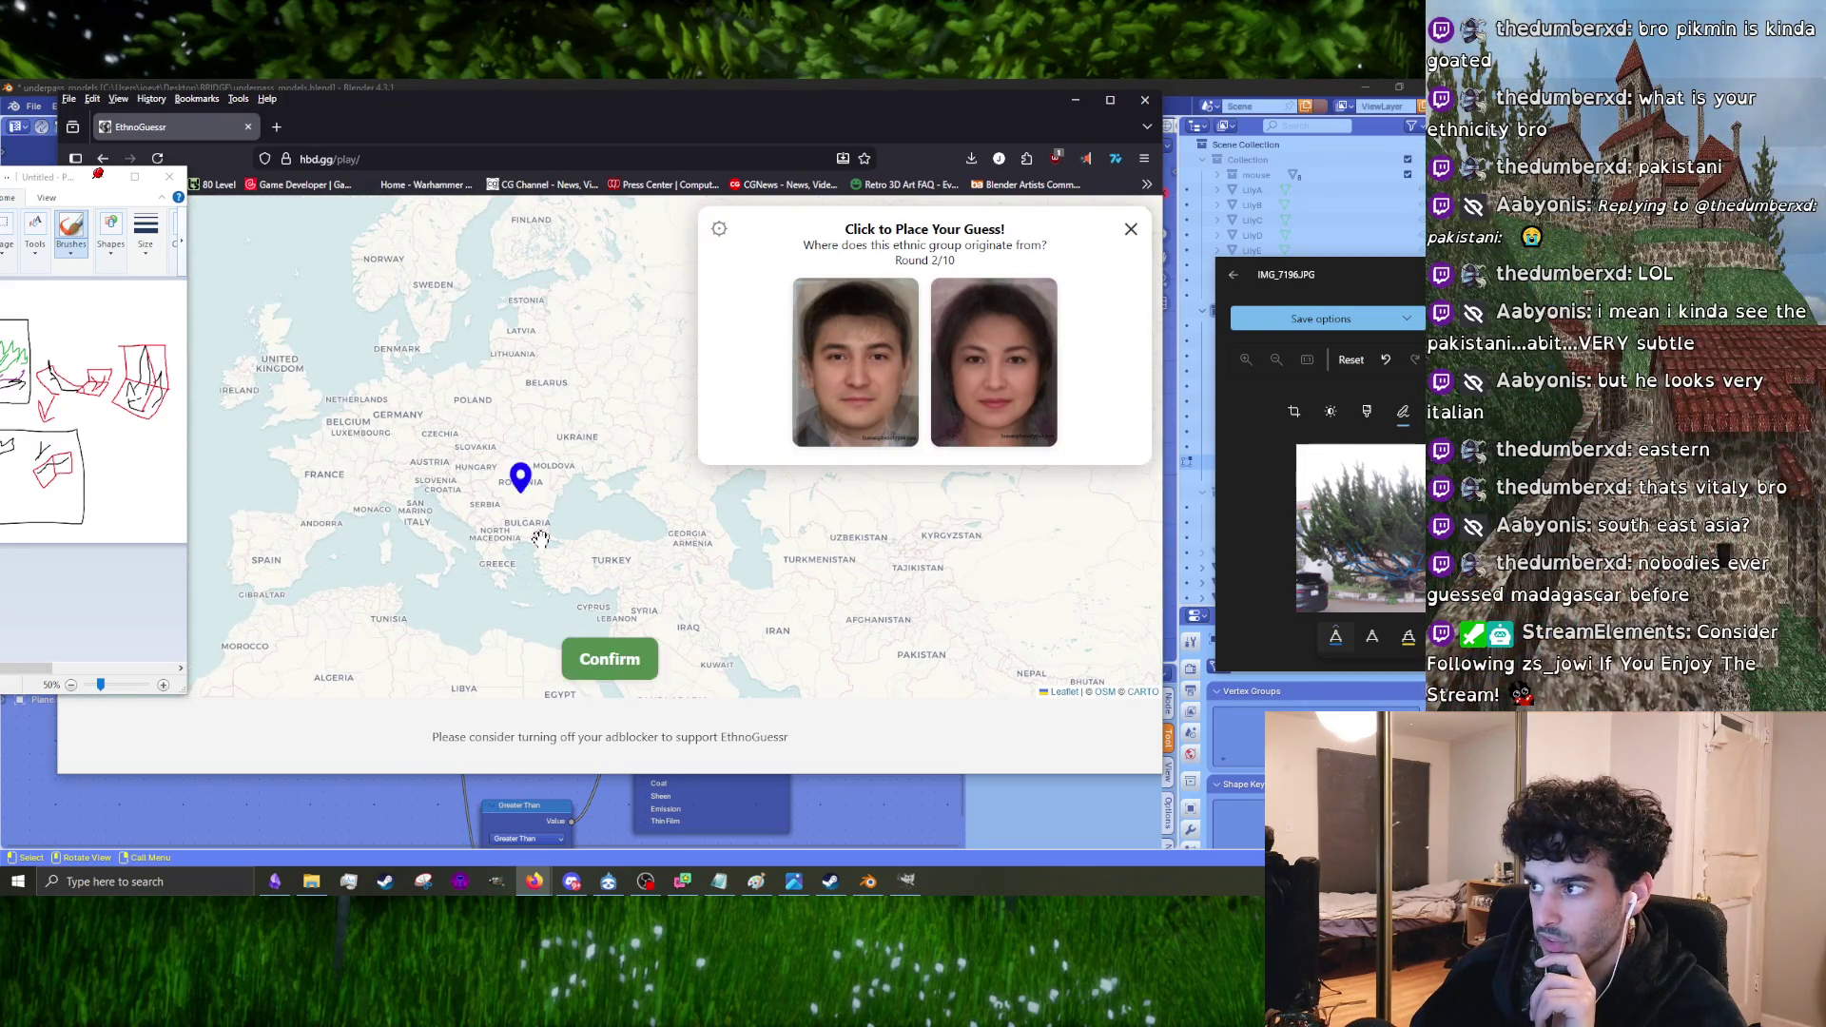
left_click(620, 661)
left_click(633, 683)
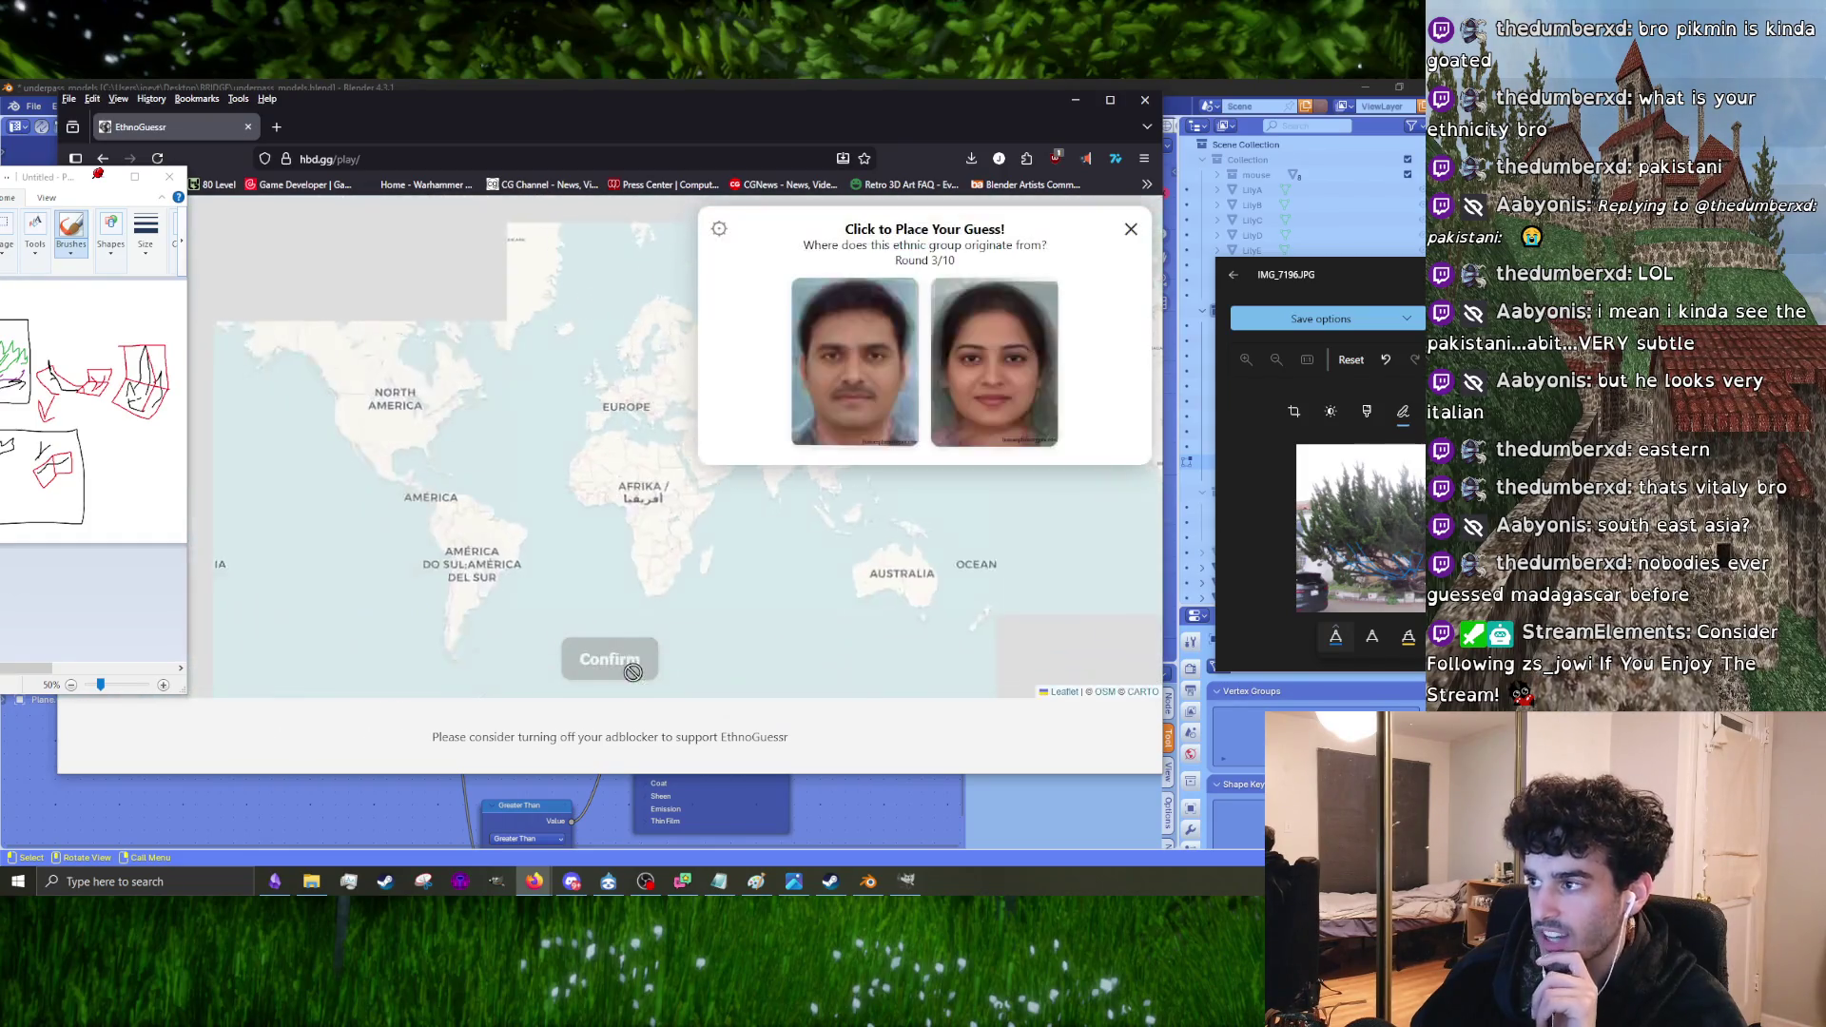
Step: Guess Hyderabad in South India for round 3 and advance to round 4
scroll(720, 570, "up", 2)
left_click_drag(721, 571, 530, 483)
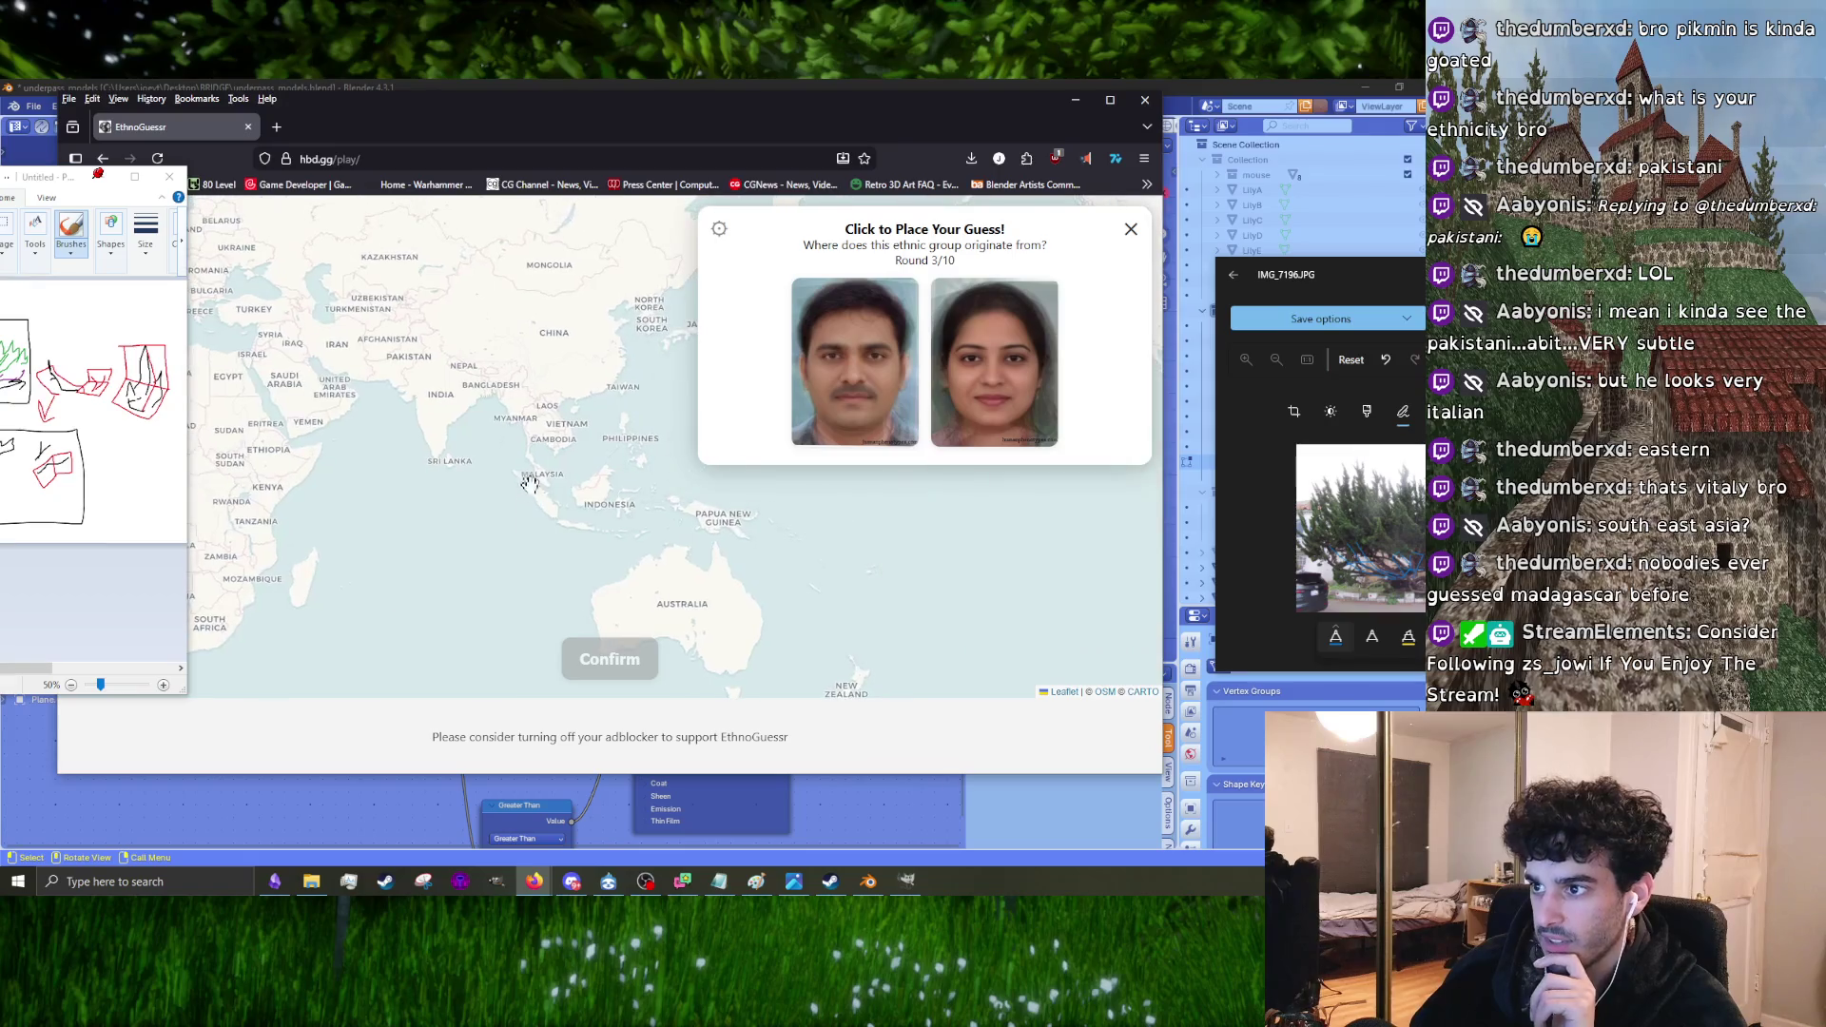
scroll(477, 404, "up", 4)
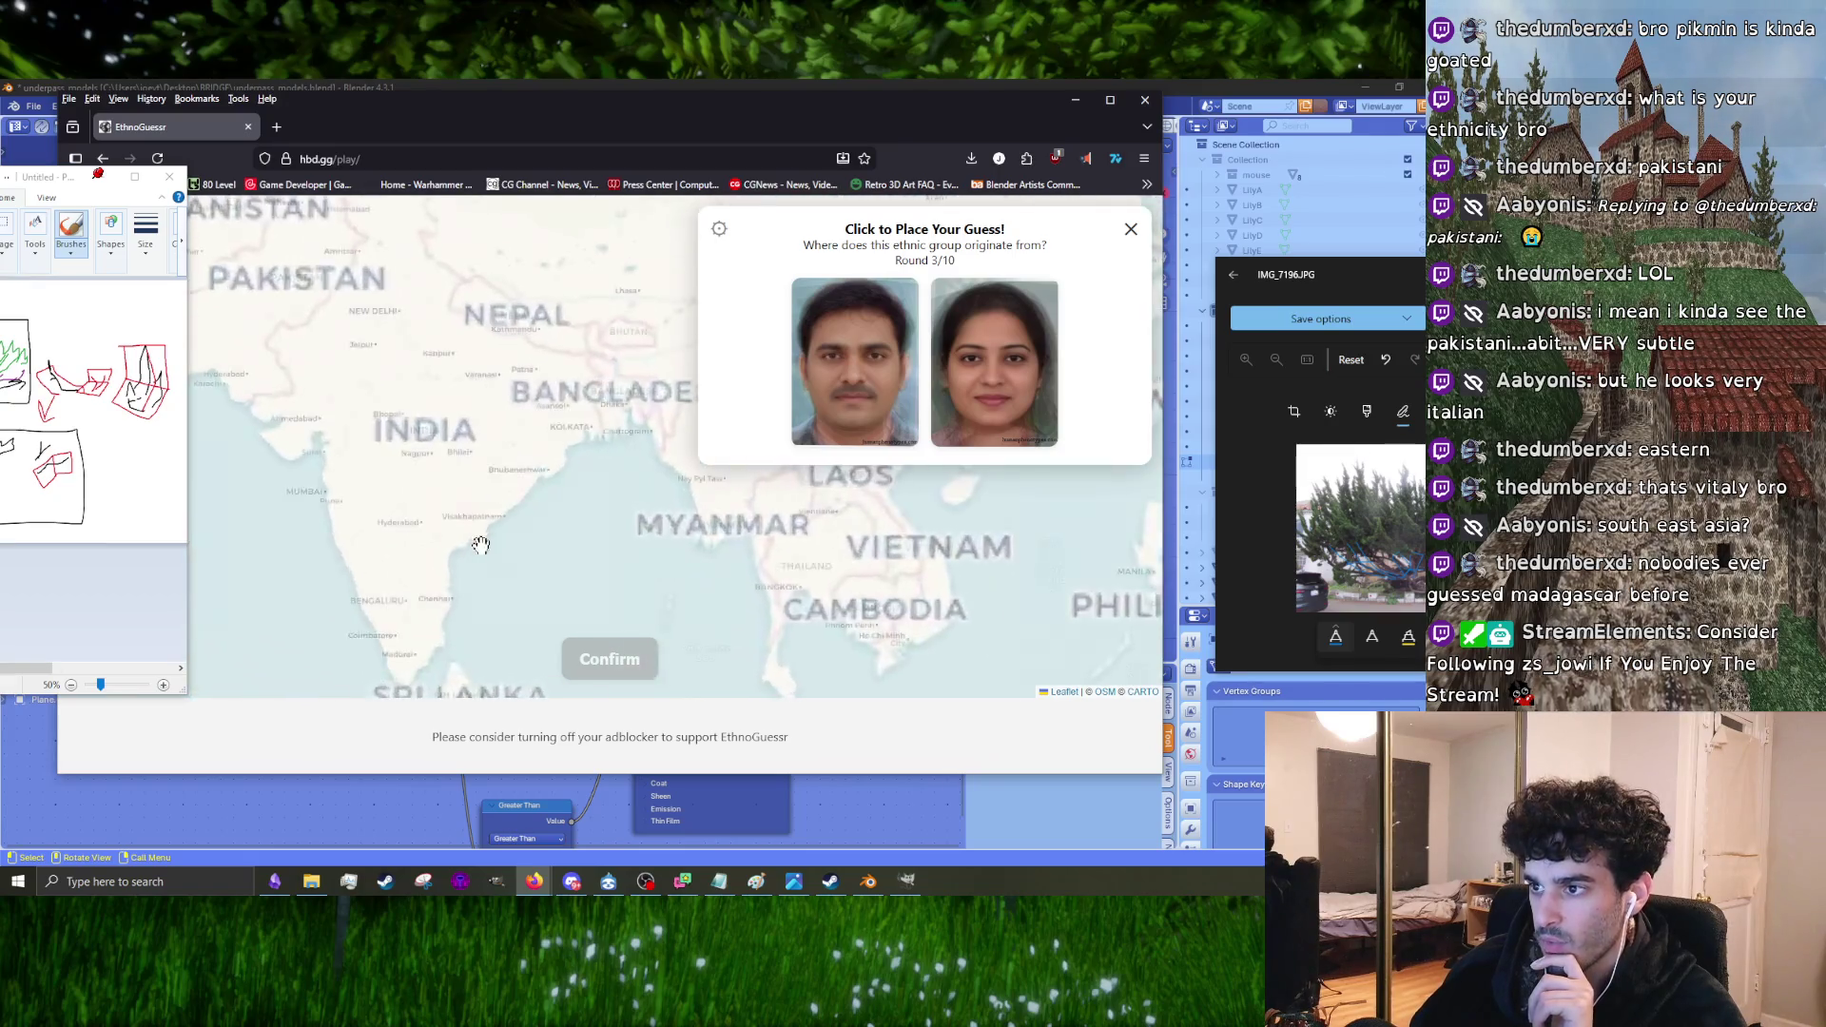
left_click(460, 556)
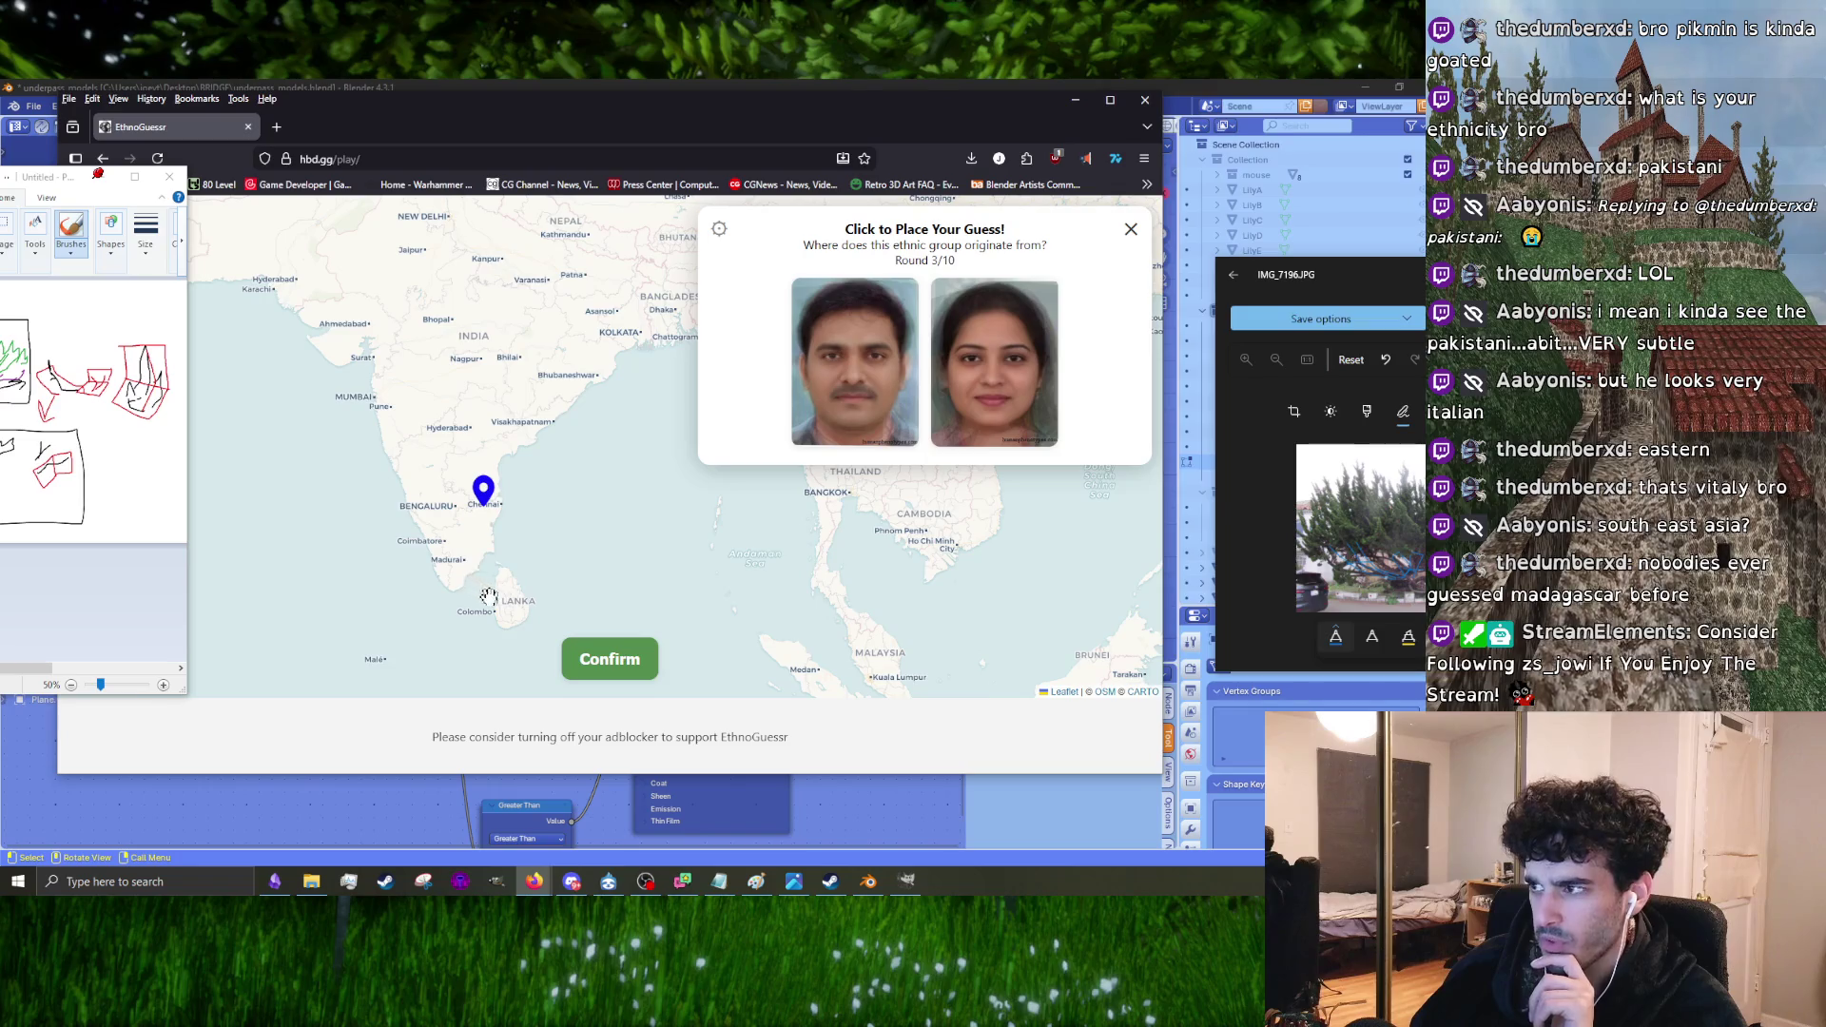
mouse_move(544, 445)
left_mouse_down()
mouse_move(529, 497)
mouse_move(681, 371)
left_mouse_up()
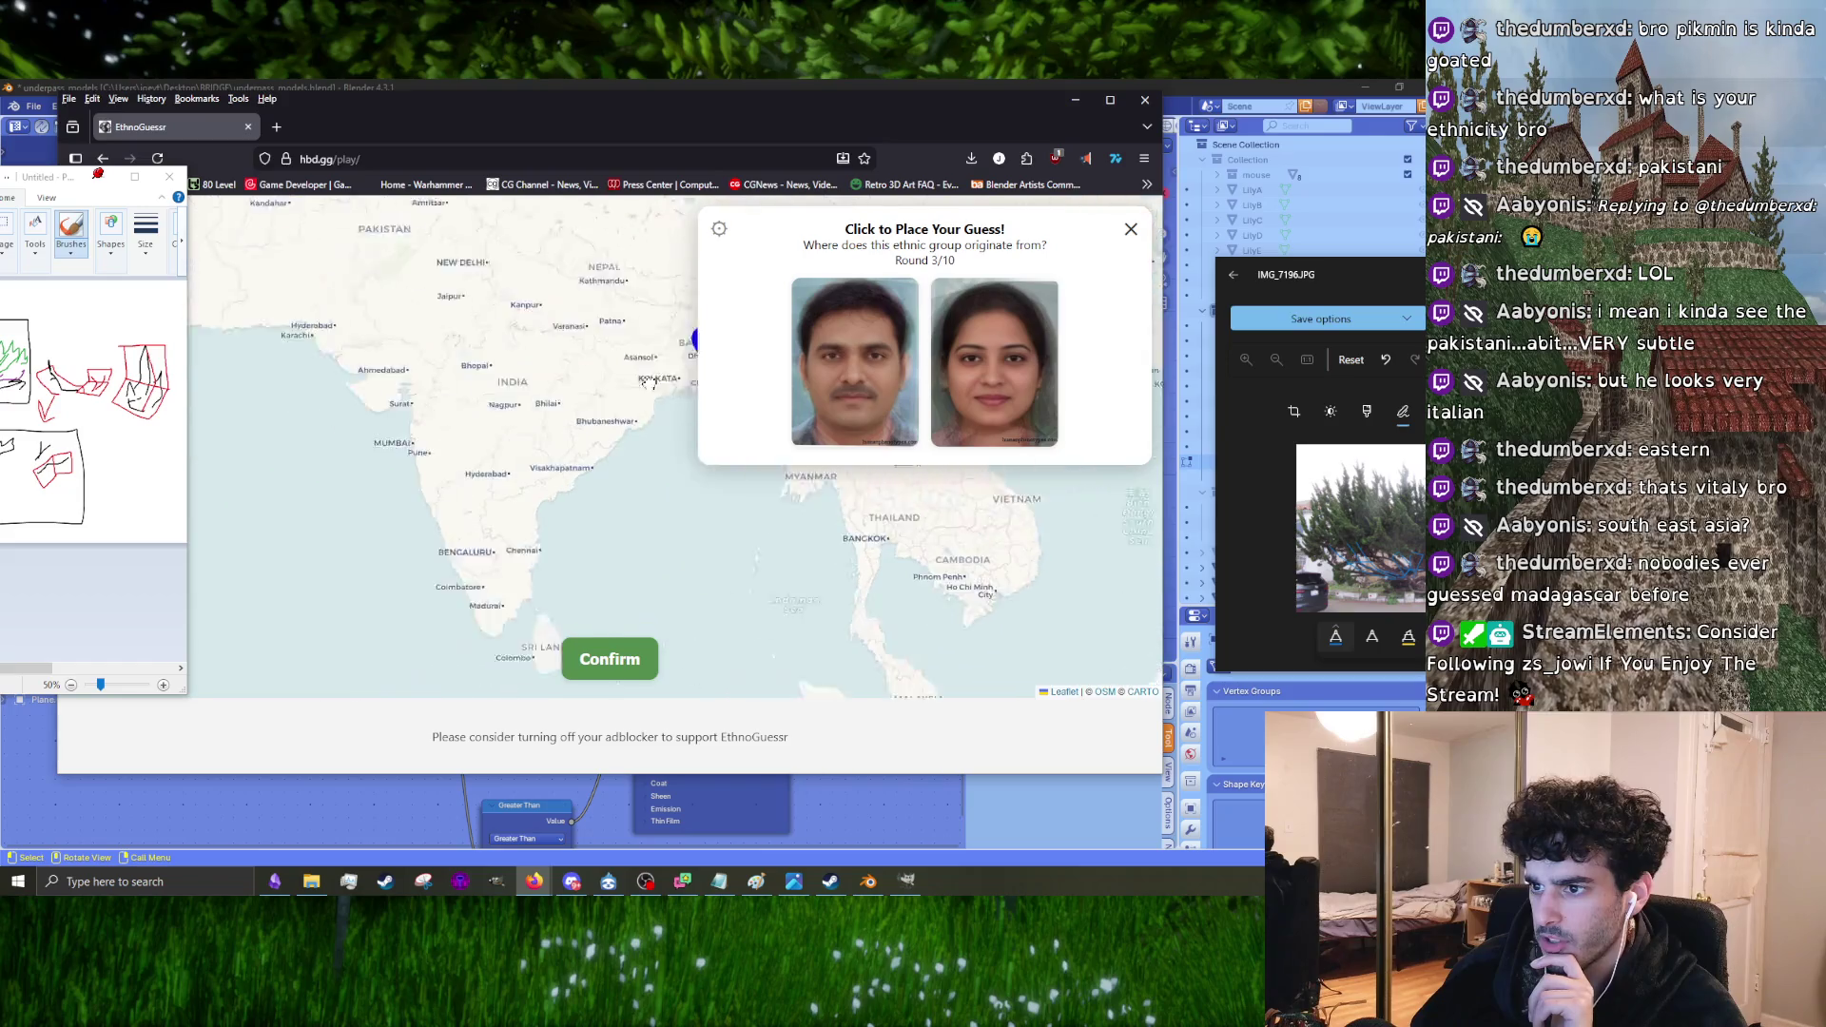
left_click(556, 444)
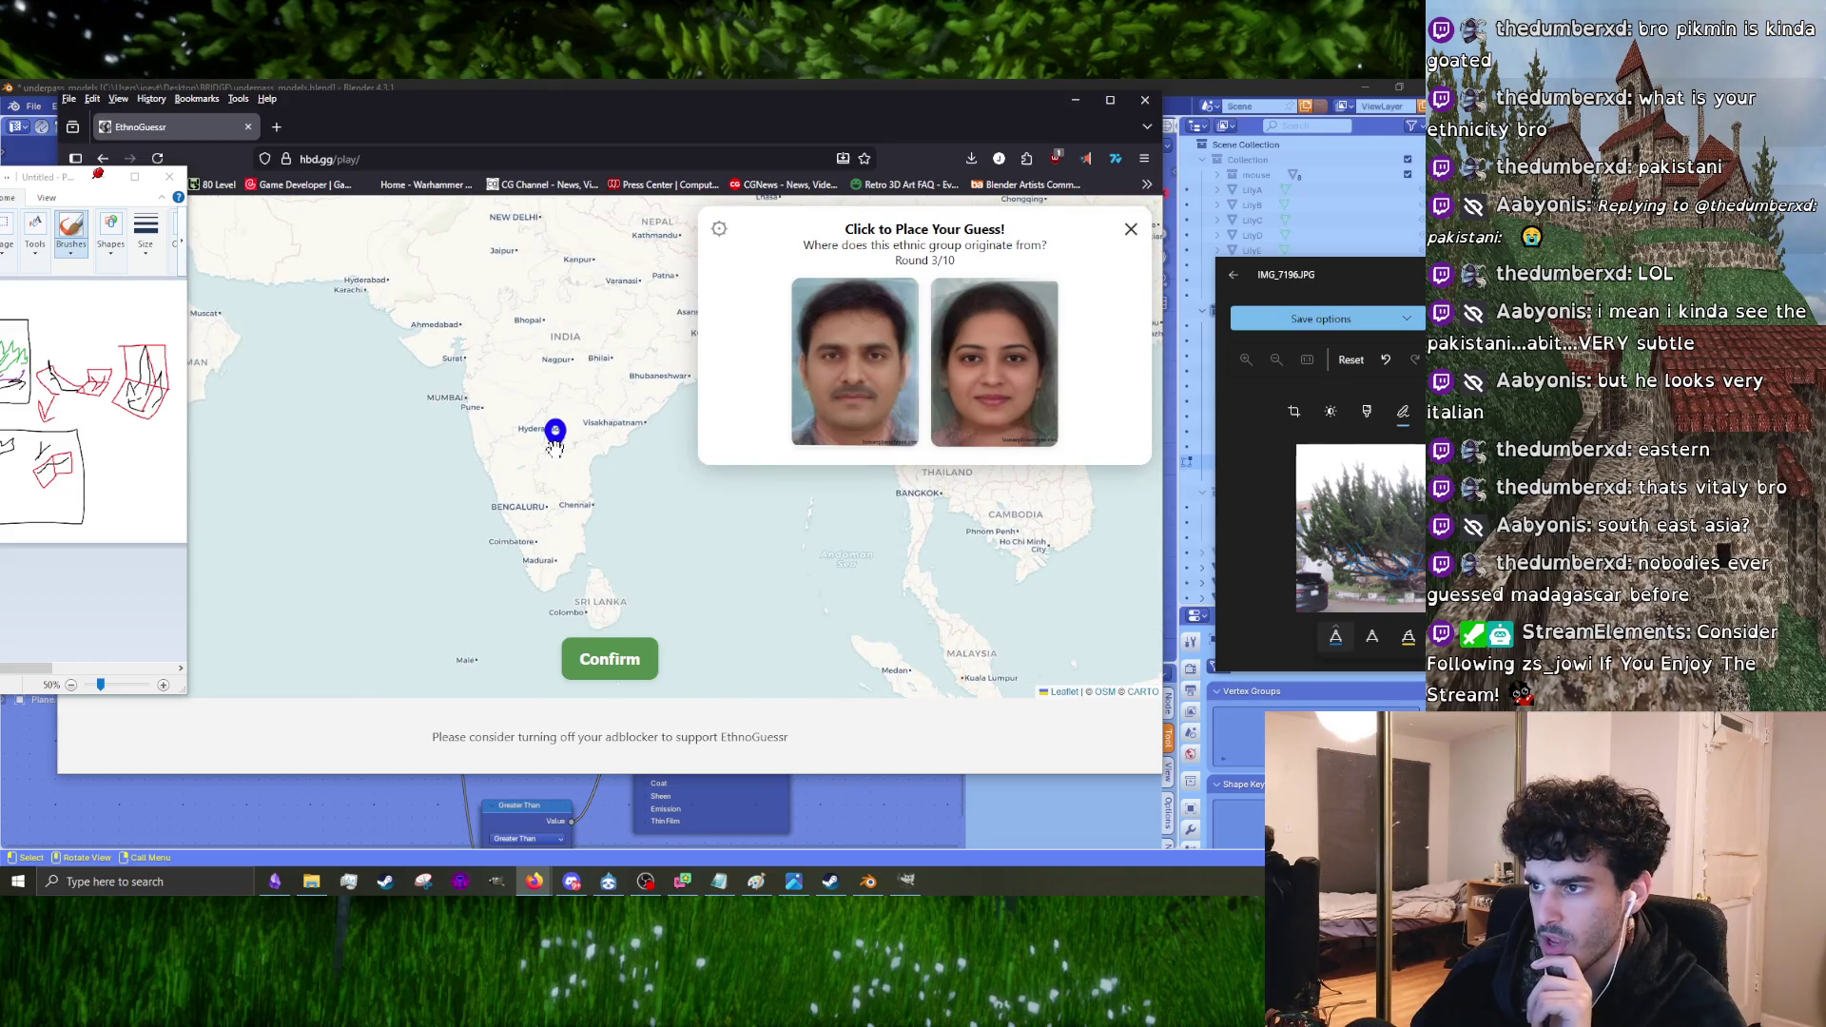
left_click(594, 665)
left_click(605, 658)
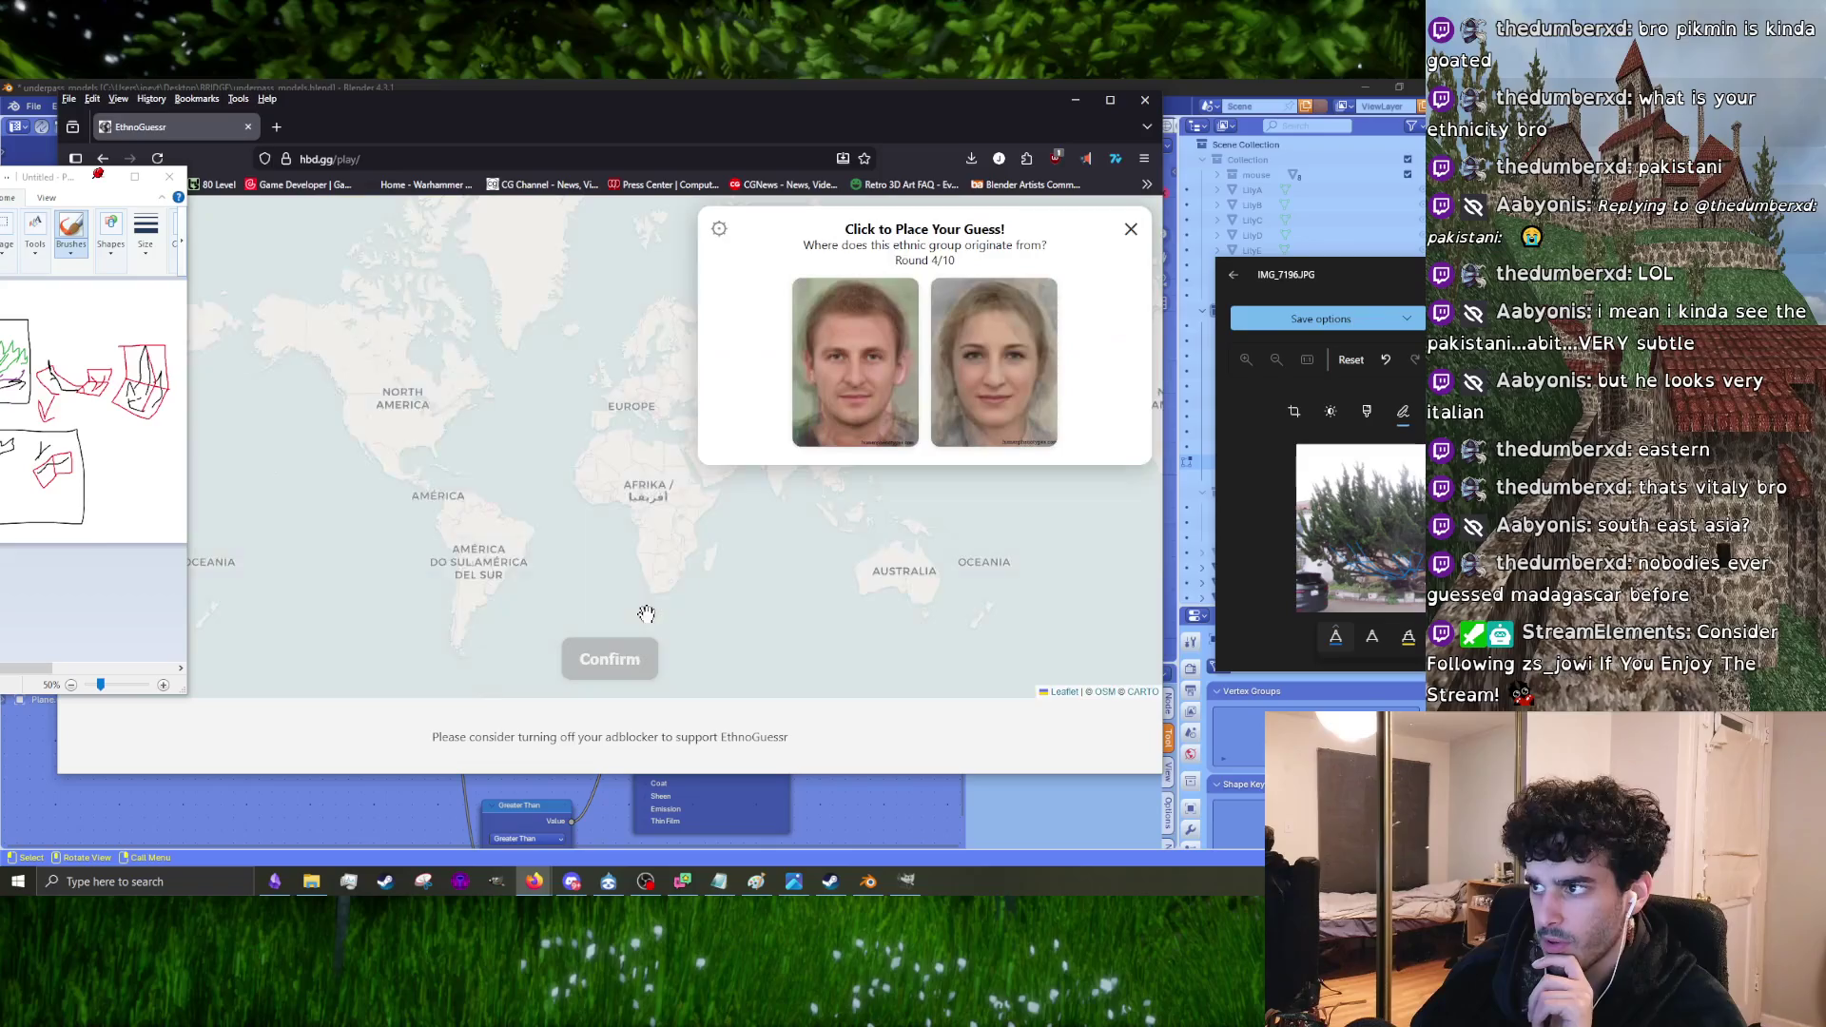
Step: Guess near Hungary/Romania for round 4 and advance to round 5
scroll(626, 376, "up", 5)
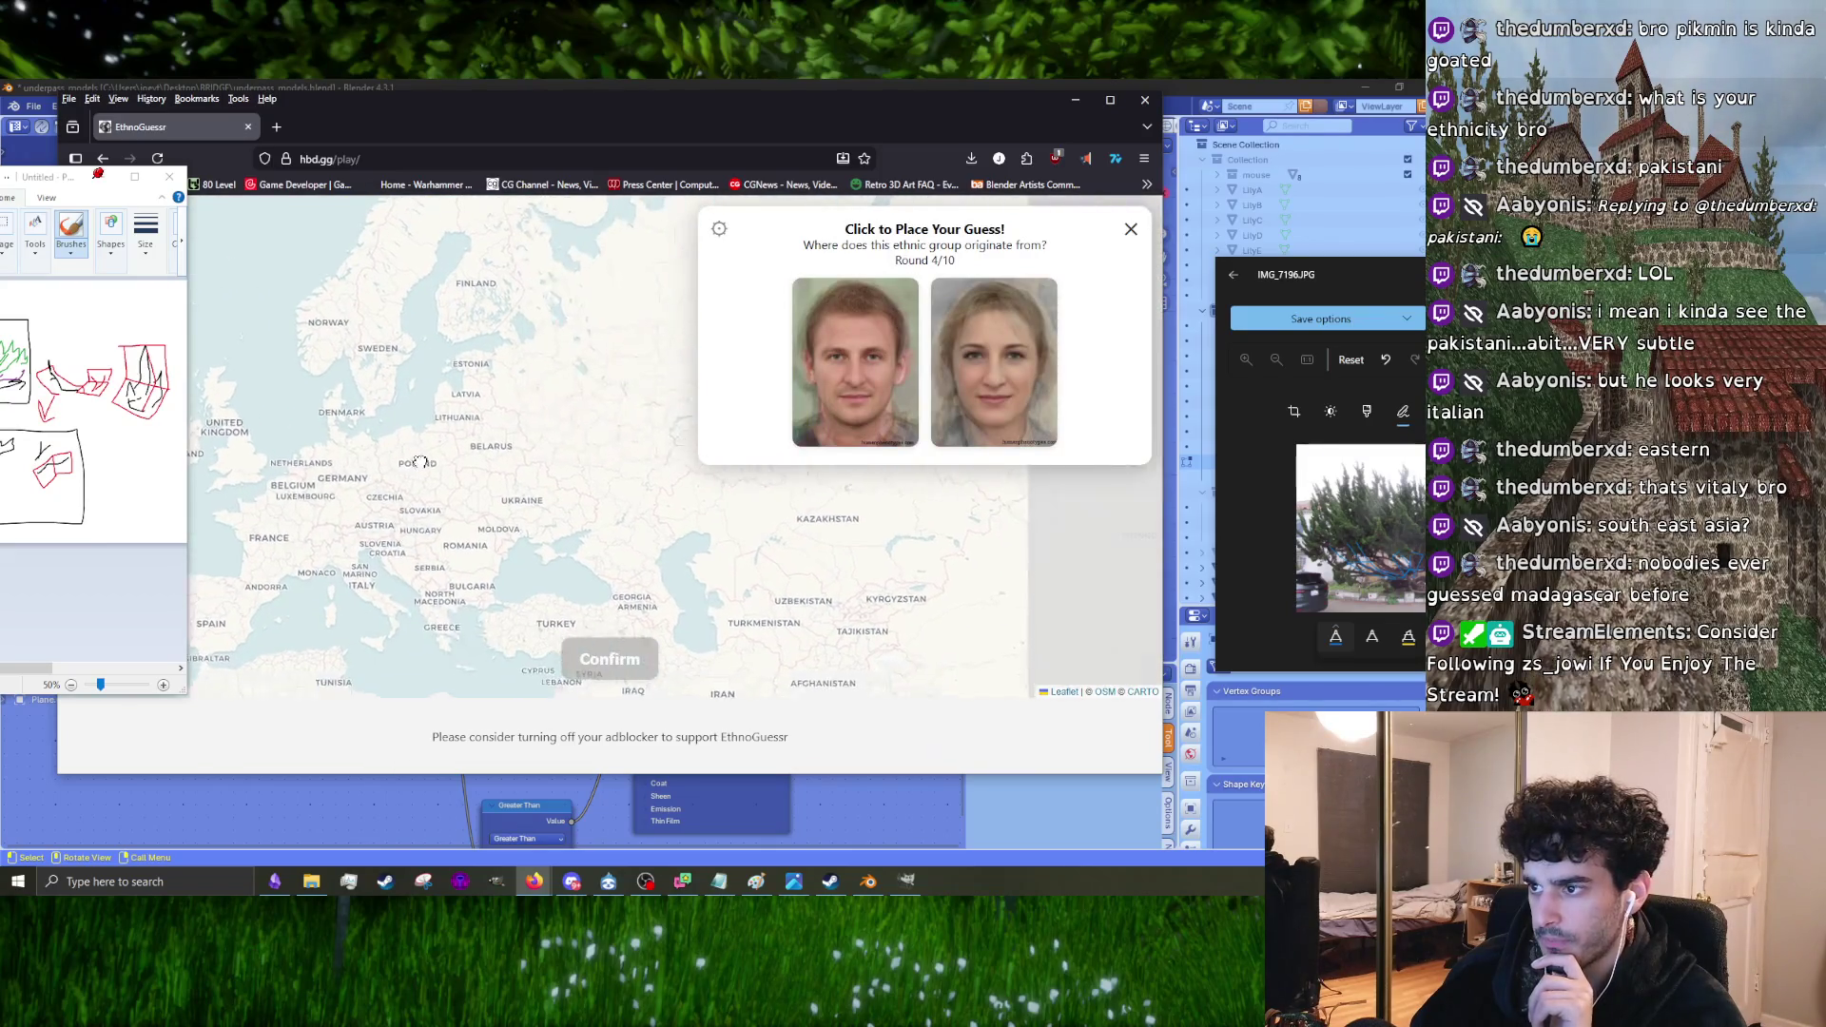
left_click(466, 498)
left_click(435, 552)
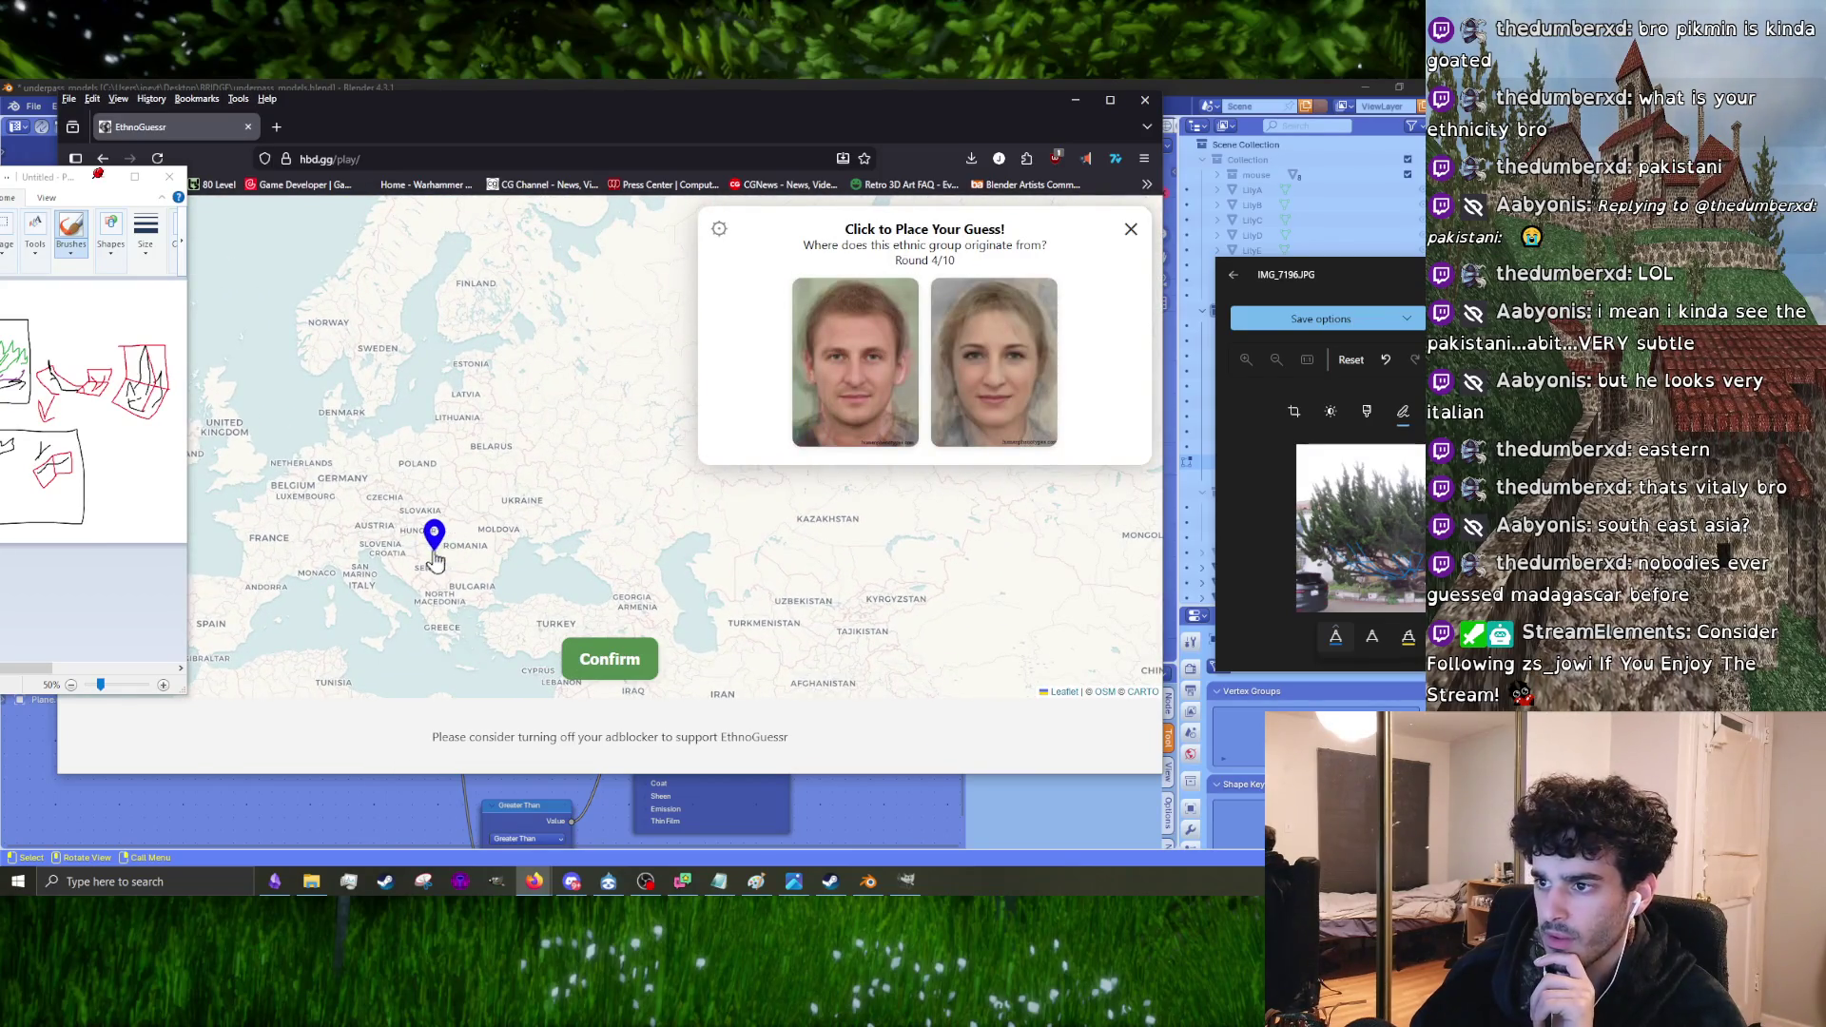
left_click(446, 548)
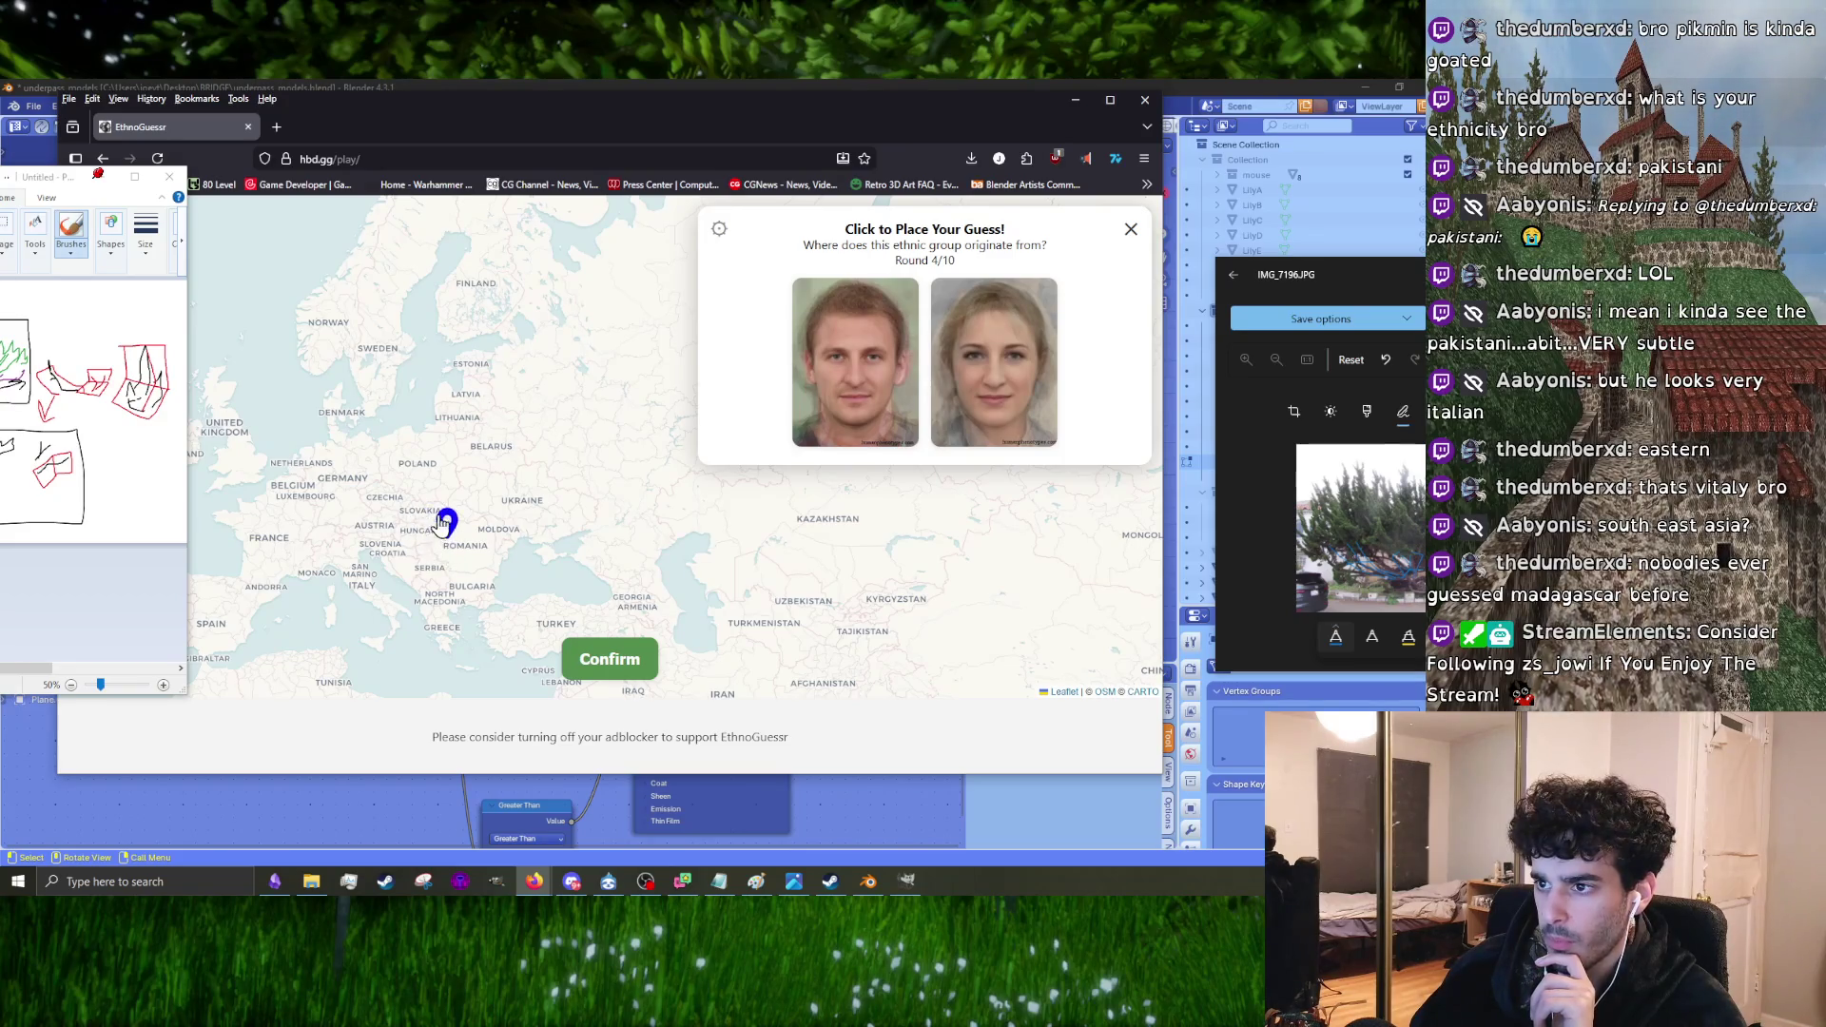
left_click(604, 668)
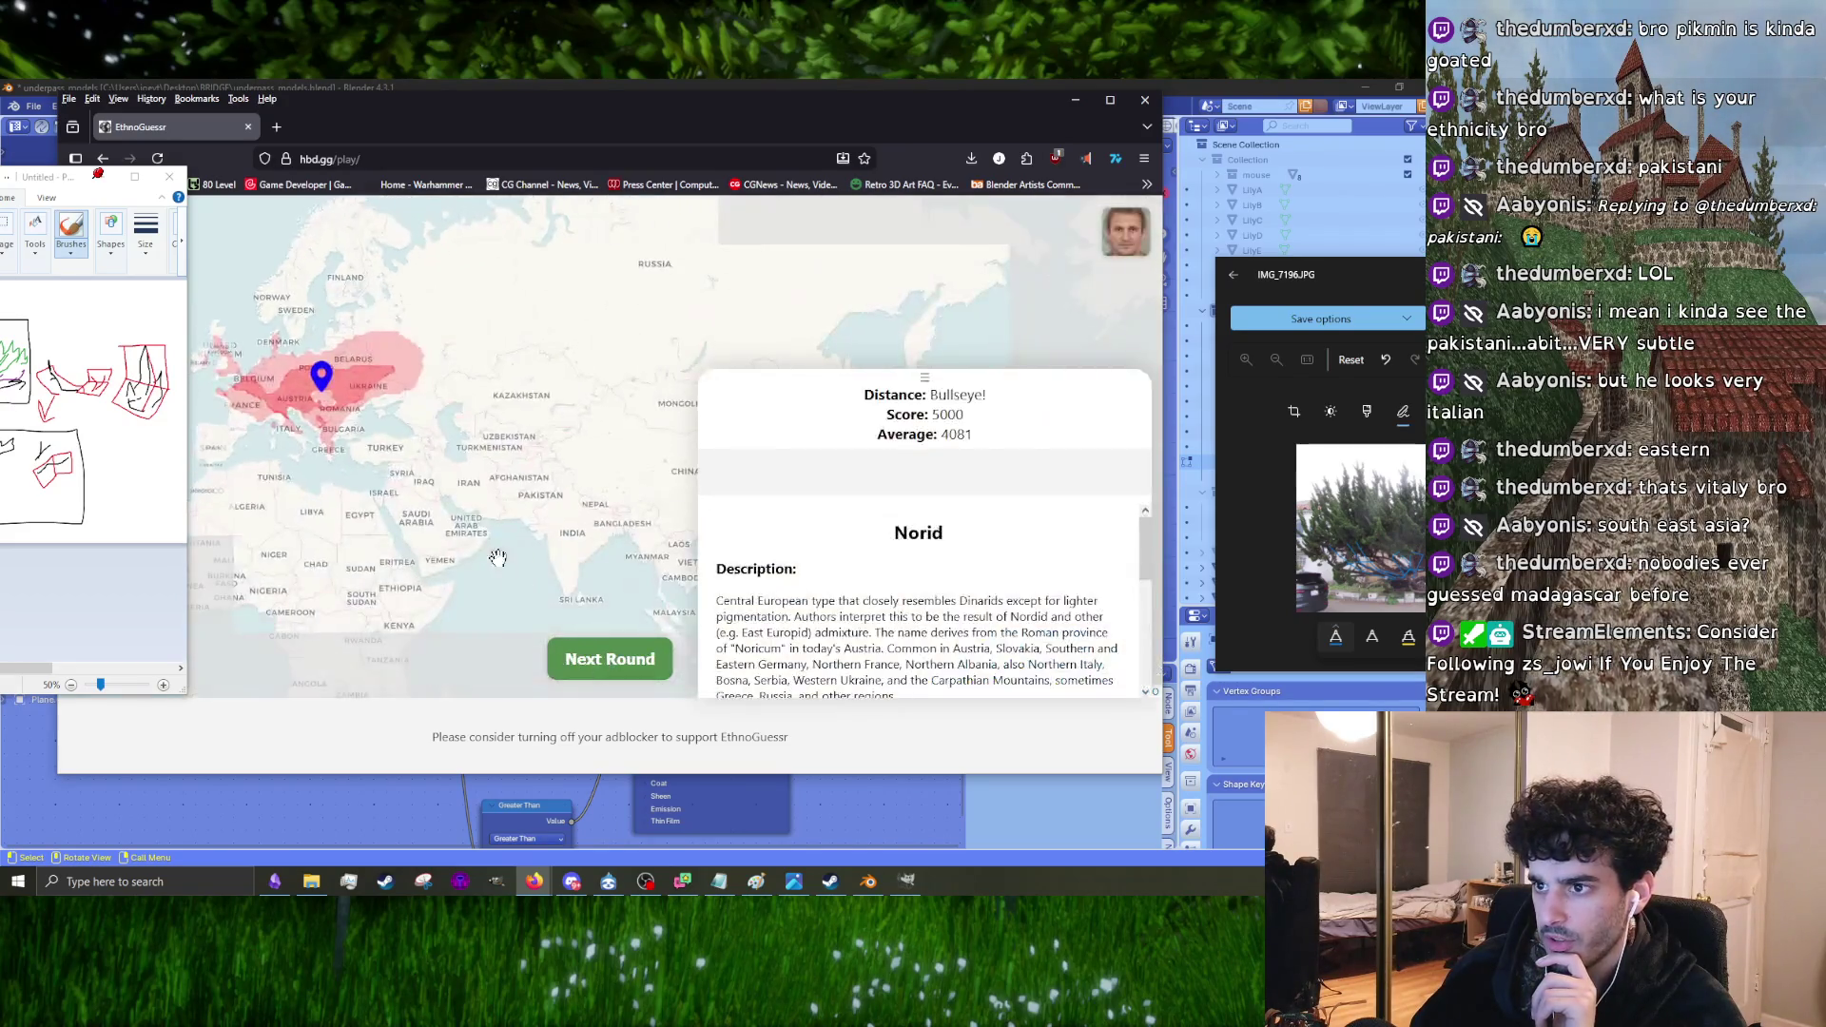
left_click(618, 664)
Step: Guess Madagascar for round 5 and central Africa for round 6, reaching round 7
scroll(593, 466, "up", 5)
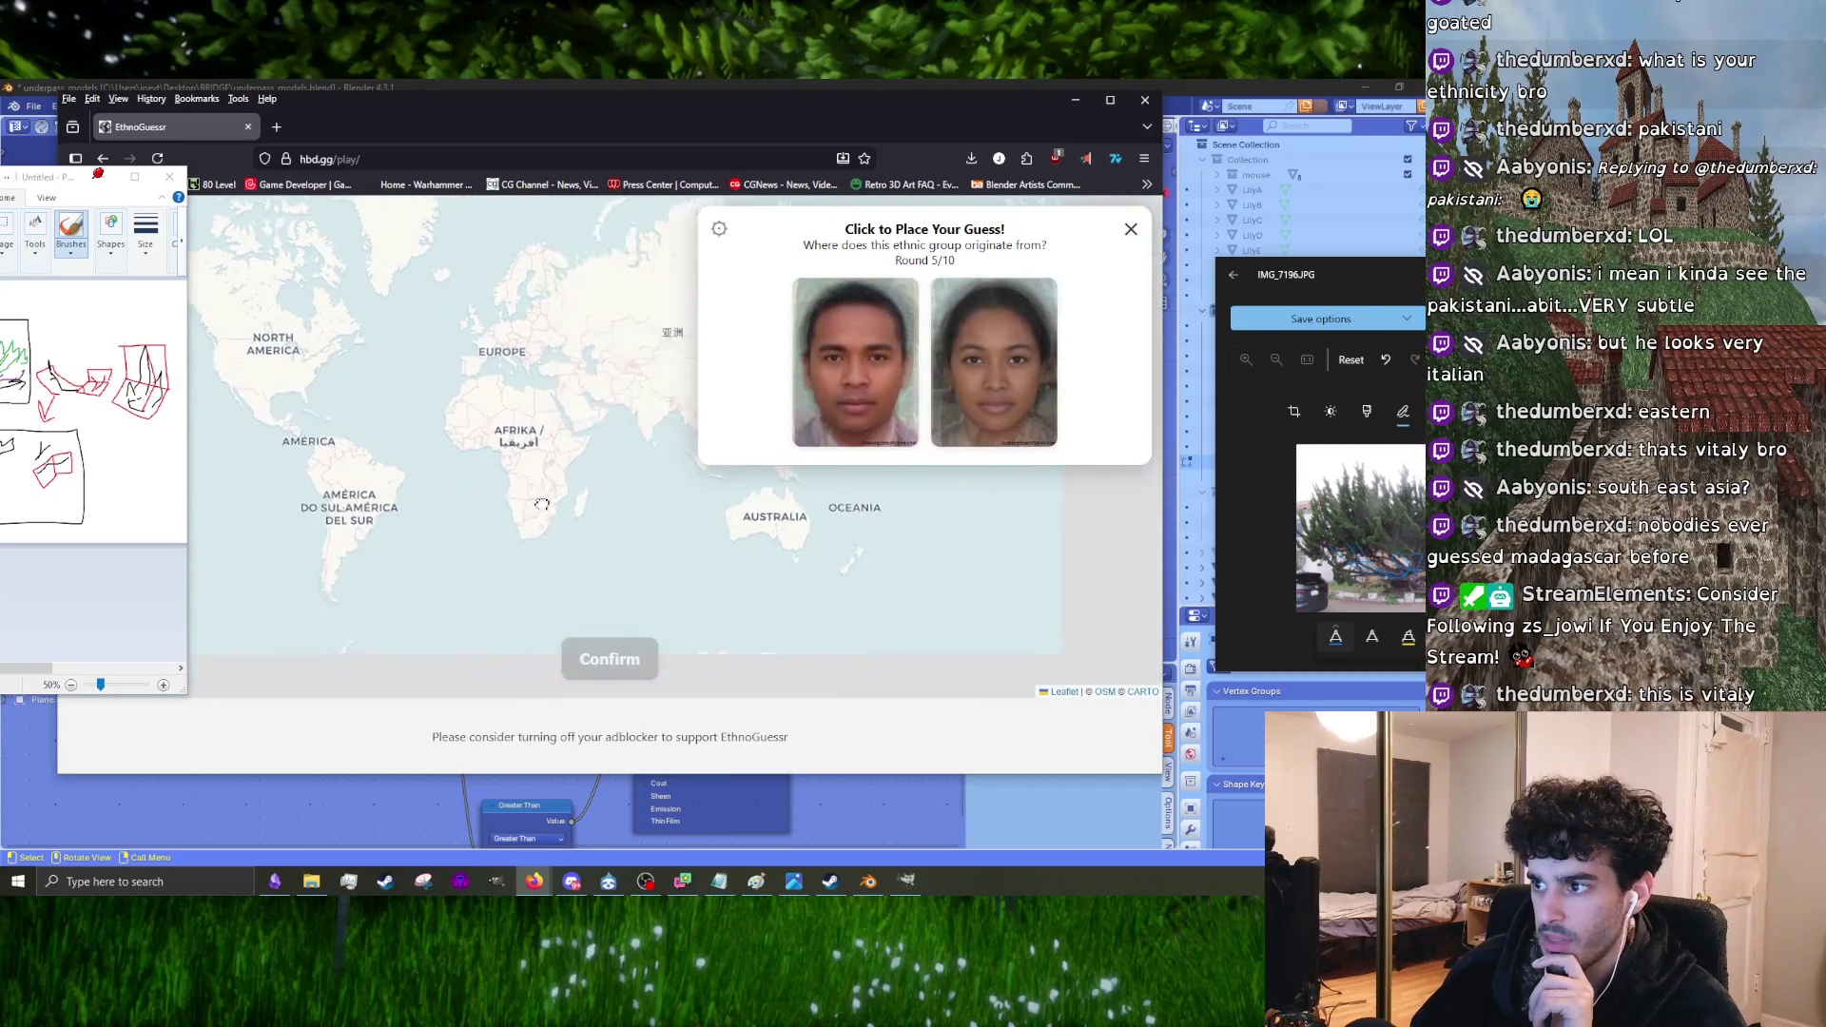
left_click(586, 481)
left_click(611, 670)
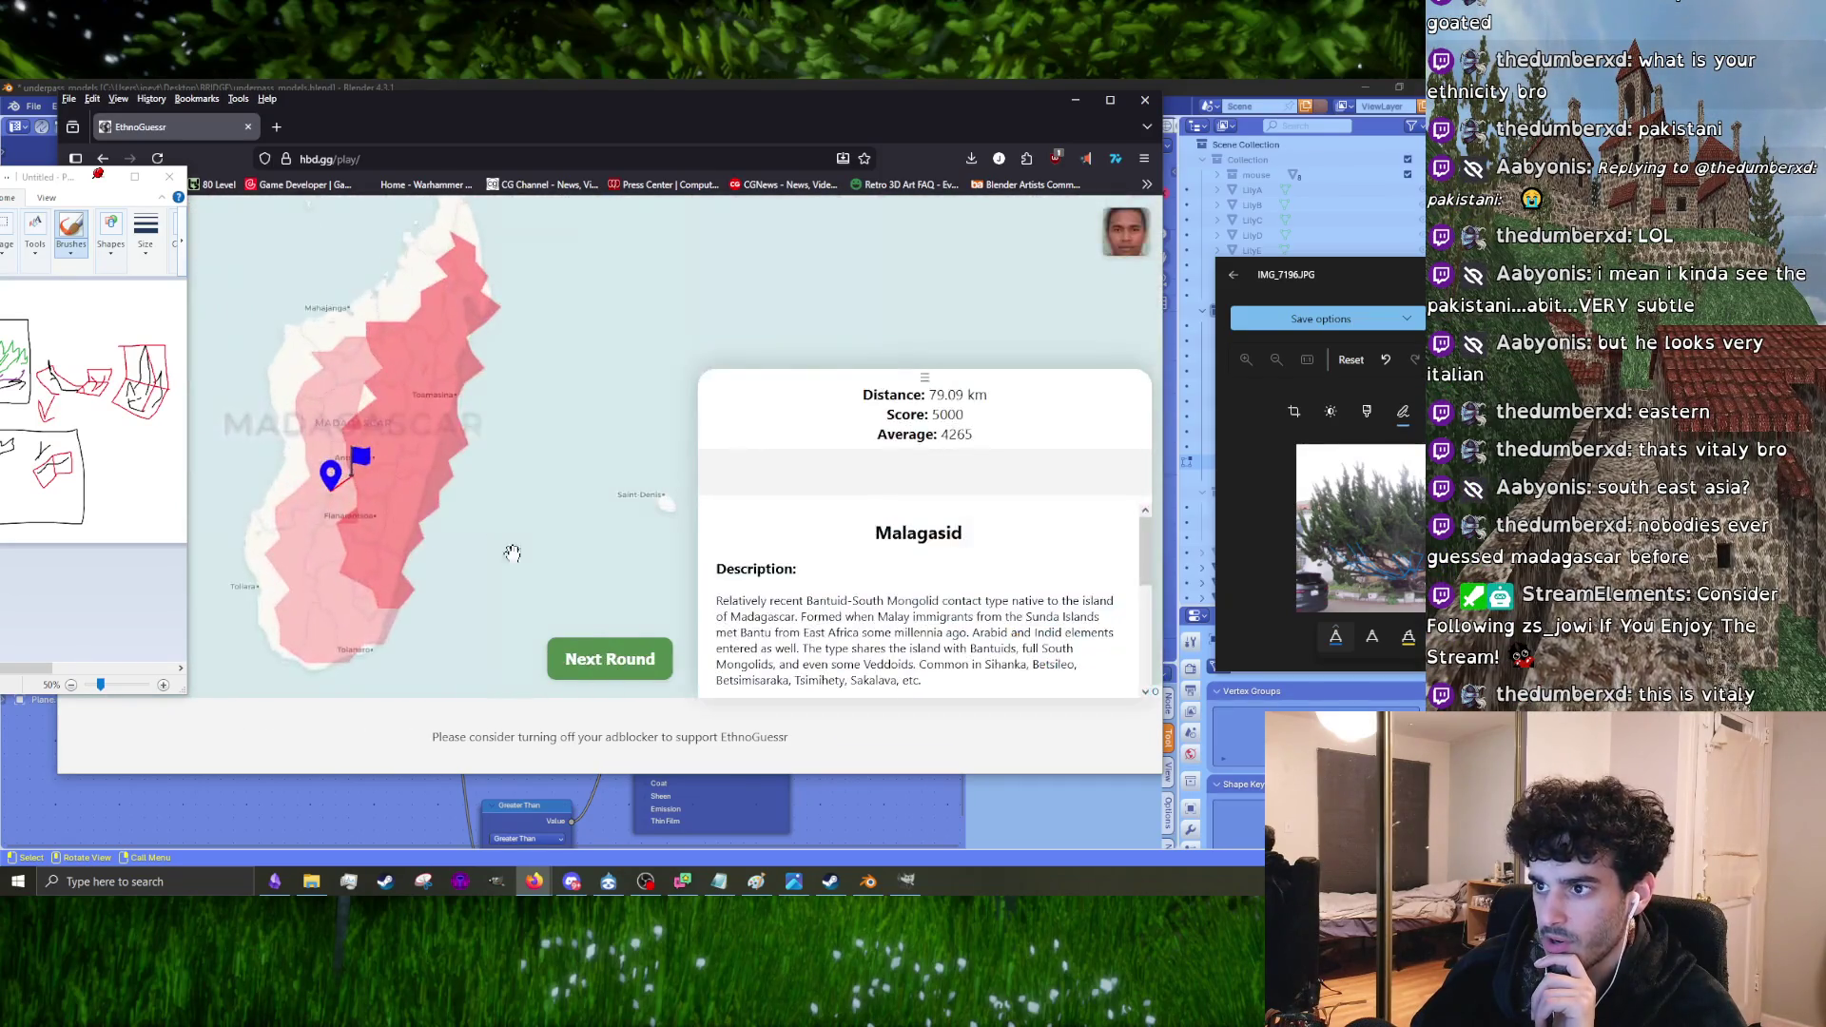
left_click(603, 652)
scroll(610, 460, "up", 3)
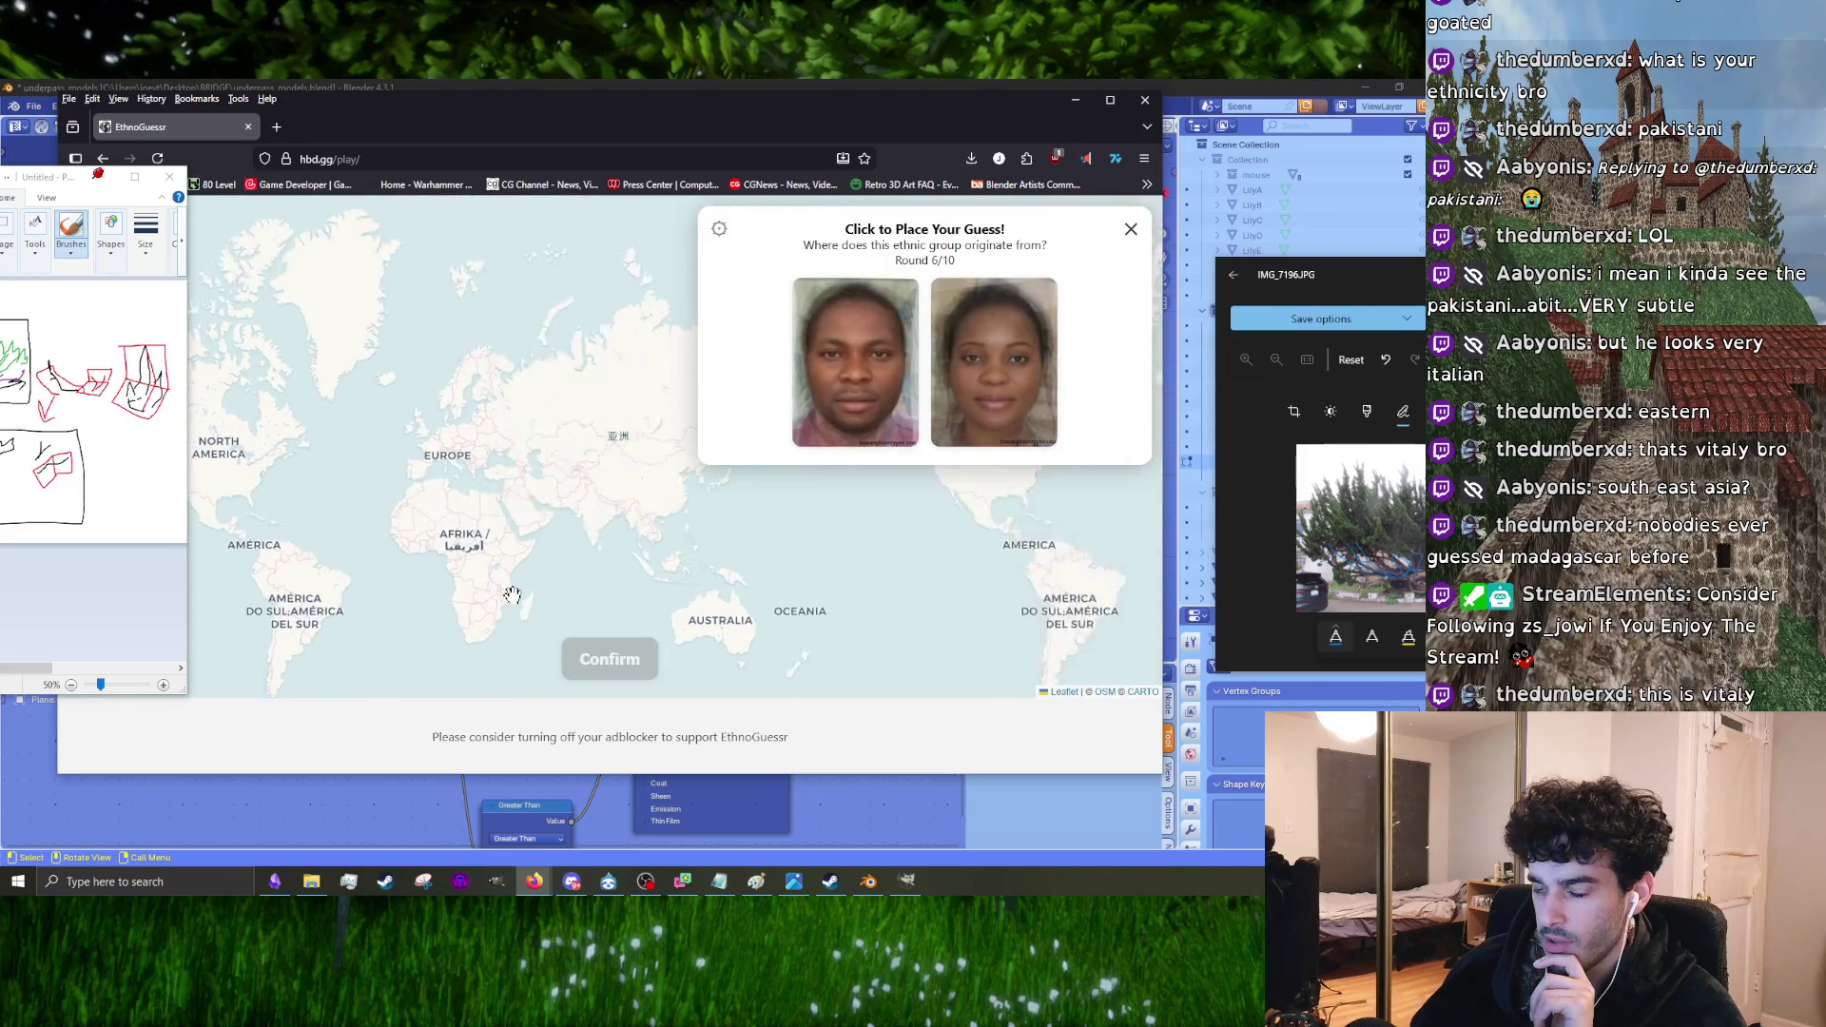
left_click(385, 407)
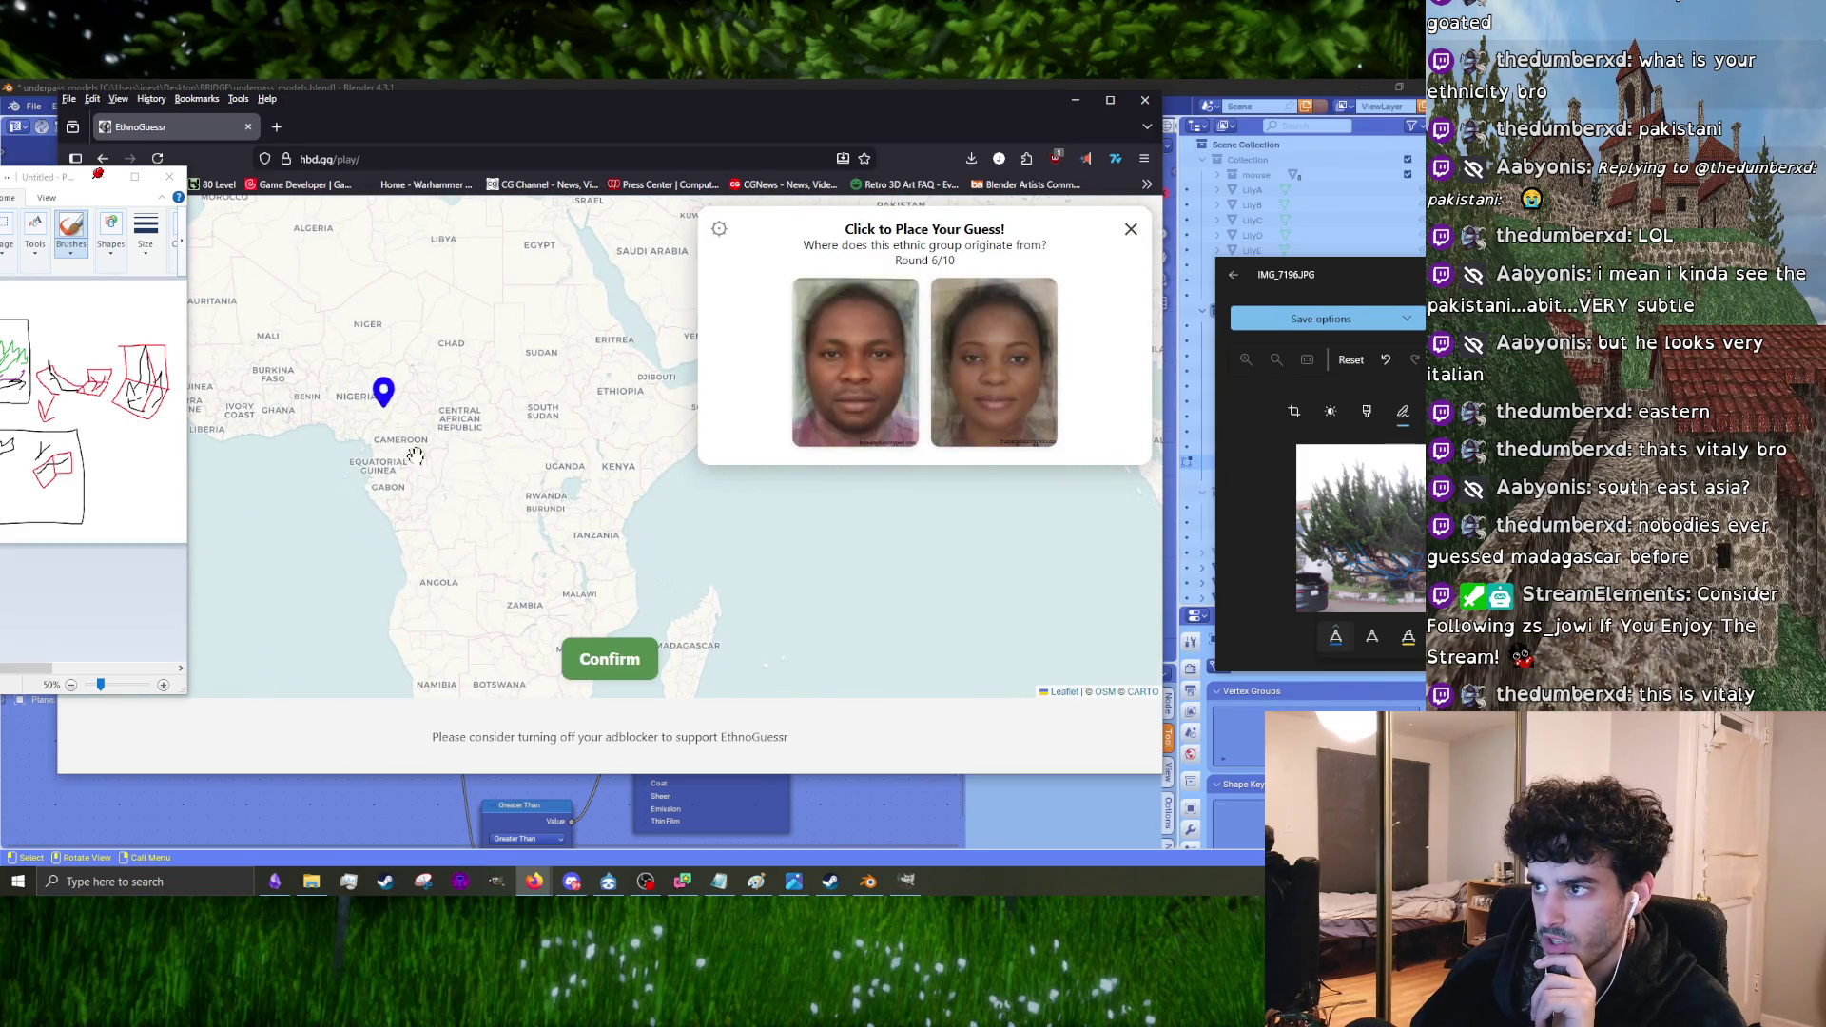
left_click(619, 685)
left_click(613, 664)
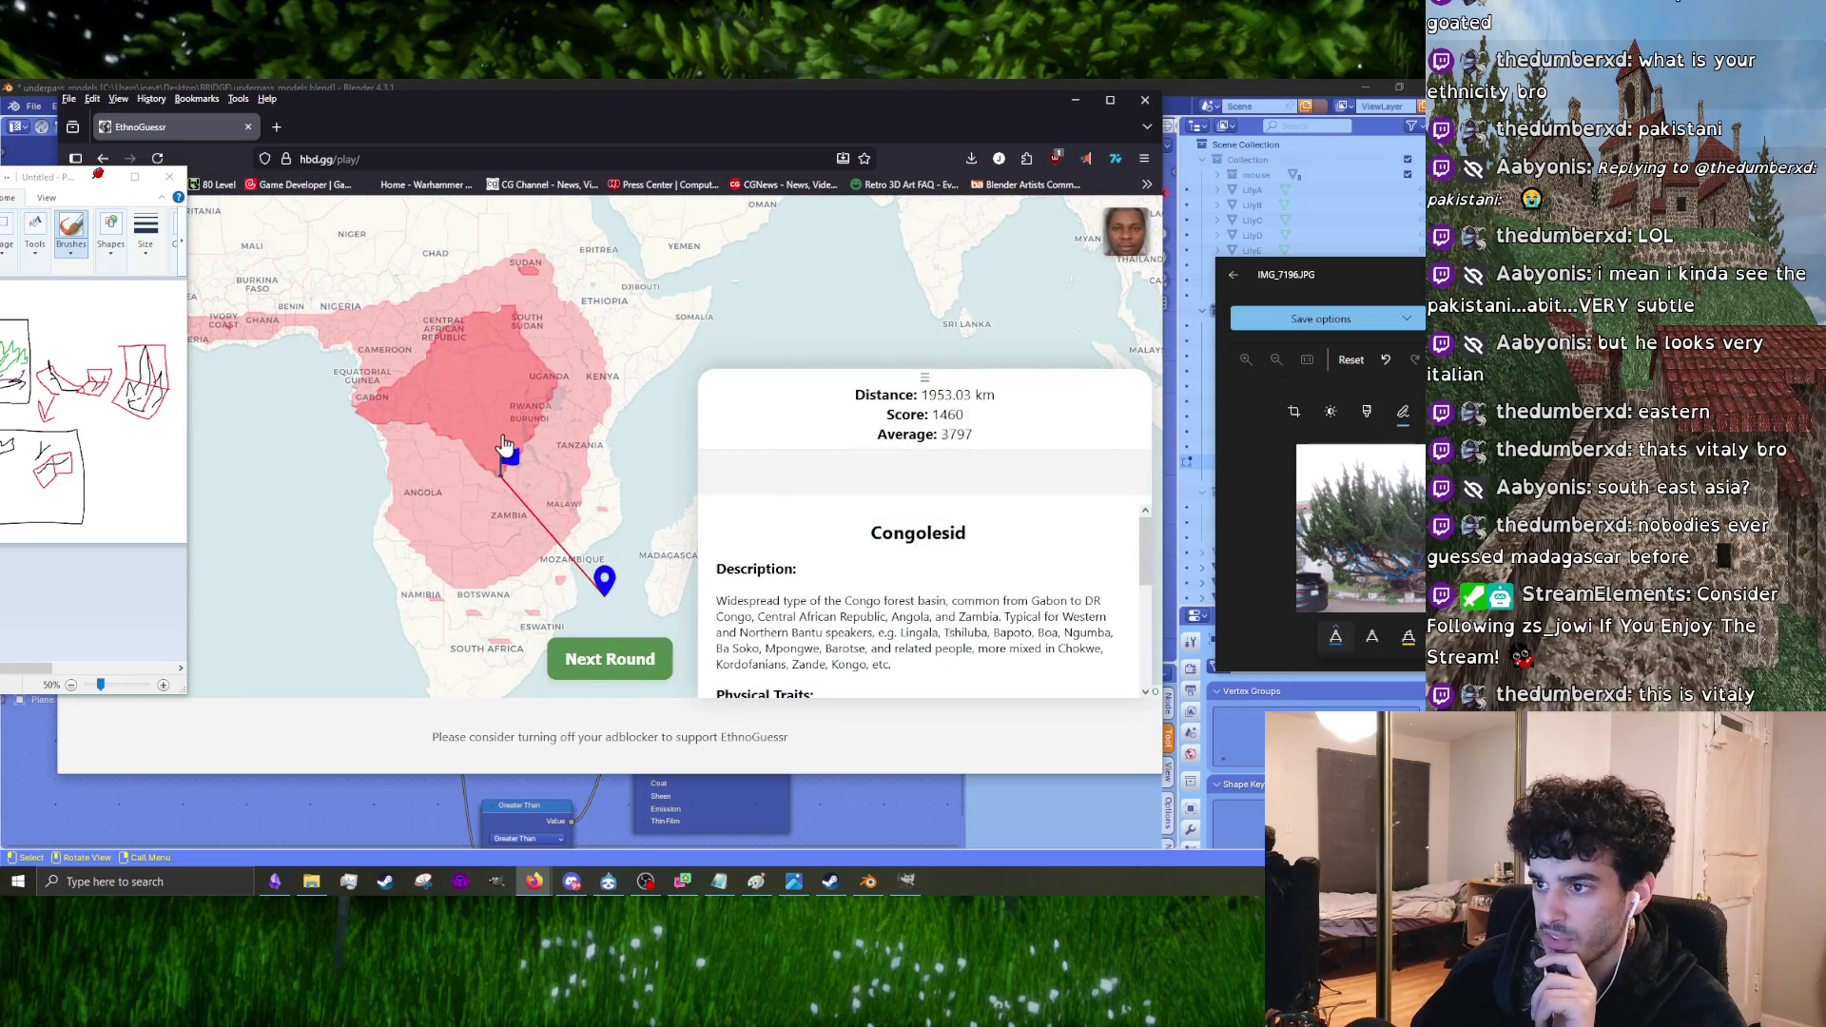
left_click(571, 660)
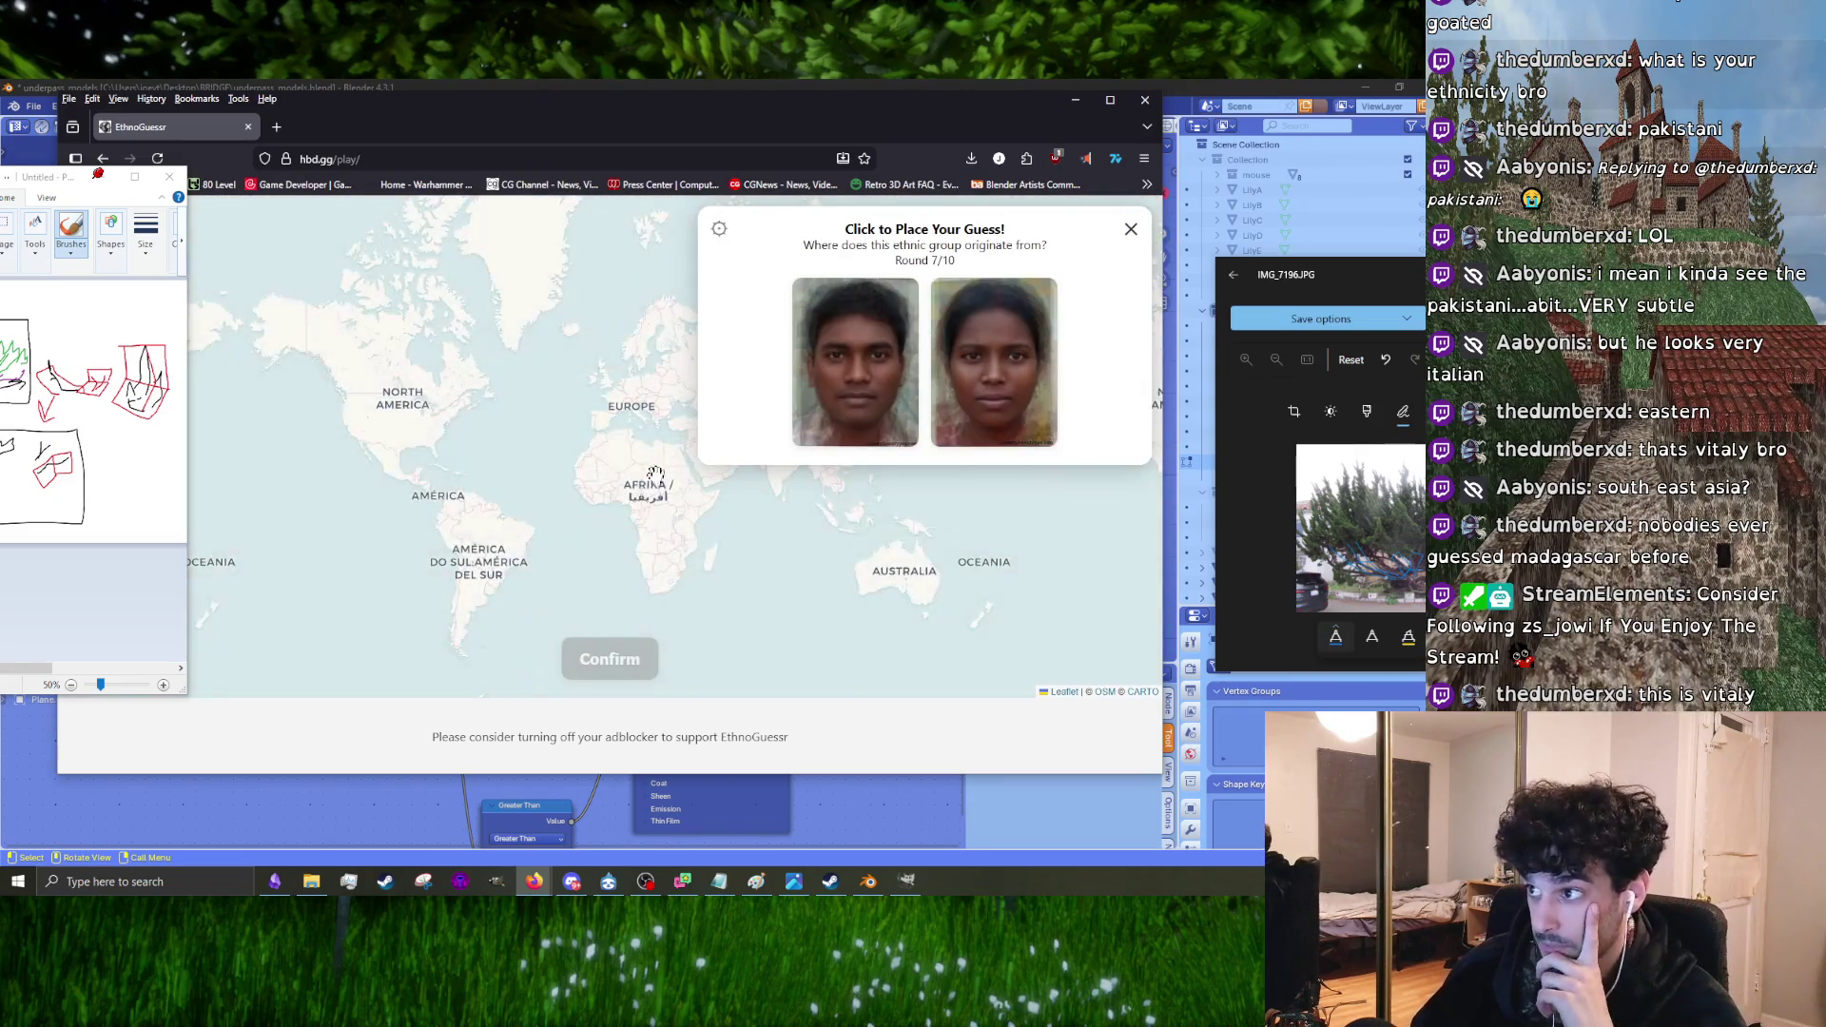
Step: Guess Bangladesh for round 7 and advance to round 8
scroll(615, 457, "up", 3)
left_click_drag(713, 646, 617, 526)
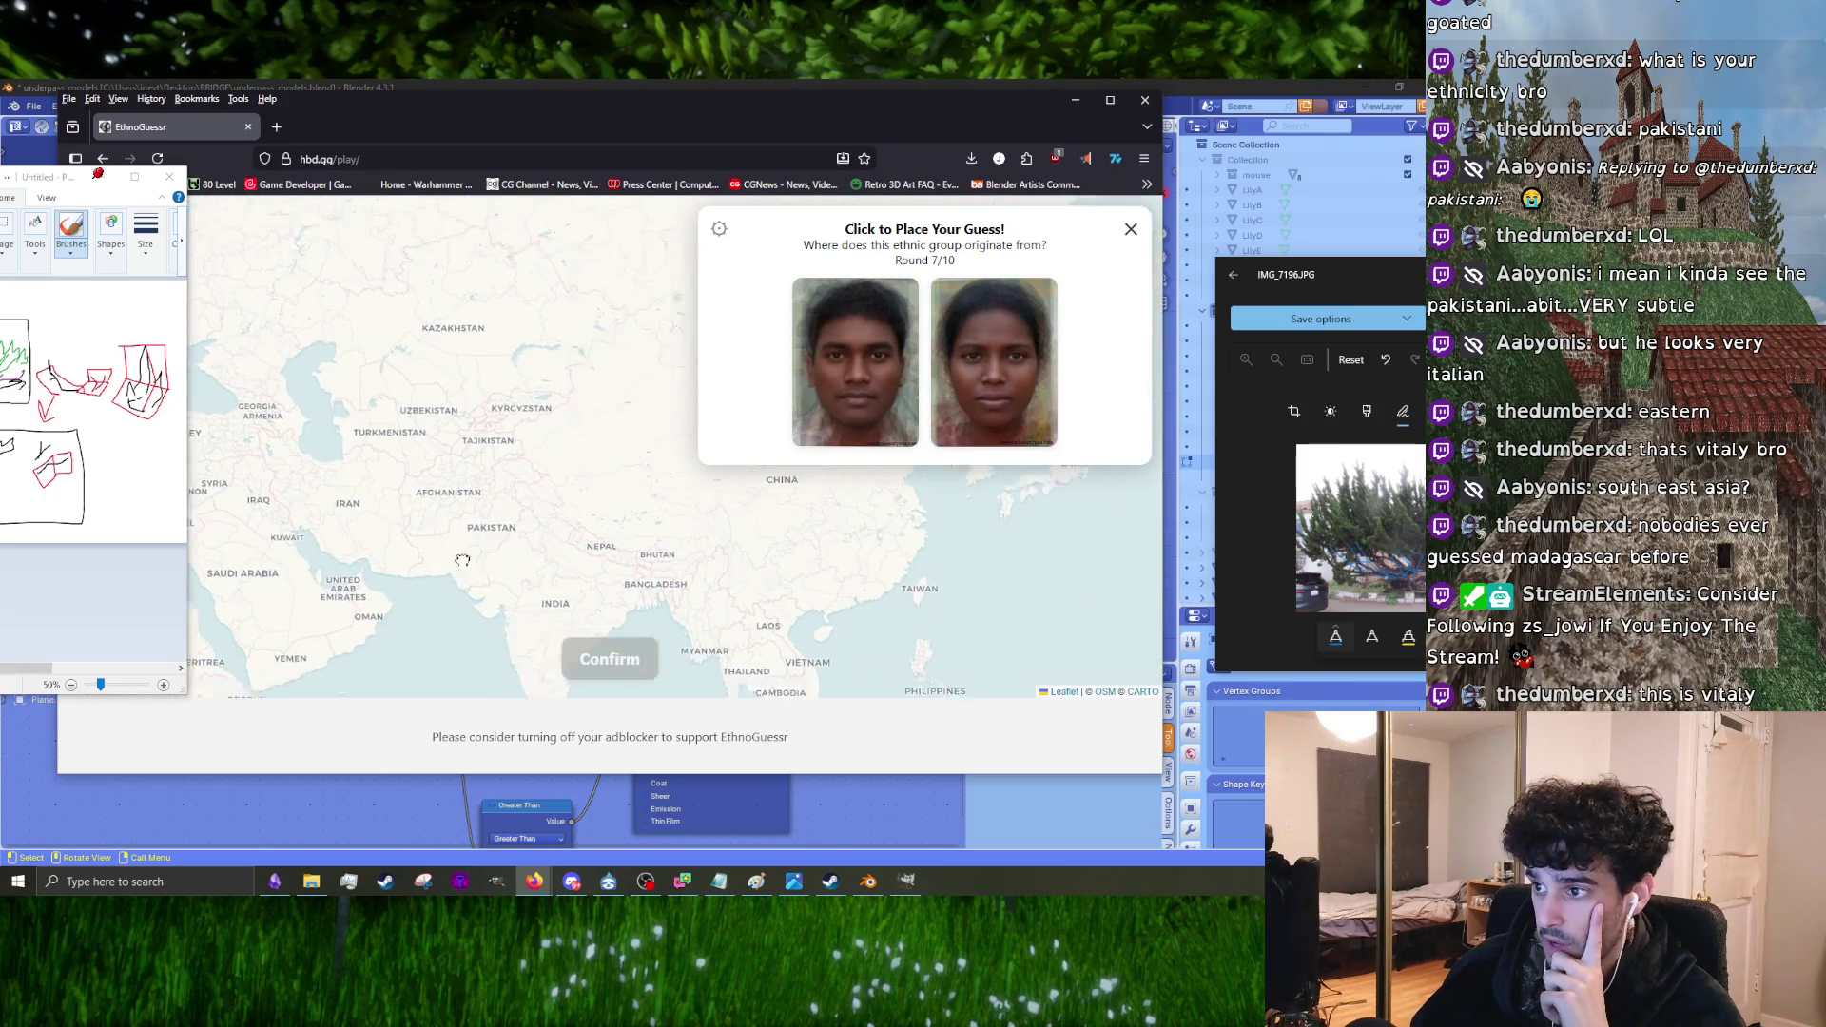
left_click(617, 526)
left_click(610, 665)
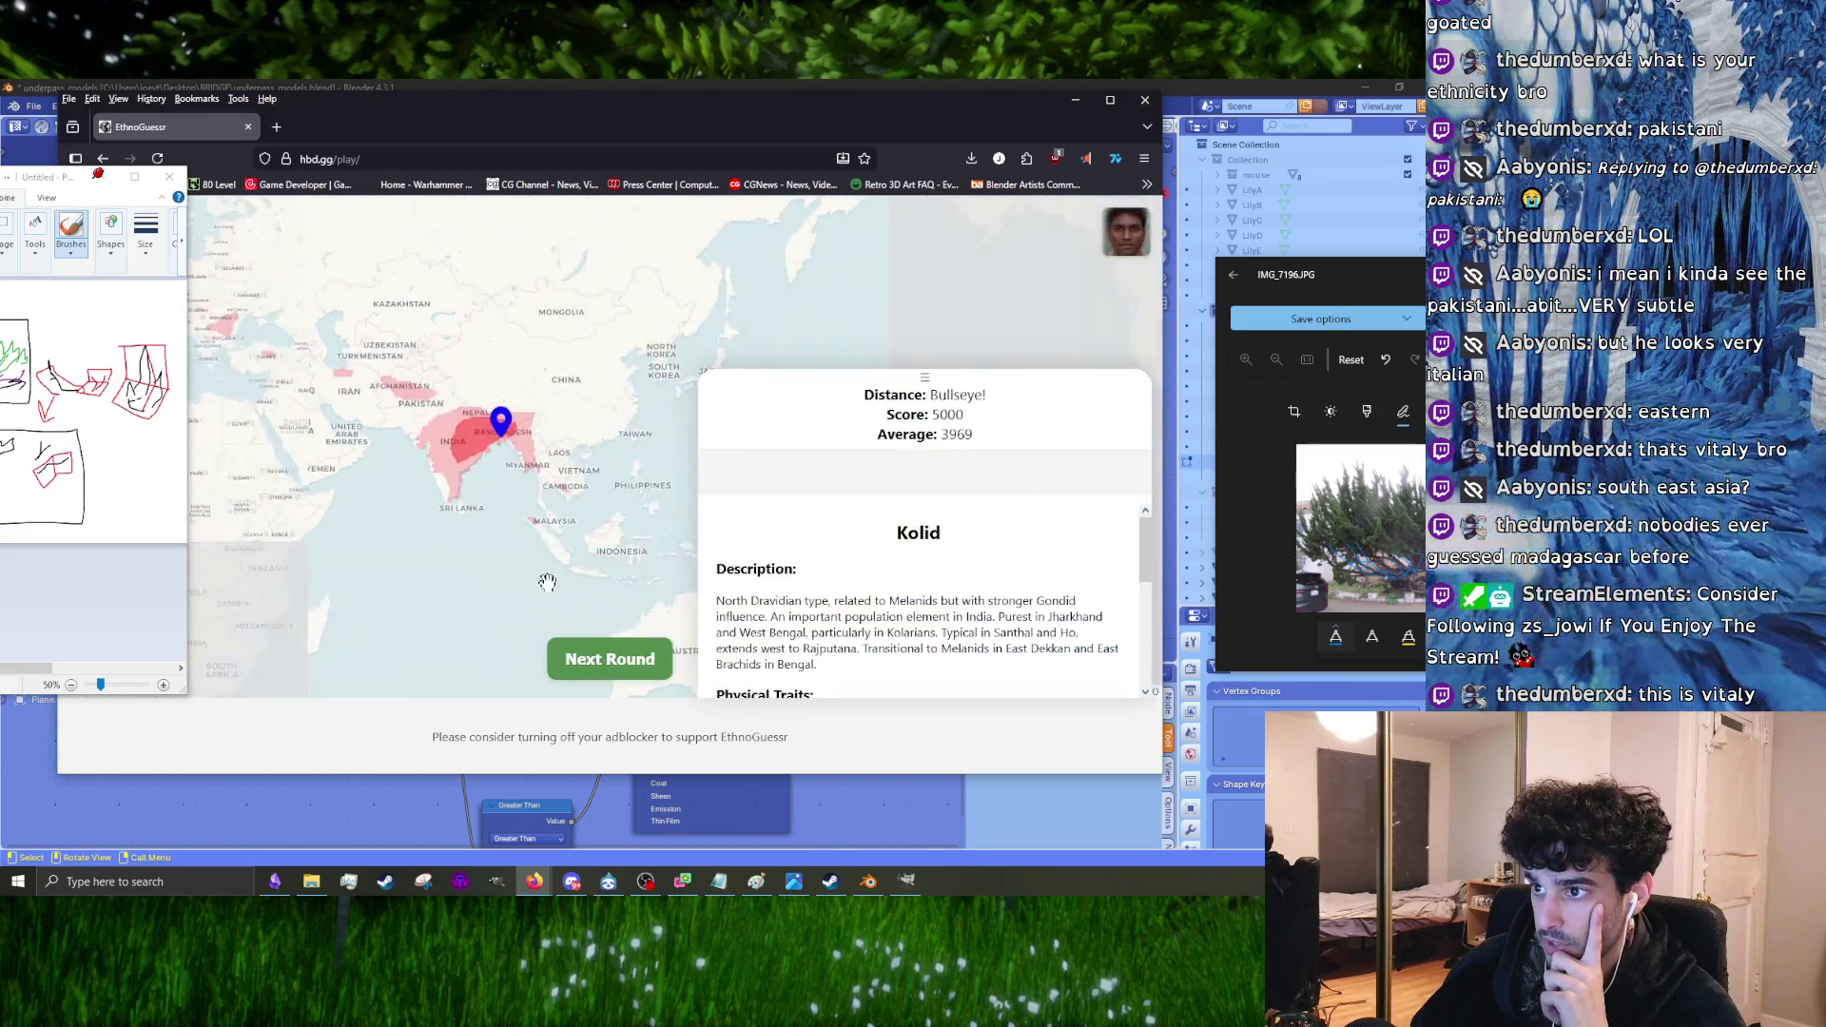
left_click(588, 661)
Step: Guess Turkmenistan for round 8 and advance to round 9
left_click_drag(591, 460, 418, 568)
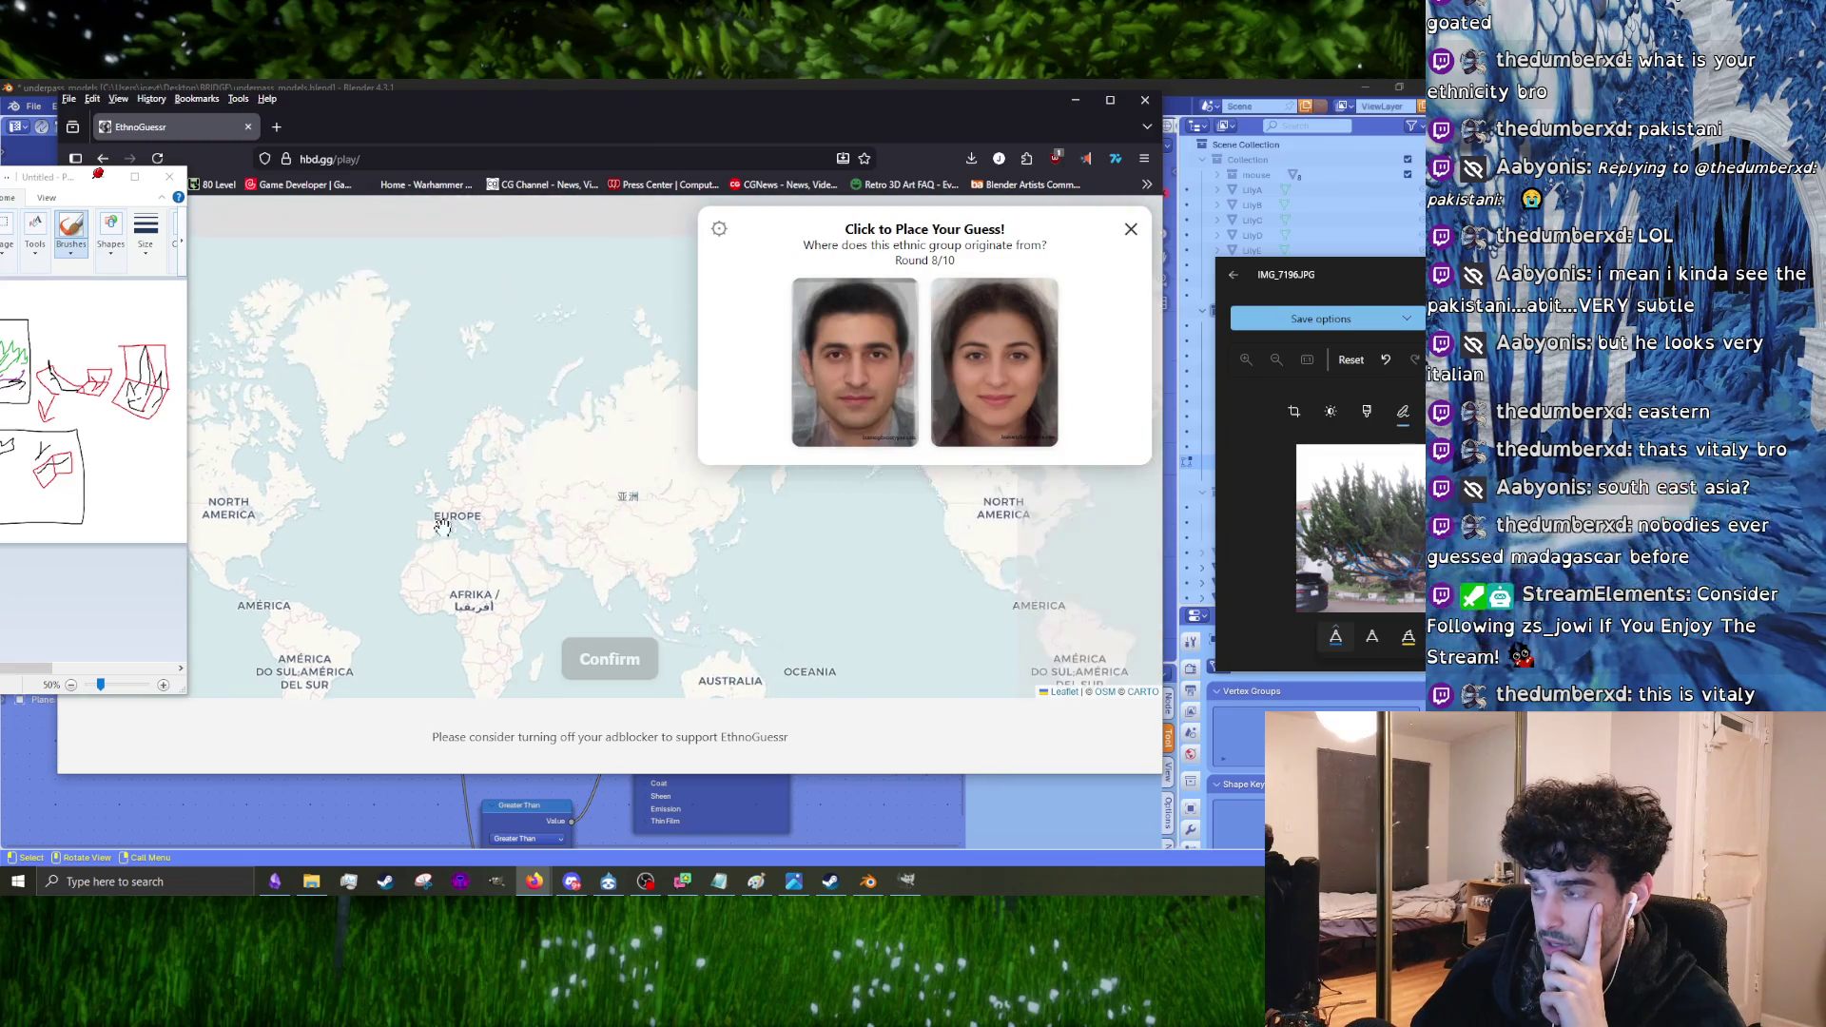
scroll(449, 474, "up", 2)
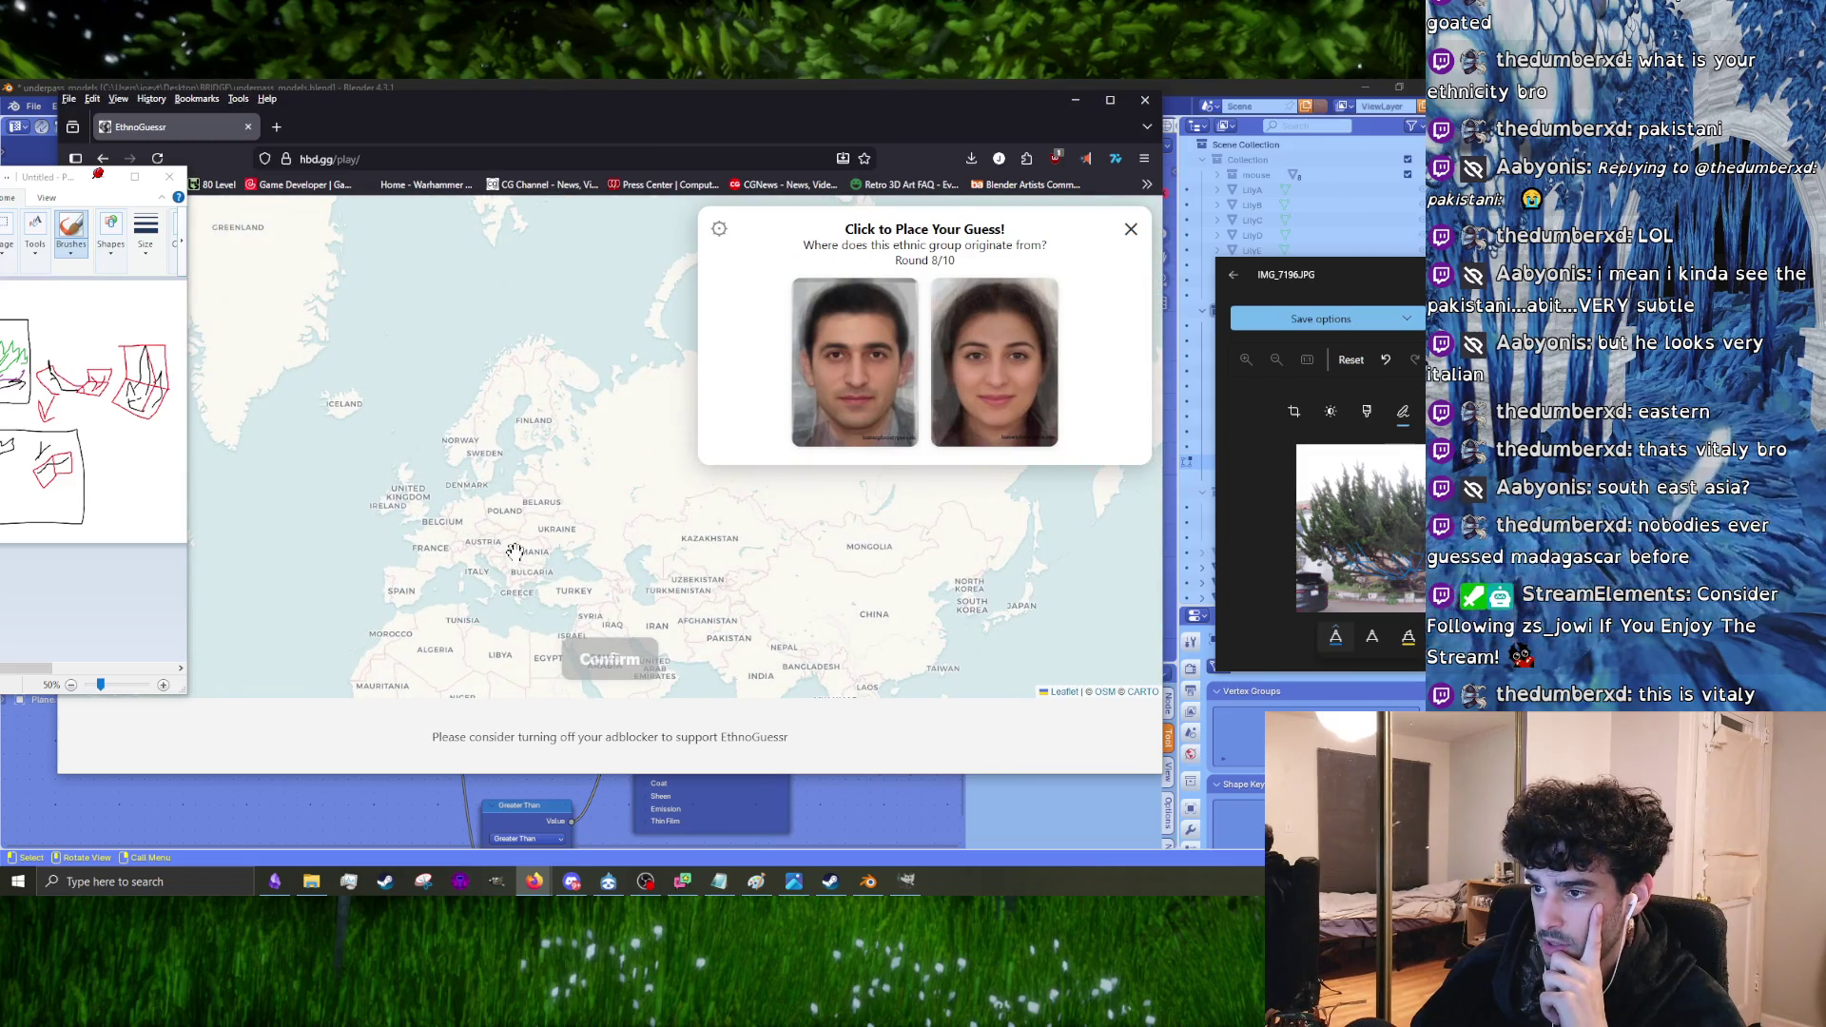
left_click_drag(612, 531, 589, 447)
left_click_drag(706, 597, 517, 495)
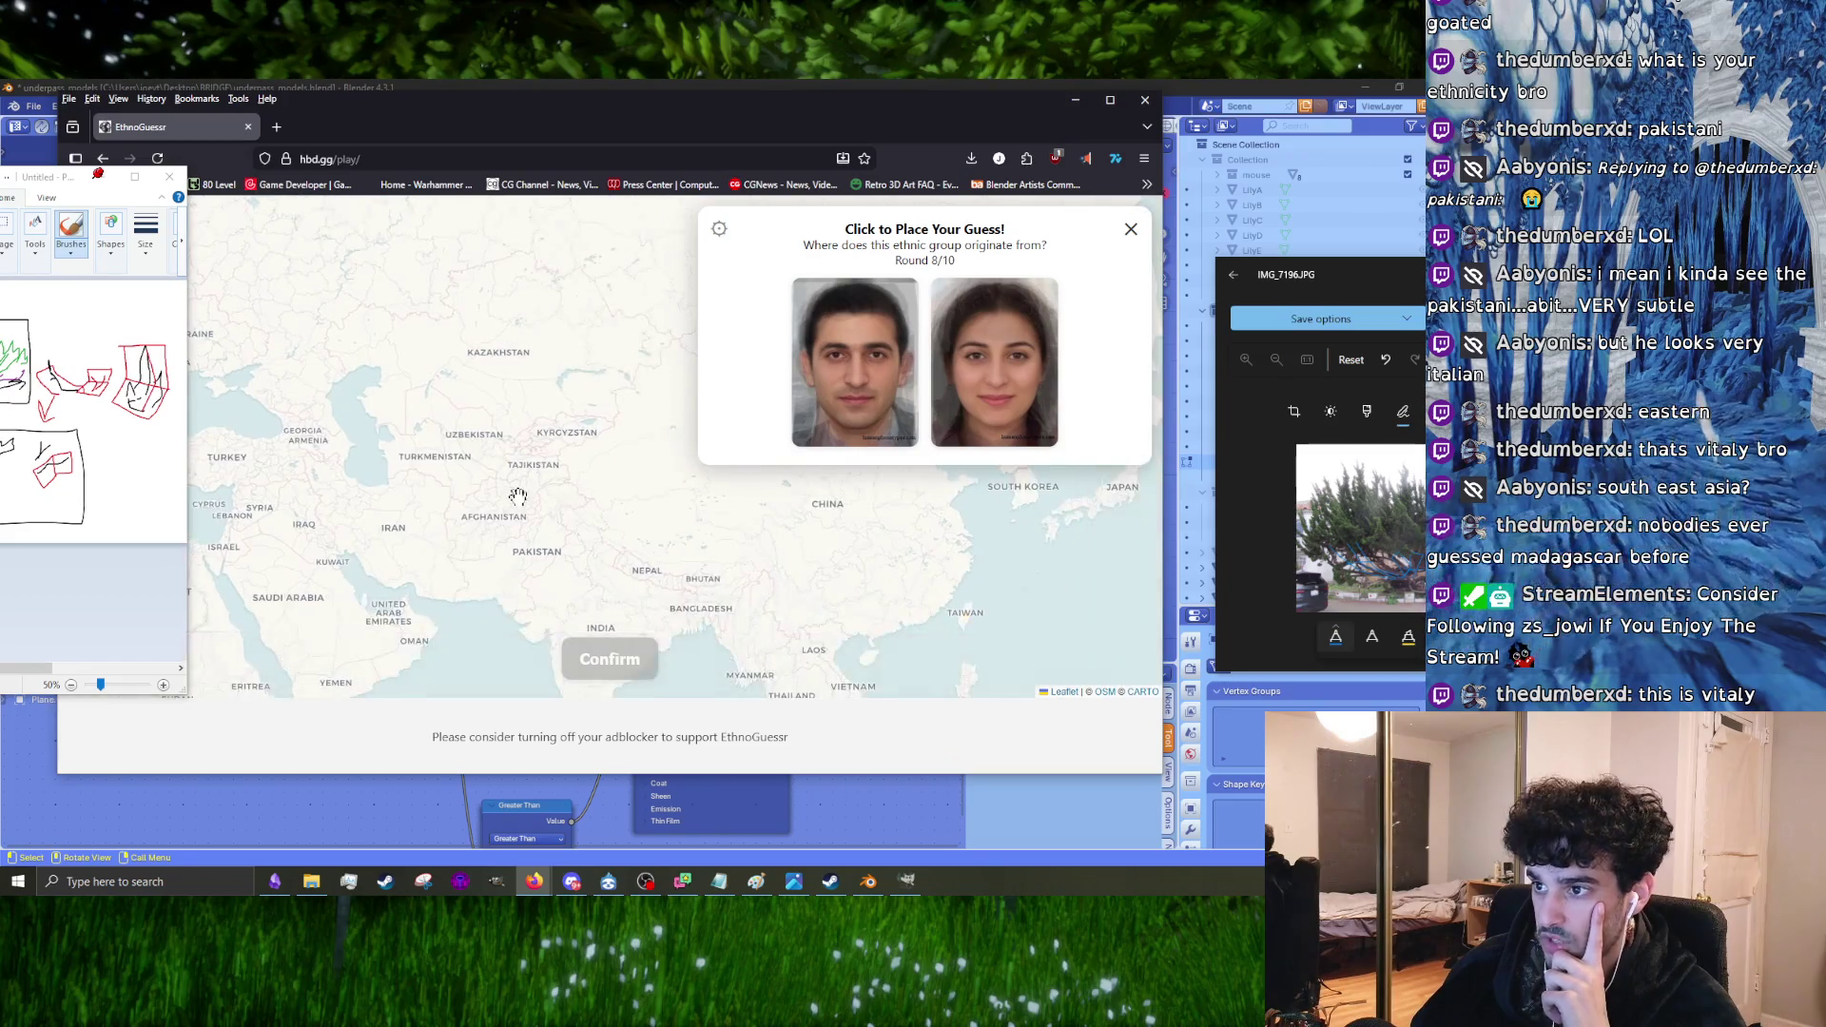
mouse_move(398, 477)
left_mouse_down()
mouse_move(582, 499)
mouse_move(503, 518)
mouse_move(674, 486)
left_mouse_up()
left_click(386, 460)
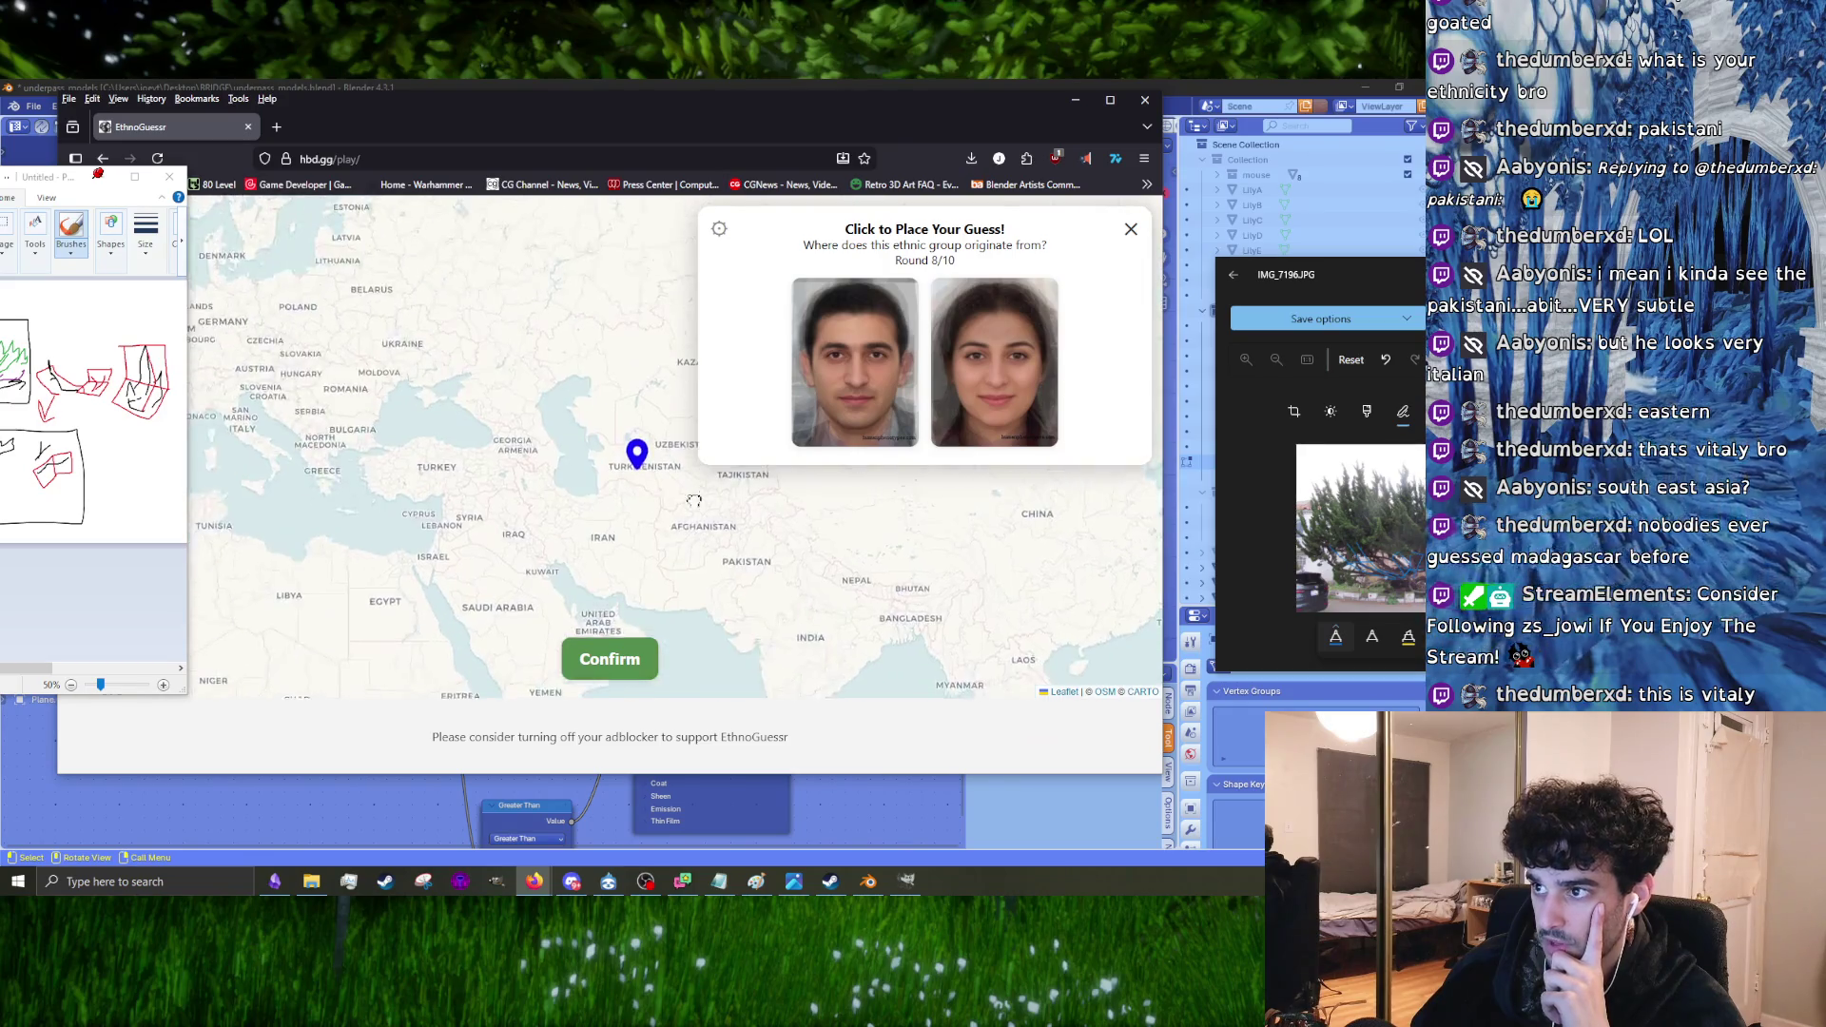
left_click_drag(702, 388, 522, 429)
left_click(608, 670)
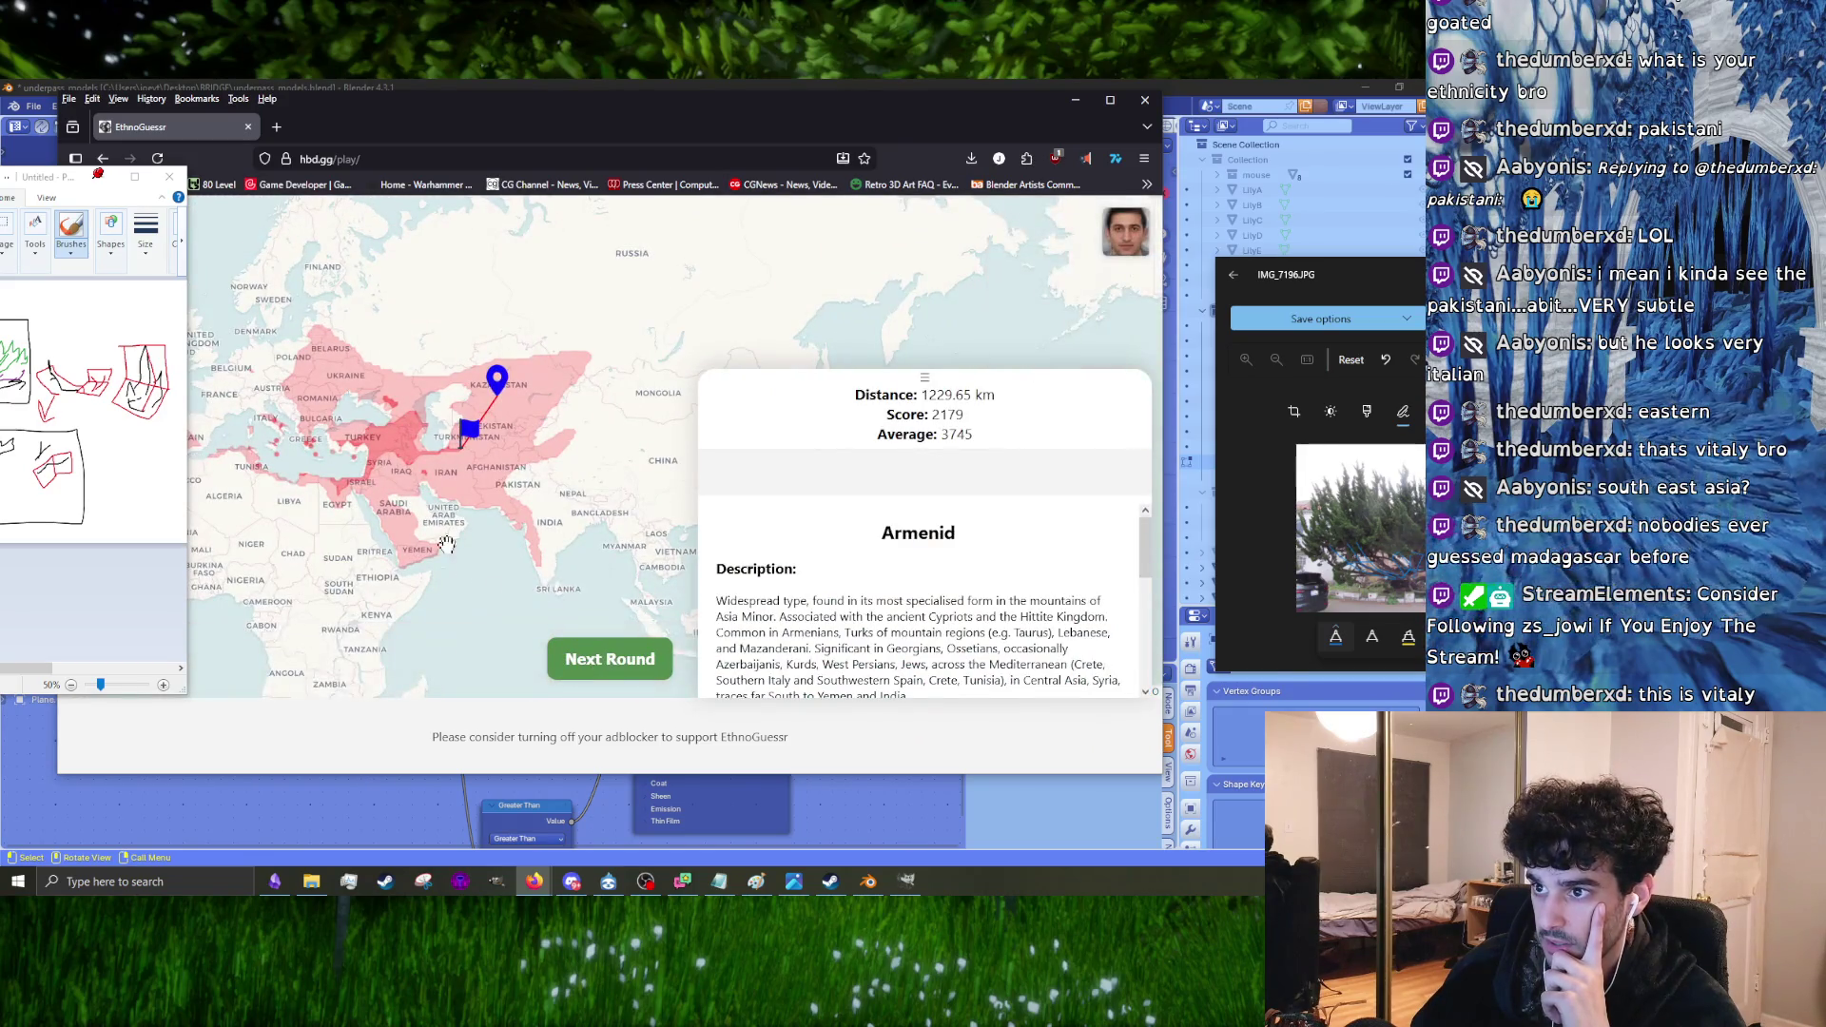
left_click(610, 661)
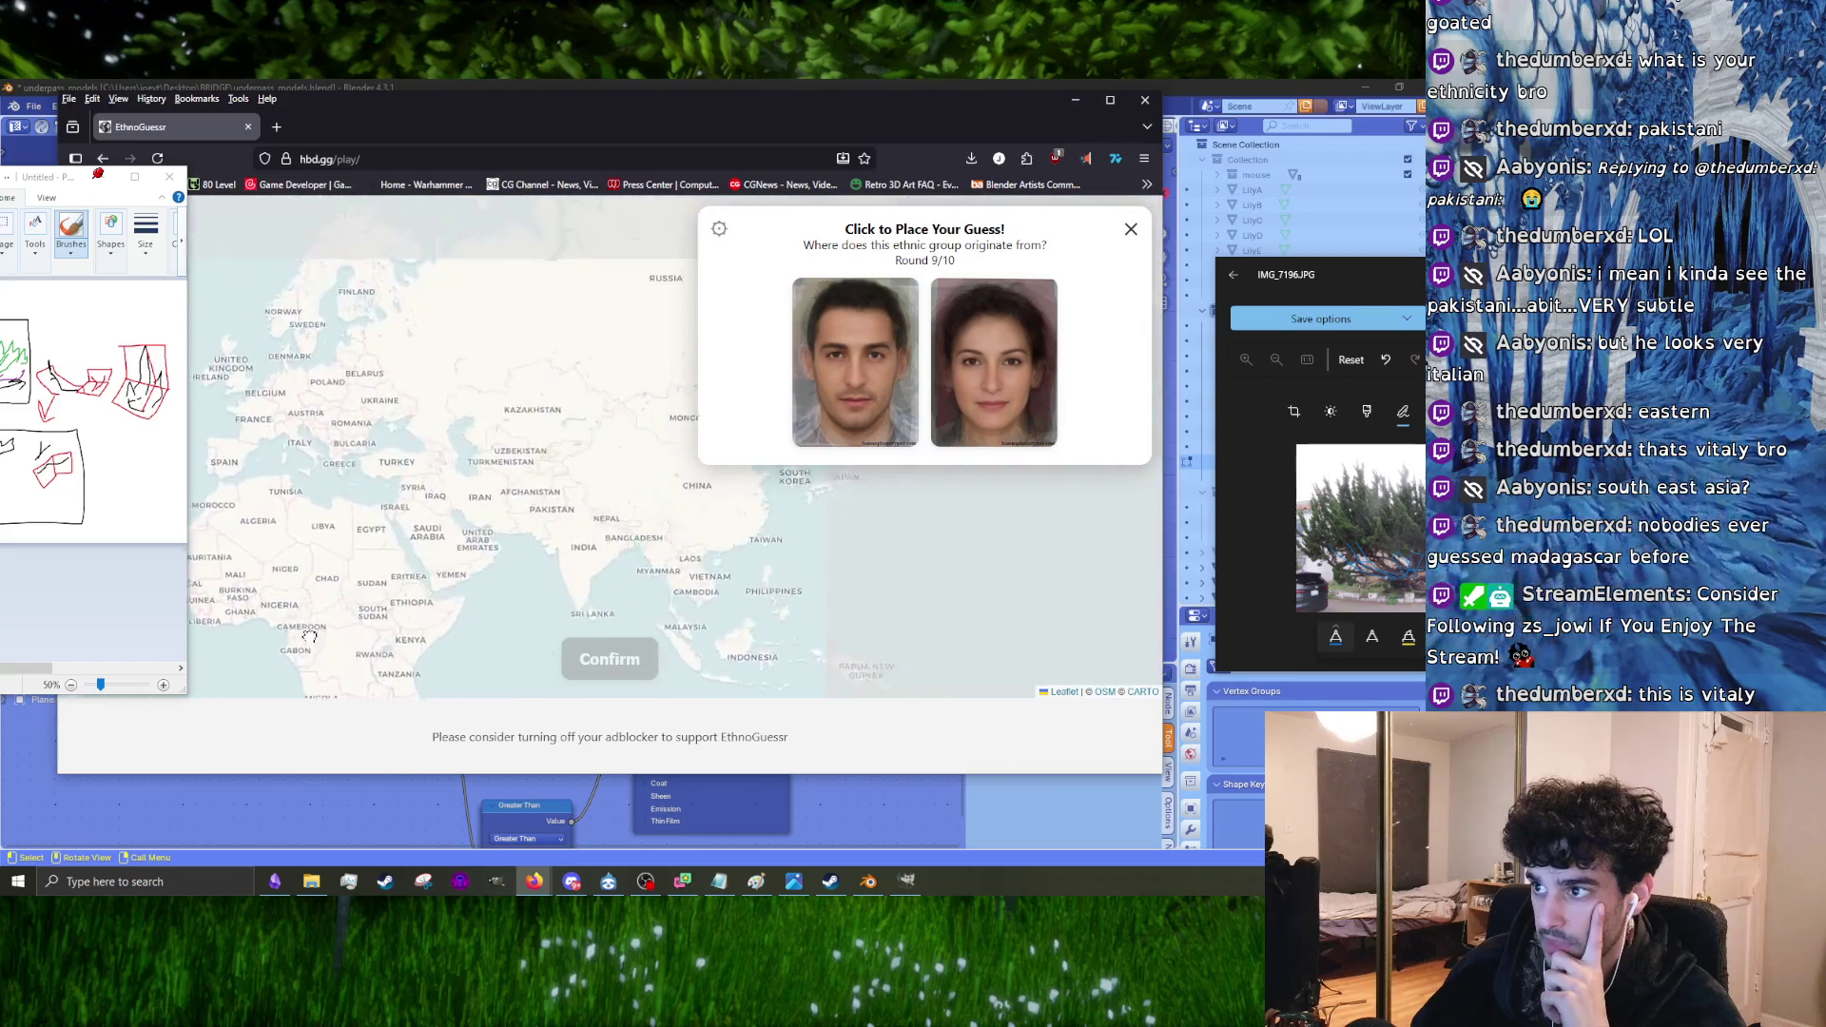
Step: Guess Turkey/Syria for round 9 and Botswana for the final round 10
left_click(406, 470)
left_click(593, 673)
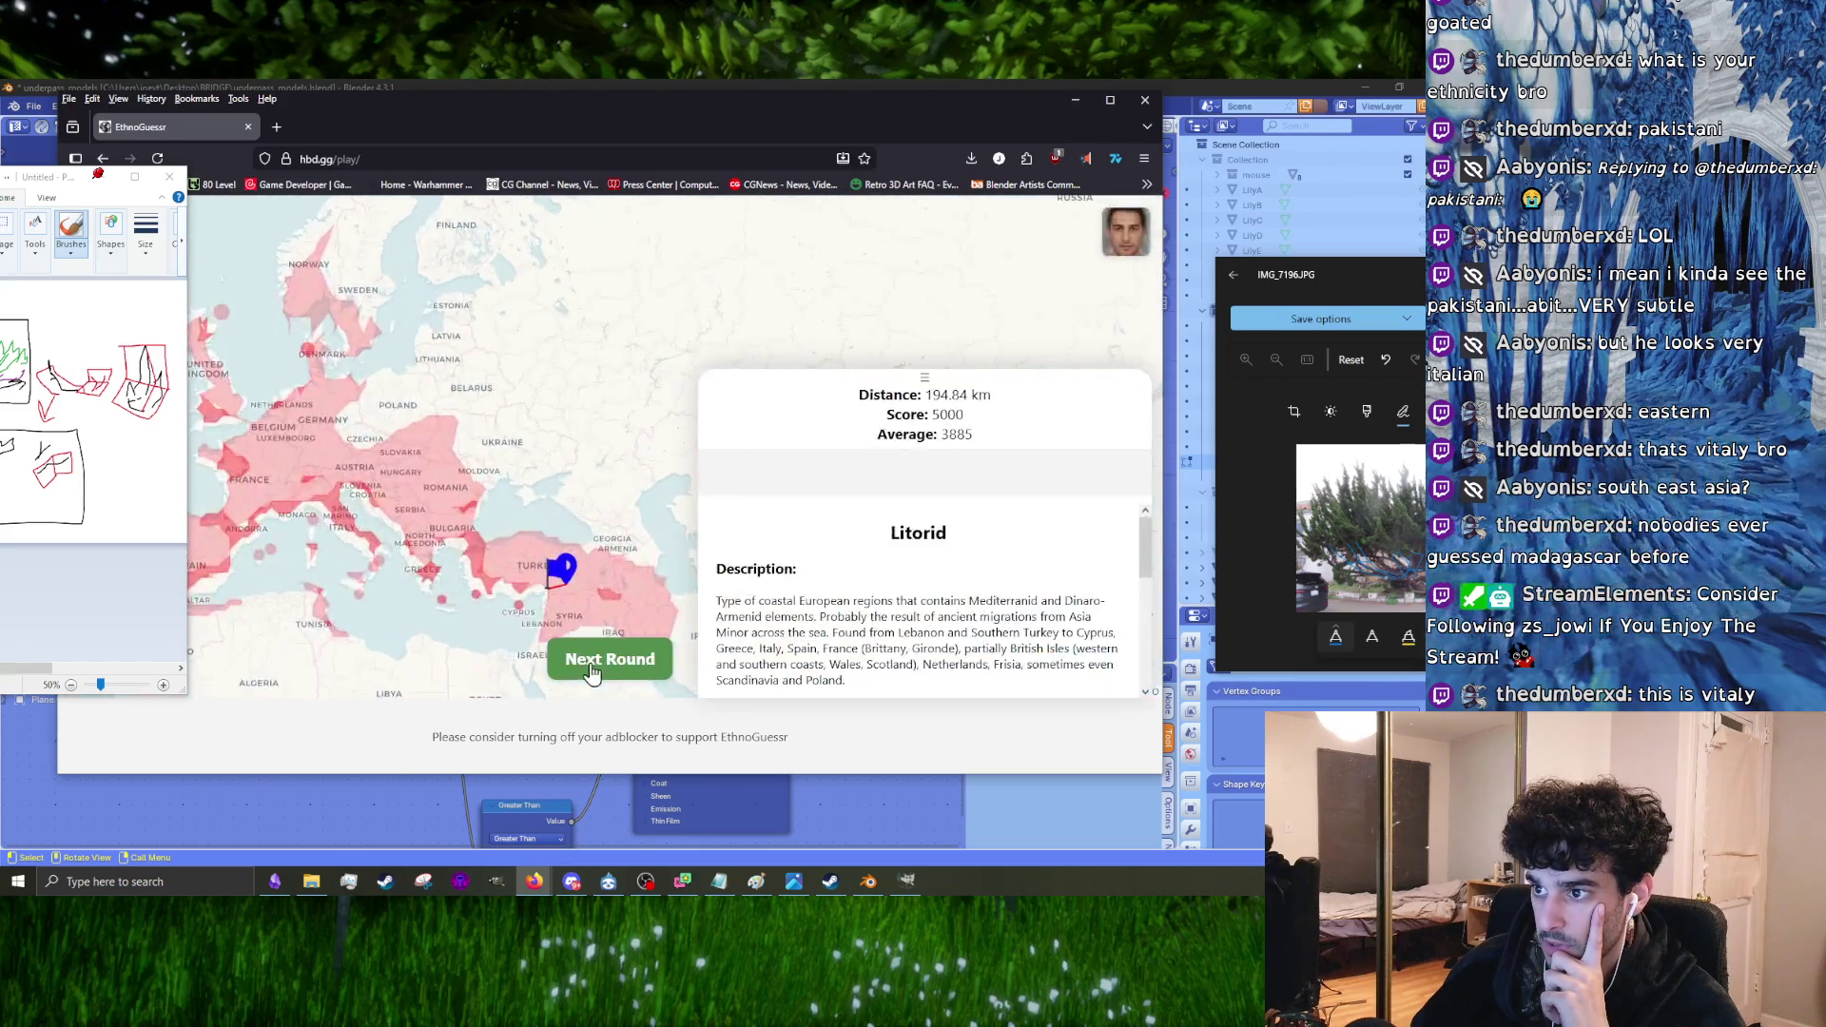
left_click(599, 664)
scroll(530, 504, "up", 3)
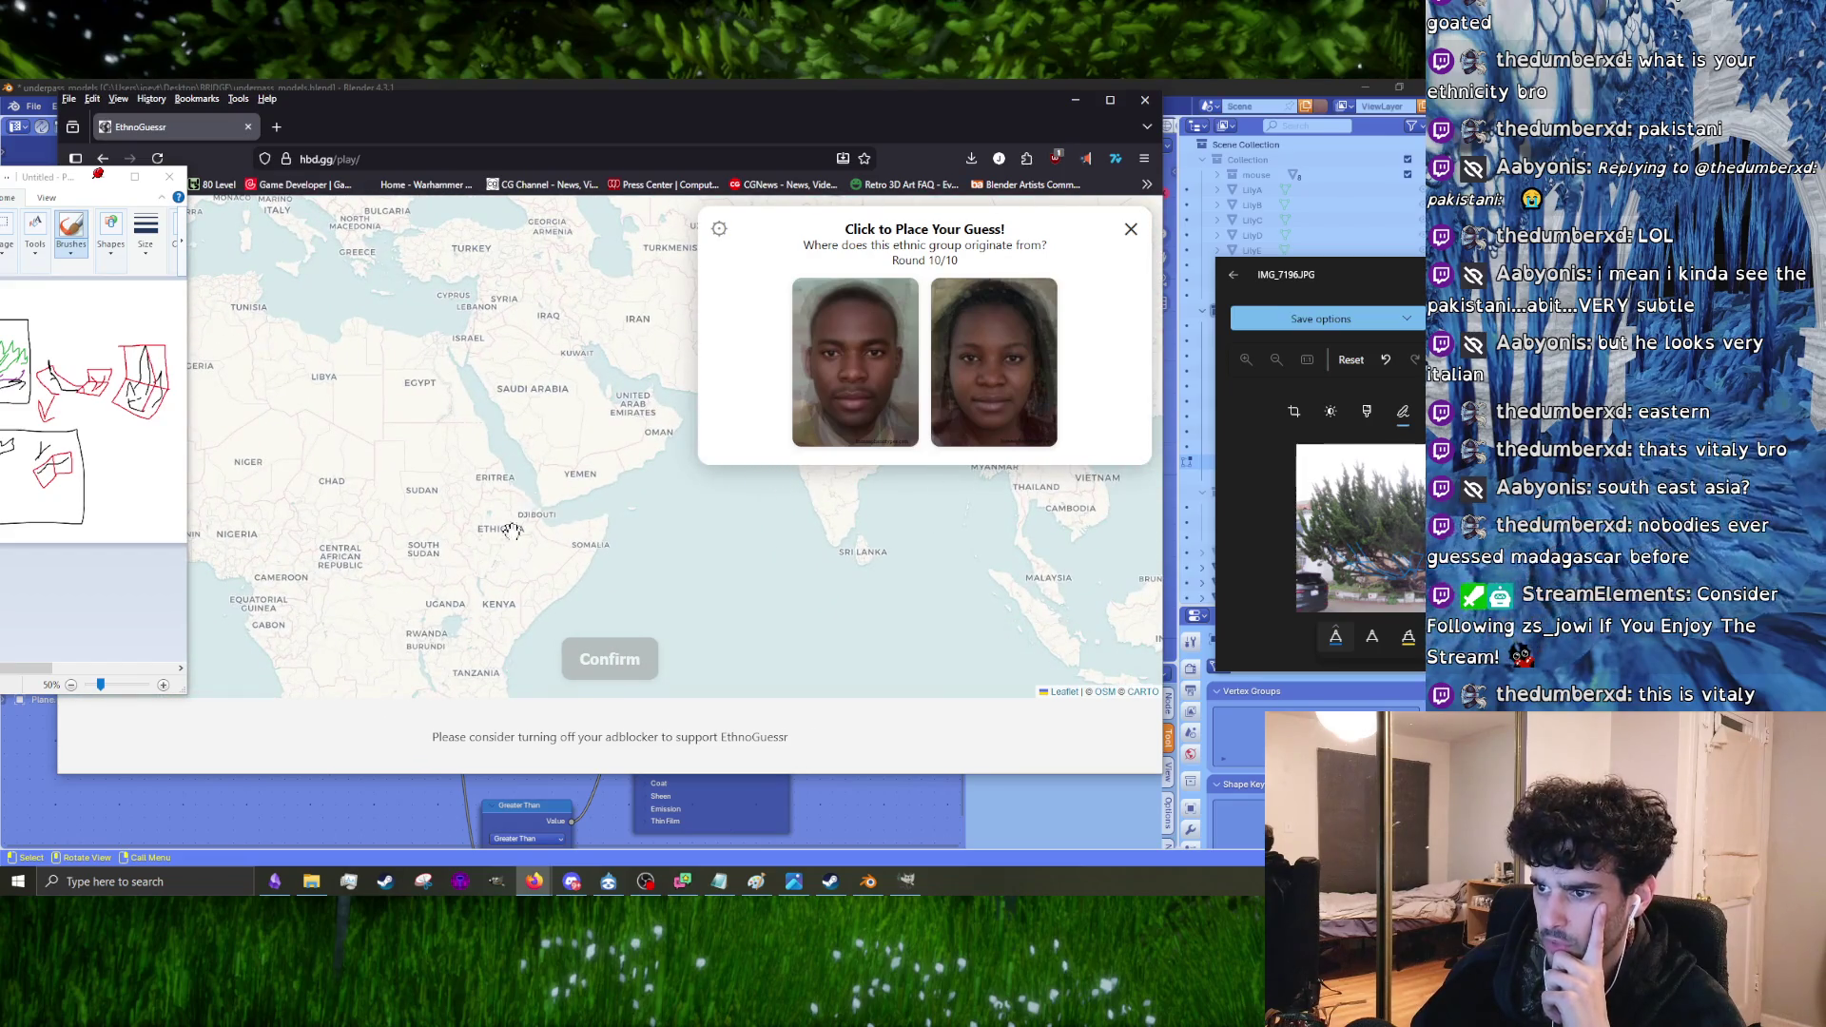
left_click_drag(512, 531, 651, 350)
left_click_drag(476, 569, 527, 520)
left_click(532, 559)
left_click(561, 573)
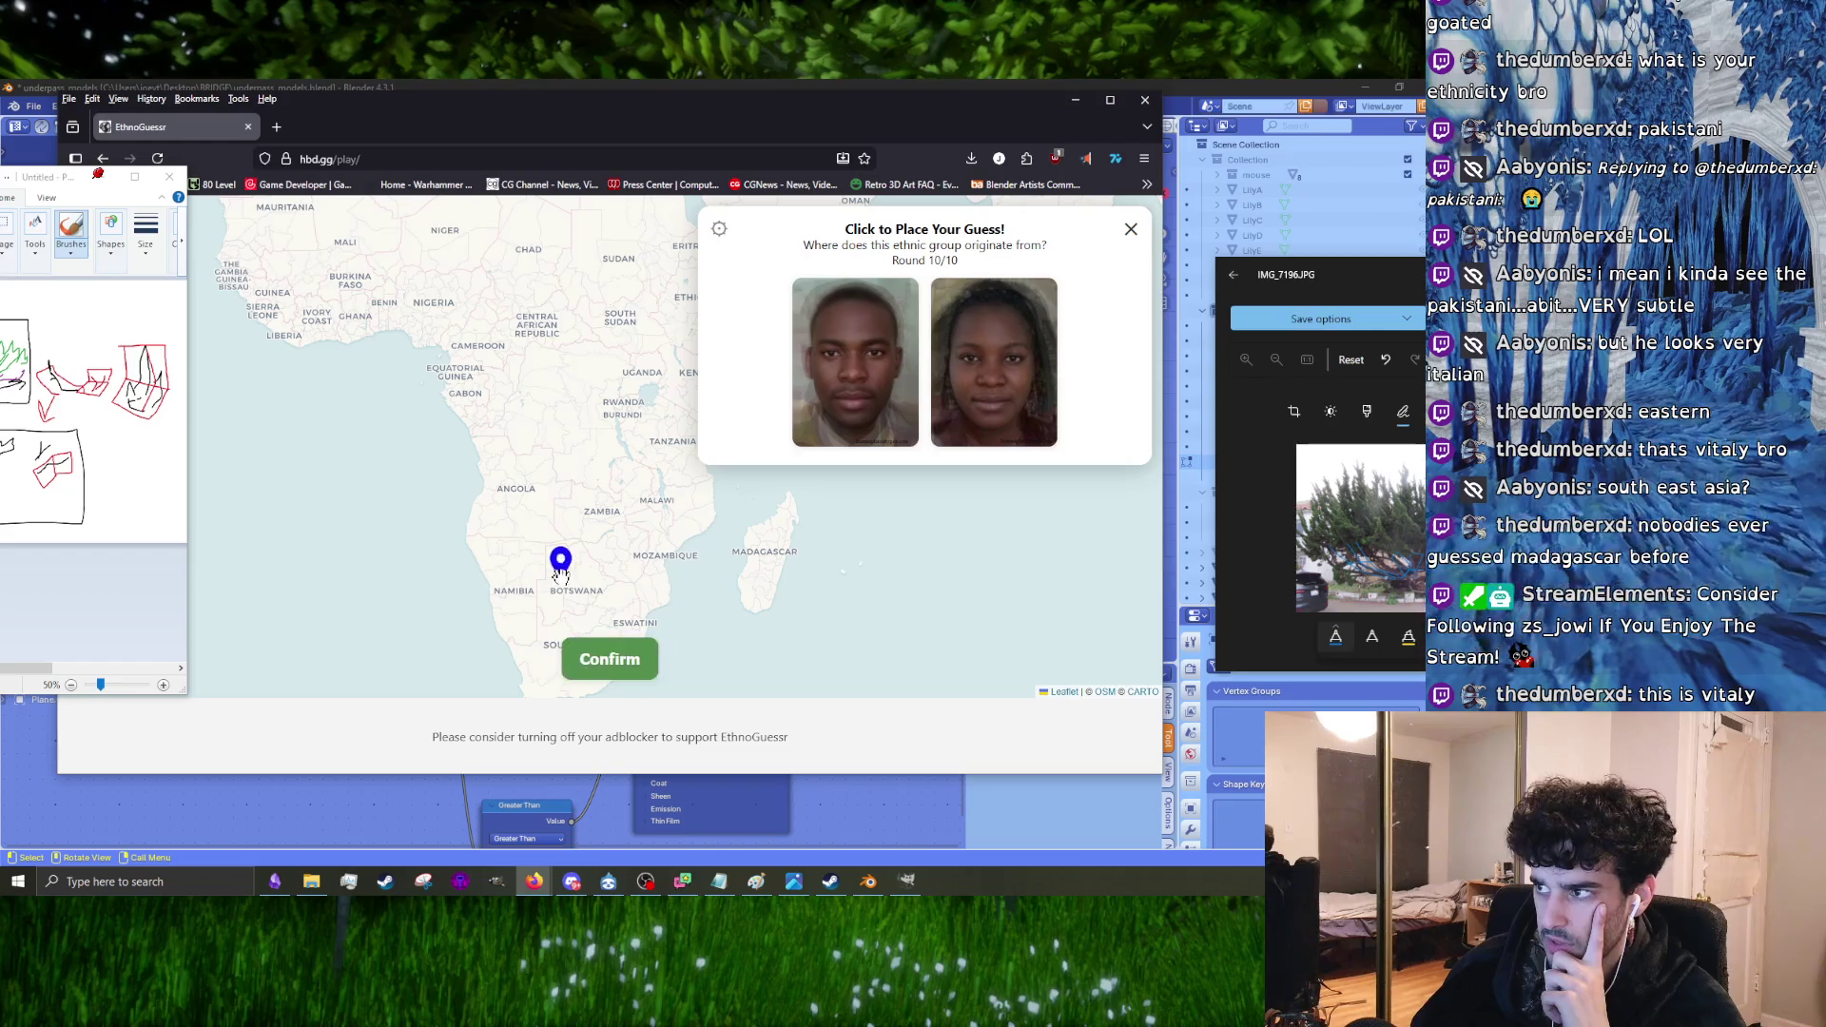
left_click(602, 669)
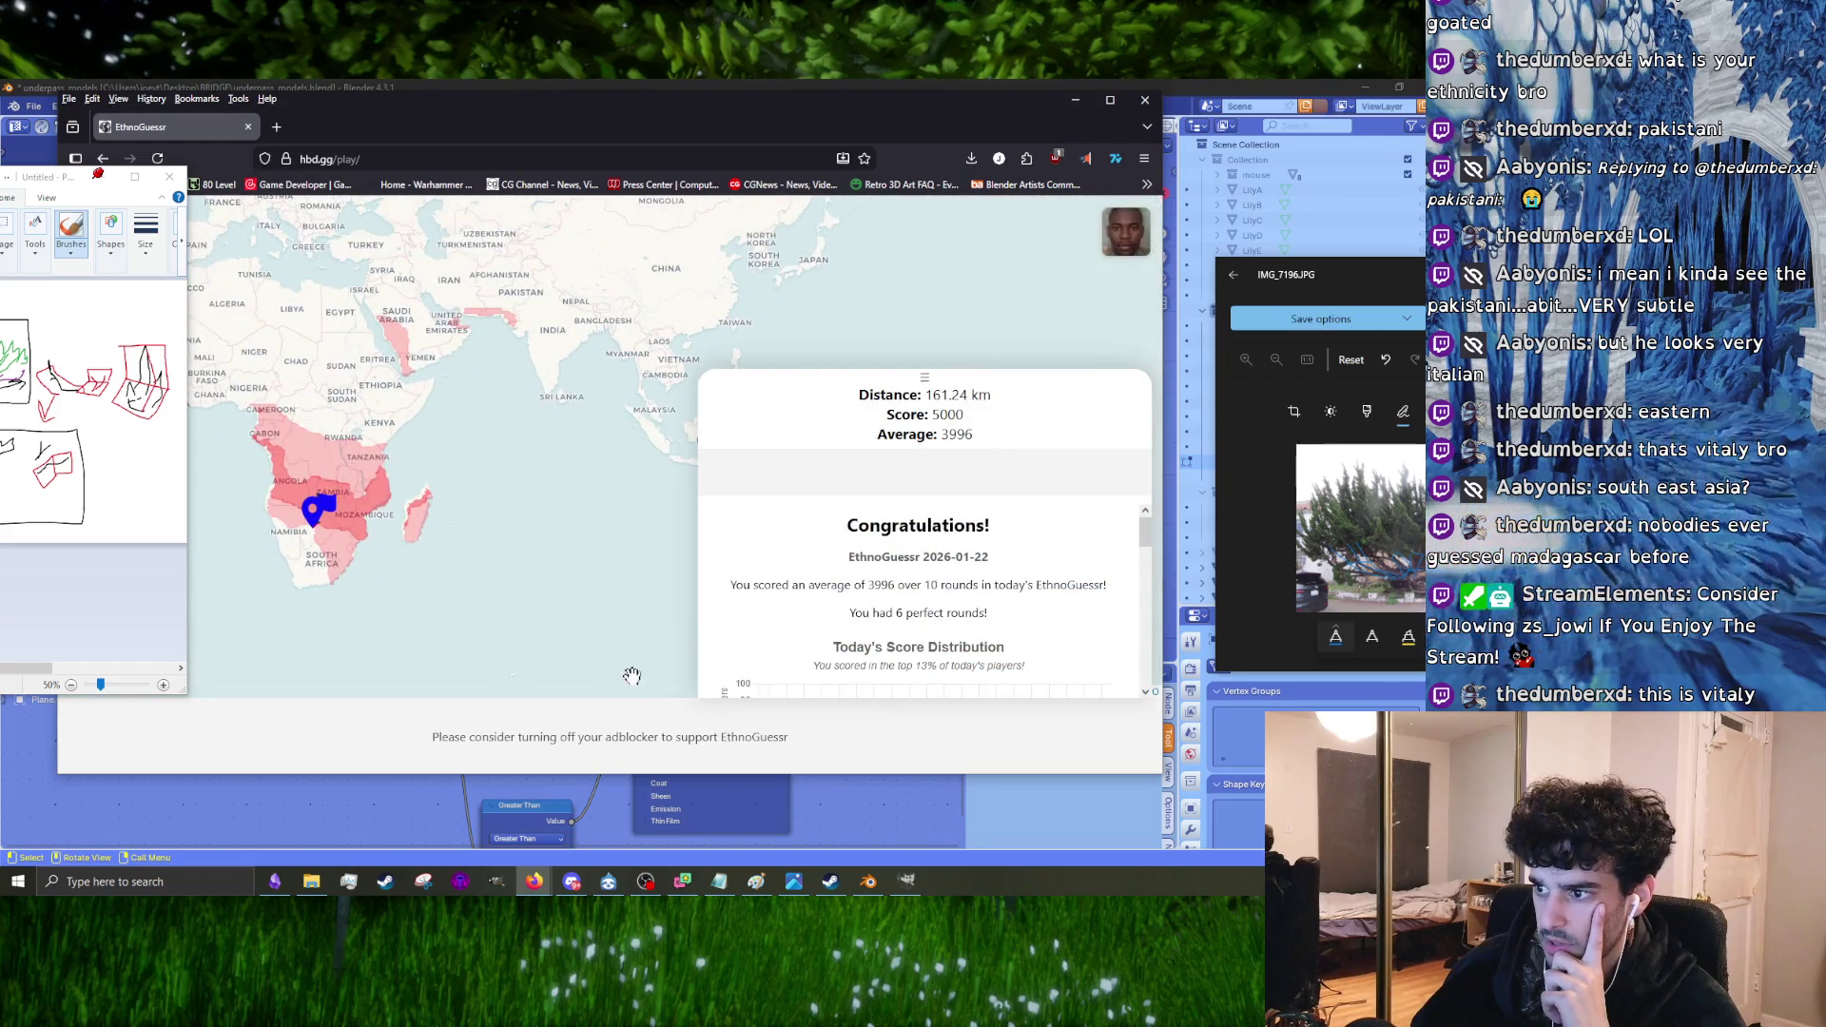
Step: Back in Blender's right side view, move and rotate the bush card's right-end top edge
left_click(1172, 114)
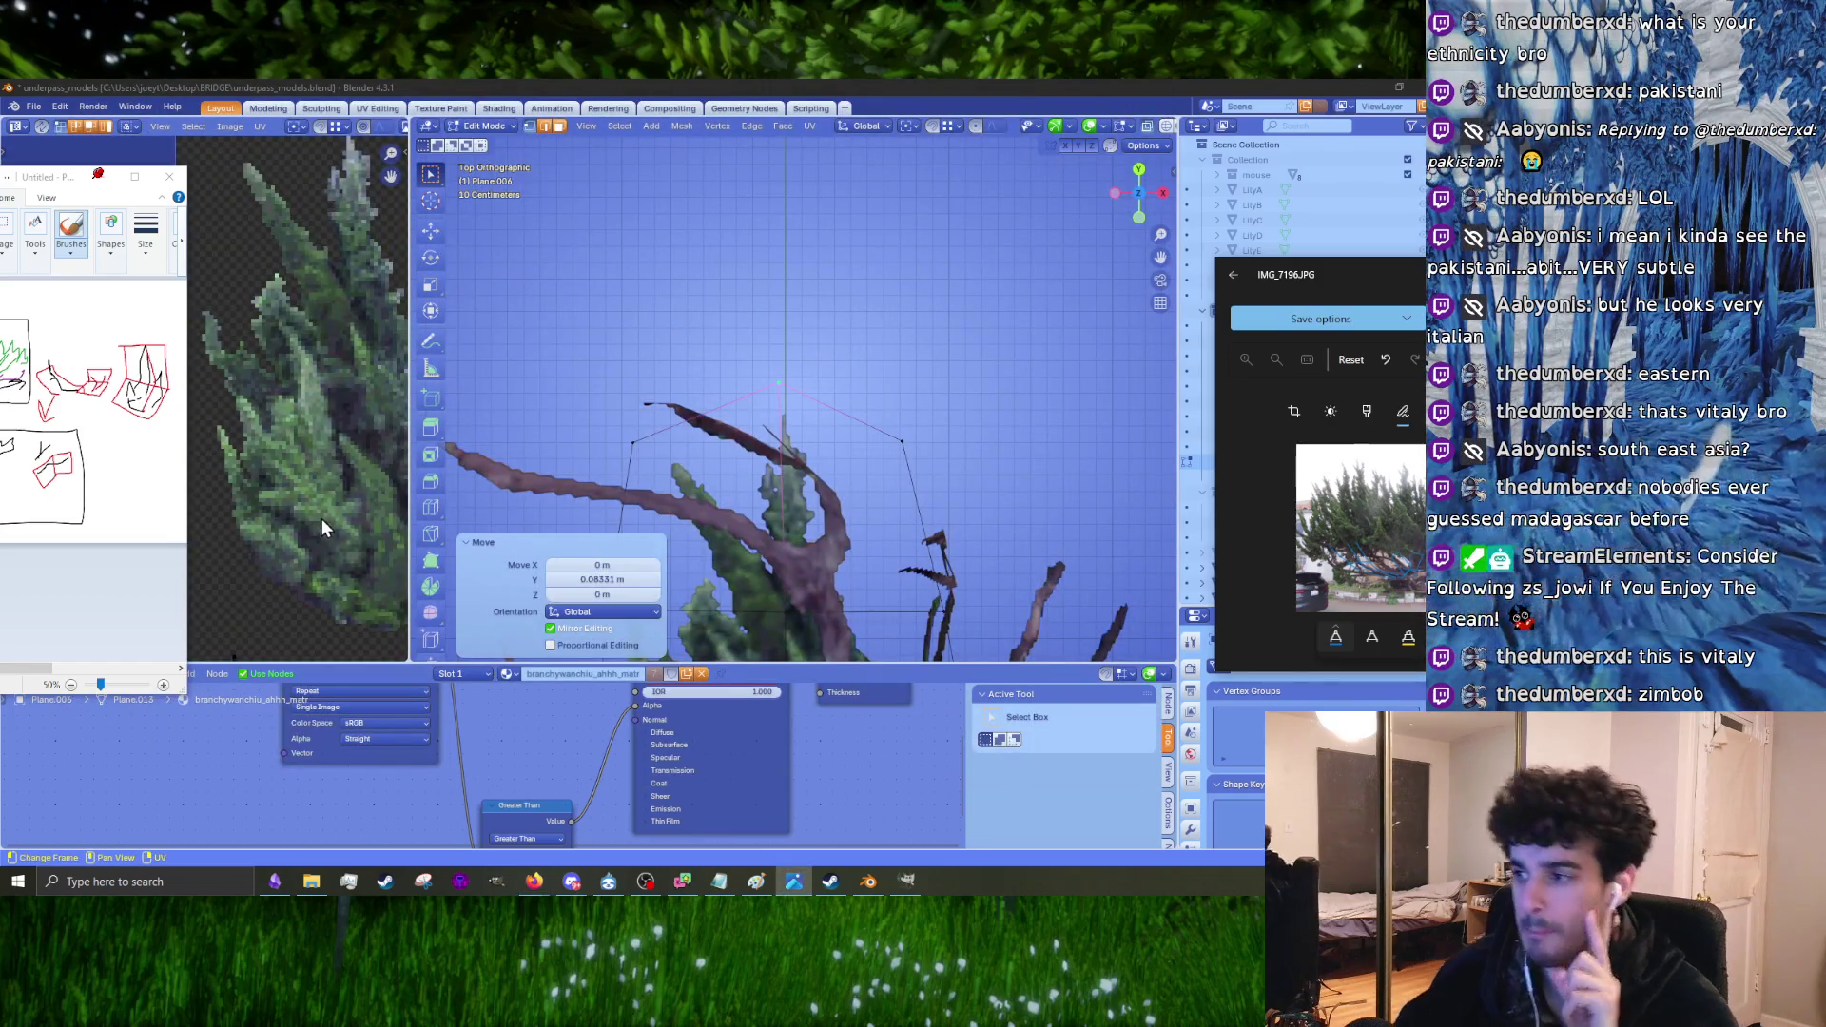
scroll(804, 401, "down", 5)
middle_click_drag(803, 401, 815, 287)
mouse_move(754, 406)
middle_mouse_down()
mouse_move(766, 388)
mouse_move(751, 419)
middle_mouse_up()
scroll(766, 389, "up", 2)
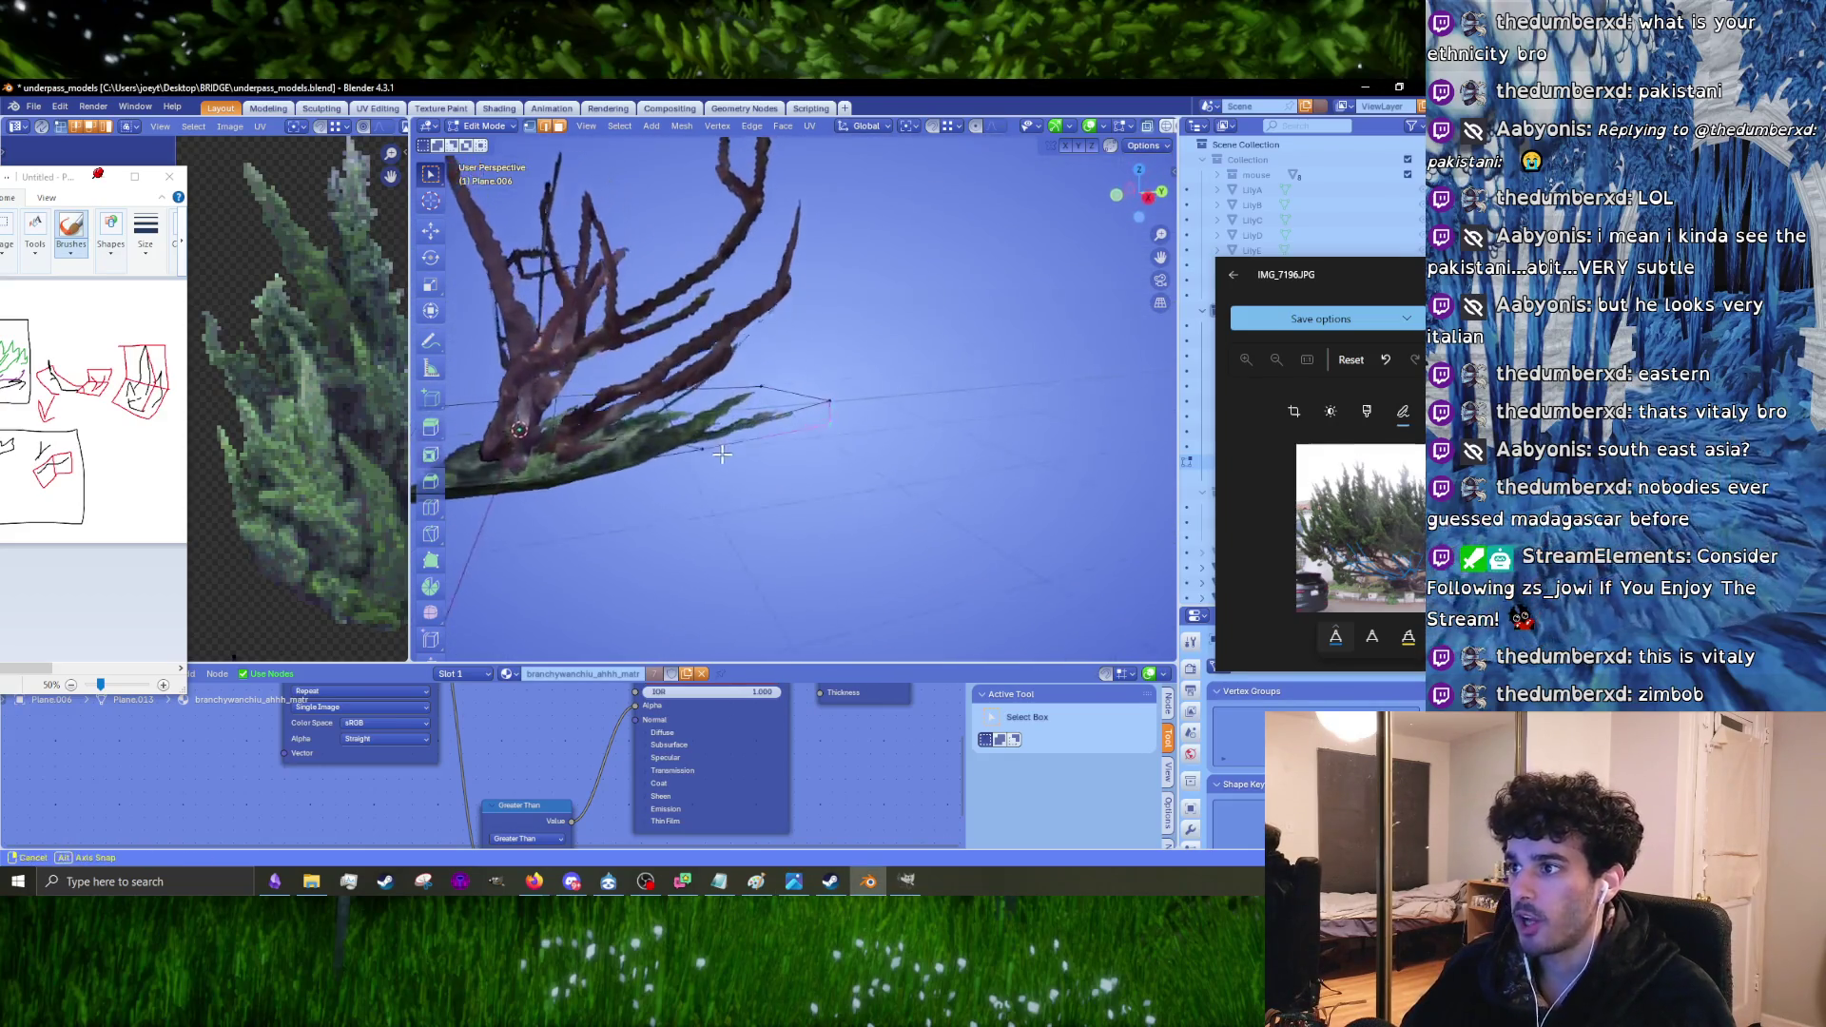
key("KP_3")
scroll(729, 451, "up", 2)
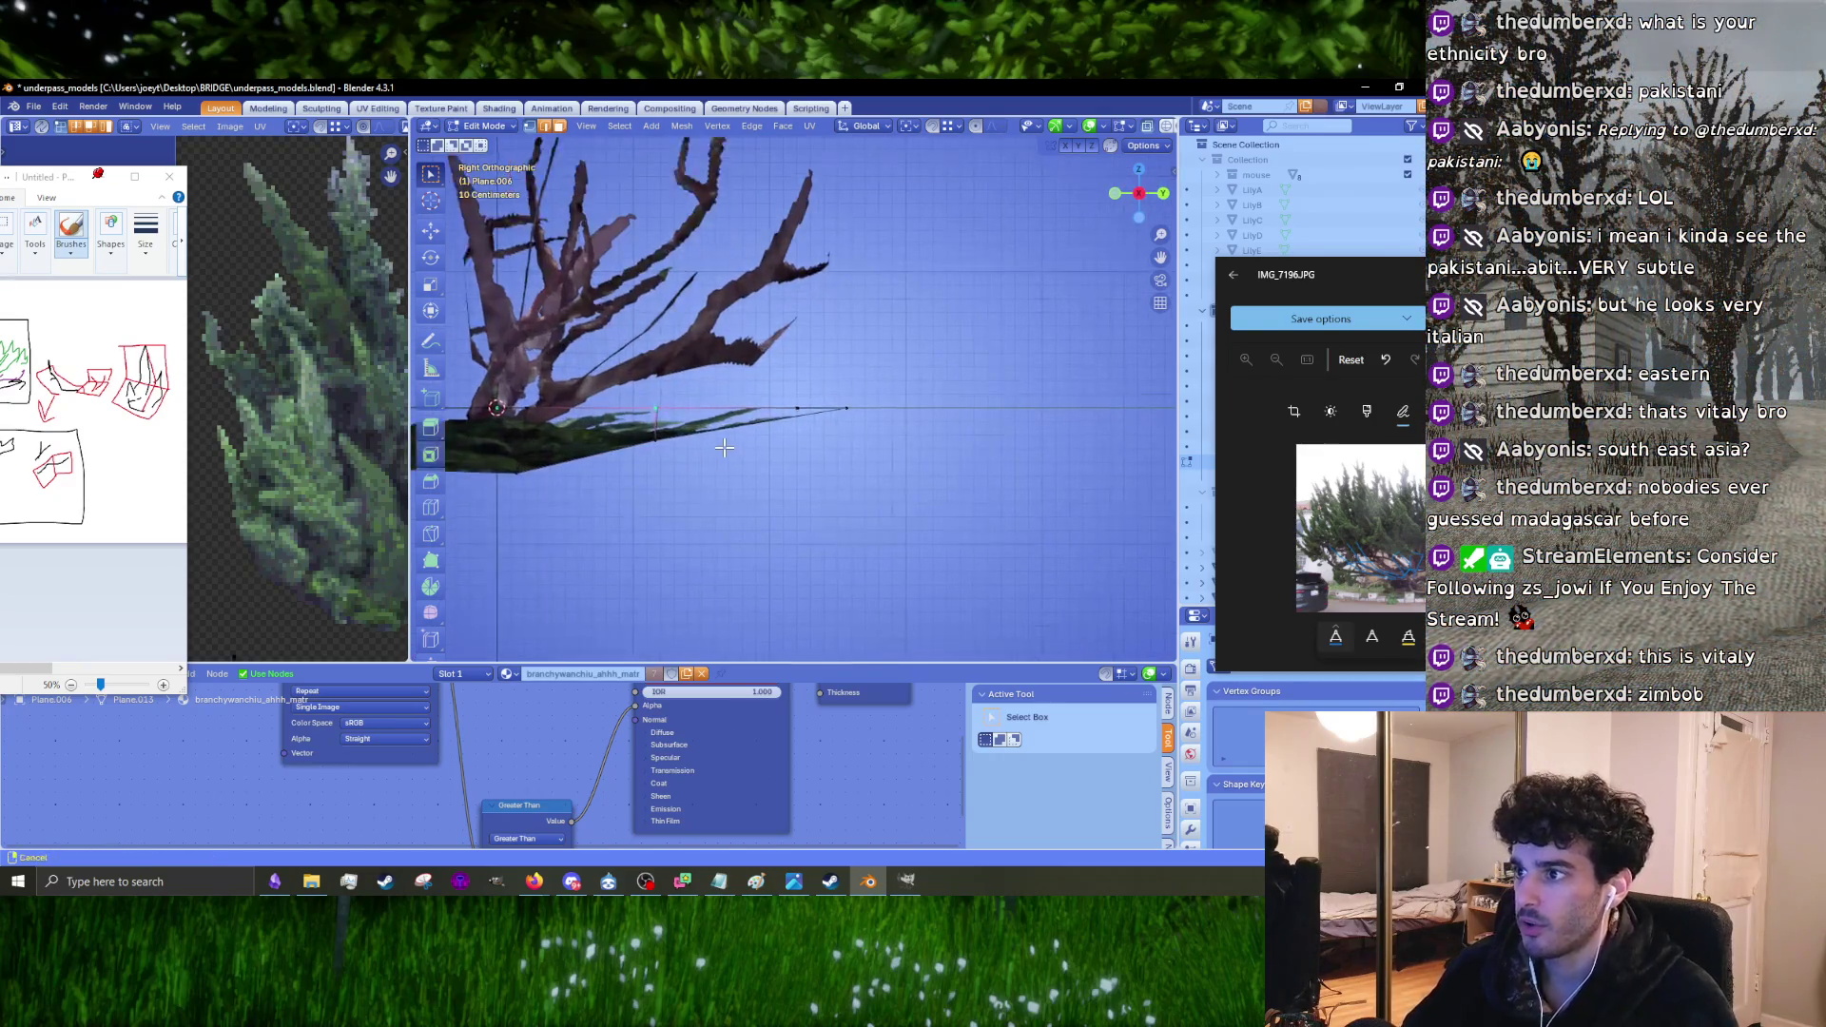
left_click(949, 481)
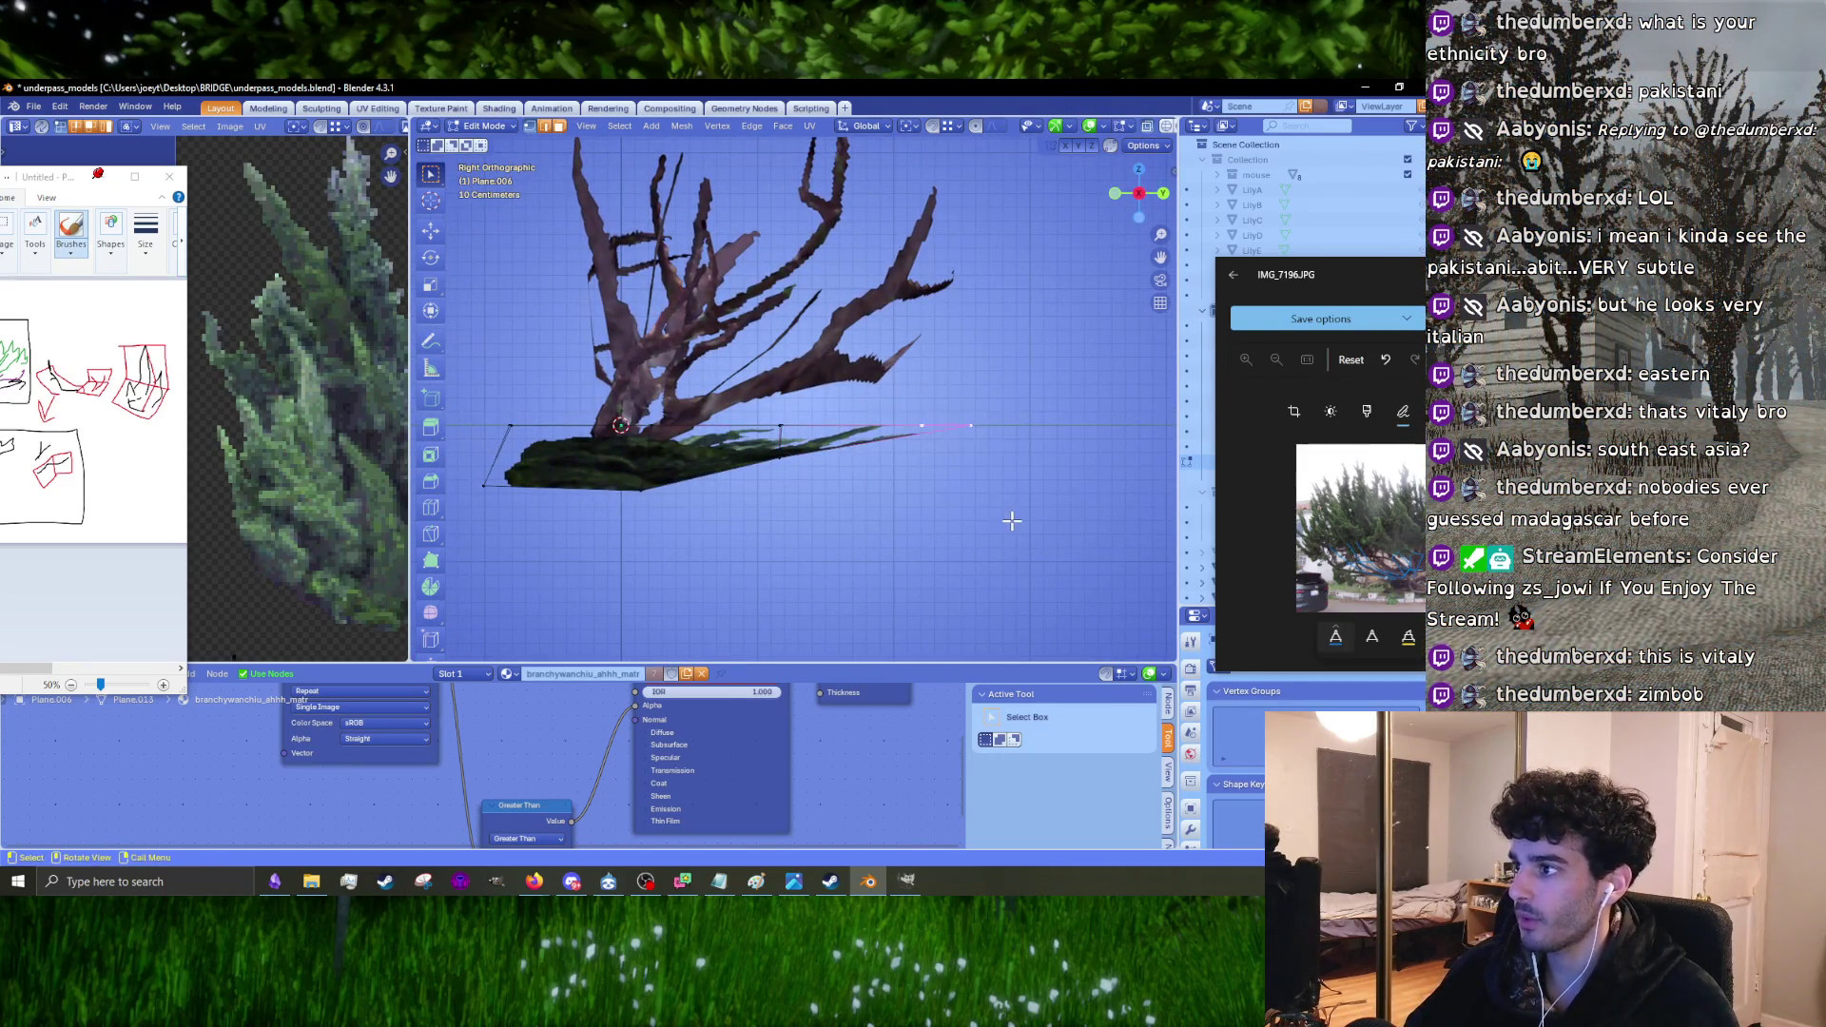
key("g")
left_click(1003, 477)
key("r")
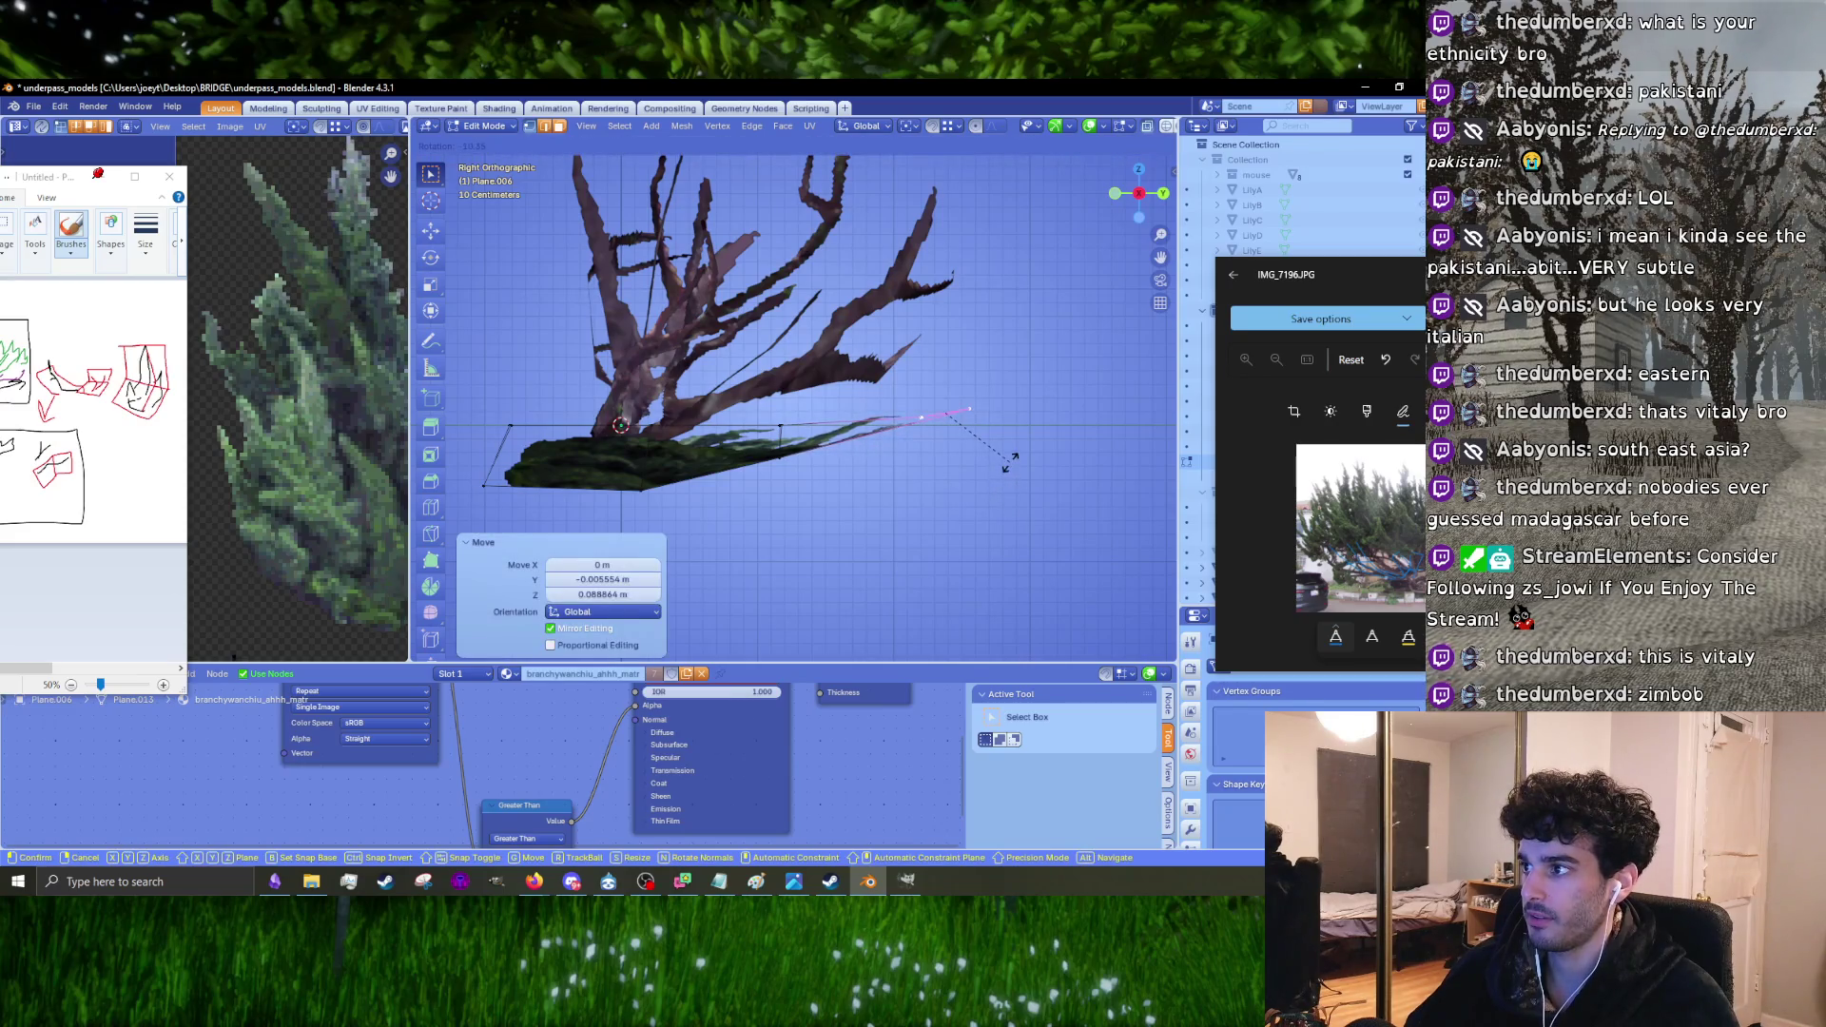
left_click(1010, 461)
Step: Lower the card's outer tip vertex and slightly rotate its left face
left_click(781, 426)
key("g")
left_click(899, 504)
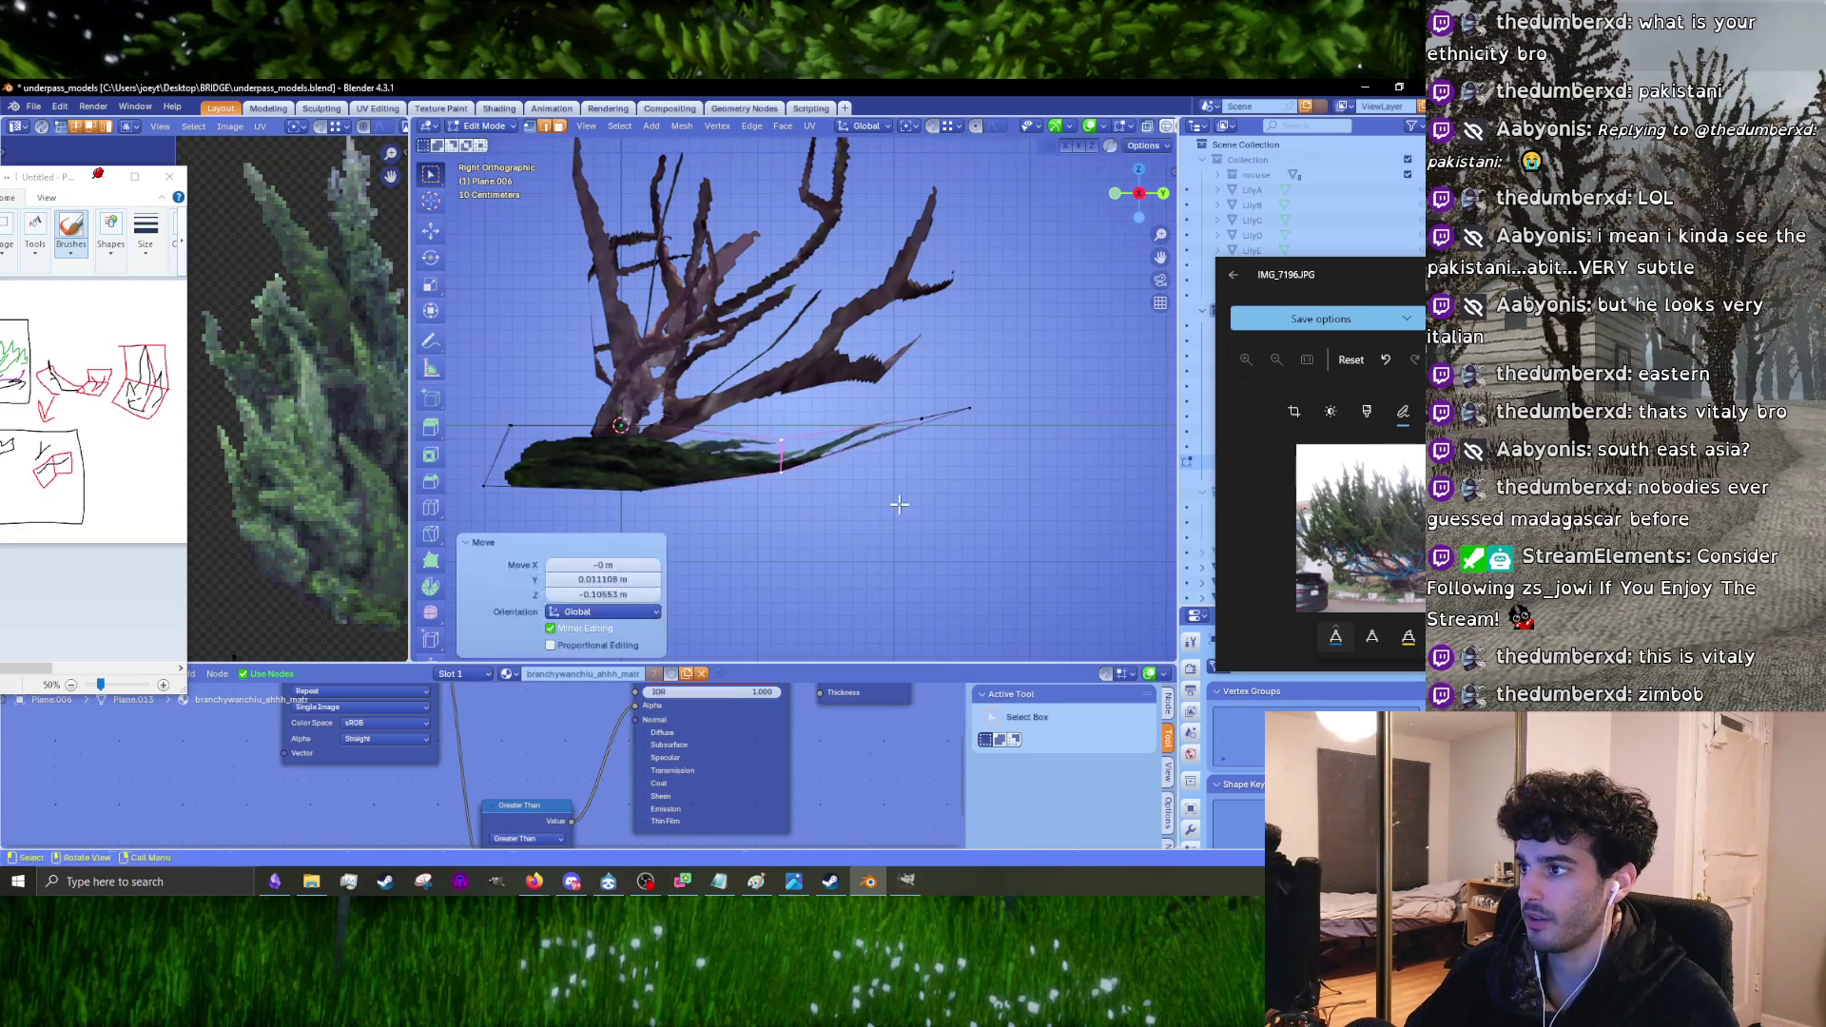
middle_click_drag(710, 516, 834, 502, "shift")
left_click_drag(594, 395, 834, 502)
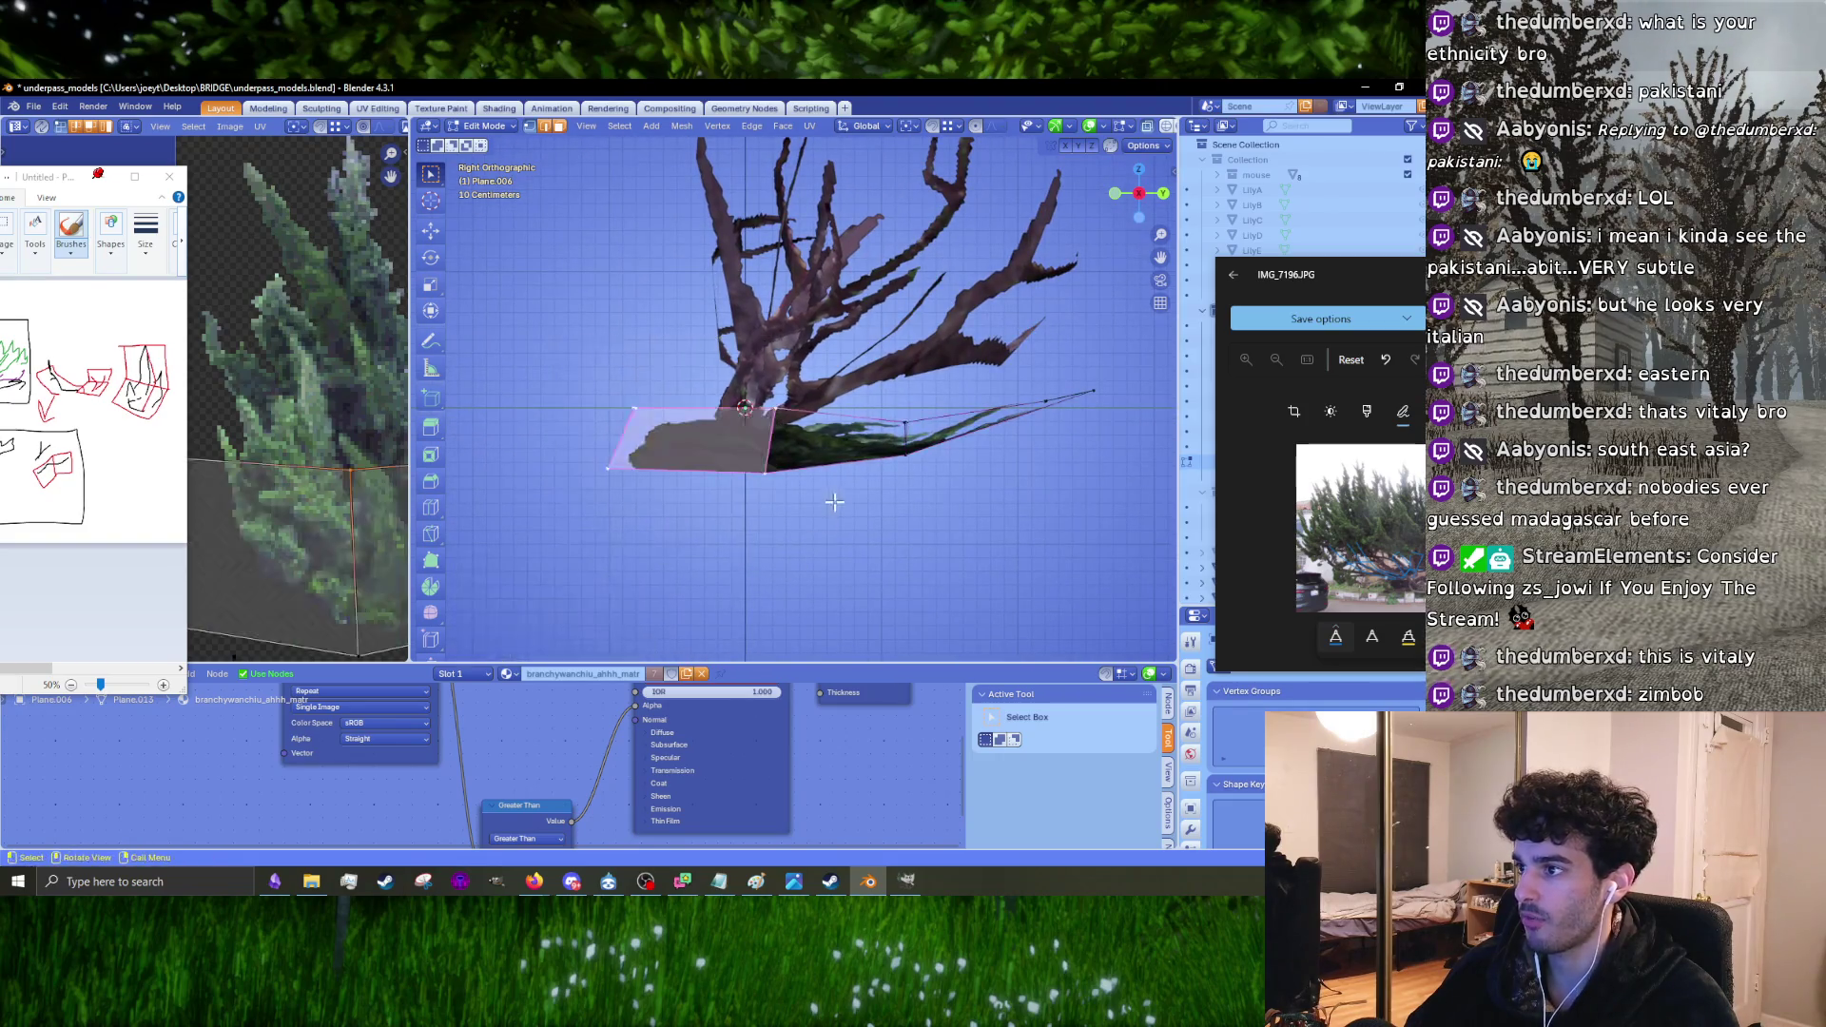
key("r")
left_click(836, 500)
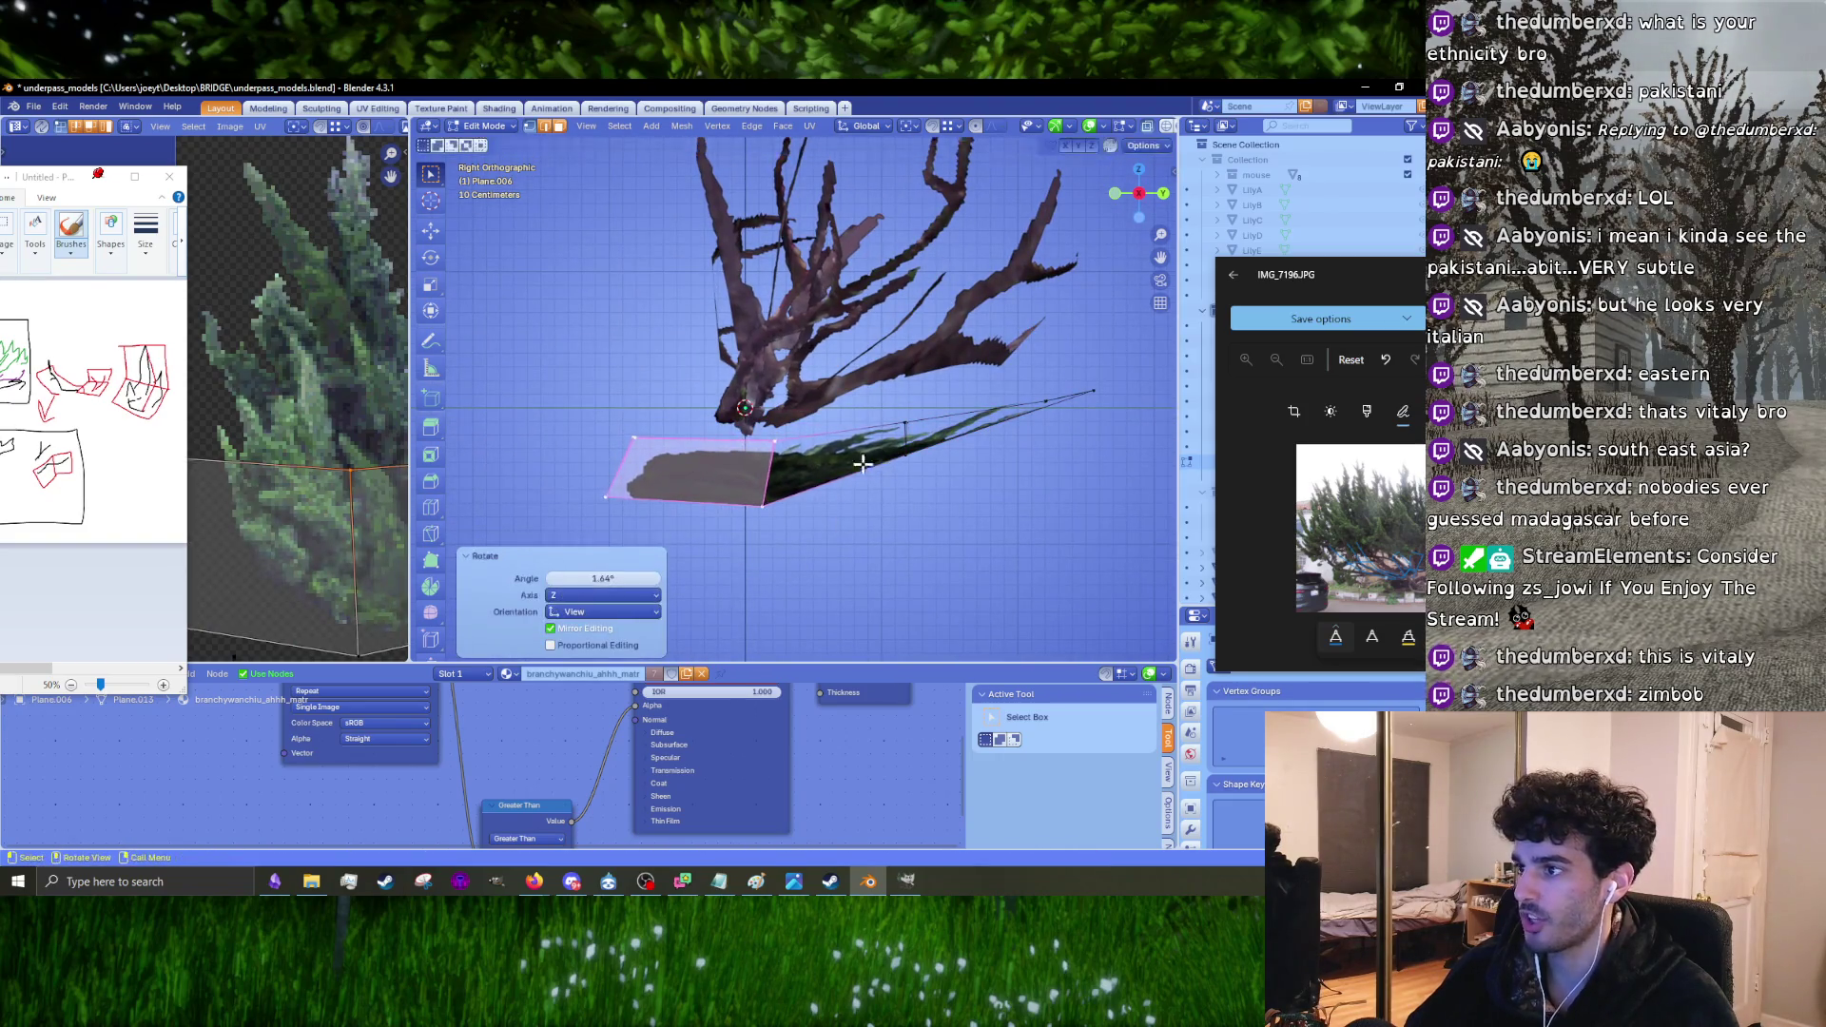
Step: Raise the face's top-right vertex, then return to Object Mode
left_click(774, 439)
key("g")
left_click(883, 537)
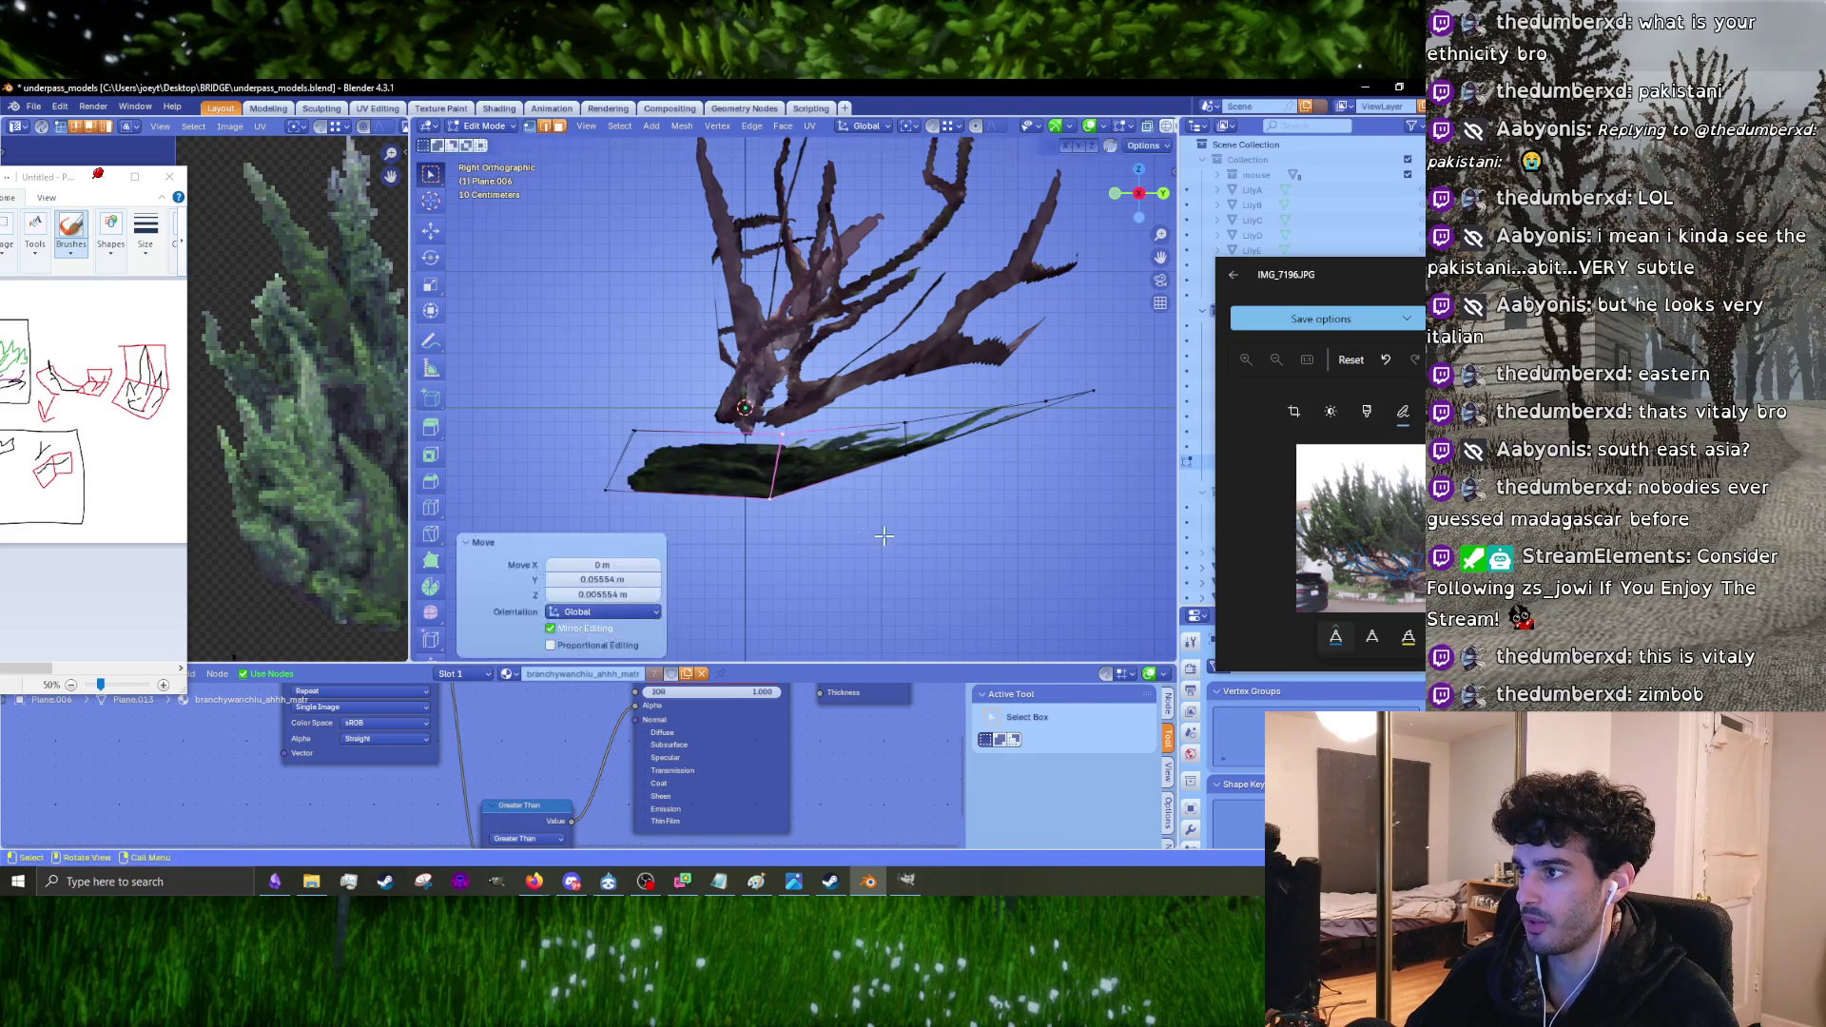
key("g")
middle_click_drag(944, 498, 808, 519, "shift")
left_click(808, 519)
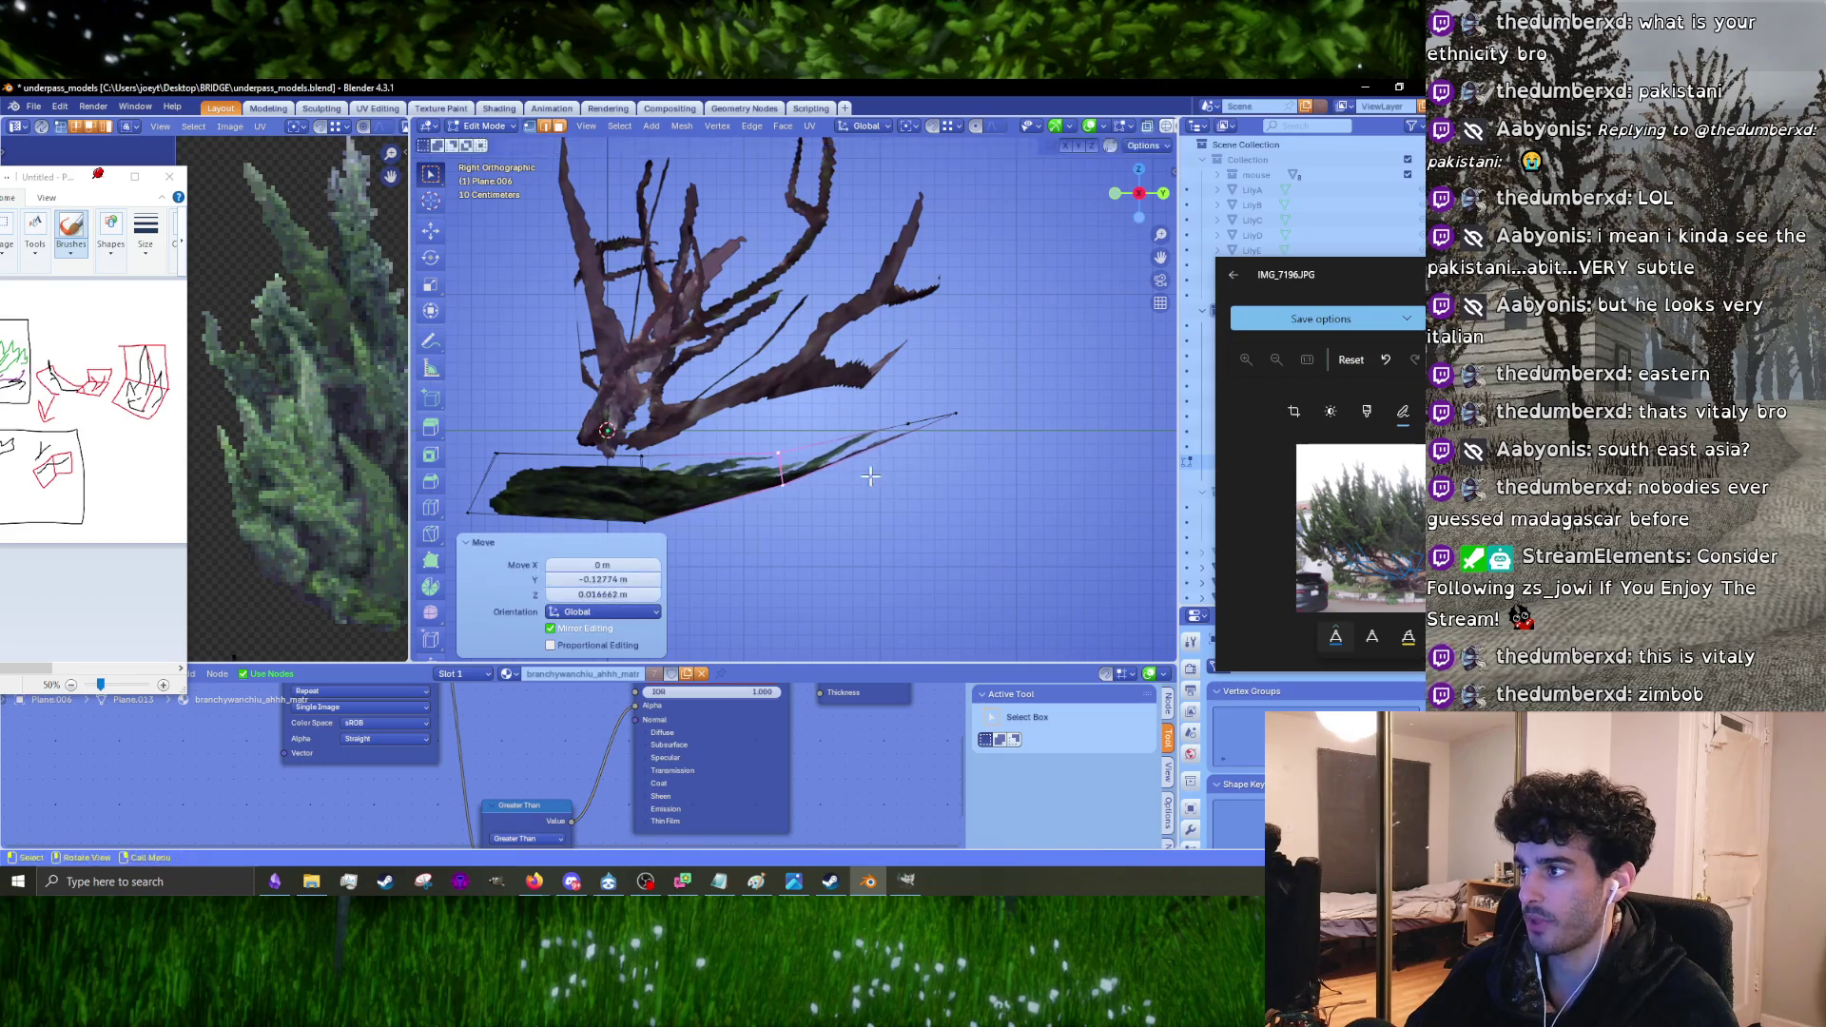
scroll(870, 475, "up", 2)
key("g")
left_click(974, 540)
key("r")
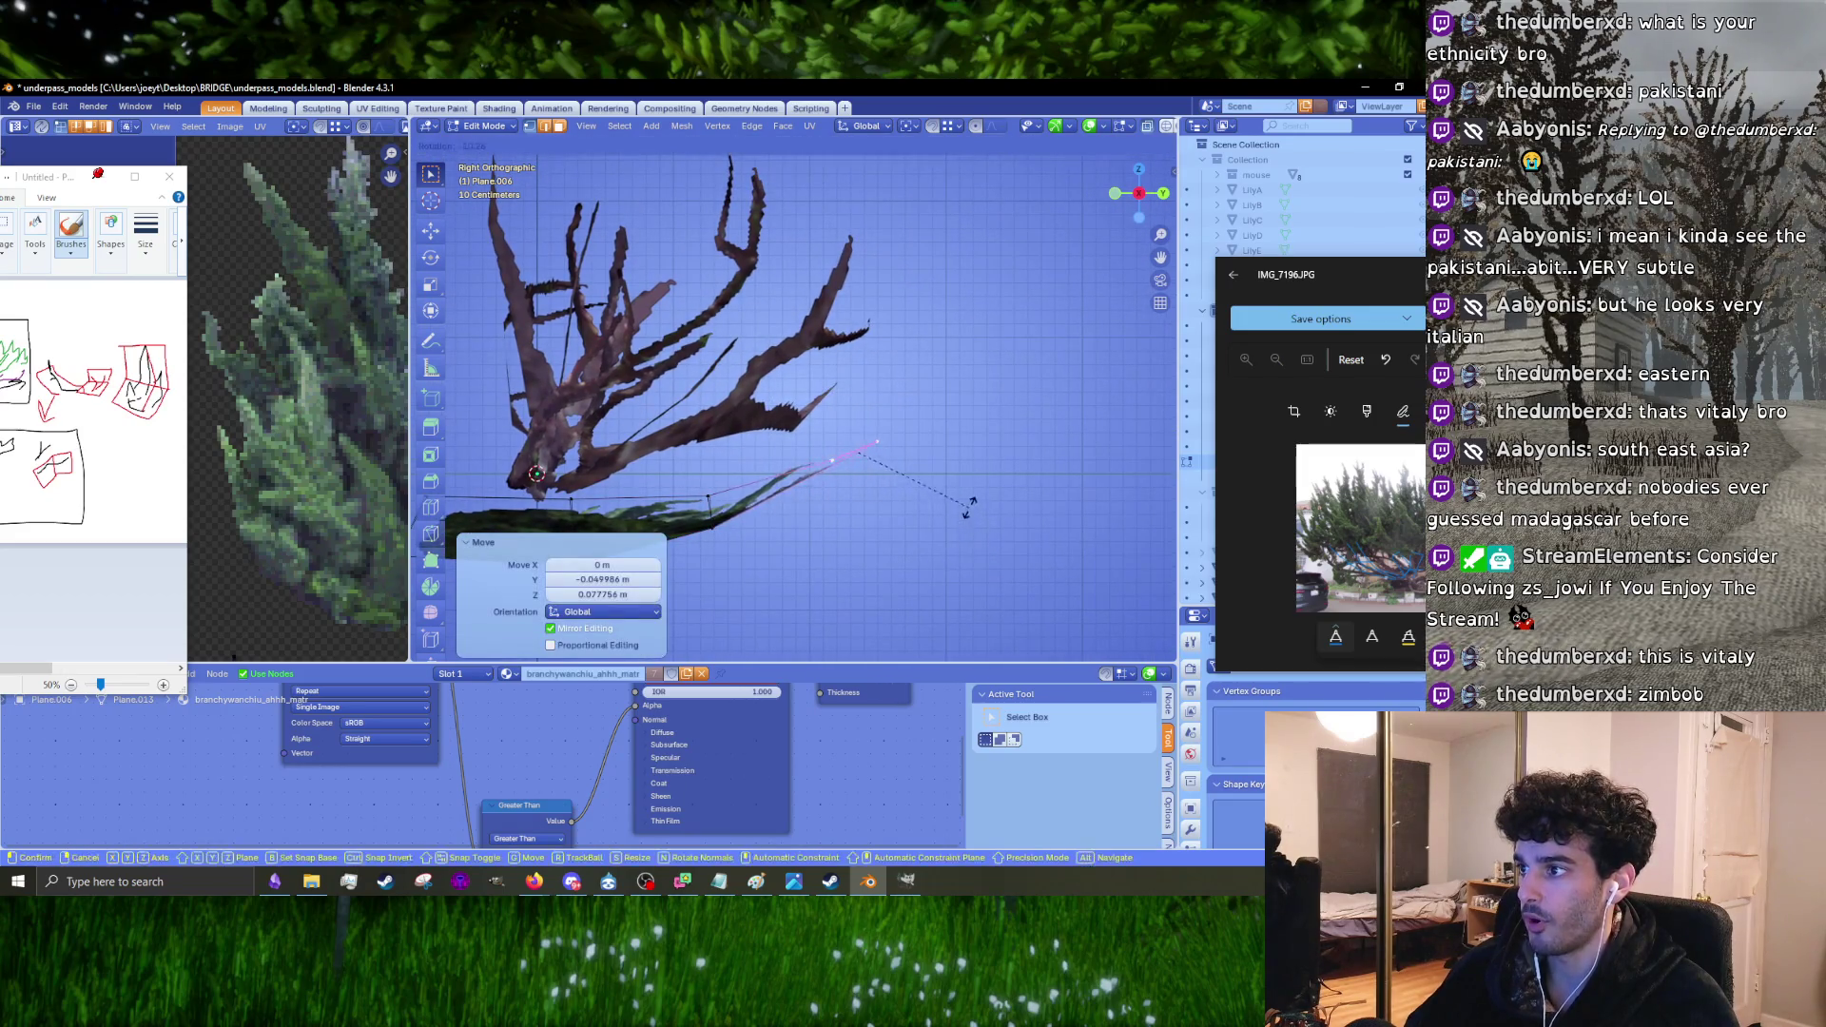
key("Escape")
key("Tab")
mouse_move(966, 532)
middle_mouse_down()
mouse_move(780, 471)
mouse_move(612, 502)
mouse_move(780, 432)
mouse_move(722, 546)
mouse_move(733, 510)
middle_mouse_up()
Step: In top view, move the leafy bush card Plane.006 left along X, off the branches
left_click(857, 516)
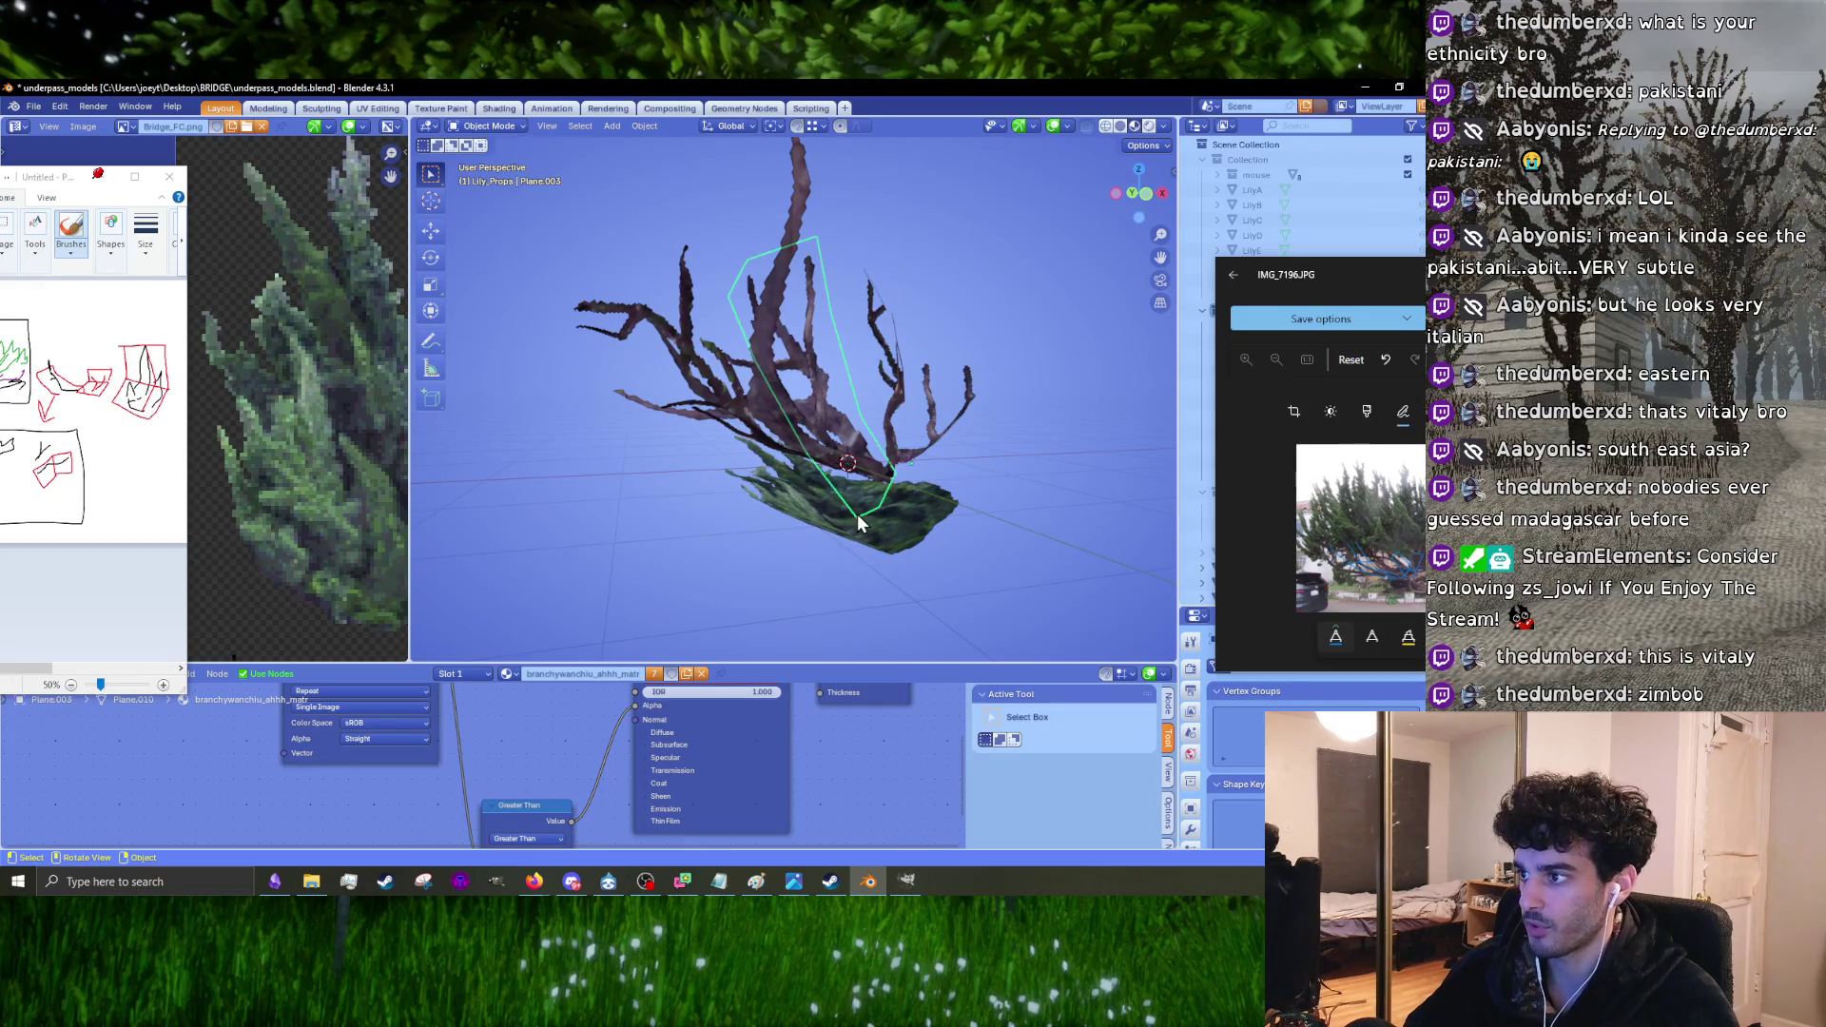
left_click(859, 522)
key("KP_7")
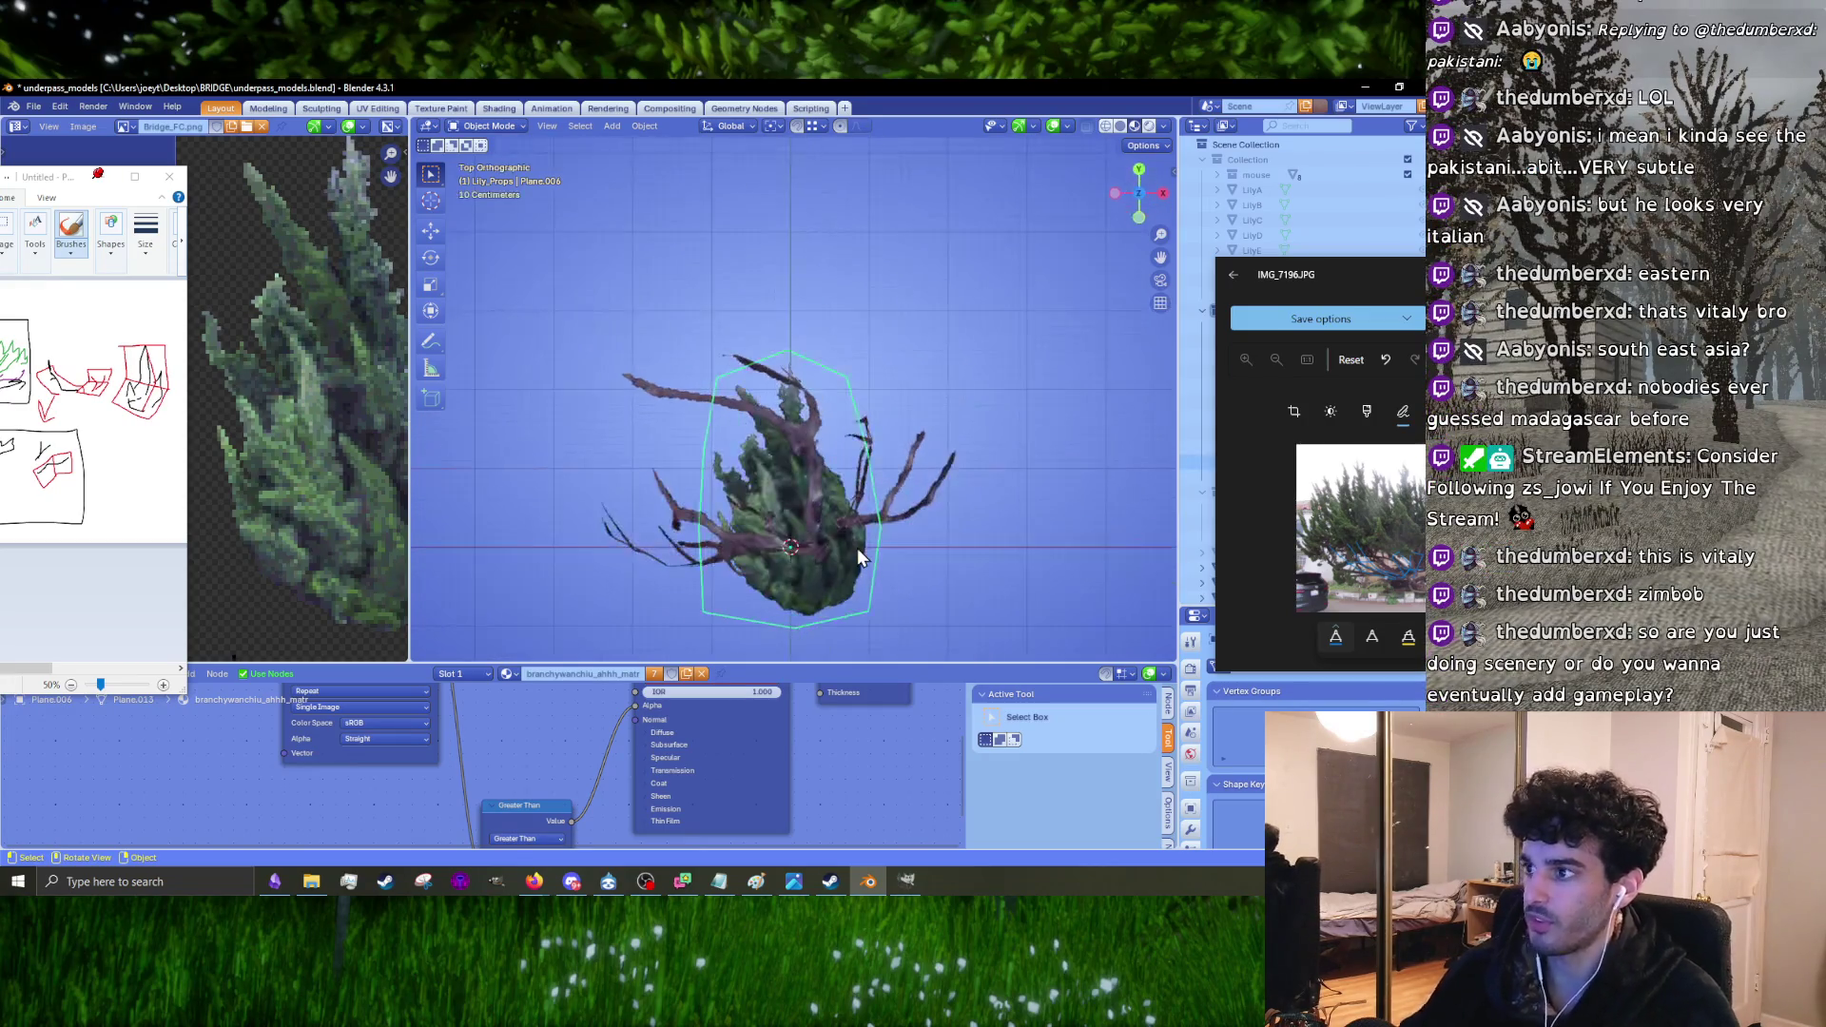
scroll(833, 541, "up", 1)
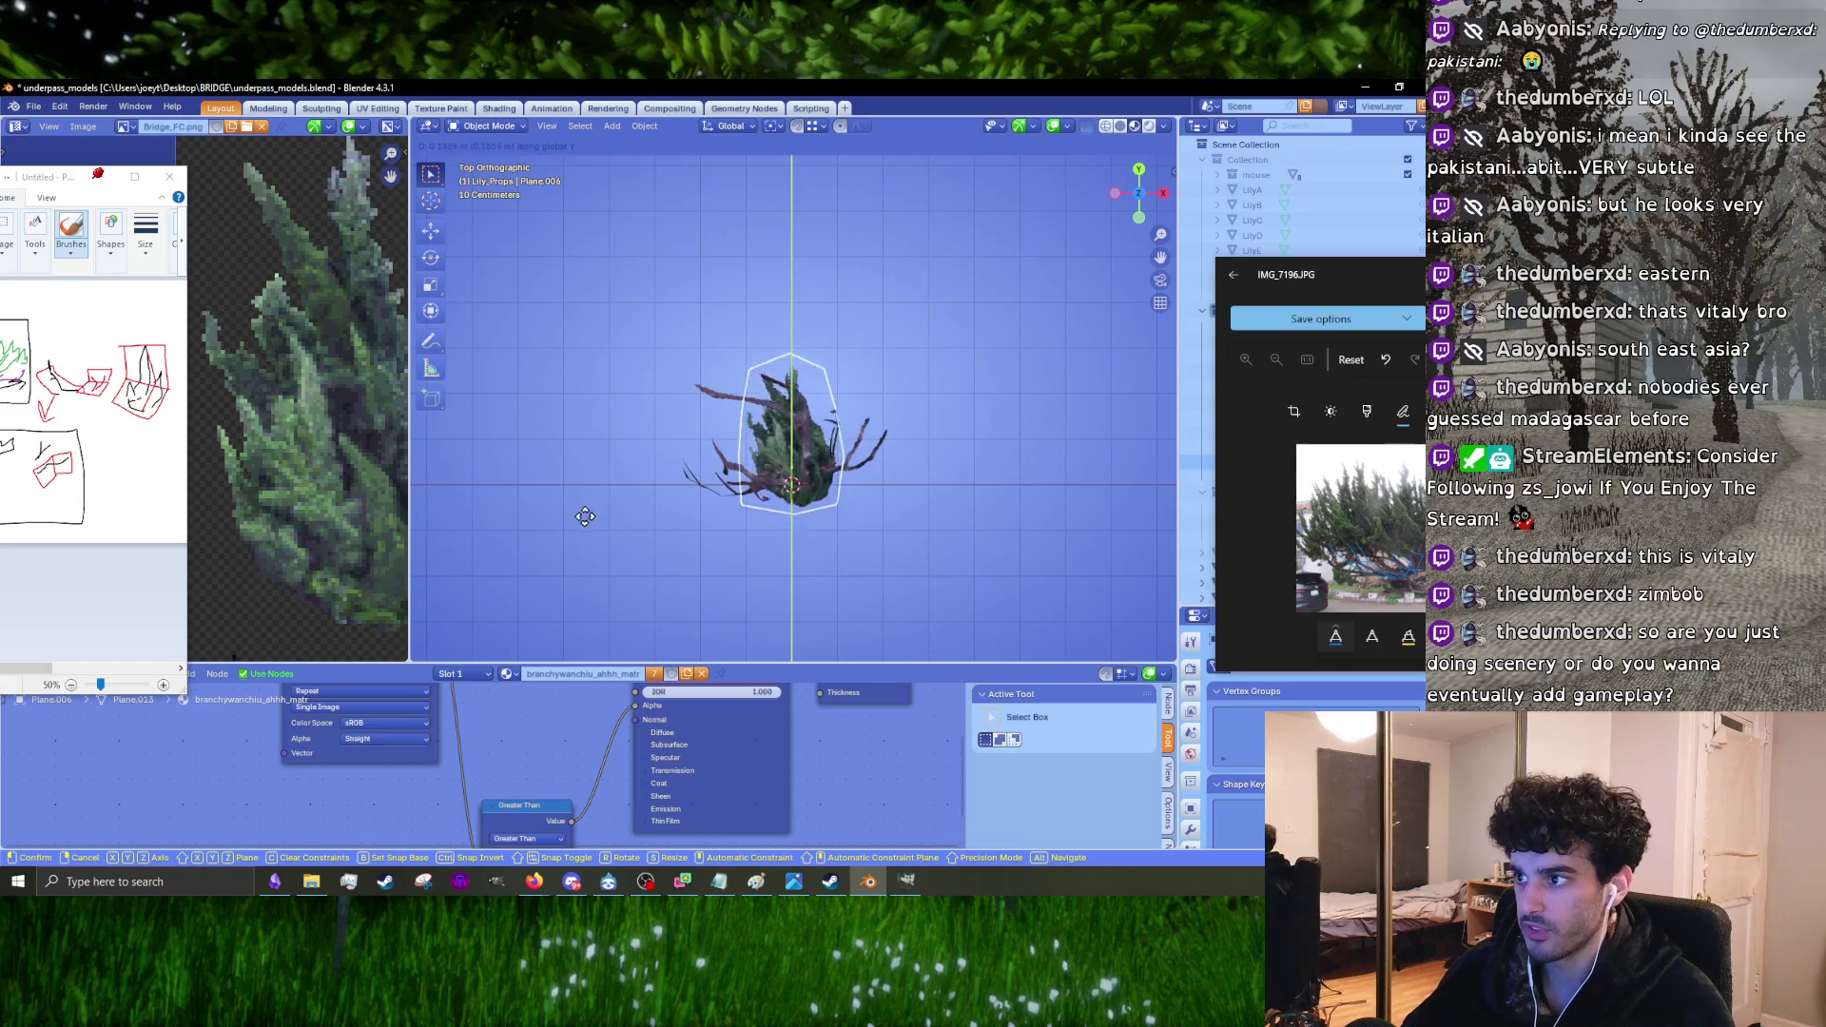
key("x")
left_click(633, 538)
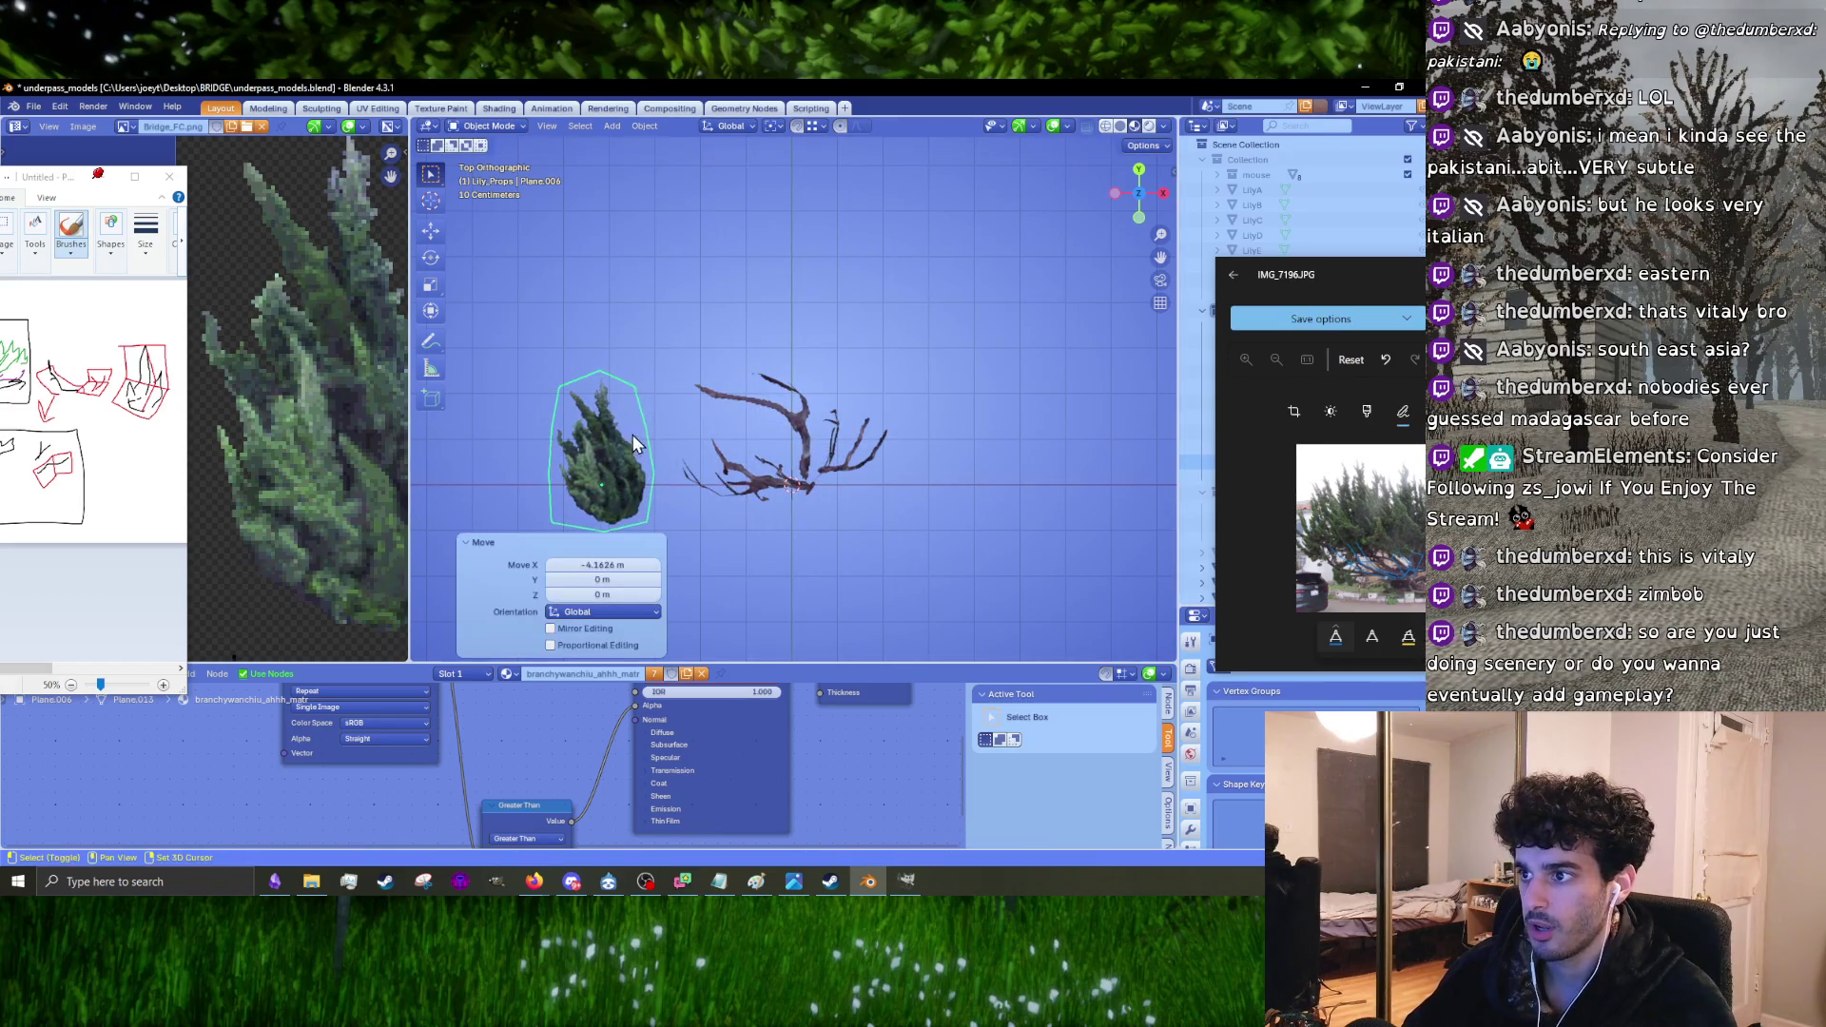
key("KP_Decimal")
Step: Duplicate the bush card twice along X to form a row of three
key("shift+d")
key("x")
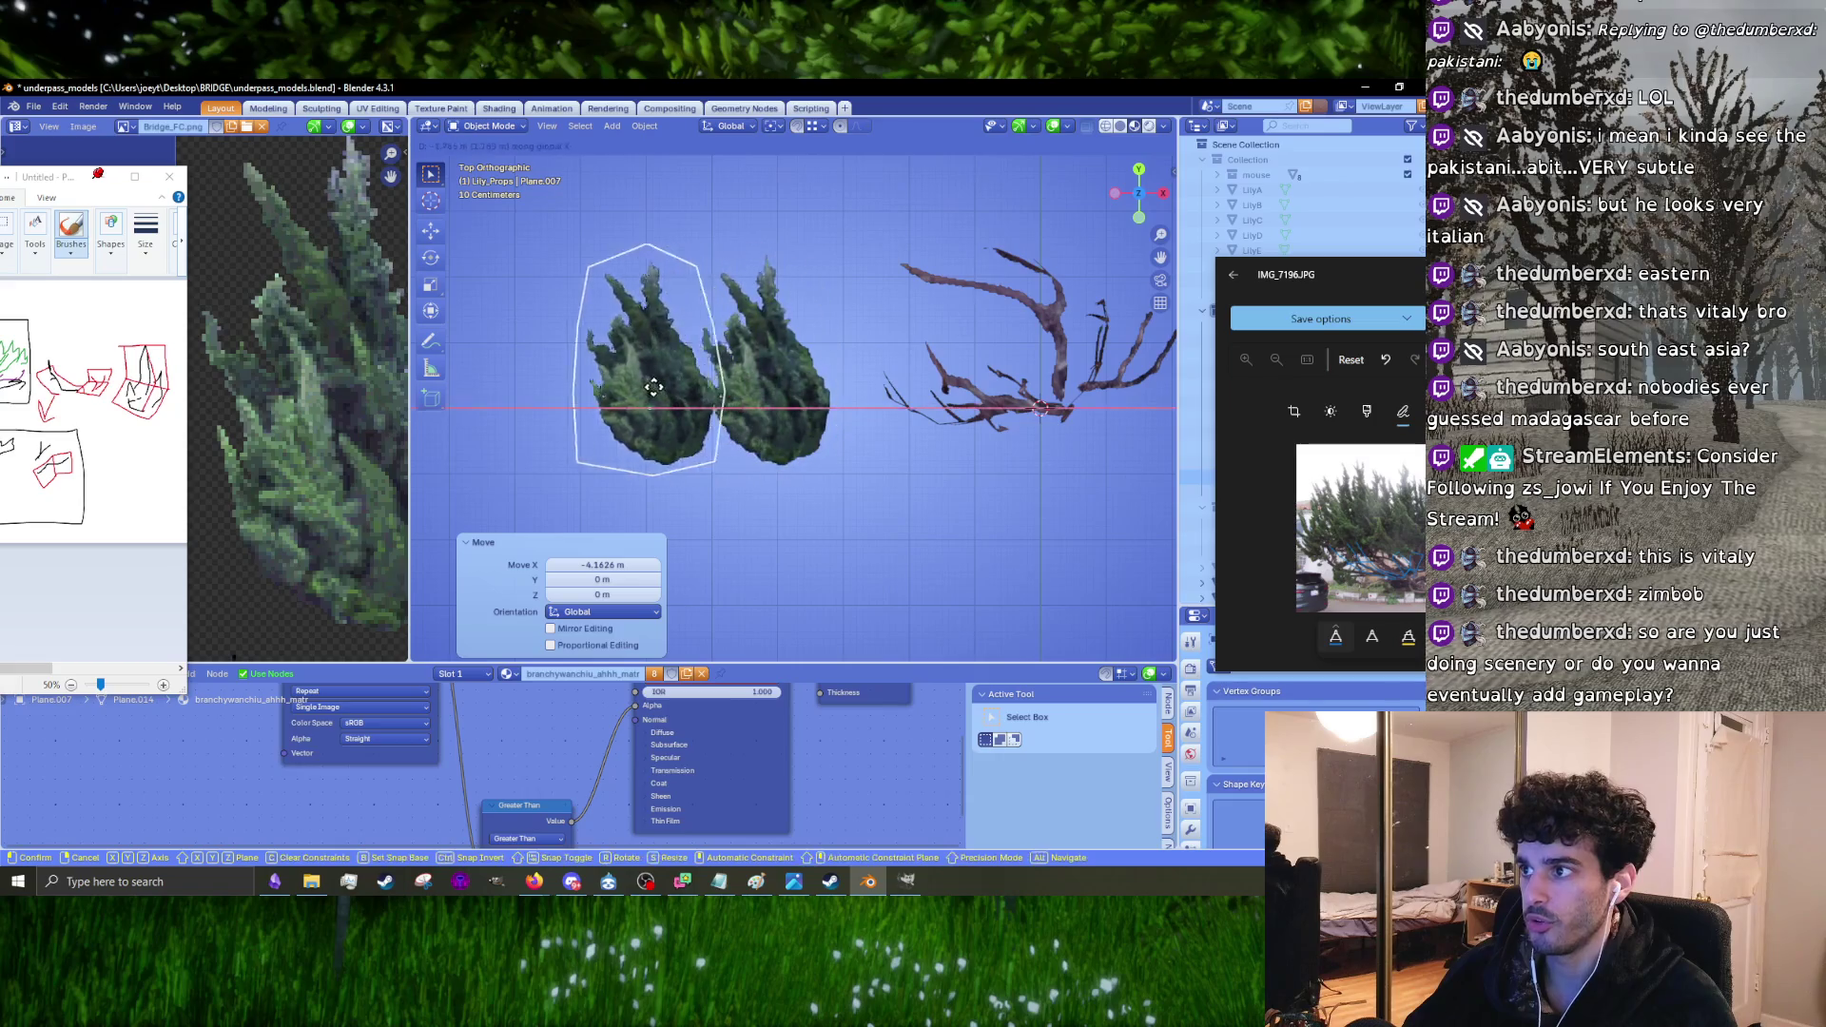
left_click(656, 386)
middle_click_drag(583, 416, 768, 416, "shift")
key("shift+d")
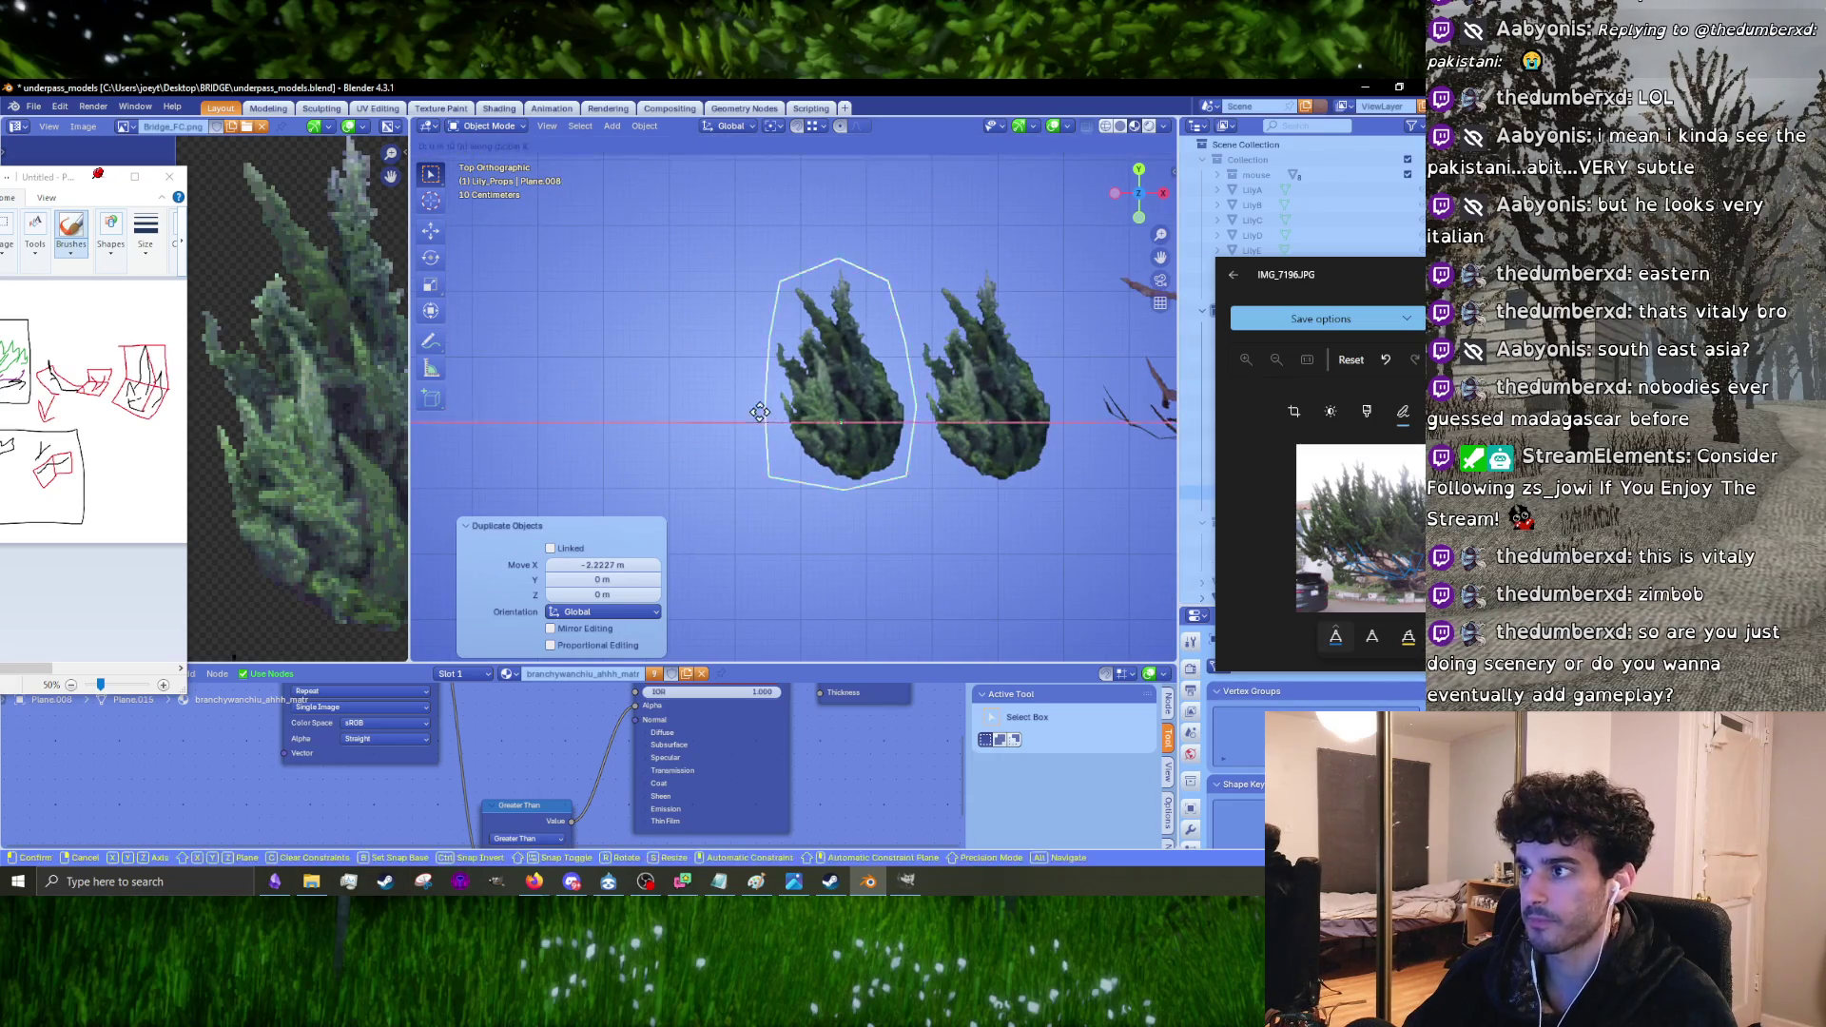
key("x")
left_click(585, 394)
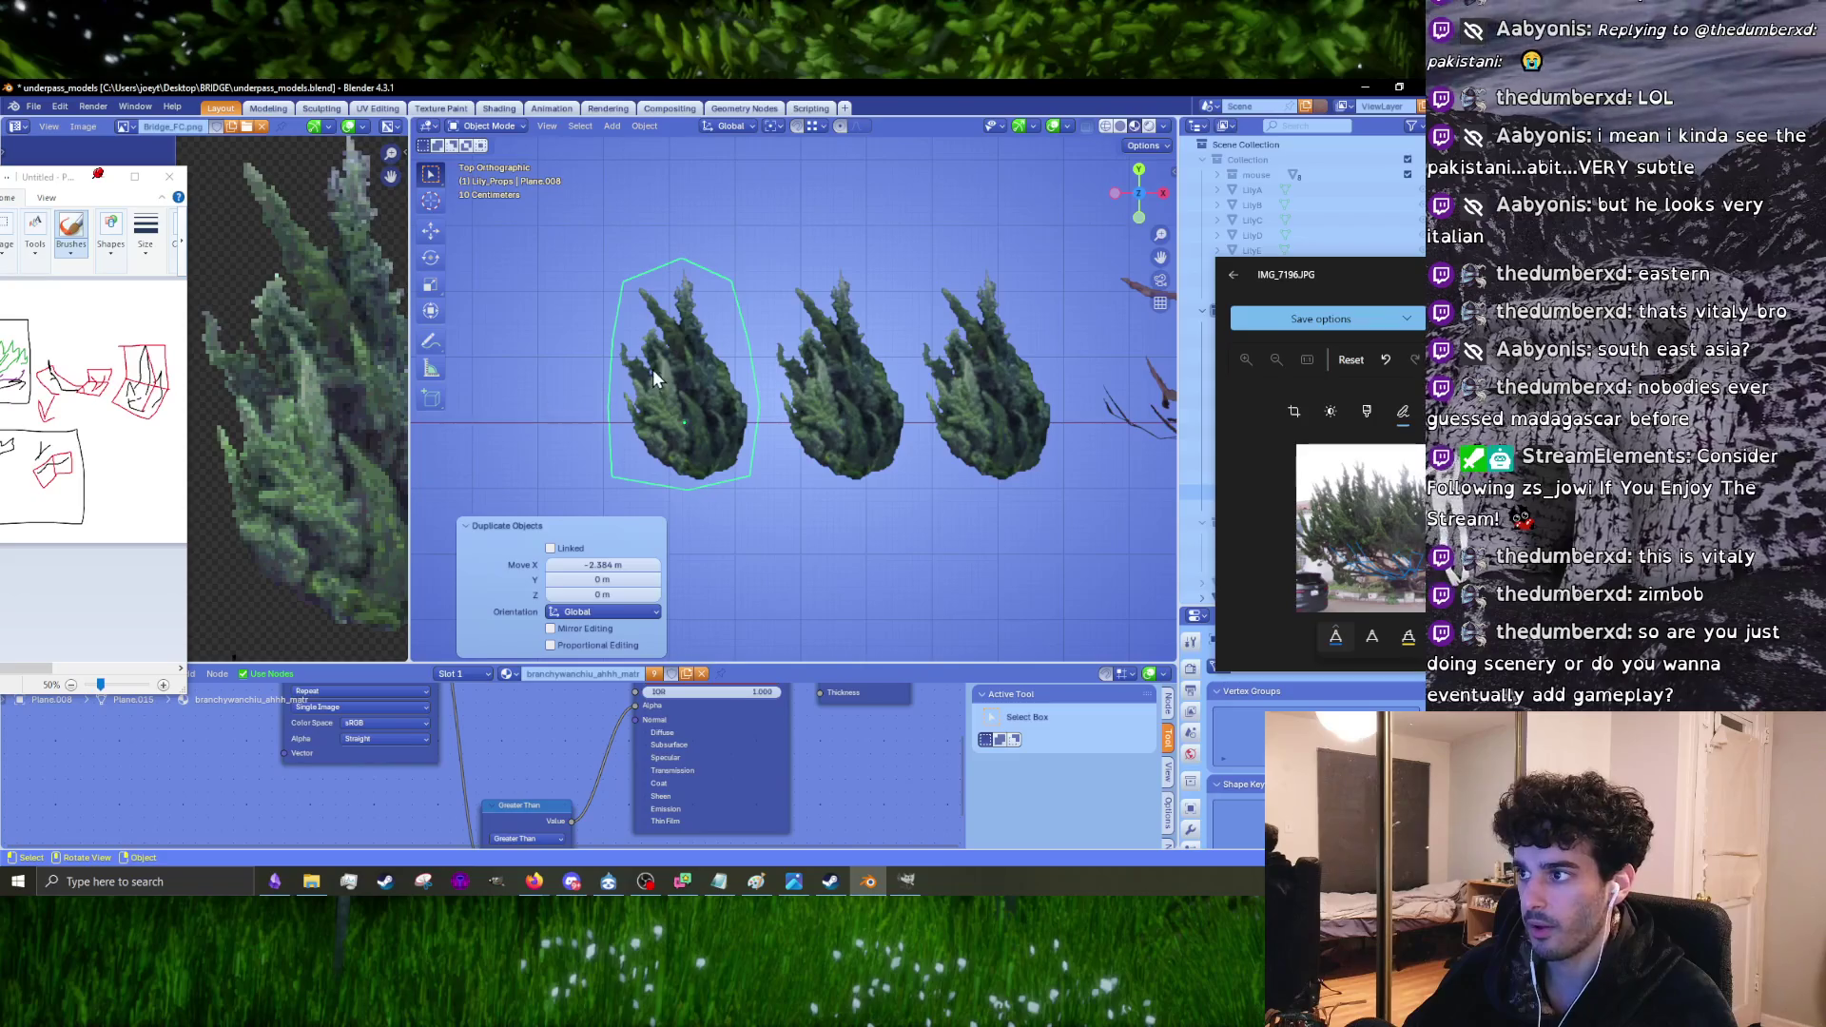
left_click_drag(401, 623, 585, 618)
Step: Slide the left bush's whole UV island horizontally onto a different bush in the photo
key("Tab")
key("a")
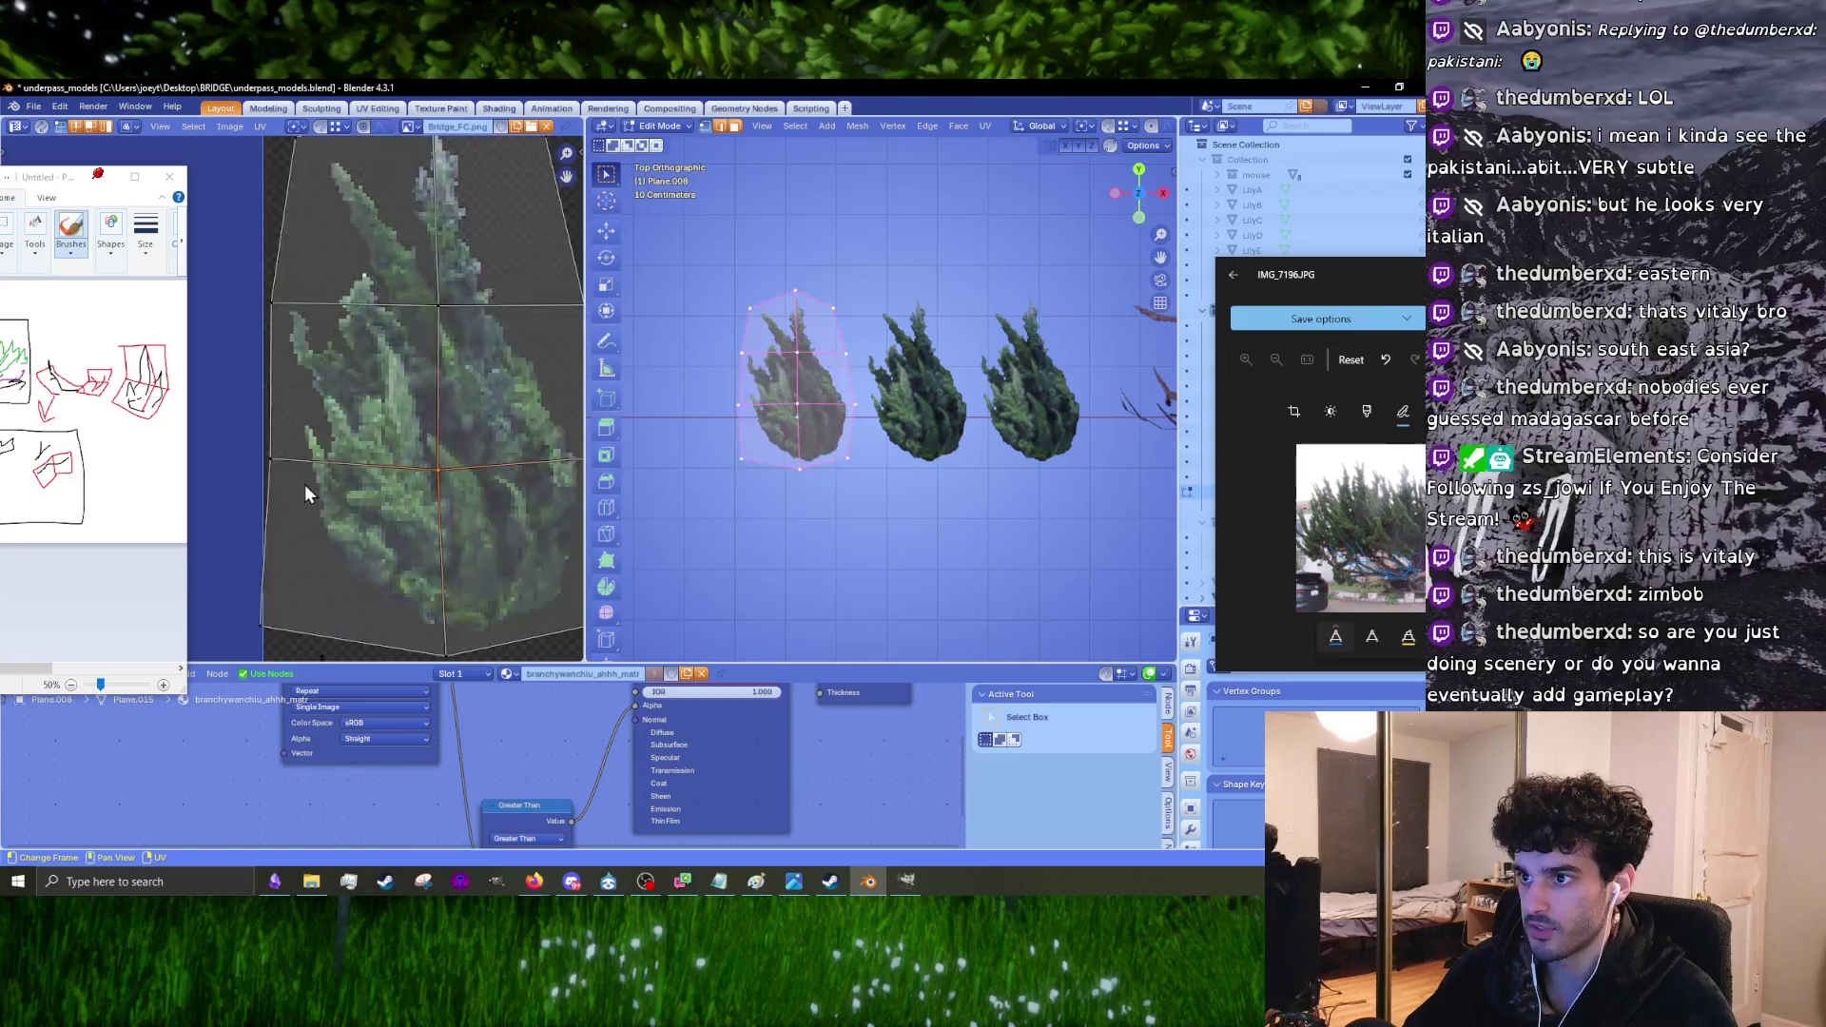
scroll(374, 443, "down", 2)
key("a")
key("g")
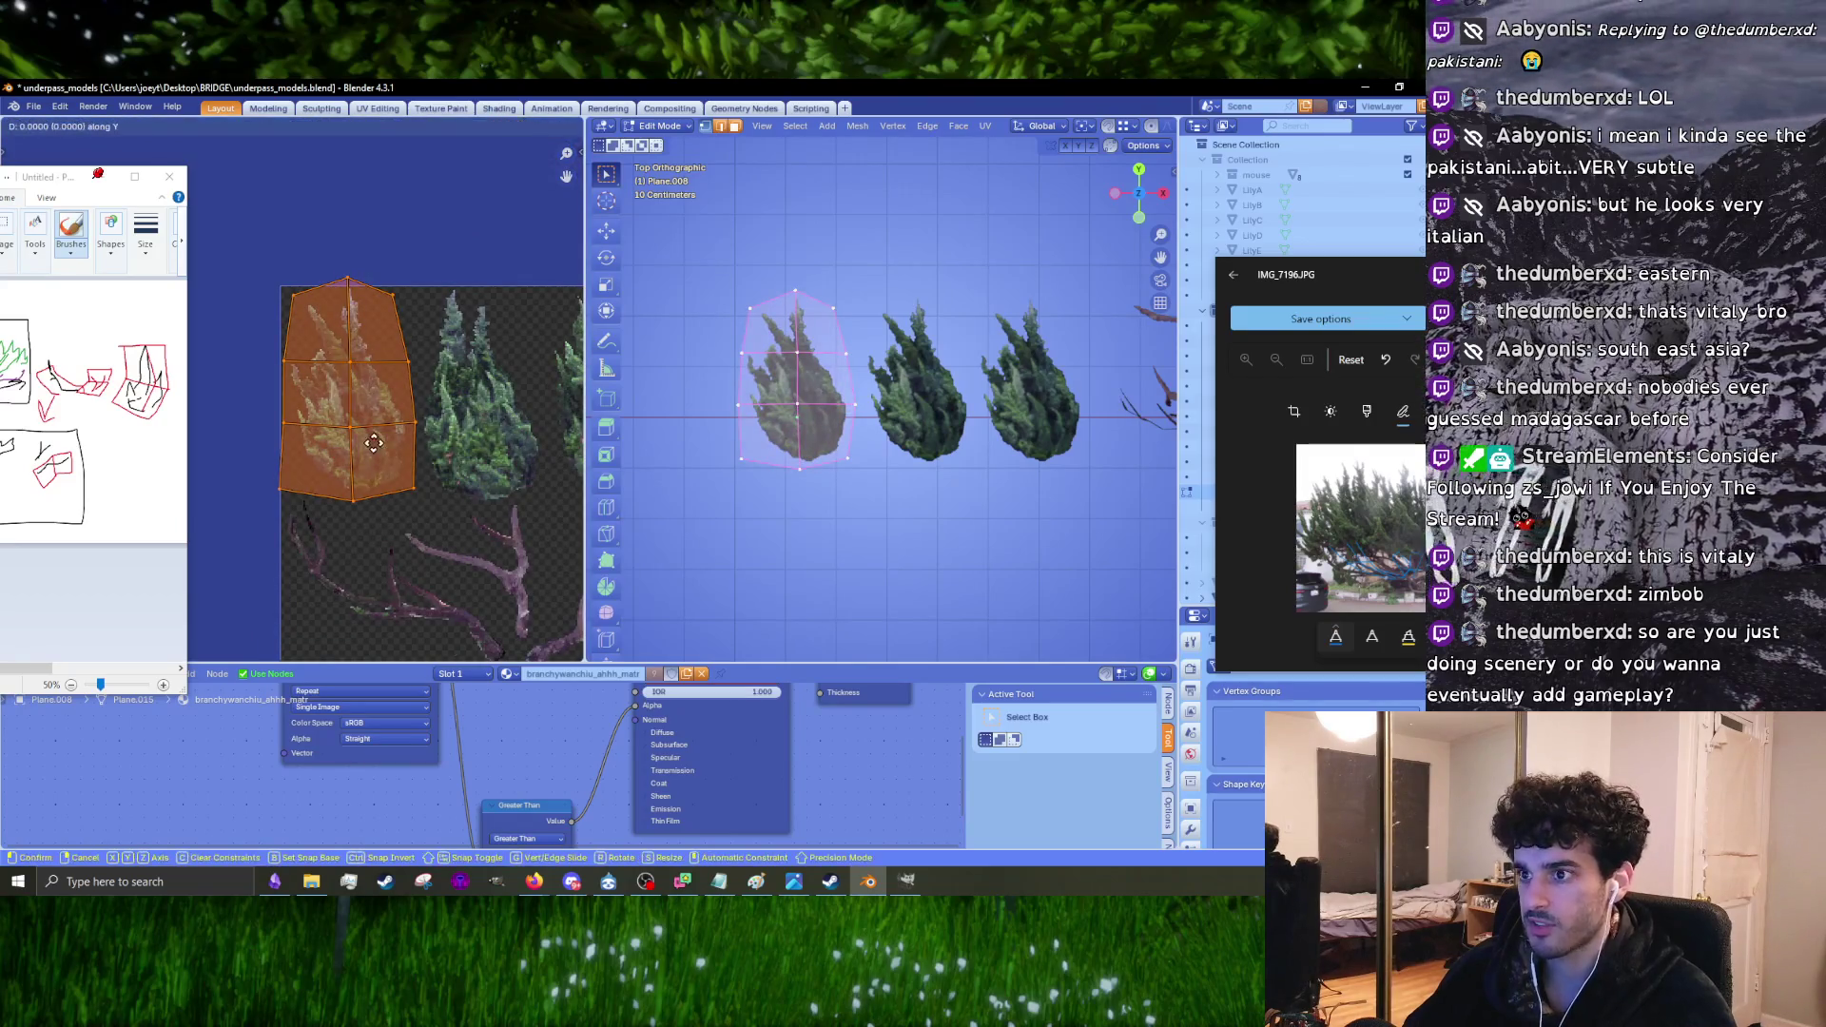
key("x")
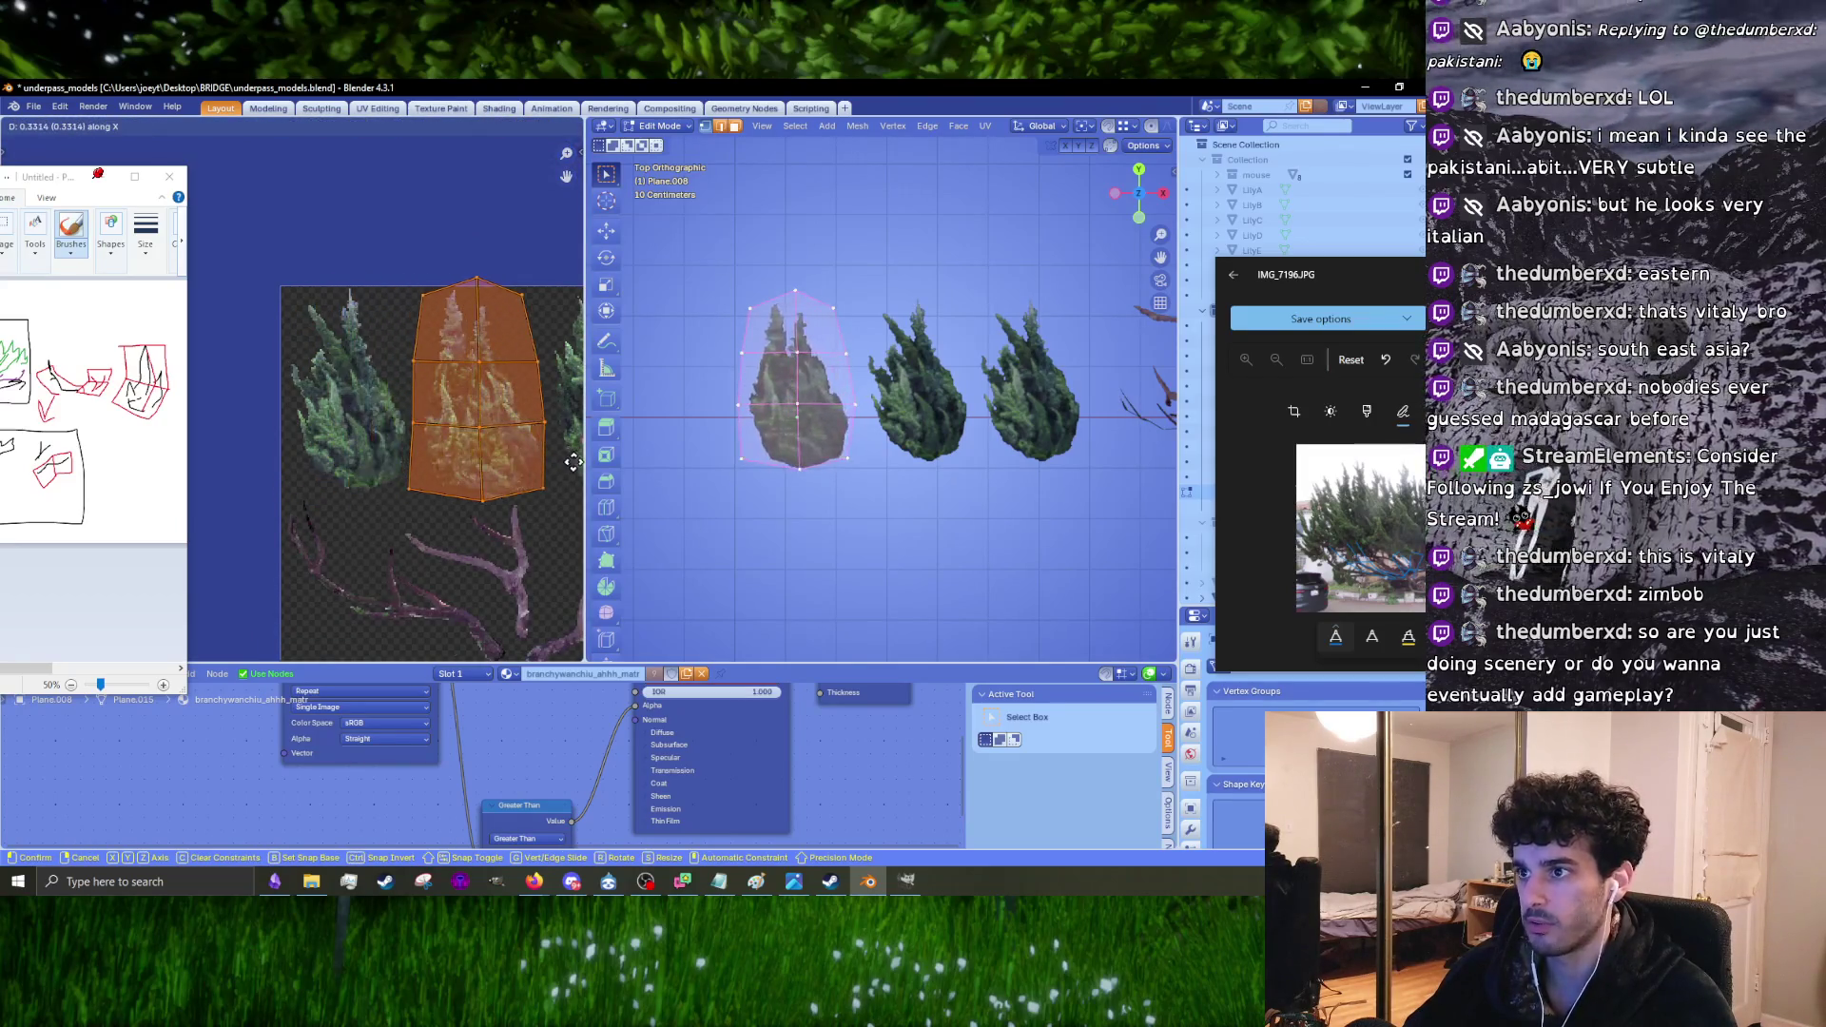
left_click(578, 458)
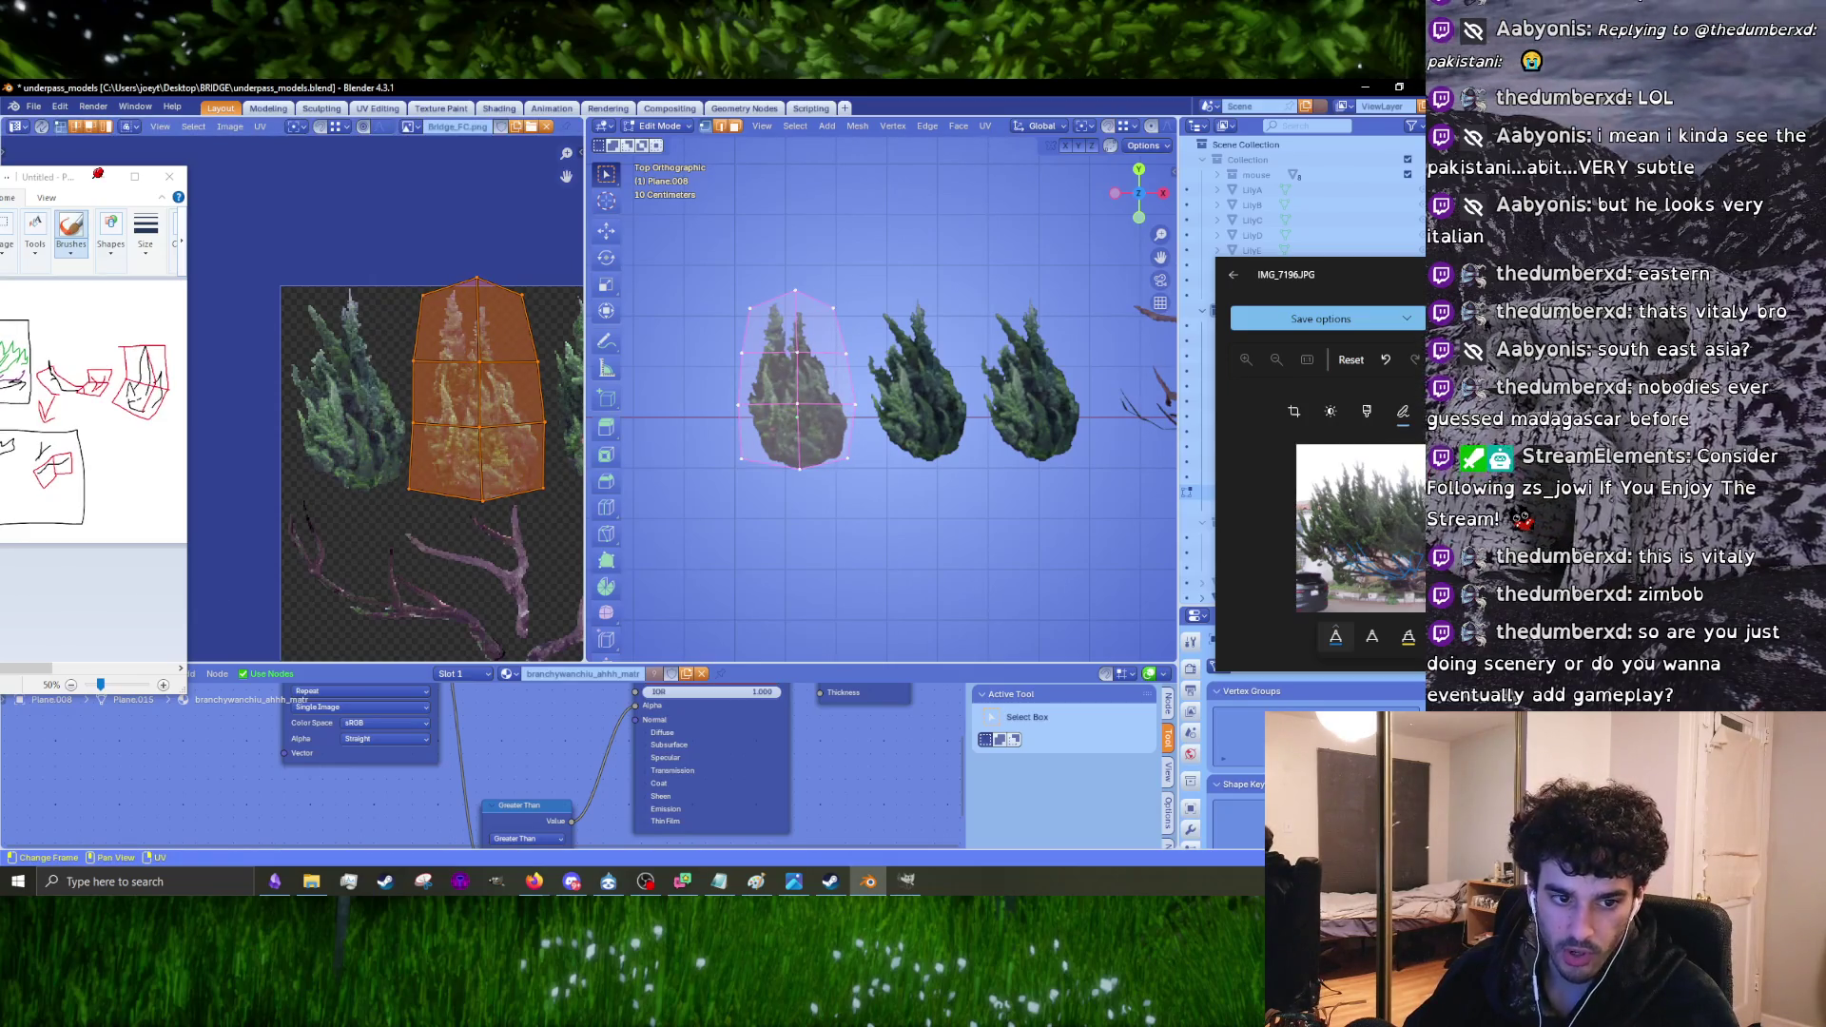
Step: Lower the island's top UV vertices along Y
scroll(510, 221, "up", 5)
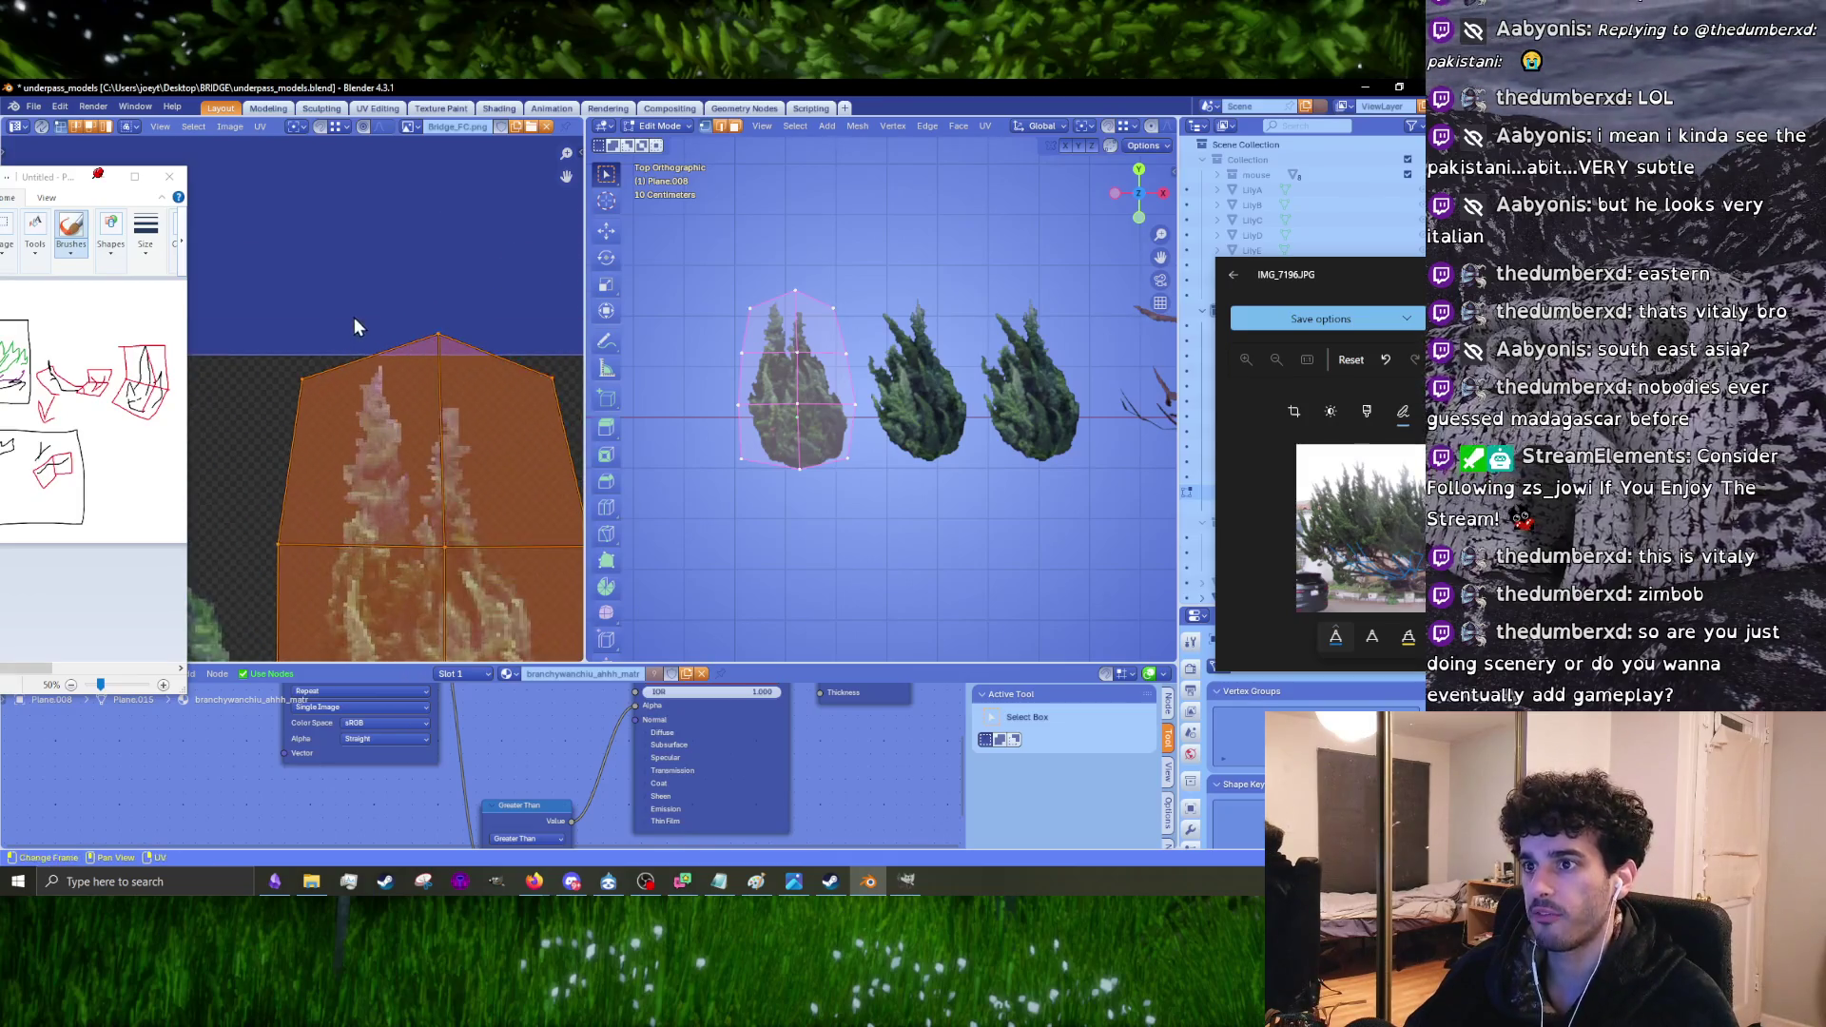
left_click_drag(343, 326, 527, 436)
key("g")
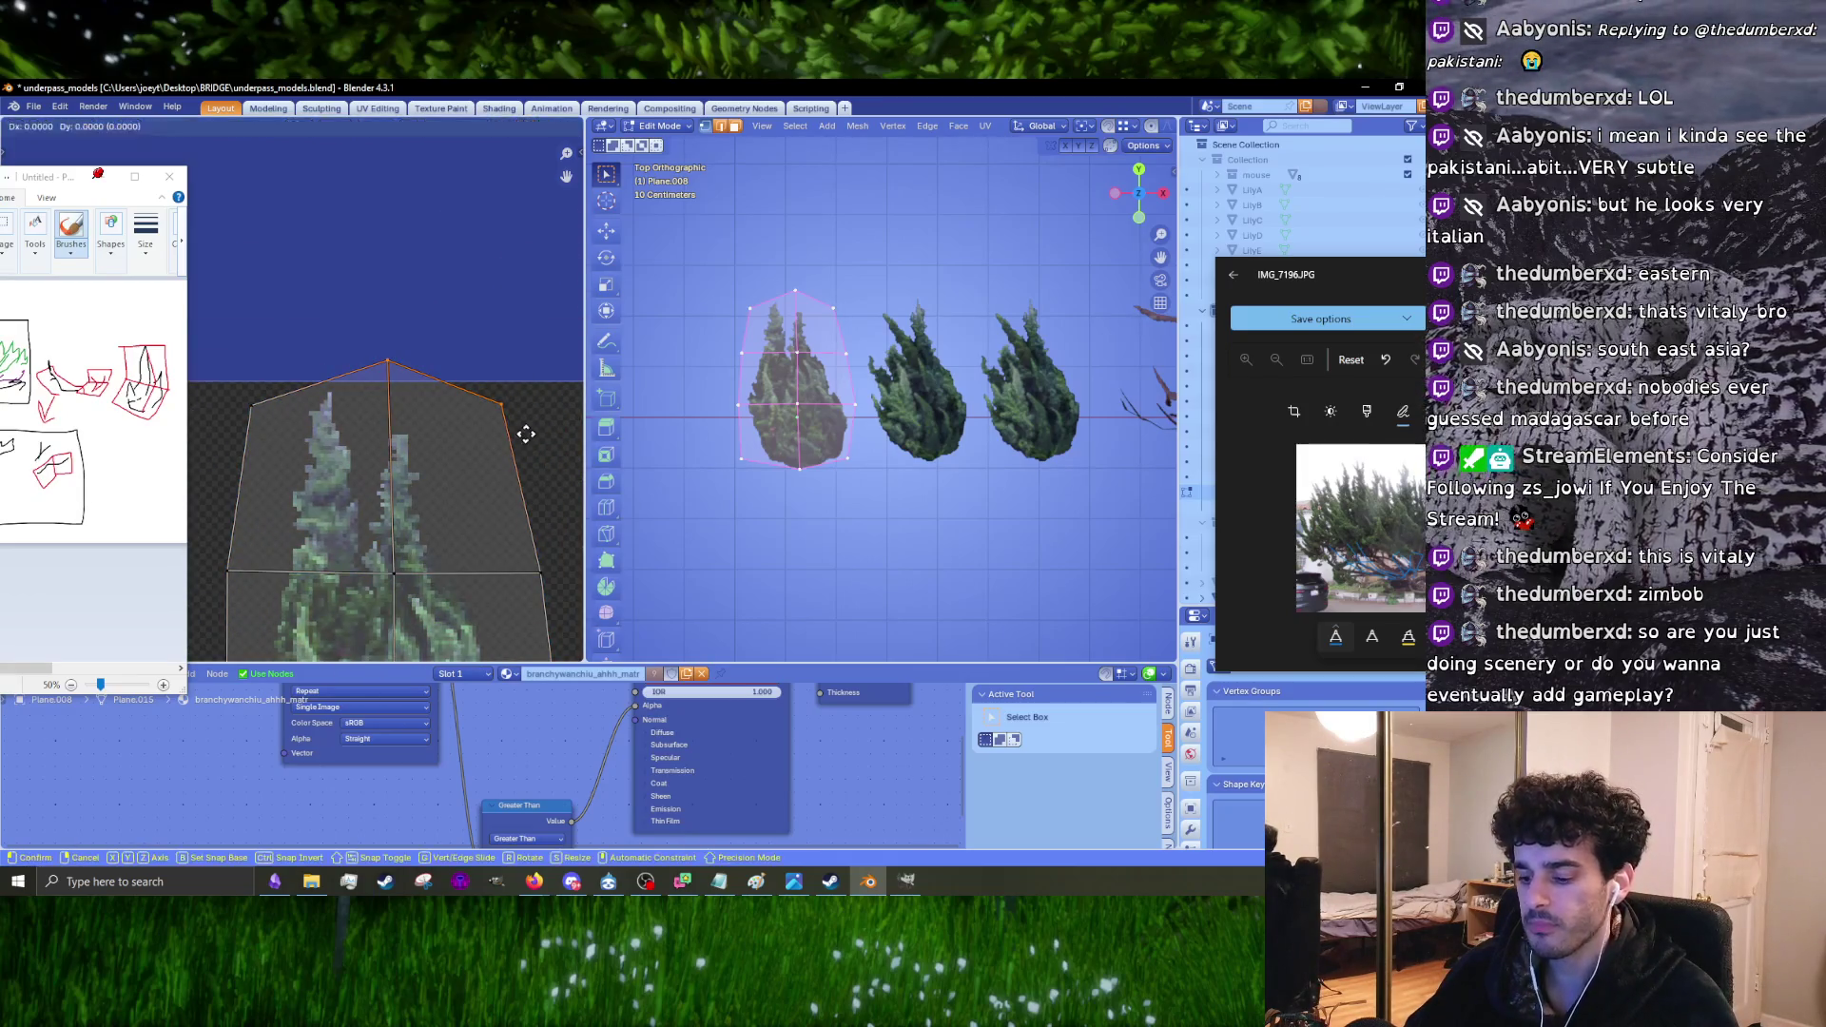
key("y")
left_click(520, 466)
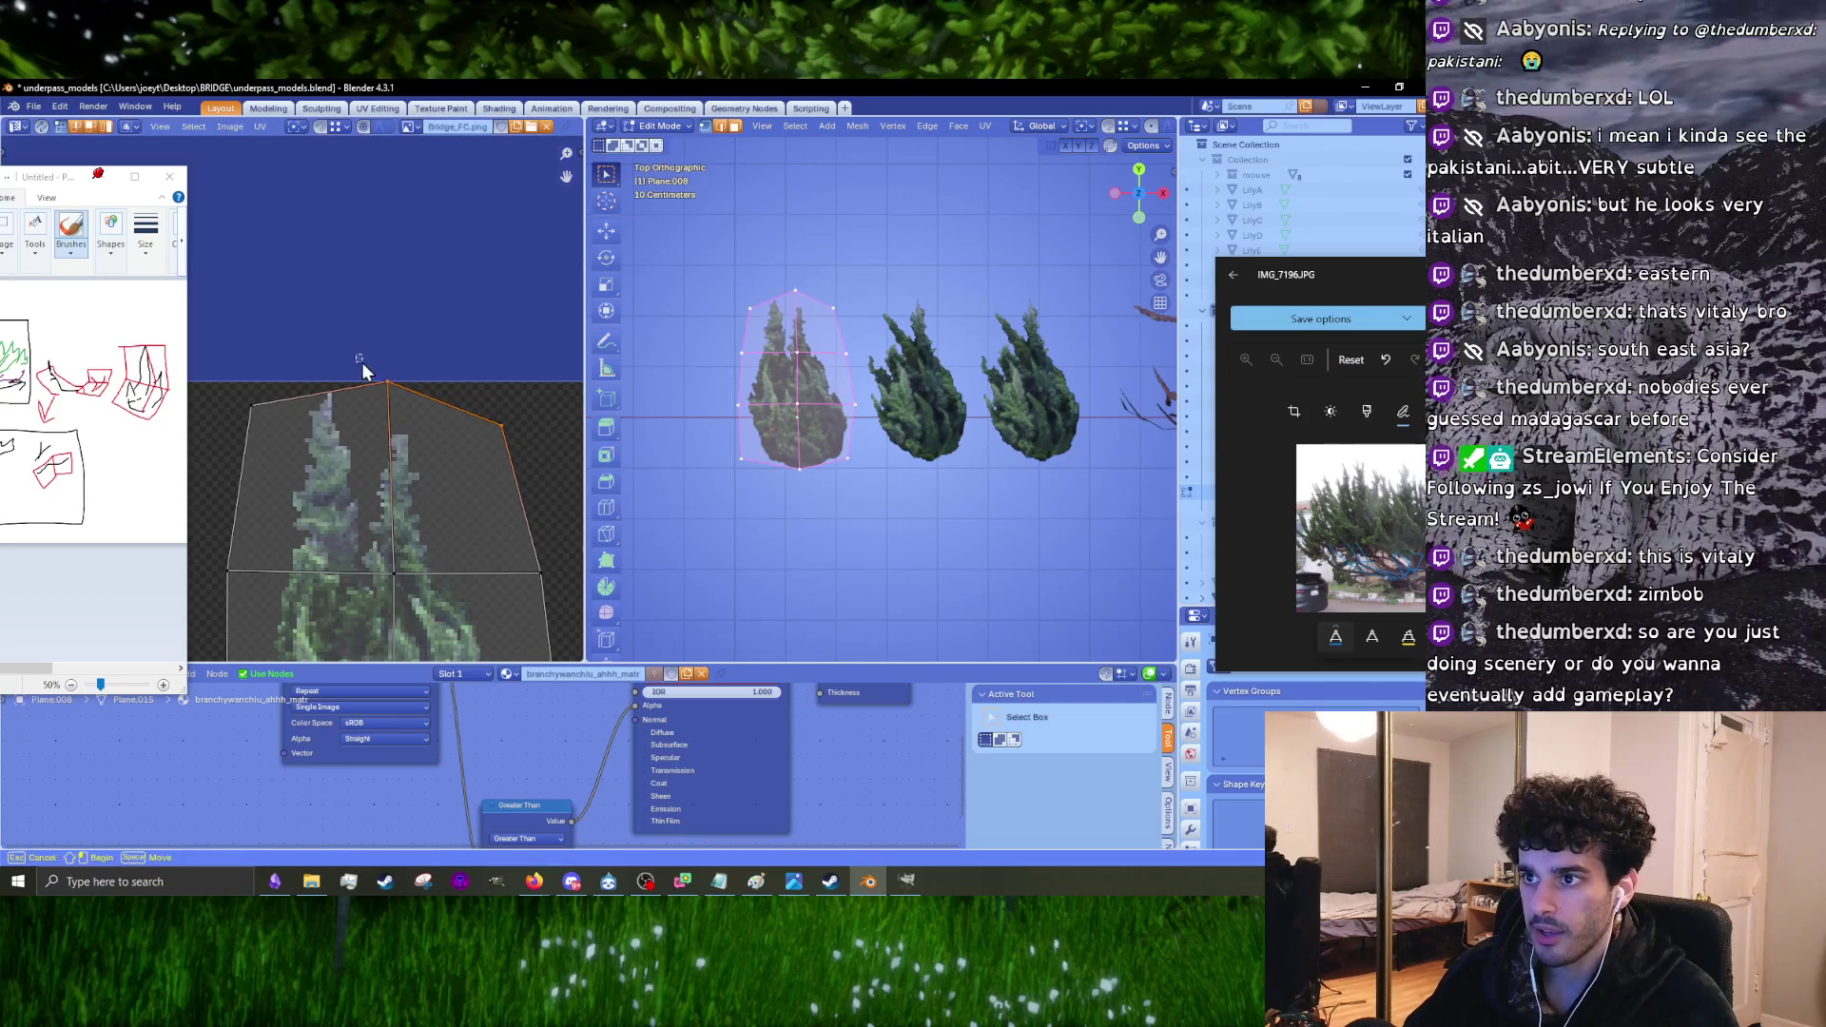
key("Escape")
scroll(436, 419, "up", 3)
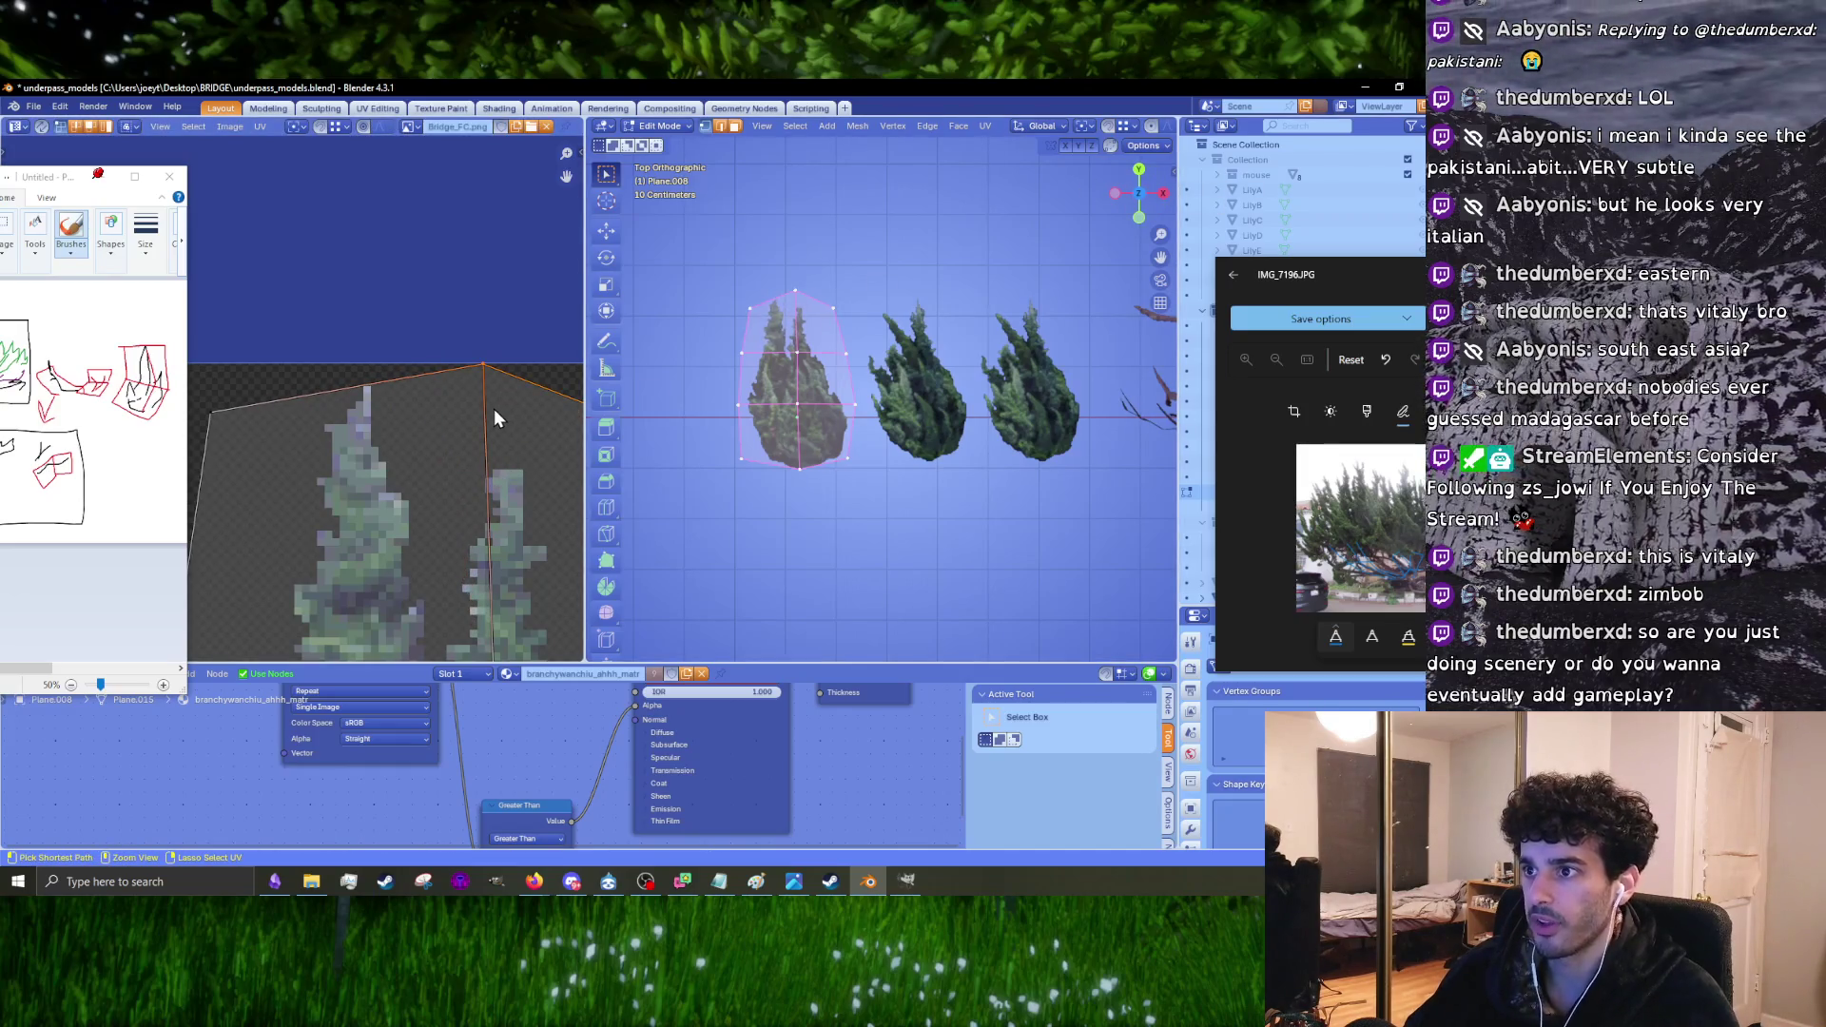
scroll(494, 407, "down", 5)
middle_click_drag(494, 408, 374, 442)
scroll(416, 421, "down", 1)
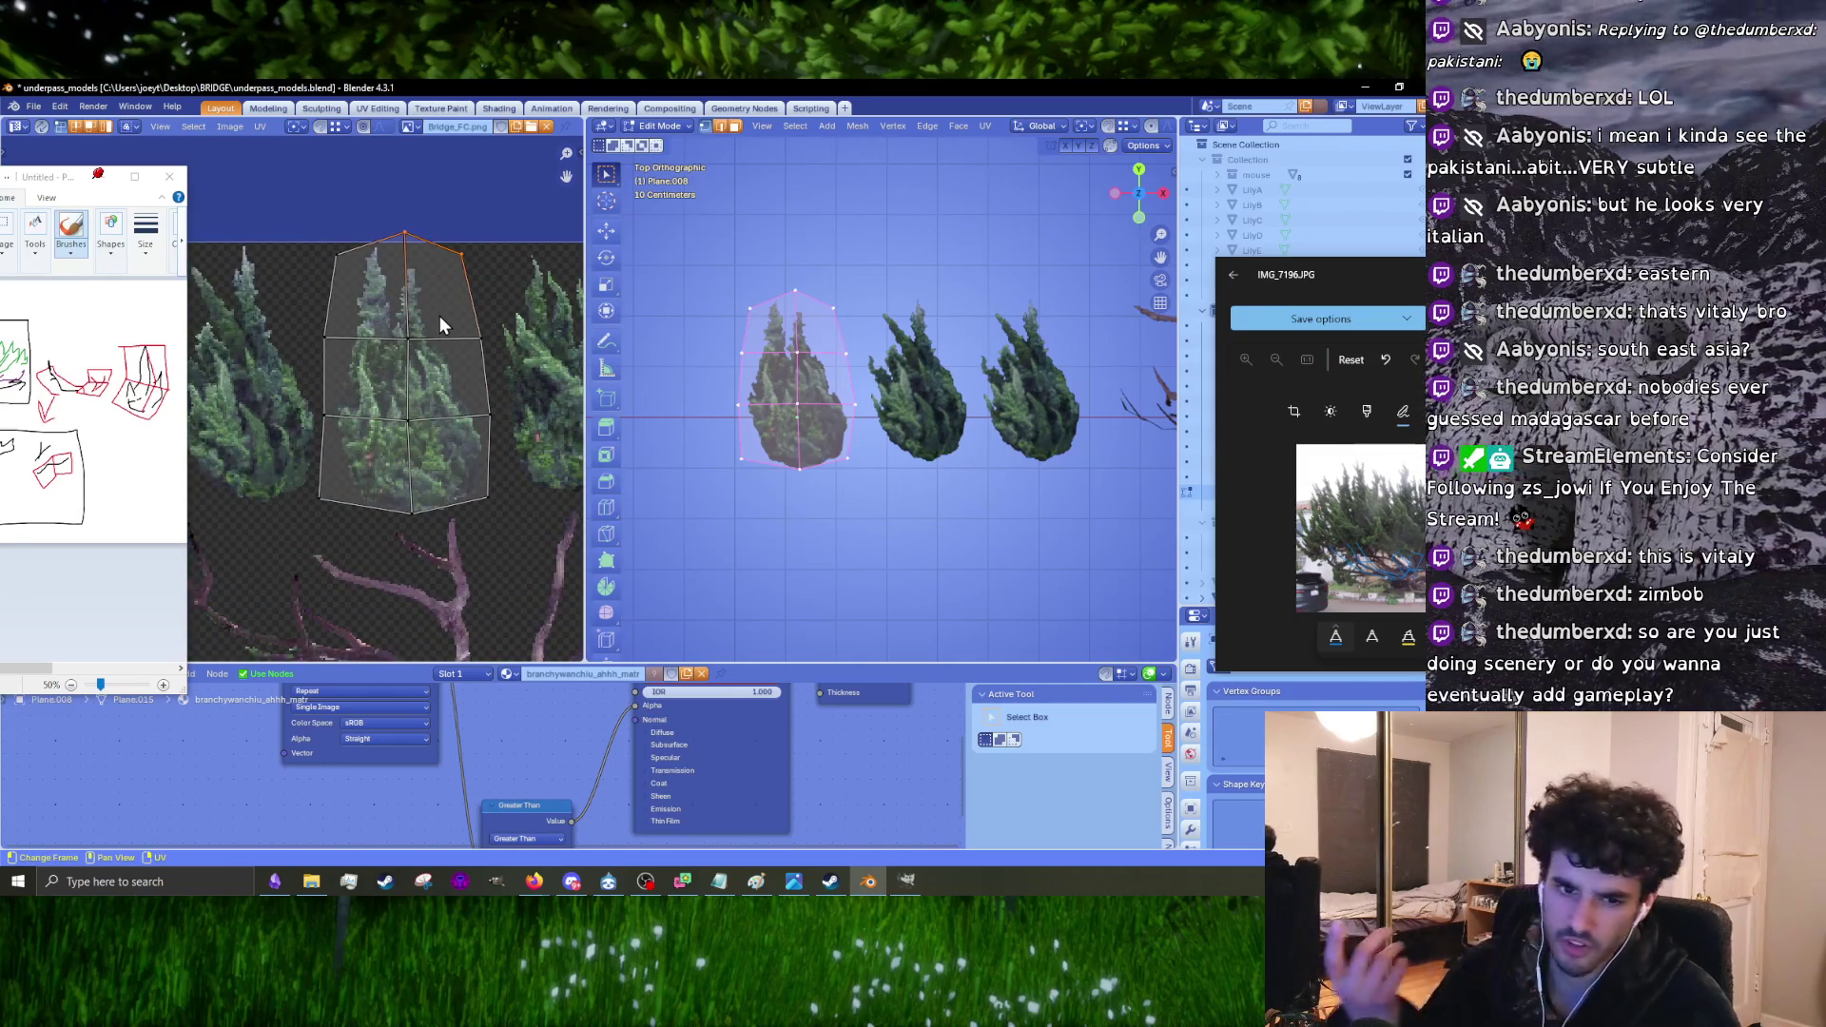
scroll(439, 315, "up", 1)
scroll(439, 316, "up", 1)
middle_click_drag(454, 278, 477, 300)
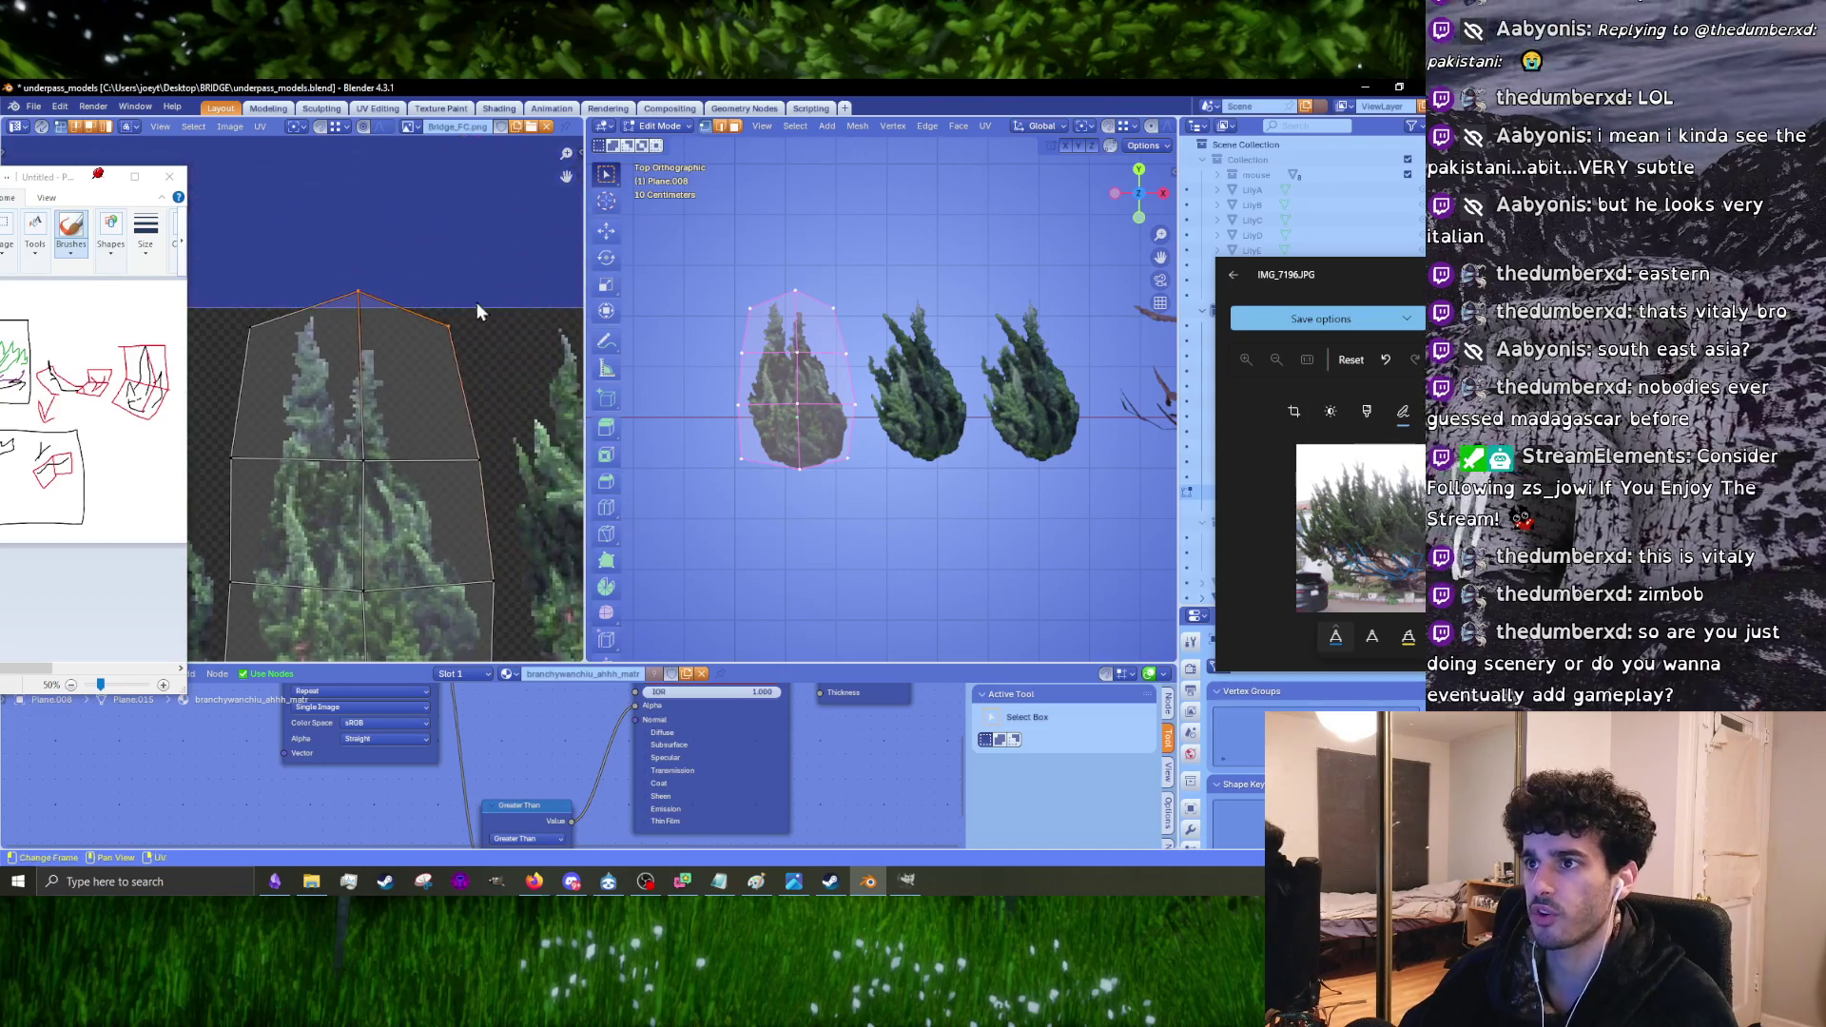
left_click(1138, 148)
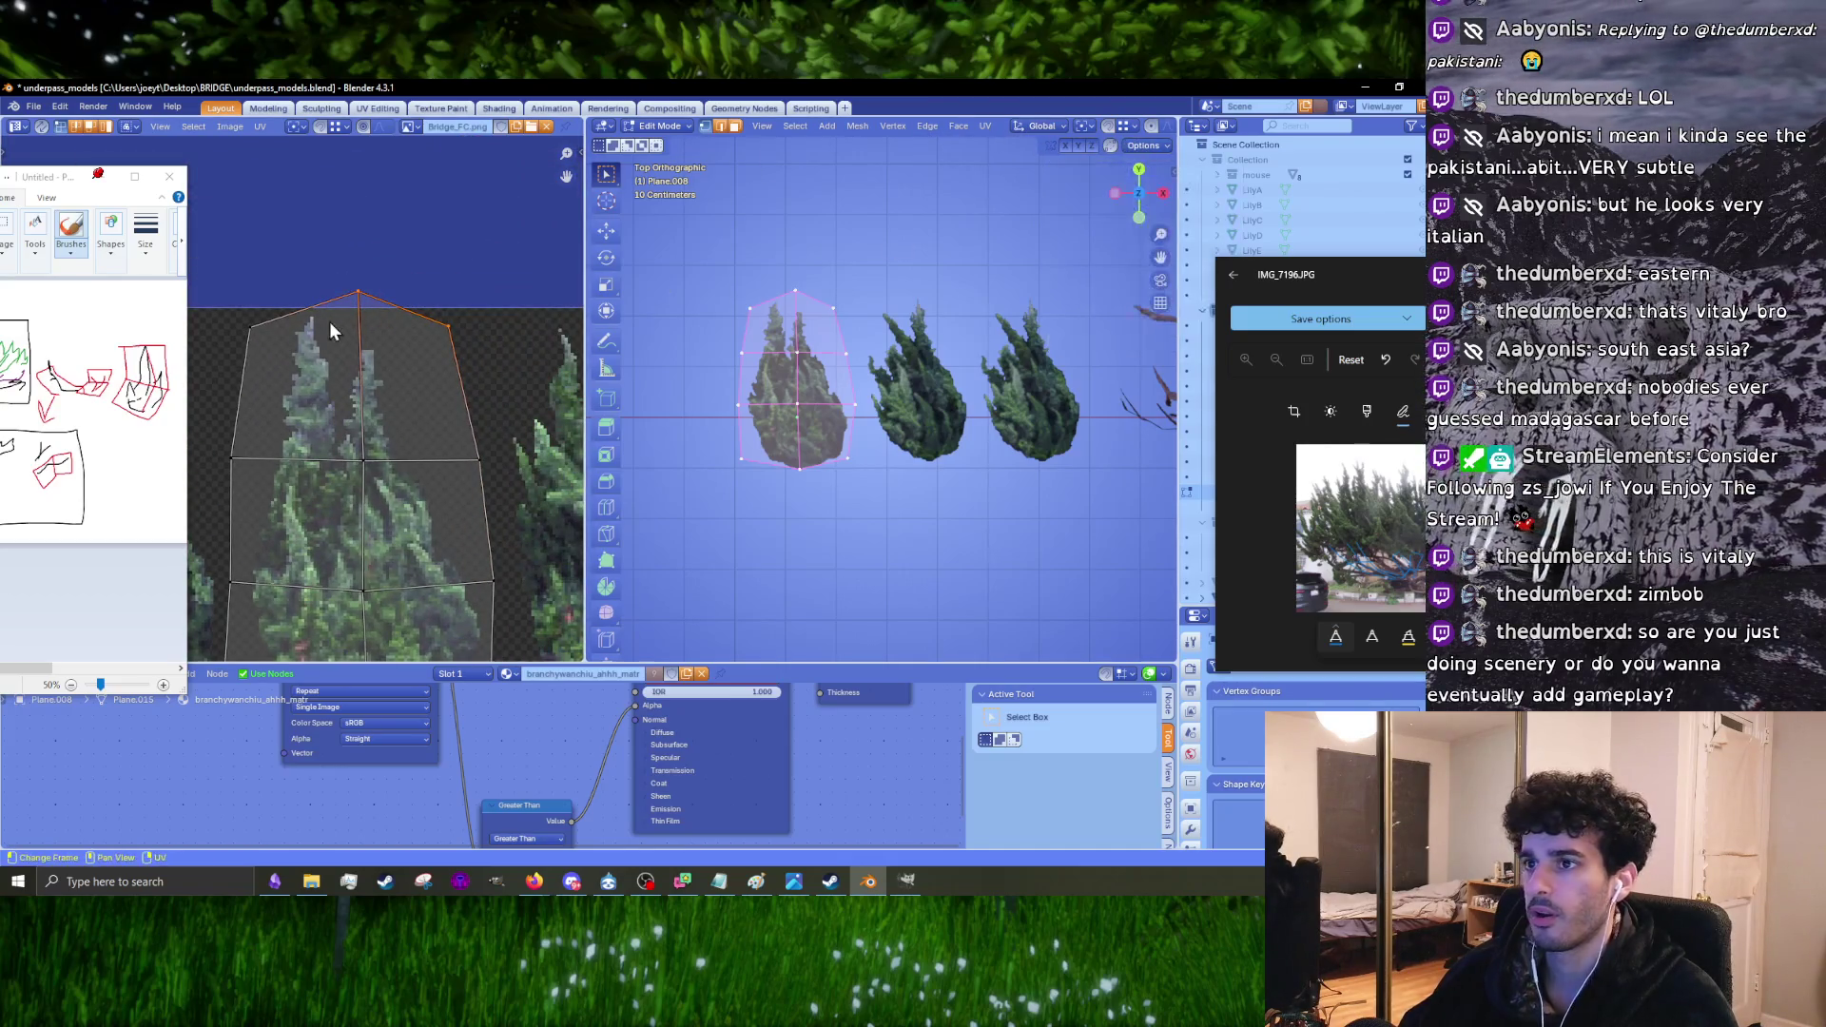
scroll(329, 322, "up", 2)
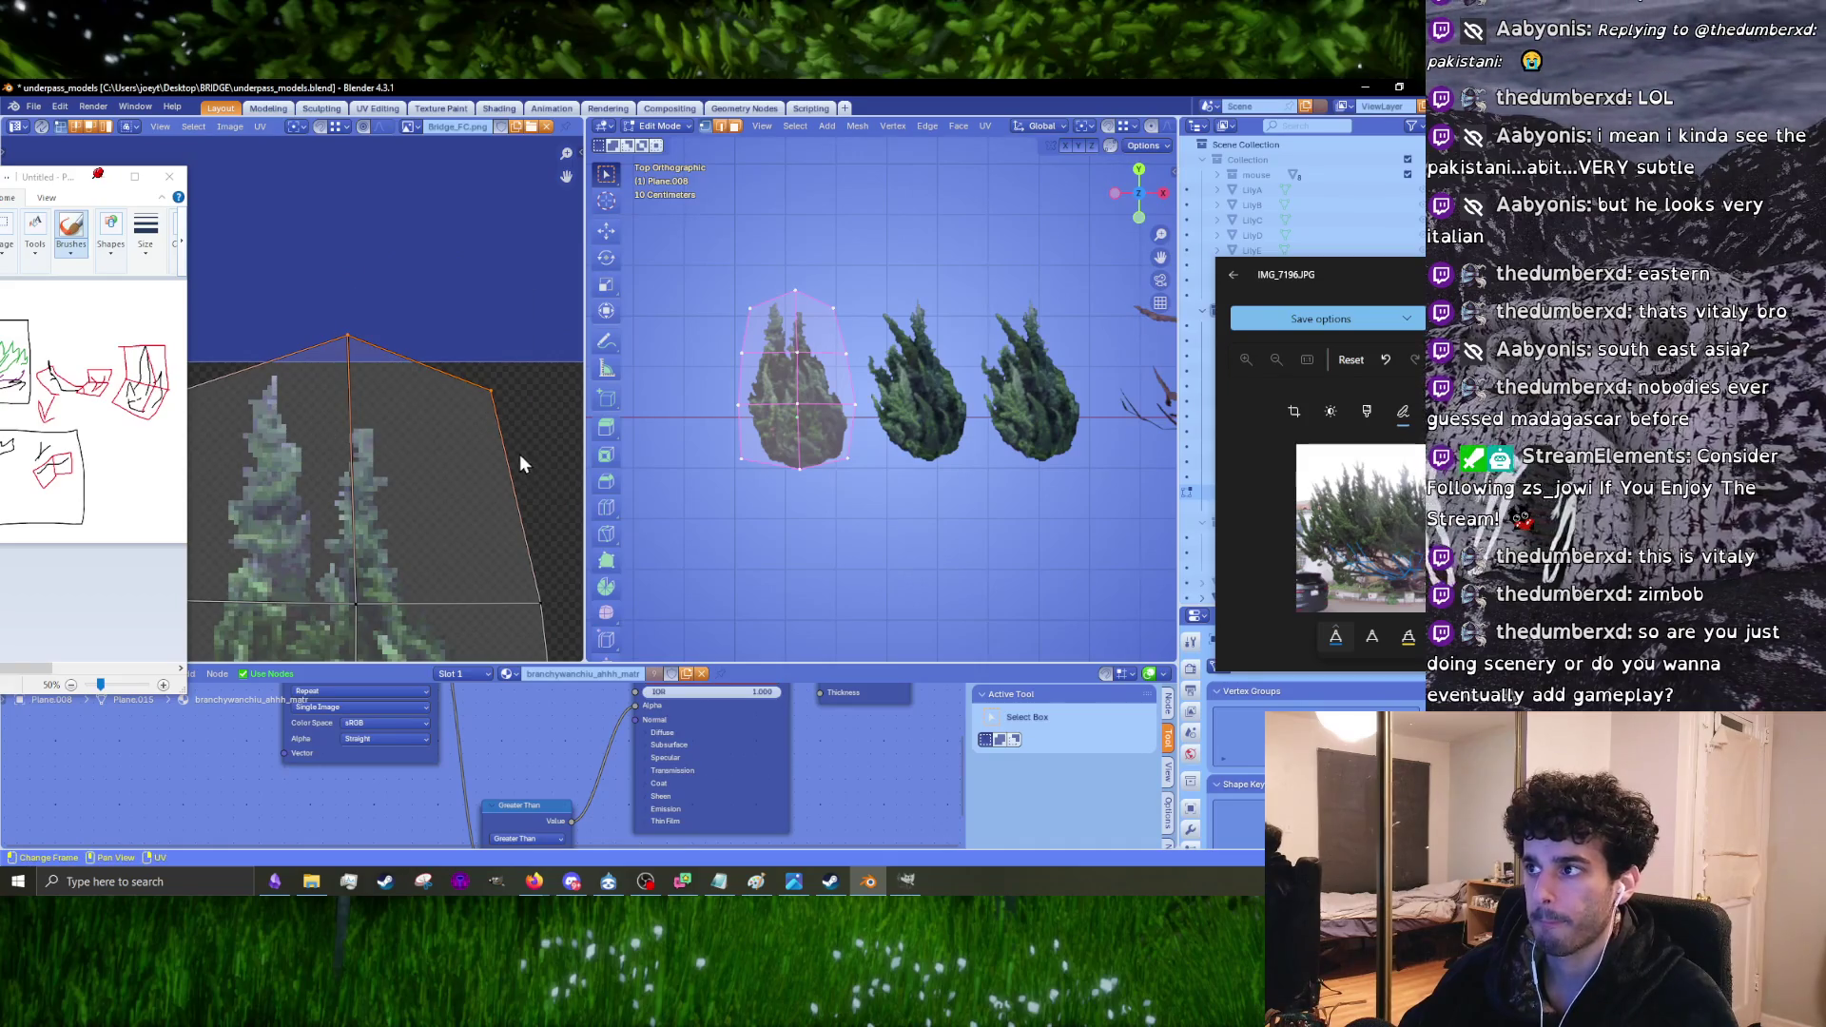
scroll(849, 287, "up", 3)
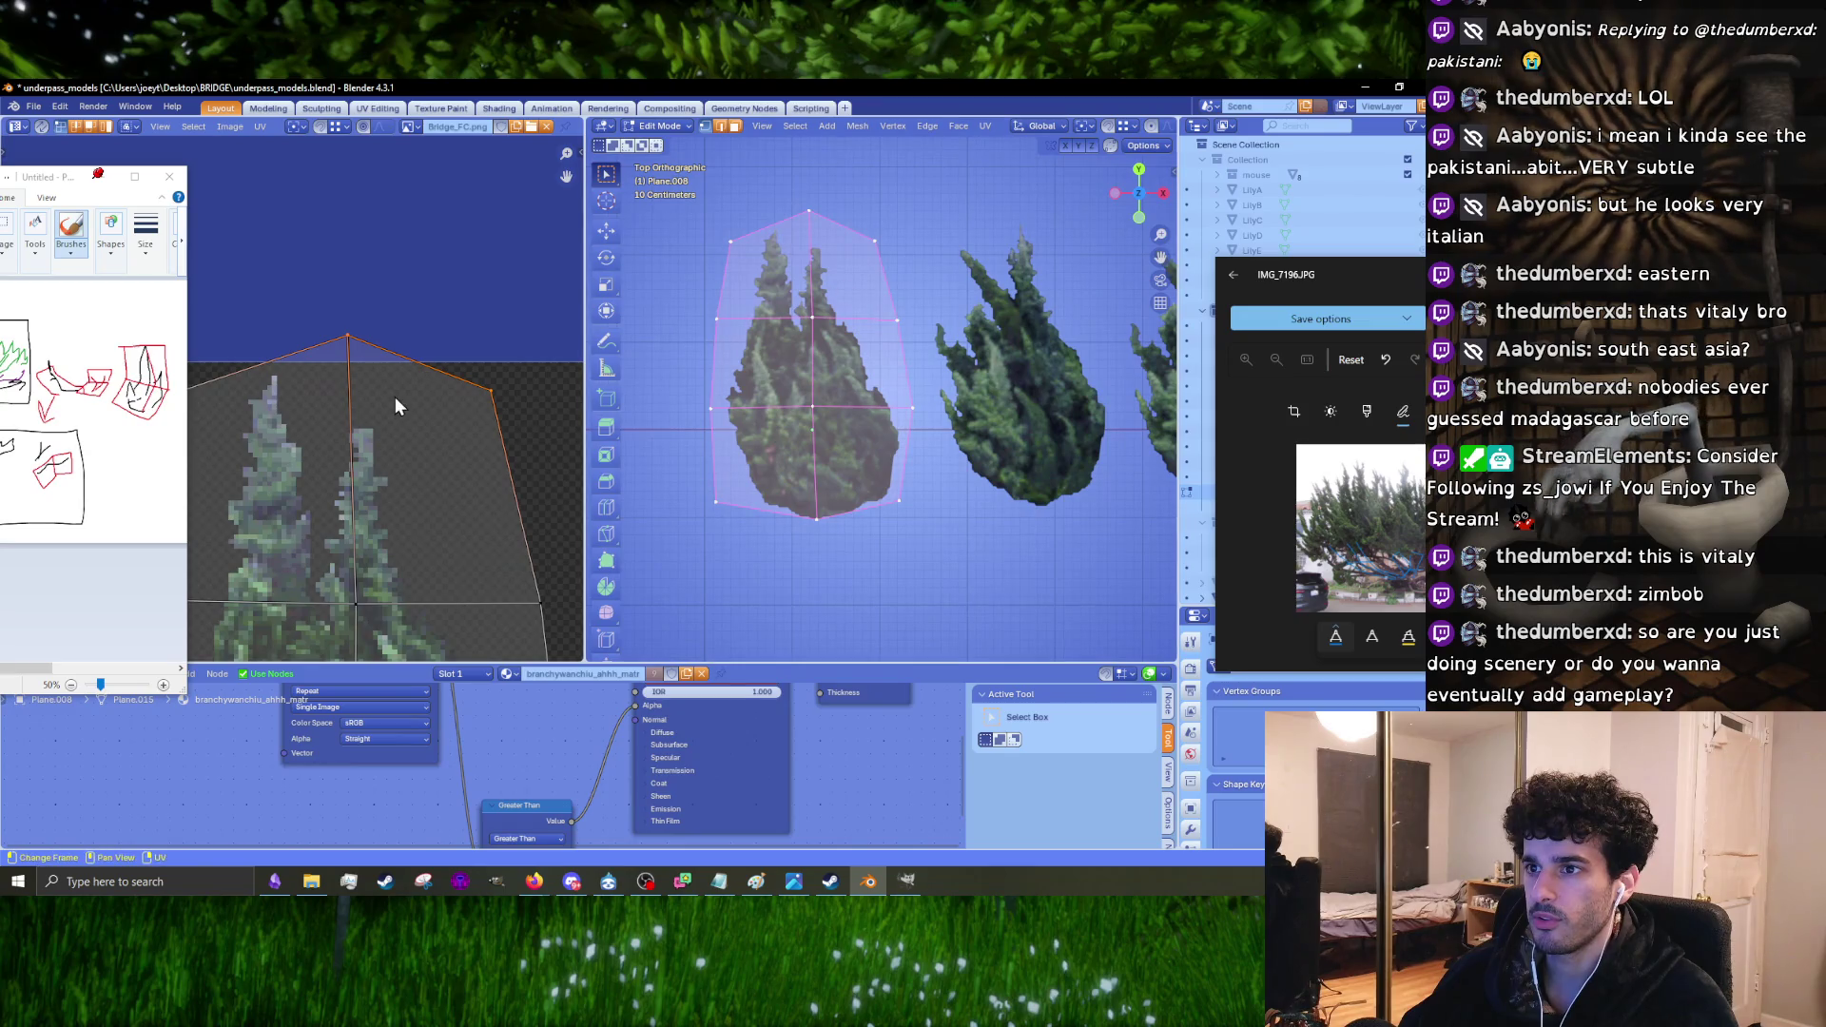
middle_click_drag(359, 589, 350, 285)
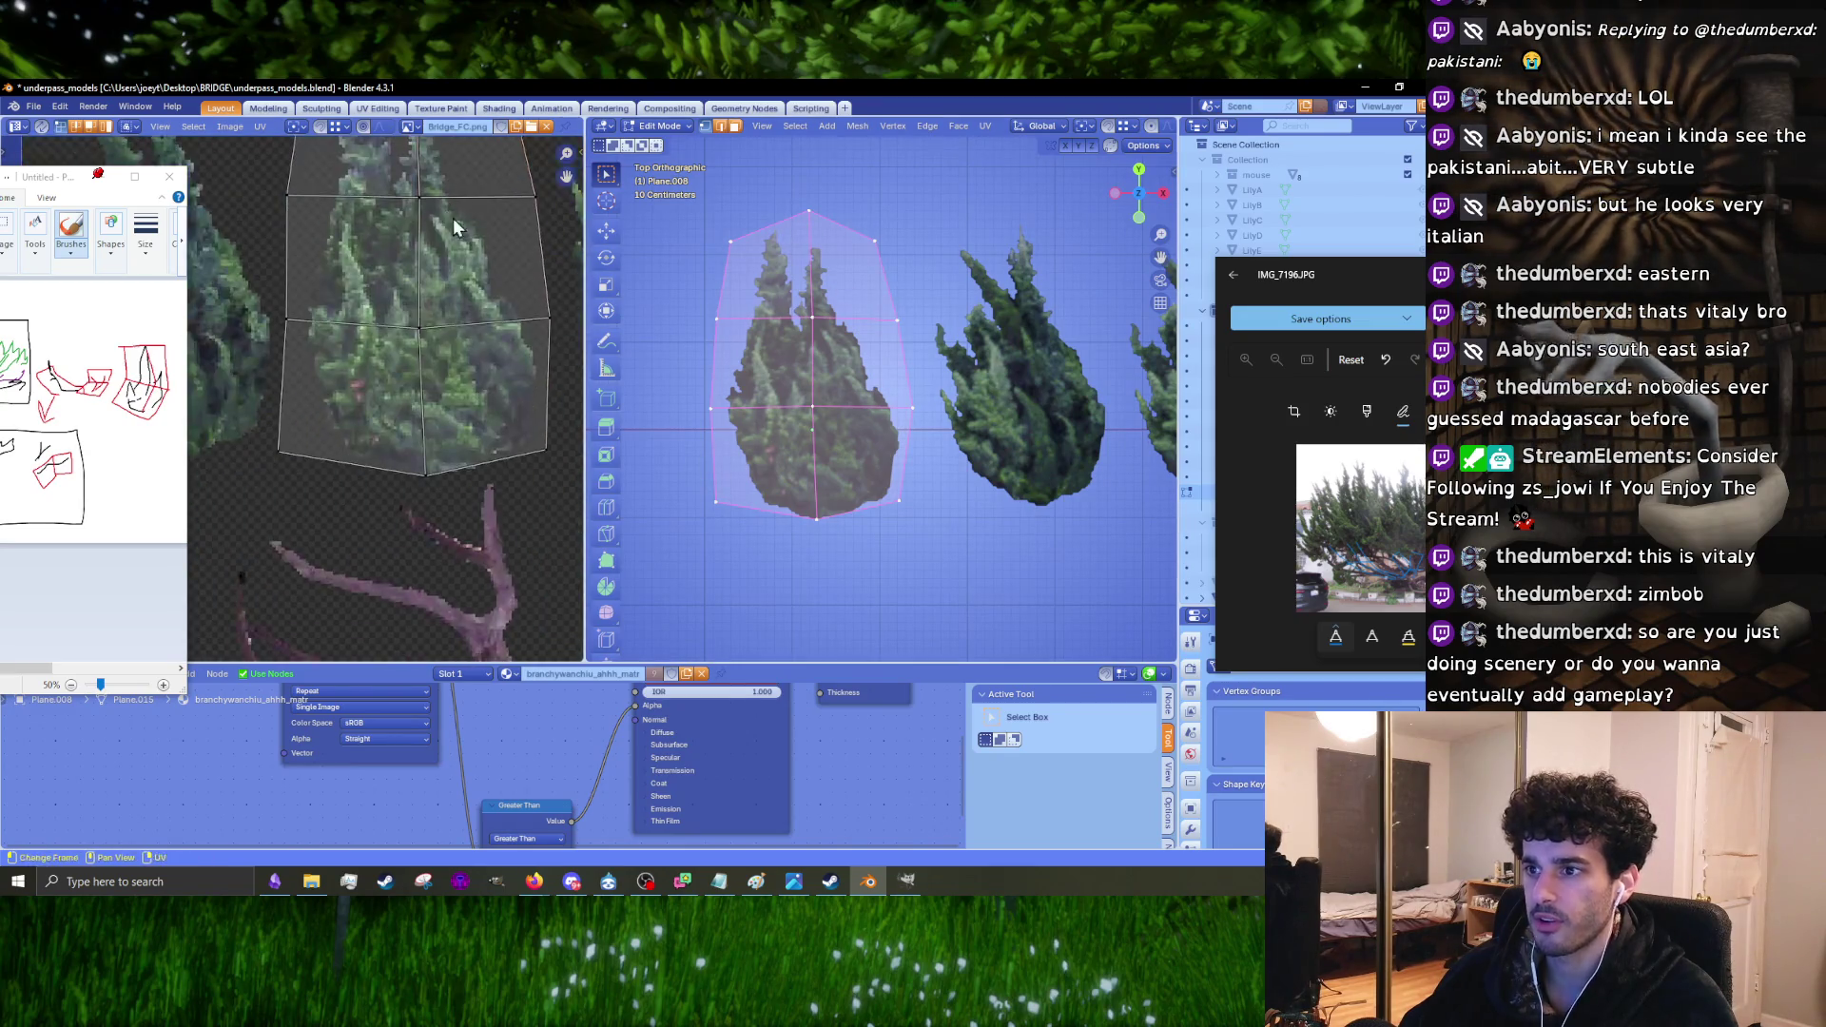
left_click(857, 574)
scroll(857, 573, "up", 4)
scroll(881, 430, "down", 2)
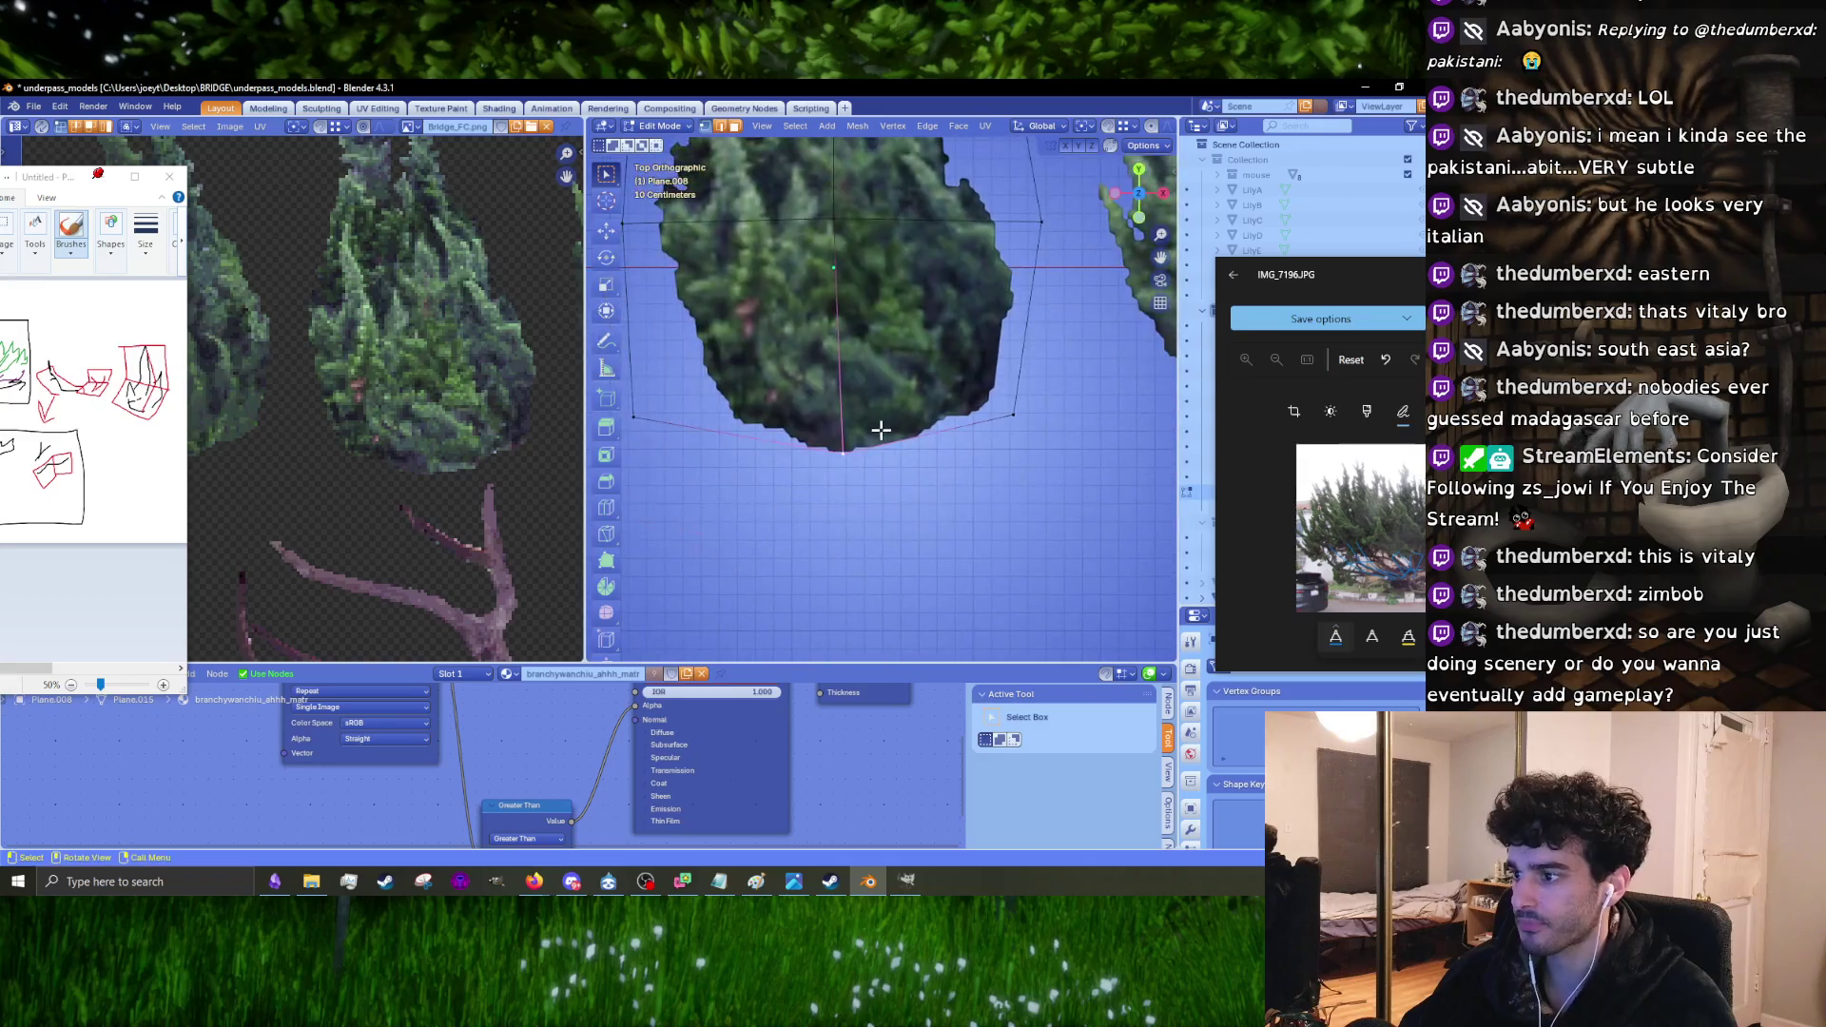
Step: Enable Correct Face Attributes, then move the bottom outline vertex down and right
left_click(1146, 147)
left_click(1145, 196)
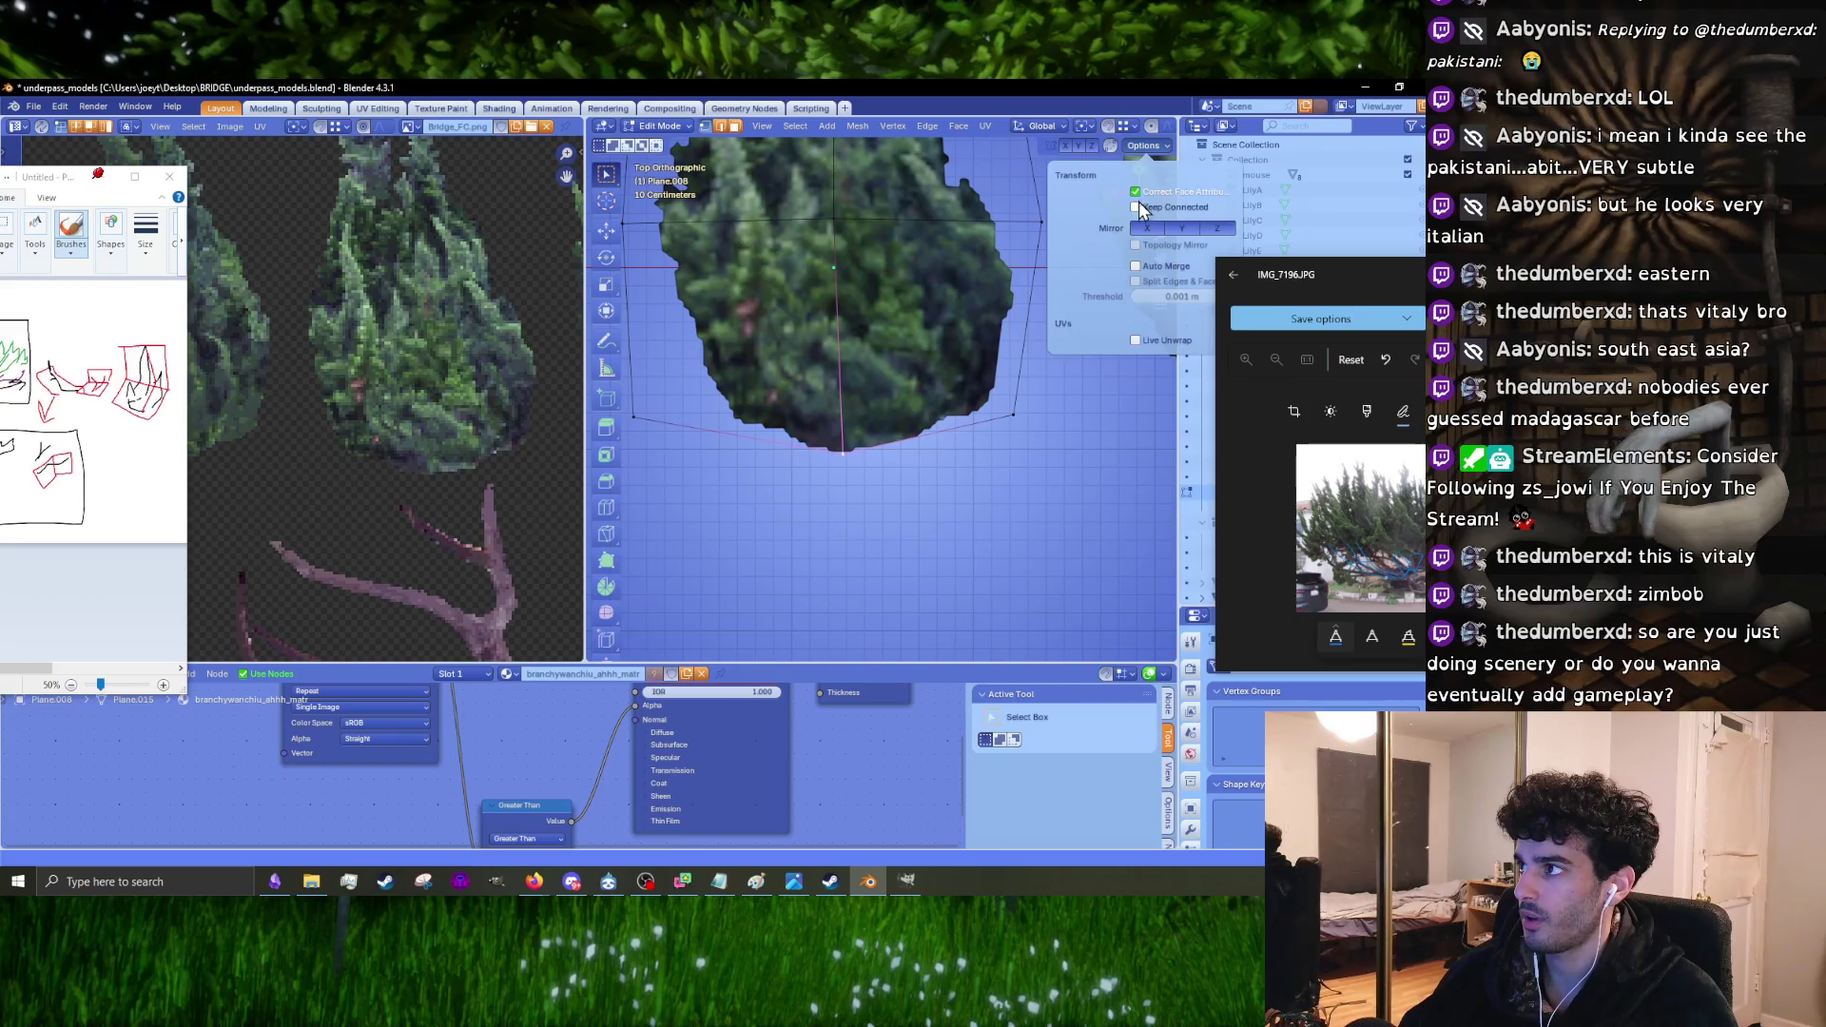
key("g")
left_click(837, 447)
key("g")
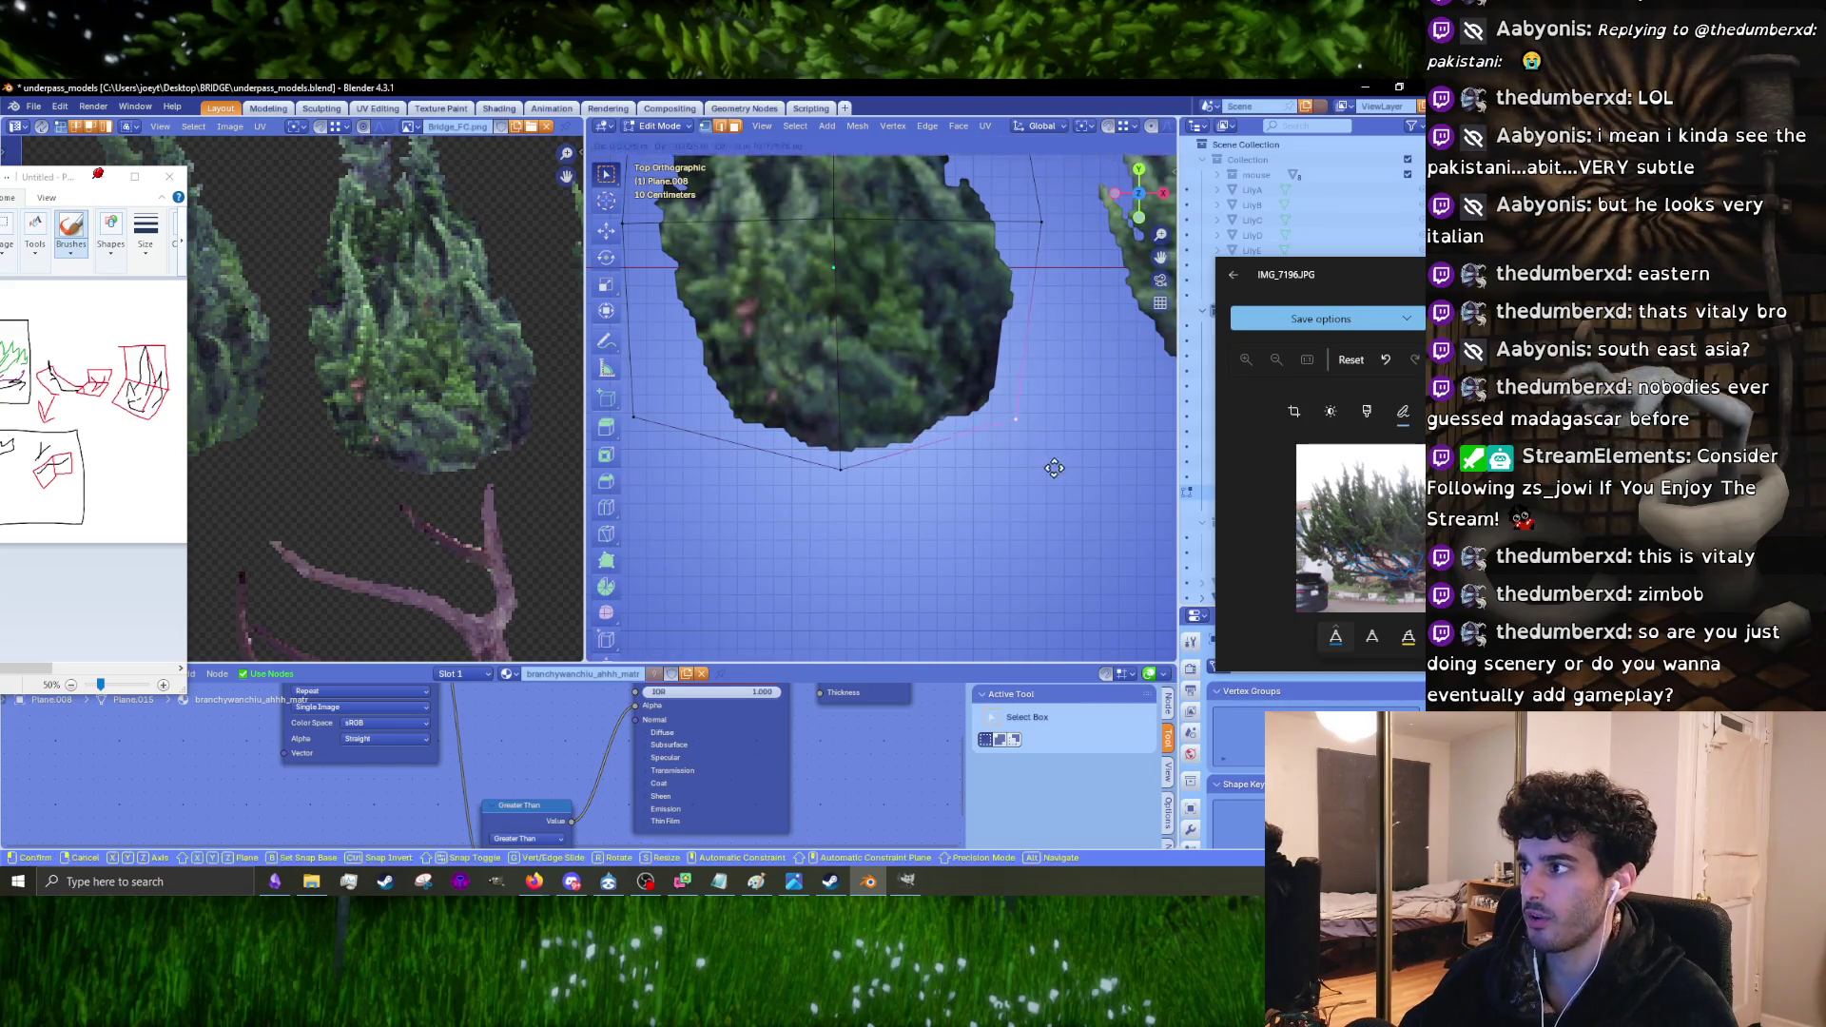
left_click(715, 335)
Step: Pull several more outline vertices outward around the bush photo, selecting the upper-right ones
middle_click_drag(715, 336, 818, 478, "shift")
key("g")
left_click(811, 441)
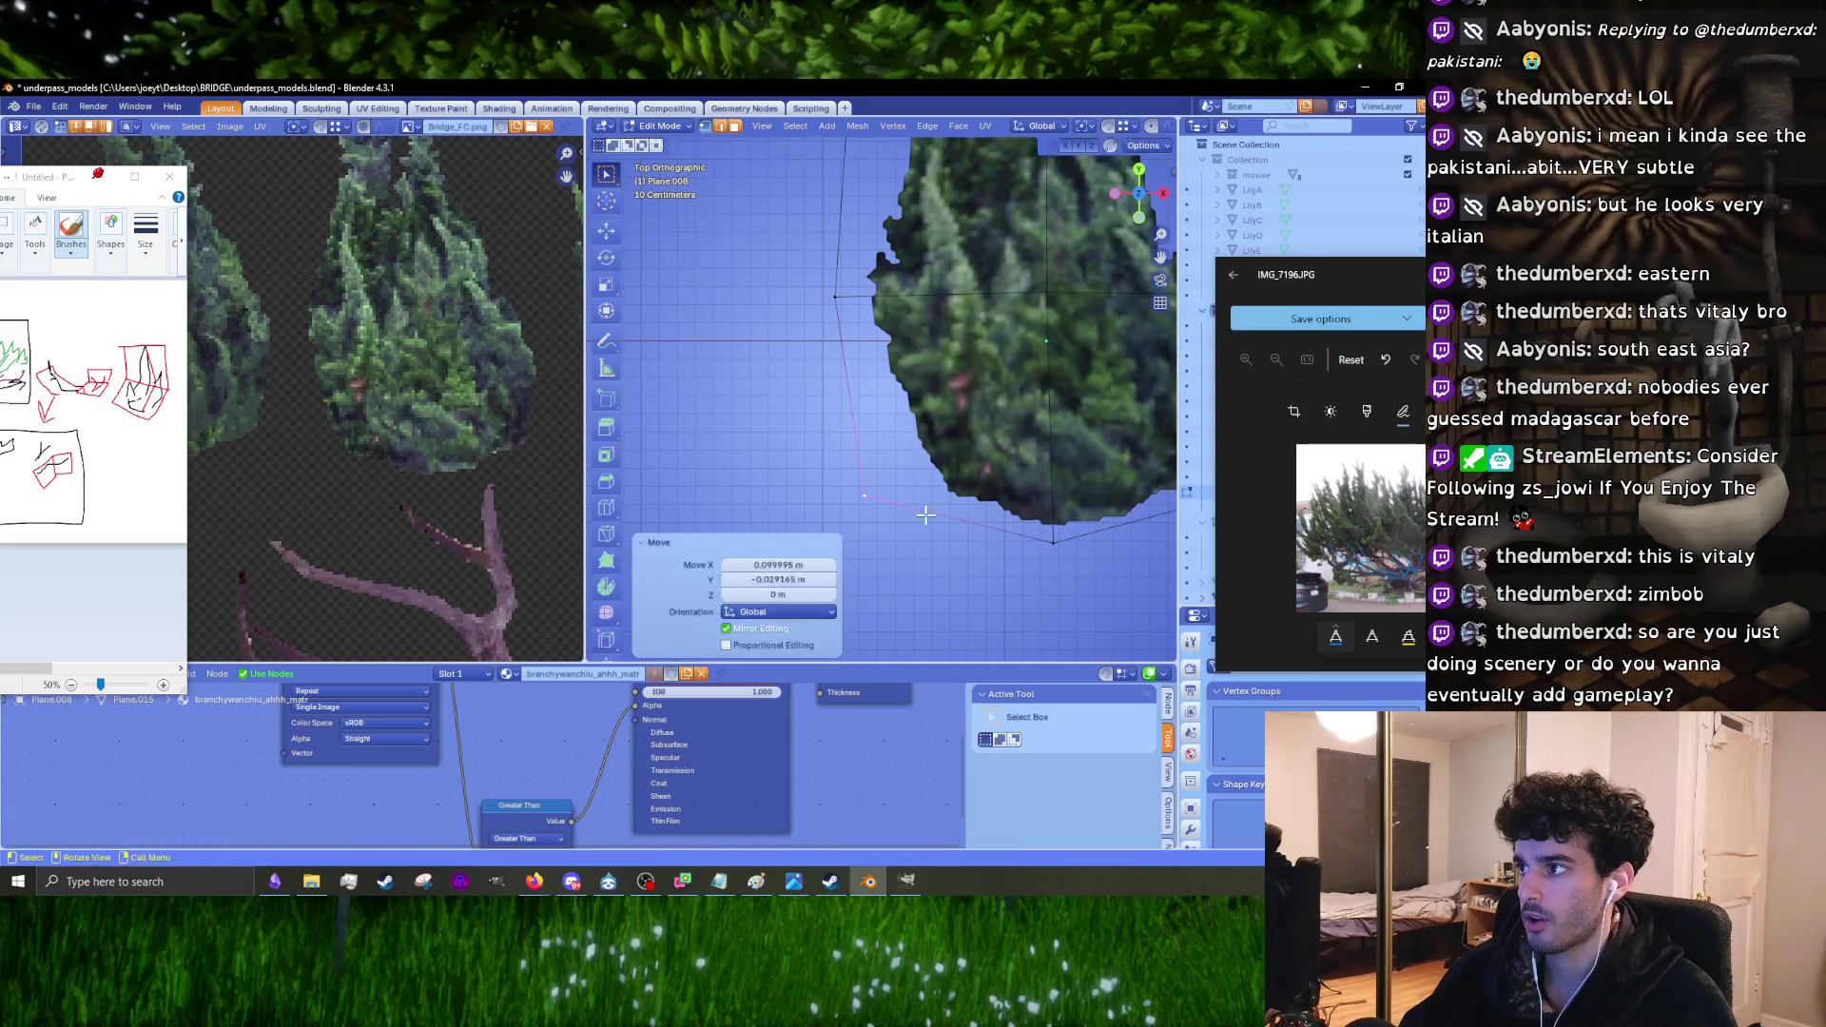
scroll(811, 440, "up", 2)
key("g")
left_click(873, 447)
middle_click_drag(872, 447, 713, 445, "shift")
key("g")
left_click(999, 376)
middle_click_drag(968, 190, 990, 351, "shift")
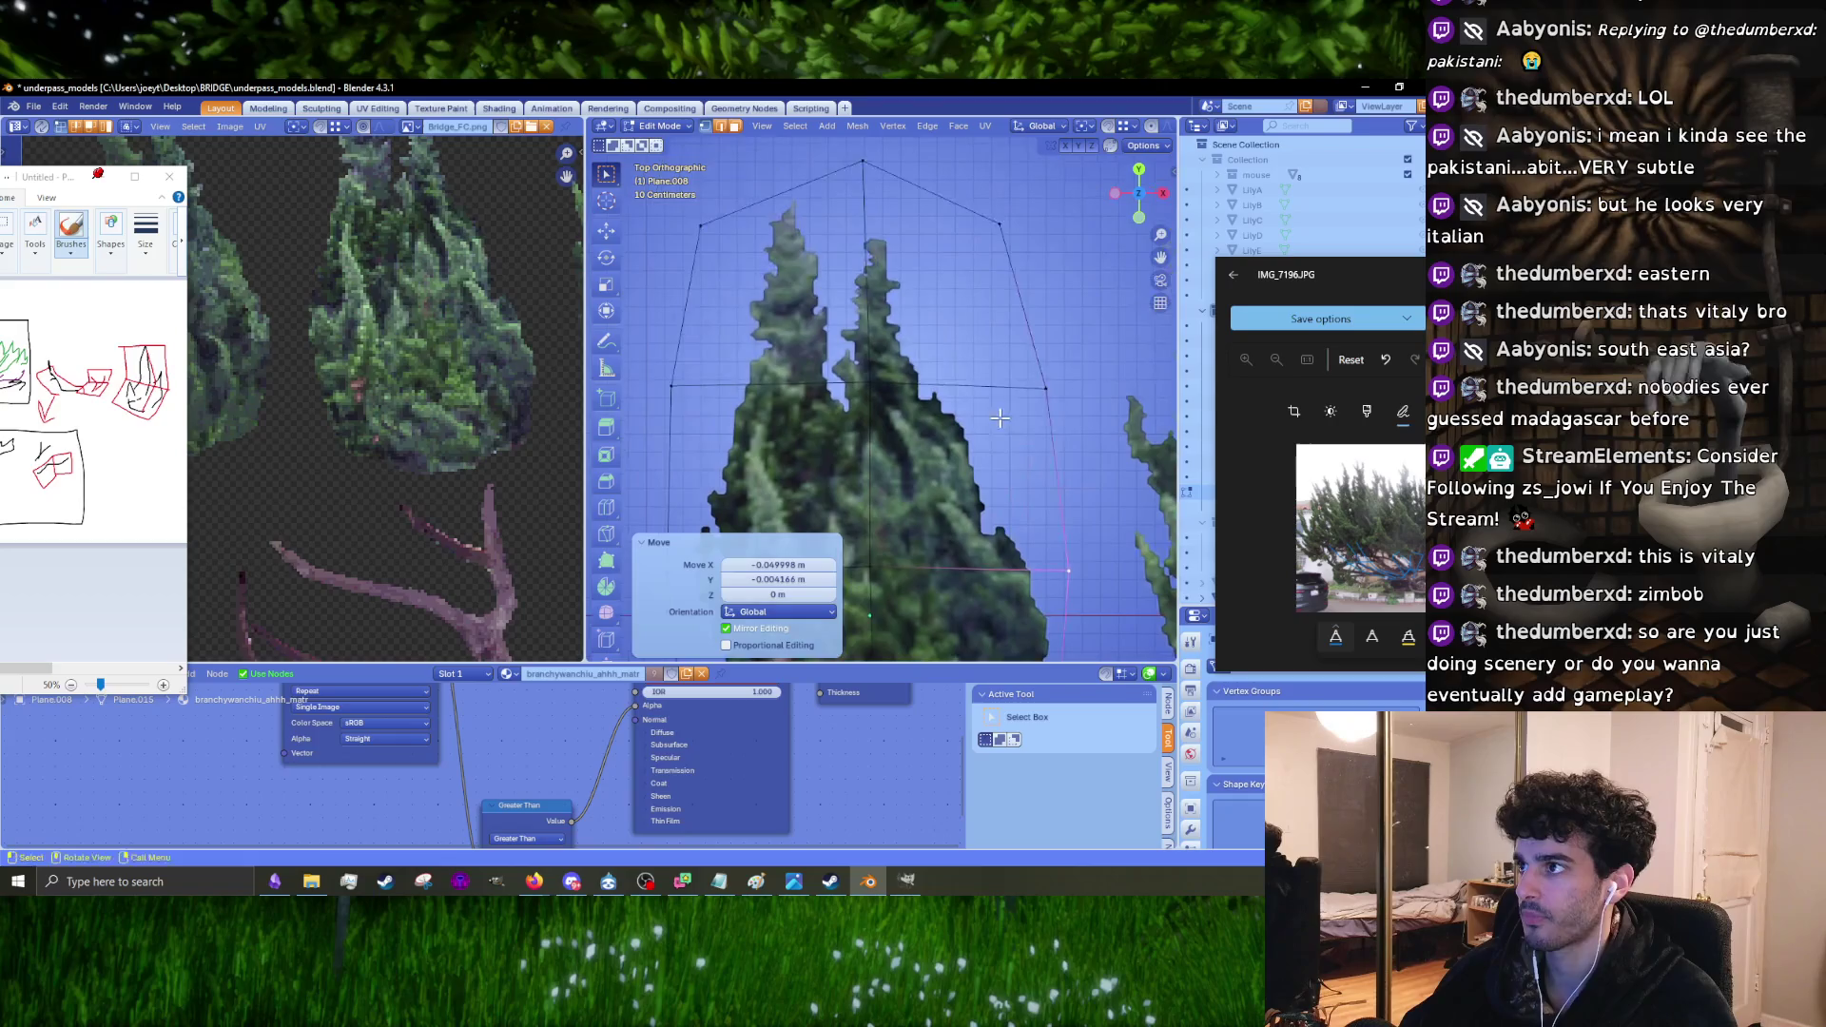
mouse_move(990, 351)
left_mouse_down()
mouse_move(1078, 413)
mouse_move(1061, 413)
left_mouse_up()
Step: Move another outline vertex of the leftmost bush card by −0.23332 m in X and −0.008553 m in Y
key("g")
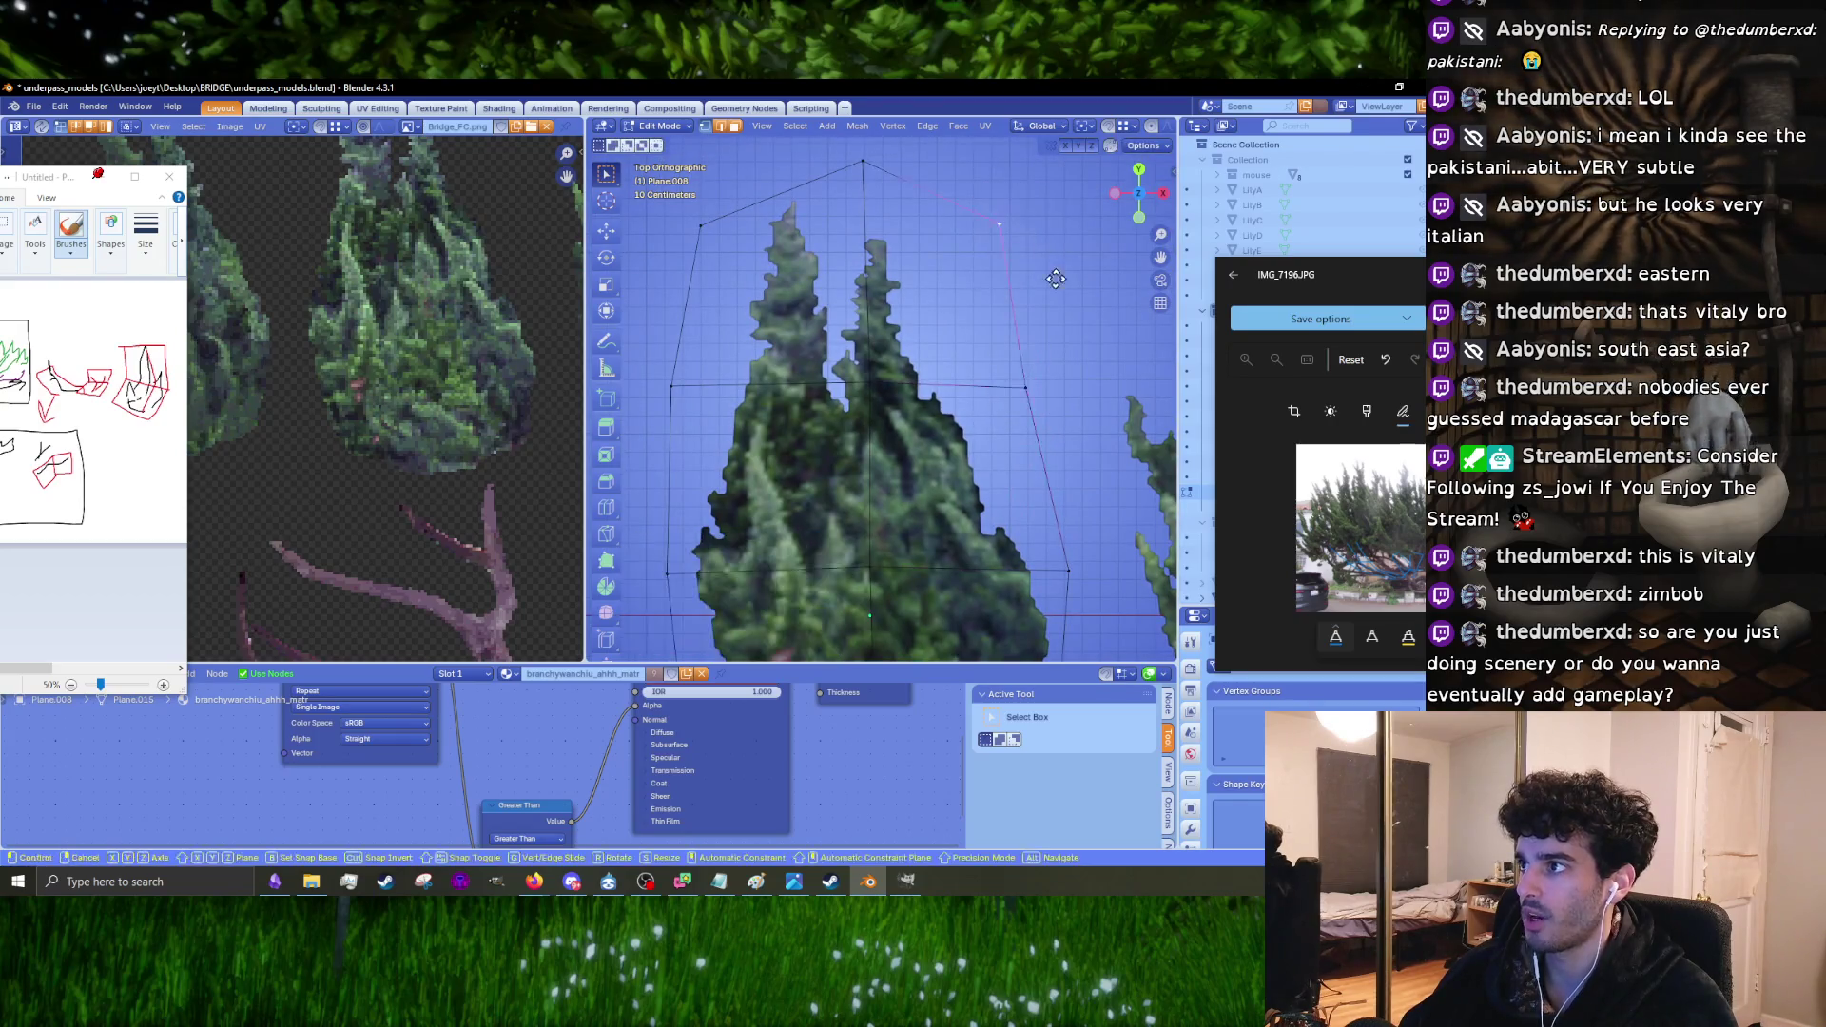
left_click(1012, 279)
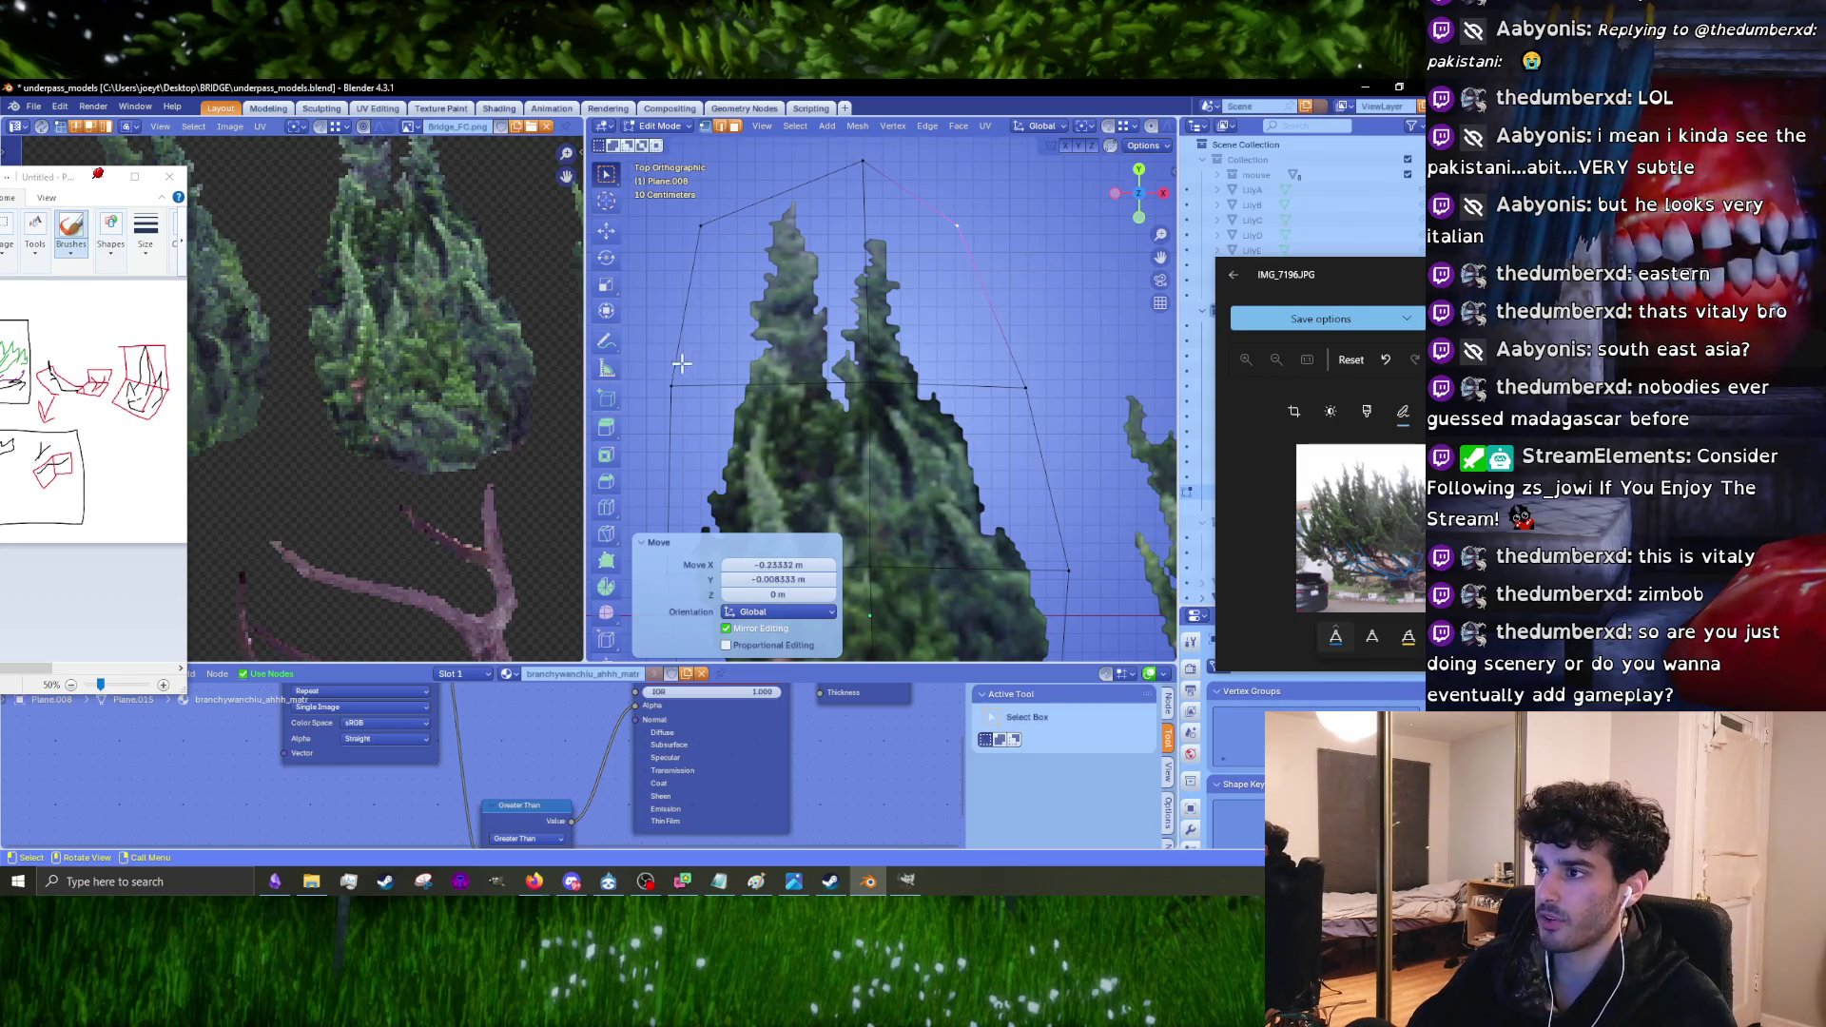
Step: Lower the middle row of card vertices vertically along Y
left_click(1056, 408, "alt")
key("g")
key("y")
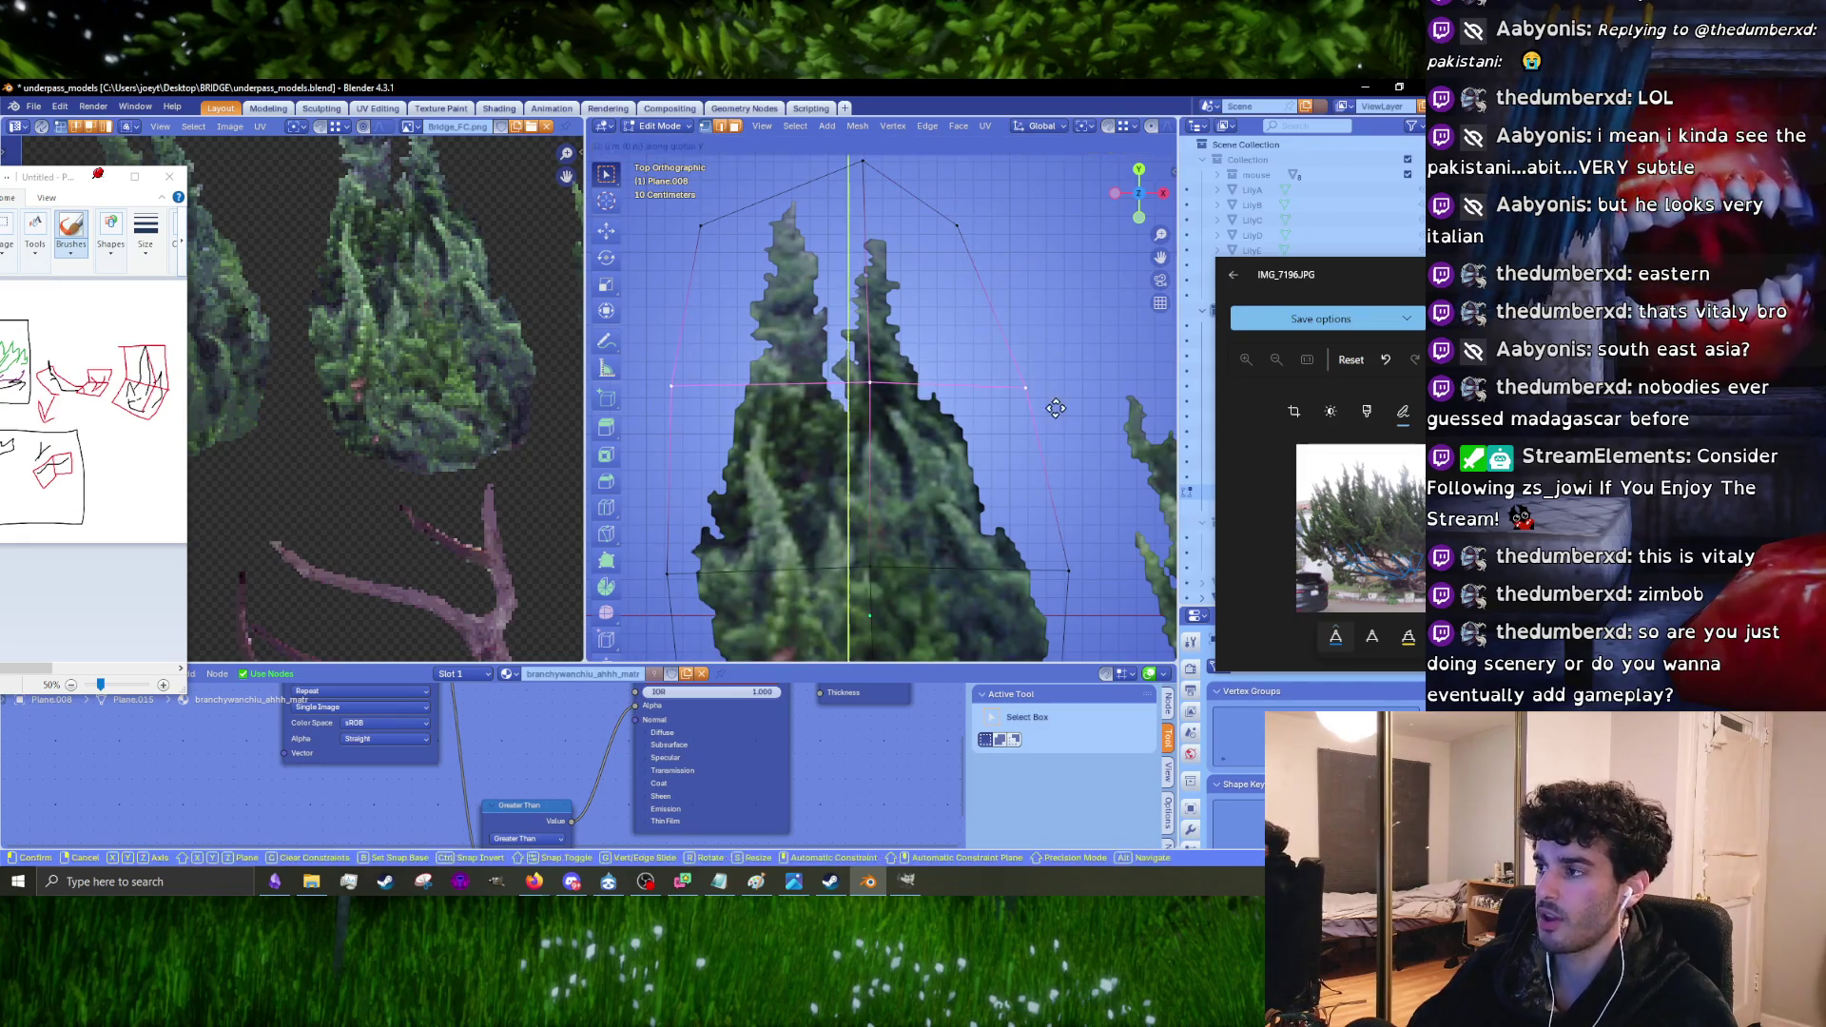
left_click(951, 438)
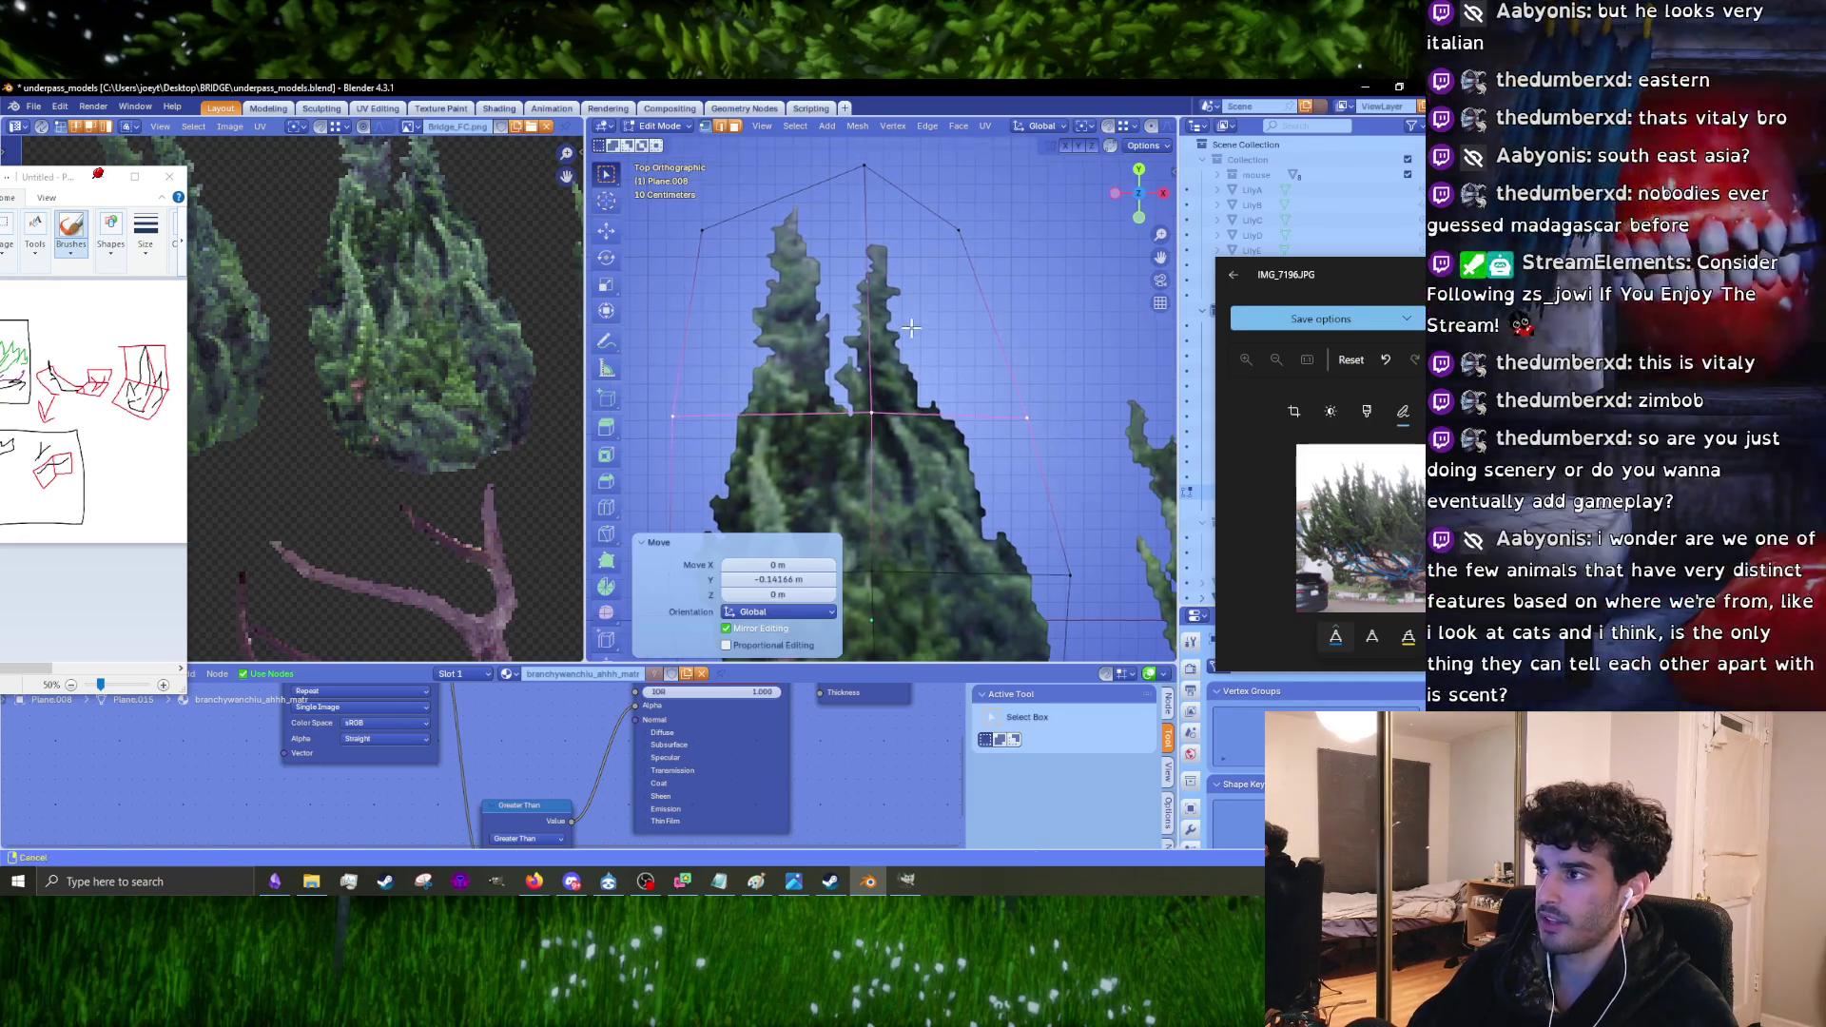
Step: Reposition the top, upper right and upper left vertices to follow the bush's upper outline
middle_click_drag(911, 328, 908, 461, "shift")
left_click(860, 298)
key("g")
left_click(936, 348)
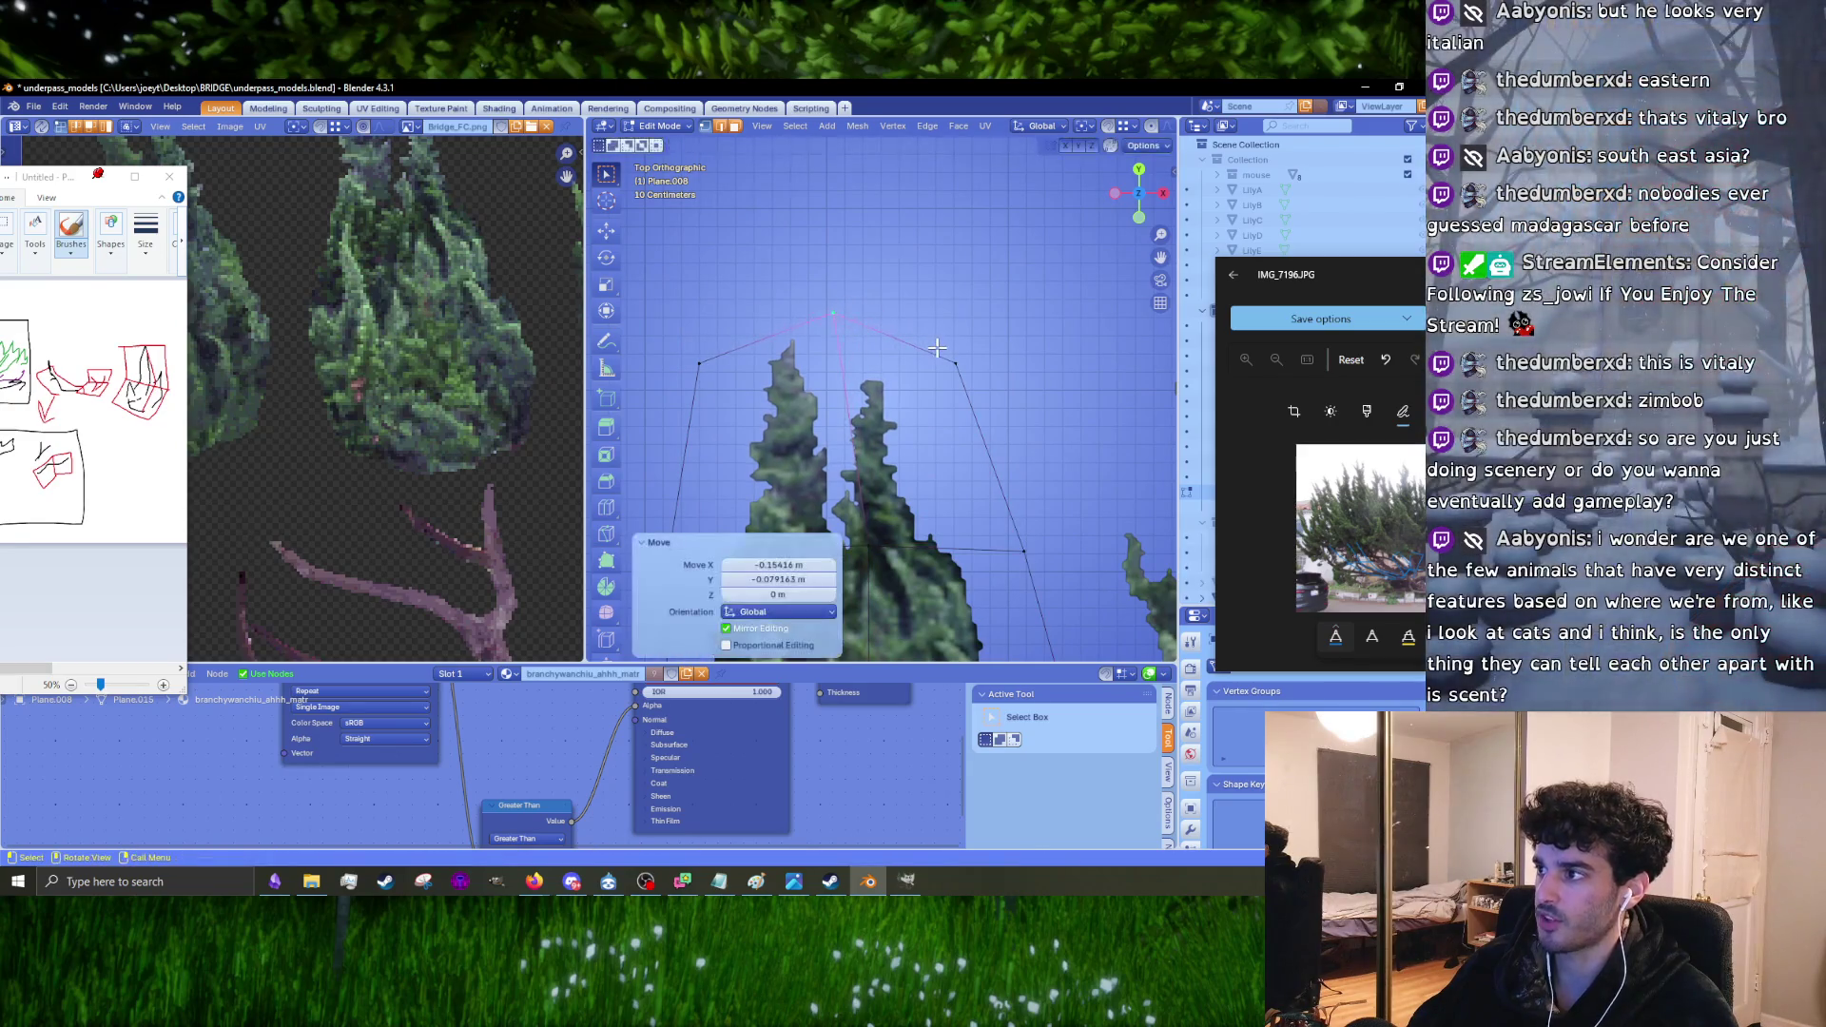
key("g")
left_click(936, 371)
left_click(713, 344)
key("g")
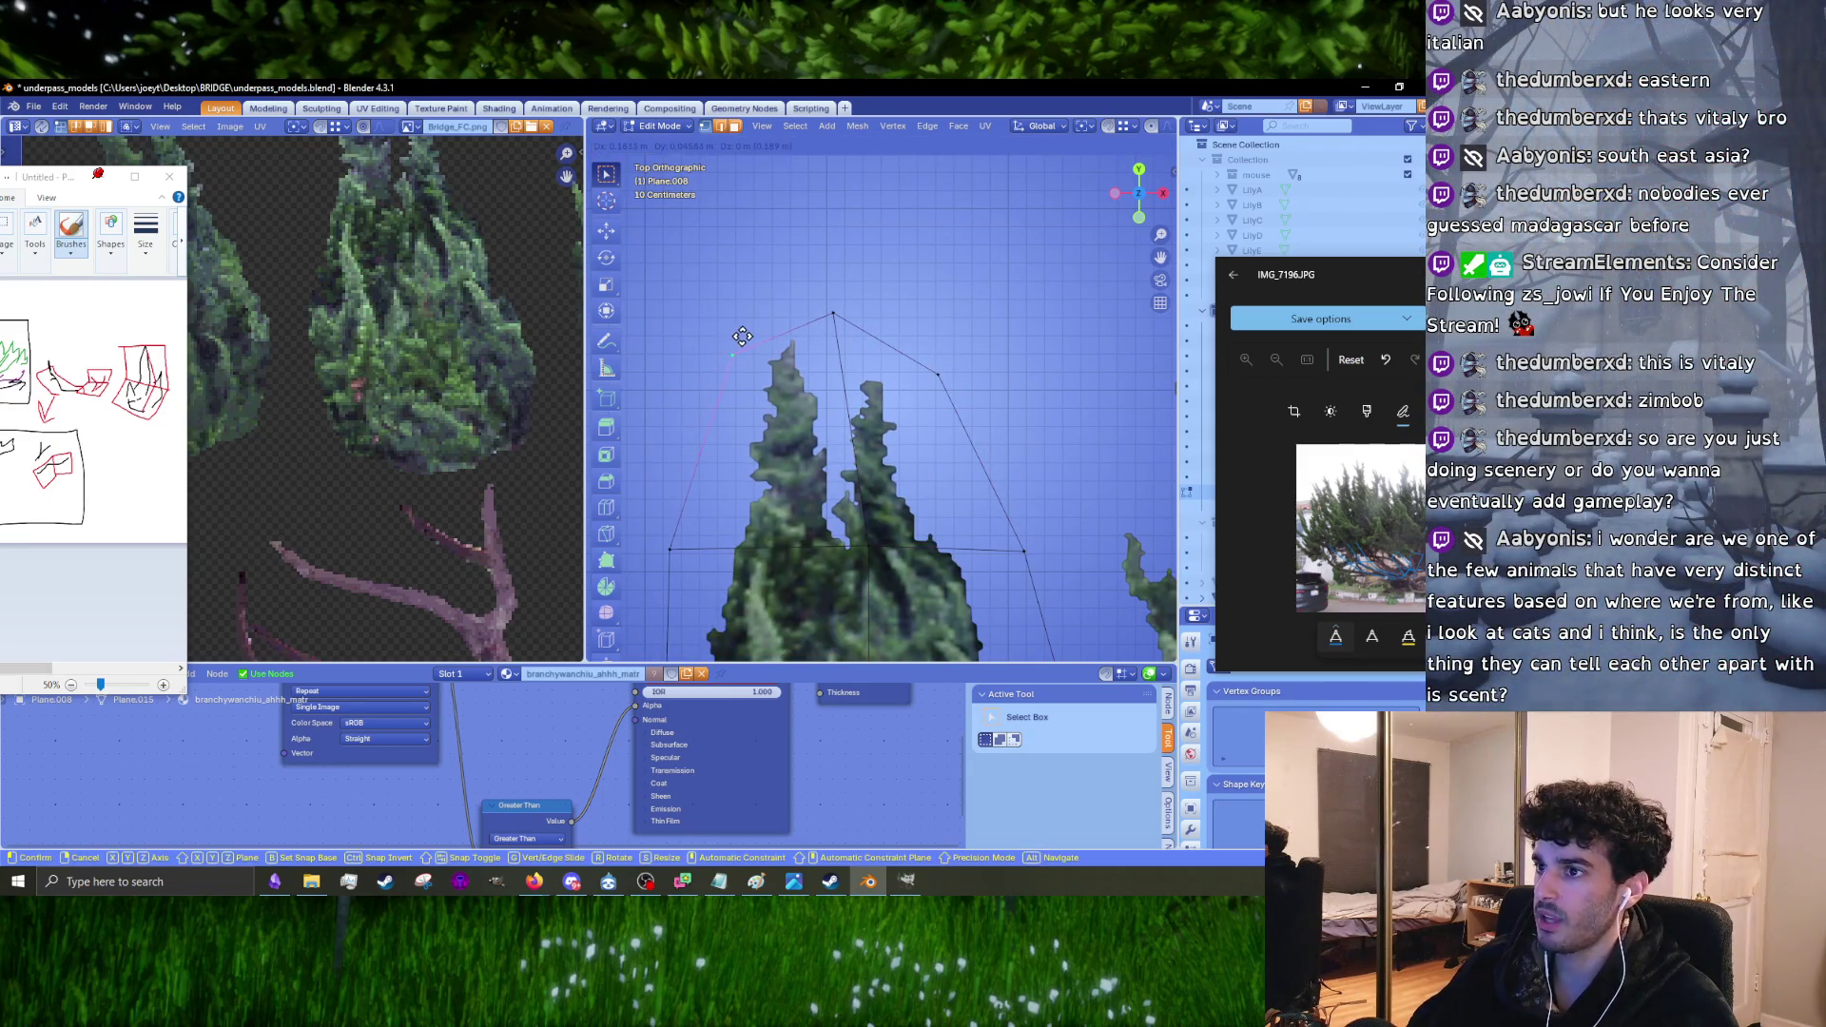
left_click(742, 336)
Step: Settle the peak vertex just above the bush's twin tips
middle_click_drag(857, 386, 868, 382, "shift")
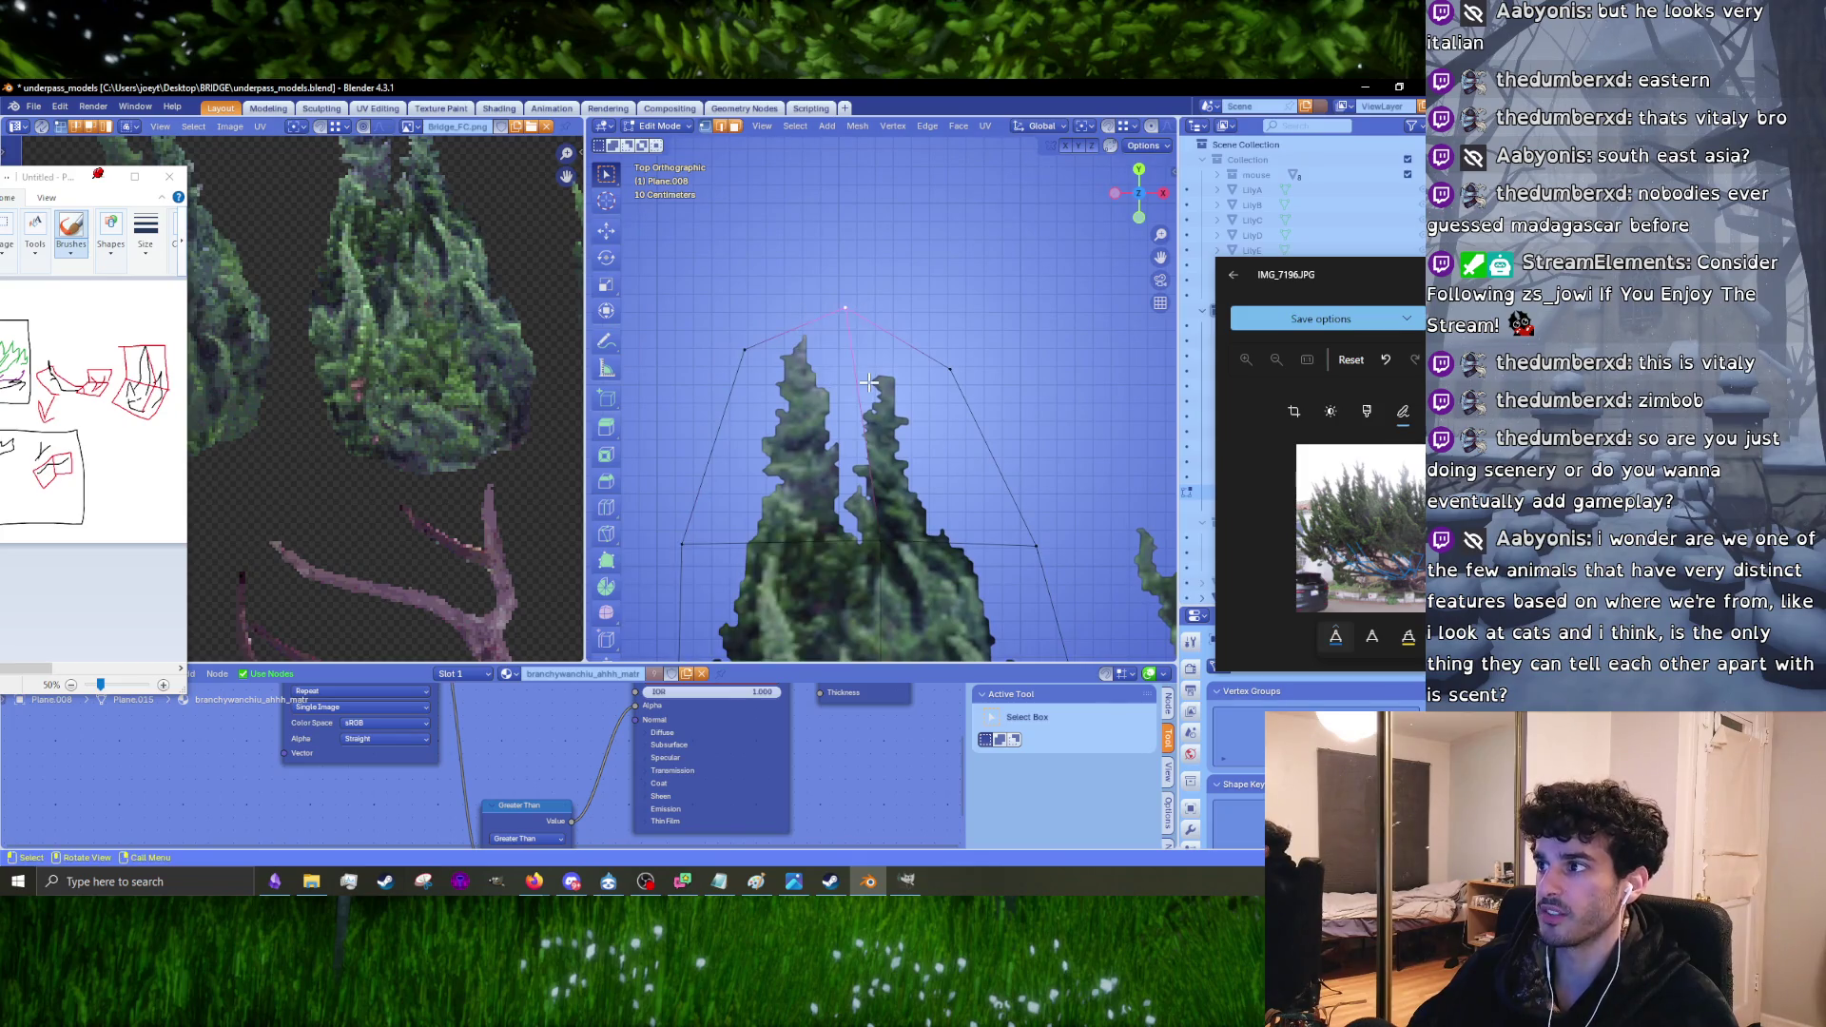
key("g")
left_click(845, 312)
key("g")
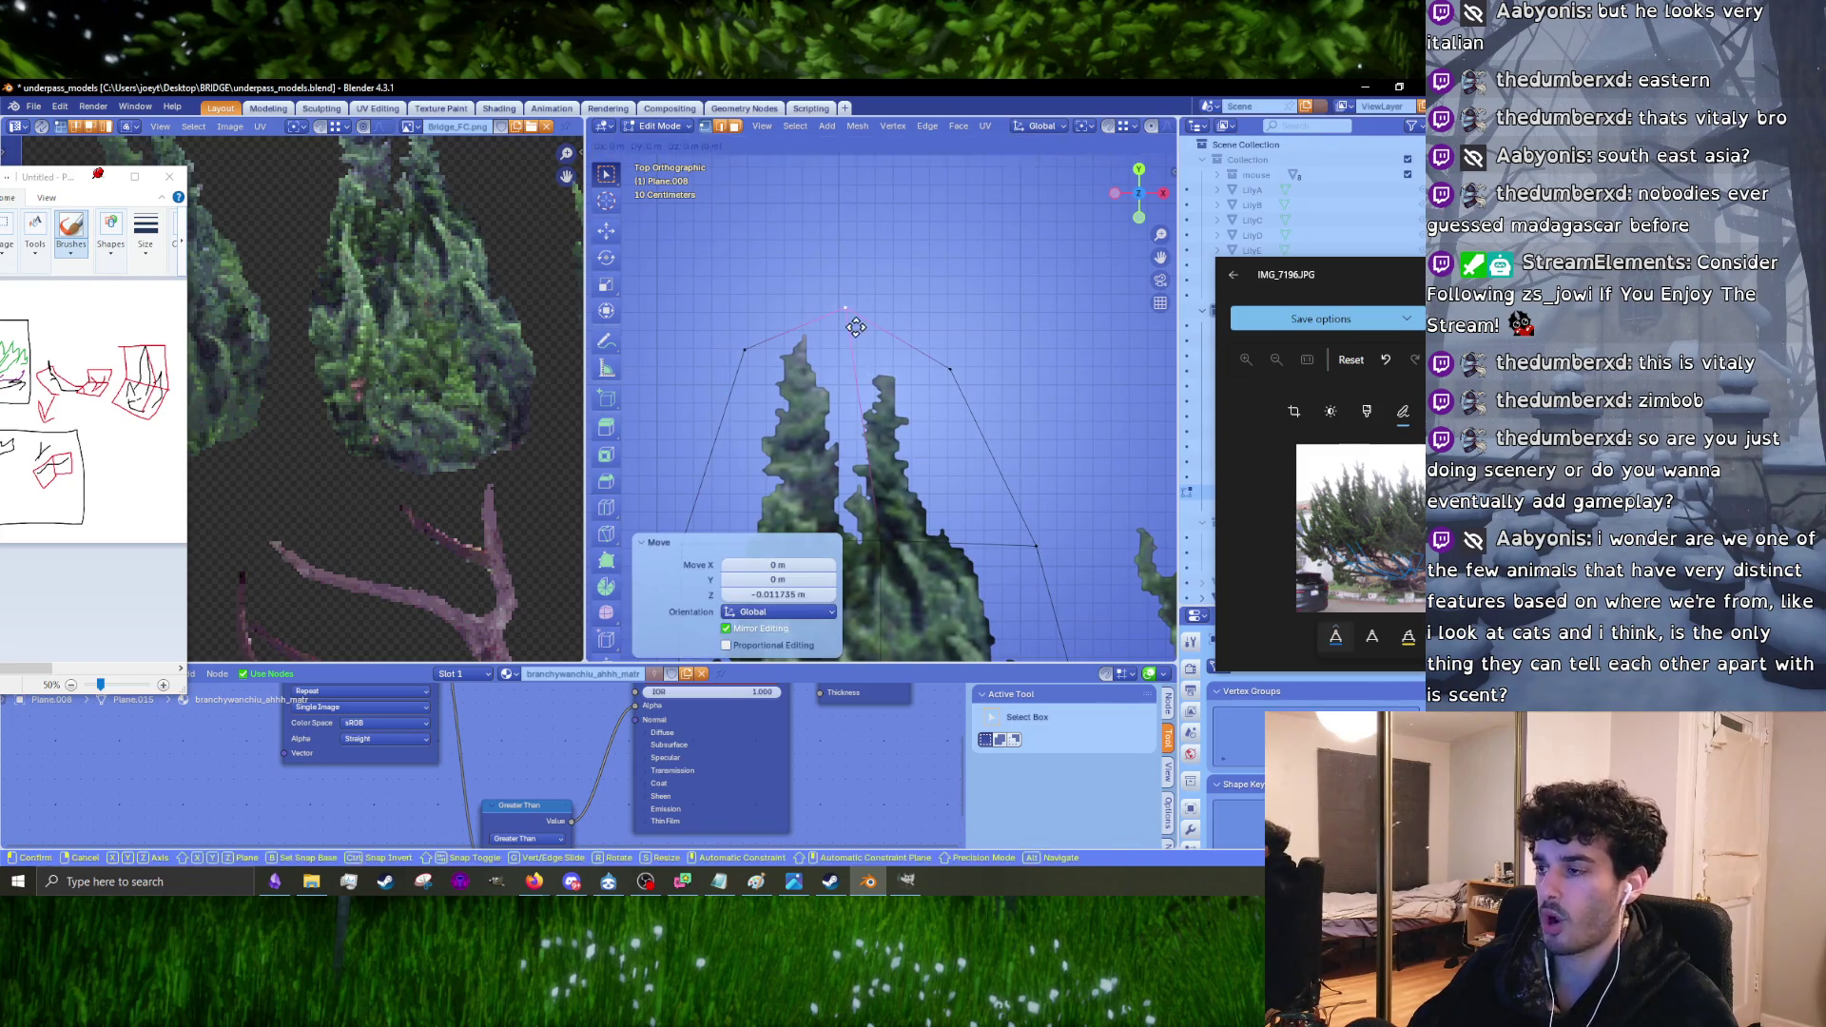
key("y")
scroll(859, 317, "up", 3, "alt")
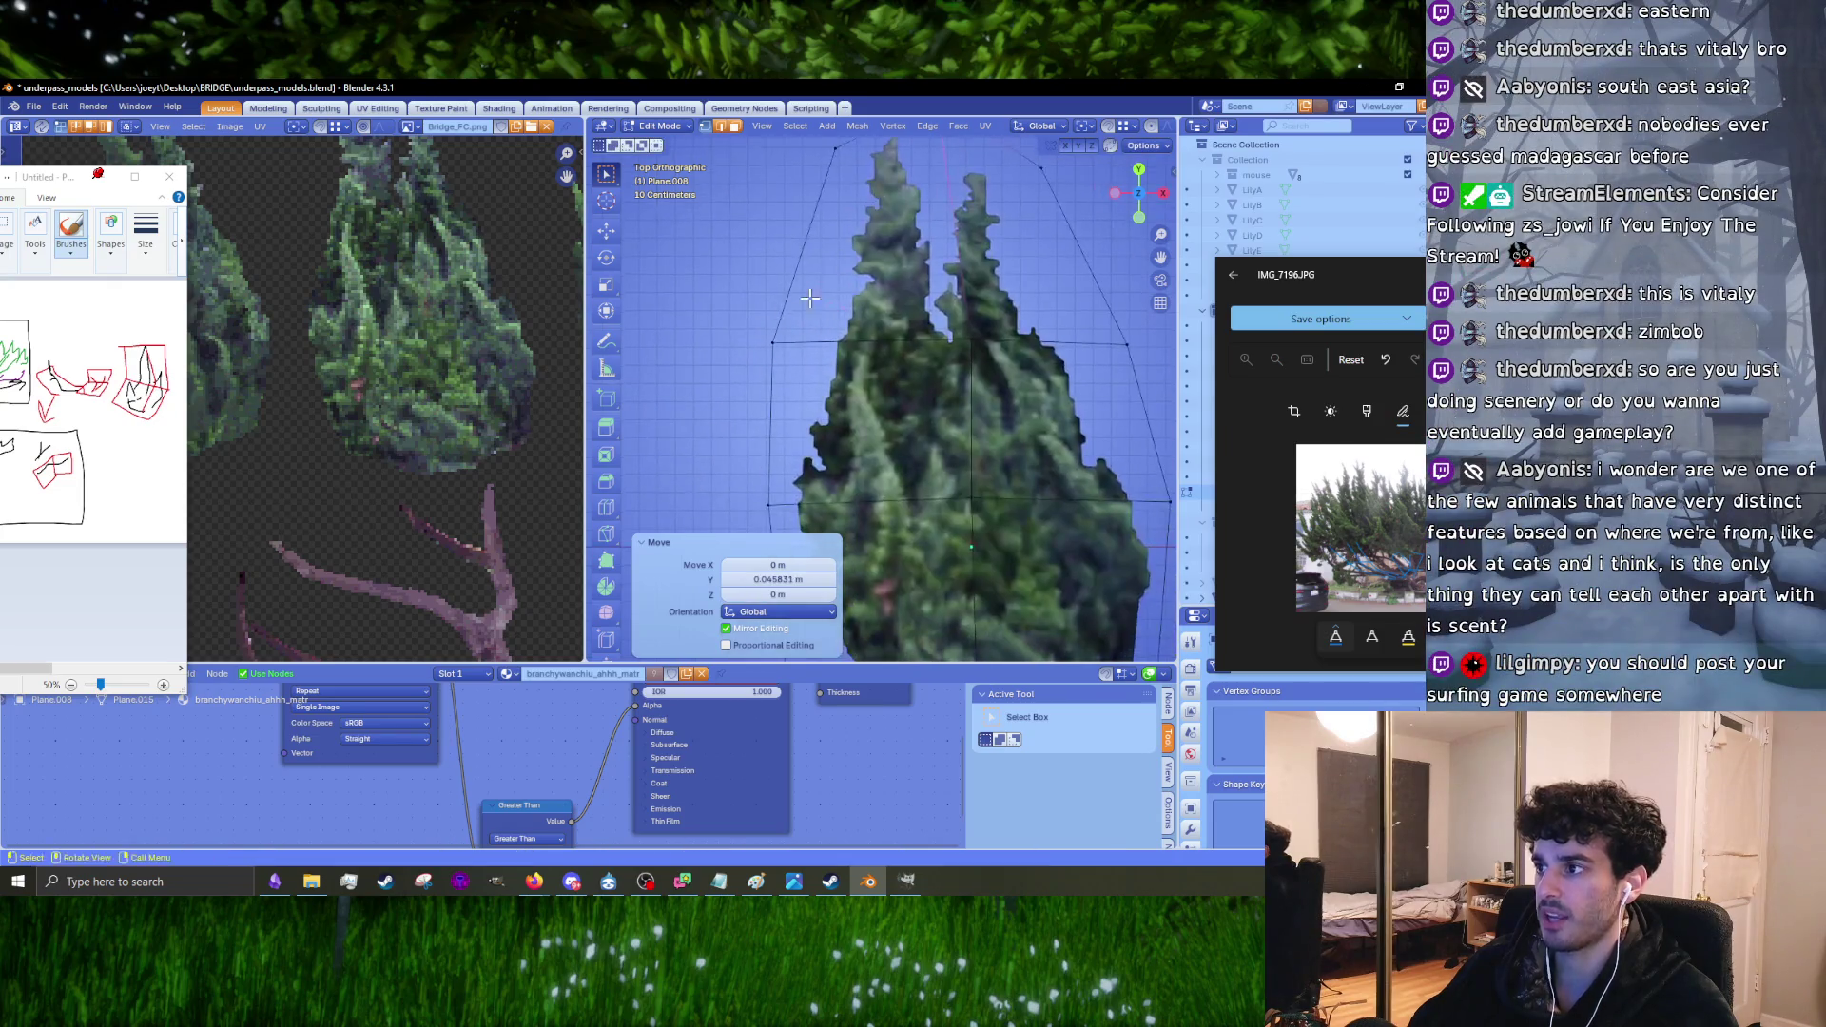
key("y")
key("y")
left_click(850, 381)
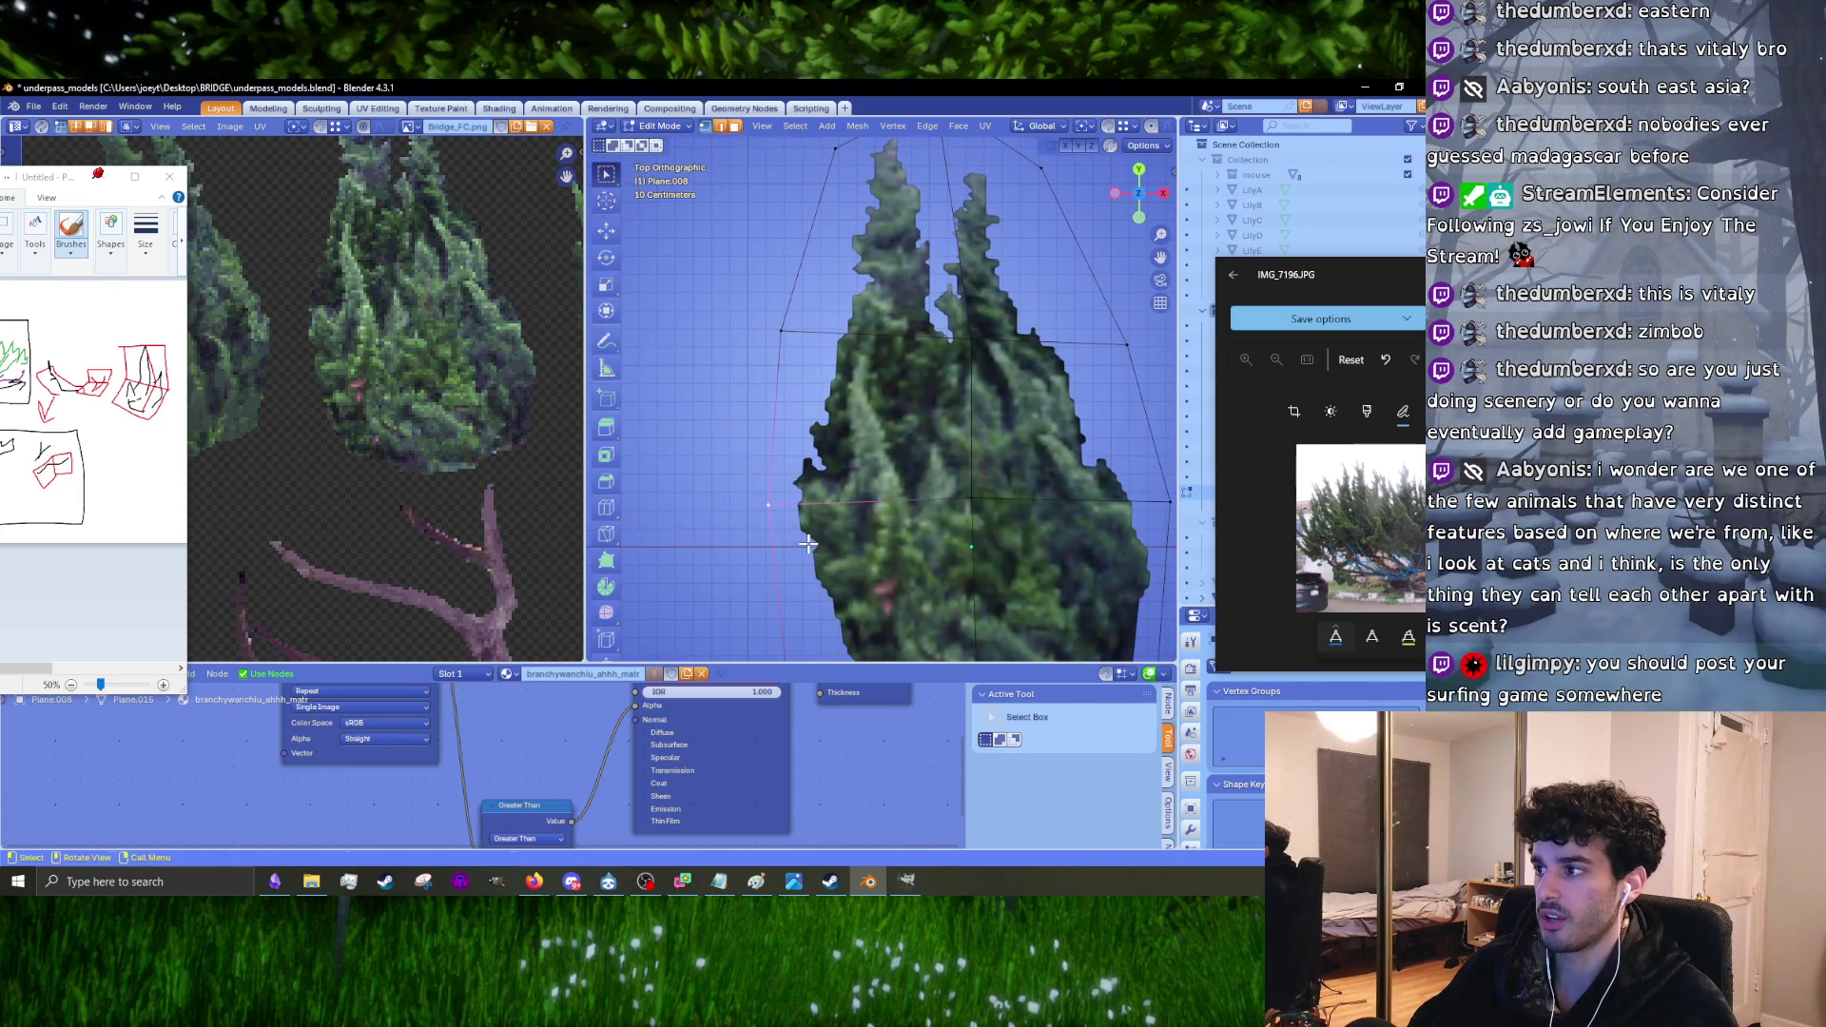
Step: Move the lower left vertex and the bottom vertex down to the bush base
middle_click_drag(850, 382, 874, 264, "shift")
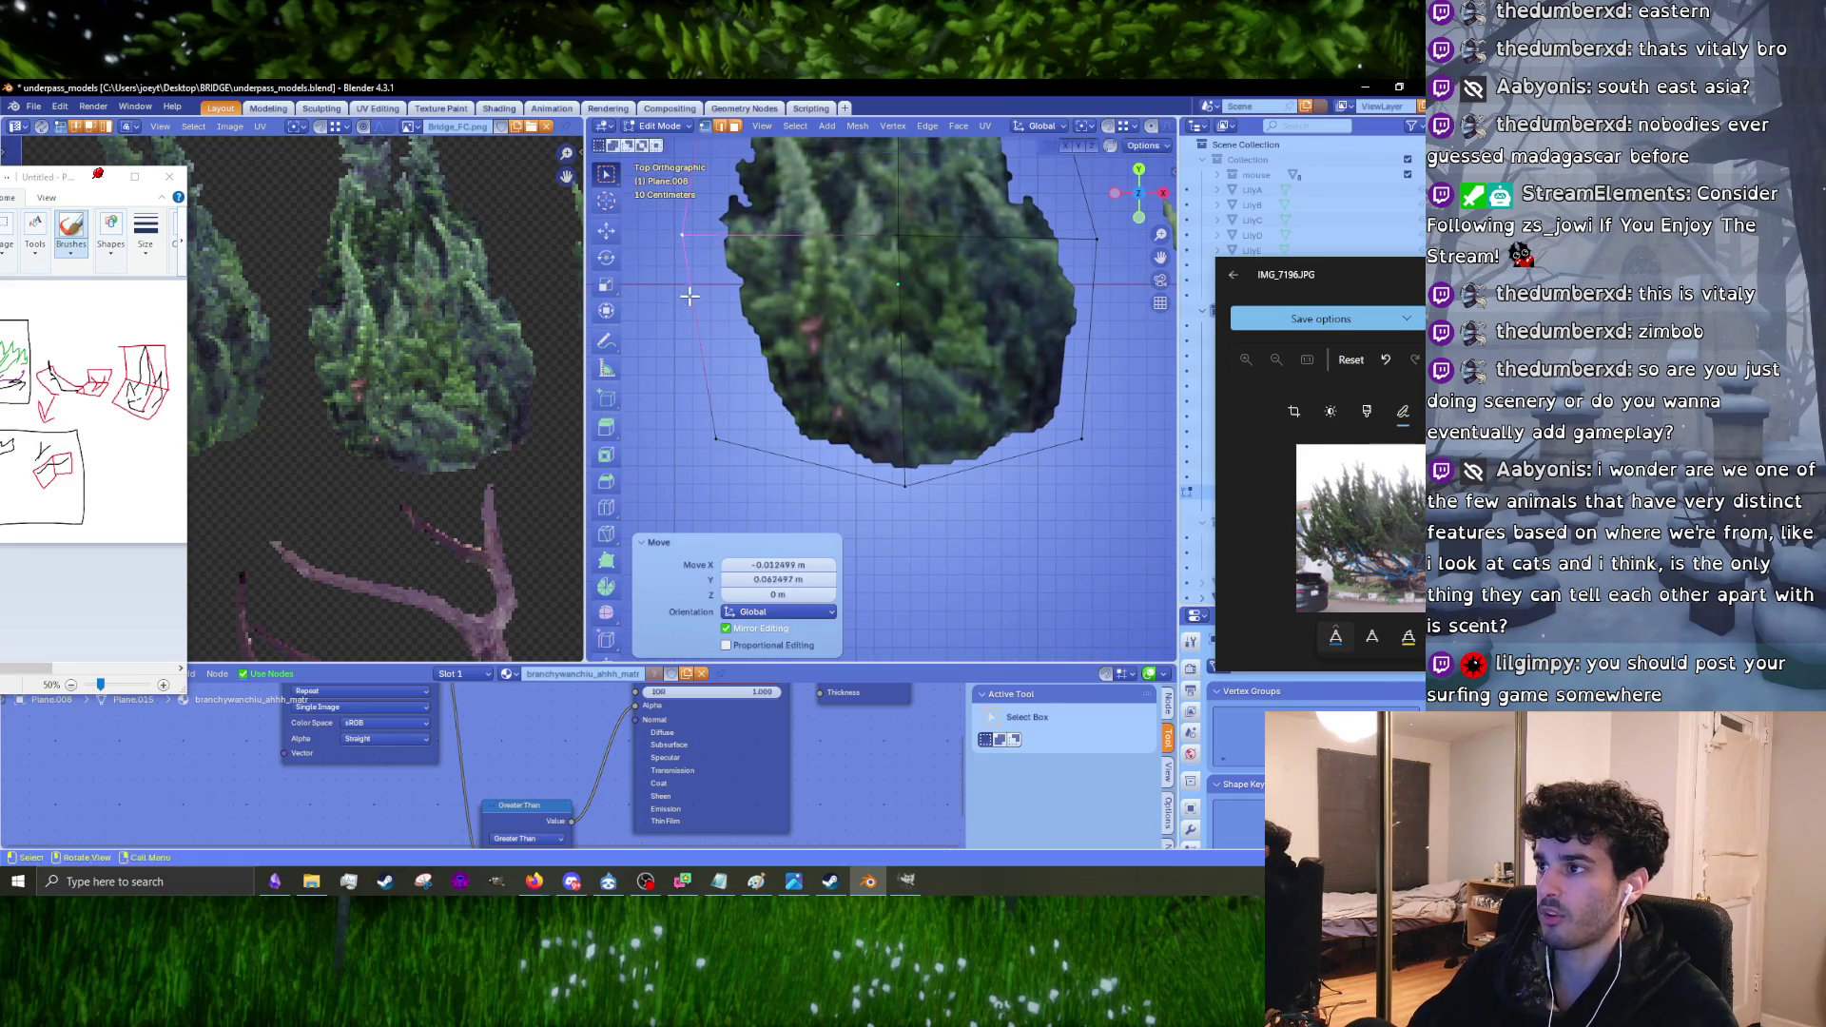
left_click(714, 444)
key("g")
left_click(767, 498)
left_click(904, 485)
key("g")
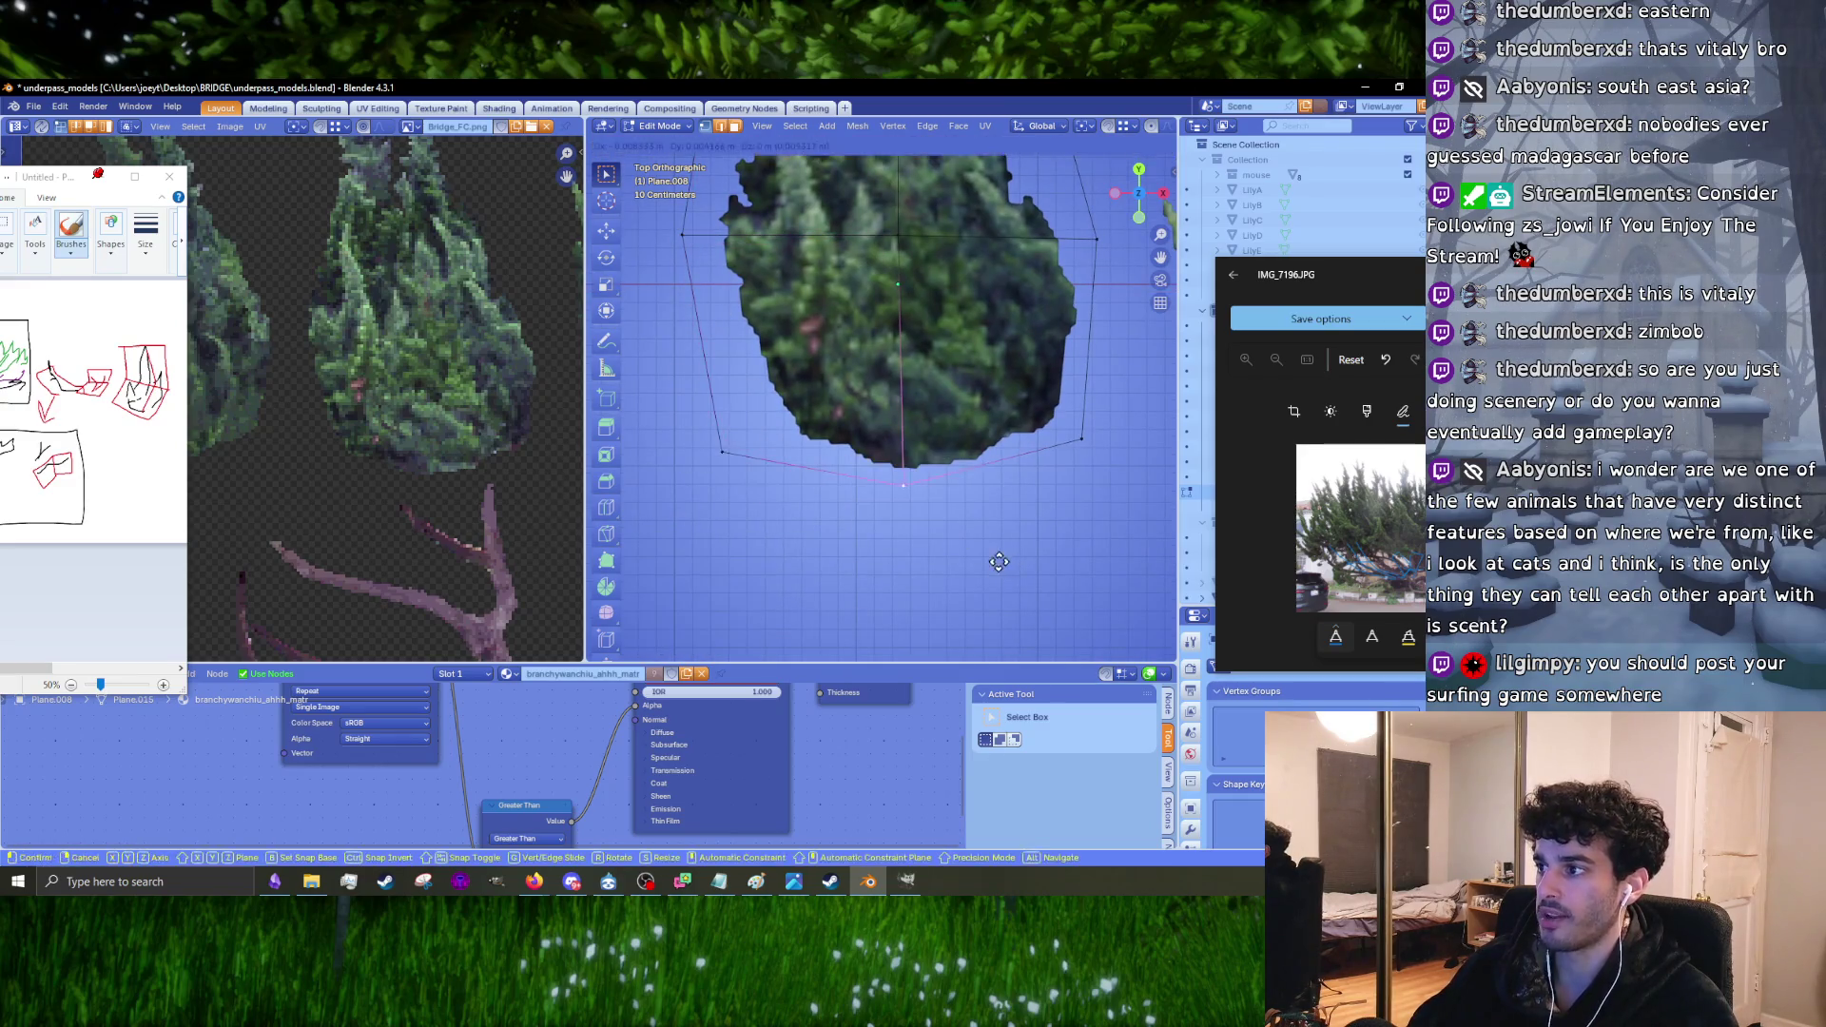
left_click(1005, 498)
Step: Pull the lower right and right side vertices against the bush's right edge
middle_click_drag(1004, 498, 914, 502, "shift")
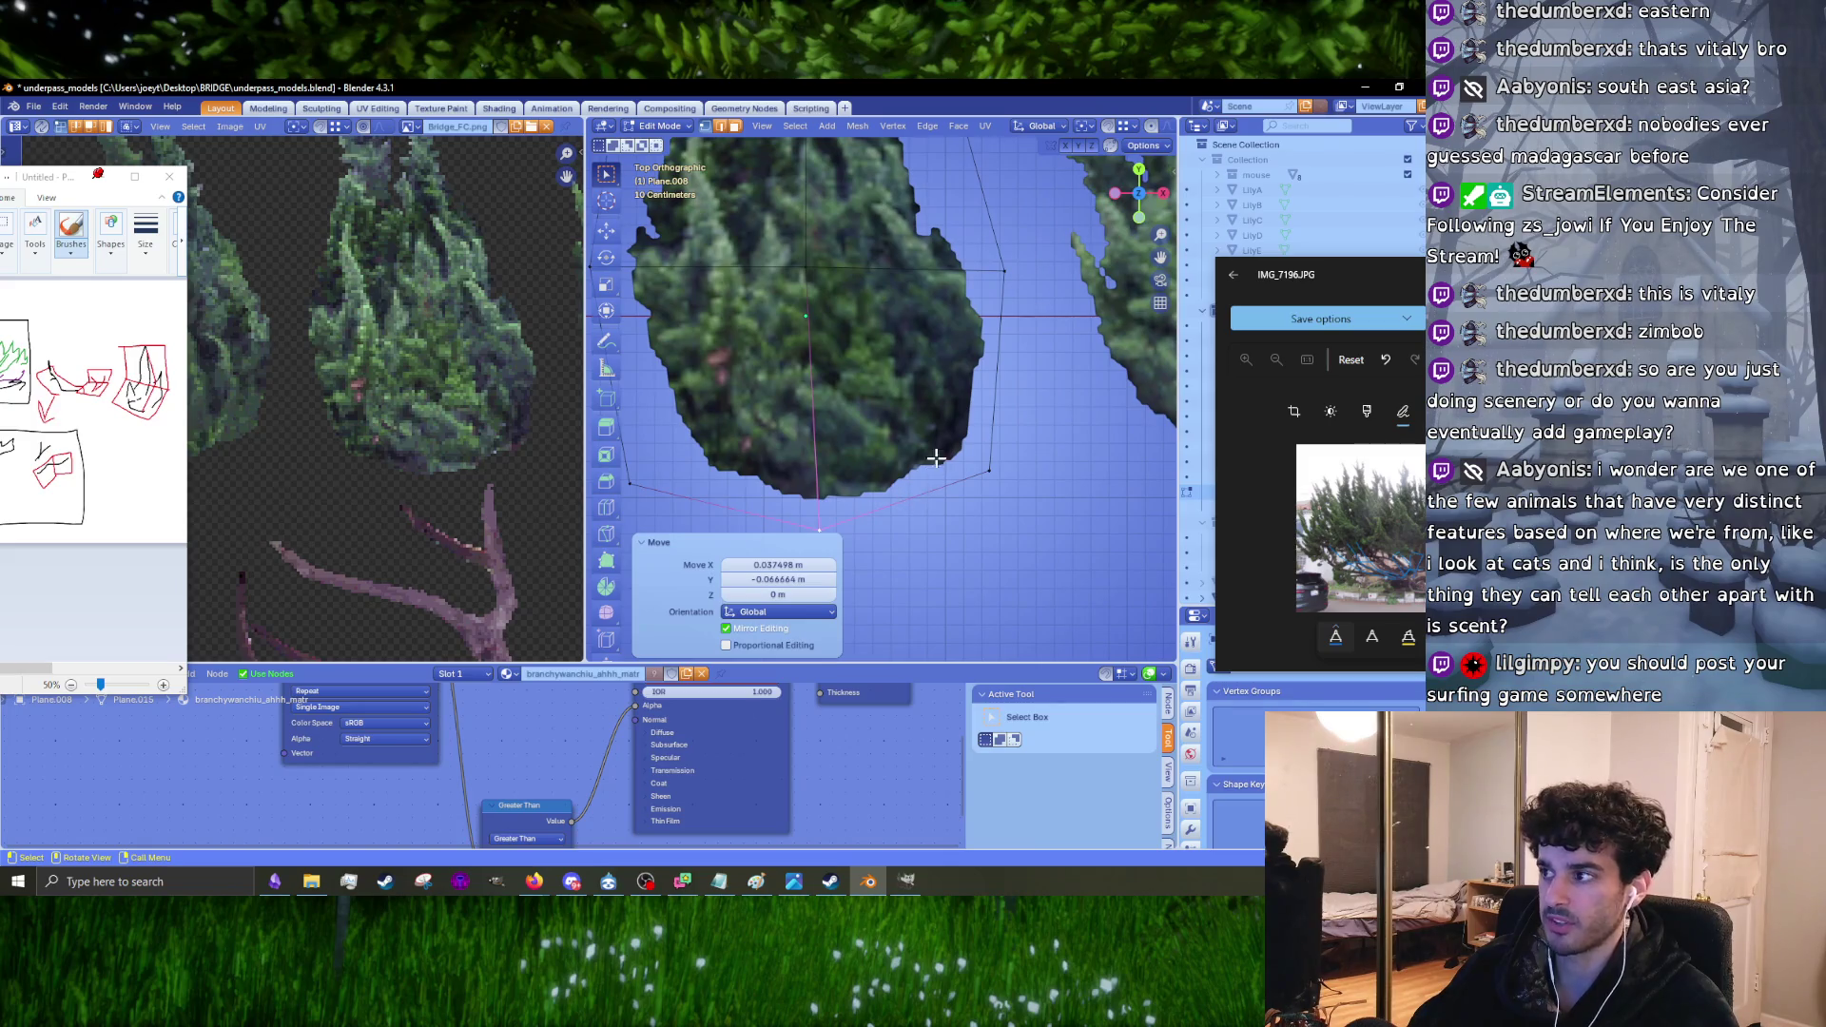
left_click(989, 471)
key("g")
left_click(1024, 501)
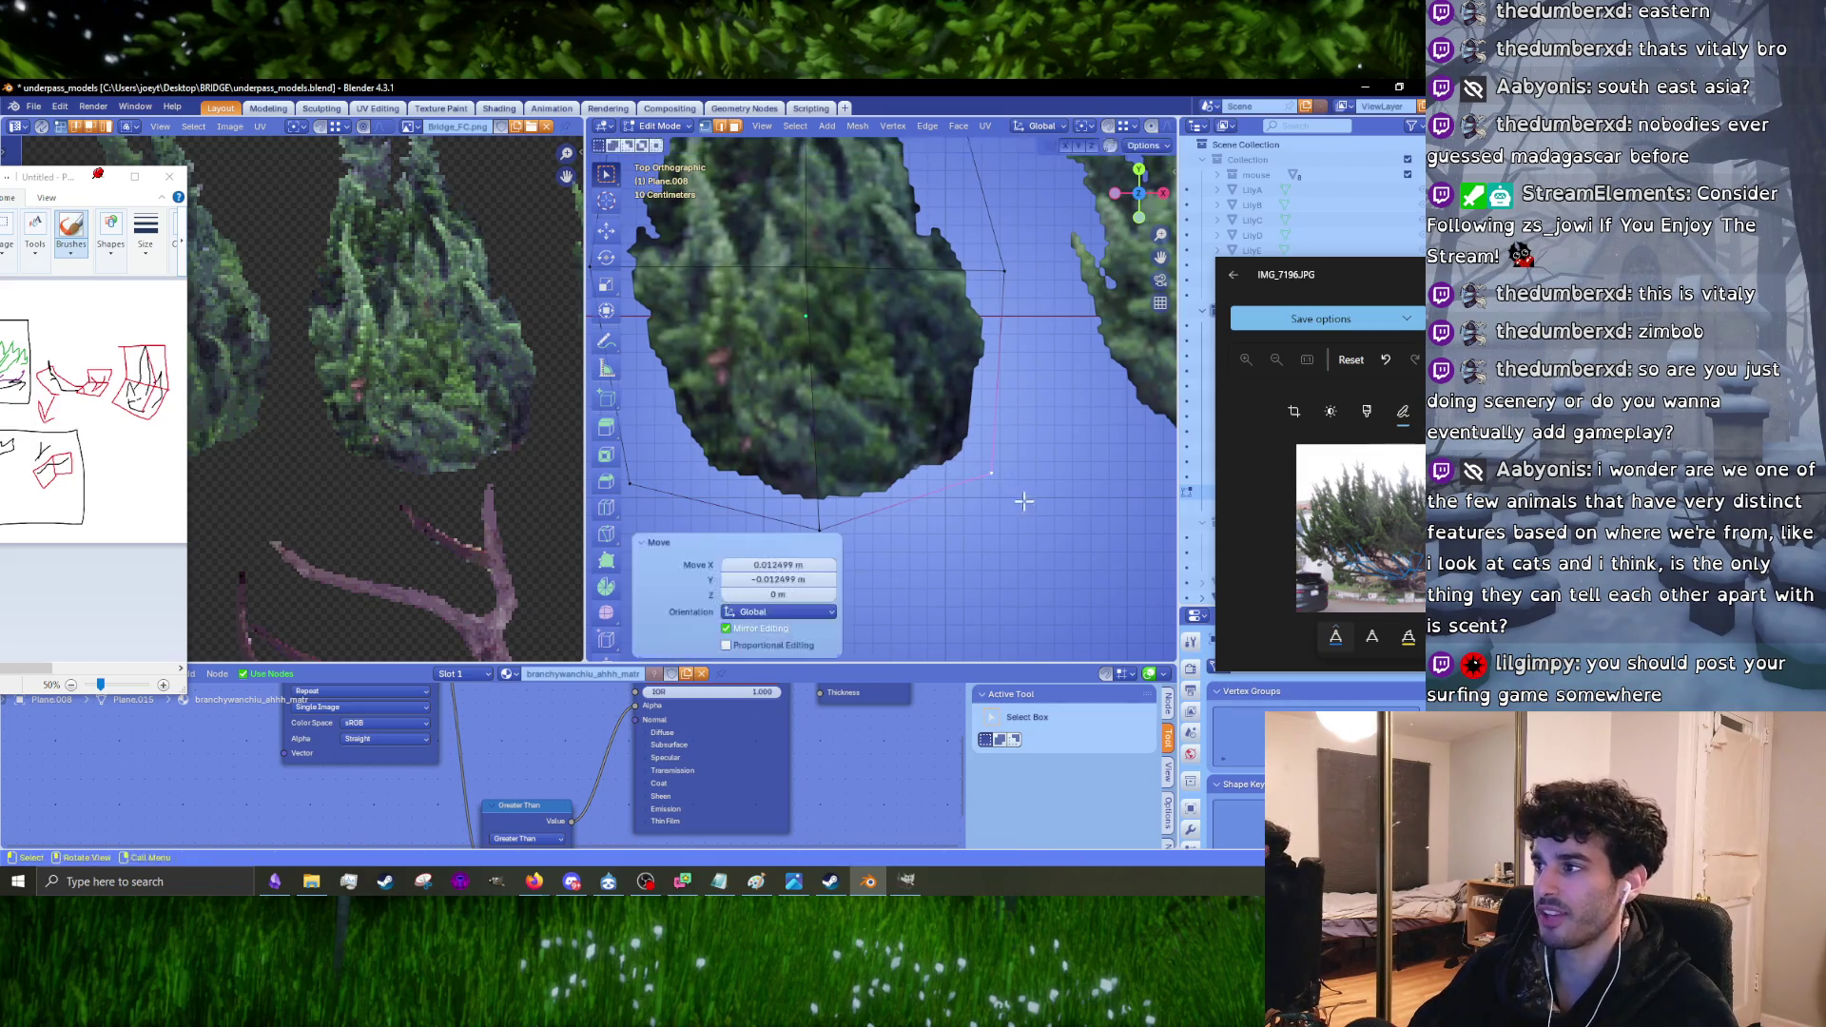
scroll(1013, 475, "up", 2)
left_click(984, 426)
key("g")
left_click(1034, 441)
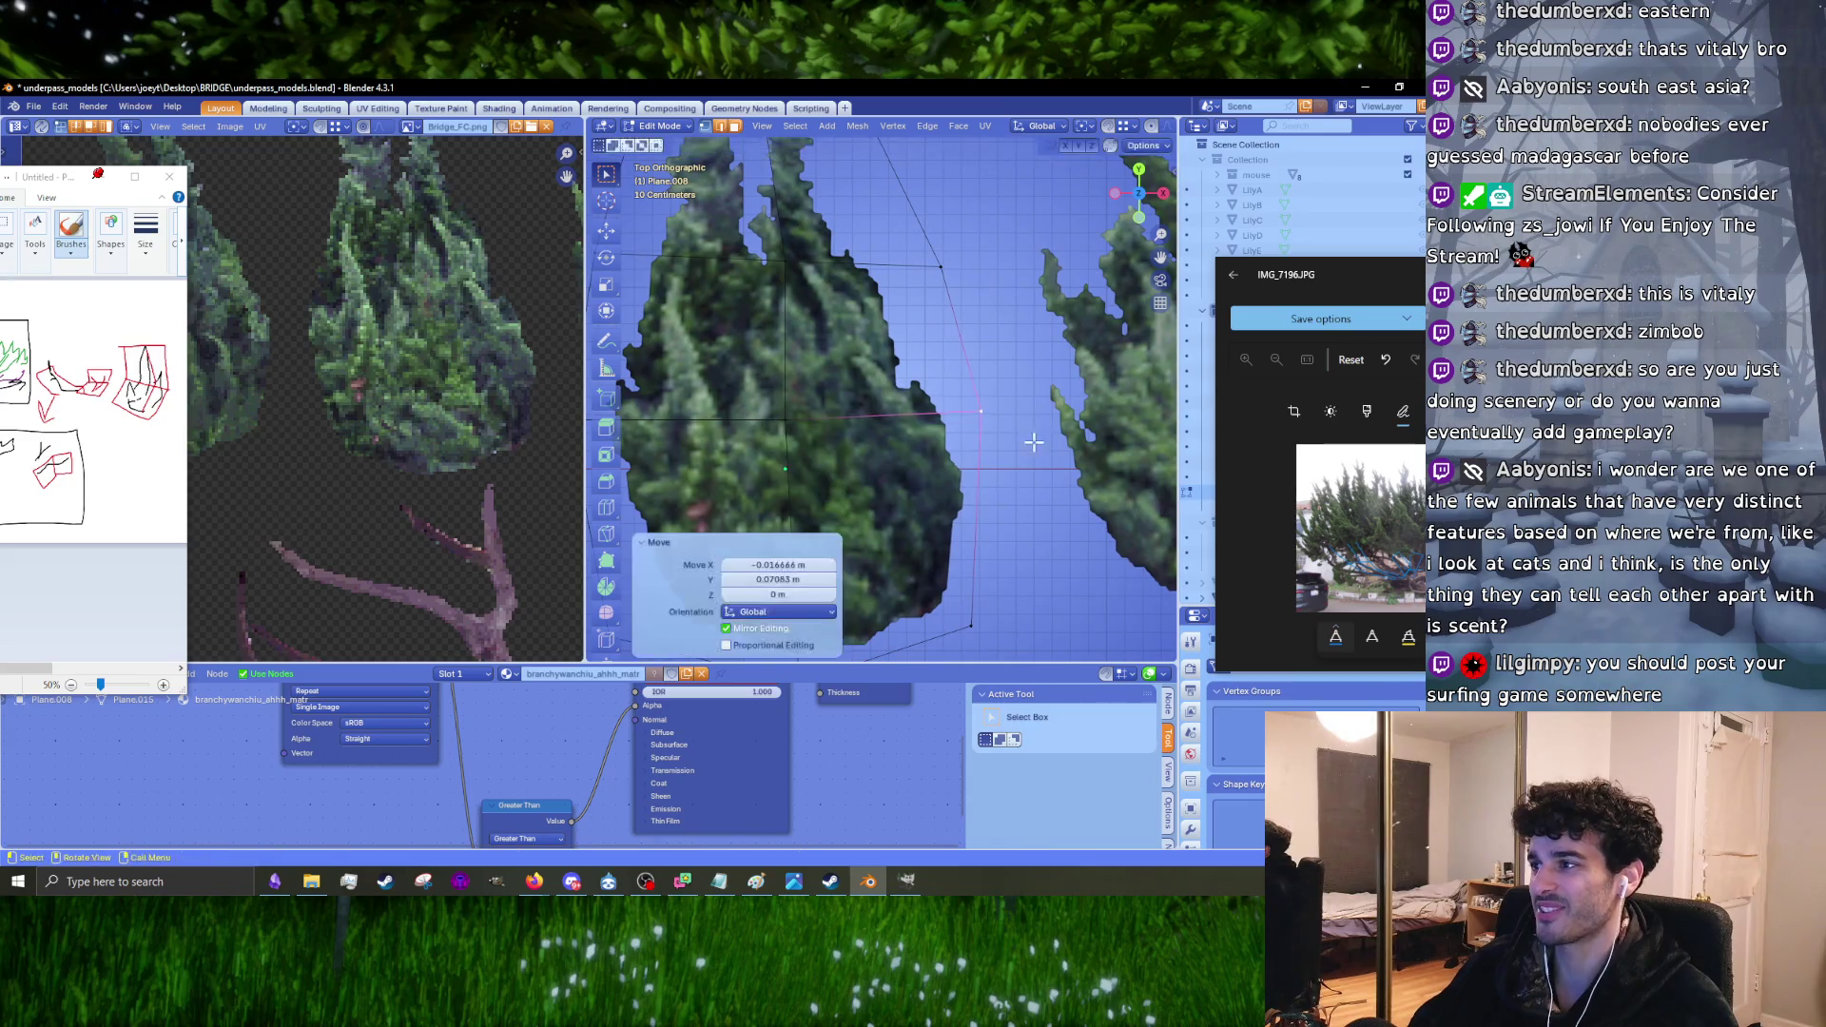
middle_click_drag(821, 414, 904, 413, "shift")
key("g")
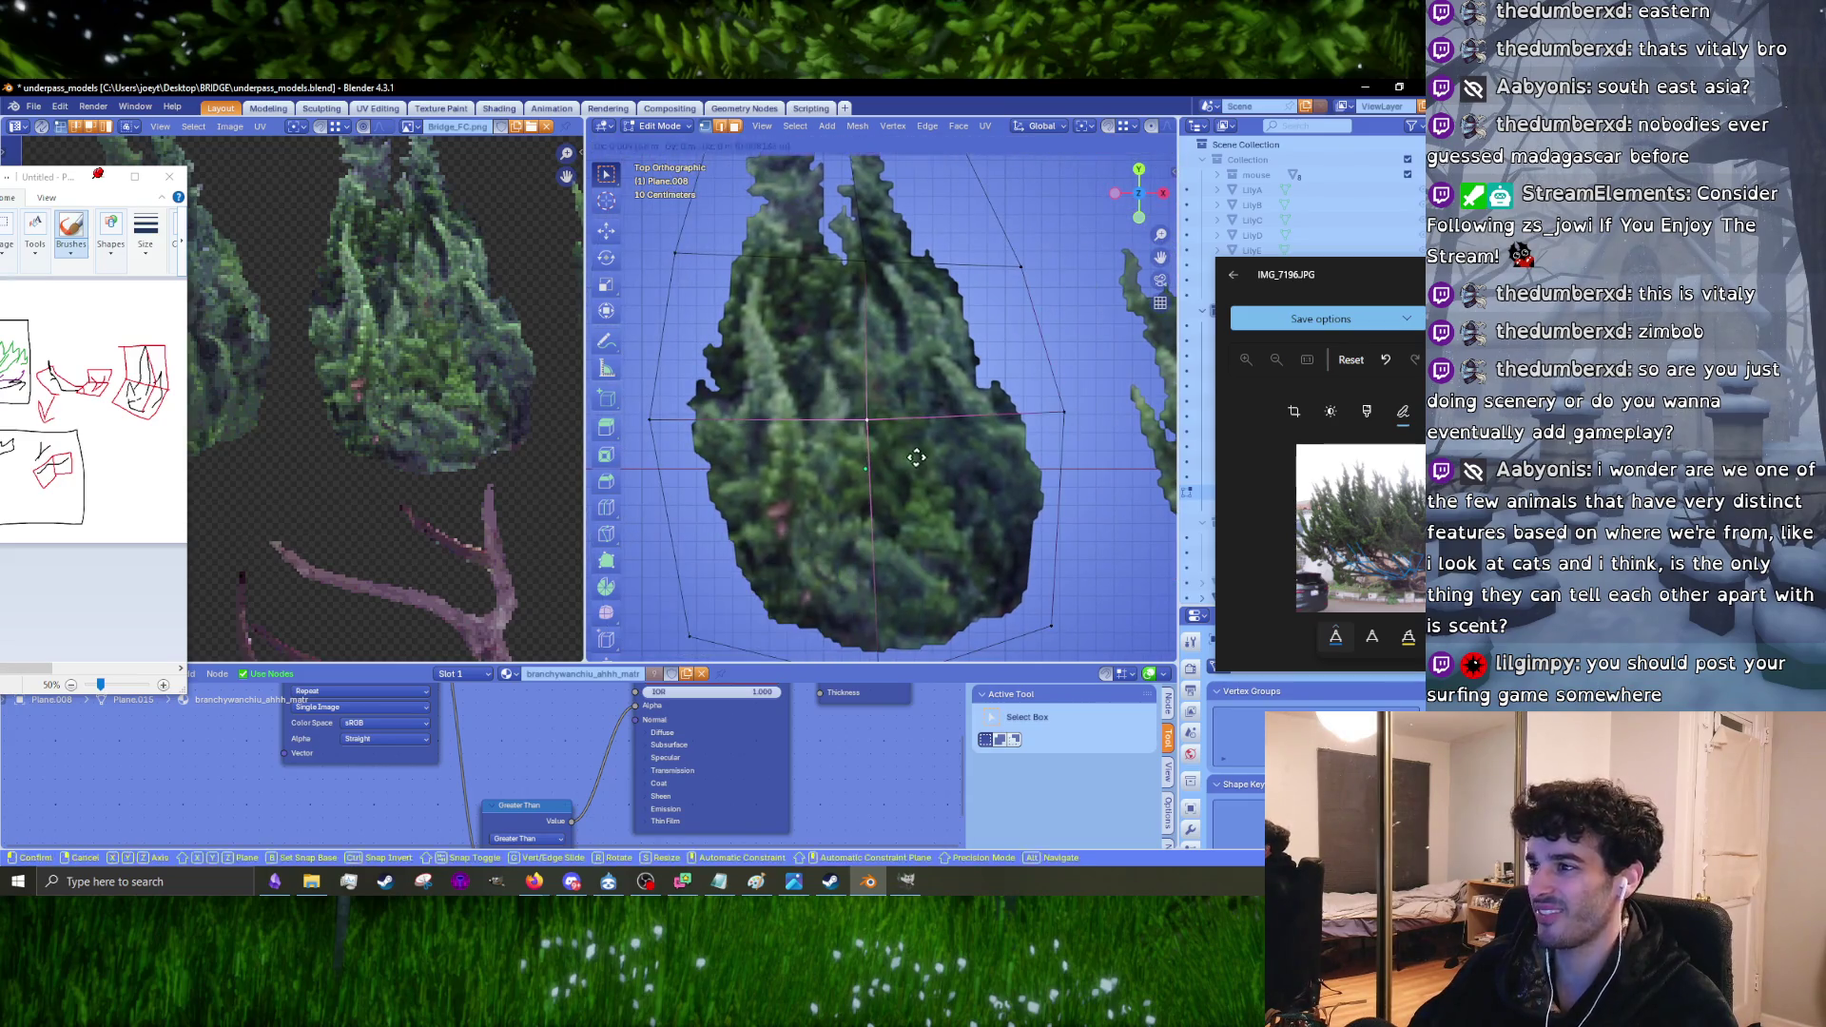
left_click(915, 457)
scroll(827, 426, "down", 3)
Step: Select all of the left card and use the Merge menu on its UV points, leaving one top vertex
key("a")
scroll(877, 423, "down", 2)
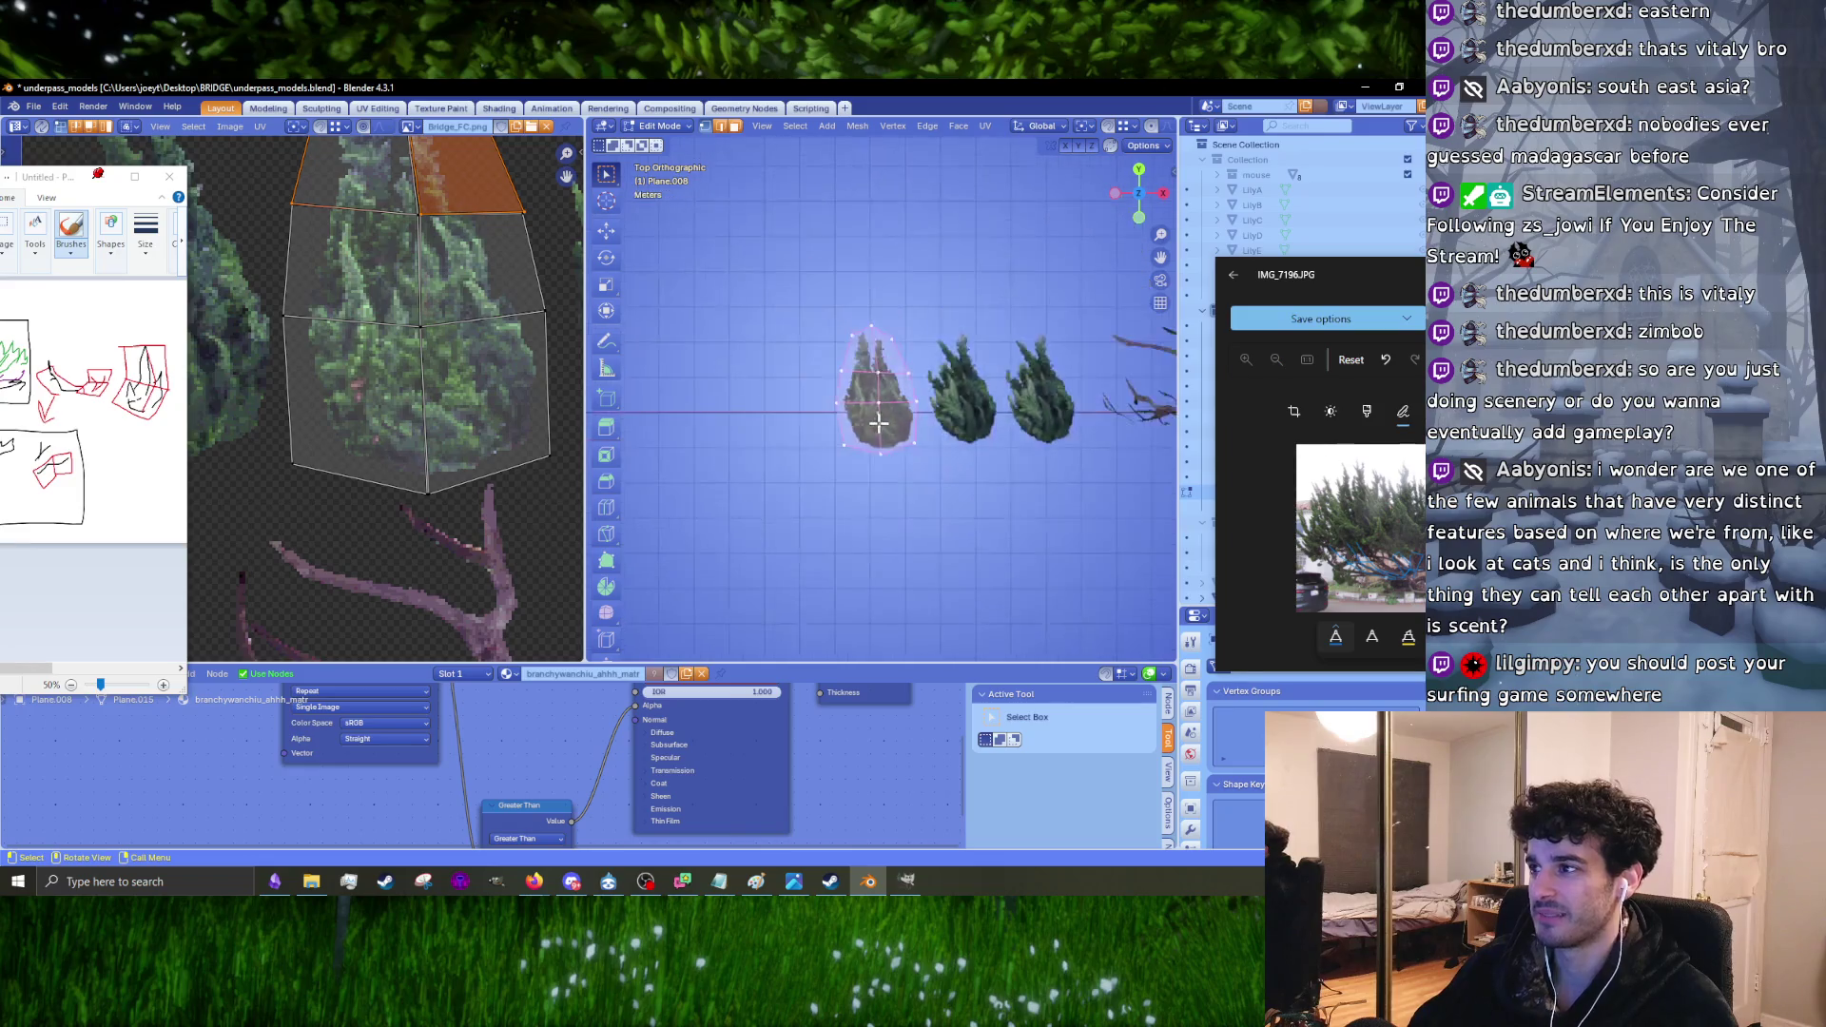
left_click_drag(449, 337, 450, 340)
key("m")
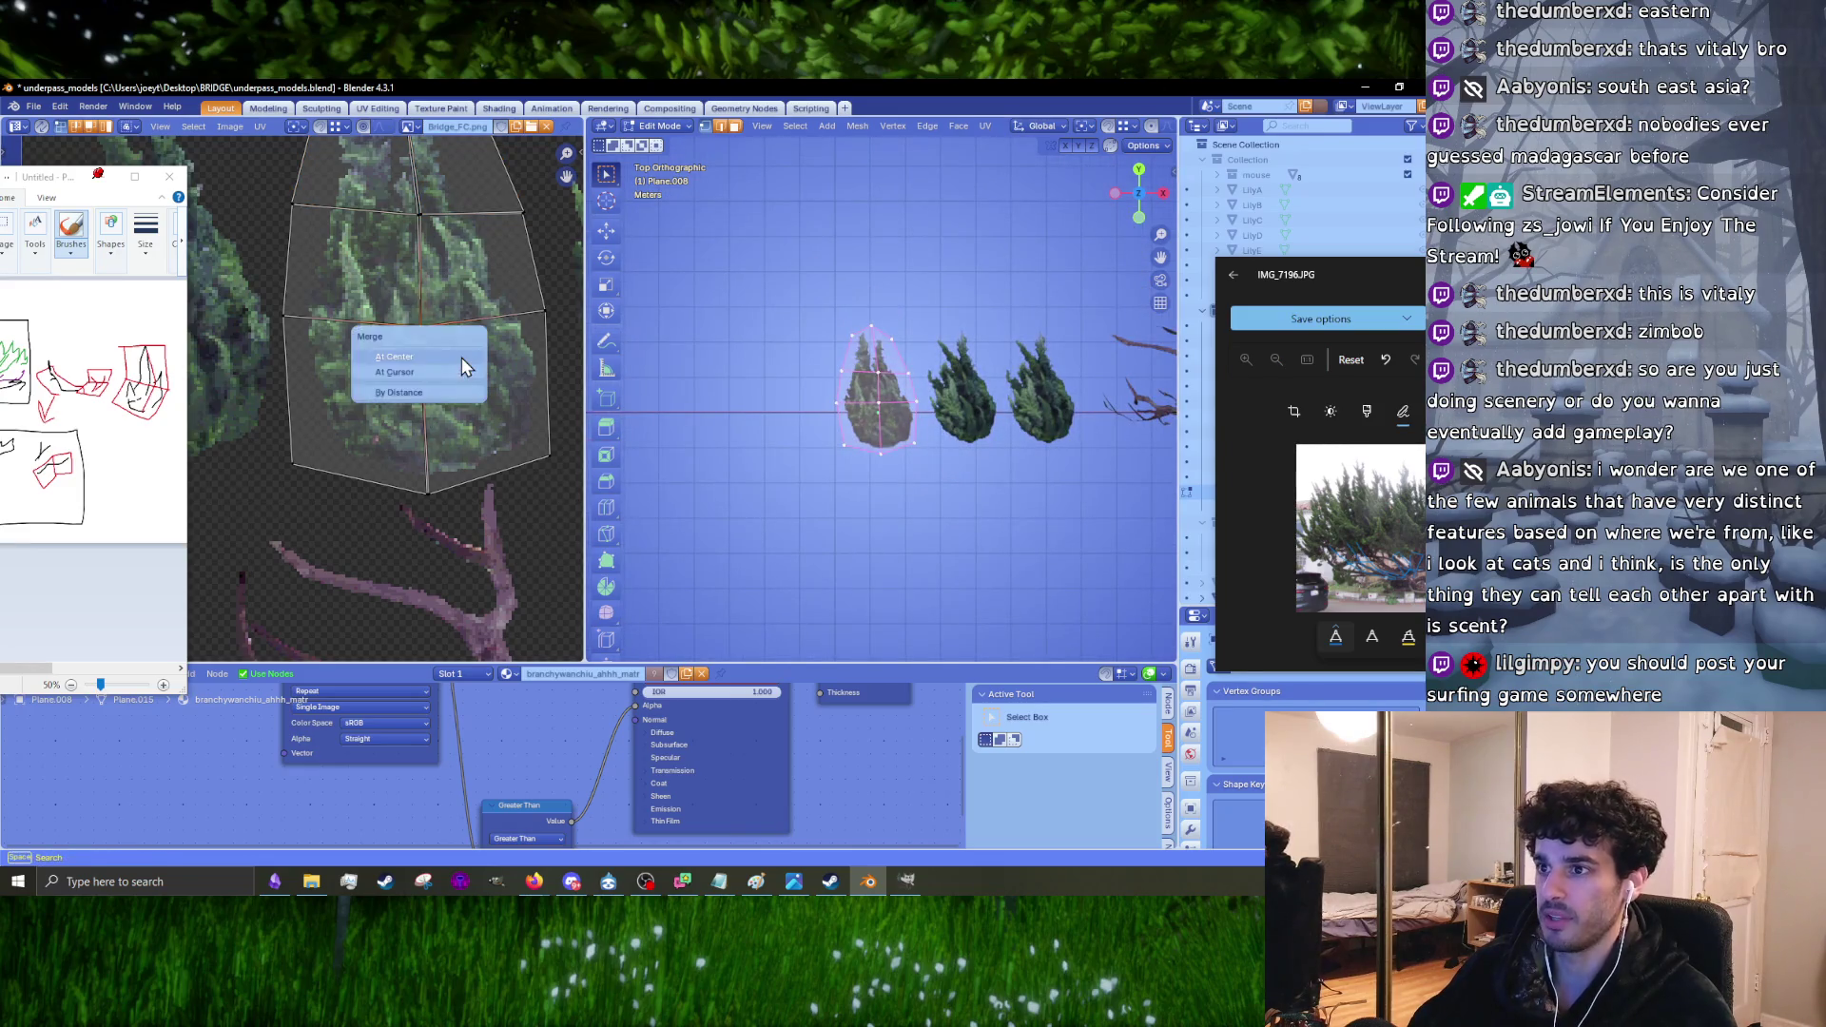
left_click(428, 491)
key("m")
left_click(459, 539)
middle_click_drag(433, 314, 425, 423)
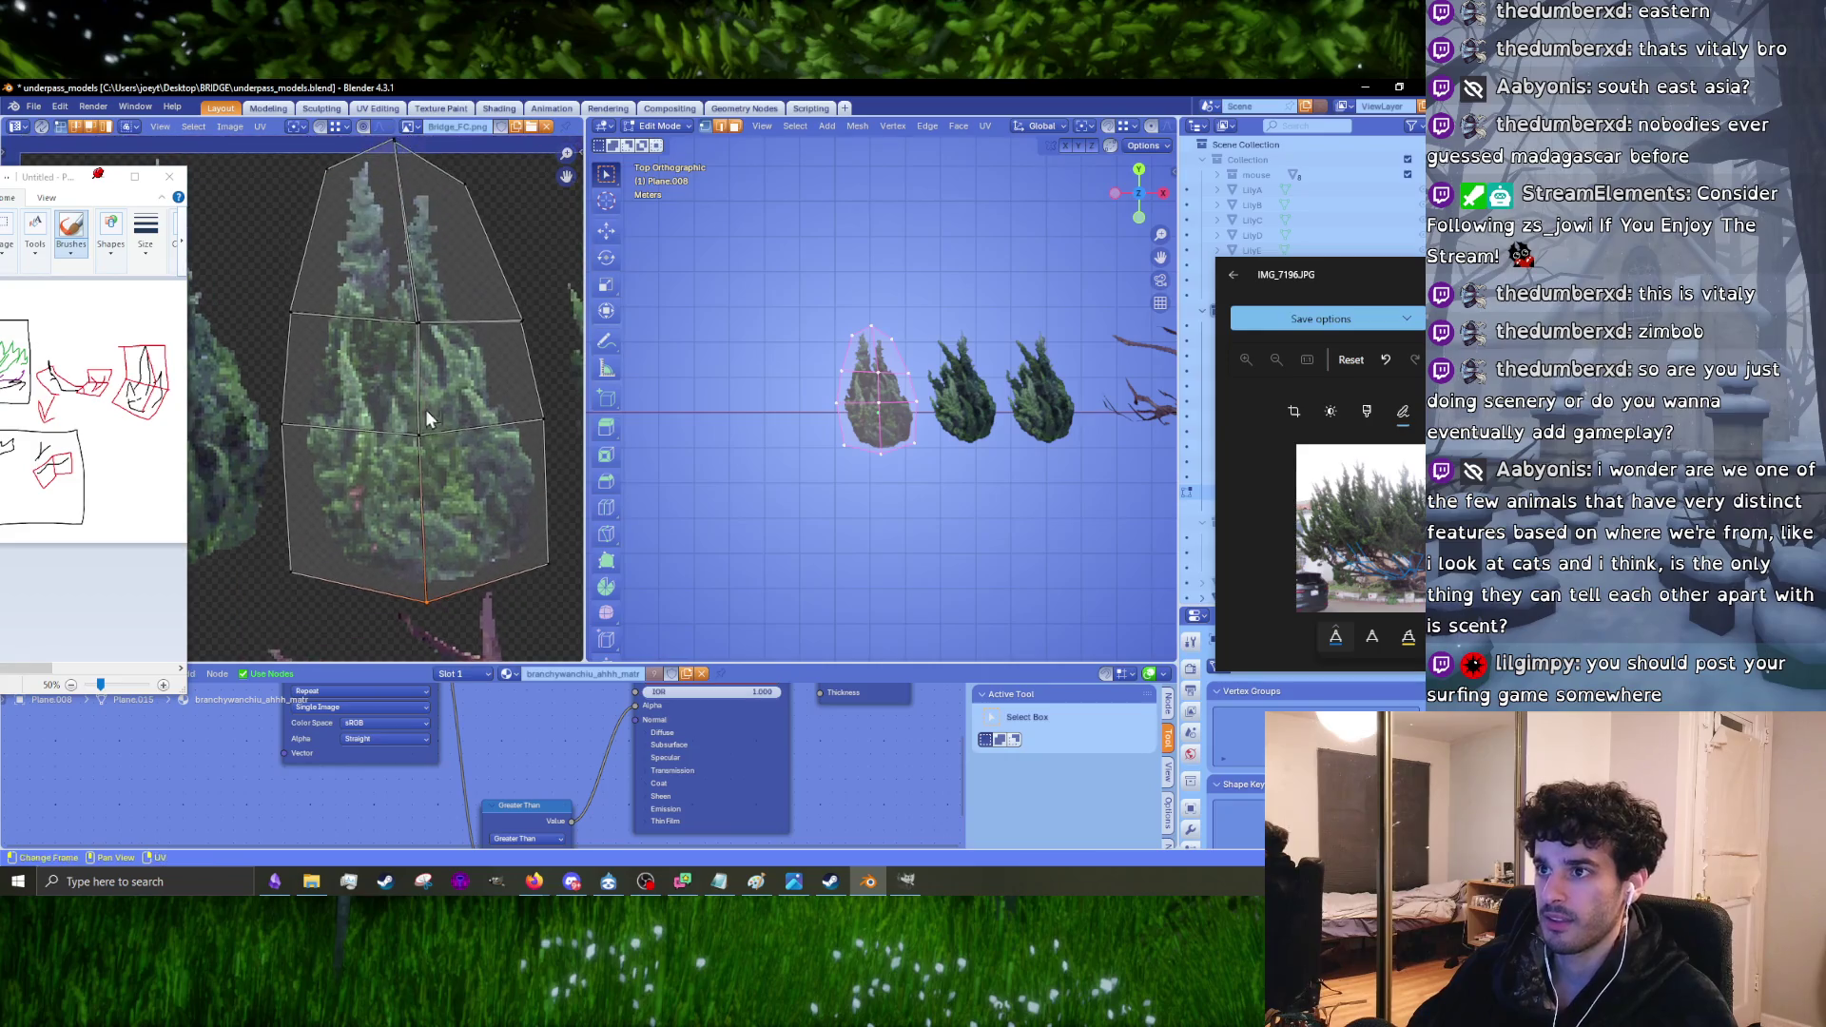
scroll(446, 352, "up", 2)
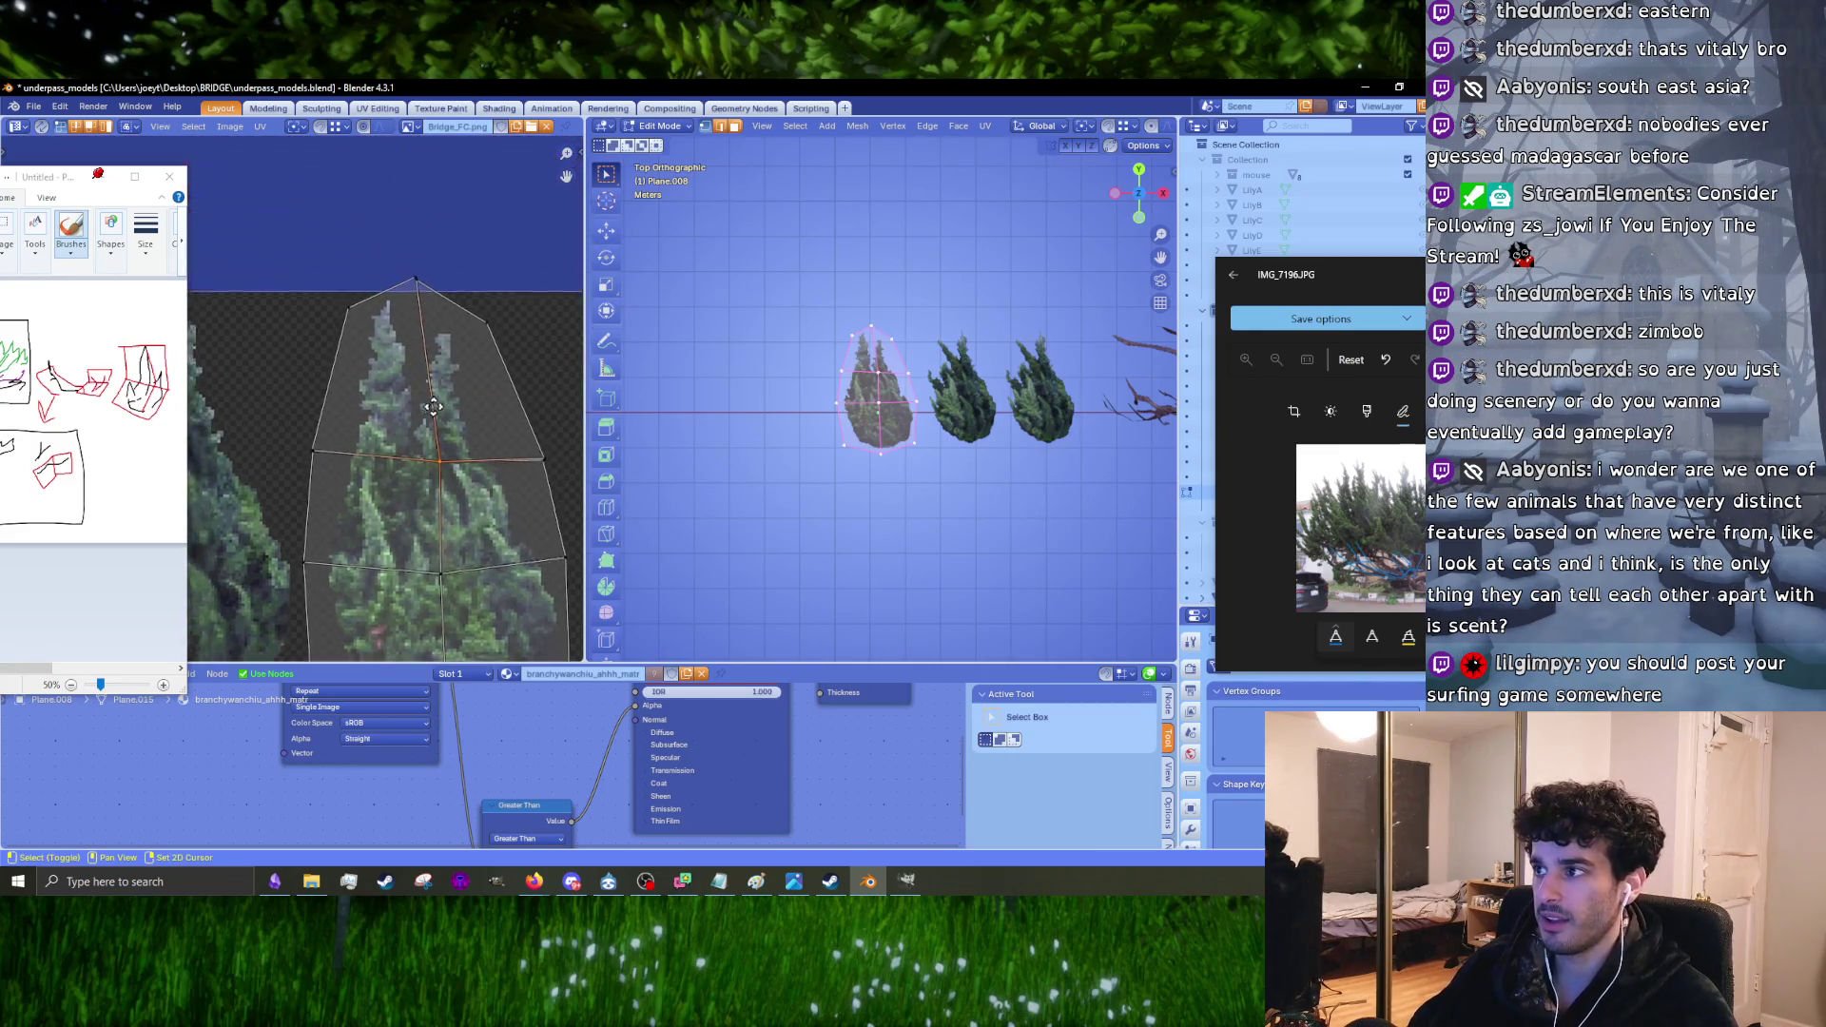
left_click_drag(459, 204, 539, 300)
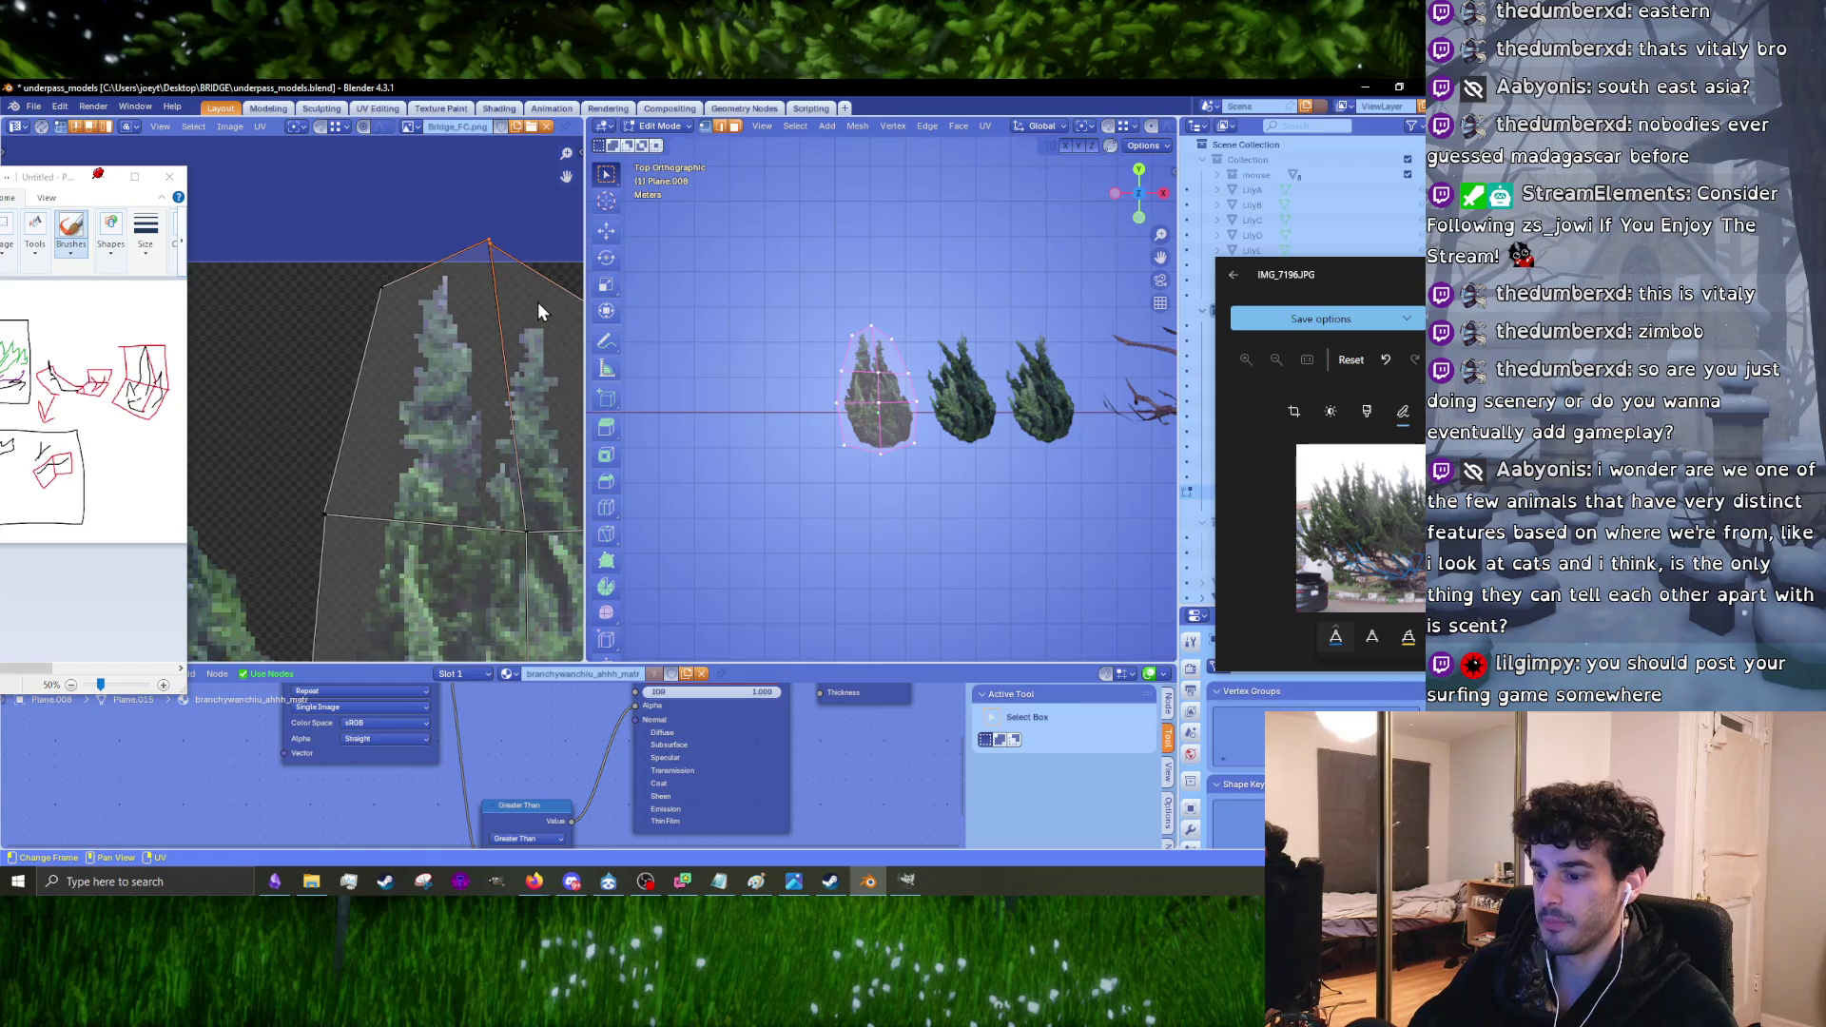
scroll(997, 418, "up", 2)
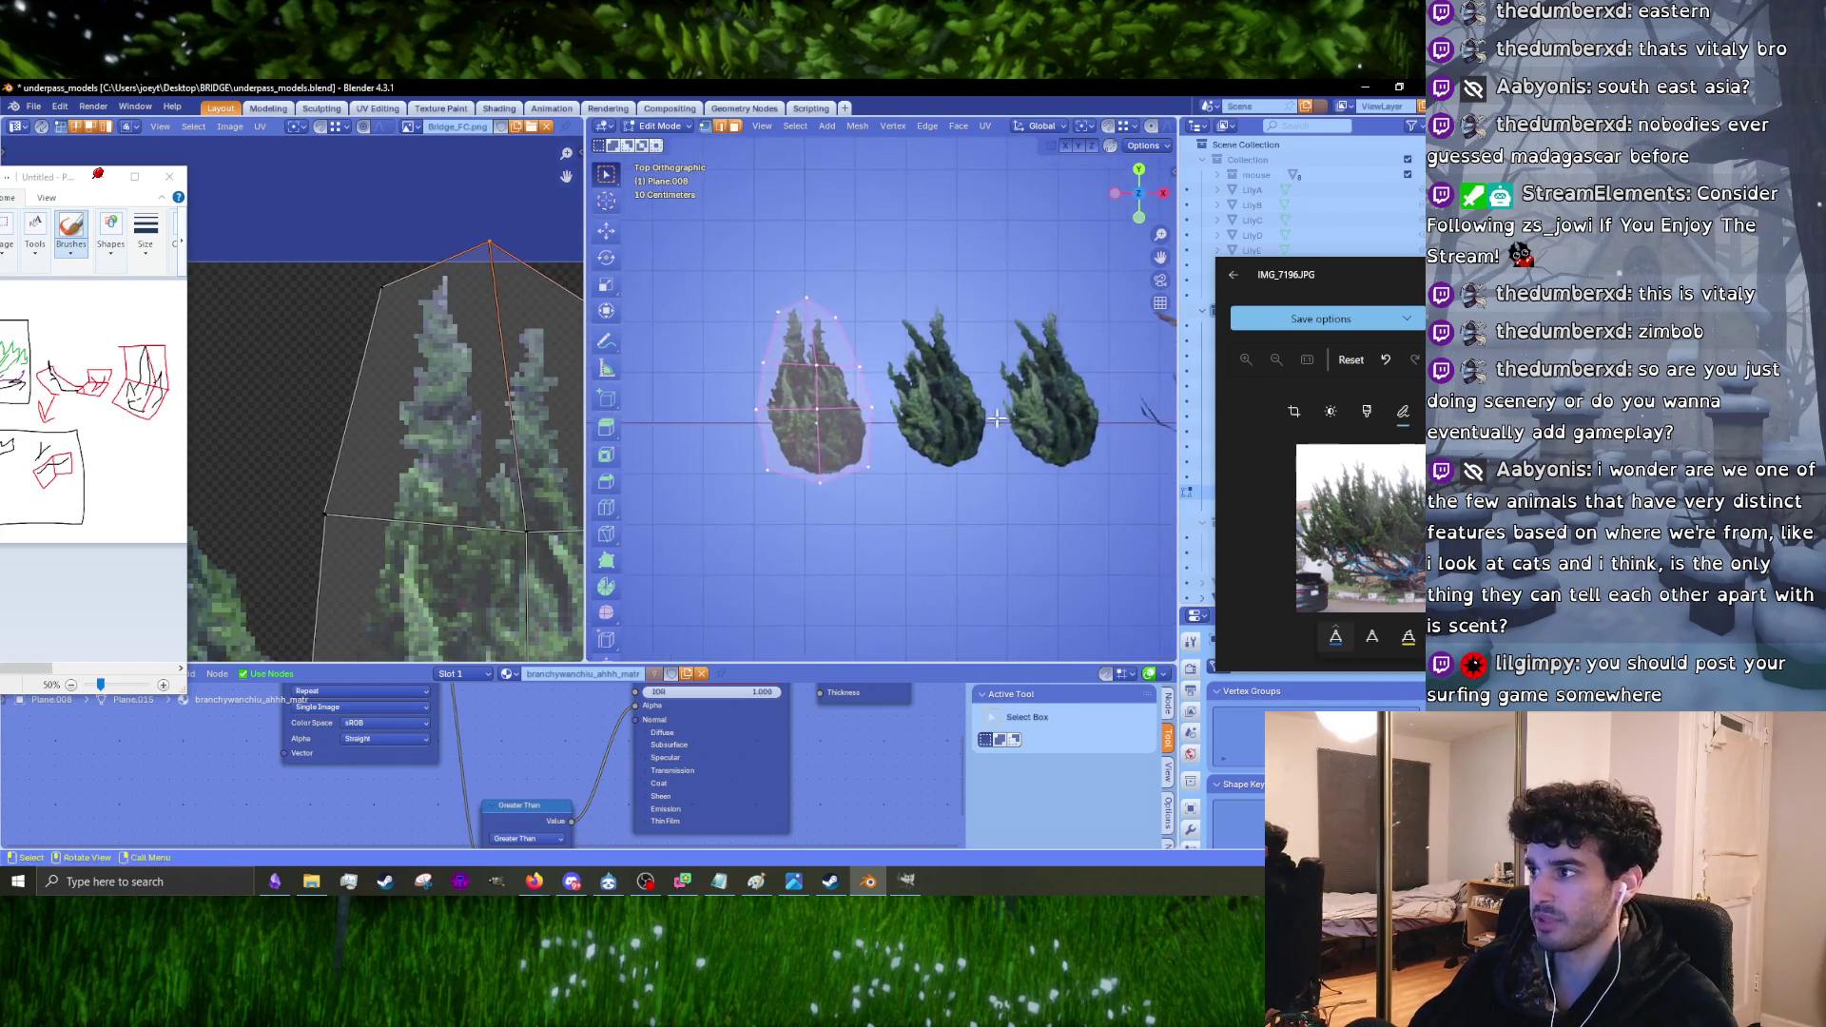
scroll(997, 418, "up", 2)
Step: Select the middle bush card, select all its faces and show its UV island over the texture
left_click(970, 443)
scroll(289, 460, "down", 2)
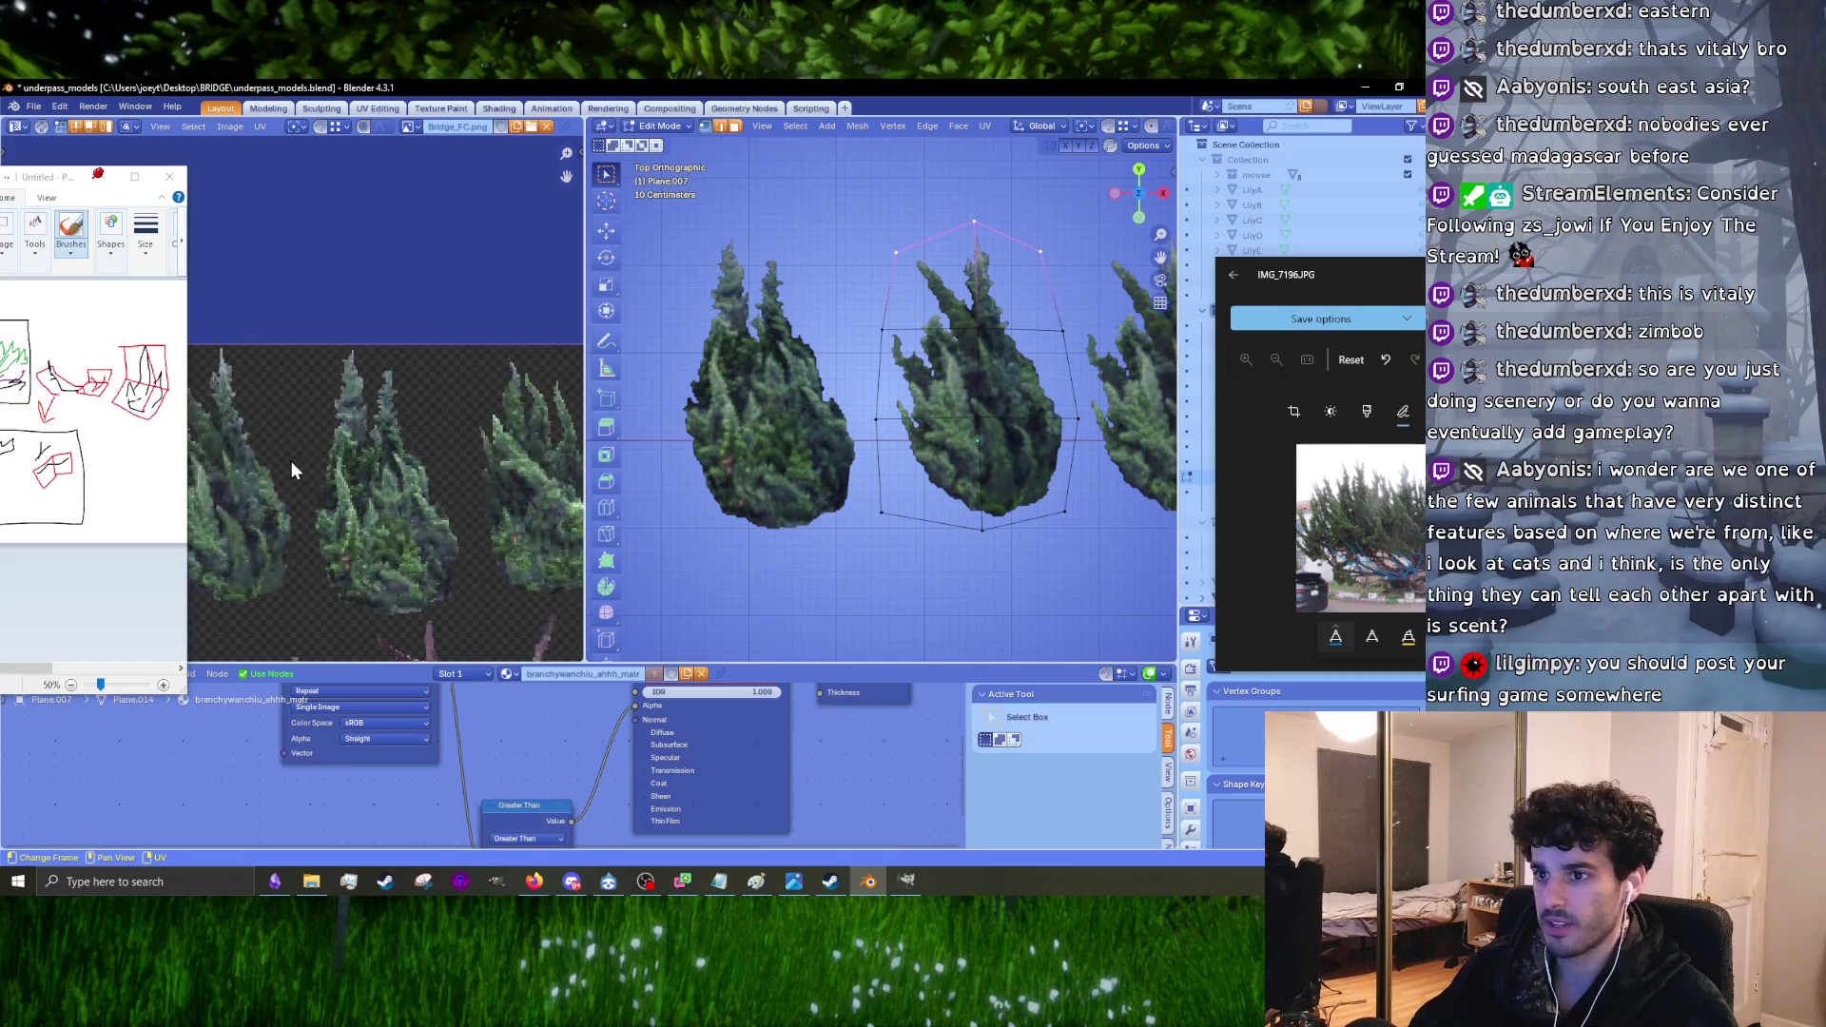
key("a")
scroll(432, 458, "down", 3)
key("a")
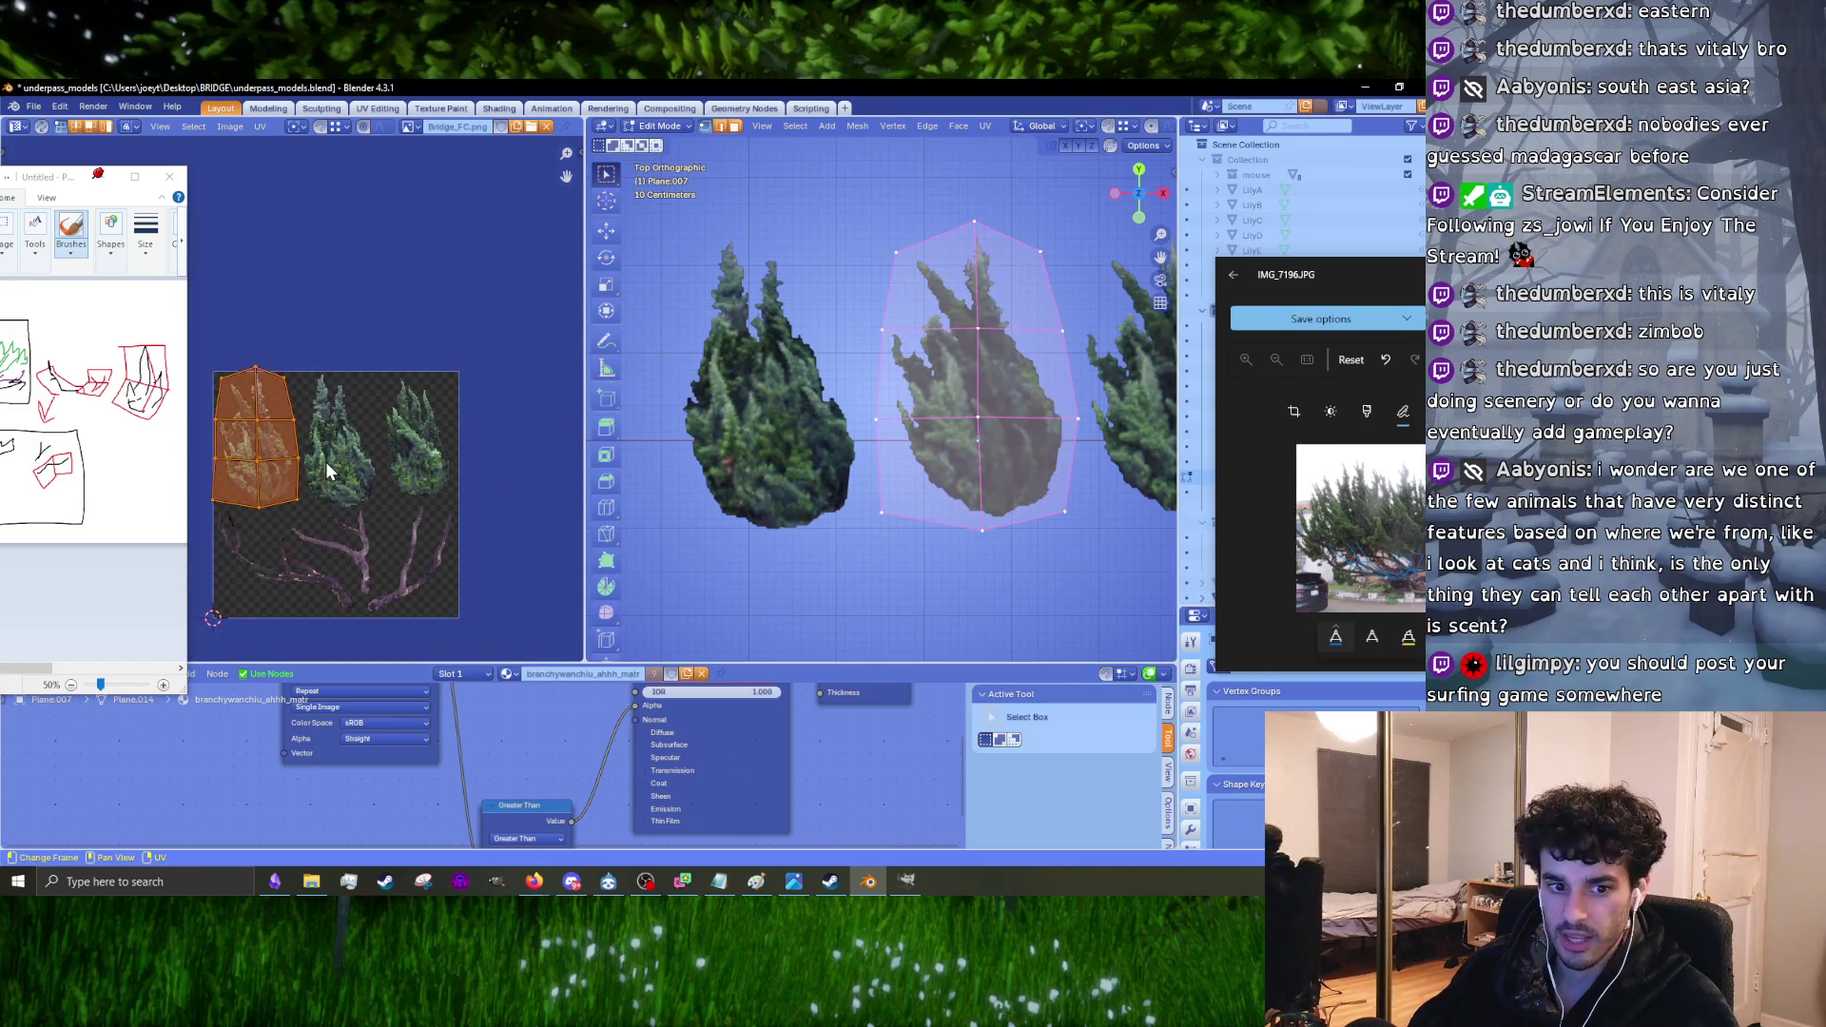
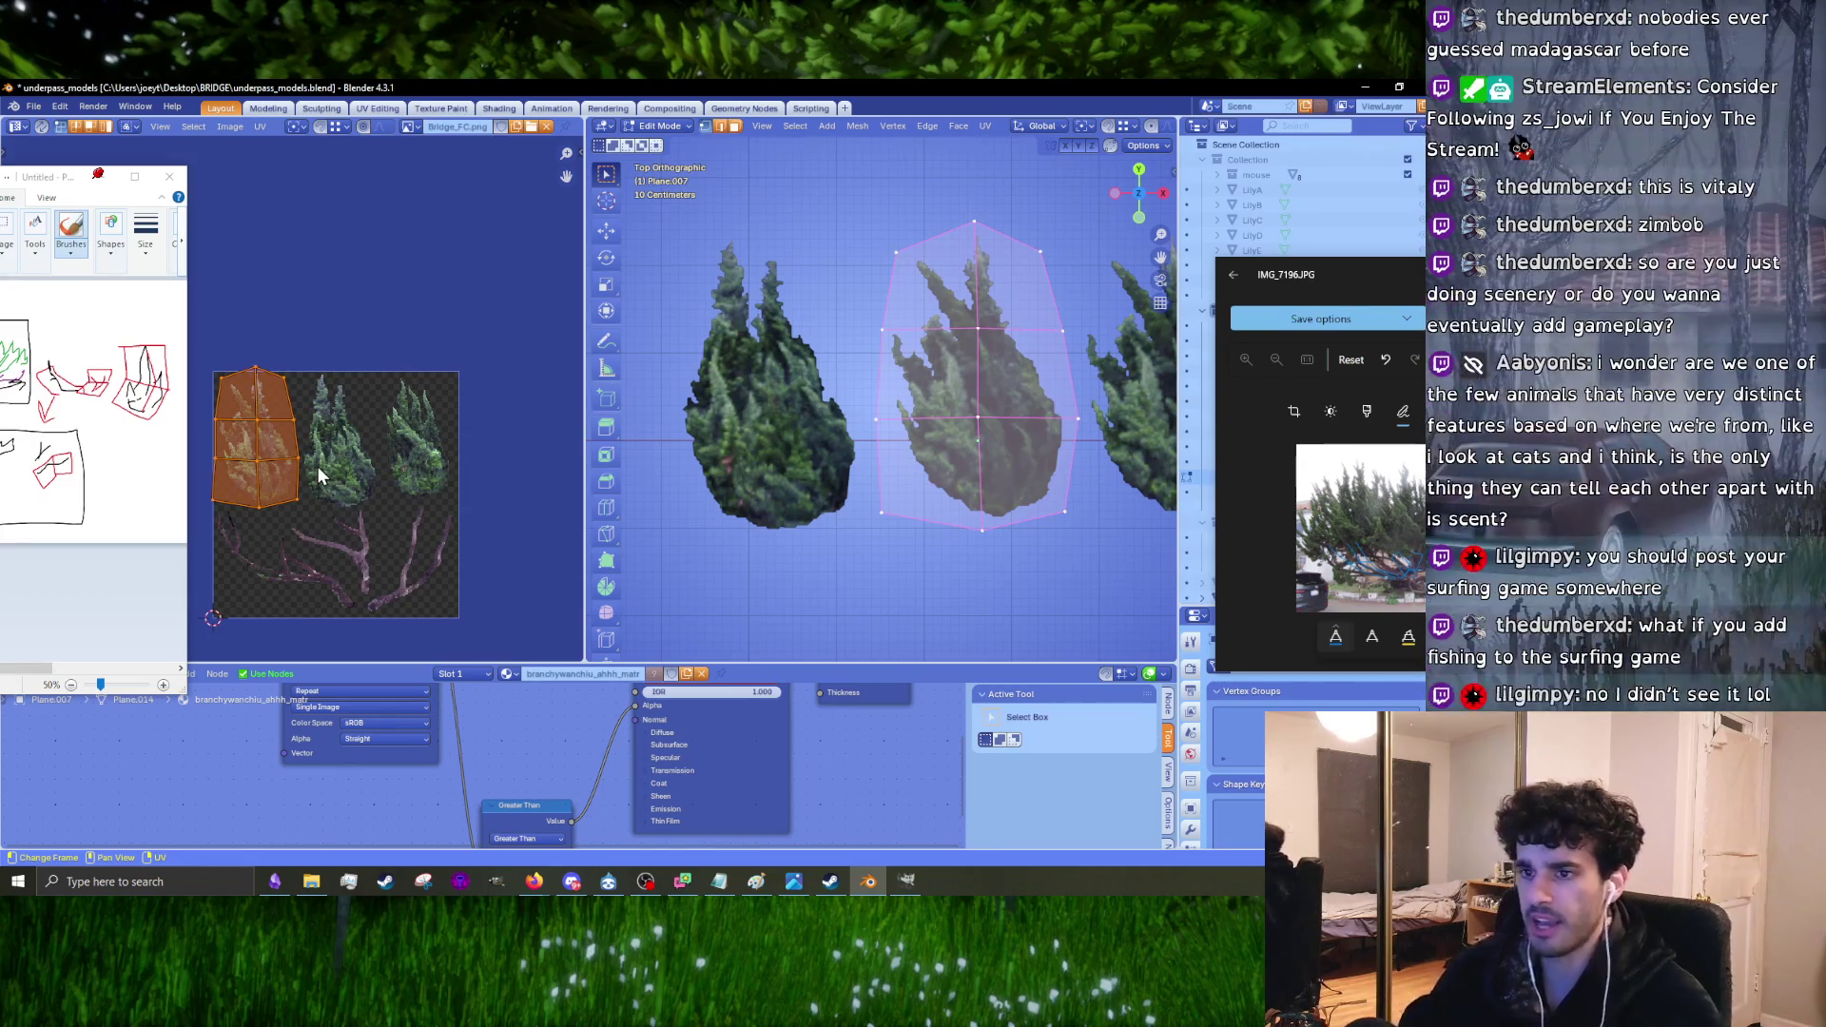
Step: Slide the middle card's UV island horizontally onto the right-hand tree in the texture
scroll(270, 464, "up", 2)
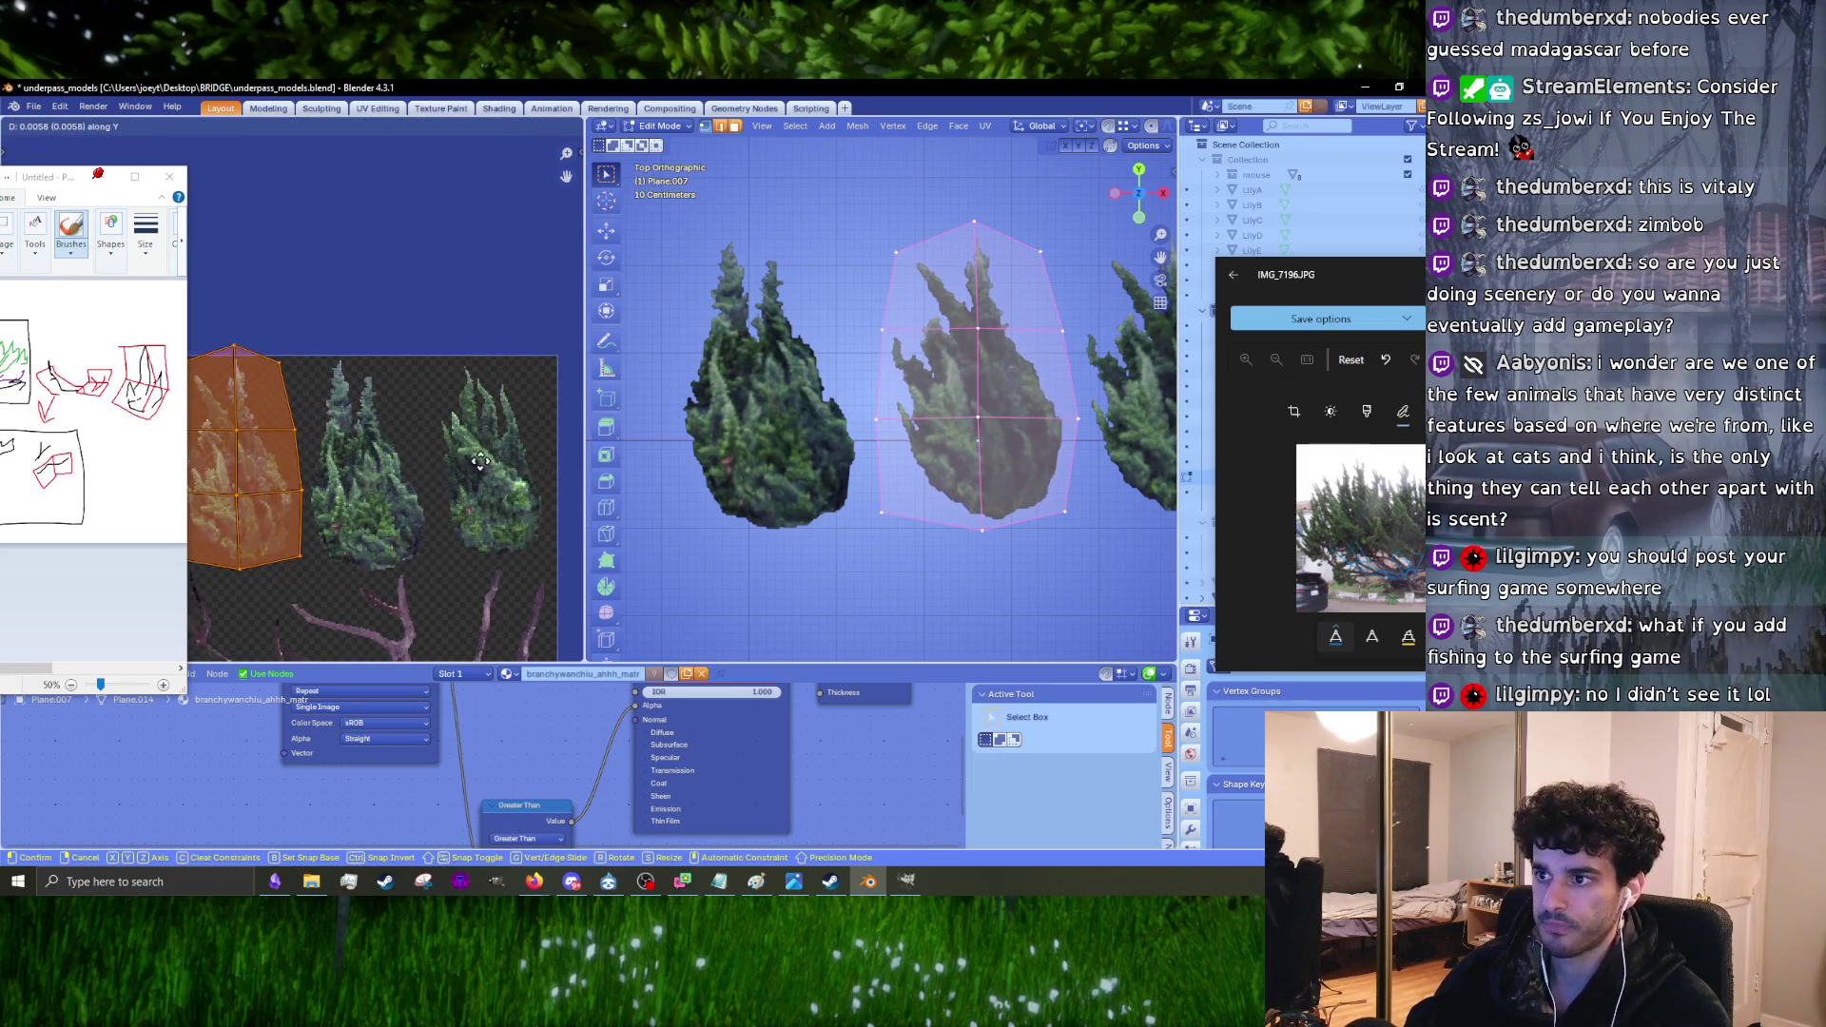
key("g")
key("x")
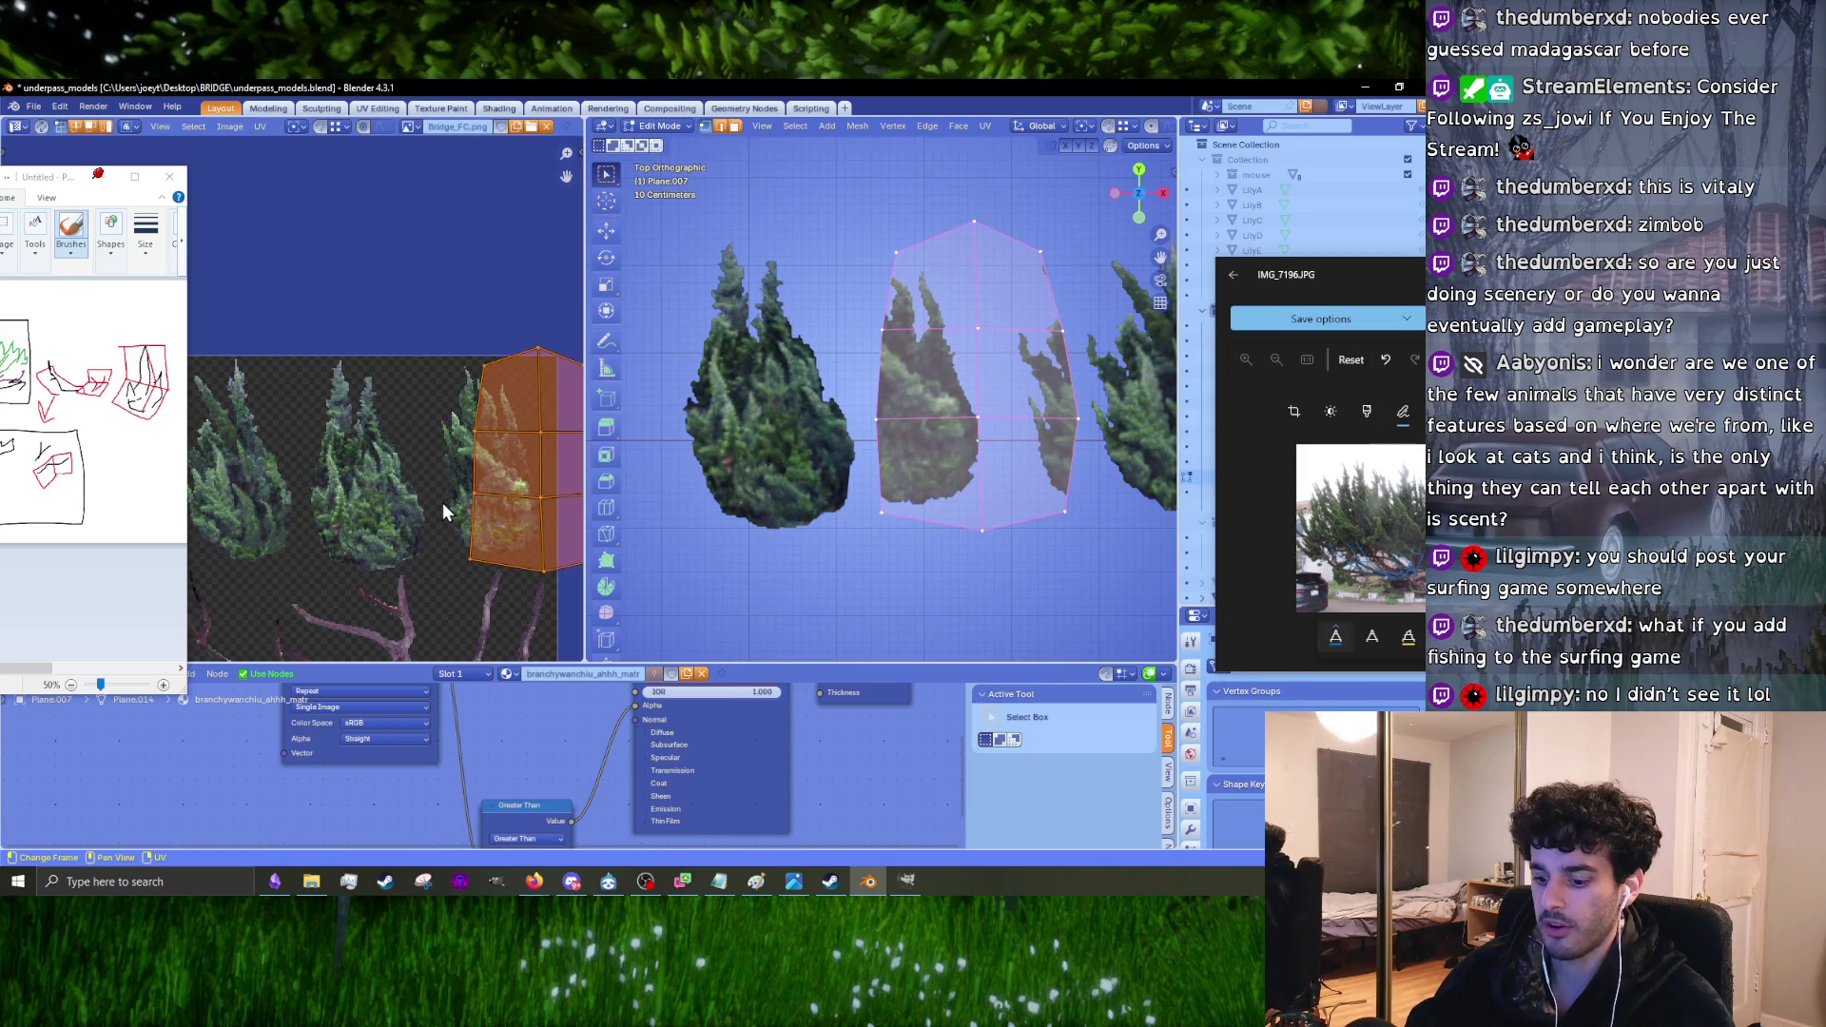
left_click(393, 504)
scroll(380, 485, "up", 3)
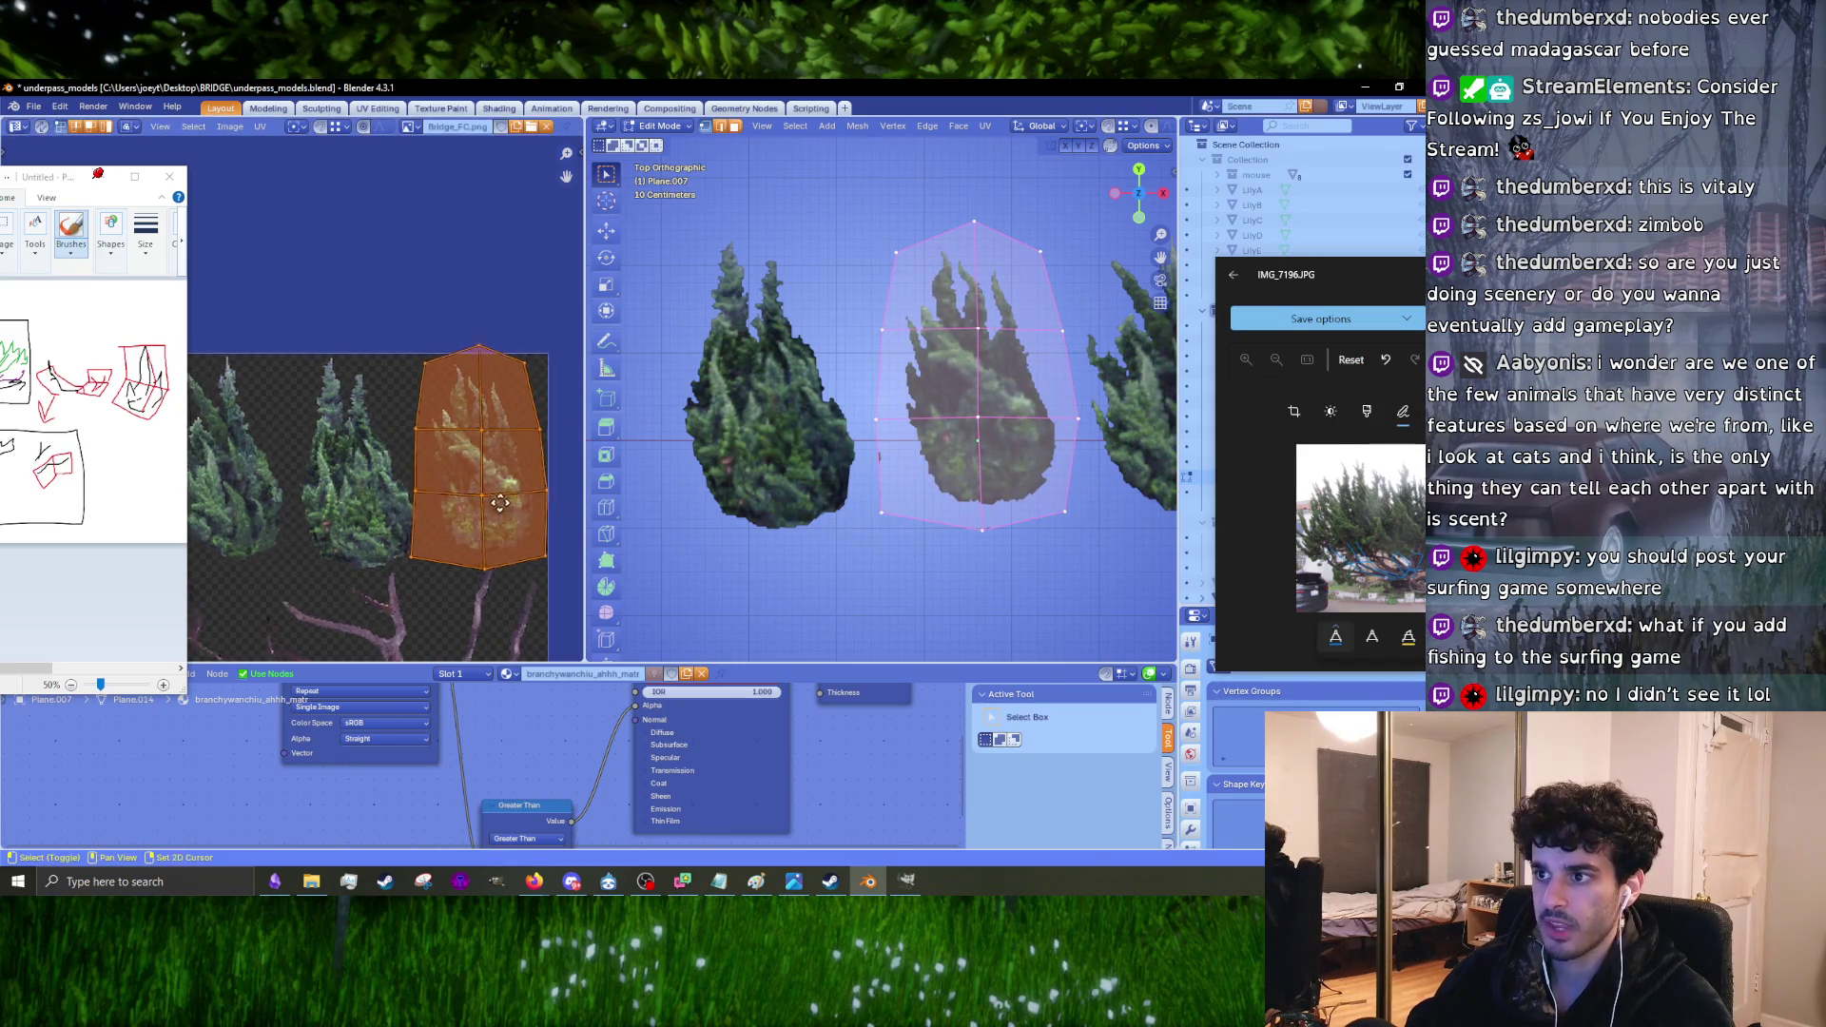
middle_click_drag(361, 464, 356, 463)
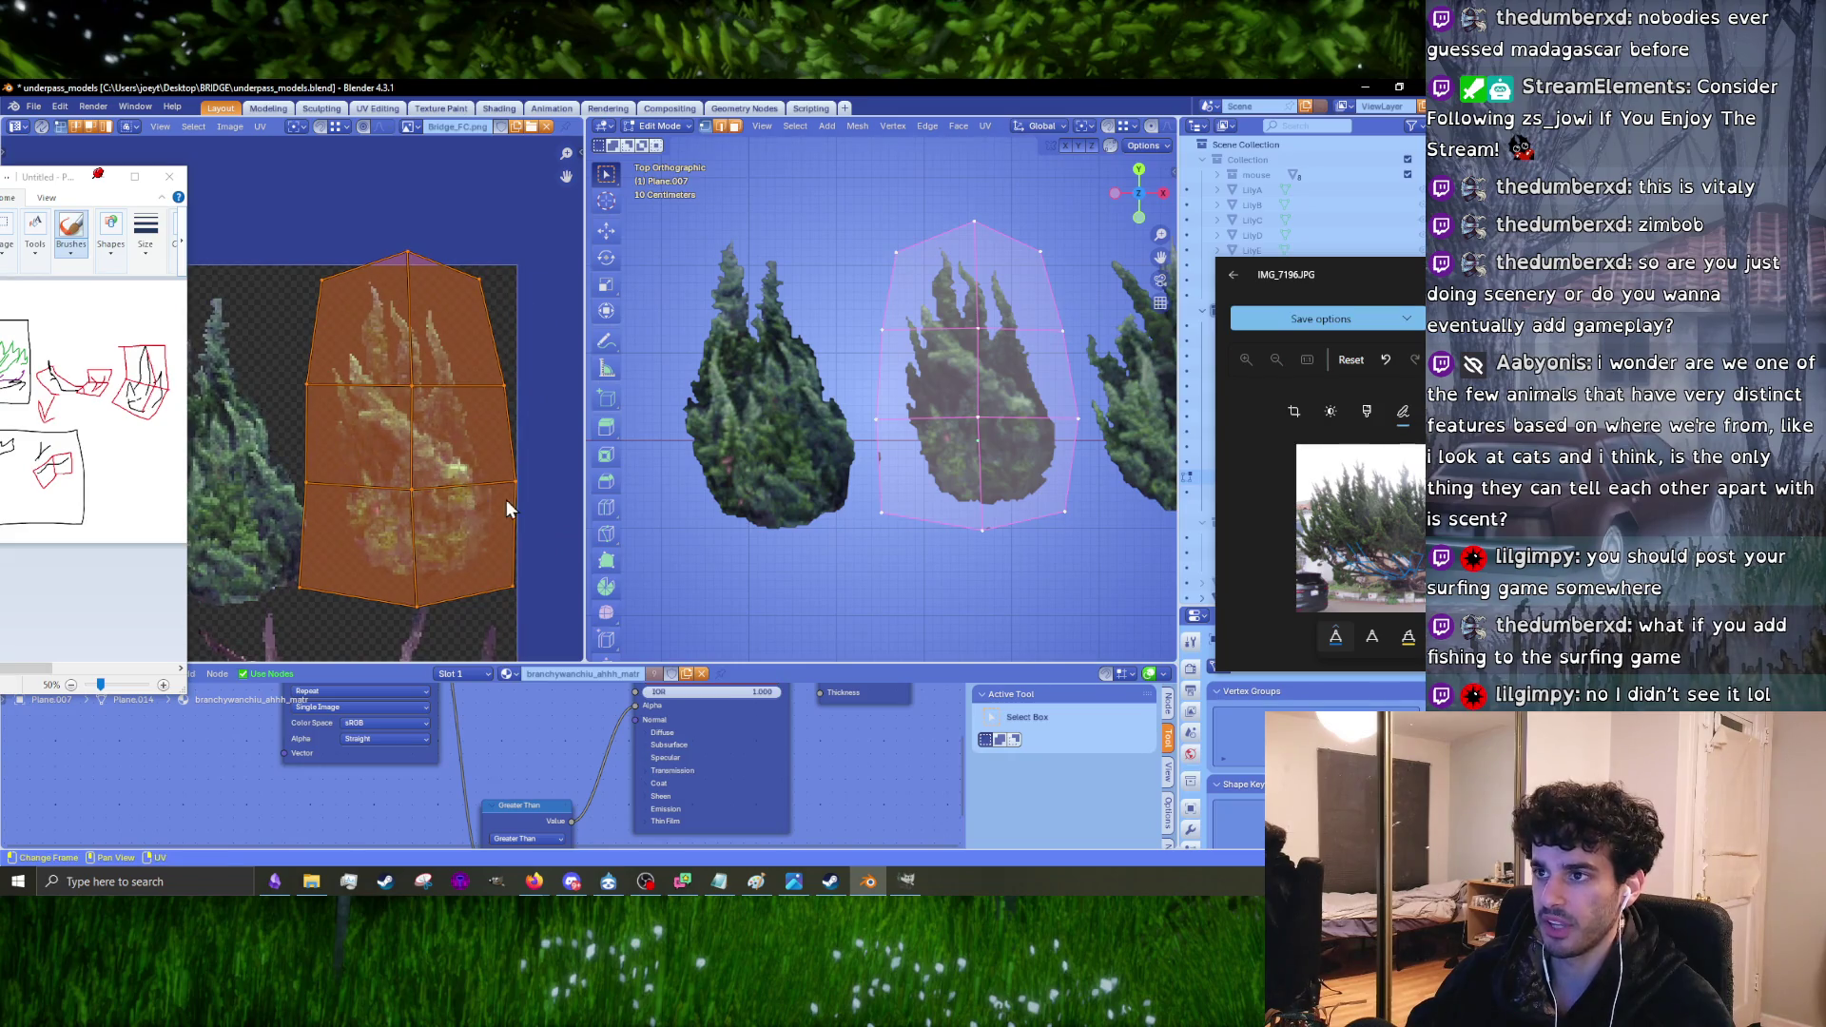
key("g")
key("Escape")
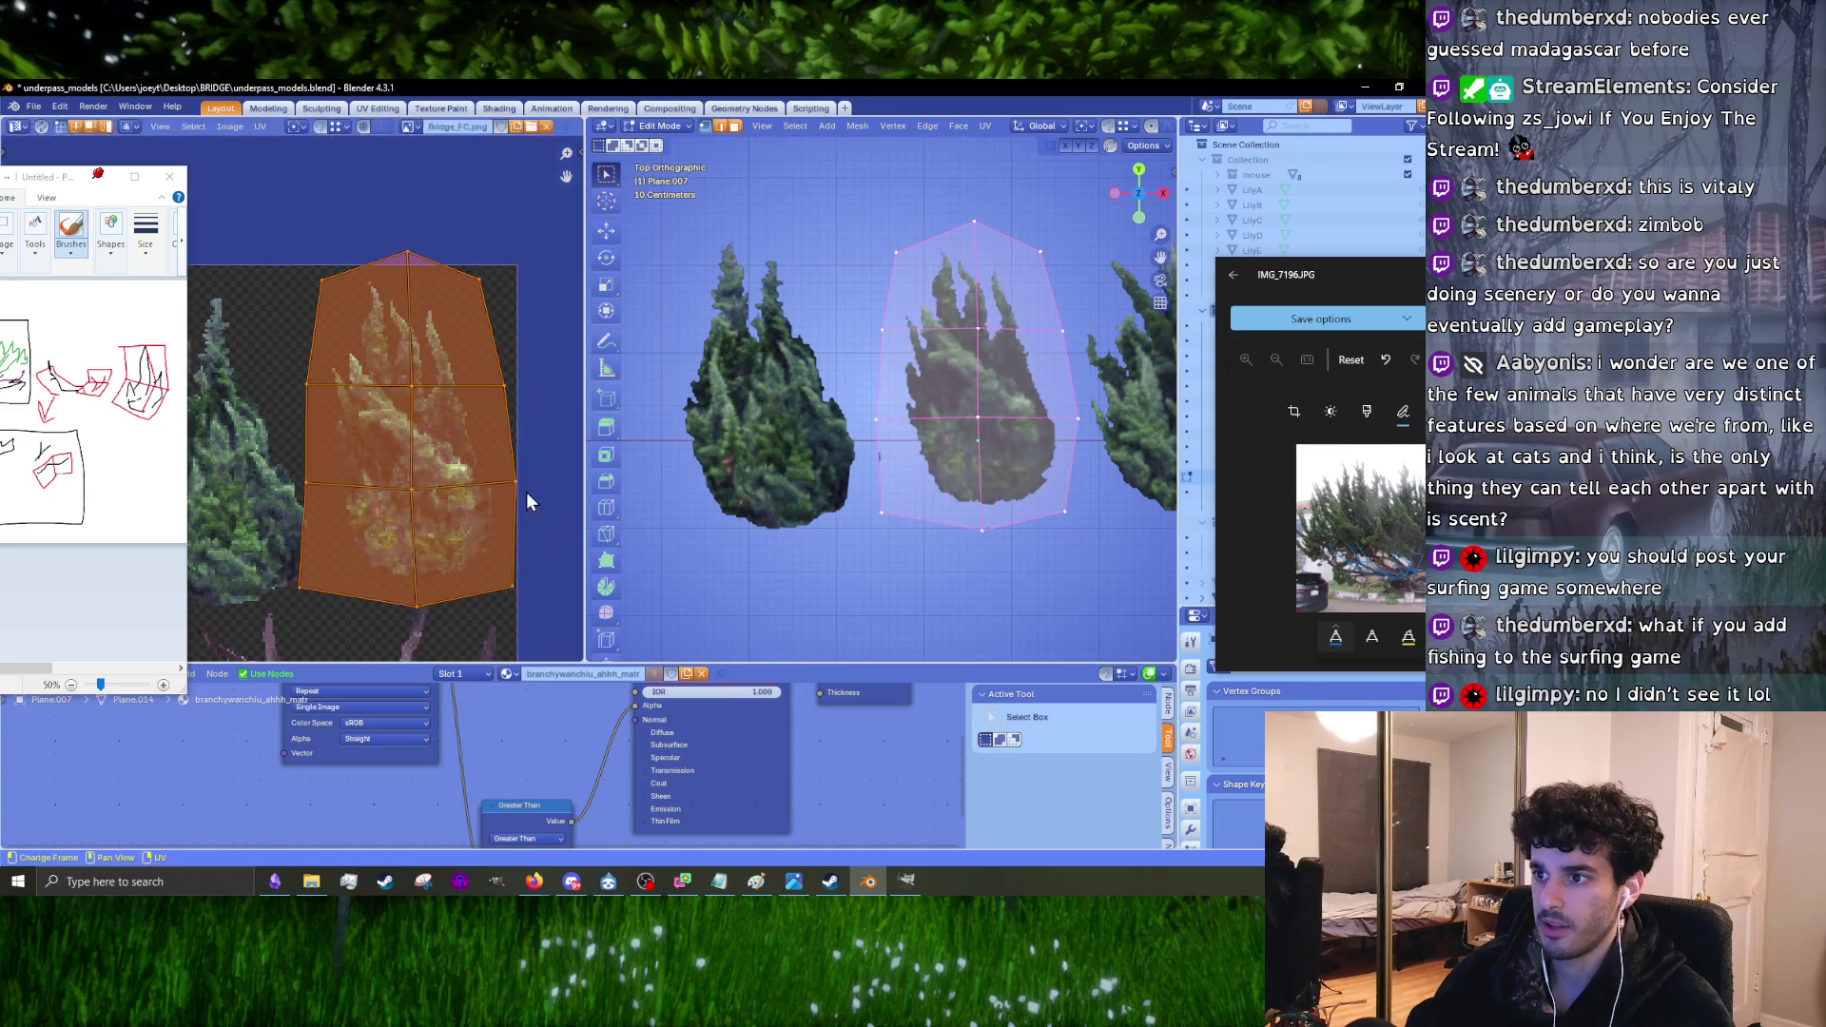
Step: Tilt the UV island slightly counterclockwise and shrink it a little
key("r")
left_click(460, 448)
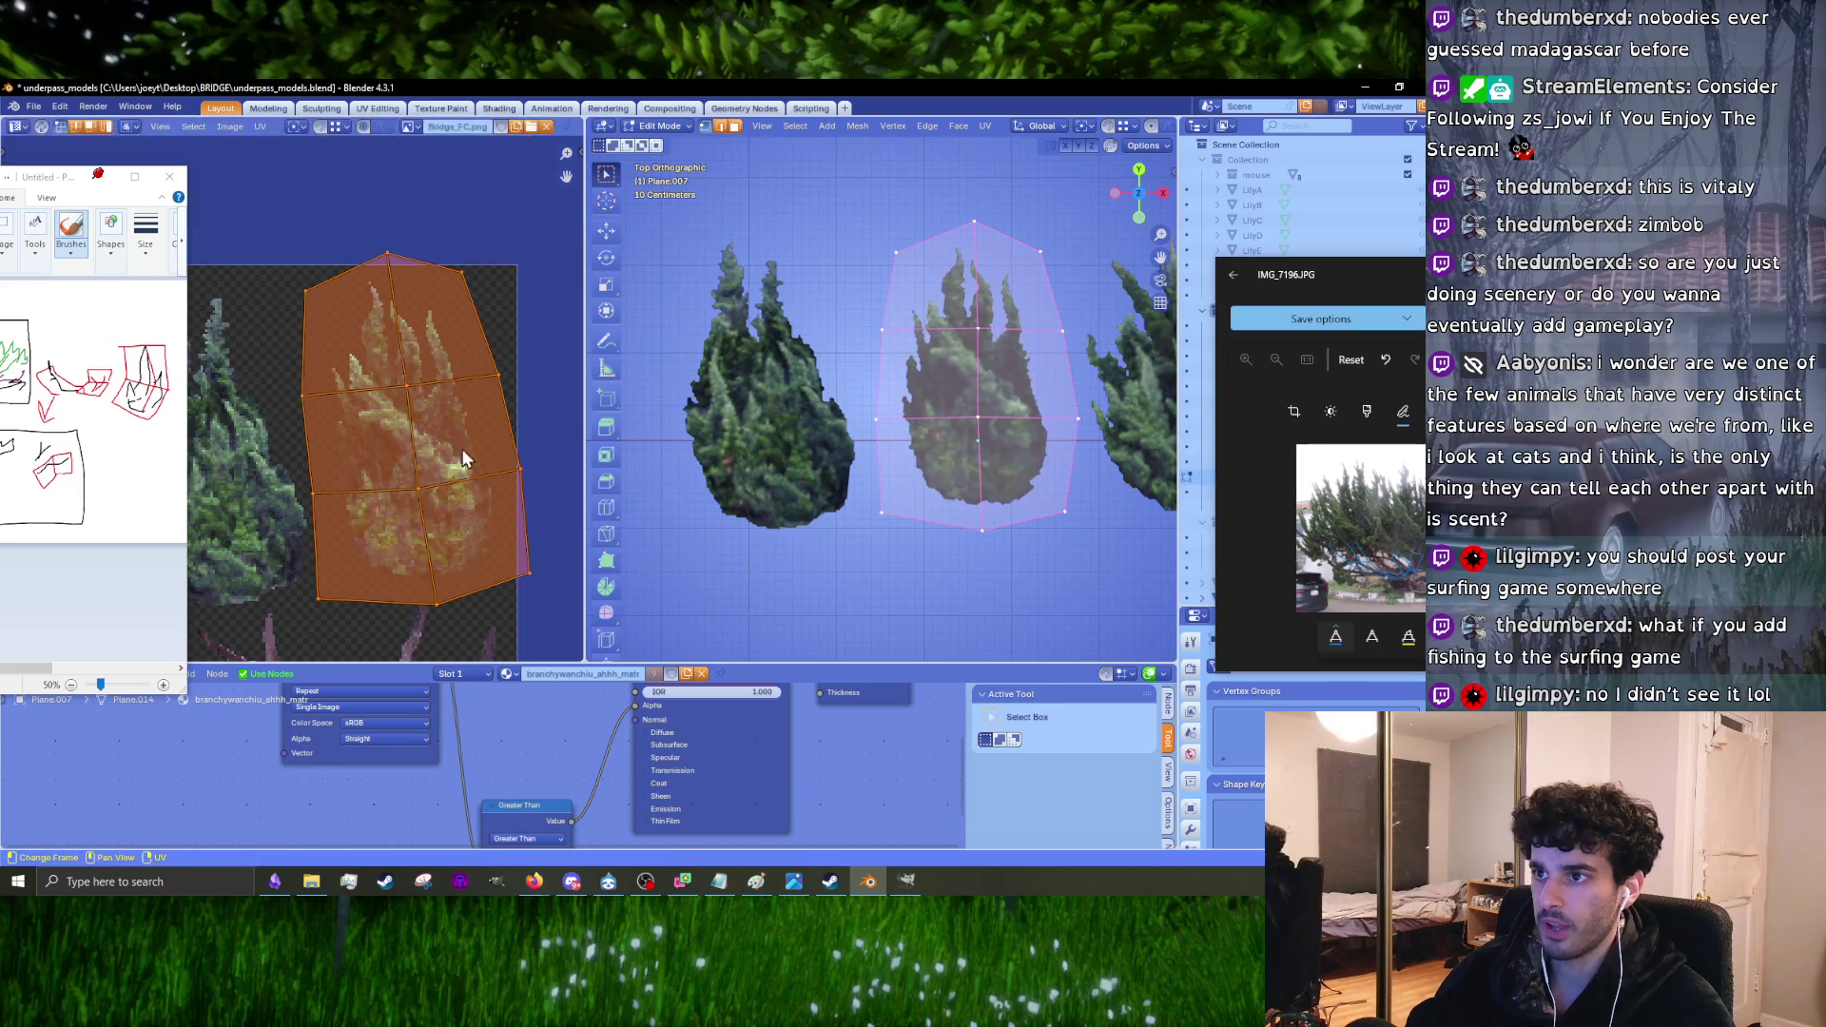
key("alt+a")
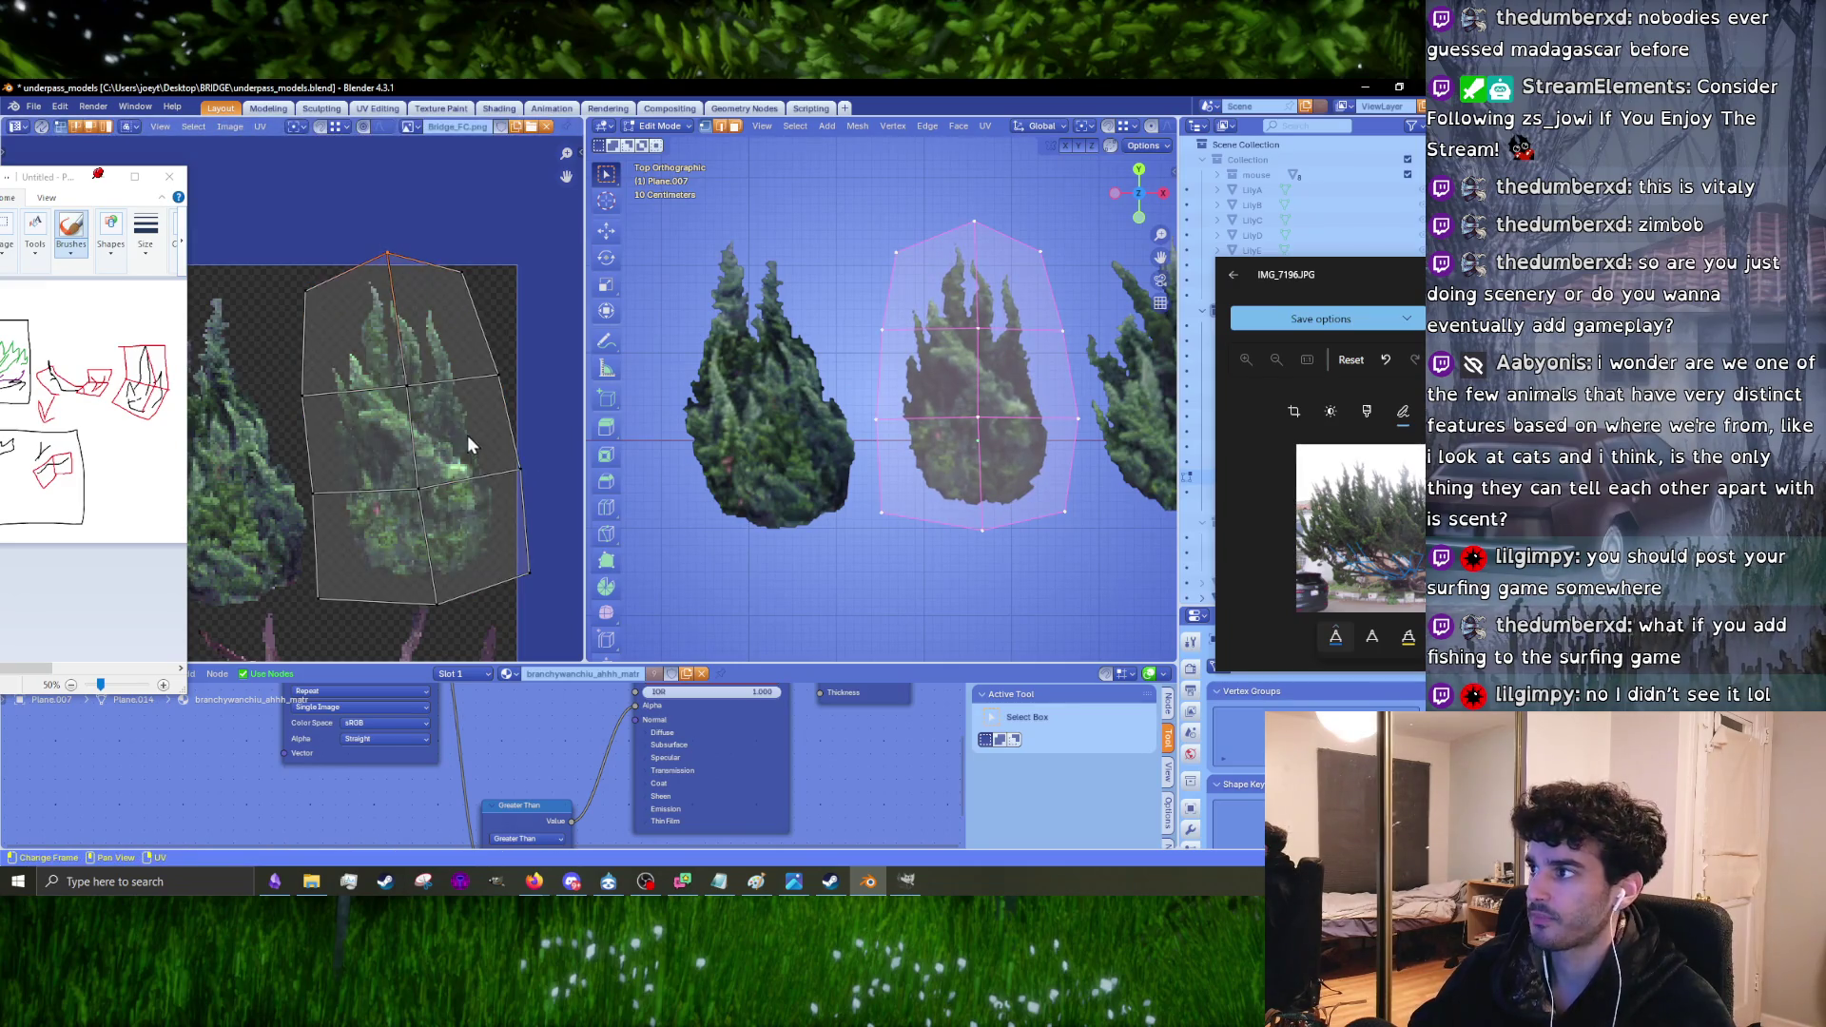
key("a")
key("s")
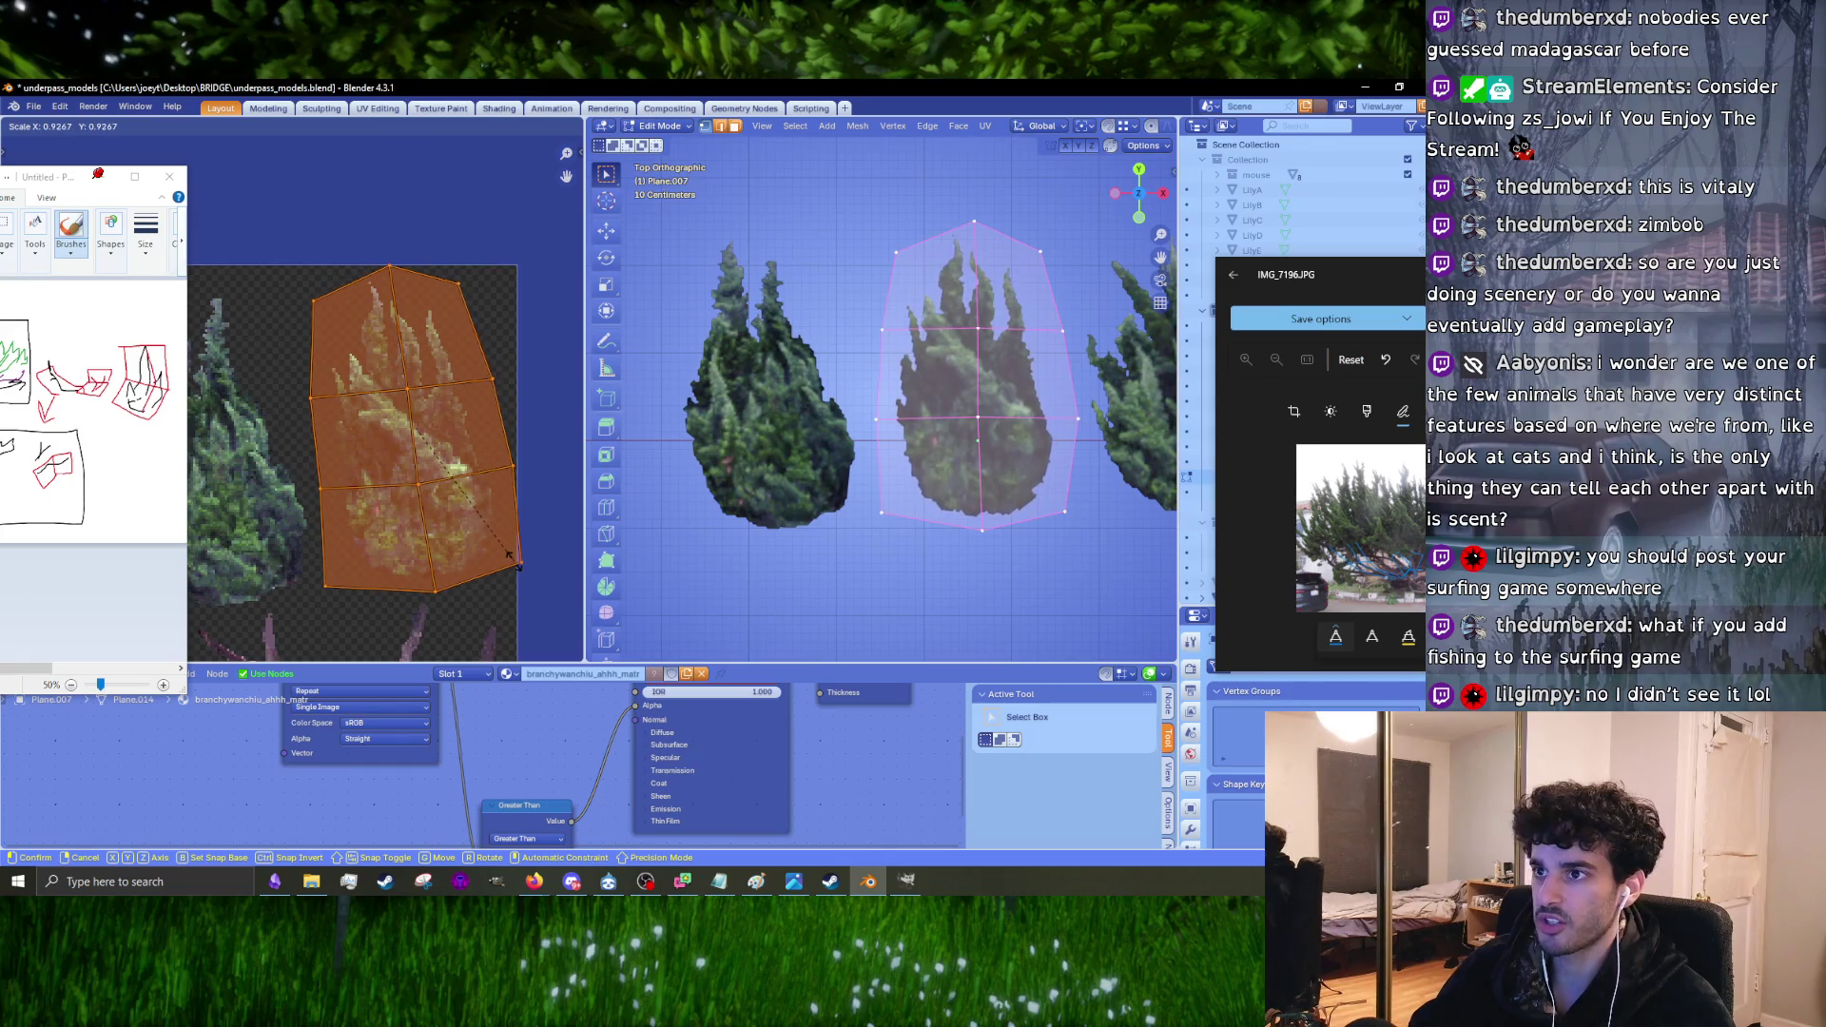
left_click(509, 561)
scroll(974, 327, "up", 3)
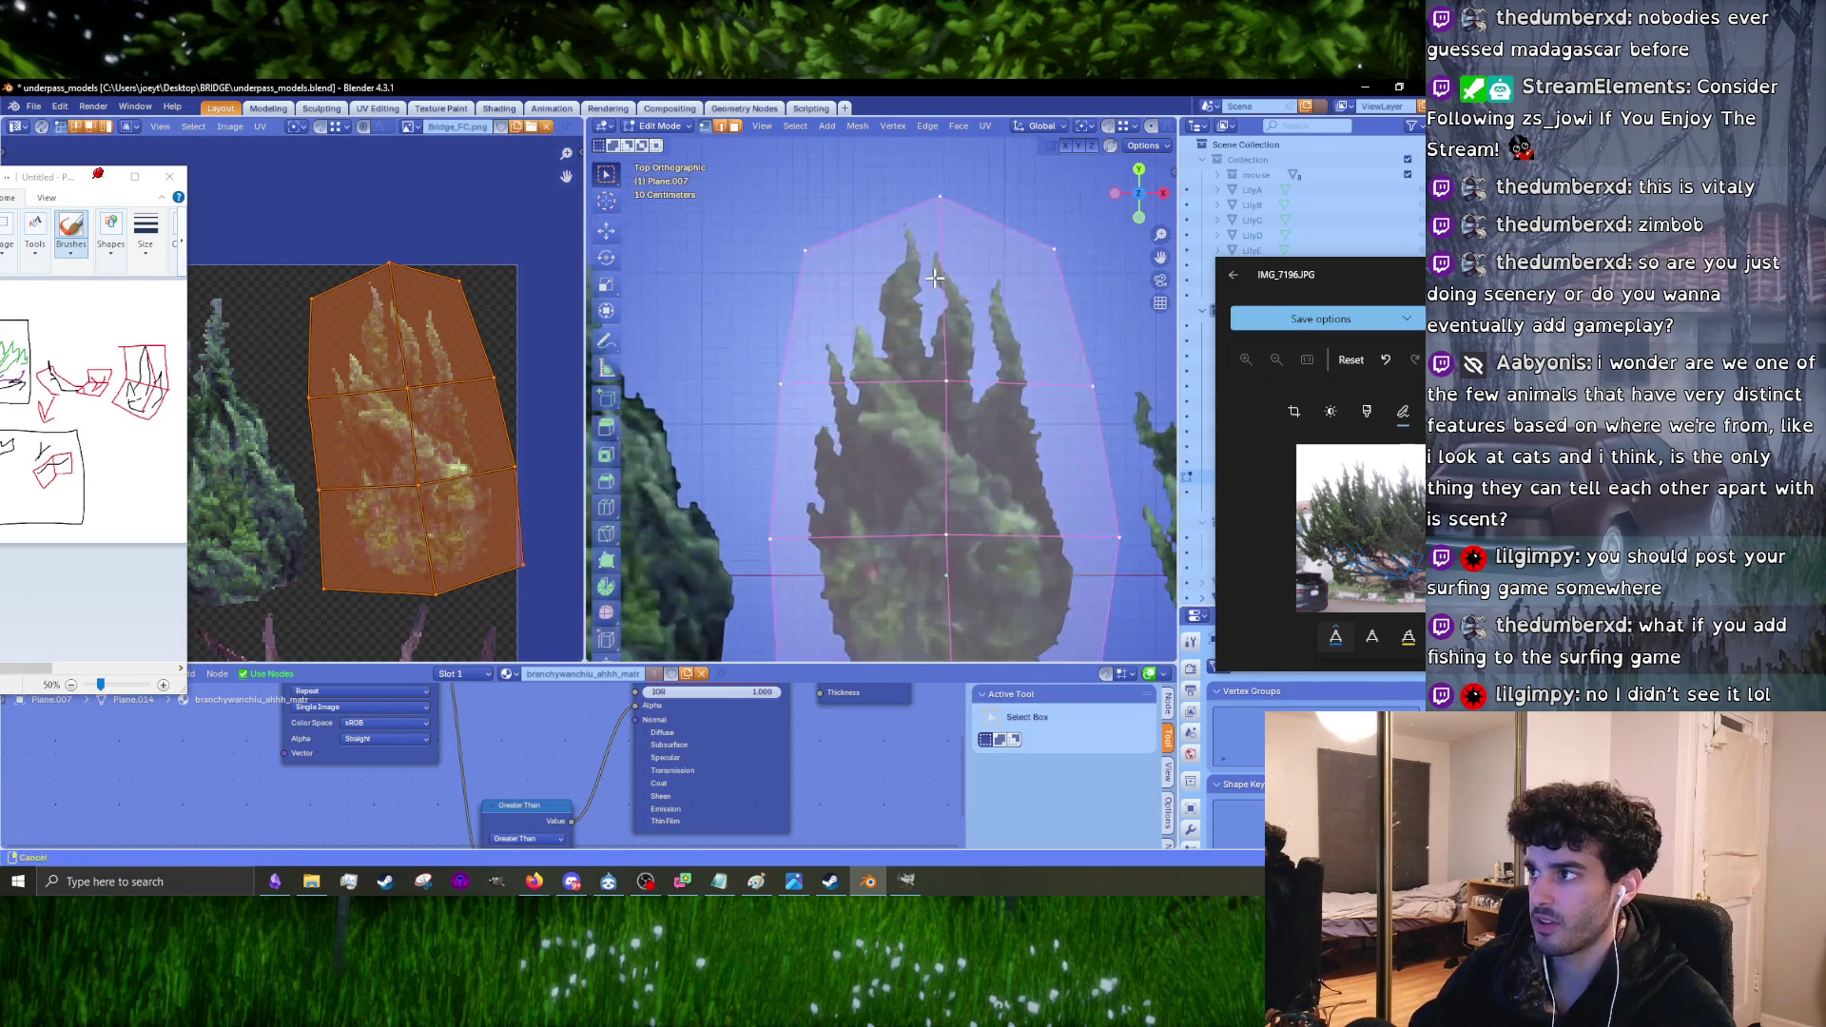
Step: Pull the card's top, upper-left and left outline vertices in toward the foliage edge
left_click(957, 329)
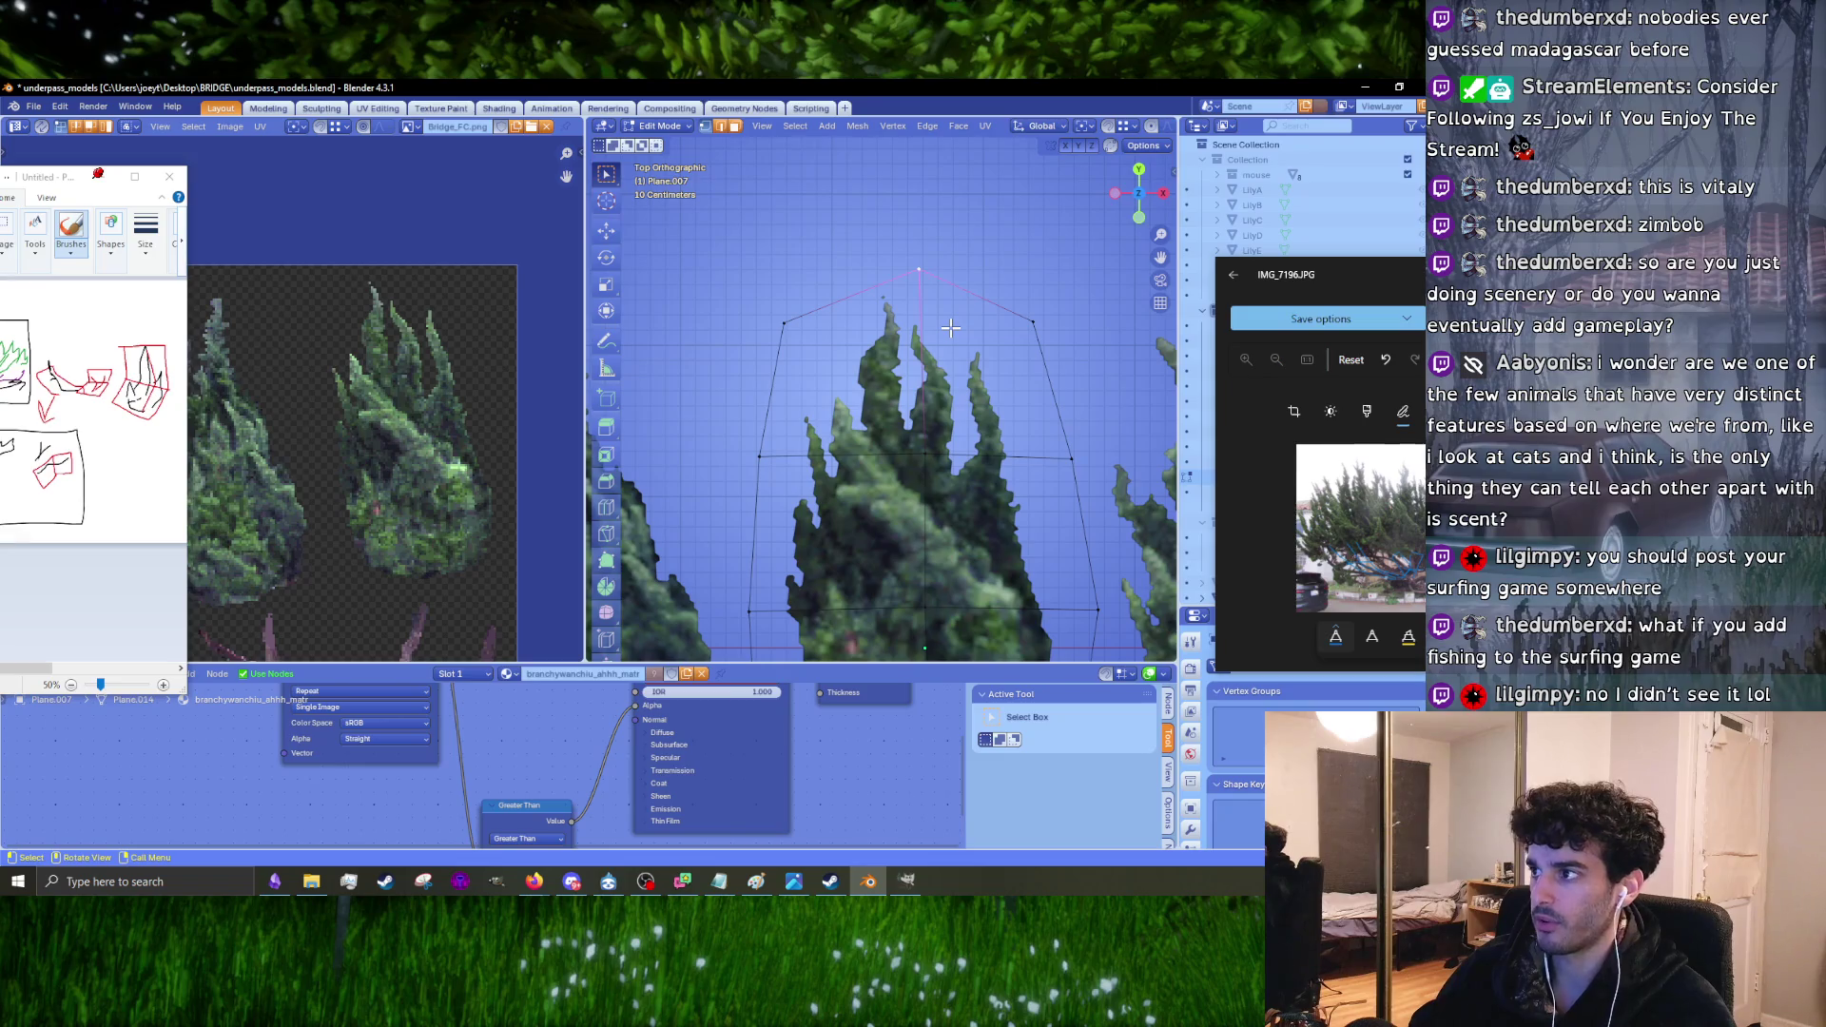
key("g")
left_click(948, 323)
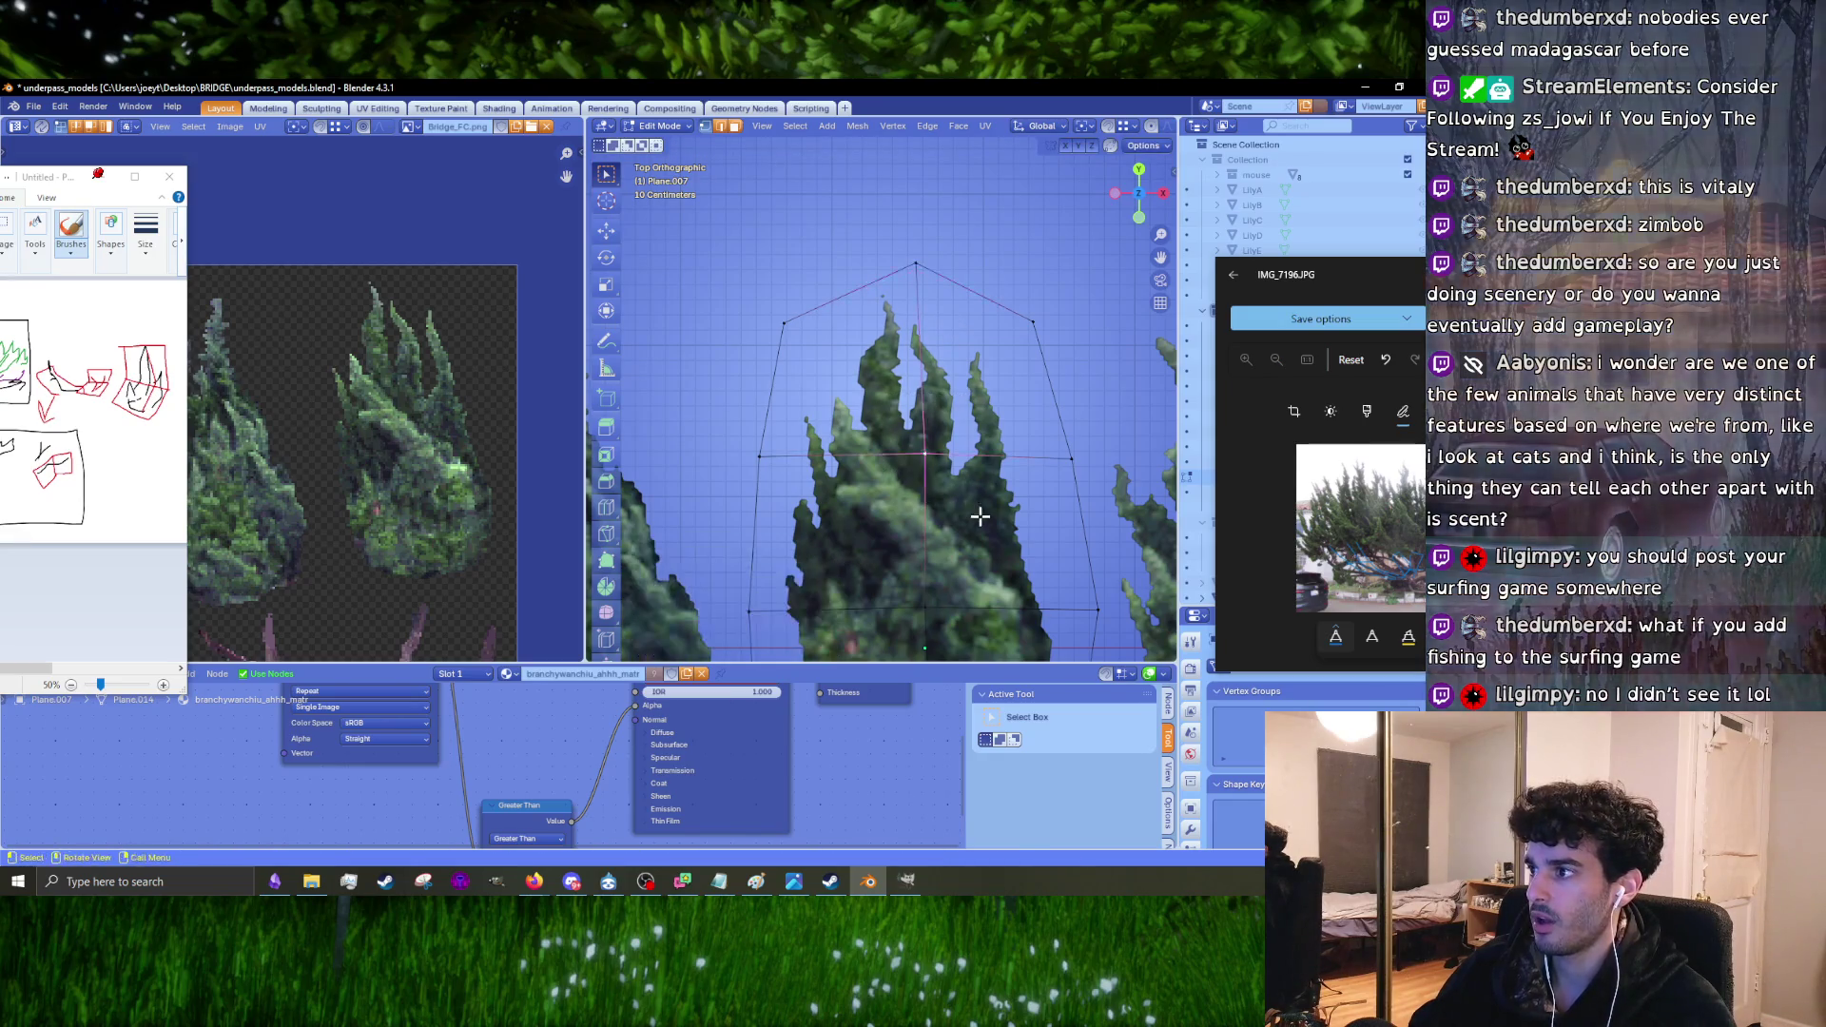
key("g")
left_click(1056, 385)
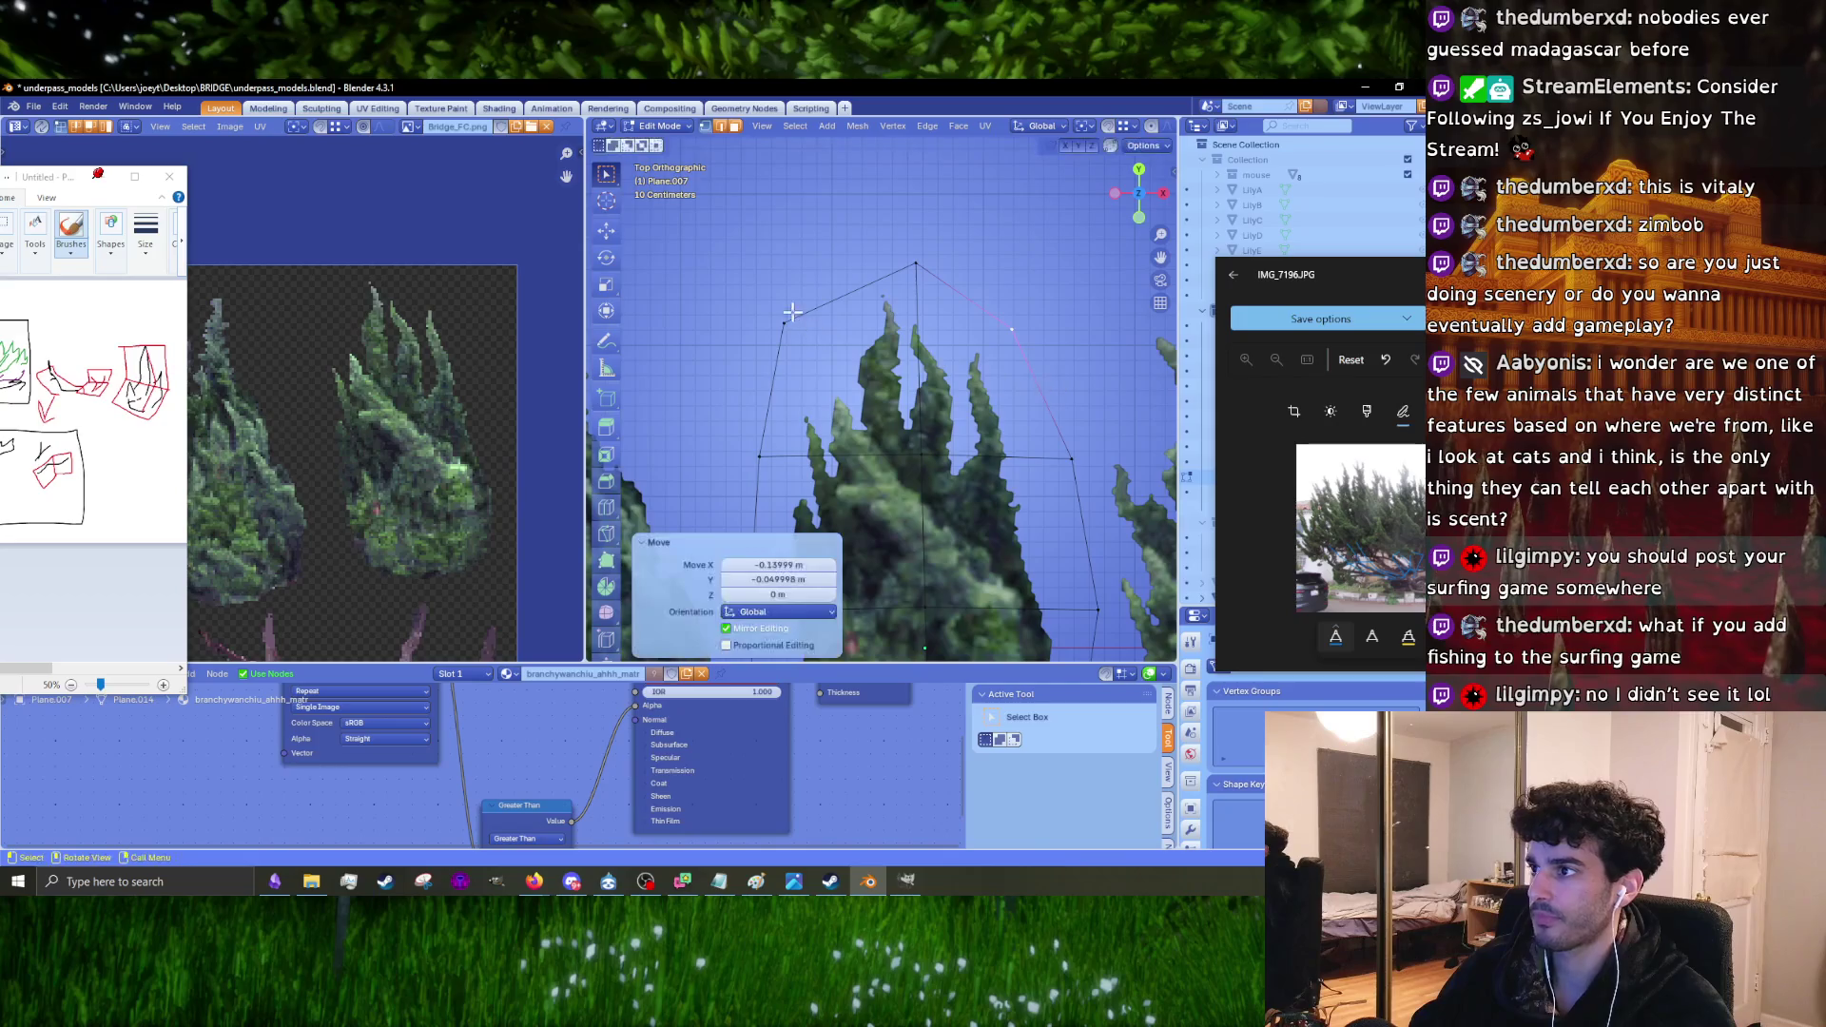
key("g")
left_click(891, 379)
left_click_drag(737, 411, 790, 476)
key("g")
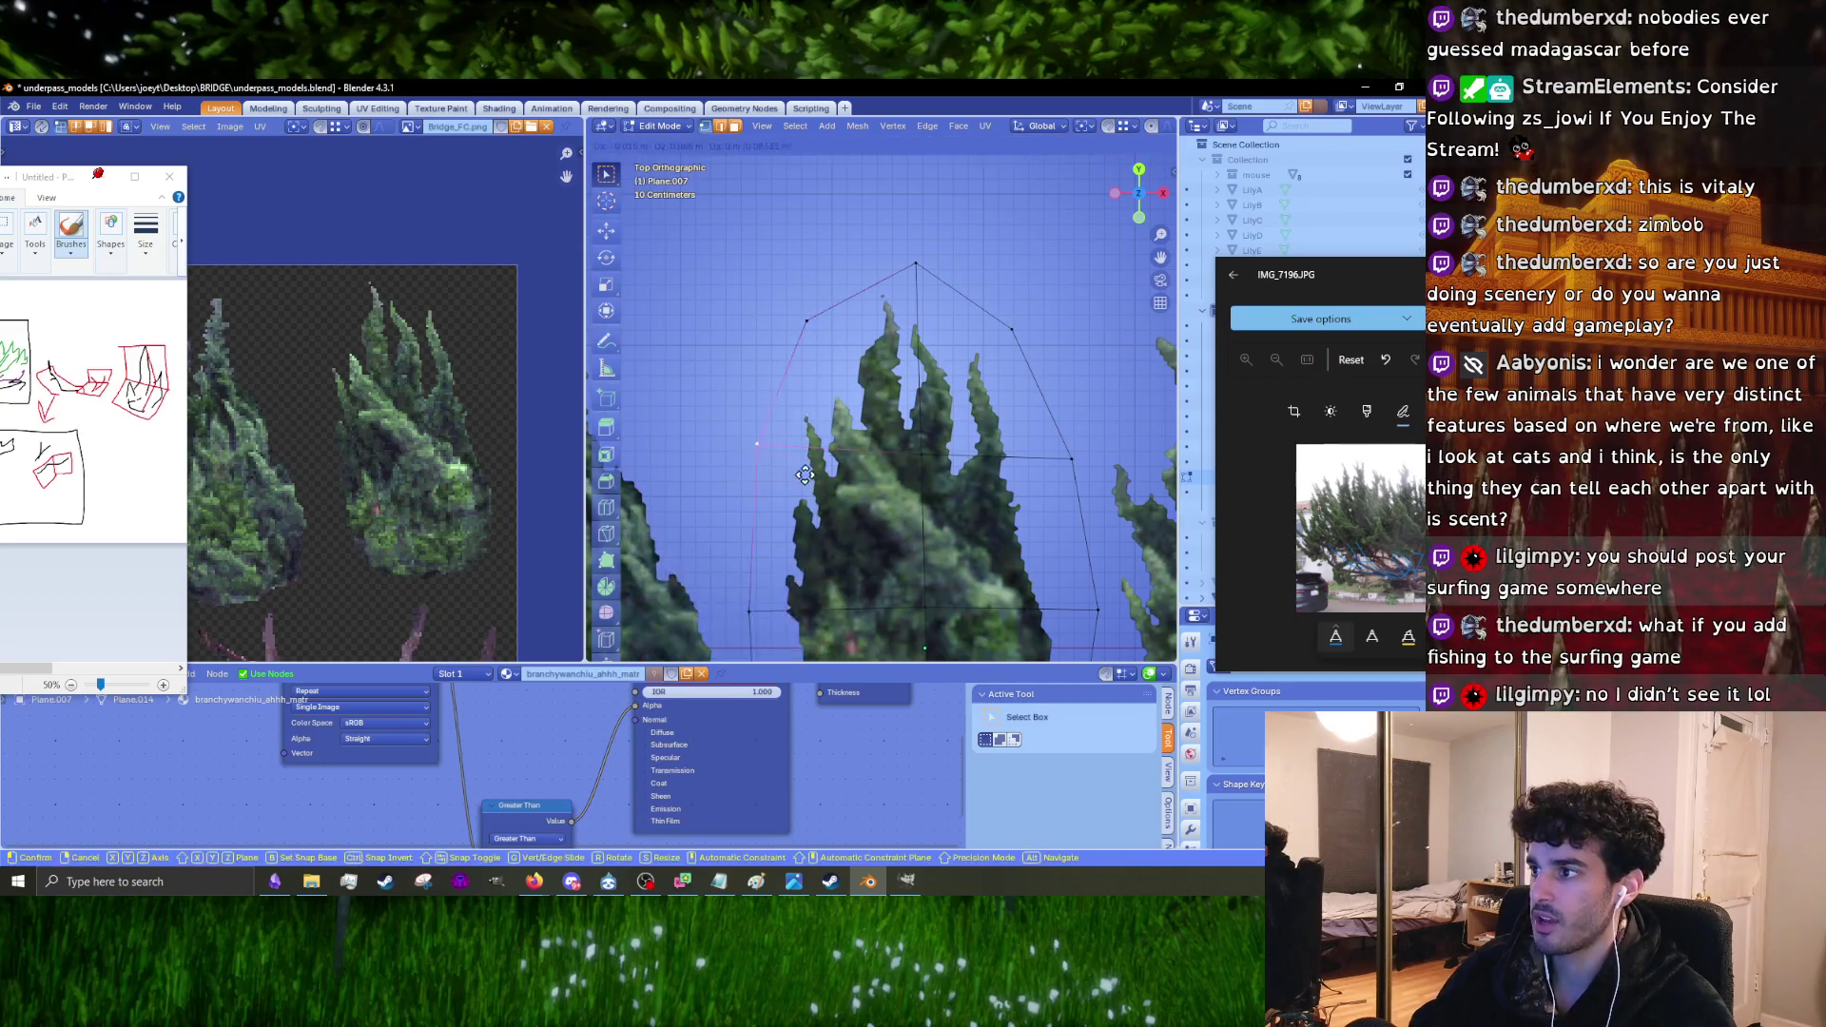
left_click(799, 461)
Step: Move the upper-right, right and lower-left outline vertices closer to the tree silhouette
middle_click_drag(879, 455, 882, 368, "shift")
left_click_drag(1051, 352, 1092, 392)
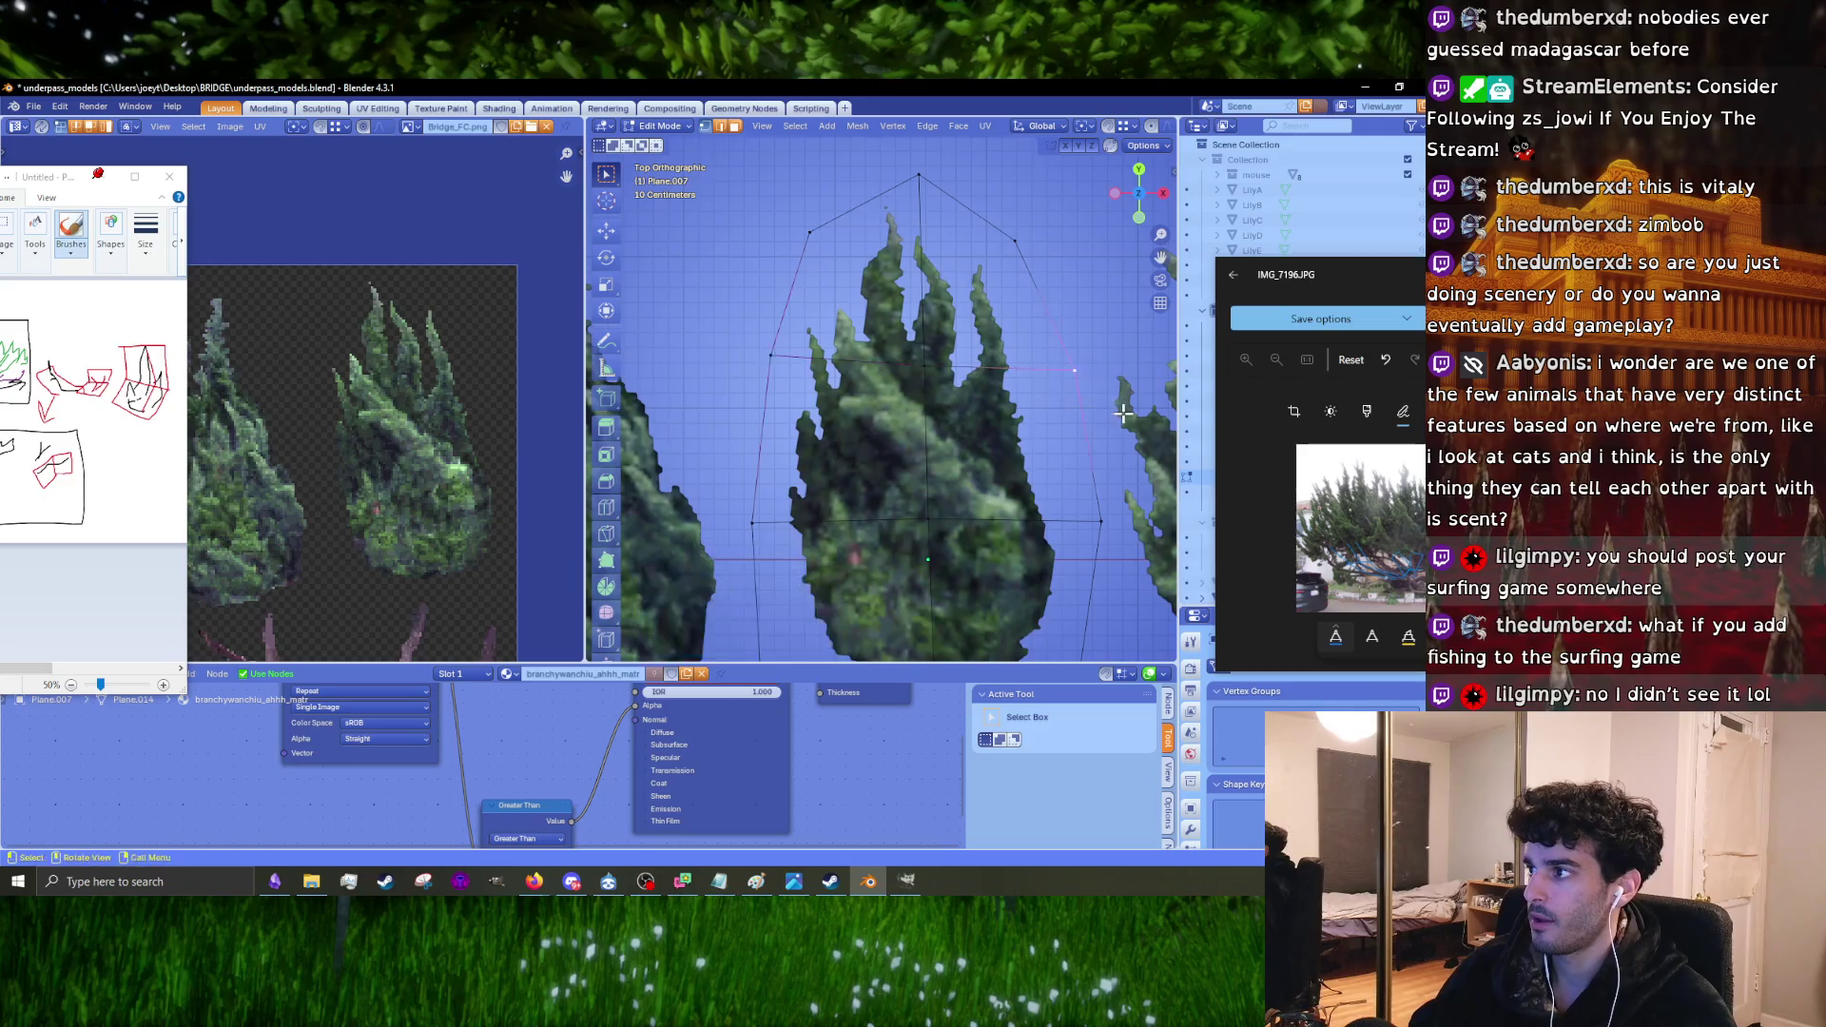
key("g")
left_click(1093, 390)
middle_click_drag(1041, 440, 1016, 266, "shift")
left_click_drag(1015, 267, 1093, 364)
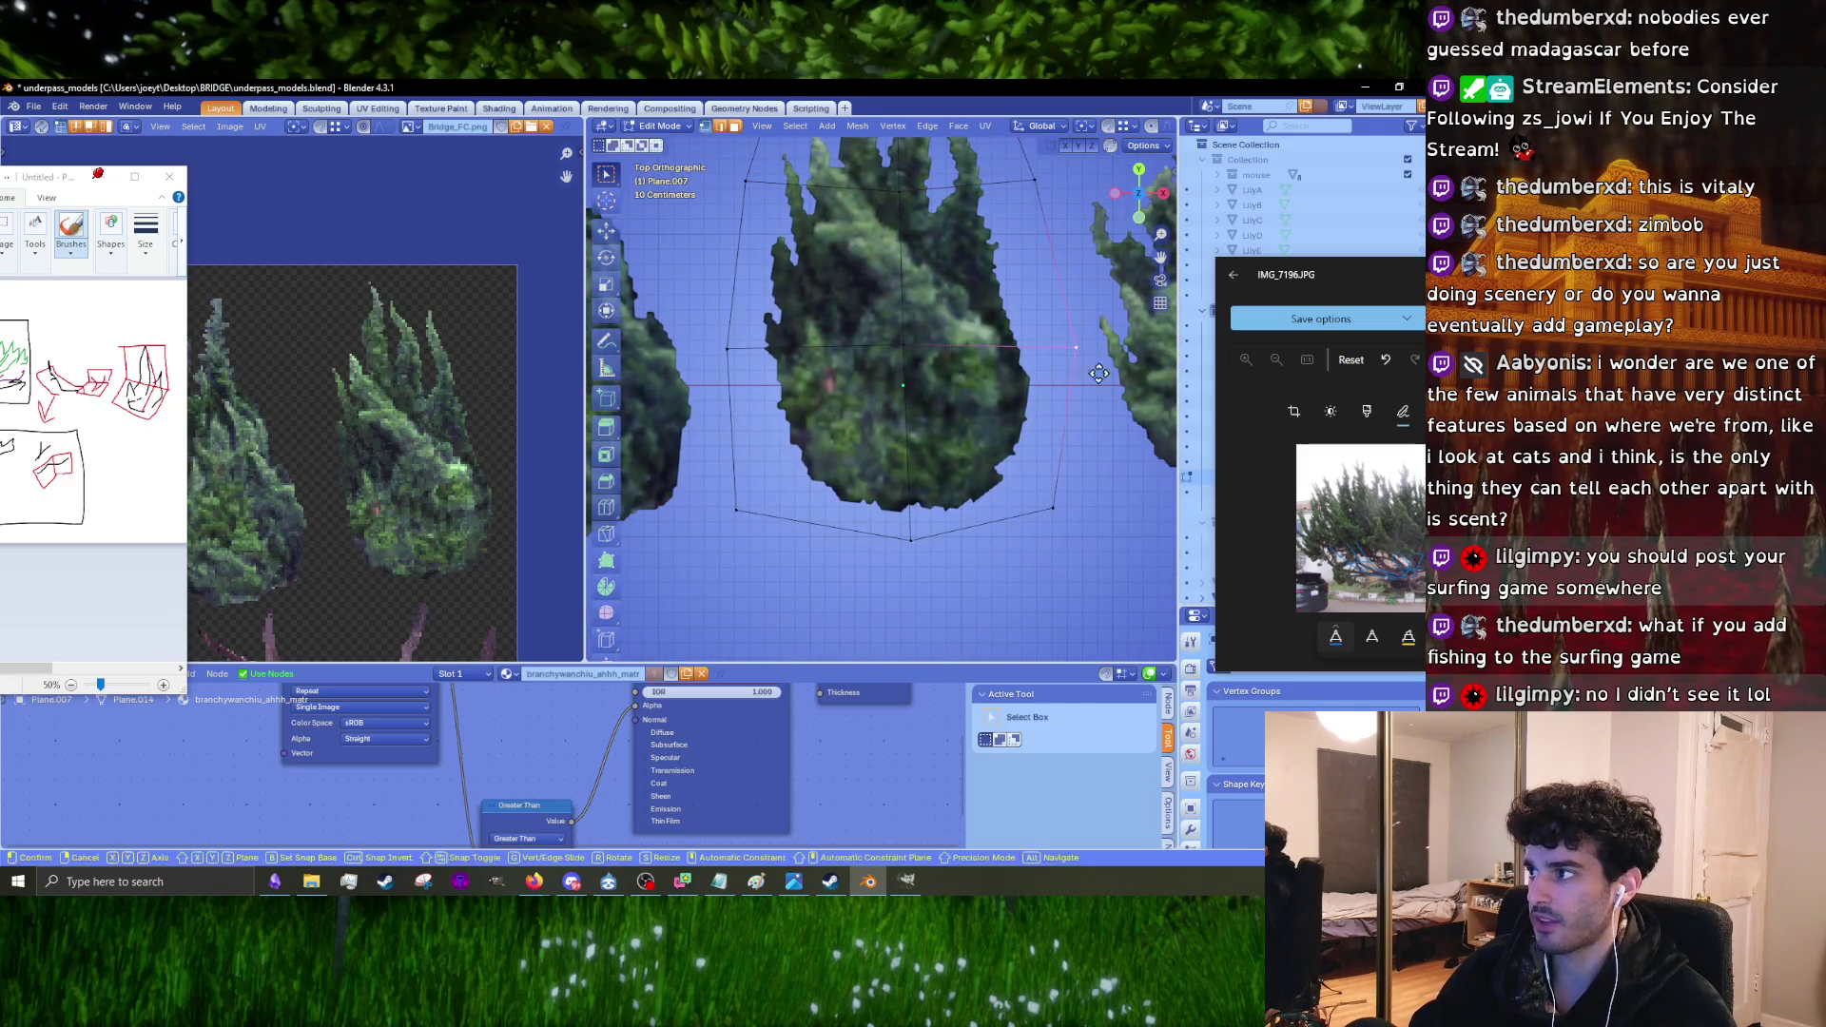
key("g")
left_click(1089, 359)
left_click_drag(711, 303, 764, 433)
key("g")
left_click(766, 422)
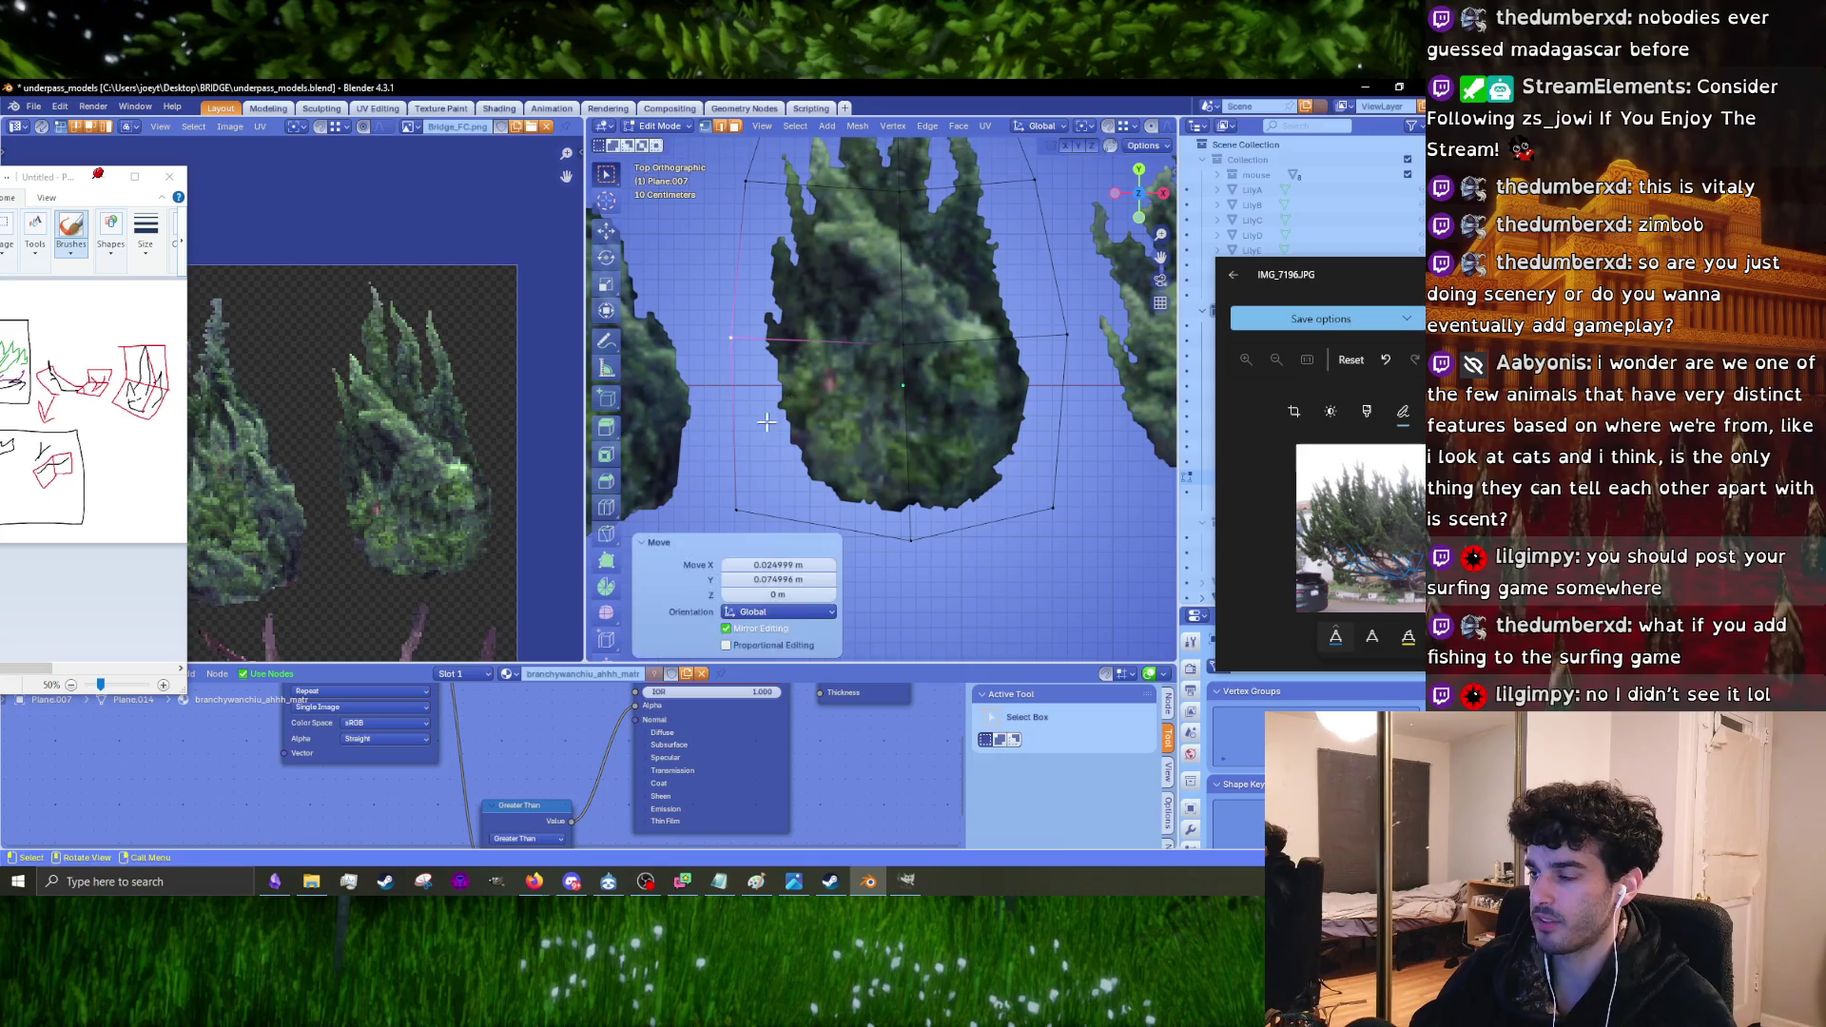
Step: Adjust the lower outline vertices and the bottom-middle vertex to follow the tree's base
left_click_drag(799, 556, 800, 561)
key("g")
left_click(960, 594)
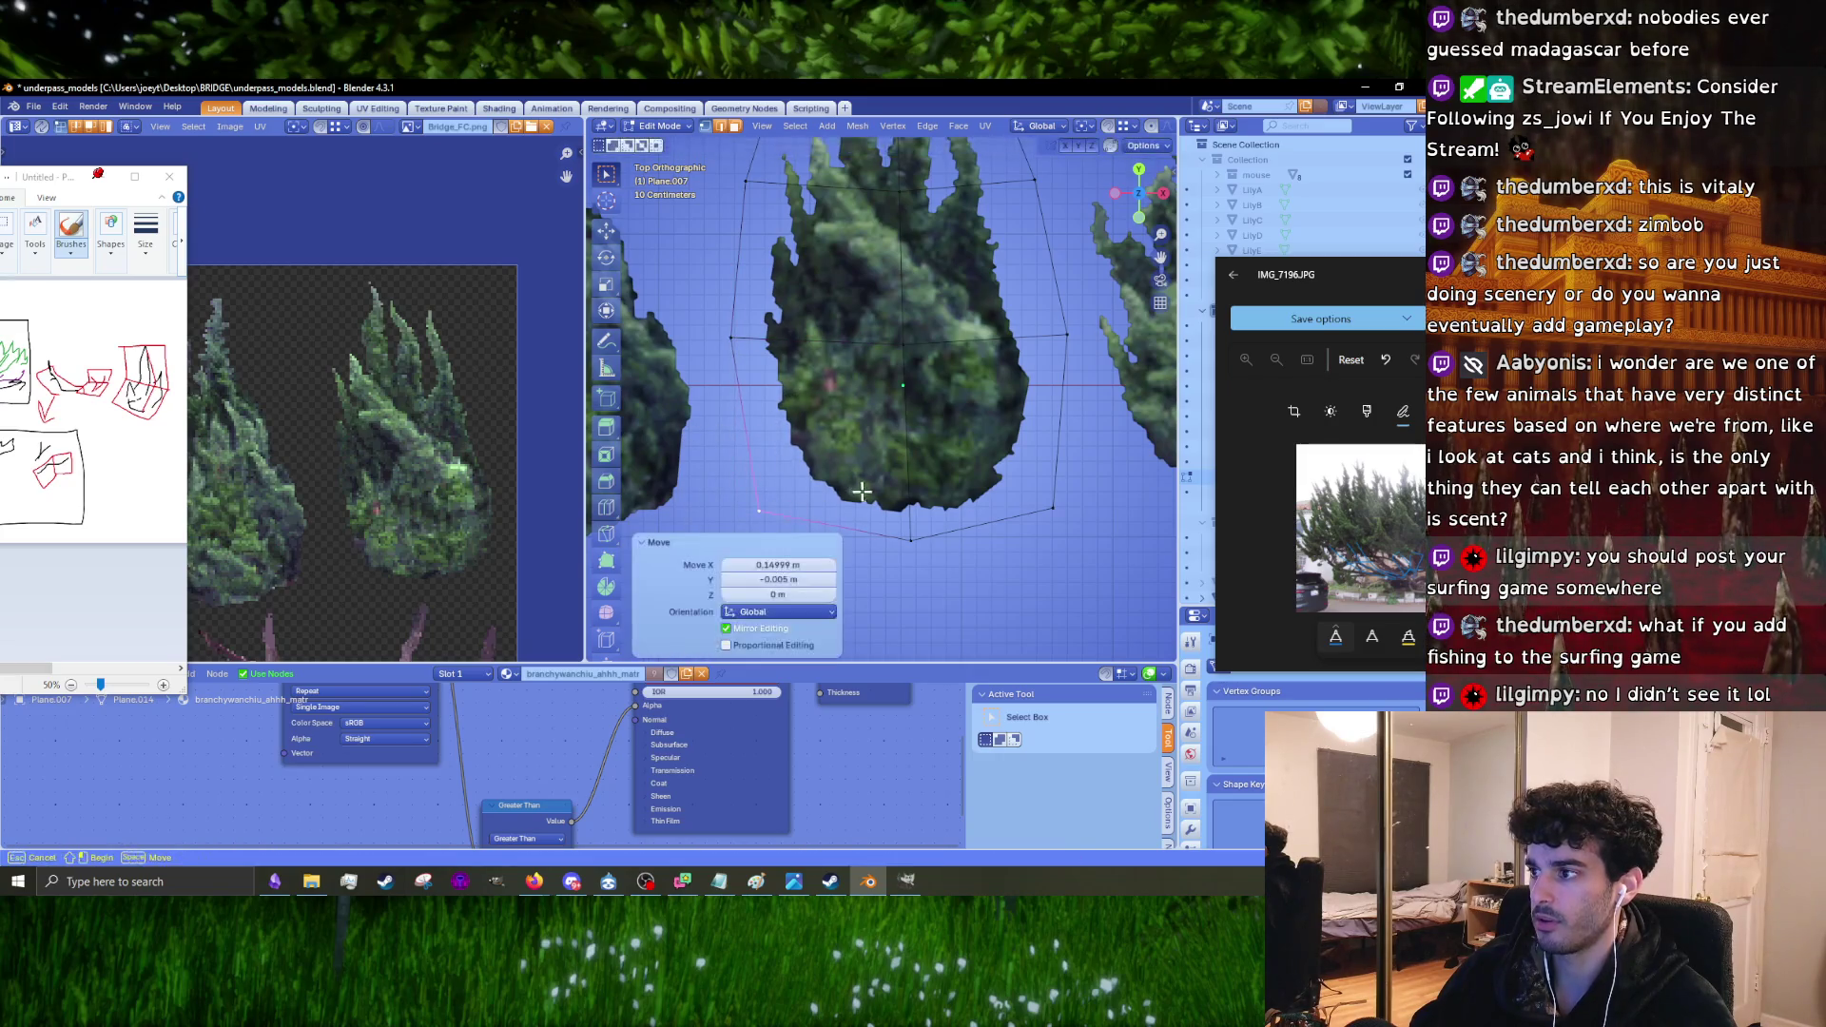
key("g")
left_click(966, 597)
key("g")
left_click(1092, 544)
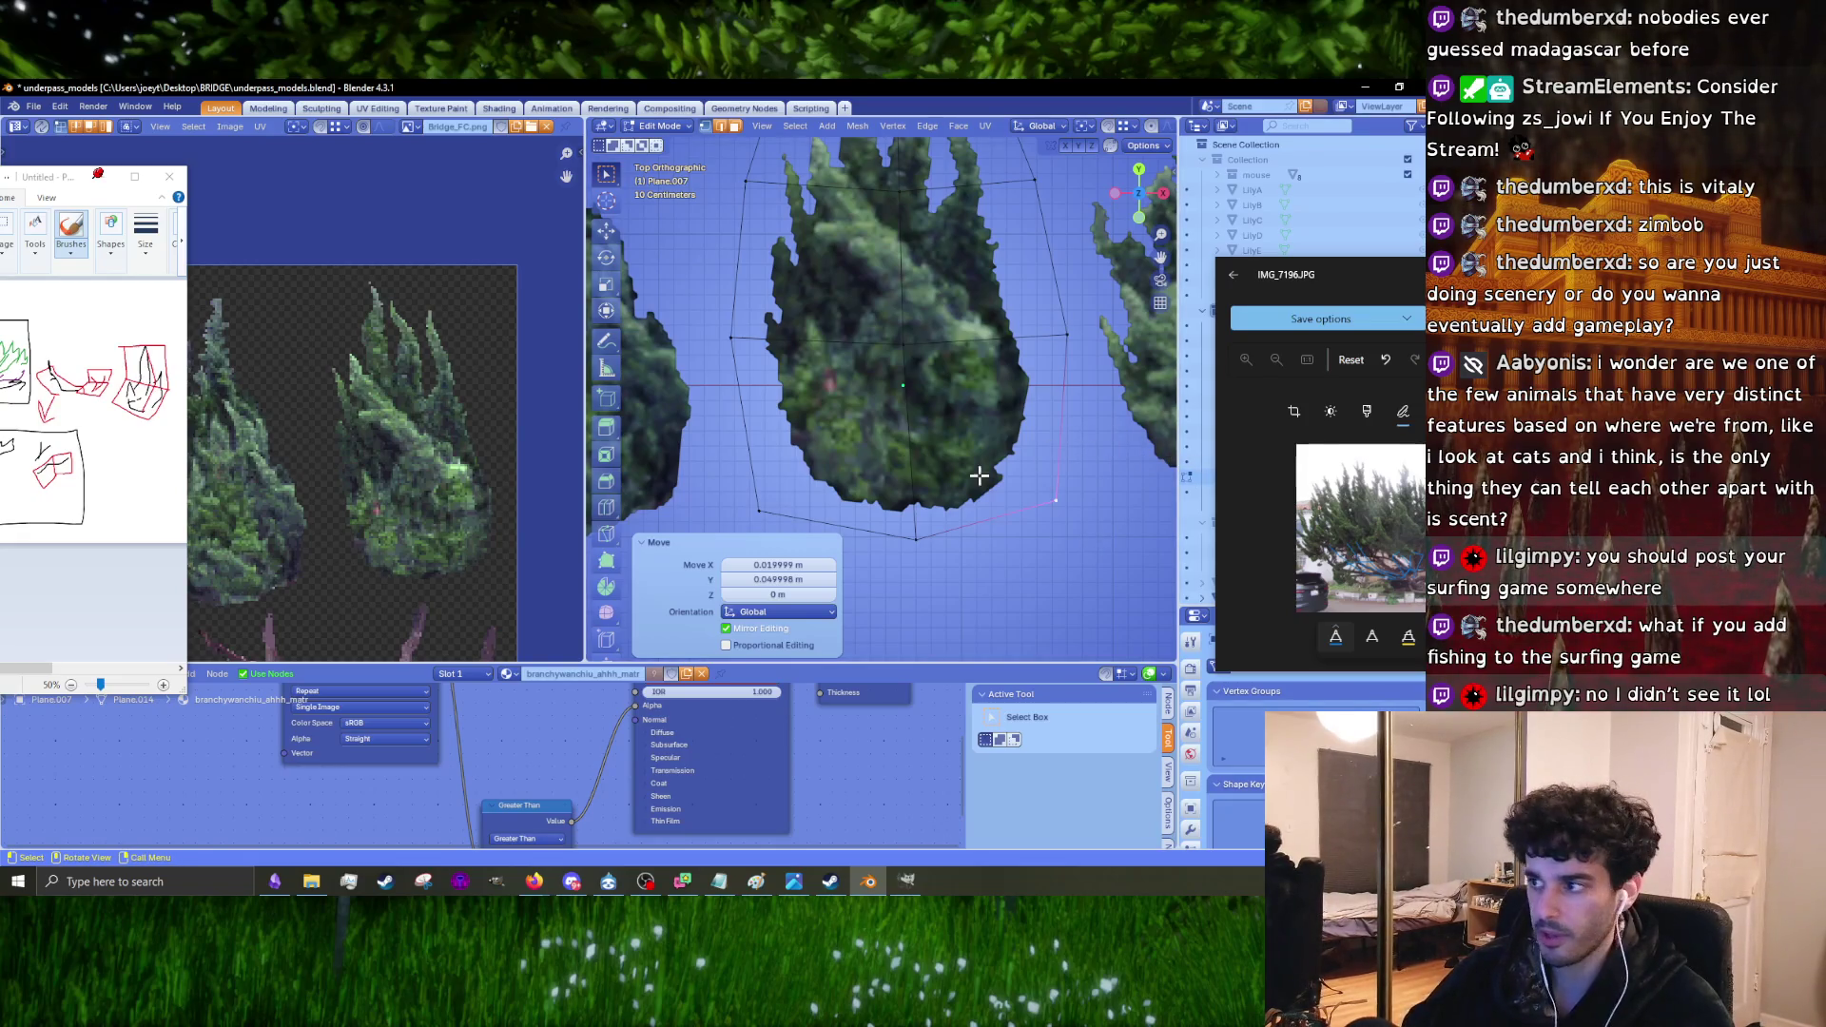
left_click(915, 543)
key("g")
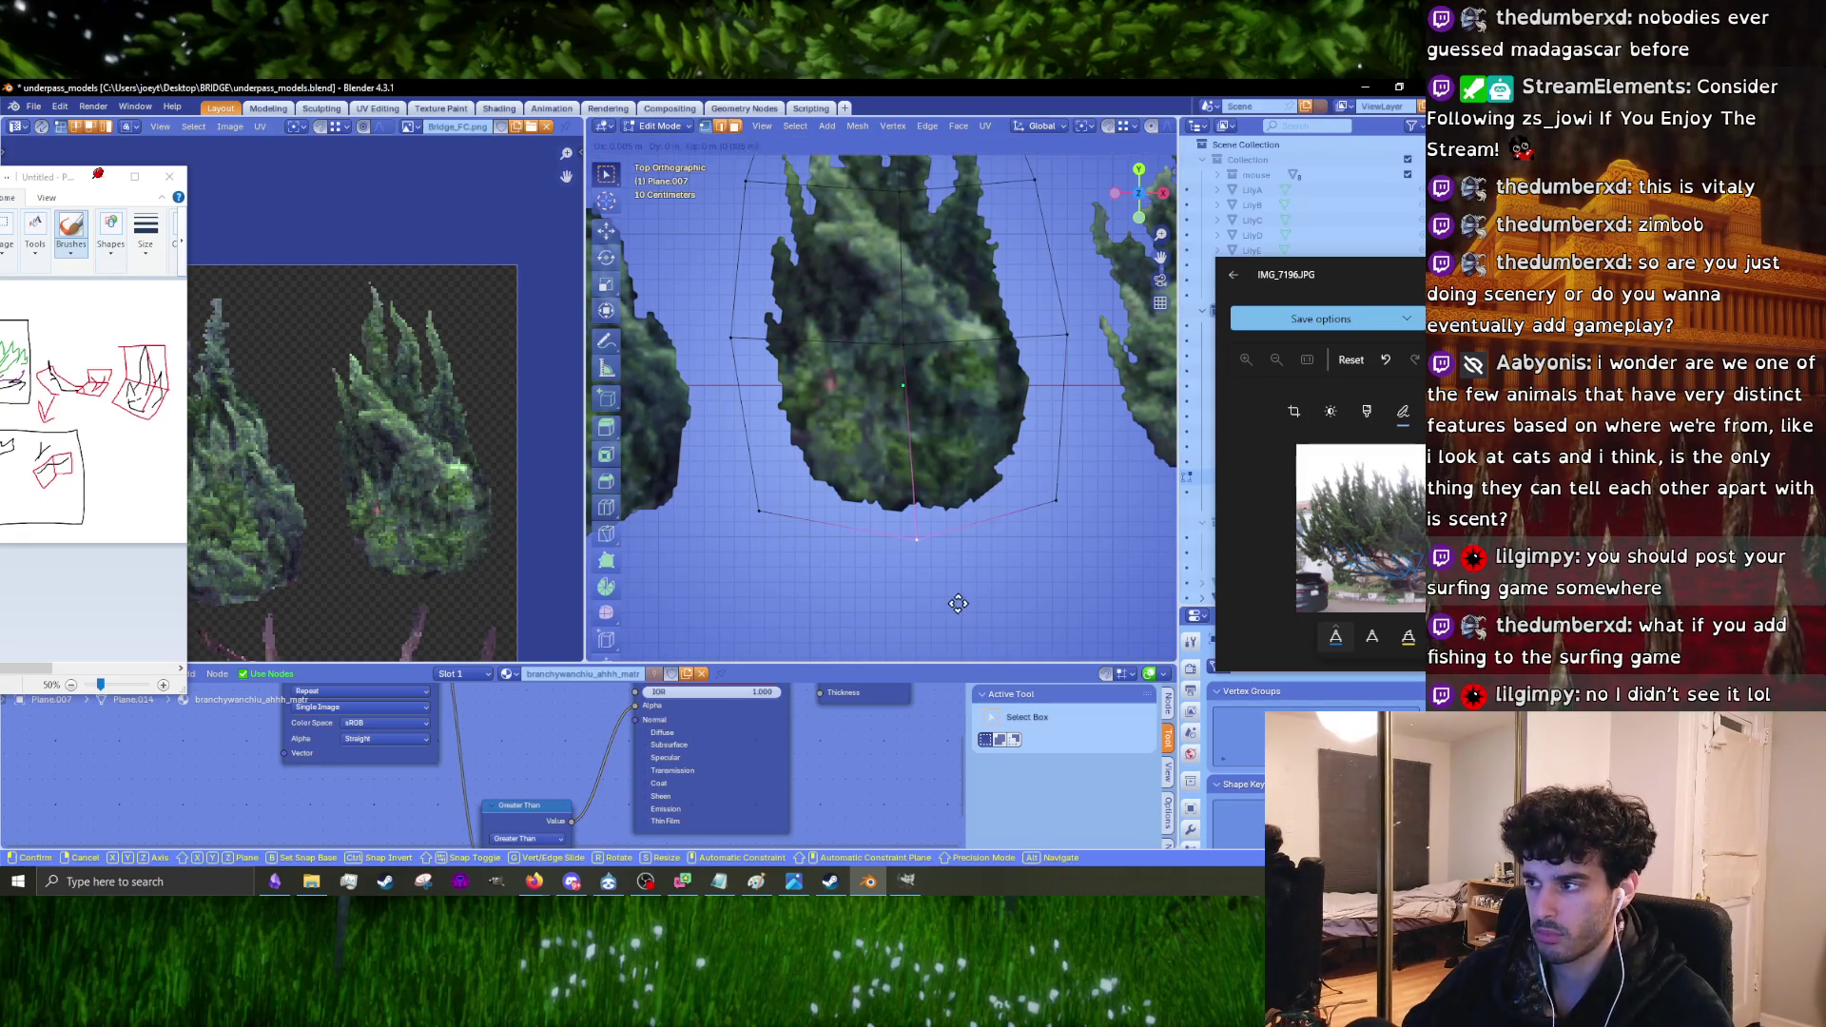
left_click(960, 597)
left_click(1066, 535)
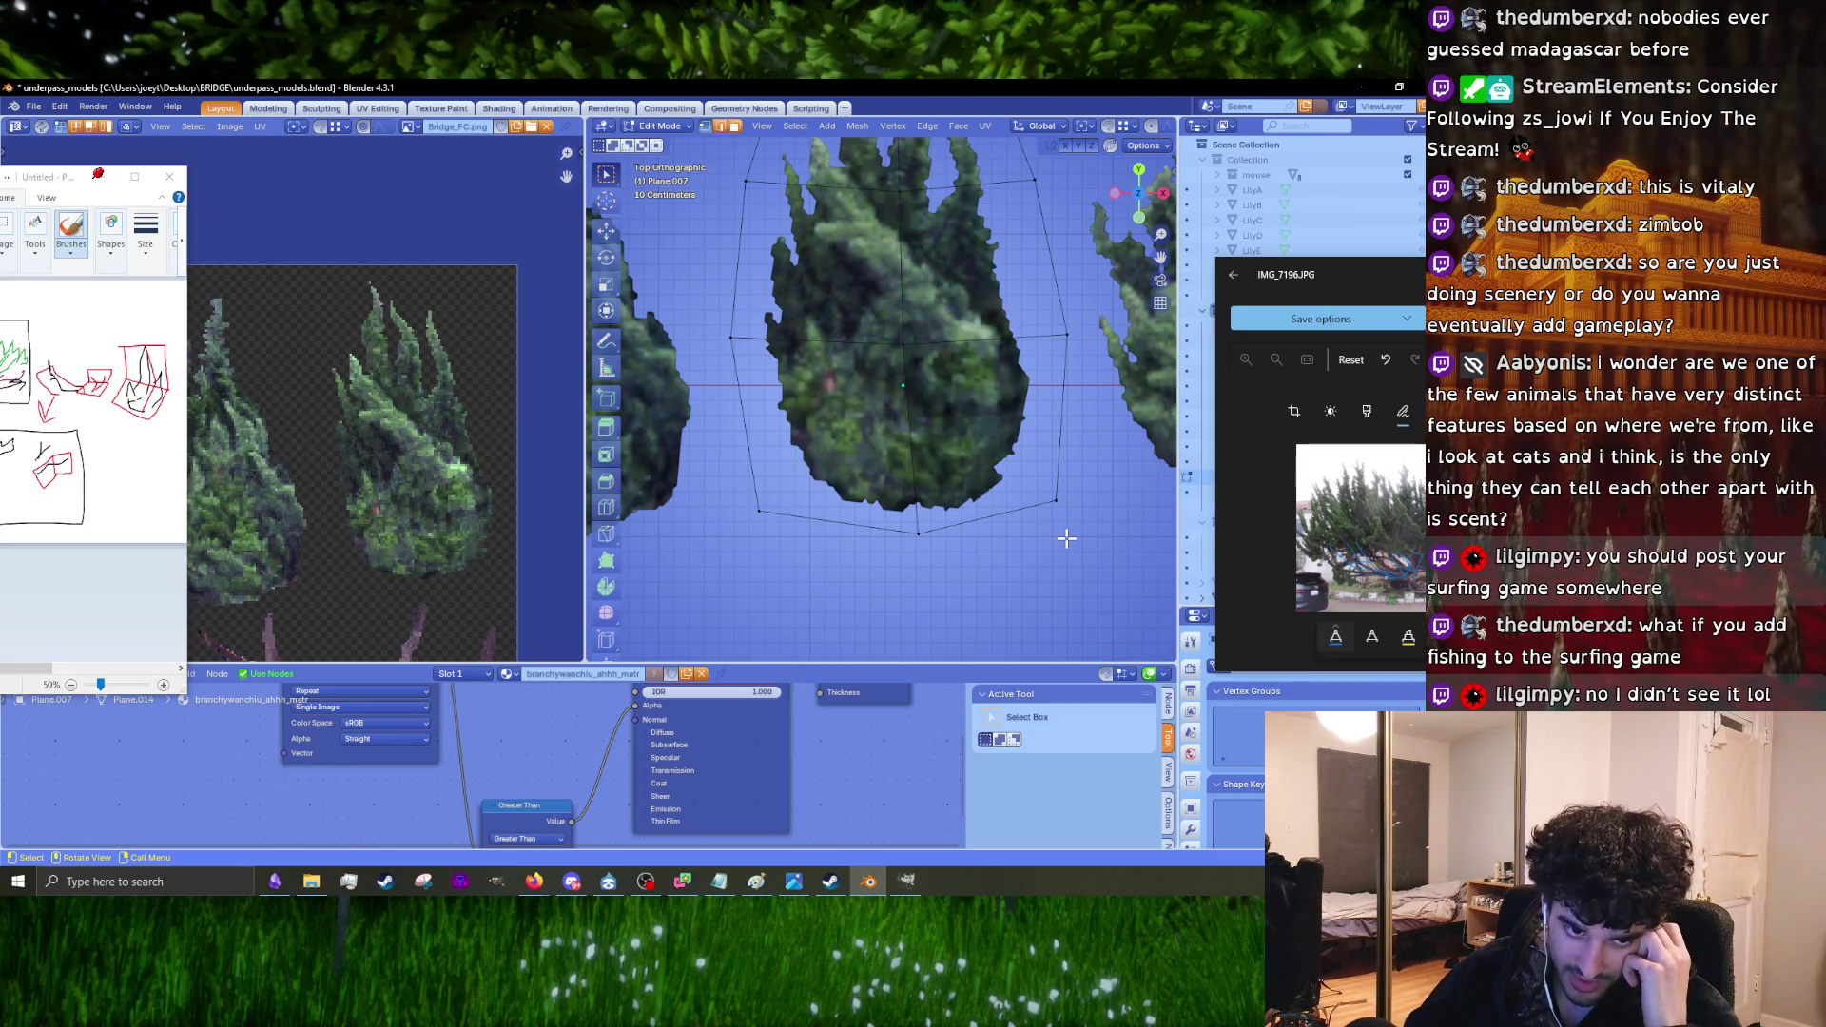
Step: Reposition the lower-right and bottom-left vertices along the tree outline
left_click_drag(1105, 550, 1093, 540)
key("g")
left_click(1091, 537)
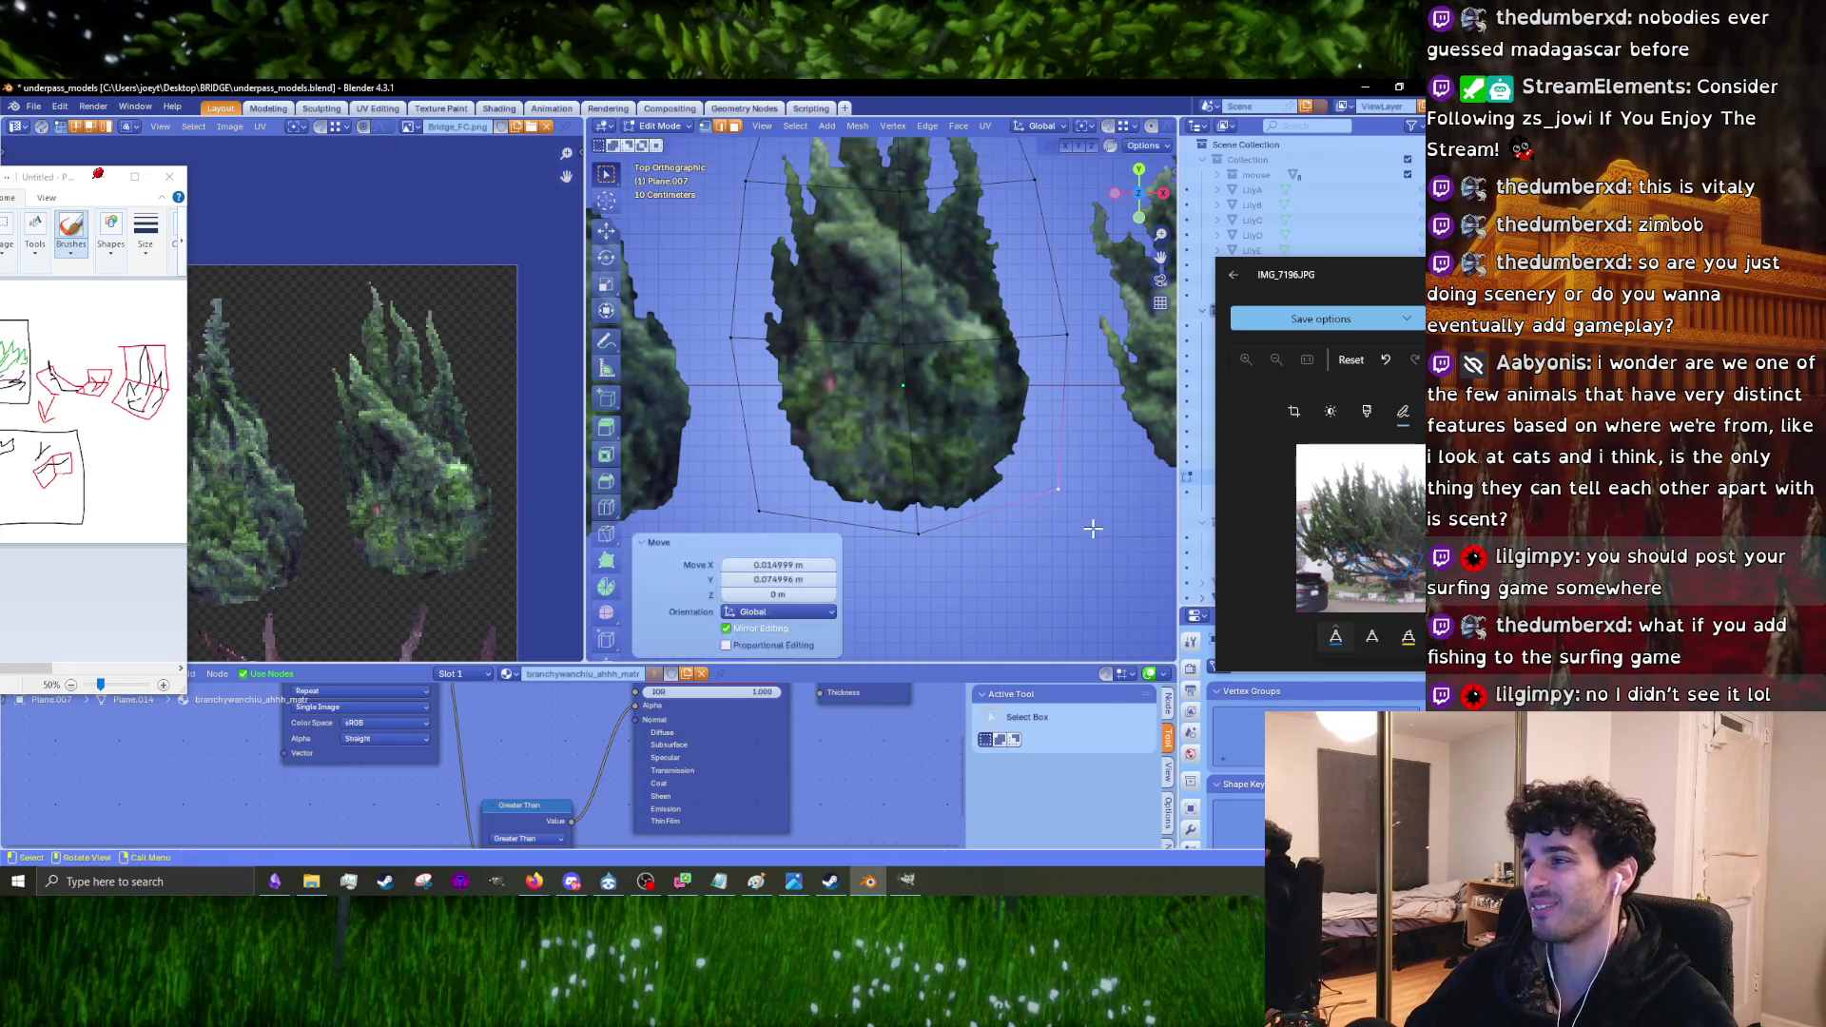
left_click(759, 511)
key("g")
left_click(802, 534)
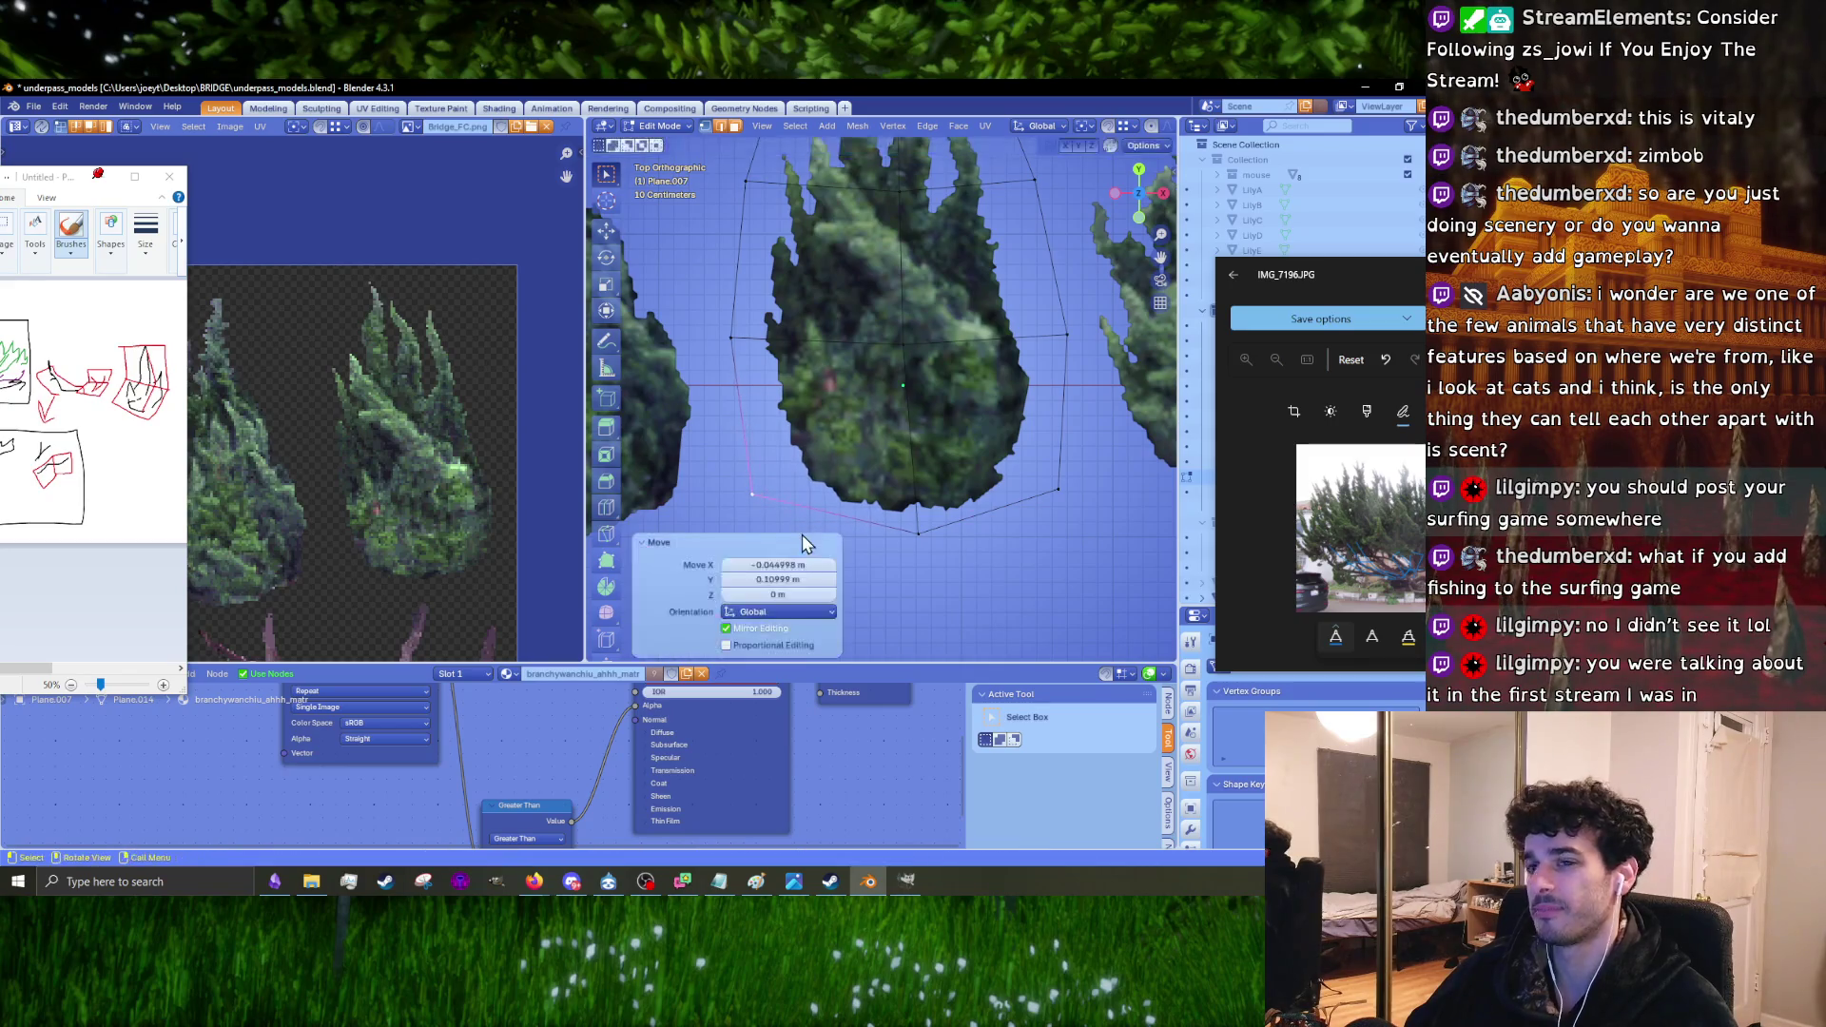
Step: Try a horizontal scale on the card's bottom vertices, then cancel it
scroll(762, 516, "down", 3)
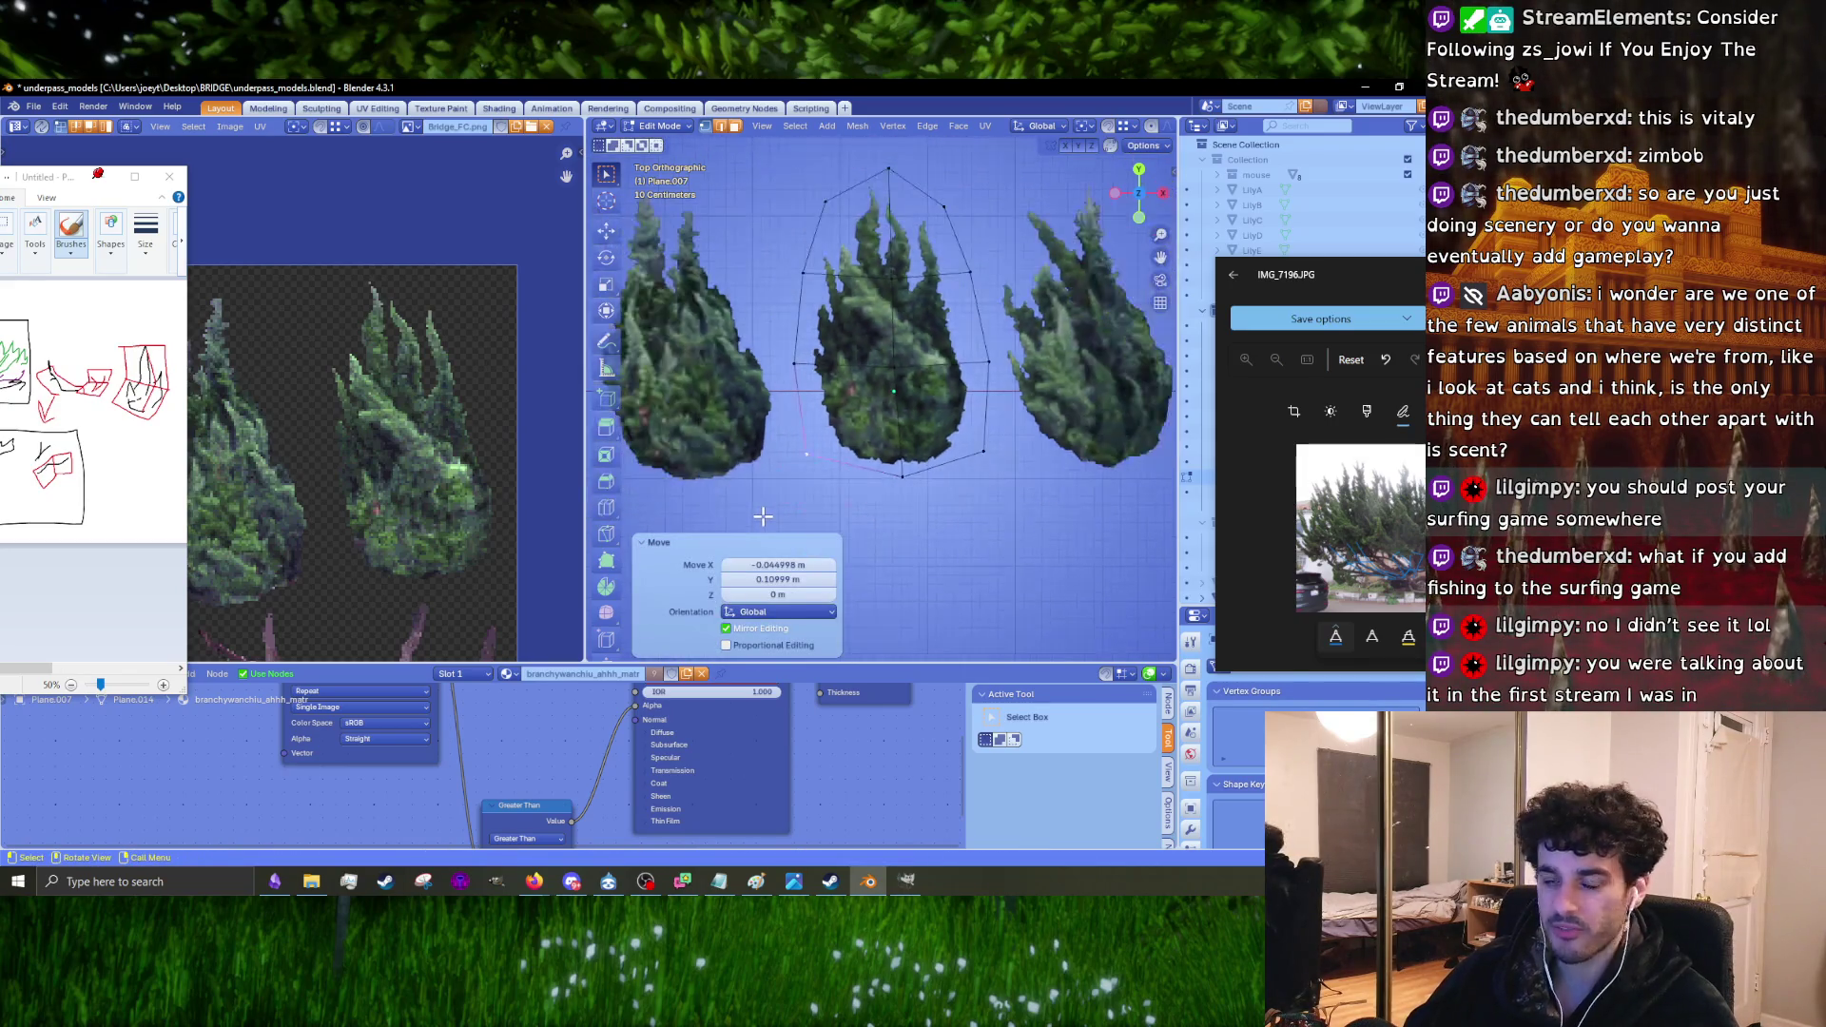
left_click_drag(775, 444, 1018, 499)
key("s")
key("x")
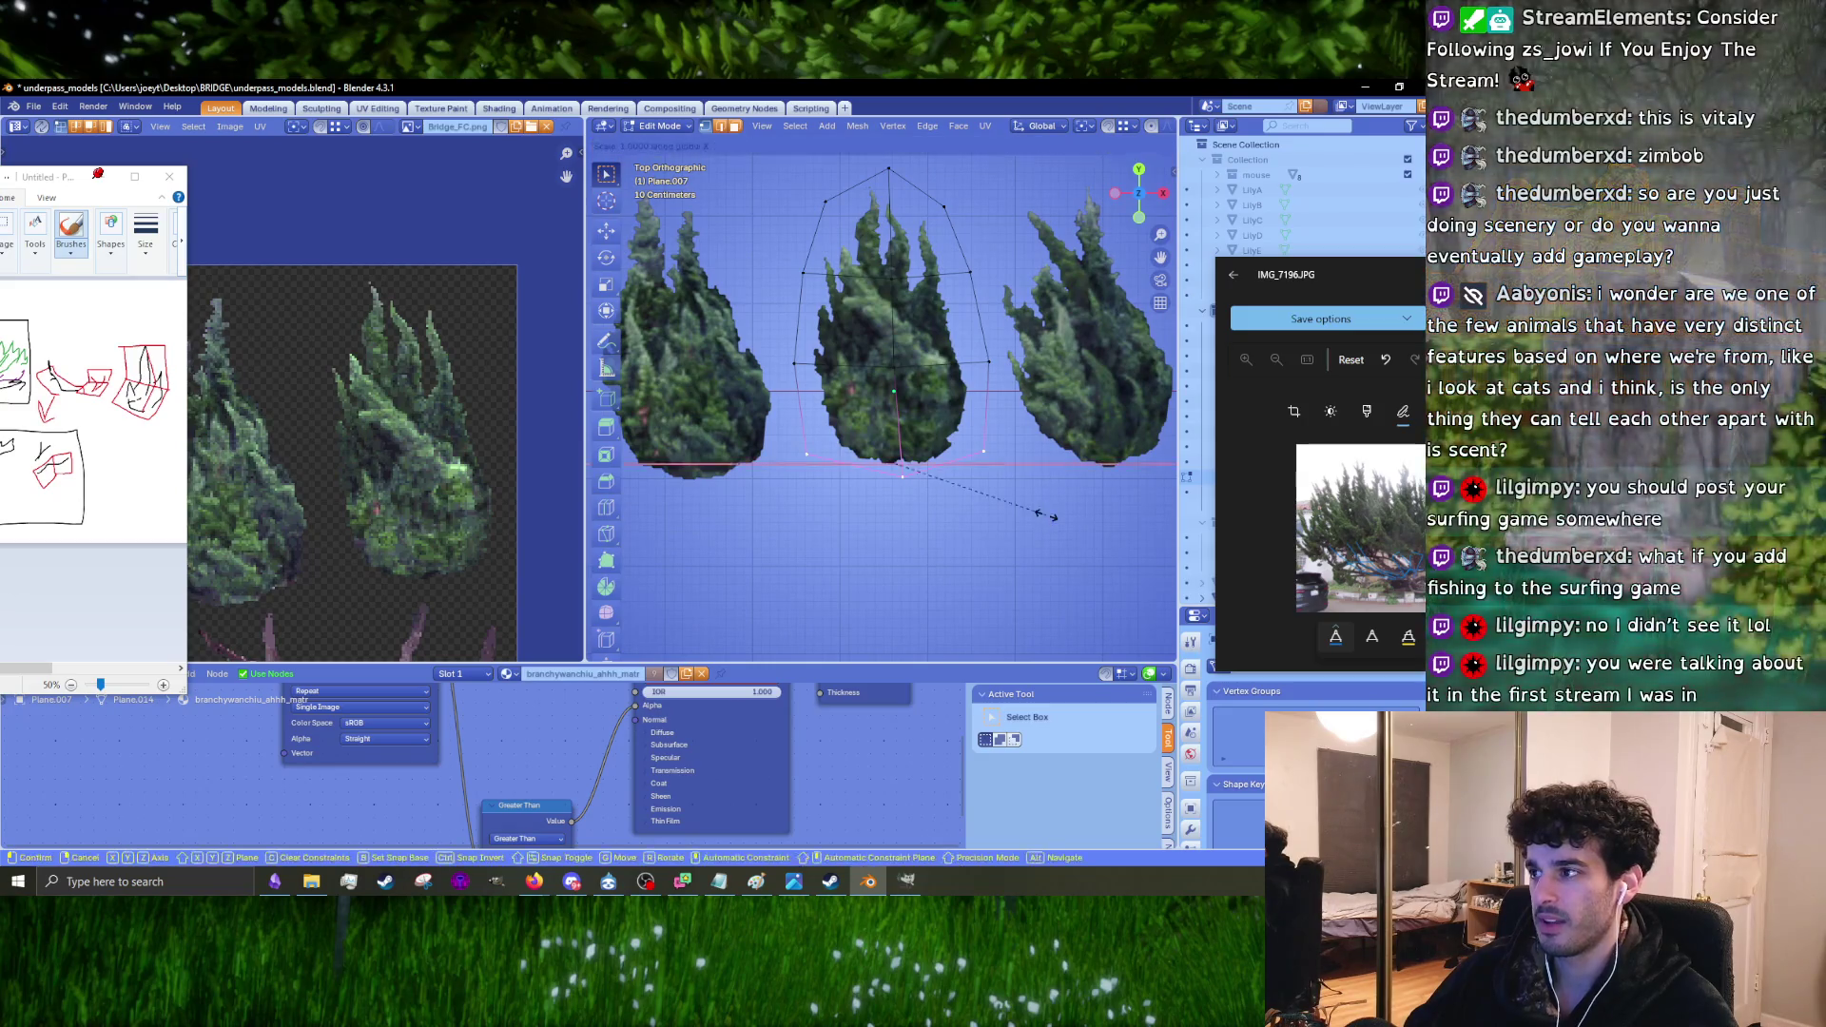
right_click(1038, 513)
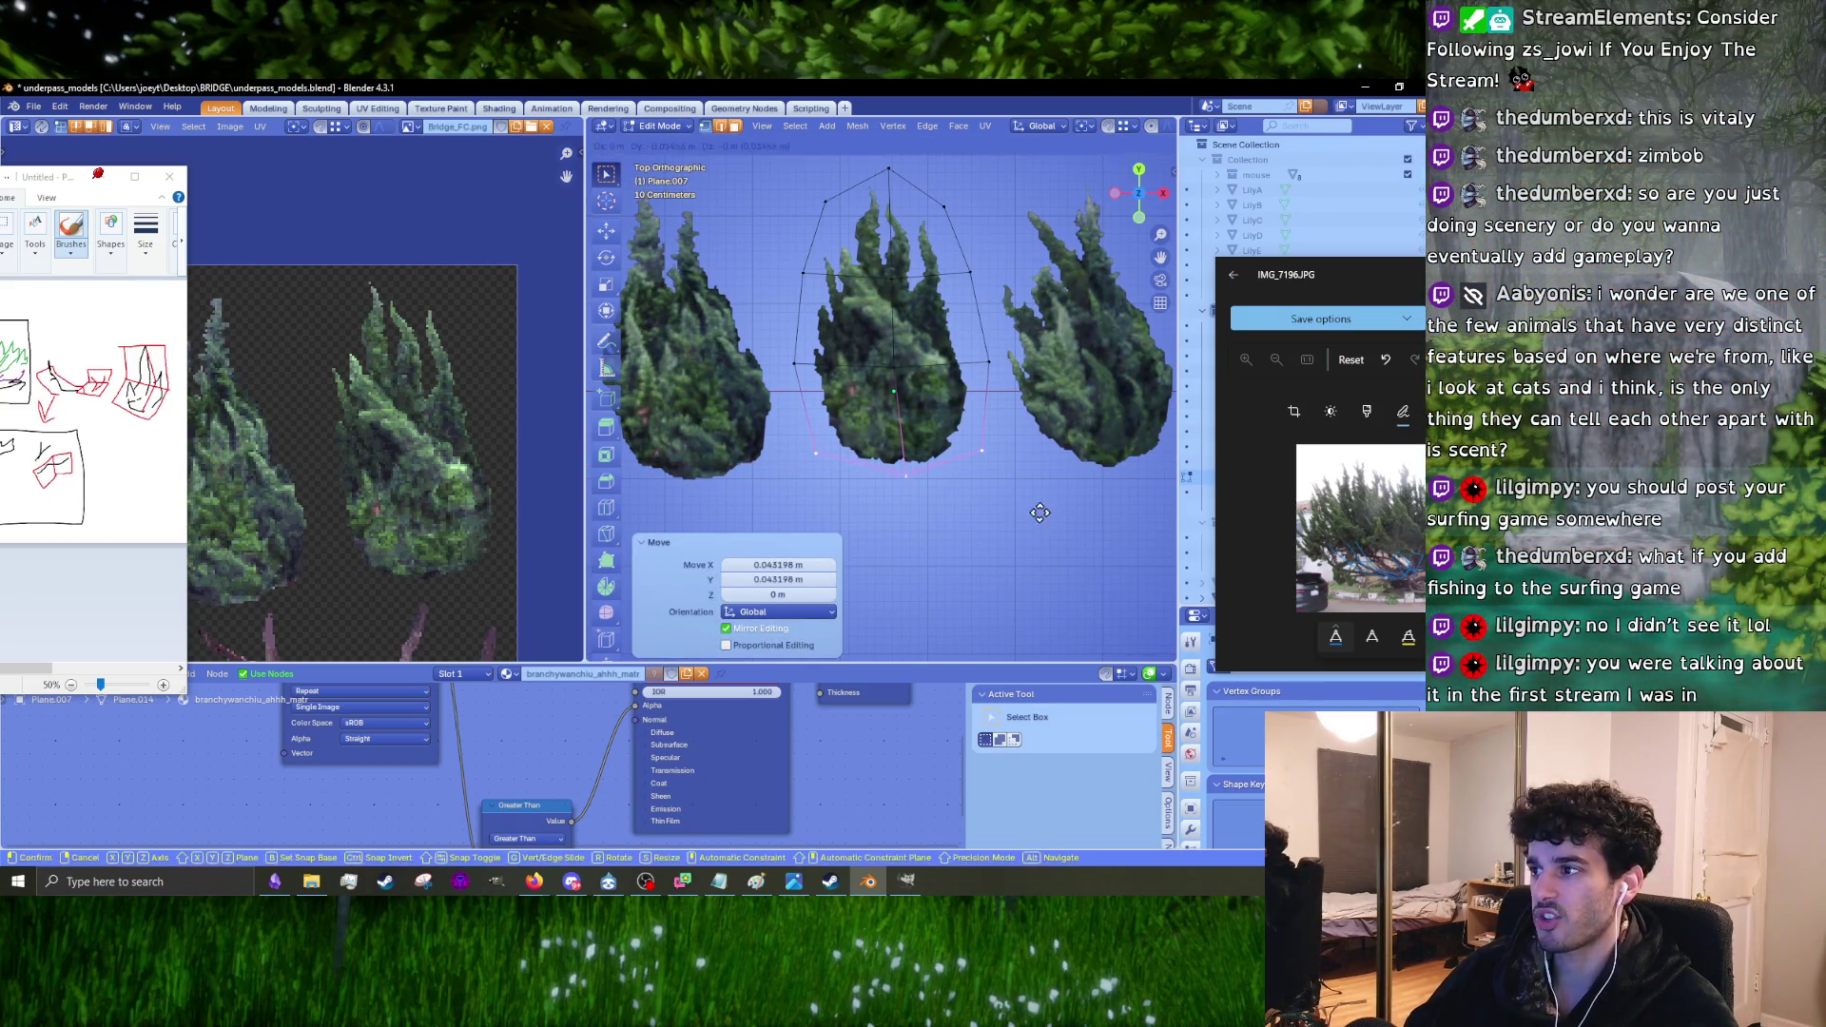
Step: Save underpass_models.blend from the File menu
left_click(34, 110)
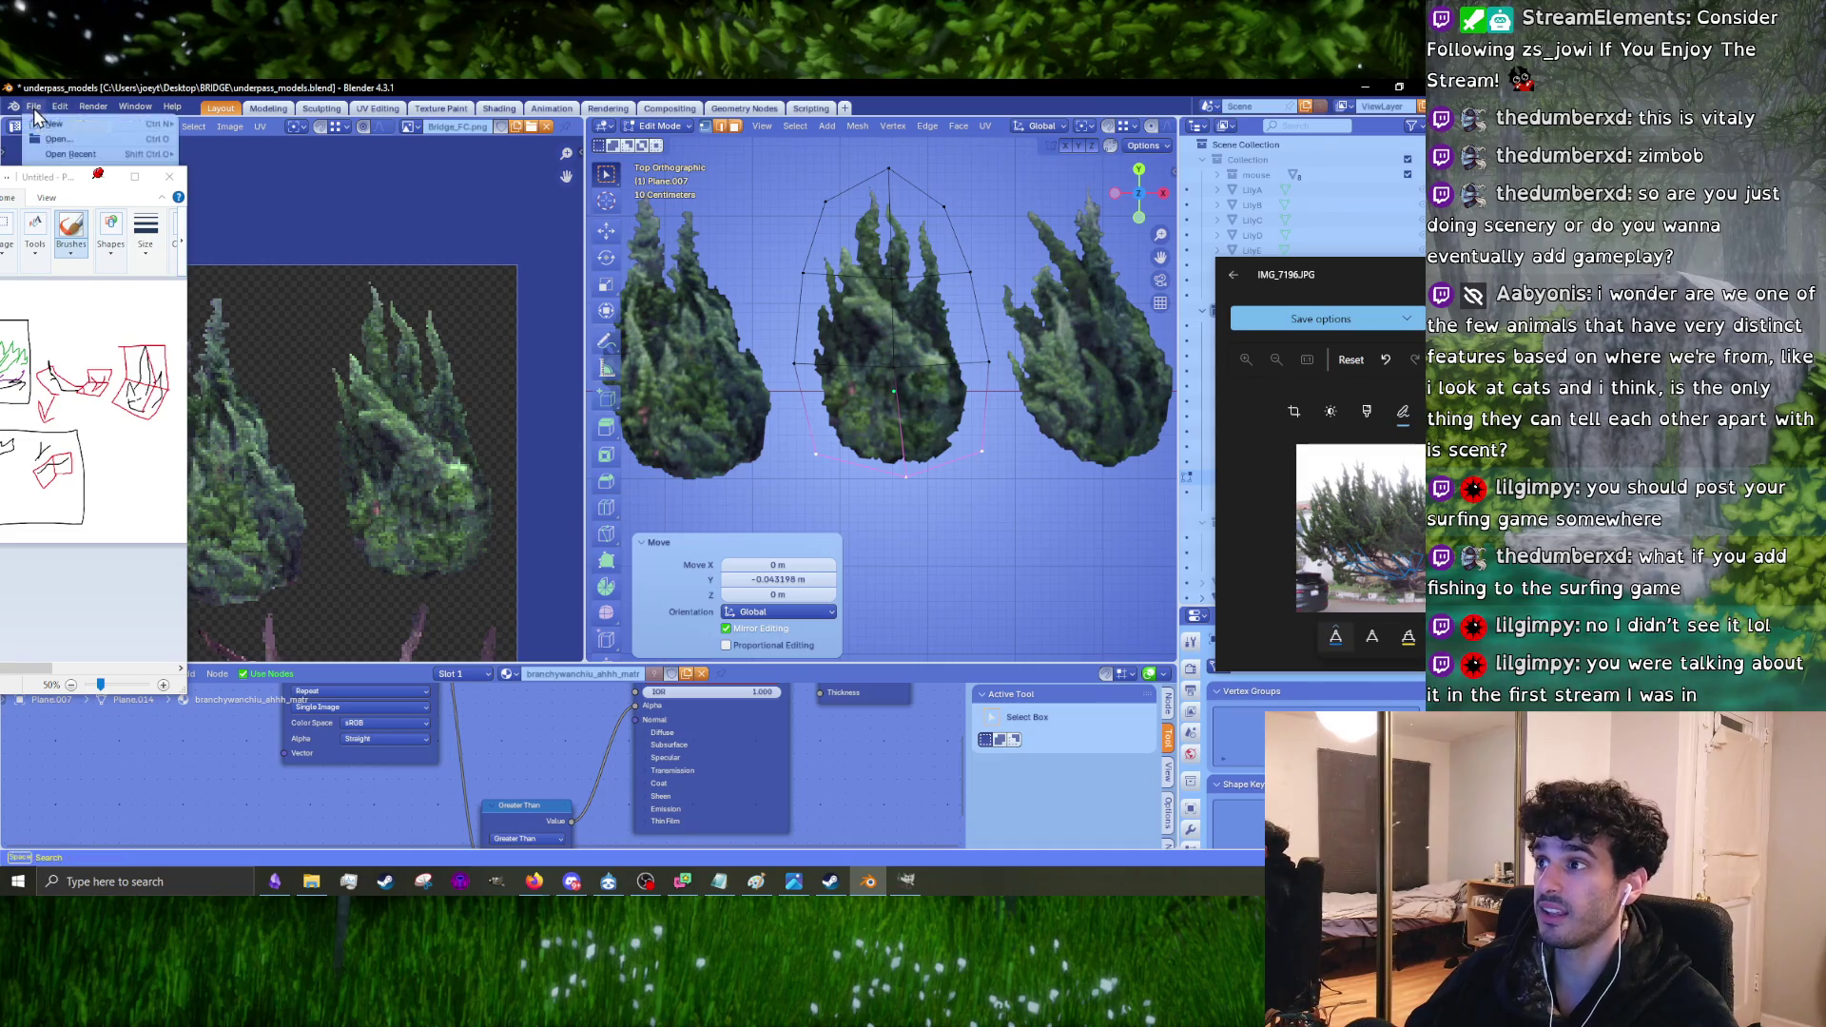
left_click_drag(64, 174, 272, 431)
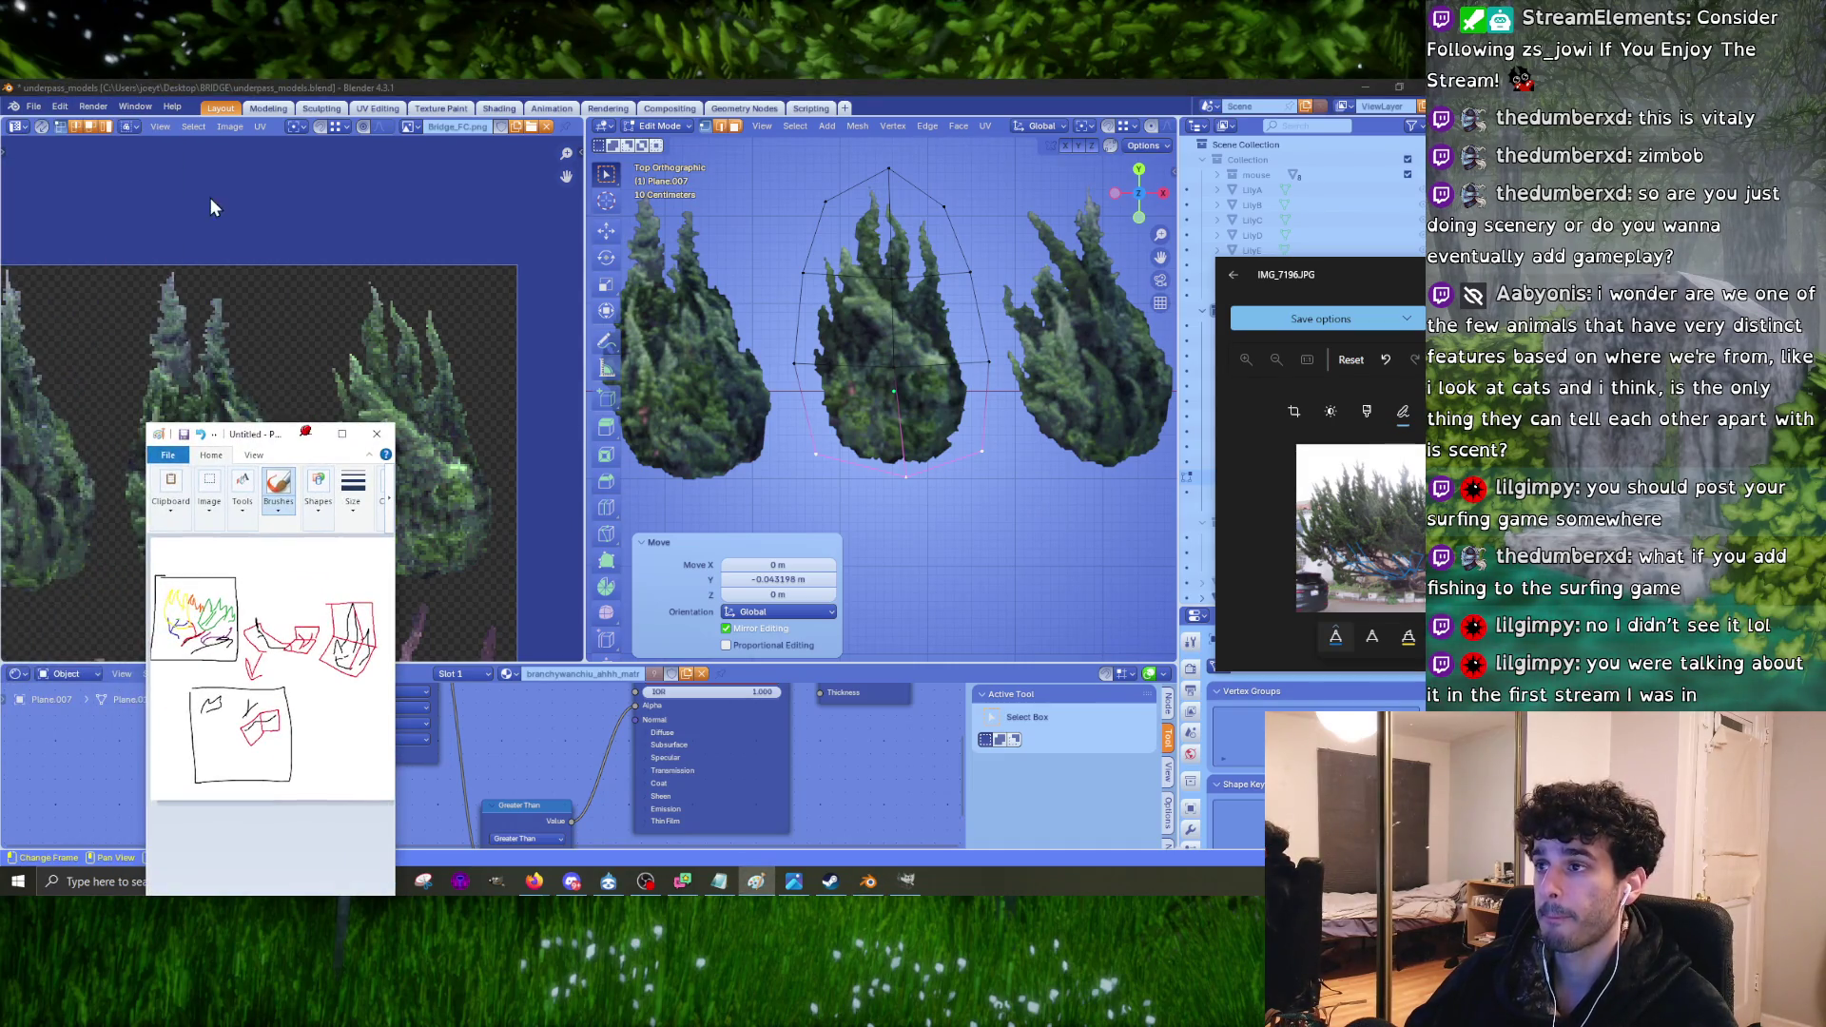
left_click(36, 106)
left_click(72, 211)
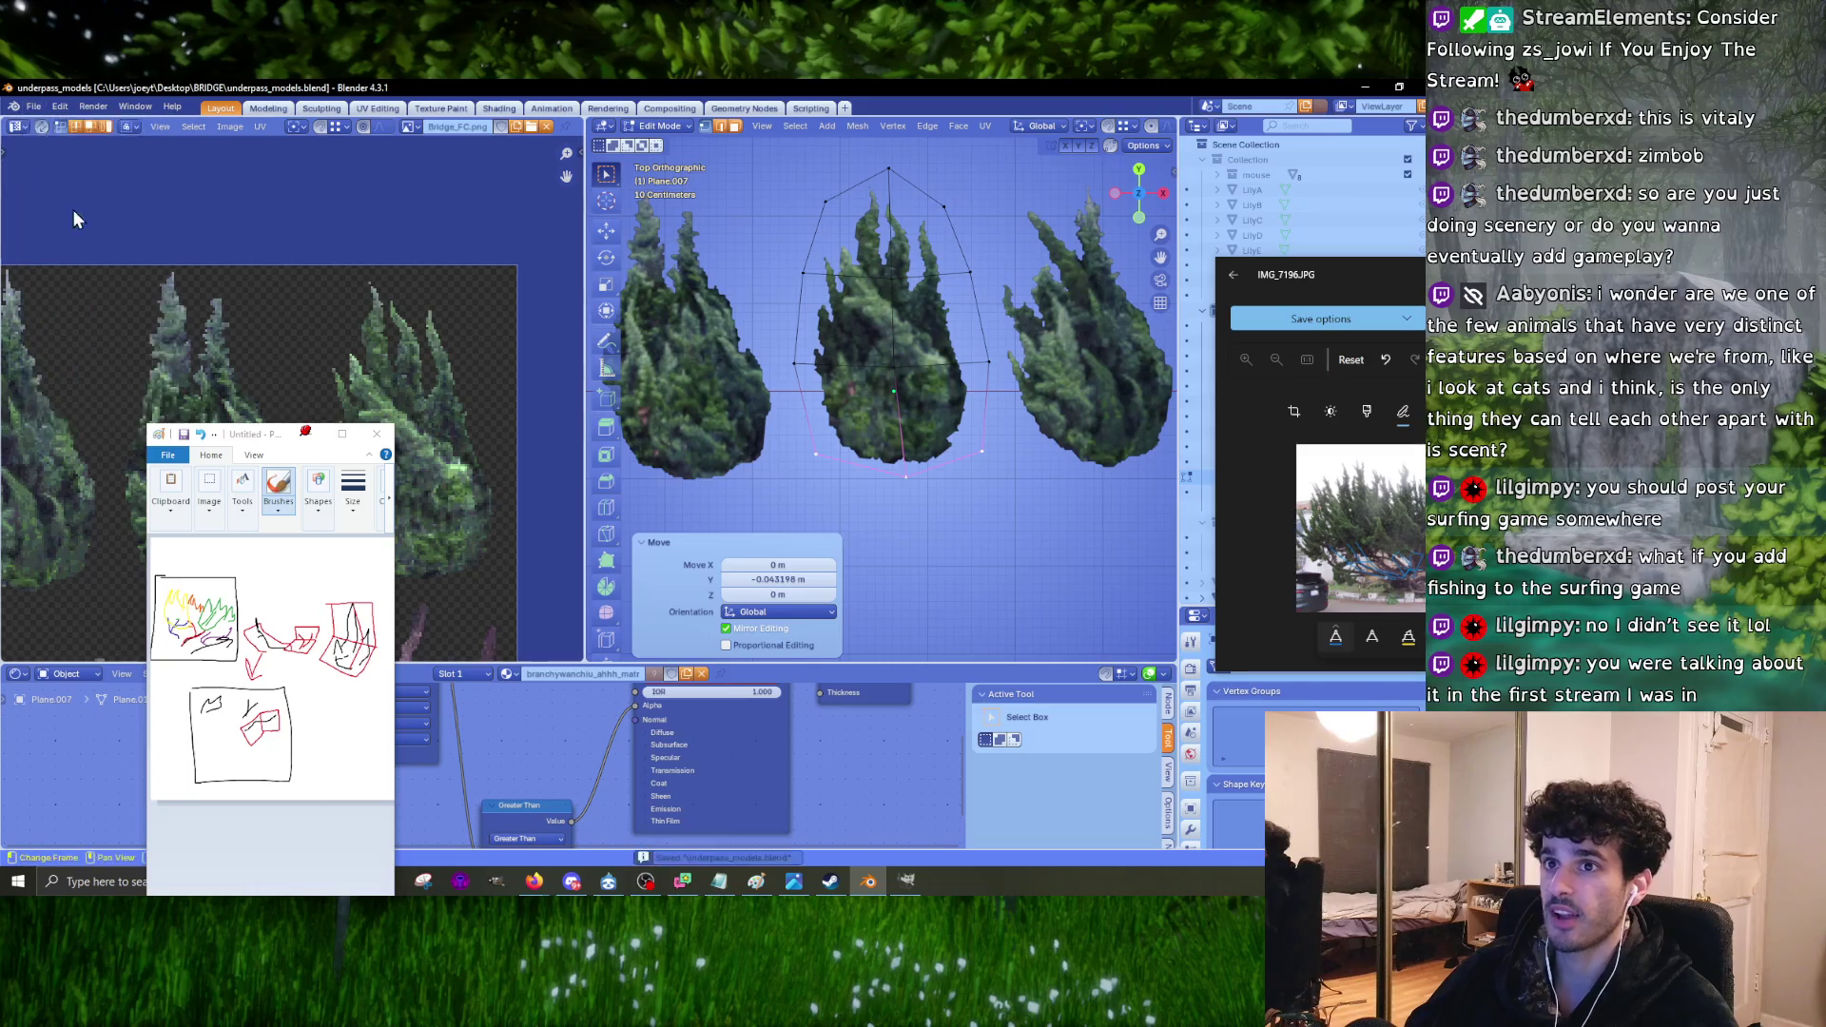
Step: Minimise Blender and start the Epic Games Launcher via Windows search for 'un'
left_click(1367, 88)
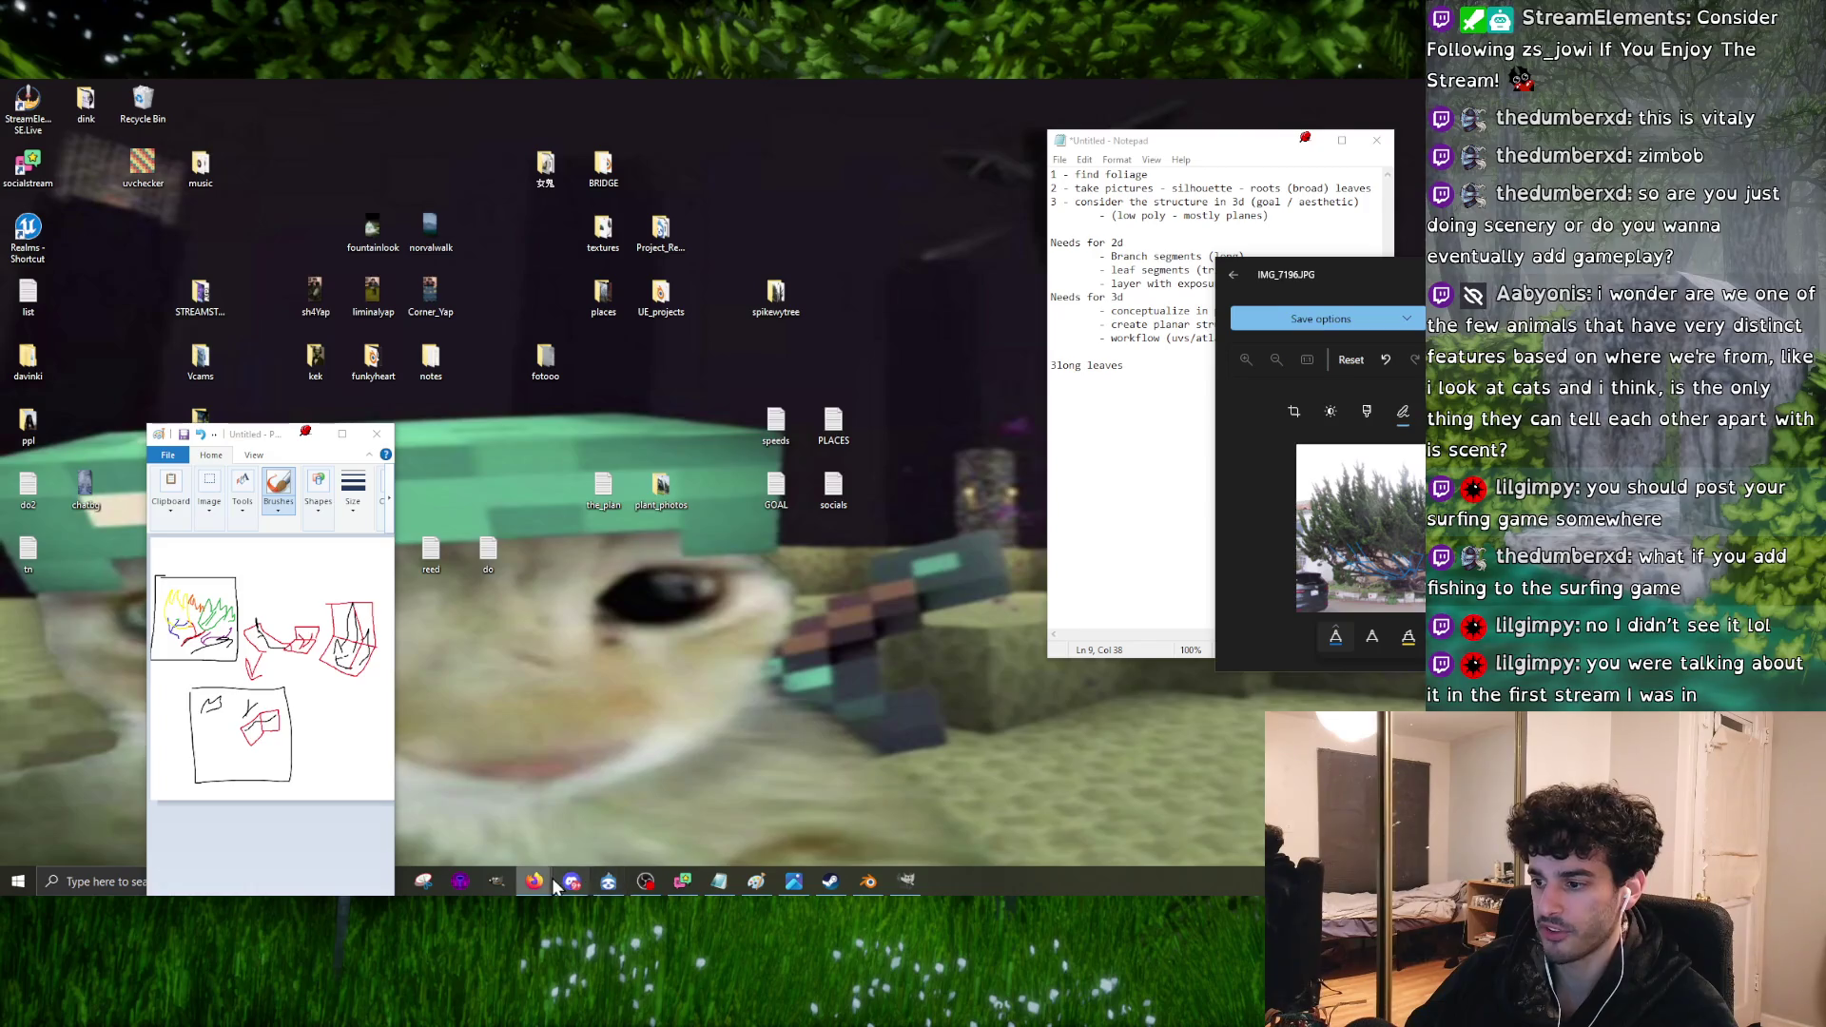
left_click(108, 882)
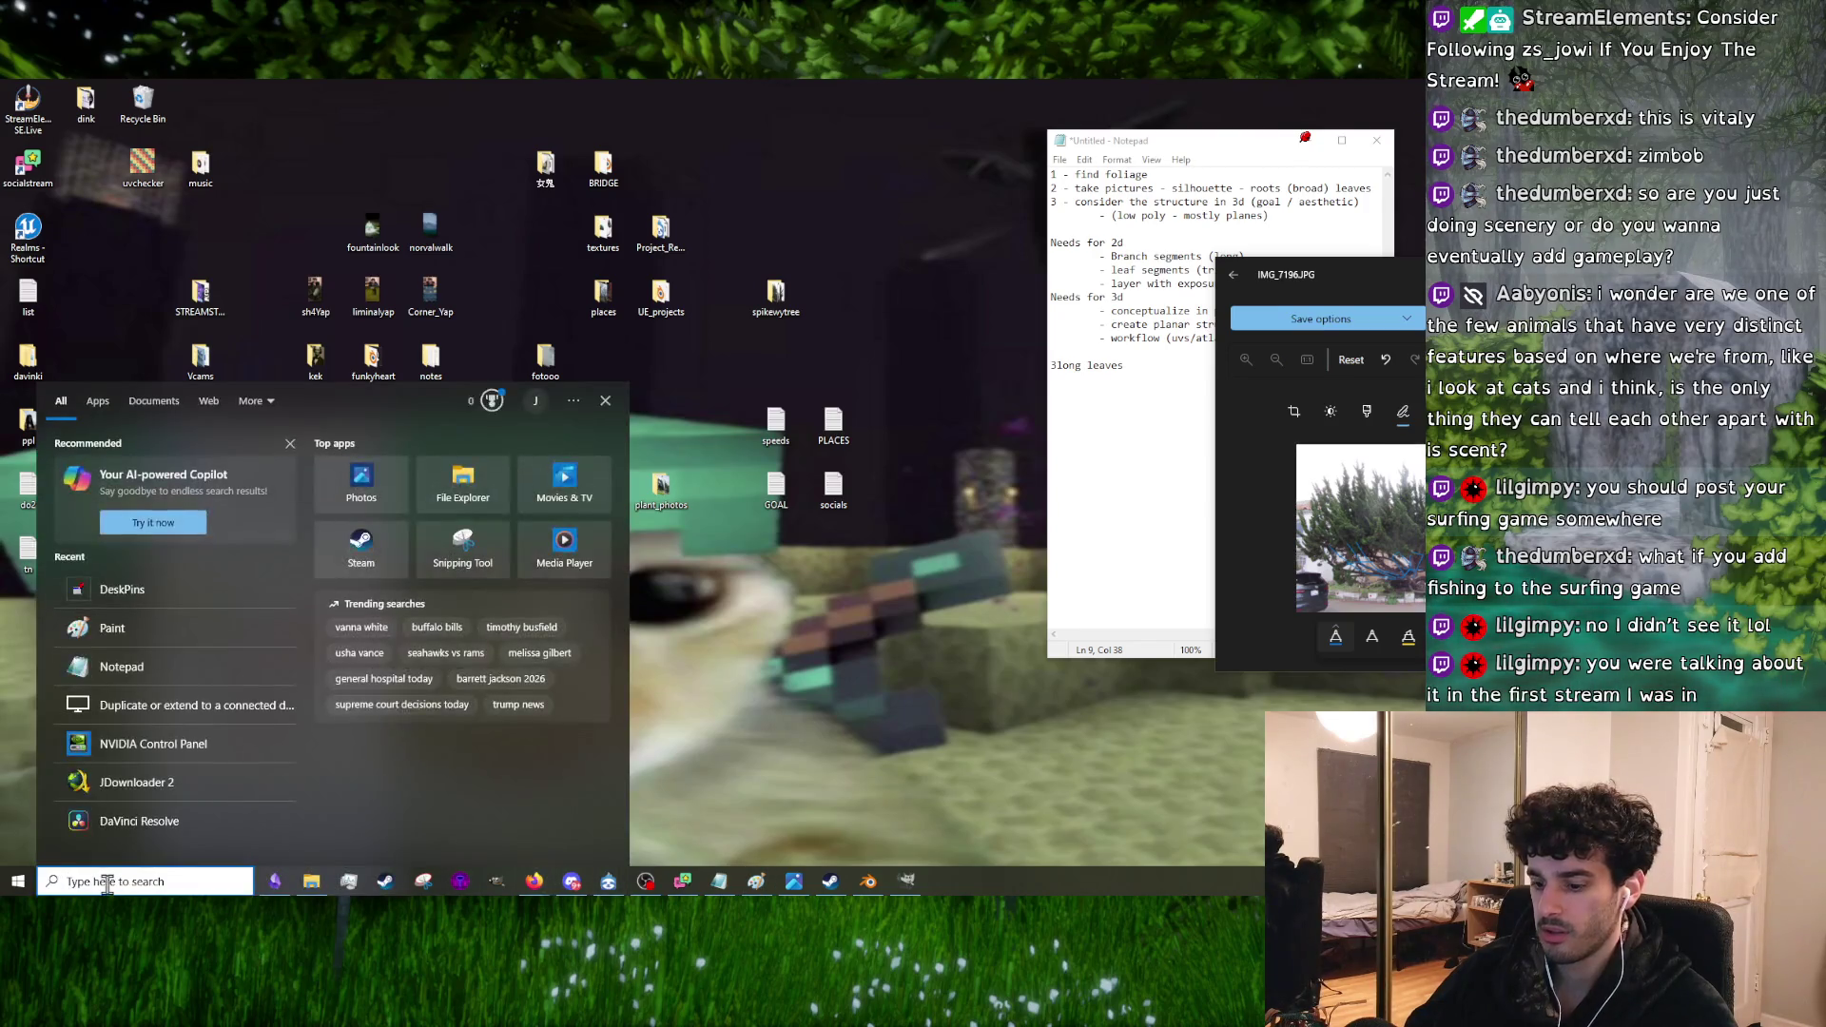
type("un")
left_click(181, 480)
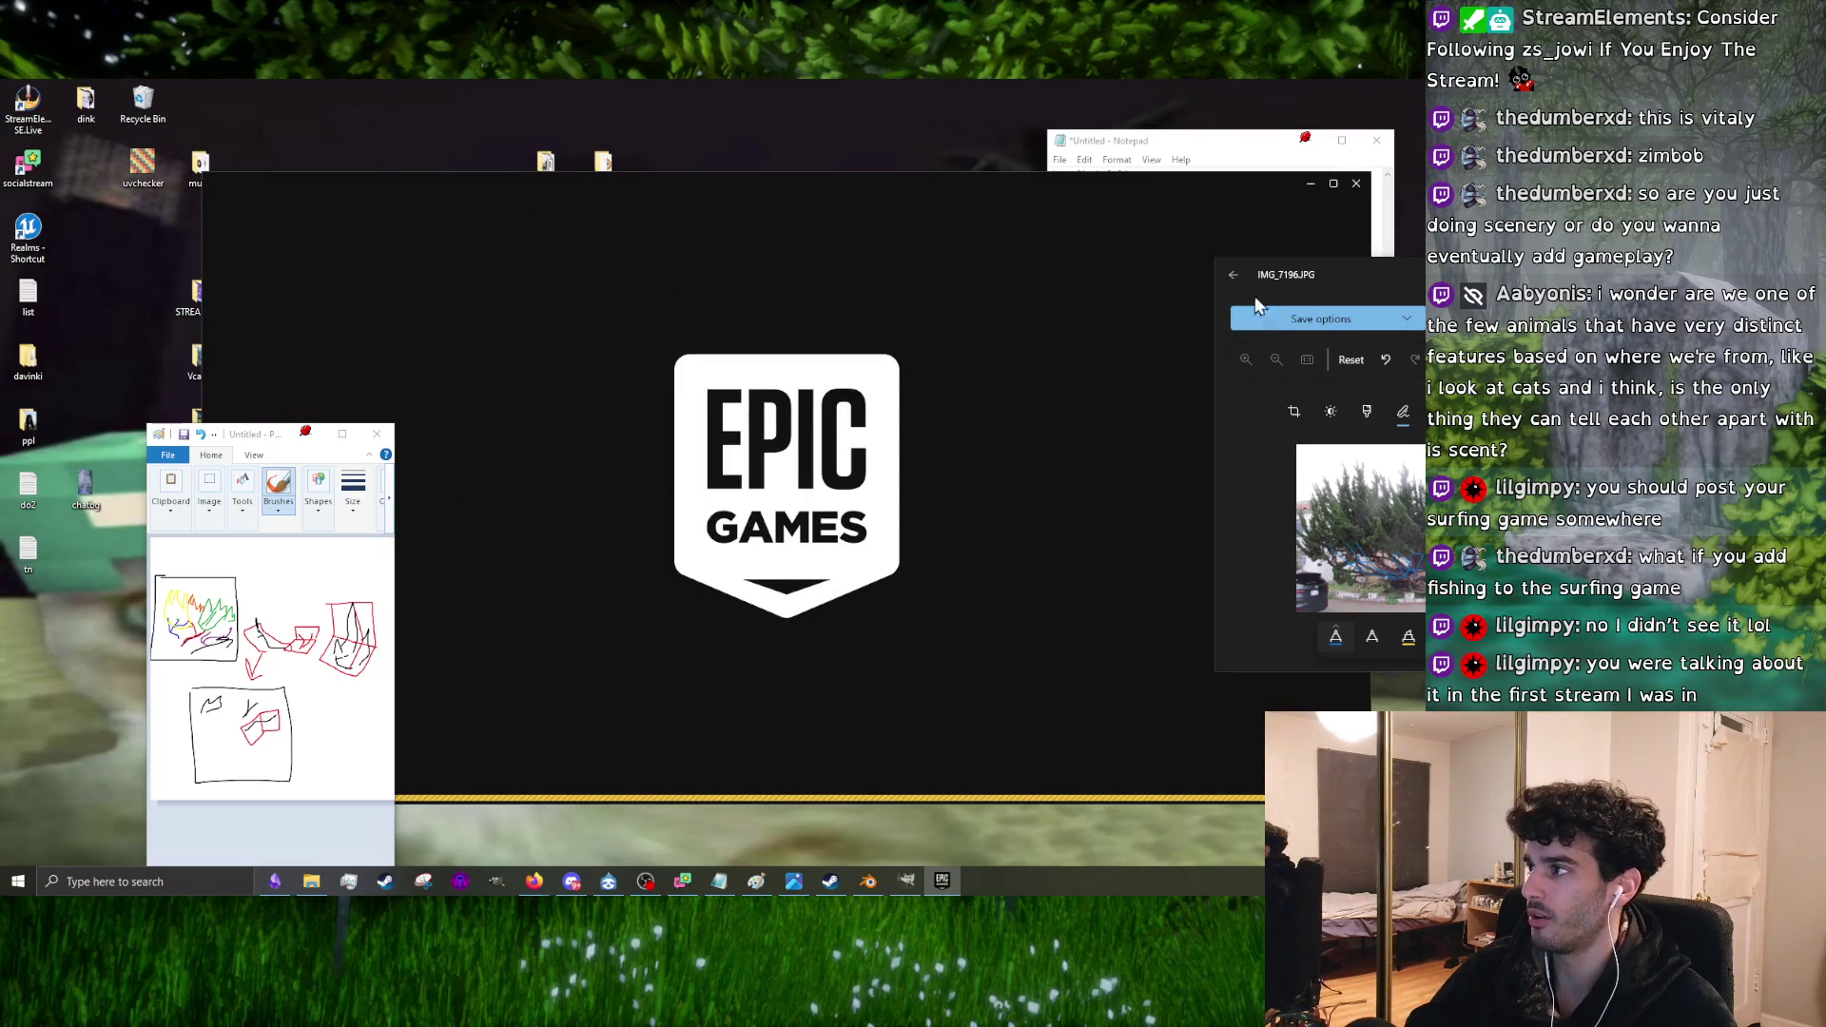
Step: Move the reference photo window aside and bring Blender back to the front
left_click_drag(1310, 276, 1206, 343)
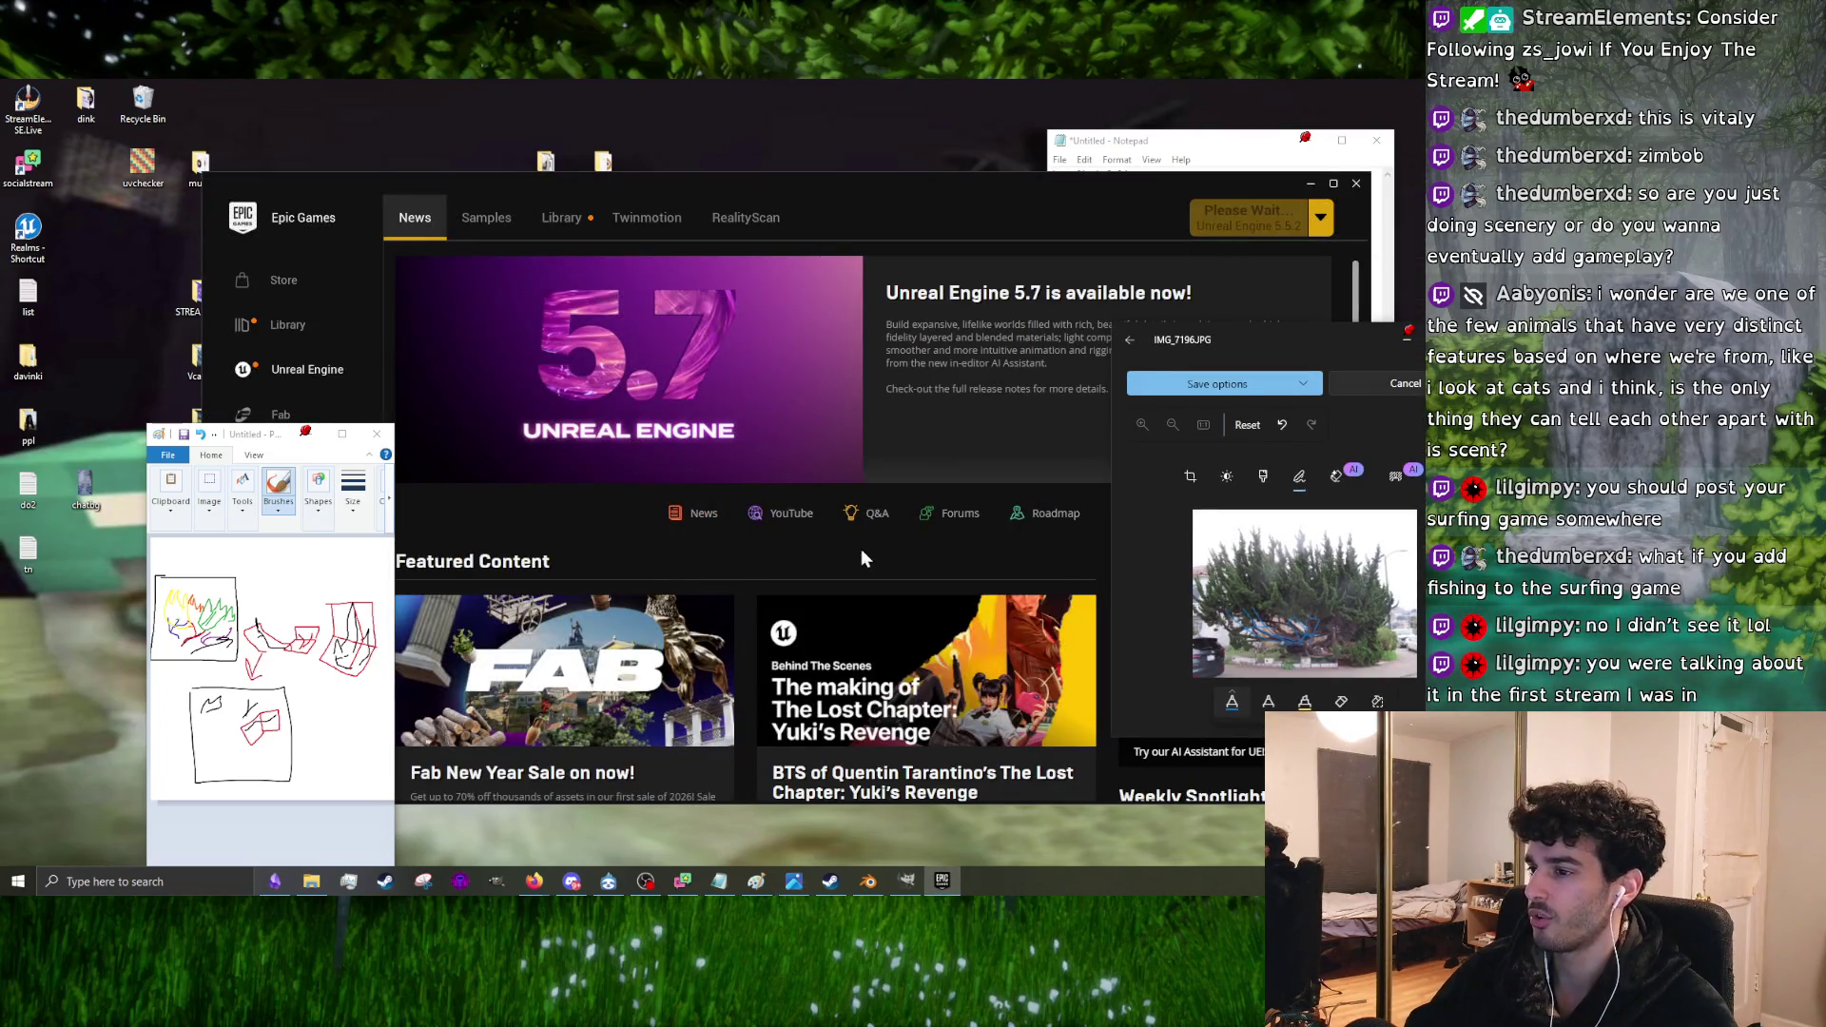
mouse_move(850, 886)
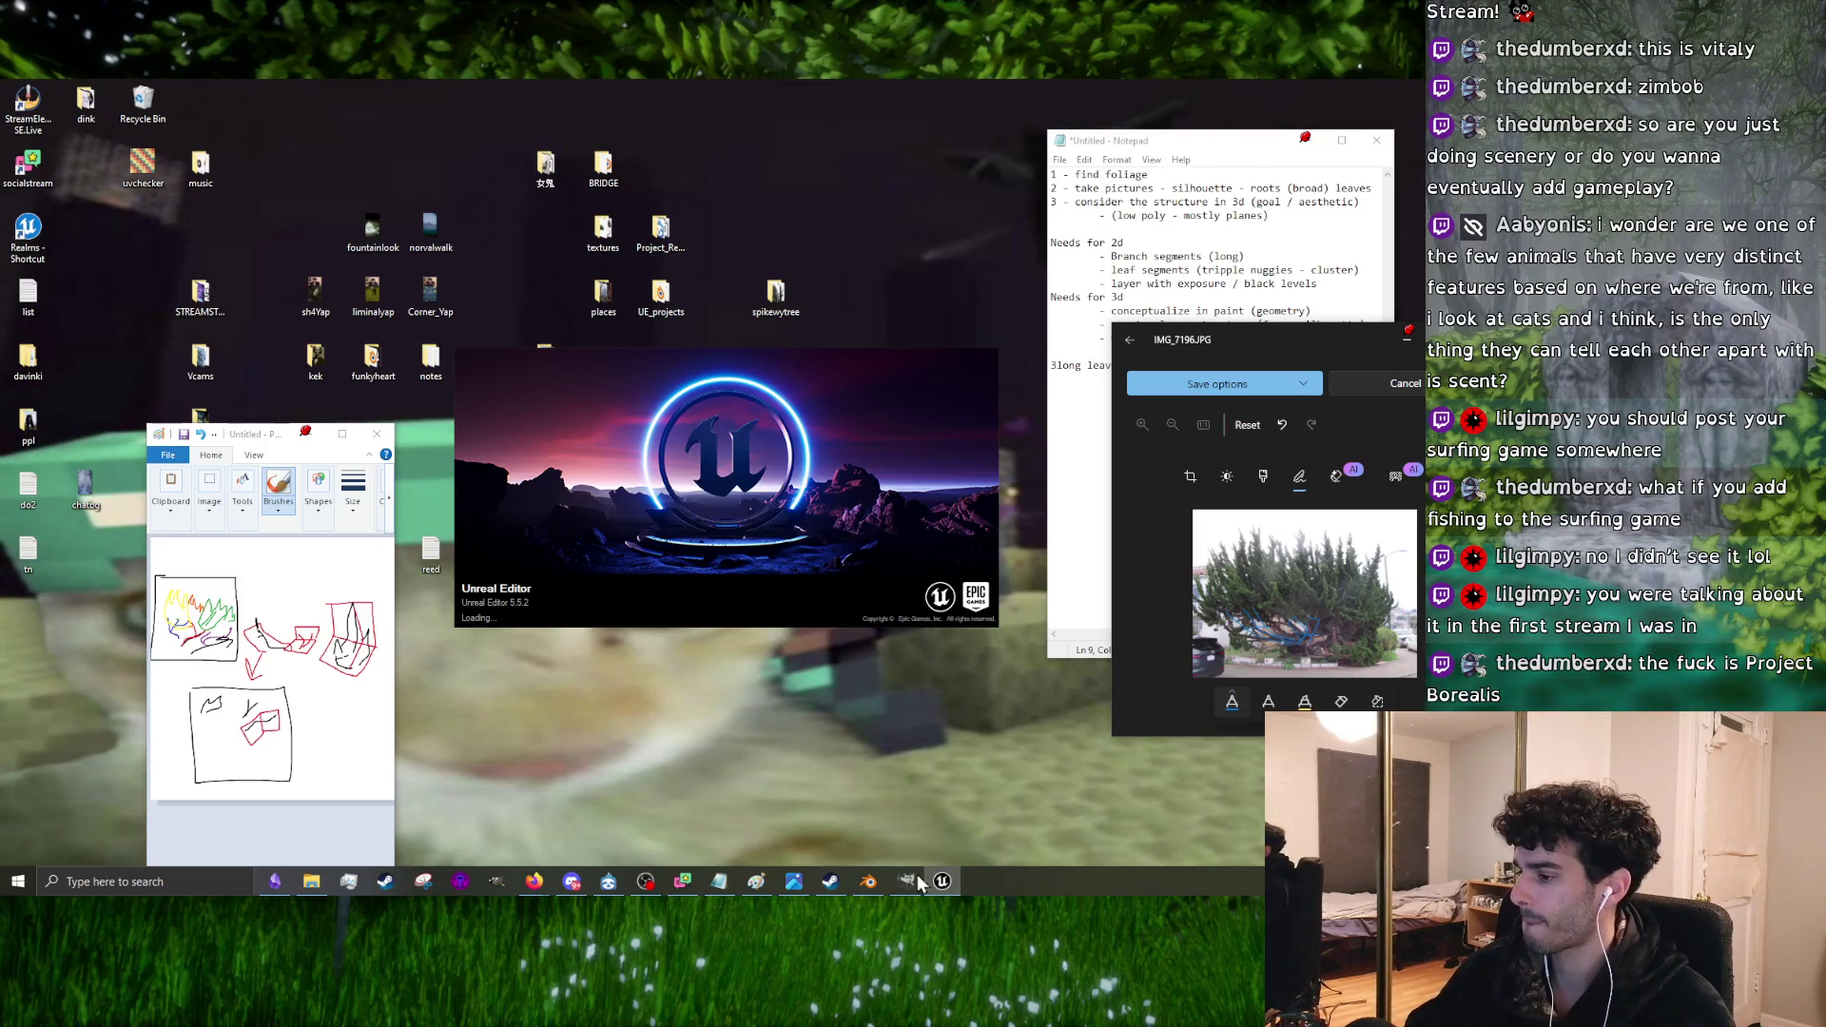
left_click(867, 881)
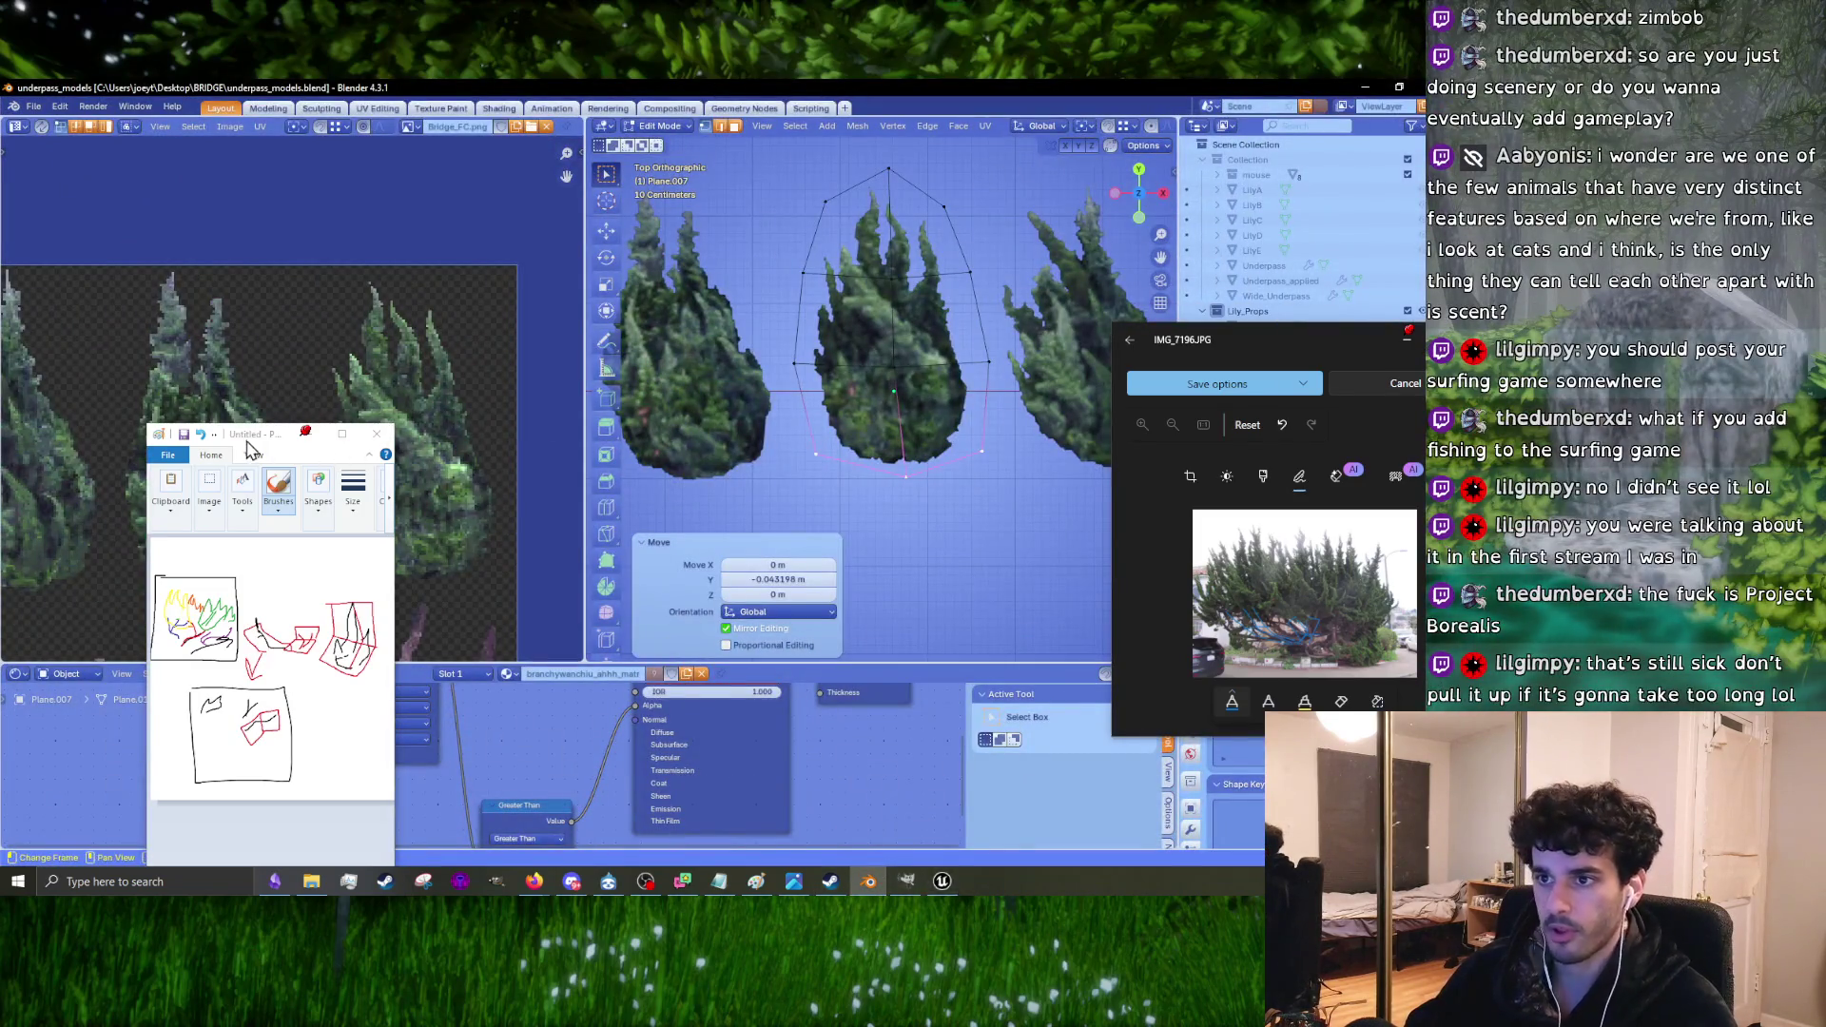
Step: Refocus Blender and select the whole middle tree card mesh
left_click_drag(286, 434, 297, 721)
left_click(860, 391)
key("a")
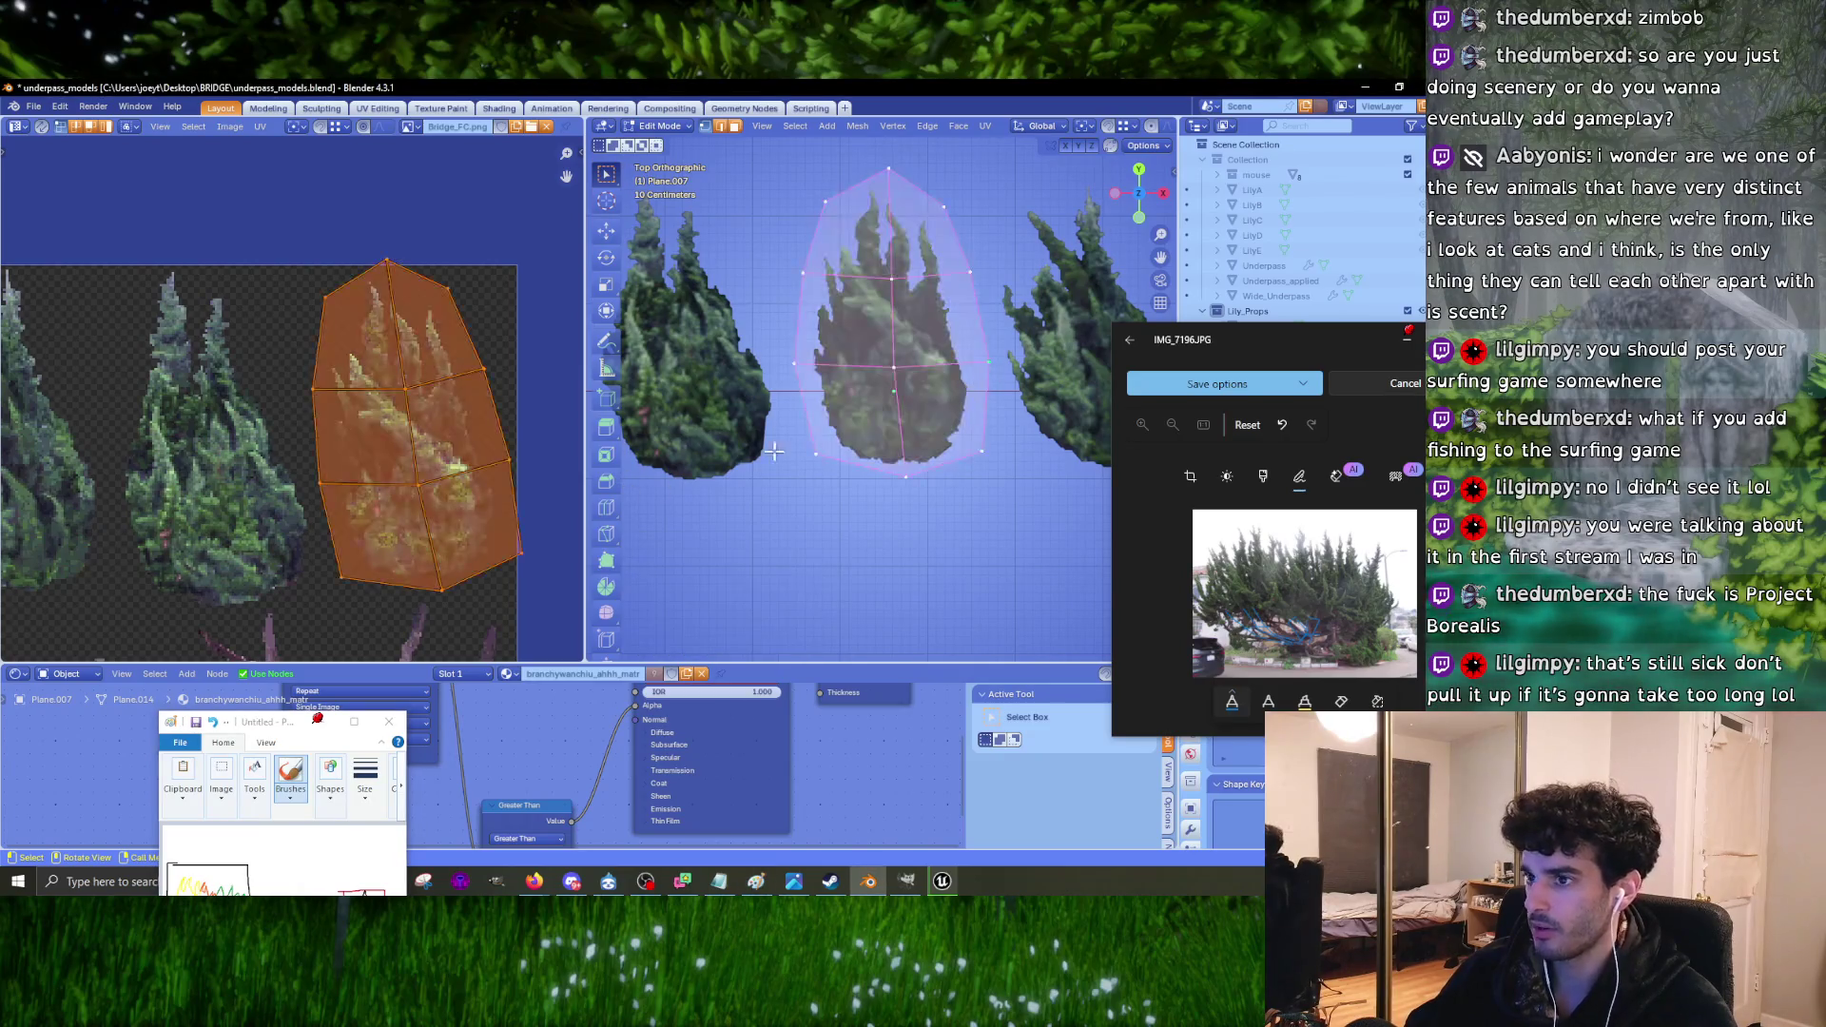
scroll(424, 484, "up", 5)
scroll(420, 438, "down", 2)
Step: Check each UV corner point of the middle card, Plane.007, against the foliage texture
left_click(448, 471)
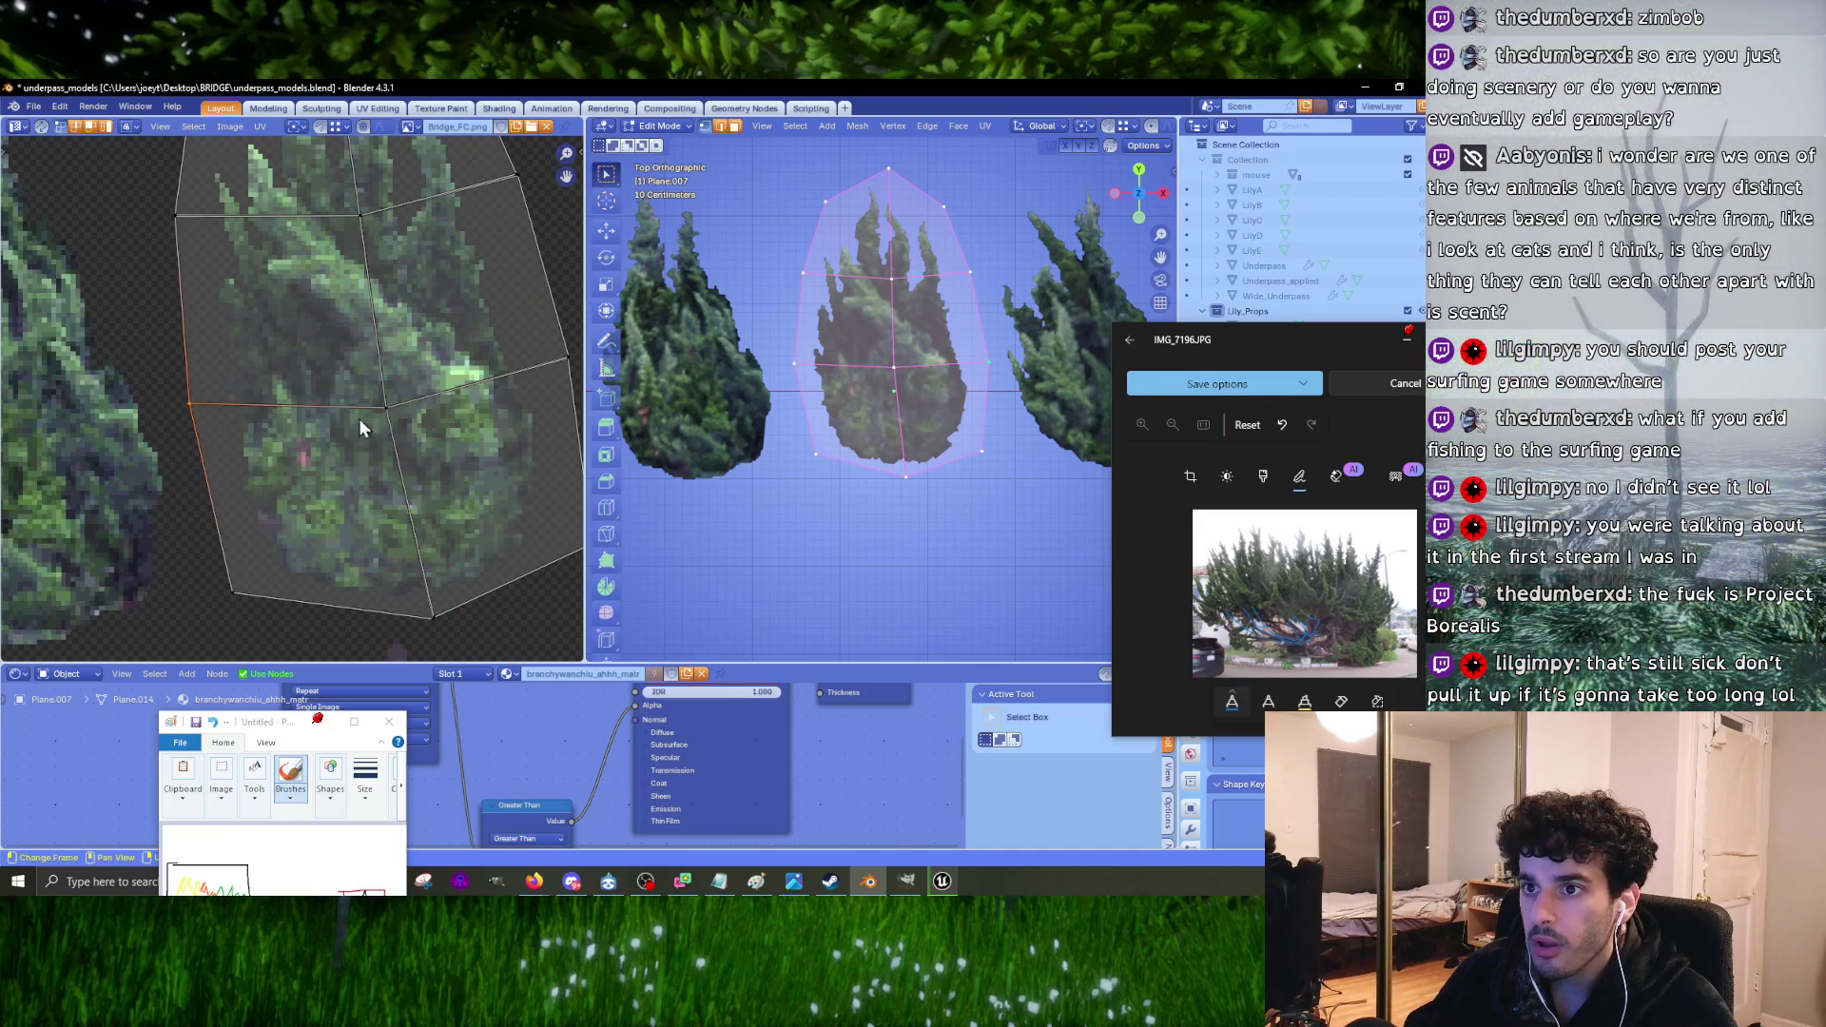
middle_click_drag(357, 418, 266, 445)
left_click_drag(407, 361, 505, 409)
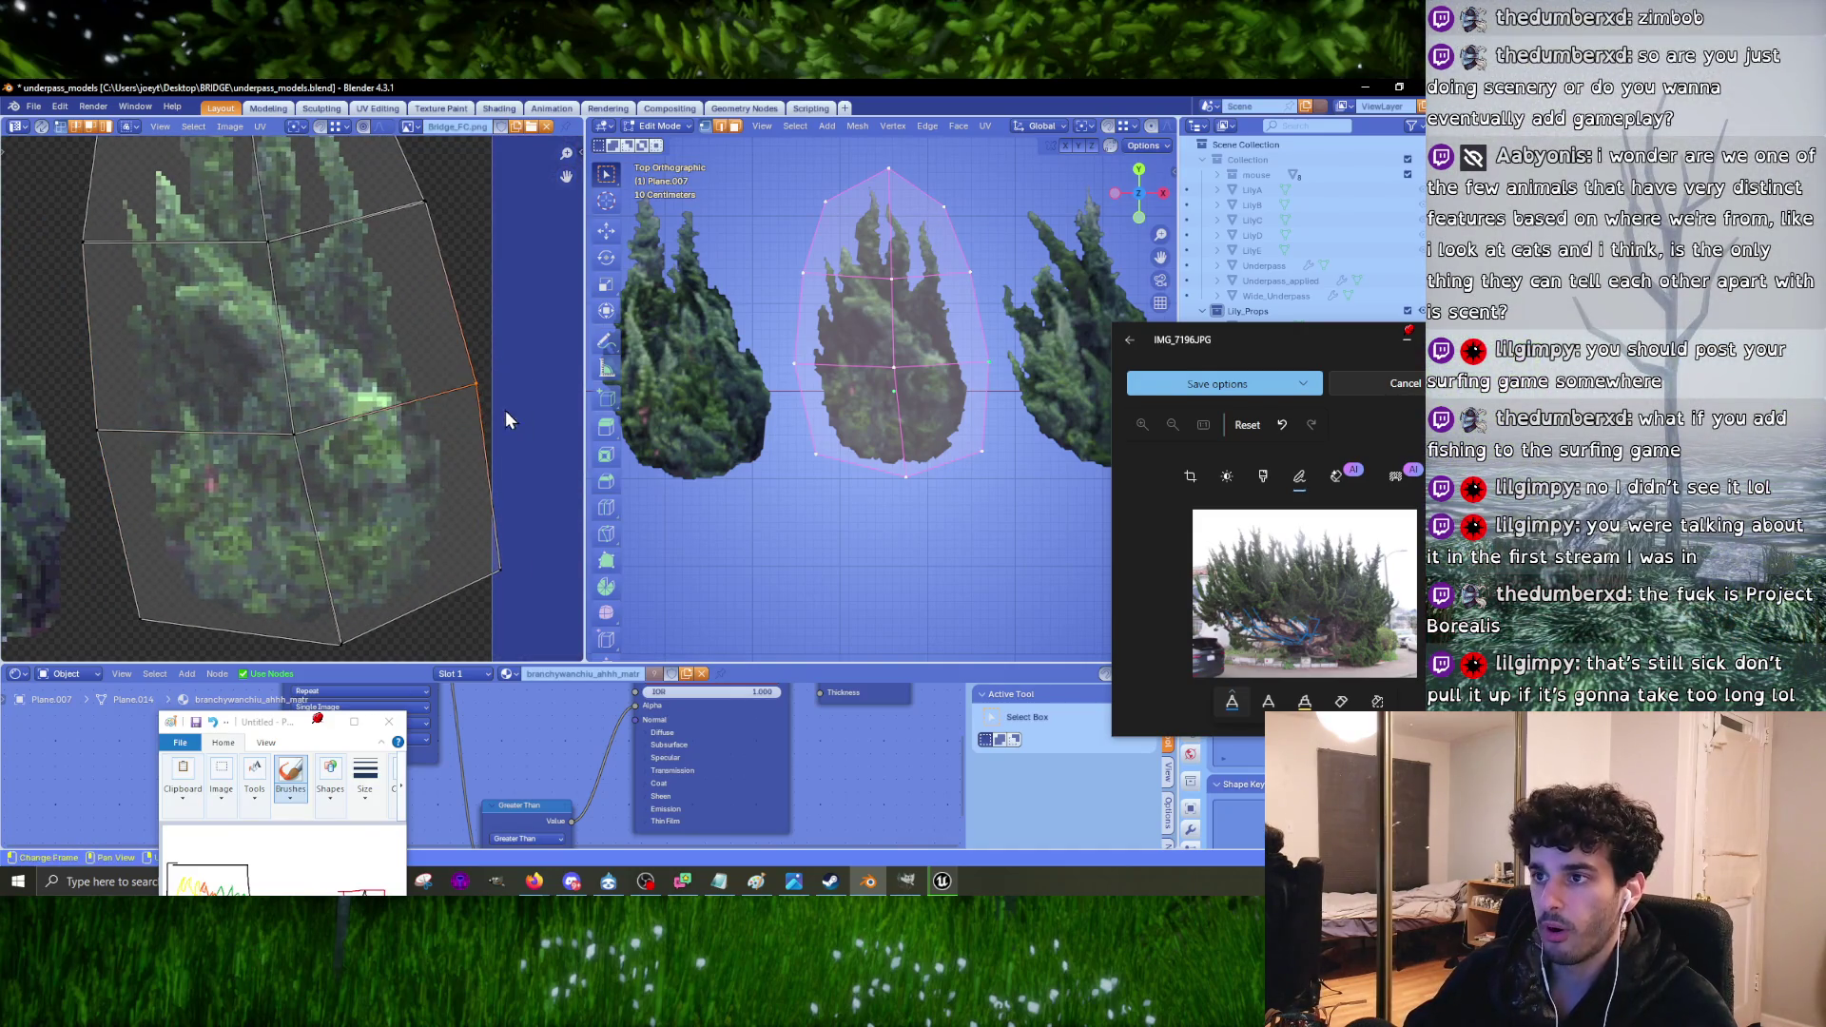
middle_click_drag(378, 313, 414, 502)
left_click_drag(291, 404, 303, 448)
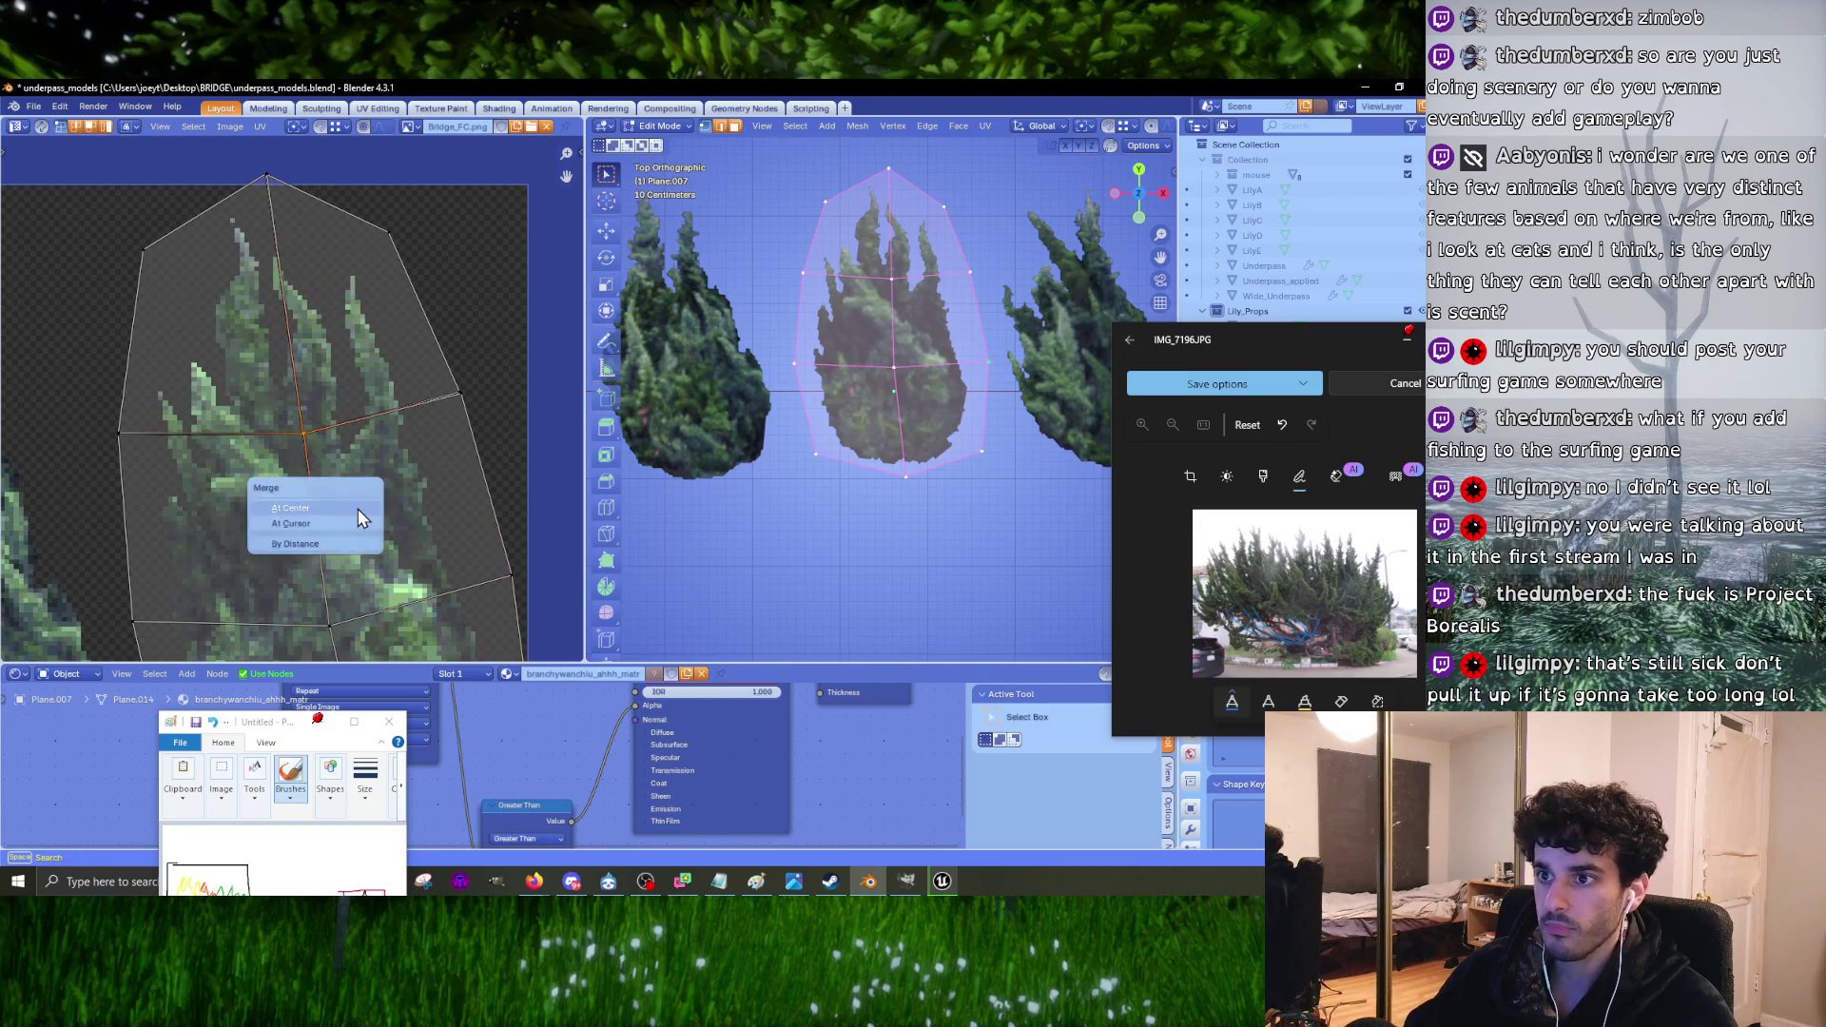
left_click(461, 389)
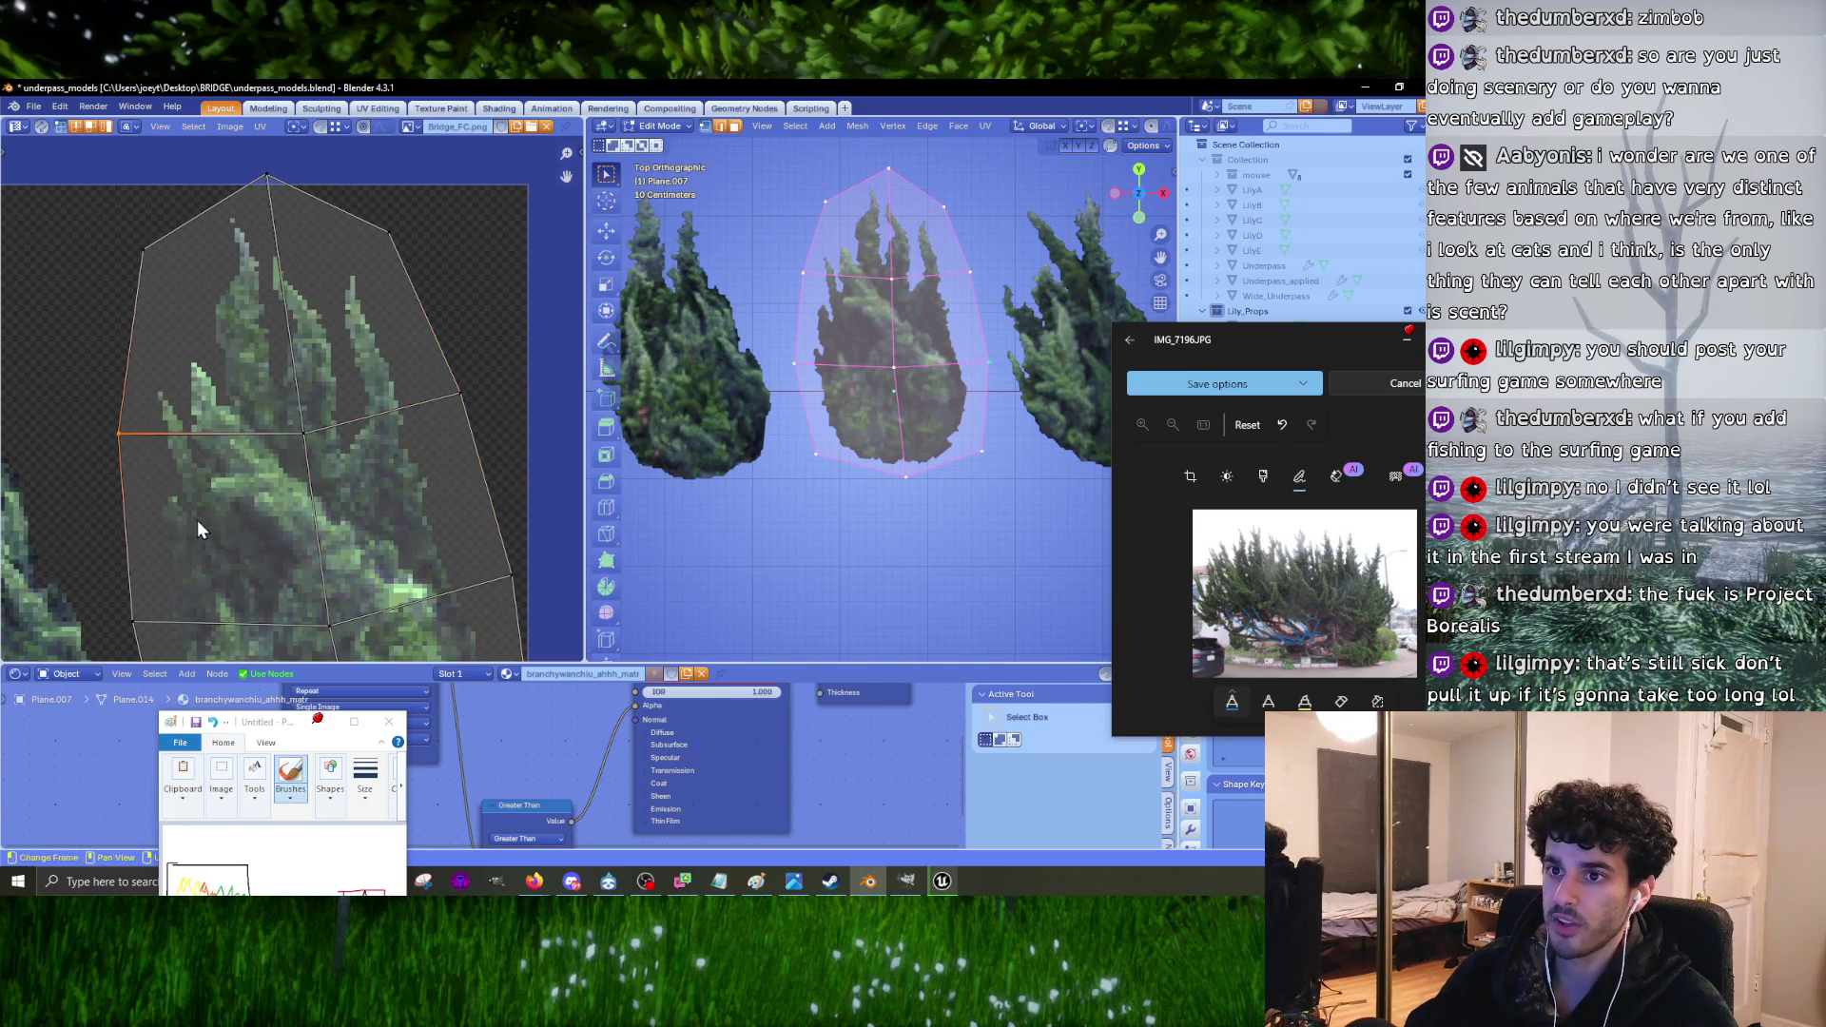
middle_click_drag(149, 245, 207, 418)
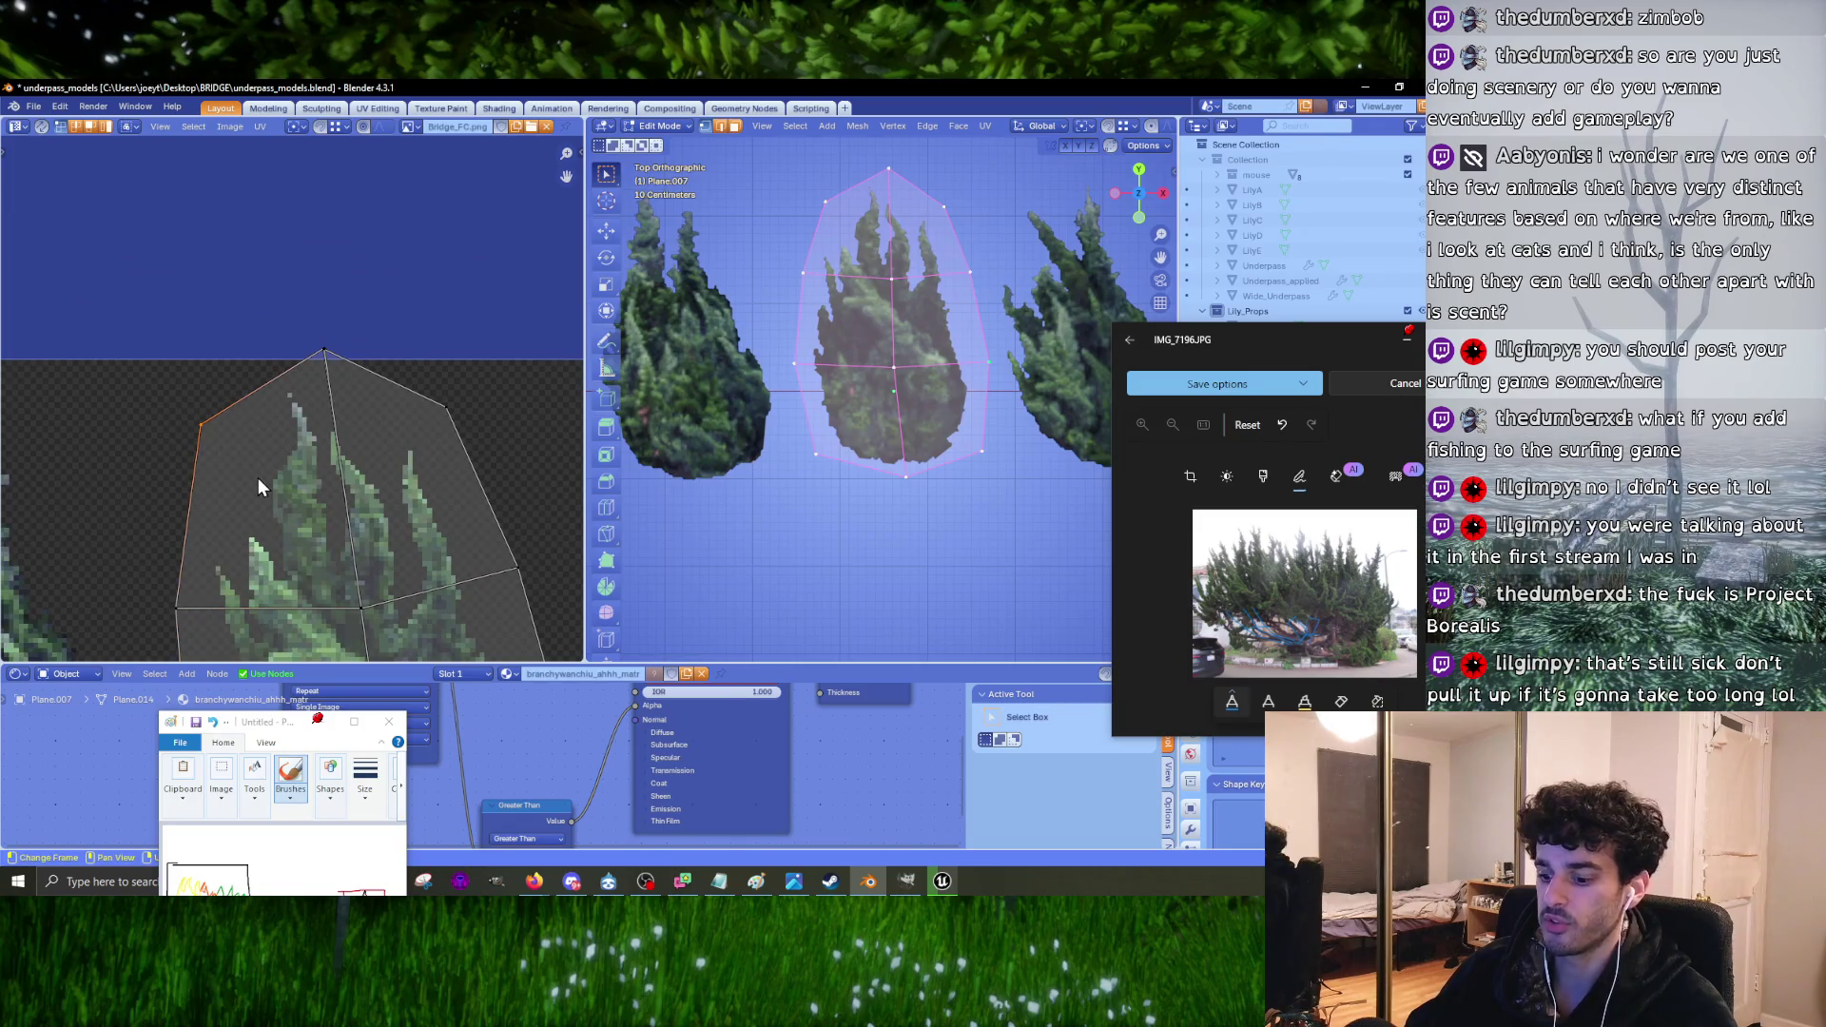
left_click(289, 378)
mouse_move(381, 437)
middle_mouse_down()
mouse_move(358, 268)
mouse_move(392, 369)
middle_mouse_up()
left_click_drag(493, 578, 493, 580)
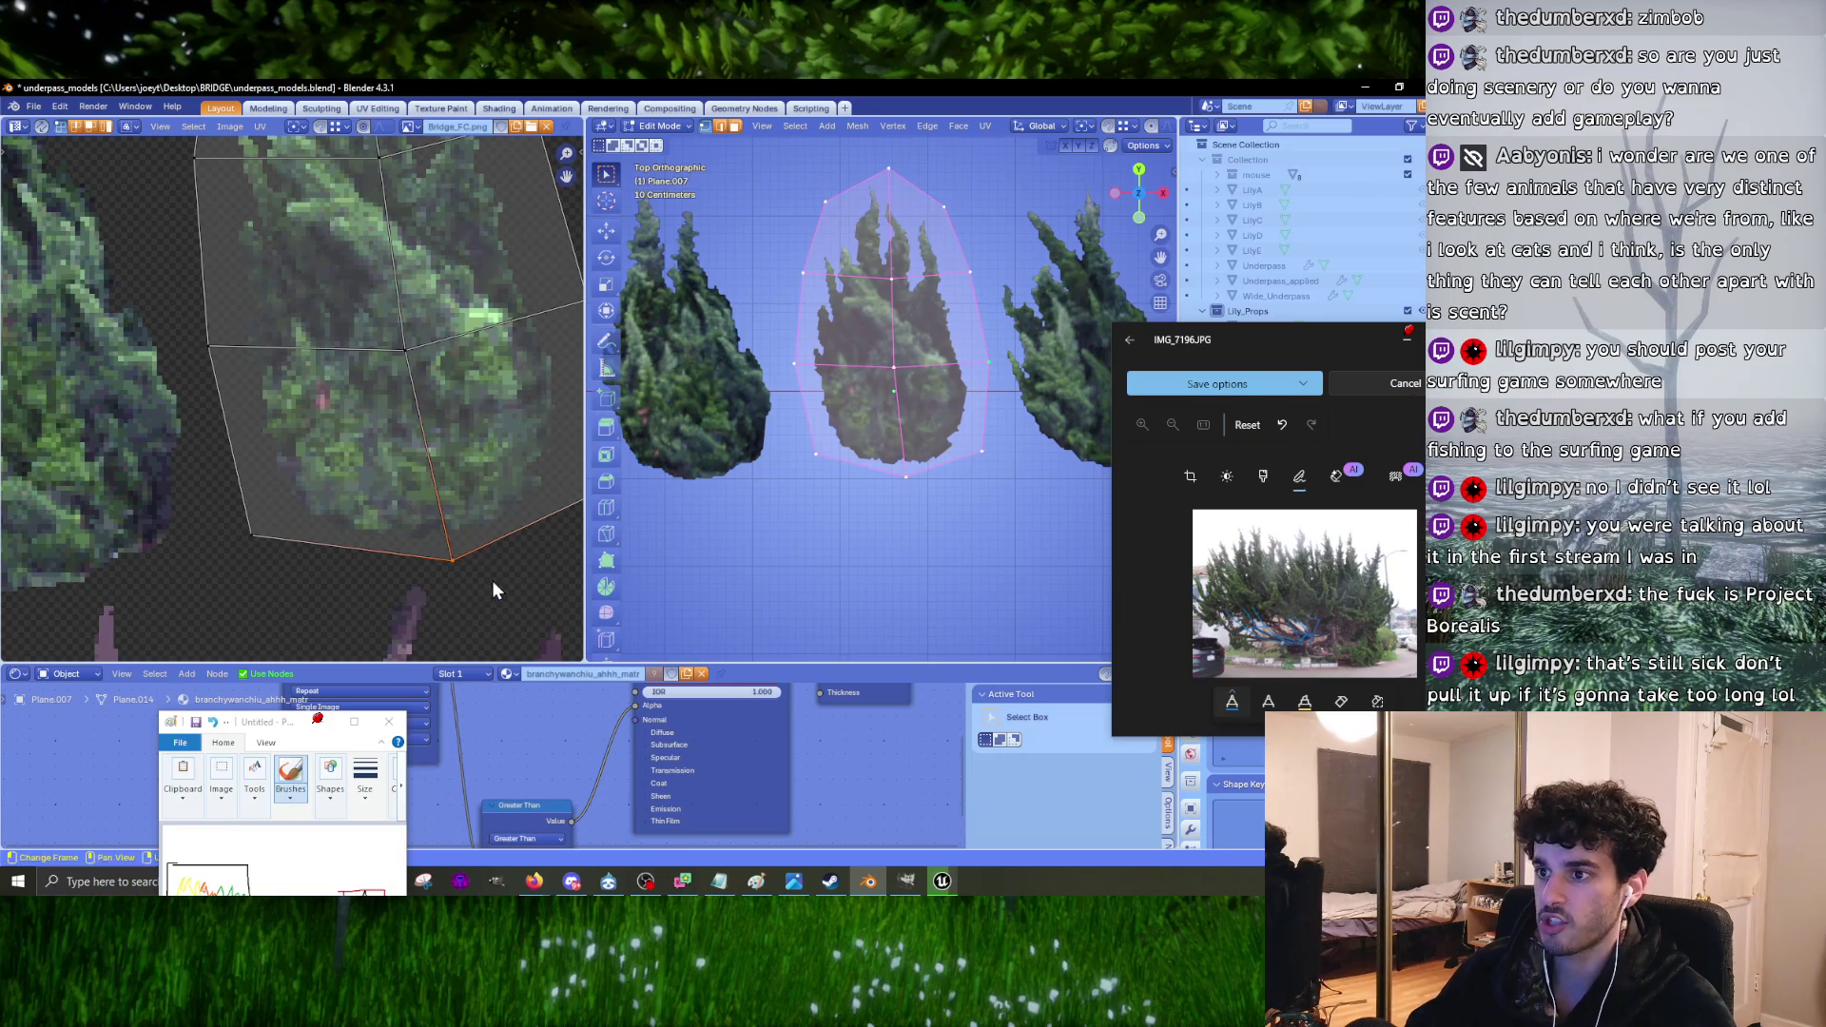
Step: Switch to the left card Plane.008 and inspect its right, top and bottom UV vertices
key("Tab")
left_click(687, 413)
key("Tab")
scroll(443, 435, "down", 2)
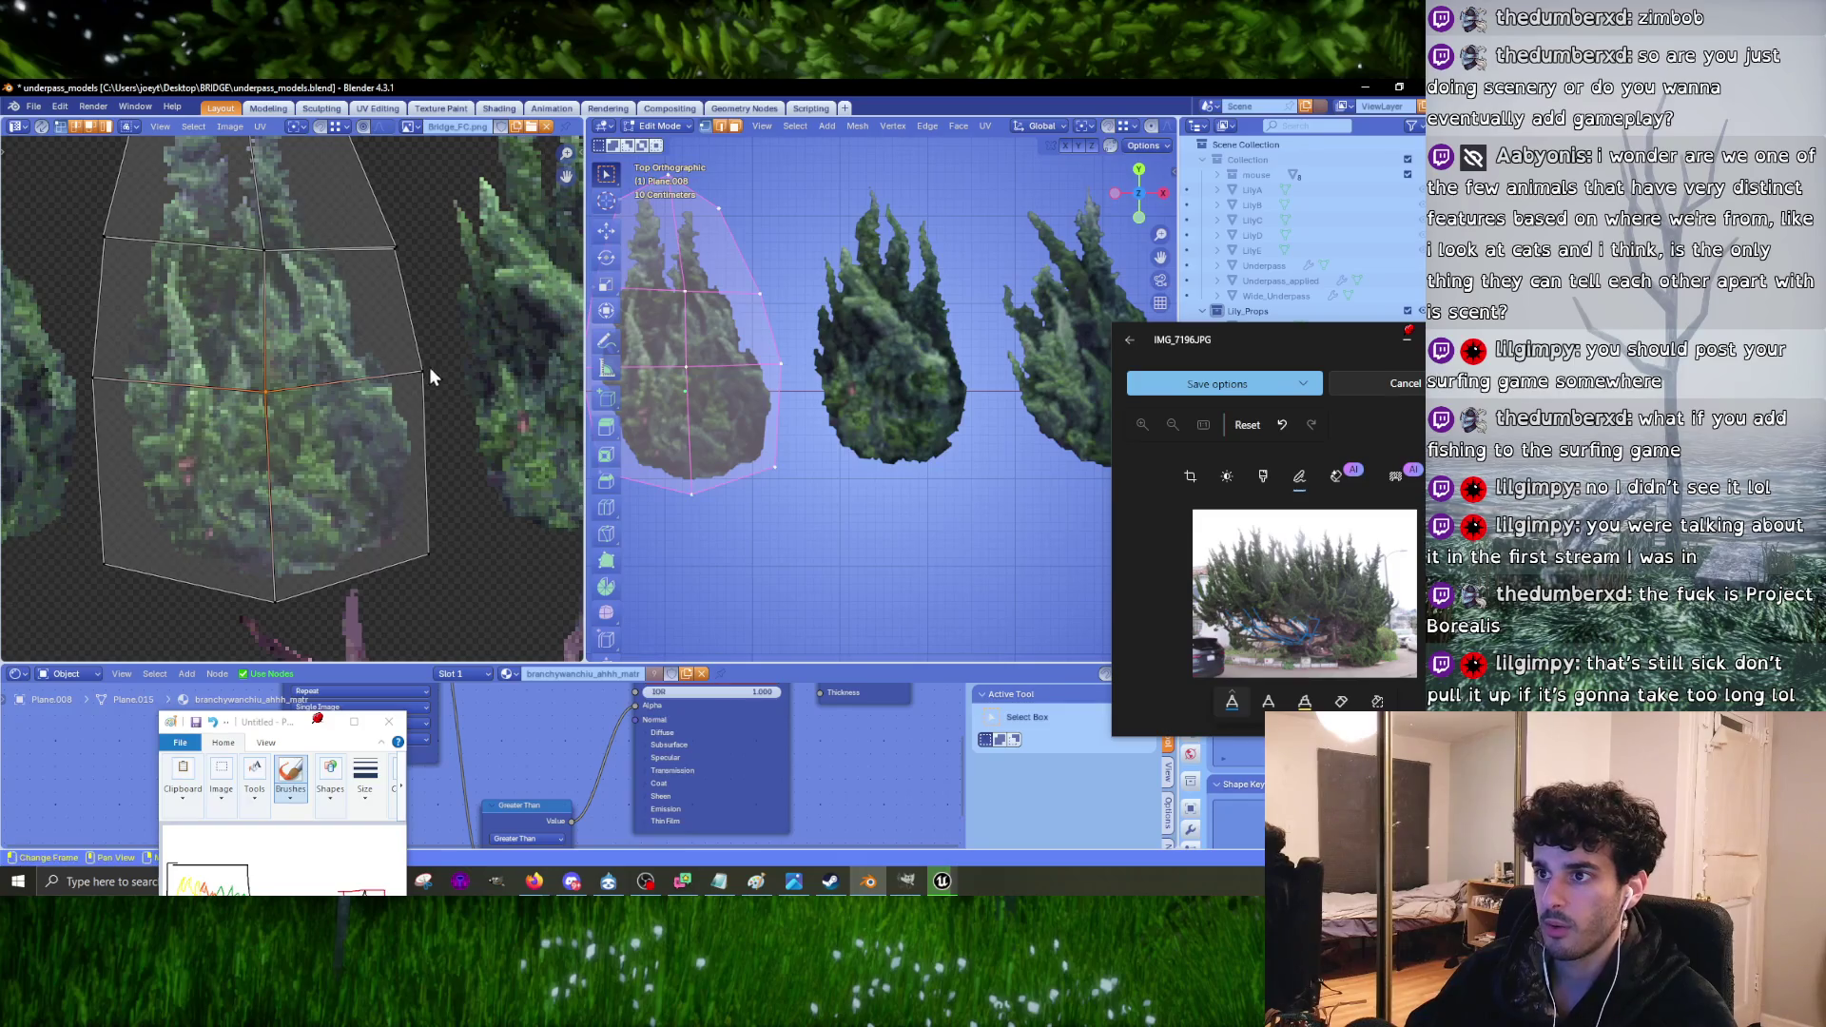
left_click(428, 369)
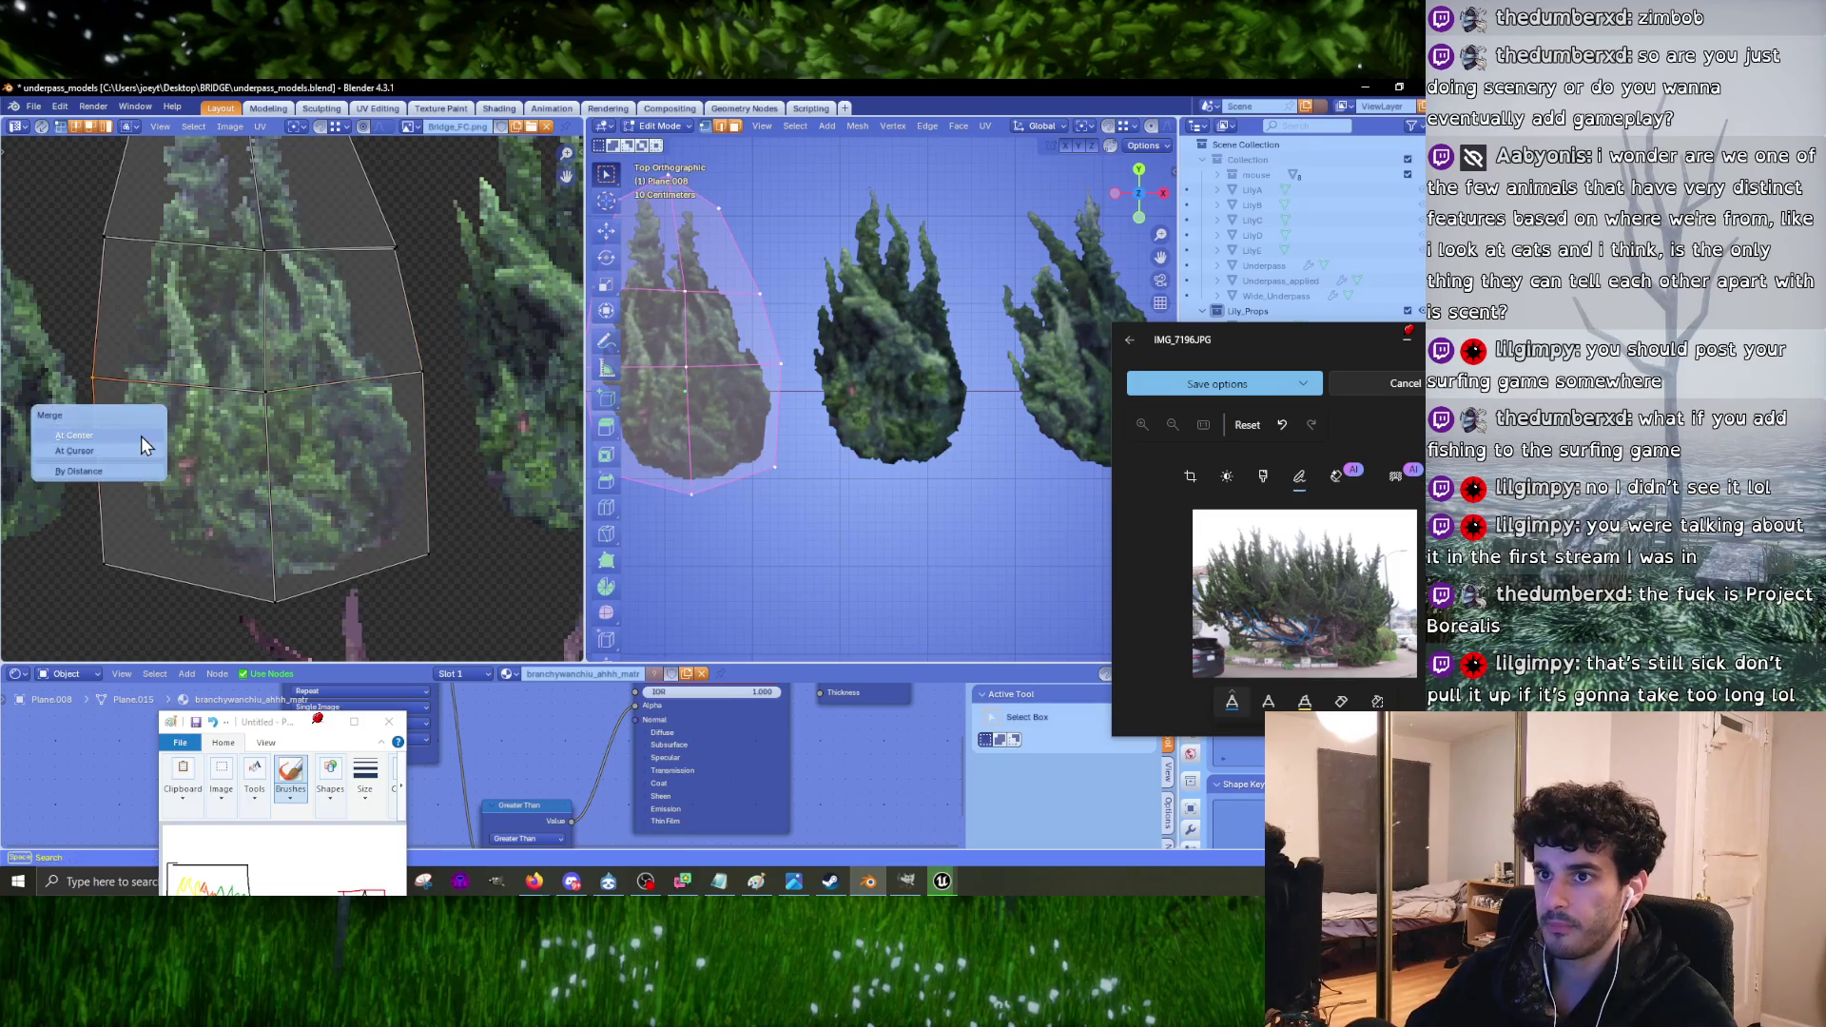
left_click(100, 230)
left_click(395, 249)
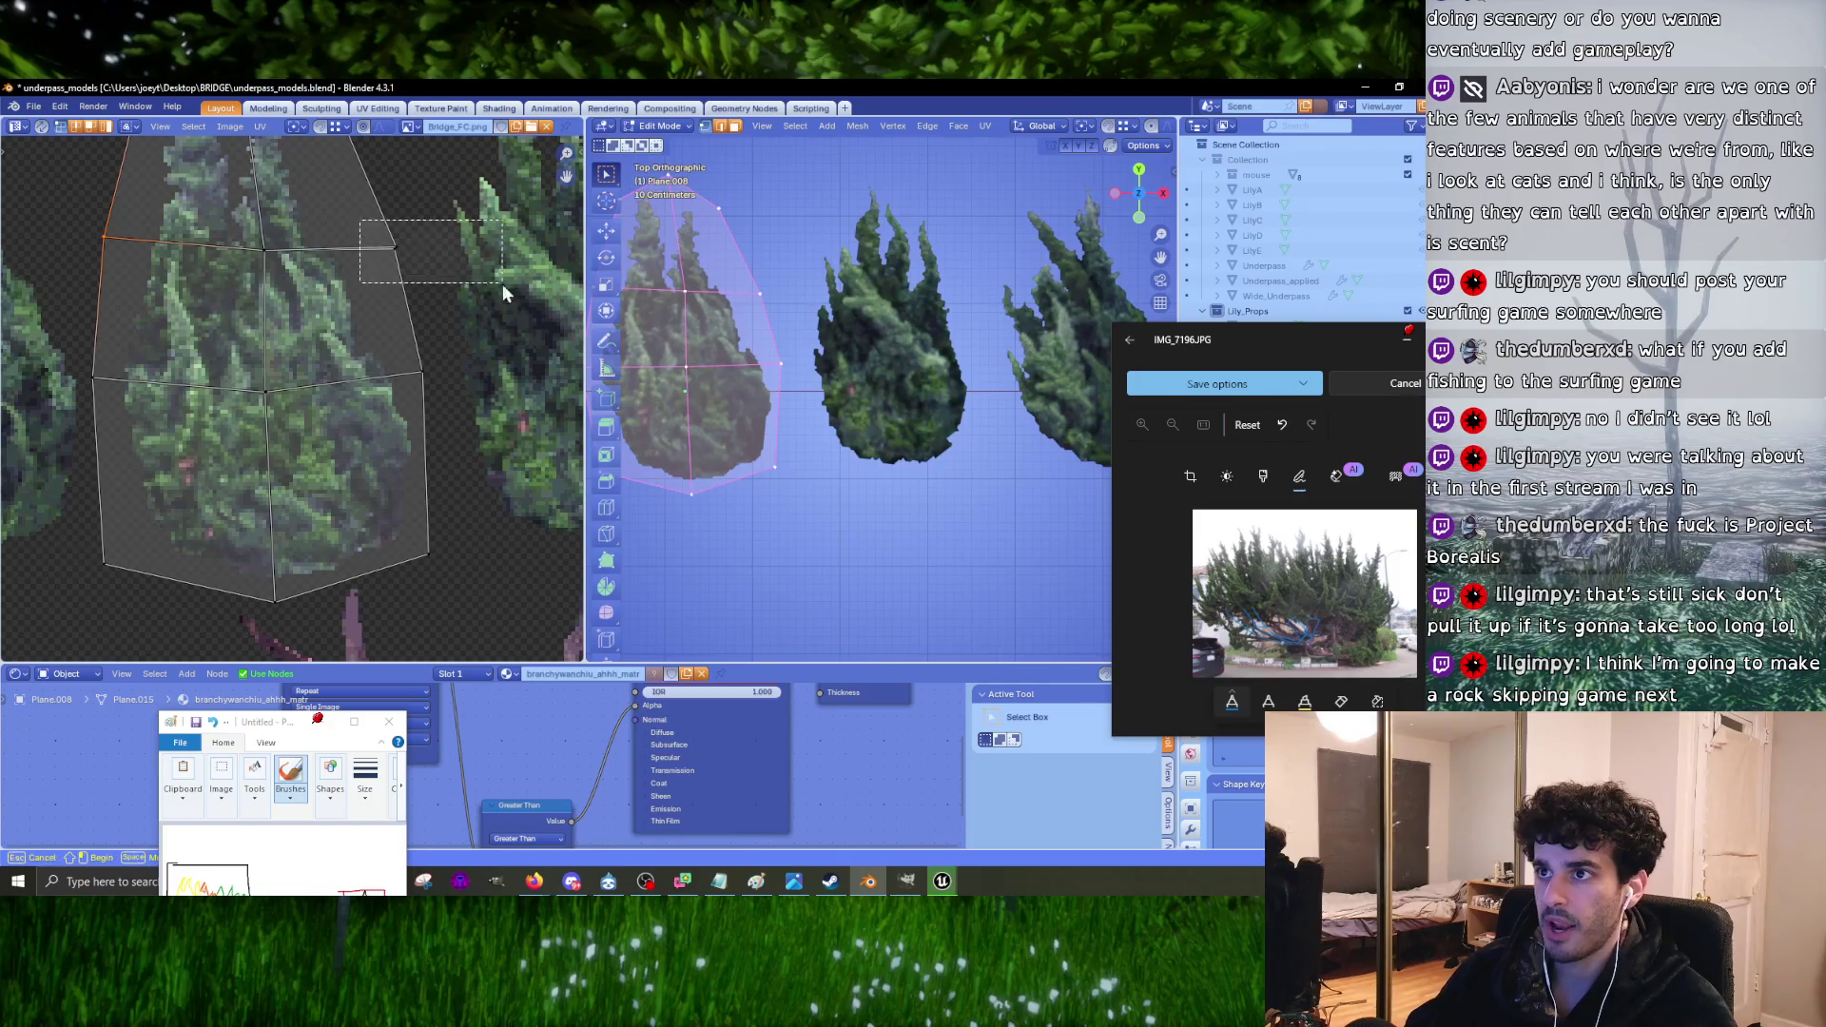
left_click(323, 619)
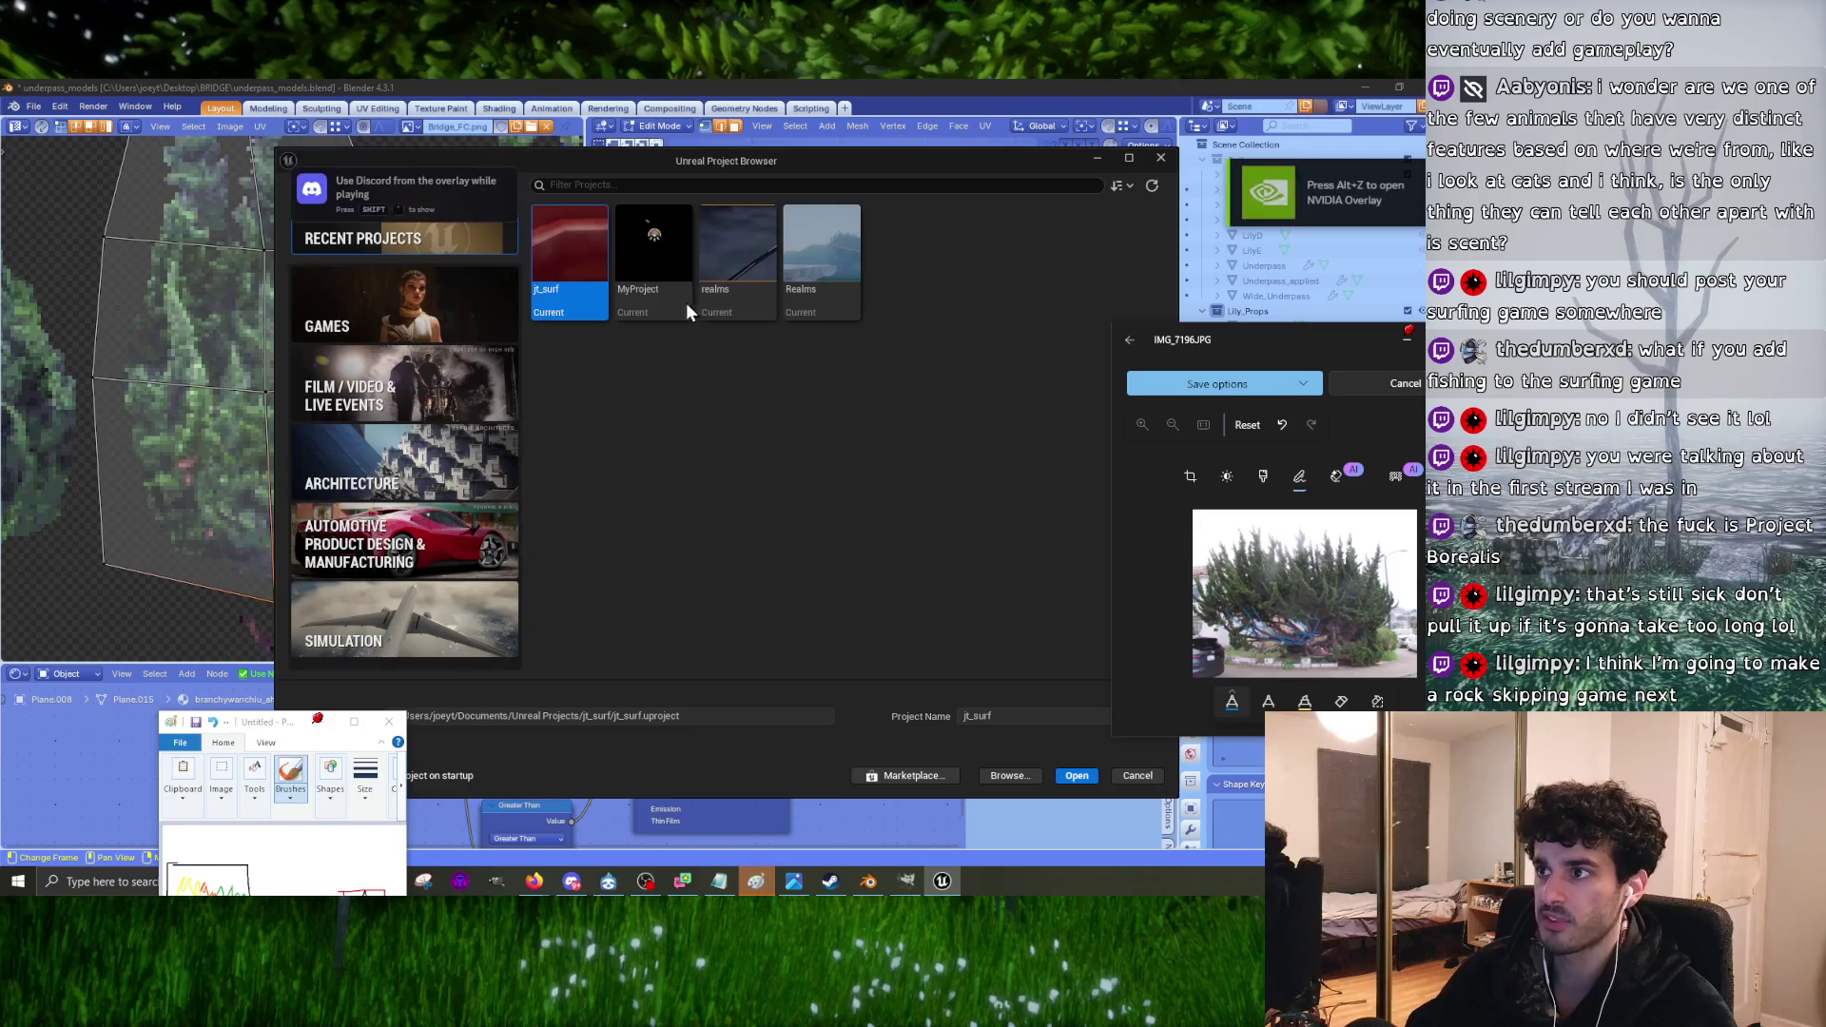
Step: Dismiss the Unreal project picker and drag the area border to widen the 3D viewport
double_click(572, 243)
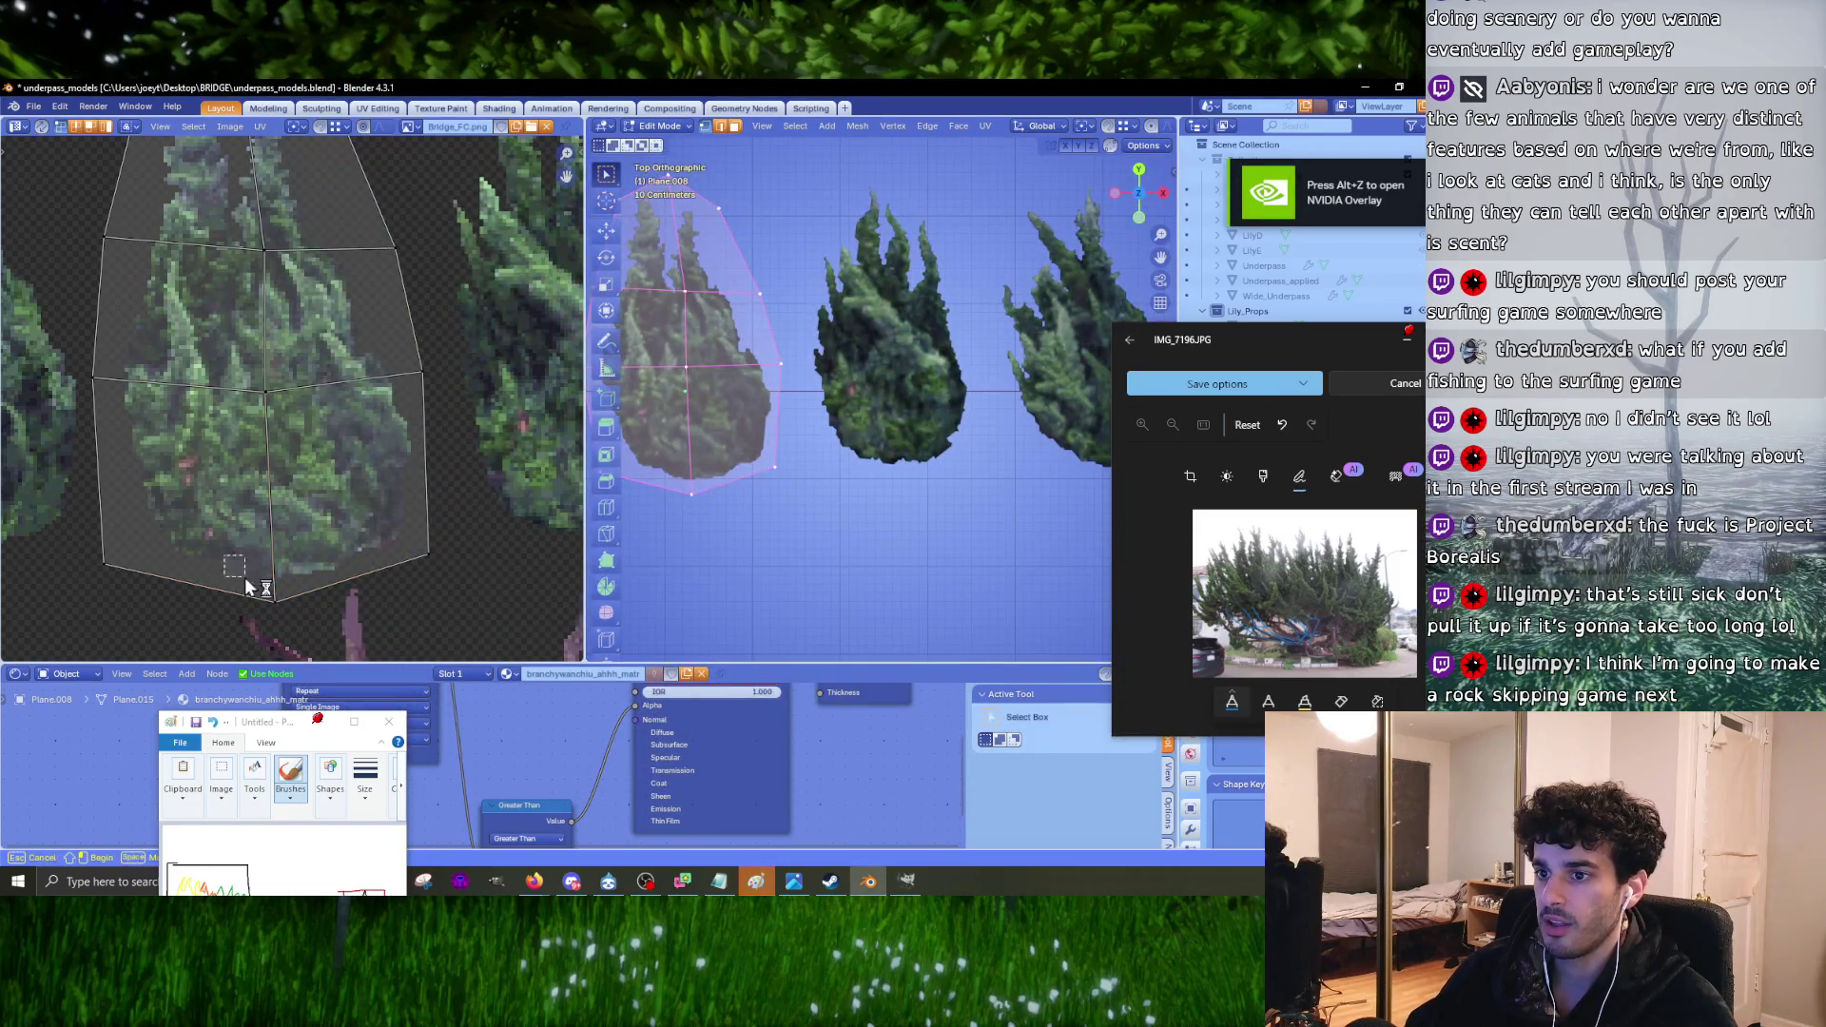
scroll(305, 602, "up", 5, "shift")
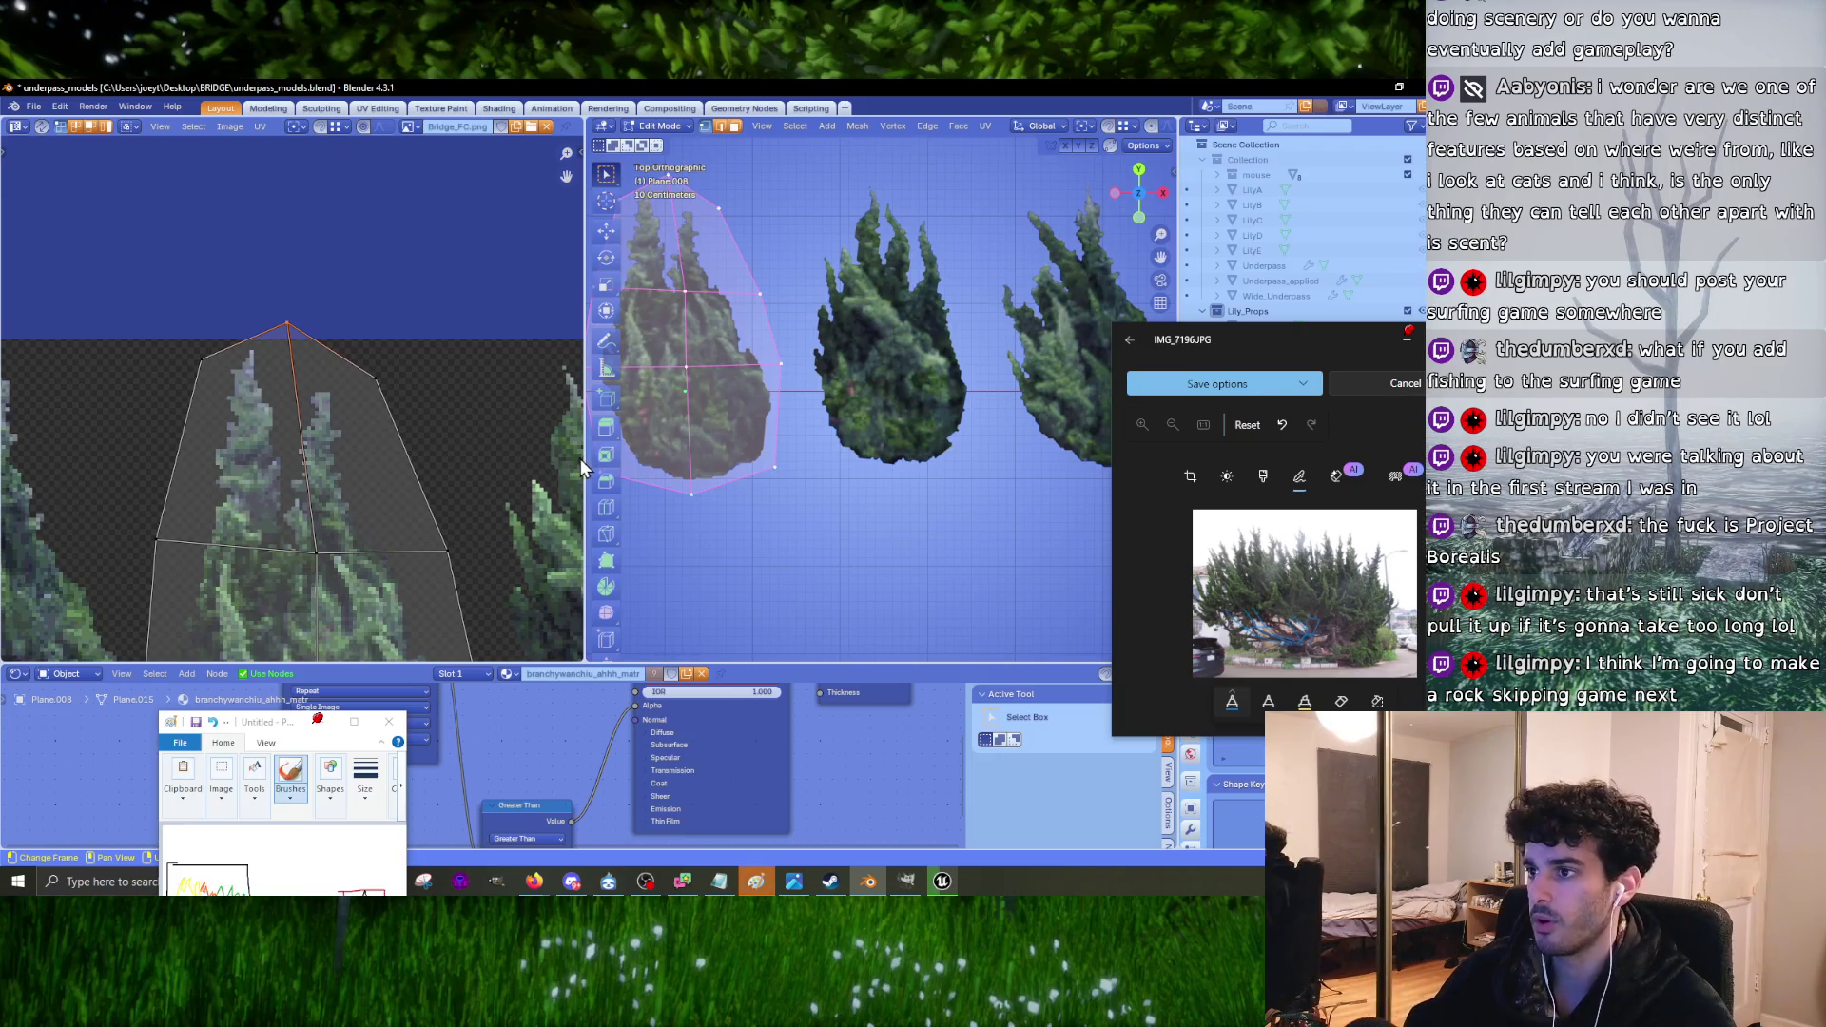
left_click_drag(580, 458, 240, 447)
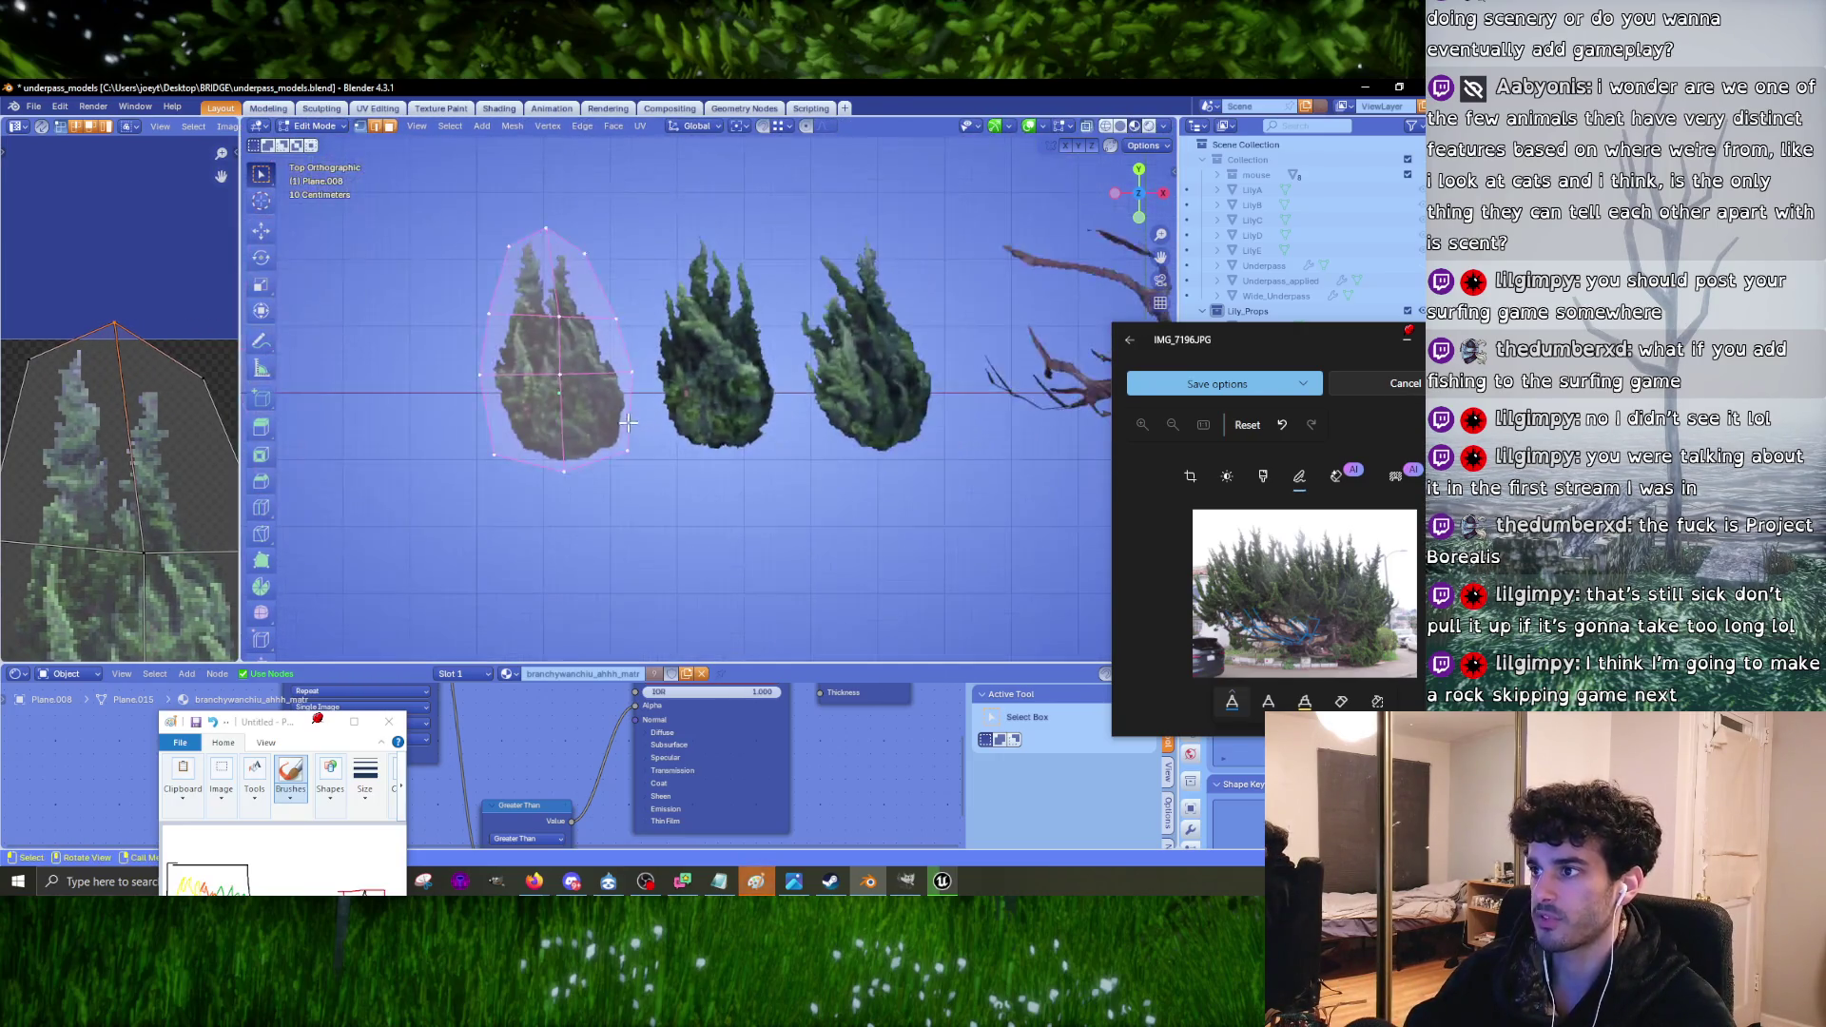
Step: Save underpass_models.blend and clear the mesh selection
left_click(33, 106)
left_click(52, 211)
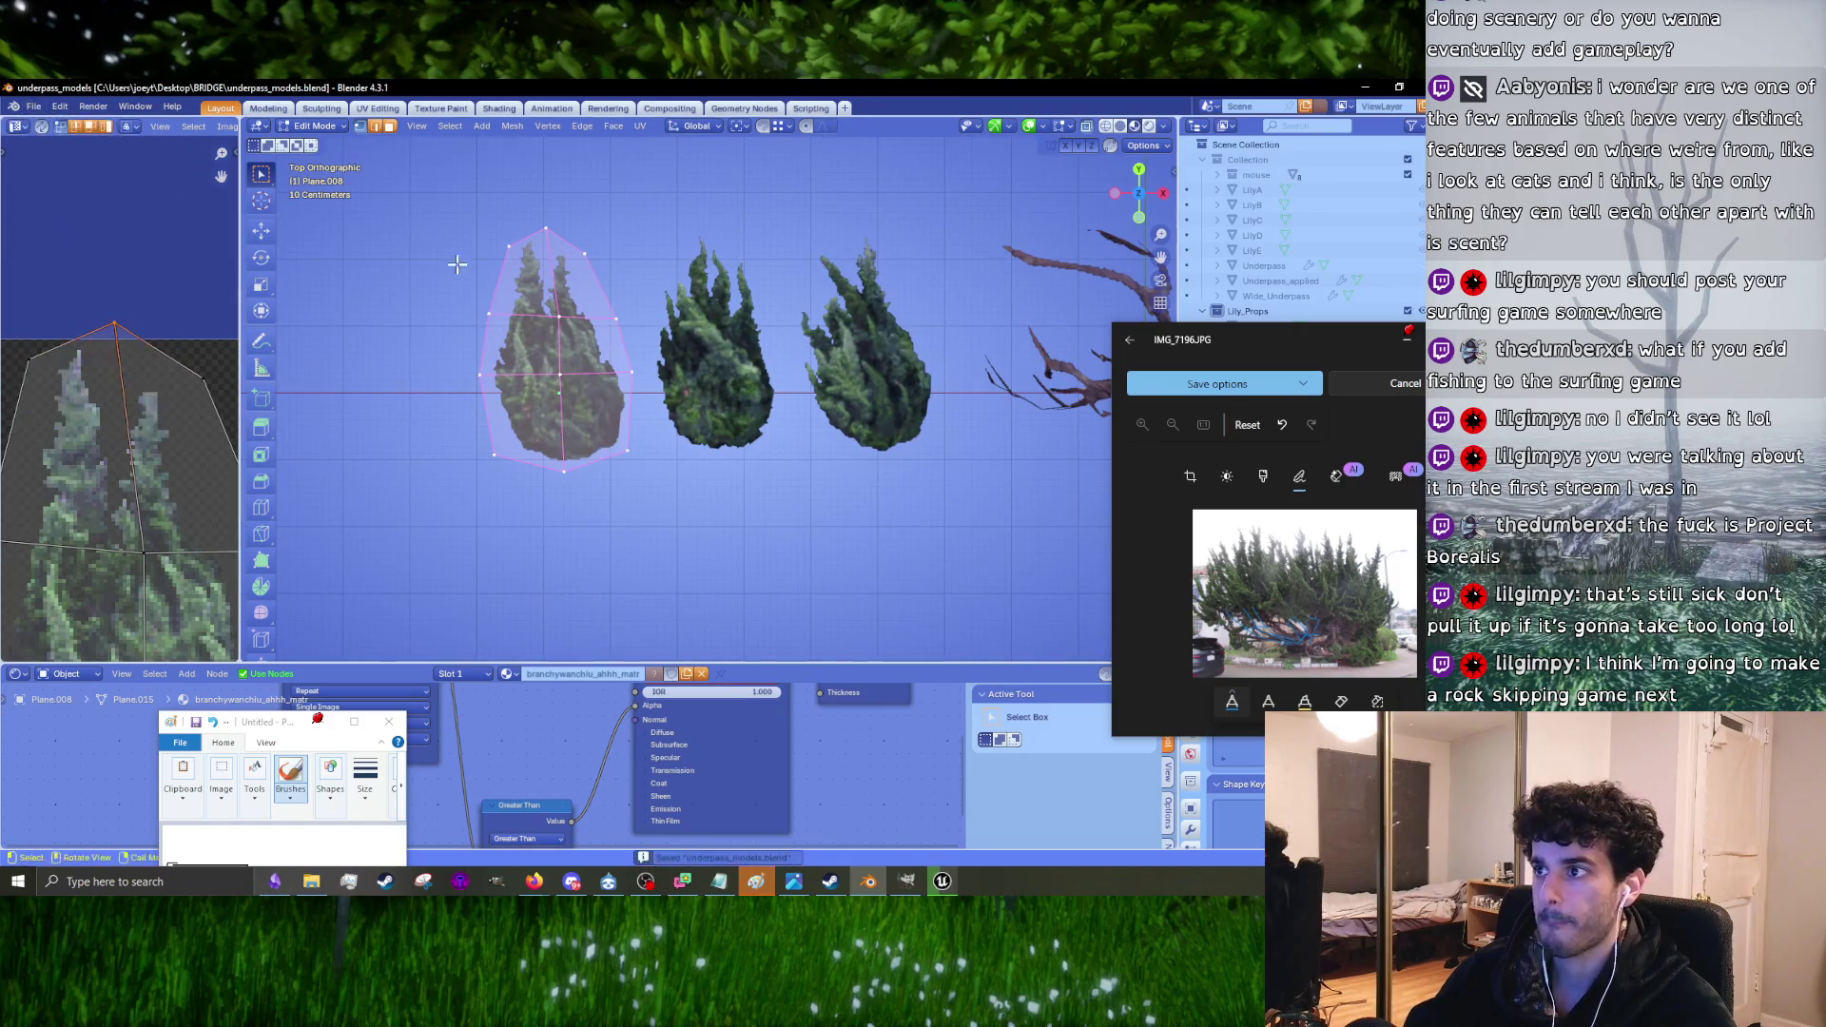
left_click(715, 407)
scroll(715, 407, "up", 2)
Step: In Object Mode, scale the middle tree card up to 1.088, checking it from top view
key("Tab")
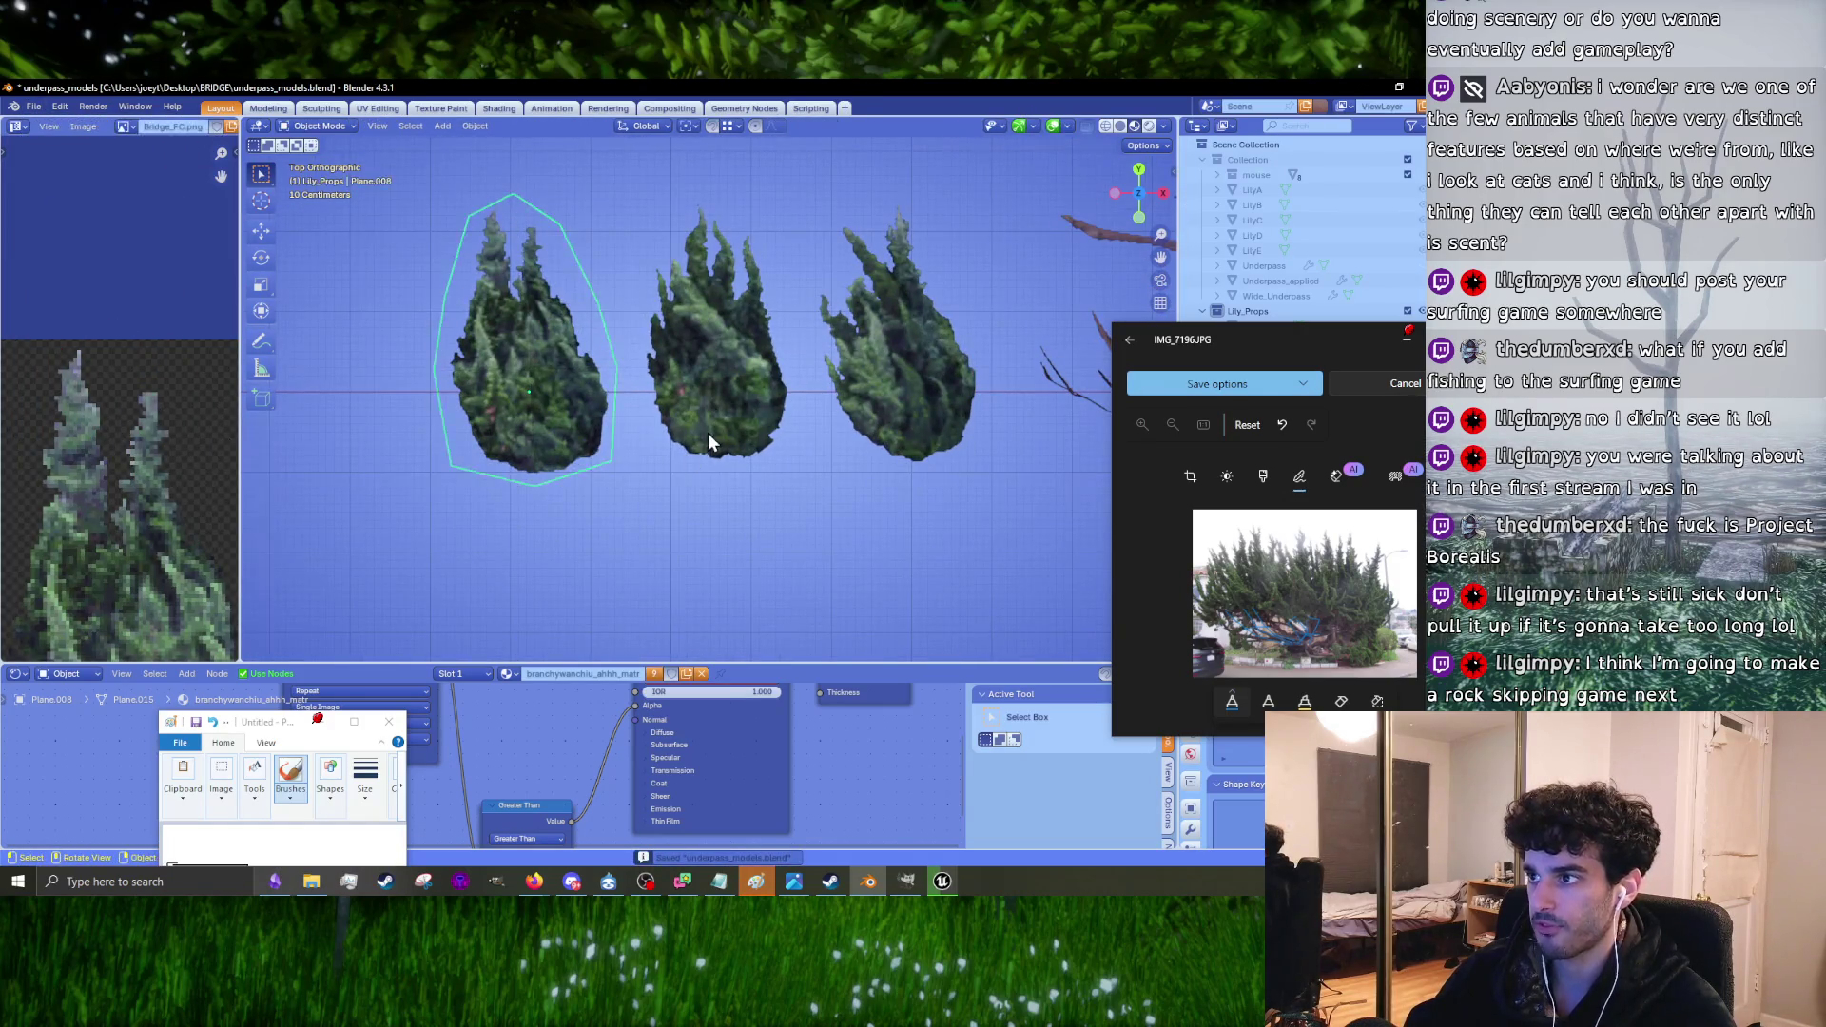
left_click(707, 432)
mouse_move(708, 431)
middle_mouse_down()
mouse_move(863, 345)
mouse_move(842, 306)
mouse_move(759, 257)
mouse_move(945, 226)
mouse_move(985, 308)
mouse_move(740, 485)
middle_mouse_up()
key("KP_7")
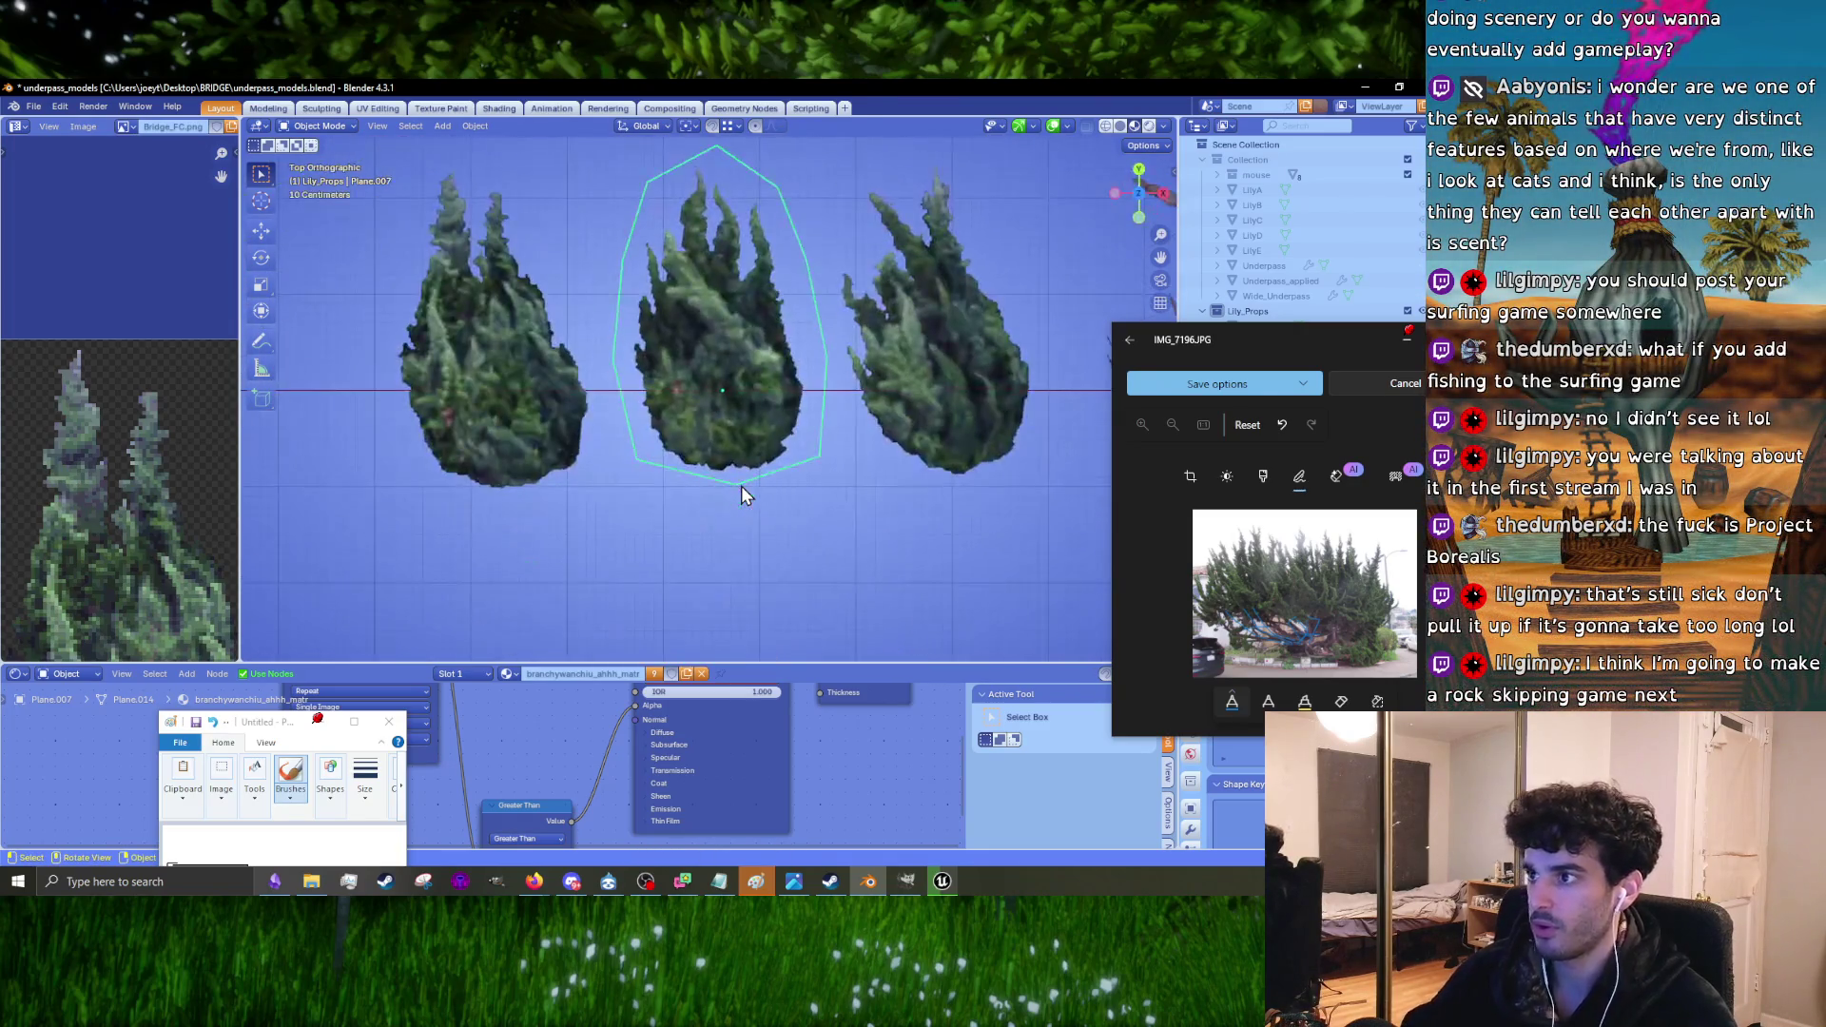
left_click(505, 436)
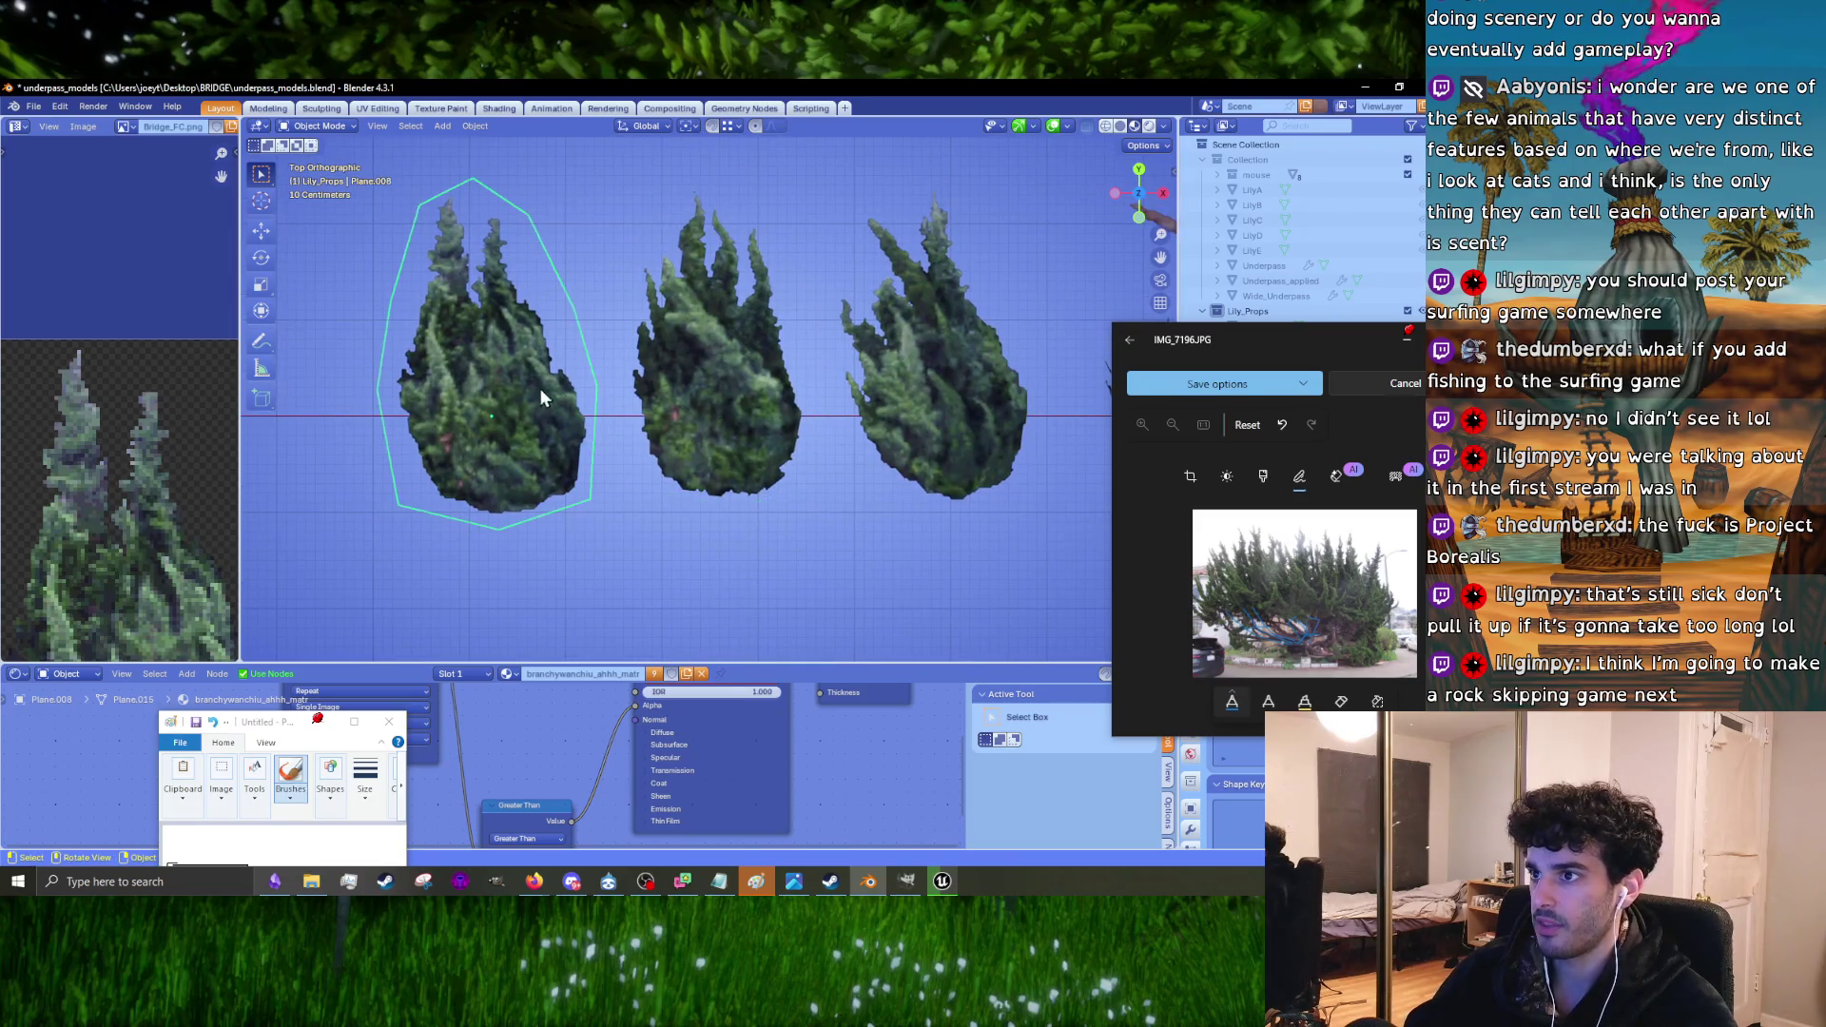
left_click(718, 390)
key("s")
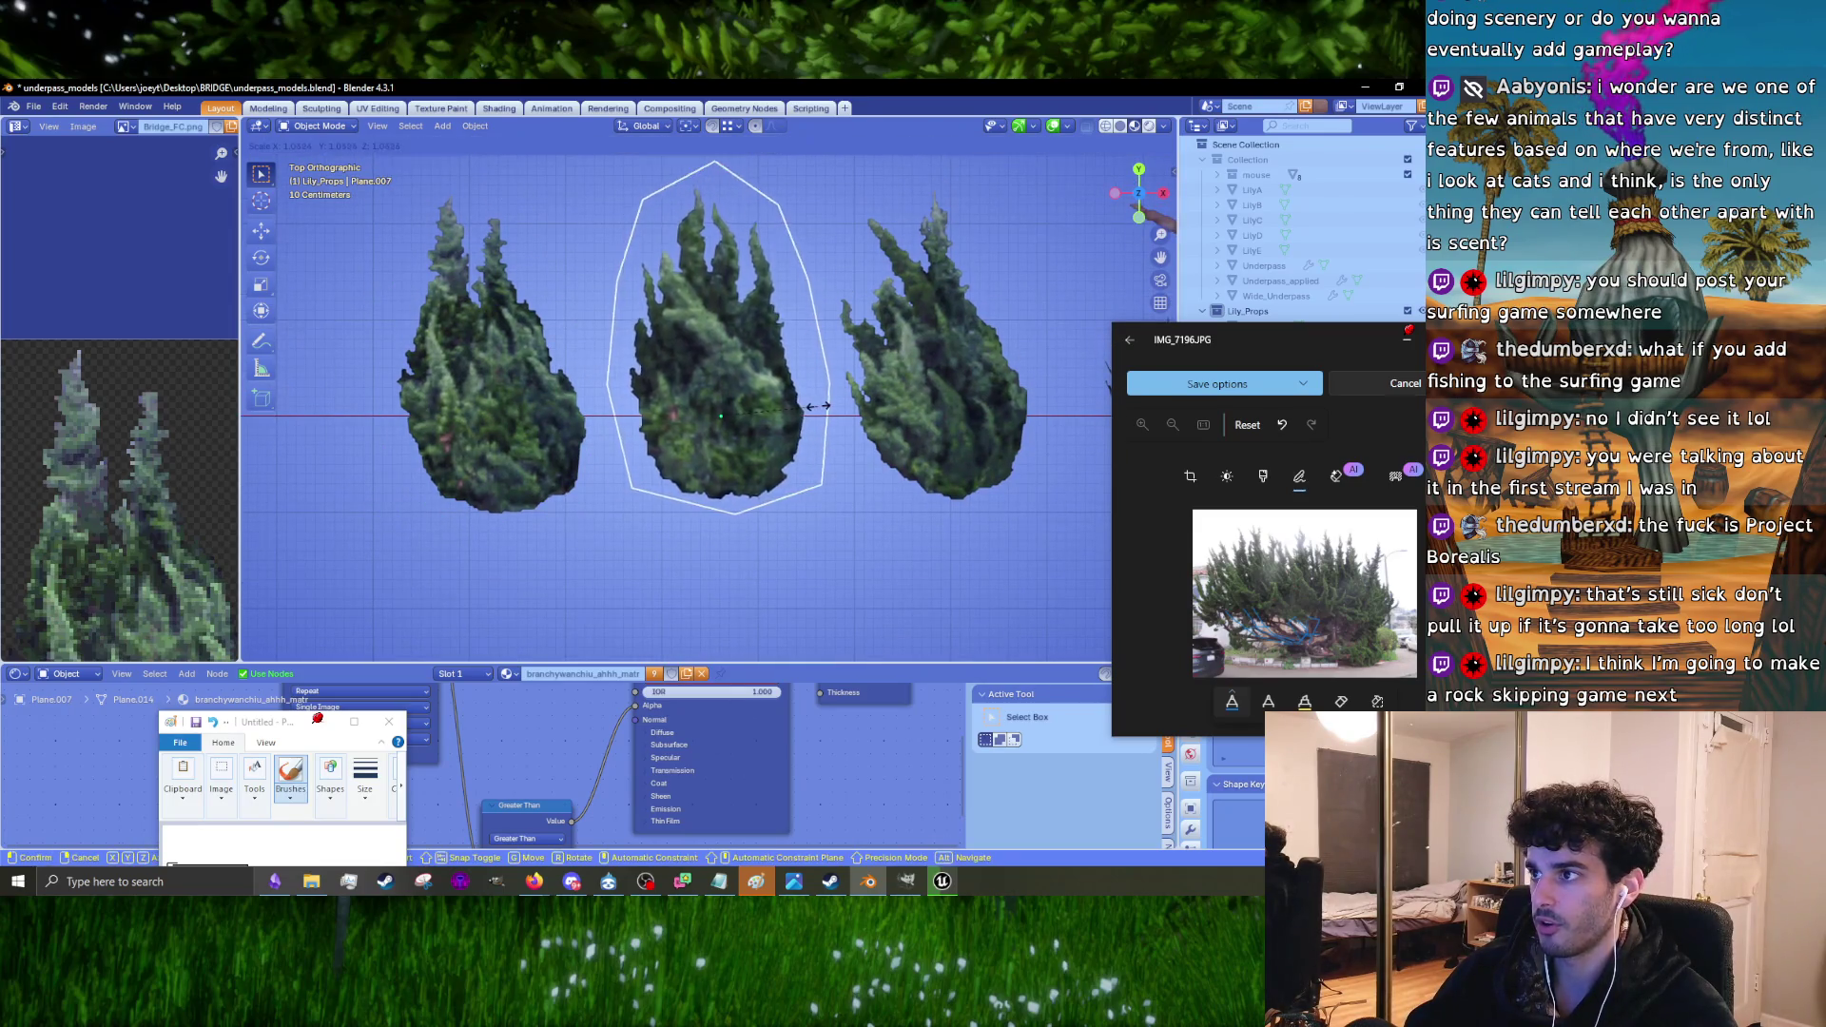
left_click(821, 420)
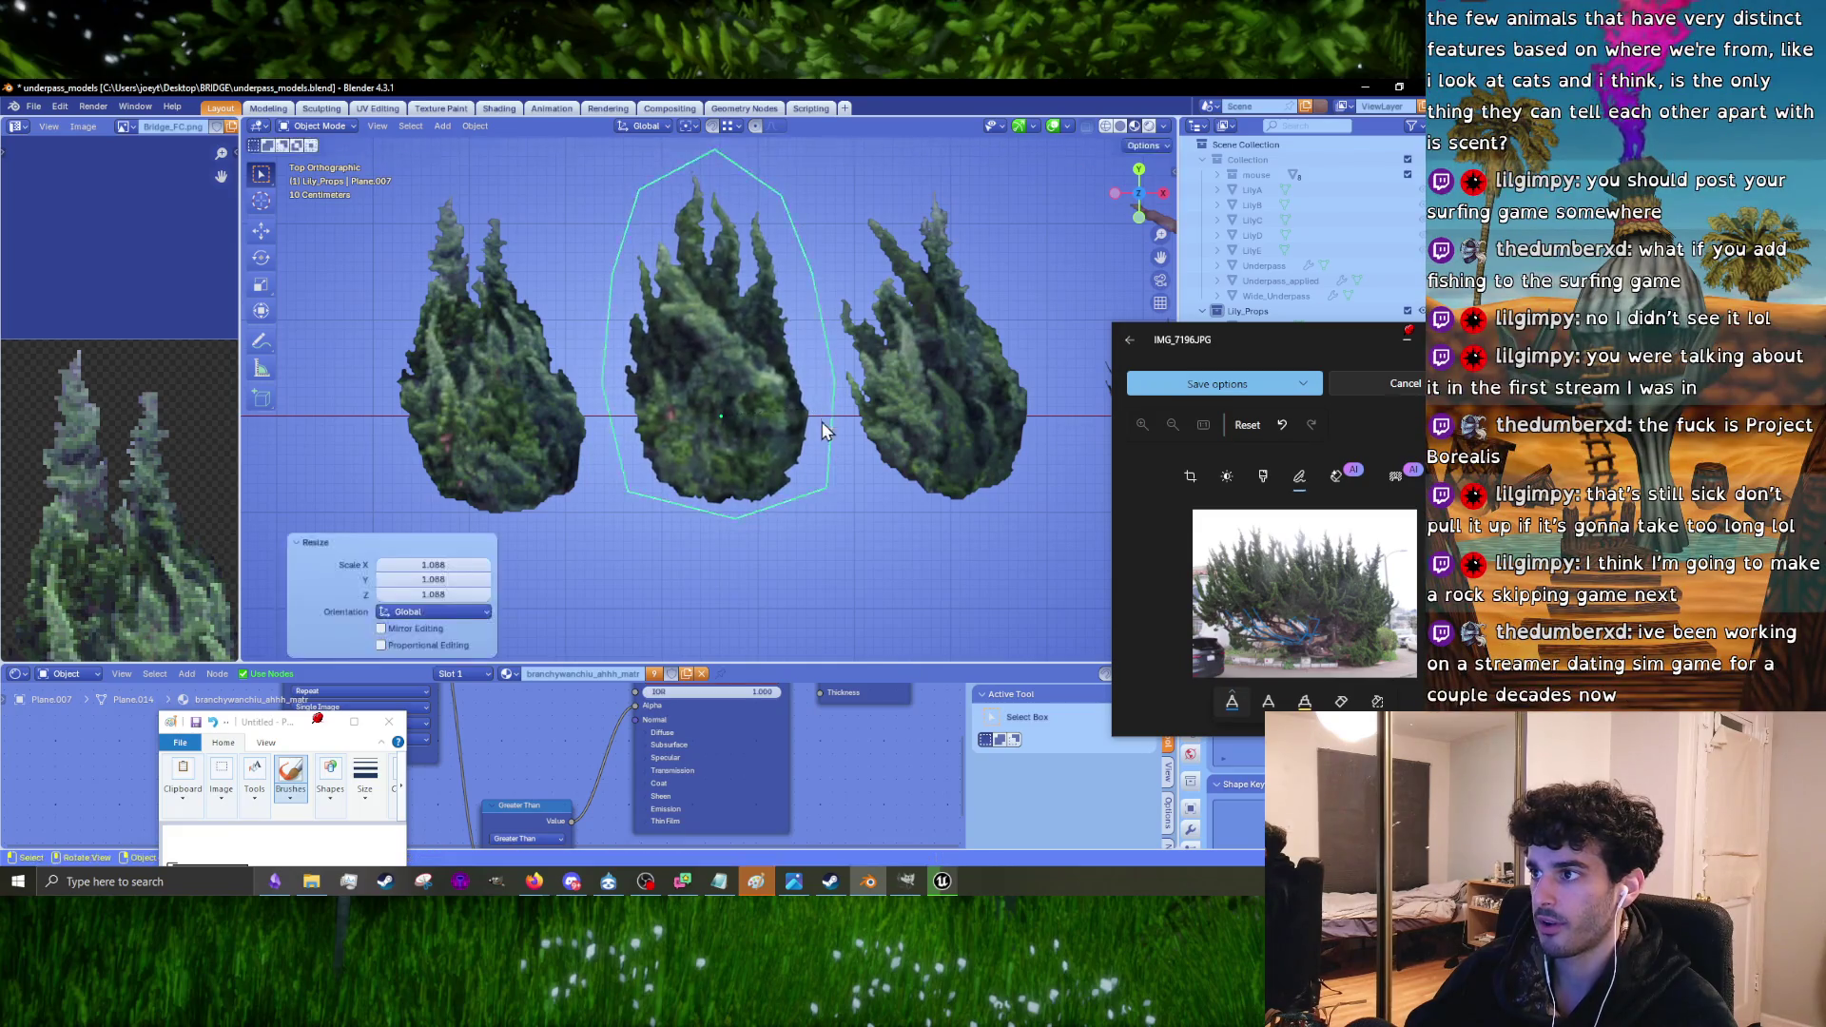
mouse_move(822, 420)
middle_mouse_down()
mouse_move(813, 306)
mouse_move(670, 397)
mouse_move(830, 380)
mouse_move(742, 418)
mouse_move(696, 470)
mouse_move(666, 580)
mouse_move(727, 552)
mouse_move(772, 580)
mouse_move(603, 485)
middle_mouse_up()
key("KP_7")
Step: Enter Edit Mode on the middle card and select its face from the right view
key("Tab")
key("KP_3")
left_click(429, 597)
Step: Shift the selected face vertically along the Z axis
key("g")
key("z")
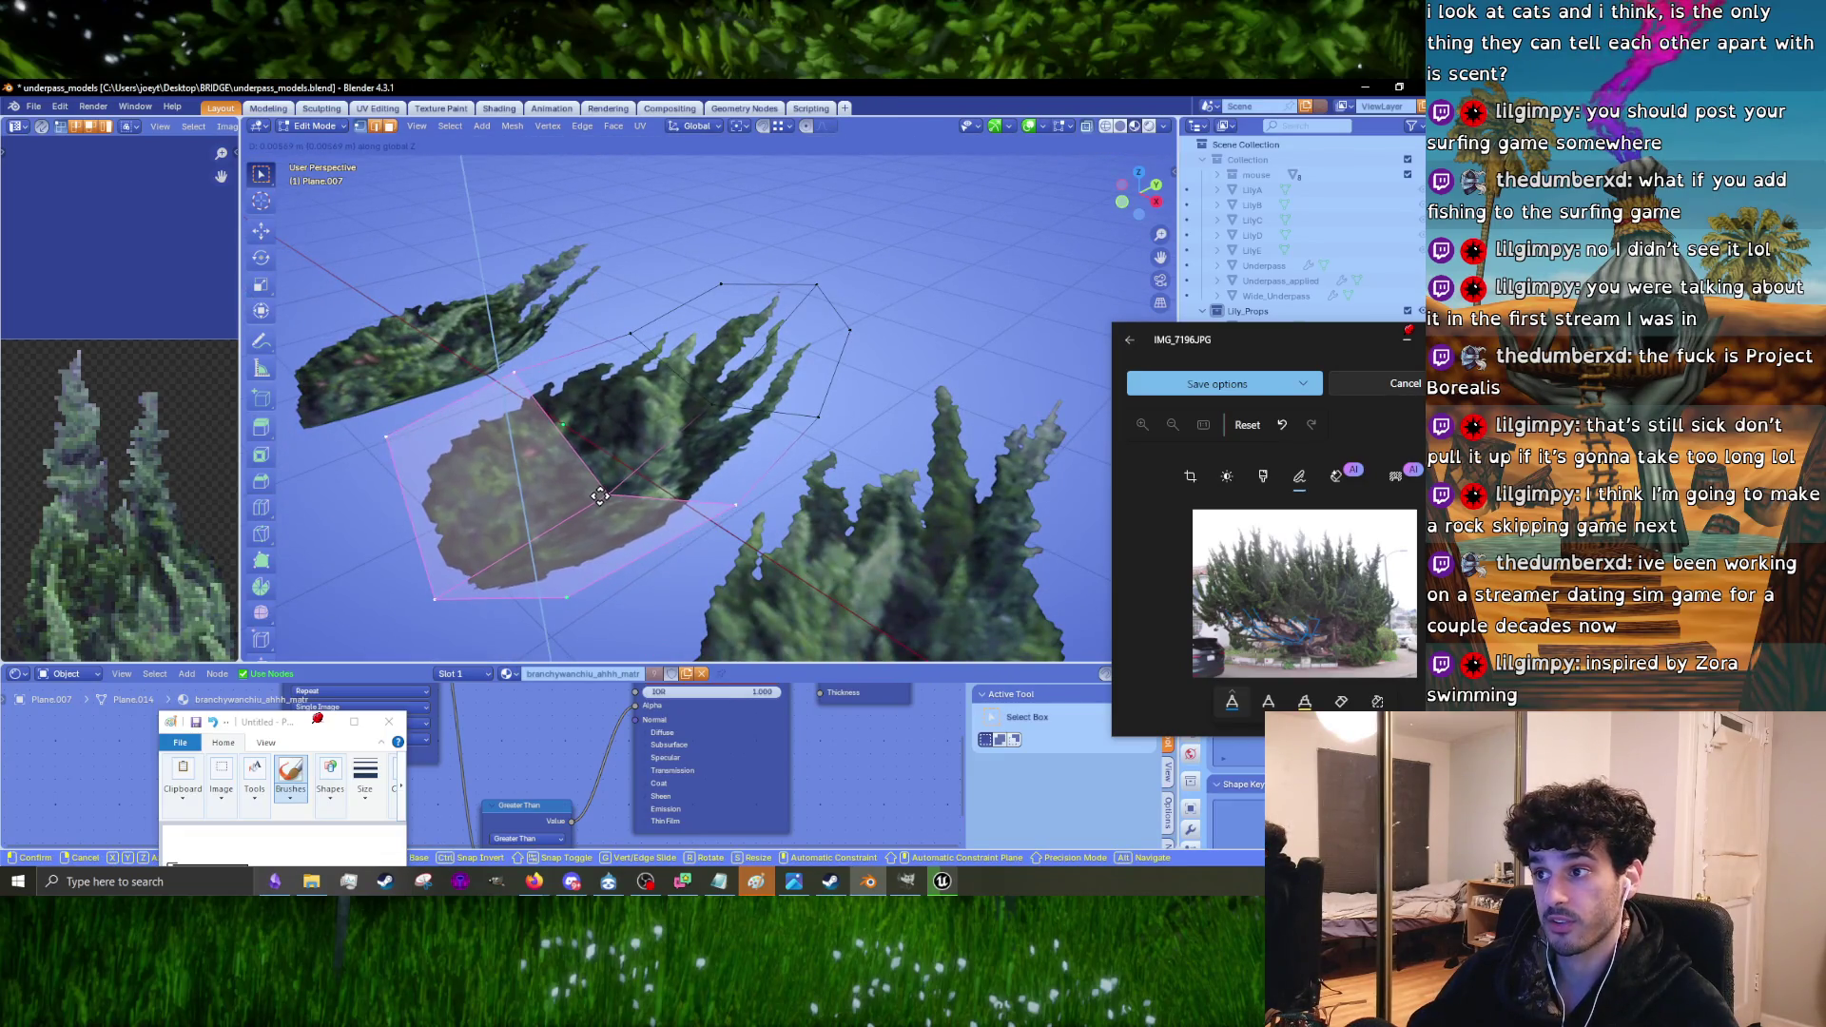
left_click(600, 494)
left_click(1145, 145)
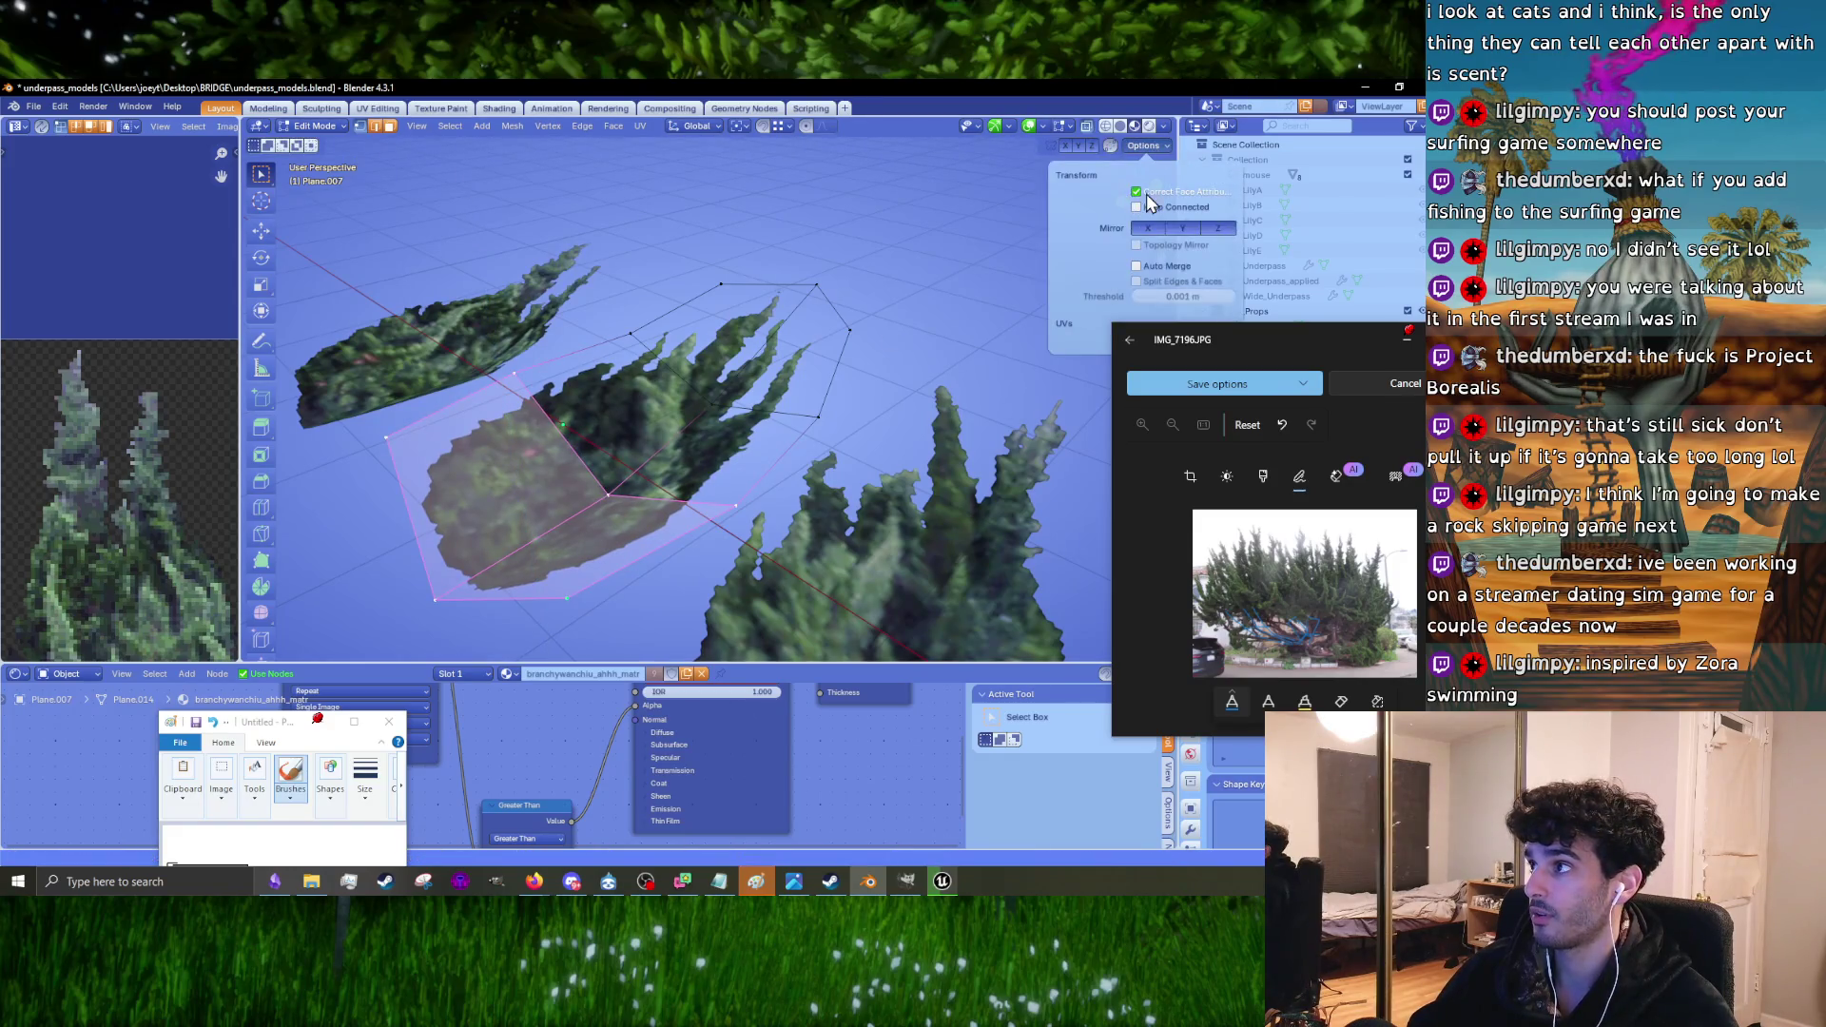
scroll(666, 409, "down", 2)
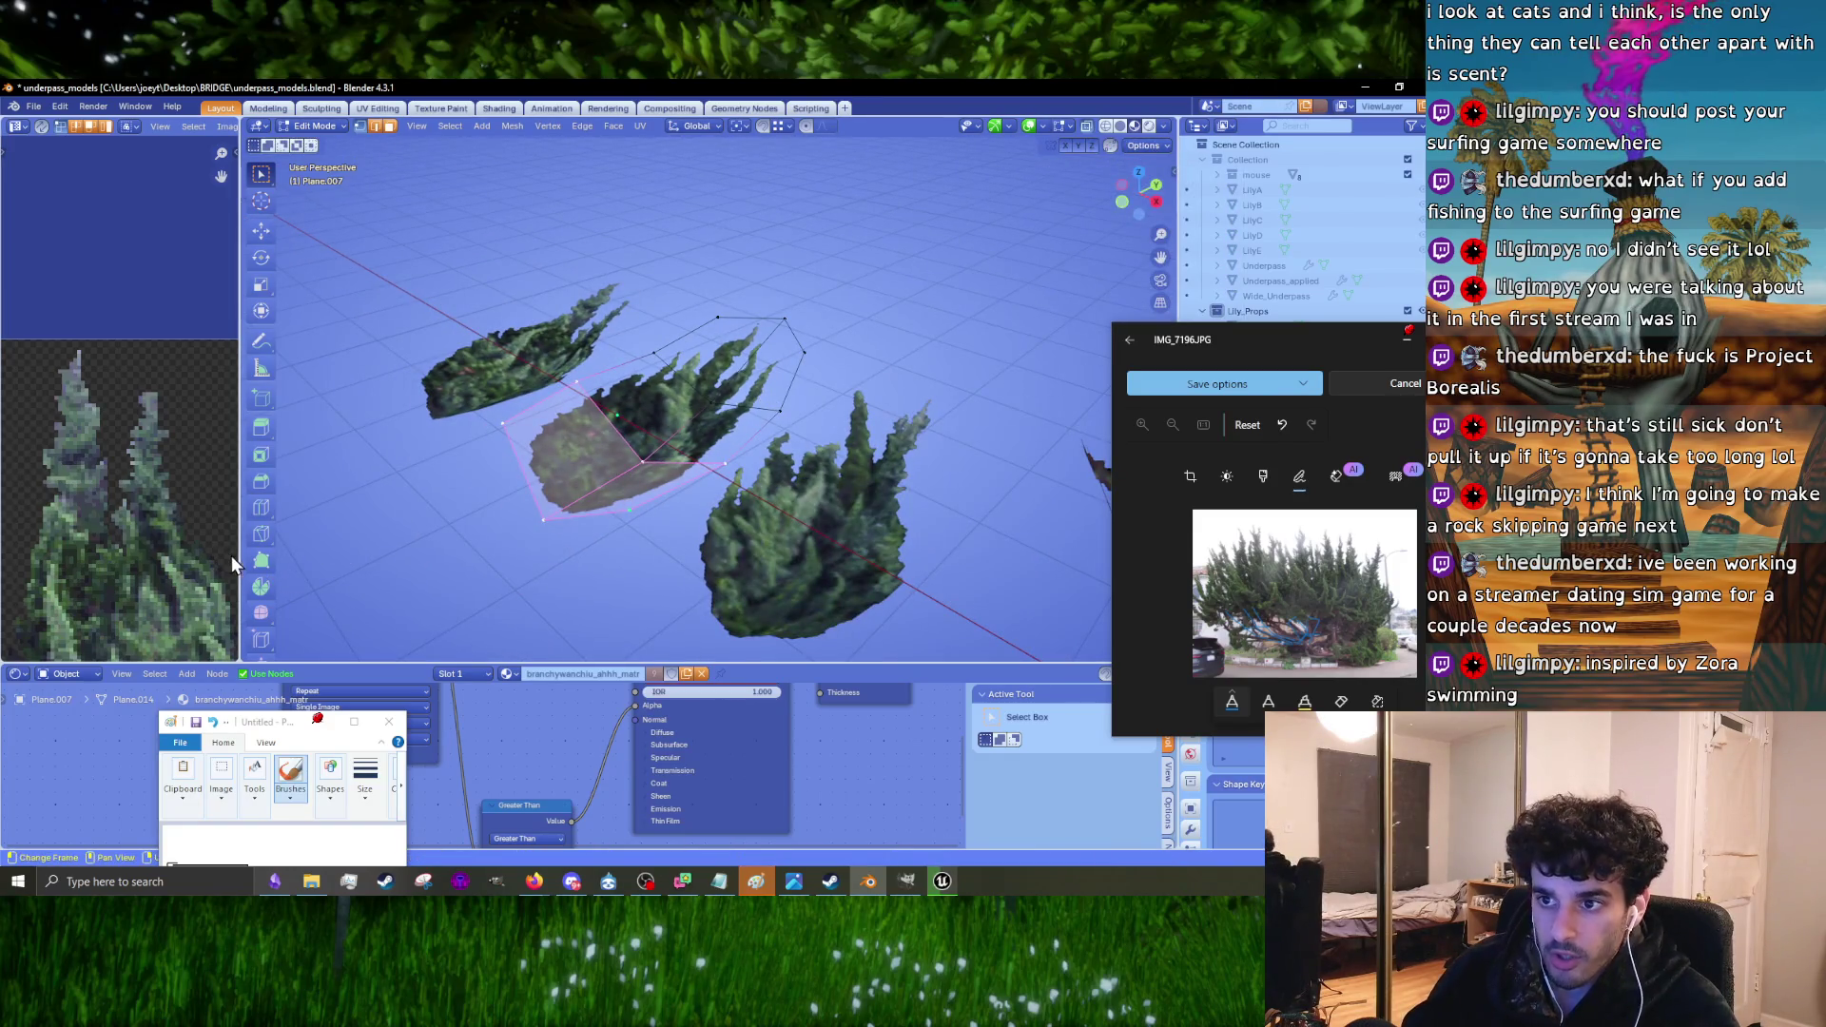
Step: Widen the UV Editor, frame the whole texture, and select the linked tree card part
left_click_drag(236, 556, 685, 533)
scroll(551, 497, "down", 4)
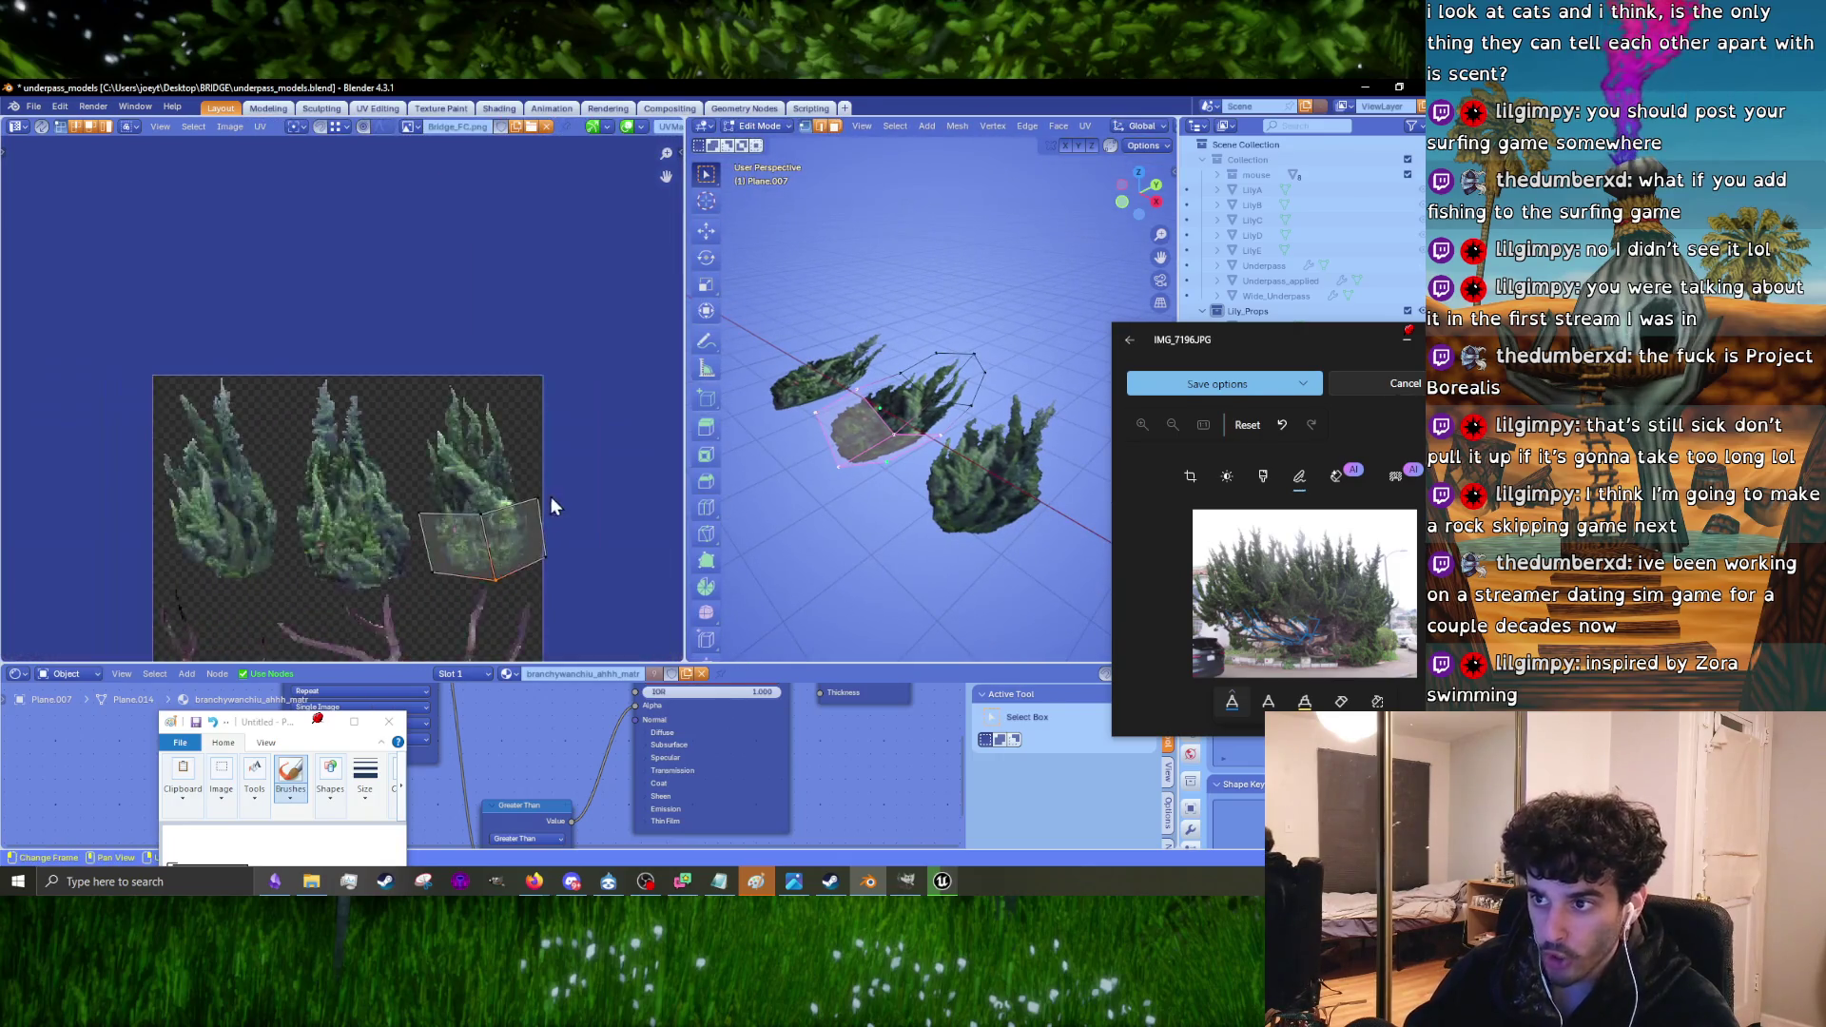
middle_click_drag(551, 496, 502, 426)
key("ctrl+l")
scroll(443, 371, "up", 5)
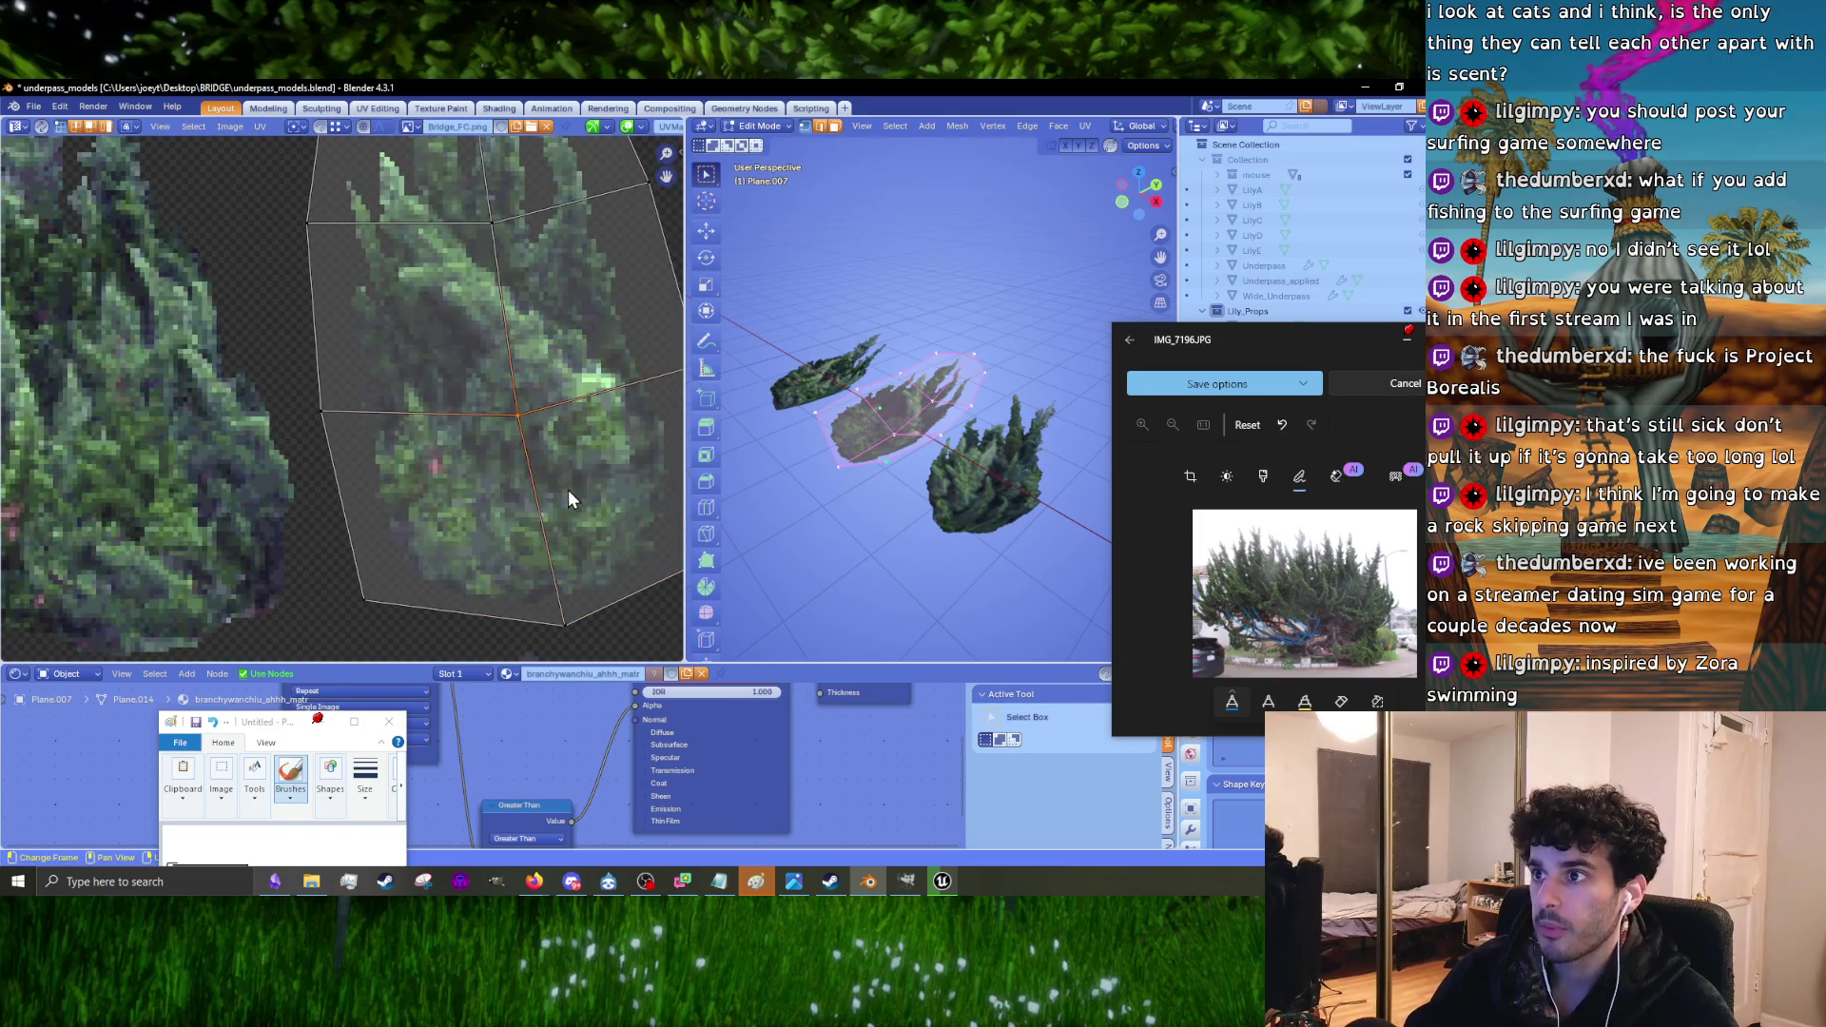
Step: Inspect the card's UV vertices in turn: top, right, left-middle, right-middle, lower-right and middle
left_click(491, 222)
middle_click_drag(551, 199, 502, 464)
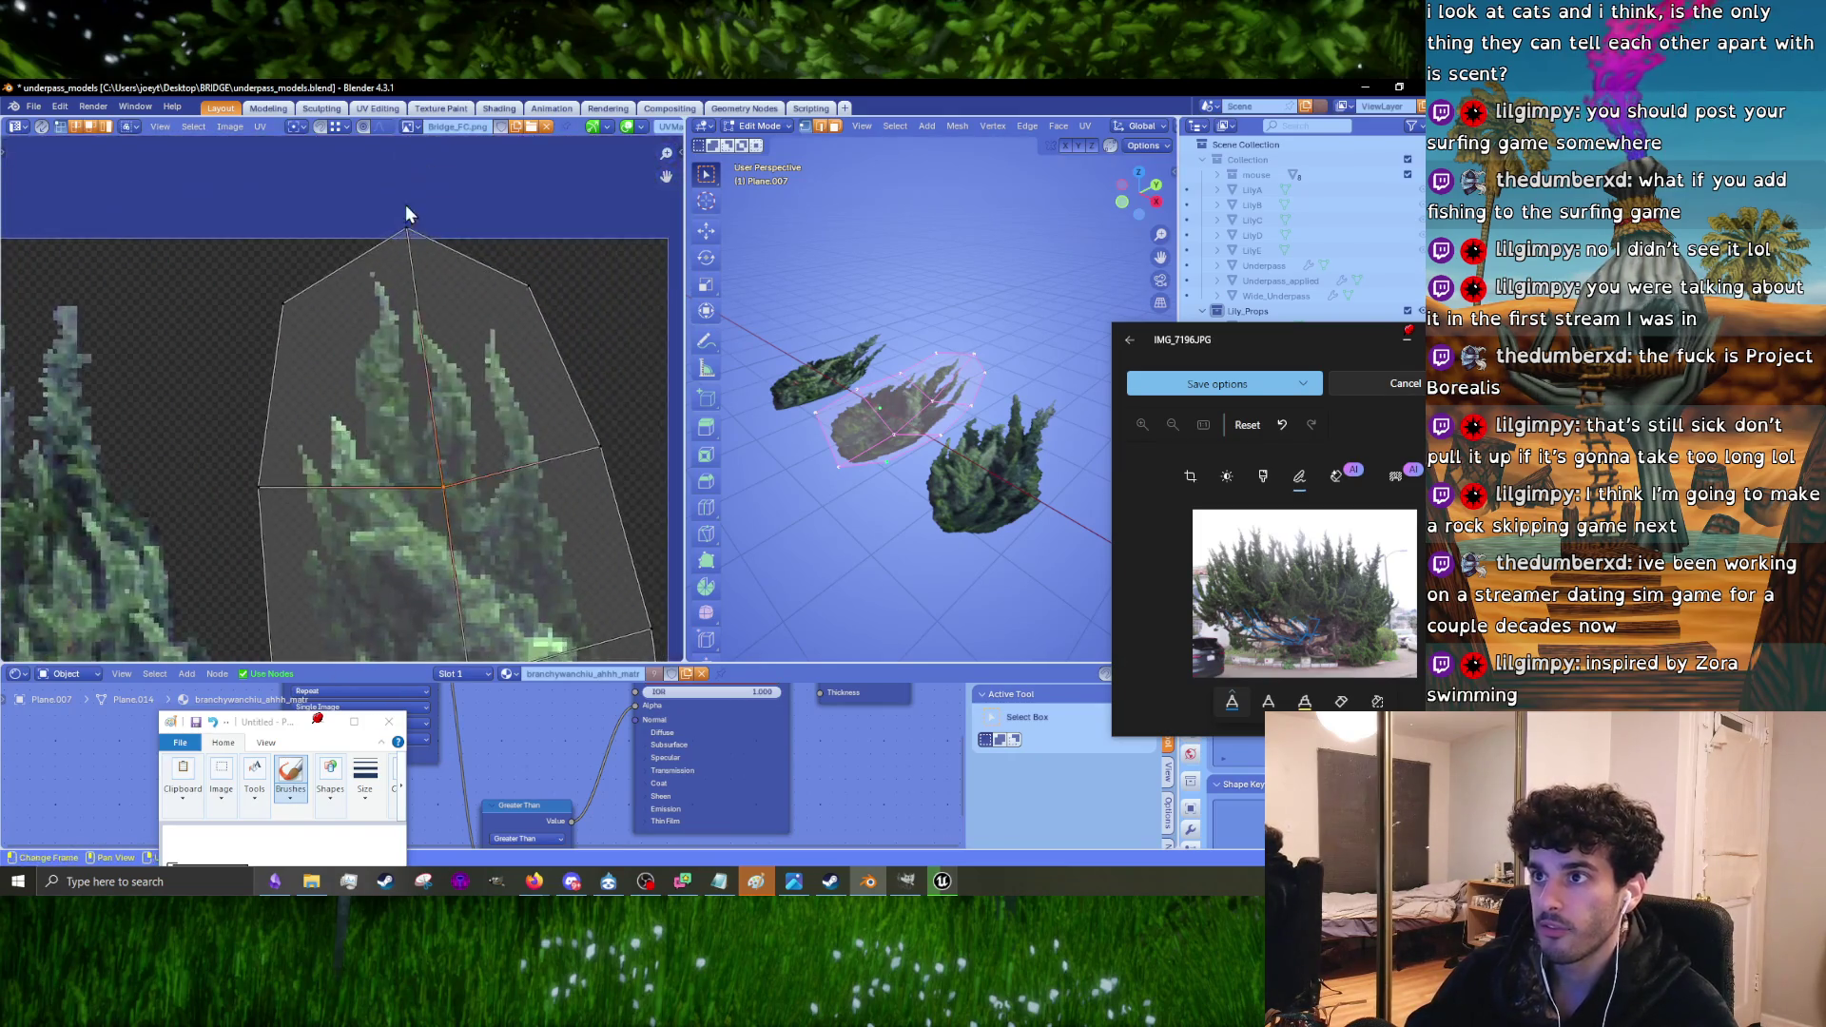
left_click(597, 452)
left_click_drag(207, 462, 286, 540)
middle_click_drag(289, 544, 316, 281)
right_click(352, 422)
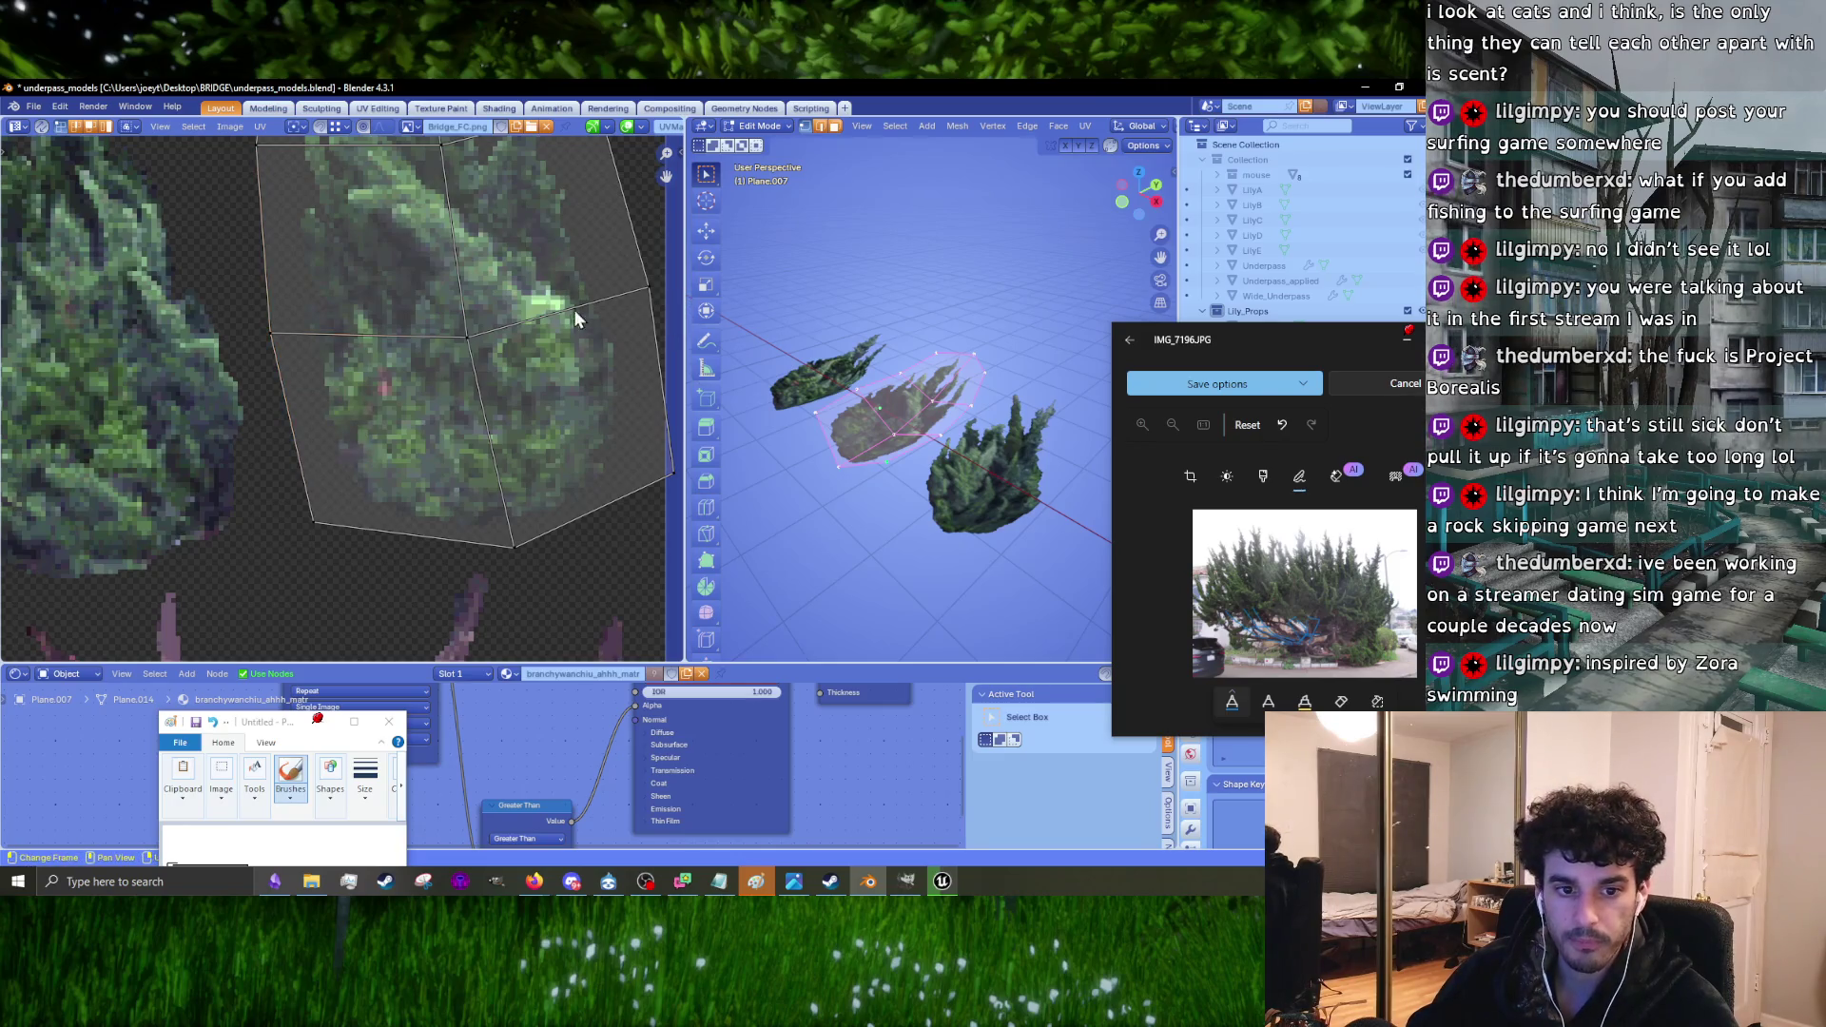
middle_click_drag(590, 319, 470, 308)
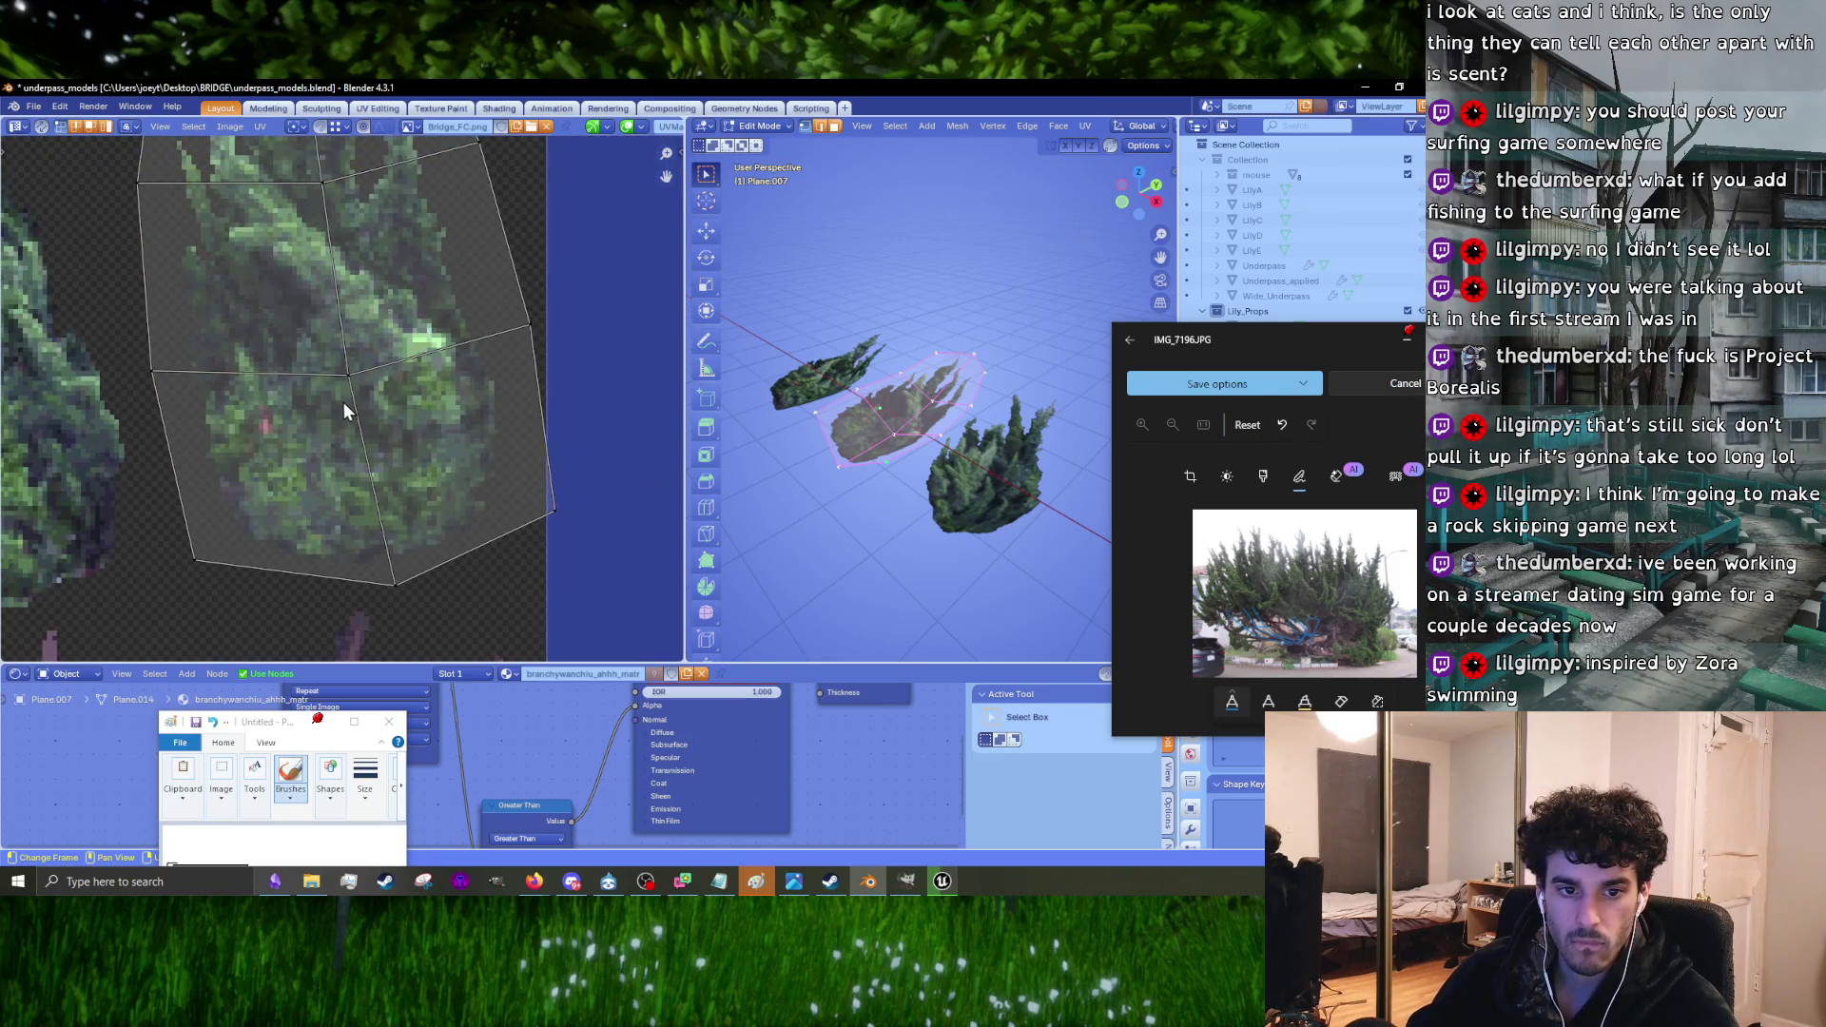
left_click_drag(384, 321, 579, 373)
right_click(578, 373)
left_click(544, 491)
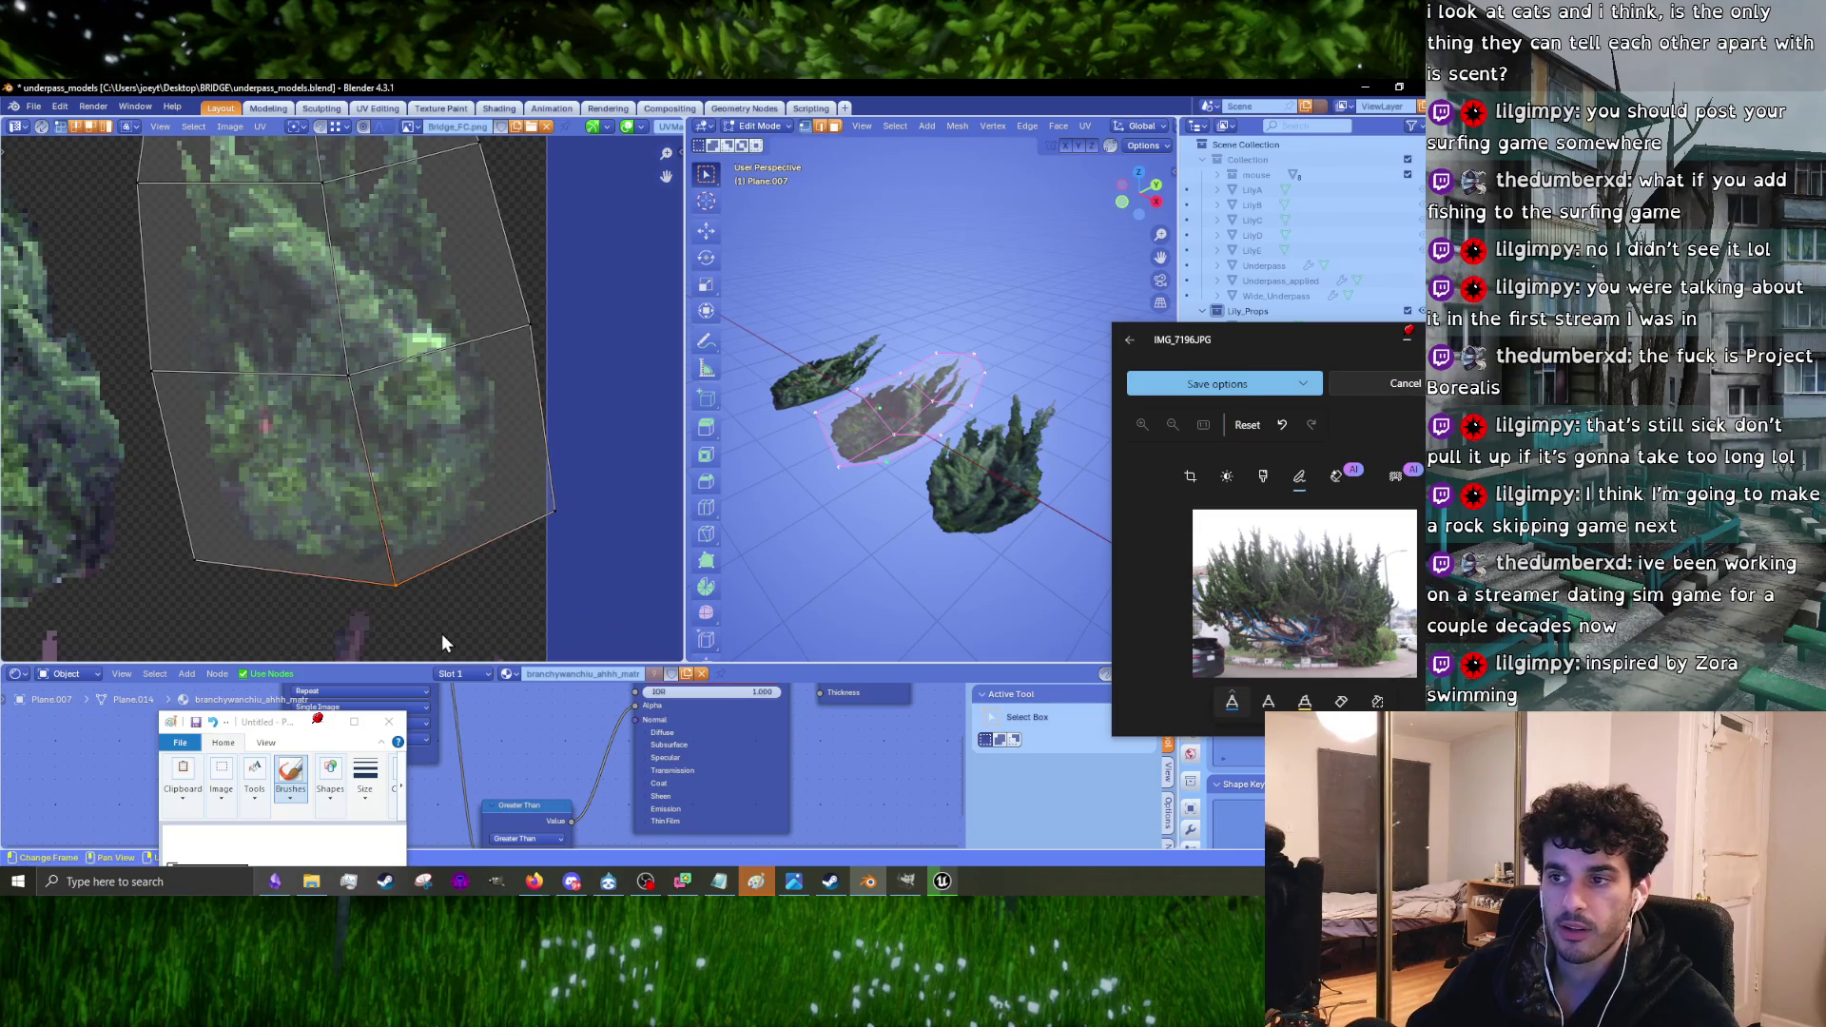
left_click_drag(252, 581, 283, 601)
left_click(152, 371)
left_click(347, 374)
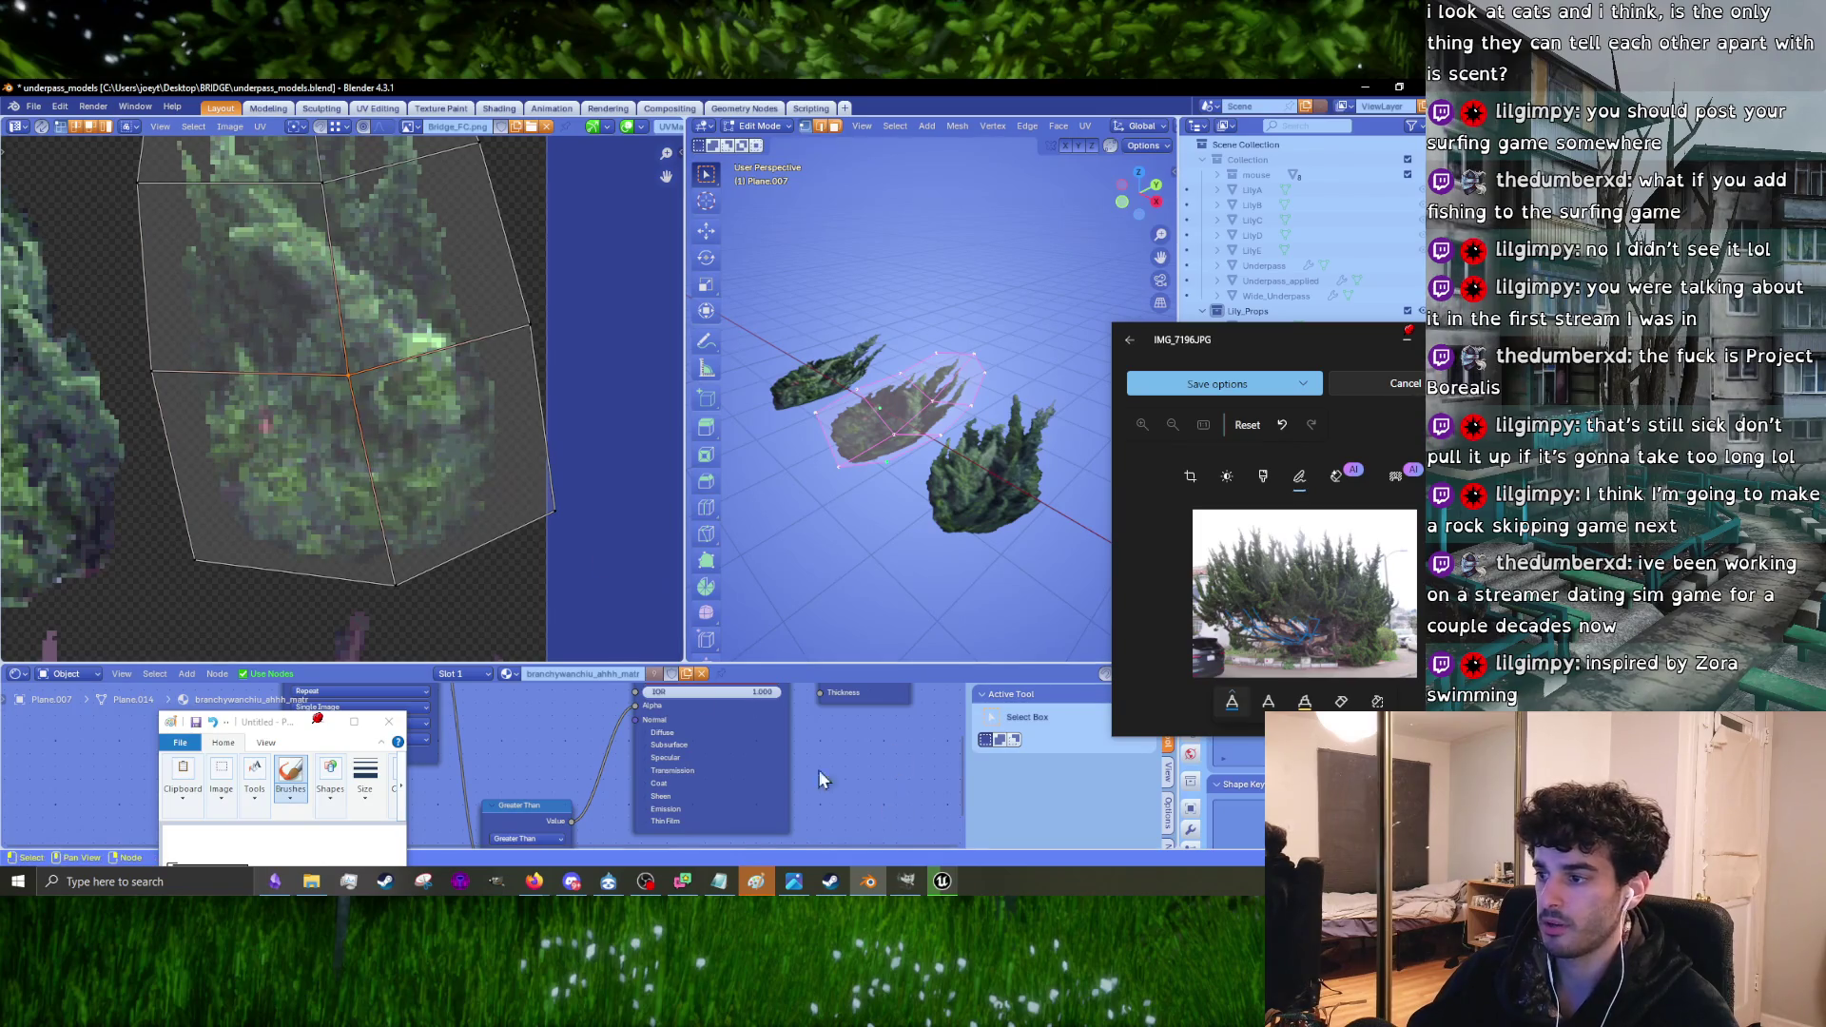
Step: Drag the UV/3D border left so the 3D viewport takes most of the workspace
scroll(372, 369, "down", 2)
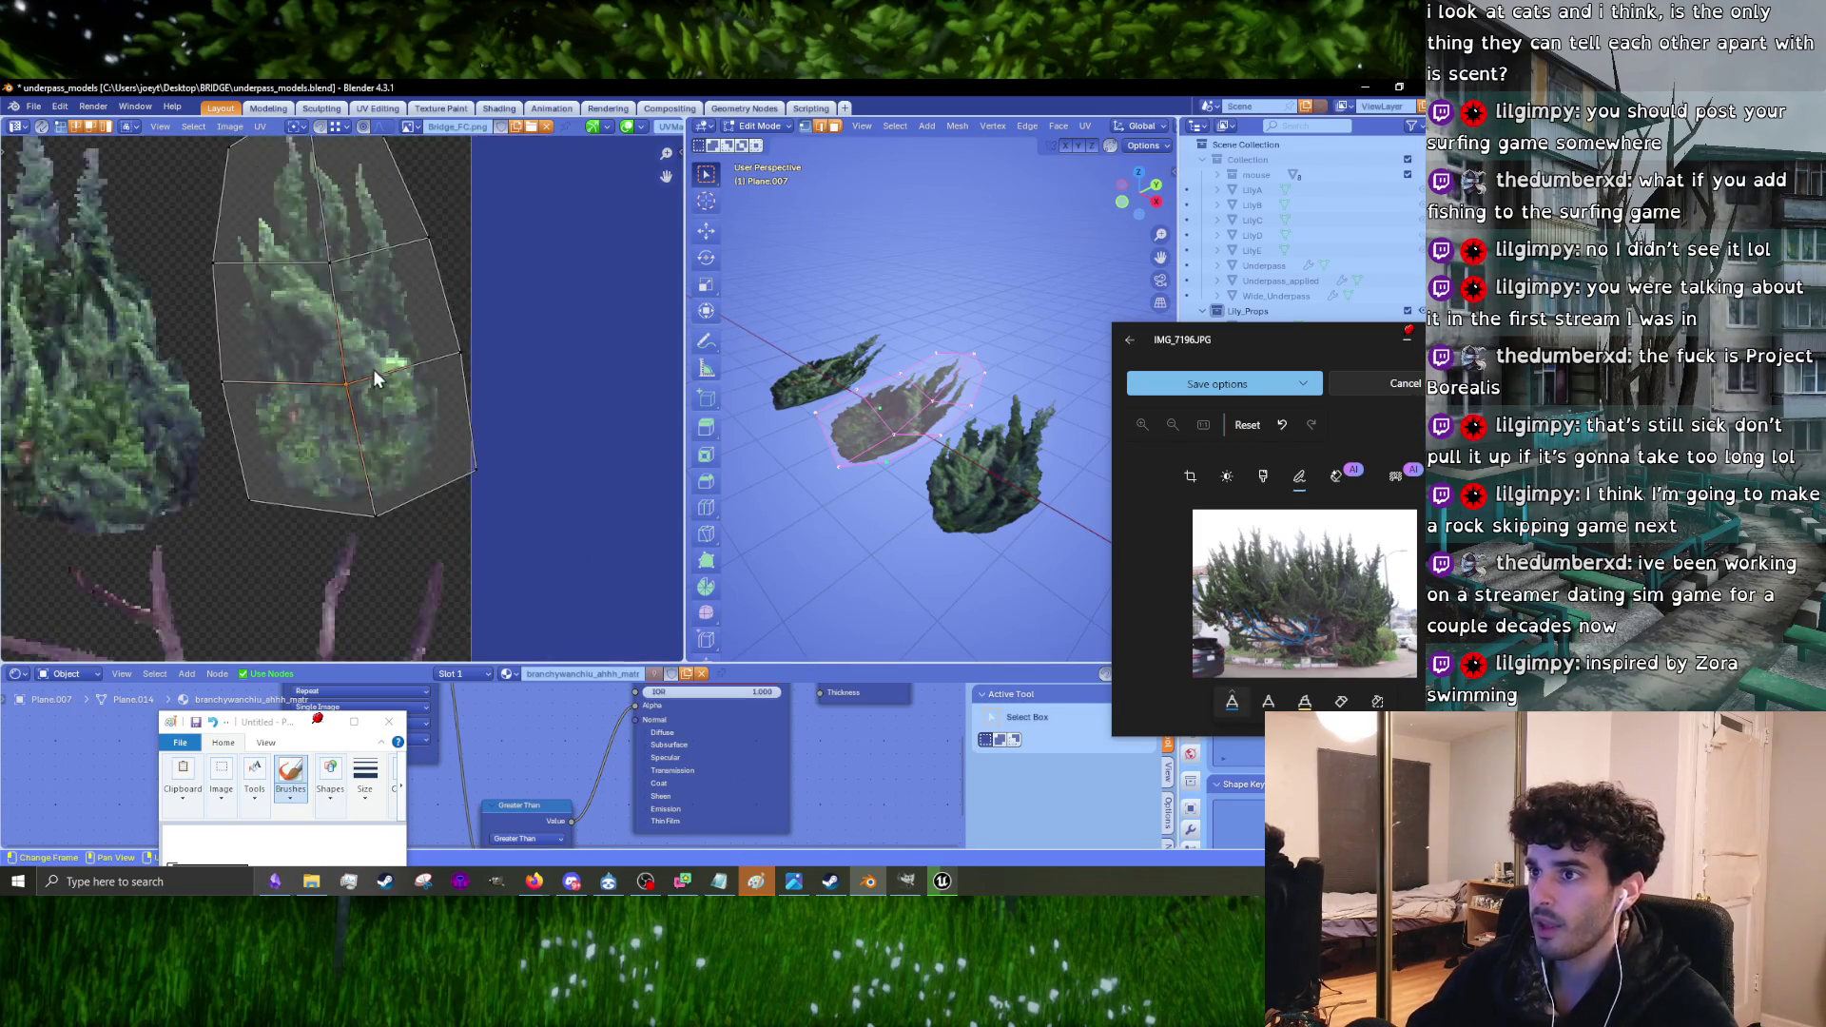
scroll(878, 464, "up", 2)
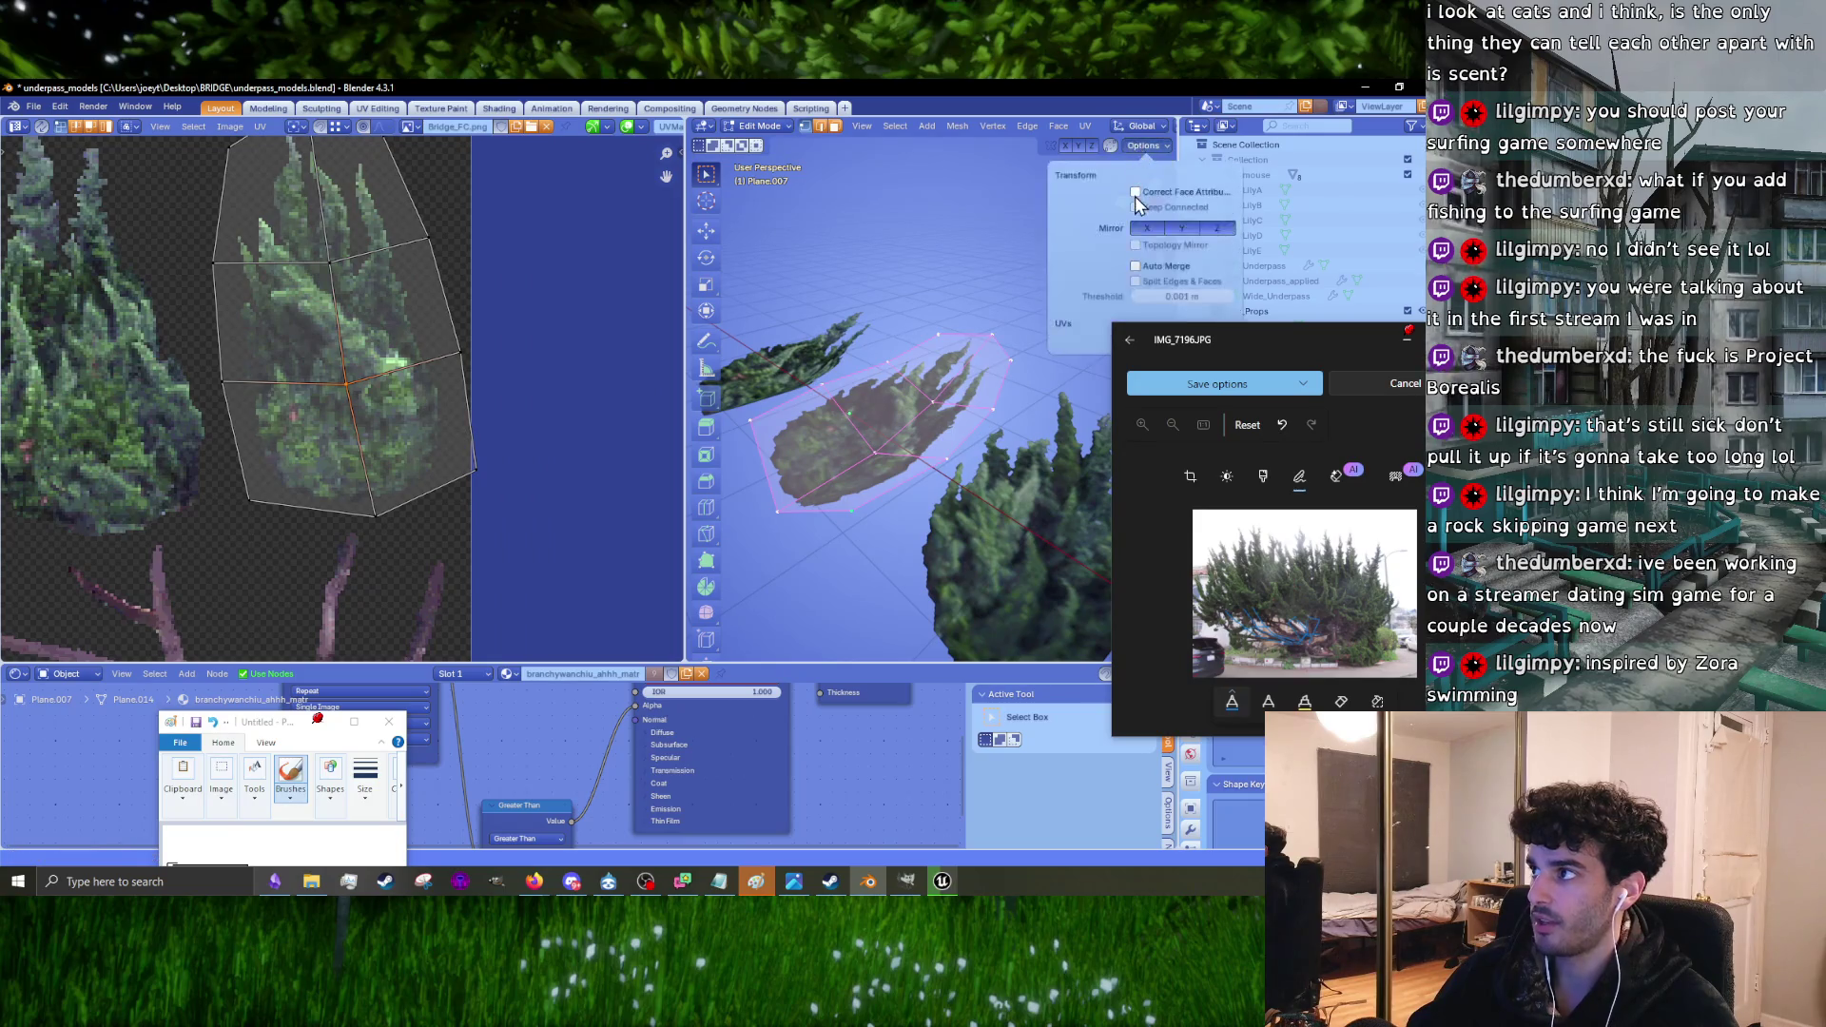
left_click_drag(681, 419, 301, 411)
middle_click_drag(495, 418, 583, 430)
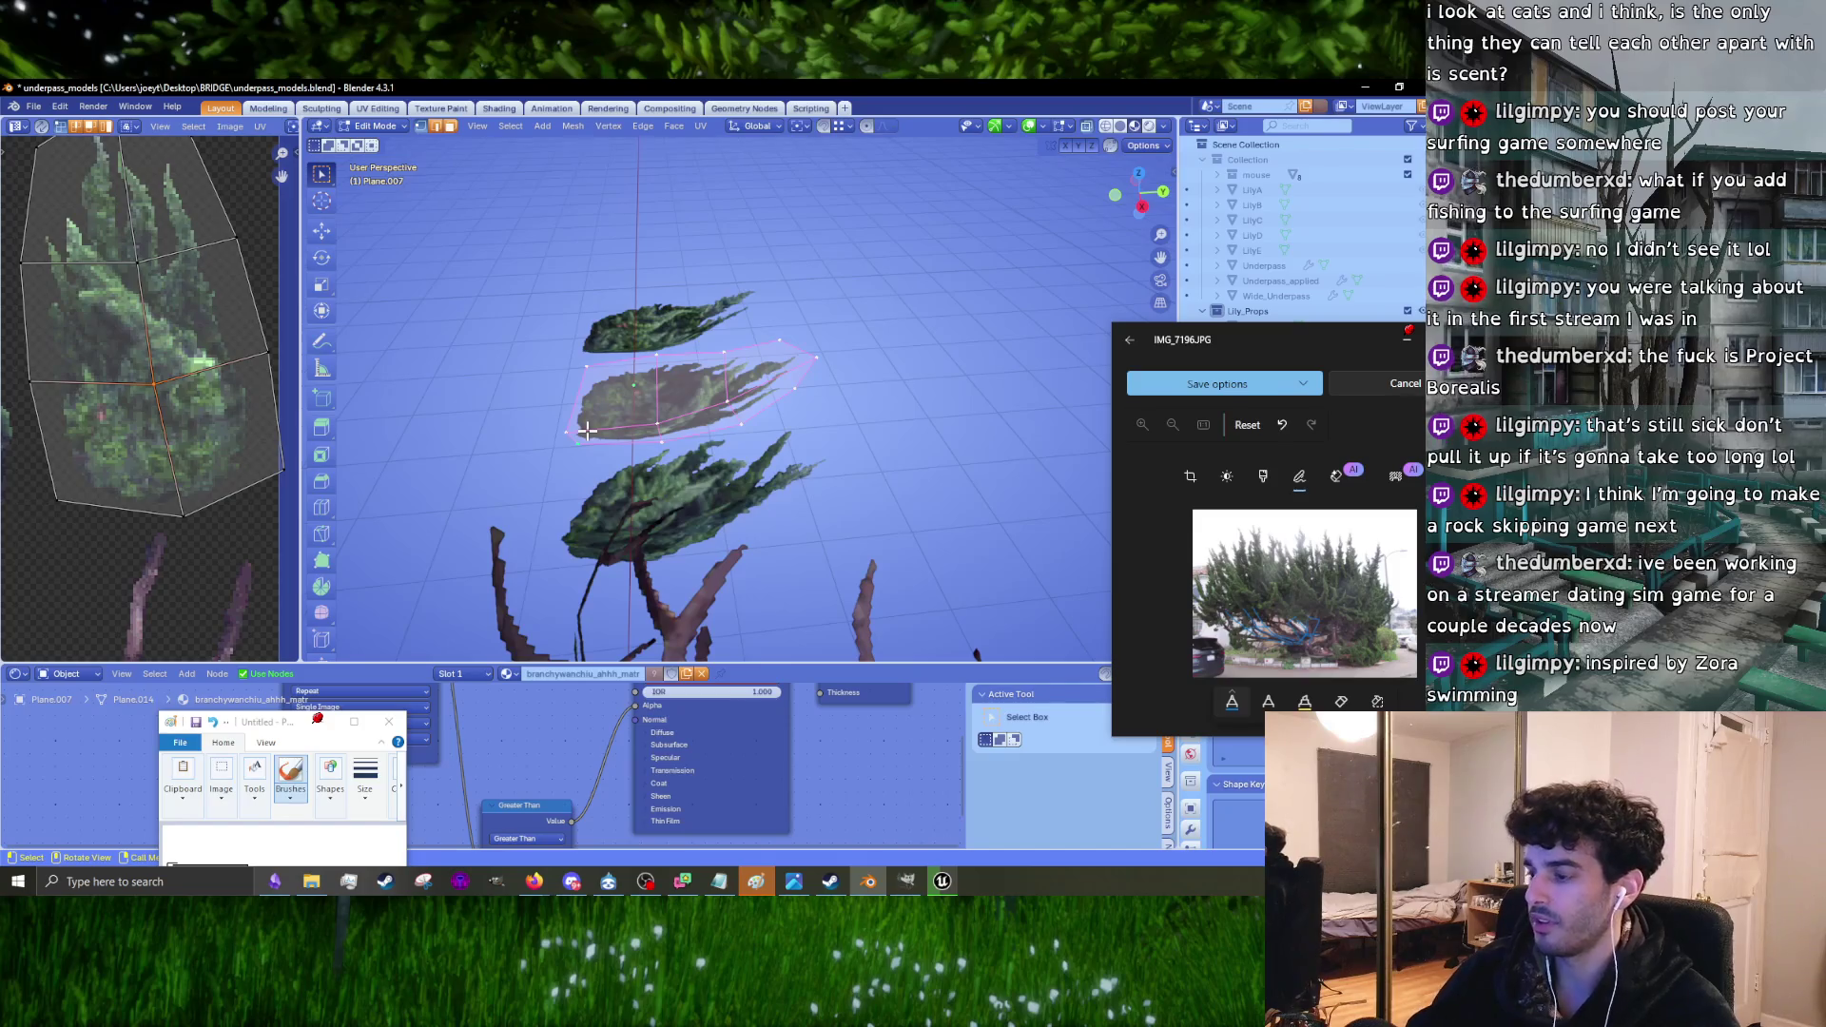
Step: In Right Ortho view, move the leaf card's edges along its length and undo a -25° edge rotation
key("KP_3")
scroll(586, 431, "up", 4)
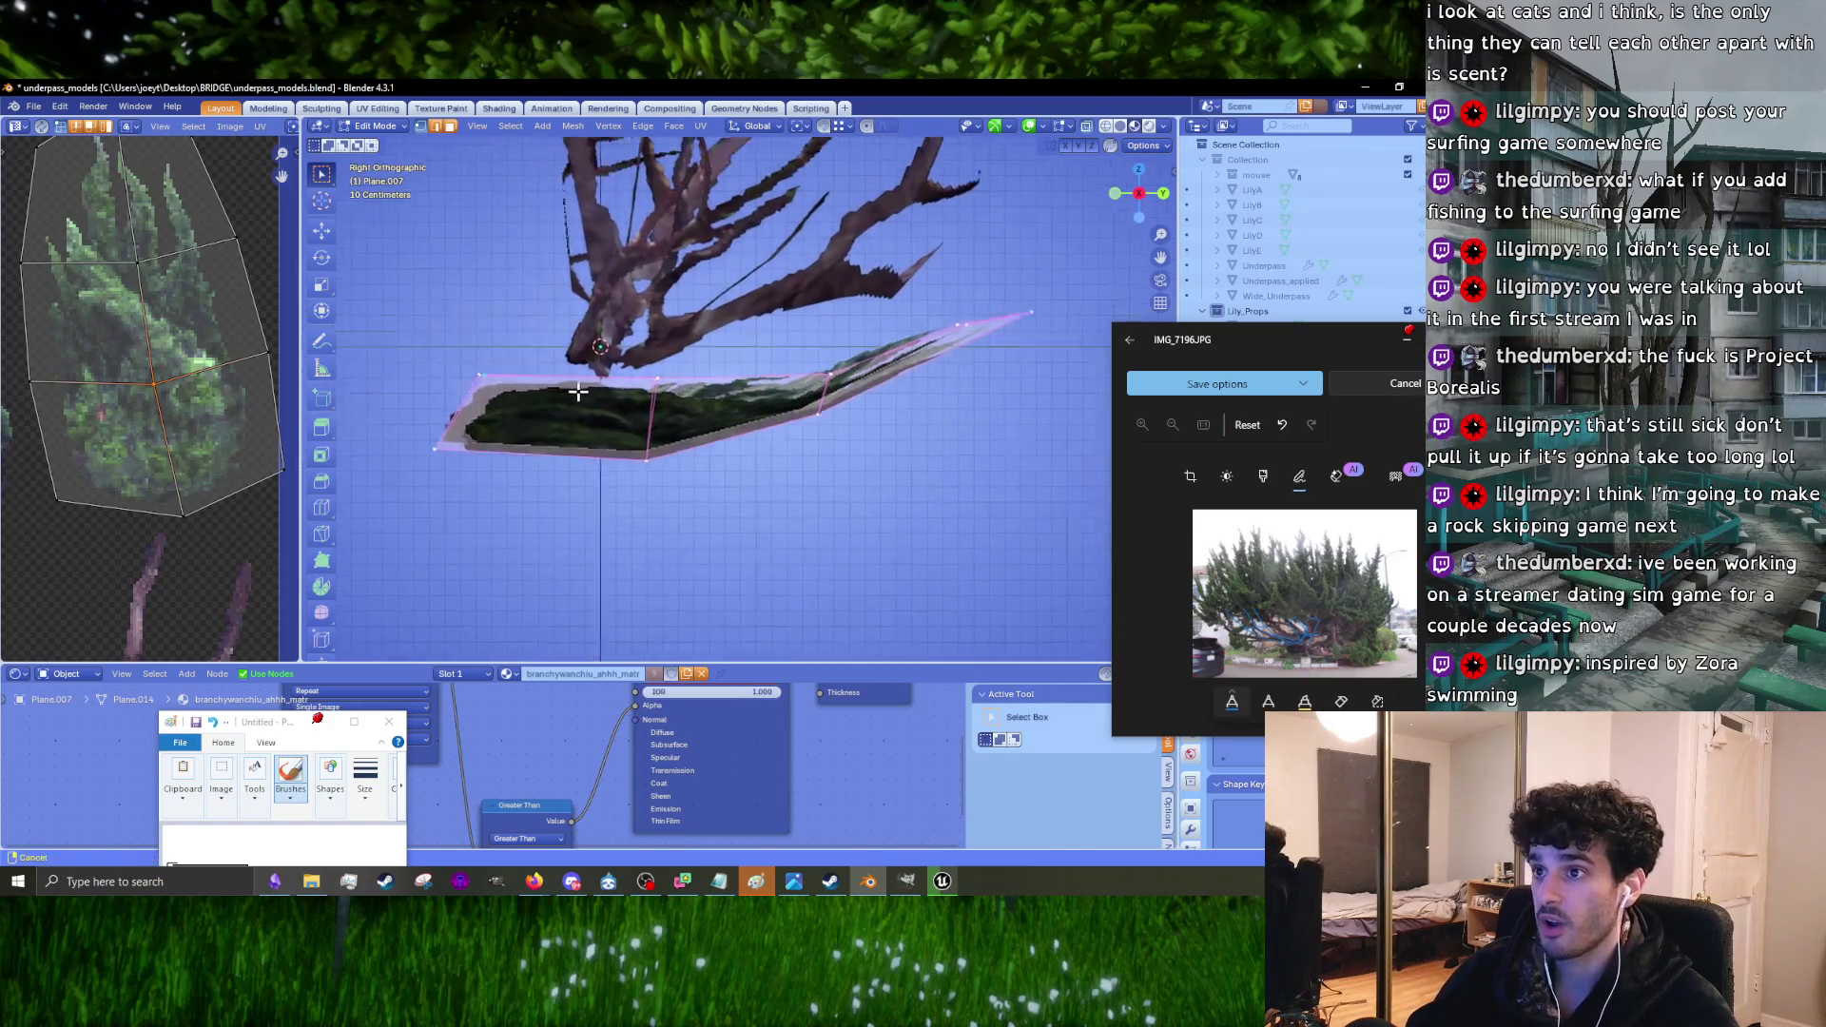
key("g")
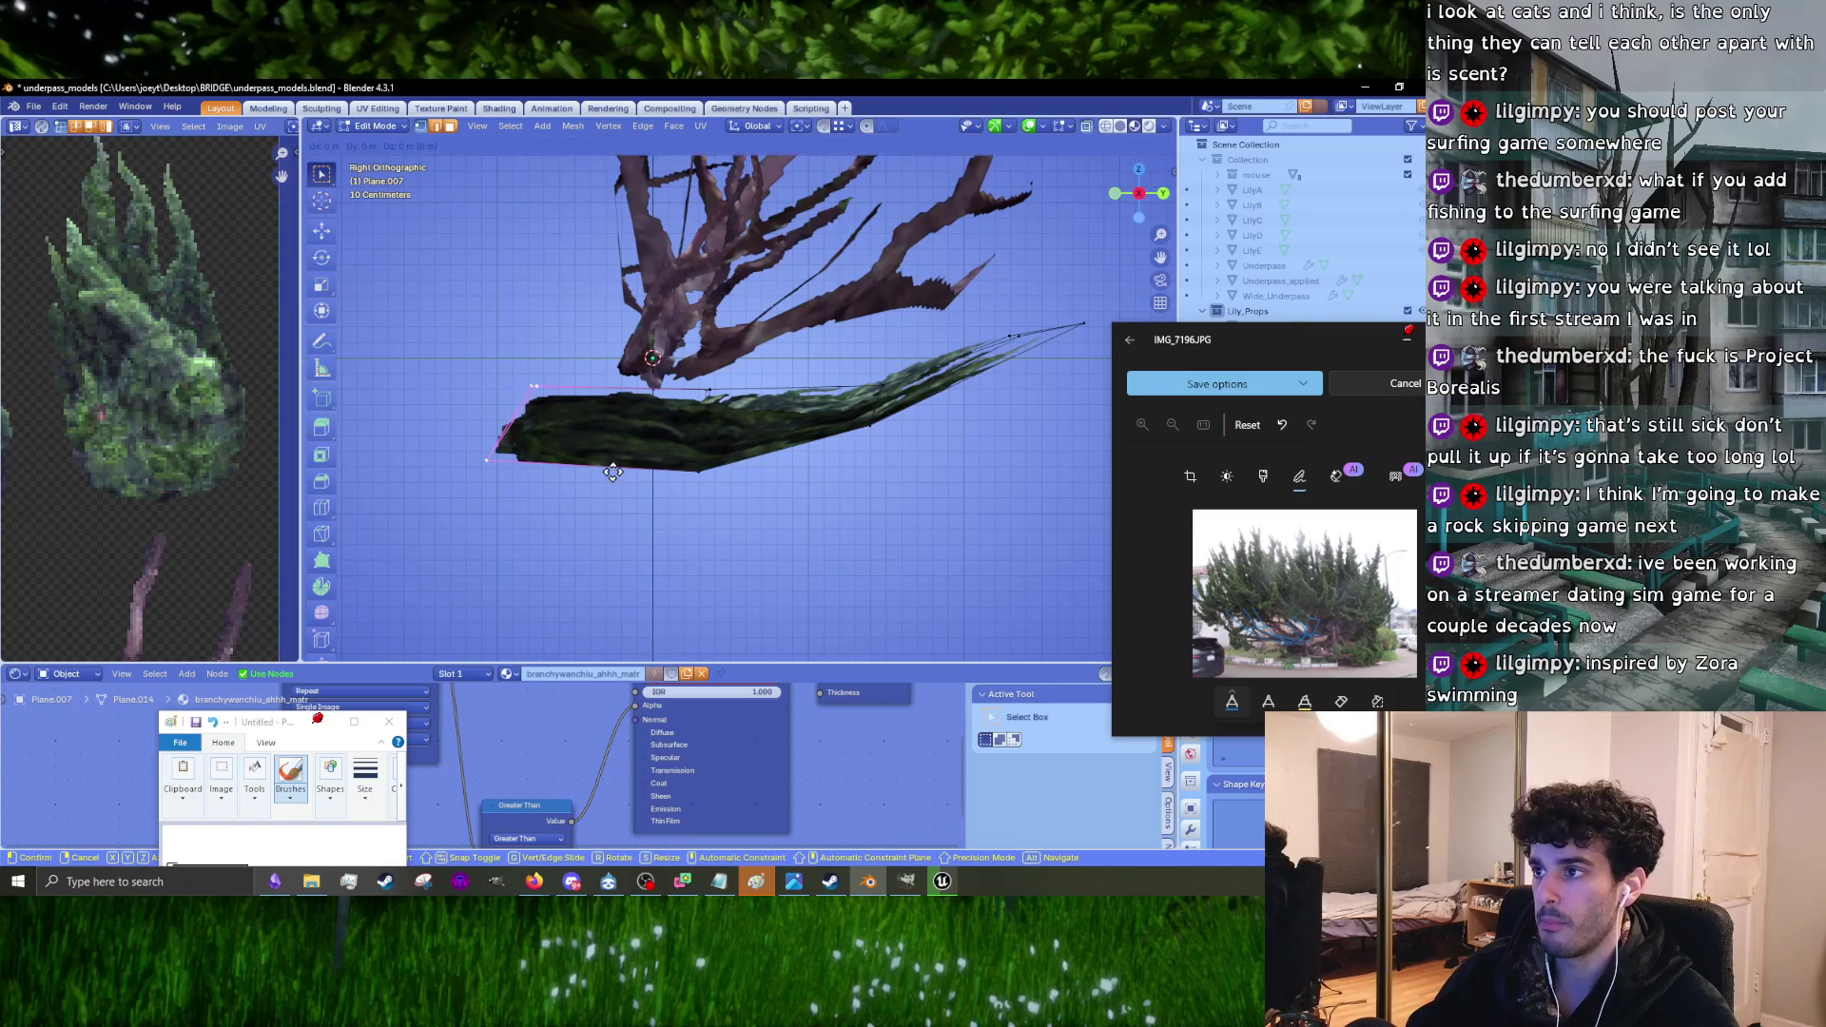
left_click(602, 472)
left_click(704, 432)
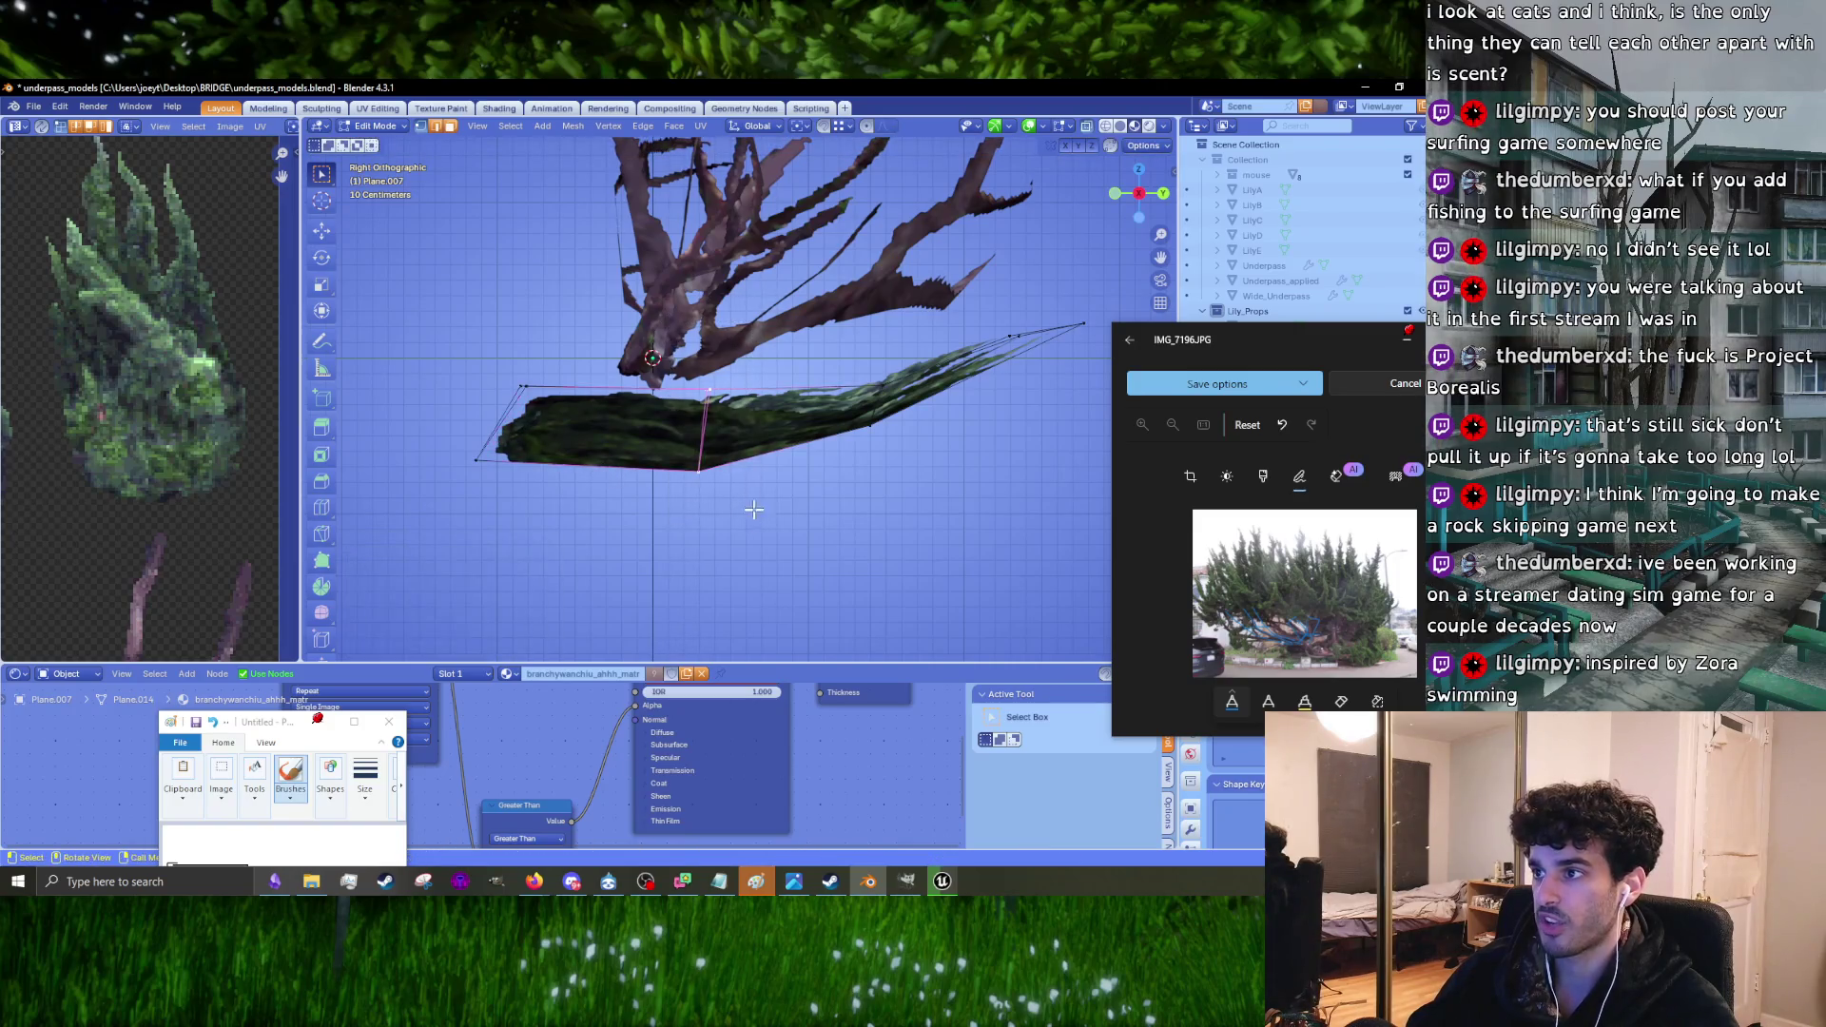
key("g")
left_click(748, 418)
left_click(877, 407)
key("g")
left_click(929, 466)
middle_click_drag(929, 466, 780, 495, "shift")
key("r")
left_click(870, 452)
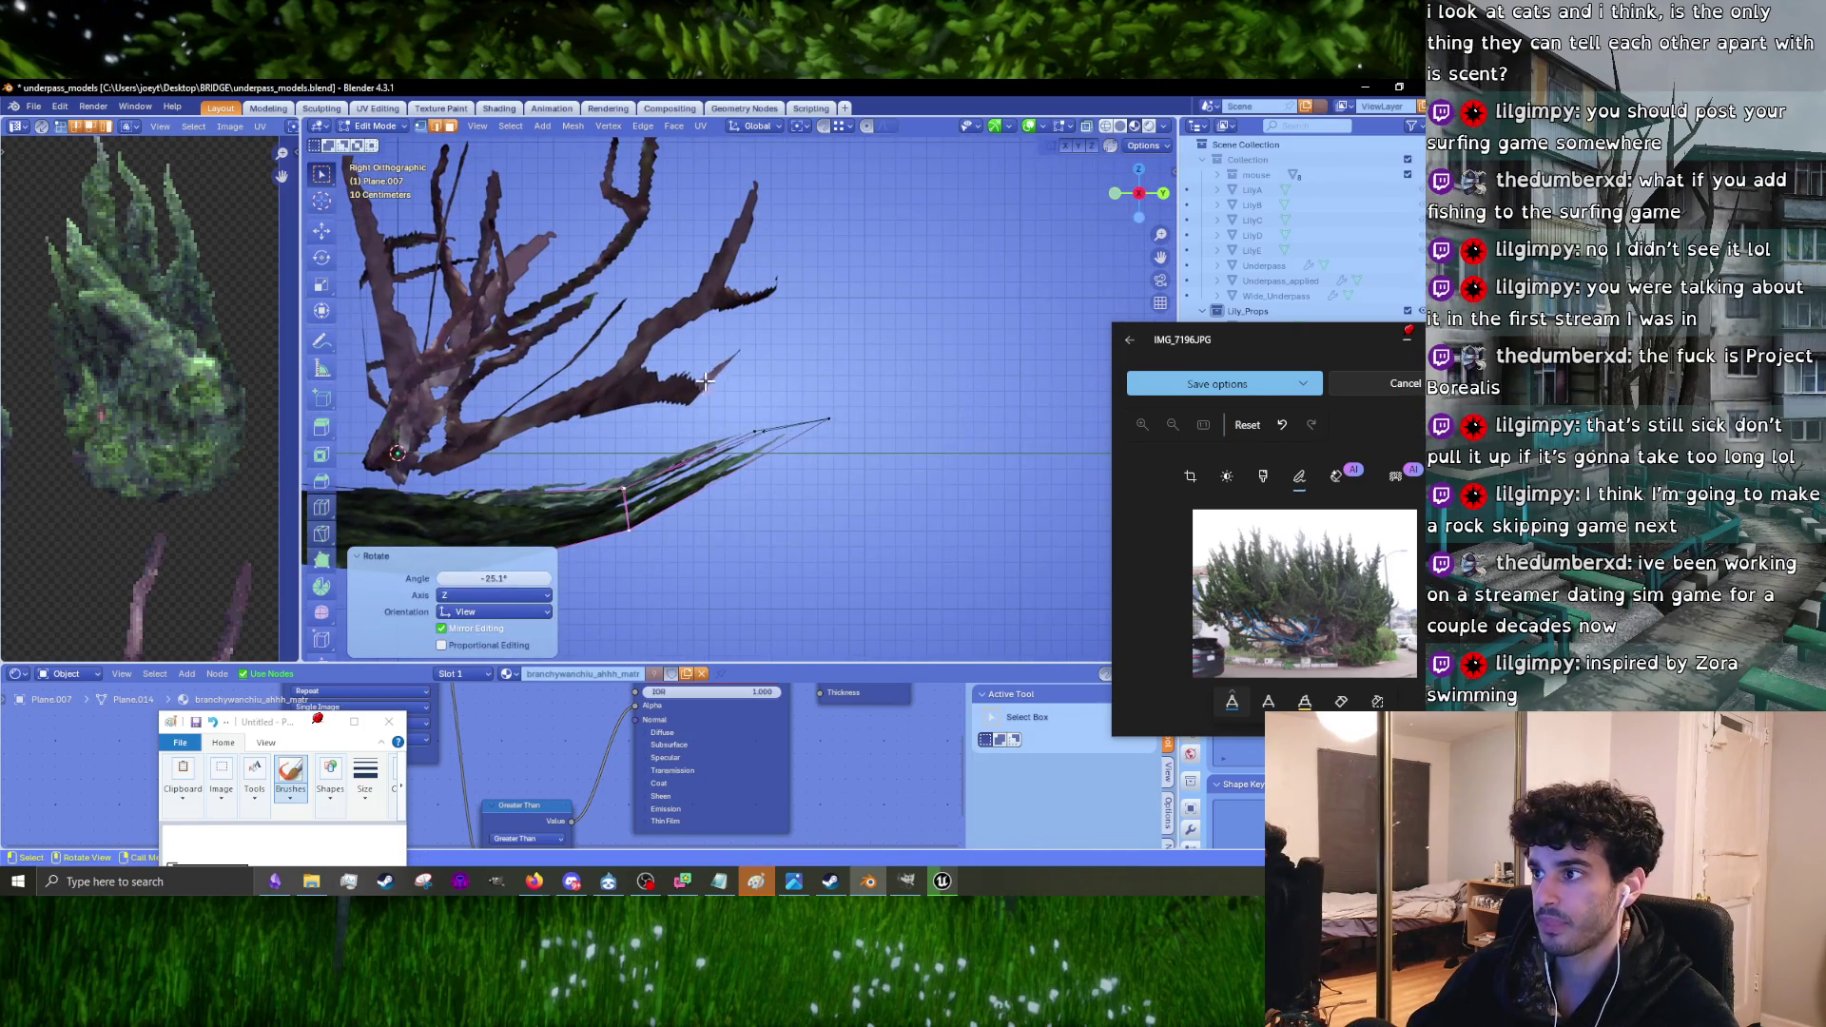
key("ctrl+z")
Step: Bring the Paint window forward, then nudge the card's pointed tip and an edge into place
left_click(317, 718)
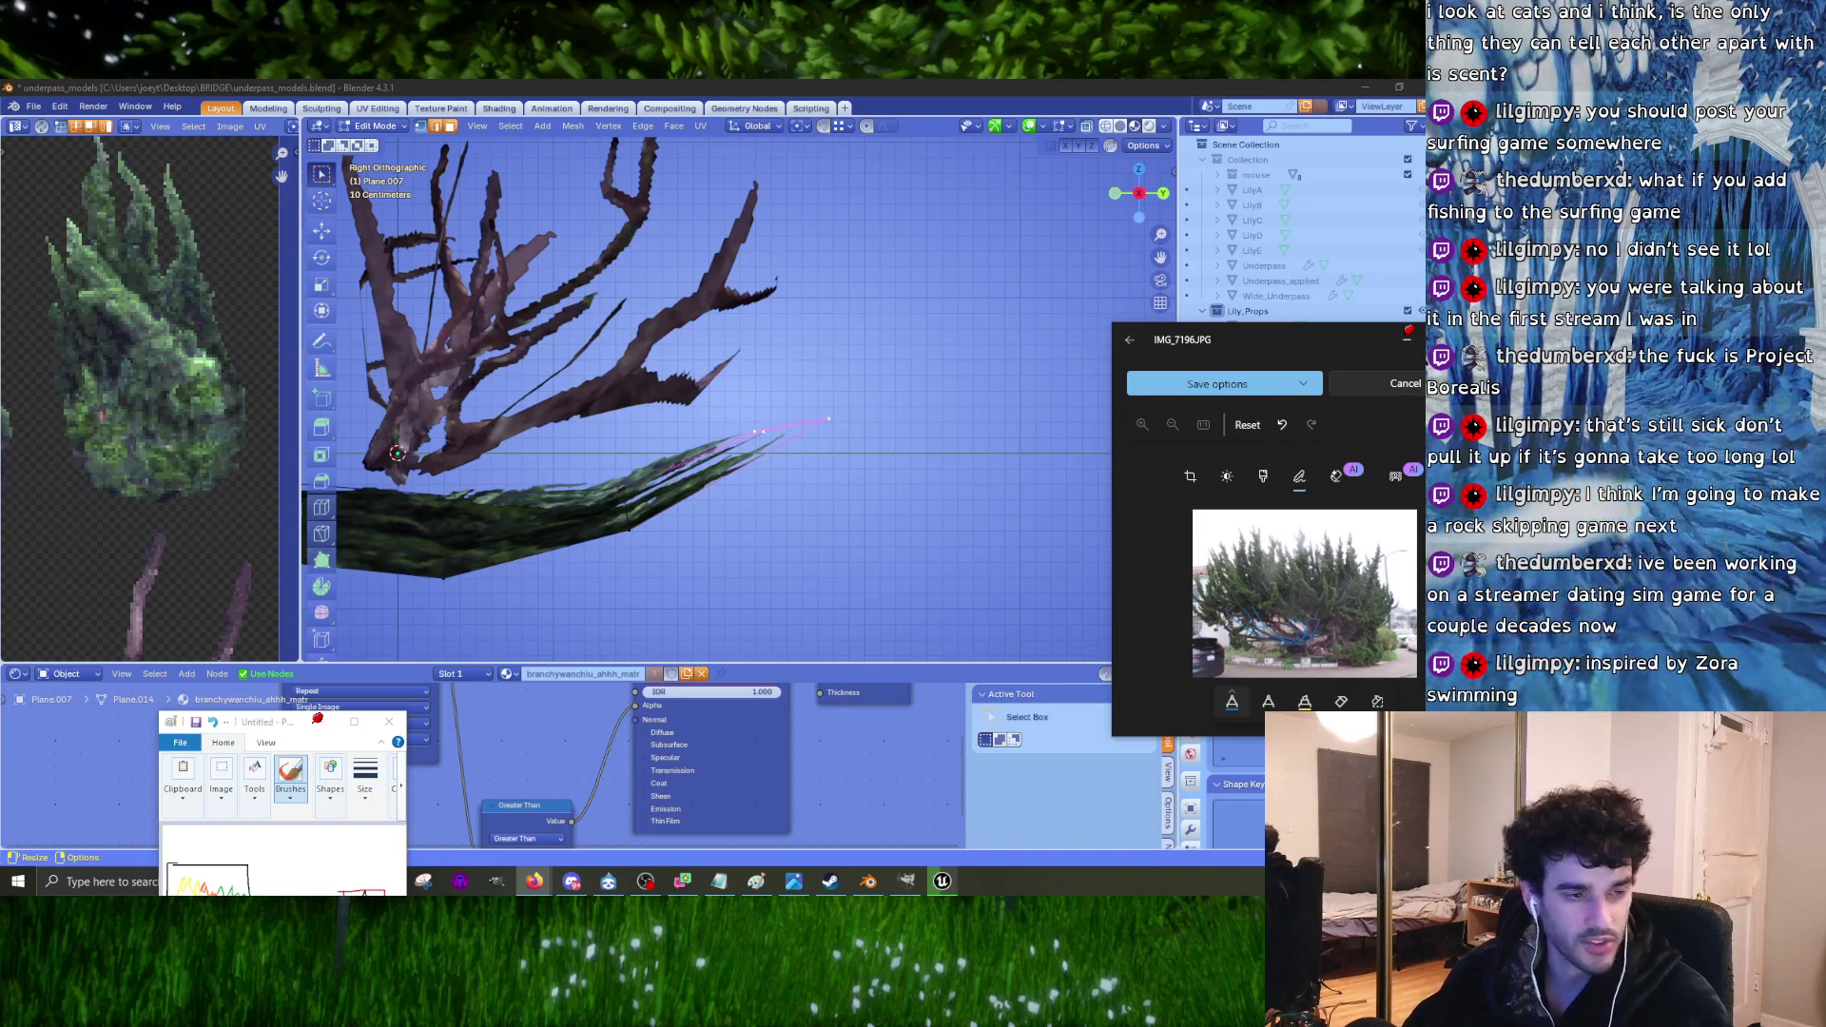
middle_click_drag(789, 380, 883, 383, "shift")
left_click_drag(826, 468, 742, 471)
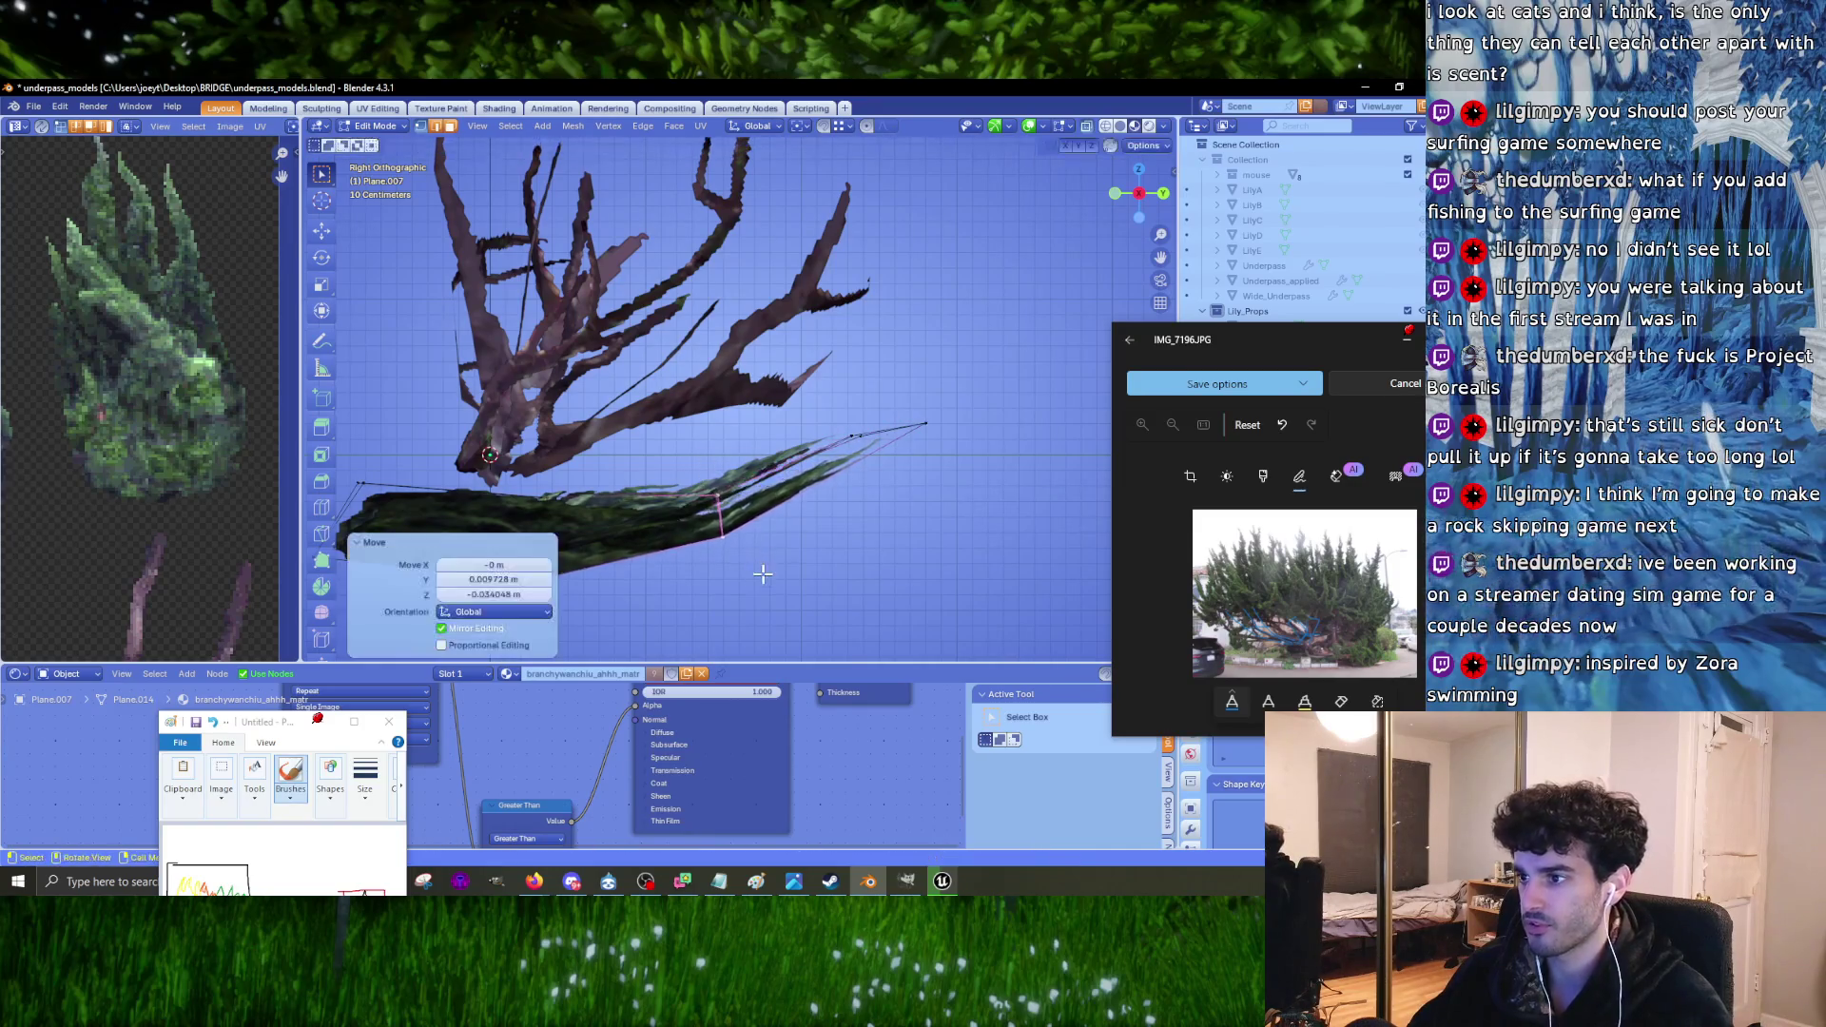
middle_click_drag(605, 498, 738, 407, "shift")
Step: Lower the card's left part and reposition its right-side and middle edges, cancelling a rotation
left_click_drag(399, 355, 715, 556)
key("g")
left_click(715, 562)
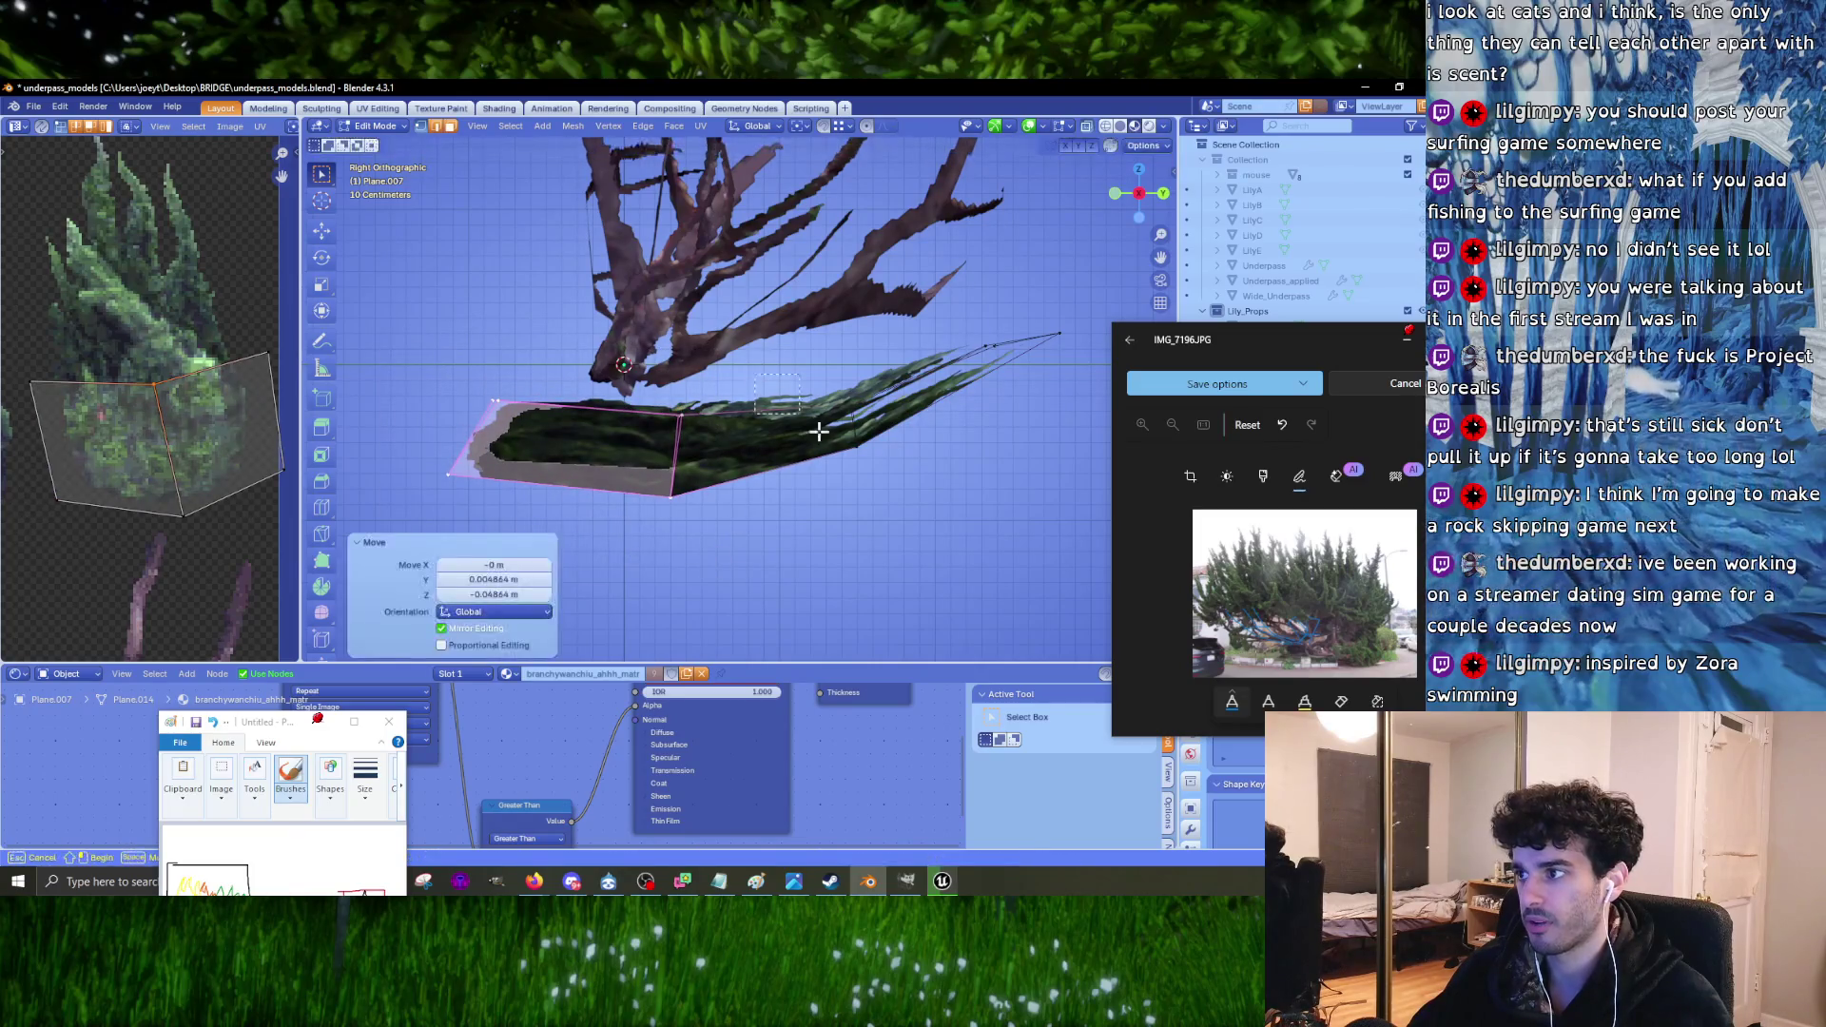
left_click(856, 433)
key("g")
left_click(633, 427)
left_click(678, 457)
key("g")
left_click(717, 550)
key("r")
right_click(795, 524)
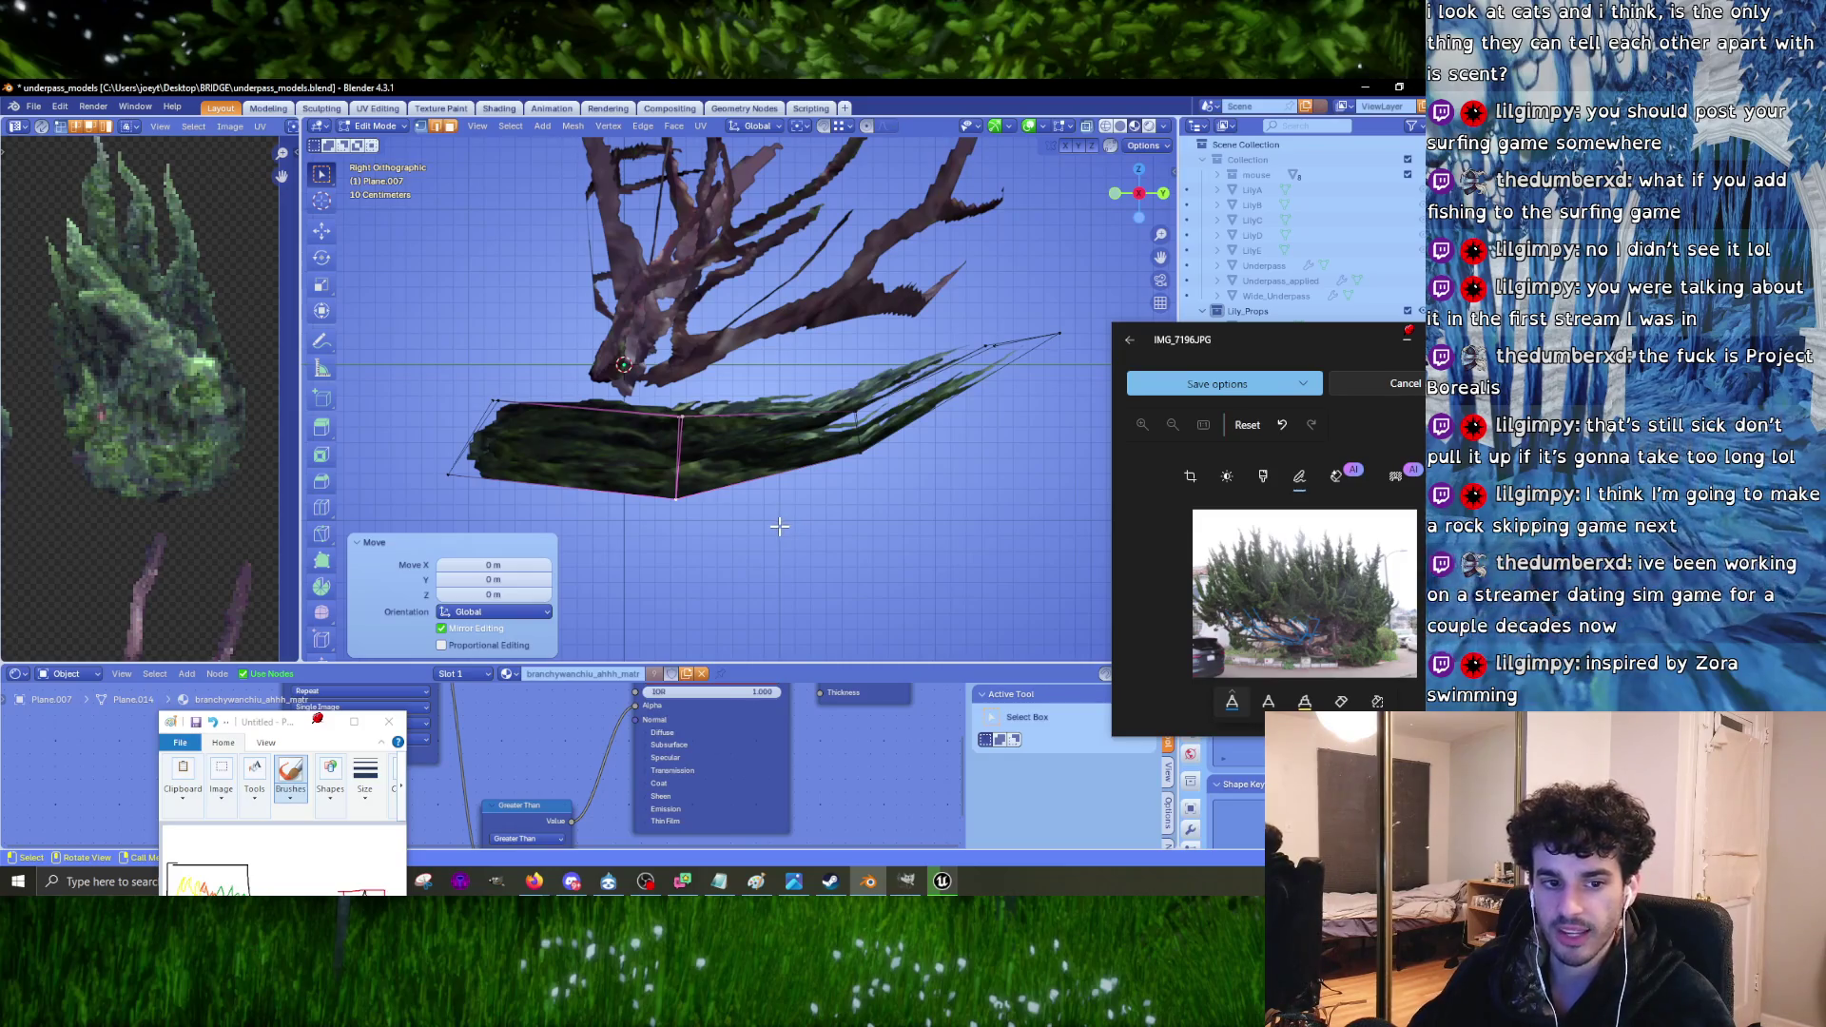
scroll(721, 504, "up", 3, "shift")
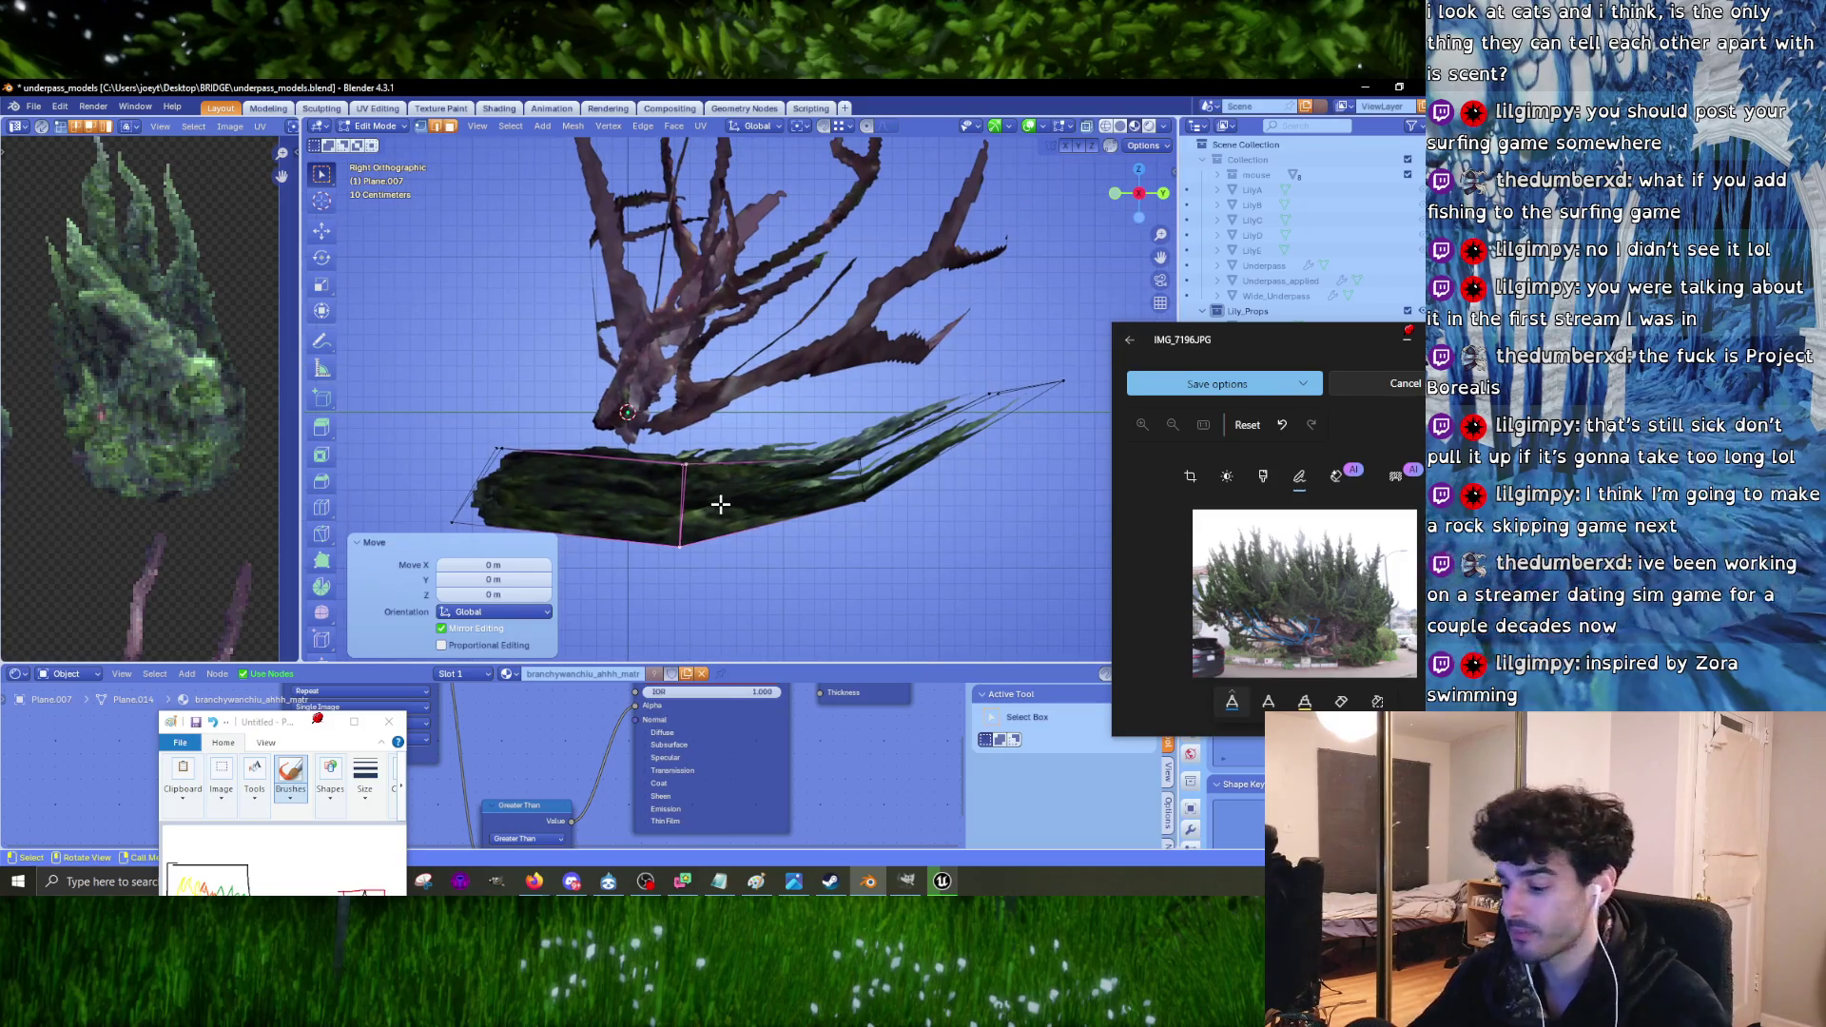
Step: In Top Ortho view, widen the first tree card slightly and pinch its base to 0.861
key("KP_7")
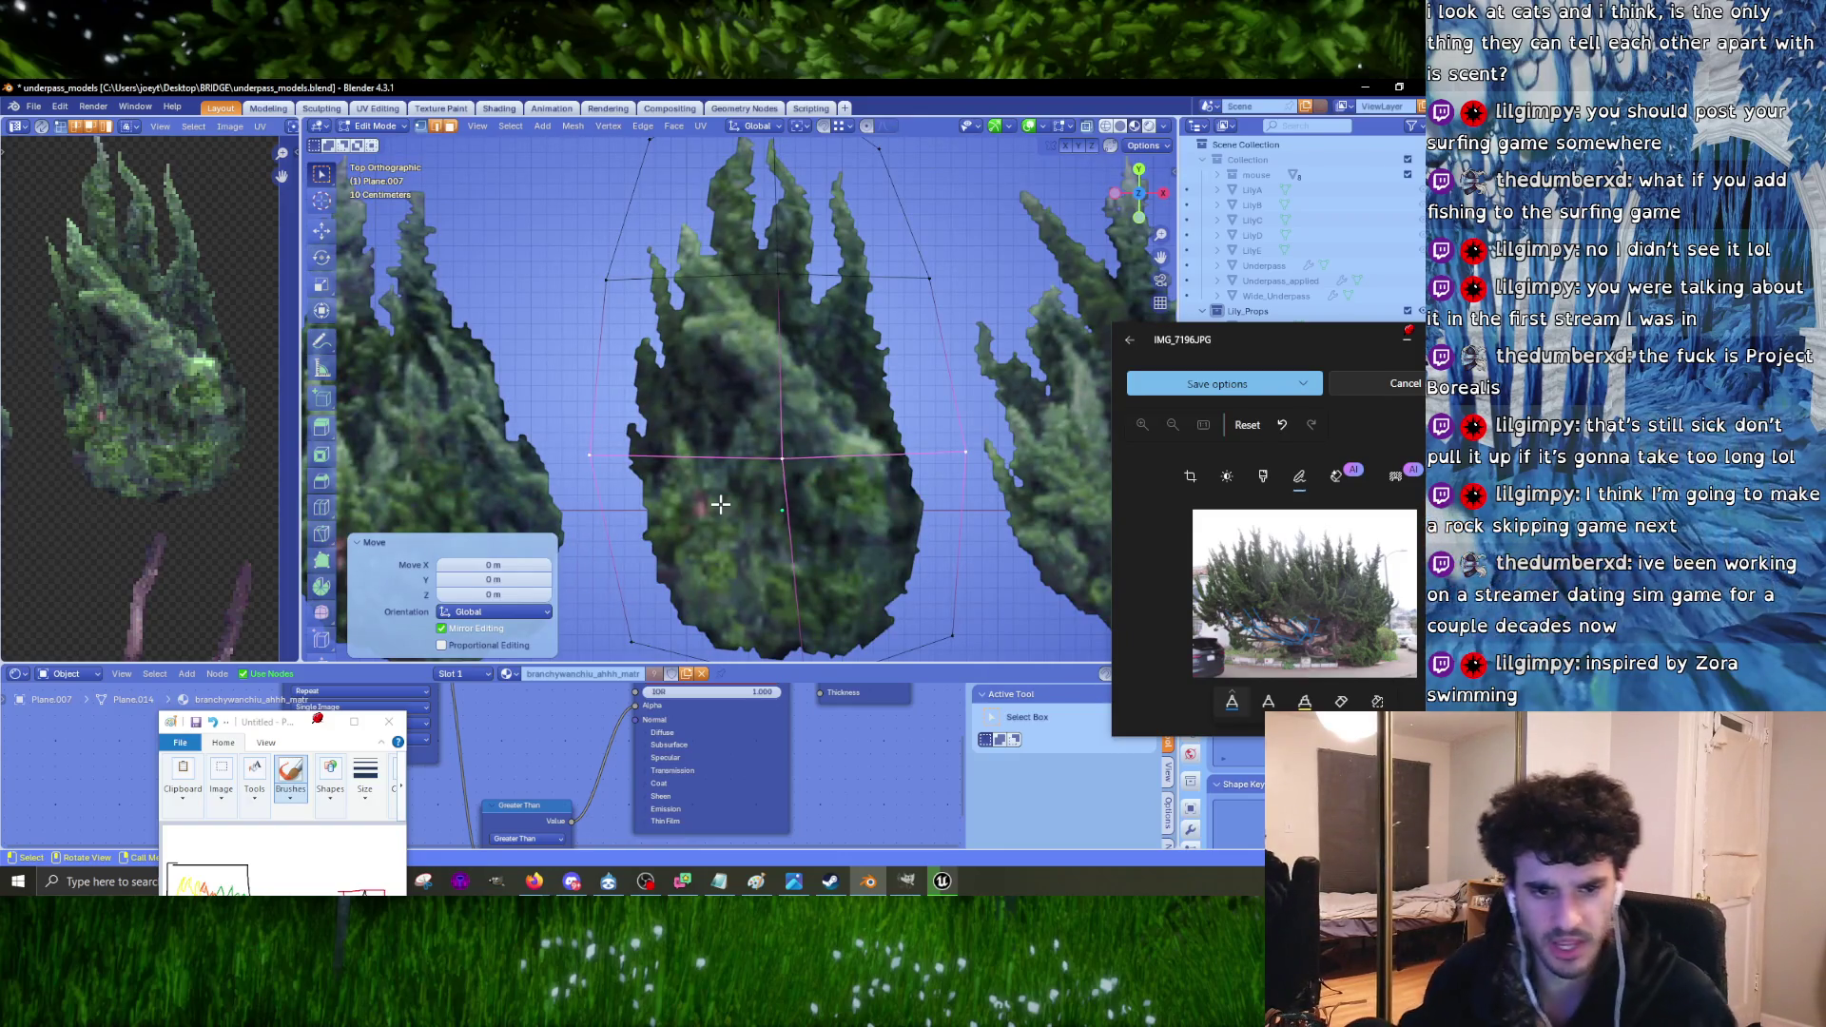
key("s")
key("x")
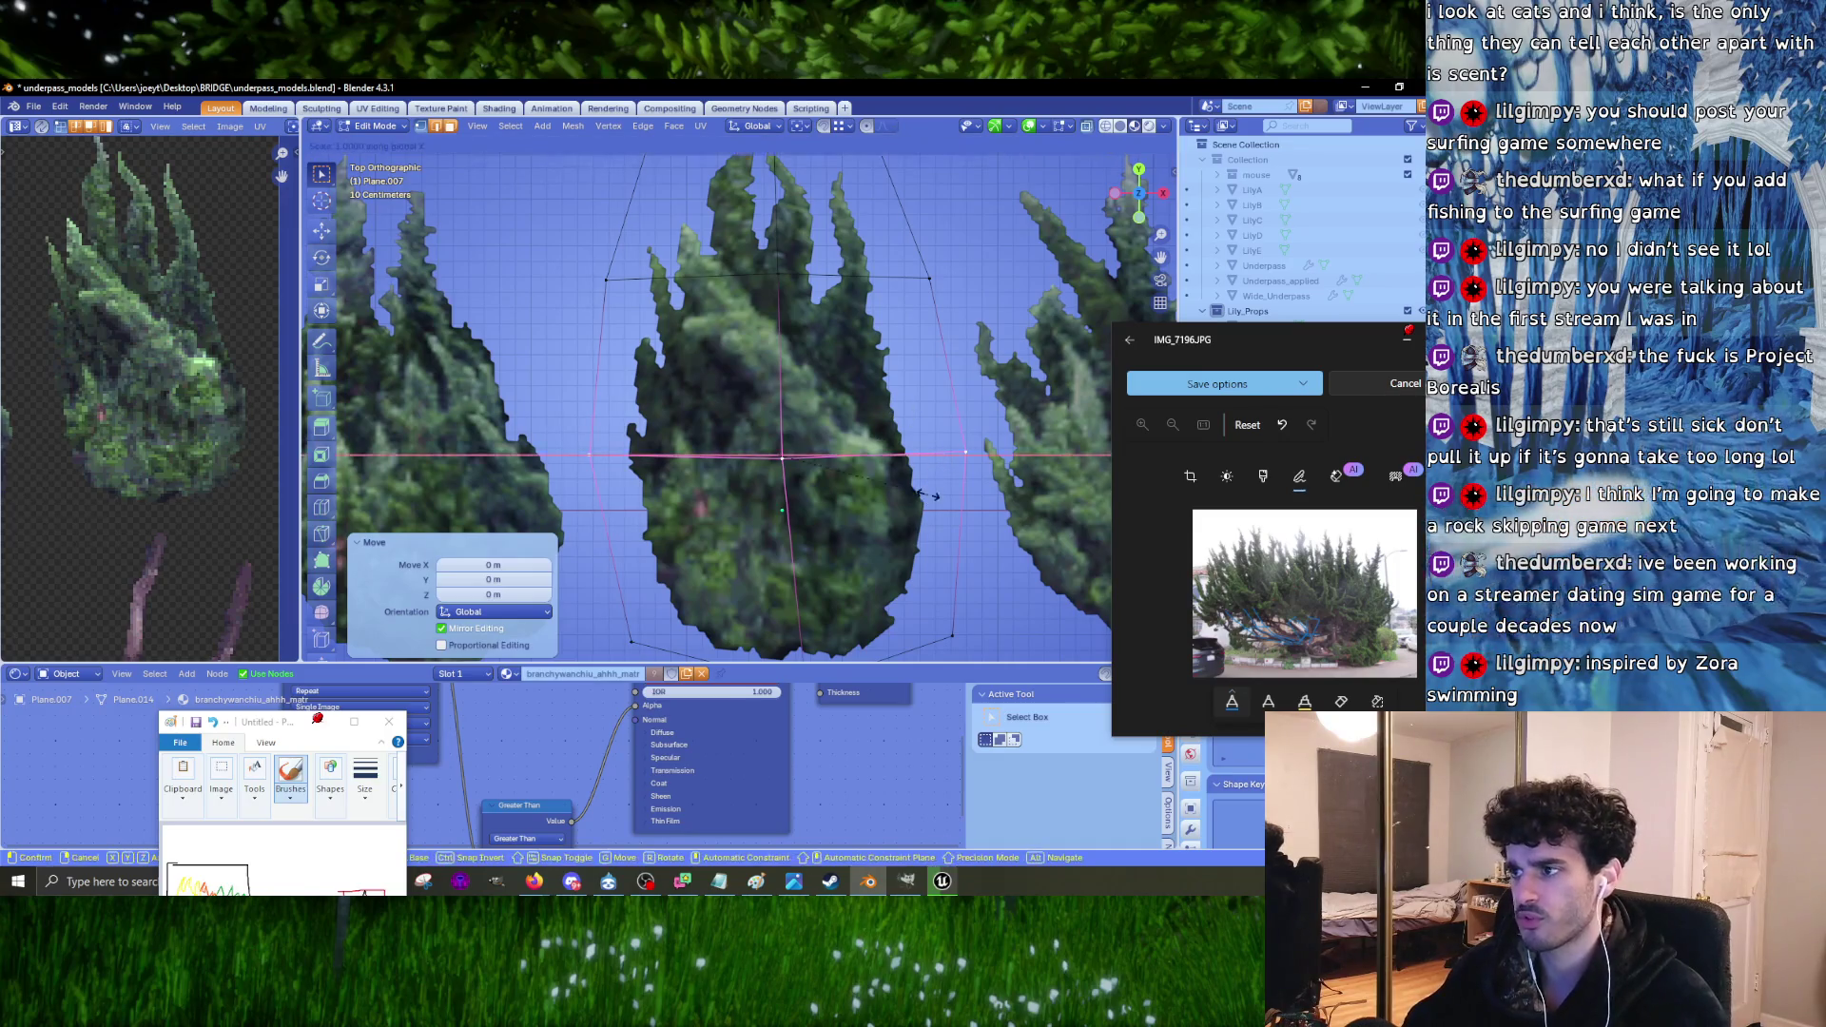
left_click(930, 496)
scroll(932, 513, "down", 3)
left_click_drag(646, 512, 952, 612)
key("s")
key("x")
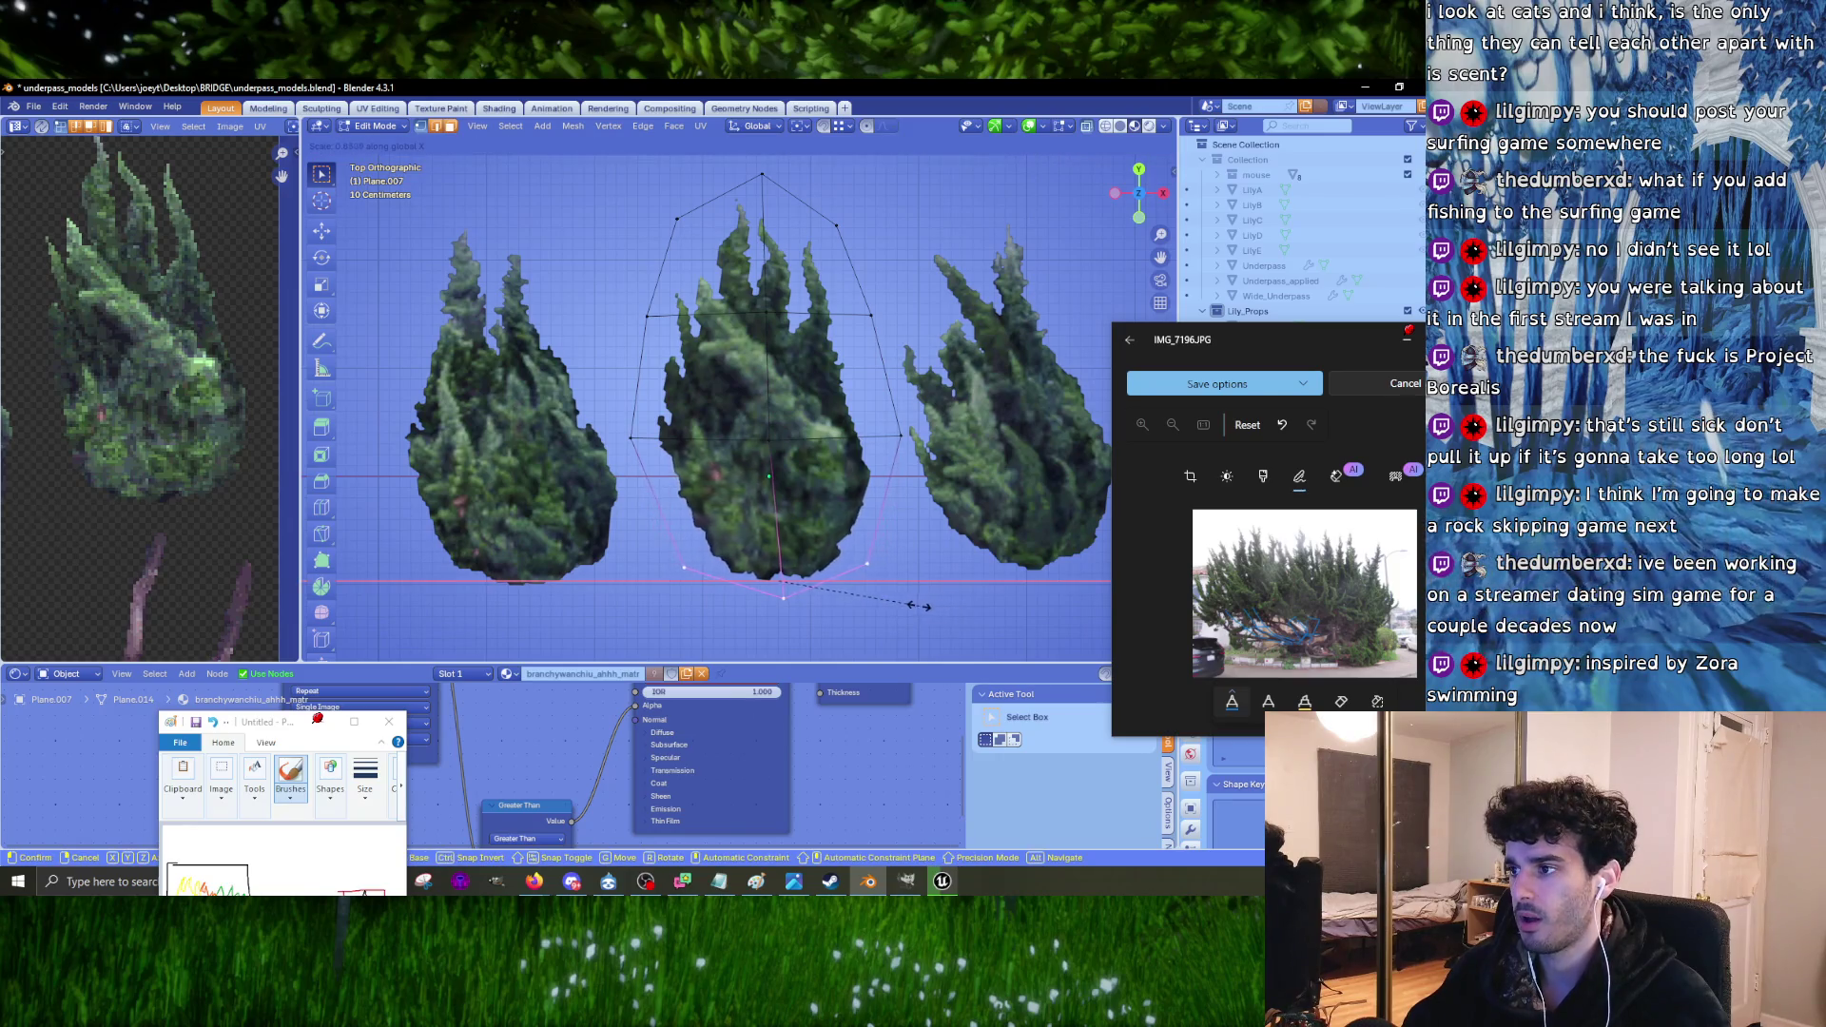
left_click(659, 427)
Step: Scale the first card's middle loop to 1.062, upper loop to 1.044, and adjust its top loop
left_click(659, 430, "alt")
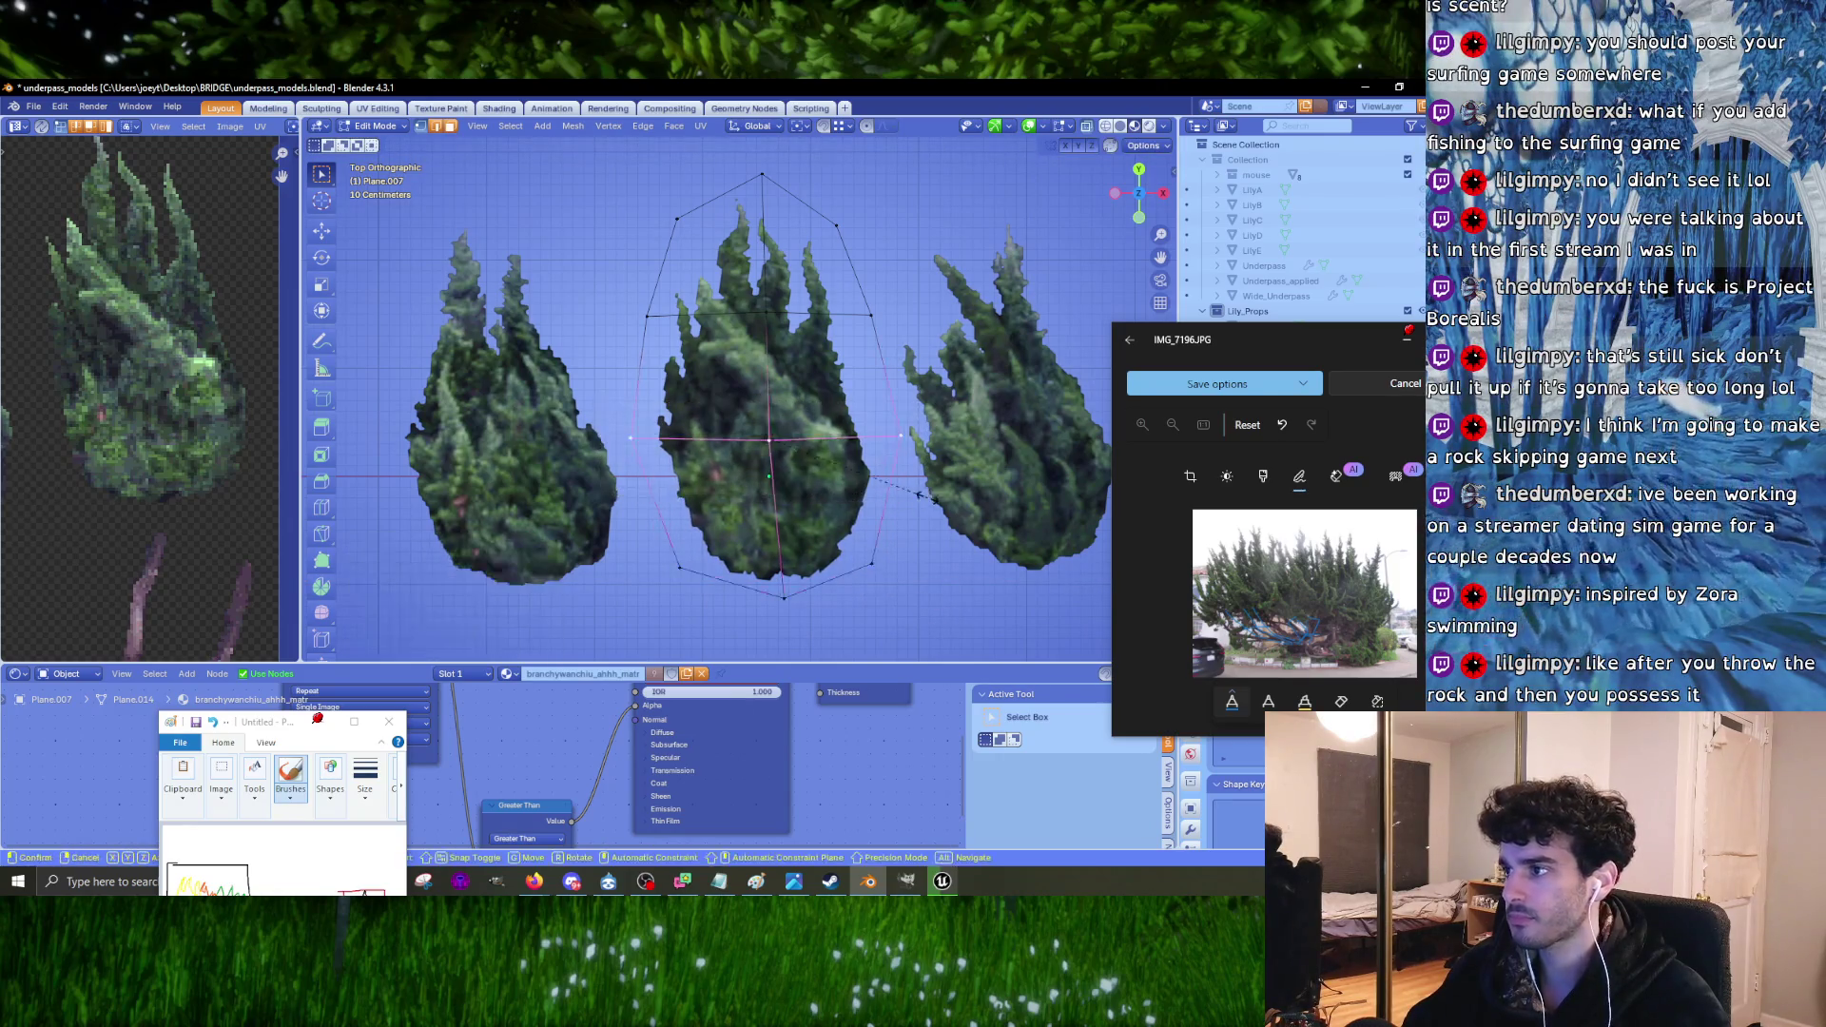
key("s")
key("x")
left_click(760, 320)
middle_click_drag(760, 319, 754, 448, "shift")
left_click(656, 444, "alt")
key("s")
key("x")
left_click(893, 485)
left_click(808, 344, "alt")
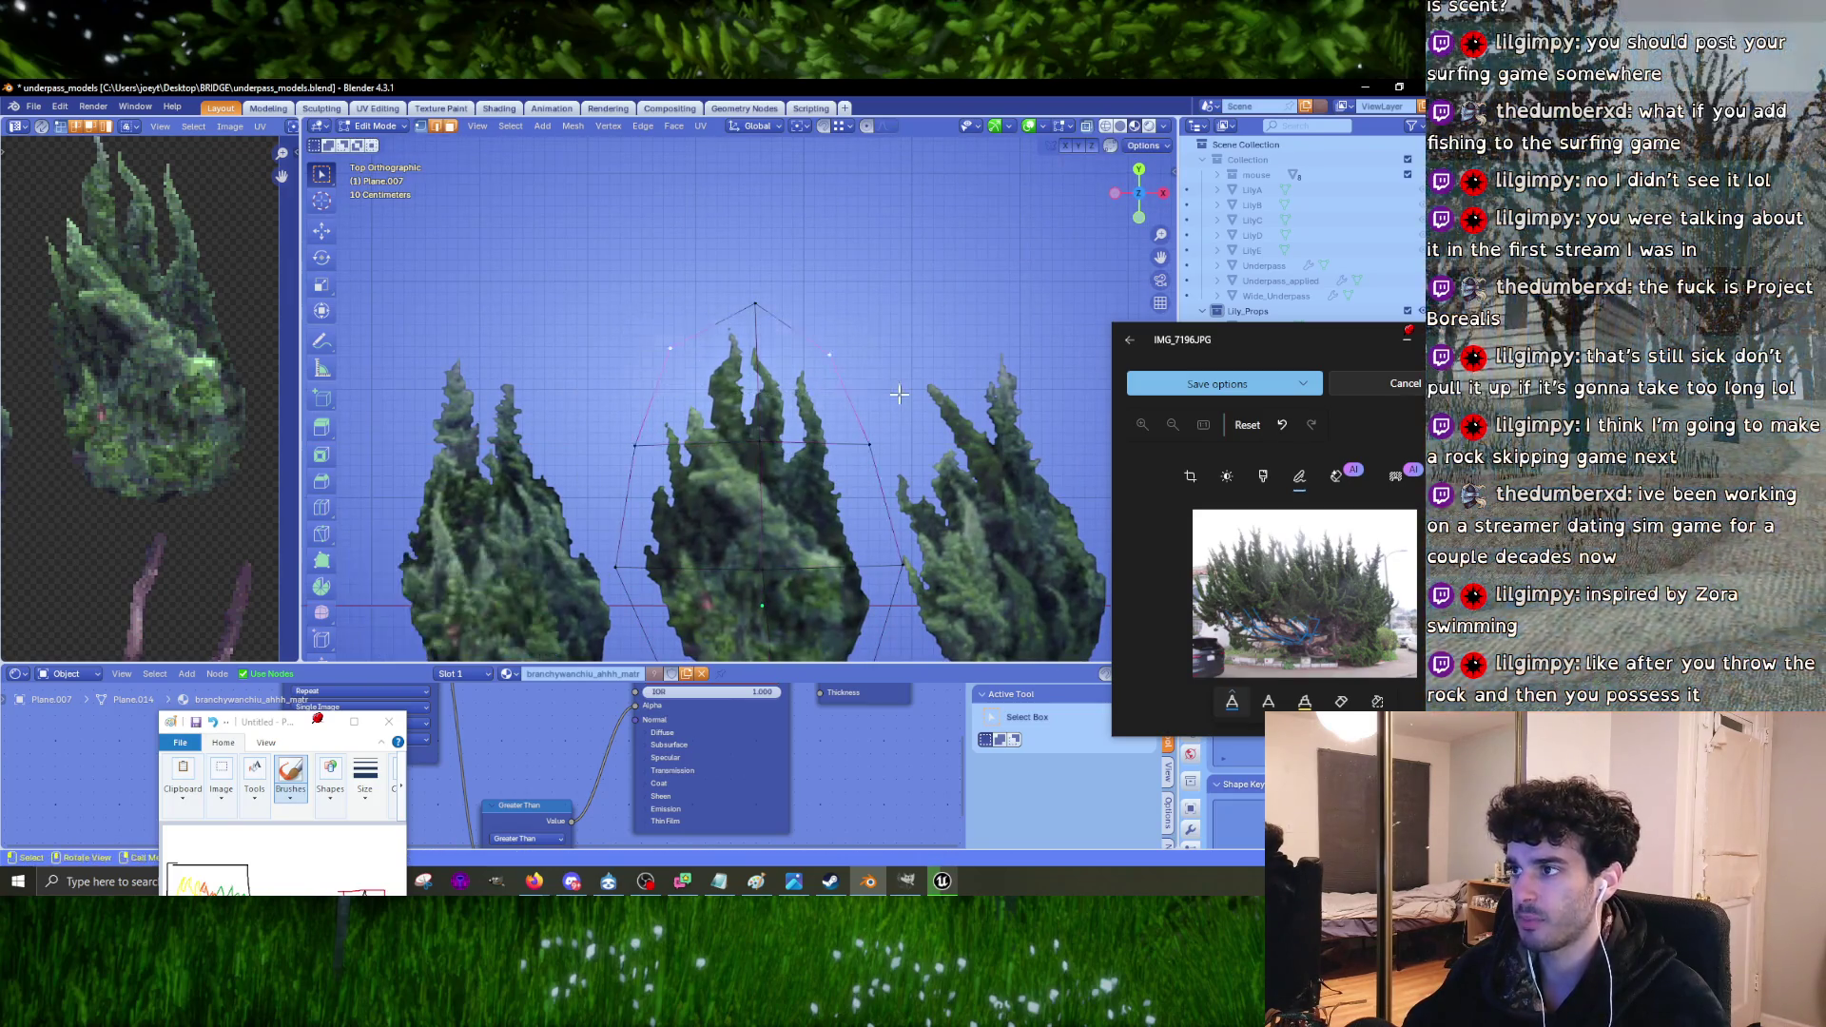
key("s")
key("x")
left_click(902, 397)
Step: Edit the neighbouring tree card and widen its middle loop to 1.025
key("Tab")
left_click(650, 469)
key("Tab")
middle_click_drag(646, 424, 727, 424, "shift")
left_click(744, 418, "alt")
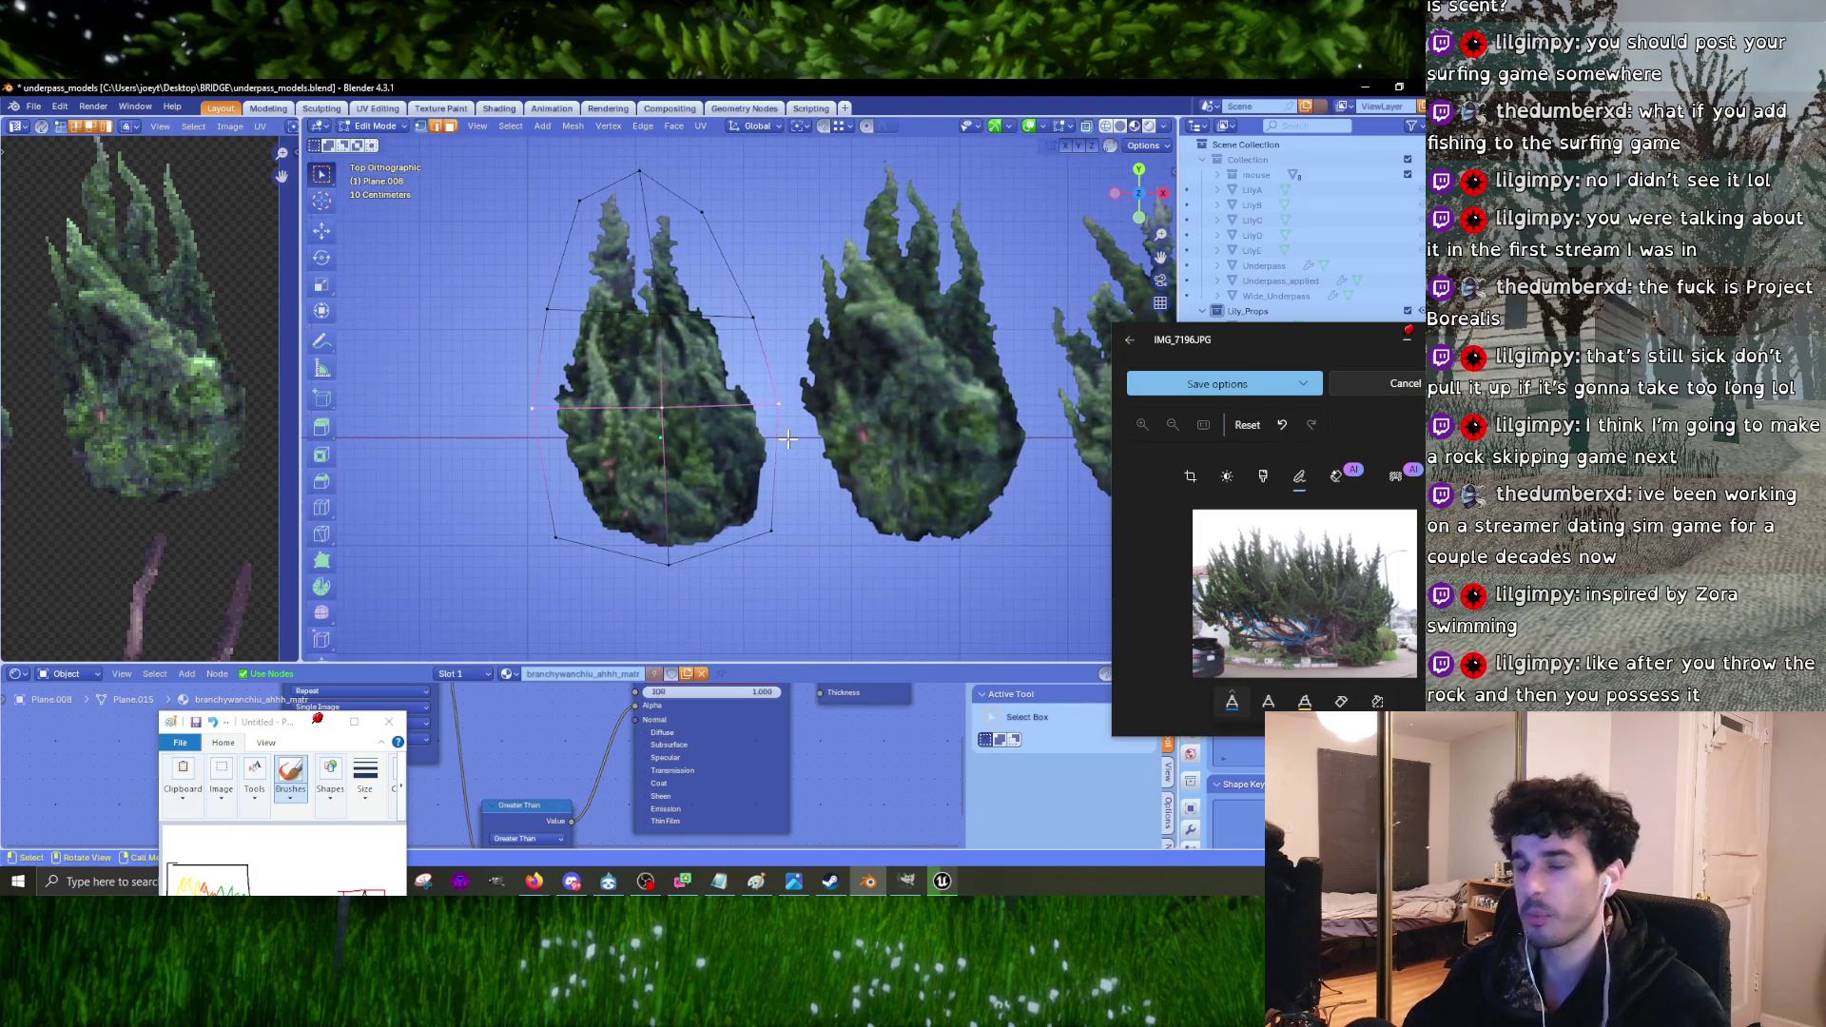
key("s")
key("x")
left_click(794, 432)
Step: Widen the second card's upper loop to 1.028, rescale another loop, and pinch its base to 0.908
left_click_drag(495, 303, 809, 351)
key("s")
key("x")
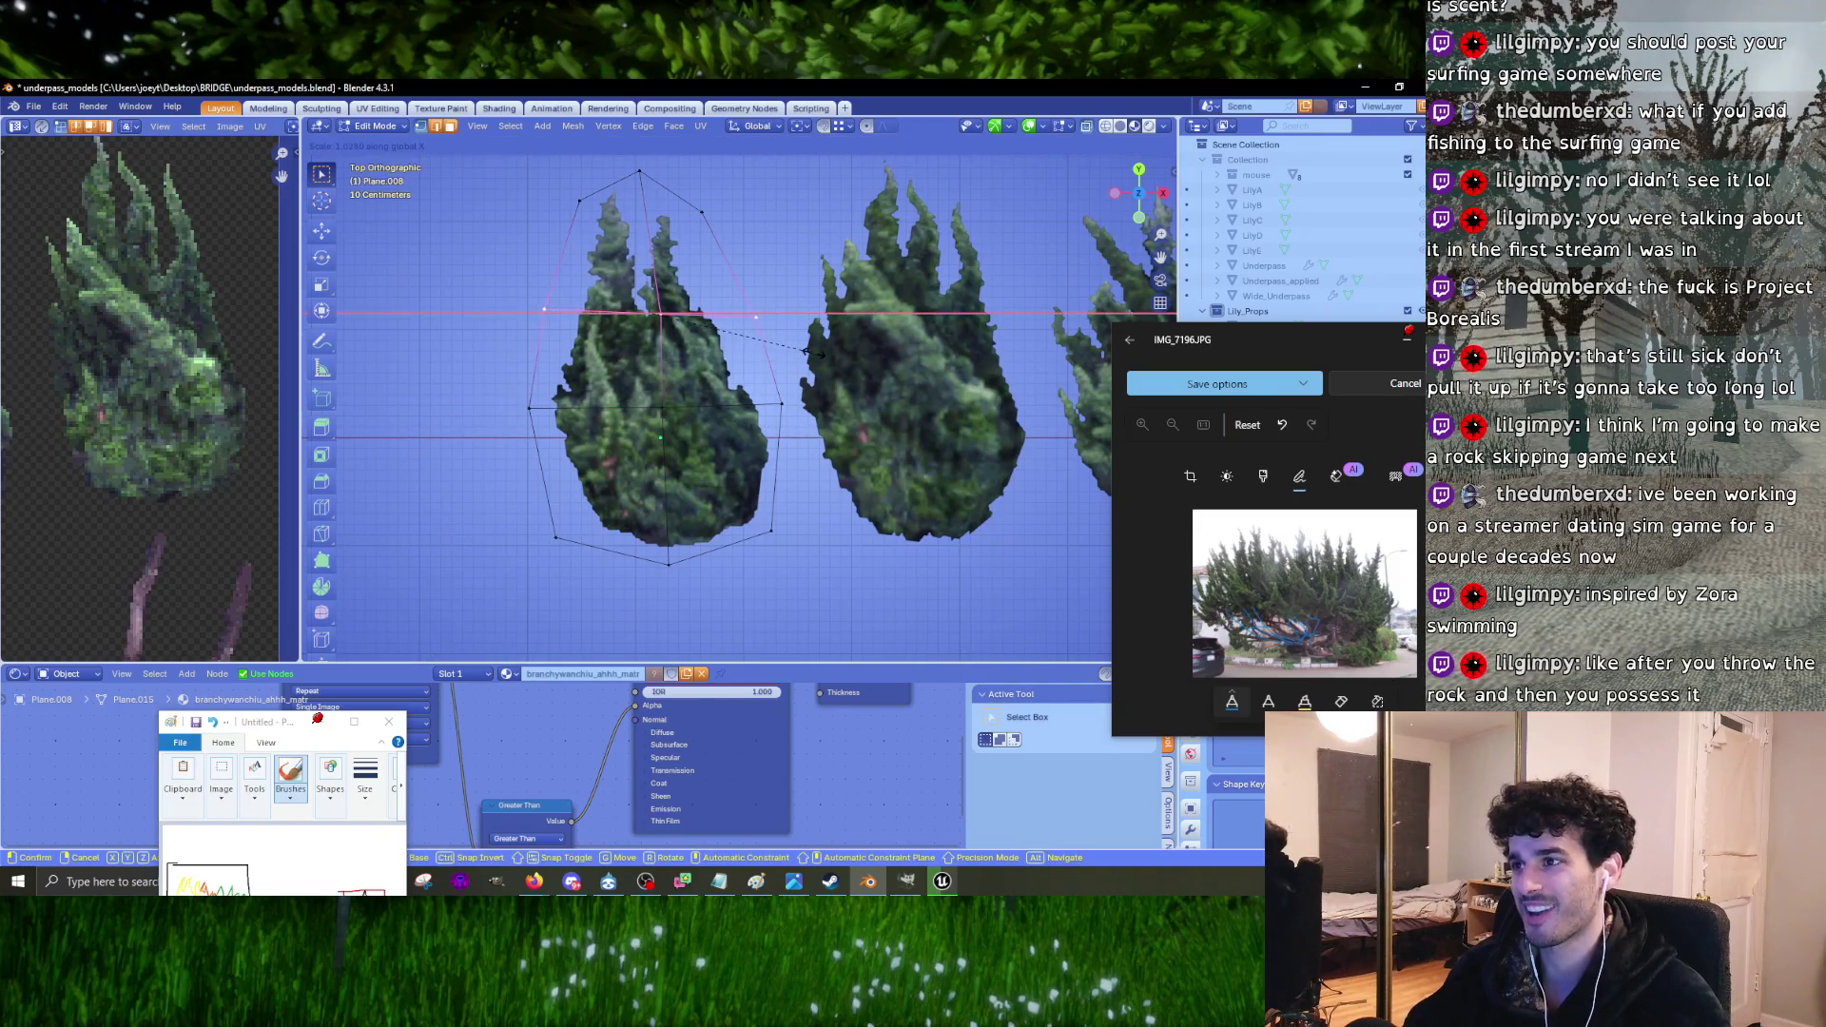
left_click(728, 274)
middle_click_drag(727, 273, 728, 388, "shift")
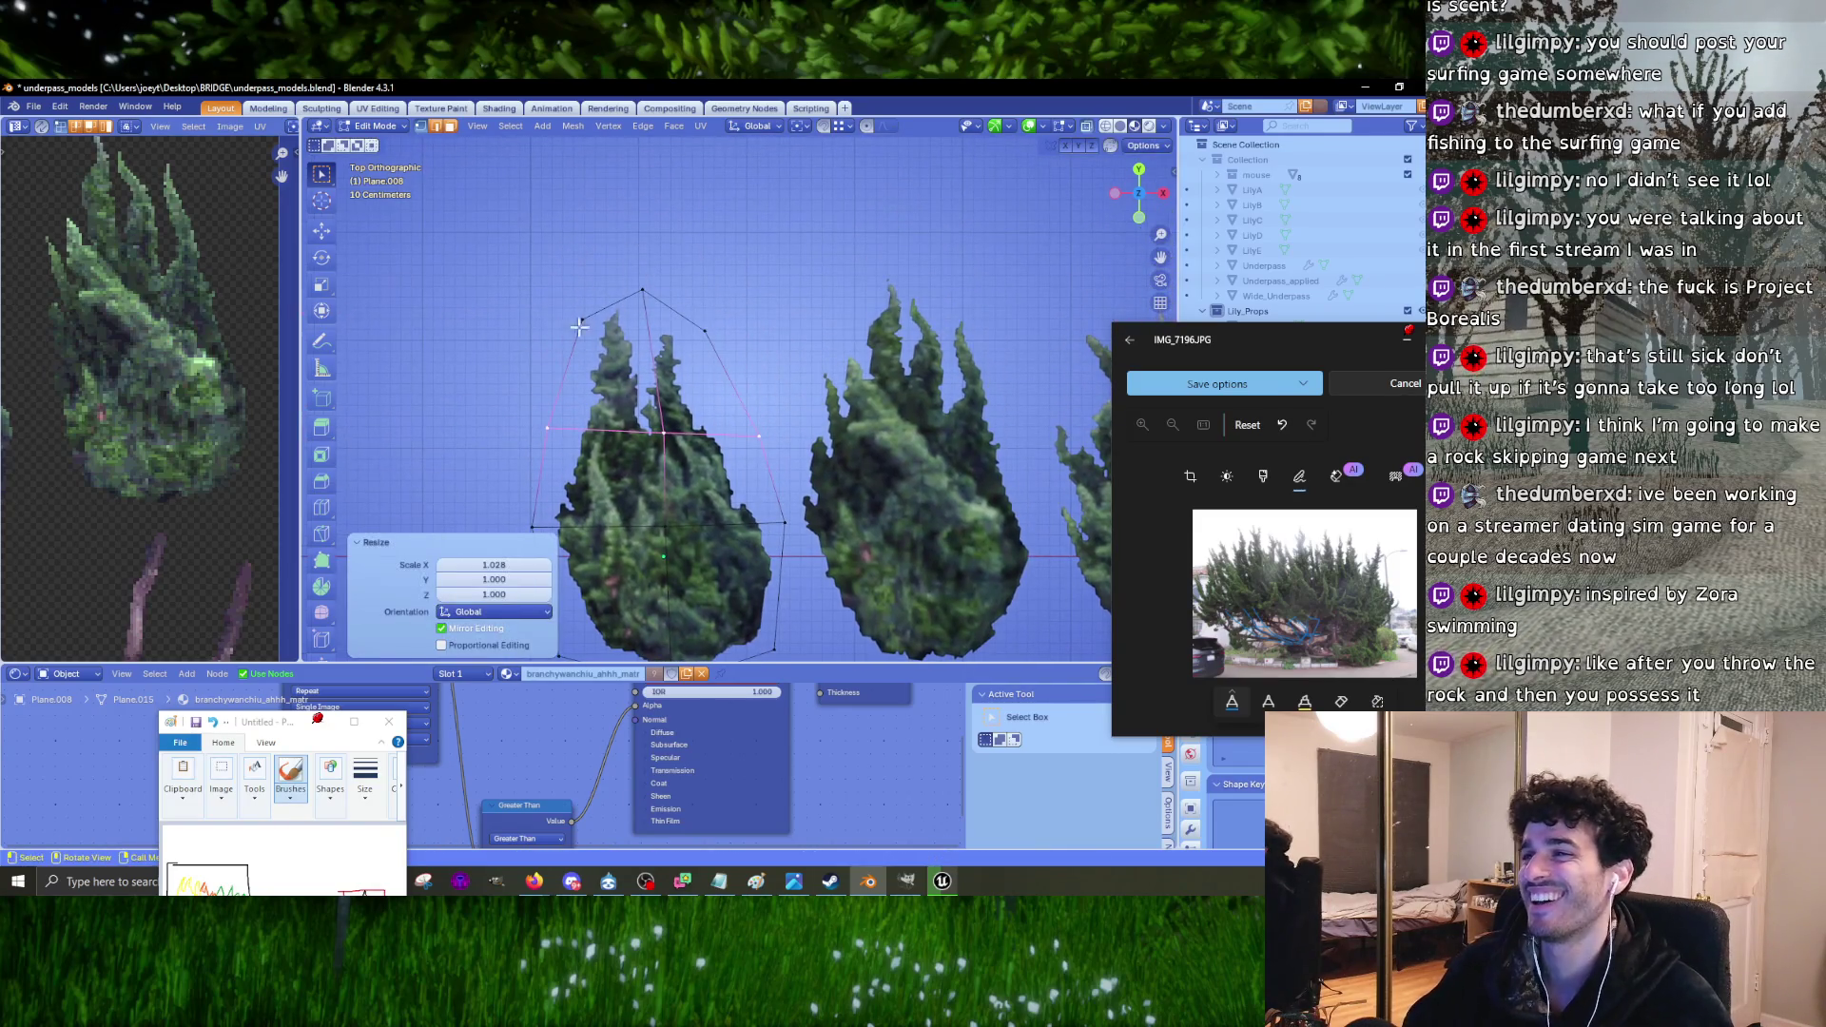
key("s")
key("x")
left_click(820, 378)
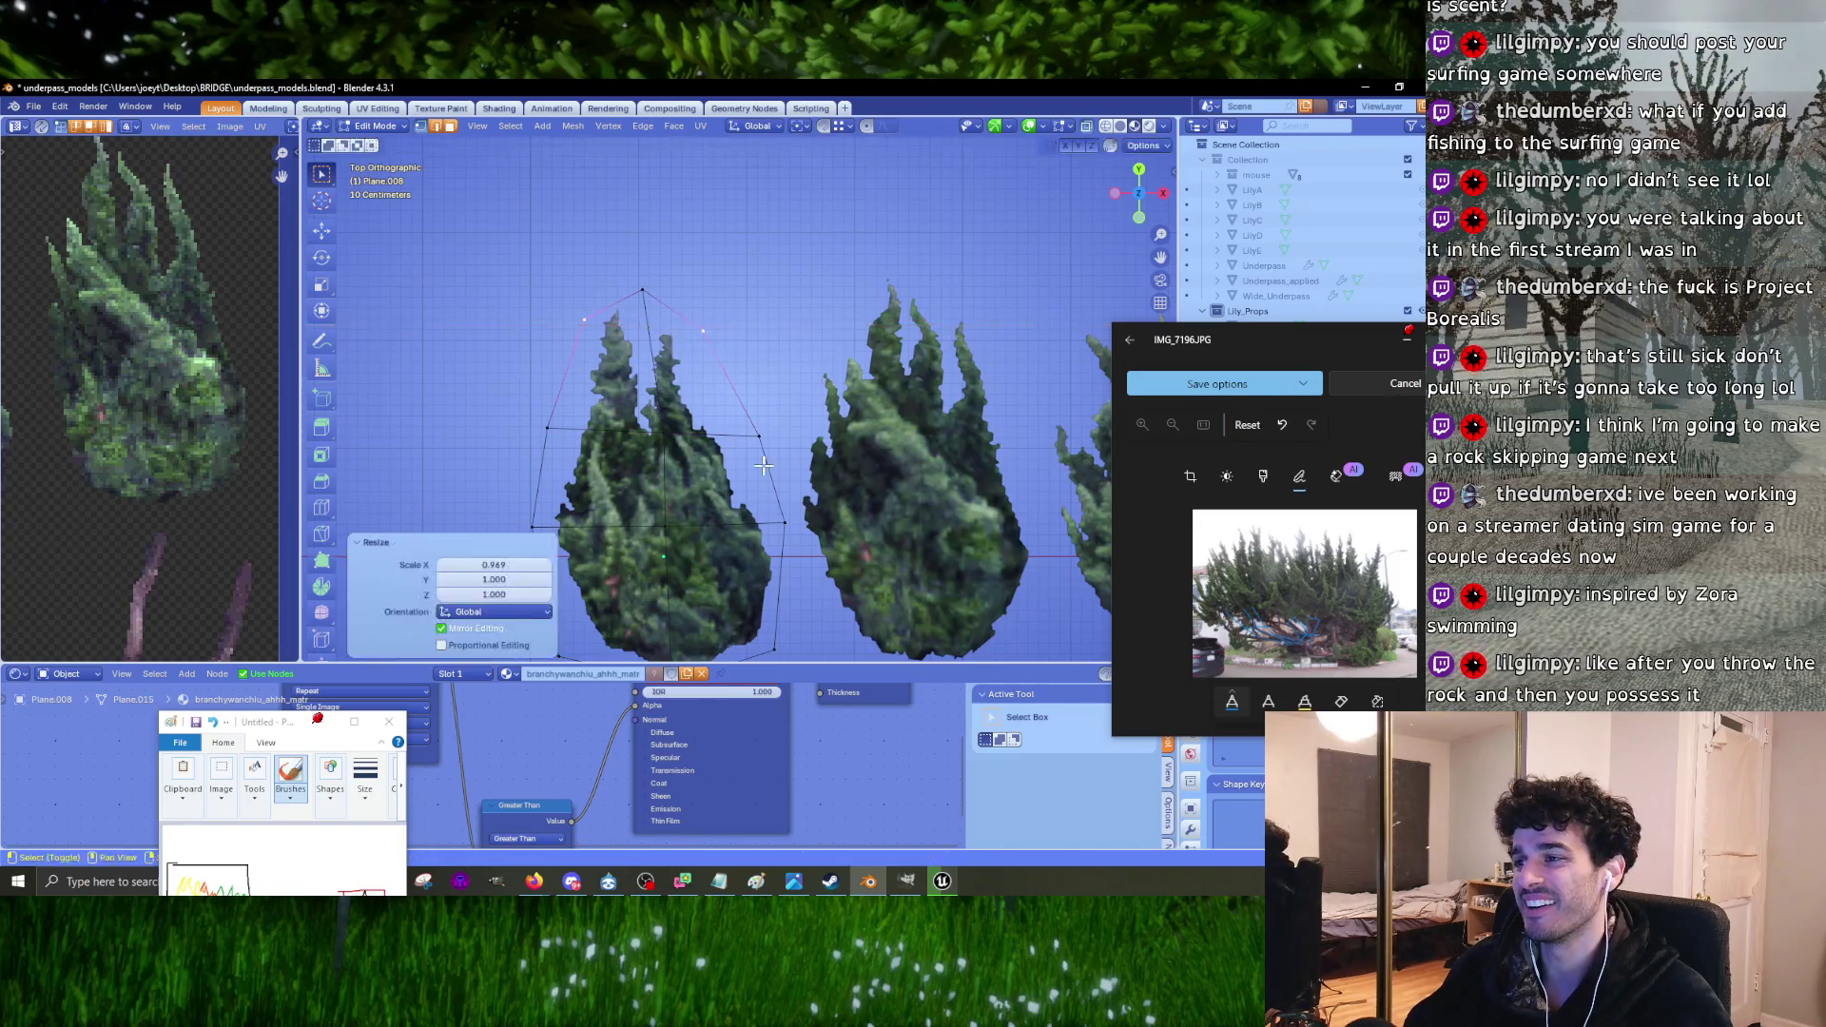
middle_click_drag(820, 379, 820, 204, "shift")
left_click_drag(522, 437, 841, 542)
key("s")
key("x")
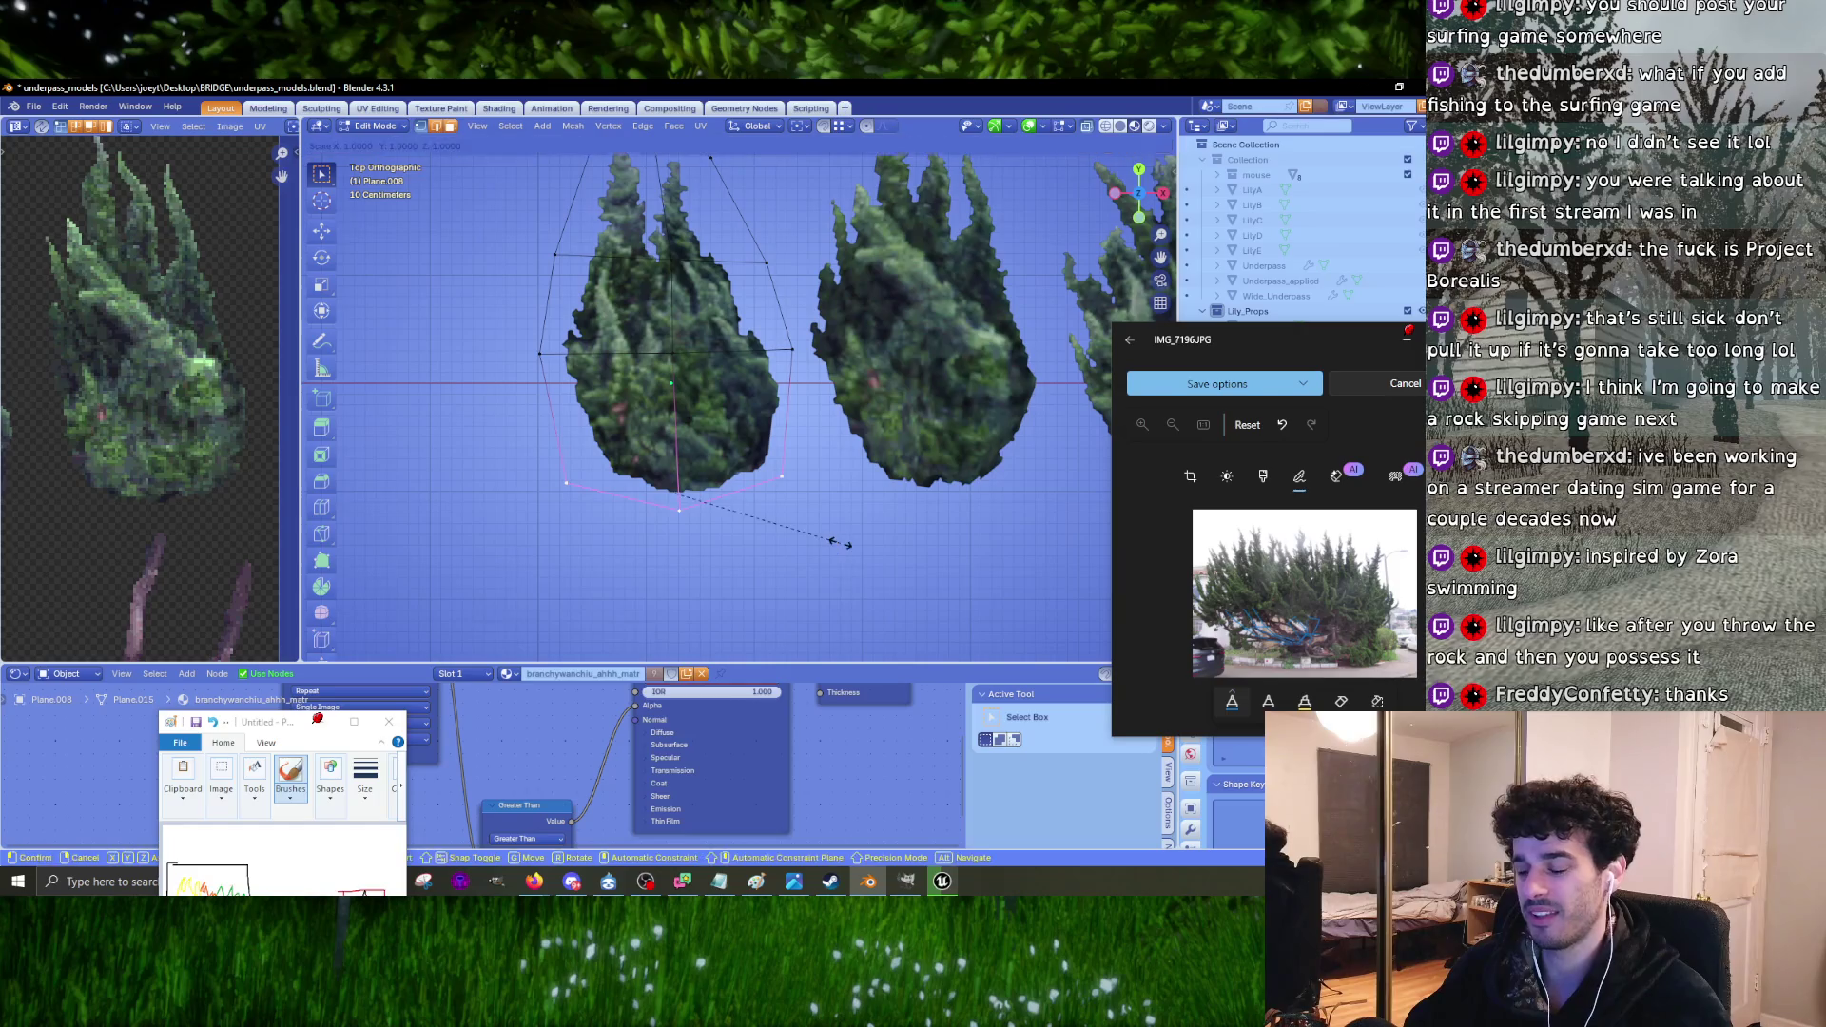
left_click(823, 542)
Step: Edit the middle tree card, narrowing its base to 0.894 and widening its middle loop to 1.040
middle_click_drag(824, 542, 572, 462, "shift")
key("alt+q")
key("s")
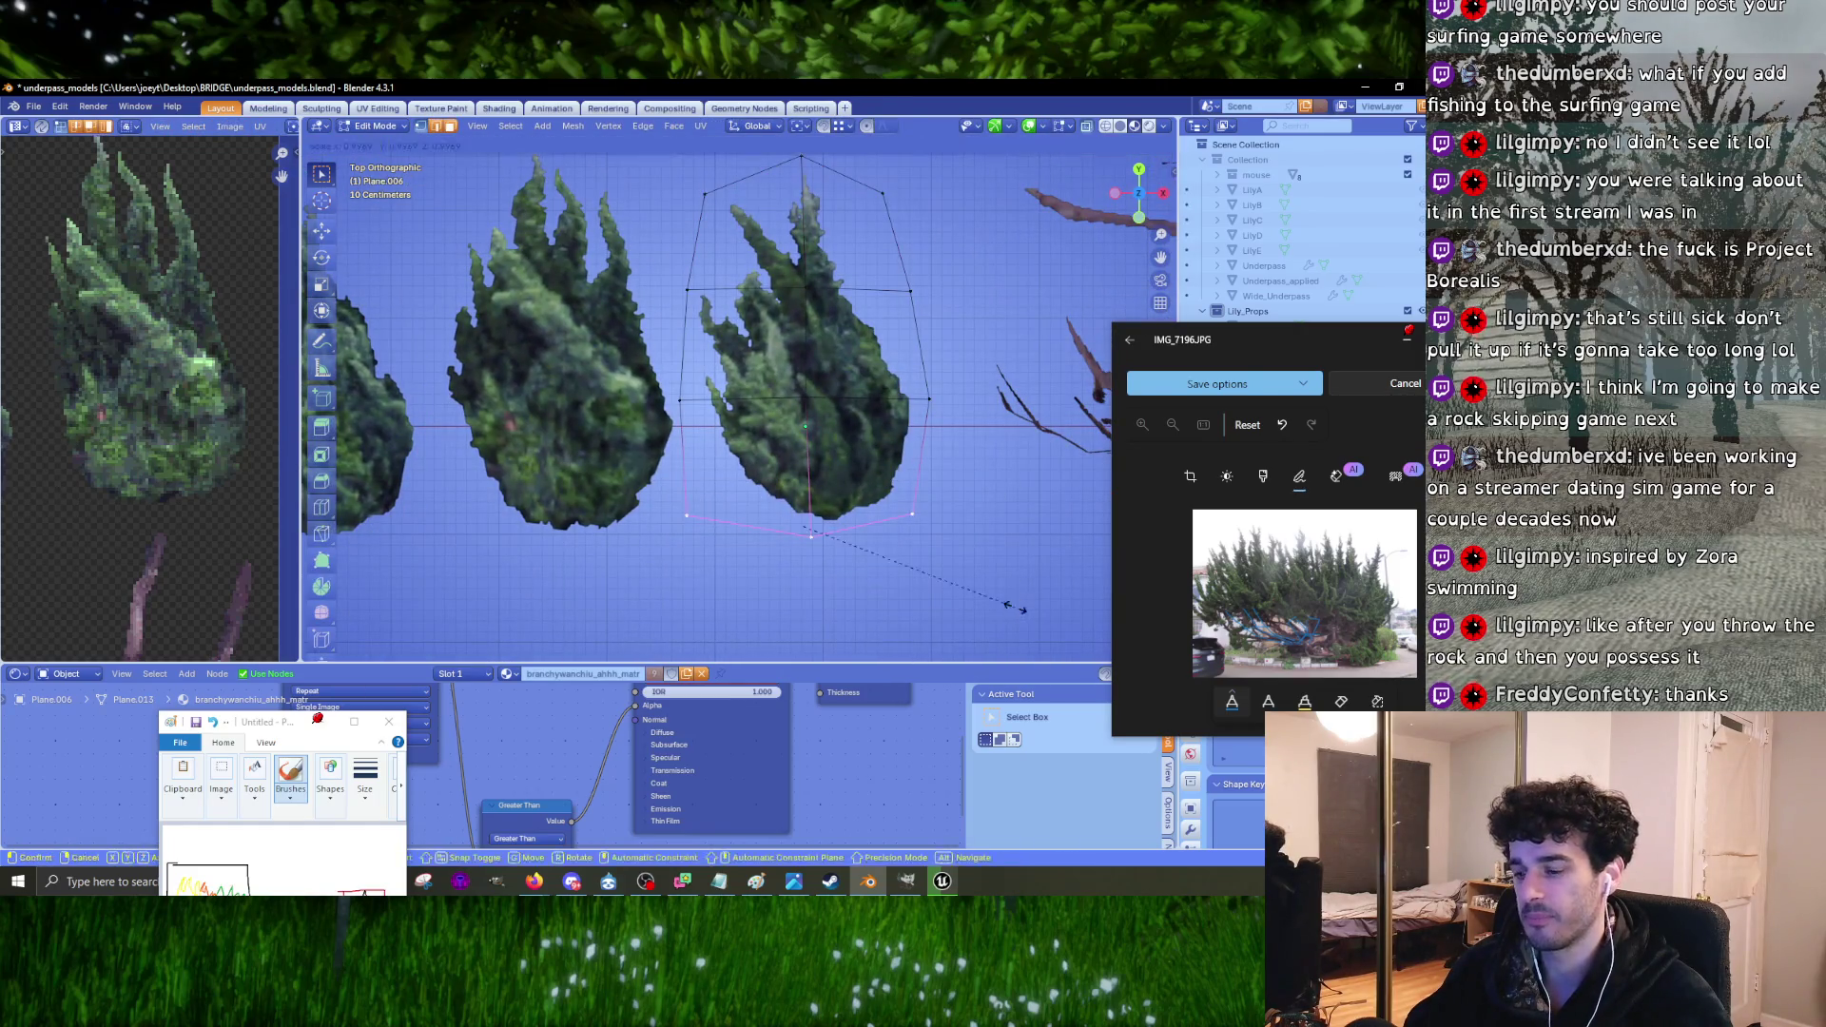
key("x")
left_click(689, 413)
left_click(699, 399, "alt")
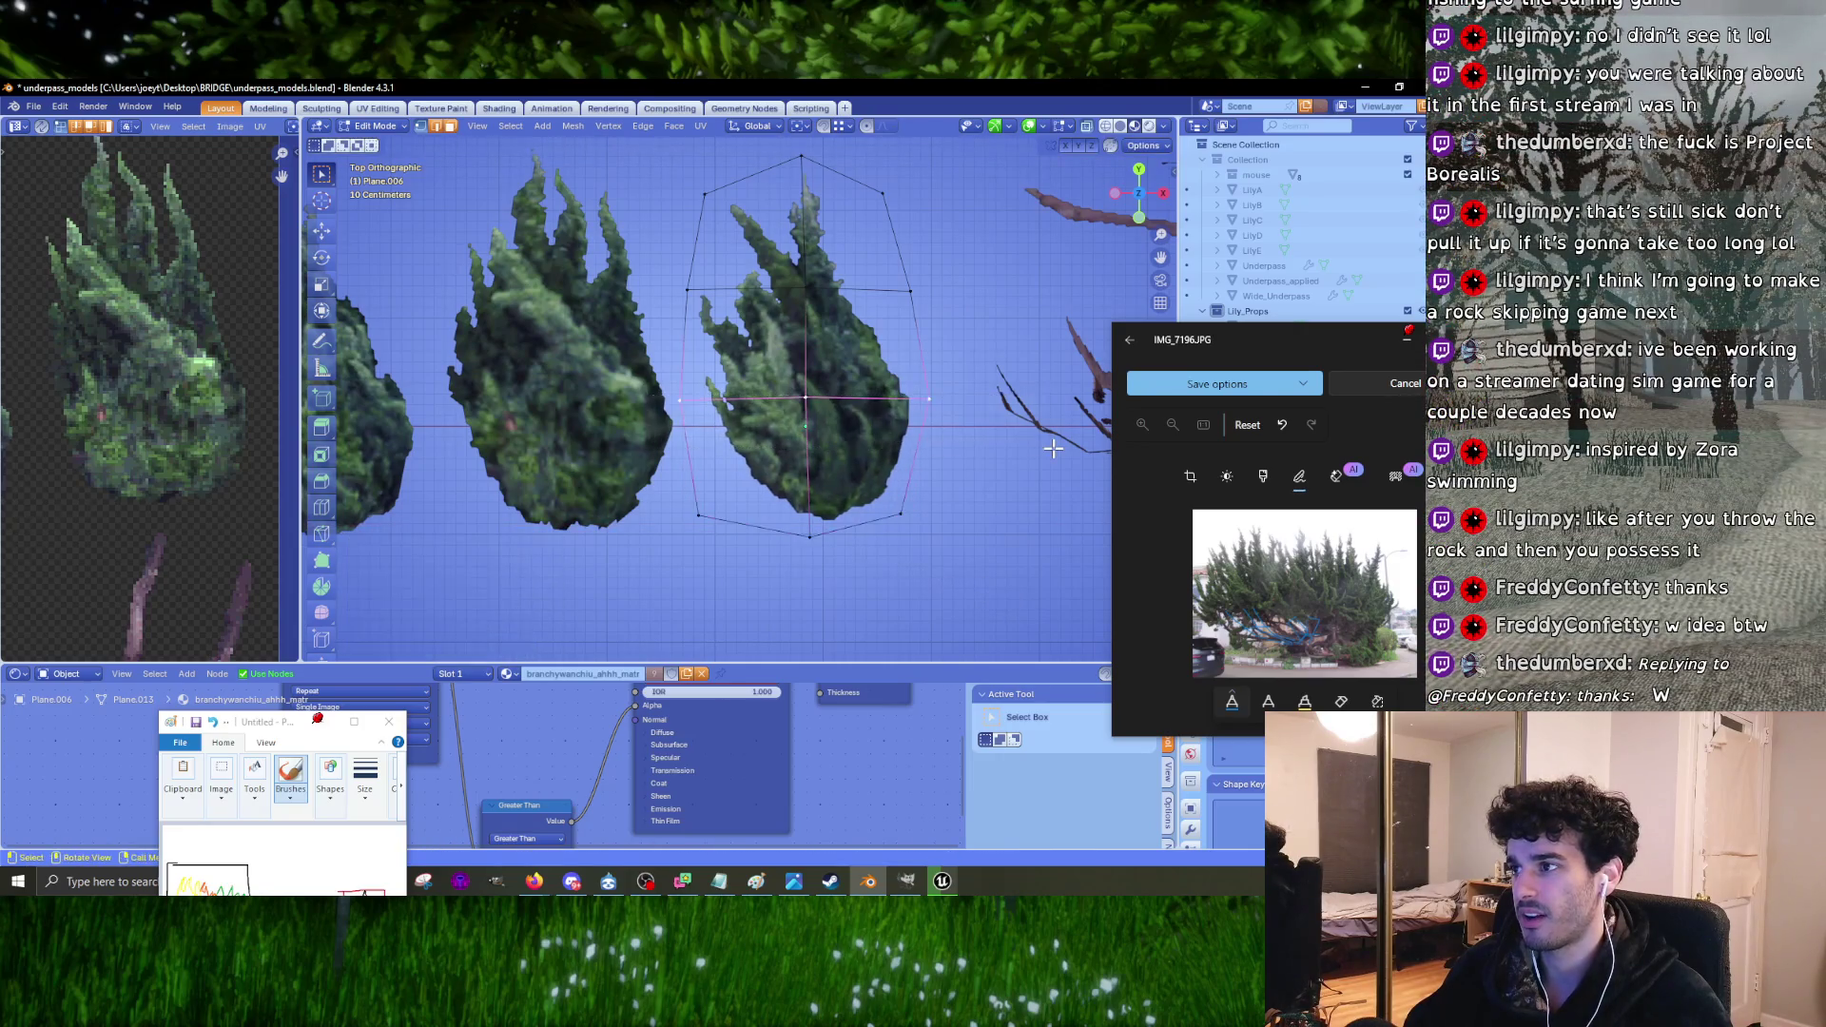
key("s")
key("x")
left_click(1062, 450)
Step: Narrow the middle tree's upper loop and its top loop to 0.923, then minimise Blender
middle_click_drag(1062, 451, 1047, 551, "shift")
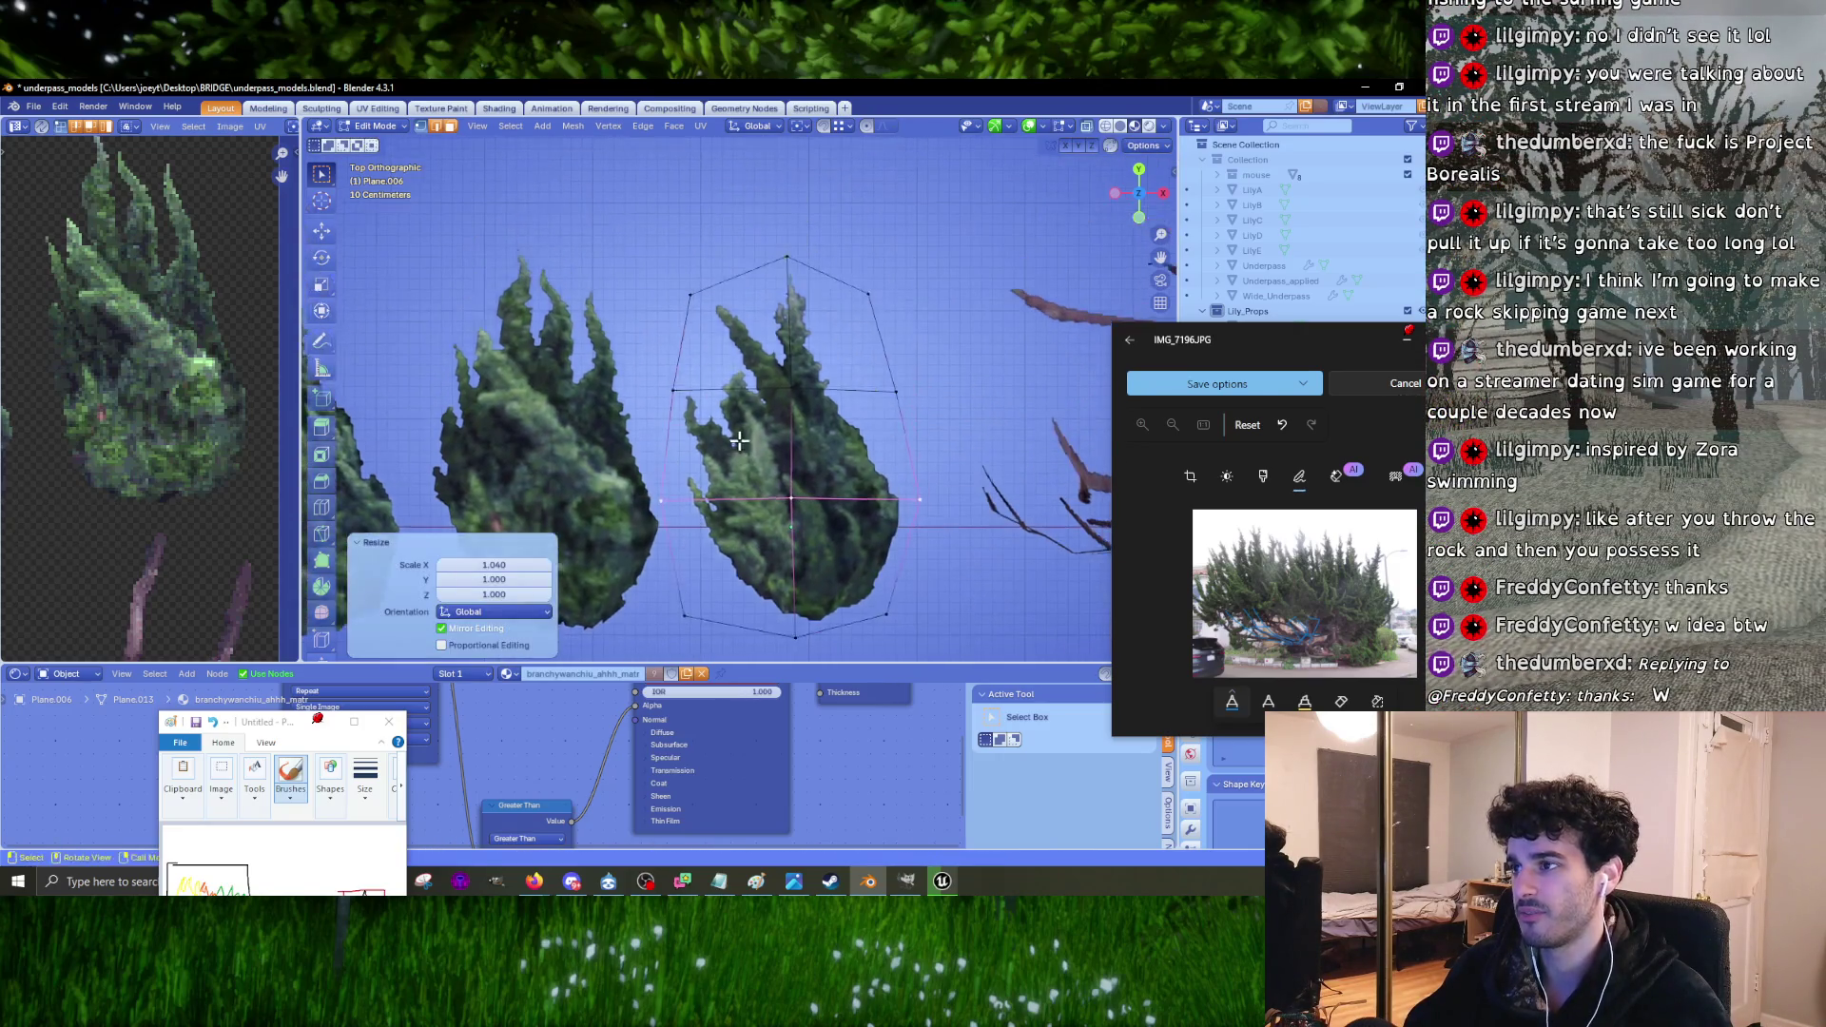
left_click(931, 461, "alt")
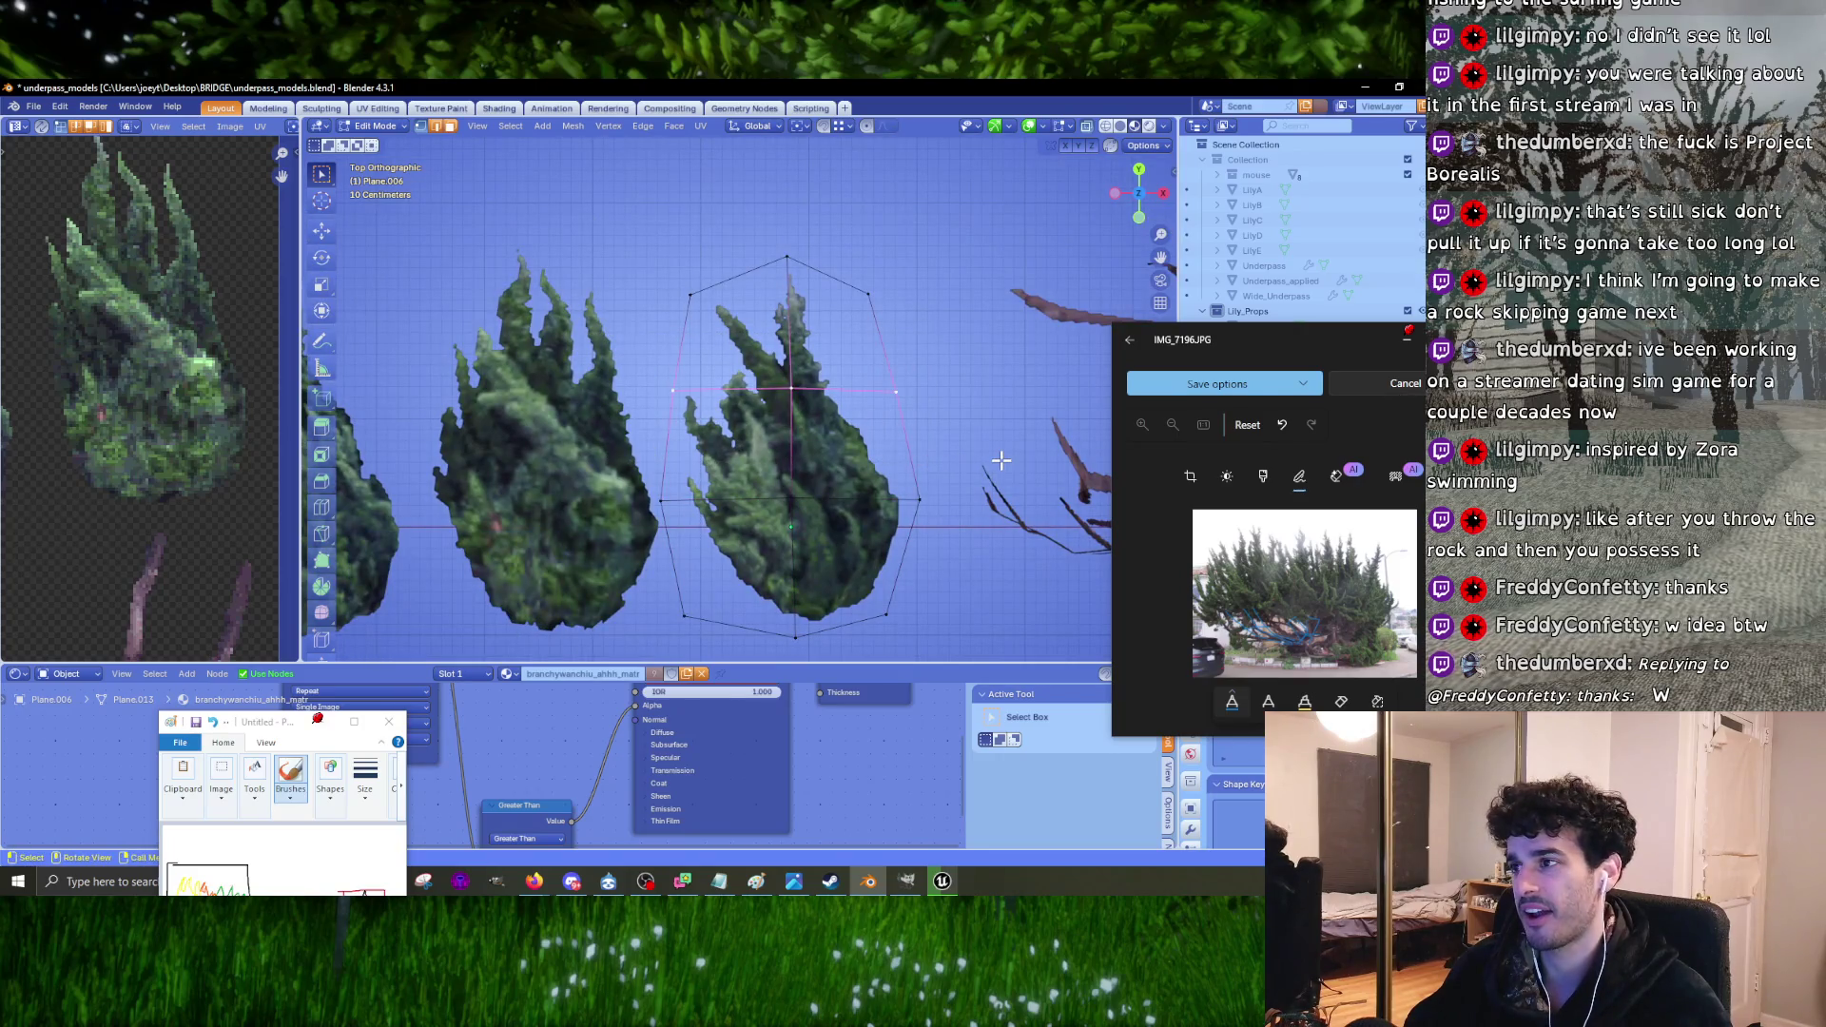
key("s")
key("x")
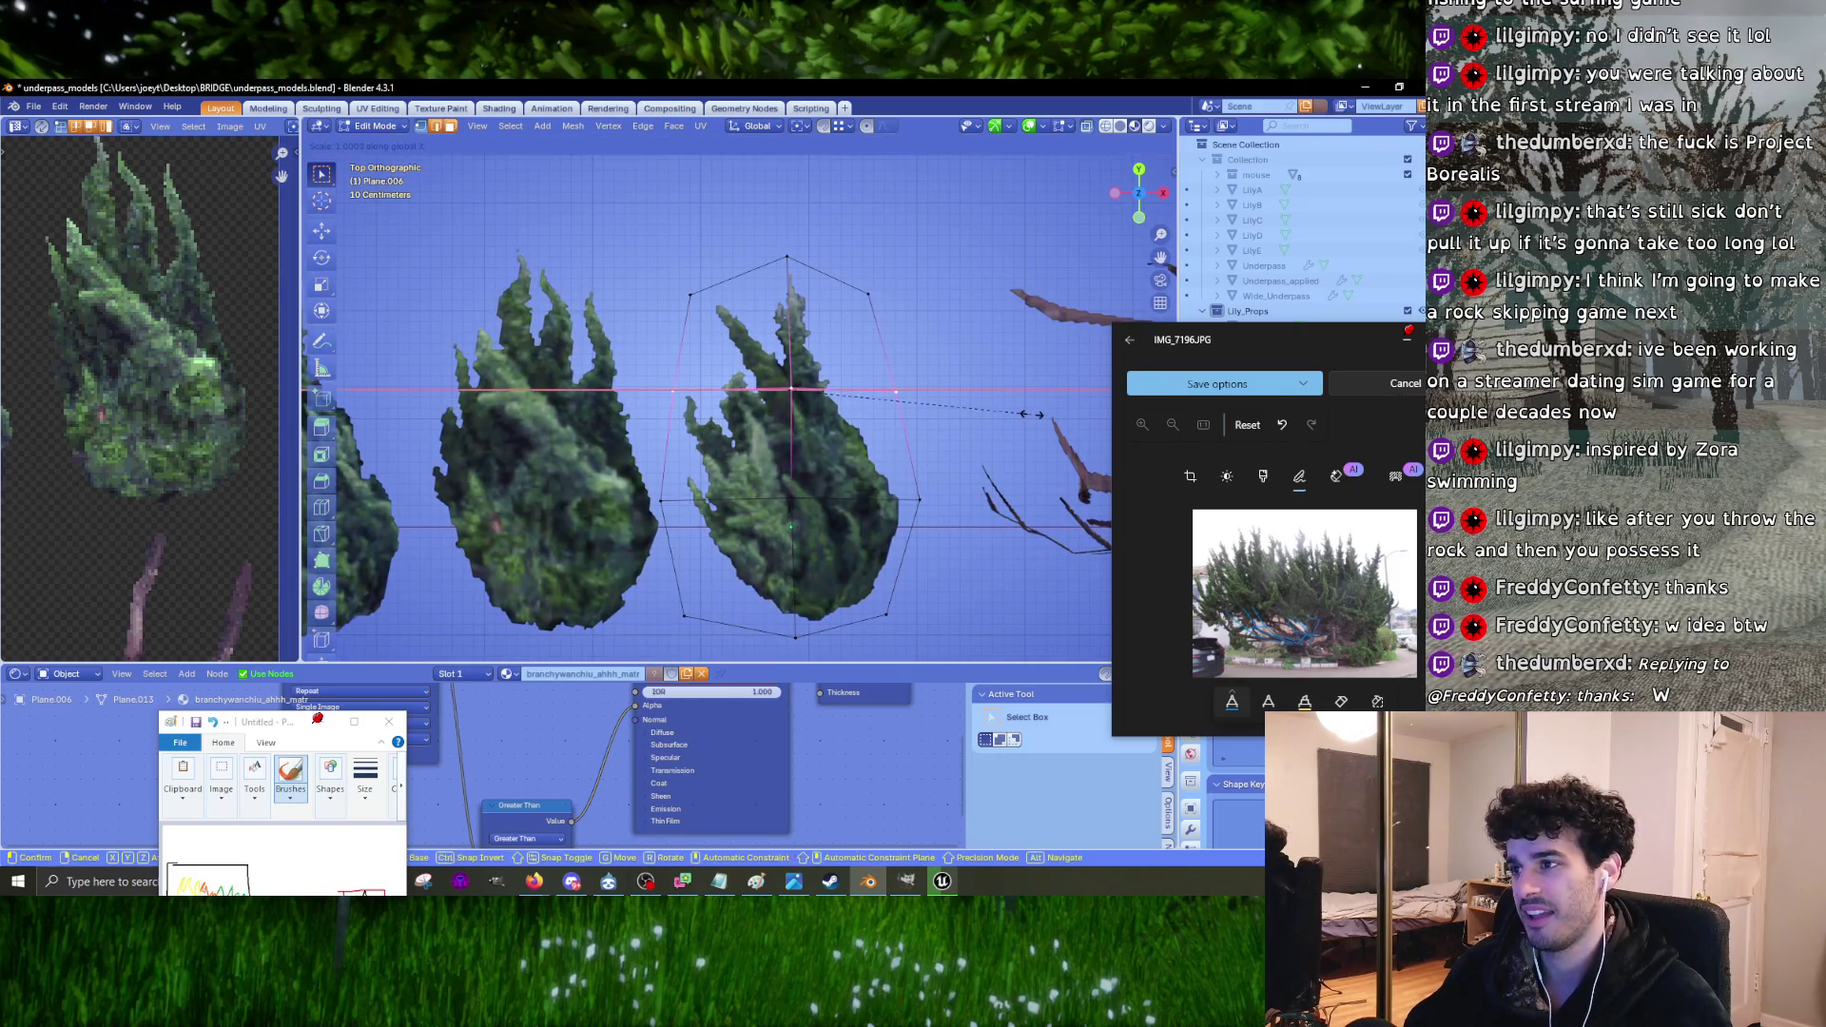
left_click(1027, 411)
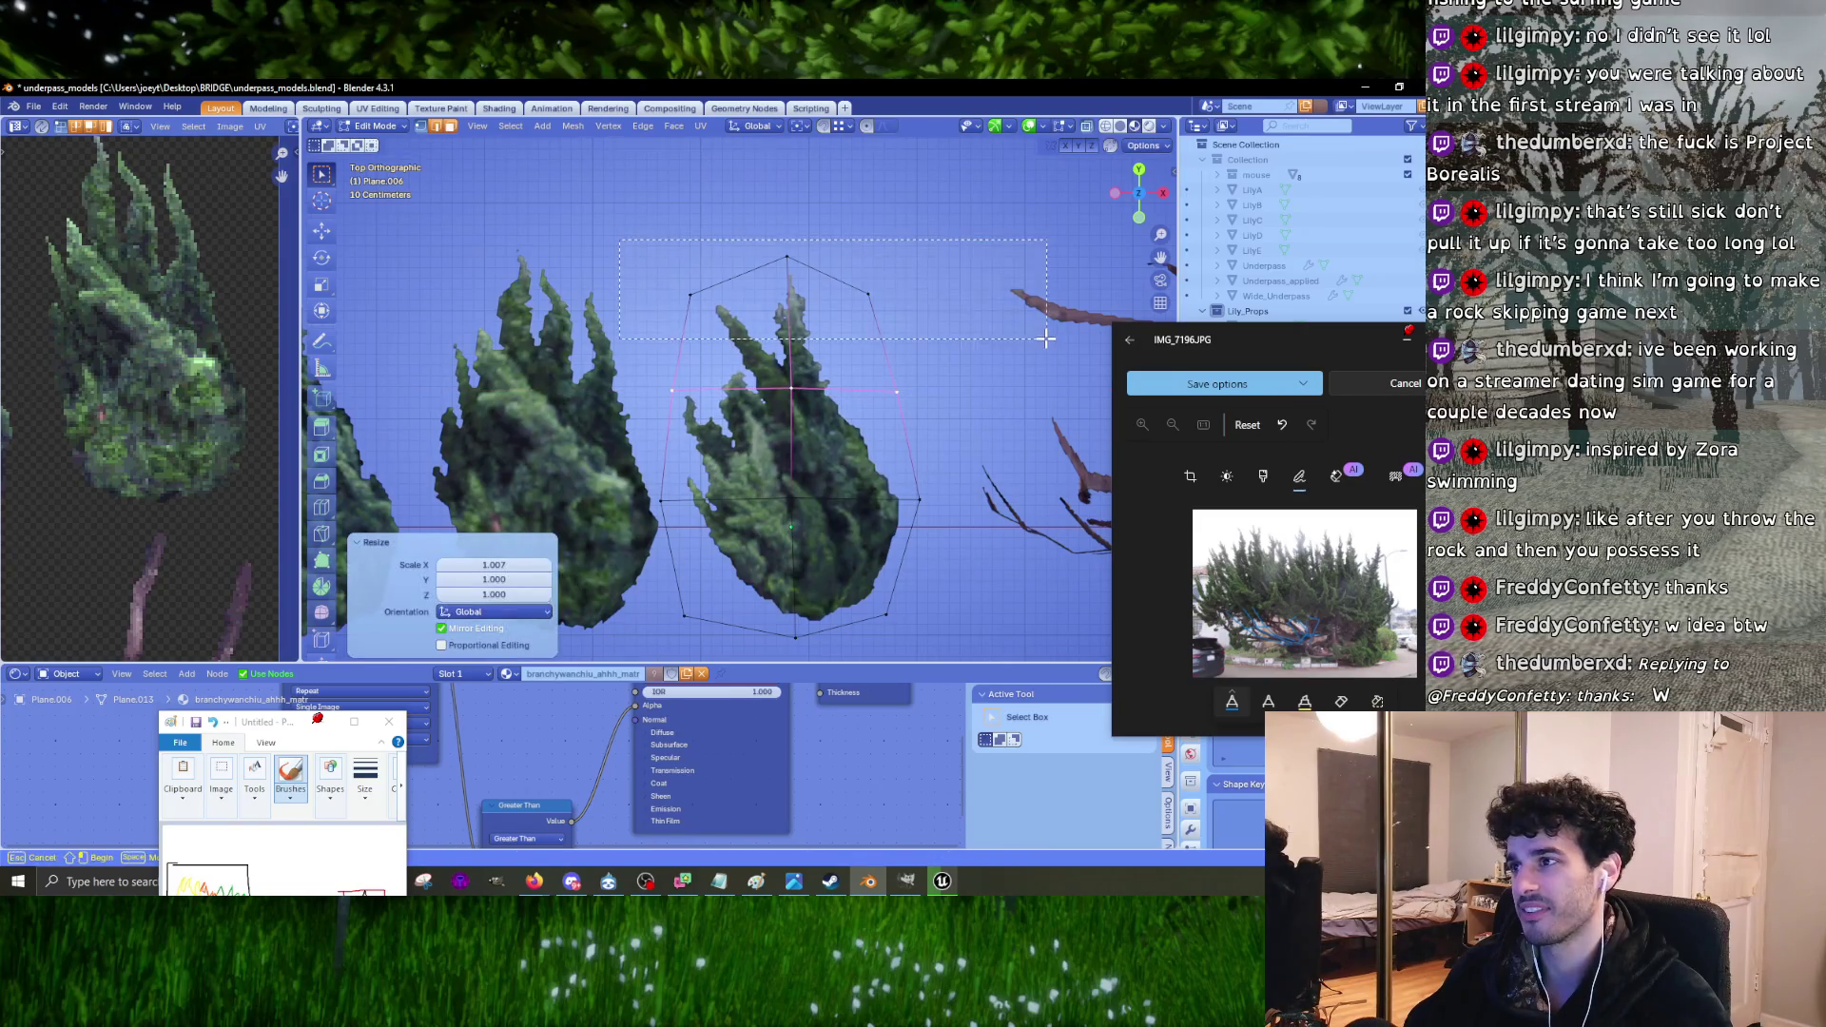
left_click(755, 273, "alt")
key("s")
key("x")
left_click(1025, 337)
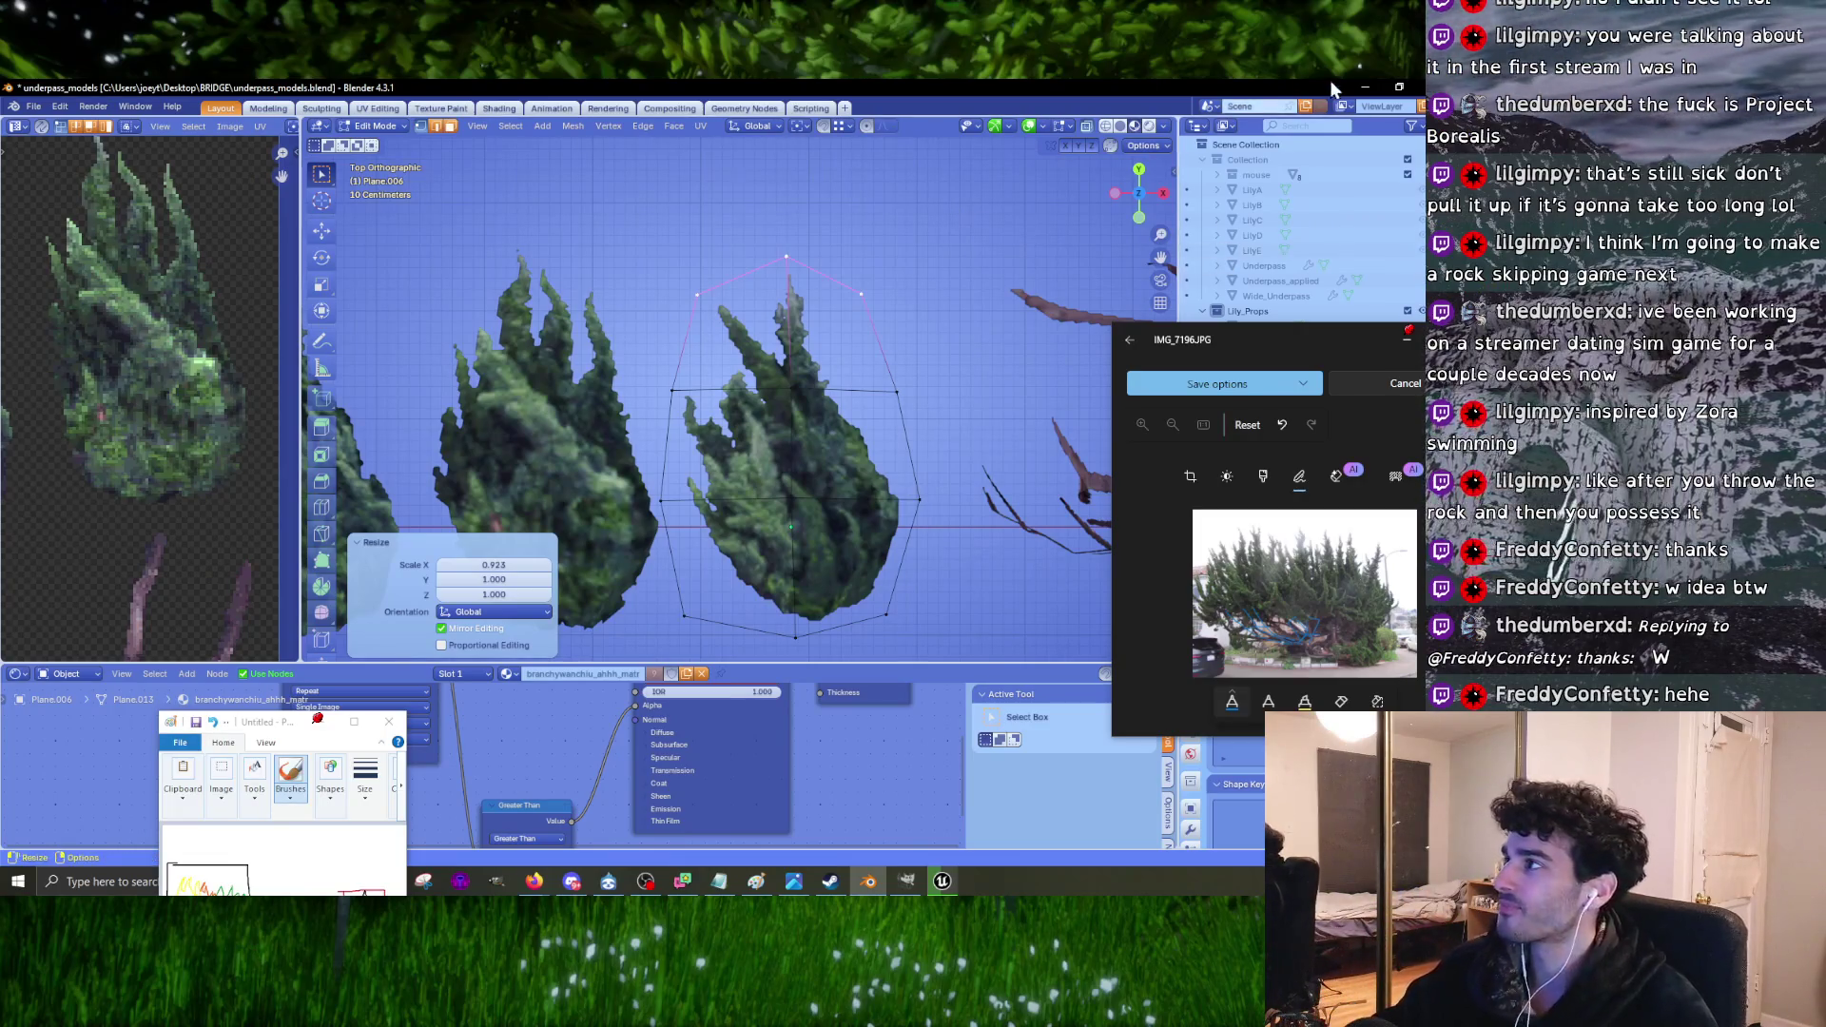
left_click(1364, 86)
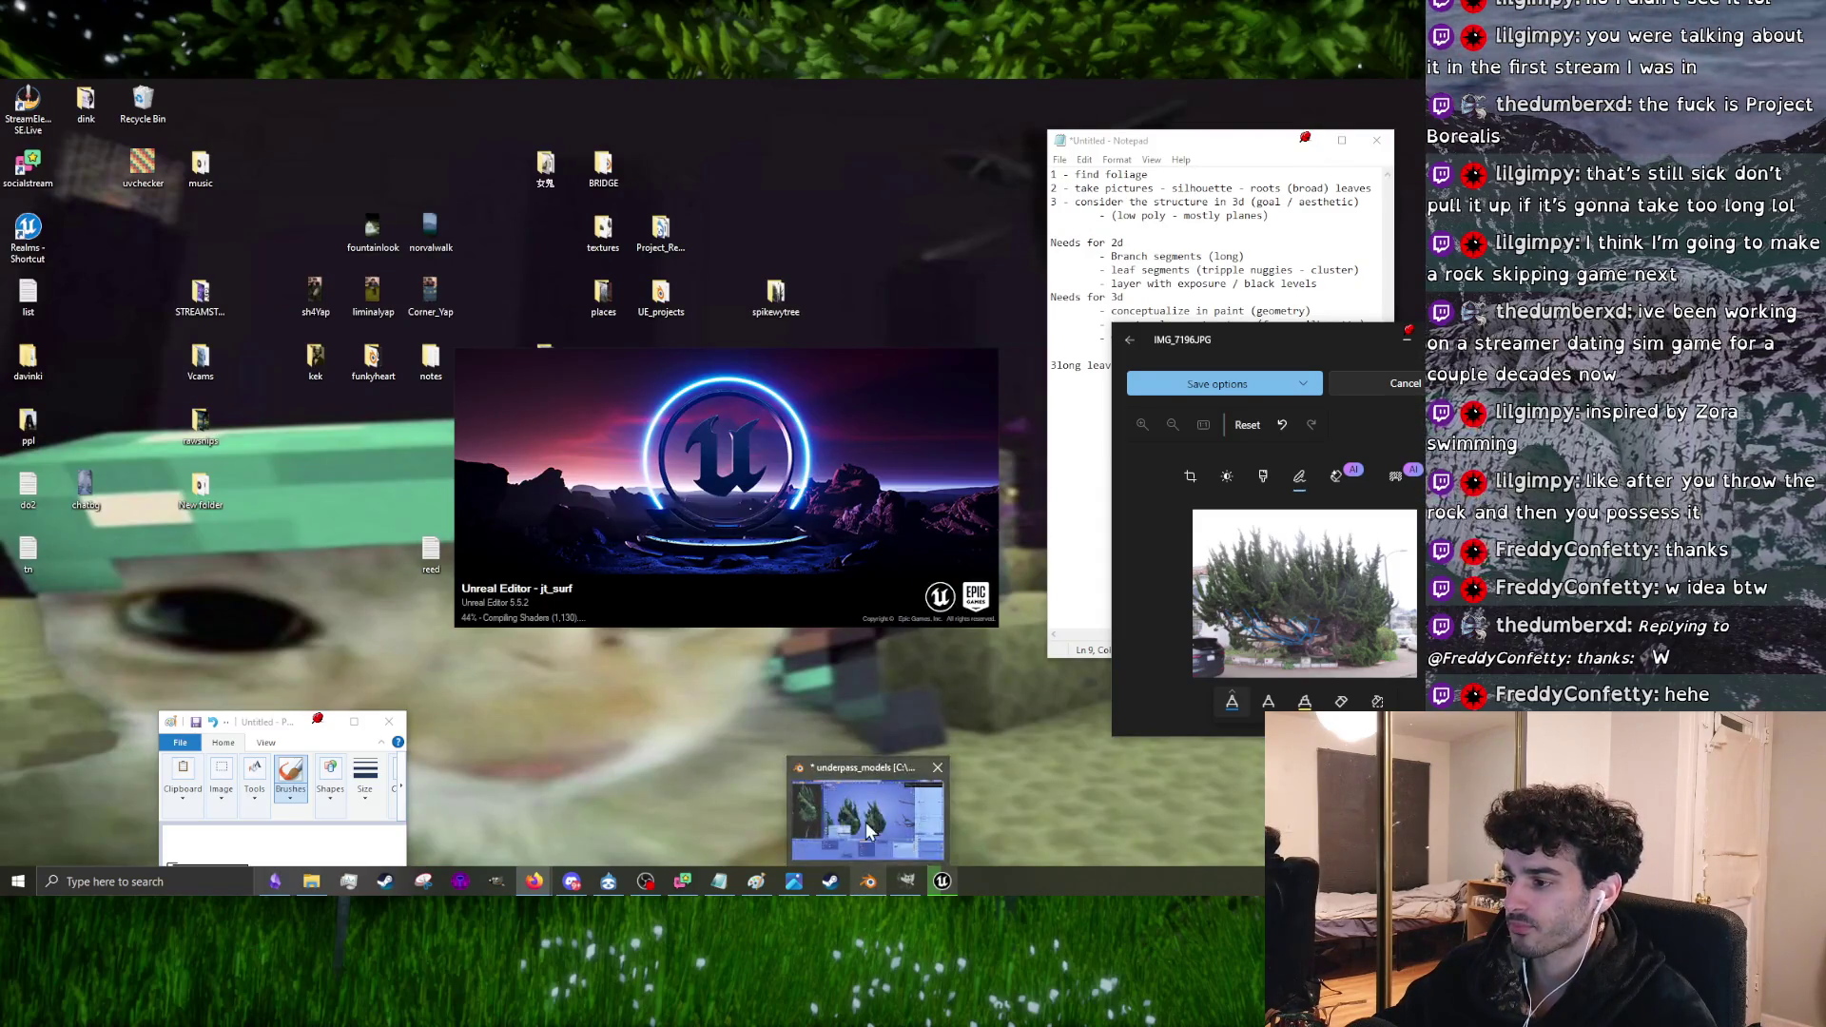
Step: Restore Blender from the taskbar, return to Object Mode, and orbit to view the three bush cards
left_click(868, 886)
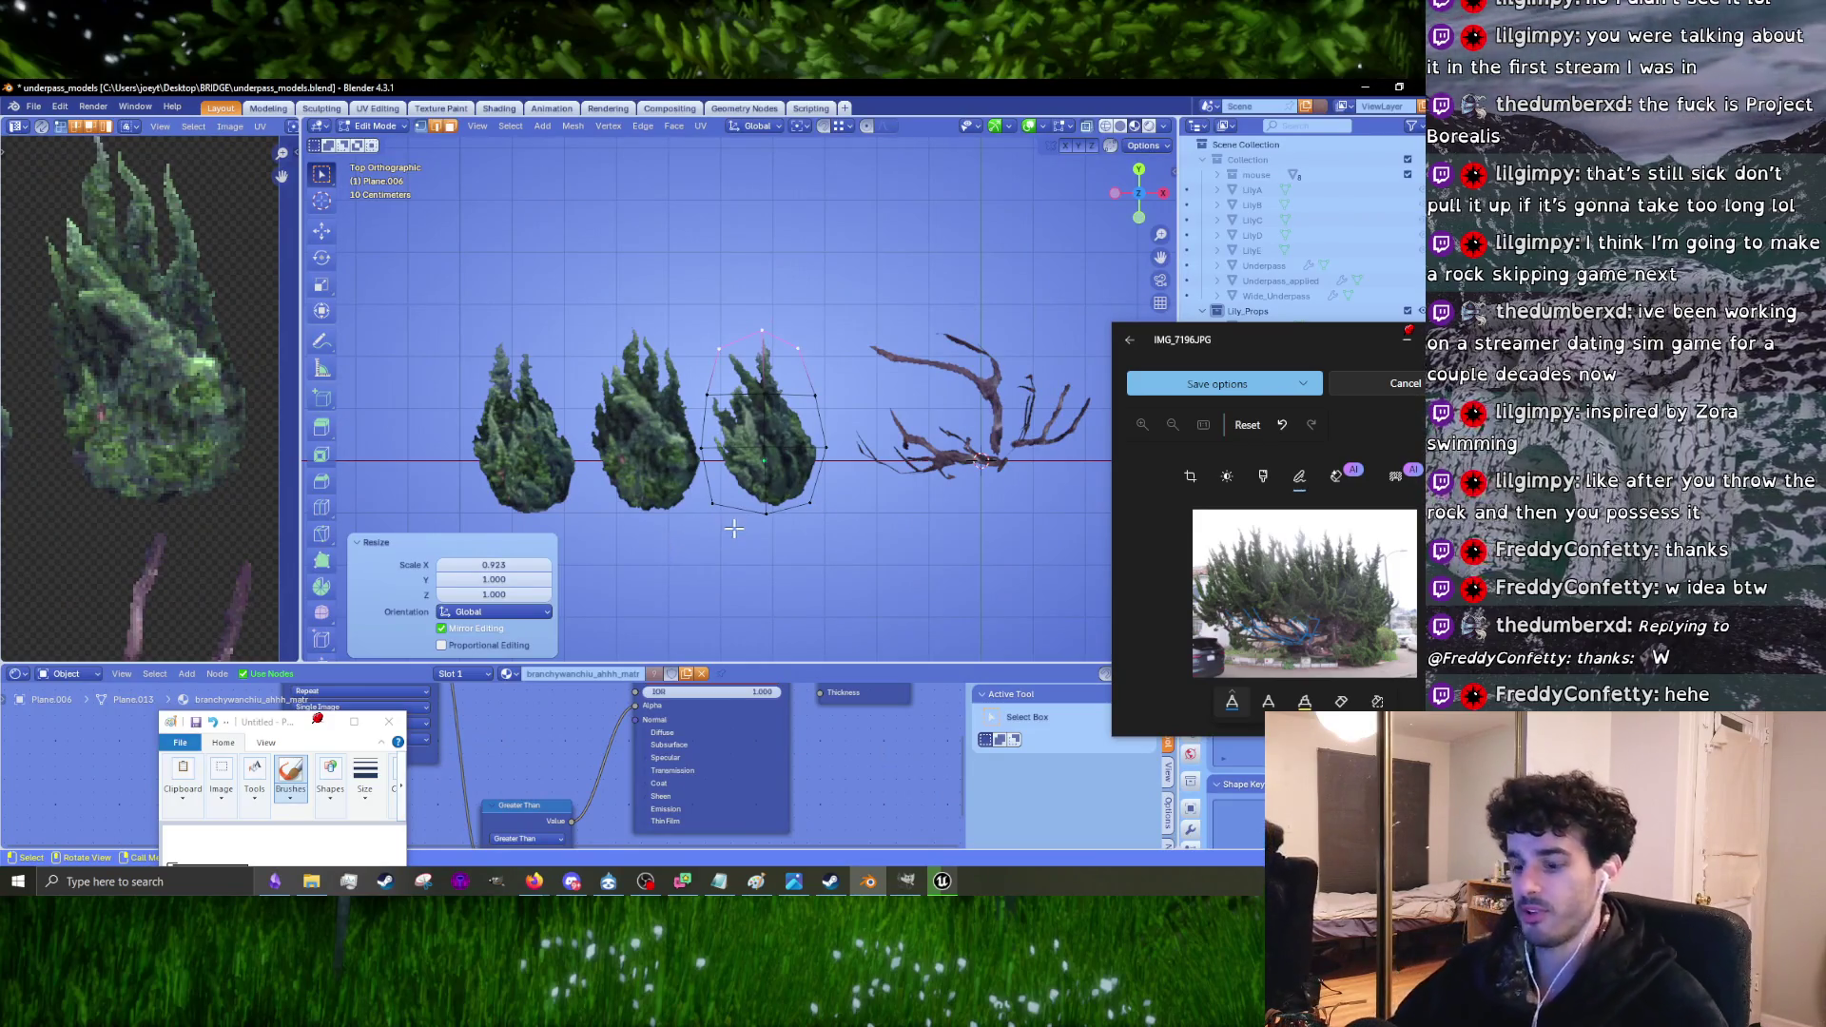
key("Tab")
mouse_move(736, 527)
middle_mouse_down()
mouse_move(802, 368)
mouse_move(717, 294)
mouse_move(865, 436)
middle_mouse_up()
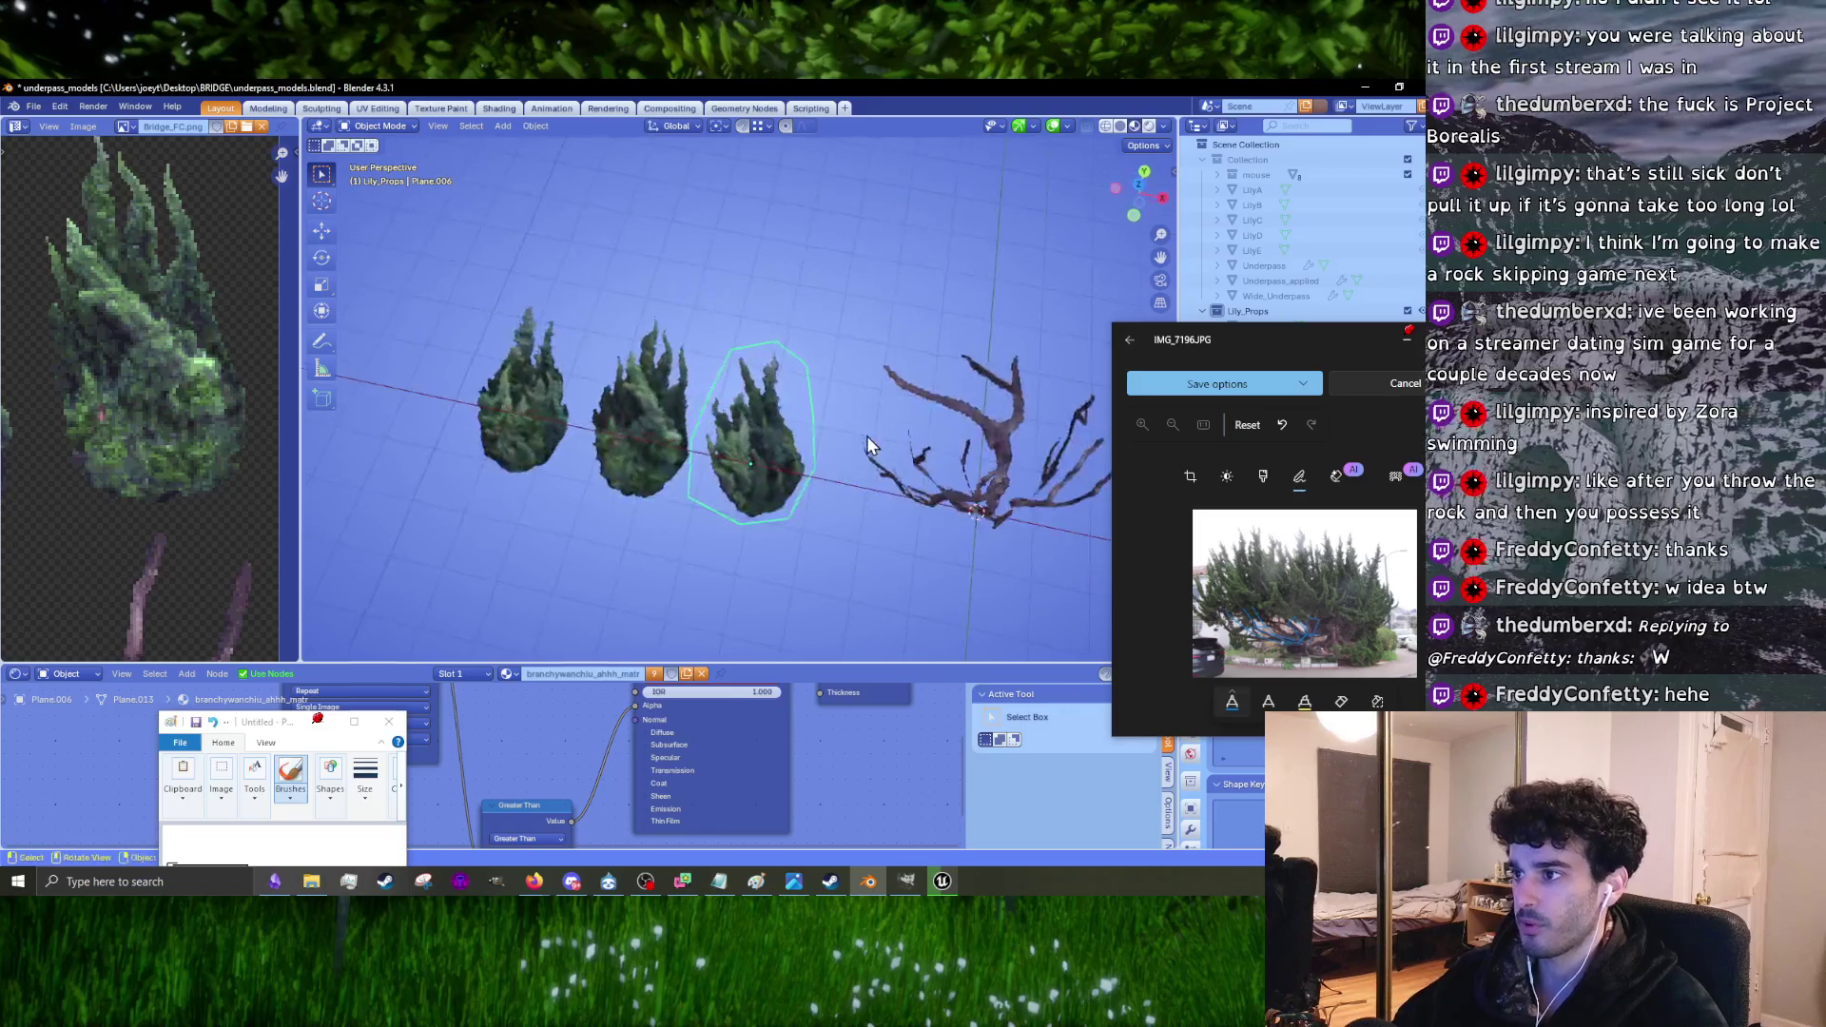
Step: Select the three tree cards and place Shift+D duplicates vertically above the originals
left_click(670, 426, "shift")
left_click(552, 413, "shift")
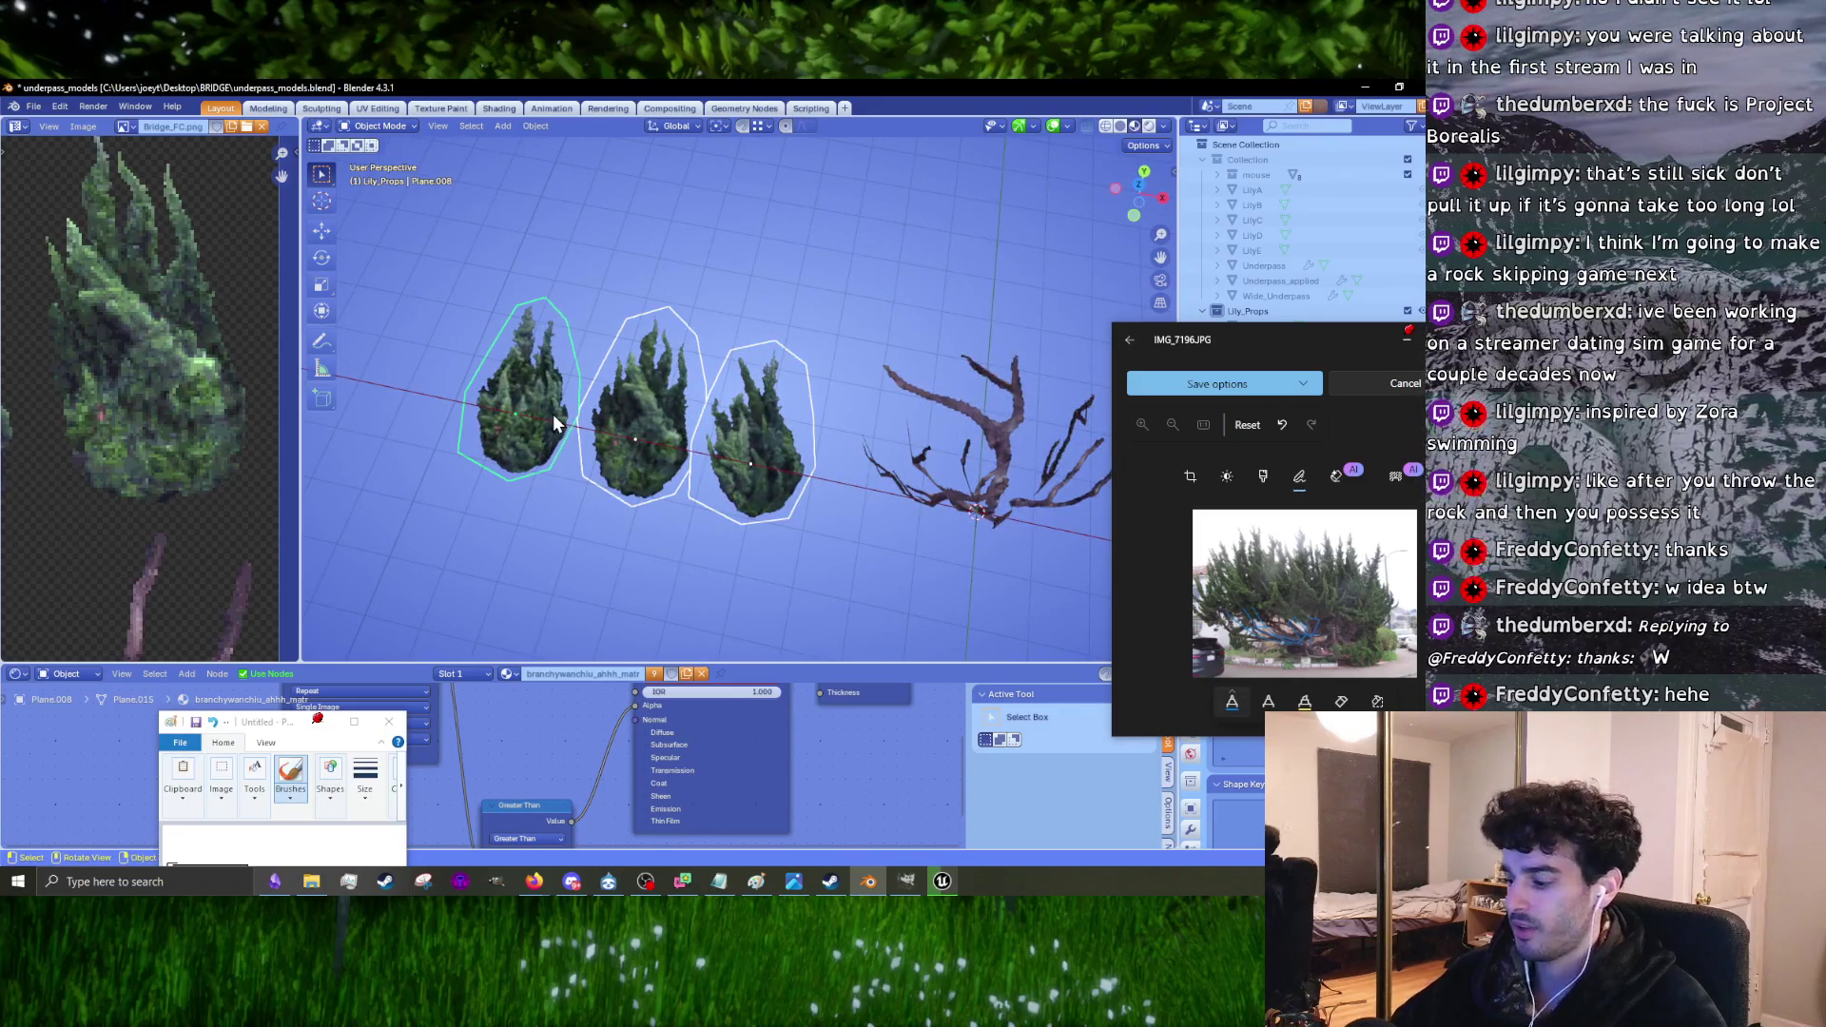
key("KP_1")
key("shift+d")
key("z")
left_click(570, 274)
mouse_move(570, 273)
middle_mouse_down()
mouse_move(631, 430)
mouse_move(784, 466)
mouse_move(857, 507)
mouse_move(654, 392)
middle_mouse_up()
Step: Apply Shade Smooth to the selected tree cards from the object context menu
left_click(789, 460)
left_click(664, 403)
key("KP_7")
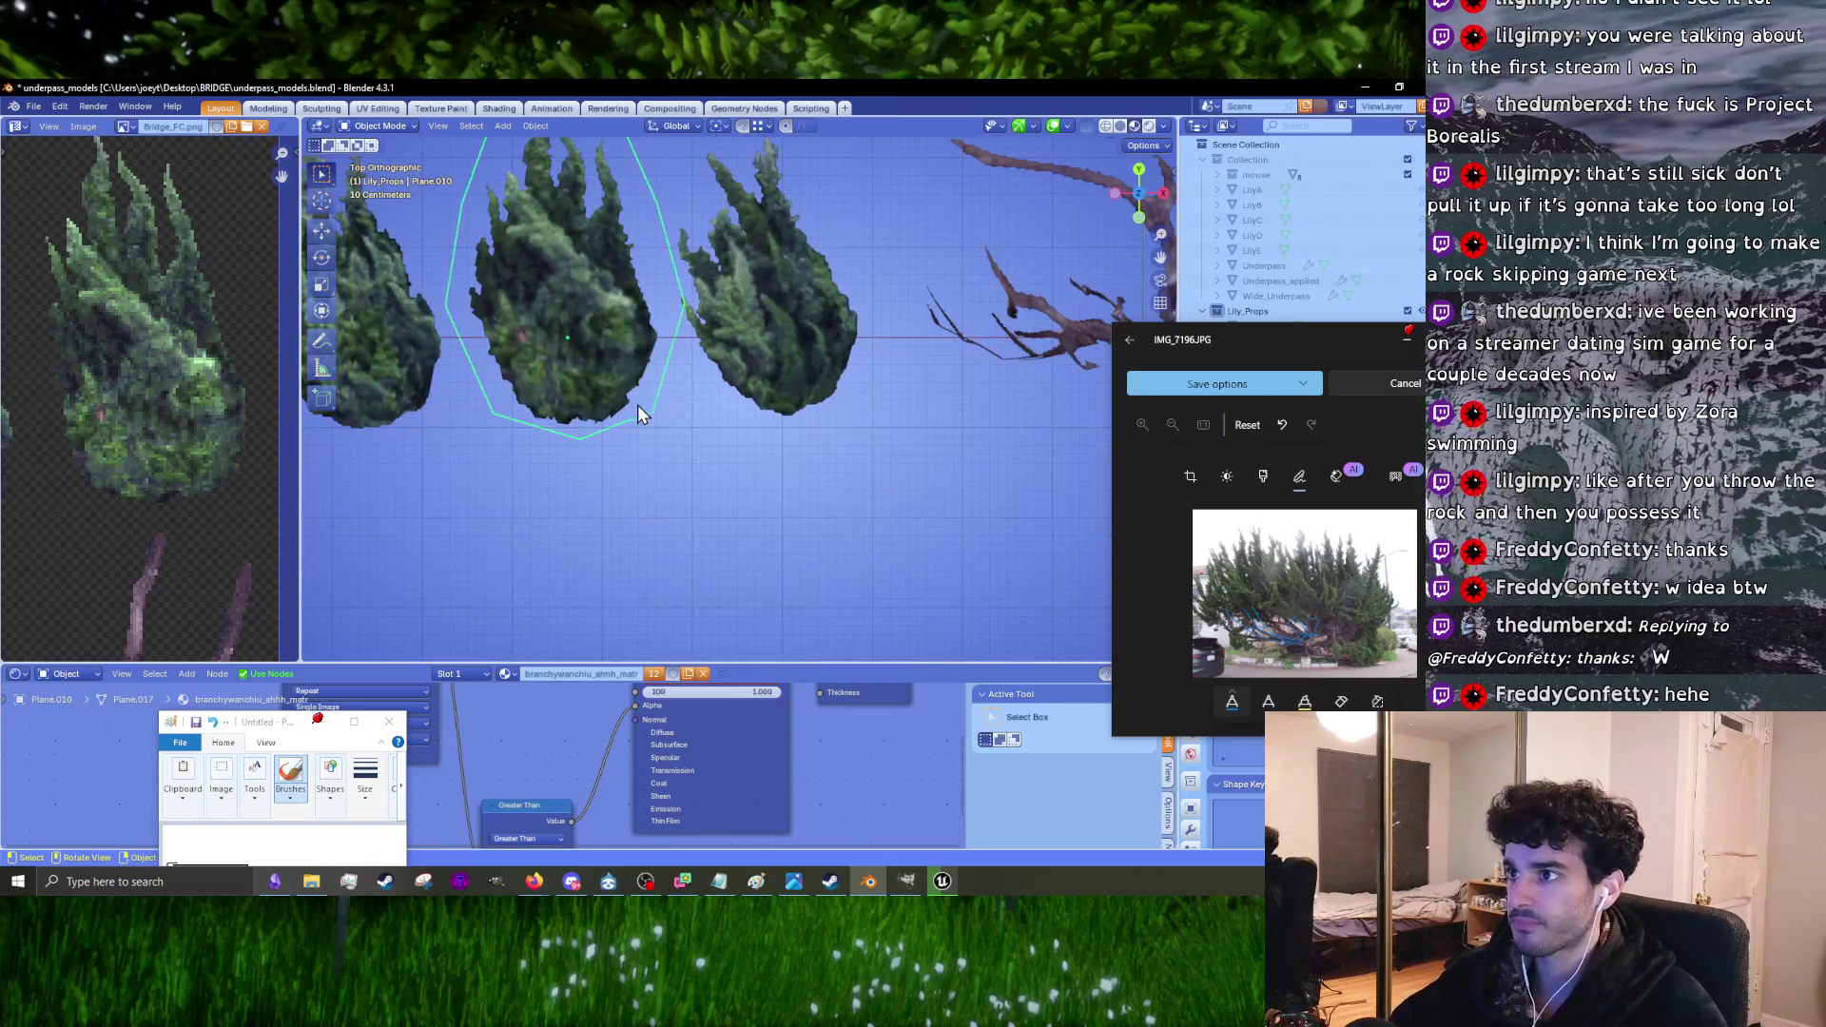
scroll(633, 405, "up", 6)
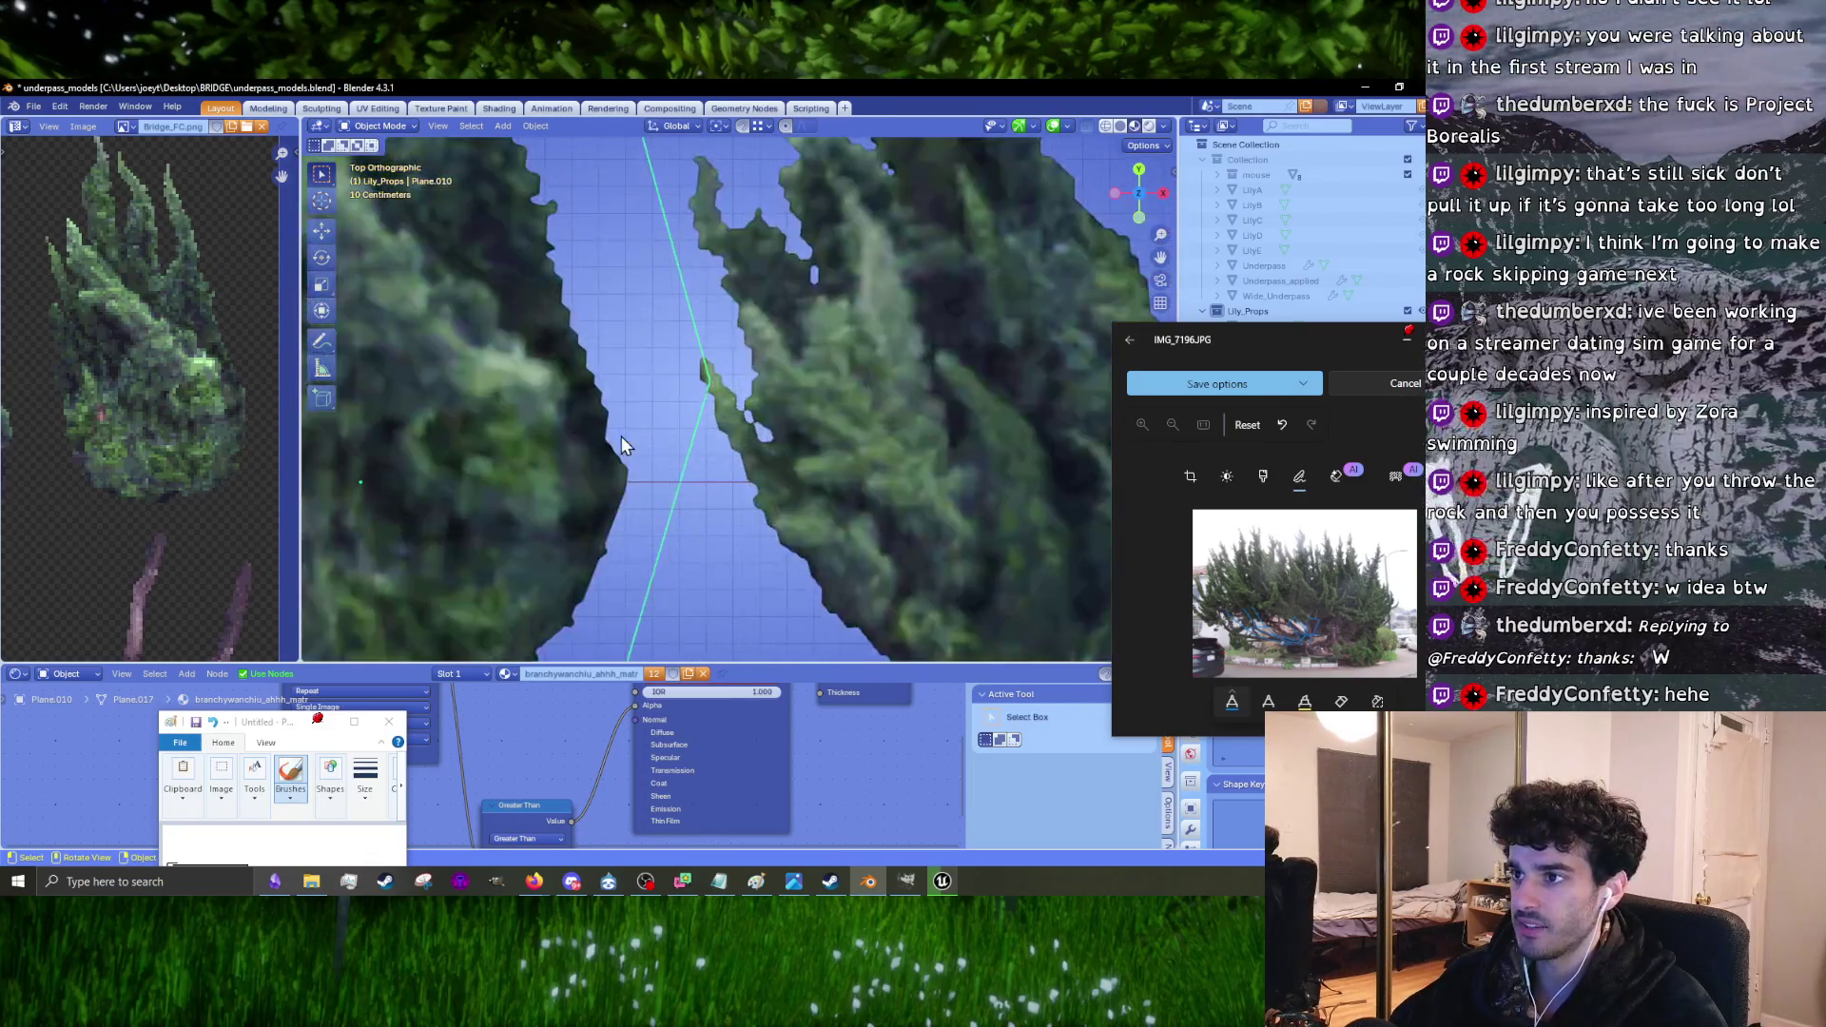
scroll(620, 445, "down", 6)
mouse_move(527, 434)
middle_mouse_down()
mouse_move(656, 442)
mouse_move(665, 411)
middle_mouse_up()
right_click(664, 411)
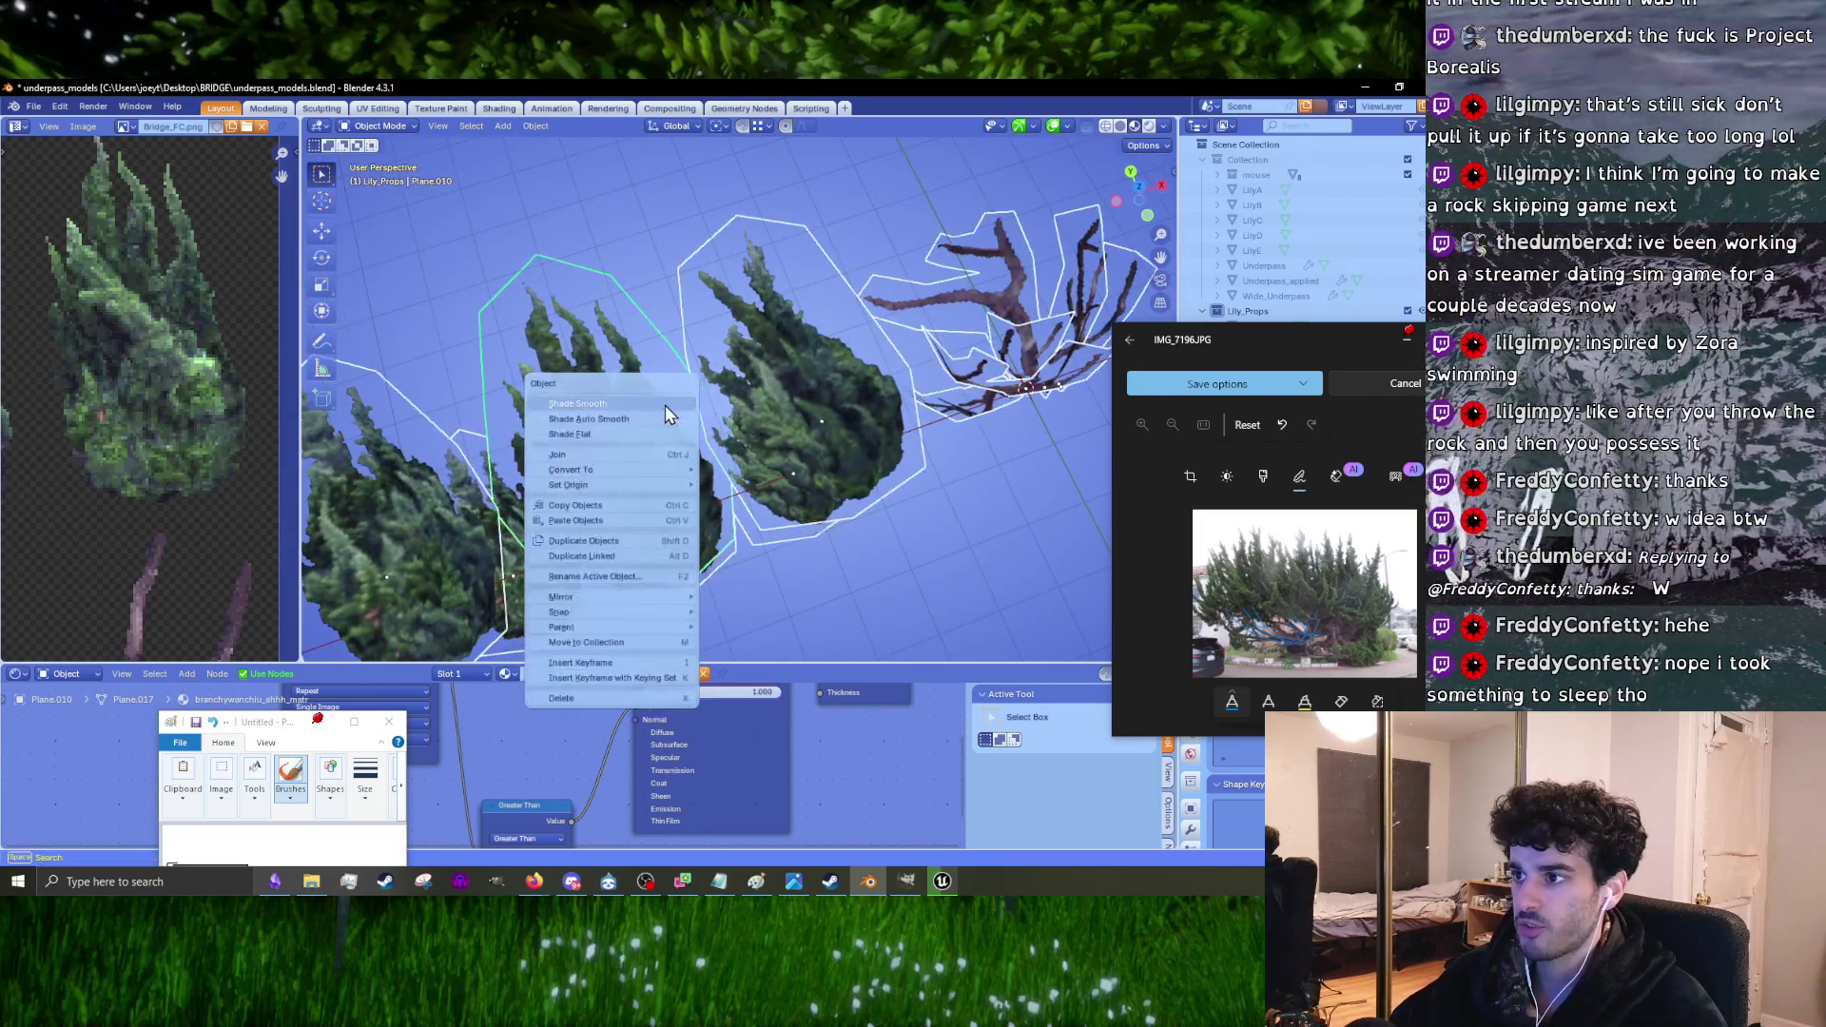
left_click(665, 405)
key("KP_7")
scroll(693, 408, "up", 2)
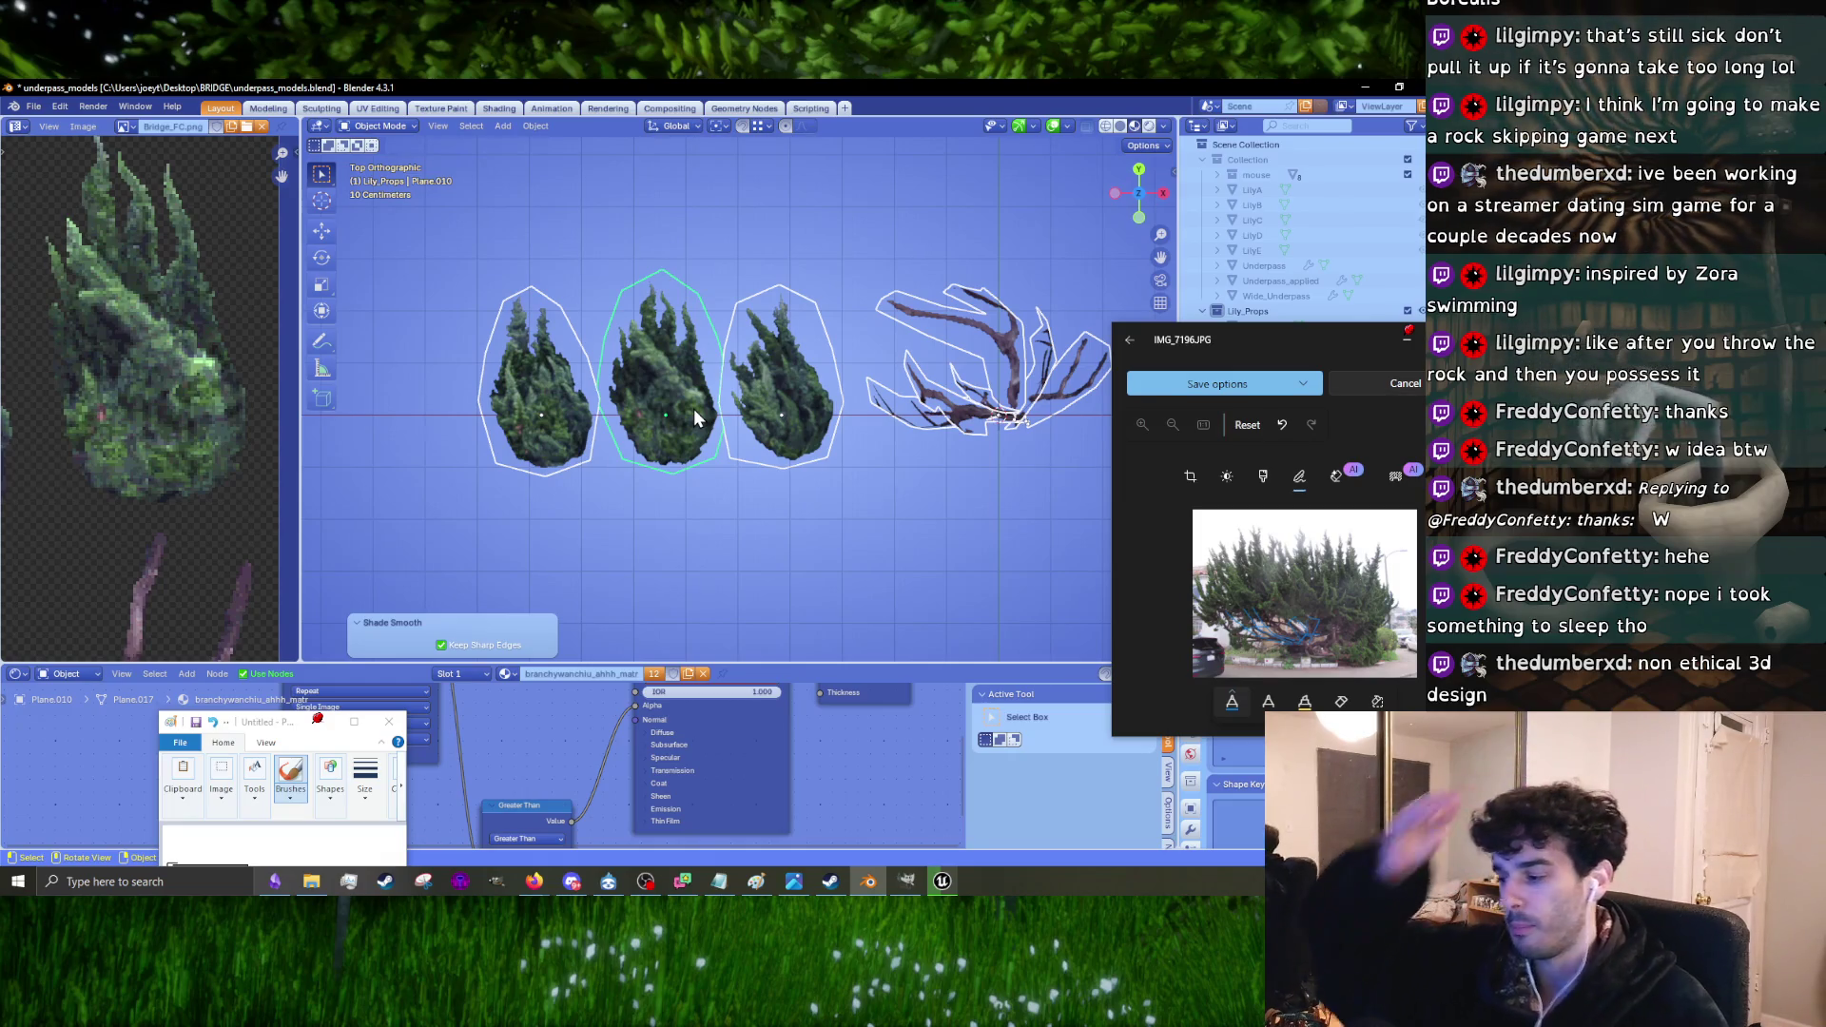
Step: Slide the middle tree sideways along X, then raise it about 0.73 m
scroll(734, 396, "up", 3)
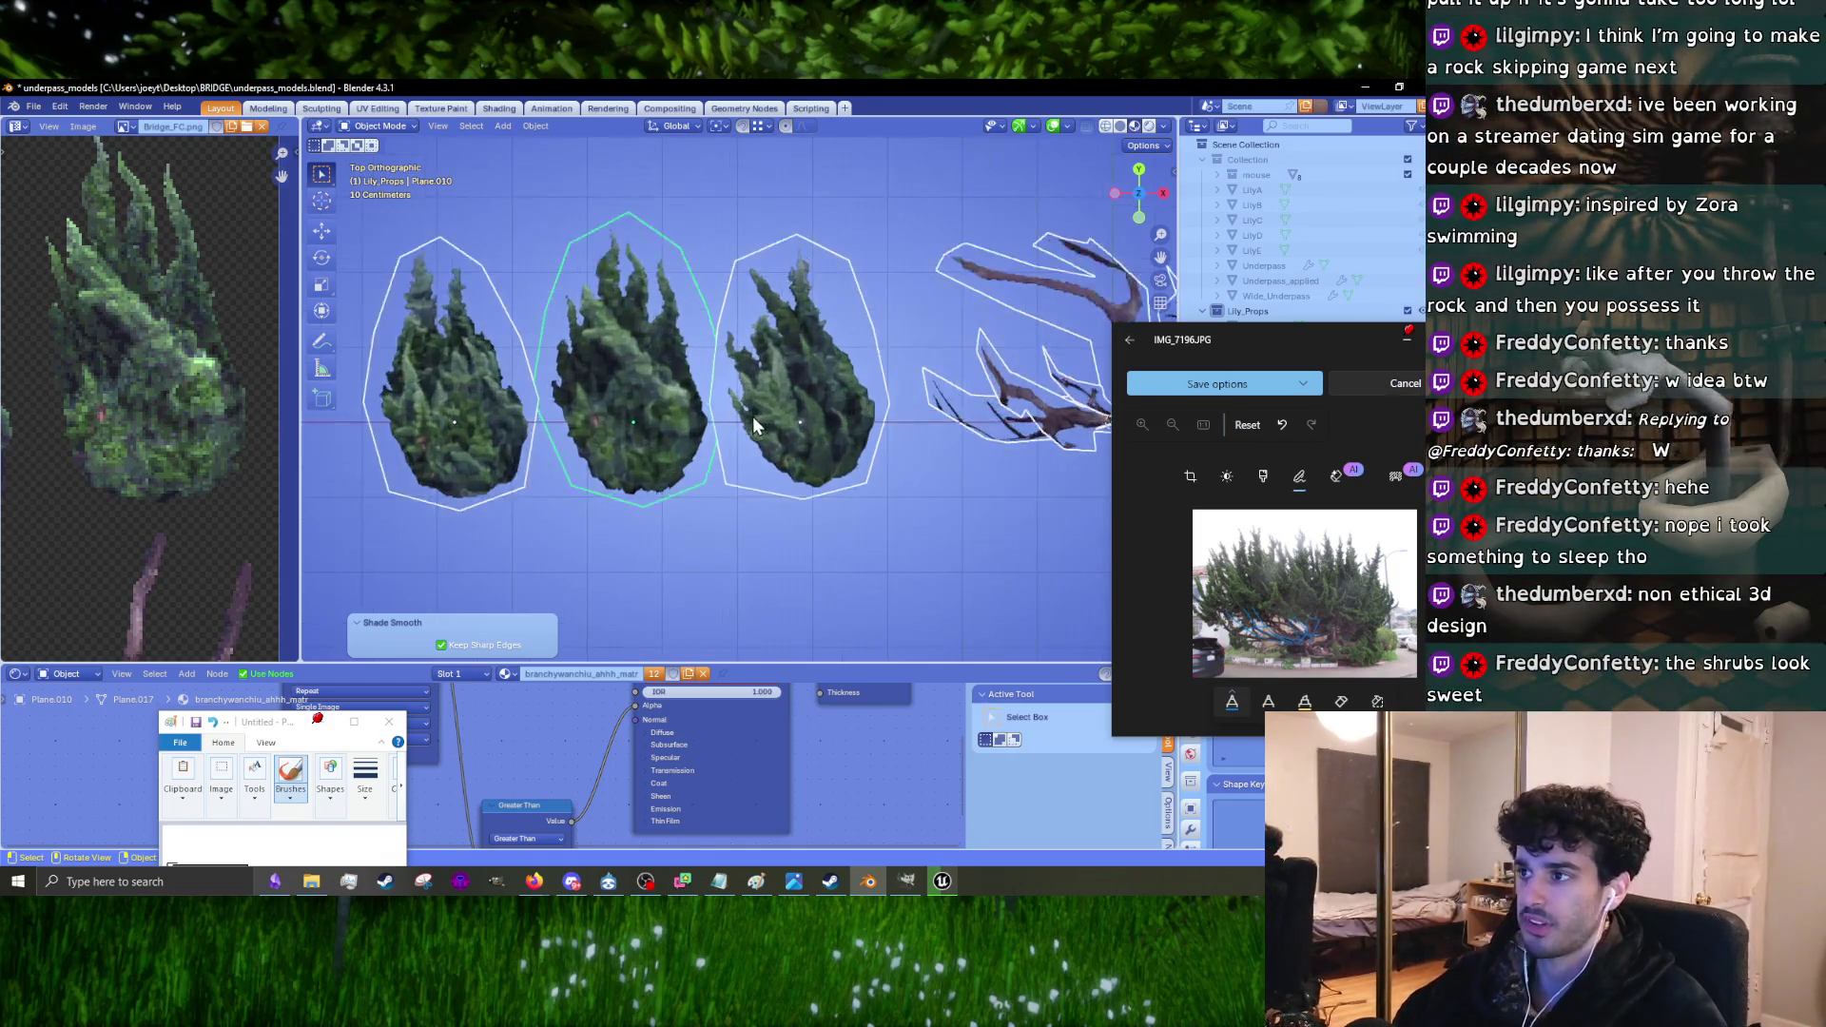
left_click(584, 396)
key("KP_1")
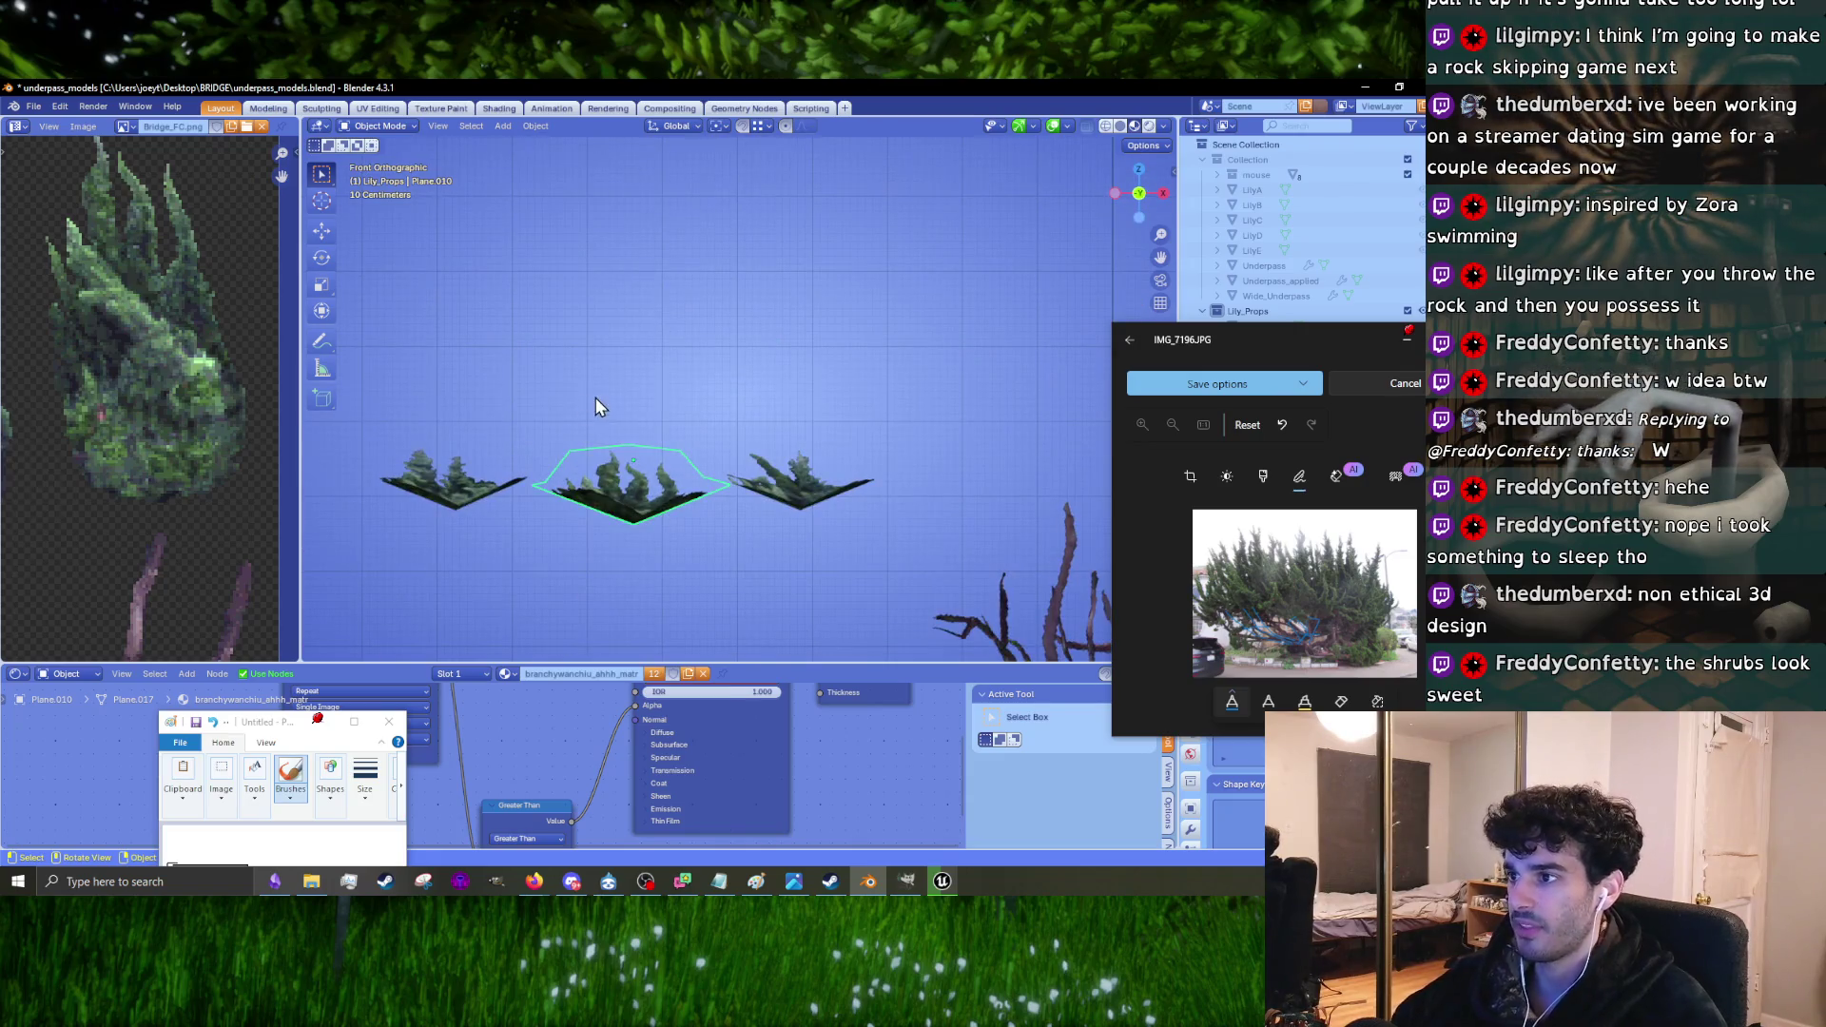
key("g")
key("x")
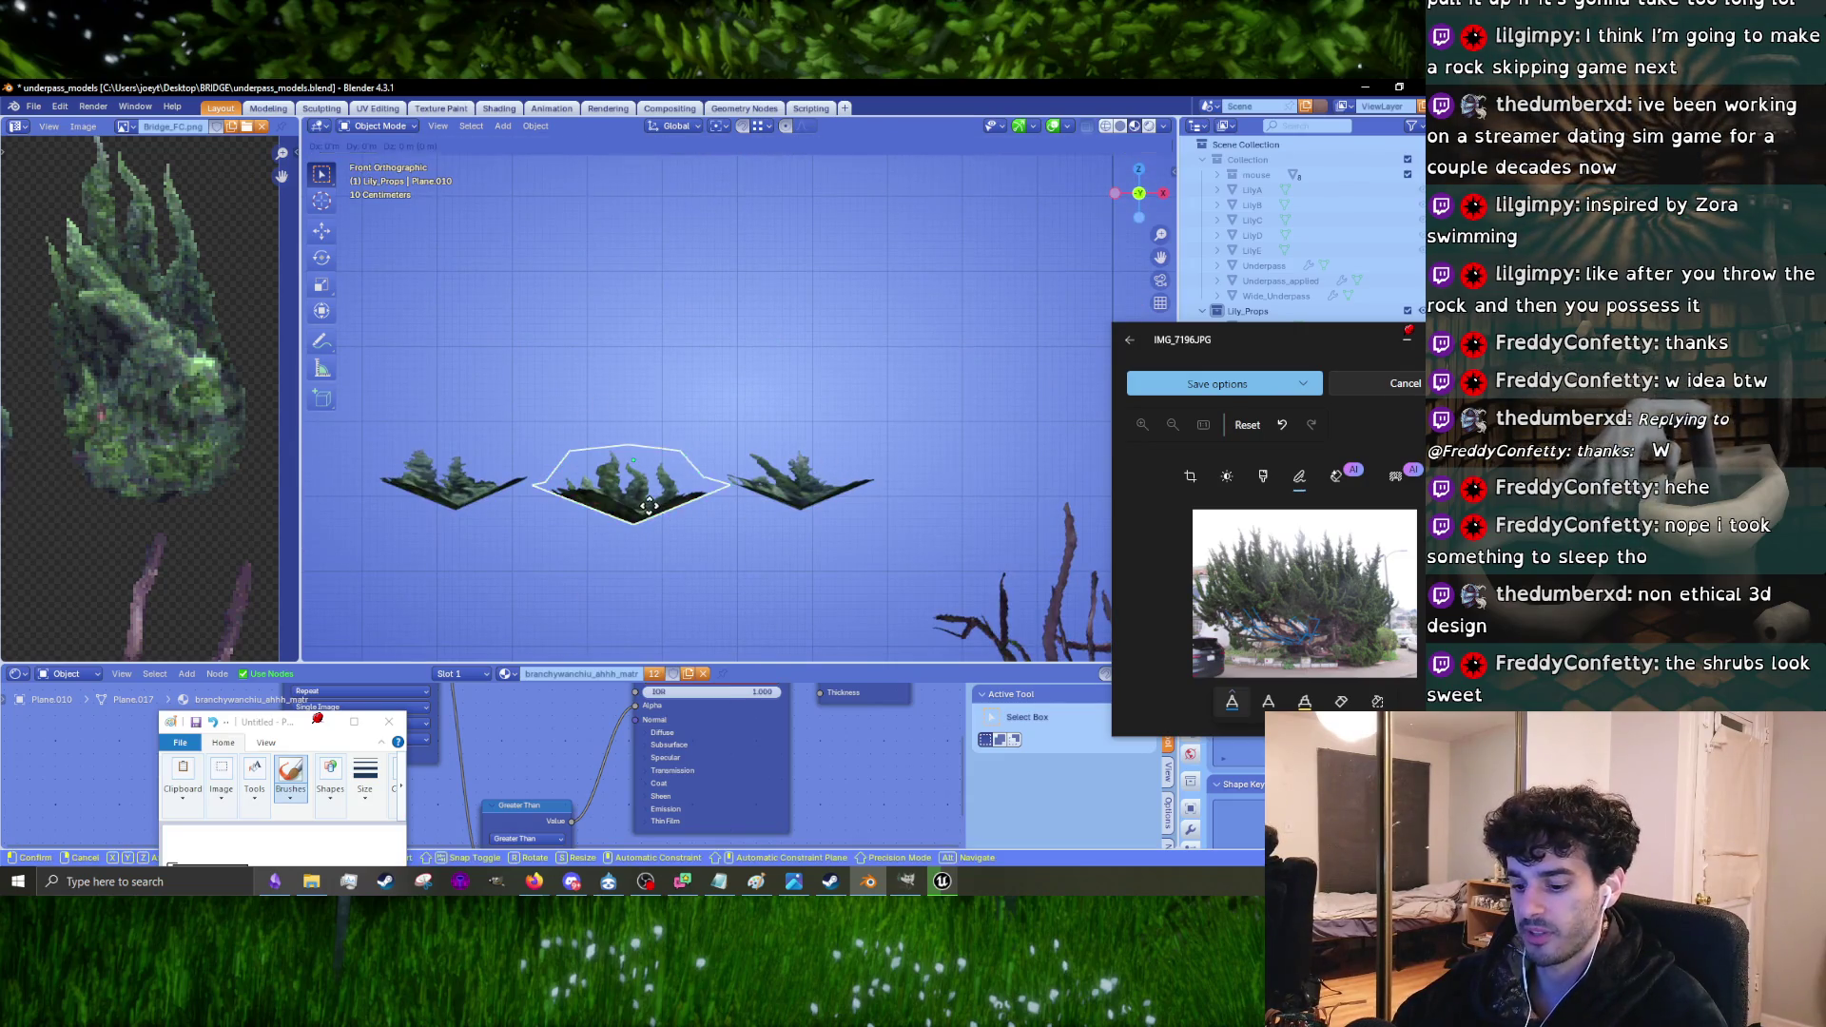
left_click(789, 525)
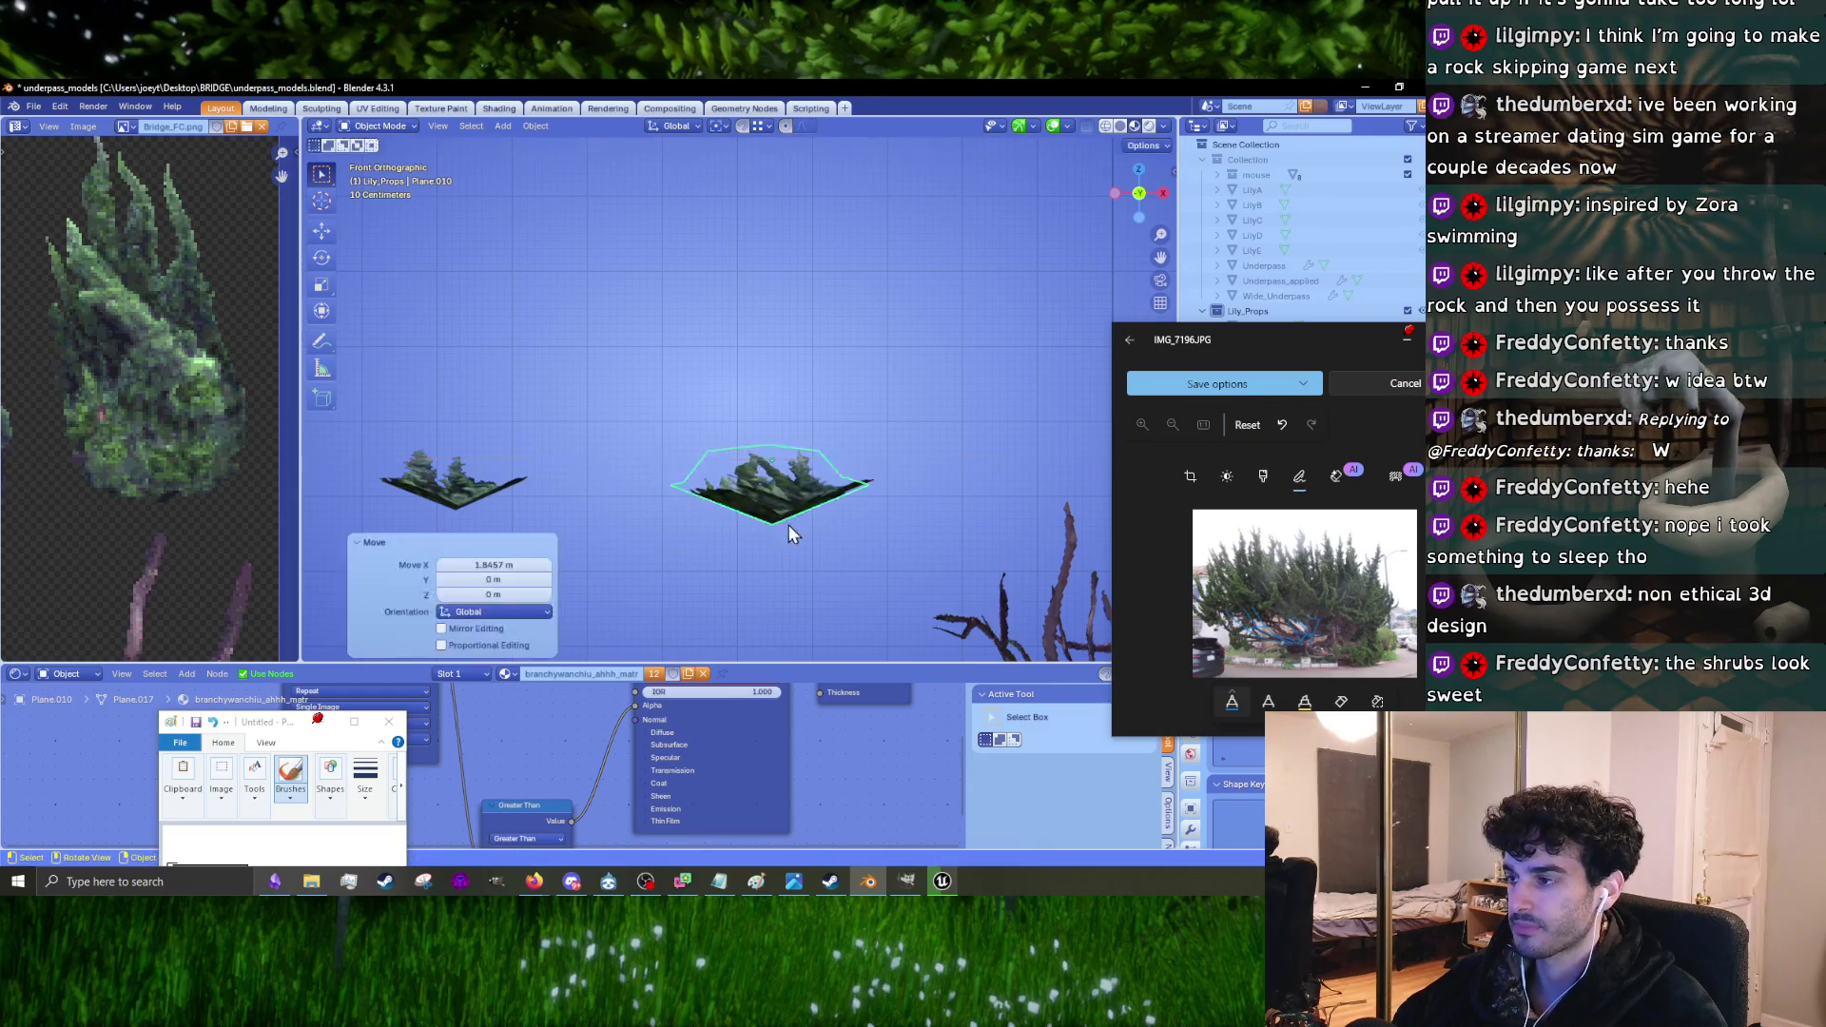
middle_click_drag(789, 525, 798, 524)
scroll(805, 523, "up", 3)
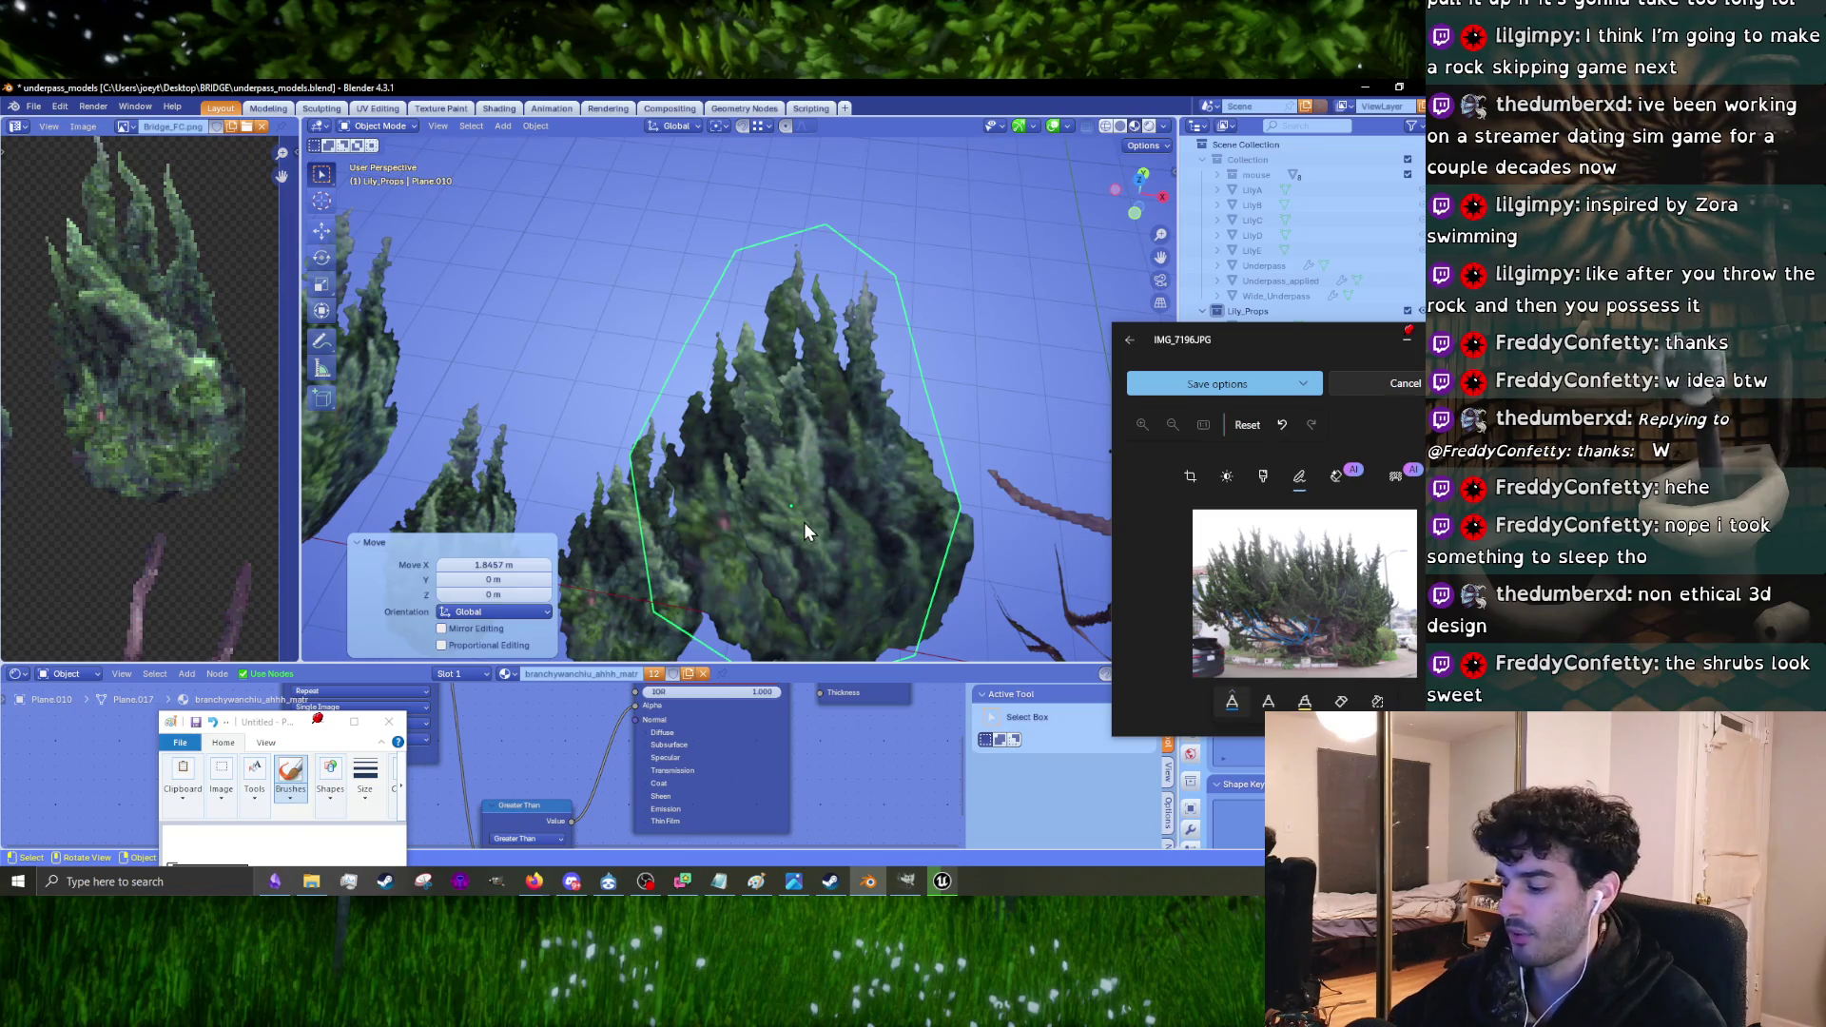
key("g")
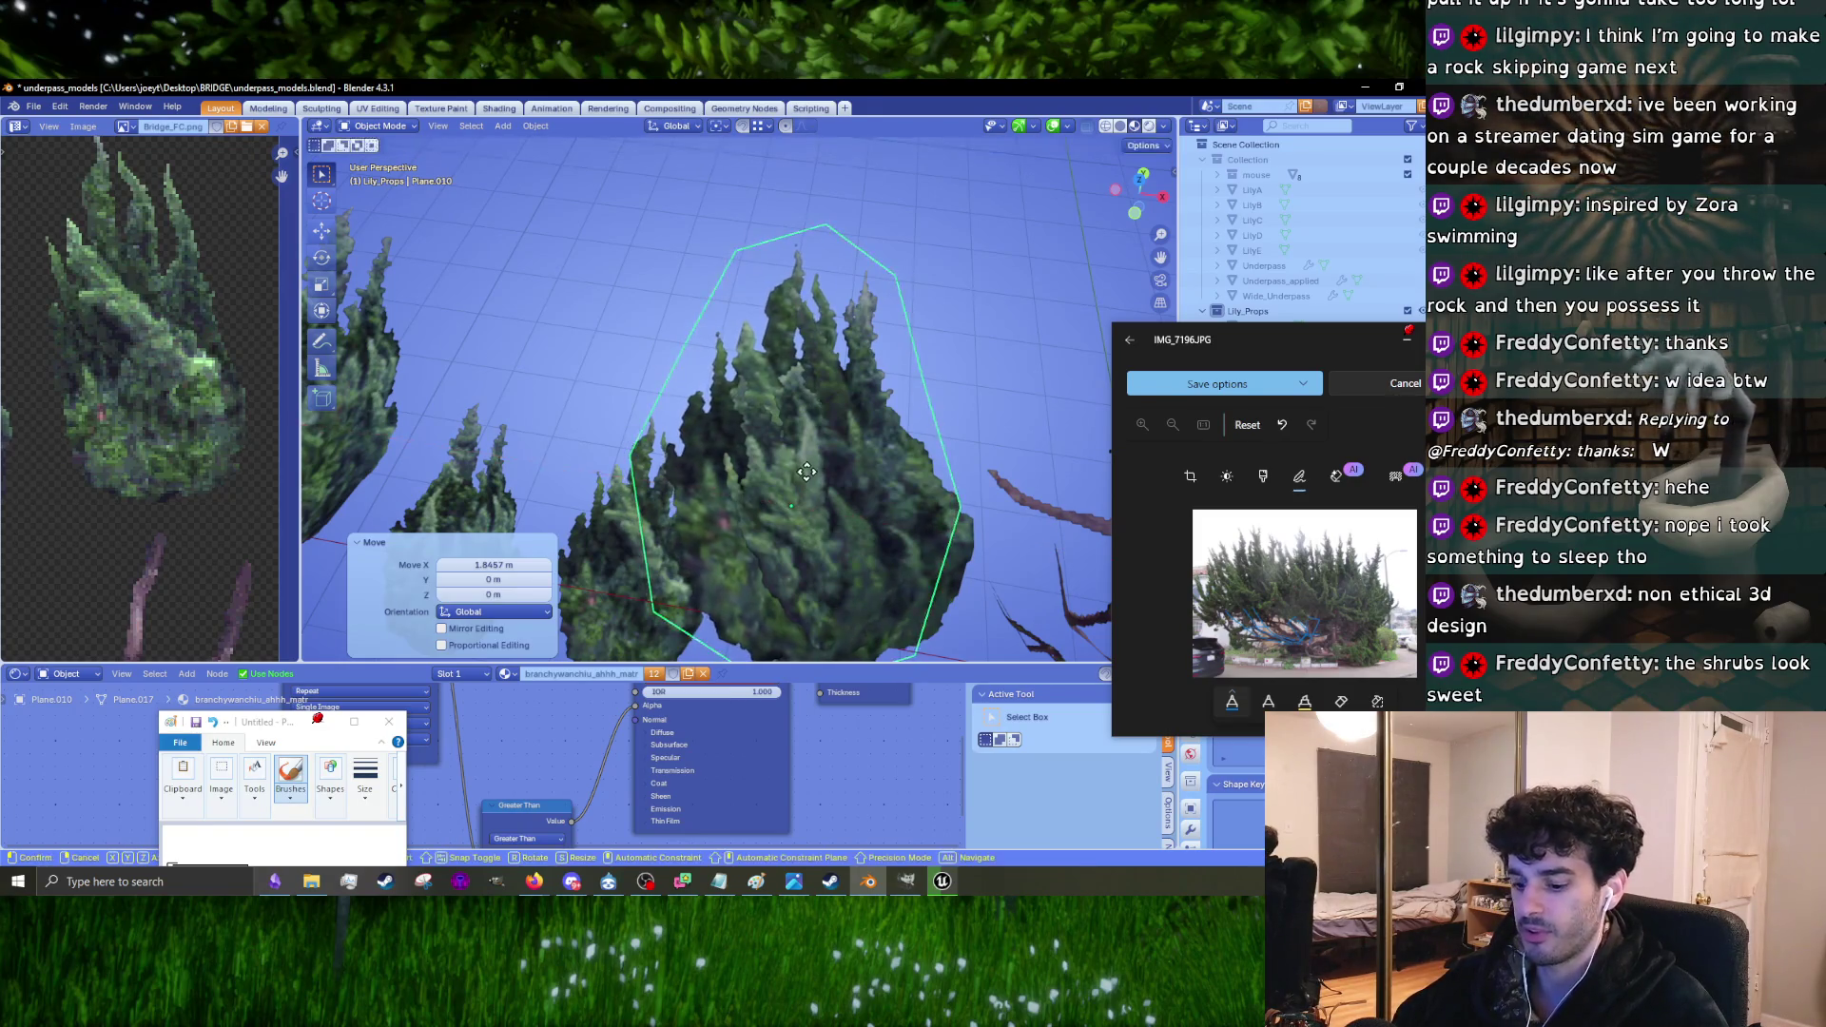
key("z")
left_click(806, 447)
mouse_move(805, 447)
middle_mouse_down()
mouse_move(866, 426)
mouse_move(783, 334)
mouse_move(838, 294)
mouse_move(882, 553)
mouse_move(939, 413)
middle_mouse_up()
Step: Select another shrub card and lift it about 0.9 m vertically
left_click(882, 561)
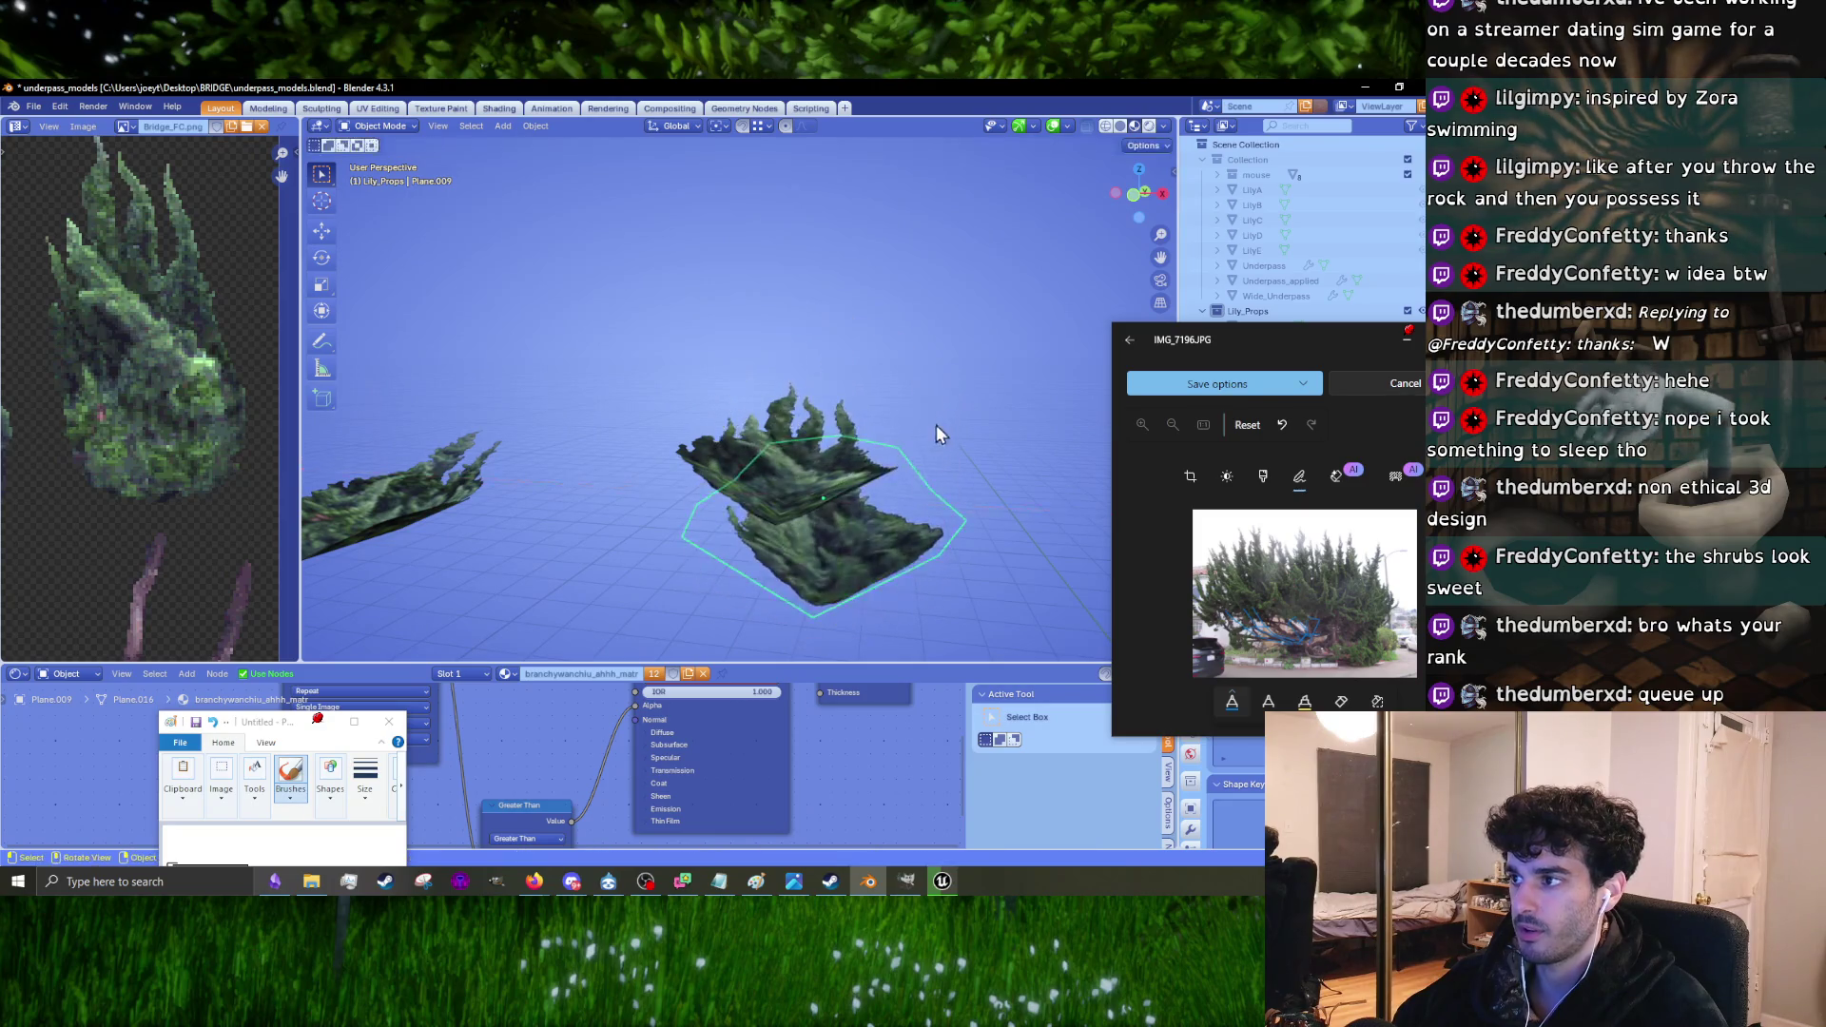
key("r")
key("Escape")
key("r")
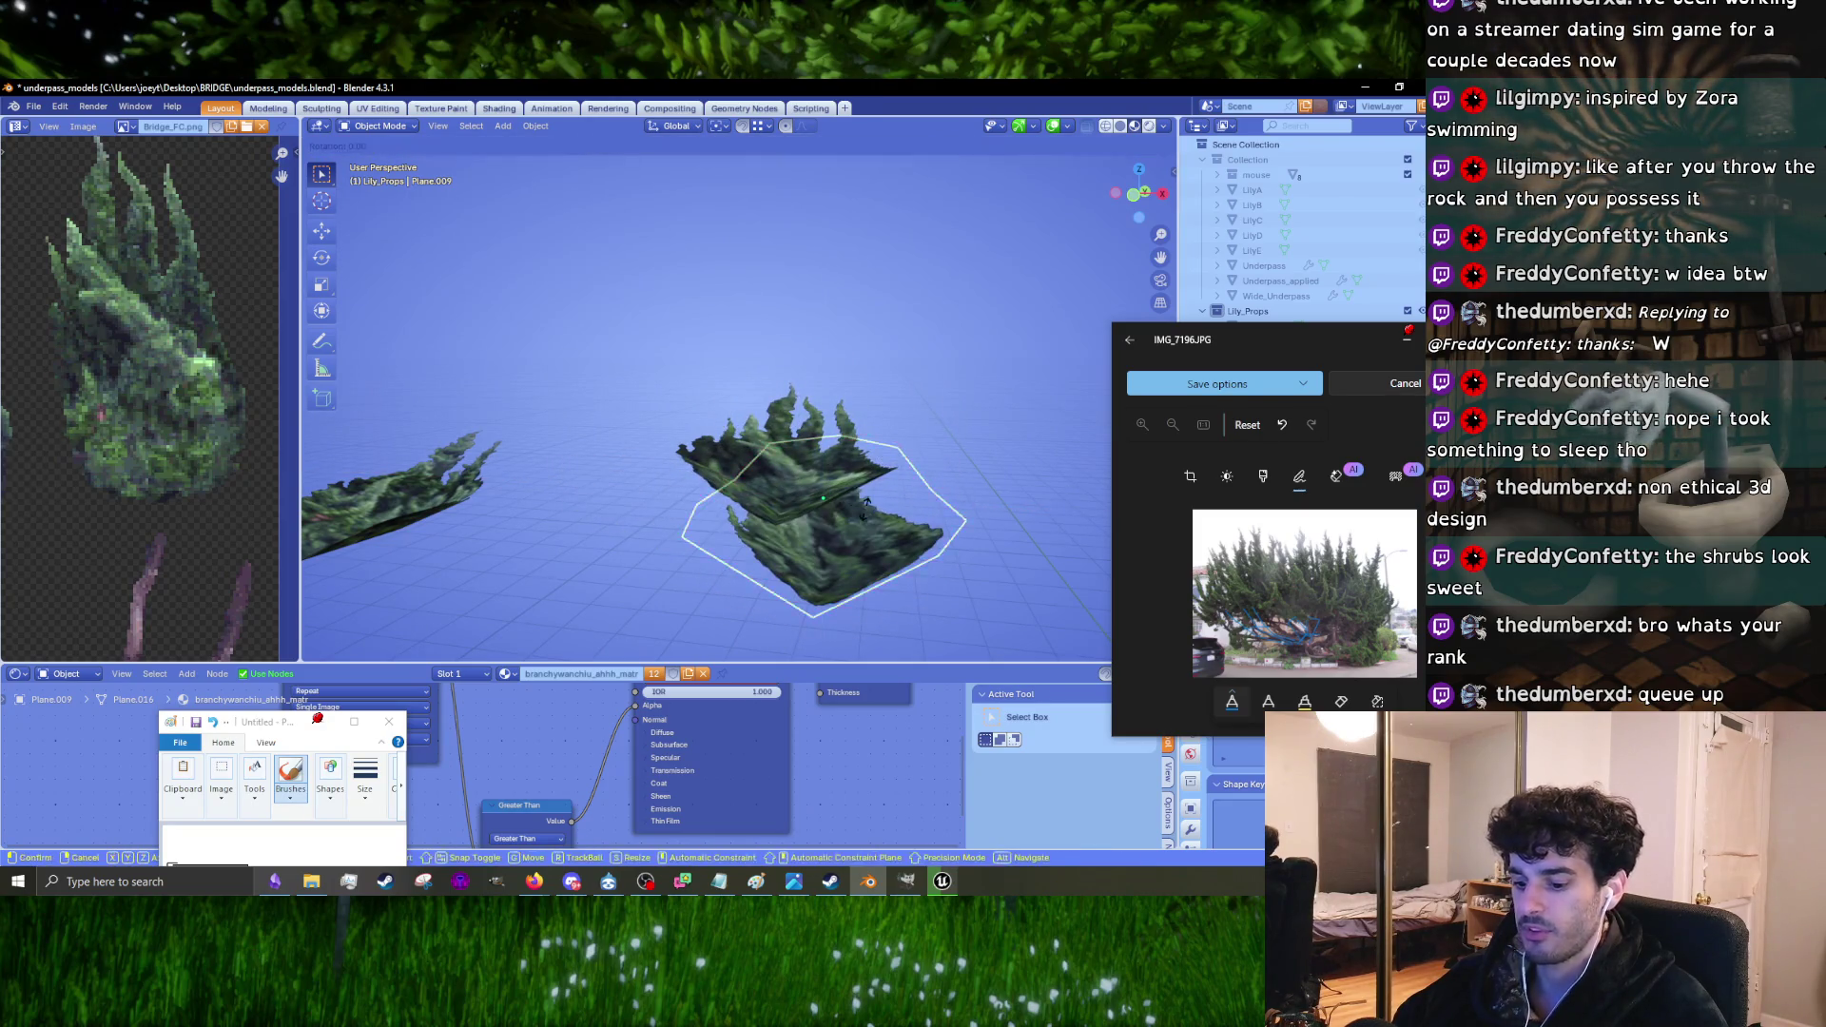
key("Escape")
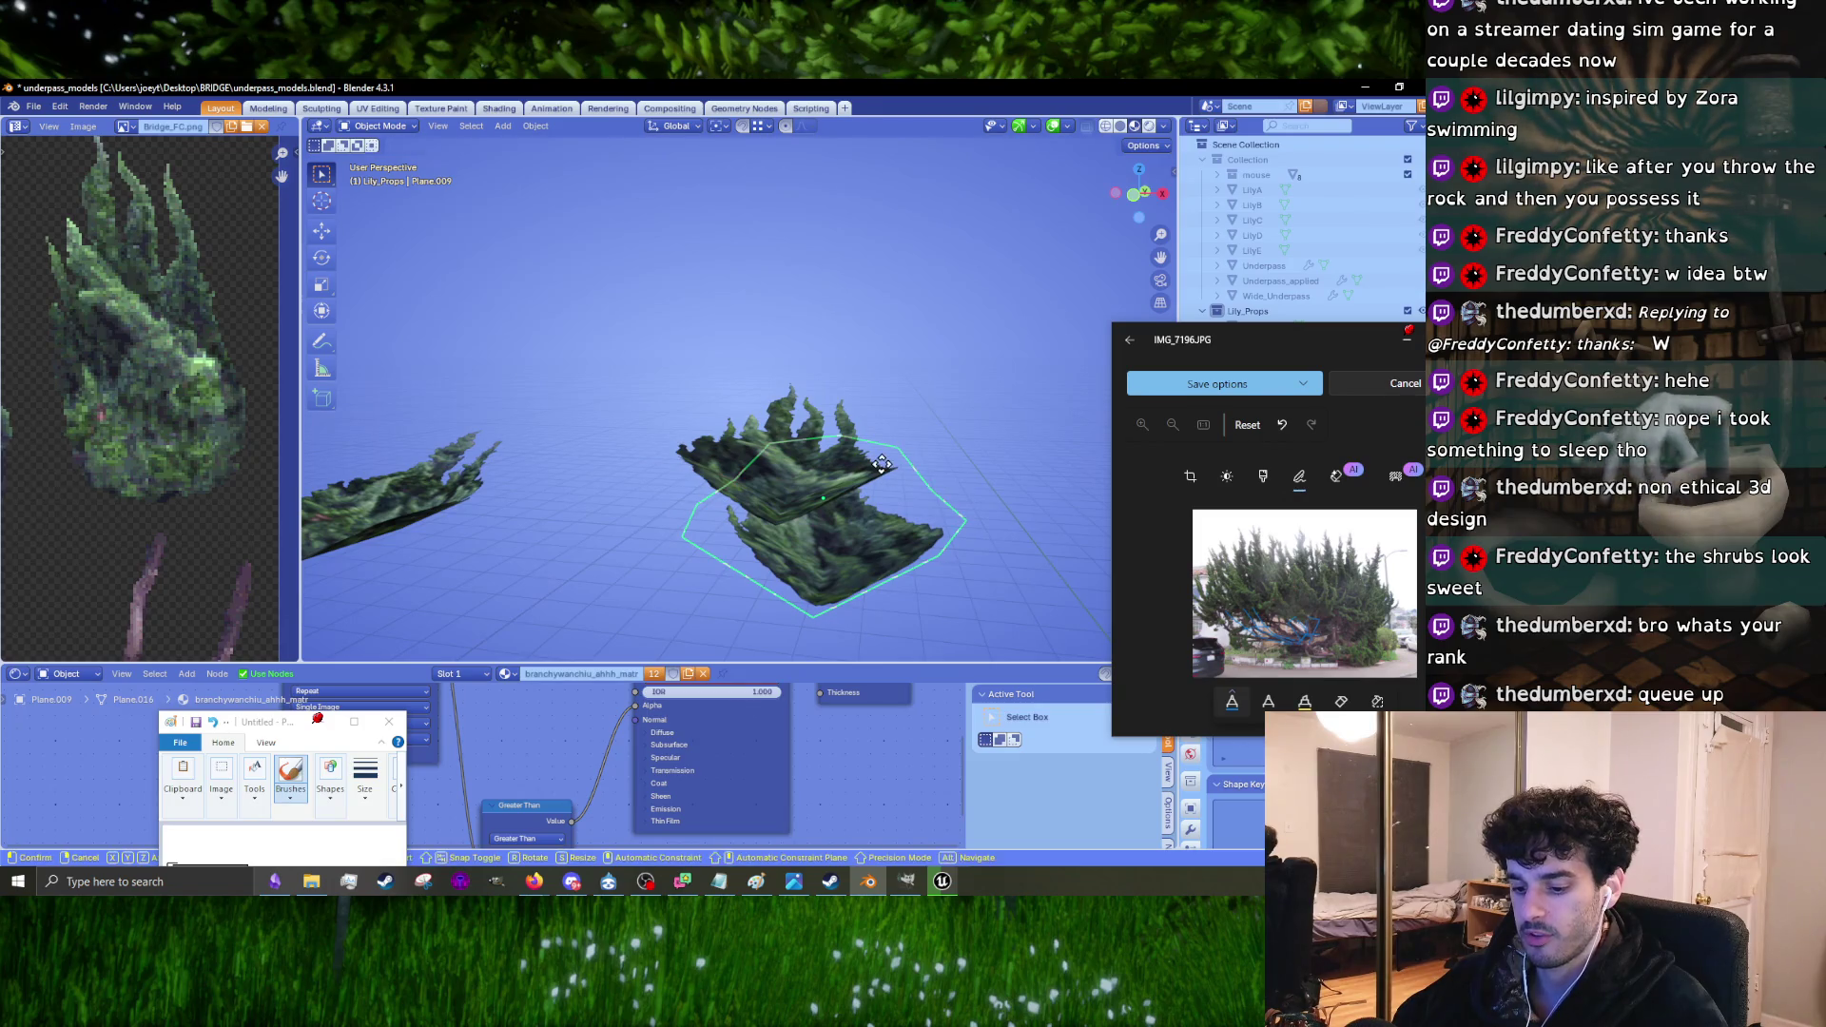
key("g")
key("z")
left_click(881, 413)
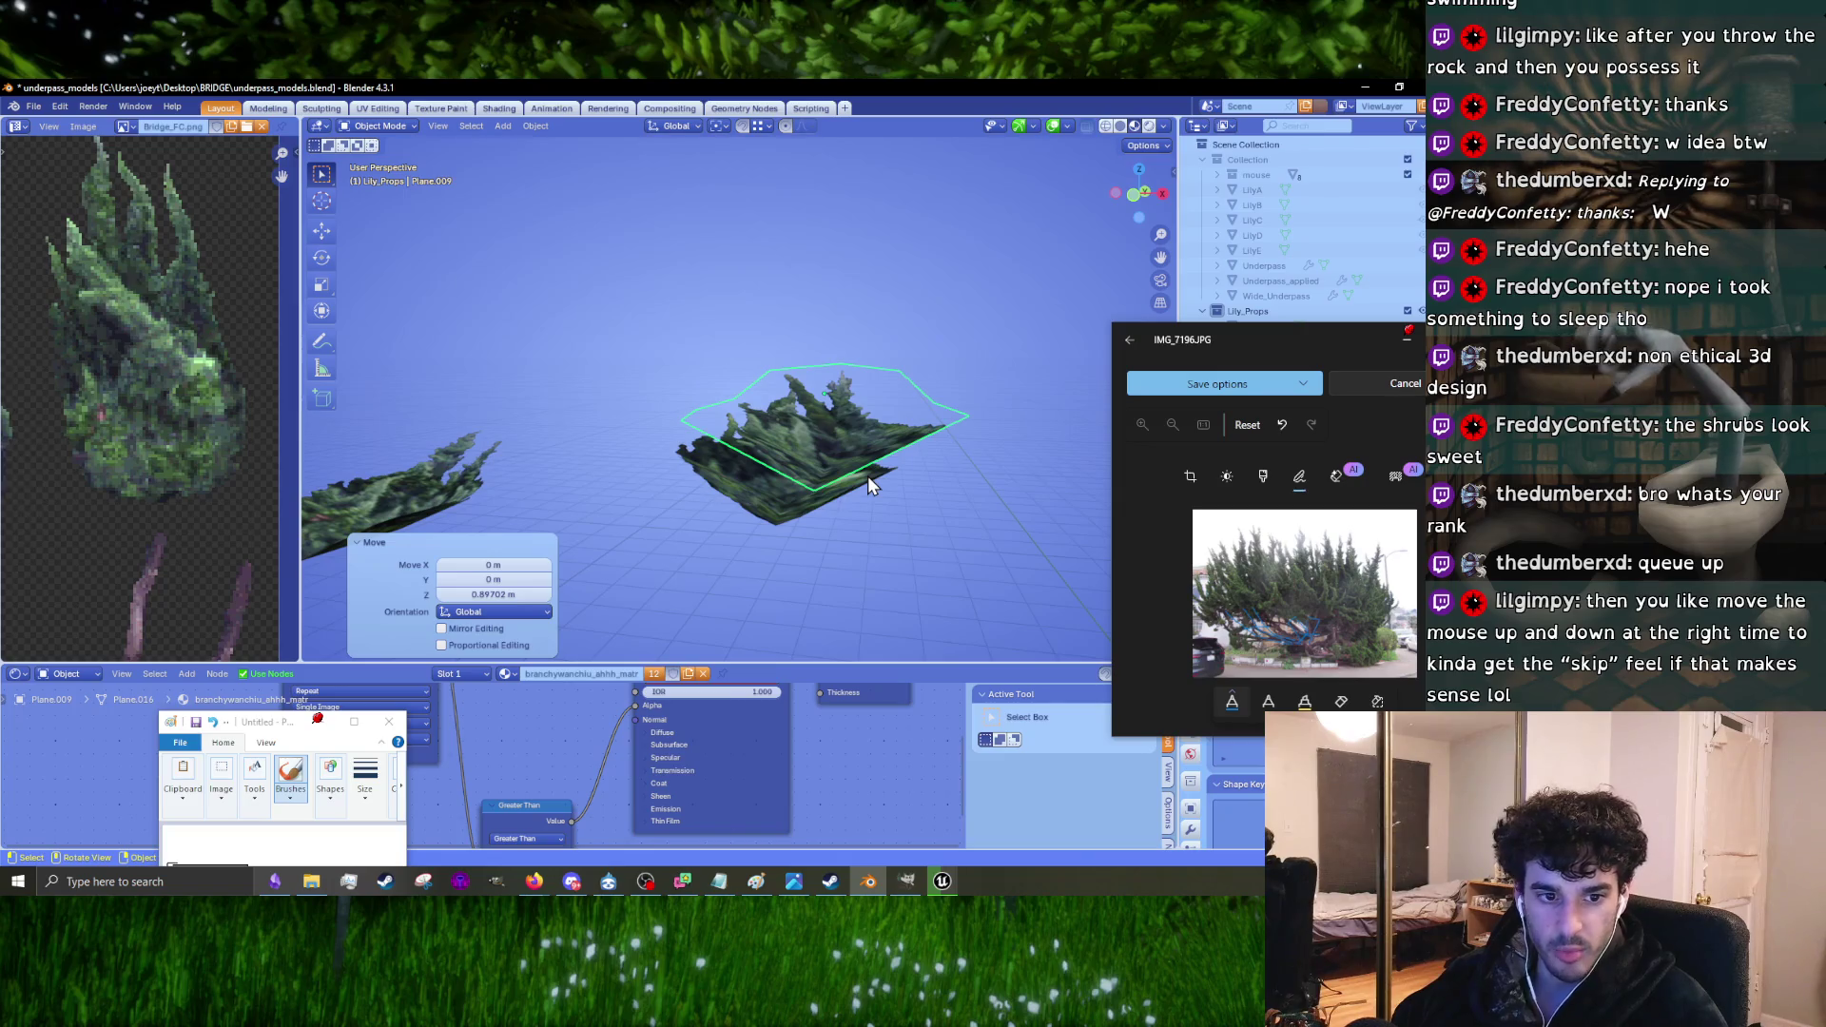
Step: From the top view, rotate the shrub card about 15°, then refine it to a slight tilt
mouse_move(860, 505)
middle_mouse_down()
mouse_move(837, 448)
mouse_move(864, 555)
mouse_move(849, 522)
middle_mouse_up()
key("KP_7")
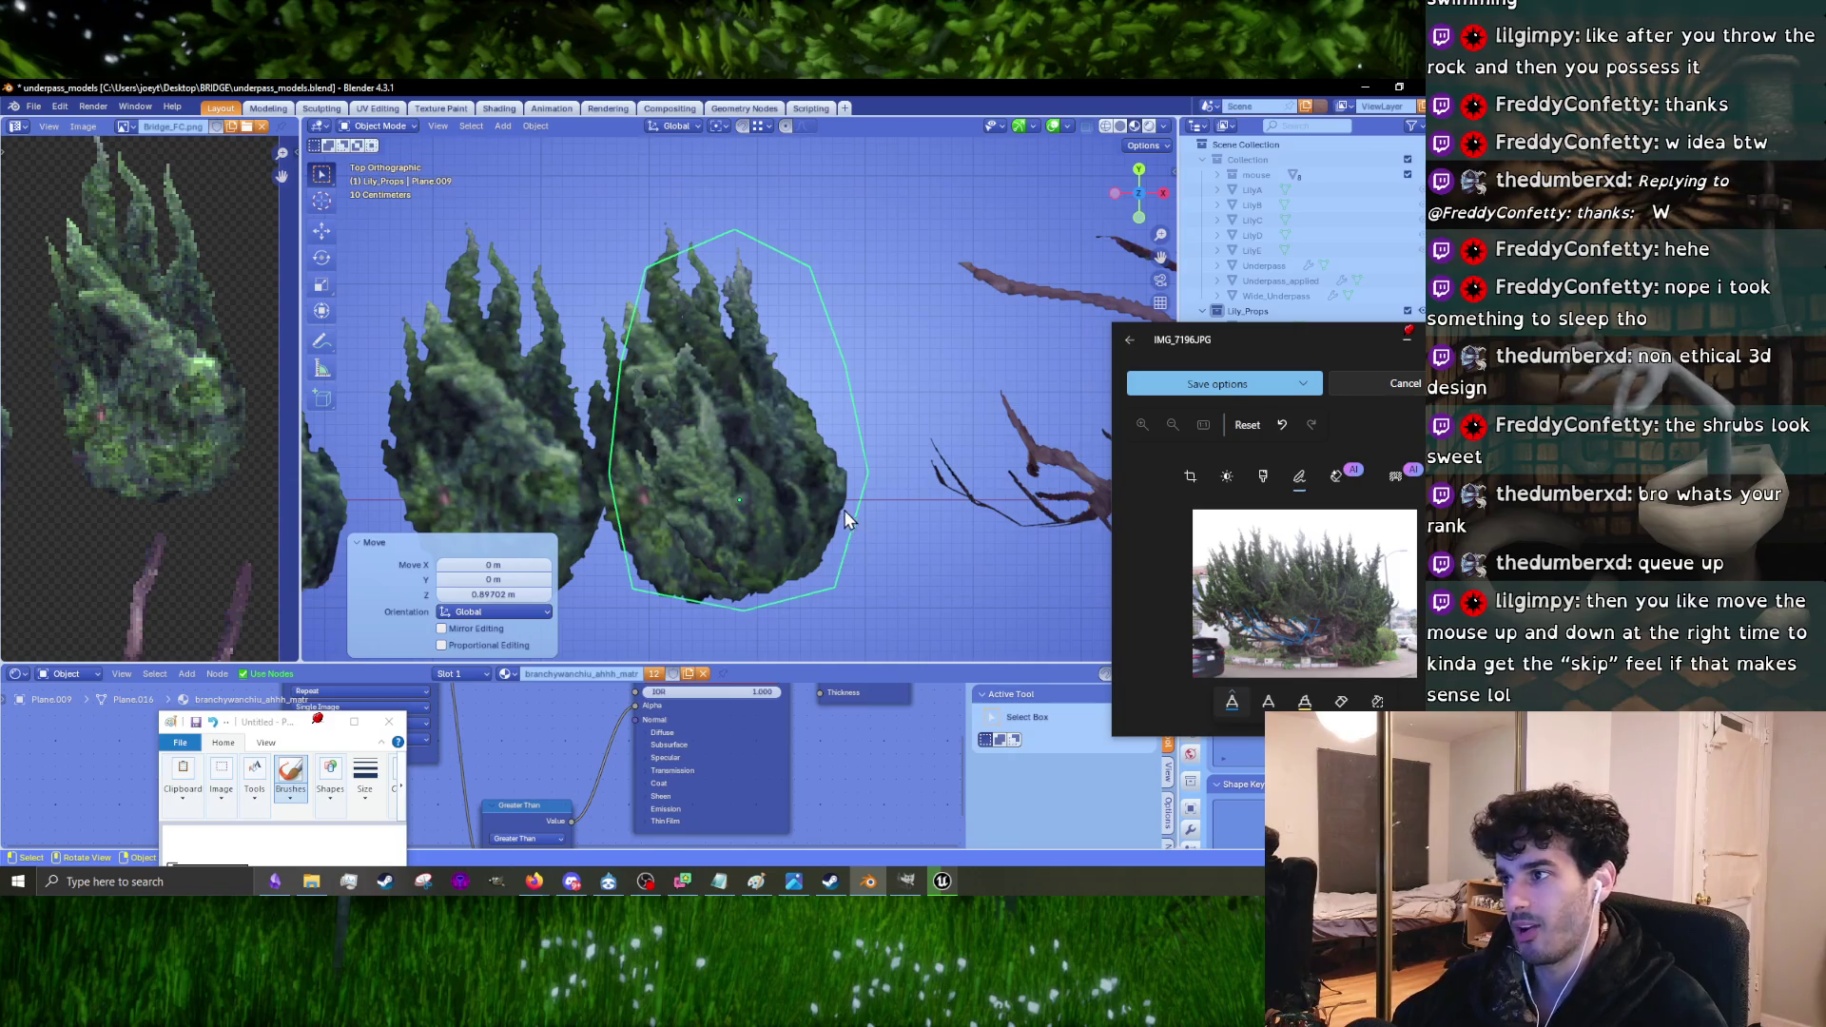
key("r")
left_click(859, 537)
mouse_move(859, 537)
middle_mouse_down()
mouse_move(603, 352)
mouse_move(580, 280)
mouse_move(599, 243)
mouse_move(791, 300)
mouse_move(880, 363)
mouse_move(876, 341)
mouse_move(739, 458)
mouse_move(1022, 609)
mouse_move(823, 504)
mouse_move(847, 402)
mouse_move(910, 380)
middle_mouse_up()
key("r")
left_click(823, 504)
Step: Undo the stray rotation and shift the shrub card 2.83 m sideways along X in top view
key("r")
key("ctrl+z")
key("ctrl+z")
key("ctrl+z")
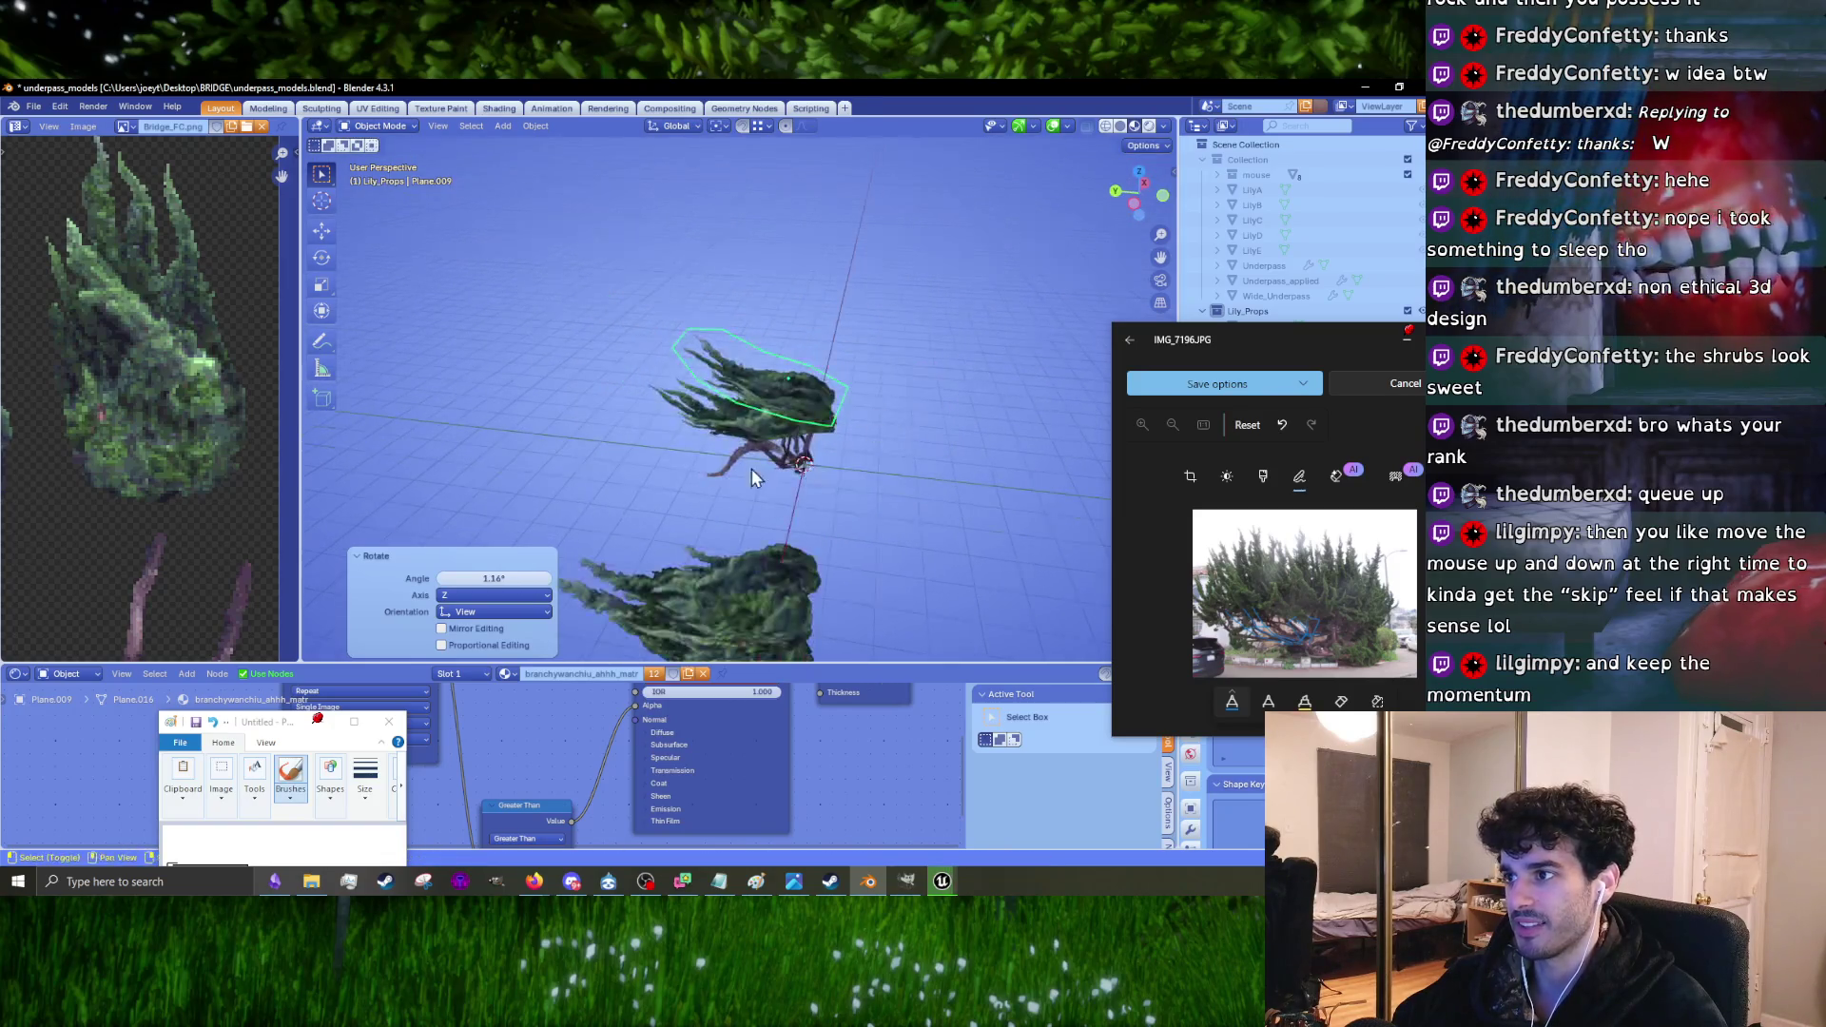
key("KP_7")
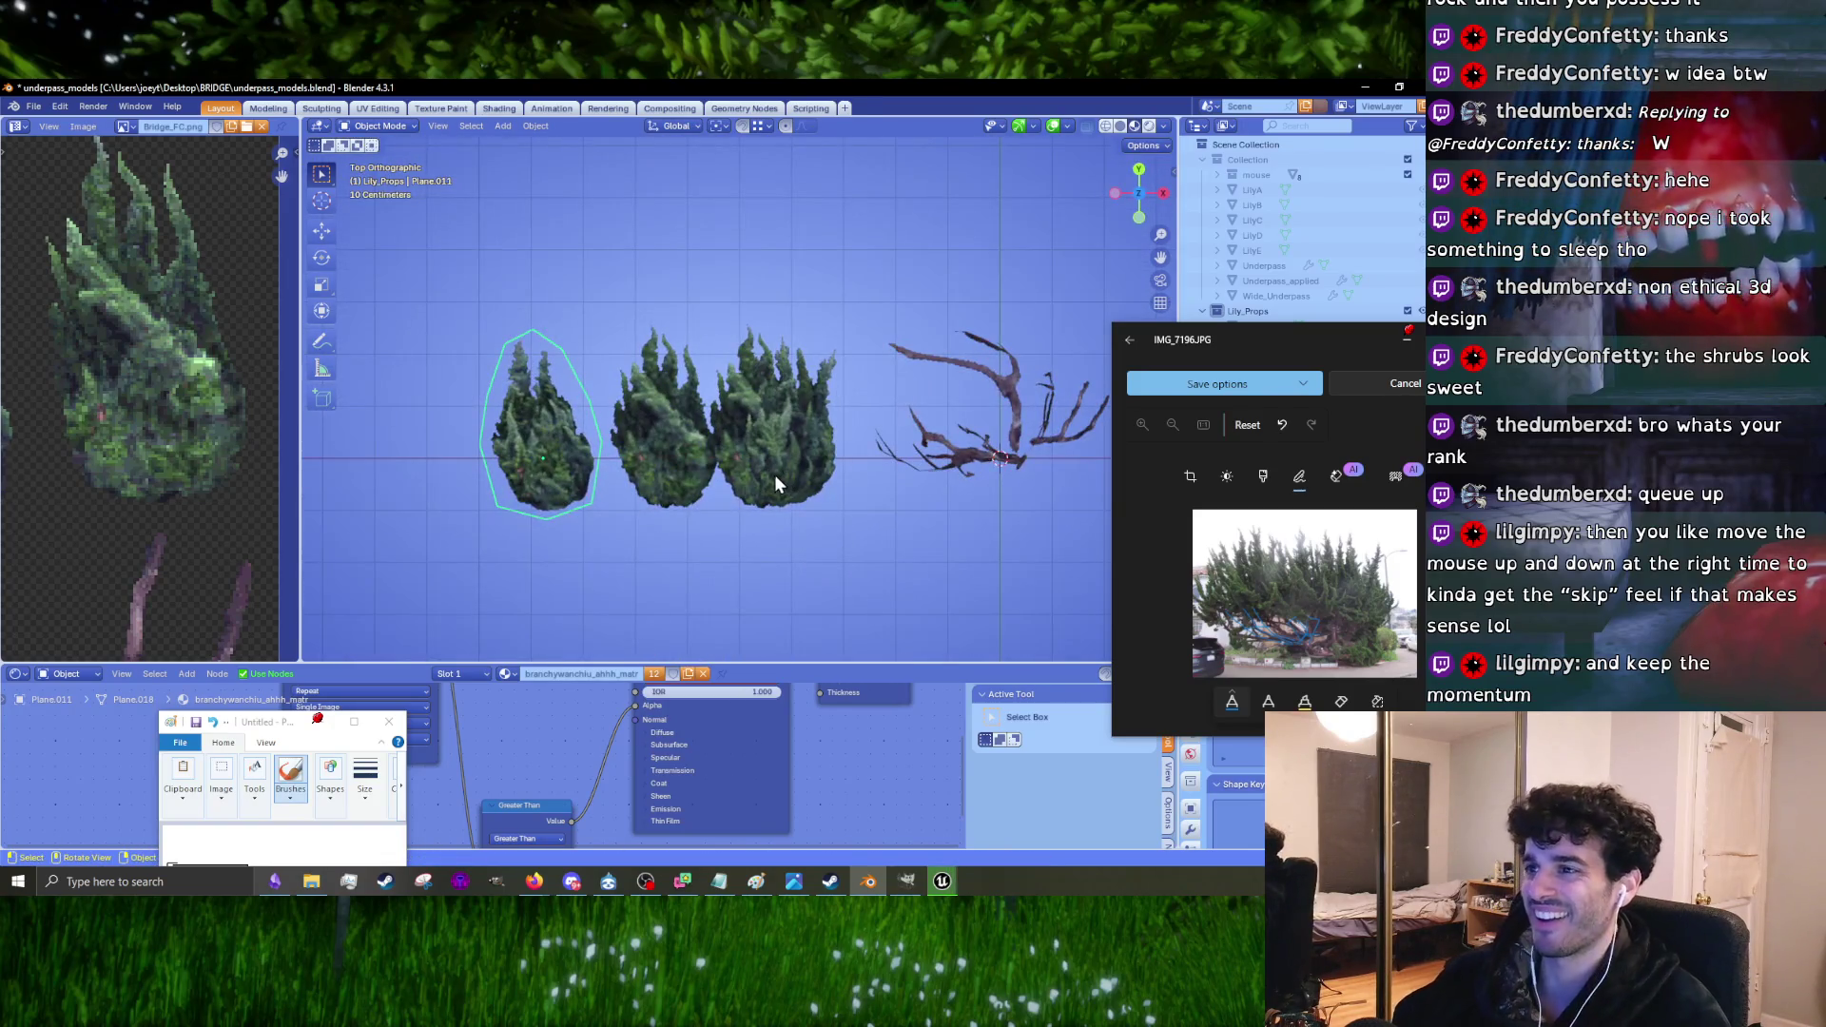
key("g")
left_click(773, 471)
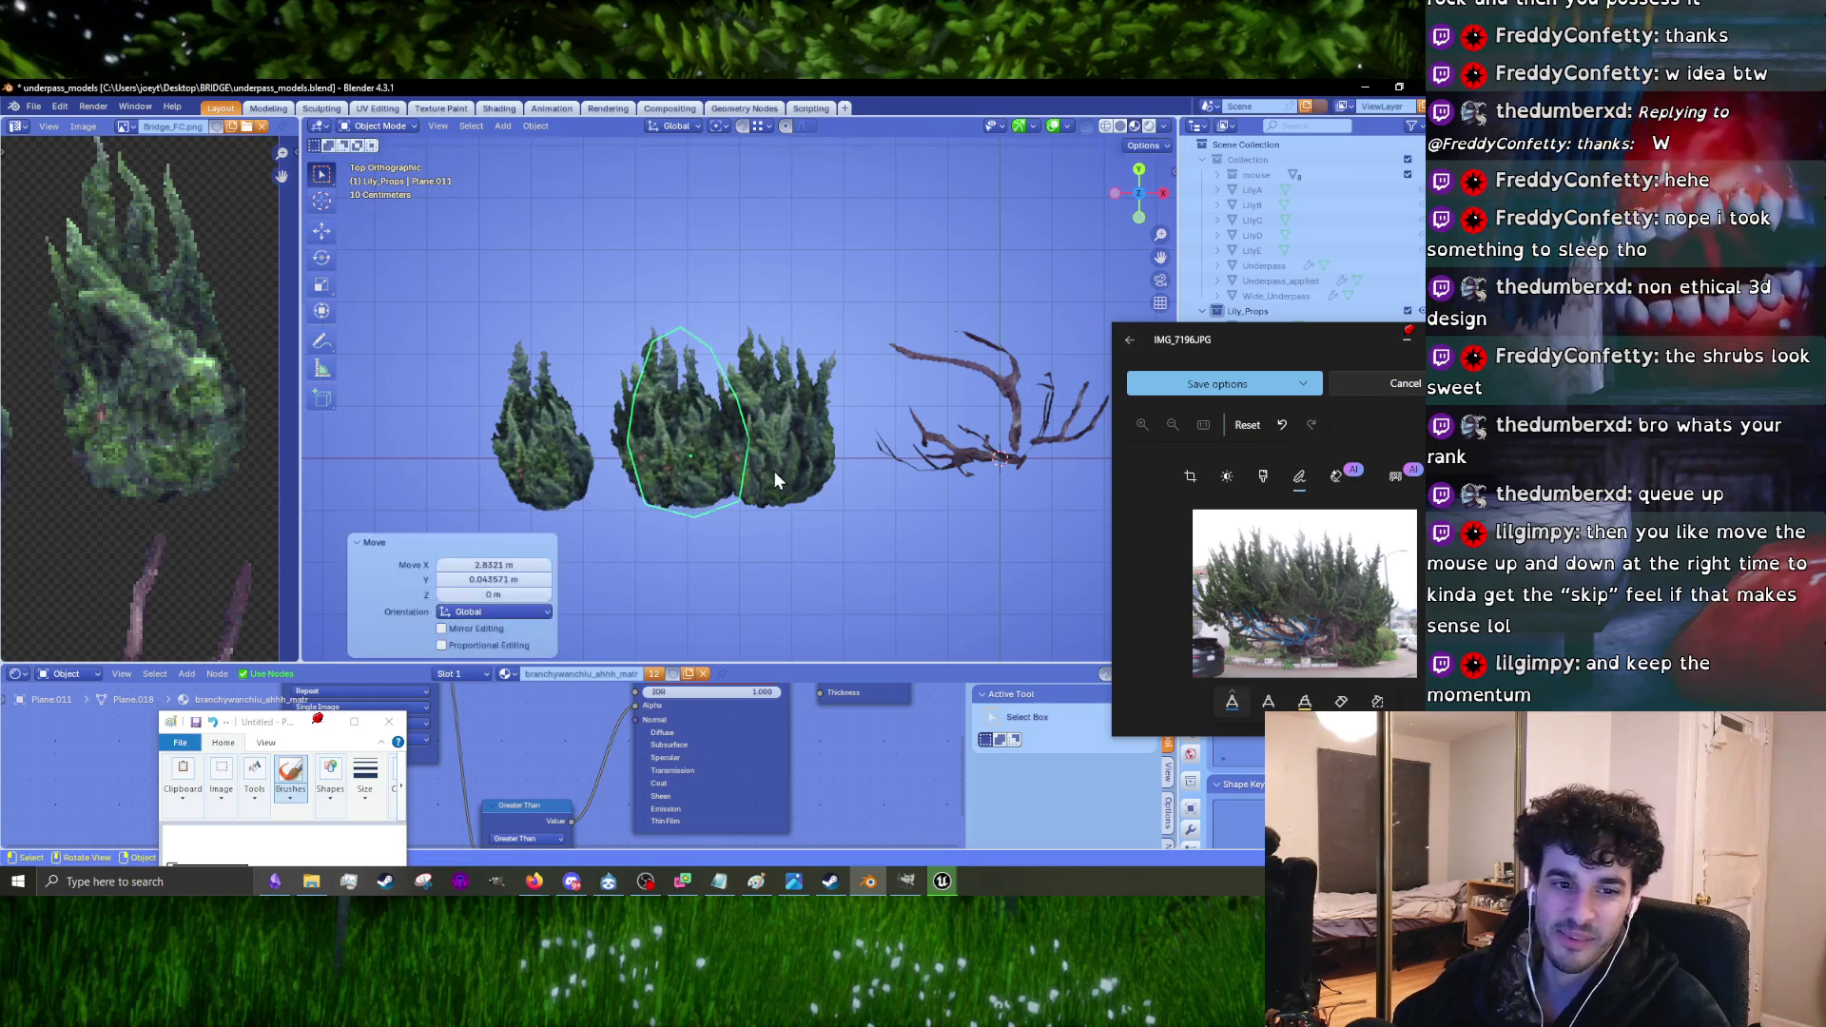
scroll(753, 489, "up", 2)
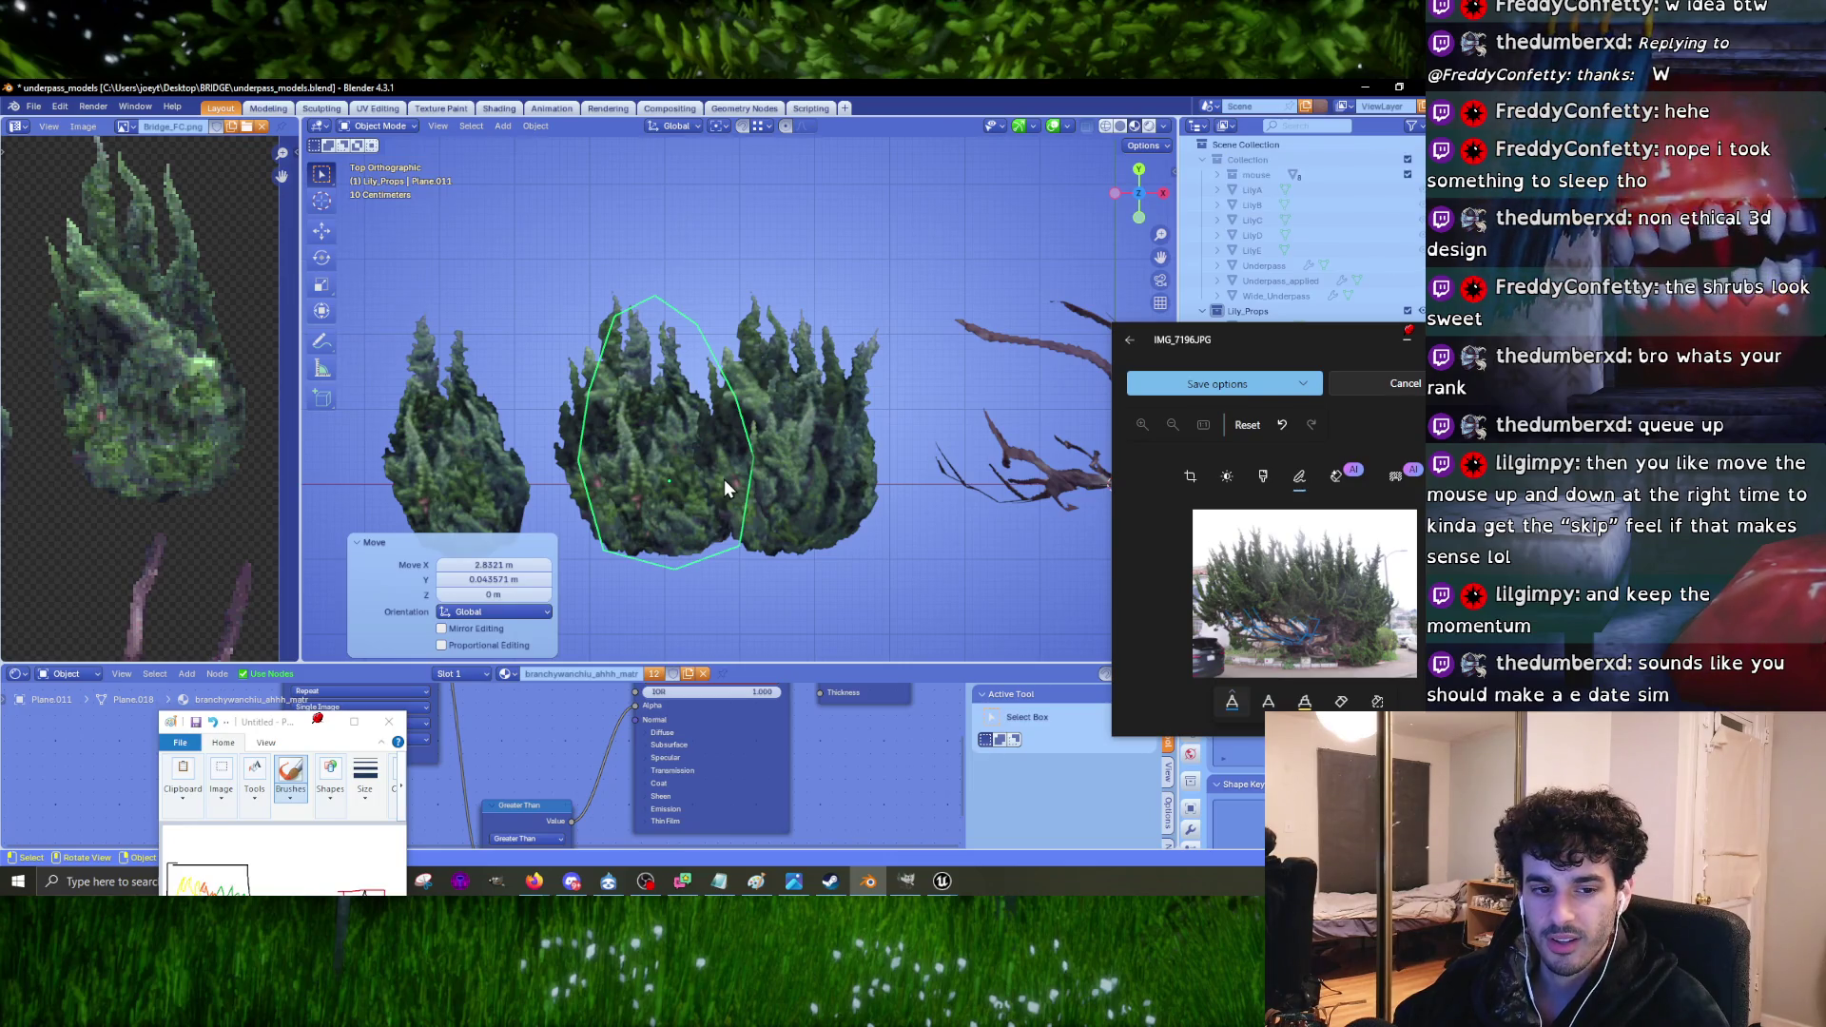
Step: Raise the shrub card about 1.33 m and fine-tune its horizontal position from above
mouse_move(667, 521)
middle_mouse_down()
mouse_move(762, 392)
mouse_move(733, 474)
middle_mouse_up()
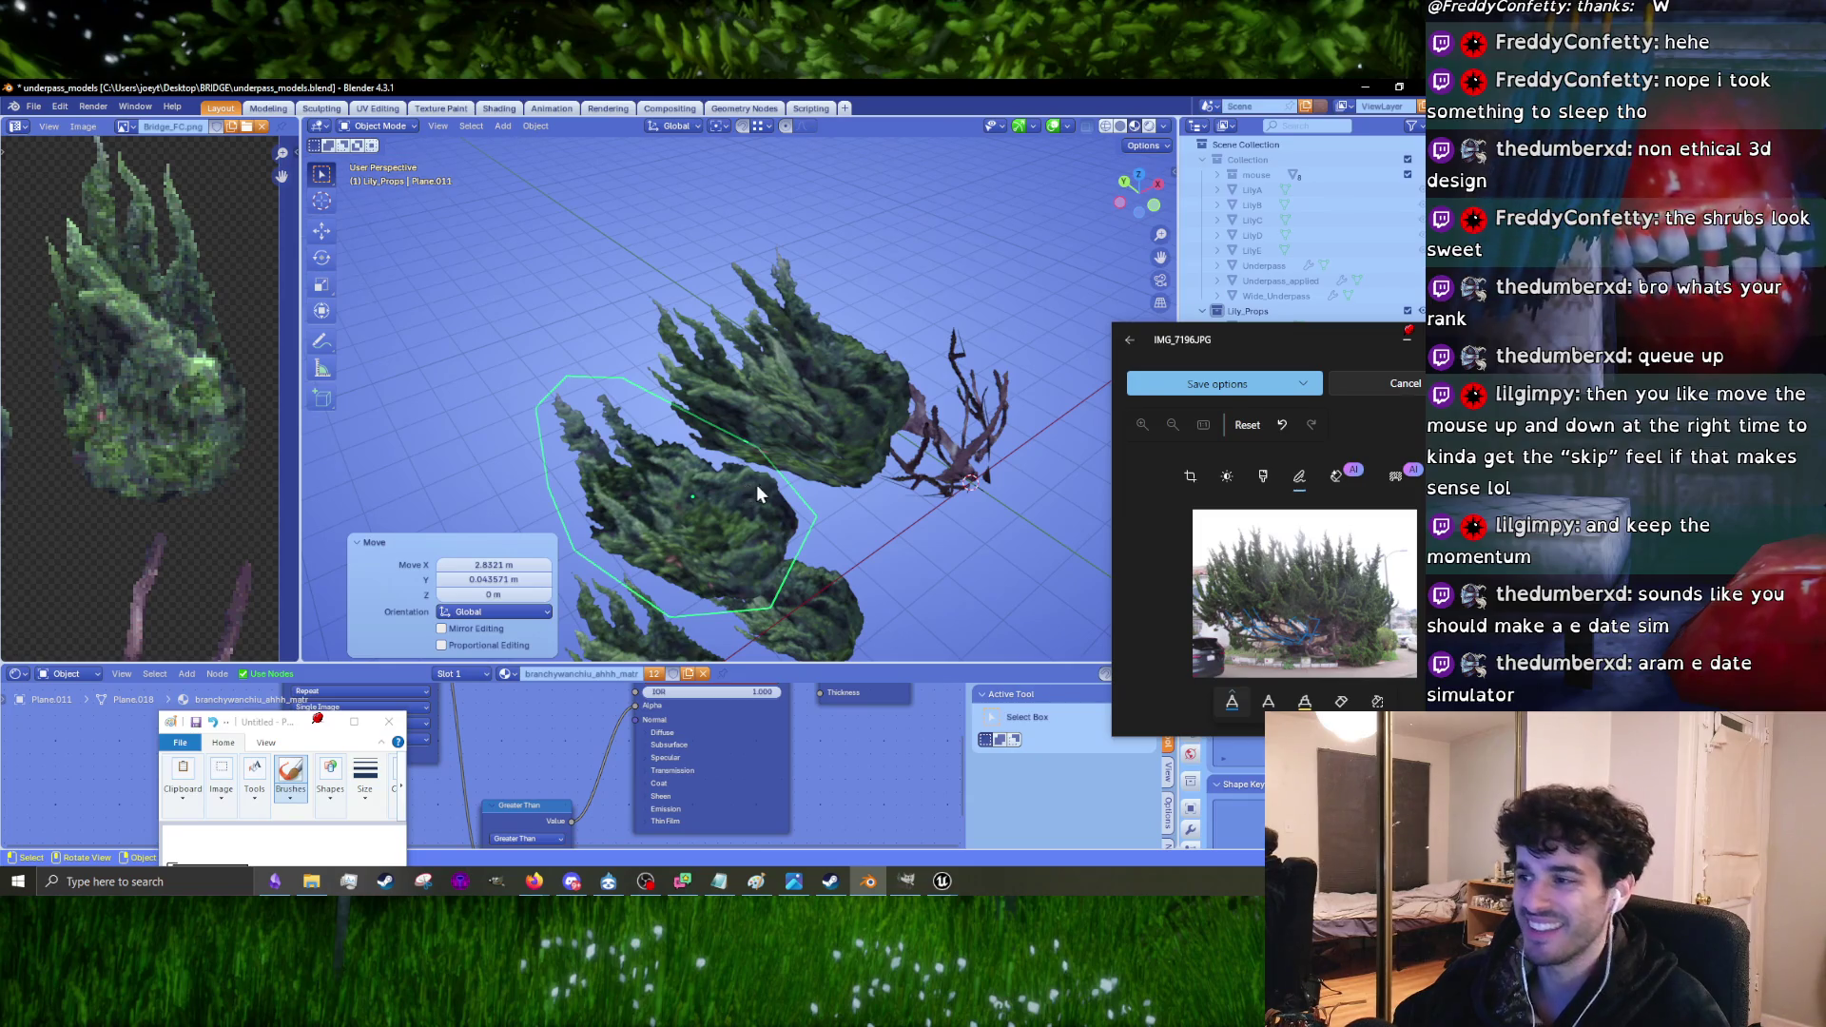
middle_click_drag(753, 483, 756, 457)
key("g")
key("z")
left_click(703, 411)
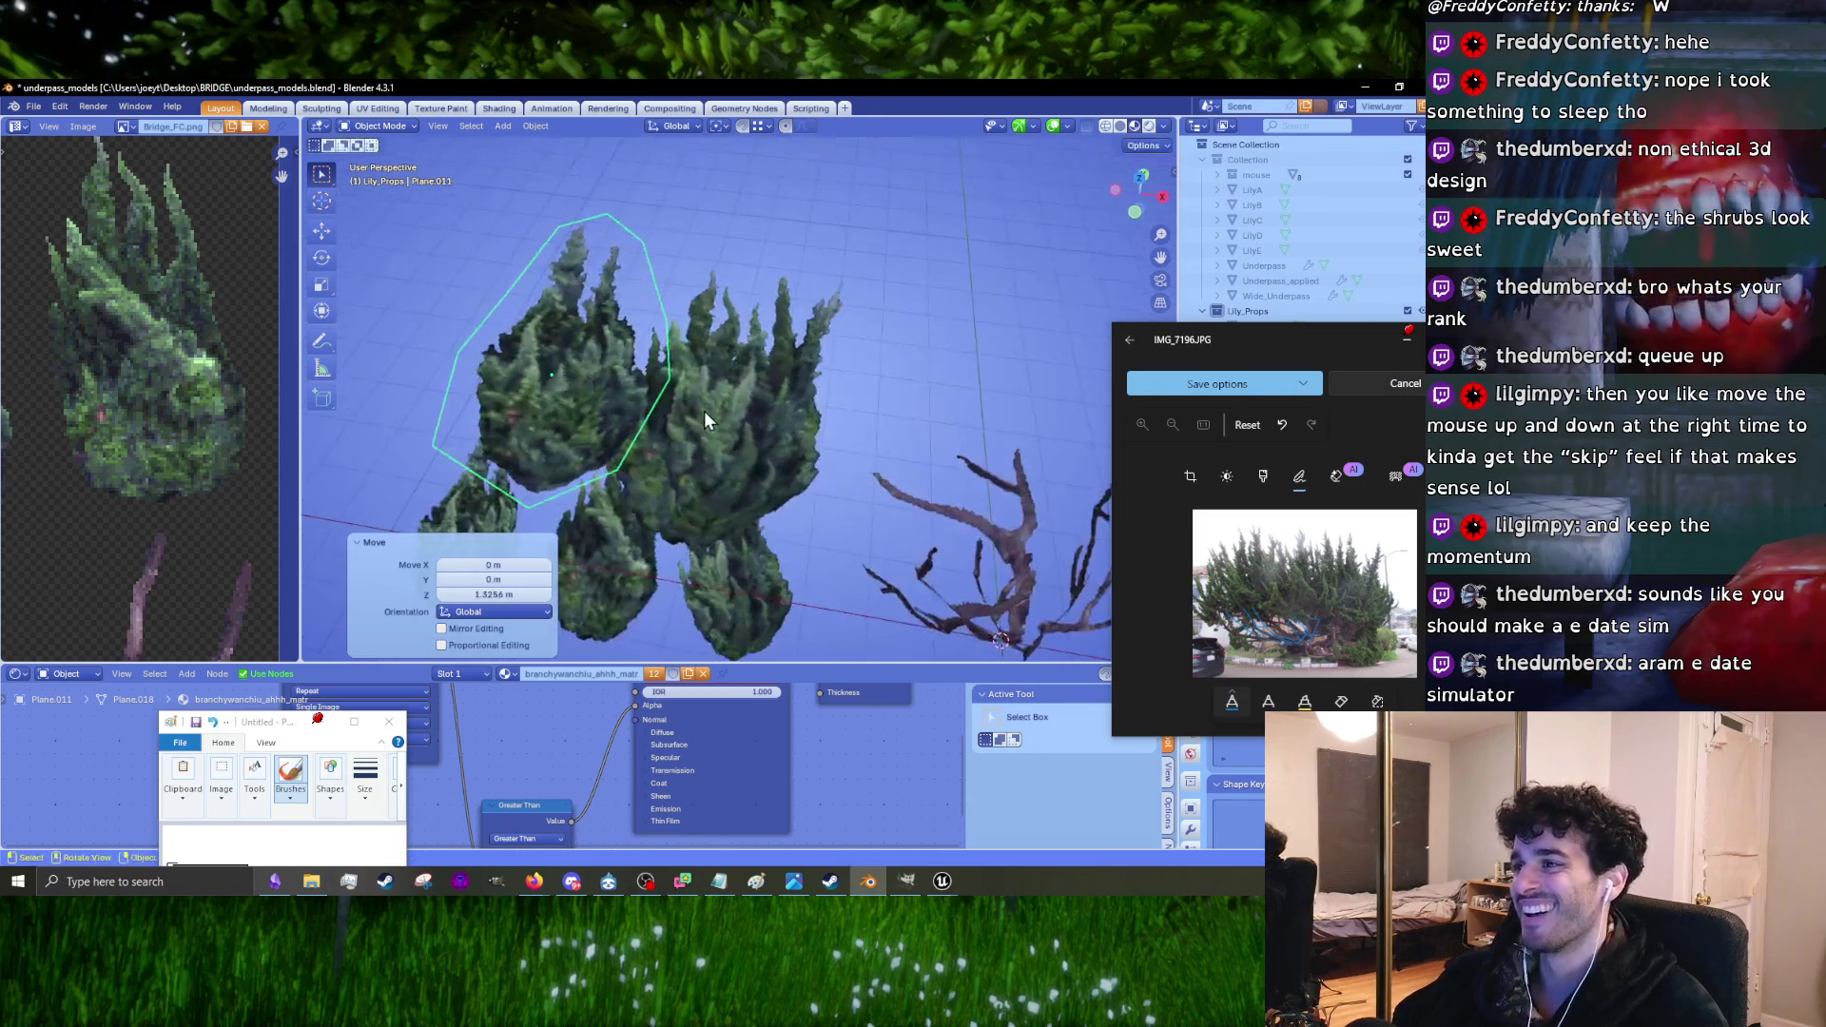
key("KP_7")
left_click(751, 418)
mouse_move(751, 419)
middle_mouse_down()
mouse_move(913, 274)
mouse_move(836, 262)
mouse_move(818, 285)
middle_mouse_up()
Step: Rotate the shrub card about 17°, then bring the Unreal Editor project to the front
key("r")
key("Return")
key("r")
key("Return")
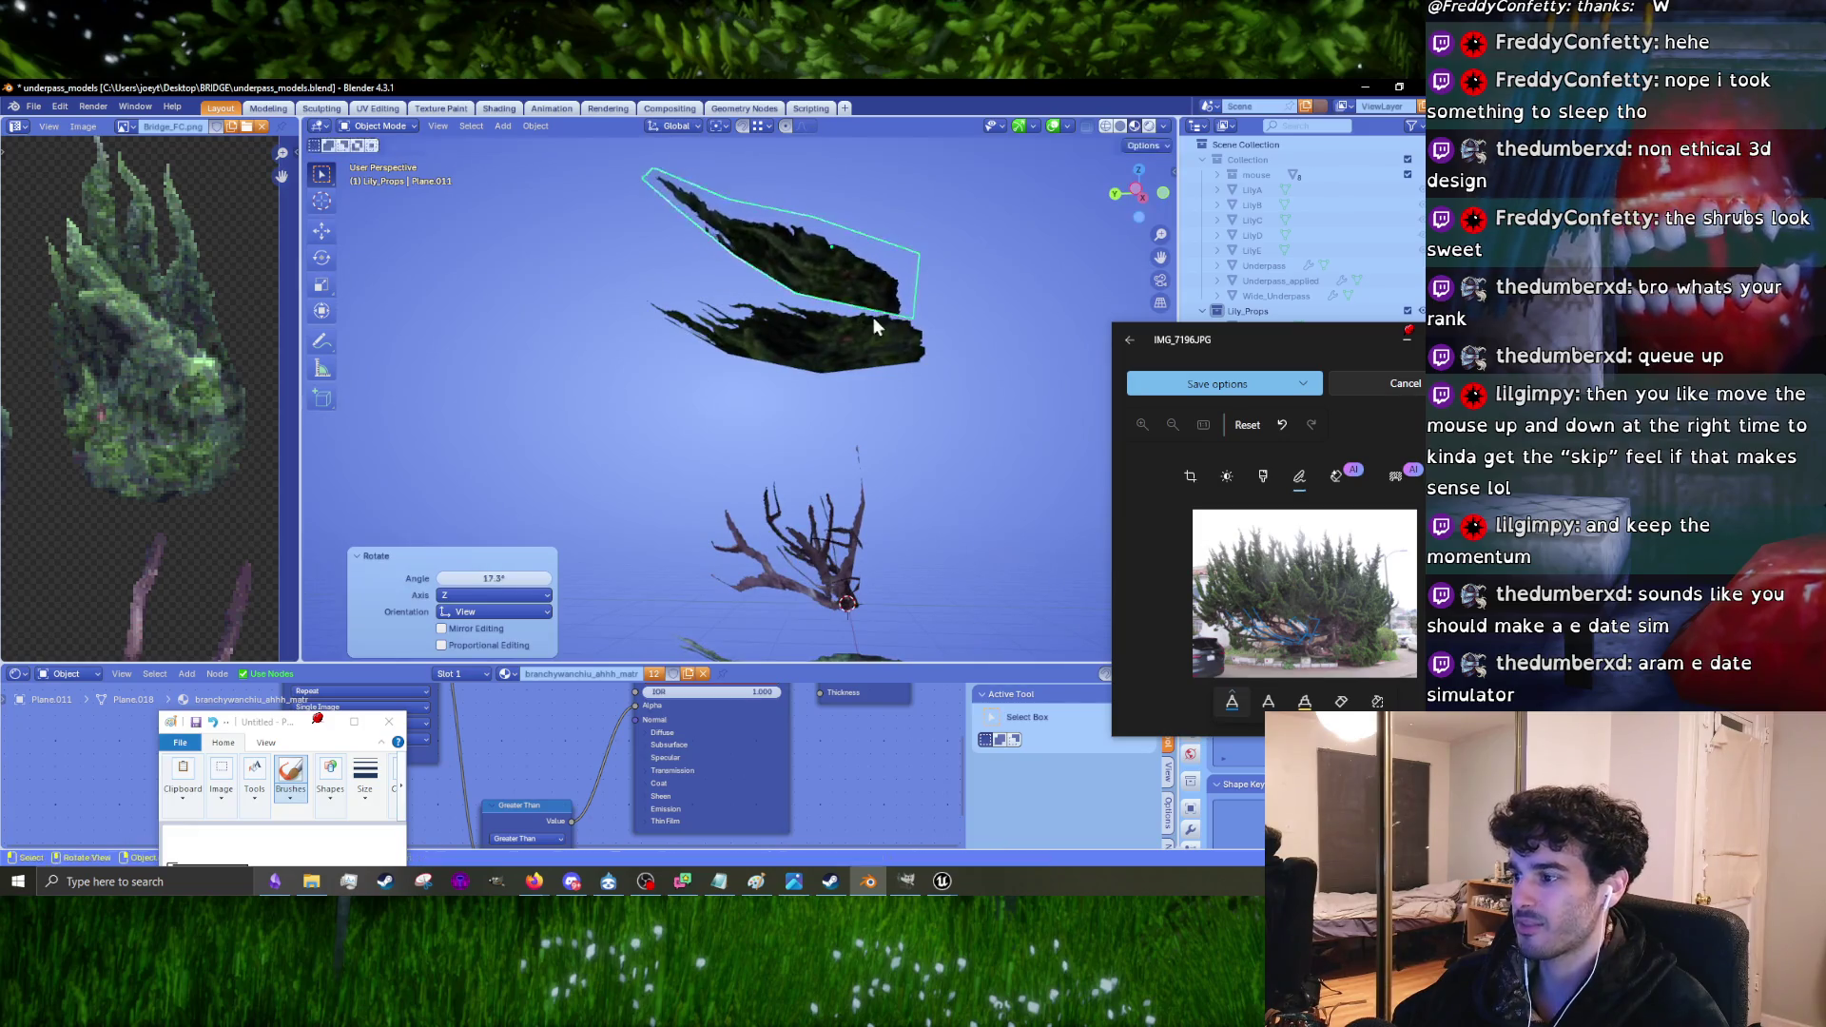
mouse_move(941, 881)
left_click(919, 852)
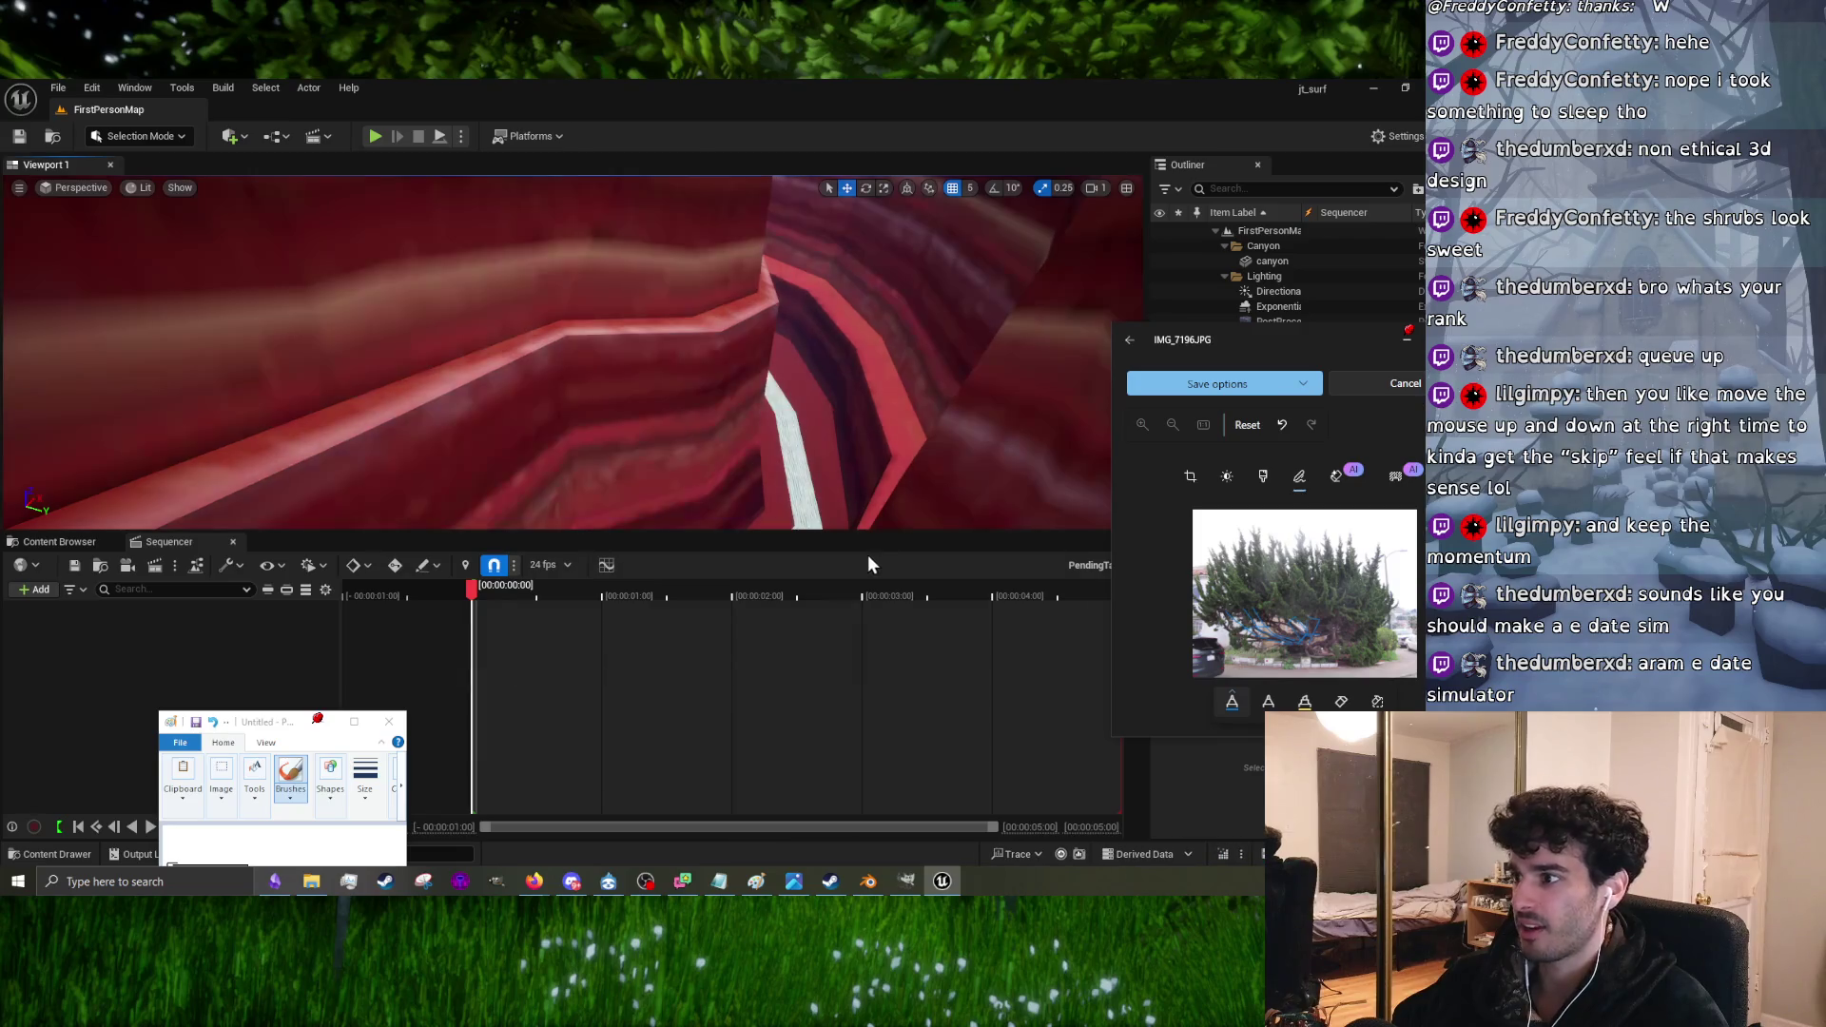
Step: Enlarge the level viewport, play-test the FirstPersonMap, and stop the session with Esc
left_click_drag(873, 533, 873, 797)
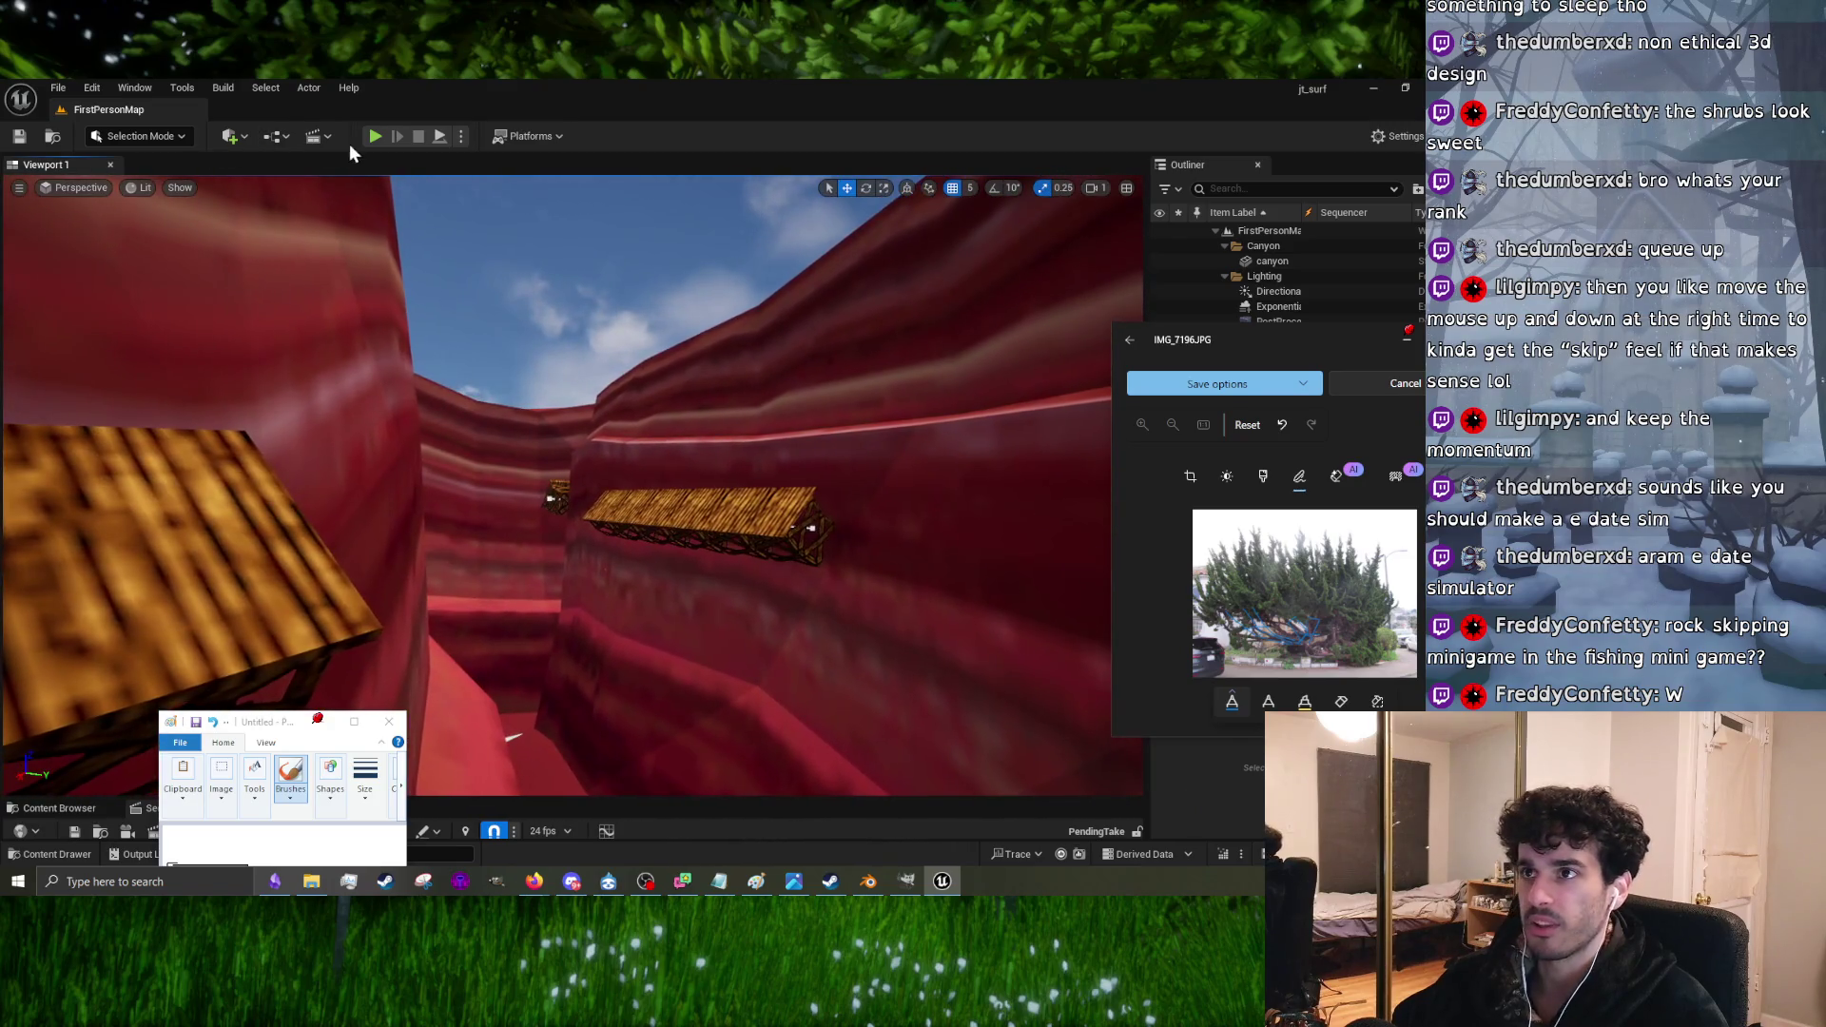
left_click(374, 137)
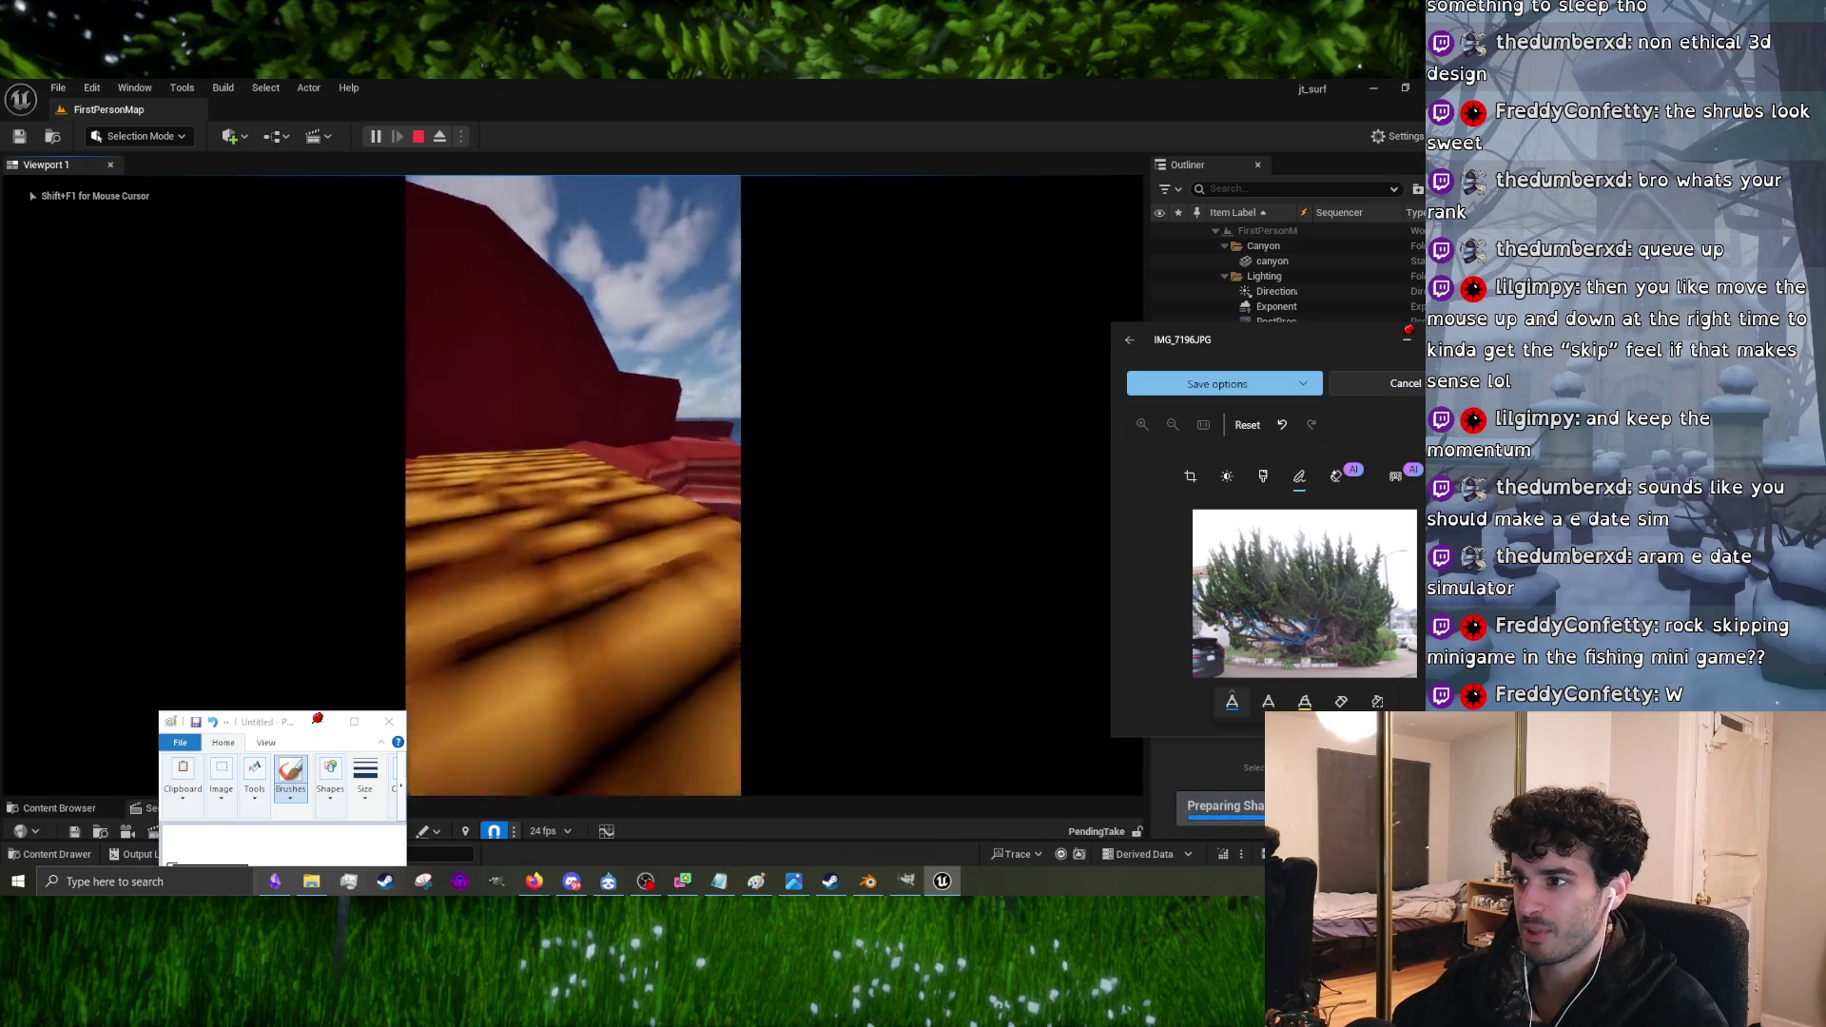
key("Escape")
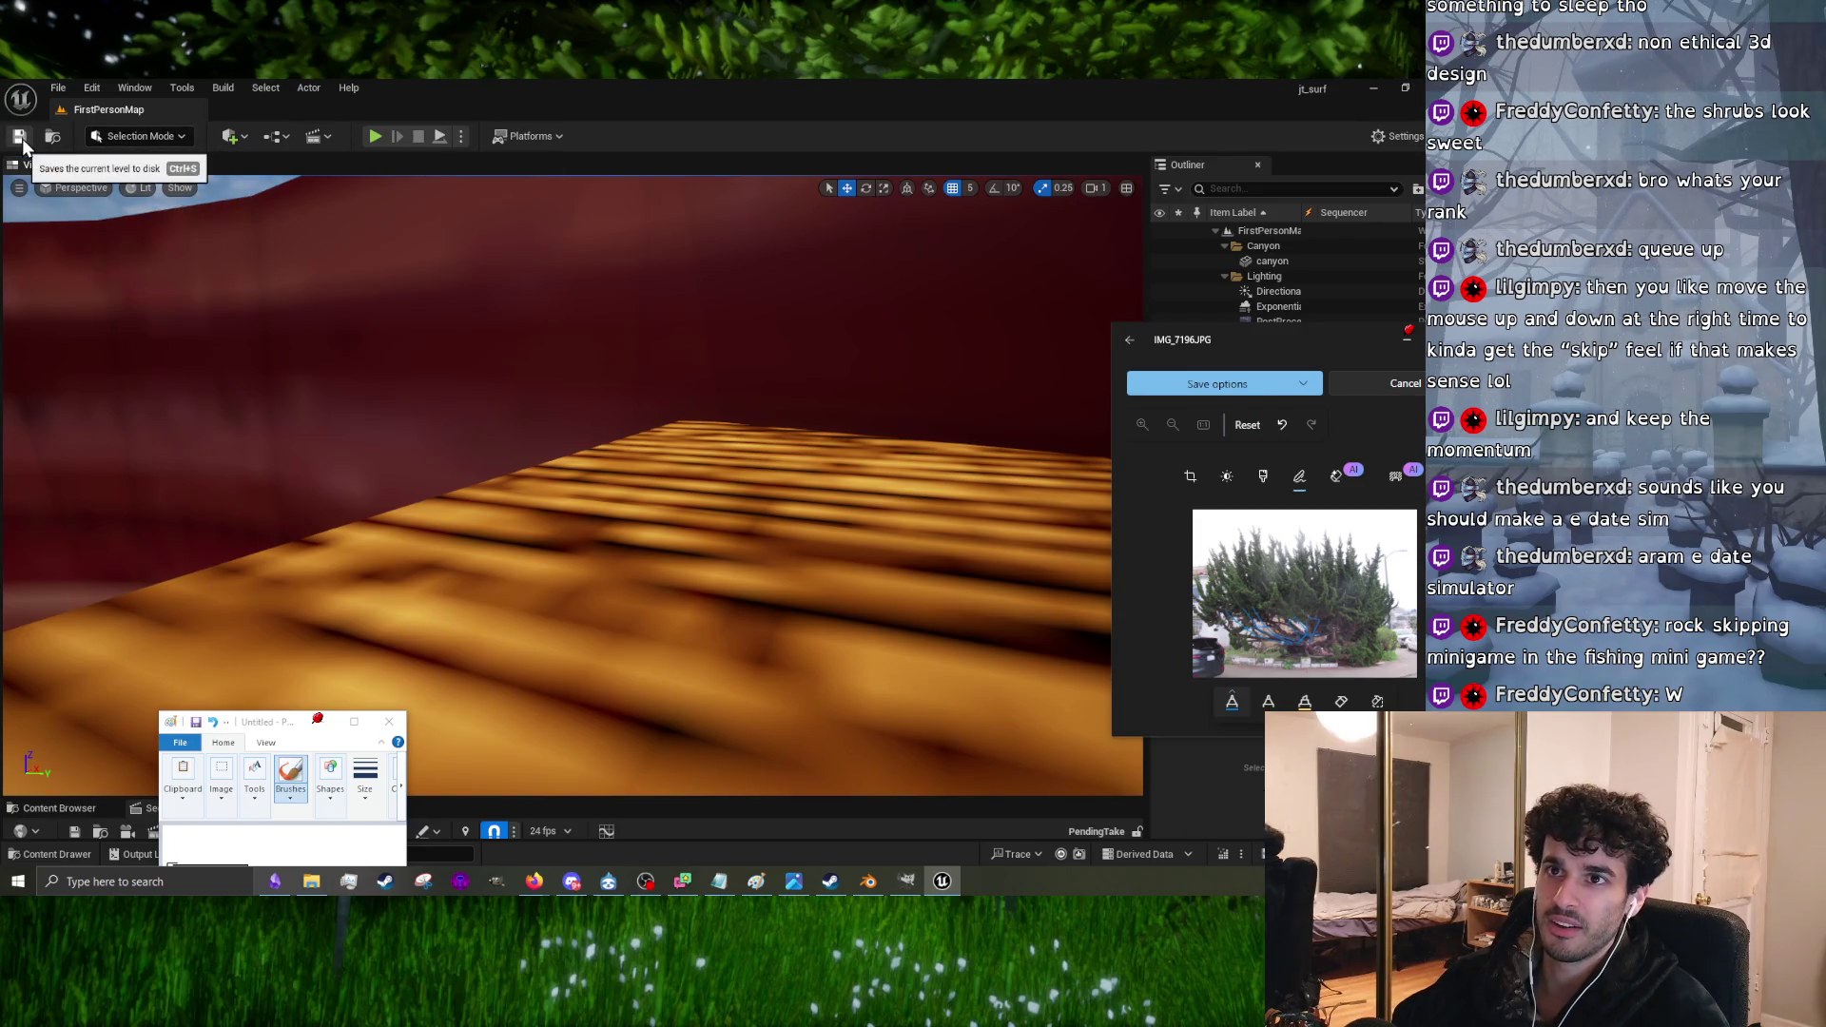
Step: Enlarge the Sequencer area, show the FirstPerson Blueprints, and clear the photo and Paint windows away
left_click(19, 188)
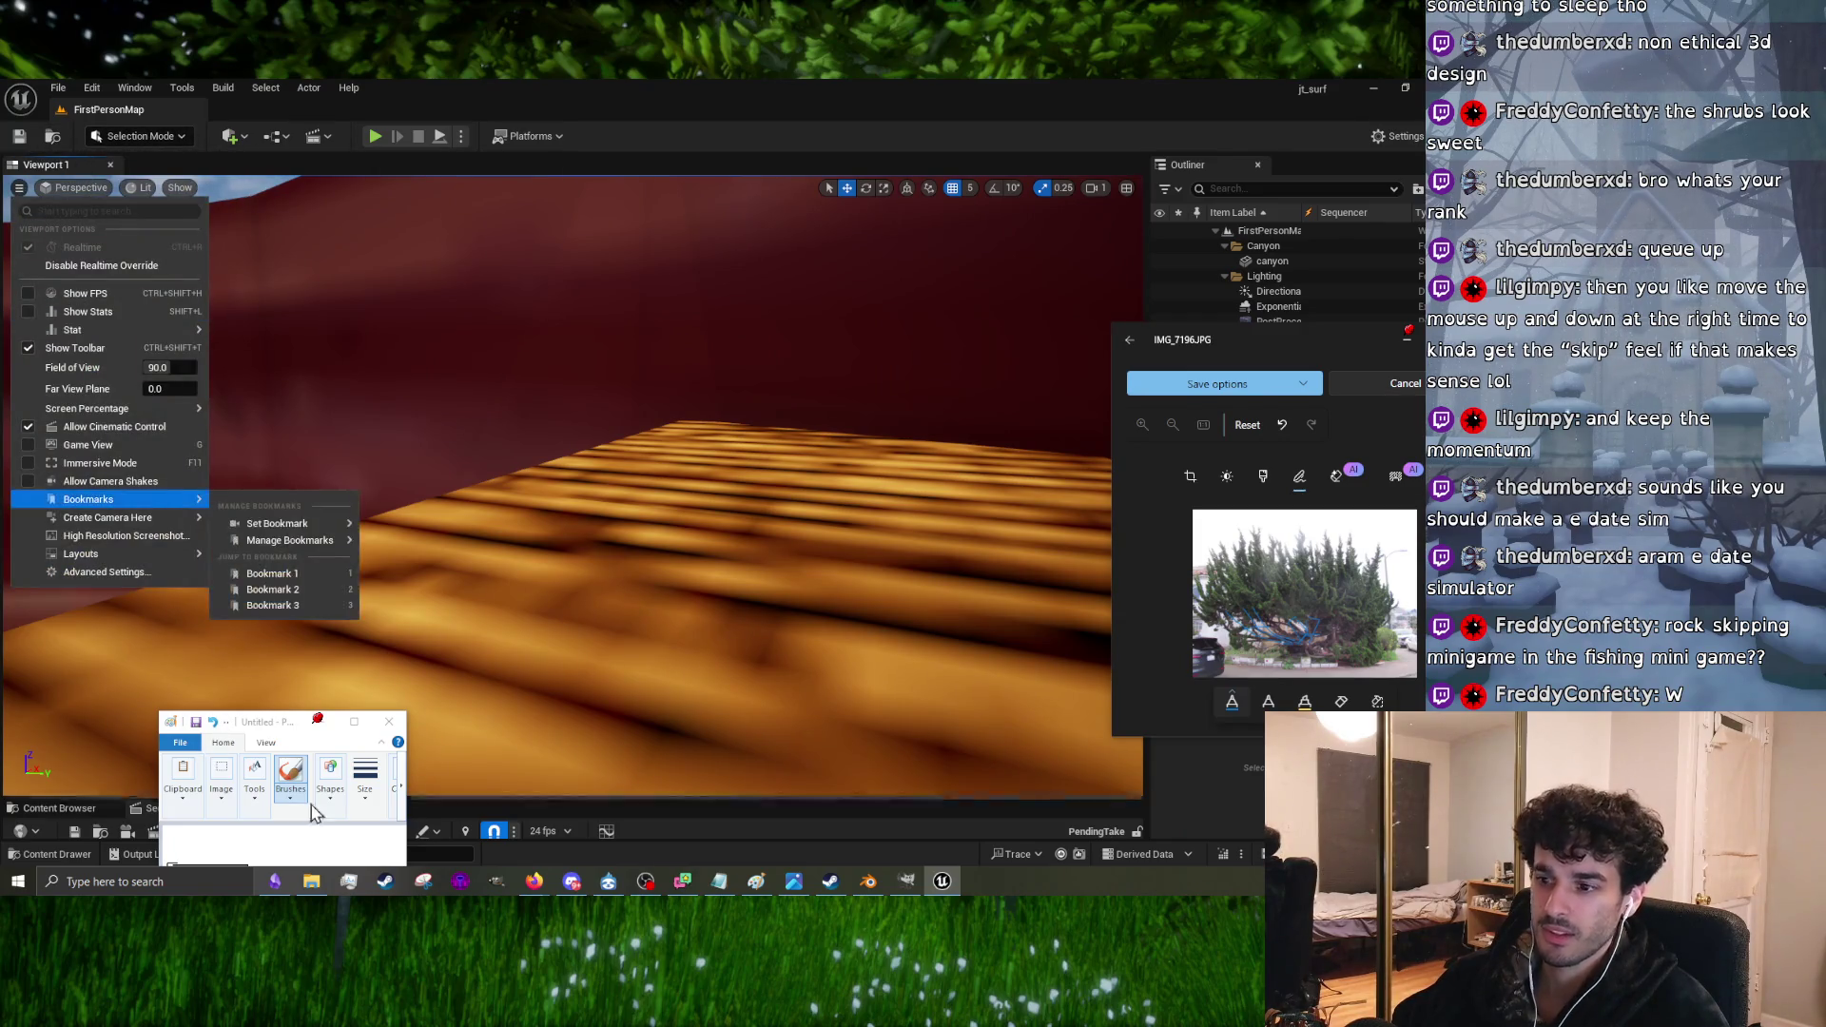
left_click(624, 808)
left_click_drag(628, 801, 618, 382)
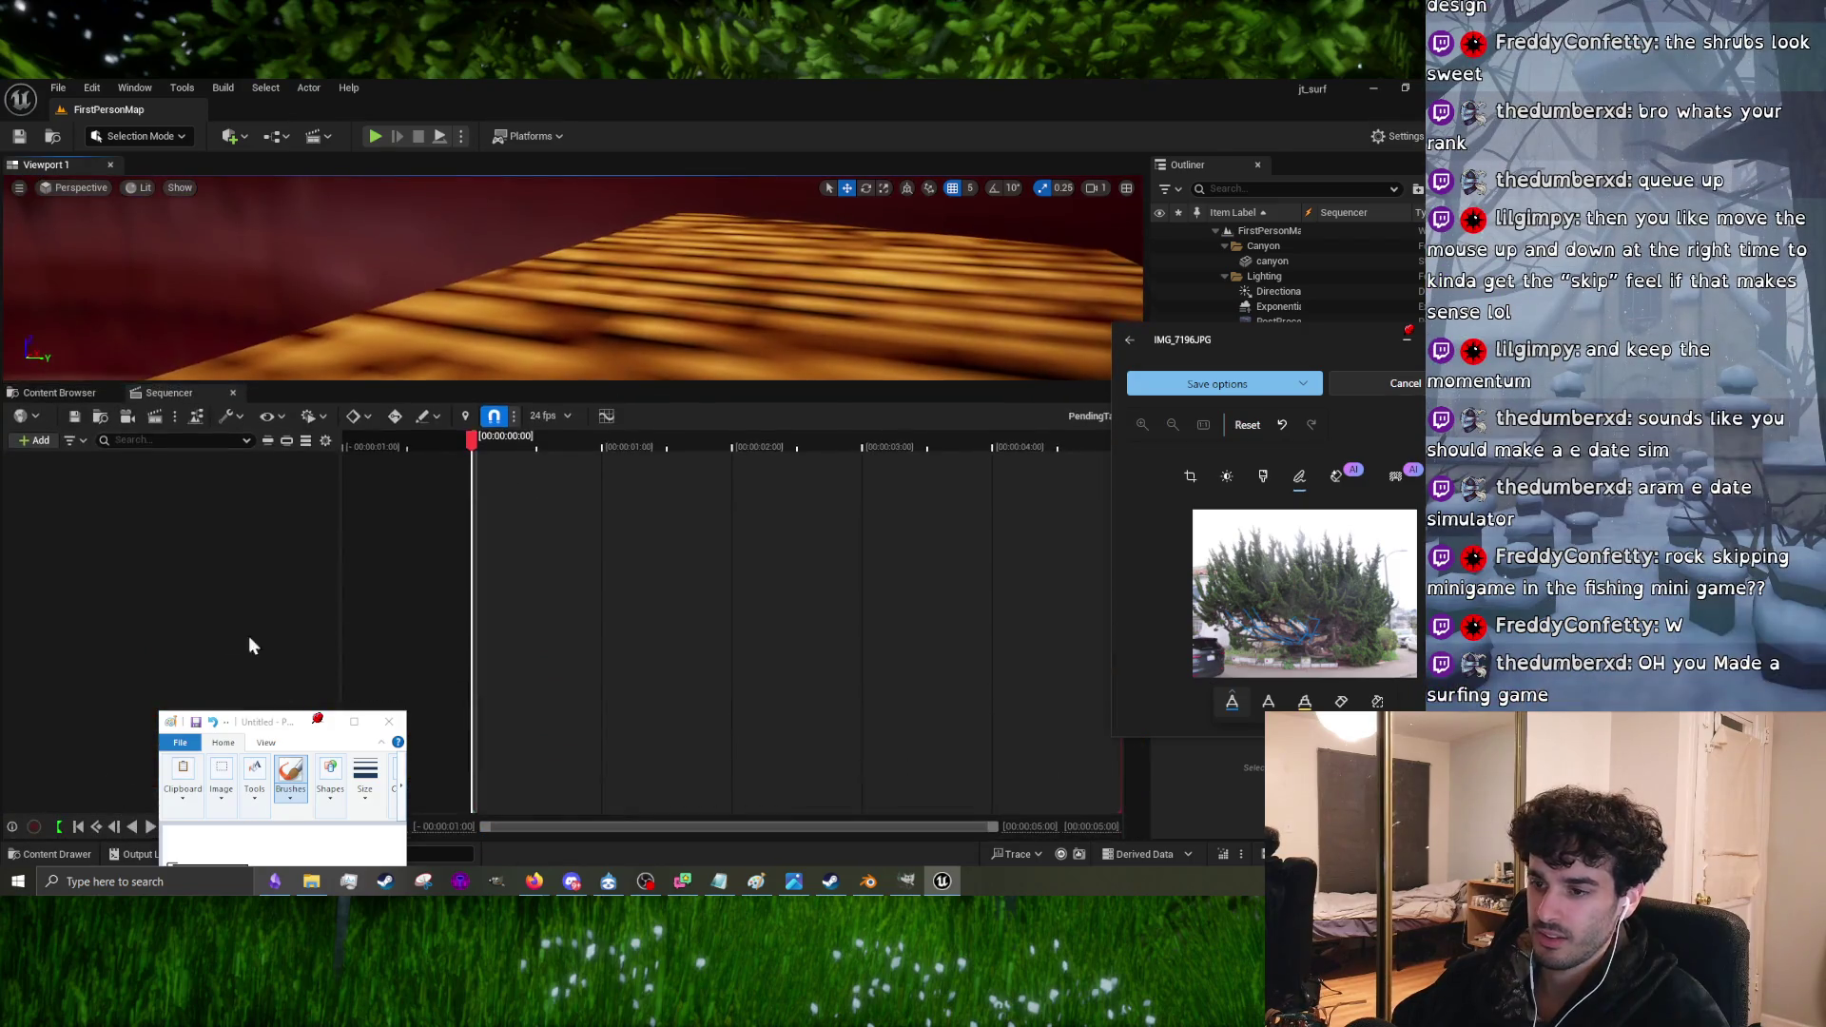
left_click(66, 393)
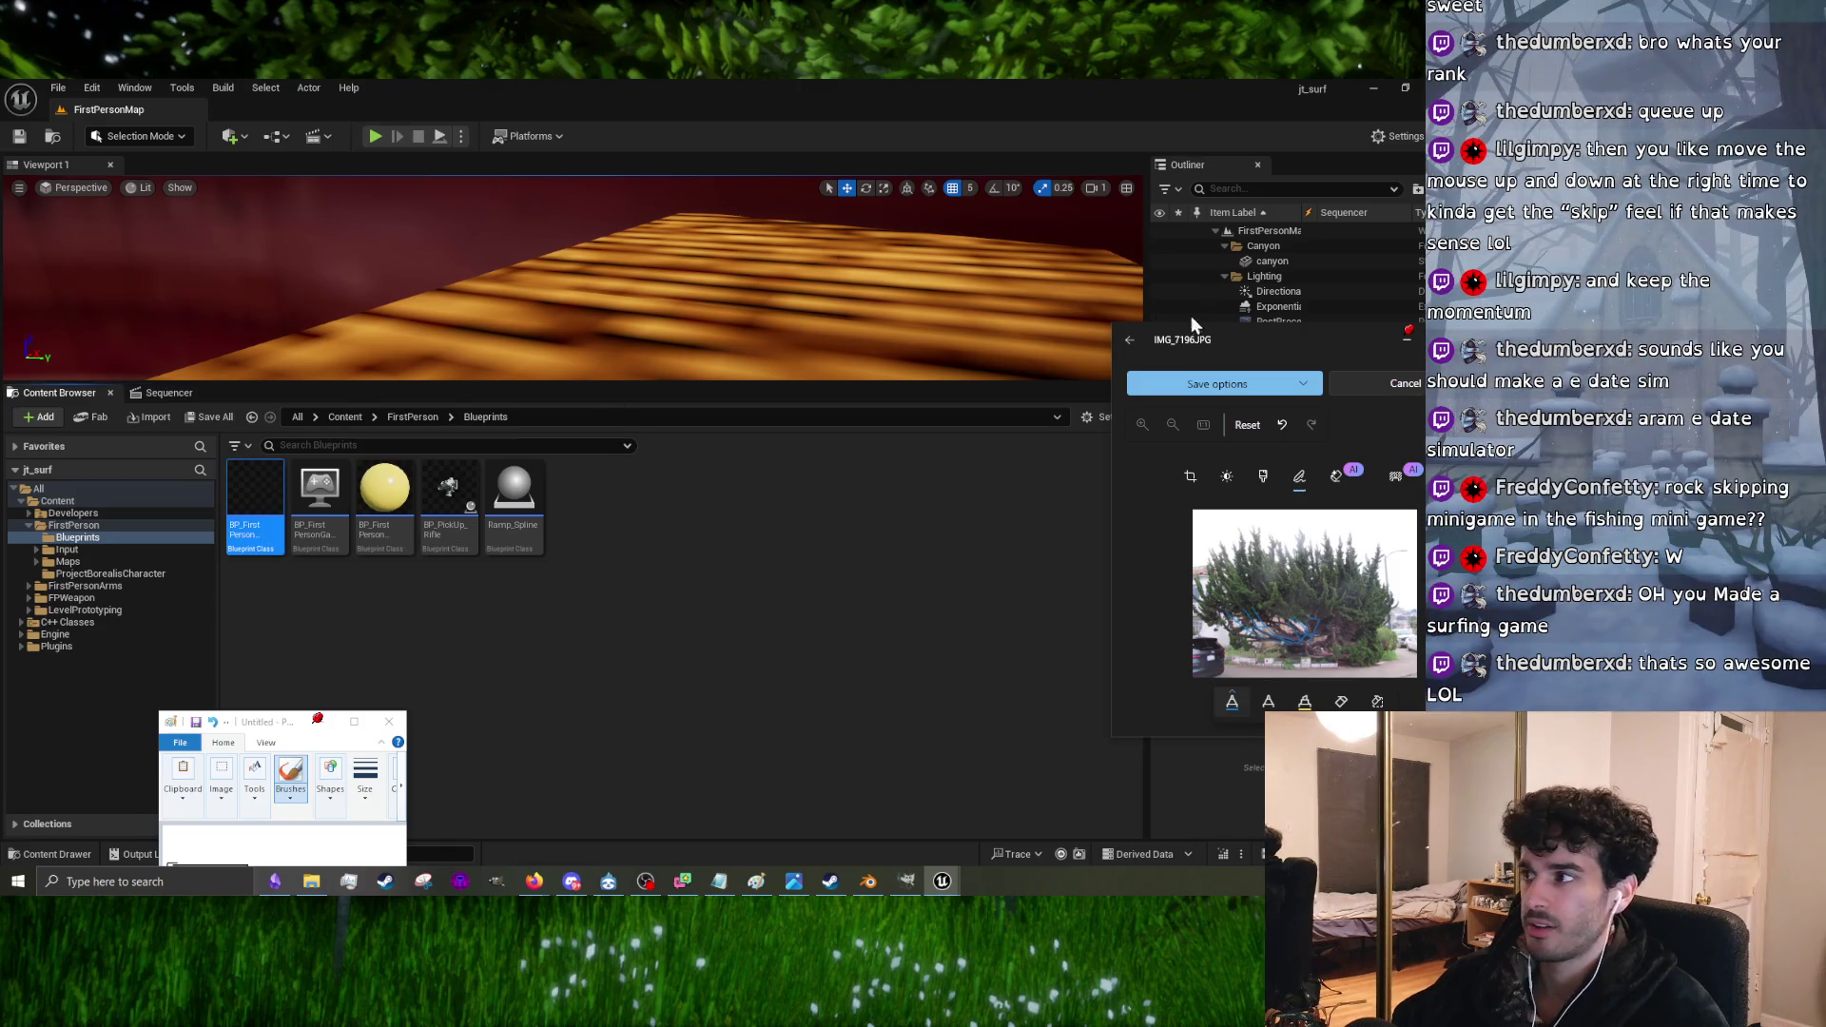
left_click_drag(1229, 334, 300, 443)
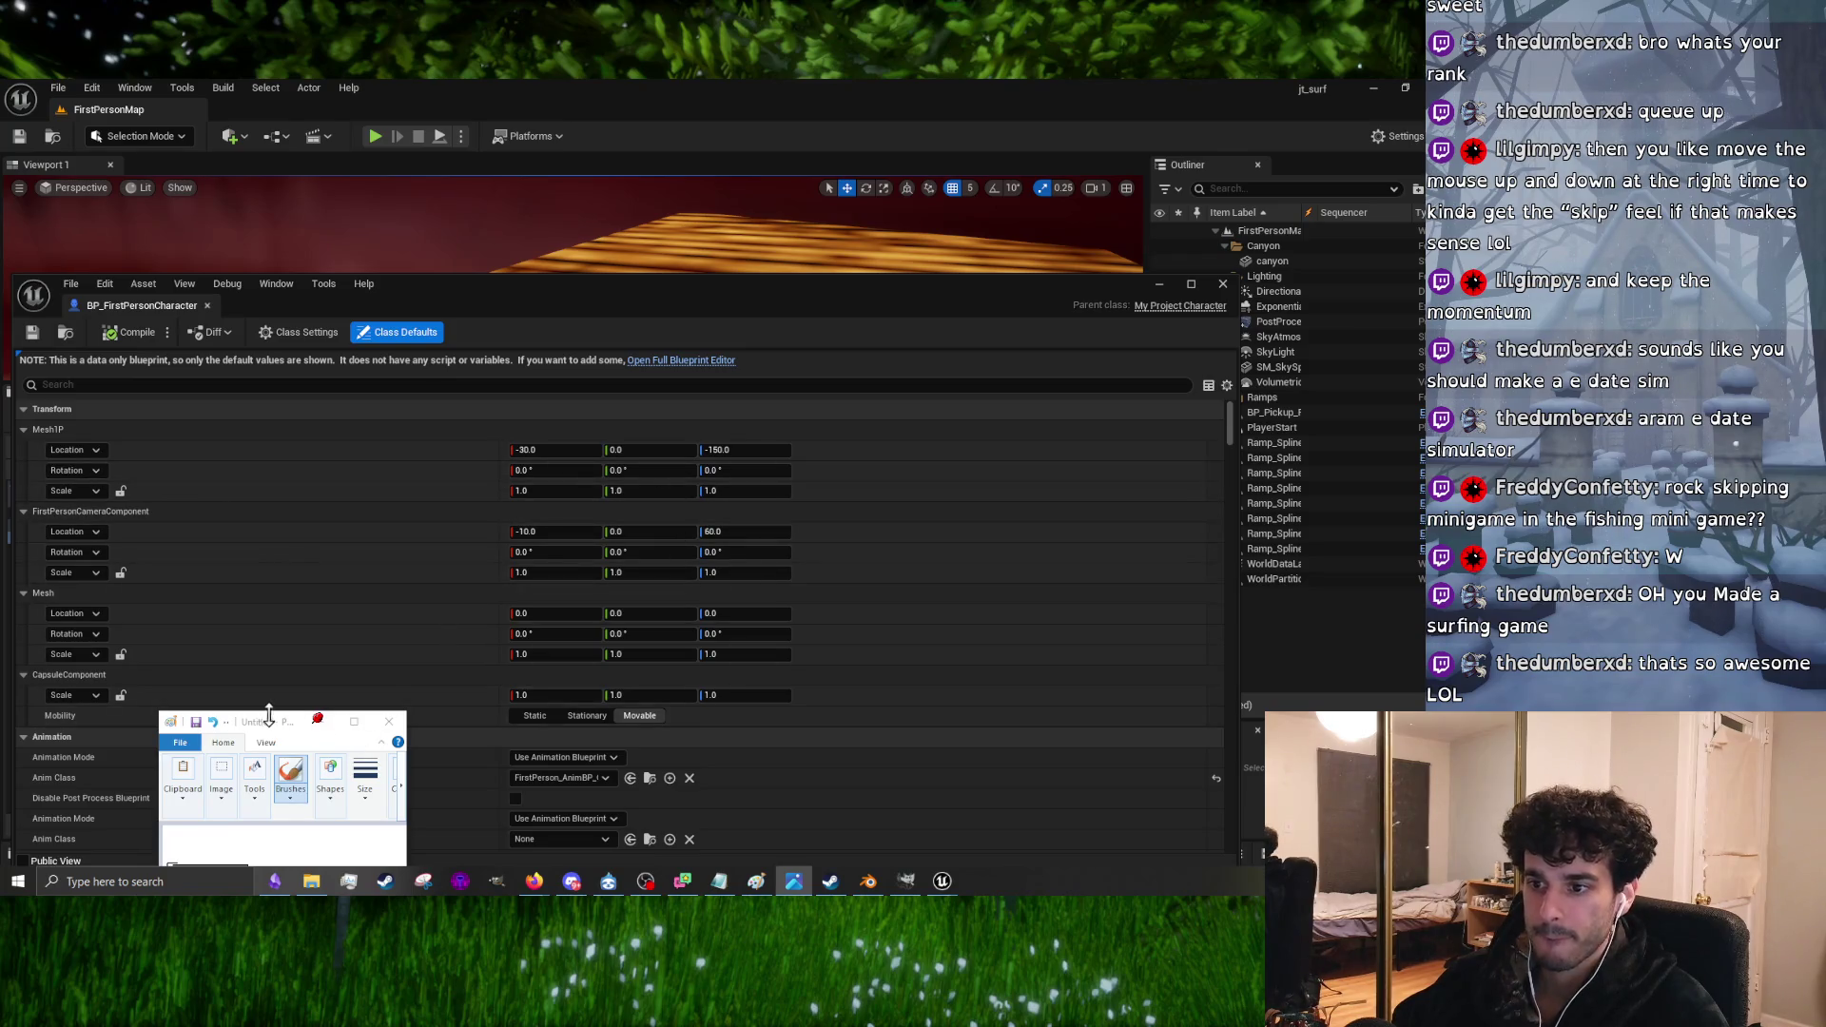
left_click(794, 881)
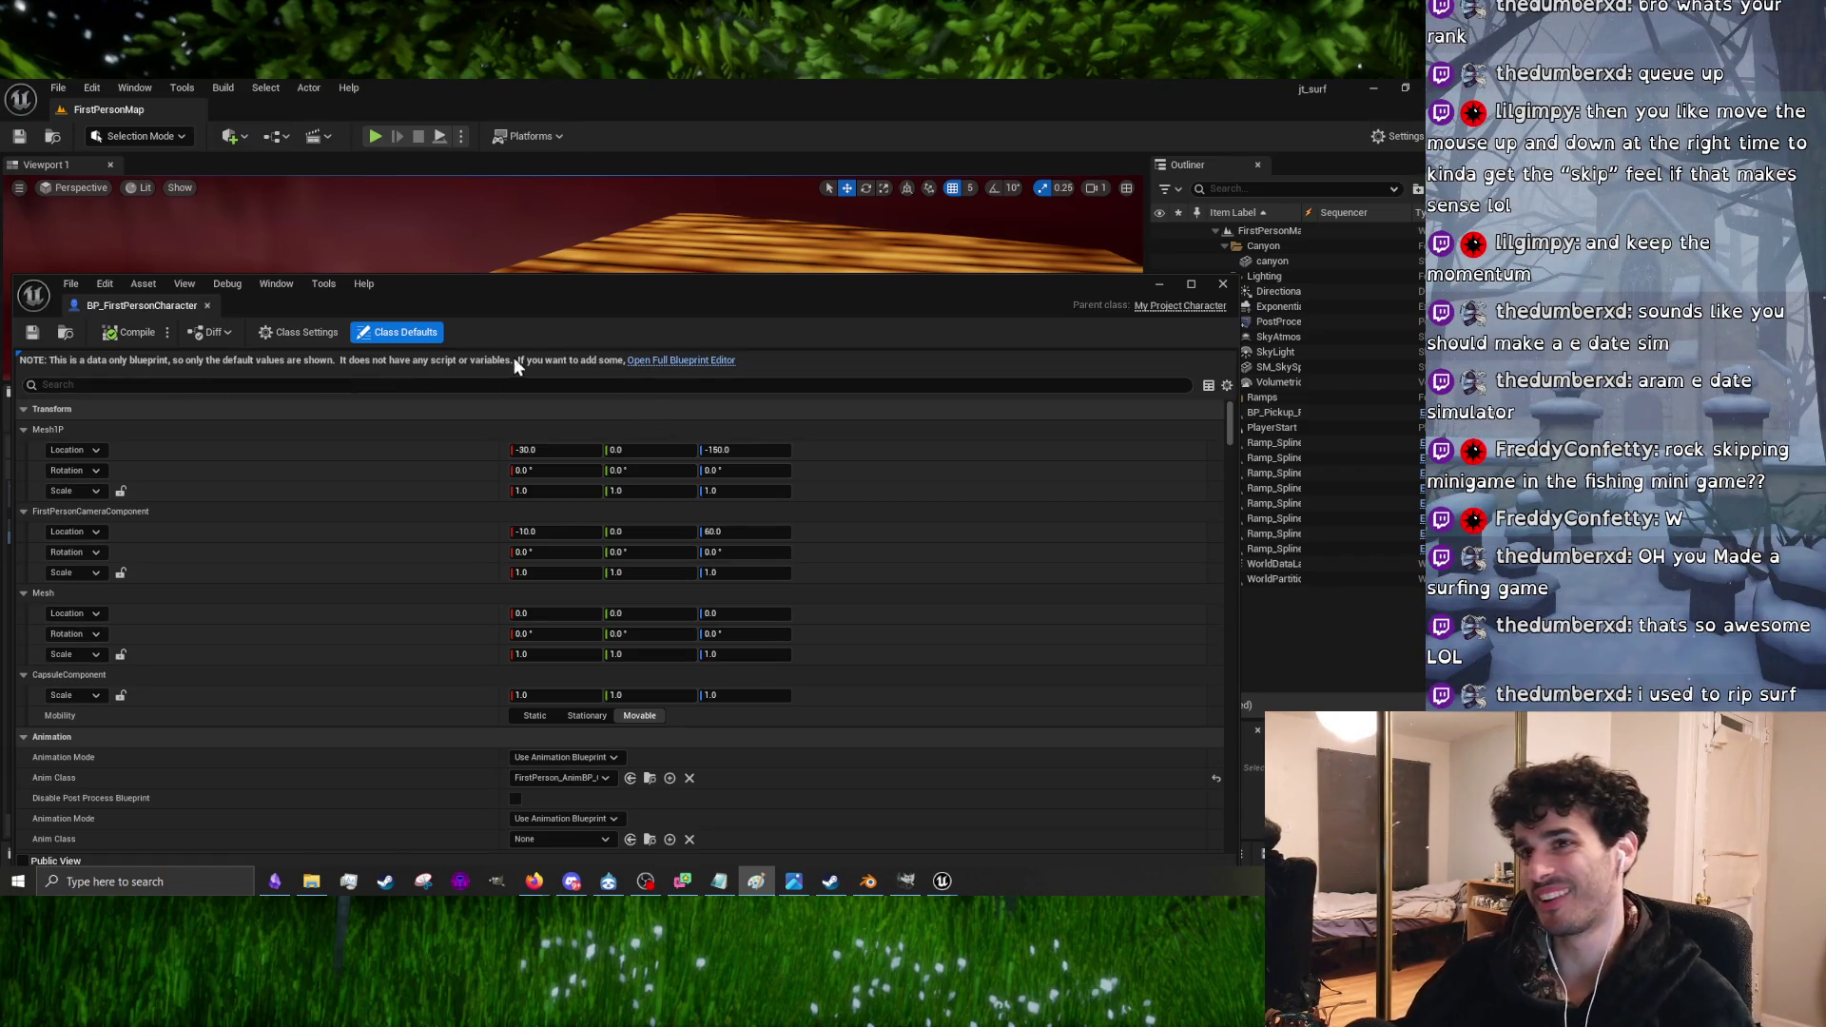
Step: Close the character blueprint and briefly inspect BP_FirstPersonGameMode before closing it
left_click(1222, 284)
double_click(339, 505)
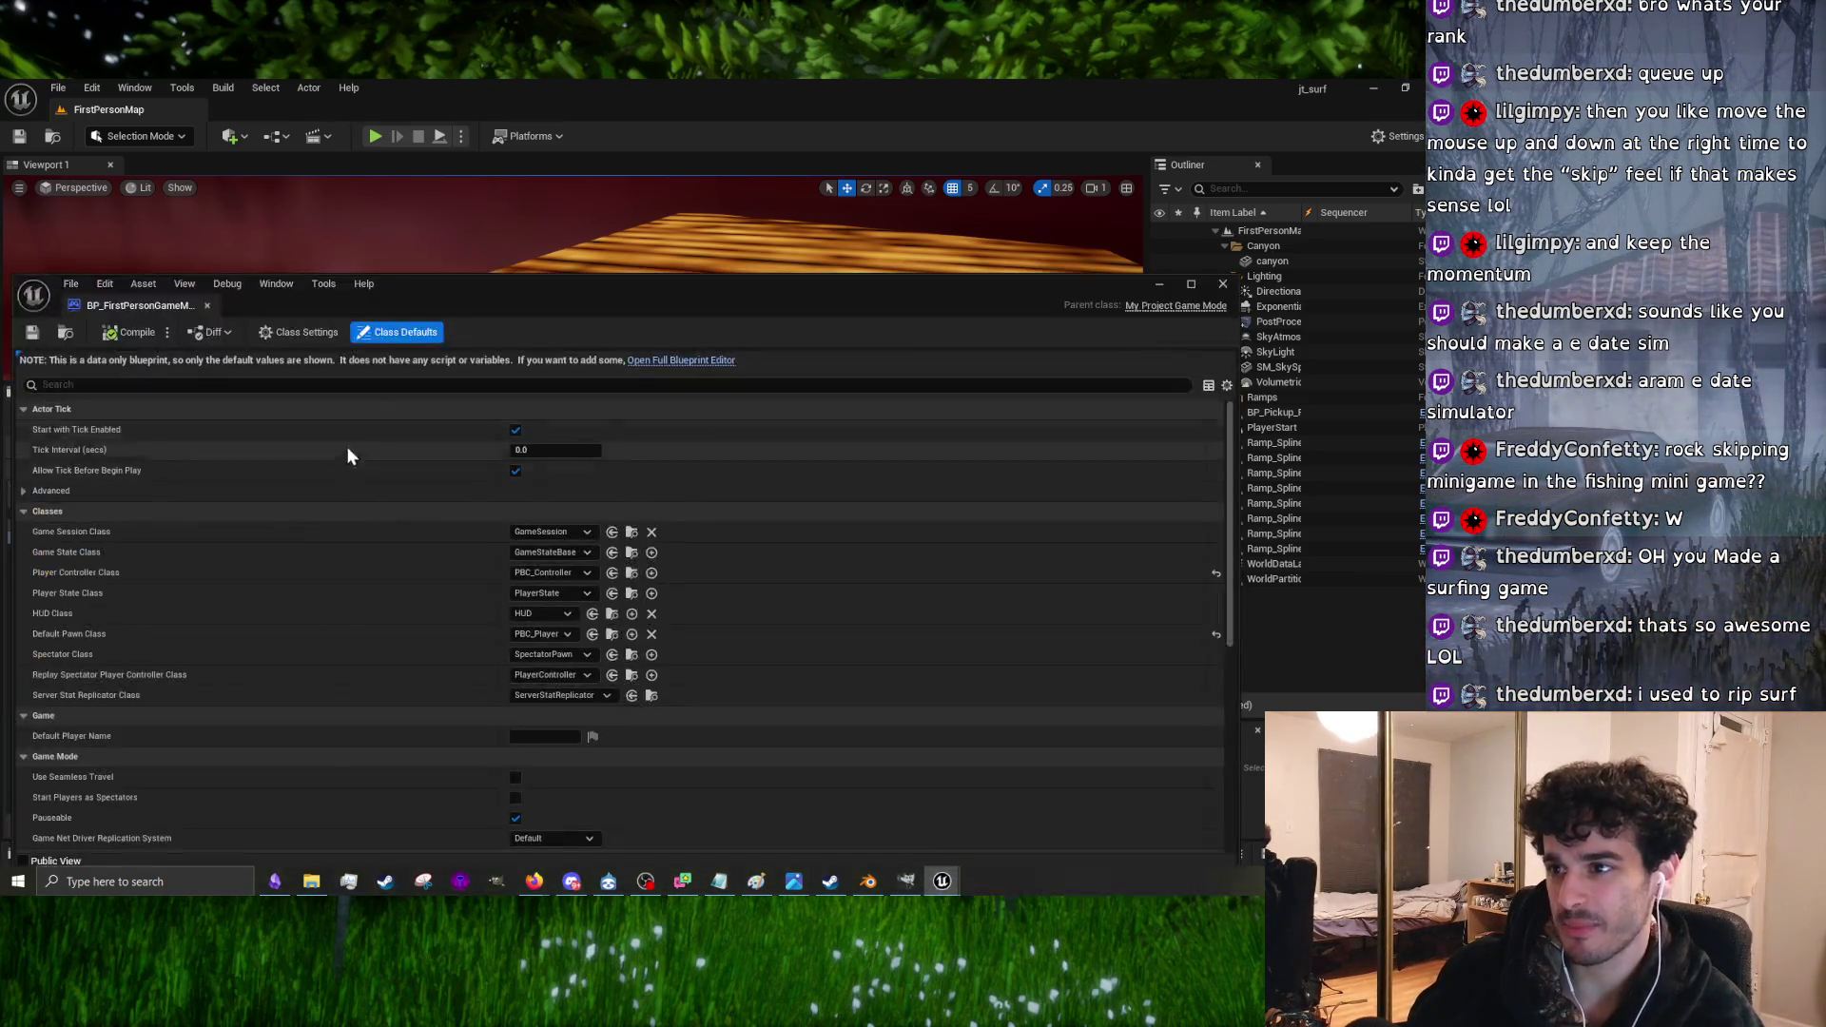
left_click(1222, 284)
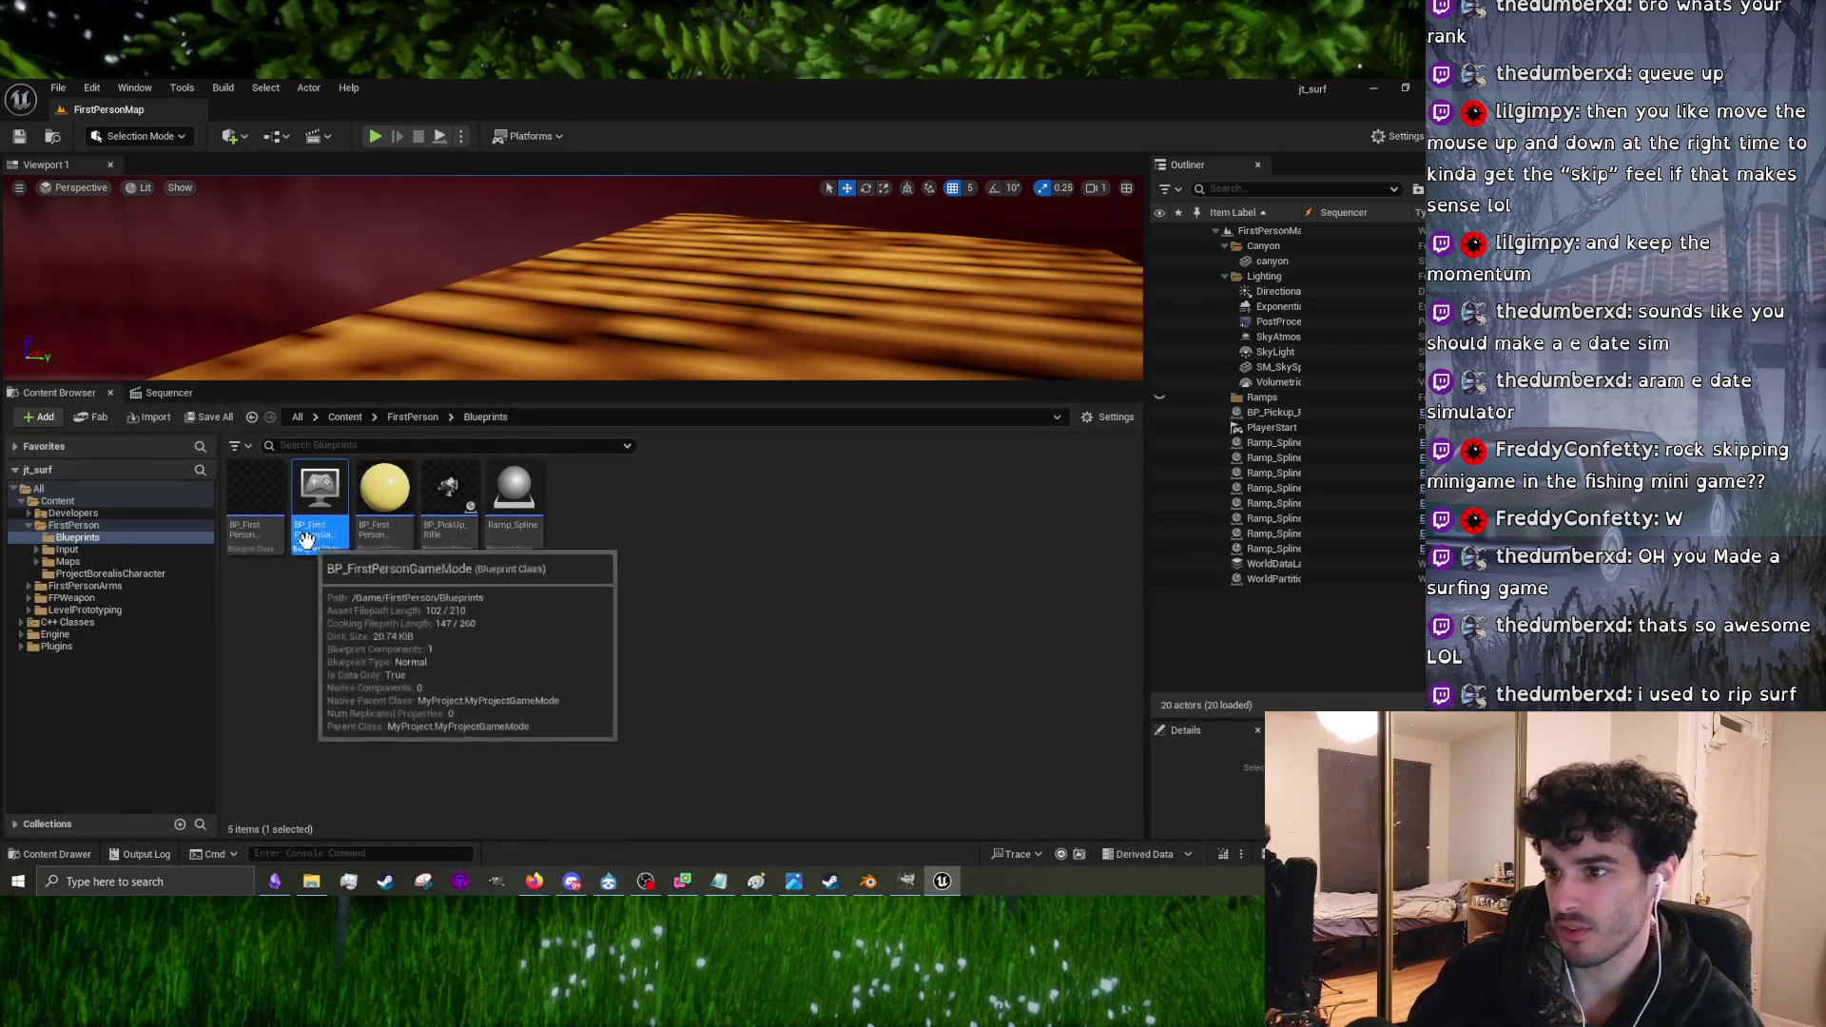
left_click(133, 552)
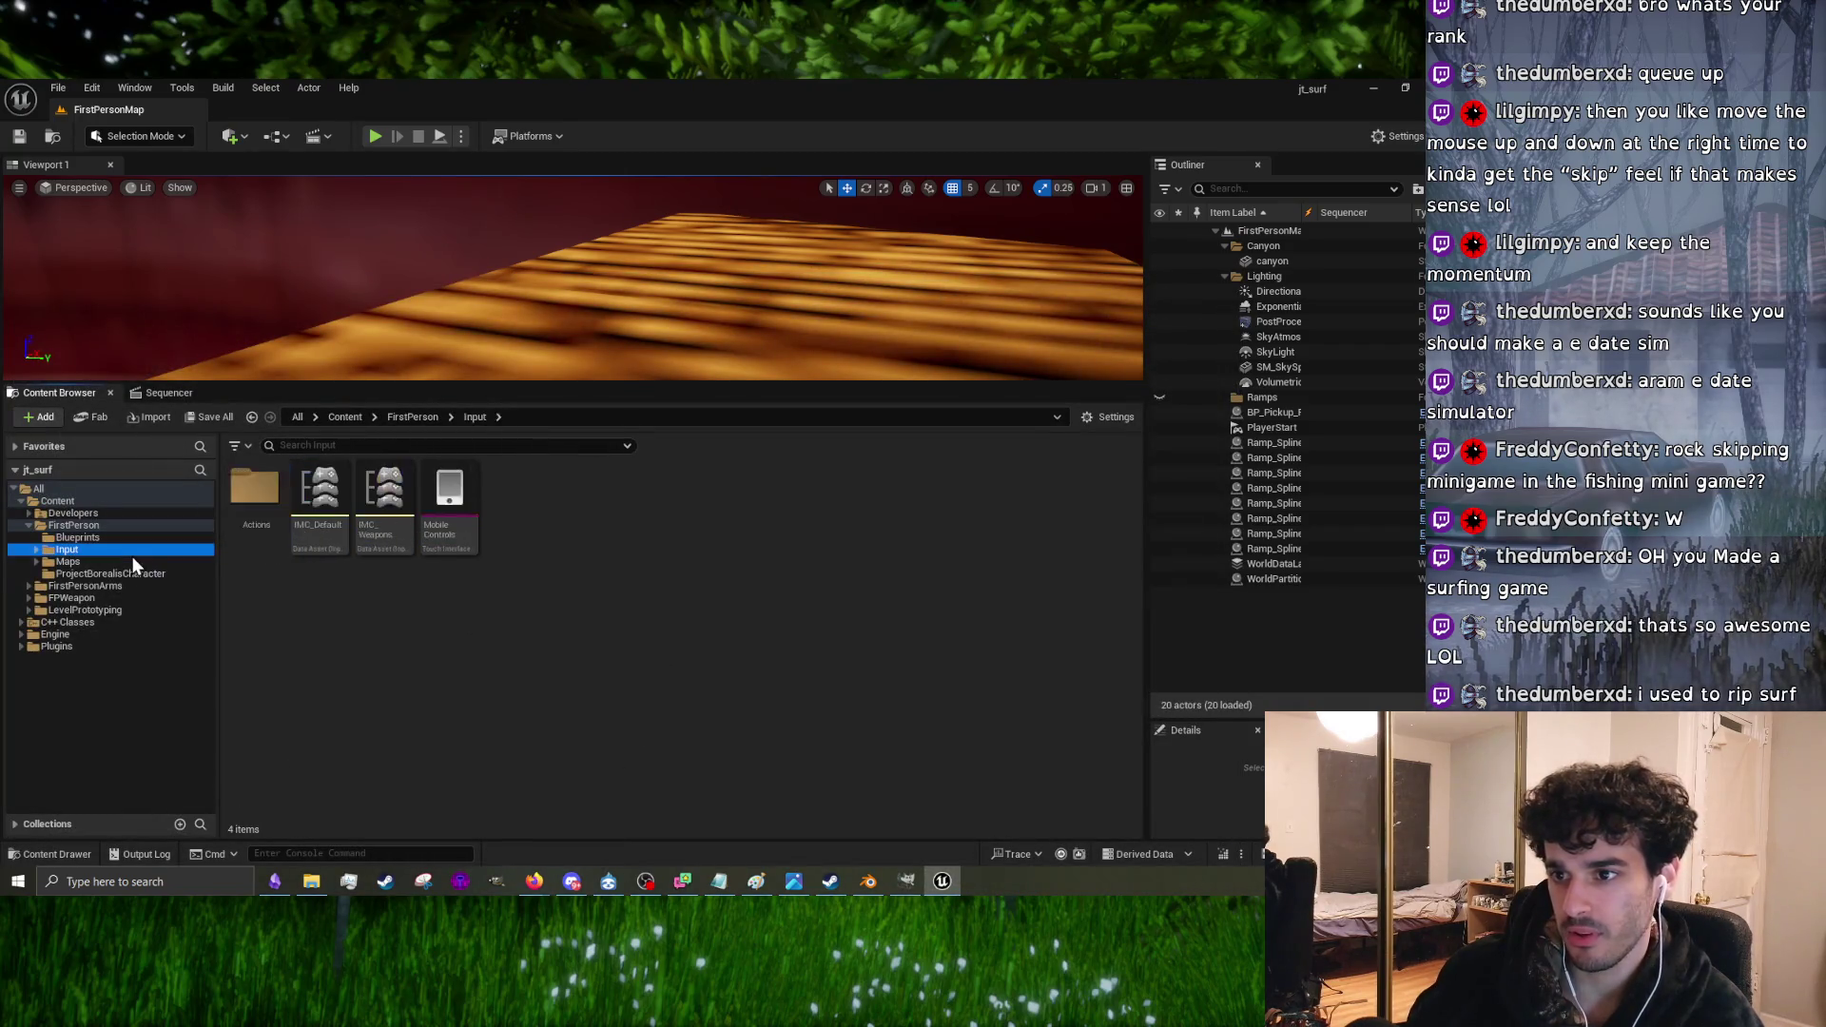
left_click(124, 538)
Step: Reopen BP_FirstPersonCharacter, review its camera defaults (90° FOV, 64 eye height), and close it
left_click(228, 502)
double_click(235, 504)
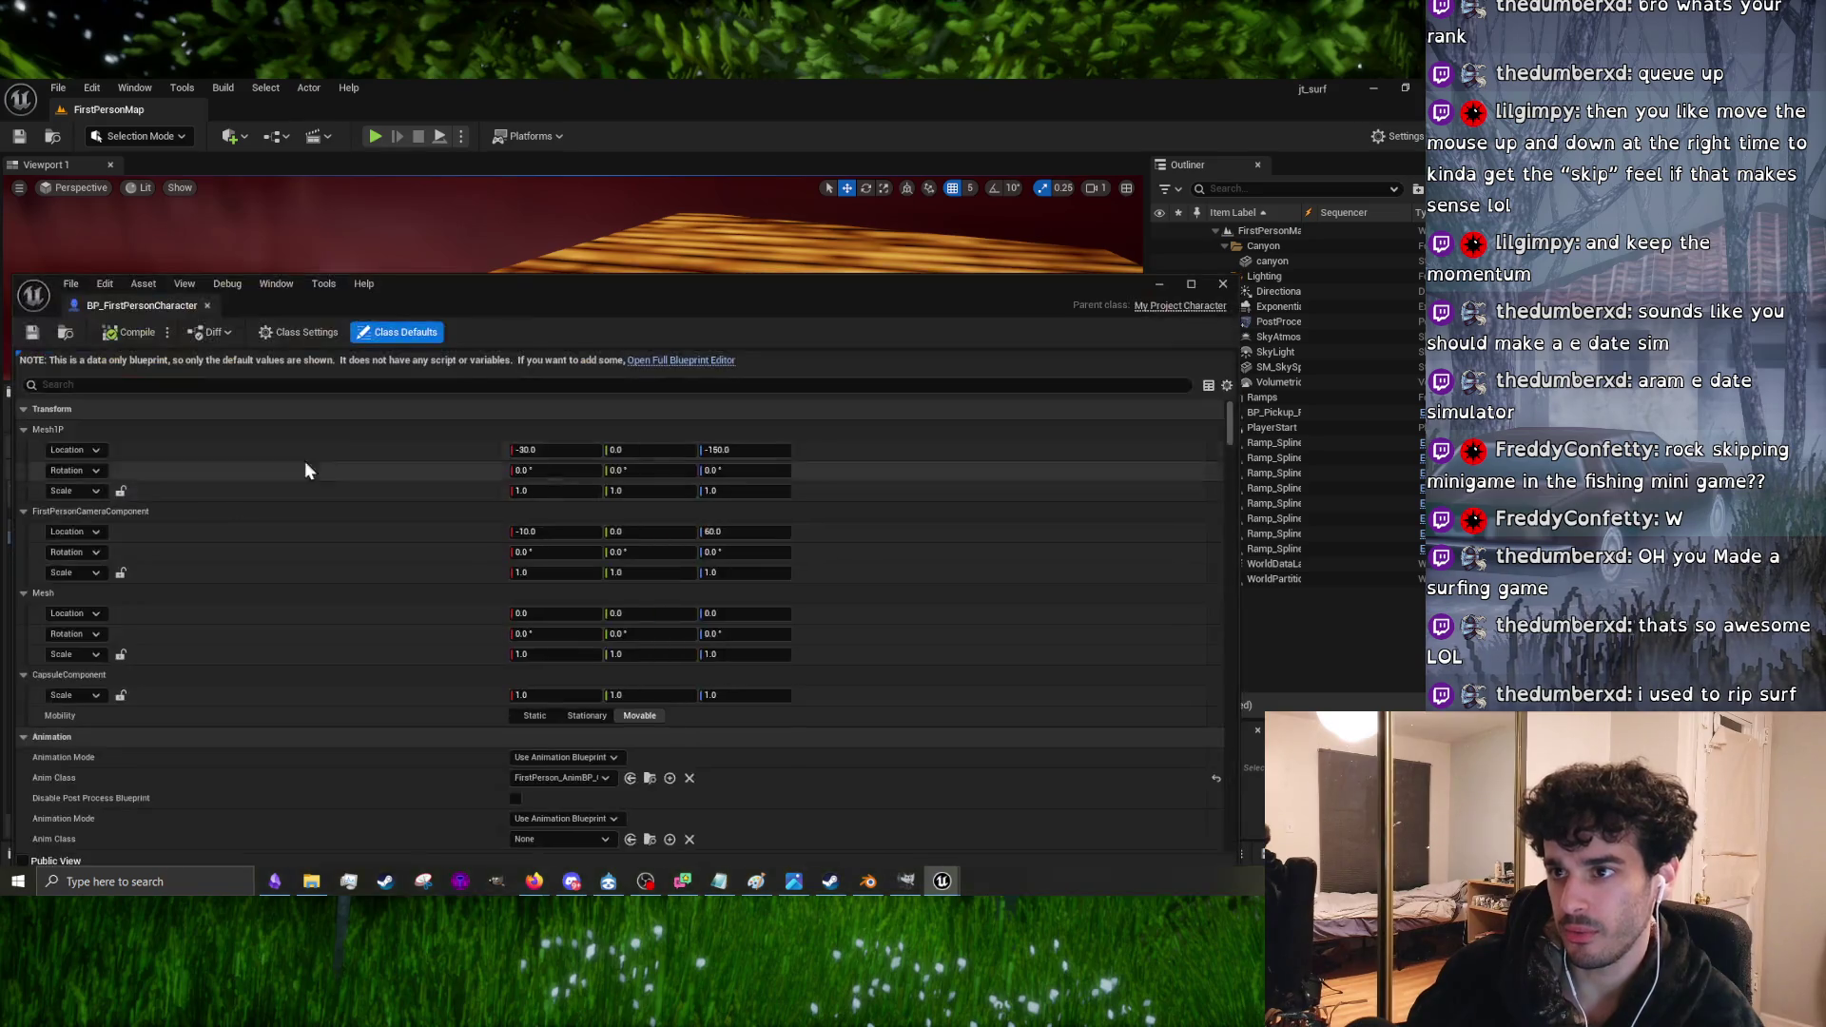
scroll(428, 635, "down", 15)
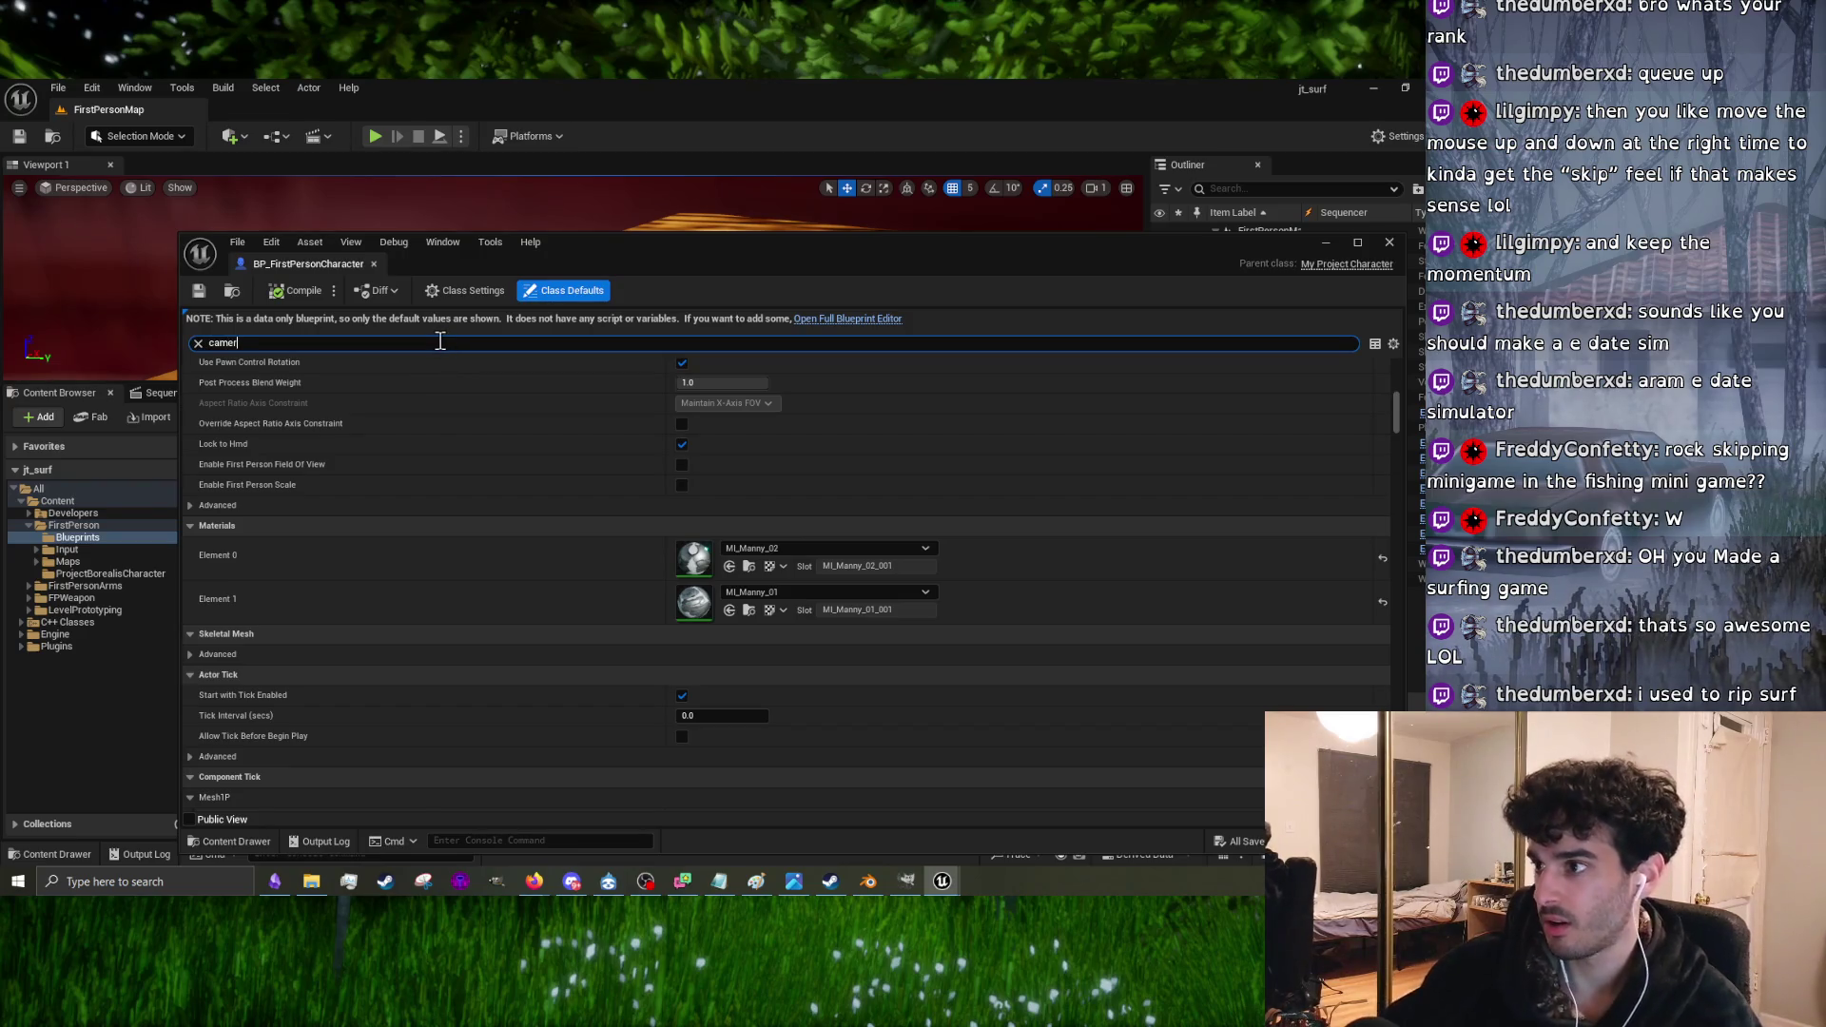
type("a")
scroll(455, 496, "up", 3)
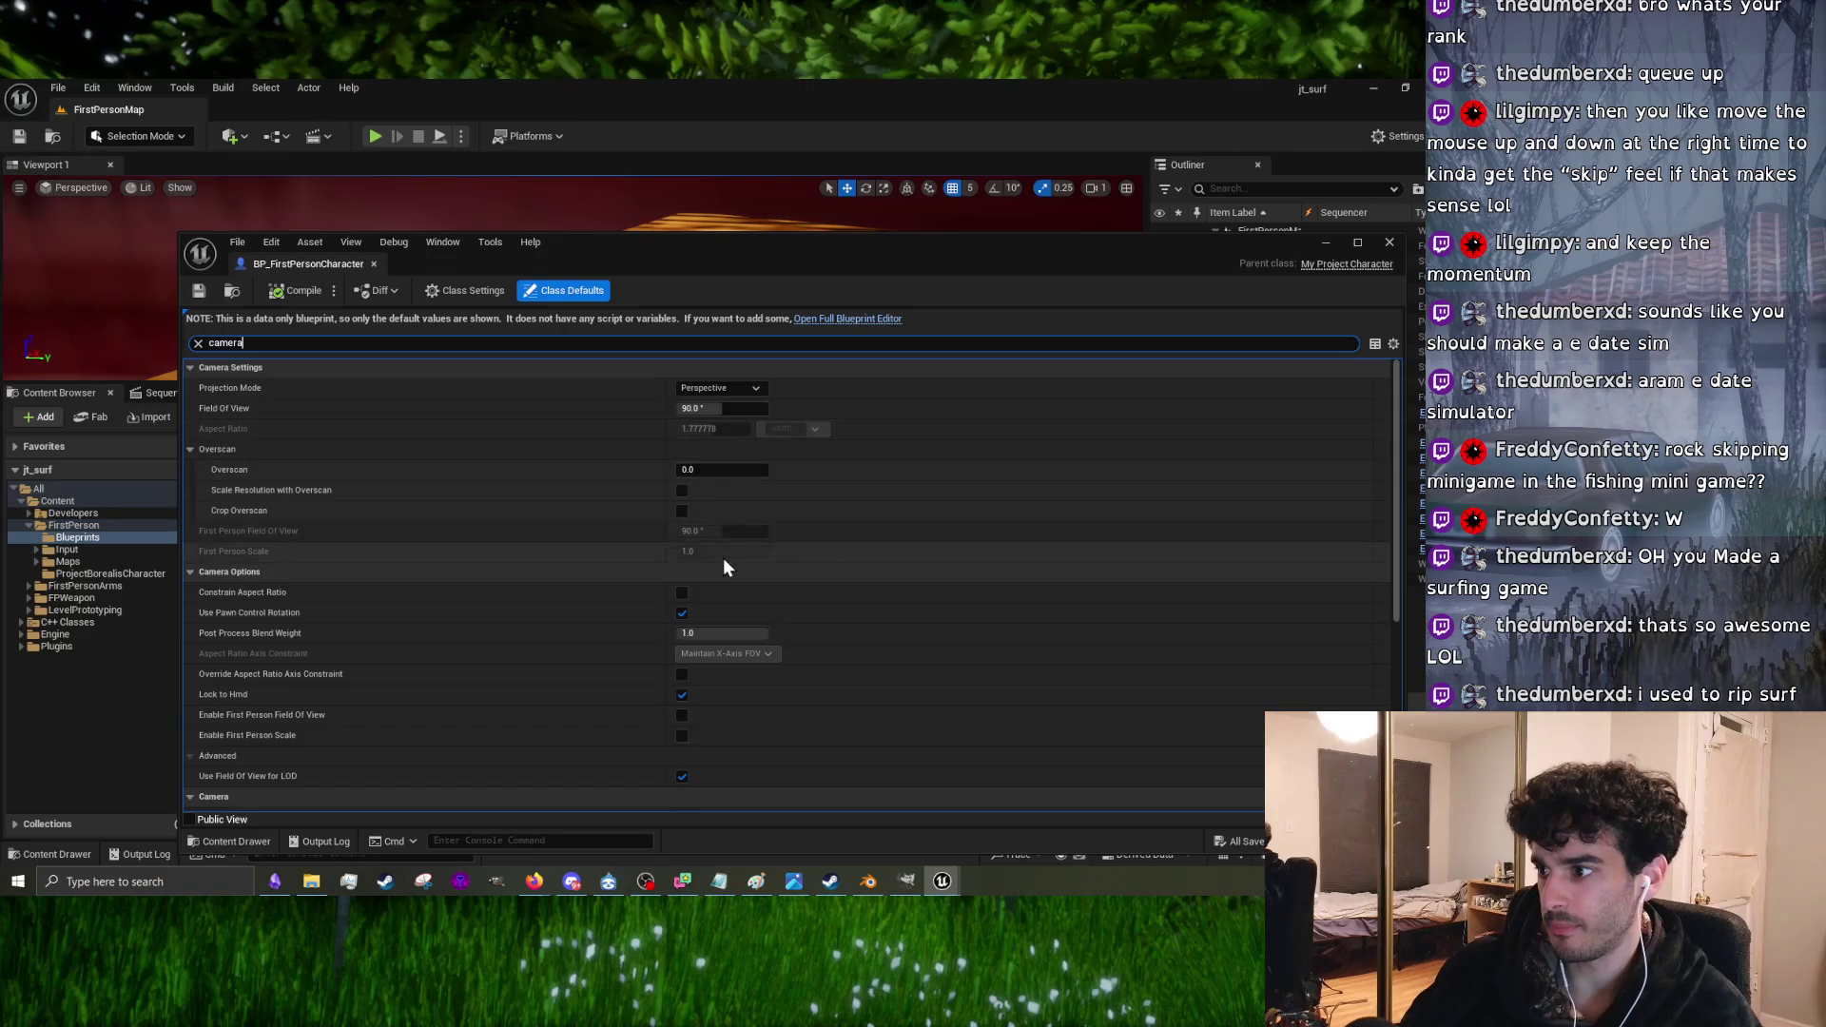
scroll(721, 563, "down", 5)
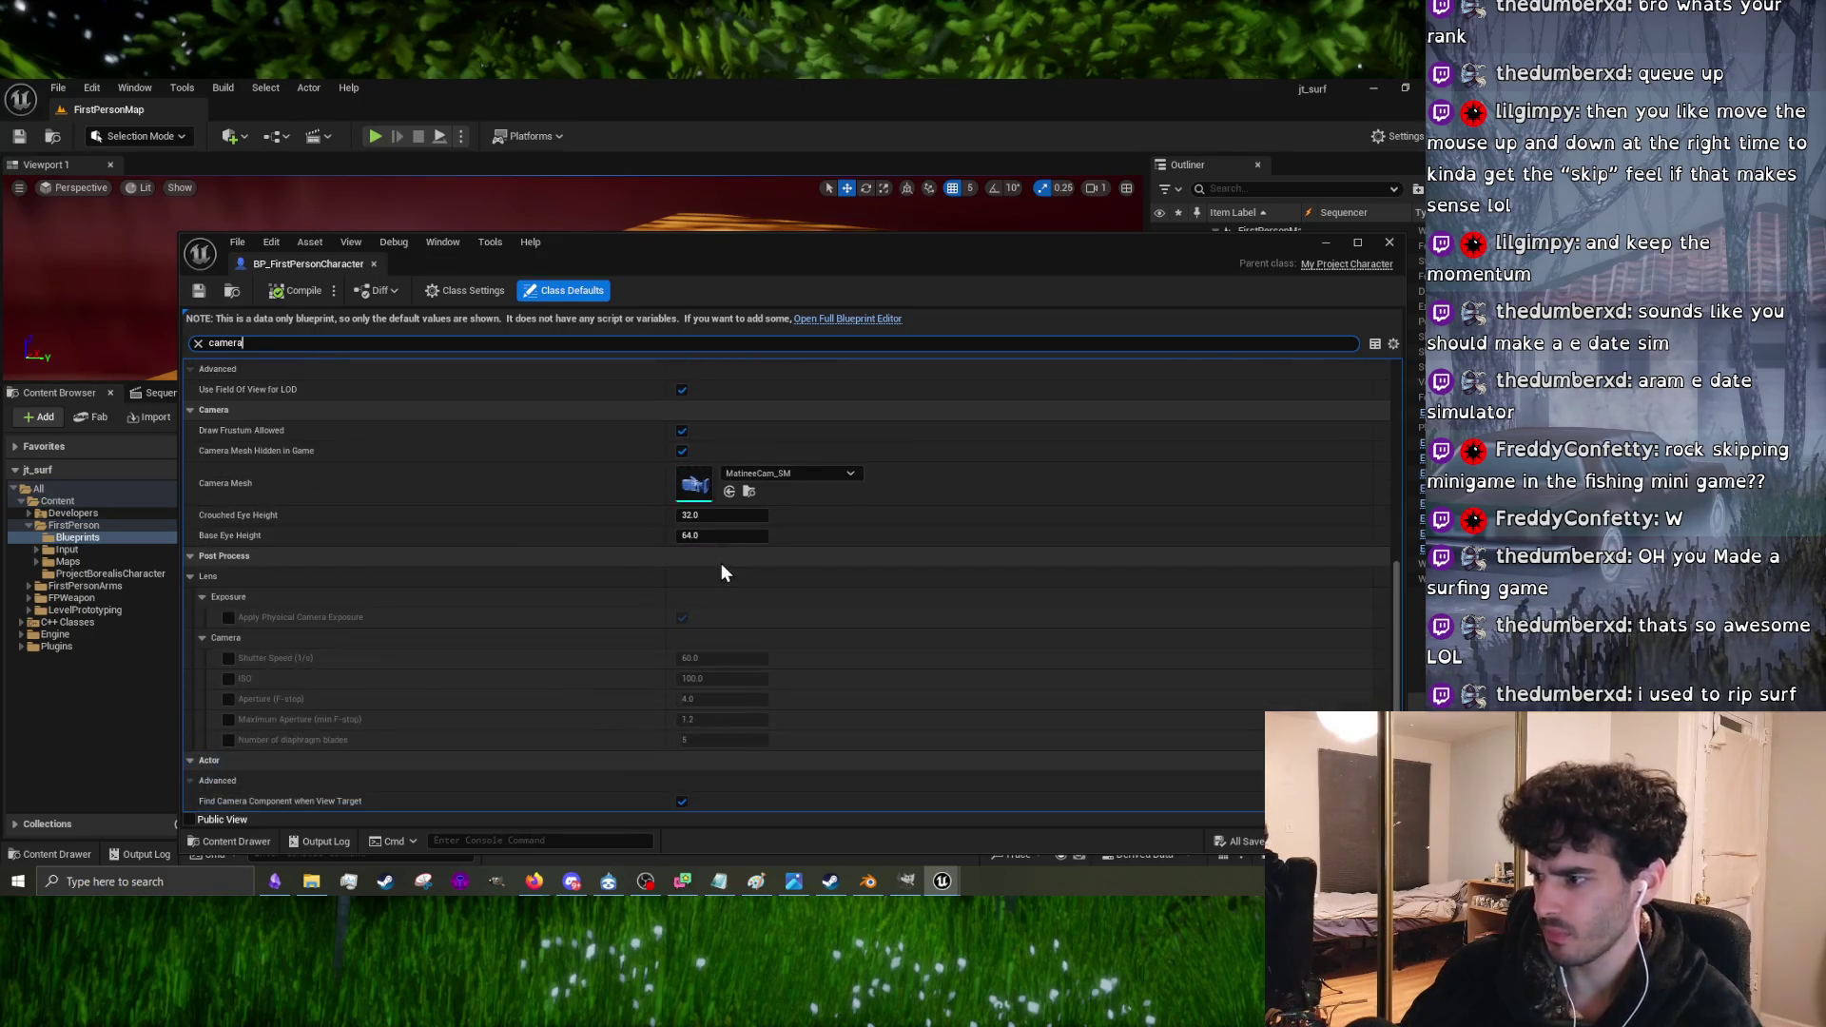
scroll(720, 563, "up", 5)
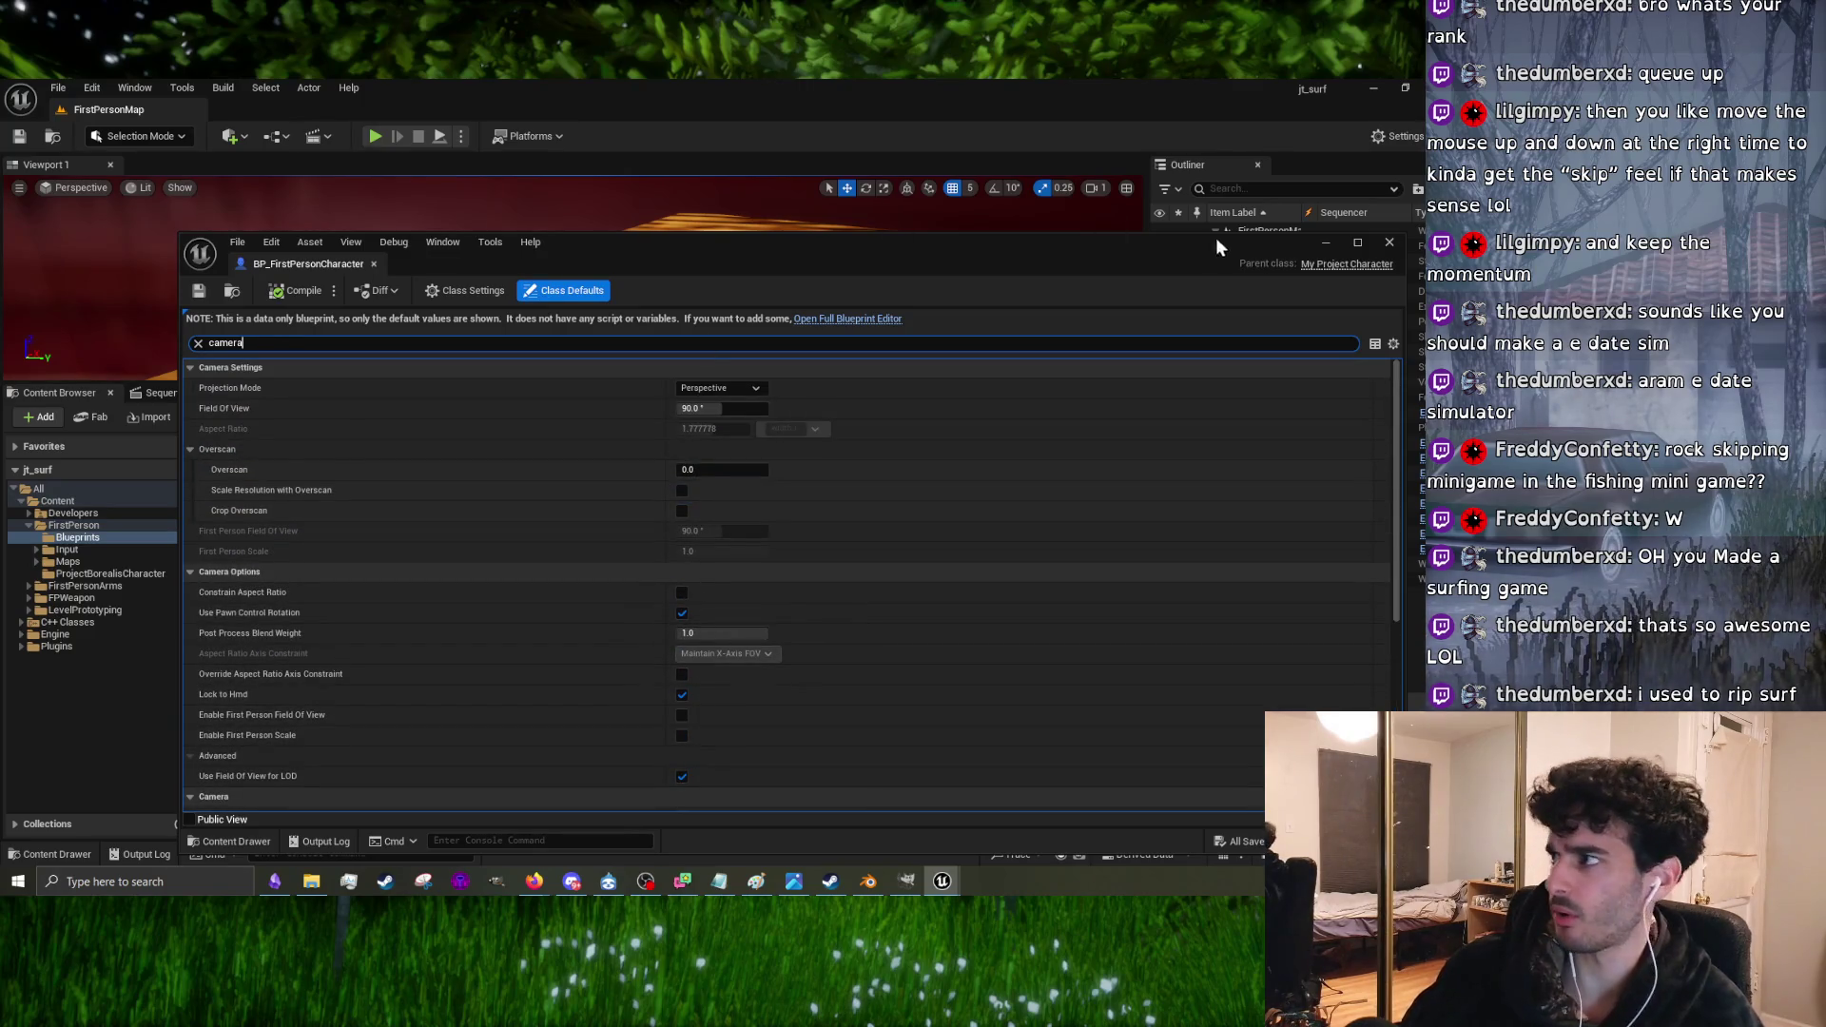
left_click(1388, 245)
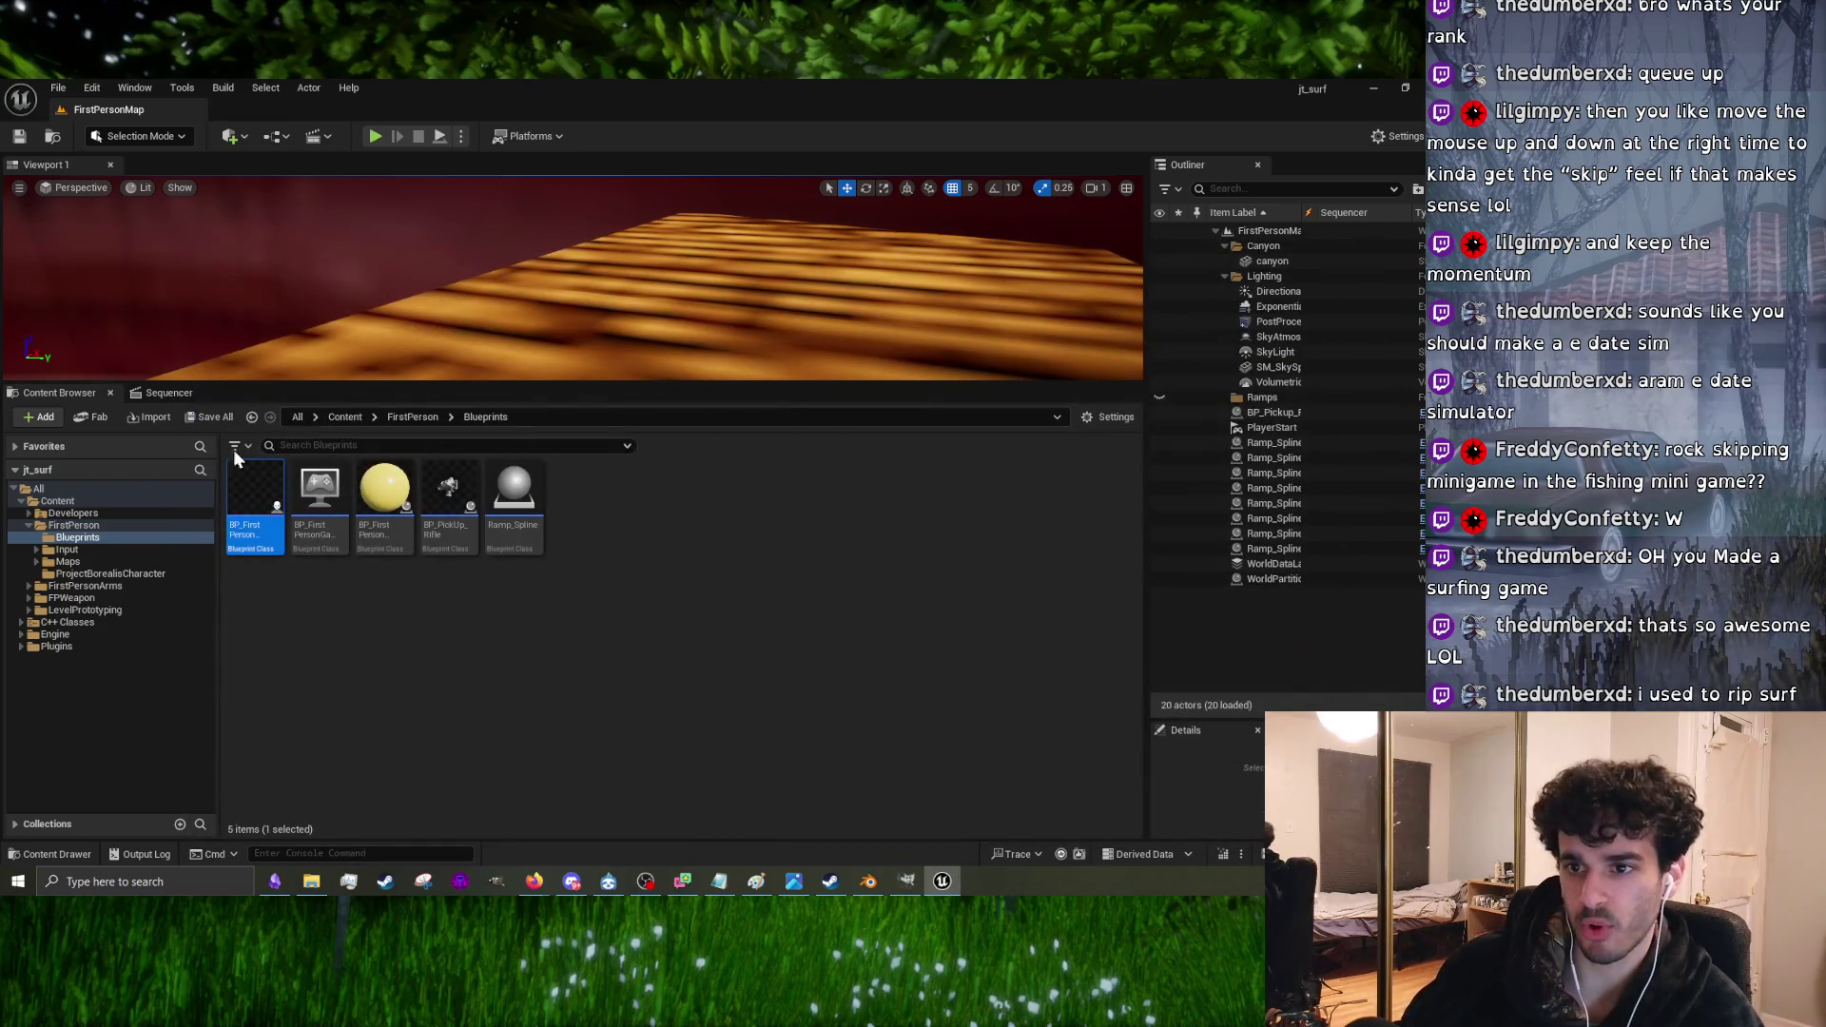
Step: Open the PBC_Player blueprint from the ProjectBorealisCharacter folder
left_click(118, 574)
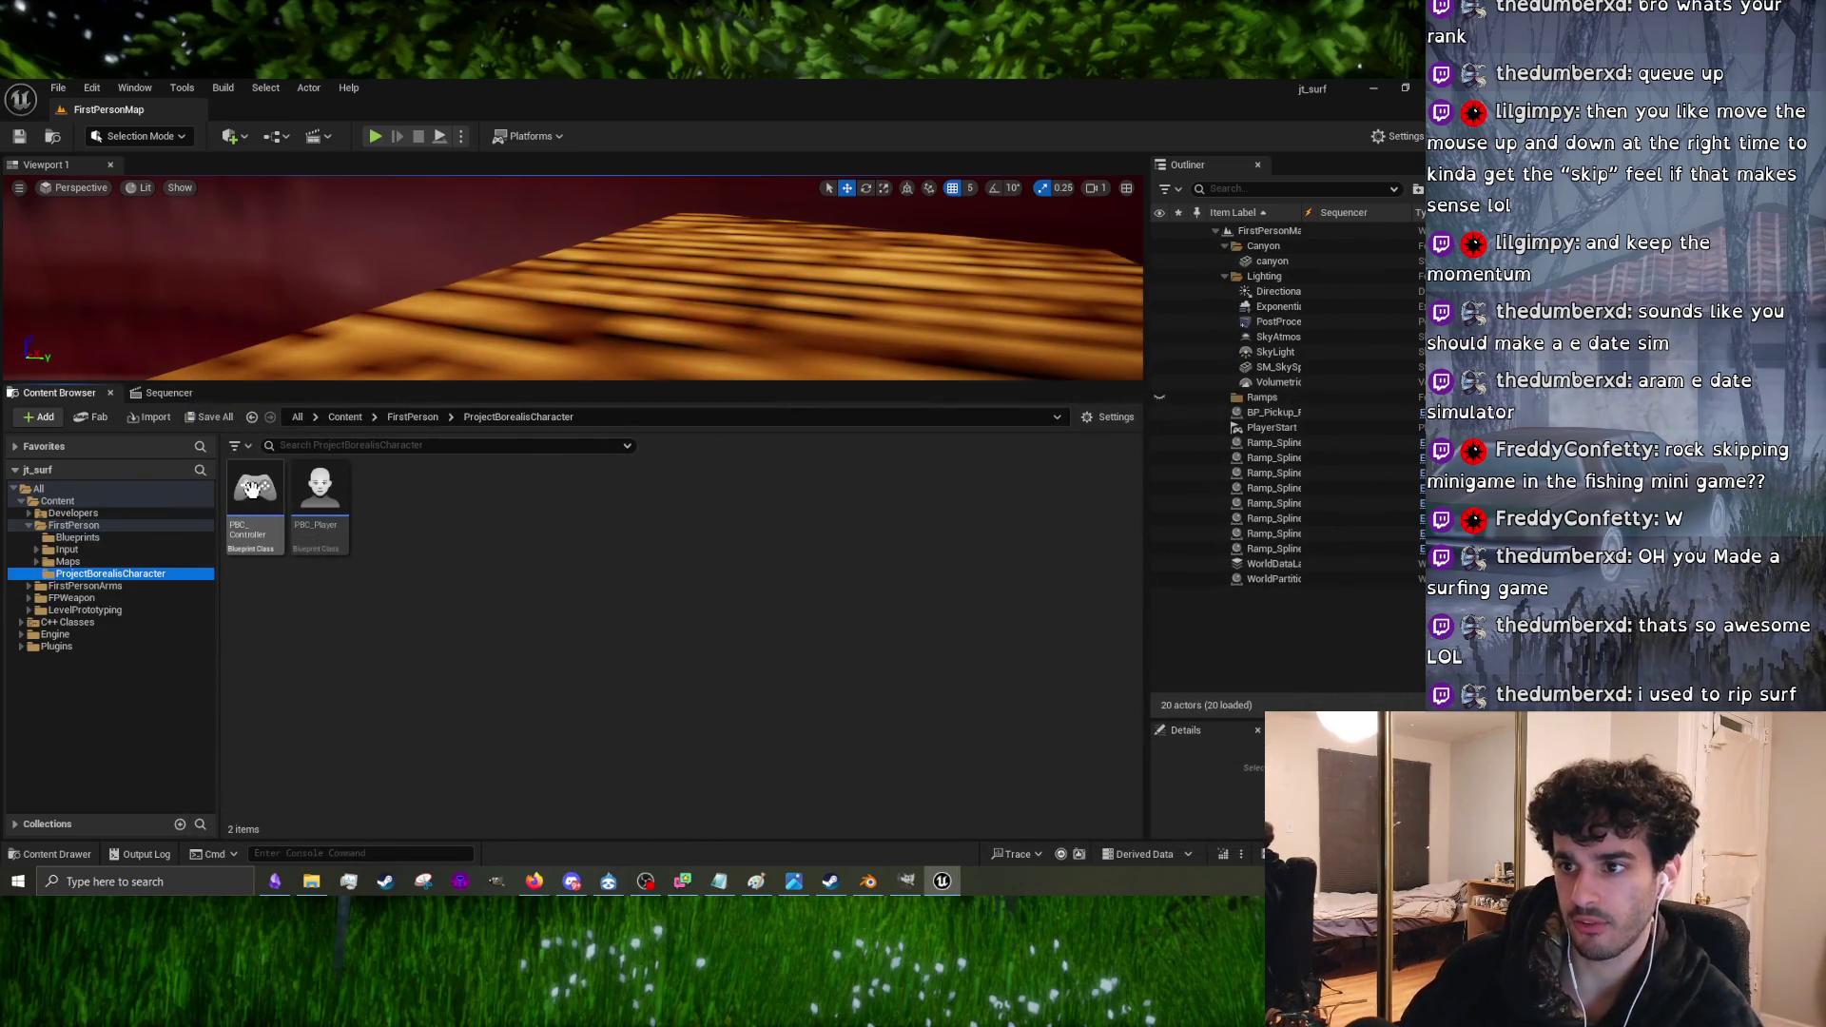
double_click(317, 496)
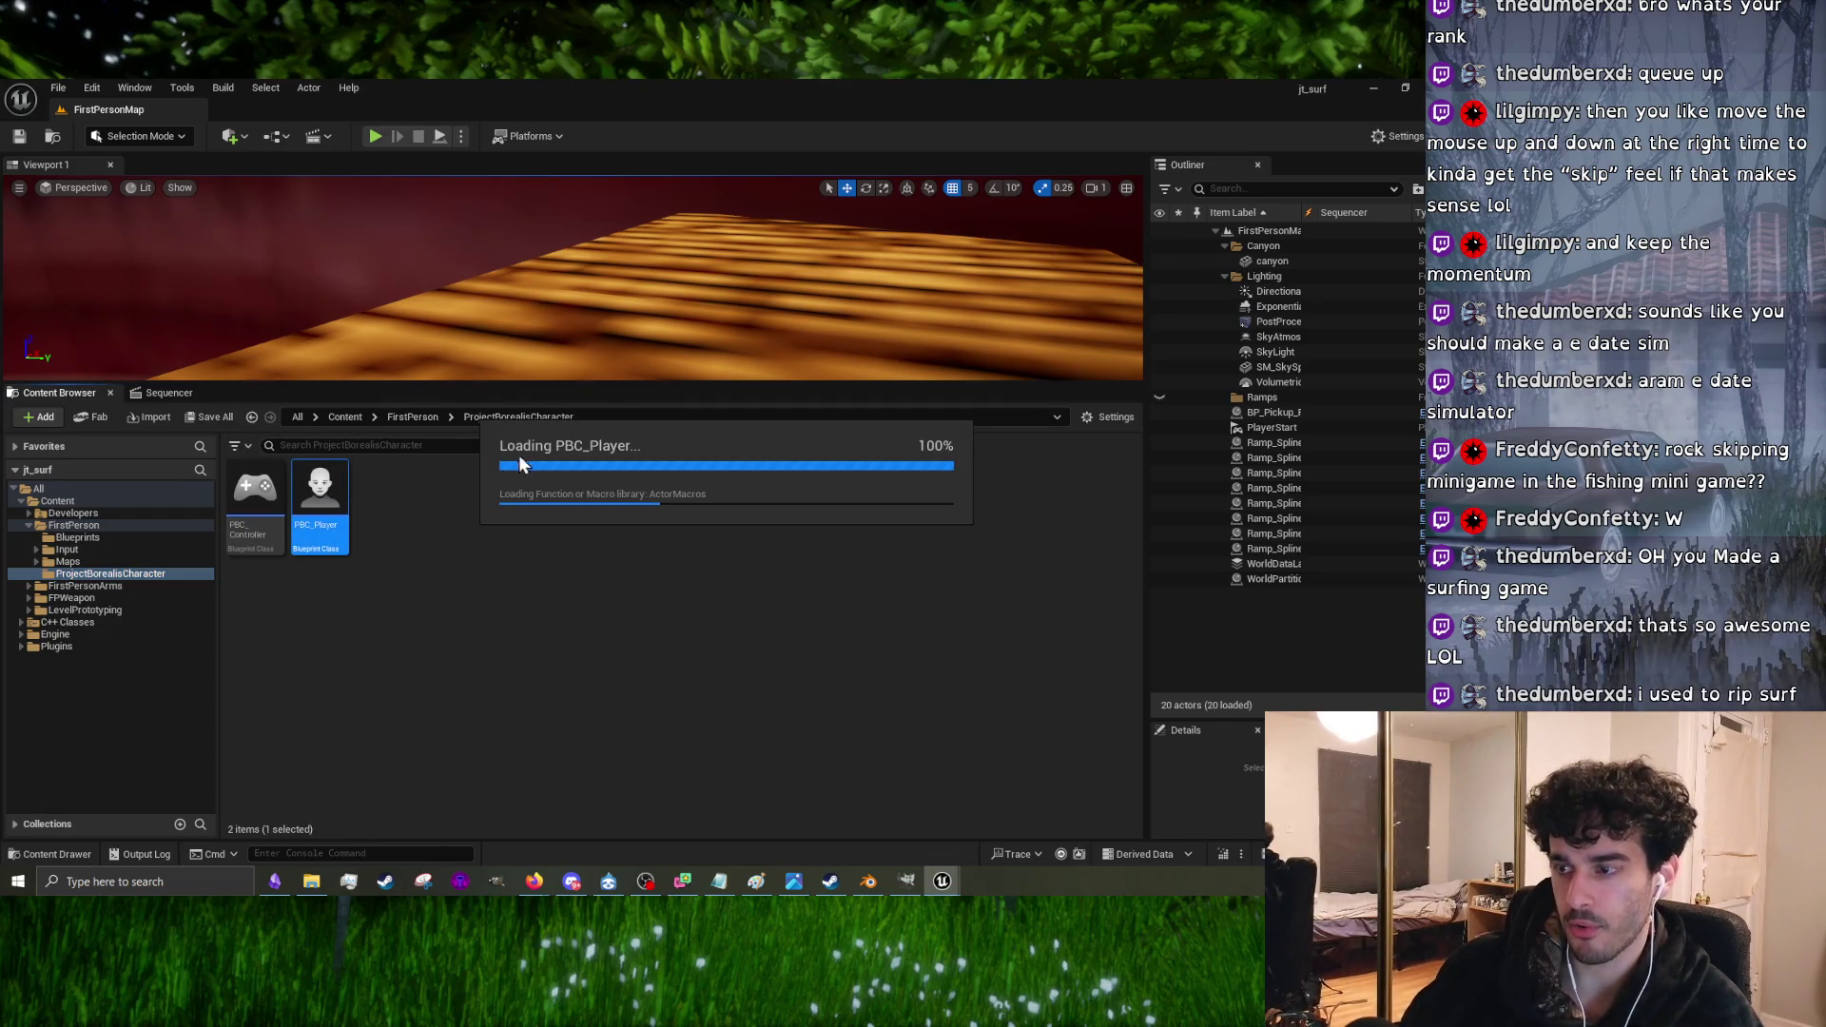
left_click_drag(535, 228, 528, 226)
Step: Set the Camera aspect ratio to the 1024x768 preset (1.333333), close the blueprint, and heighten the viewport
left_click(251, 403)
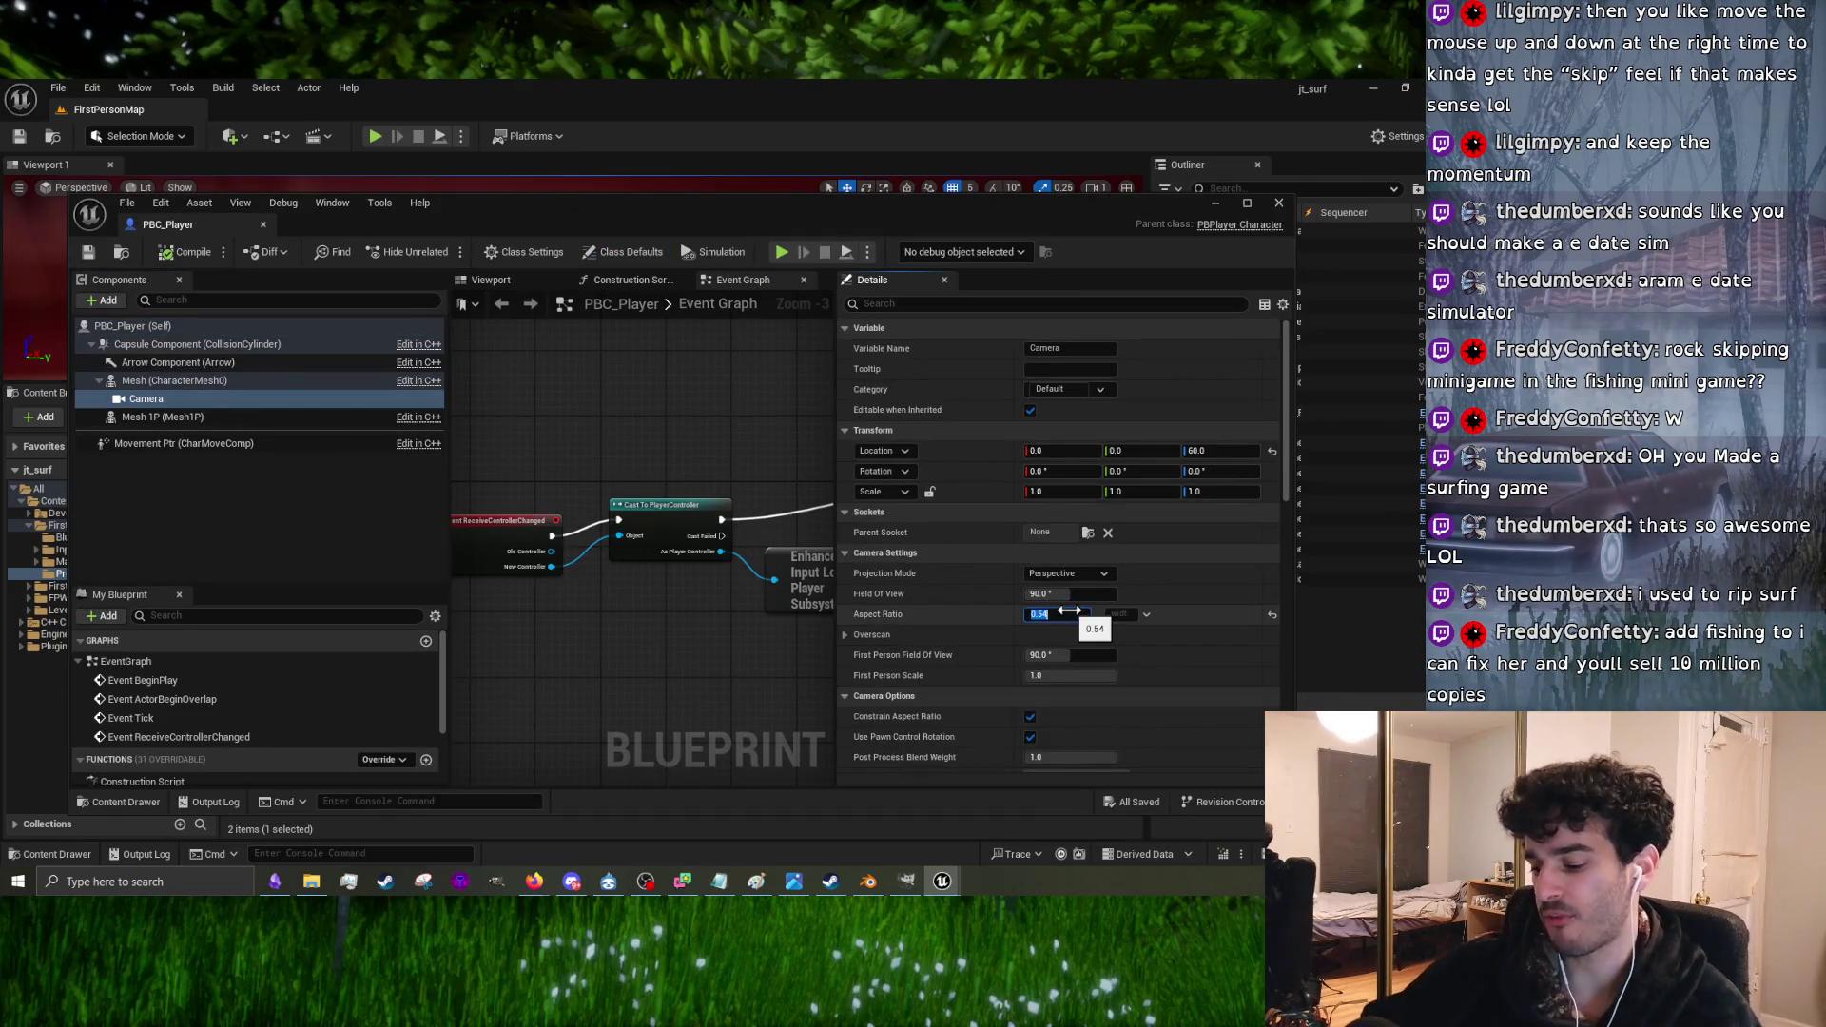
left_click(1148, 615)
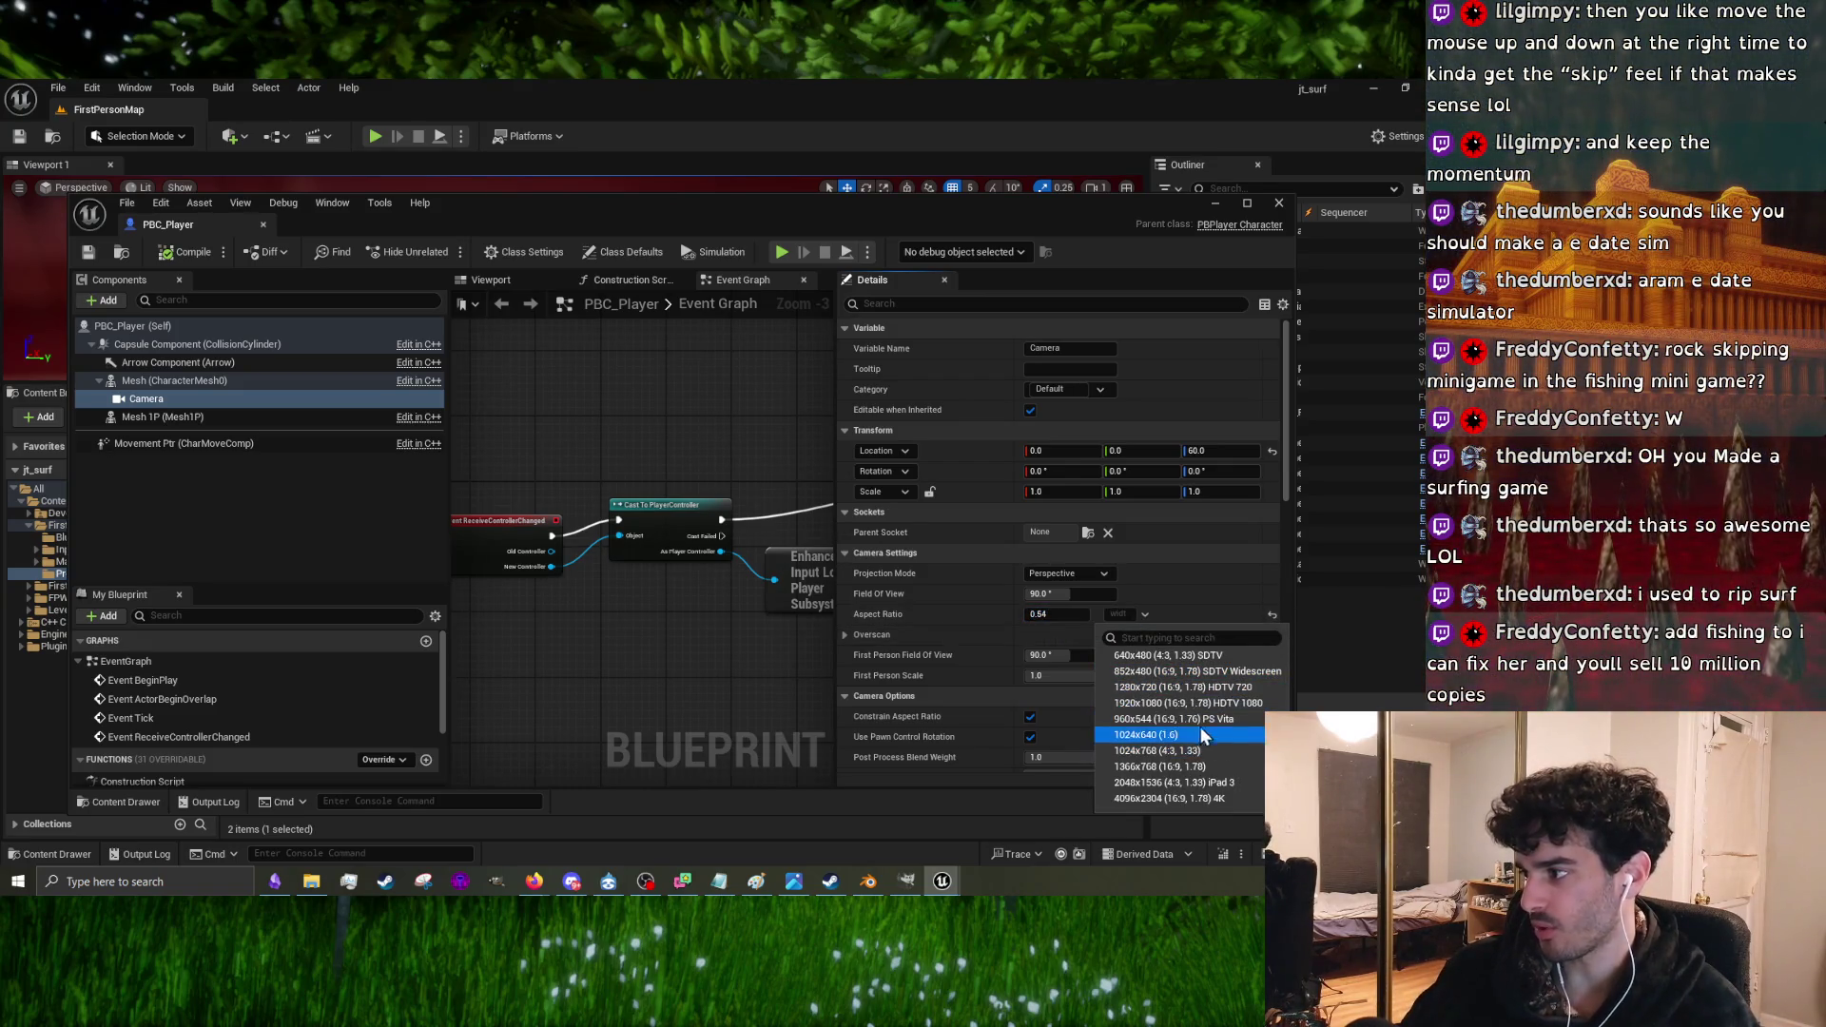
left_click(1190, 752)
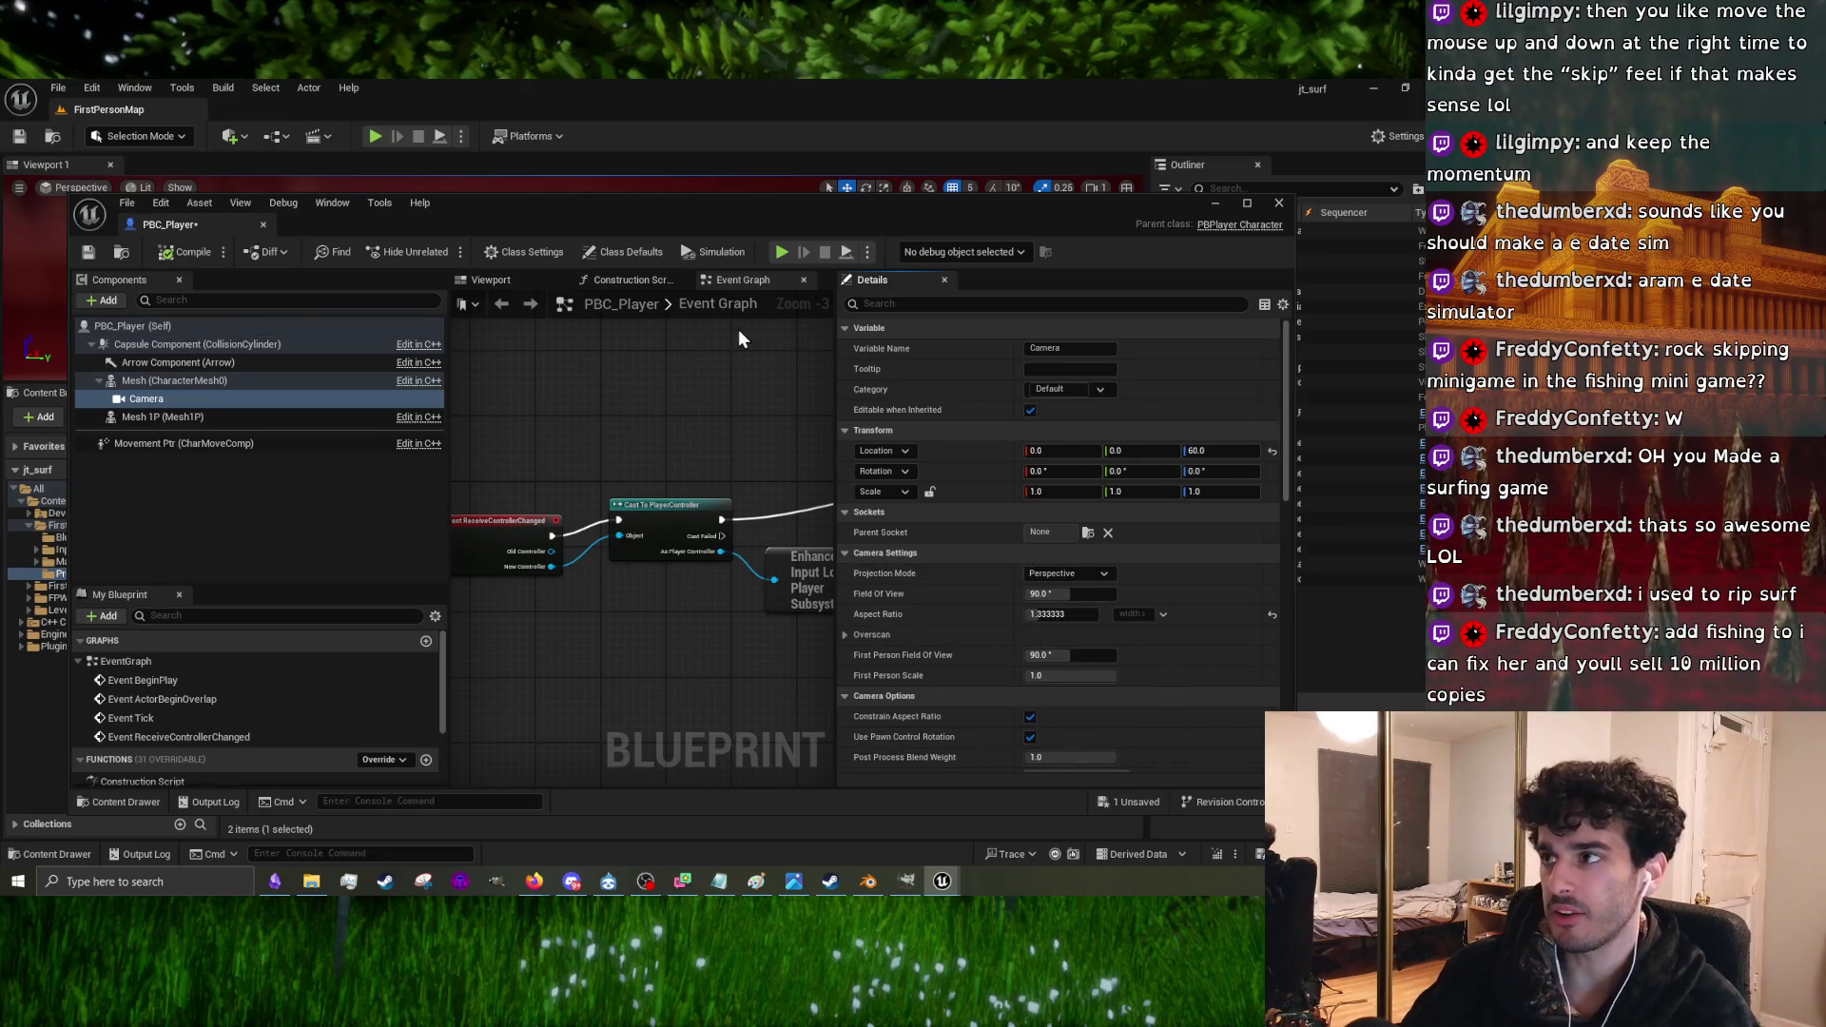
left_click(1215, 203)
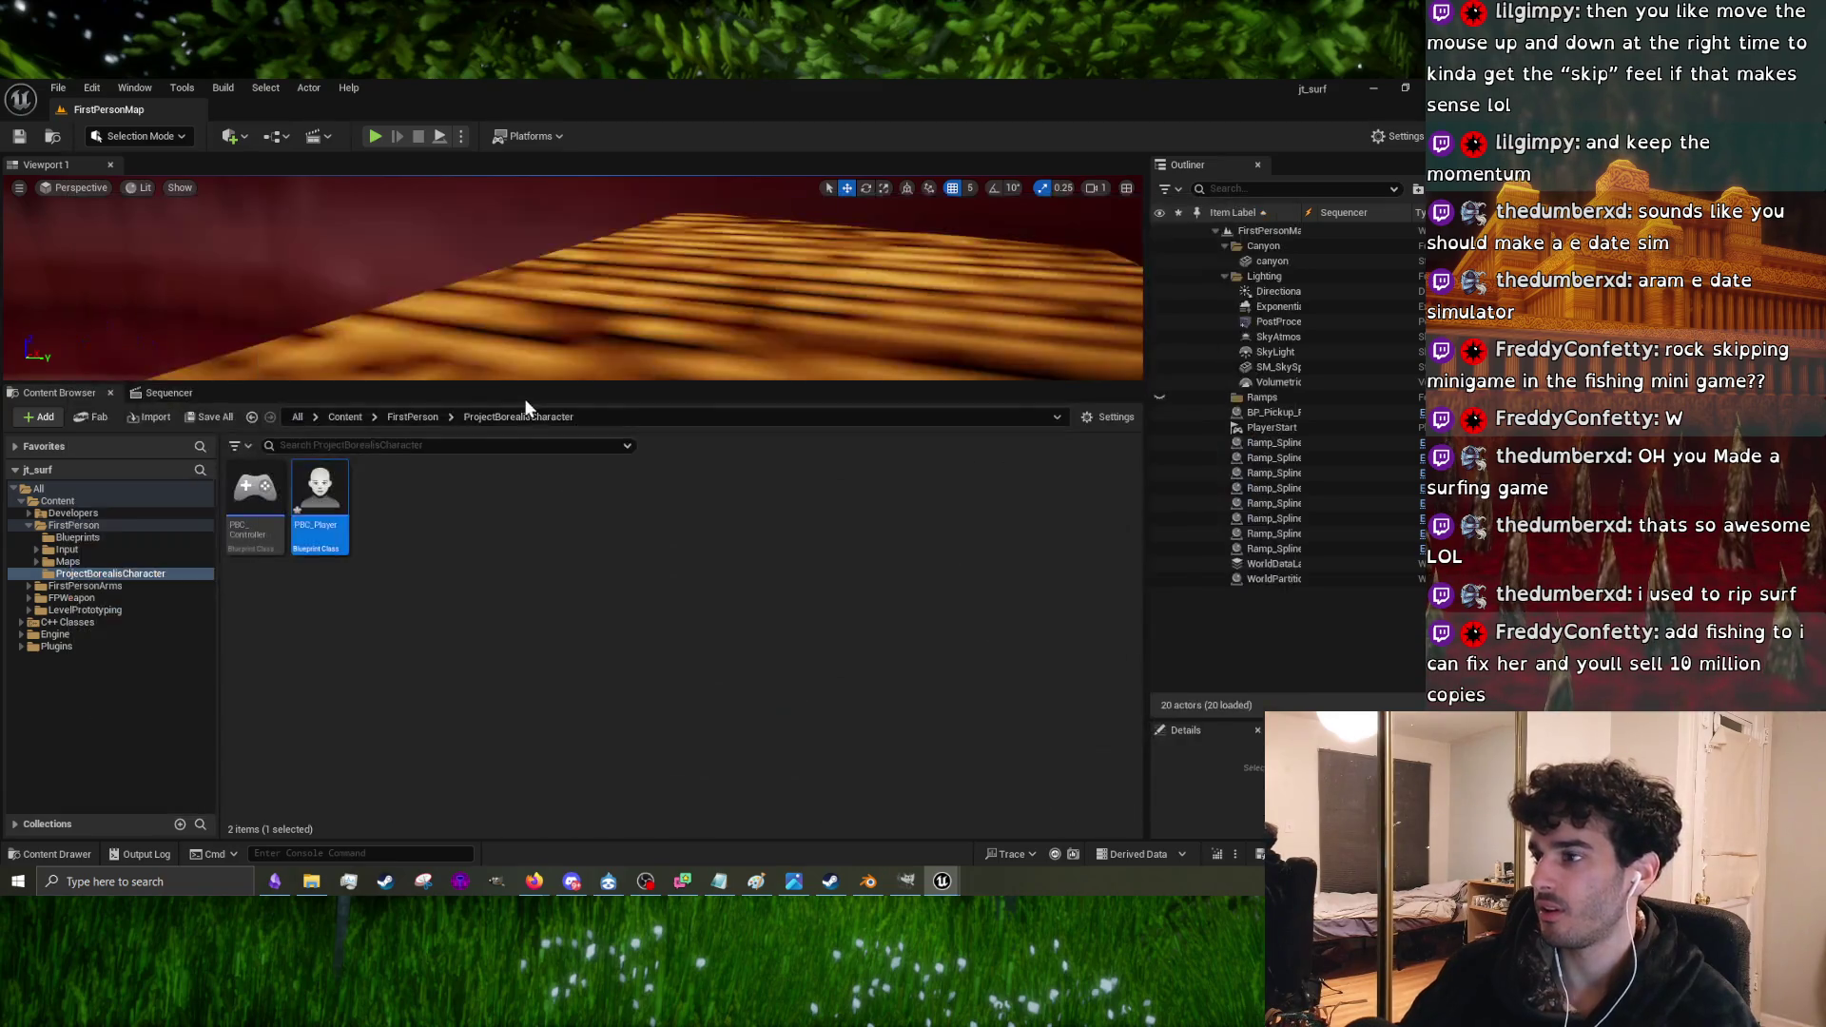
left_click_drag(591, 381, 590, 638)
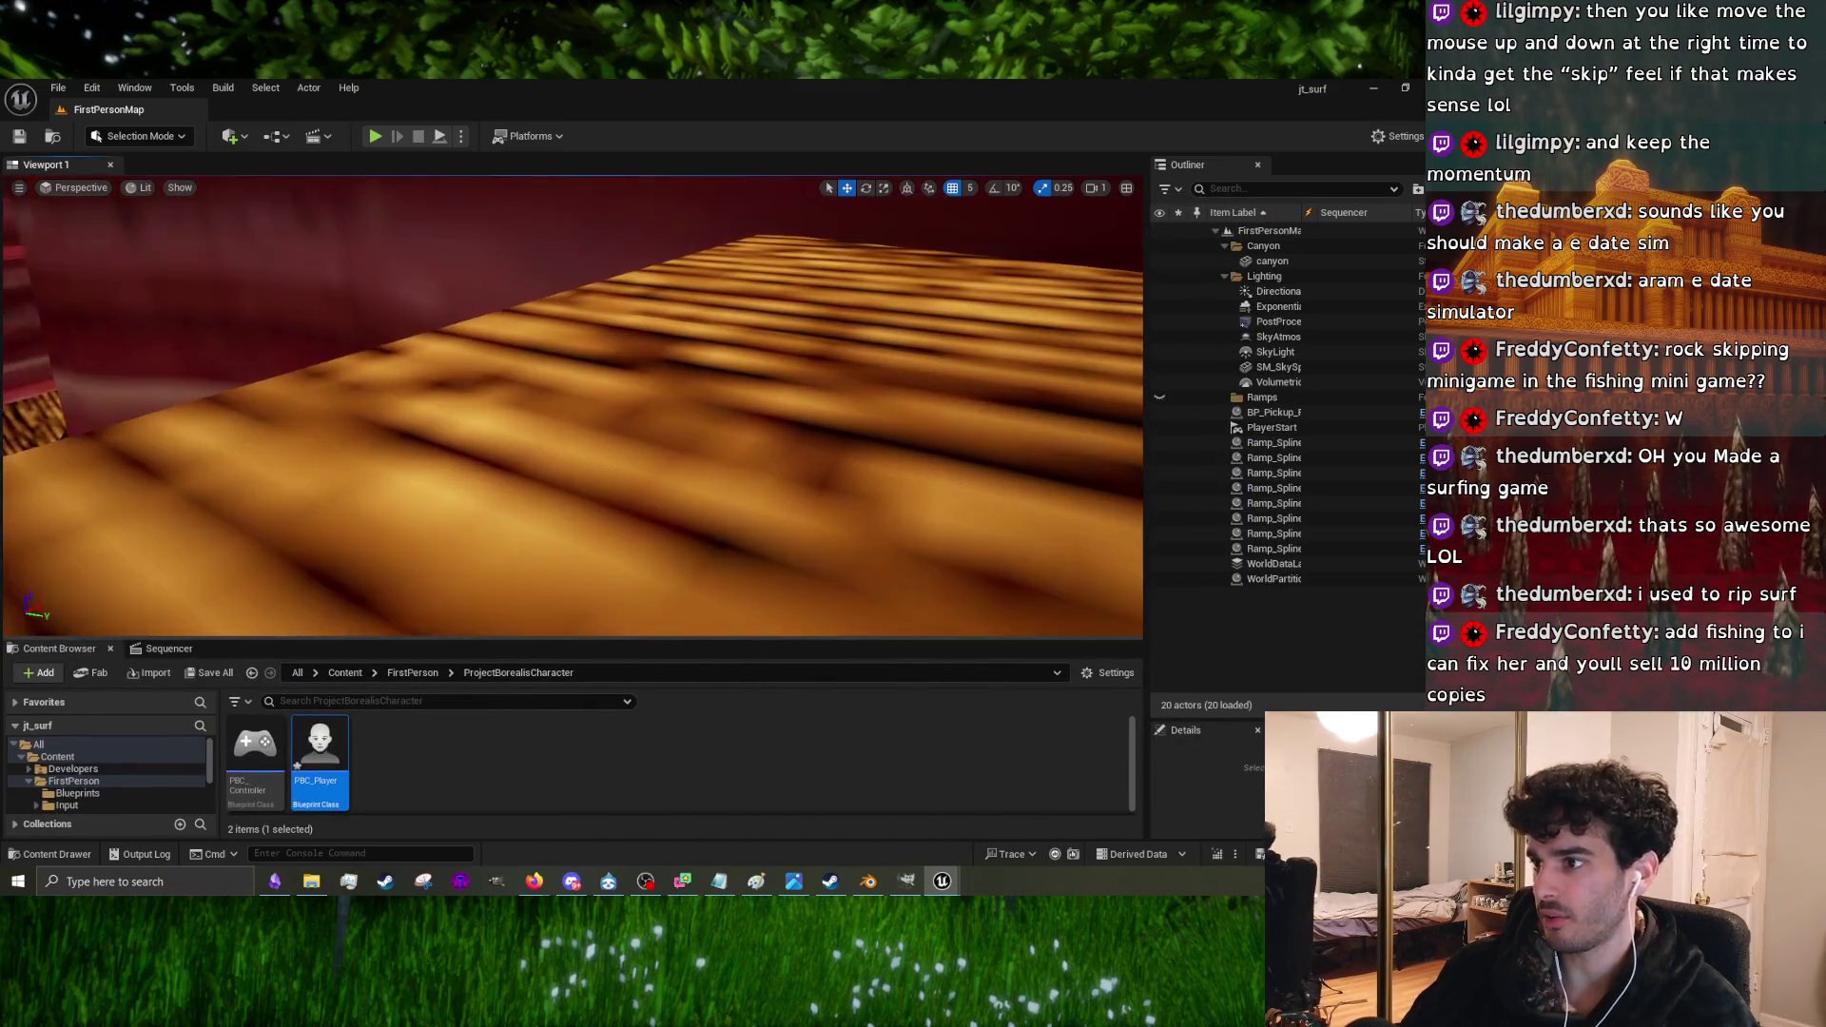
Step: Play-test the level with the 1024x768 camera, then fly the view and leave immersive mode
left_click(375, 138)
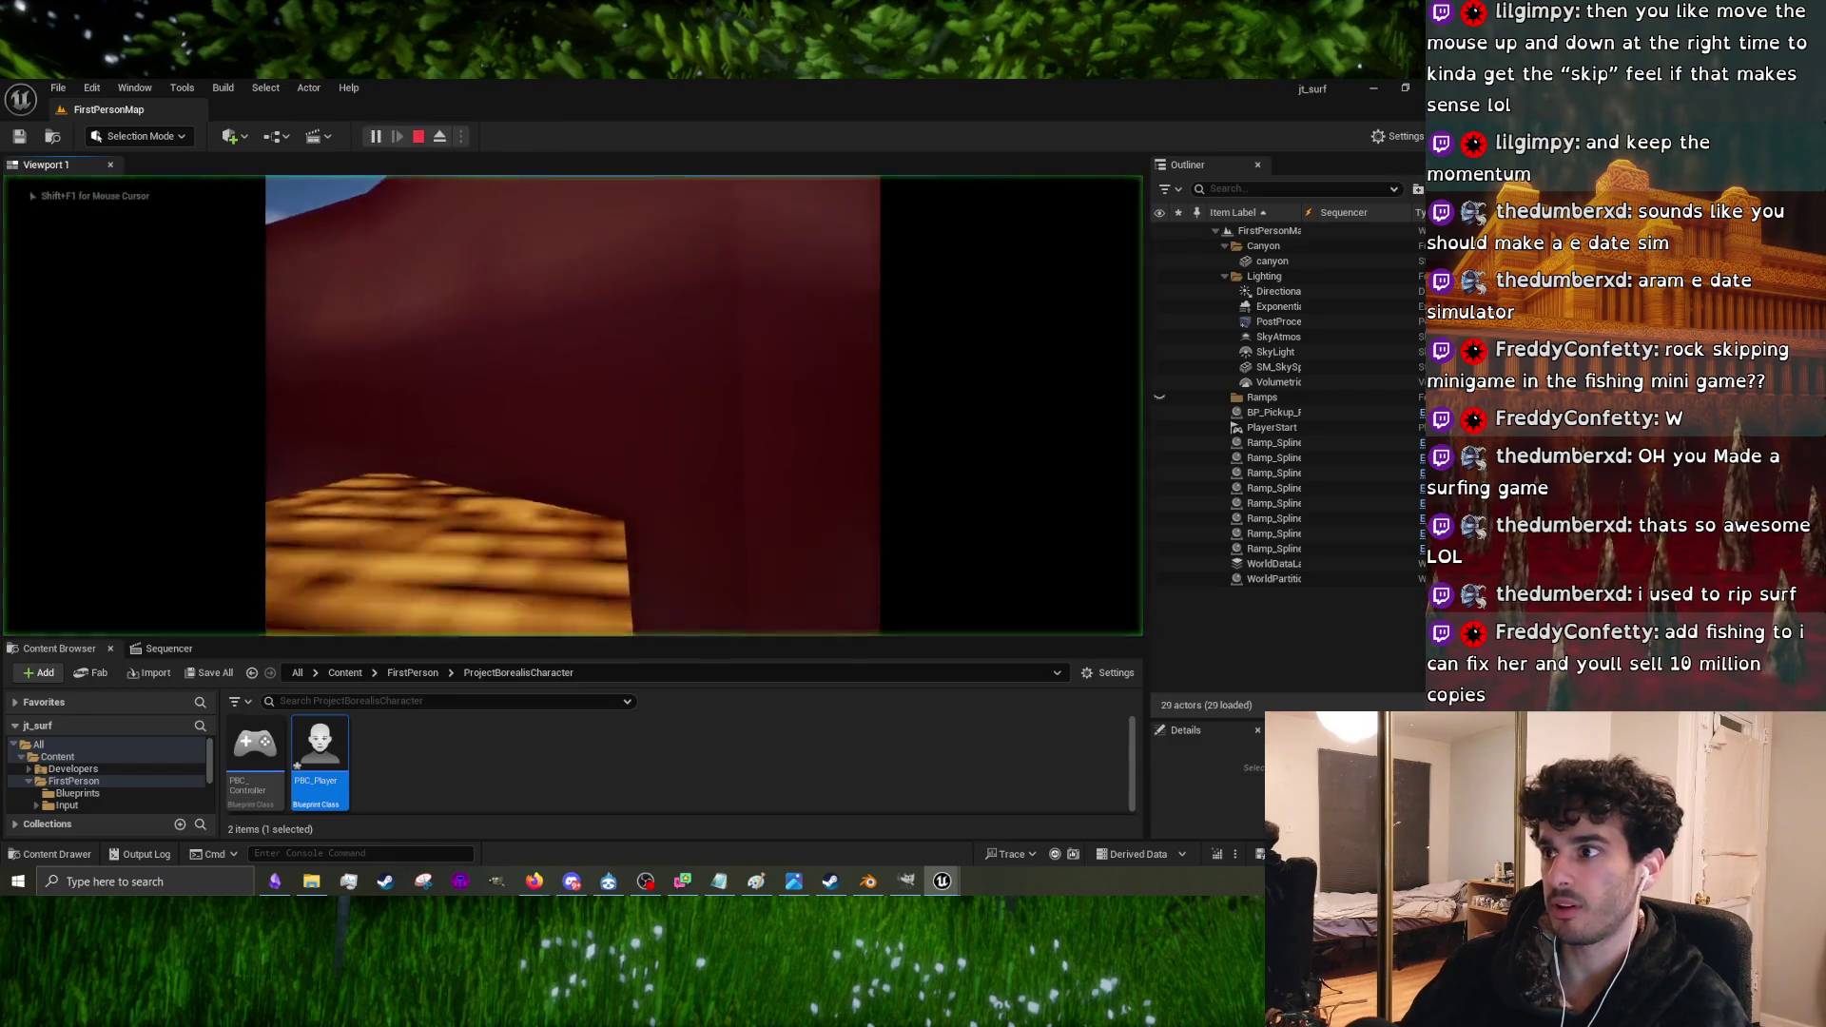
left_click(727, 471)
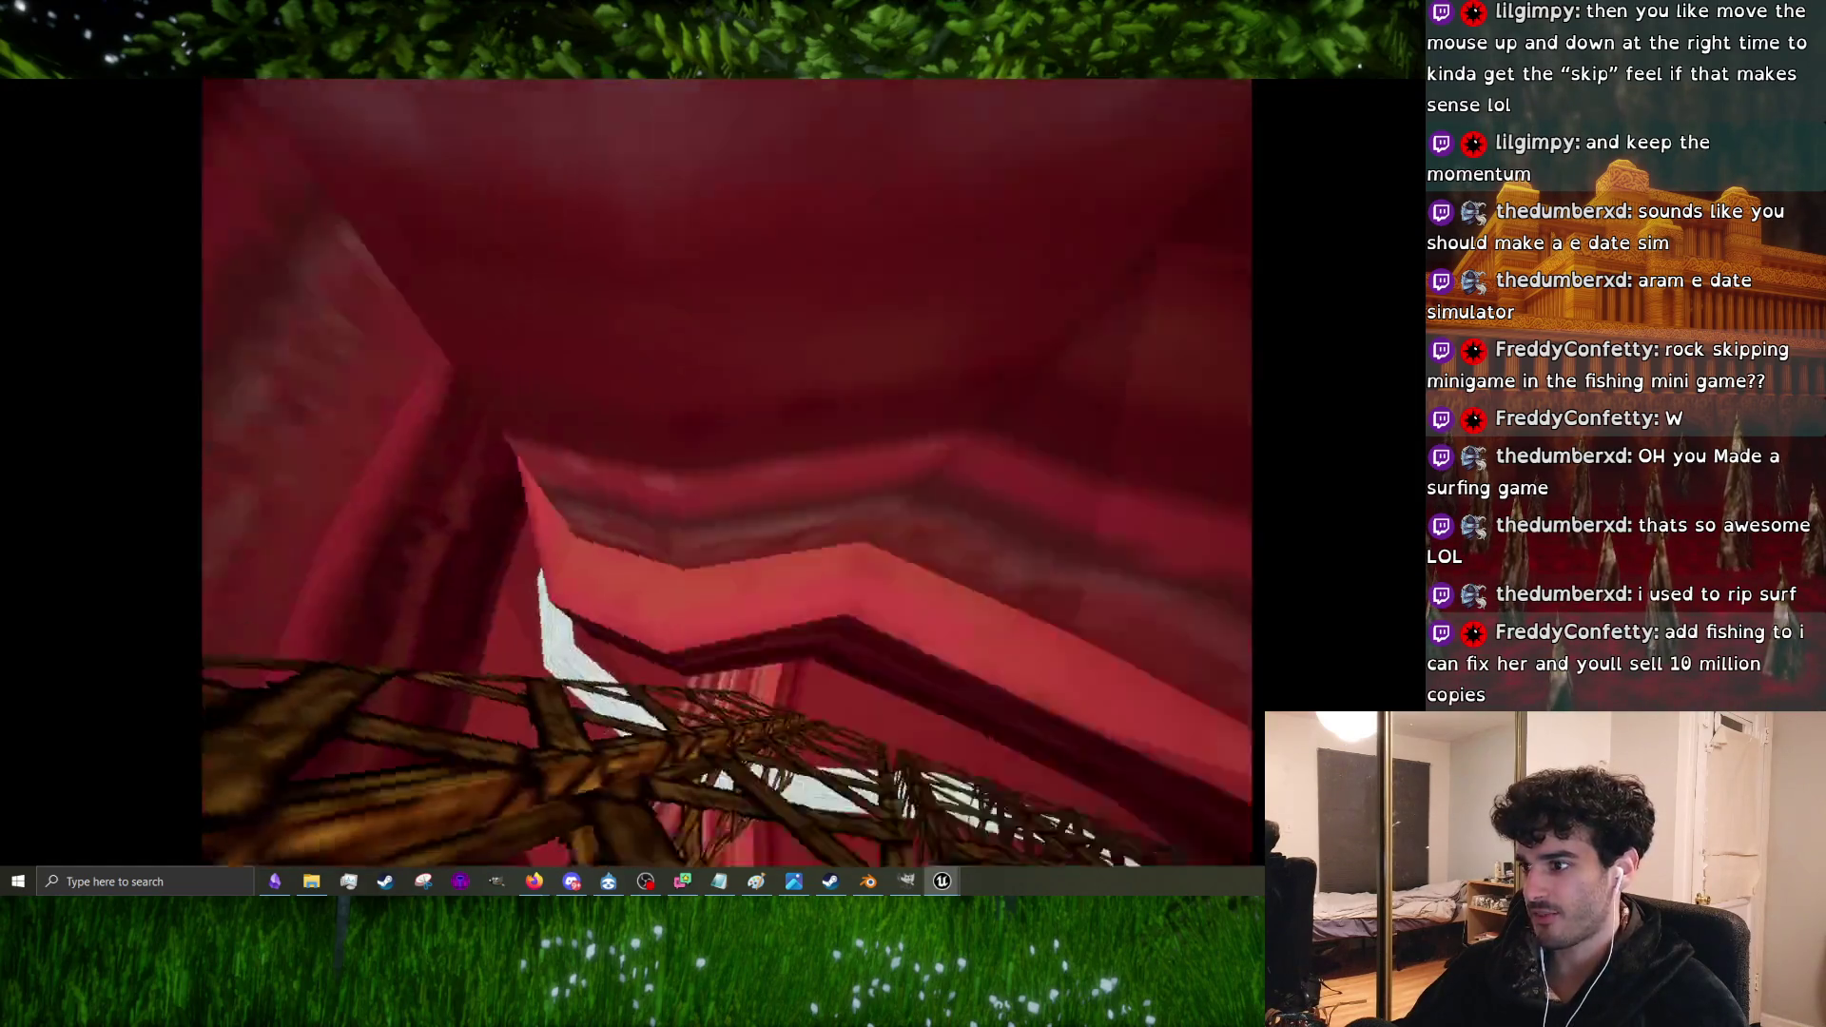
key("Escape")
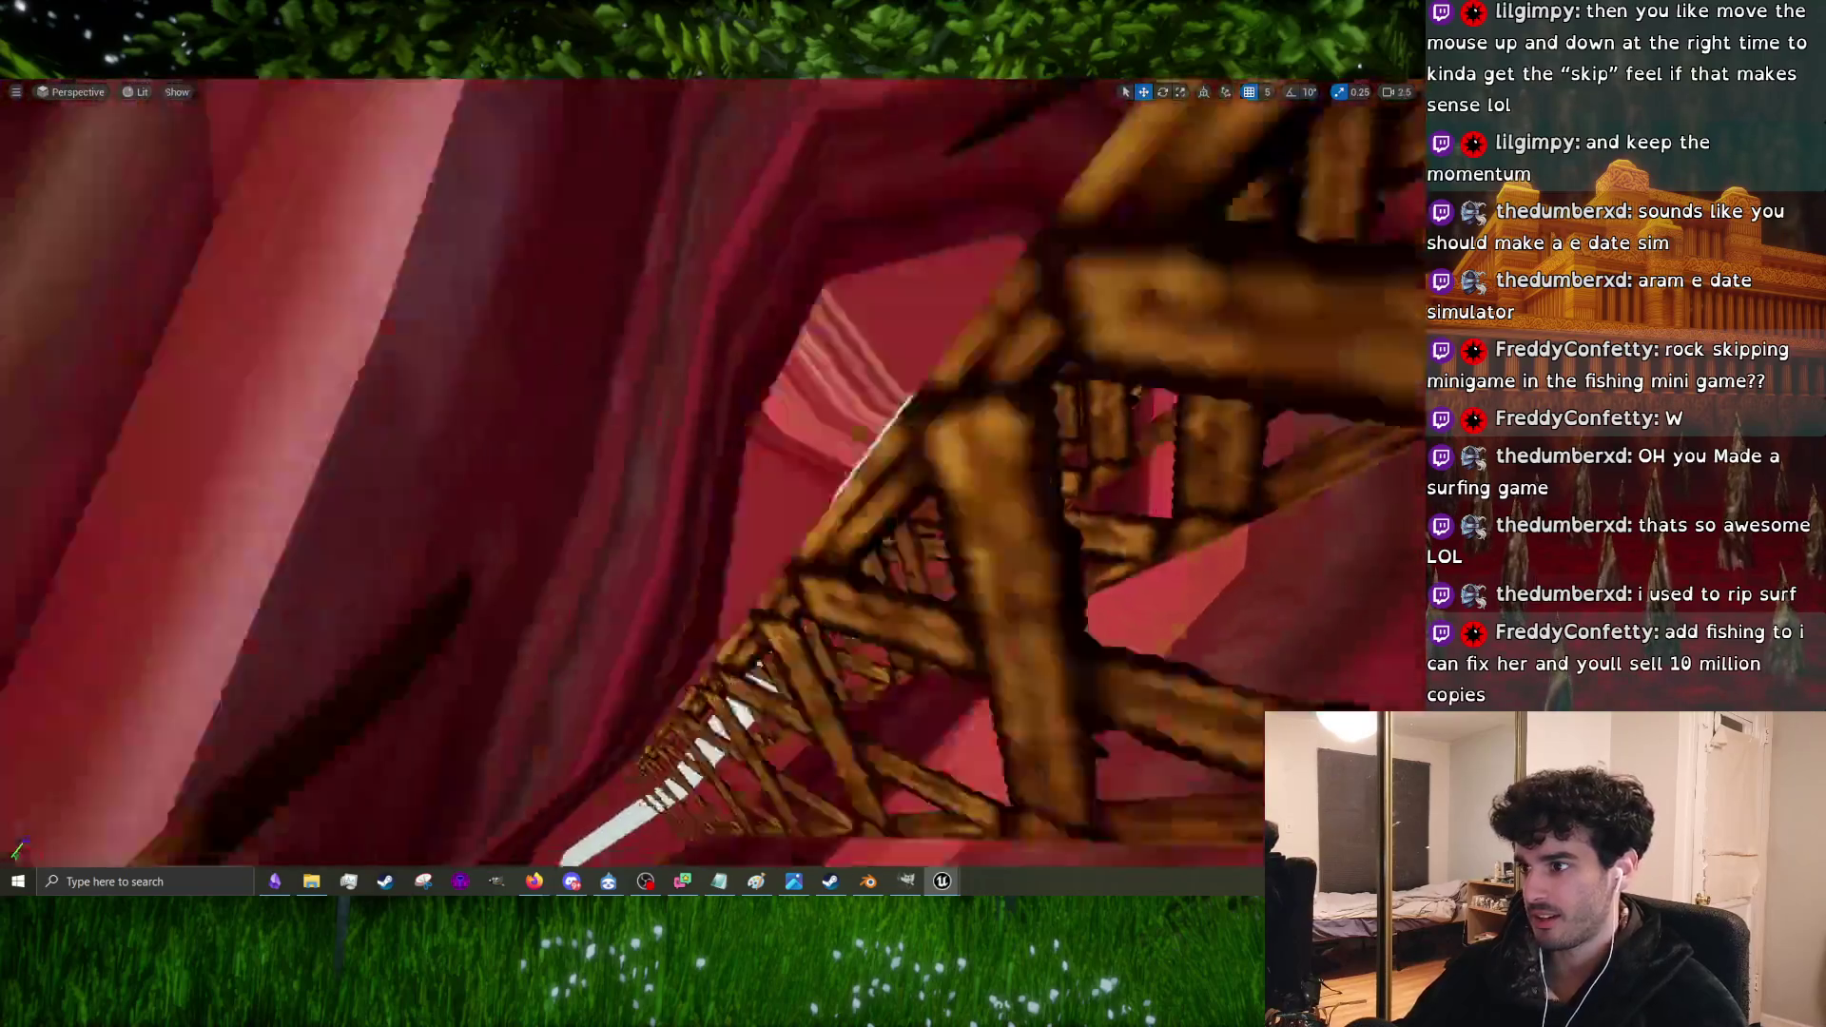
right_click_drag(781, 246, 781, 246)
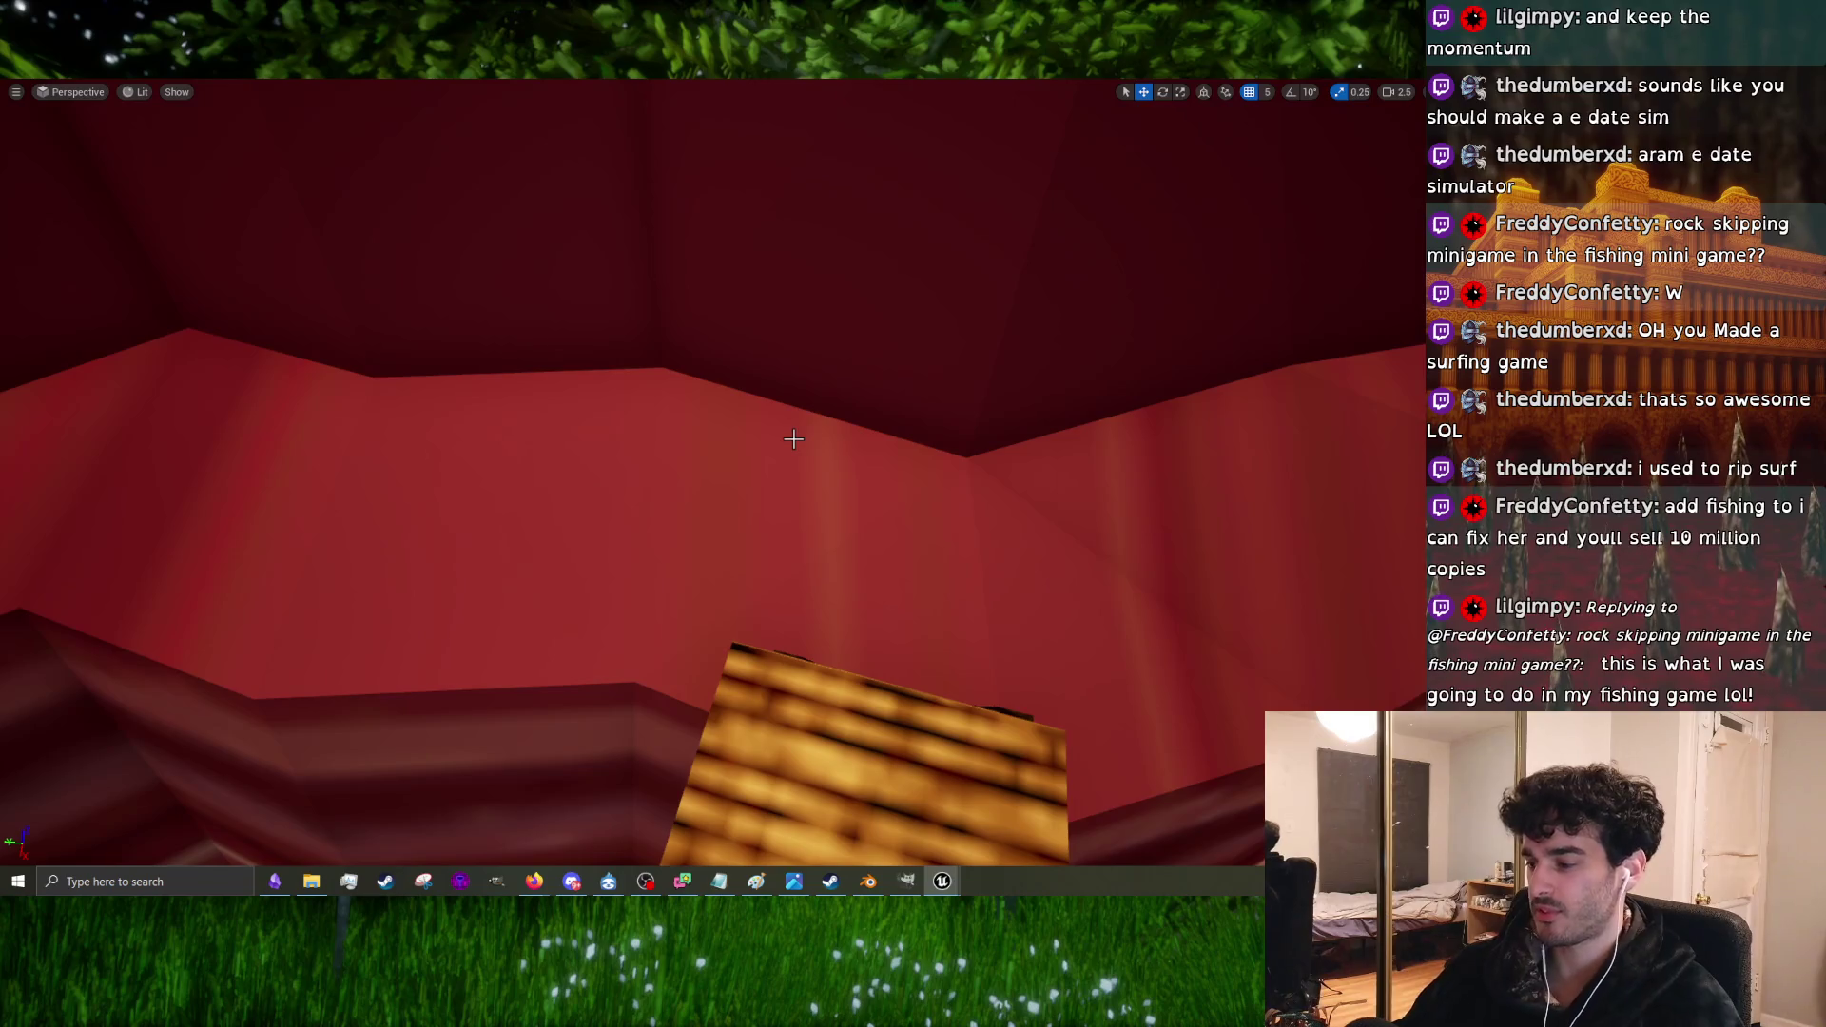
key("F11")
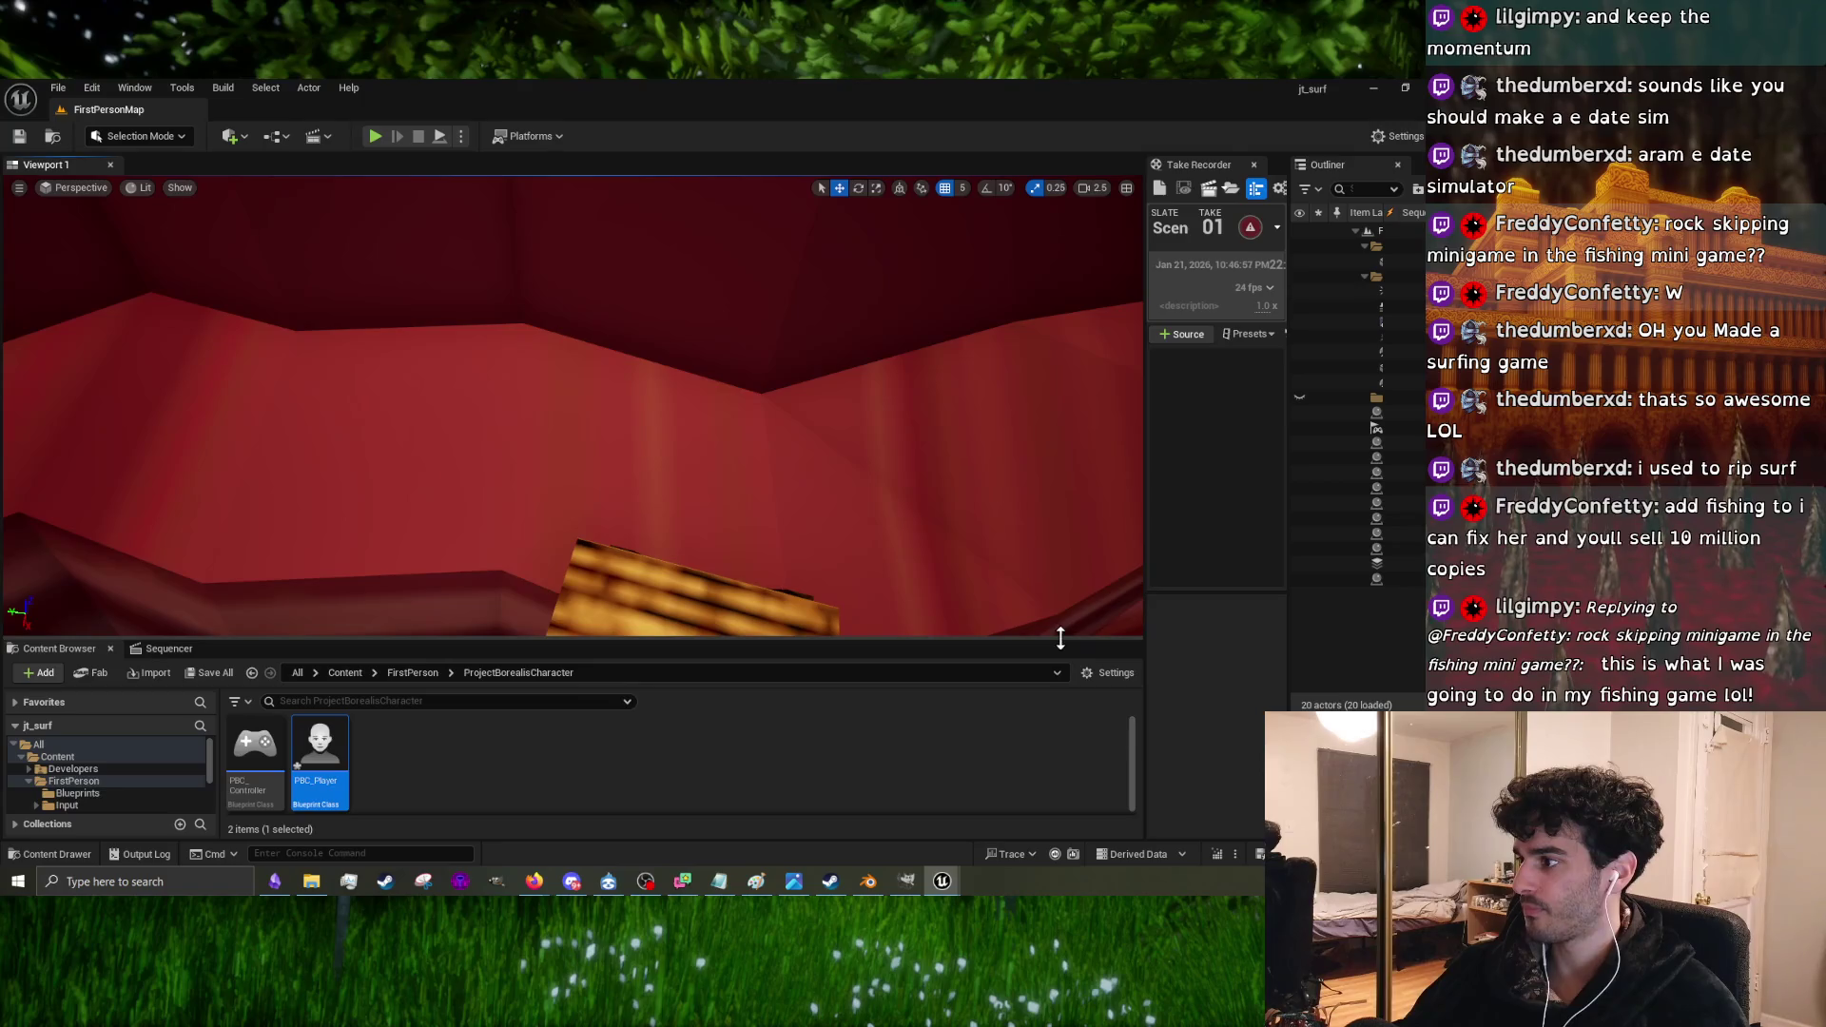
Step: Enlarge the viewport, play-test the surf ramps, then fly the view to the wooden plank
left_click_drag(1060, 638, 1010, 757)
left_click(376, 136)
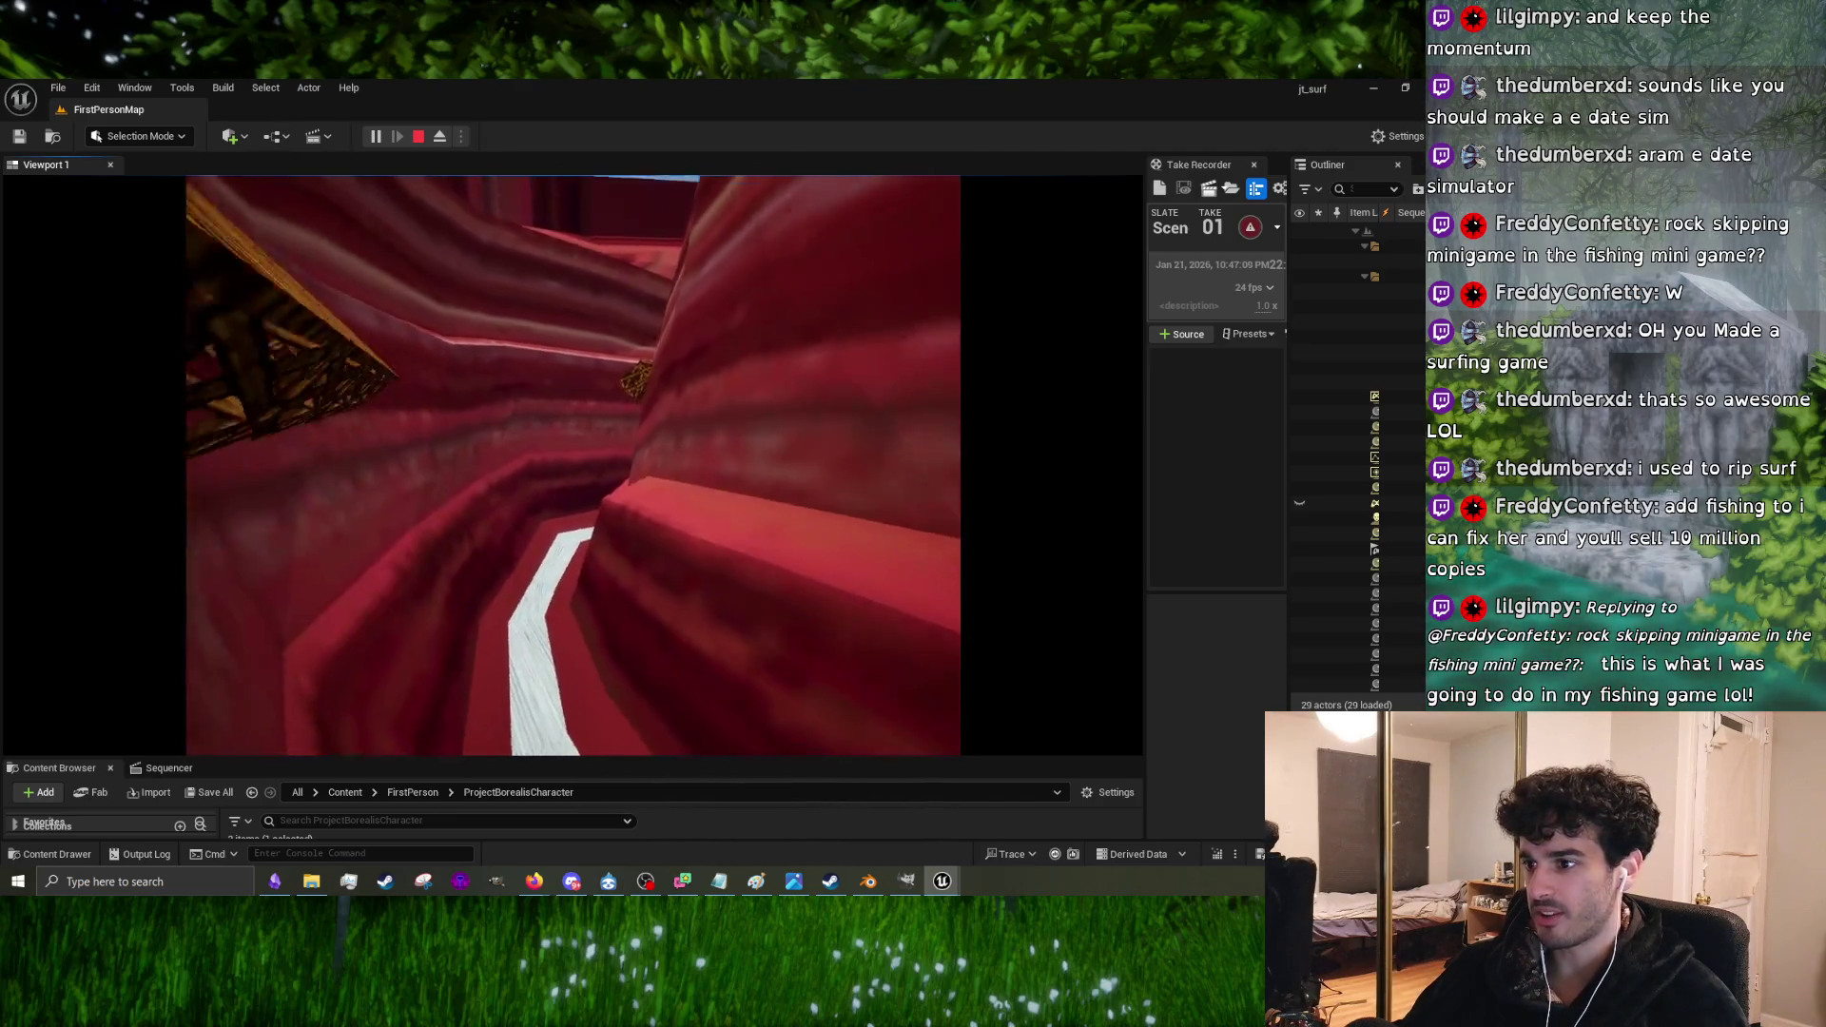
key("Escape")
right_click_drag(113, 563, 114, 563)
right_click_drag(750, 399, 751, 400)
right_click_drag(644, 544, 645, 545)
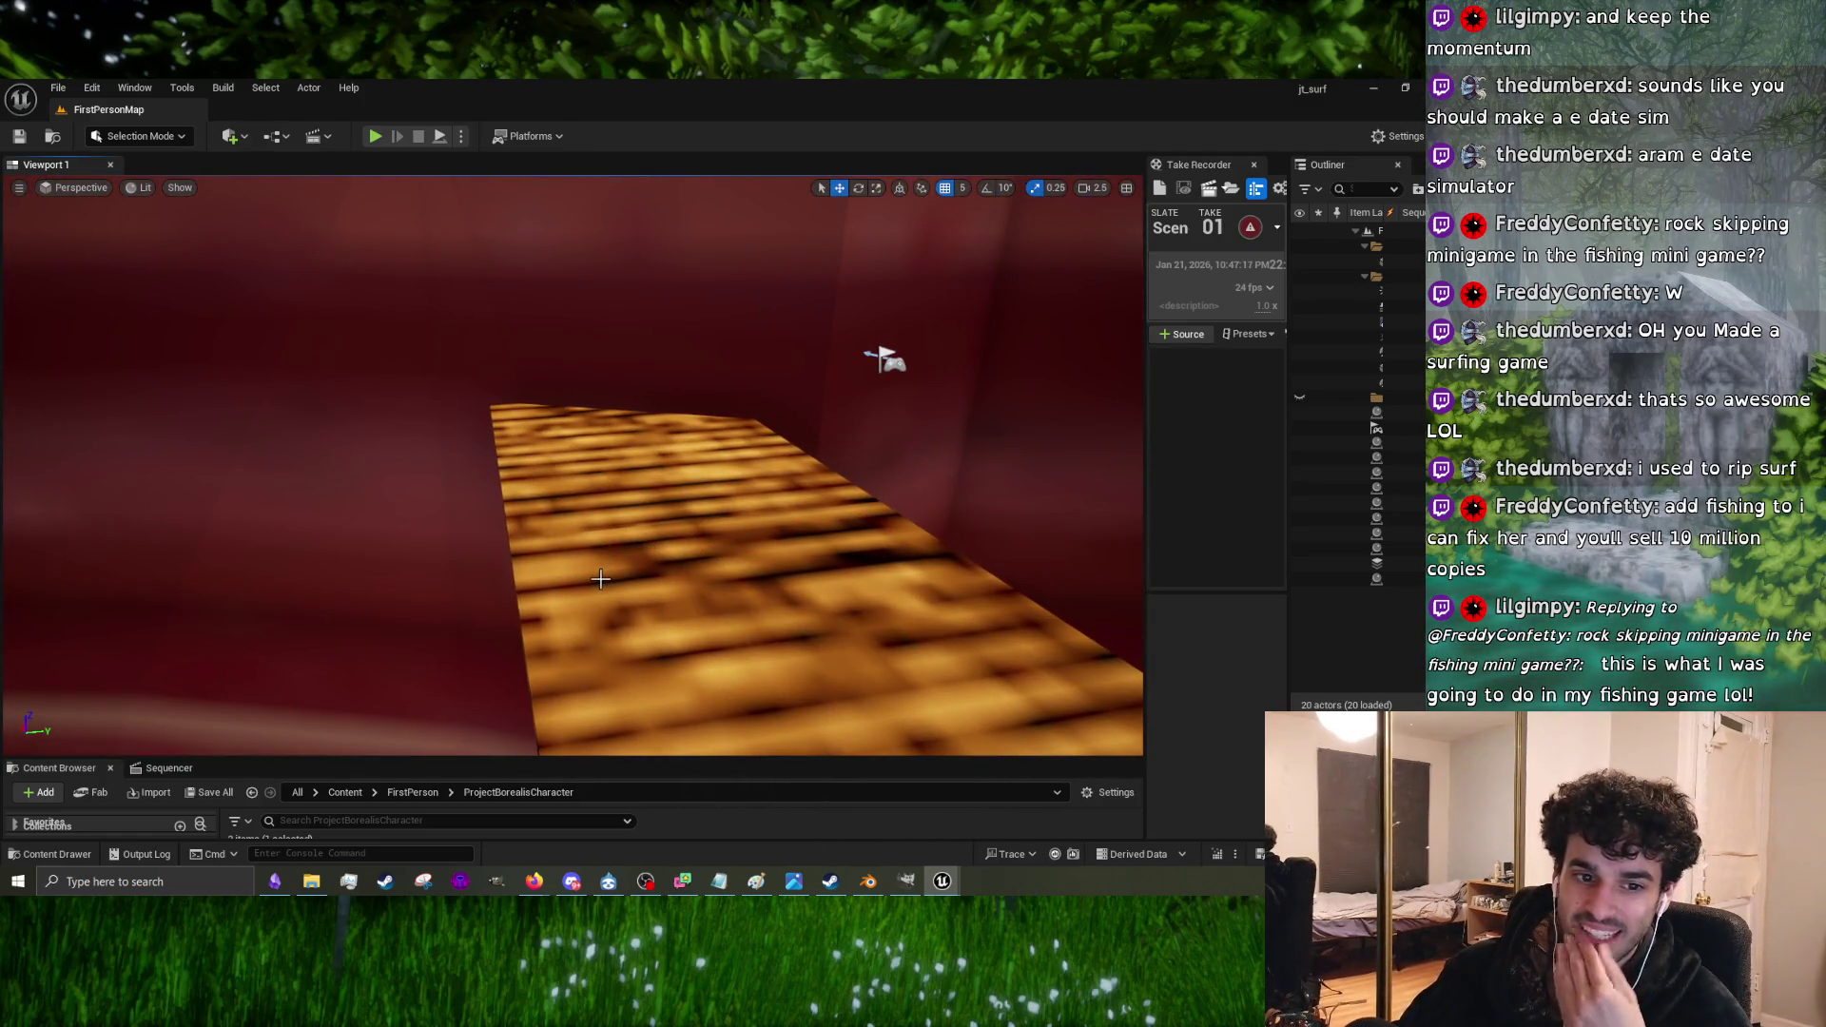
Step: Play-test again, fly around the red walls and bridge, then bring up Save Content for PBC_Player
left_click(379, 134)
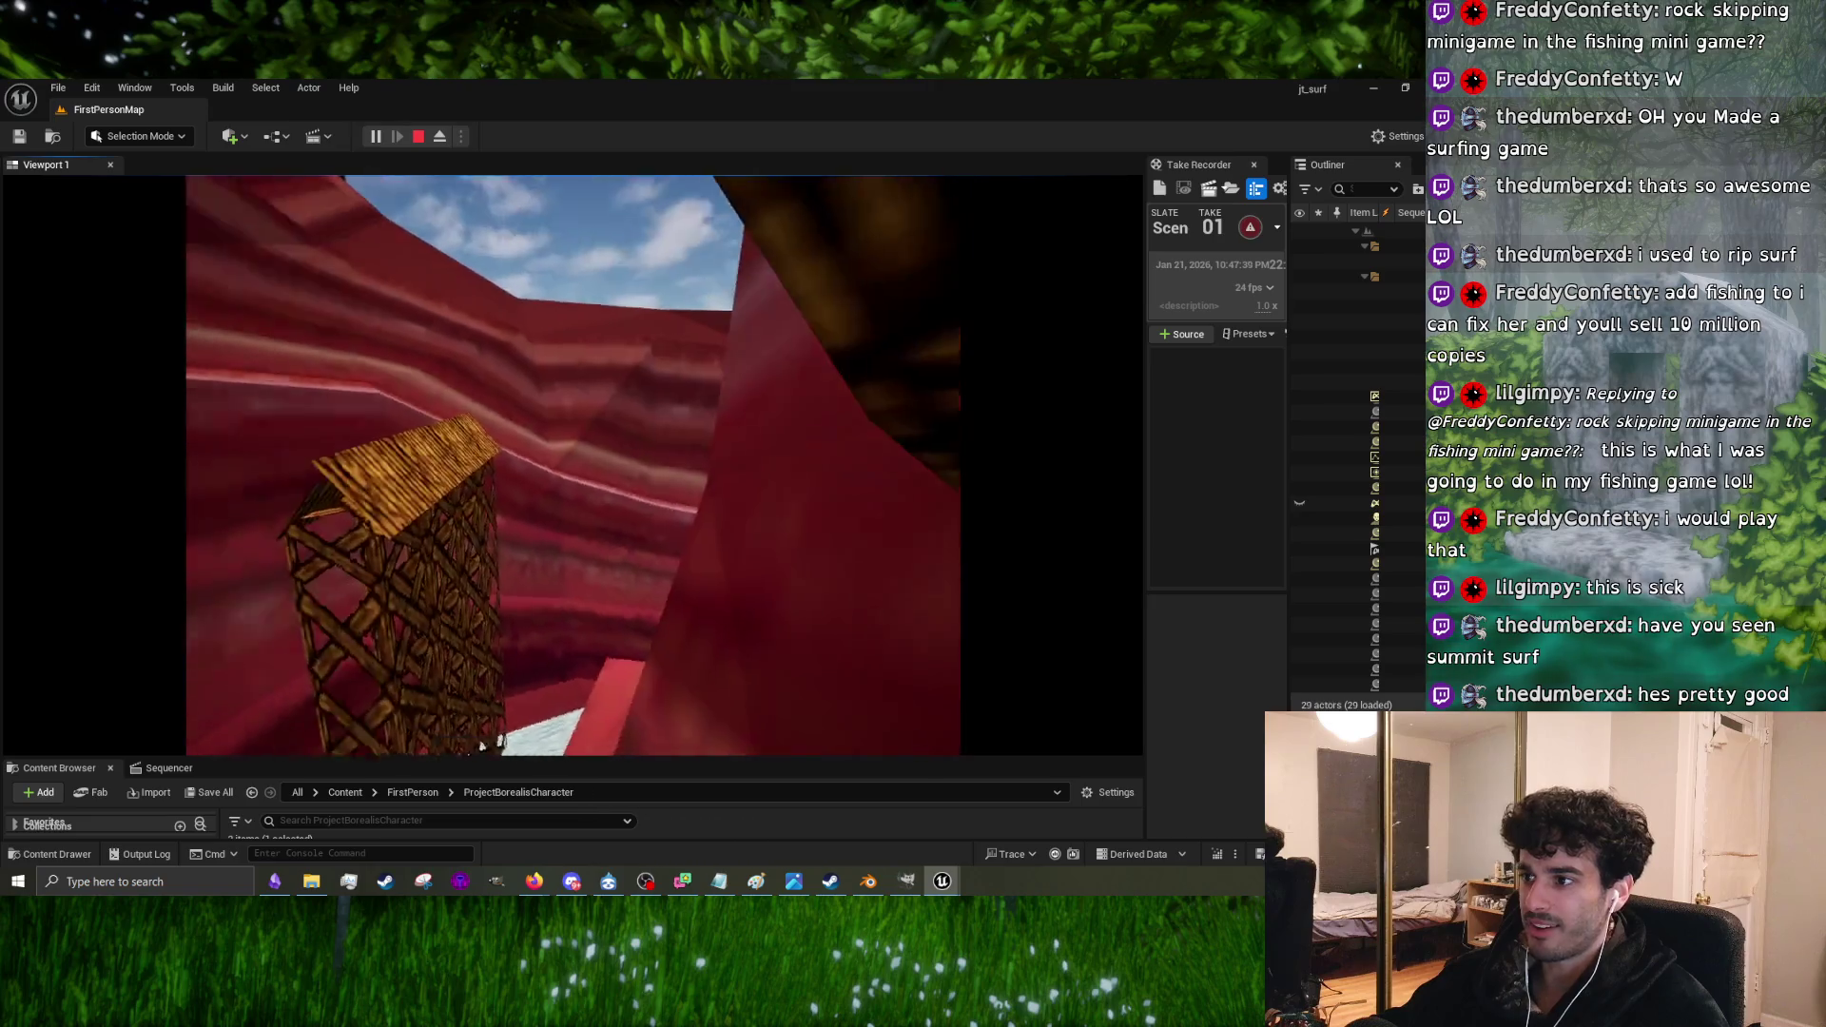
key("Escape")
mouse_move(571, 466)
right_mouse_down()
mouse_move(532, 475)
mouse_move(561, 447)
mouse_move(570, 466)
mouse_move(590, 418)
mouse_move(571, 466)
right_mouse_up()
right_click_drag(751, 466, 771, 457)
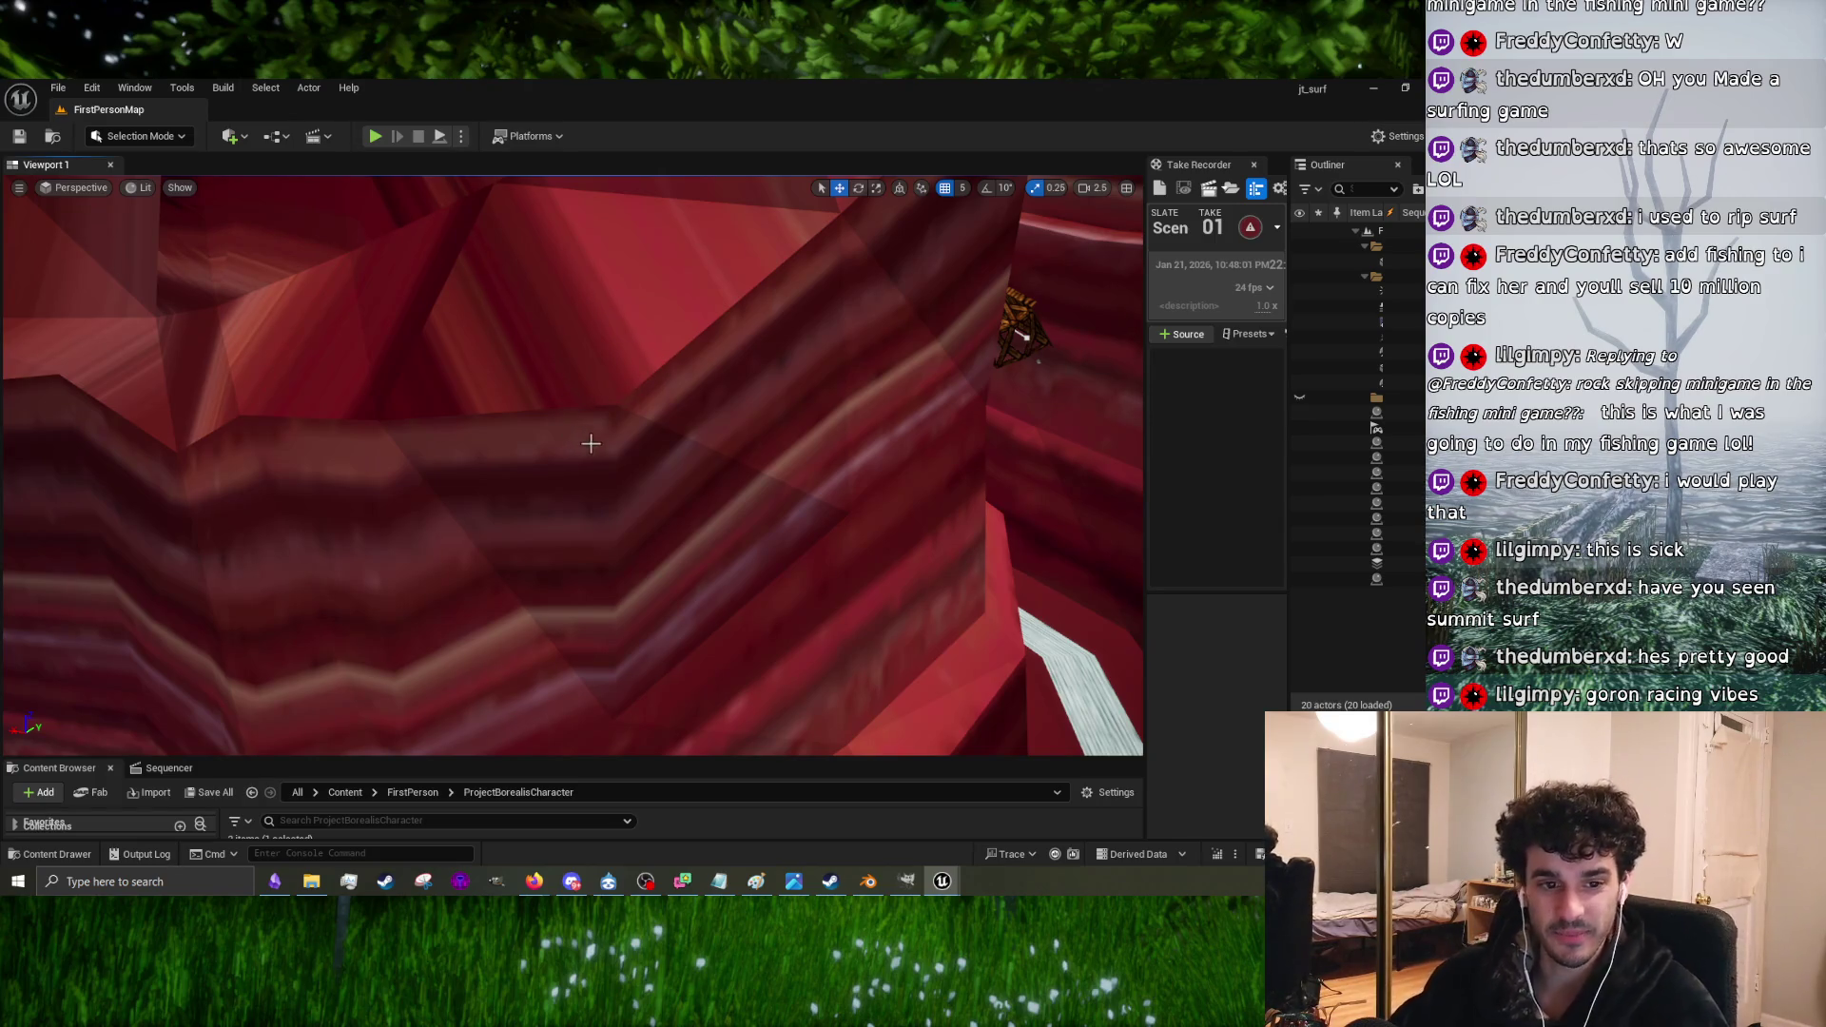
right_click_drag(594, 468, 594, 467)
right_click_drag(627, 303, 627, 303)
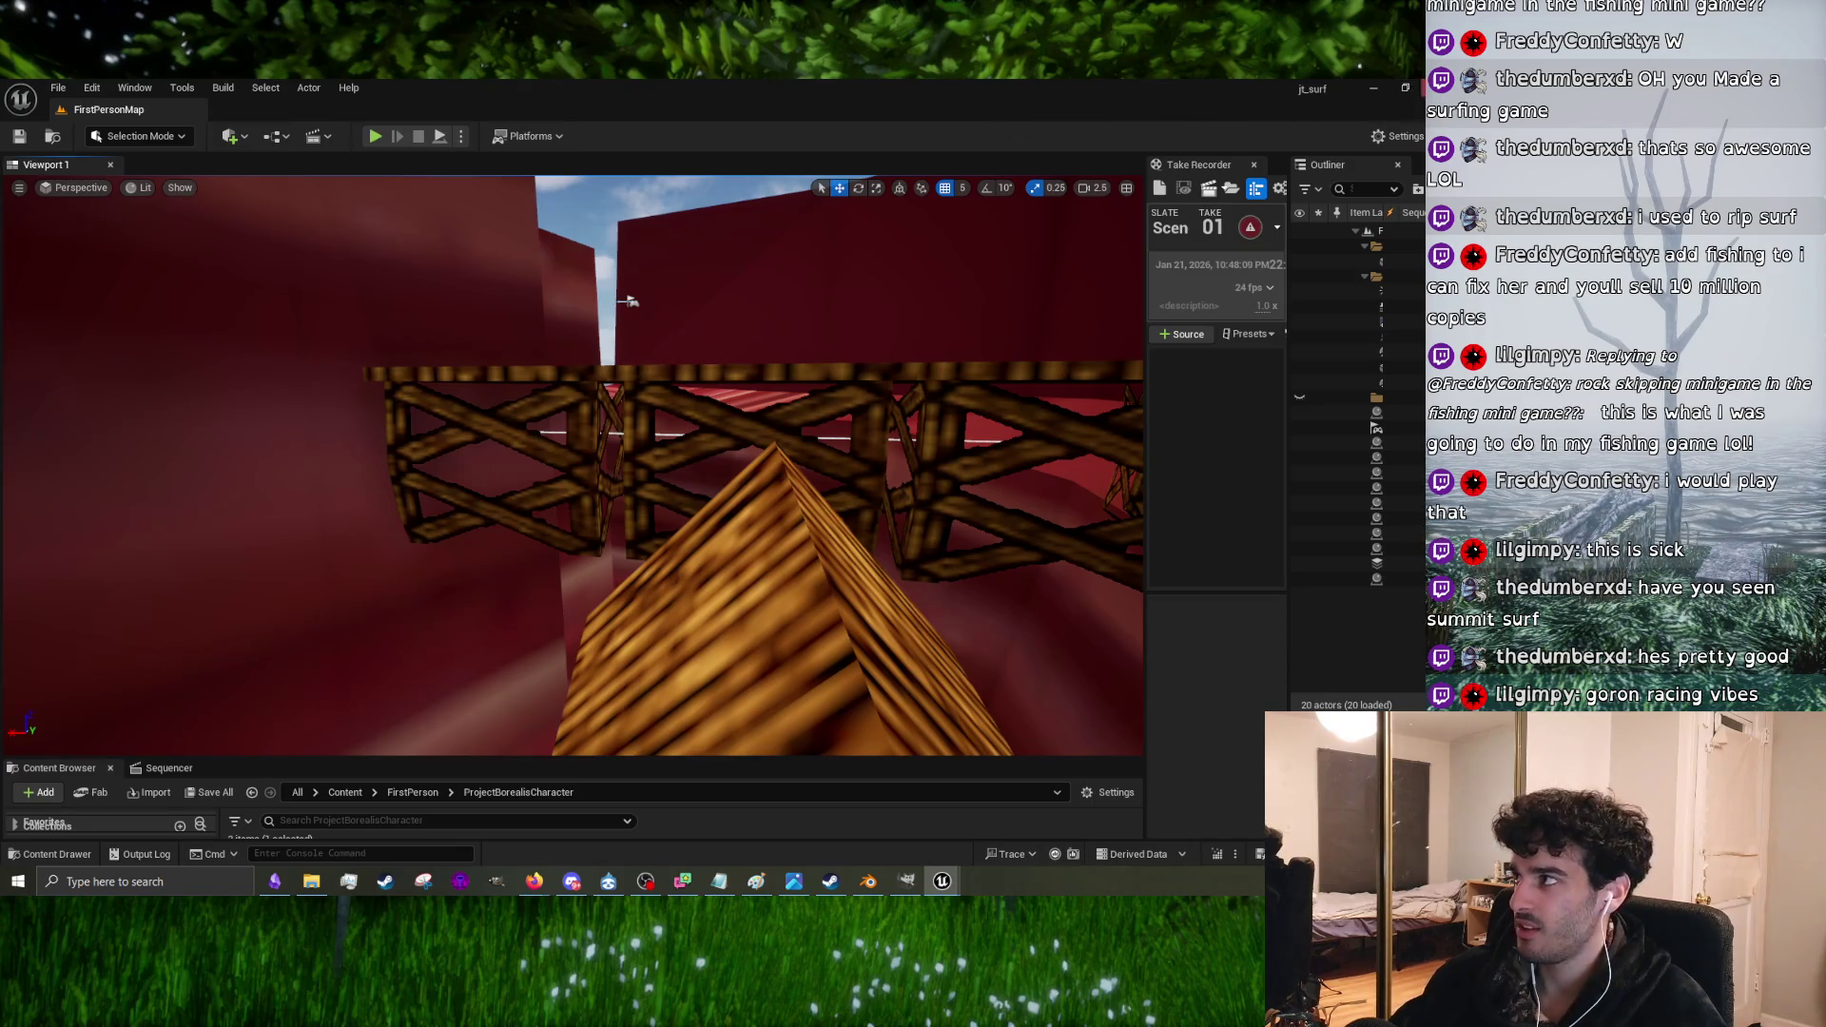
key("ctrl+shift+s")
Step: Save the PBC_Player blueprint and, back in Blender, move a foliage card vertically
left_click(797, 648)
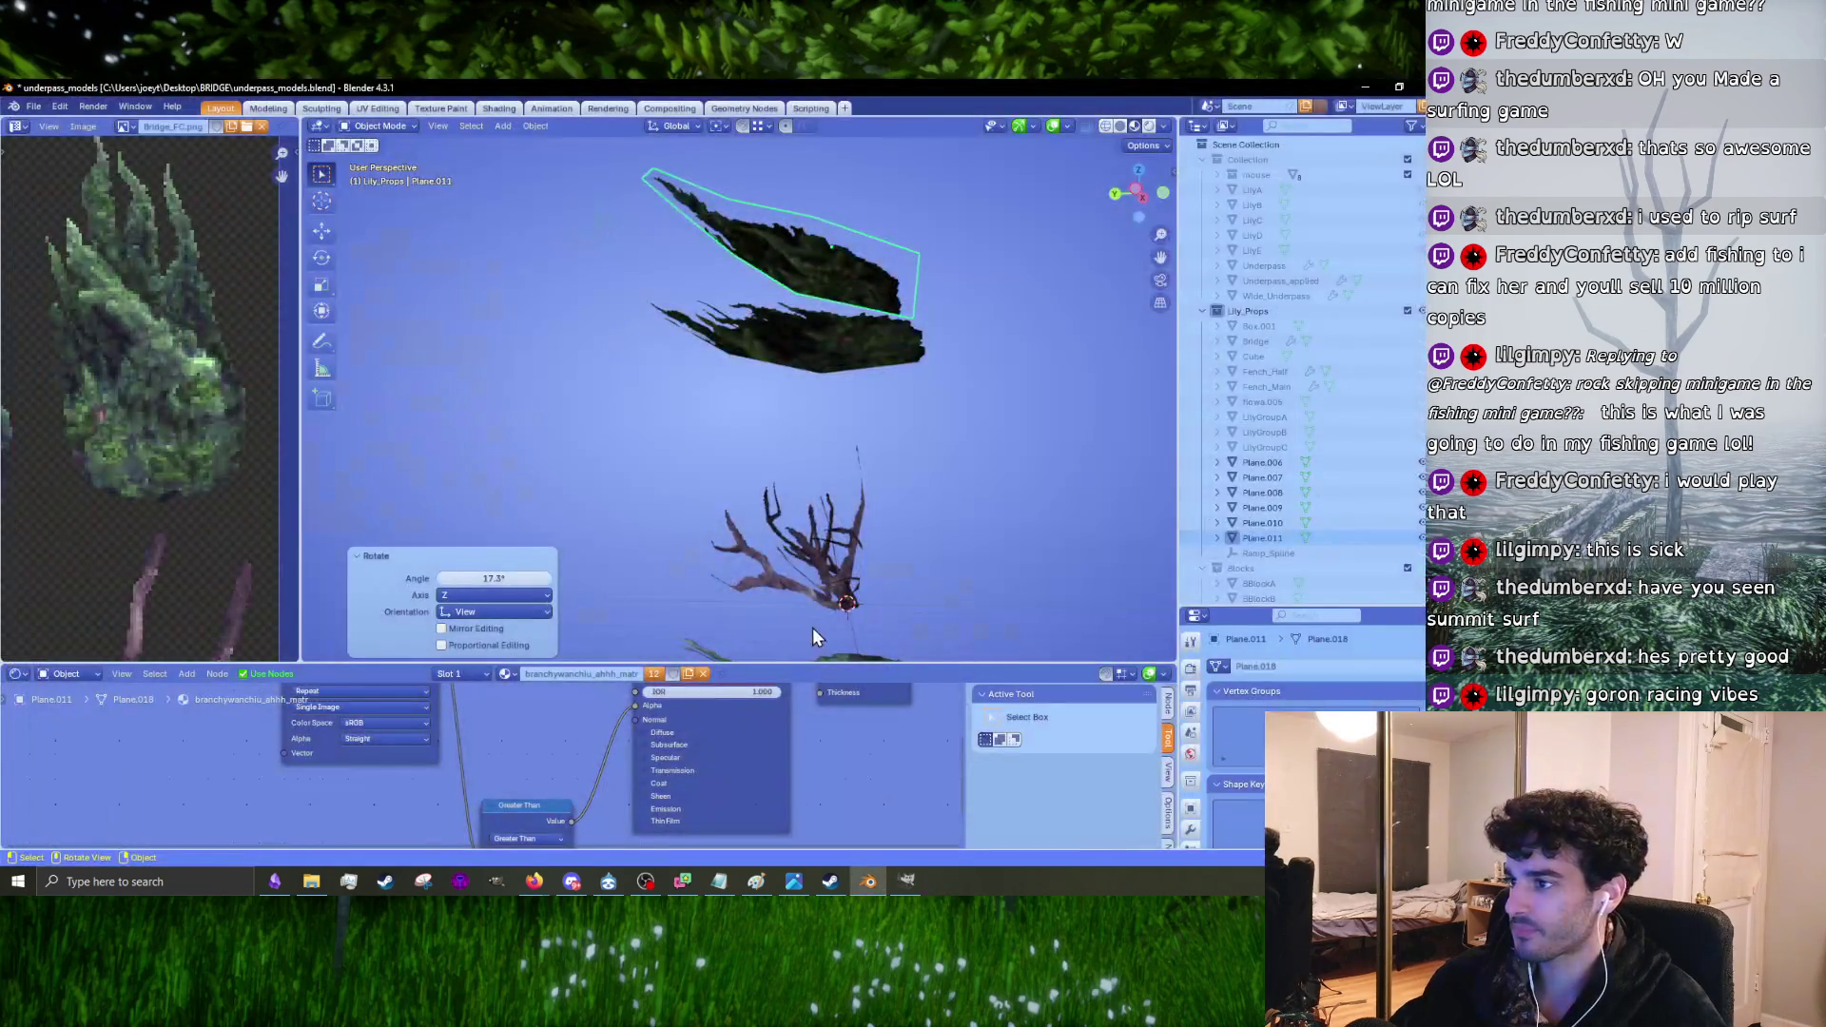
mouse_move(926, 474)
middle_mouse_down()
mouse_move(835, 526)
mouse_move(759, 499)
middle_mouse_up()
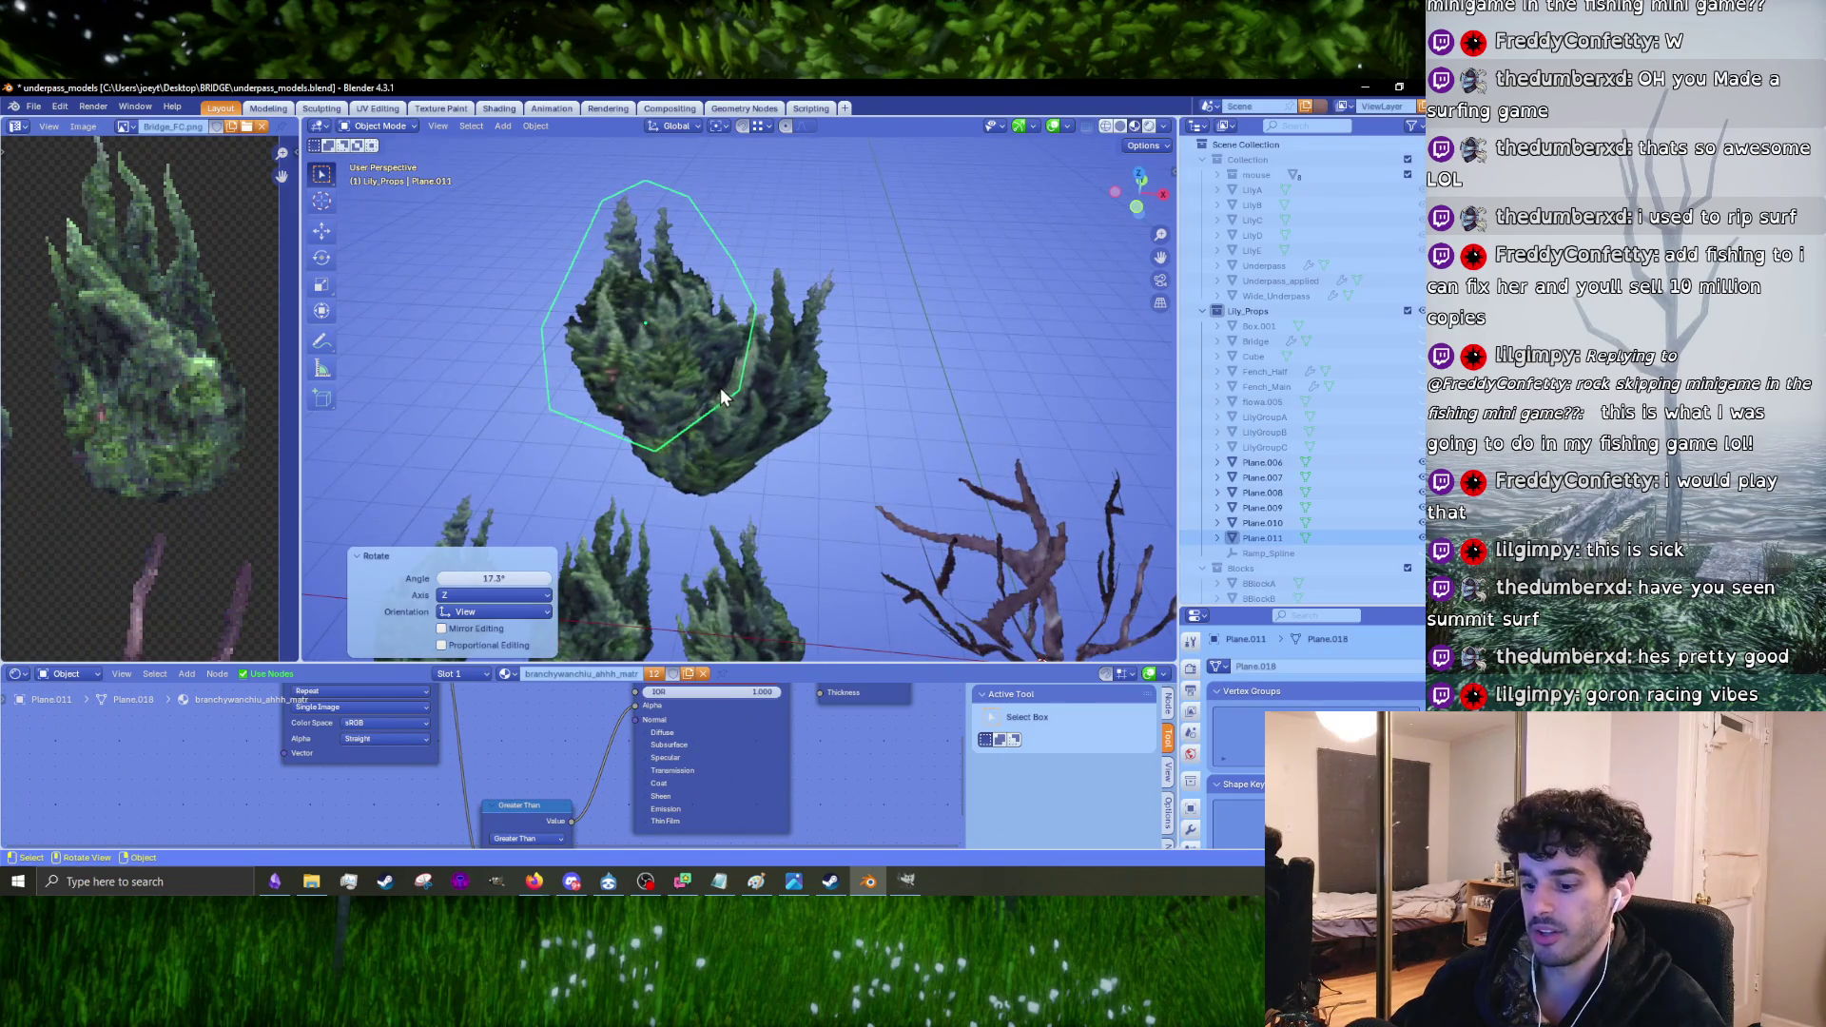
key("g")
key("z")
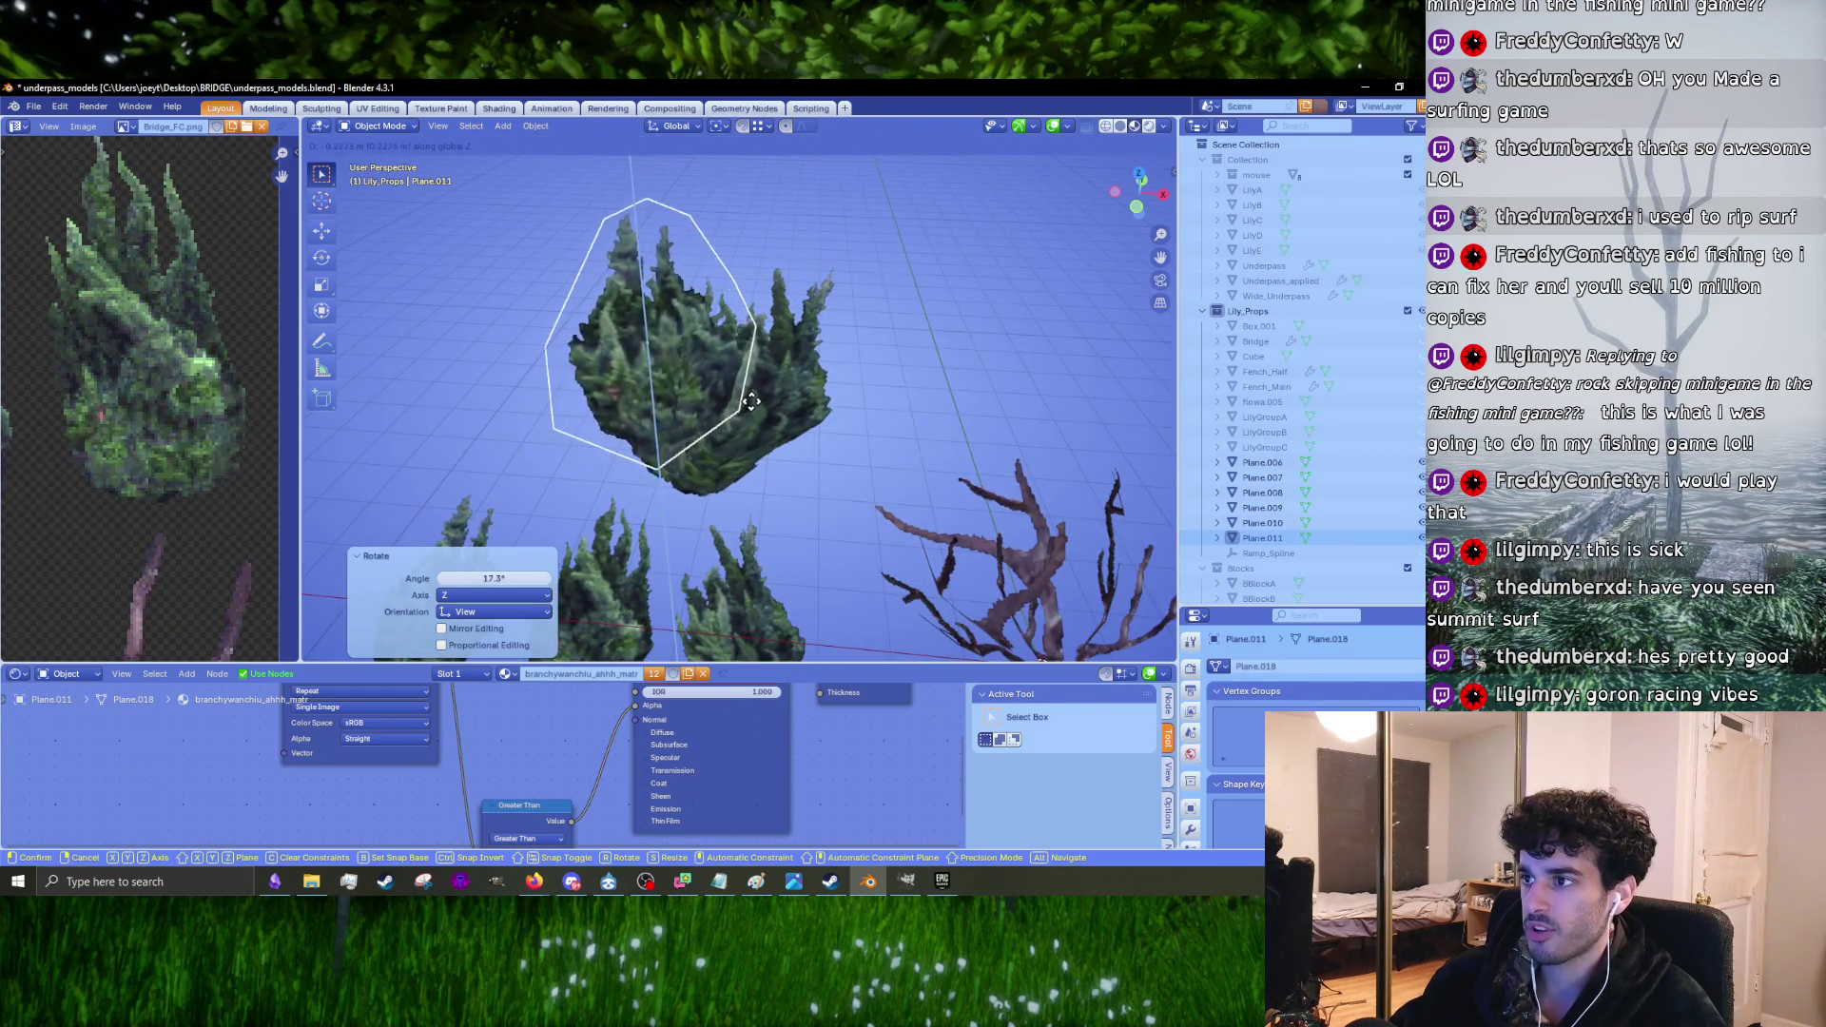
left_click(723, 379)
middle_click_drag(723, 378, 734, 323)
scroll(734, 318, "up", 3)
Step: Rotate the foliage card slightly, reposition it, and tilt it about the X axis
key("r")
left_click(772, 350)
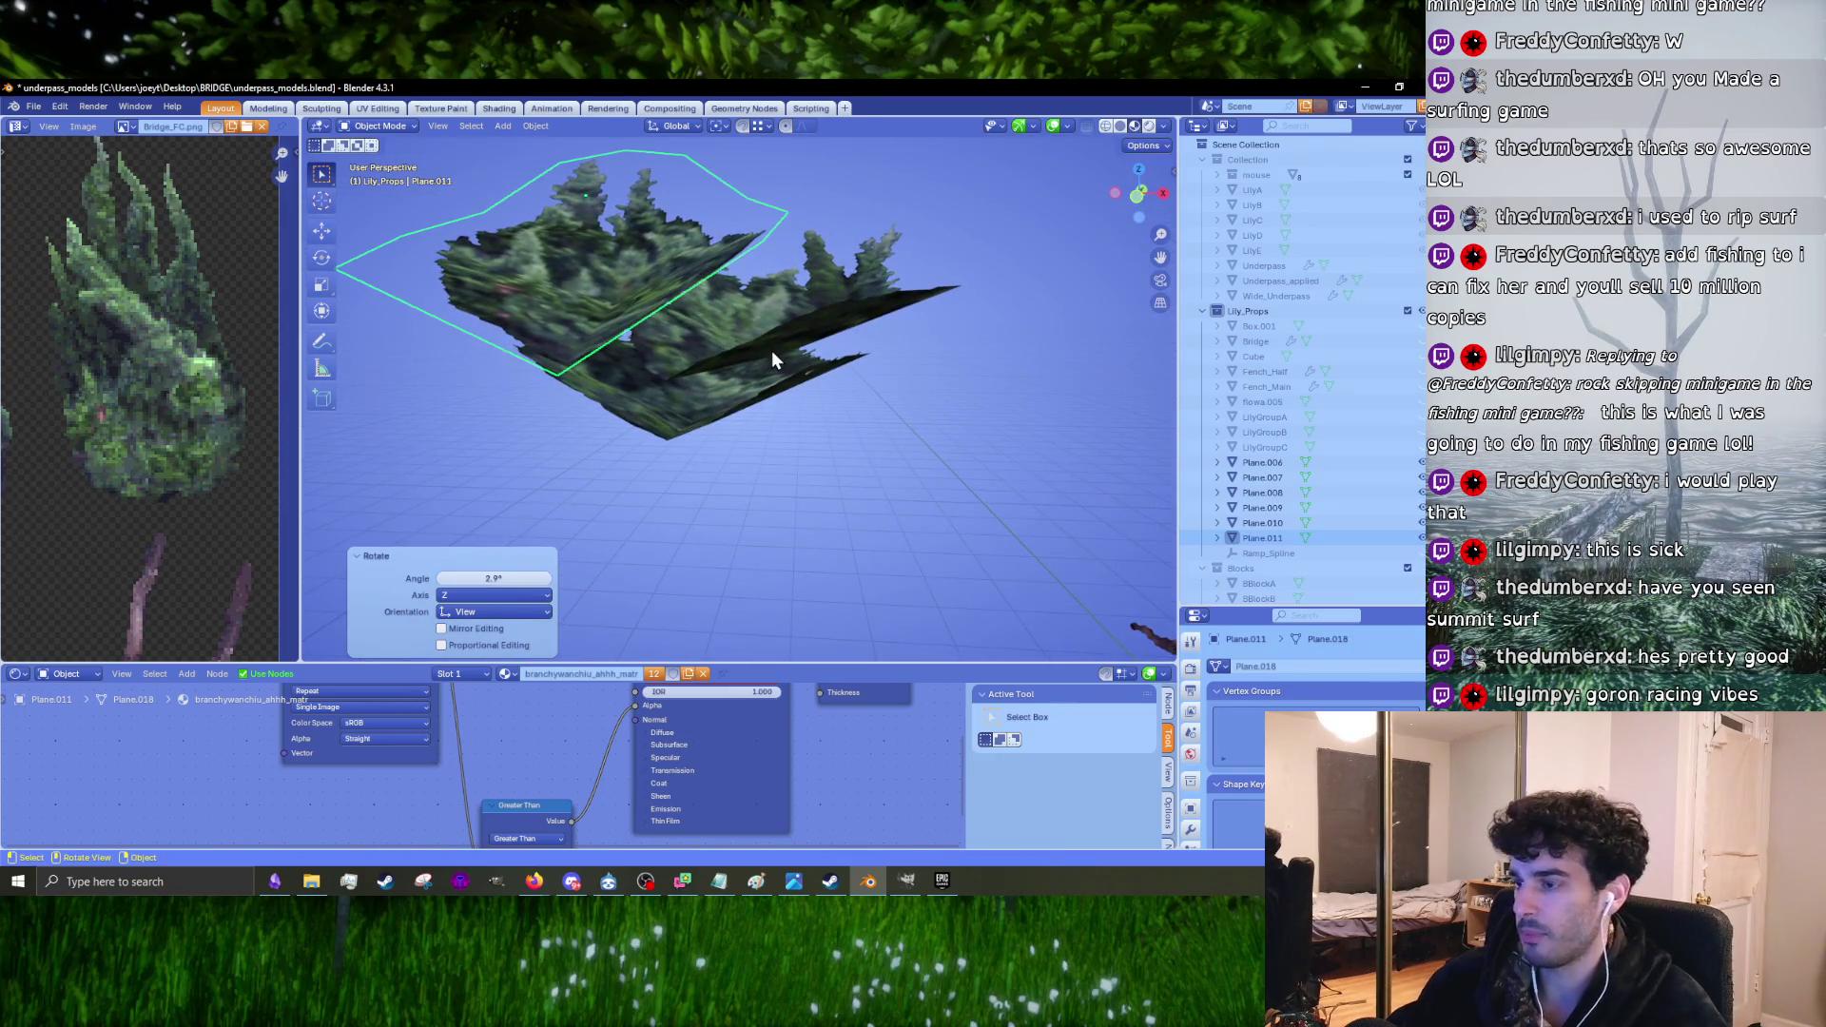
key("g")
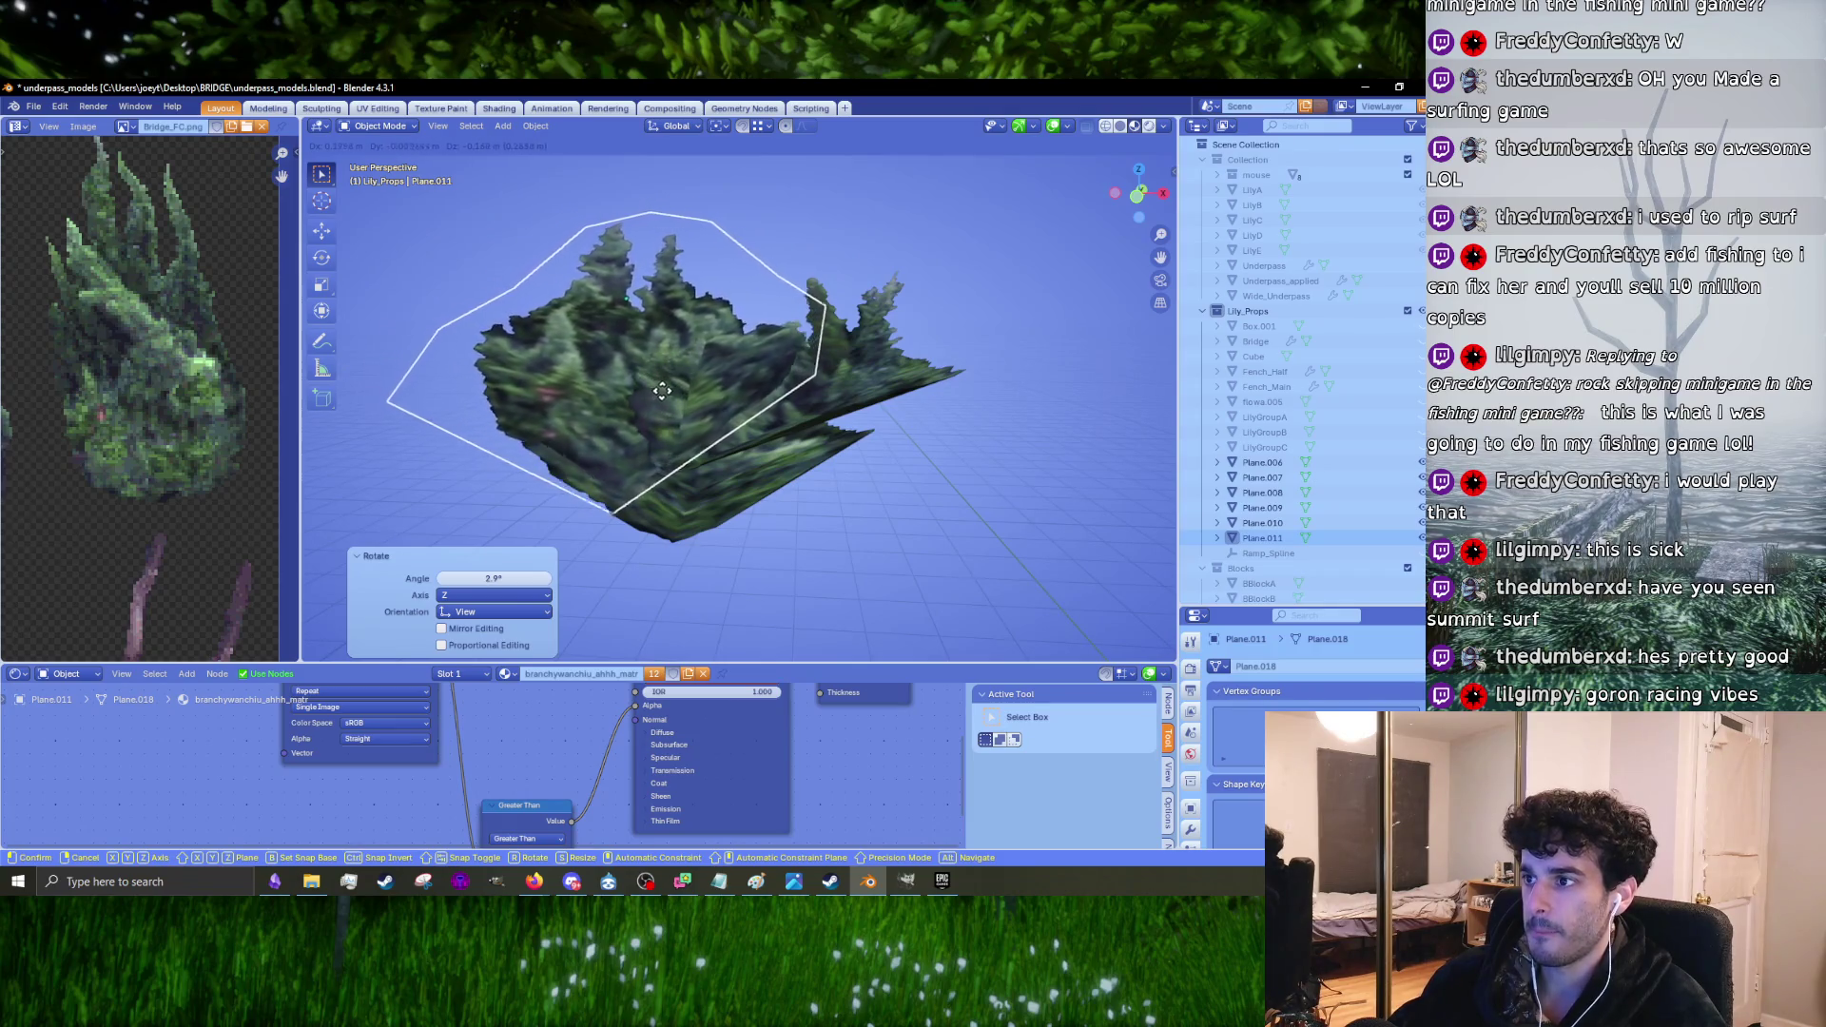
left_click(666, 390)
scroll(755, 487, "up", 3)
key("r")
key("x")
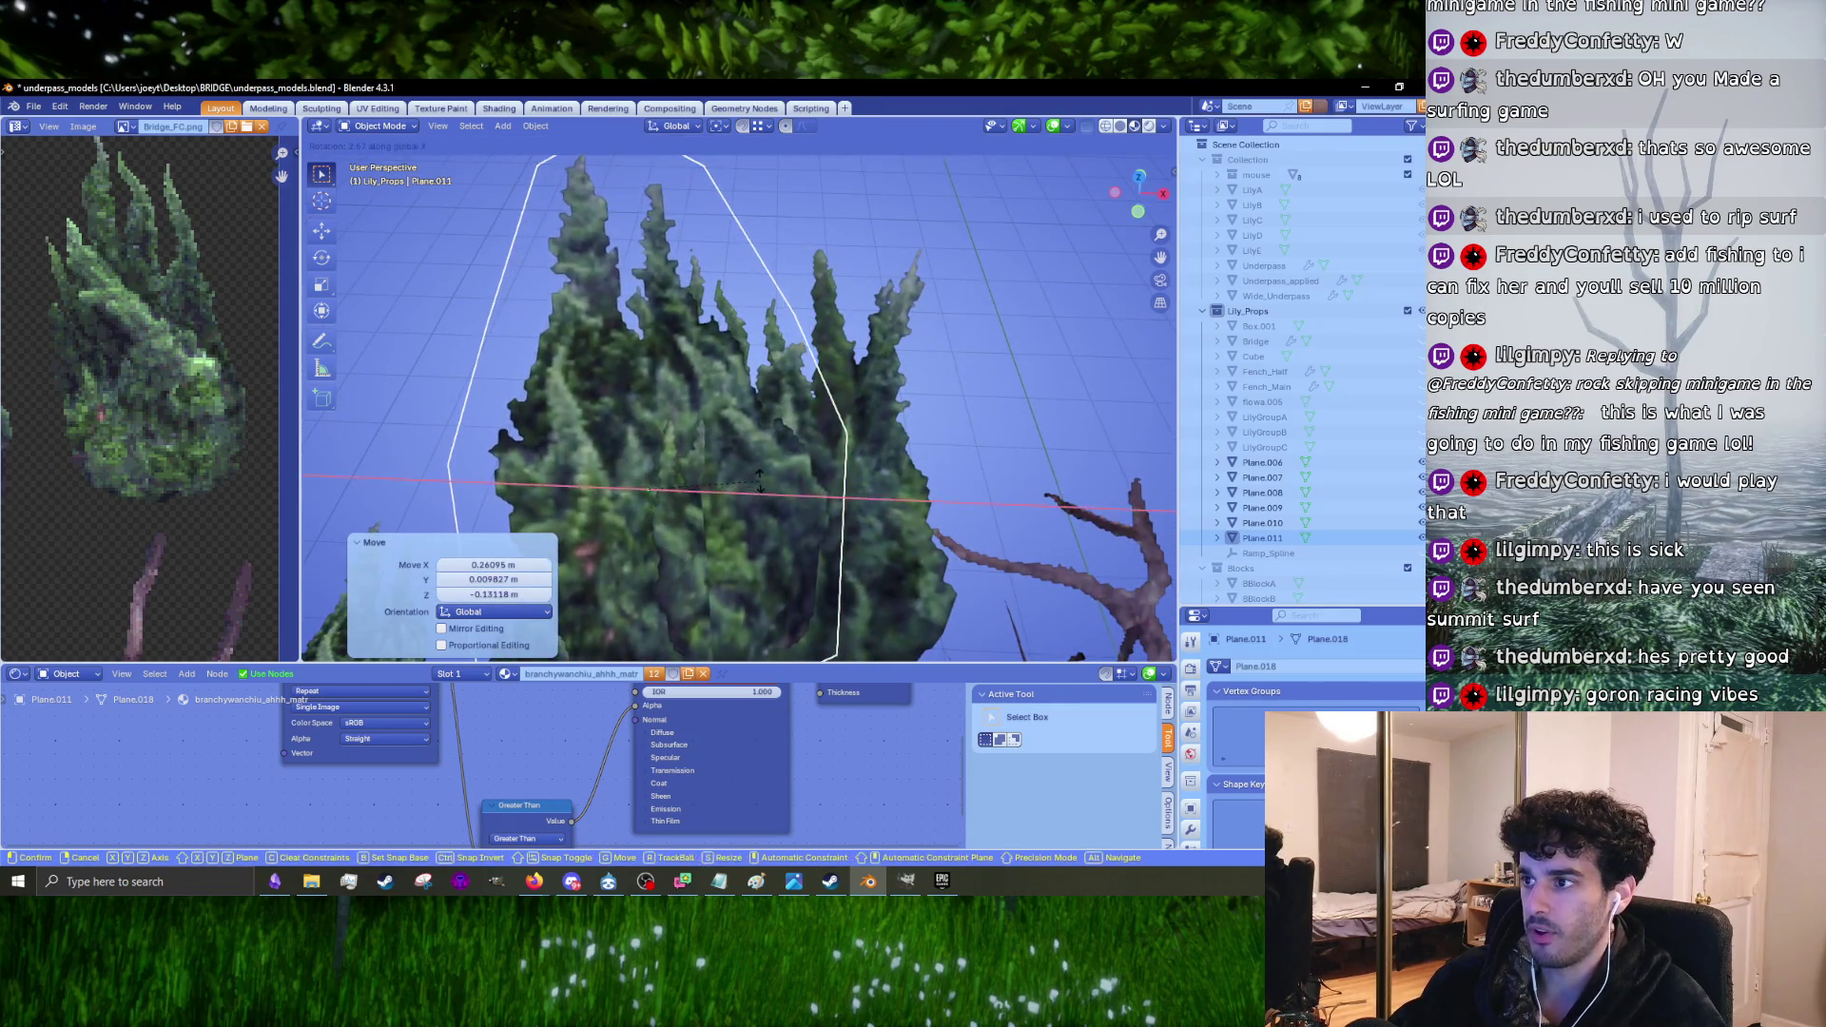
left_click(663, 477)
Step: Shift the card about 0.5 m and select the Plane.009 foliage card
mouse_move(664, 477)
middle_mouse_down()
mouse_move(996, 473)
mouse_move(905, 357)
mouse_move(795, 344)
middle_mouse_up()
key("g")
left_click(955, 348)
mouse_move(957, 351)
middle_mouse_down()
mouse_move(733, 476)
mouse_move(750, 424)
mouse_move(797, 426)
mouse_move(794, 449)
middle_mouse_up()
left_click(794, 449)
Step: Bring up the IMG_7196.JPG reference photo and move its window aside
left_click(793, 884)
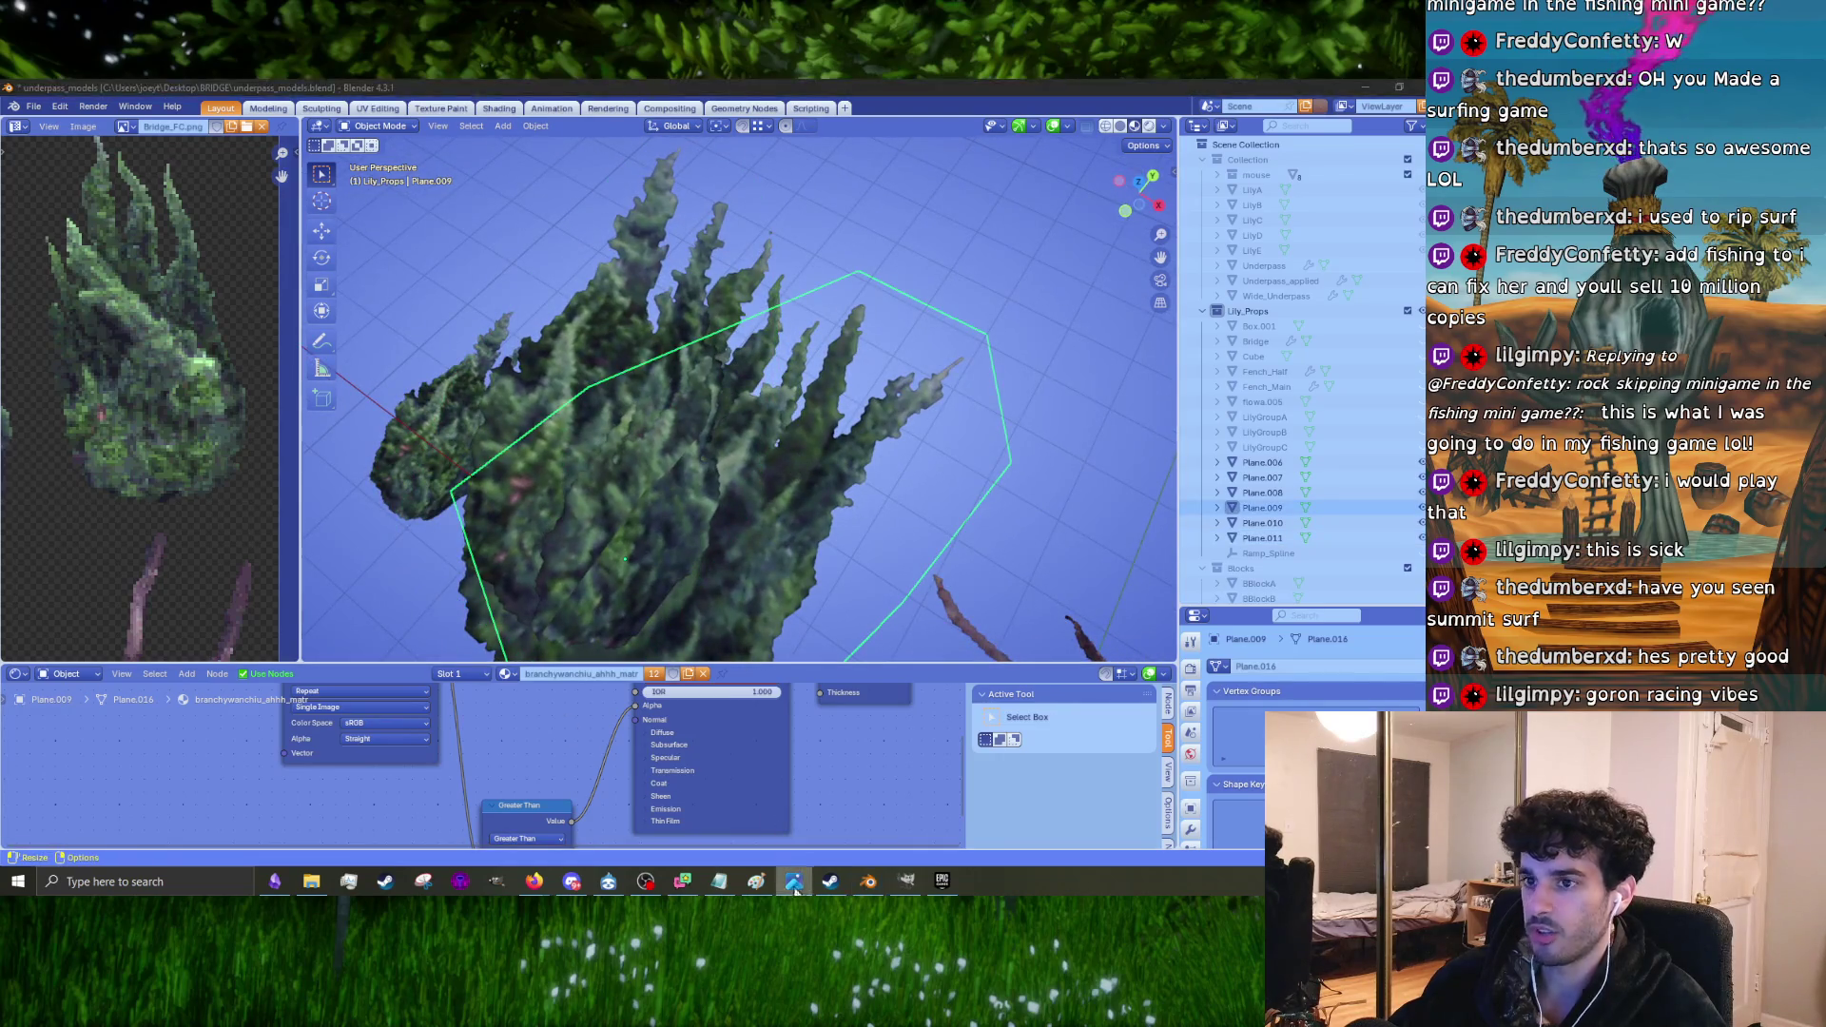
mouse_move(780, 403)
left_mouse_down()
mouse_move(991, 326)
mouse_move(949, 303)
mouse_move(1183, 141)
left_mouse_up()
mouse_move(704, 380)
middle_mouse_down()
mouse_move(556, 401)
mouse_move(603, 435)
mouse_move(684, 381)
middle_mouse_up()
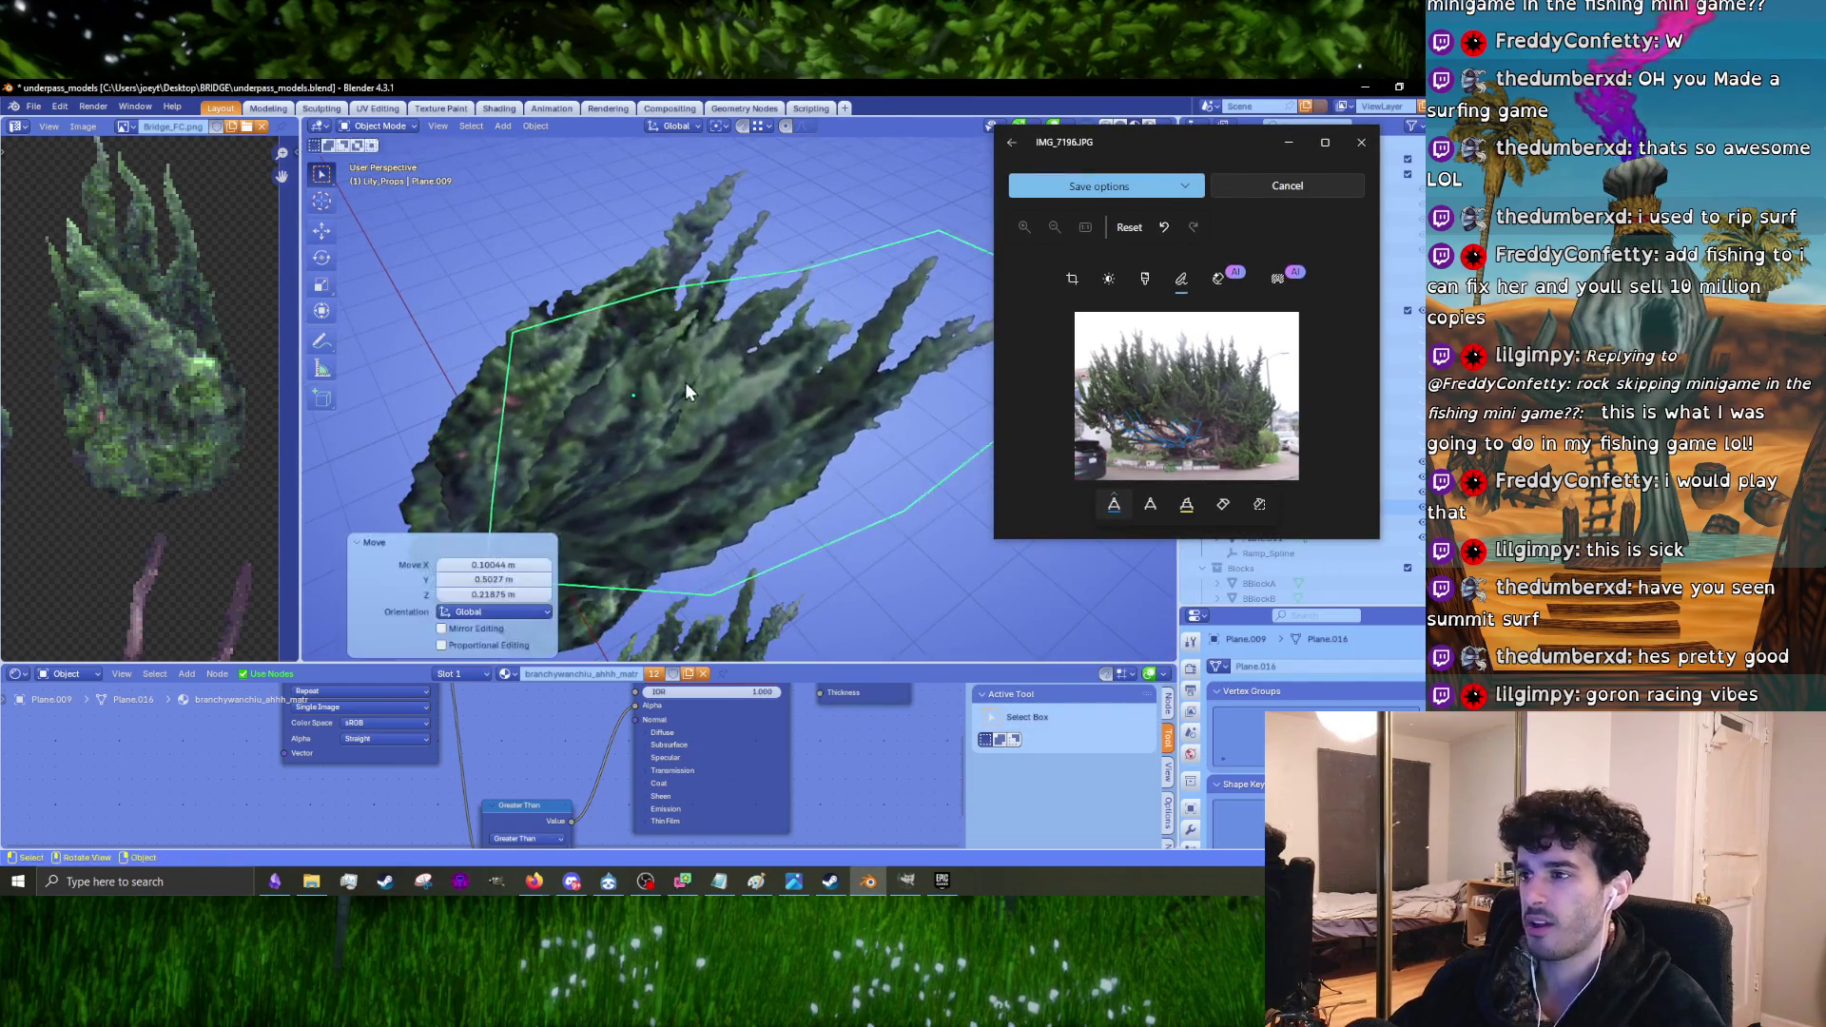
Step: Rotate the Plane.009 card in several passes, including a 19.2° turn, to angle it into the clump
key("r")
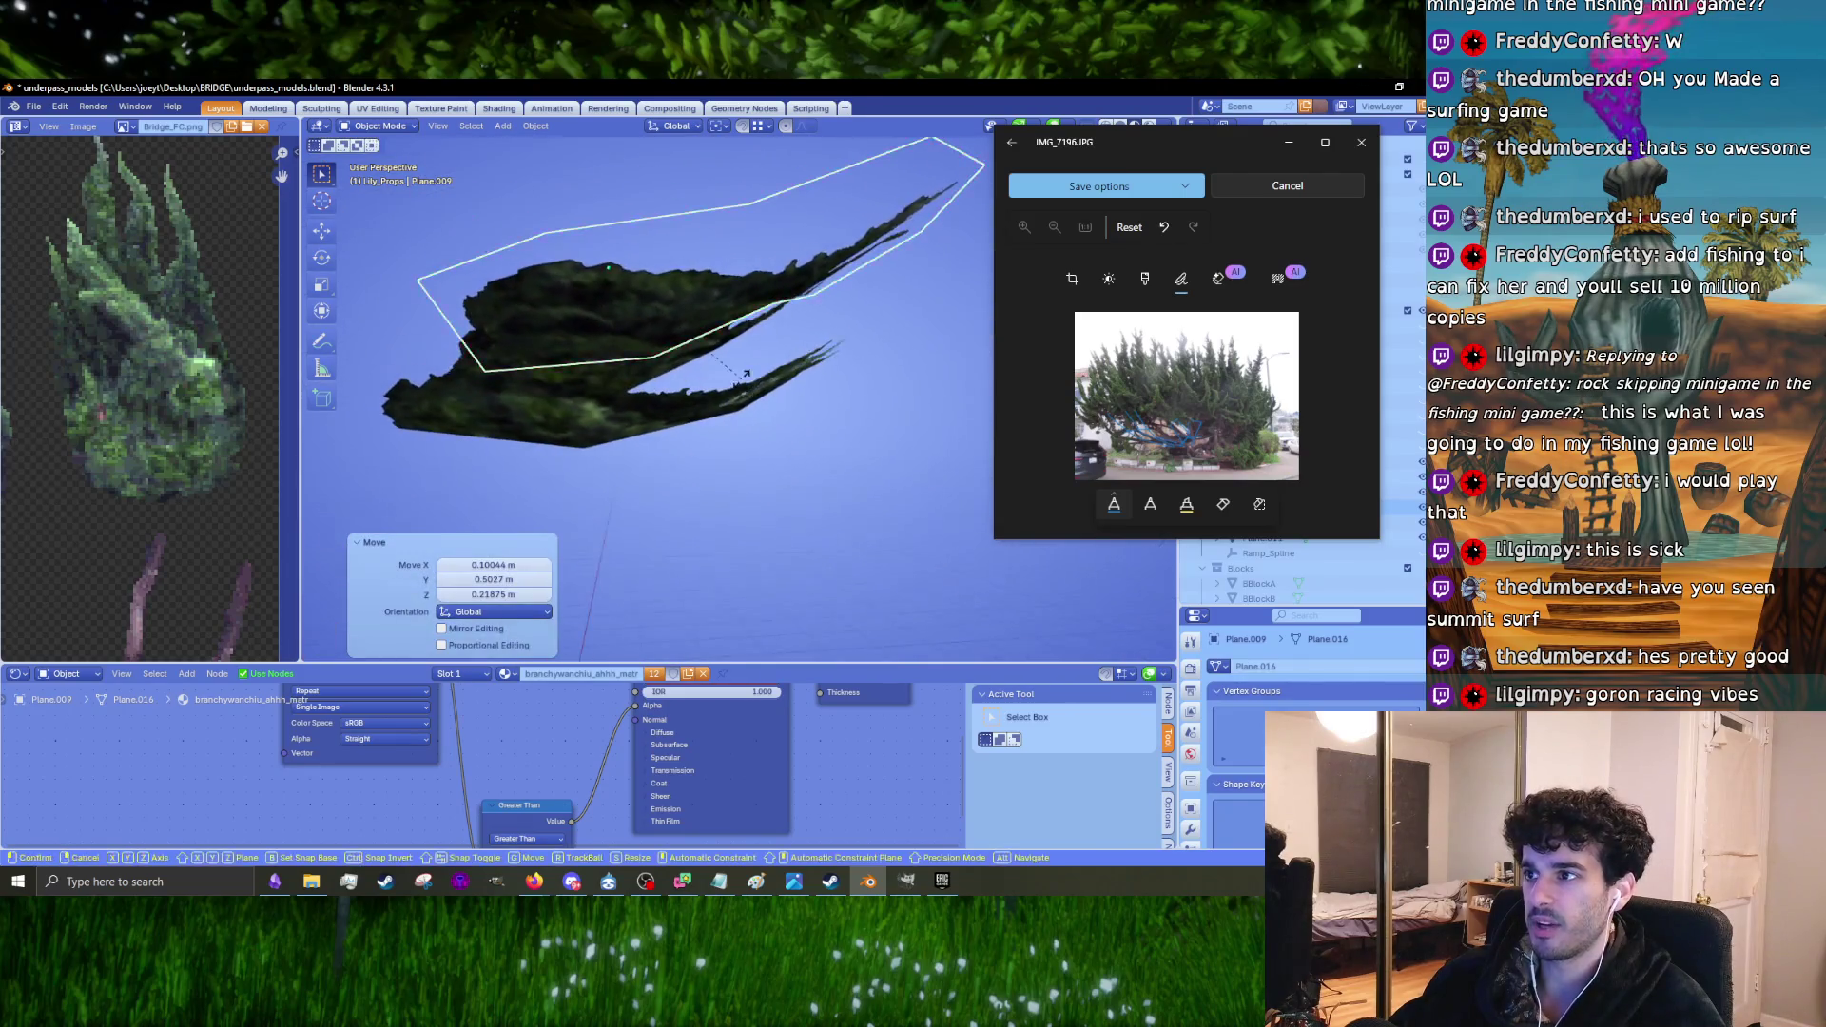
left_click(671, 350)
key("r")
mouse_move(671, 350)
middle_mouse_down()
mouse_move(722, 380)
mouse_move(821, 304)
mouse_move(808, 343)
mouse_move(761, 324)
mouse_move(818, 311)
mouse_move(870, 384)
mouse_move(740, 271)
mouse_move(767, 250)
mouse_move(746, 399)
middle_mouse_up()
left_click(781, 377)
key("r")
left_click(774, 352)
key("g")
key("r")
left_click(888, 379)
Step: Turn the Plane.009 card a further 4.53° and nudge it slightly into place
key("r")
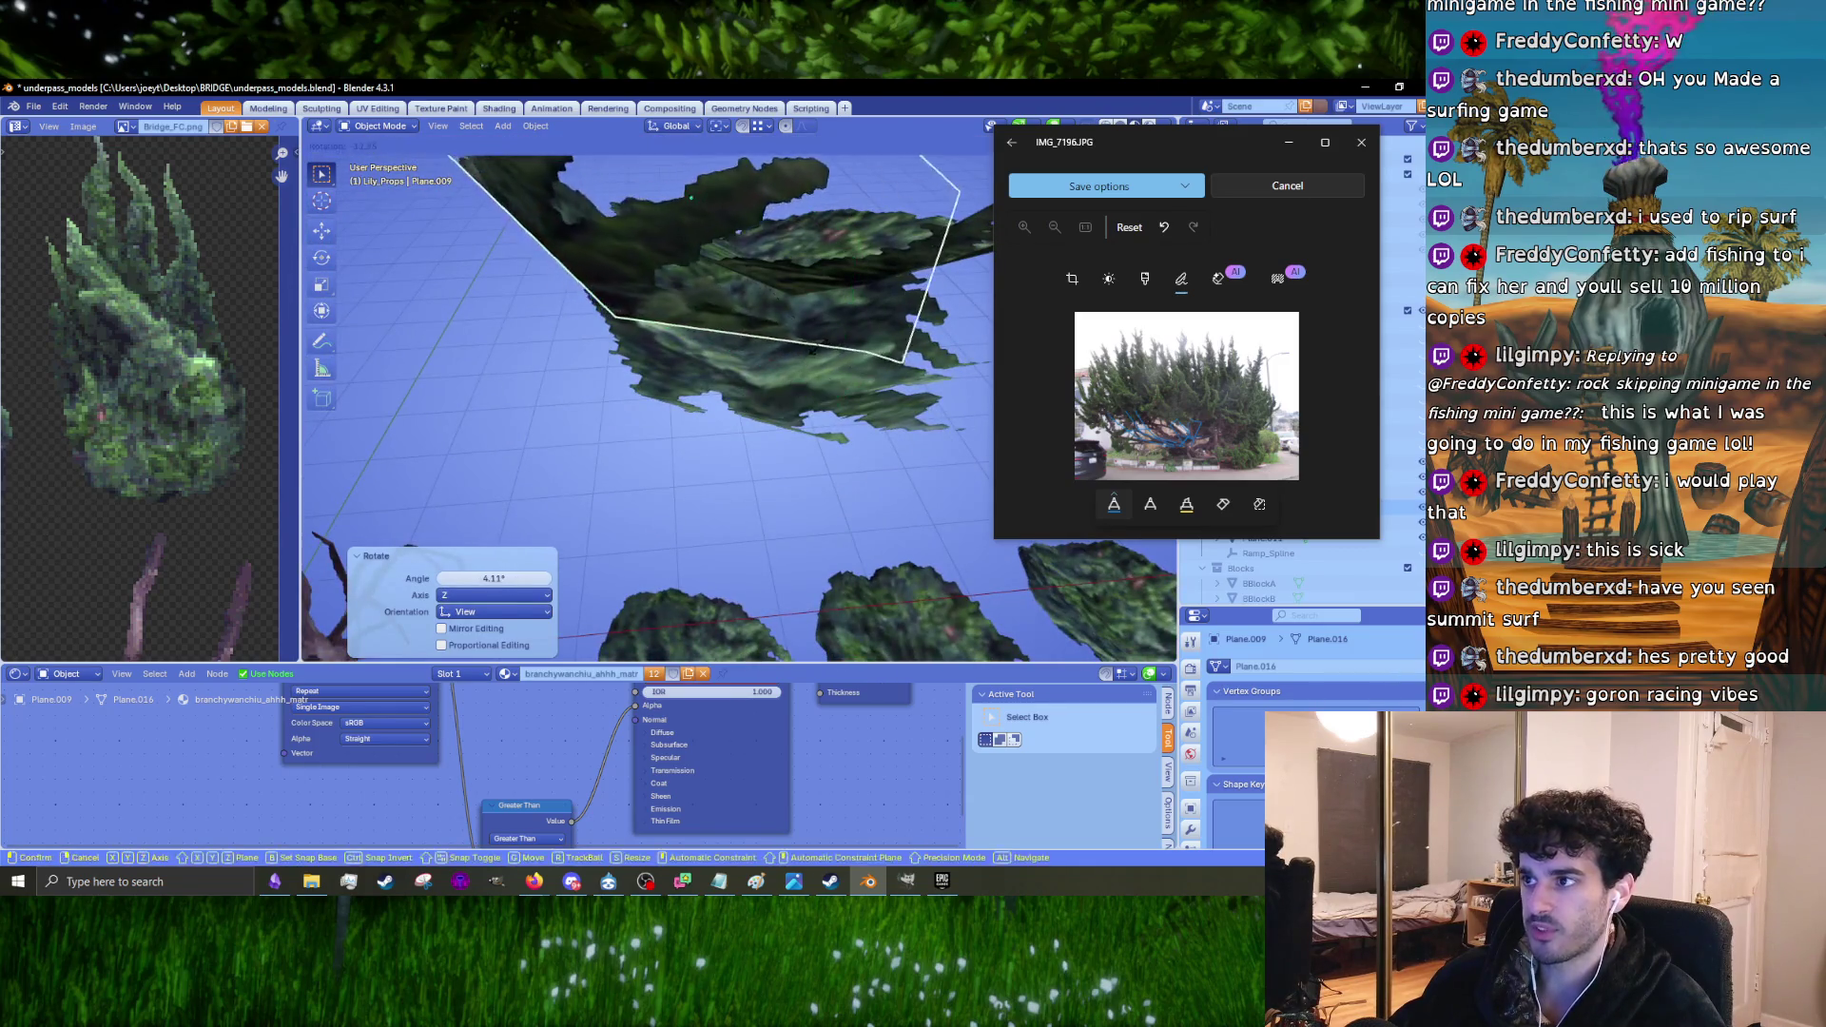
left_click(665, 285)
mouse_move(665, 285)
middle_mouse_down()
mouse_move(839, 258)
mouse_move(871, 278)
mouse_move(741, 323)
middle_mouse_up()
key("r")
left_click(675, 340)
key("g")
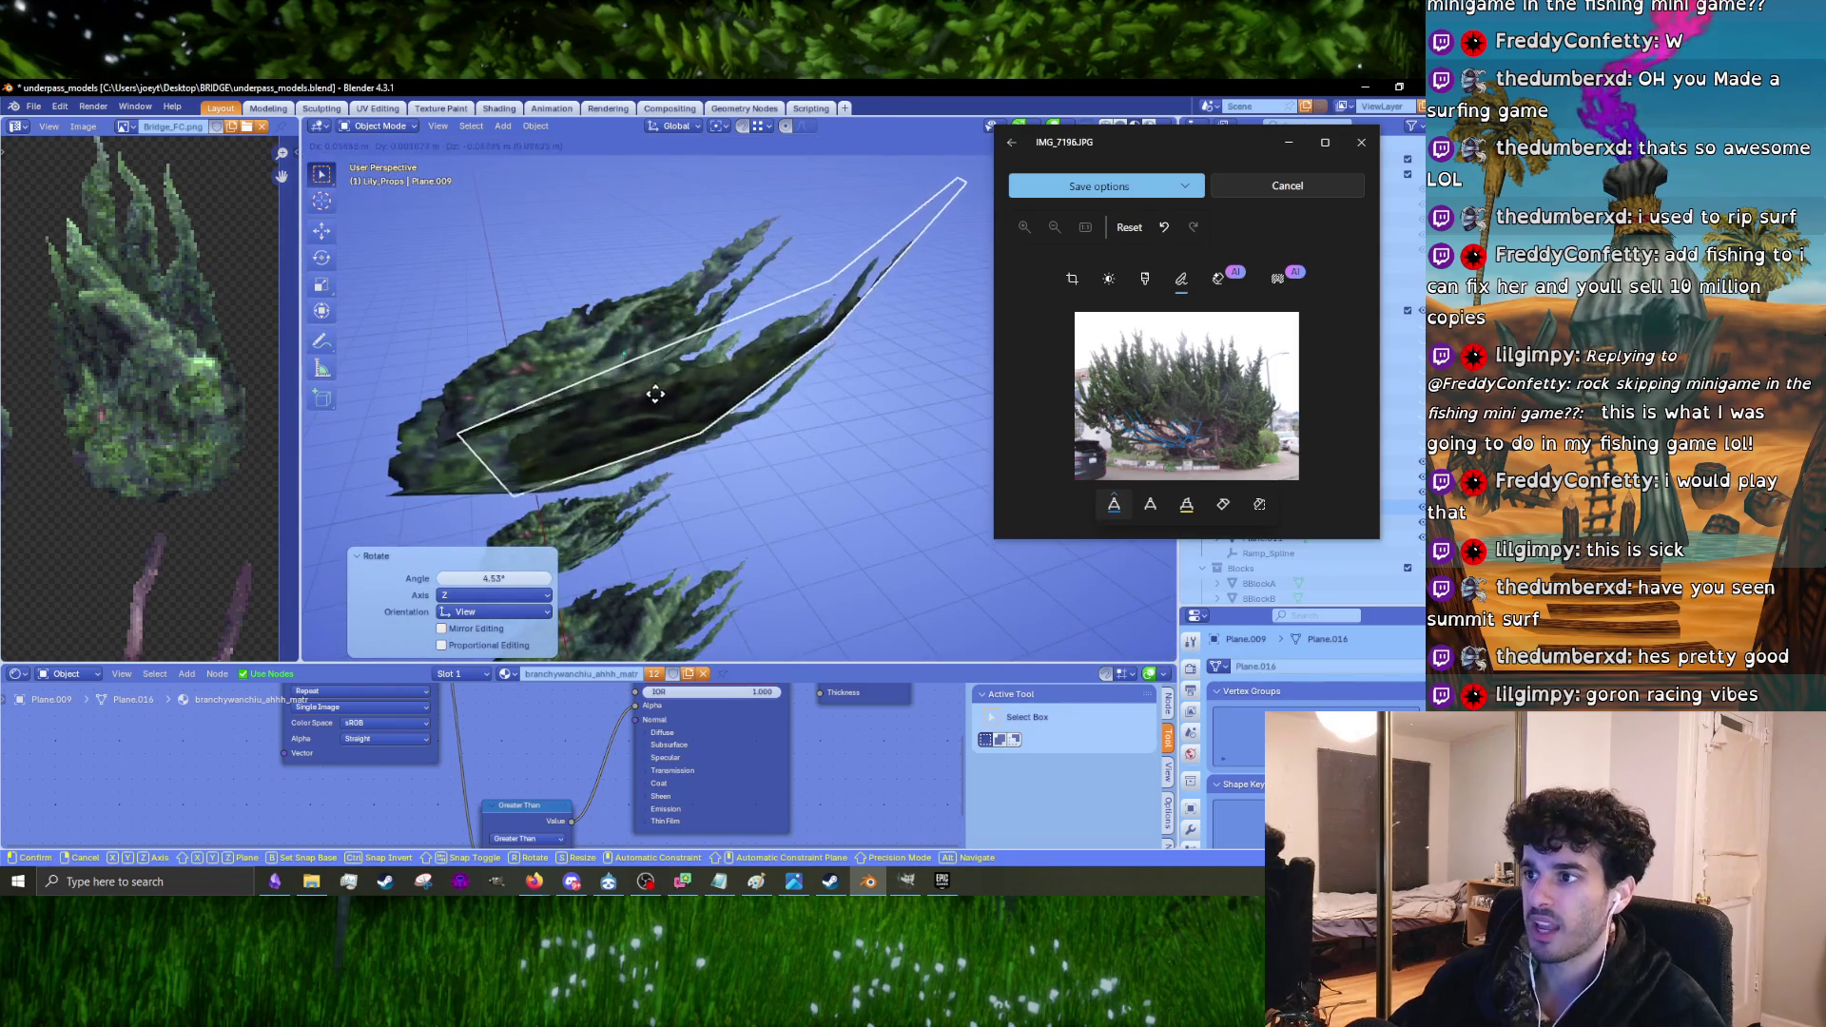
left_click(652, 418)
mouse_move(652, 418)
middle_mouse_down()
mouse_move(769, 339)
mouse_move(750, 375)
mouse_move(775, 385)
mouse_move(658, 349)
mouse_move(694, 385)
middle_mouse_up()
Step: Select Plane.011 and rotate and reposition it, including a -1.06° turn
left_click(794, 396)
key("r")
left_click(698, 391)
key("g")
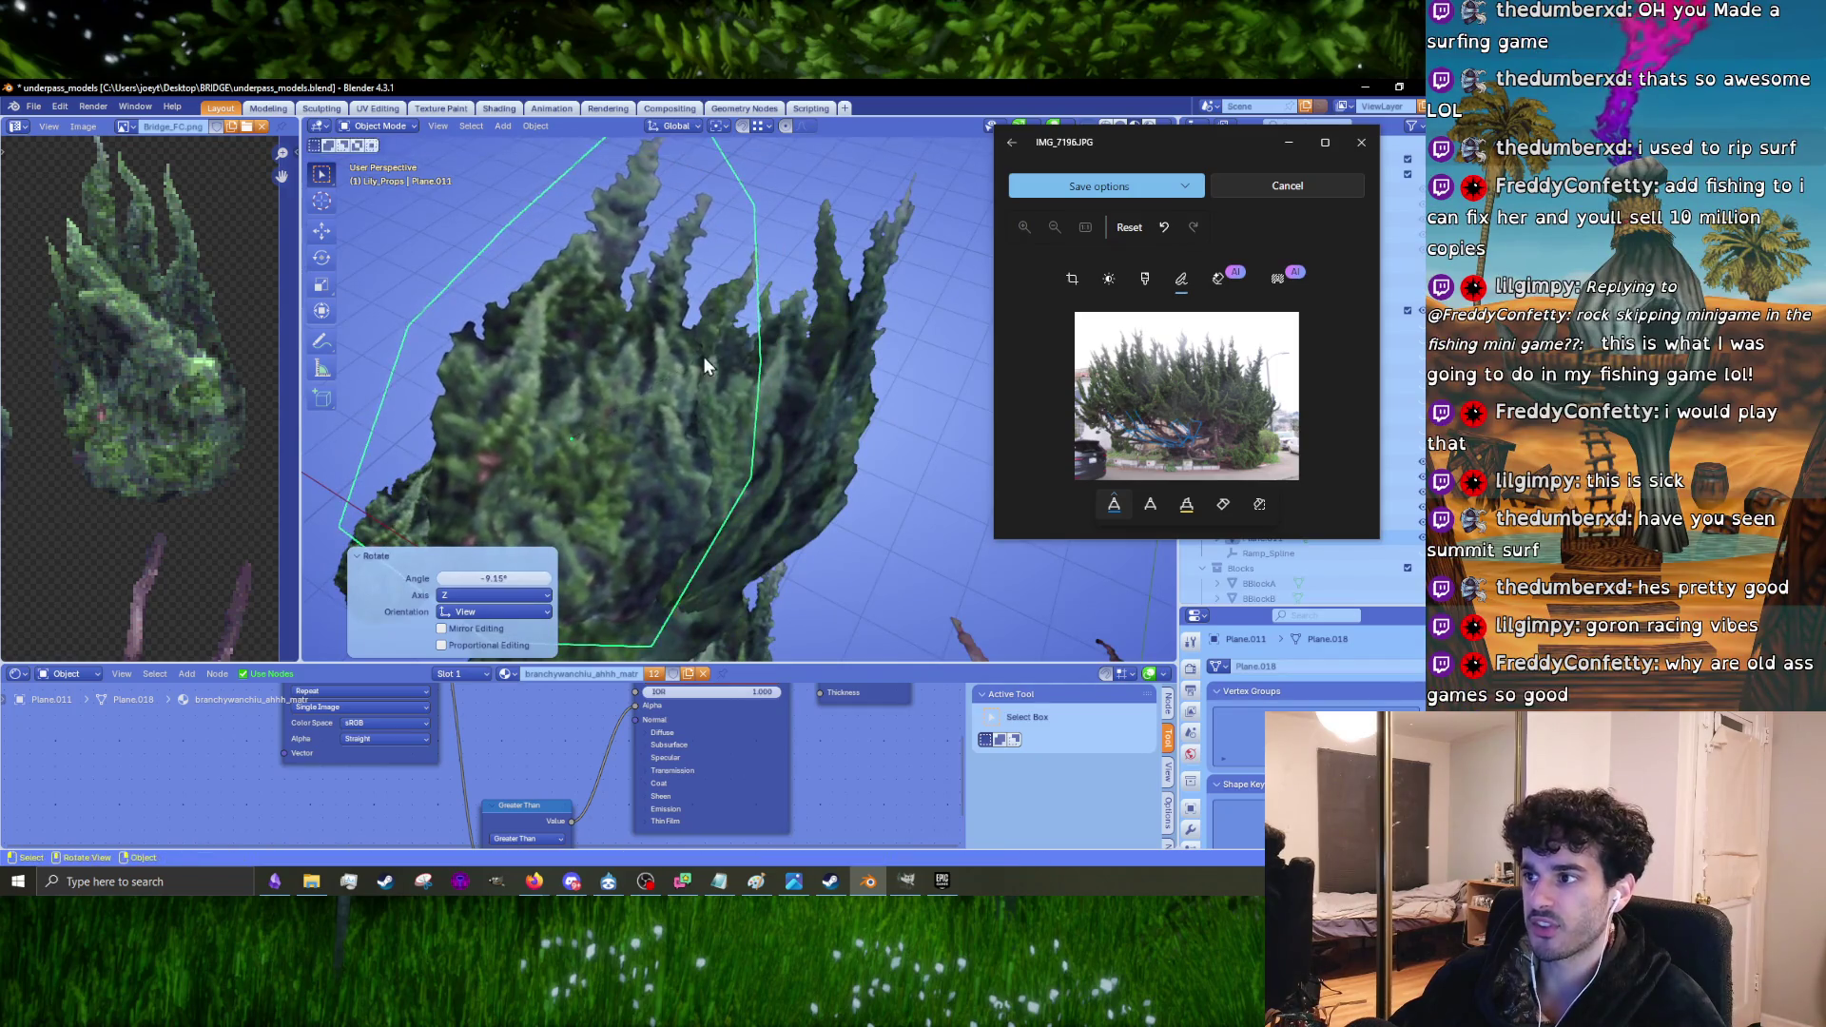
left_click(656, 430)
mouse_move(657, 436)
middle_mouse_down()
mouse_move(813, 315)
mouse_move(841, 361)
mouse_move(822, 379)
middle_mouse_up()
key("r")
left_click(703, 409)
middle_click_drag(704, 409, 799, 403)
key("r")
left_click(816, 399)
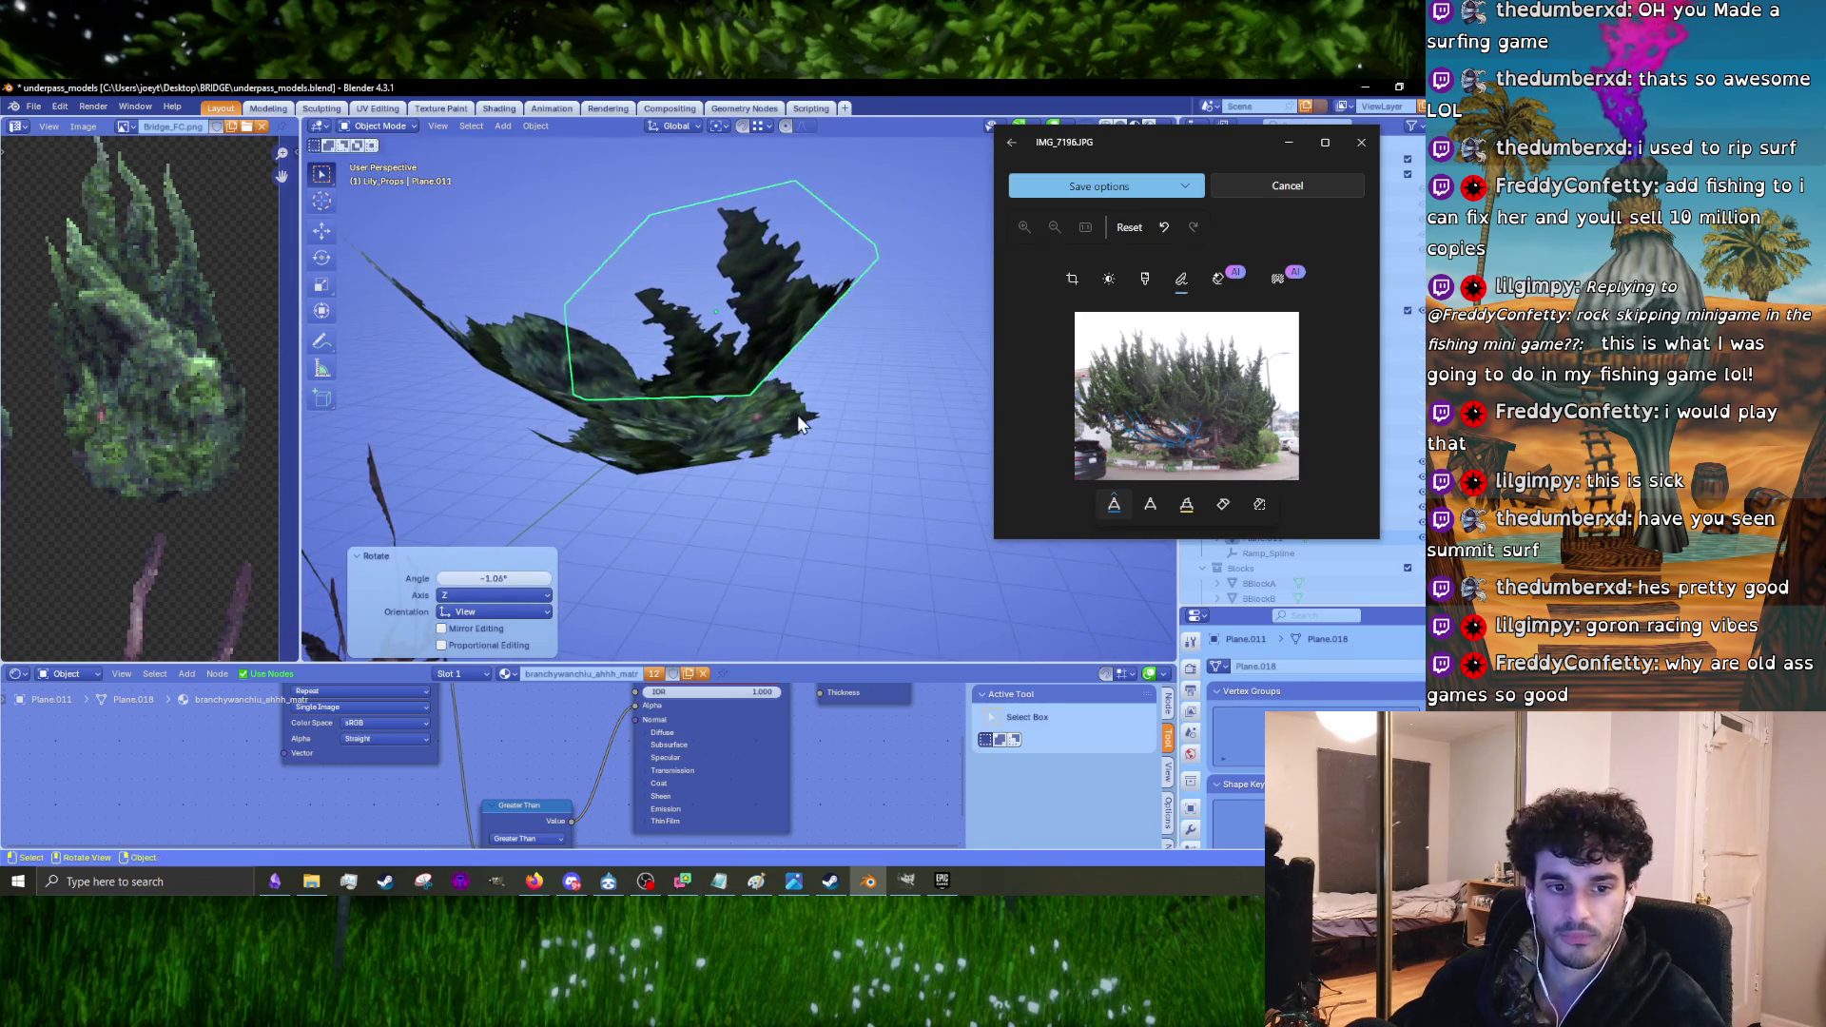
key("g")
left_click(837, 375)
mouse_move(837, 375)
middle_mouse_down()
mouse_move(835, 357)
mouse_move(791, 428)
mouse_move(872, 430)
middle_mouse_up()
Step: Keep rotating and moving Plane.011, lowering it so it overlaps the other cards
key("r")
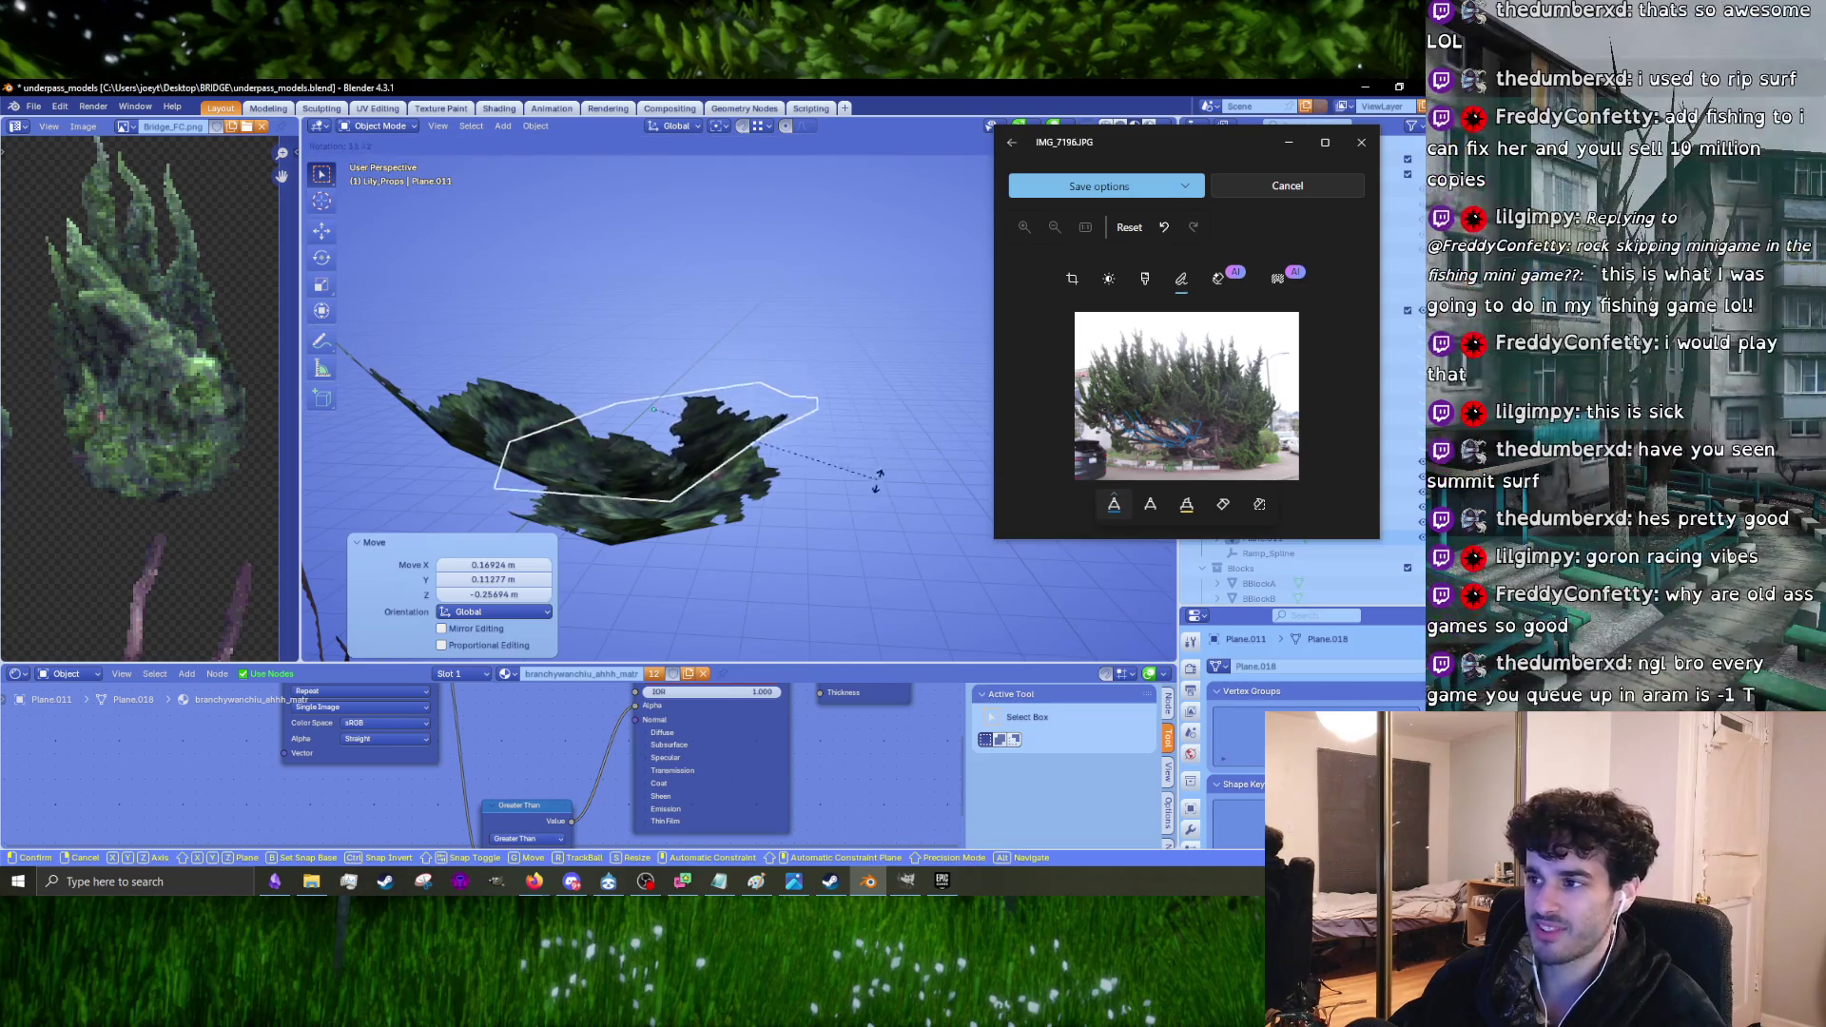
left_click(870, 509)
mouse_move(870, 508)
middle_mouse_down()
mouse_move(892, 373)
mouse_move(778, 347)
middle_mouse_up()
key("g")
left_click(791, 452)
mouse_move(791, 452)
middle_mouse_down()
mouse_move(822, 395)
mouse_move(829, 442)
mouse_move(746, 437)
mouse_move(662, 569)
middle_mouse_up()
key("r")
left_click(835, 436)
key("g")
left_click(810, 433)
mouse_move(810, 433)
middle_mouse_down()
mouse_move(854, 321)
mouse_move(856, 366)
mouse_move(765, 385)
mouse_move(896, 389)
middle_mouse_up()
key("g")
left_click(855, 375)
key("r")
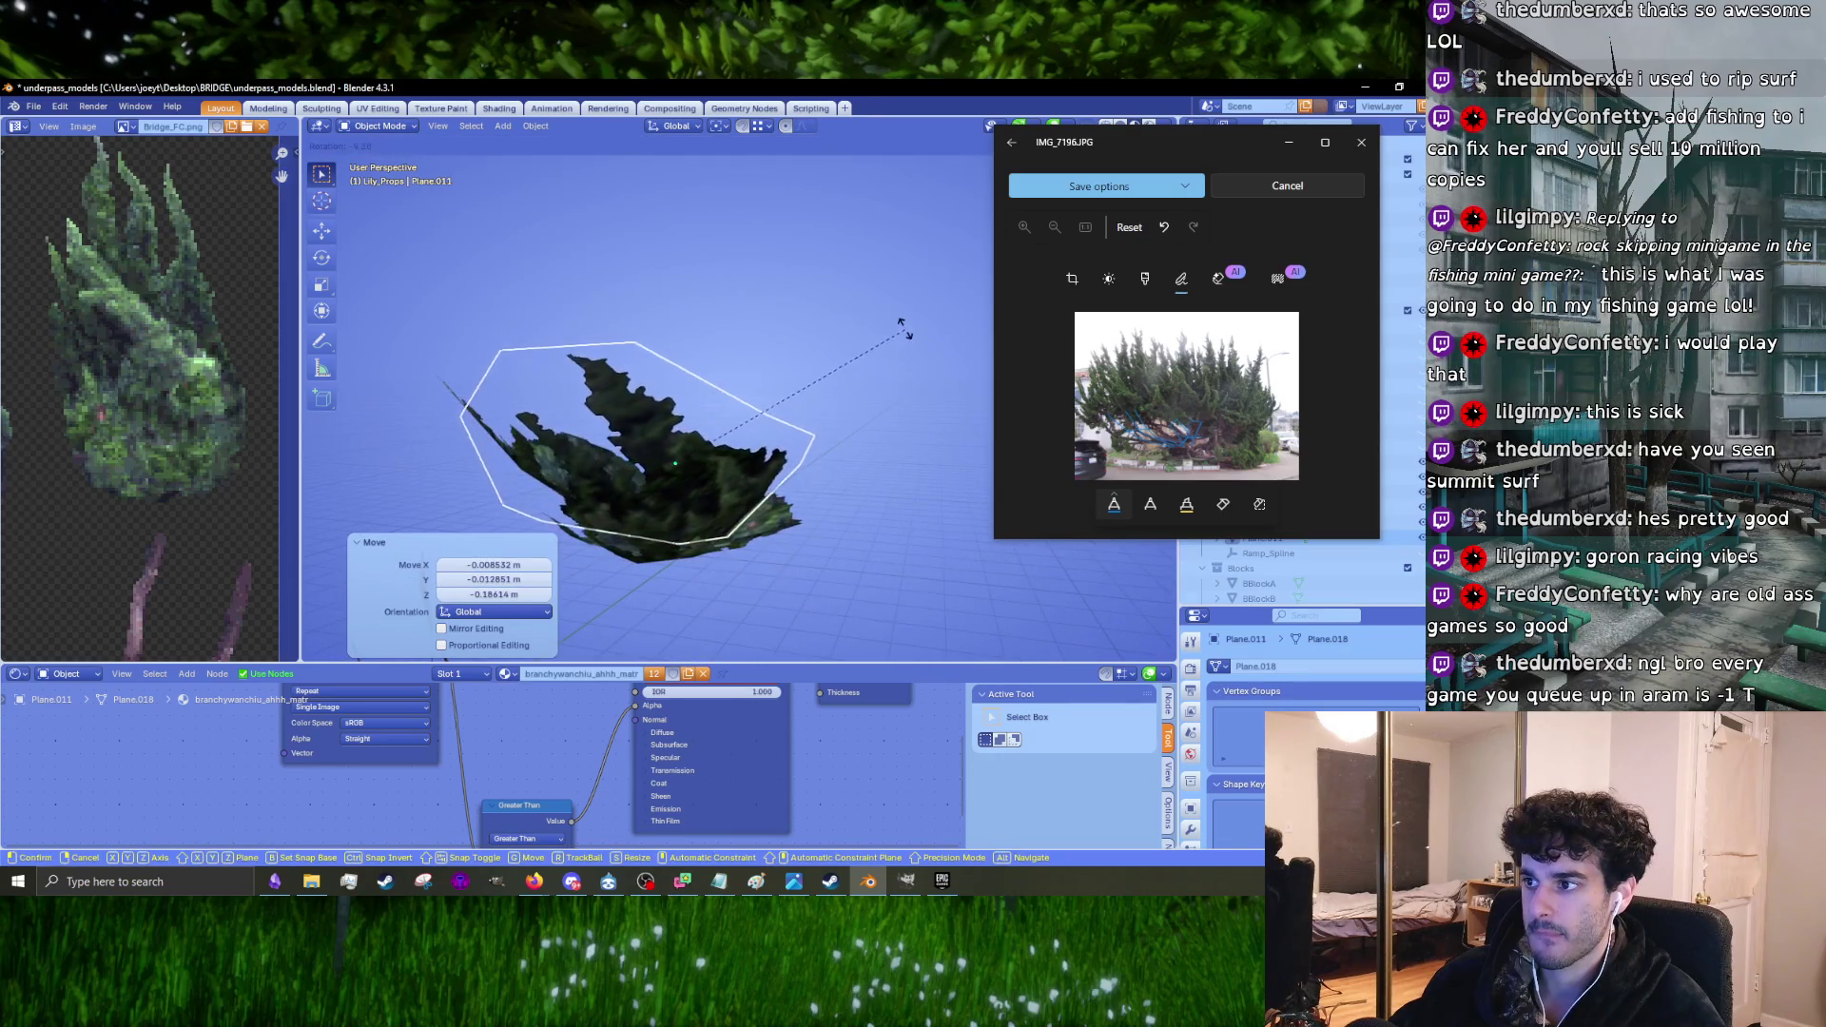
left_click(772, 414)
mouse_move(772, 413)
middle_mouse_down()
mouse_move(791, 288)
mouse_move(778, 467)
mouse_move(599, 439)
mouse_move(580, 392)
mouse_move(829, 504)
mouse_move(776, 384)
mouse_move(719, 470)
mouse_move(786, 359)
mouse_move(736, 363)
mouse_move(744, 381)
middle_mouse_up()
key("g")
left_click(807, 305)
Step: Check cards Plane.009 and Plane.010, then turn Plane.011 11.5° around Z
left_click(772, 463)
key("Tab")
key("Tab")
left_click(756, 437)
left_click(744, 369)
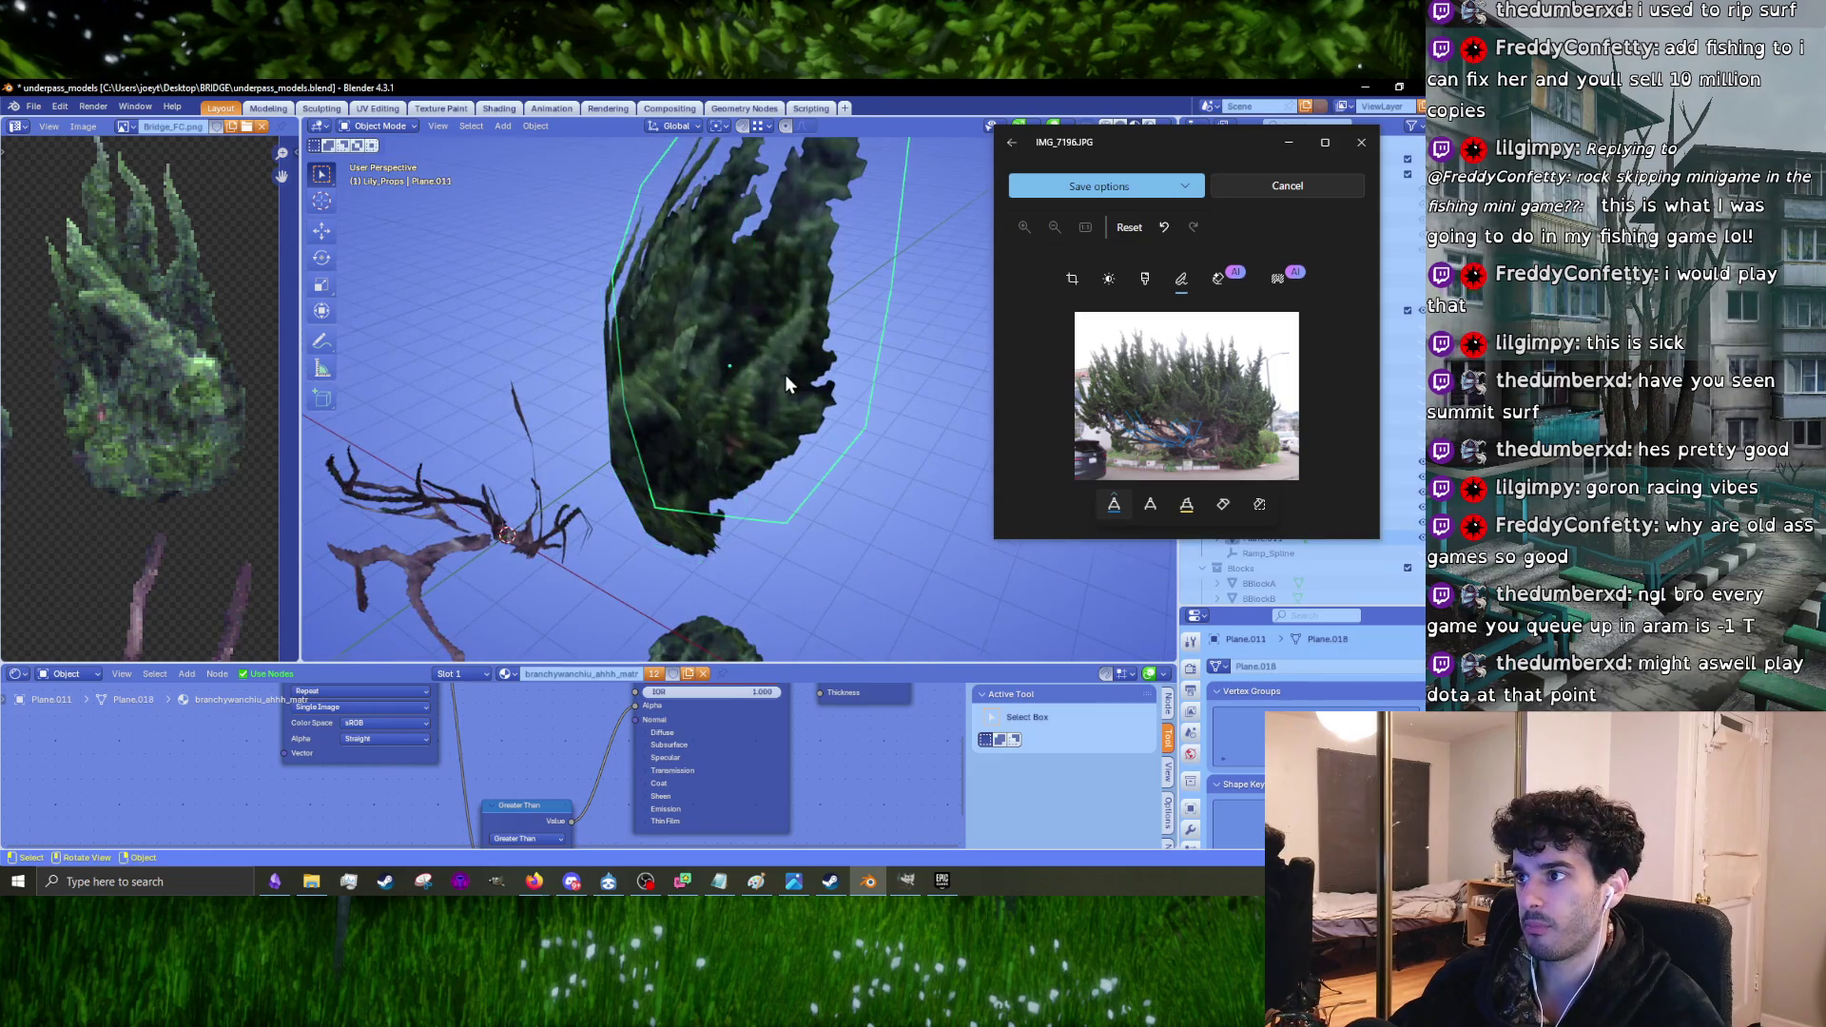
left_click_drag(785, 373, 761, 339)
mouse_move(761, 338)
middle_mouse_down()
mouse_move(785, 407)
mouse_move(860, 435)
mouse_move(599, 443)
mouse_move(730, 433)
mouse_move(938, 570)
mouse_move(875, 515)
mouse_move(919, 475)
middle_mouse_up()
key("r")
left_click(877, 435)
Step: Scale the Plane.009 card down to 0.930
key("Tab")
key("Tab")
key("Tab")
scroll(813, 483, "down", 3)
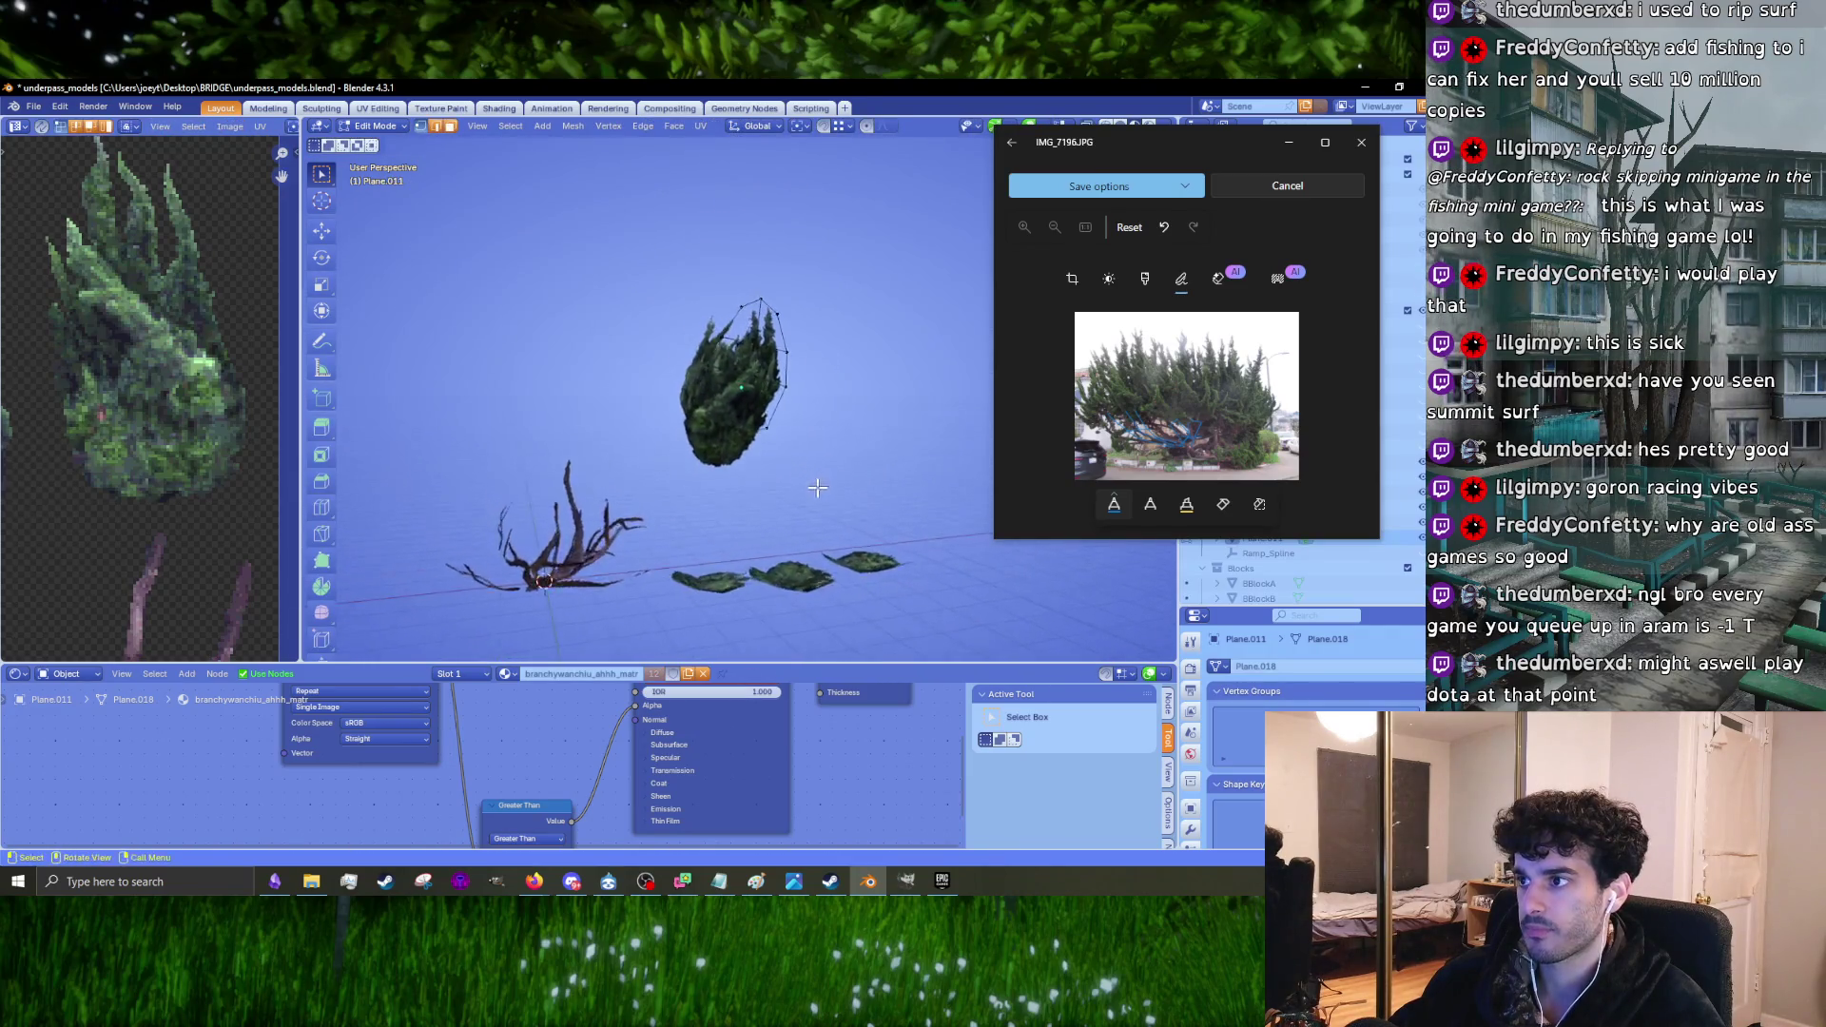
key("Tab")
scroll(812, 488, "up", 3)
scroll(801, 494, "down", 3)
mouse_move(801, 493)
middle_mouse_down()
mouse_move(754, 457)
mouse_move(713, 459)
mouse_move(731, 402)
mouse_move(698, 460)
middle_mouse_up()
scroll(703, 462, "up", 5)
left_click(647, 442, "shift")
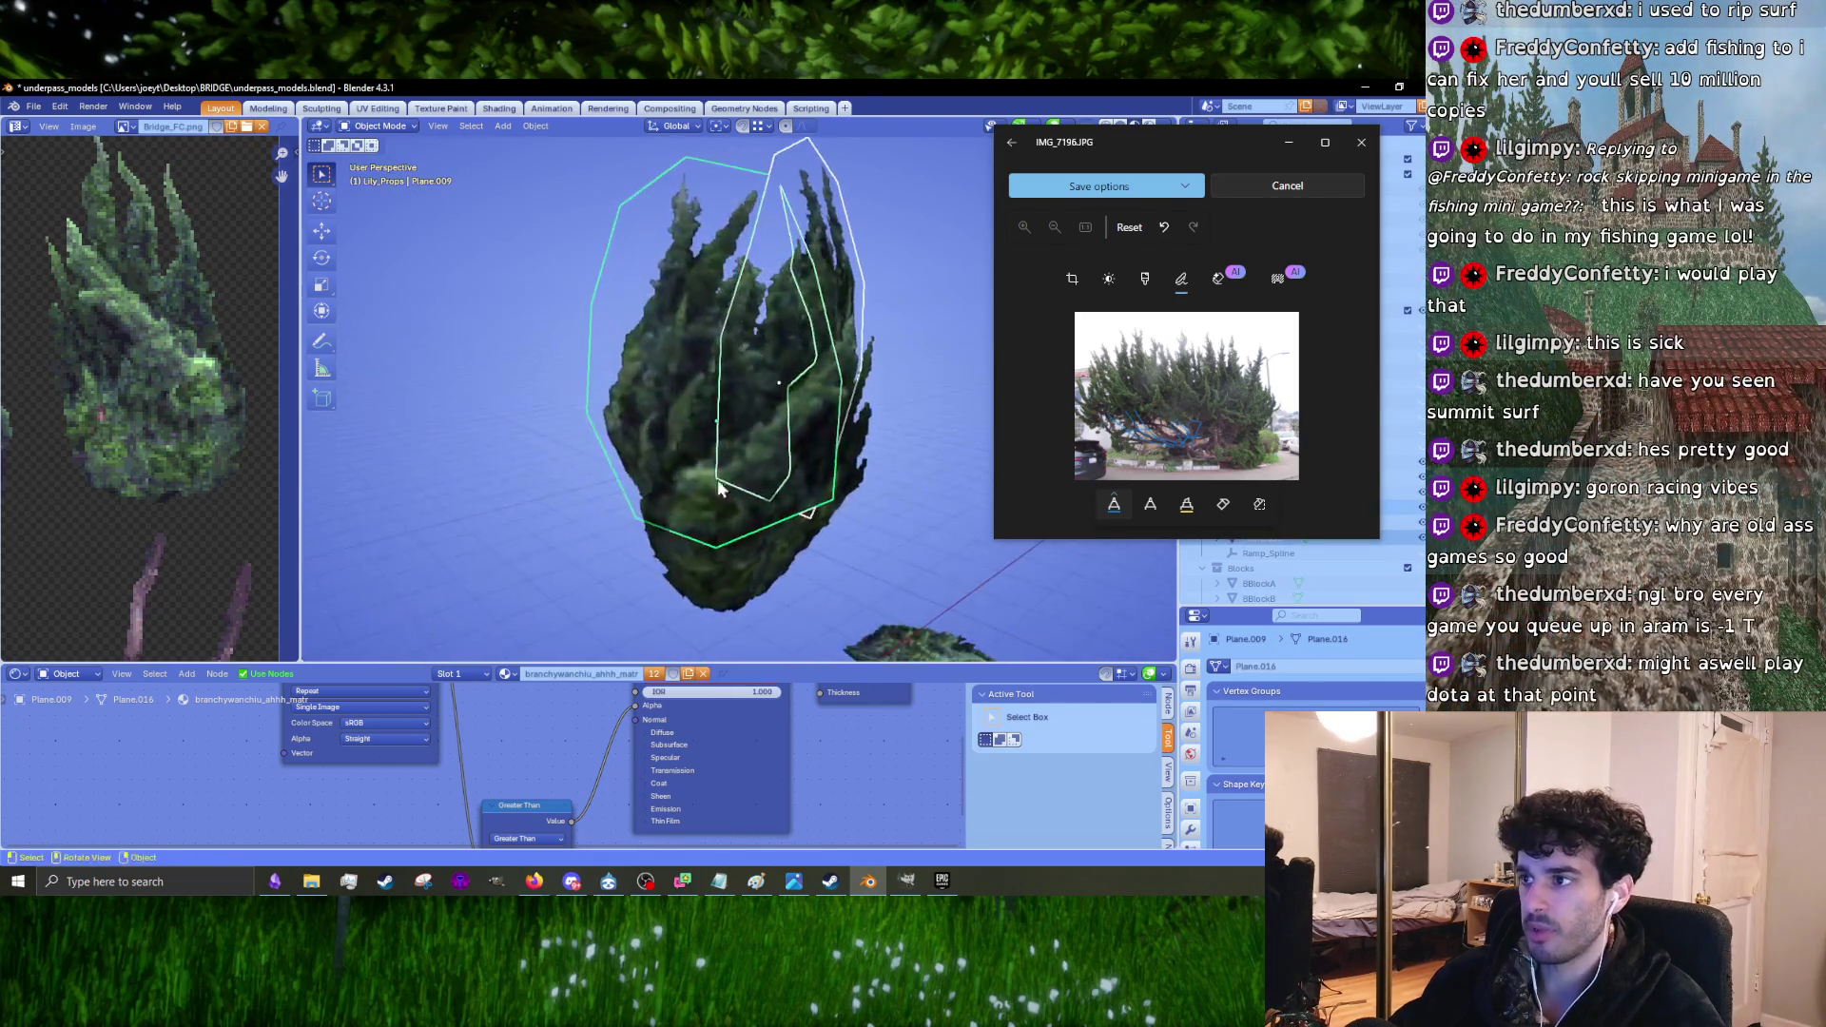
key("s")
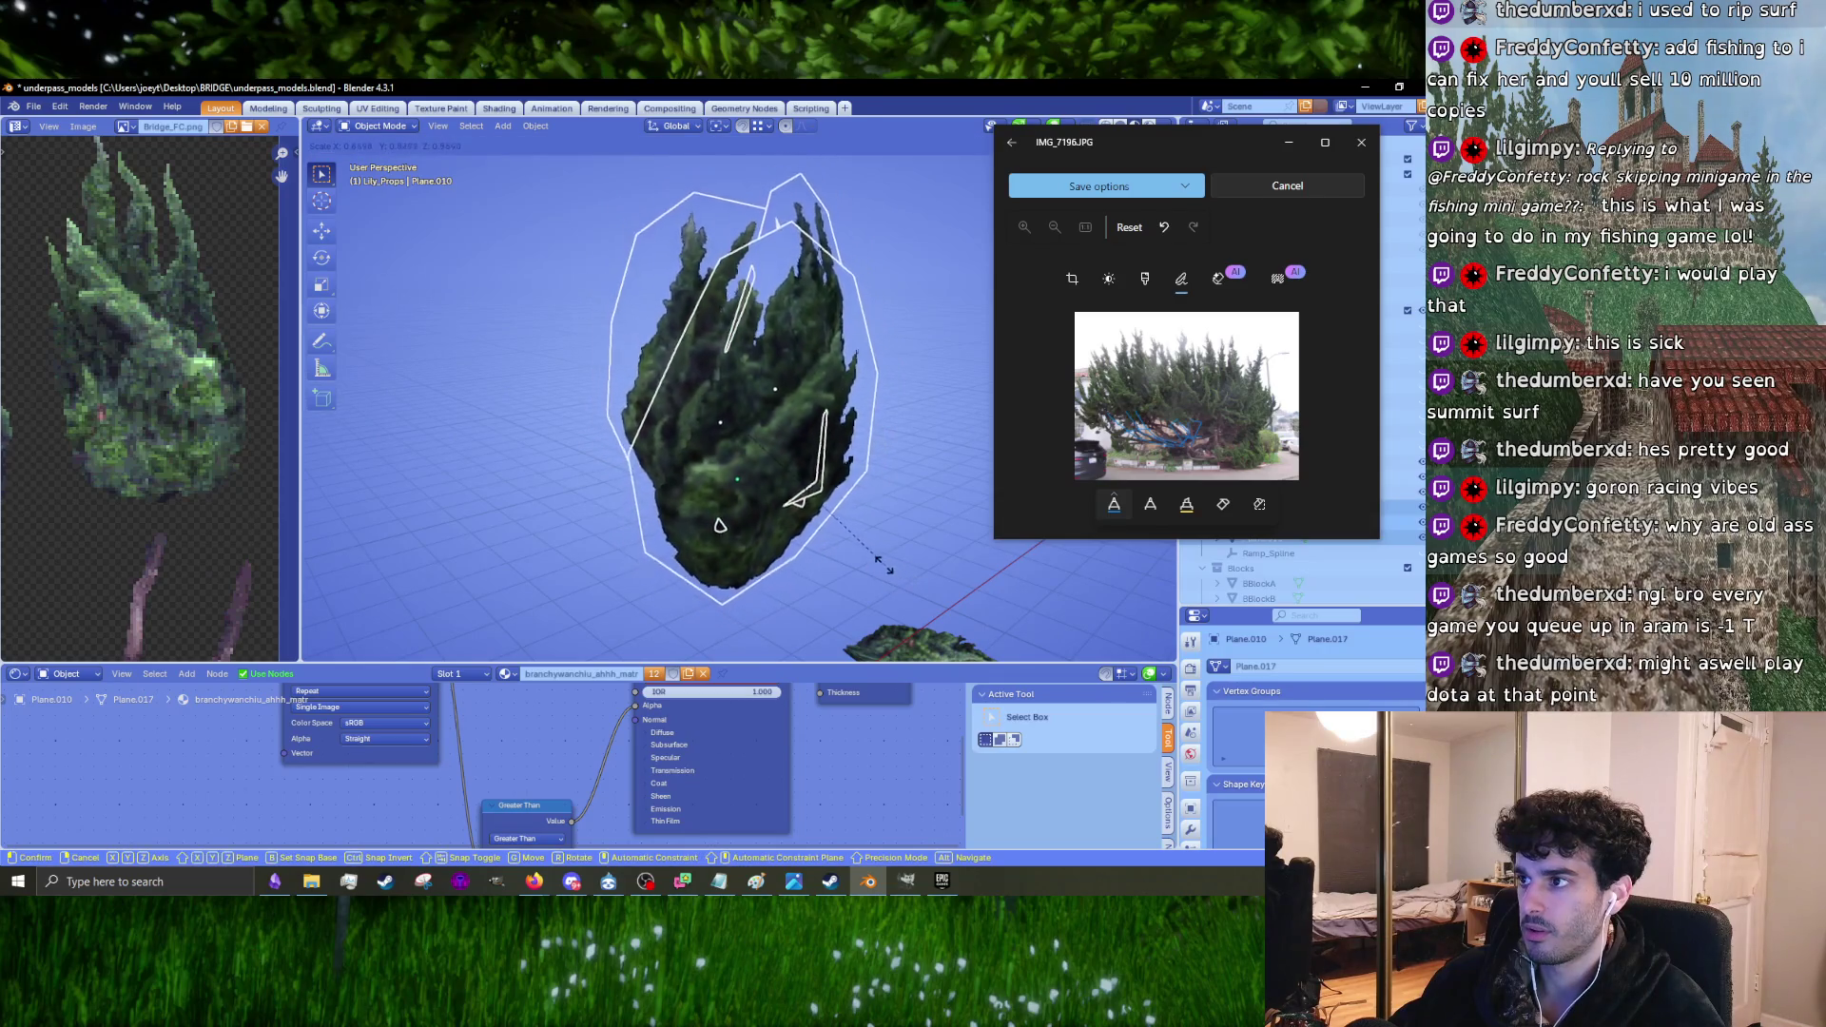
left_click(897, 571)
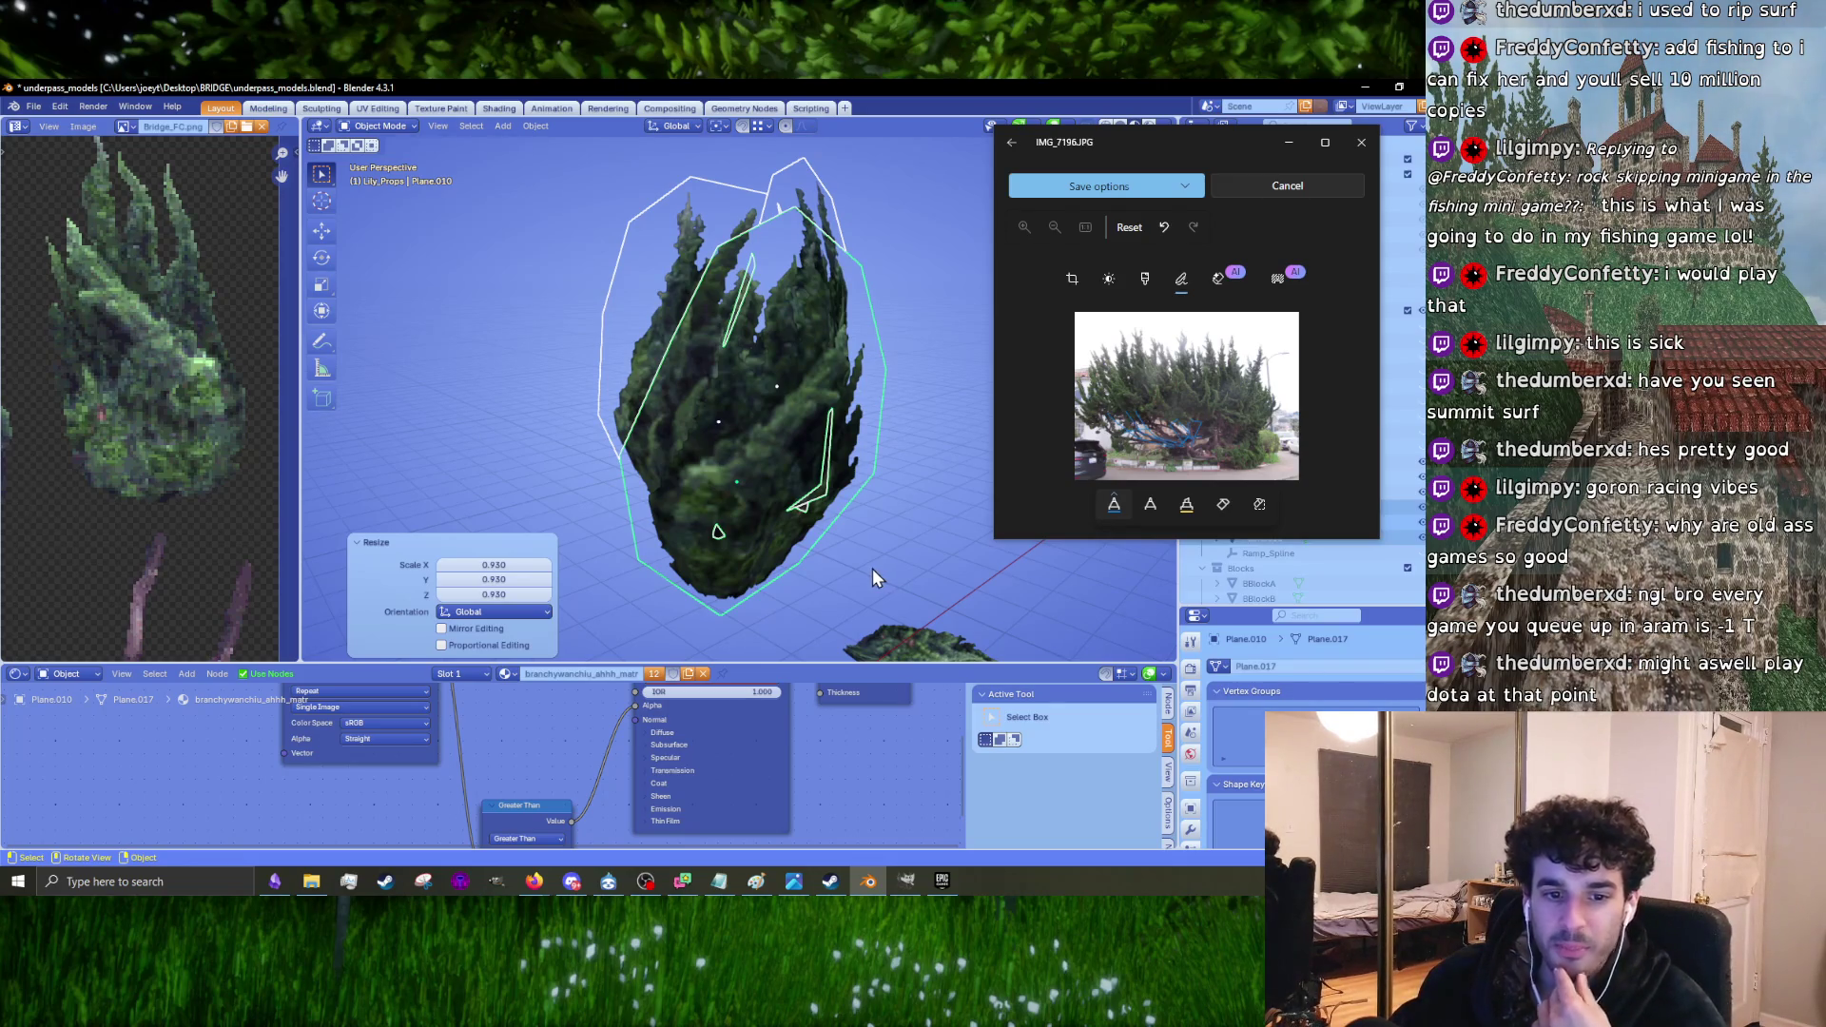
Step: In front view, rotate the card 5.15°, then return to a perspective view
key("KP_1")
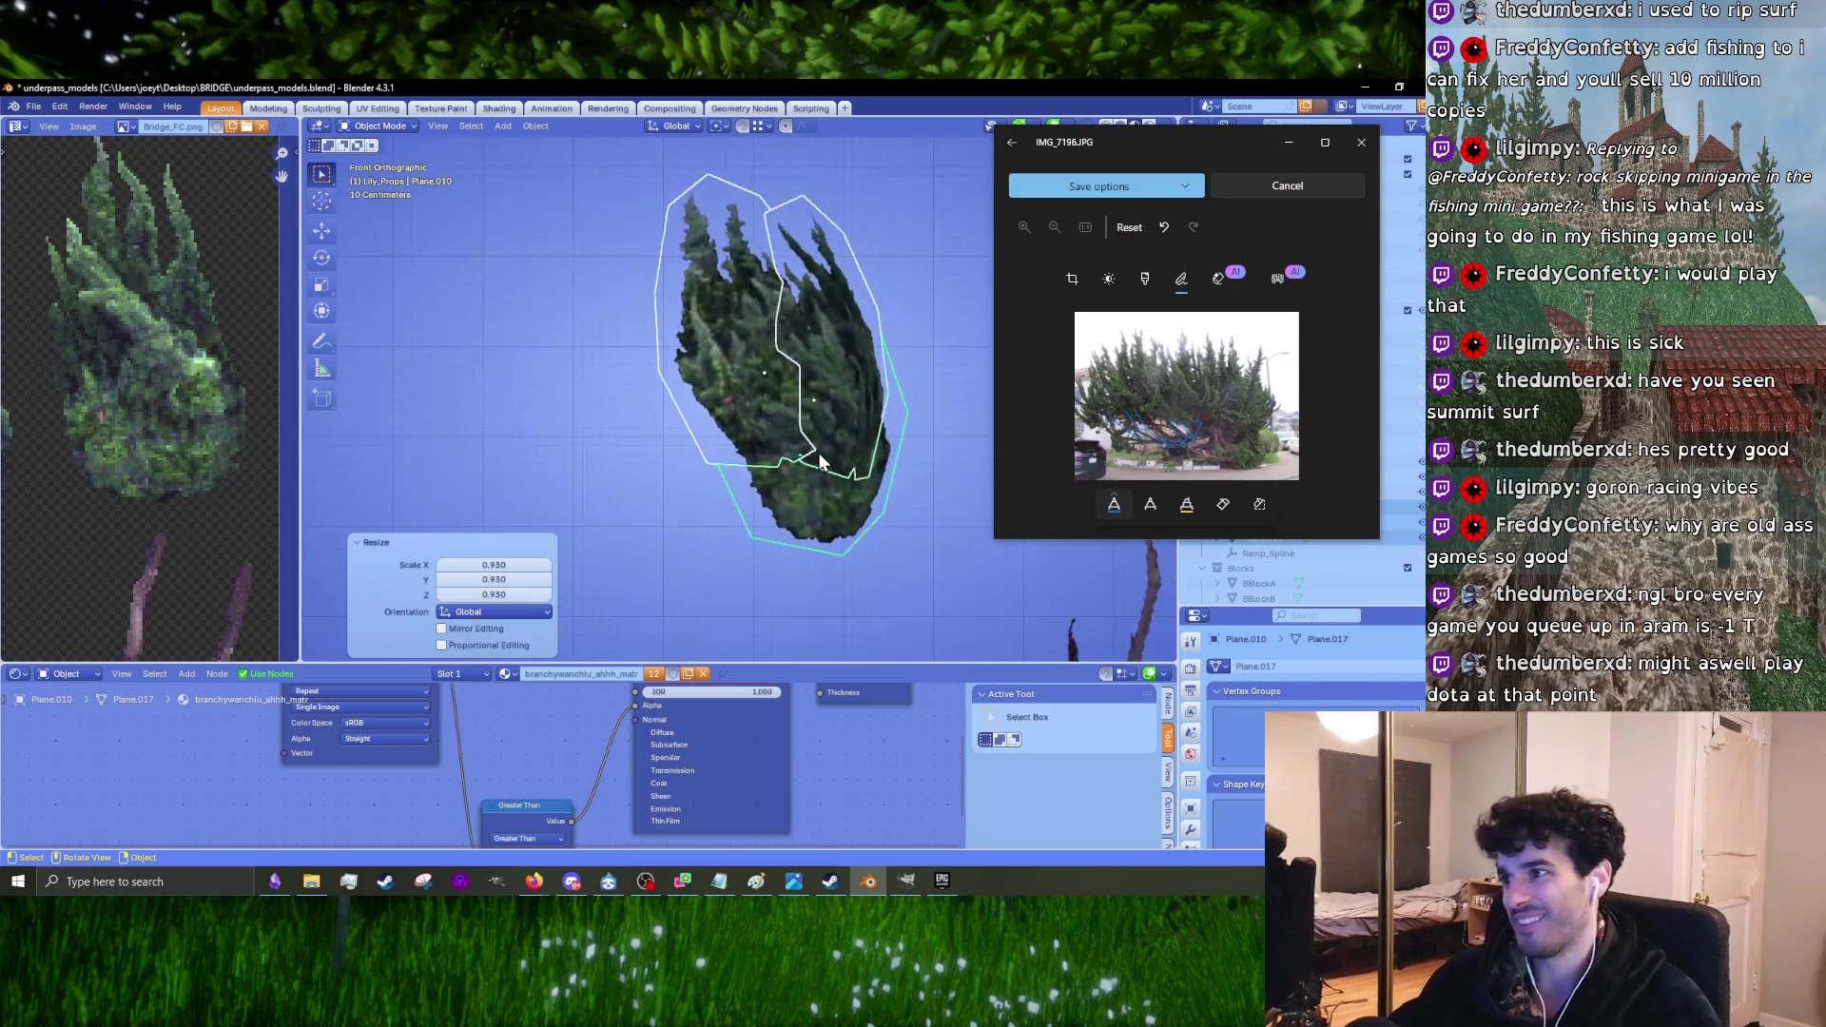
scroll(831, 460, "down", 2)
key("r")
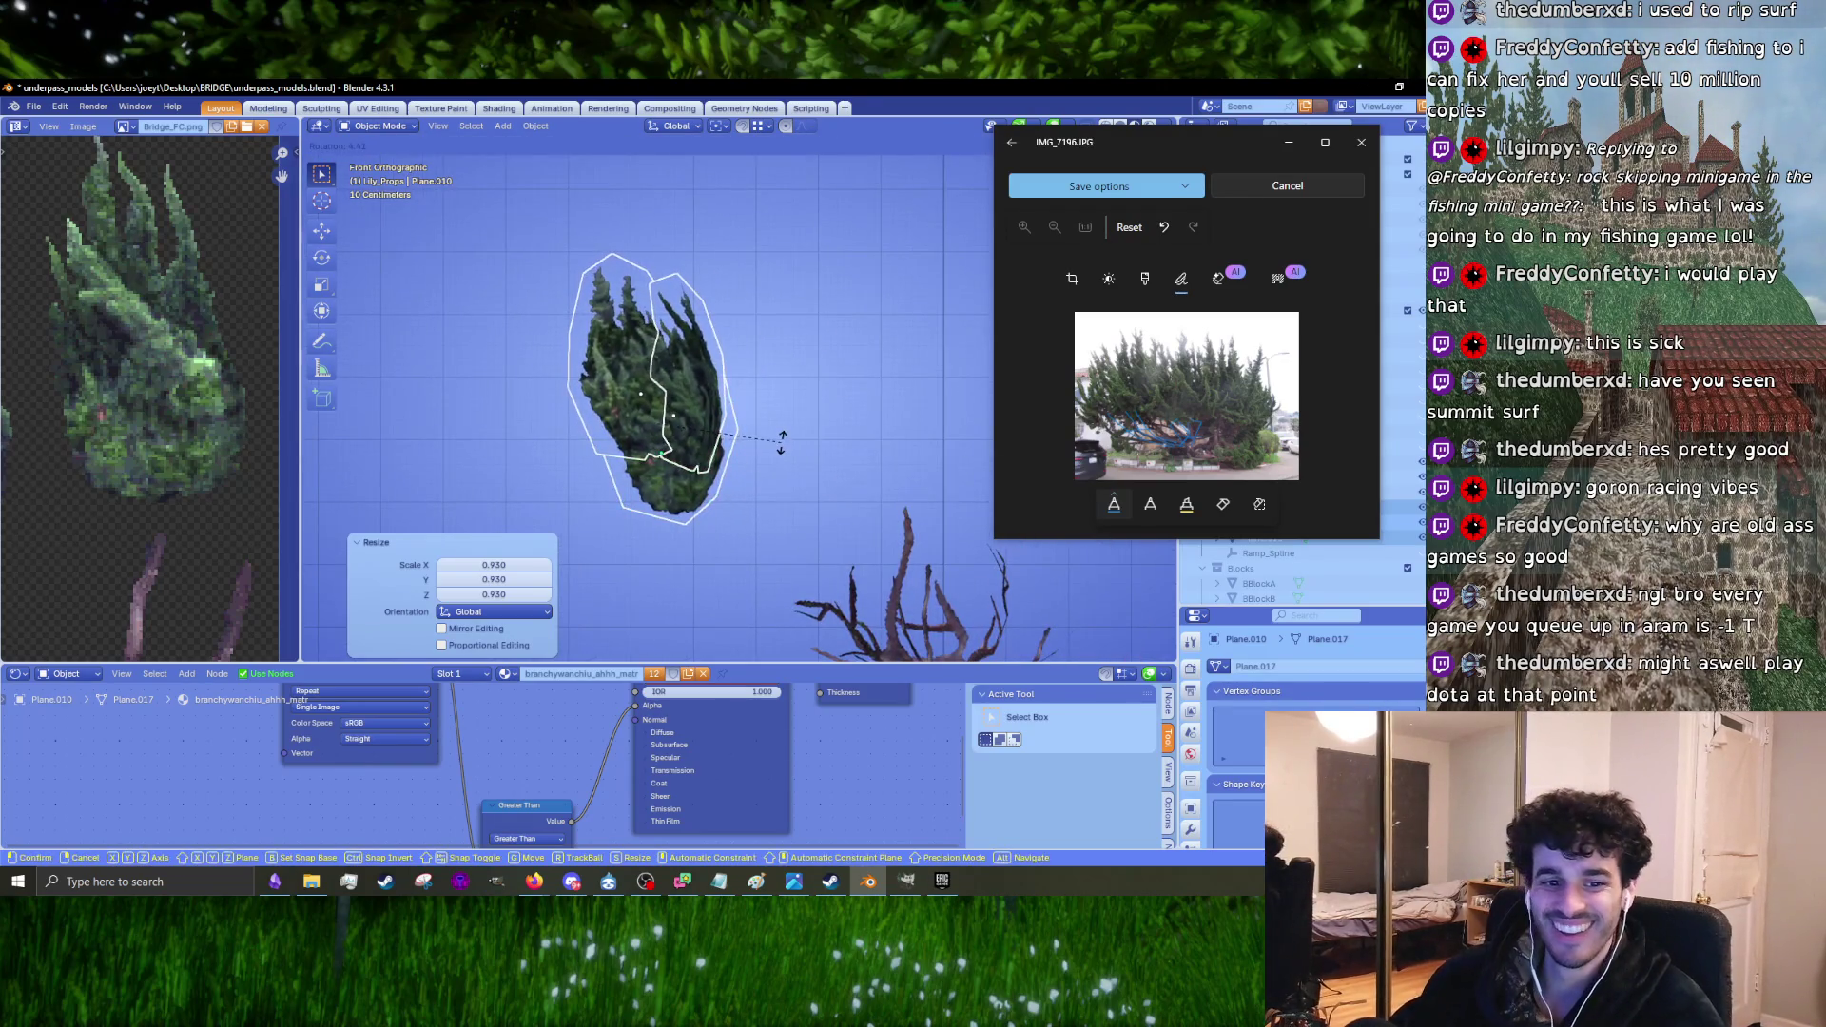
left_click(775, 445)
mouse_move(768, 449)
middle_mouse_down()
mouse_move(734, 454)
mouse_move(817, 432)
mouse_move(647, 418)
mouse_move(687, 456)
mouse_move(646, 371)
middle_mouse_up()
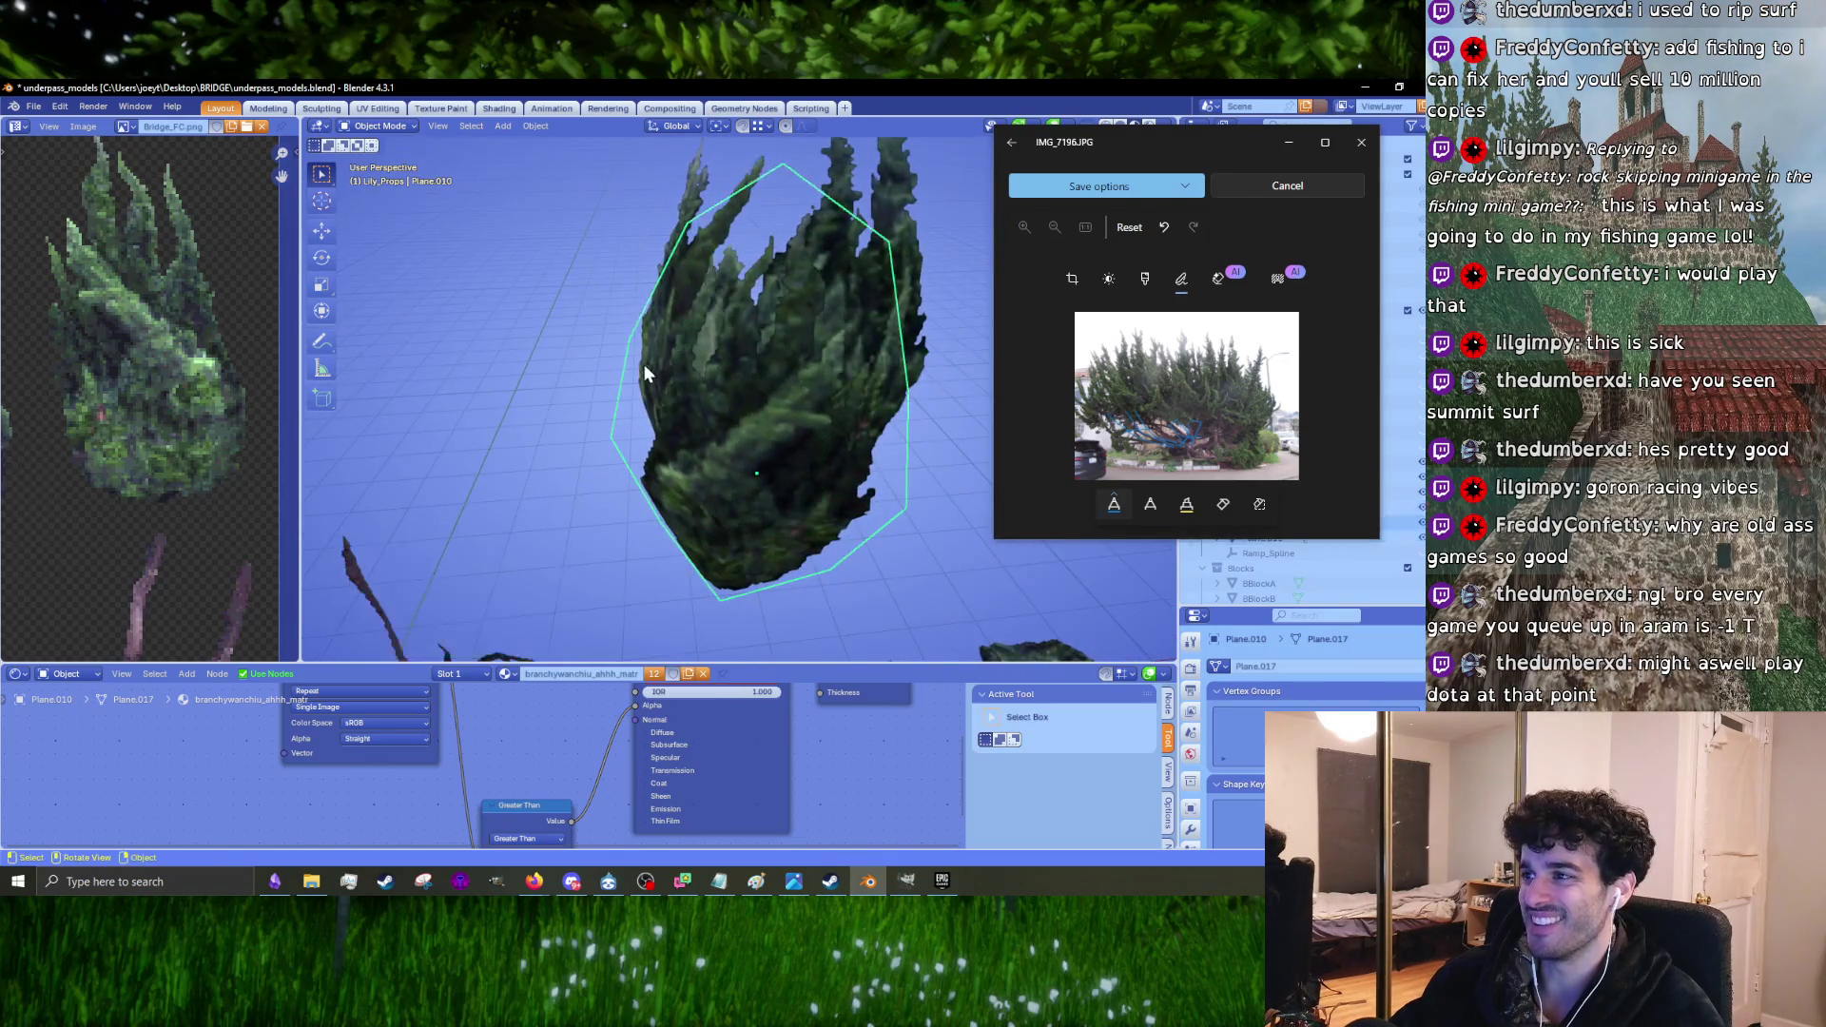
middle_click_drag(743, 413, 781, 364)
Step: Nudge the Plane.009 card about 8 cm and tilt it -2.08°
left_click(768, 494)
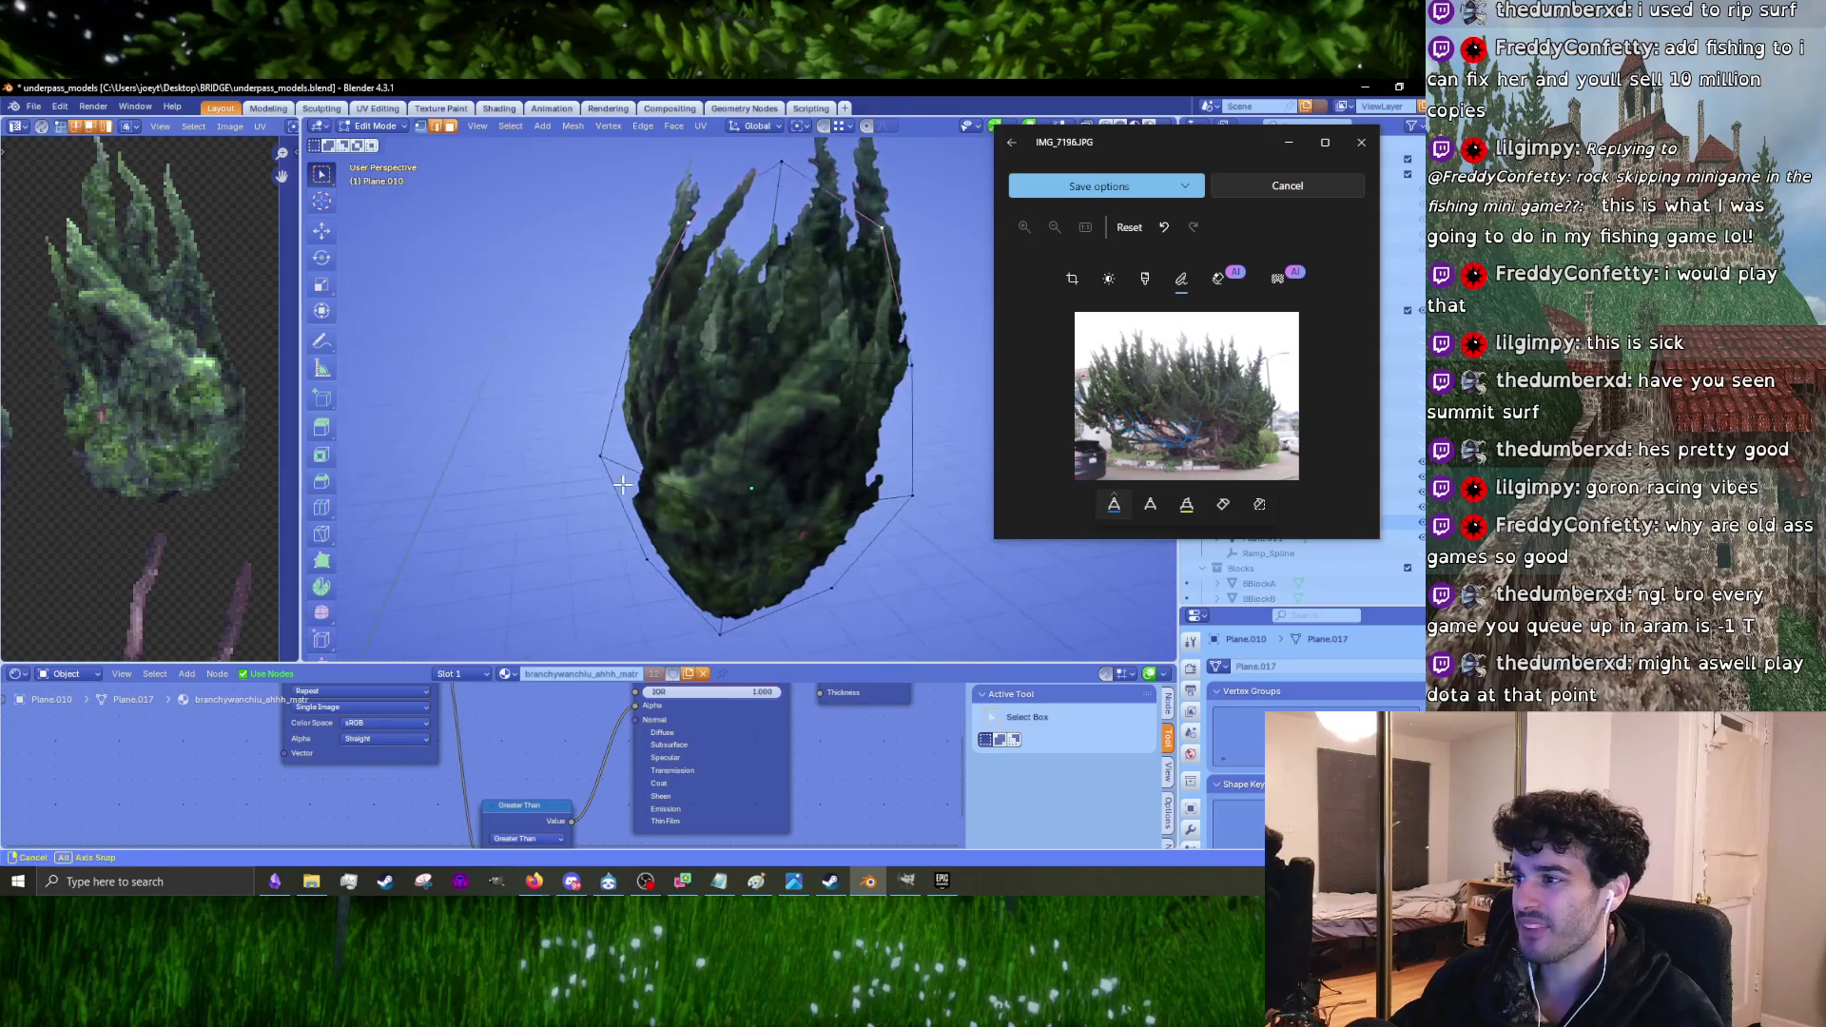
mouse_move(734, 530)
middle_mouse_down()
mouse_move(932, 498)
mouse_move(656, 462)
mouse_move(817, 470)
mouse_move(880, 502)
middle_mouse_up()
left_click(818, 470)
mouse_move(820, 451)
middle_mouse_down()
mouse_move(797, 510)
mouse_move(857, 478)
mouse_move(813, 442)
mouse_move(889, 419)
mouse_move(739, 428)
mouse_move(865, 426)
mouse_move(854, 447)
mouse_move(813, 405)
mouse_move(847, 402)
mouse_move(780, 538)
middle_mouse_up()
key("g")
left_click(861, 471)
key("r")
left_click(823, 481)
Step: Turn the Plane.011 card in three small rotations around global Z
left_click(813, 442)
key("r")
left_click(810, 435)
key("r")
left_click(889, 420)
key("r")
left_click(858, 436)
Step: Select the finished tree clusters, frame them, and switch to top view
scroll(847, 402, "down", 3)
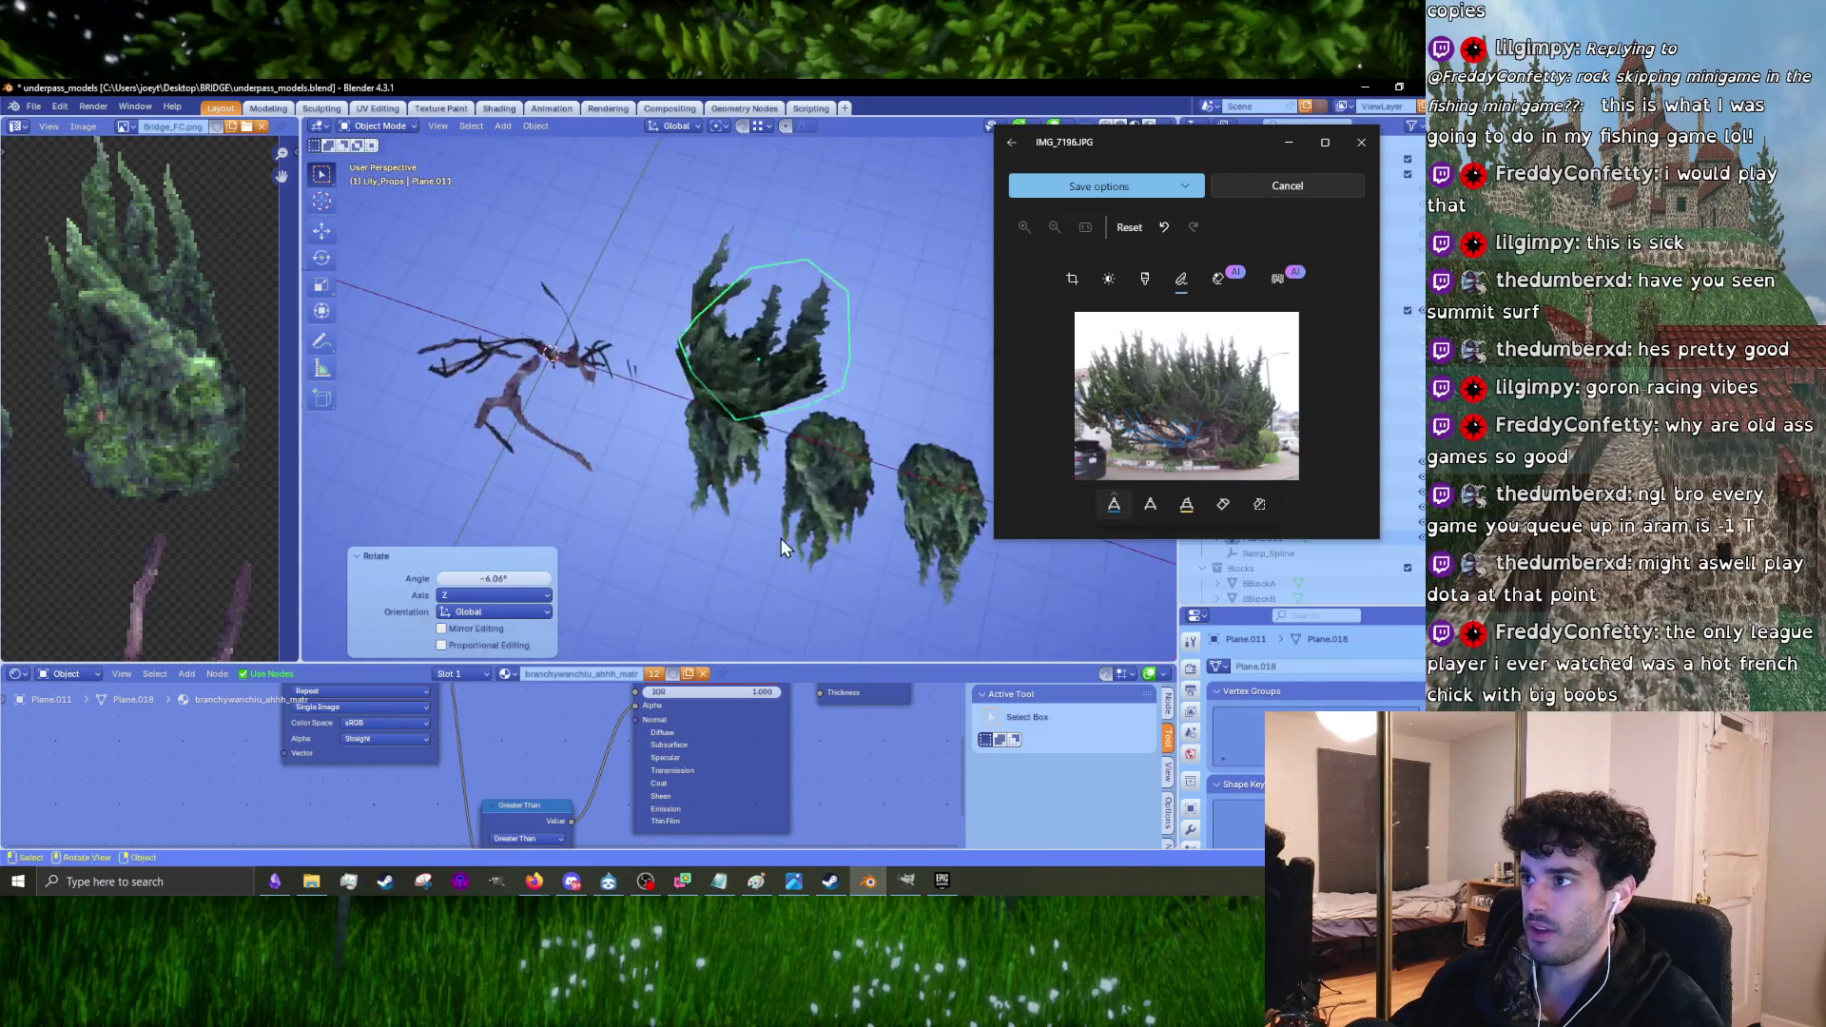
left_click(734, 483)
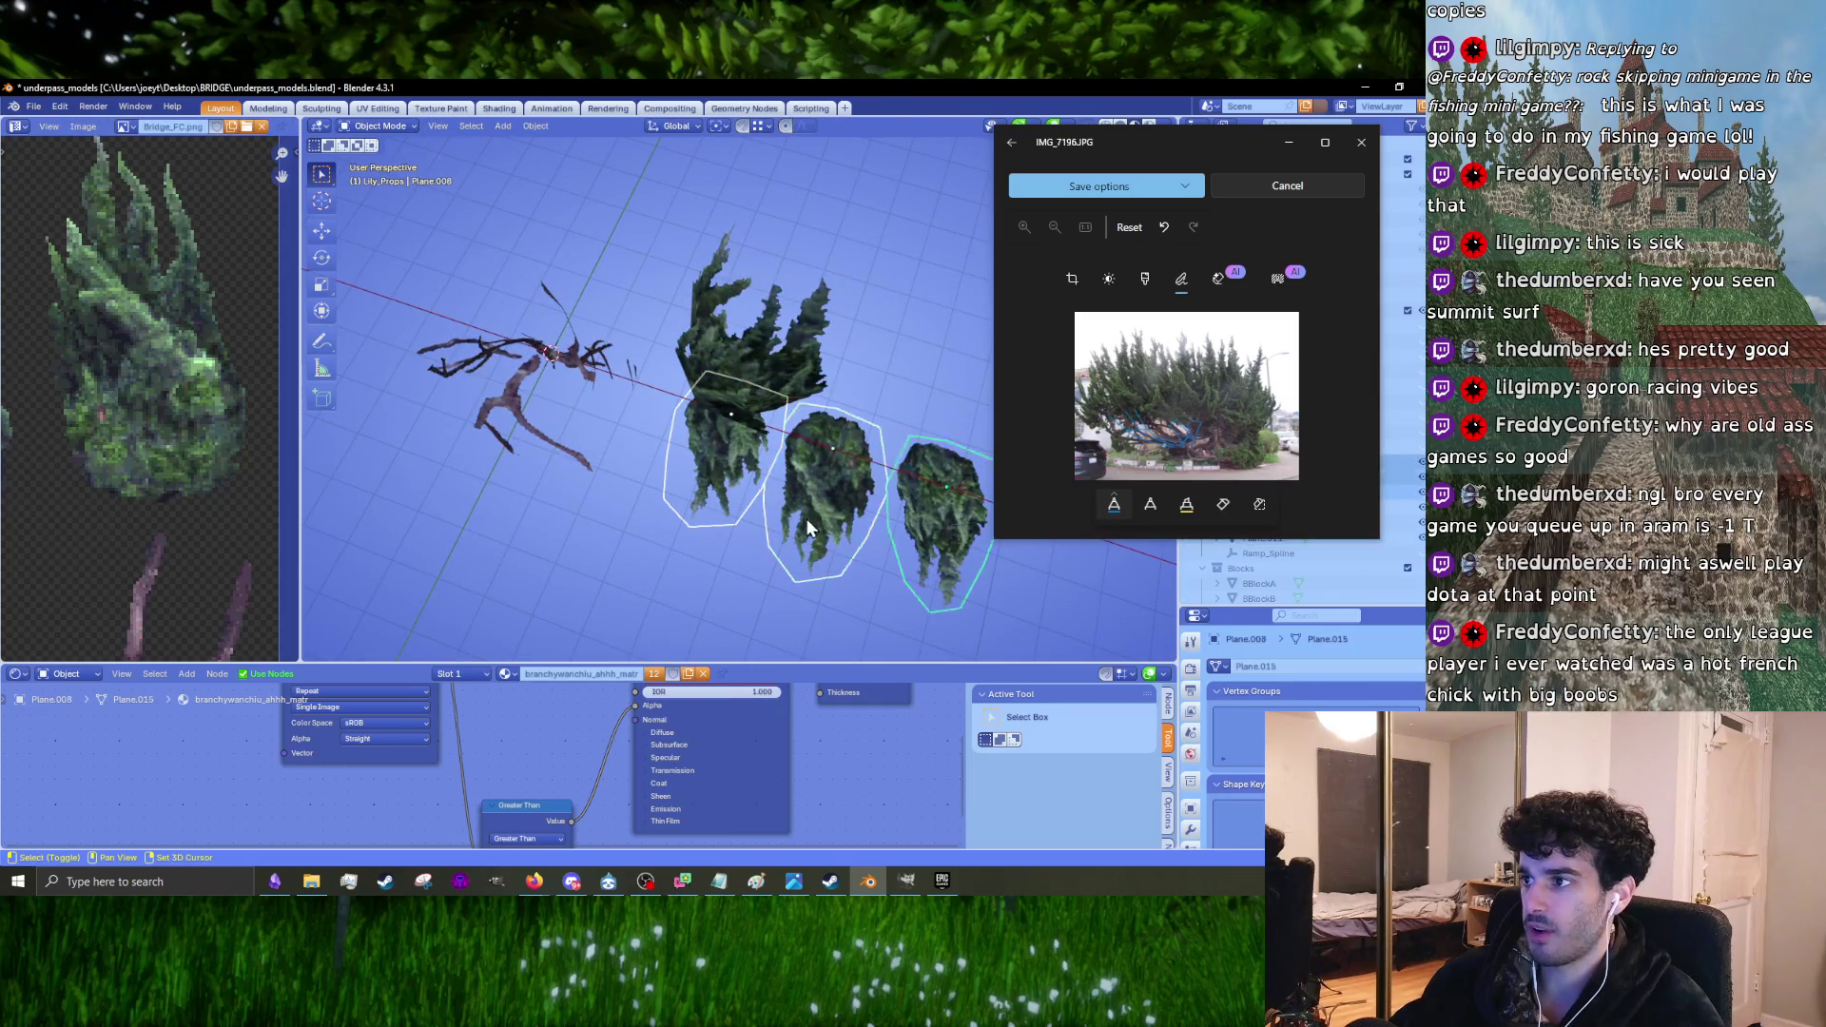
key("KP_Decimal")
key("KP_7")
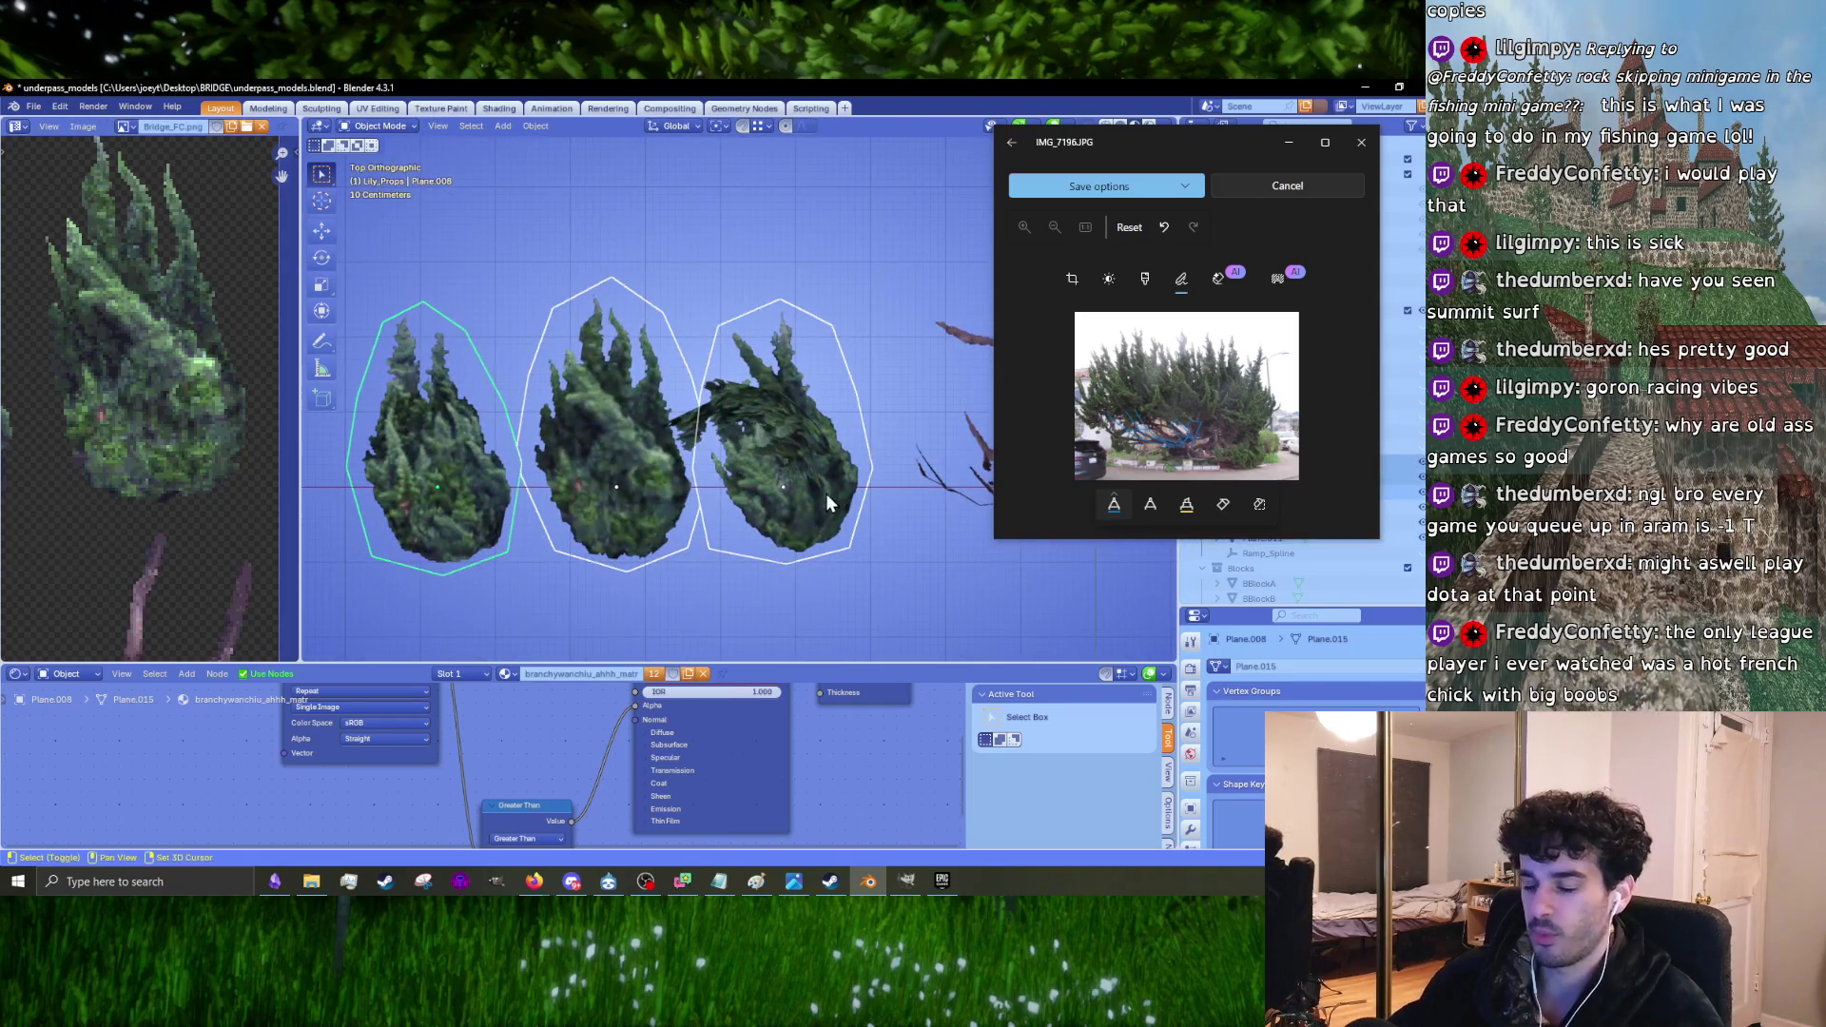
Step: Duplicate the three tree clusters and rotate the copy 90° about X
key("shift+d")
left_click(790, 256)
mouse_move(790, 257)
middle_mouse_down()
mouse_move(755, 557)
mouse_move(766, 412)
mouse_move(778, 488)
middle_mouse_up()
scroll(779, 489, "down", 3)
type("rx")
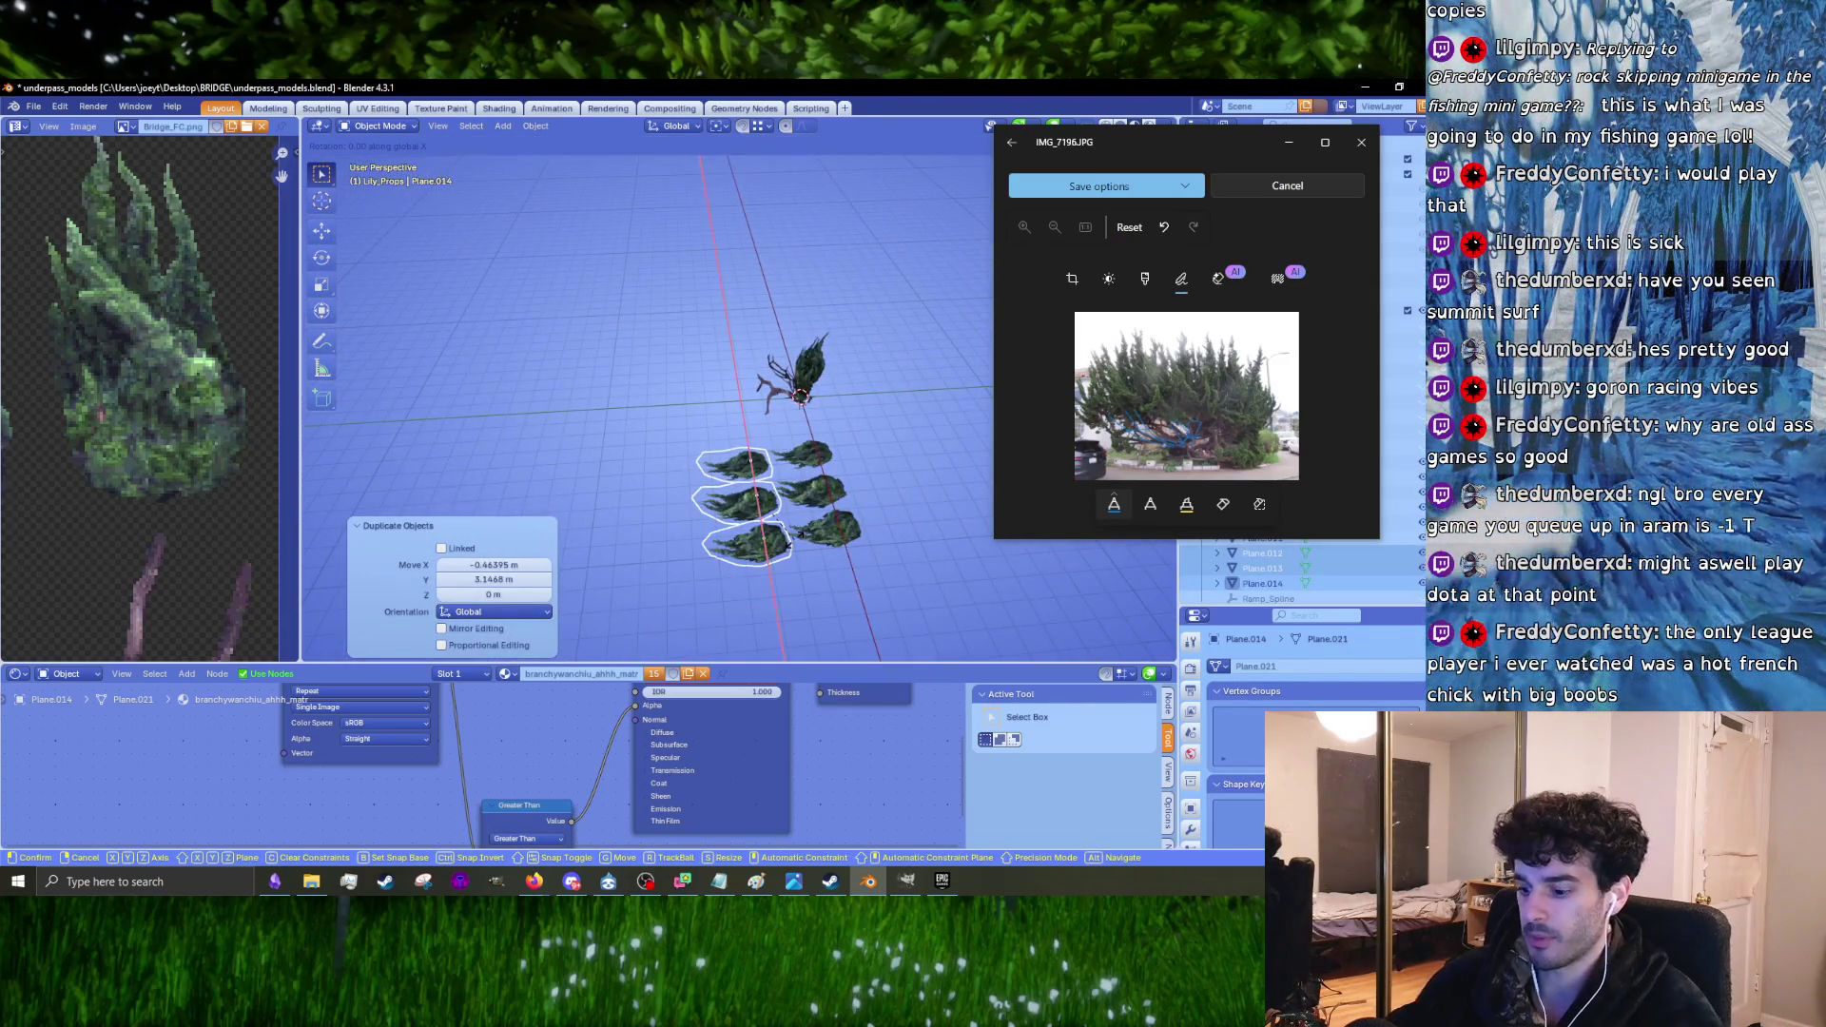
type("90")
key("Return")
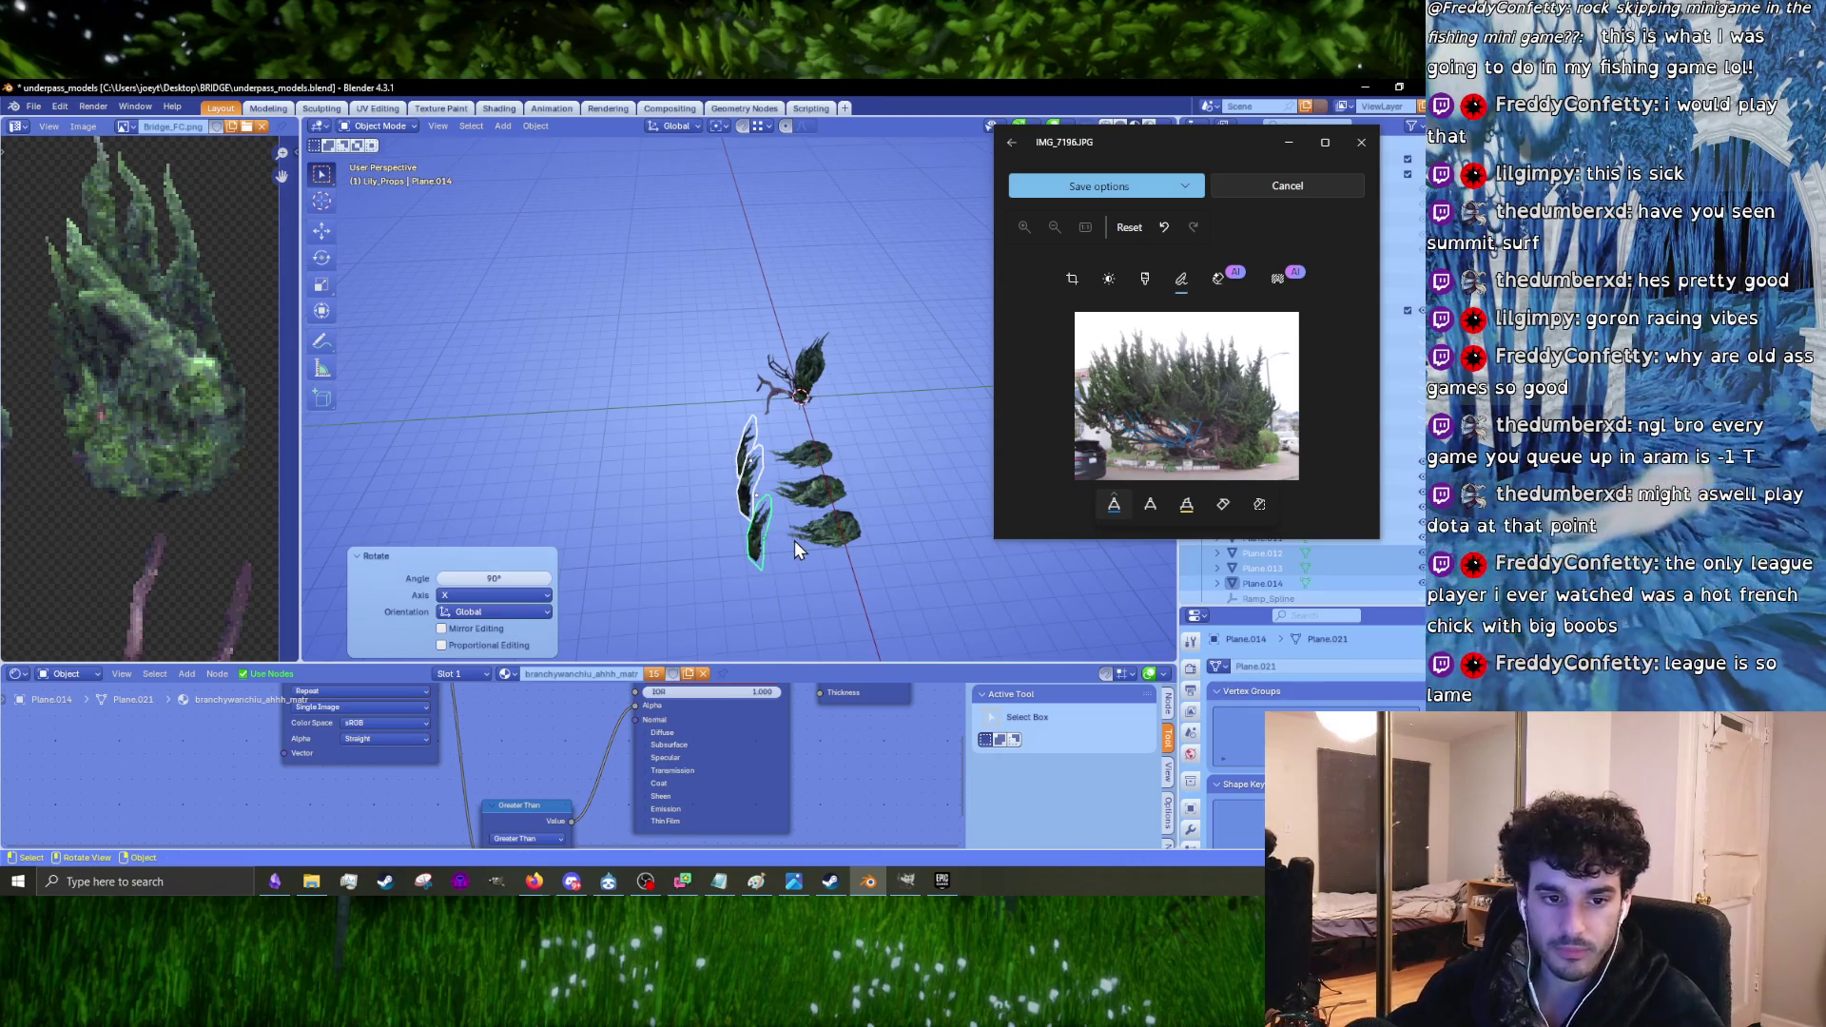
Step: Raise the copied trees 5.13 m along Z
key("g")
key("z")
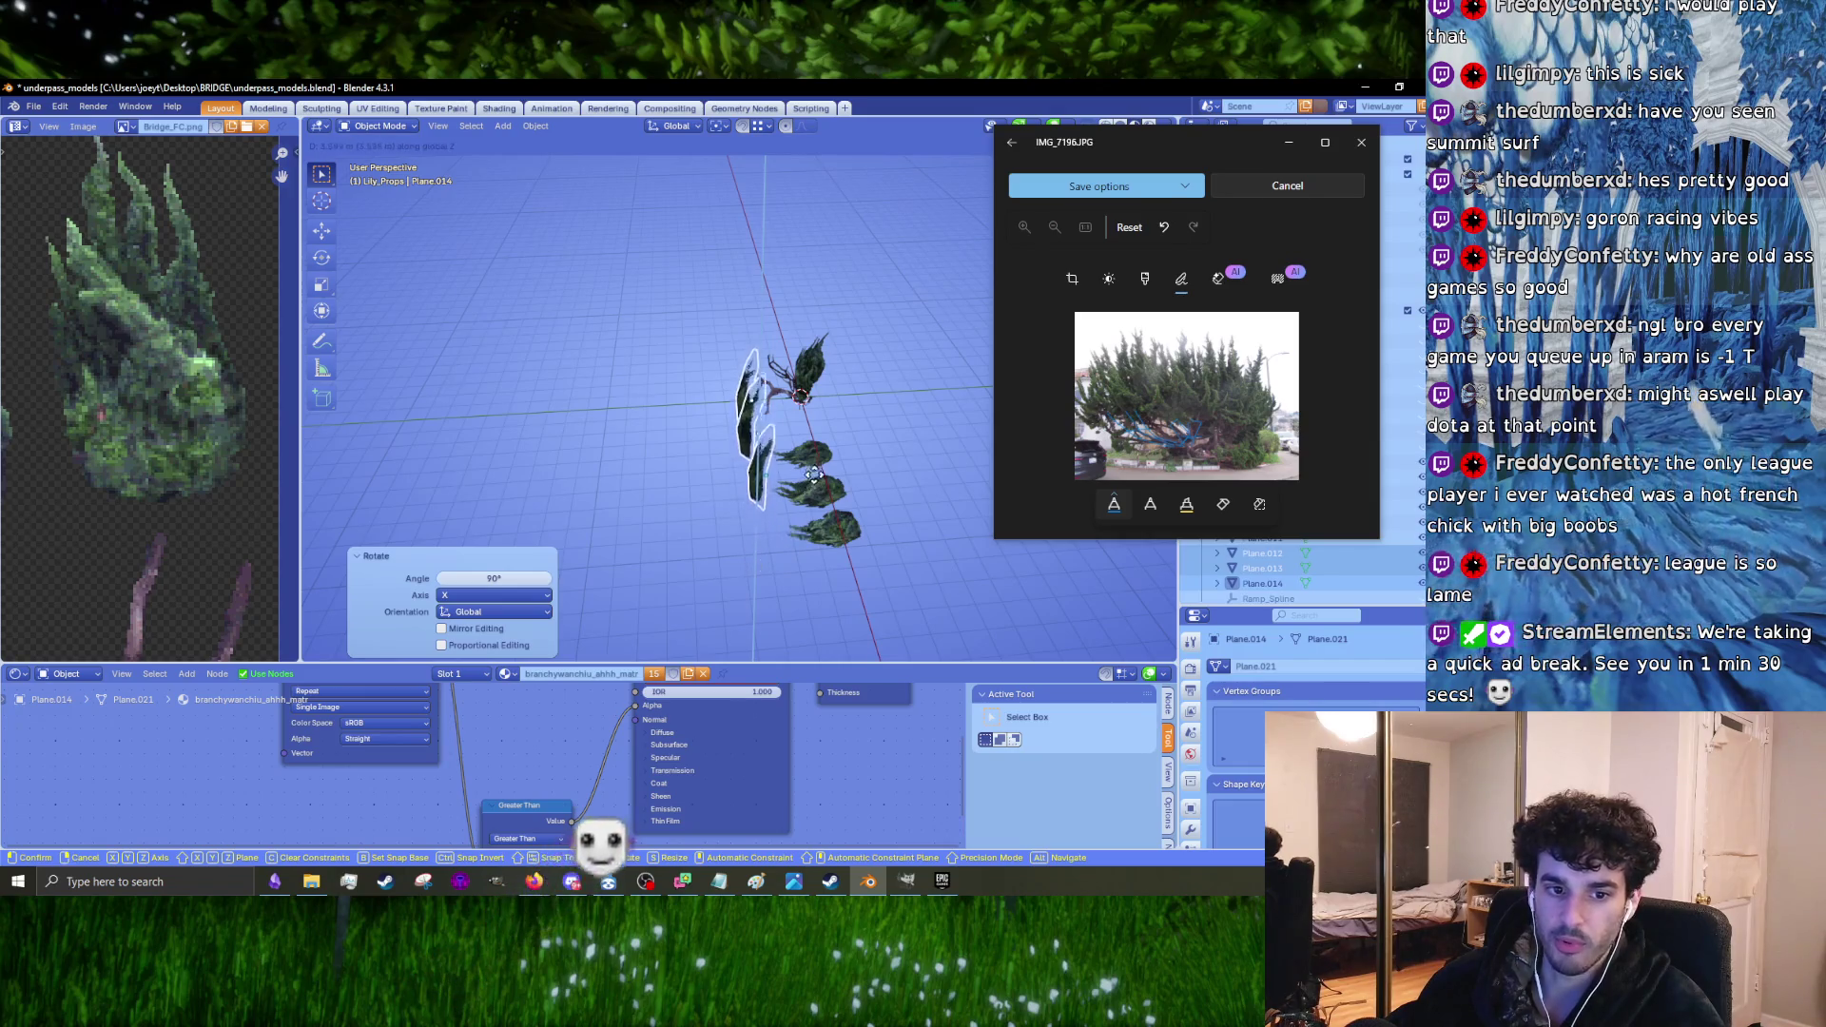
left_click(826, 443)
scroll(784, 493, "up", 3)
mouse_move(784, 493)
middle_mouse_down()
mouse_move(880, 449)
mouse_move(761, 493)
mouse_move(631, 471)
mouse_move(643, 540)
middle_mouse_up()
scroll(842, 495, "up", 3)
Step: Tilt the Plane.012 card -12.5° around X
left_click(643, 540)
key("r")
key("x")
left_click(893, 498)
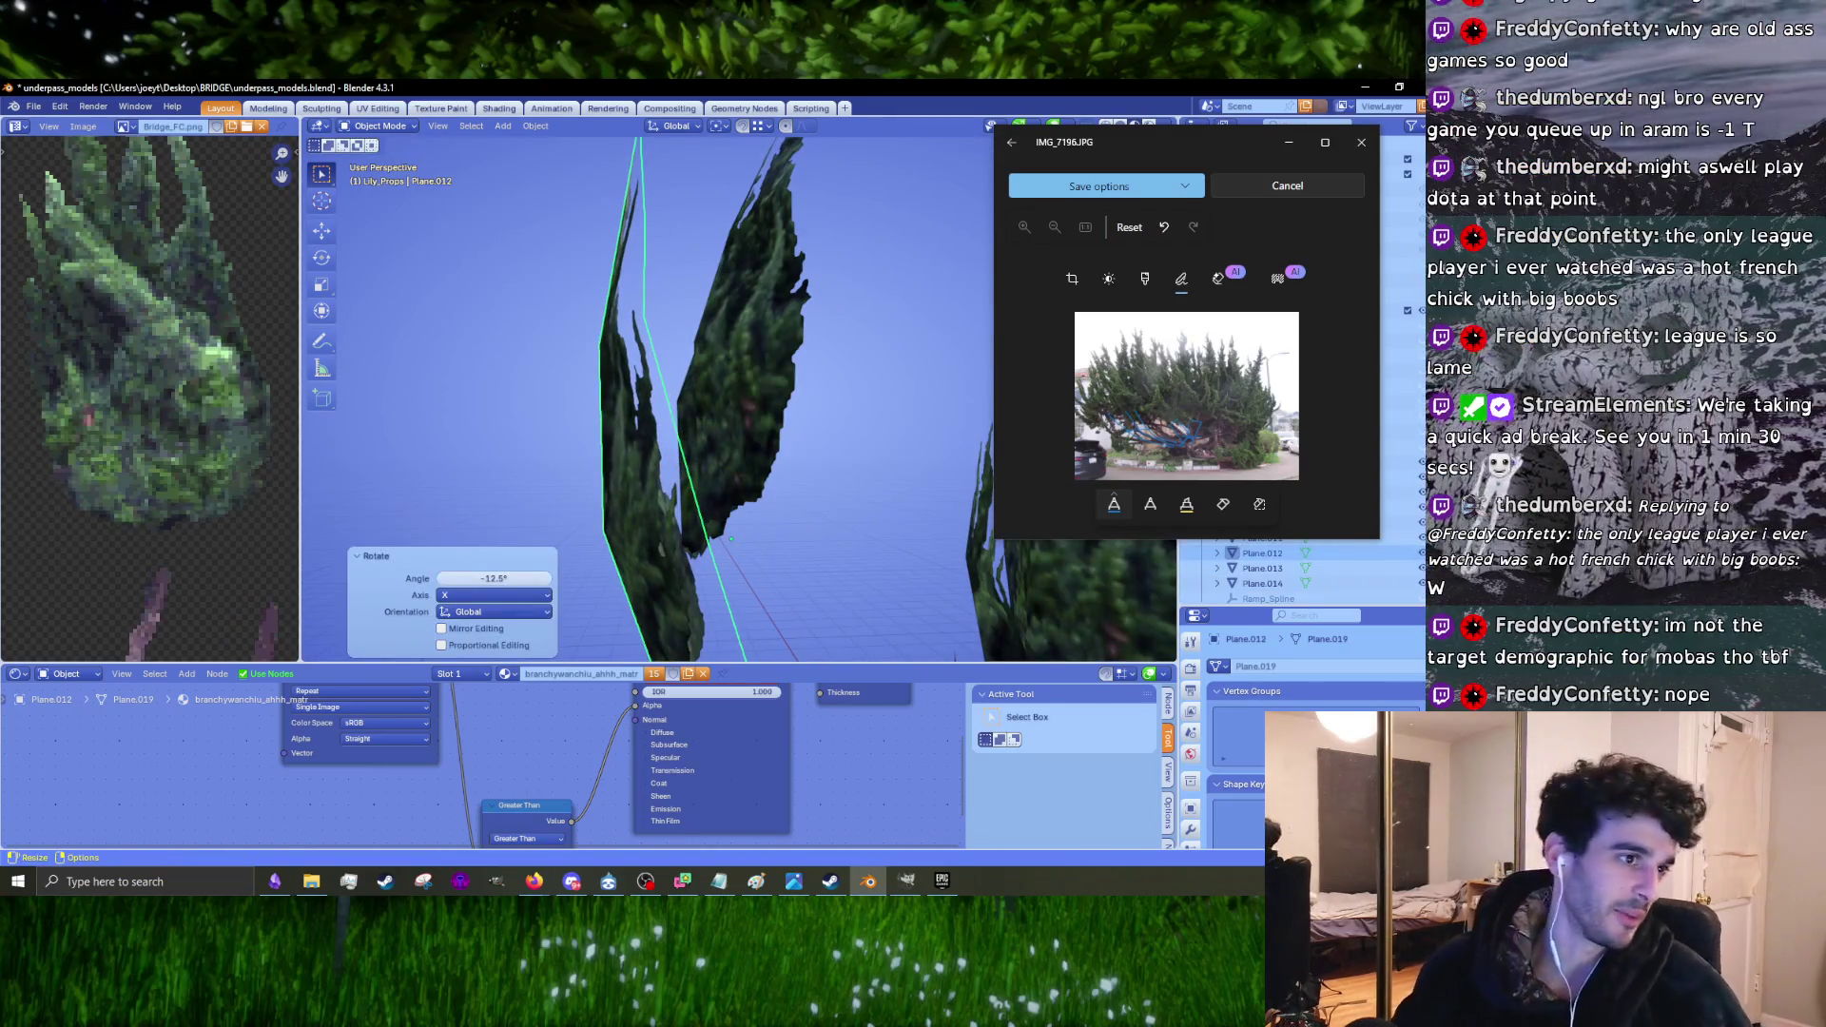
Step: Switch to the Firefox window and begin editing the search query
key("alt+Tab")
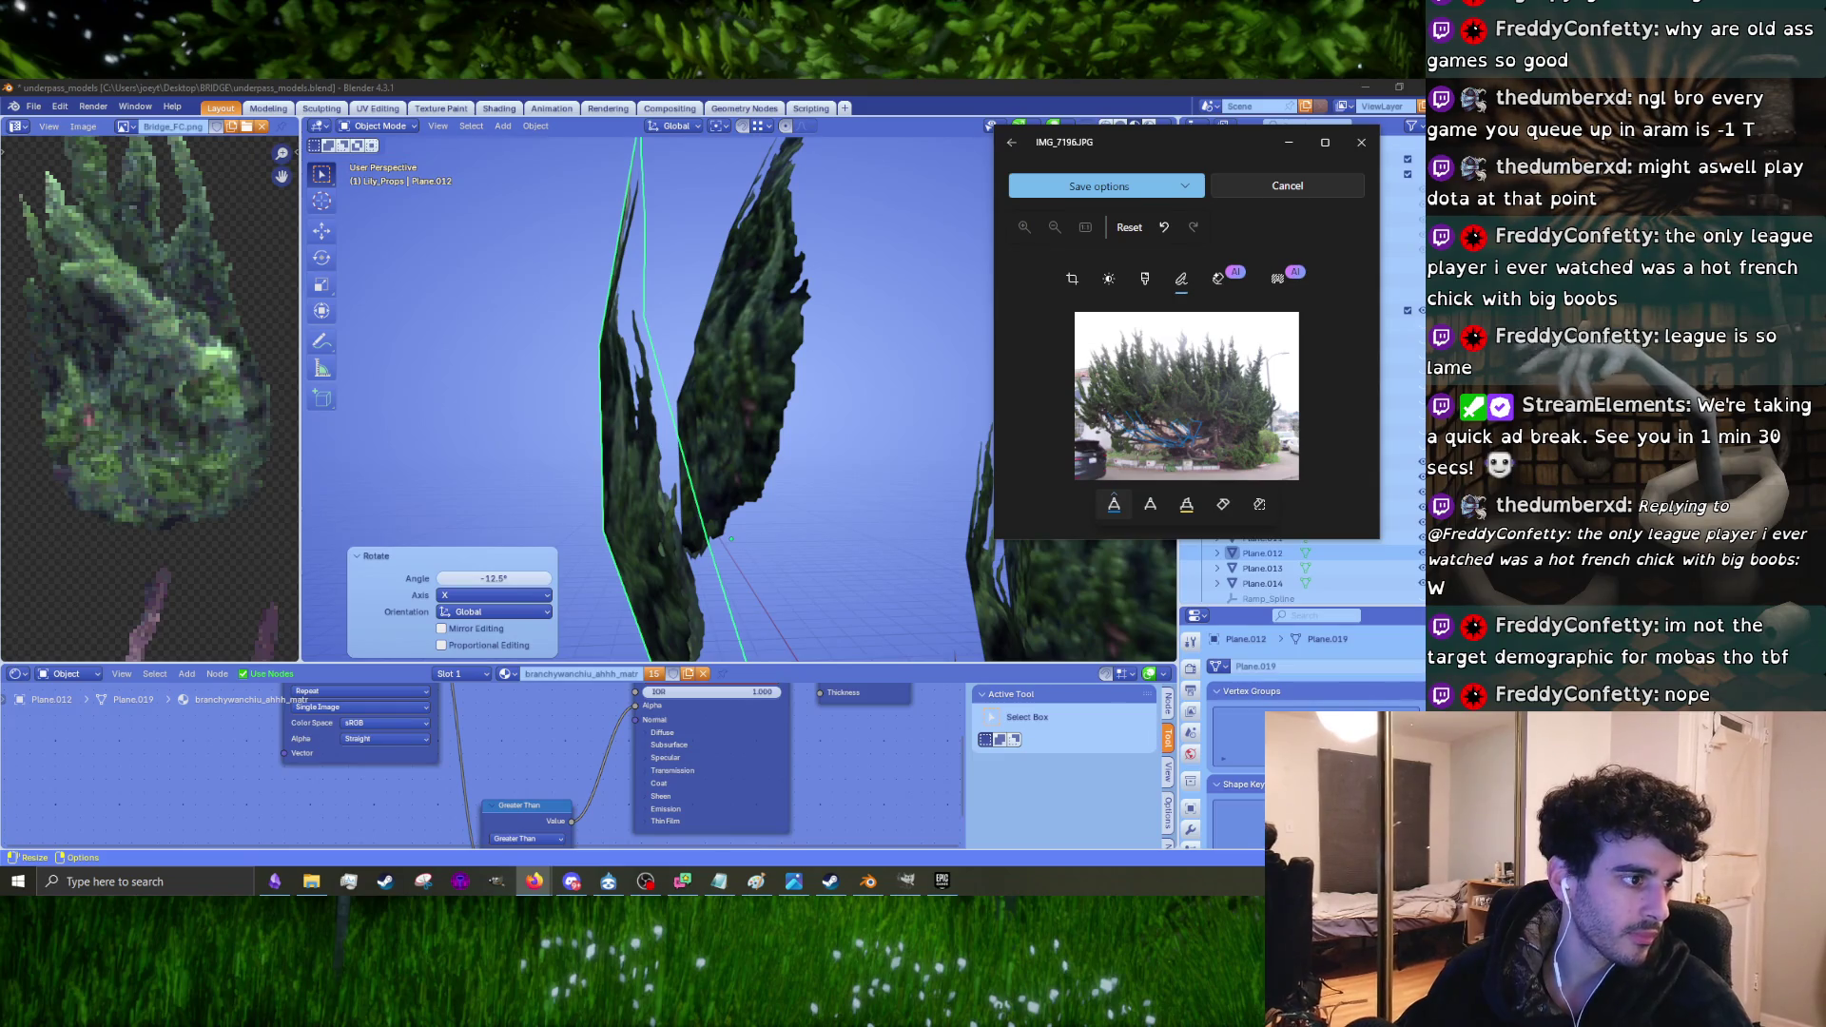
key("alt+Tab")
left_click(513, 319)
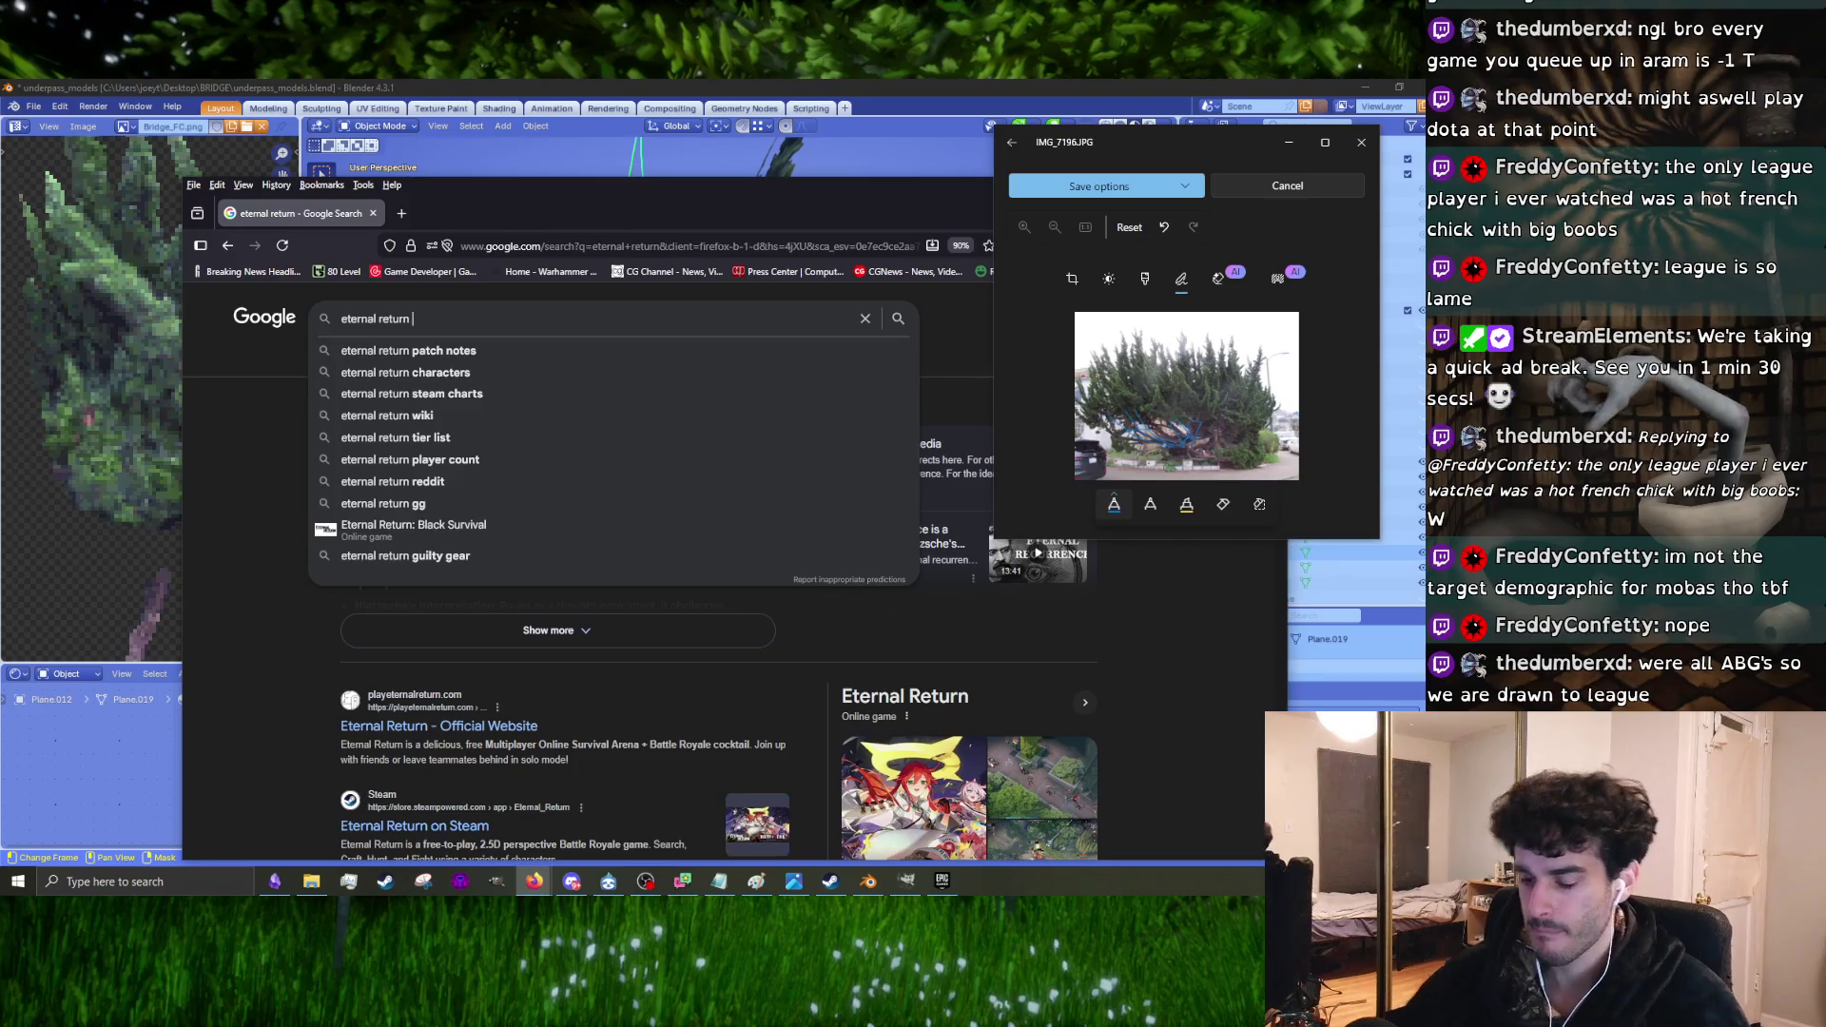
Step: Search Google Images for 'eternal return black survival' and preview the first results
type("bl")
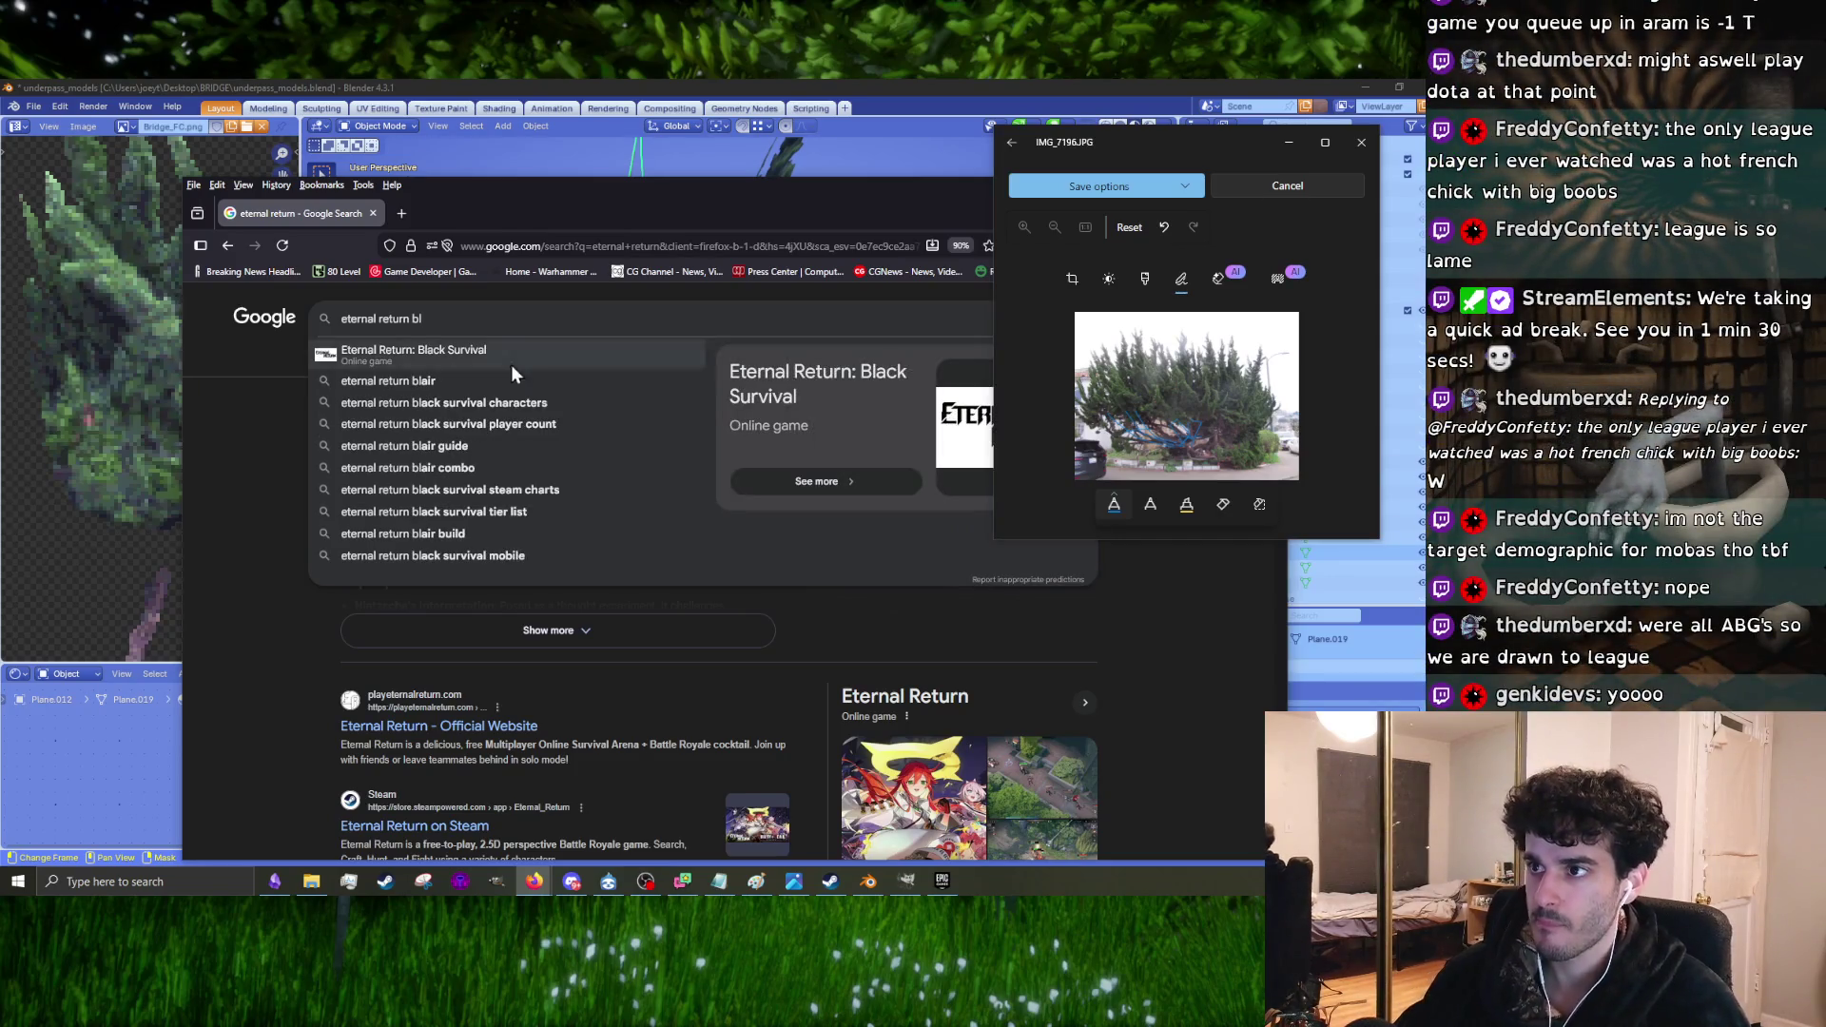
left_click(514, 359)
left_click(504, 361)
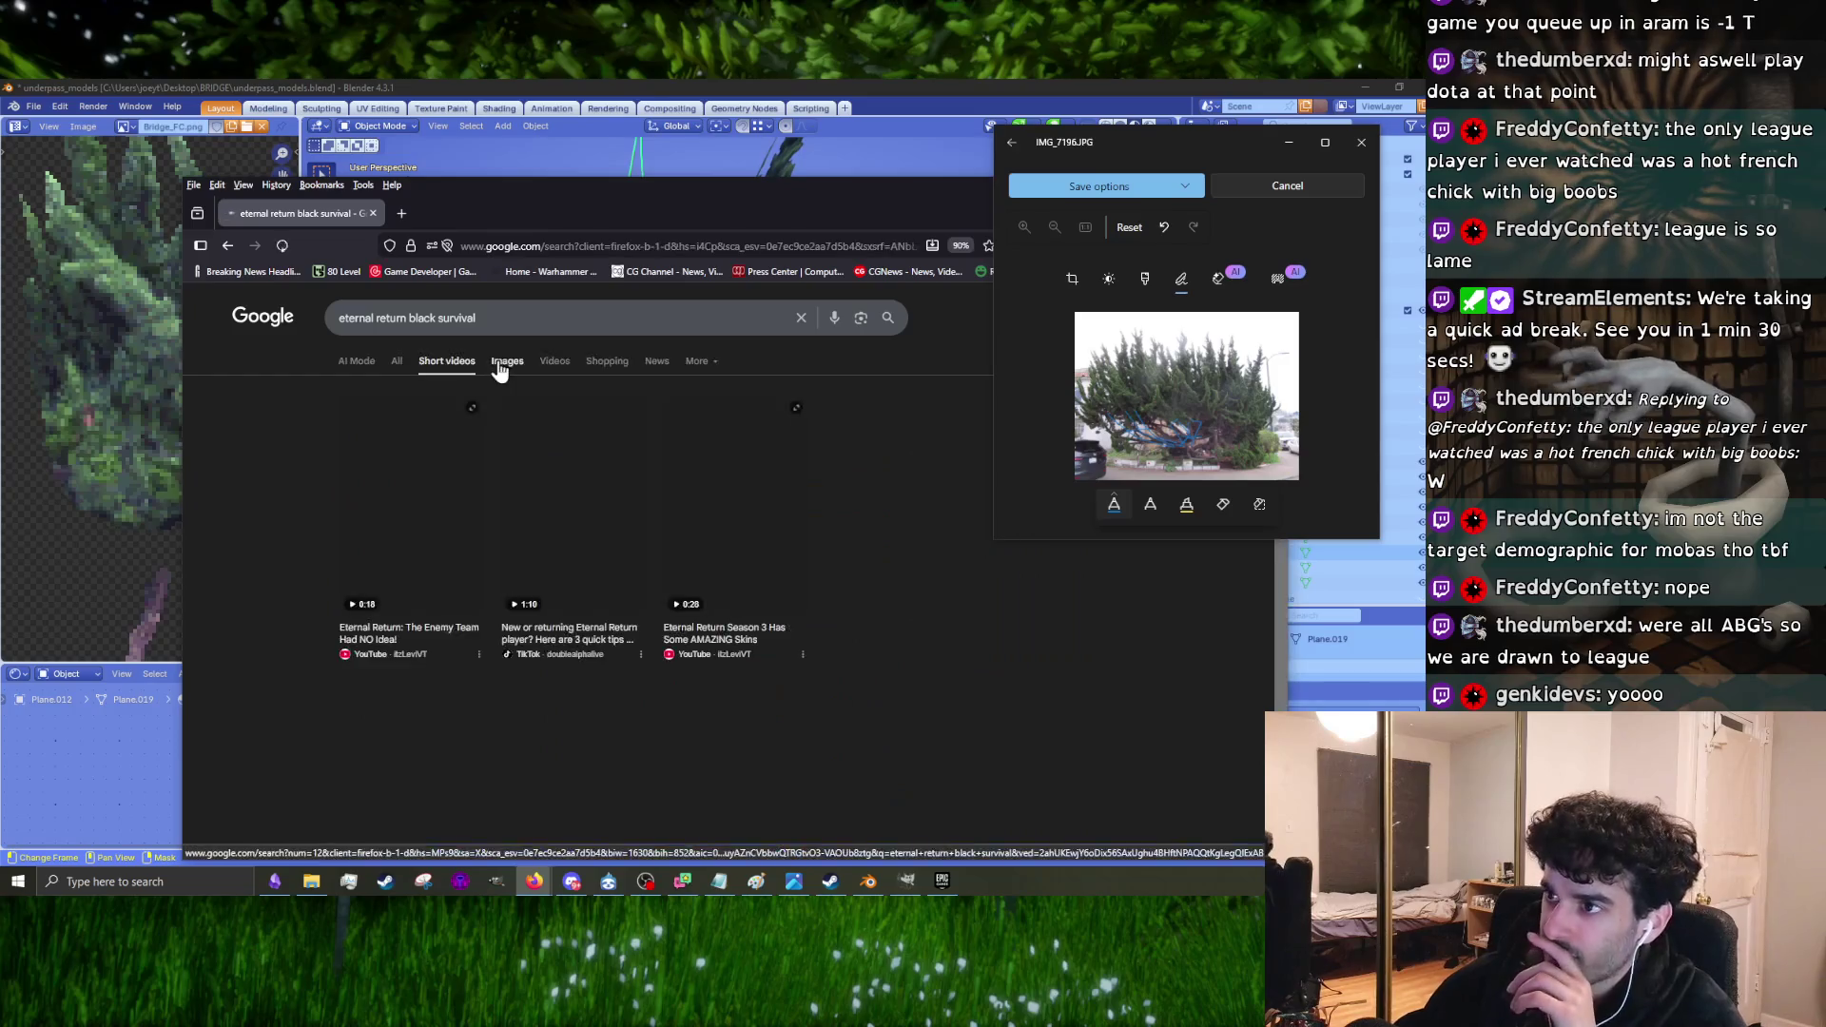
left_click(614, 502)
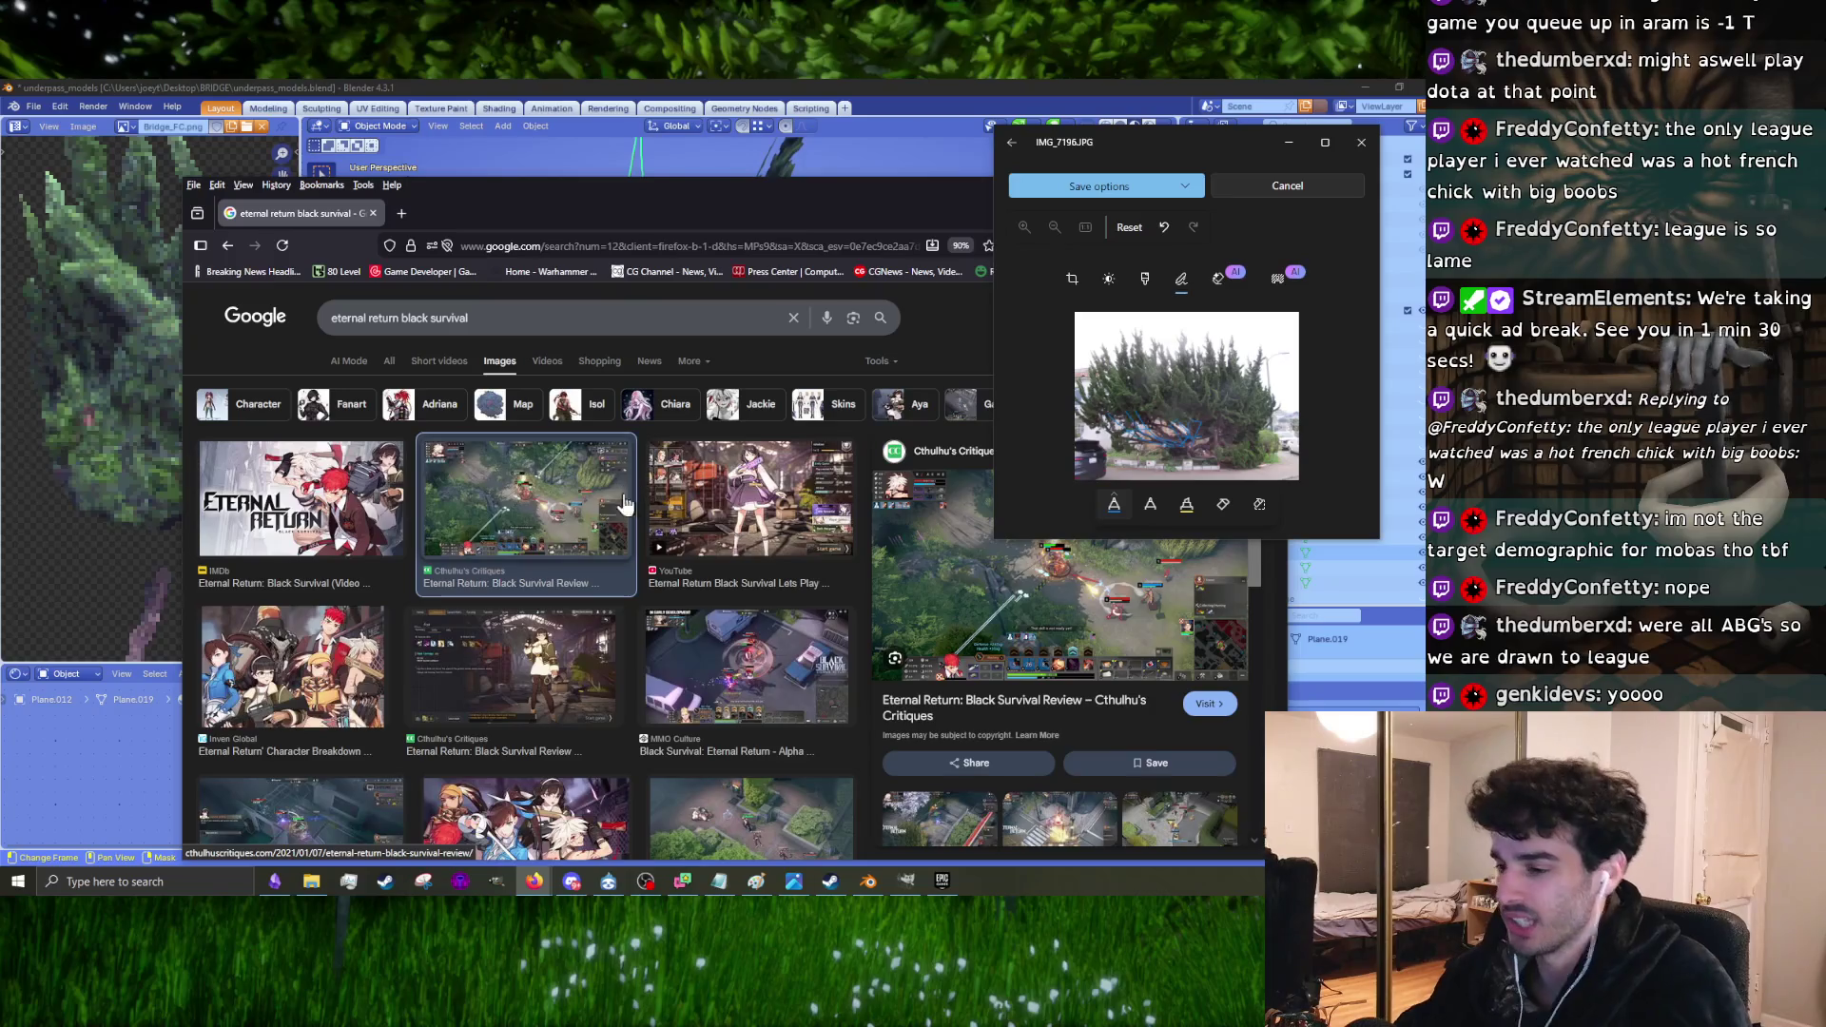
scroll(623, 532, "down", 3)
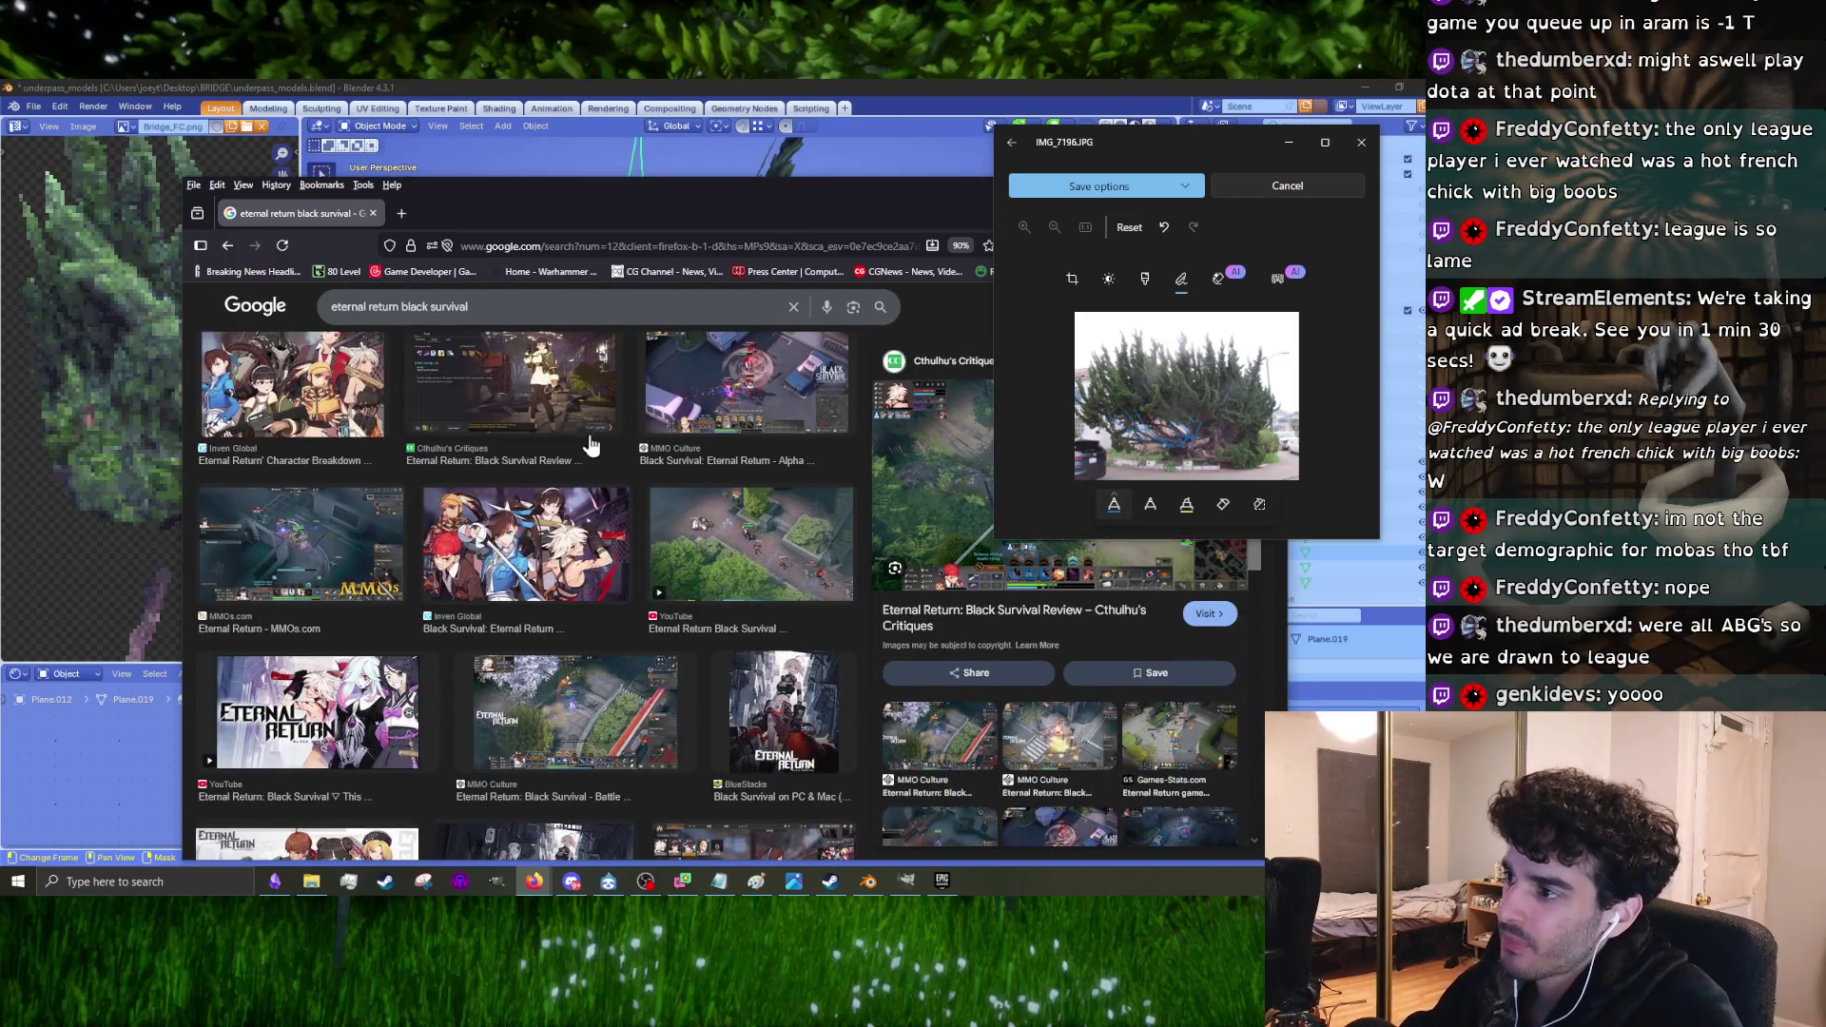
left_click(344, 524)
left_click_drag(810, 209, 516, 211)
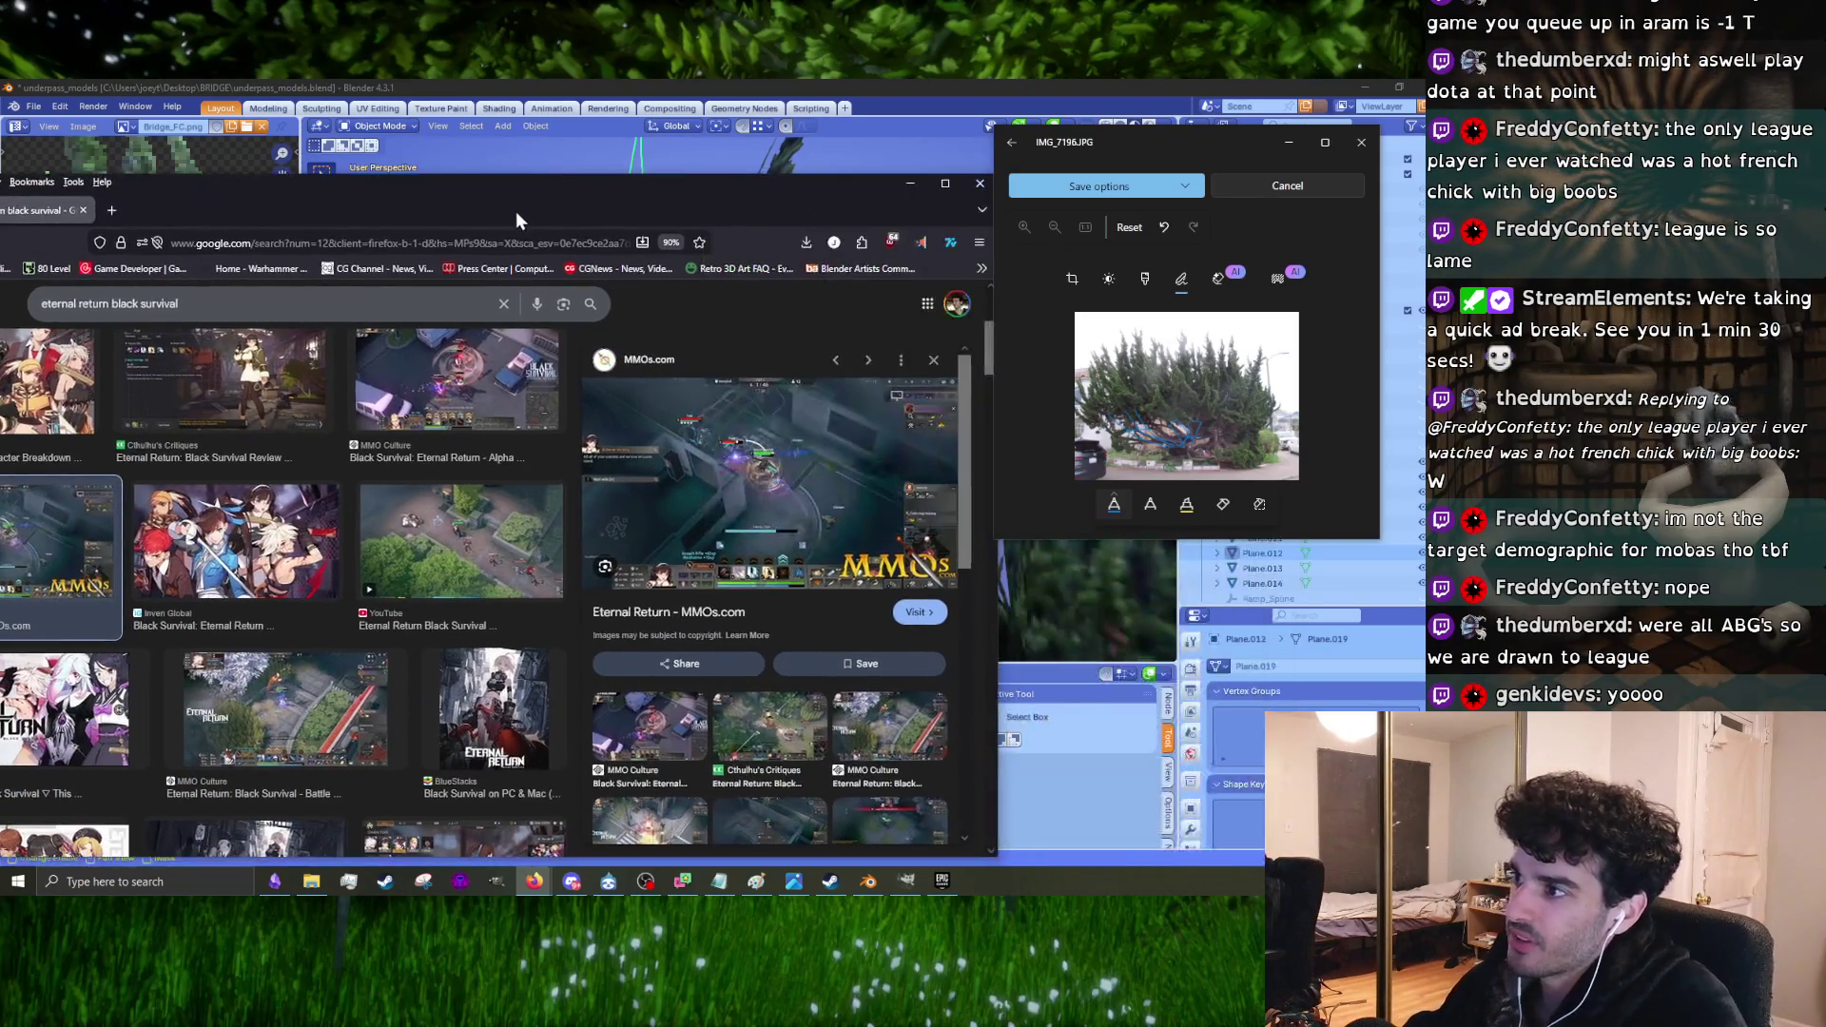
Step: Preview more results, including the Nicky concept art and Best Playable Characters image, then close Firefox
scroll(493, 625, "down", 2)
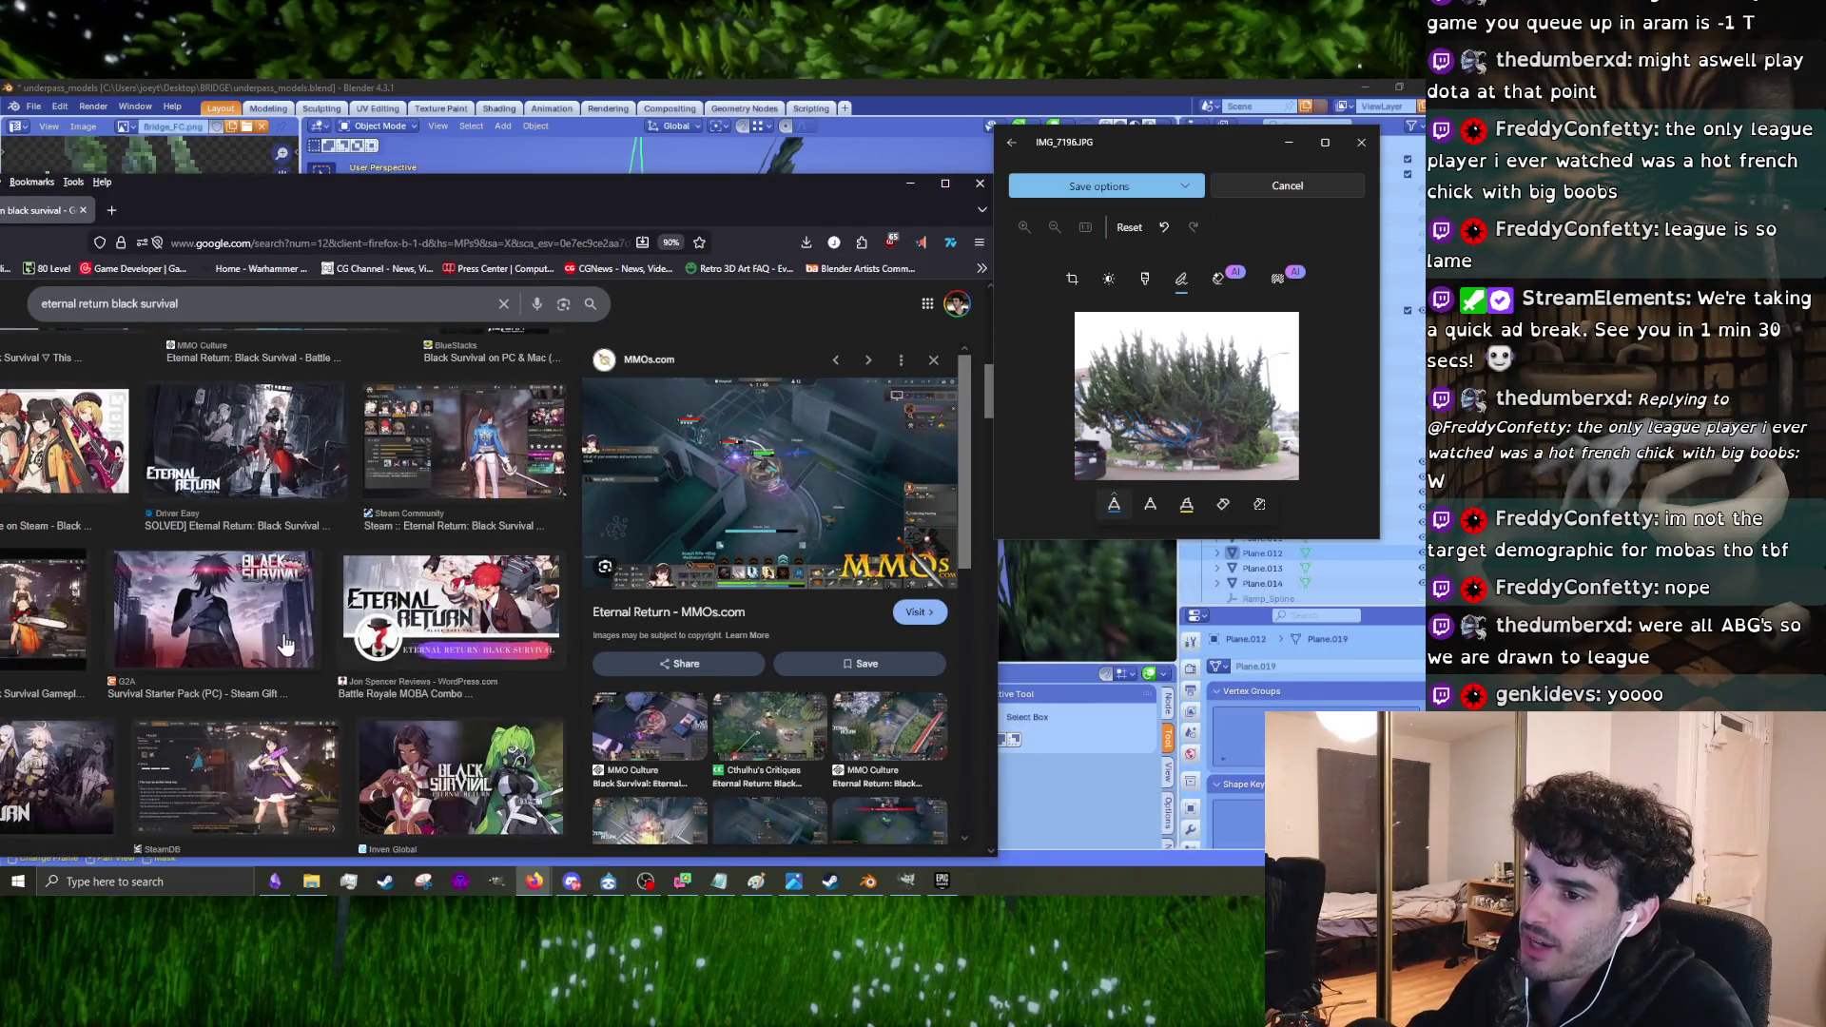
left_click(284, 645)
left_click(238, 775)
scroll(399, 686, "down", 5)
scroll(399, 687, "up", 10)
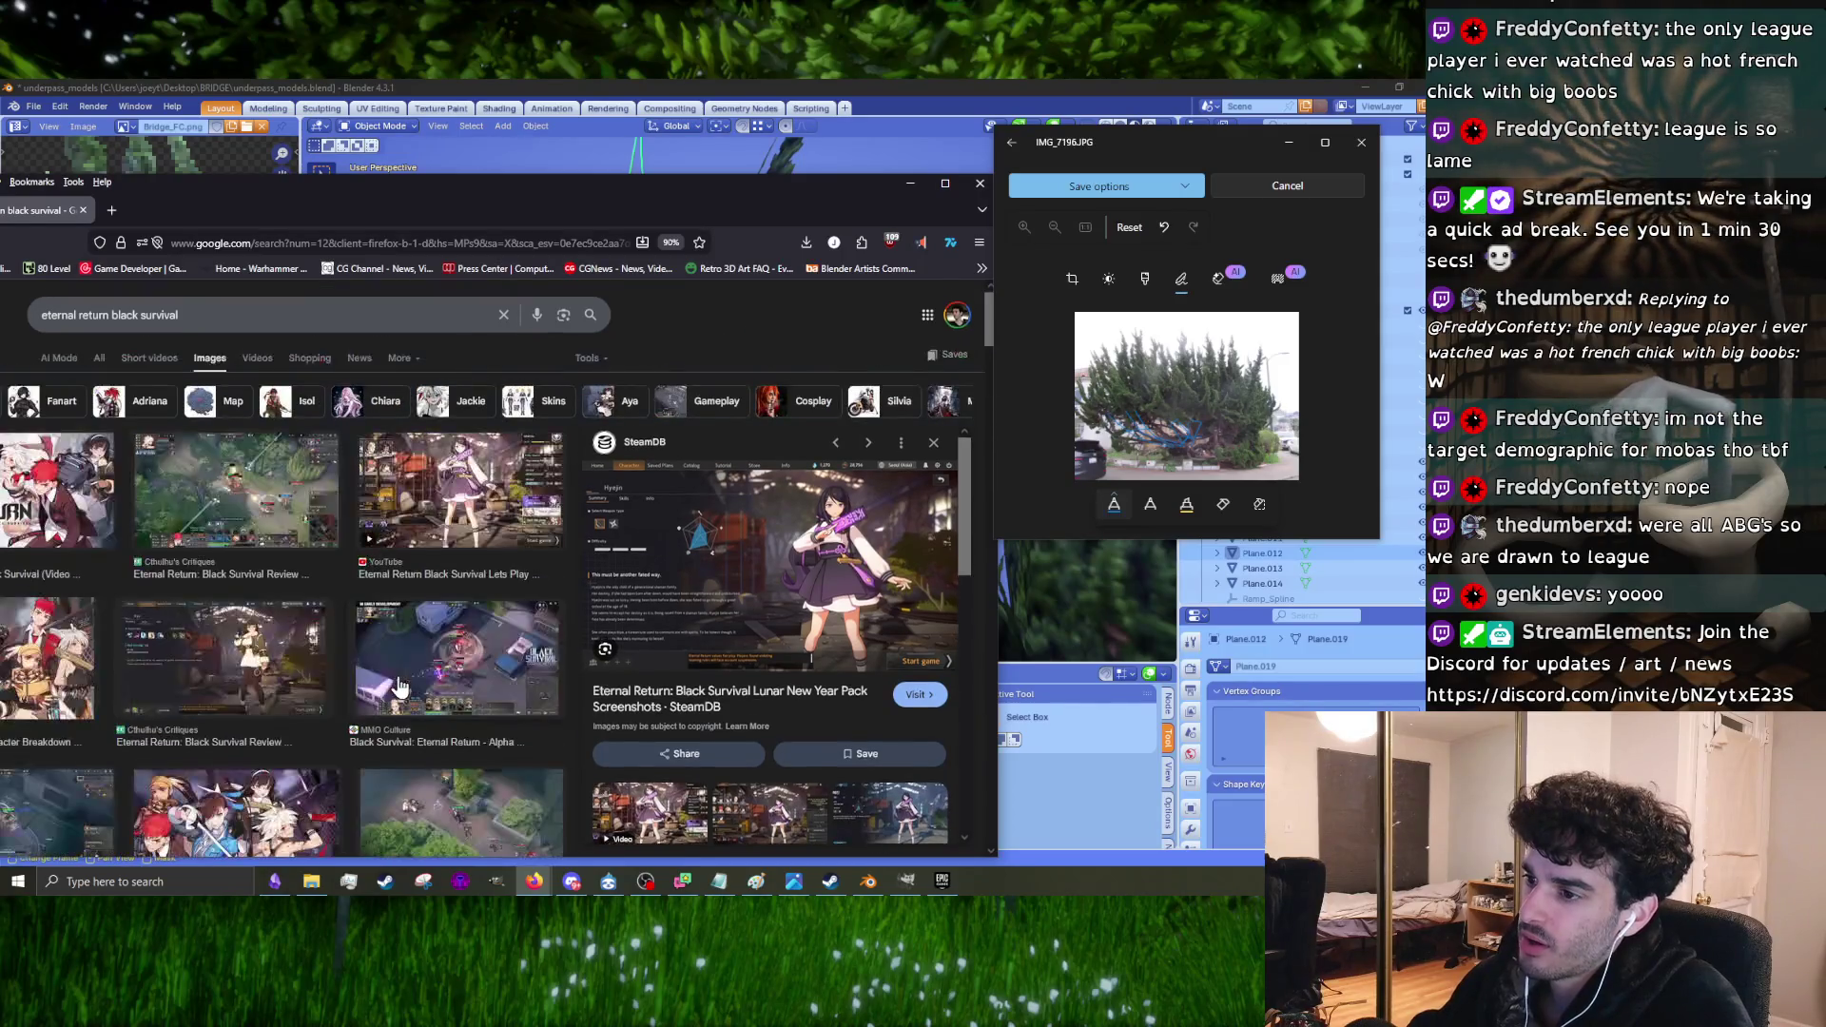
scroll(399, 686, "down", 3)
scroll(259, 666, "down", 5)
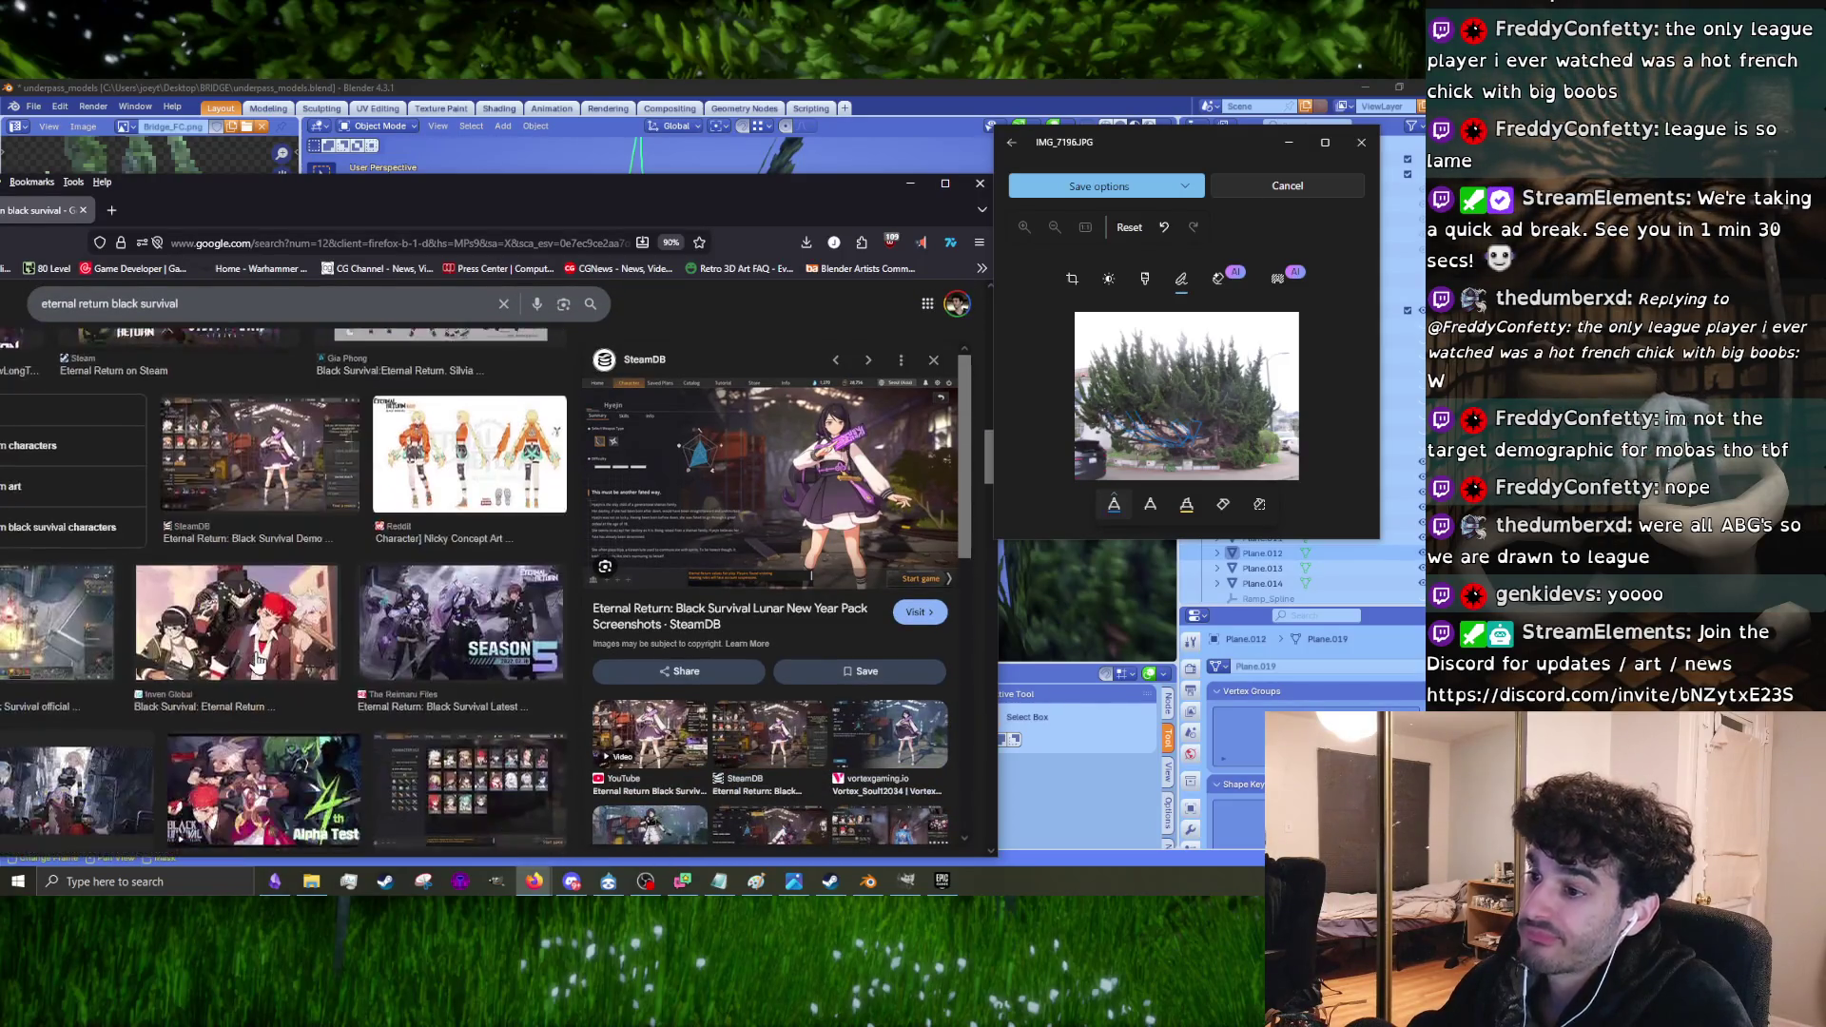
left_click(518, 452)
scroll(327, 546, "down", 3)
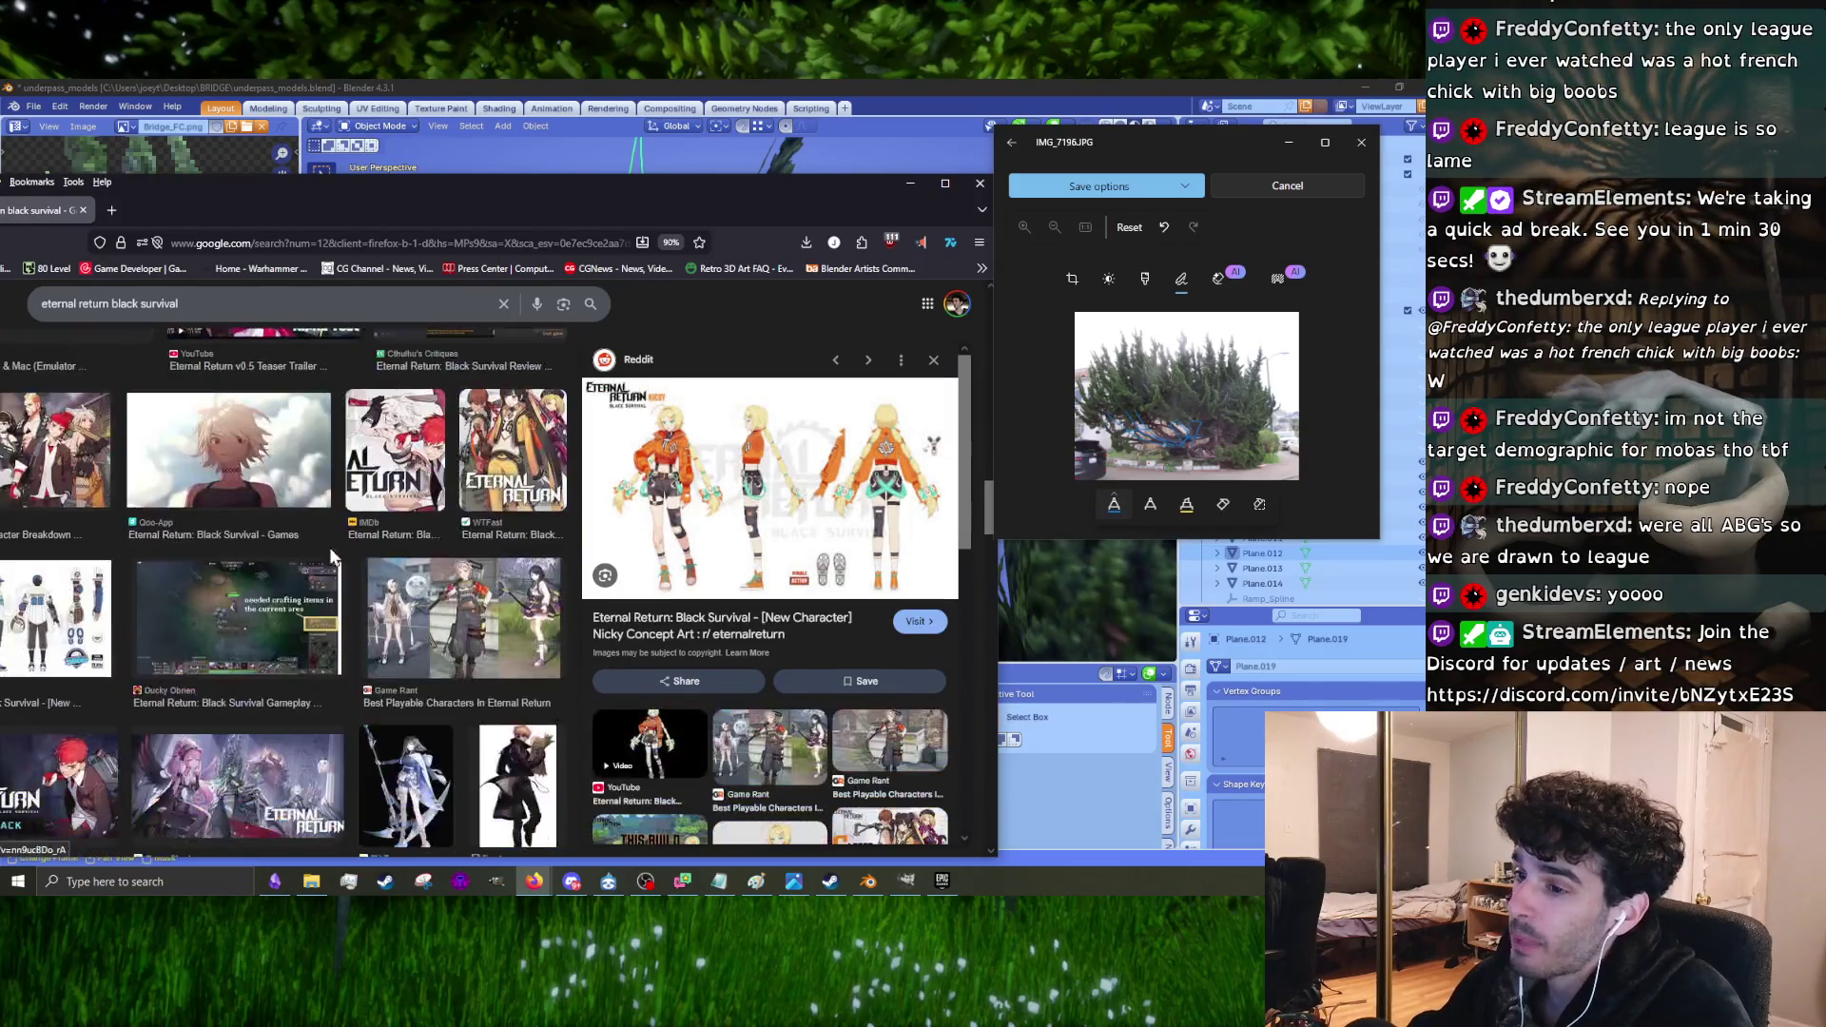
left_click(447, 642)
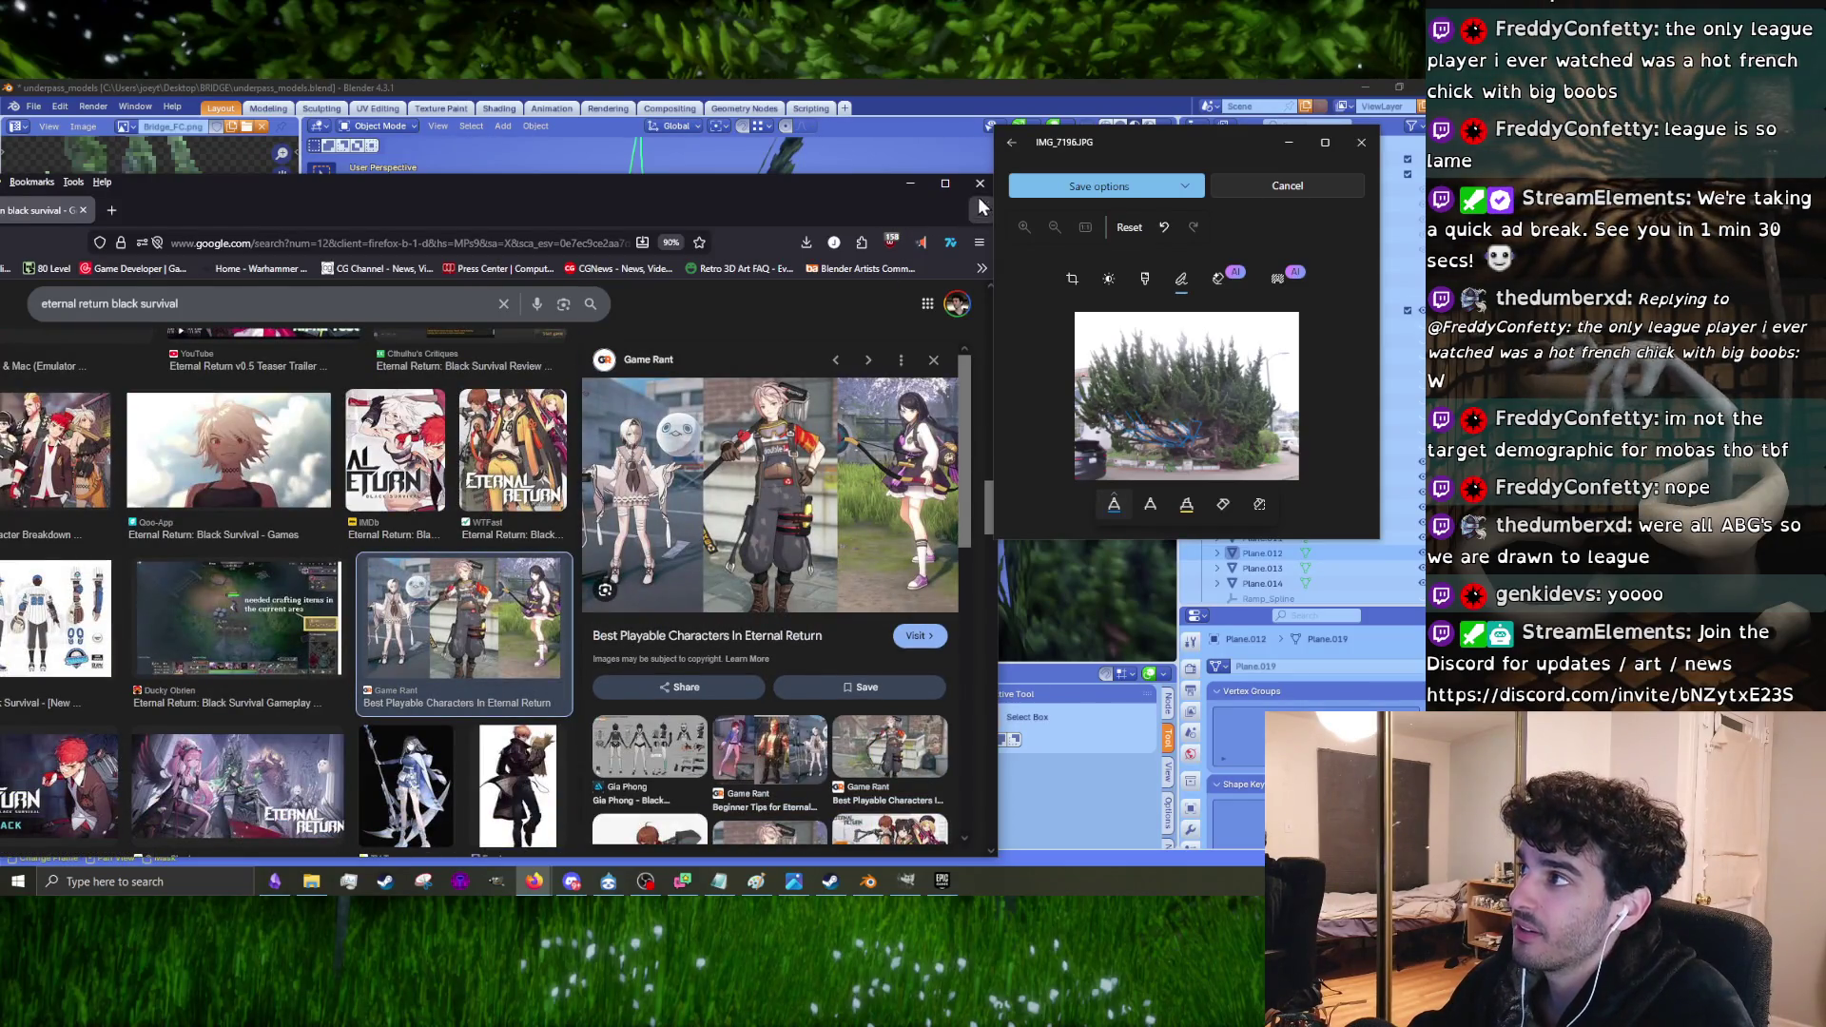
left_click(980, 183)
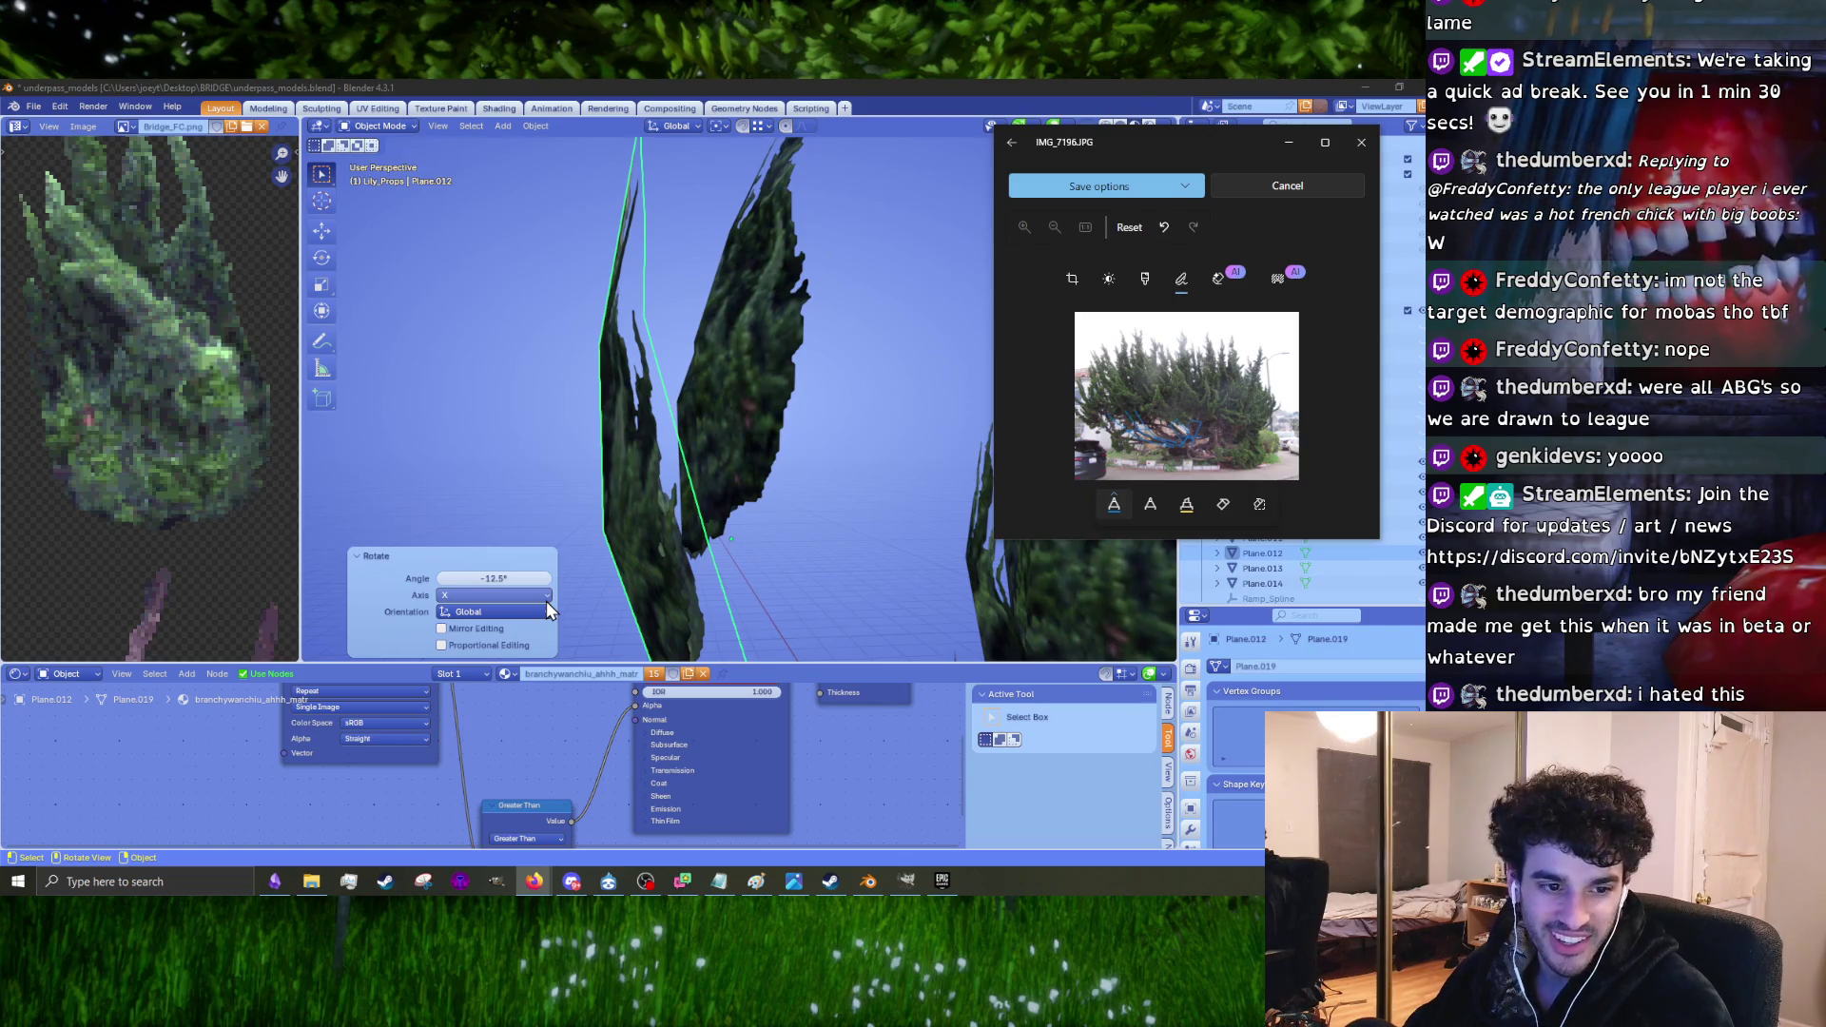
Step: Shrink the foliage card slightly, rotate it -20°, then reposition it and rotate it again
mouse_move(789, 518)
middle_mouse_down()
mouse_move(574, 482)
mouse_move(757, 468)
mouse_move(734, 512)
mouse_move(740, 582)
mouse_move(786, 516)
middle_mouse_up()
key("s")
left_click(796, 512)
key("r")
left_click(633, 477)
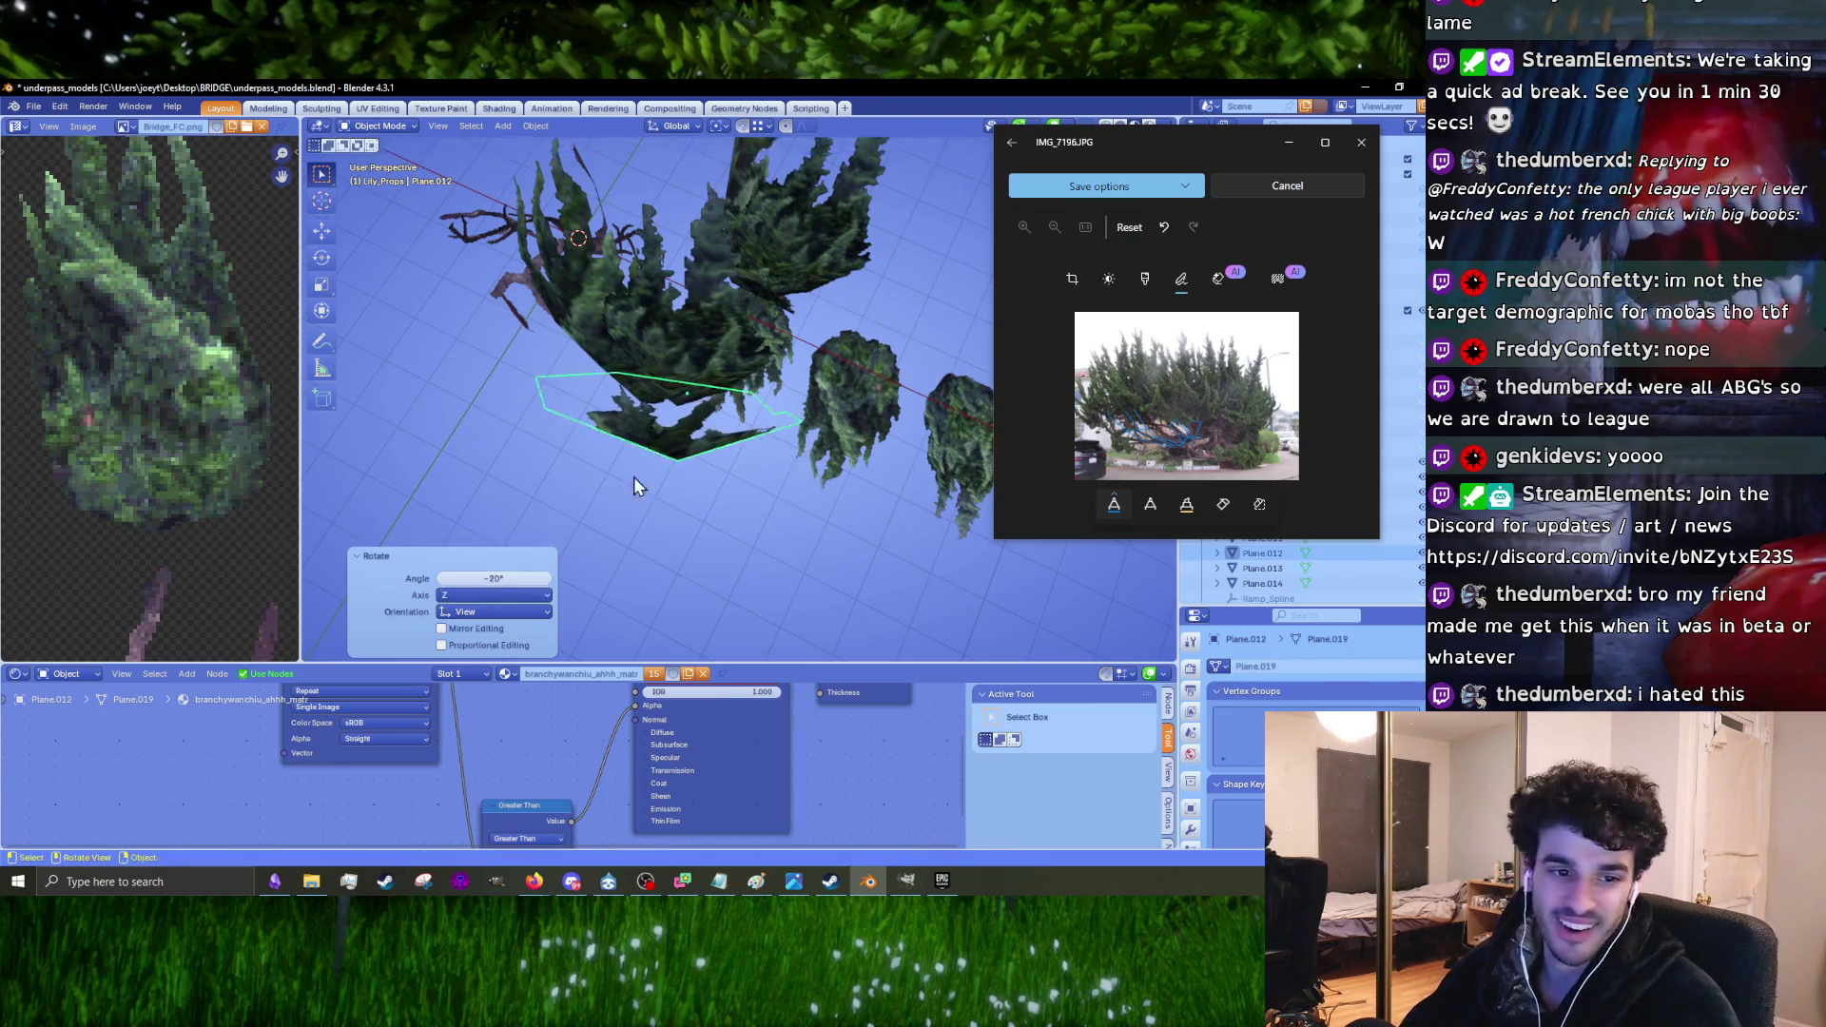
middle_click_drag(633, 476, 813, 385)
key("g")
left_click(855, 481)
mouse_move(856, 480)
middle_mouse_down()
mouse_move(715, 437)
mouse_move(673, 369)
mouse_move(721, 283)
middle_mouse_up()
key("r")
left_click(852, 471)
left_click(721, 283)
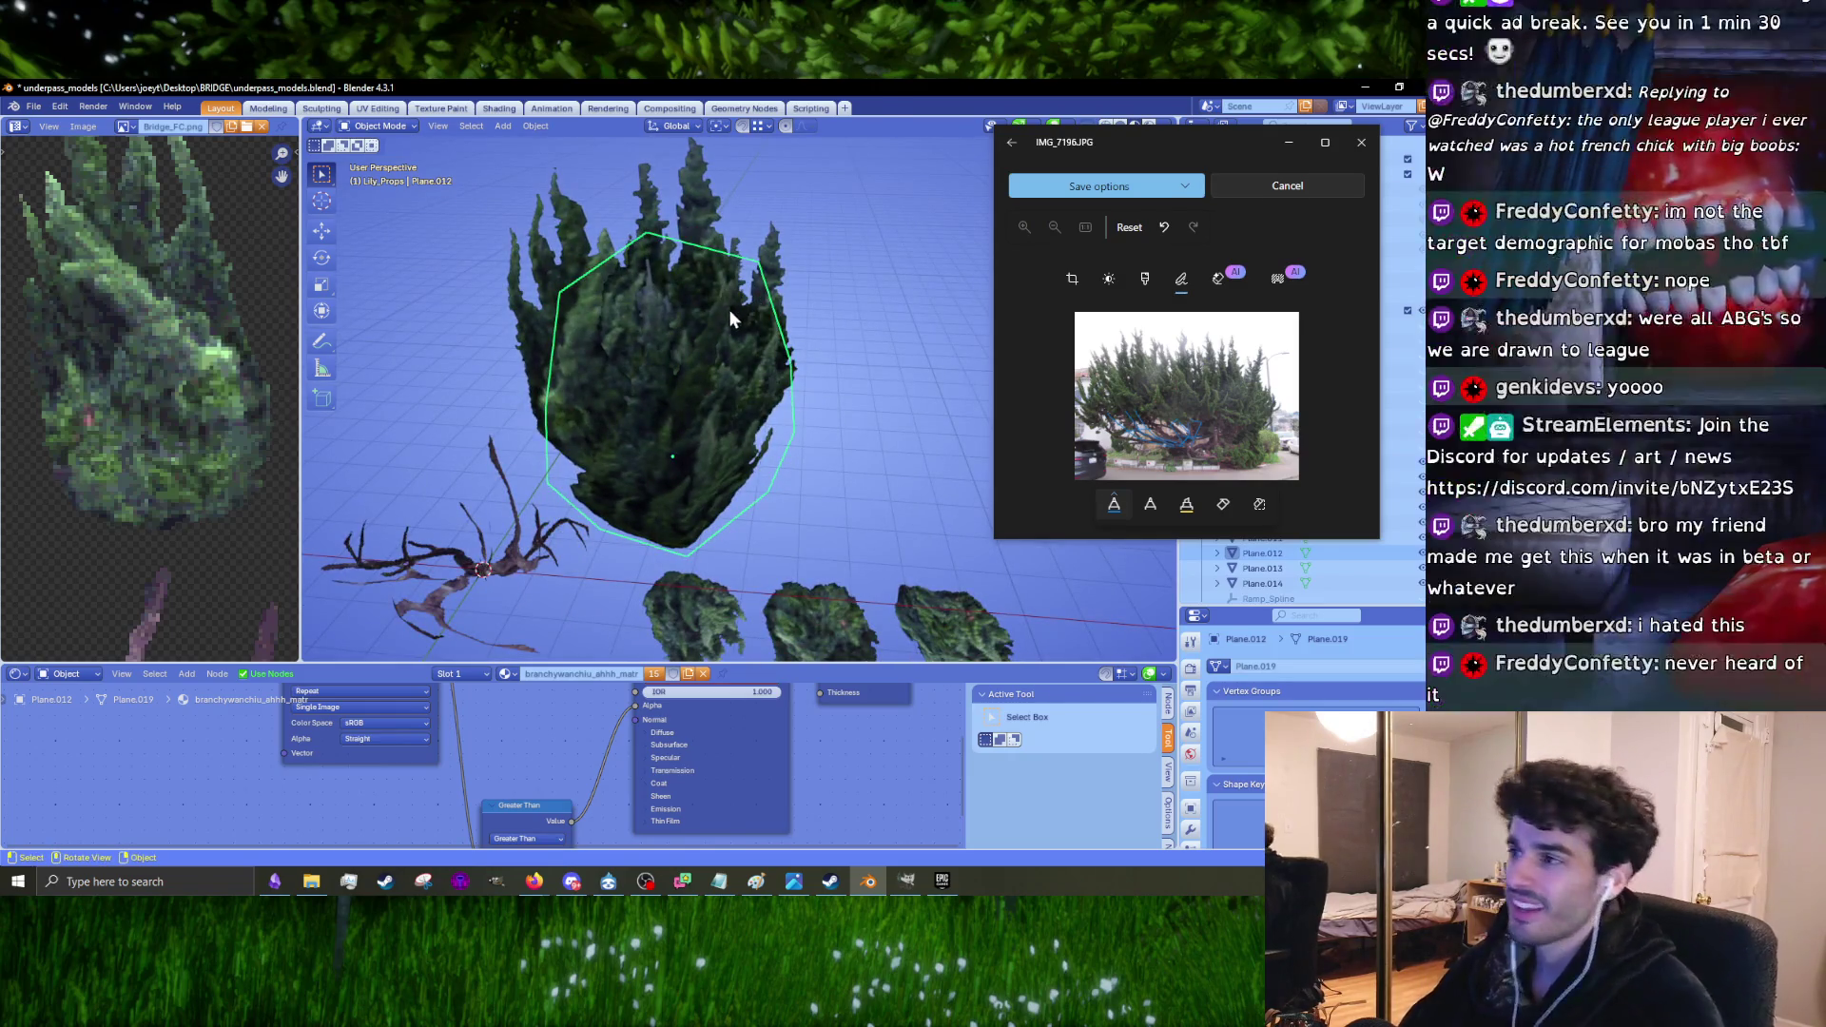
Step: Select the Plane.013 card behind the cluster and rotate it 8.84°
left_click(681, 213)
mouse_move(681, 342)
middle_mouse_down()
mouse_move(658, 435)
mouse_move(688, 422)
mouse_move(593, 488)
mouse_move(829, 499)
mouse_move(626, 407)
mouse_move(704, 407)
mouse_move(650, 425)
mouse_move(706, 385)
mouse_move(603, 463)
mouse_move(654, 377)
mouse_move(670, 475)
middle_mouse_up()
left_click(593, 488)
key("r")
left_click(836, 509)
Step: In top view, centre on the tree card, move it, and select Plane.014 before switching to Discord
key("KP_7")
key("KP_Decimal")
key("g")
left_click(777, 439)
left_click(631, 485)
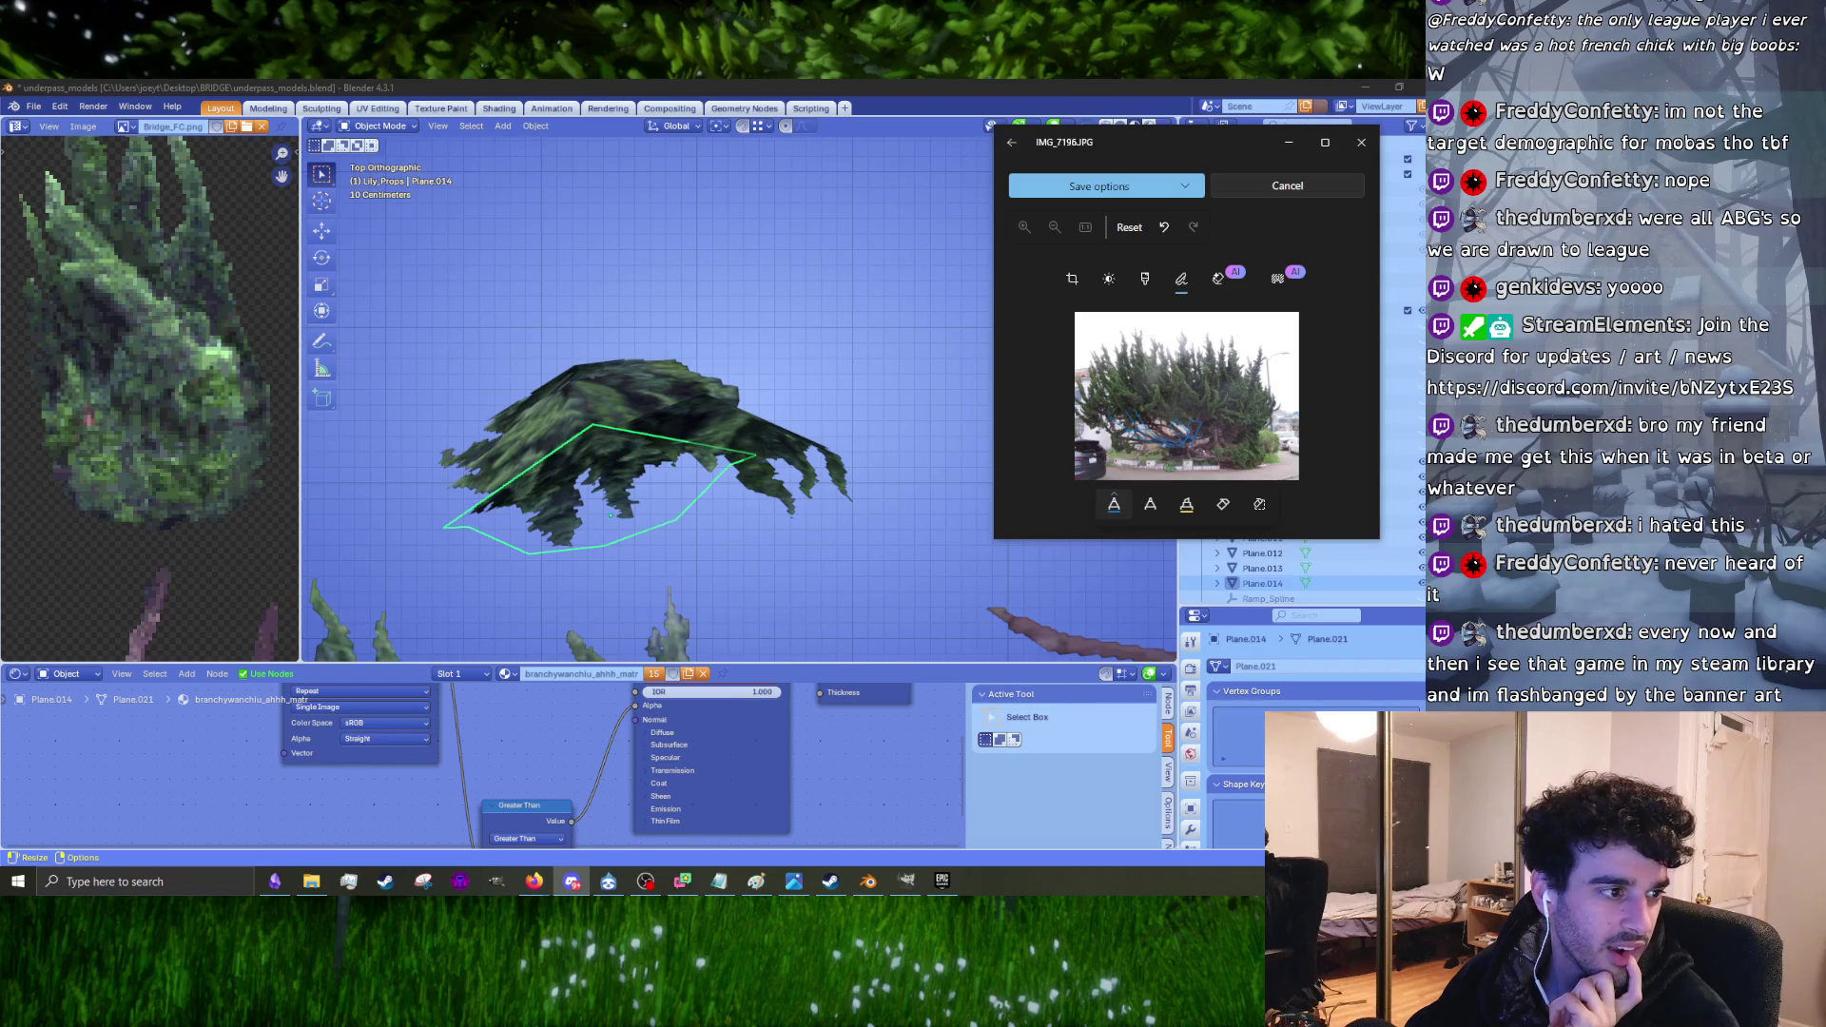
key("alt+Tab")
mouse_move(369, 113)
left_mouse_down()
mouse_move(420, 175)
mouse_move(361, 173)
left_mouse_up()
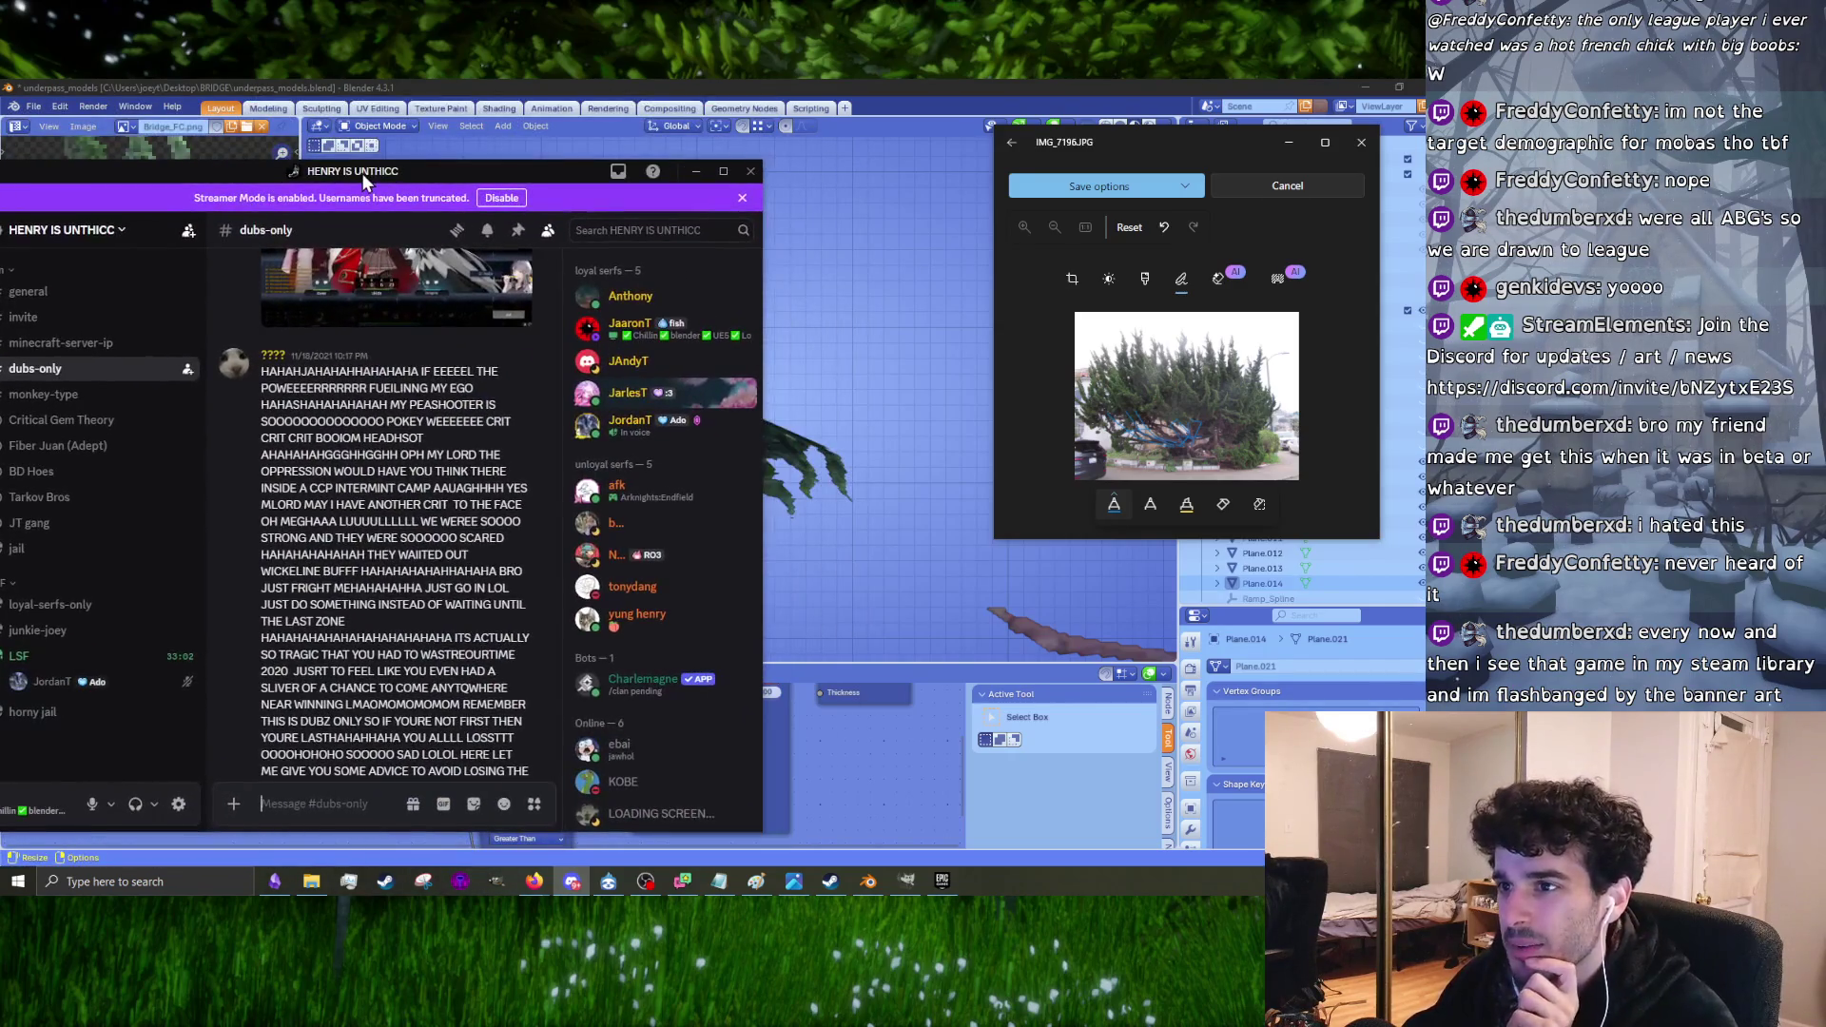
scroll(364, 467, "up", 1)
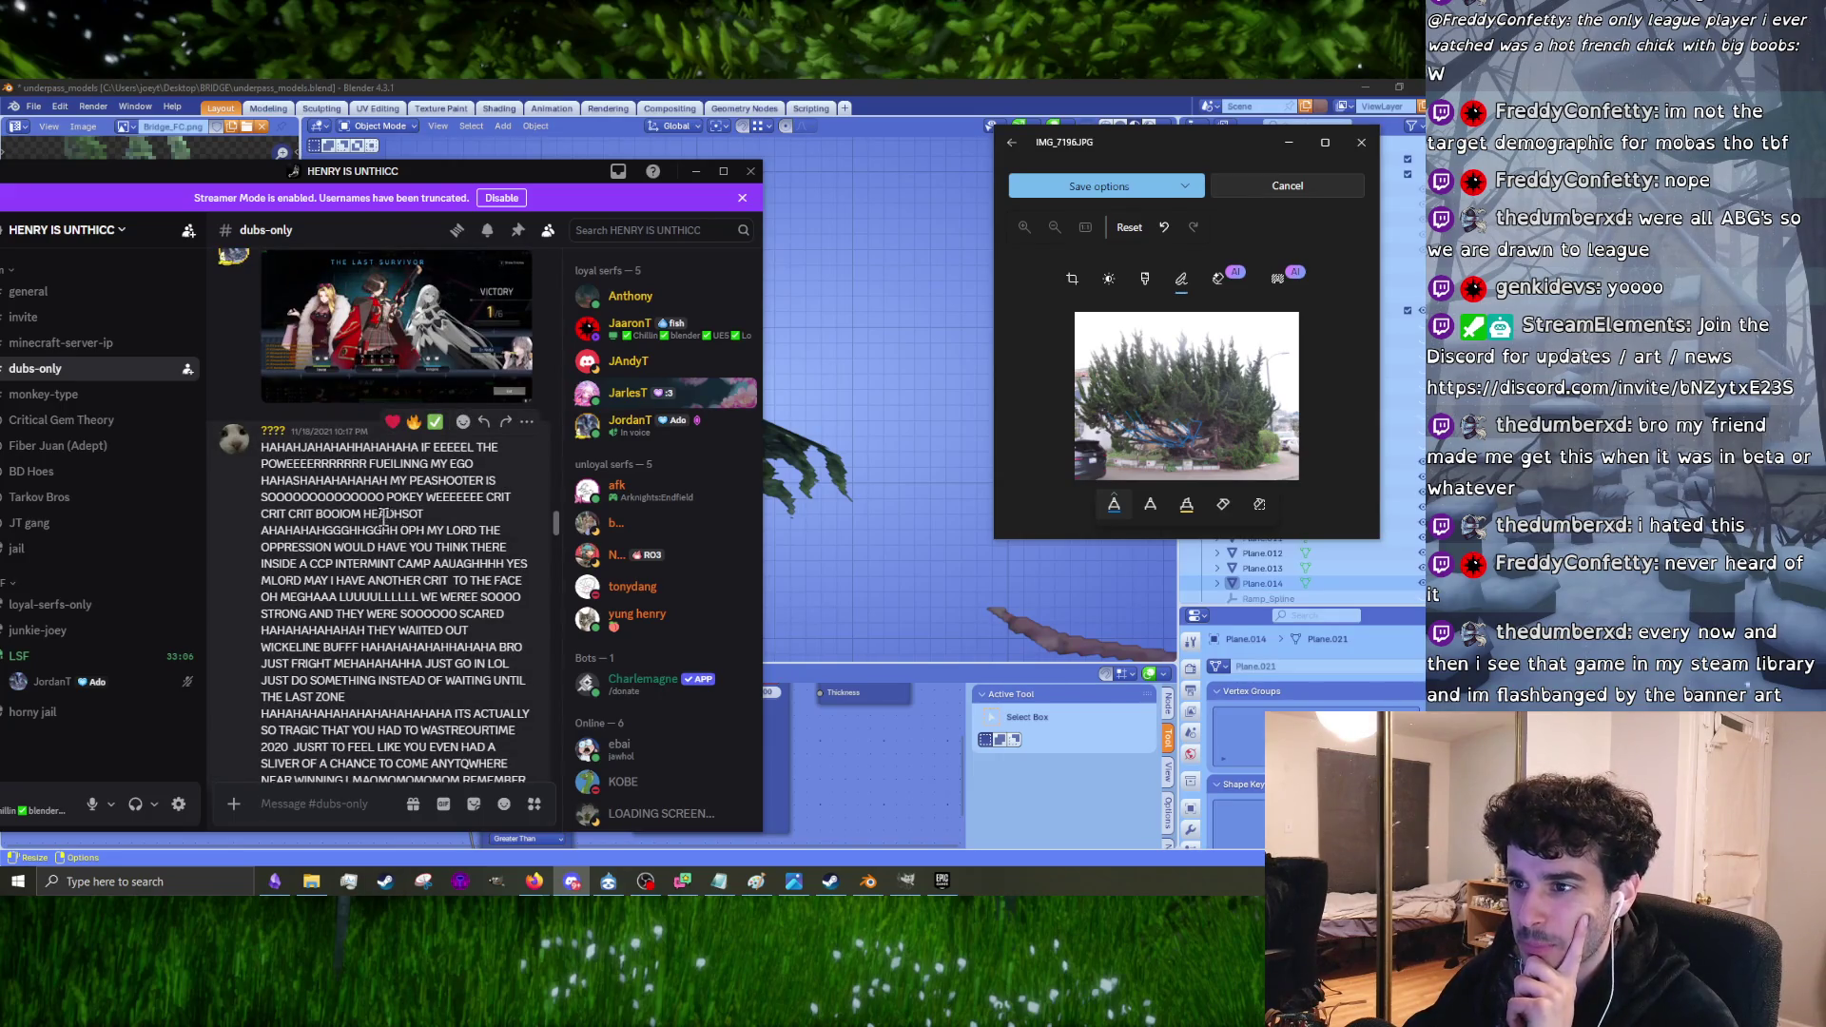
scroll(409, 537, "up", 1)
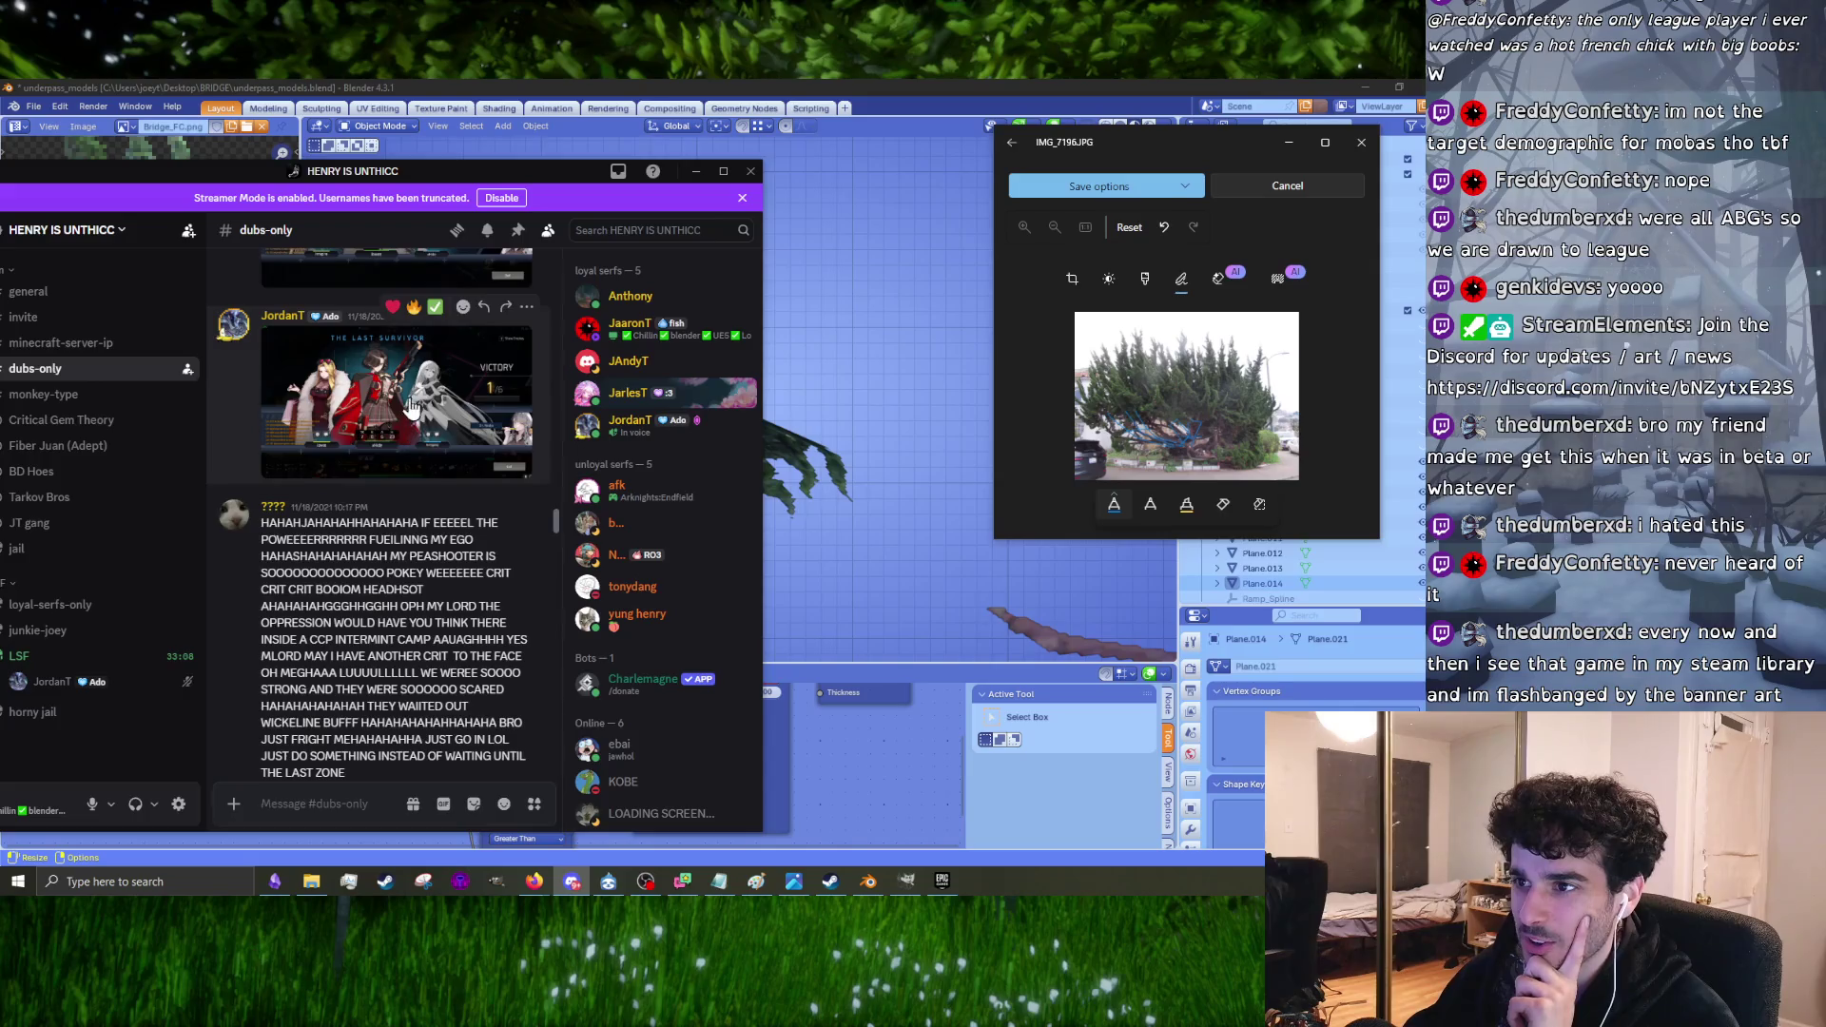
left_click(412, 409)
left_click(192, 641)
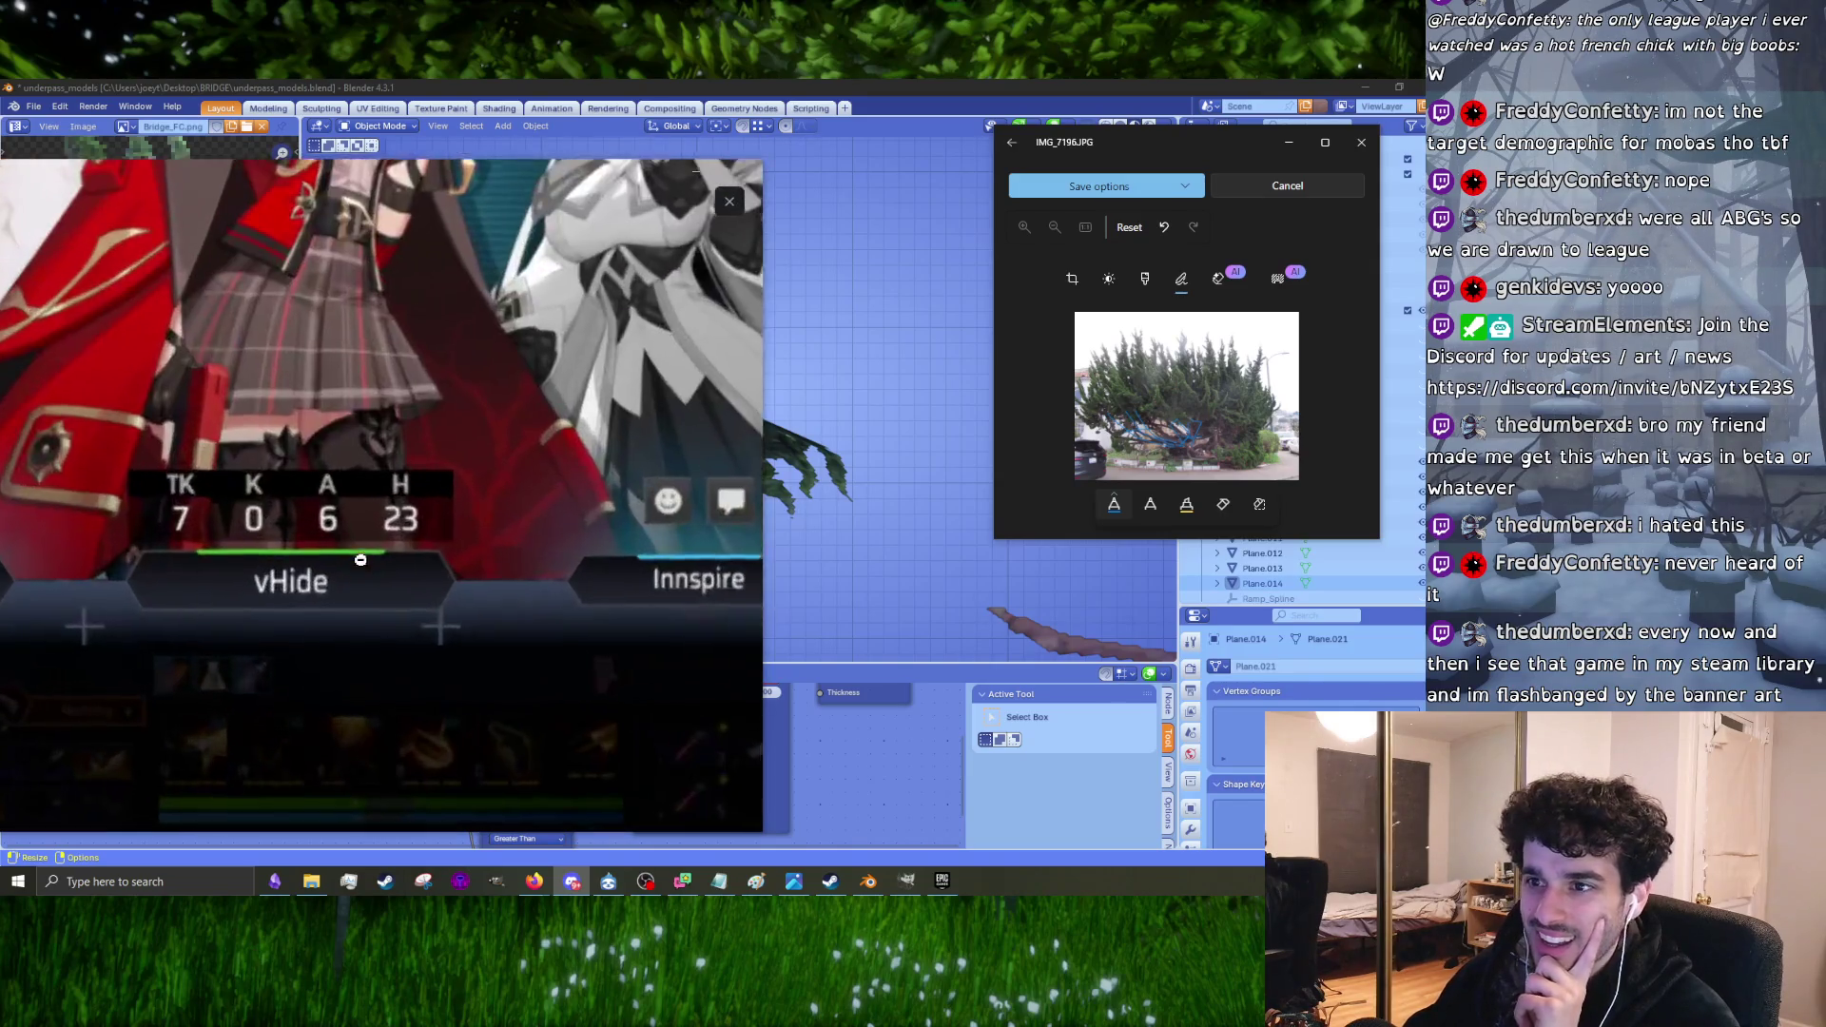
left_click(371, 654)
left_click(436, 758)
scroll(418, 565, "up", 2)
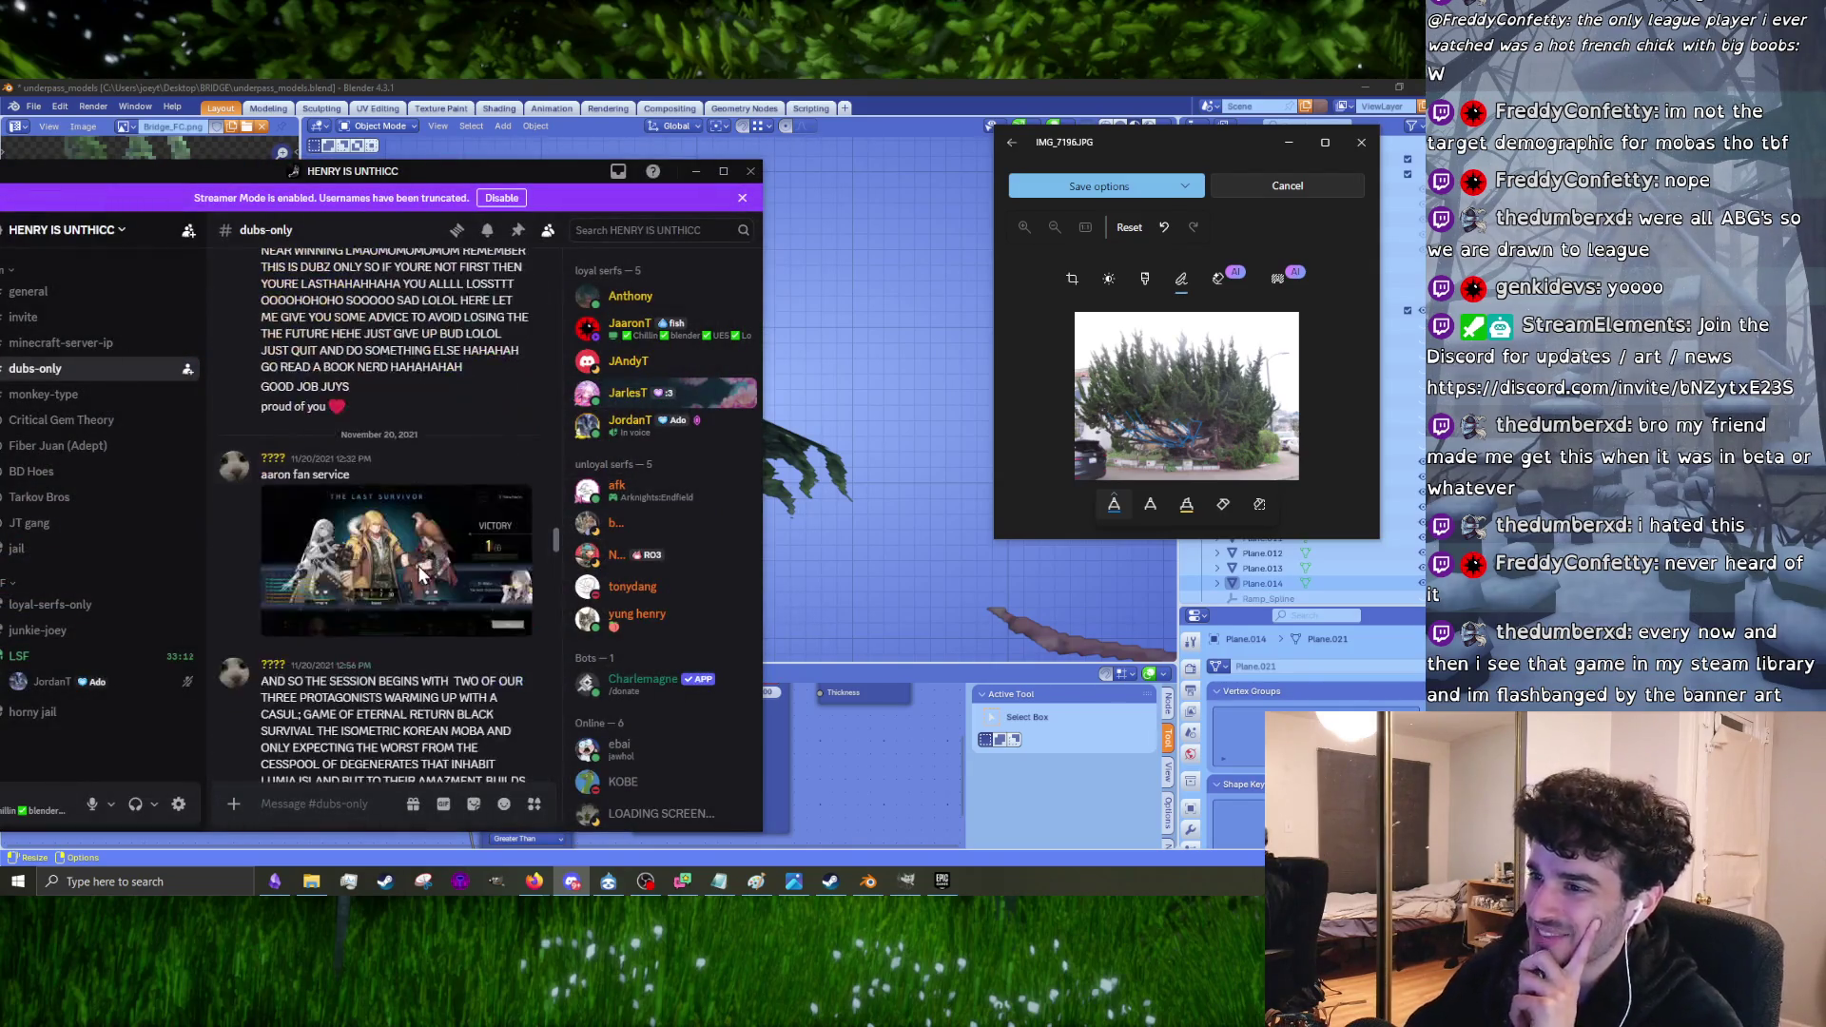
left_click(419, 565)
left_click(408, 751)
scroll(424, 681, "down", 3)
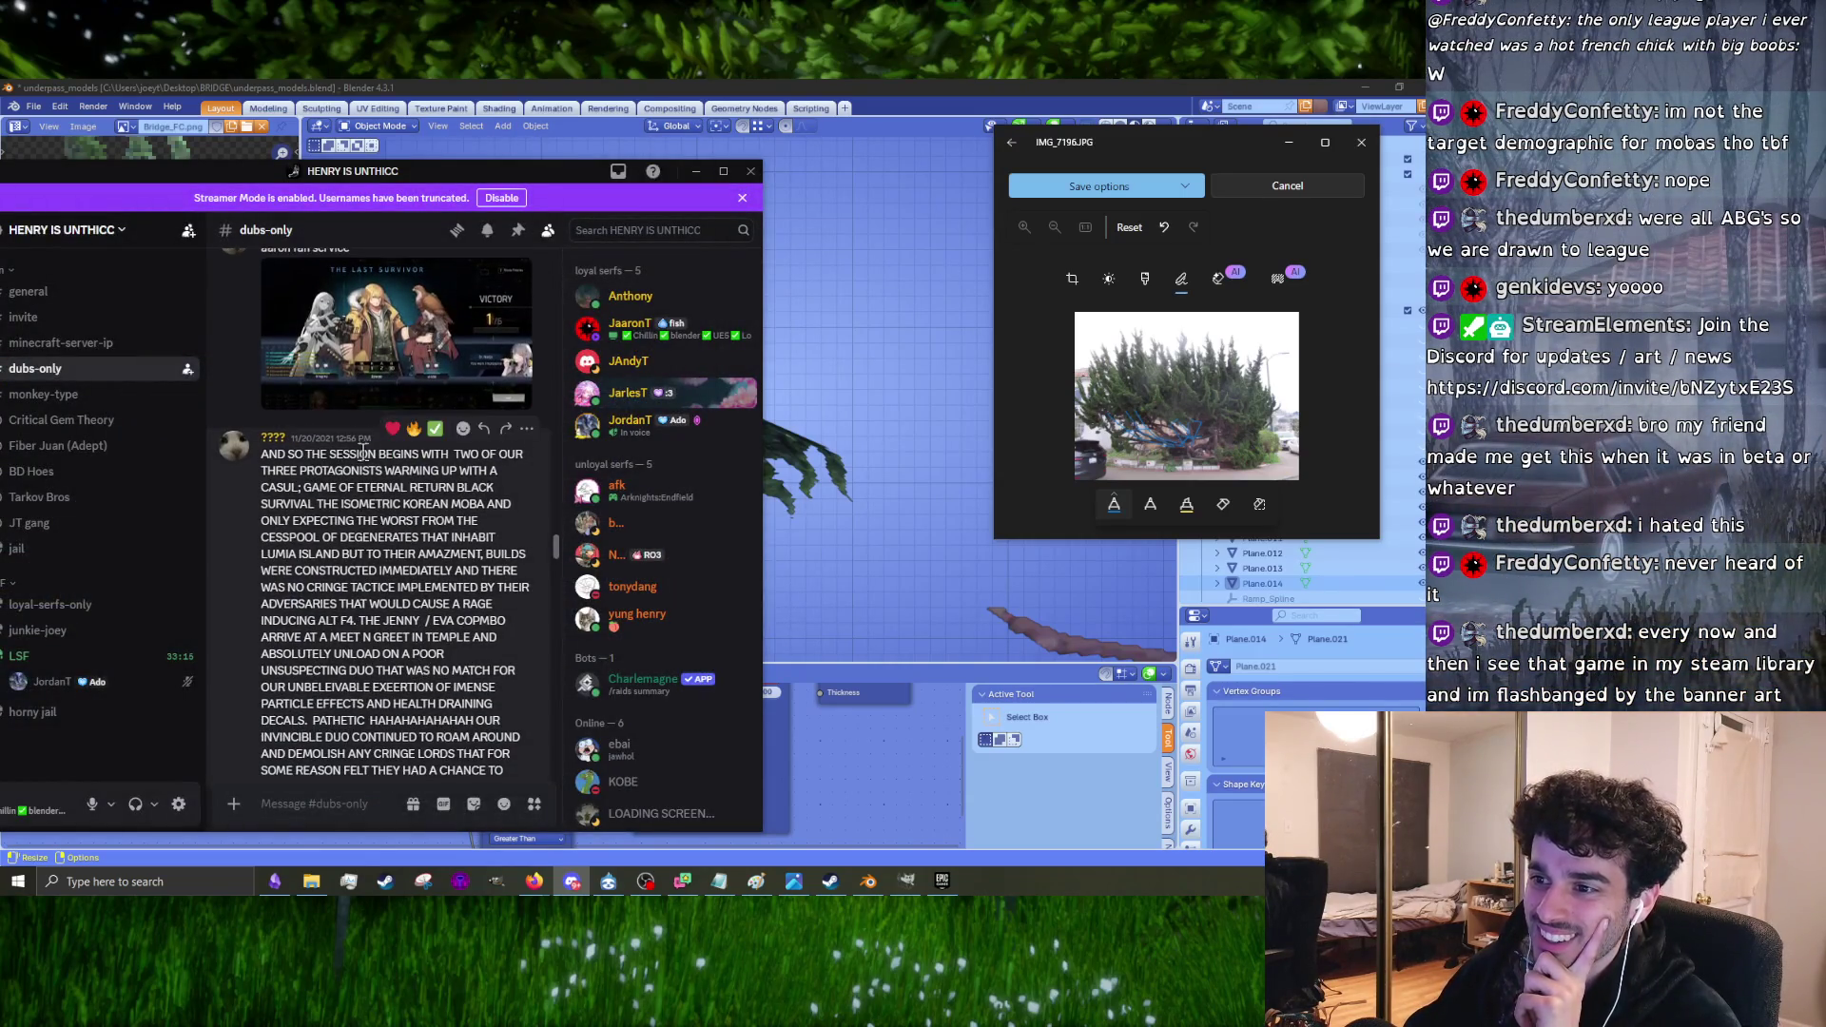
key("super+Down")
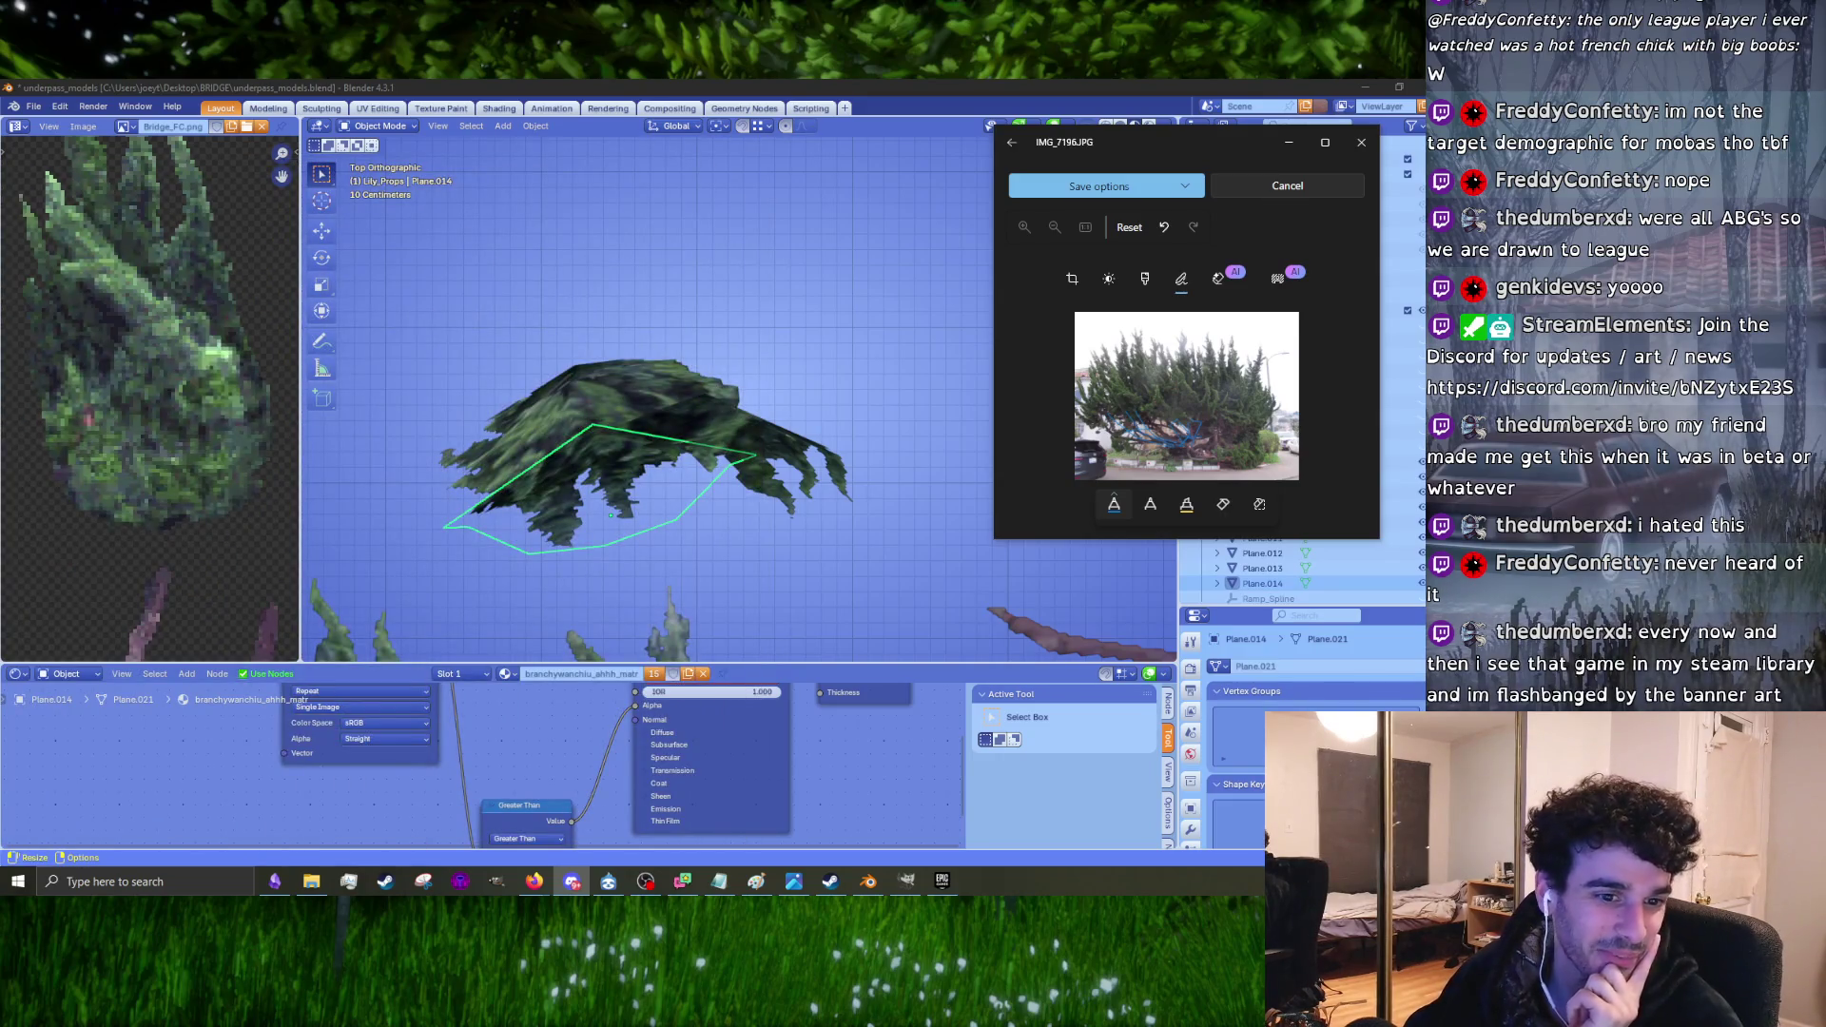
Step: Back in Blender, move the tree card and rotate it 22.4°
left_click(684, 415)
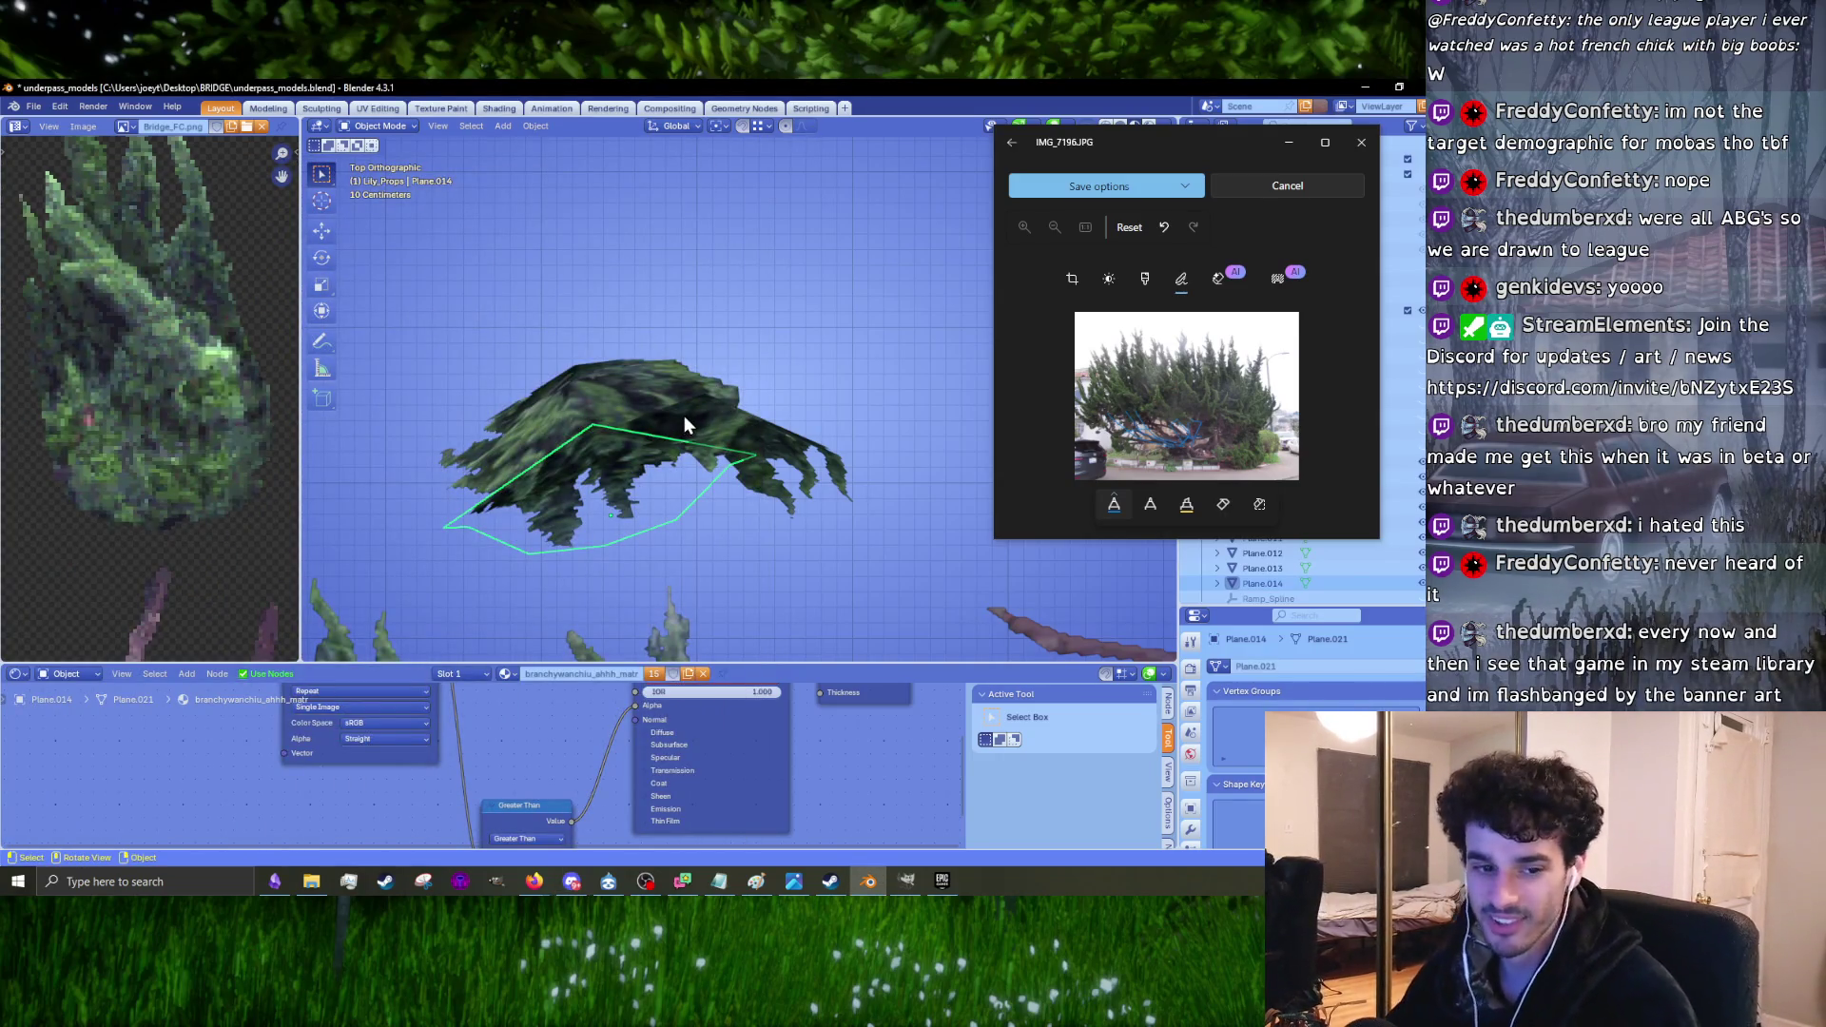
mouse_move(685, 419)
middle_mouse_down()
mouse_move(665, 368)
mouse_move(709, 329)
mouse_move(580, 272)
mouse_move(602, 426)
mouse_move(656, 447)
middle_mouse_up()
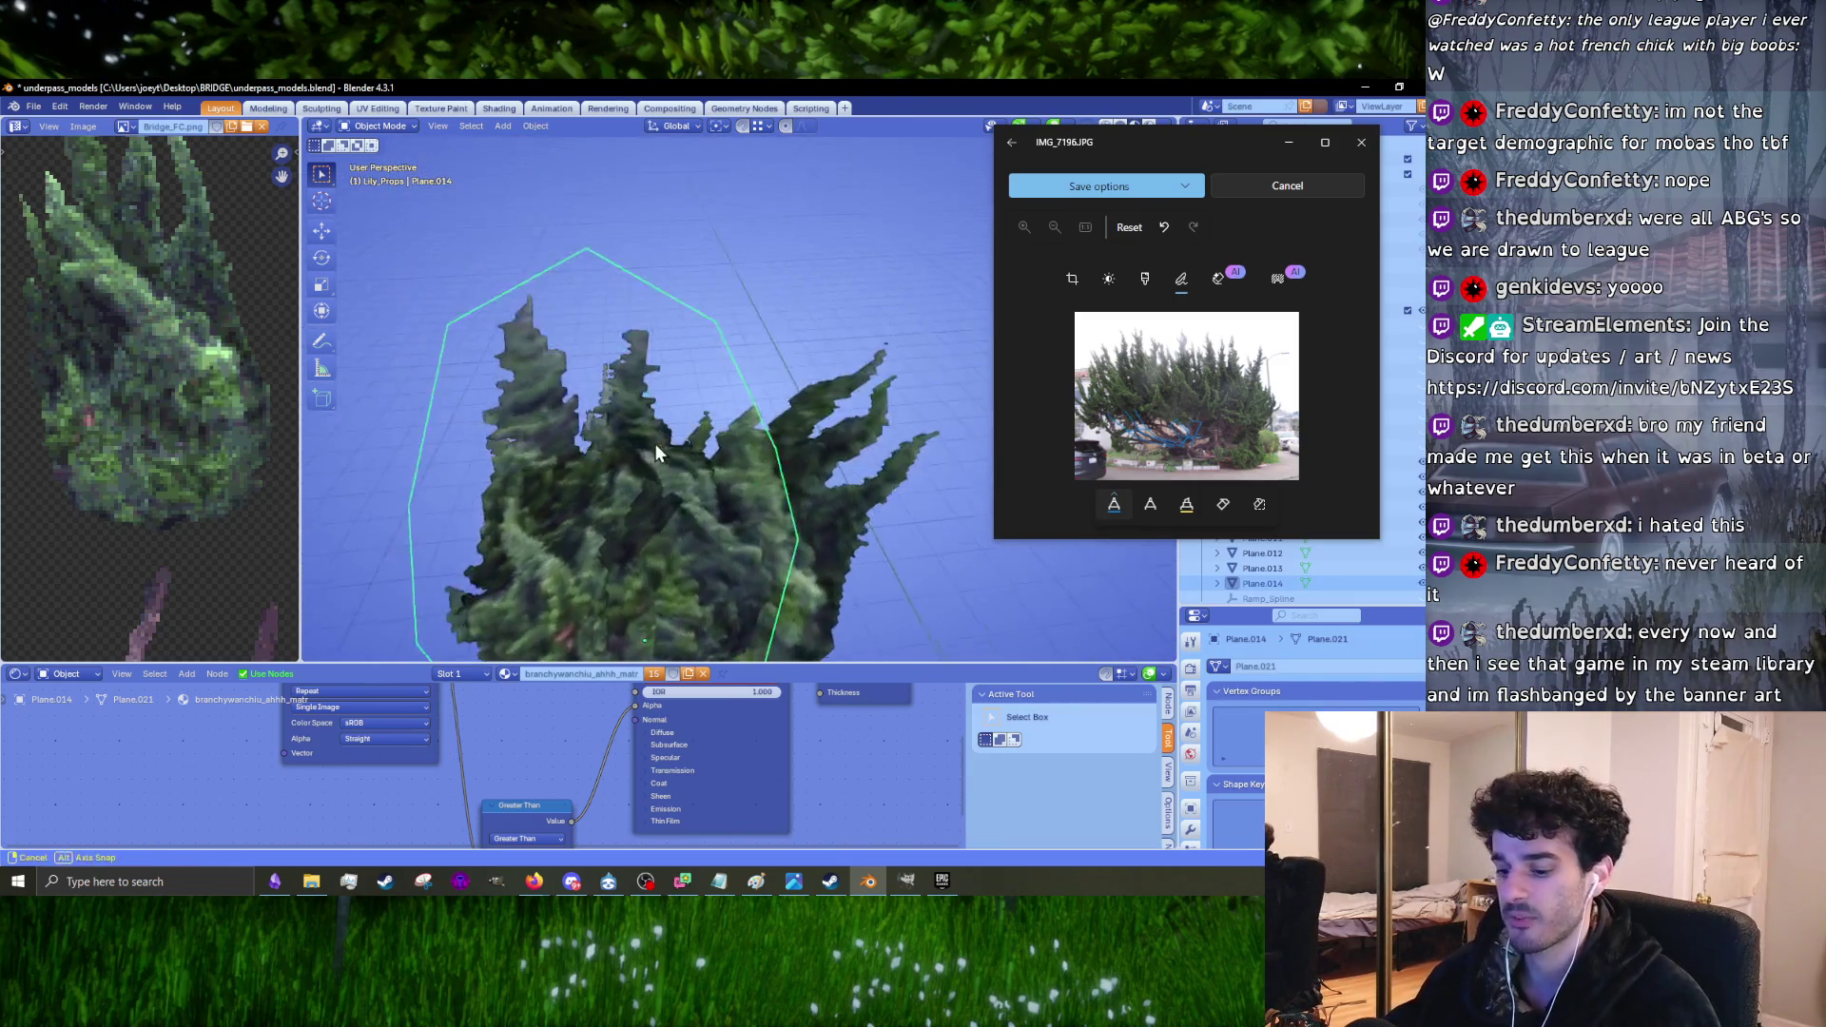
key("g")
left_click(655, 474)
key("r")
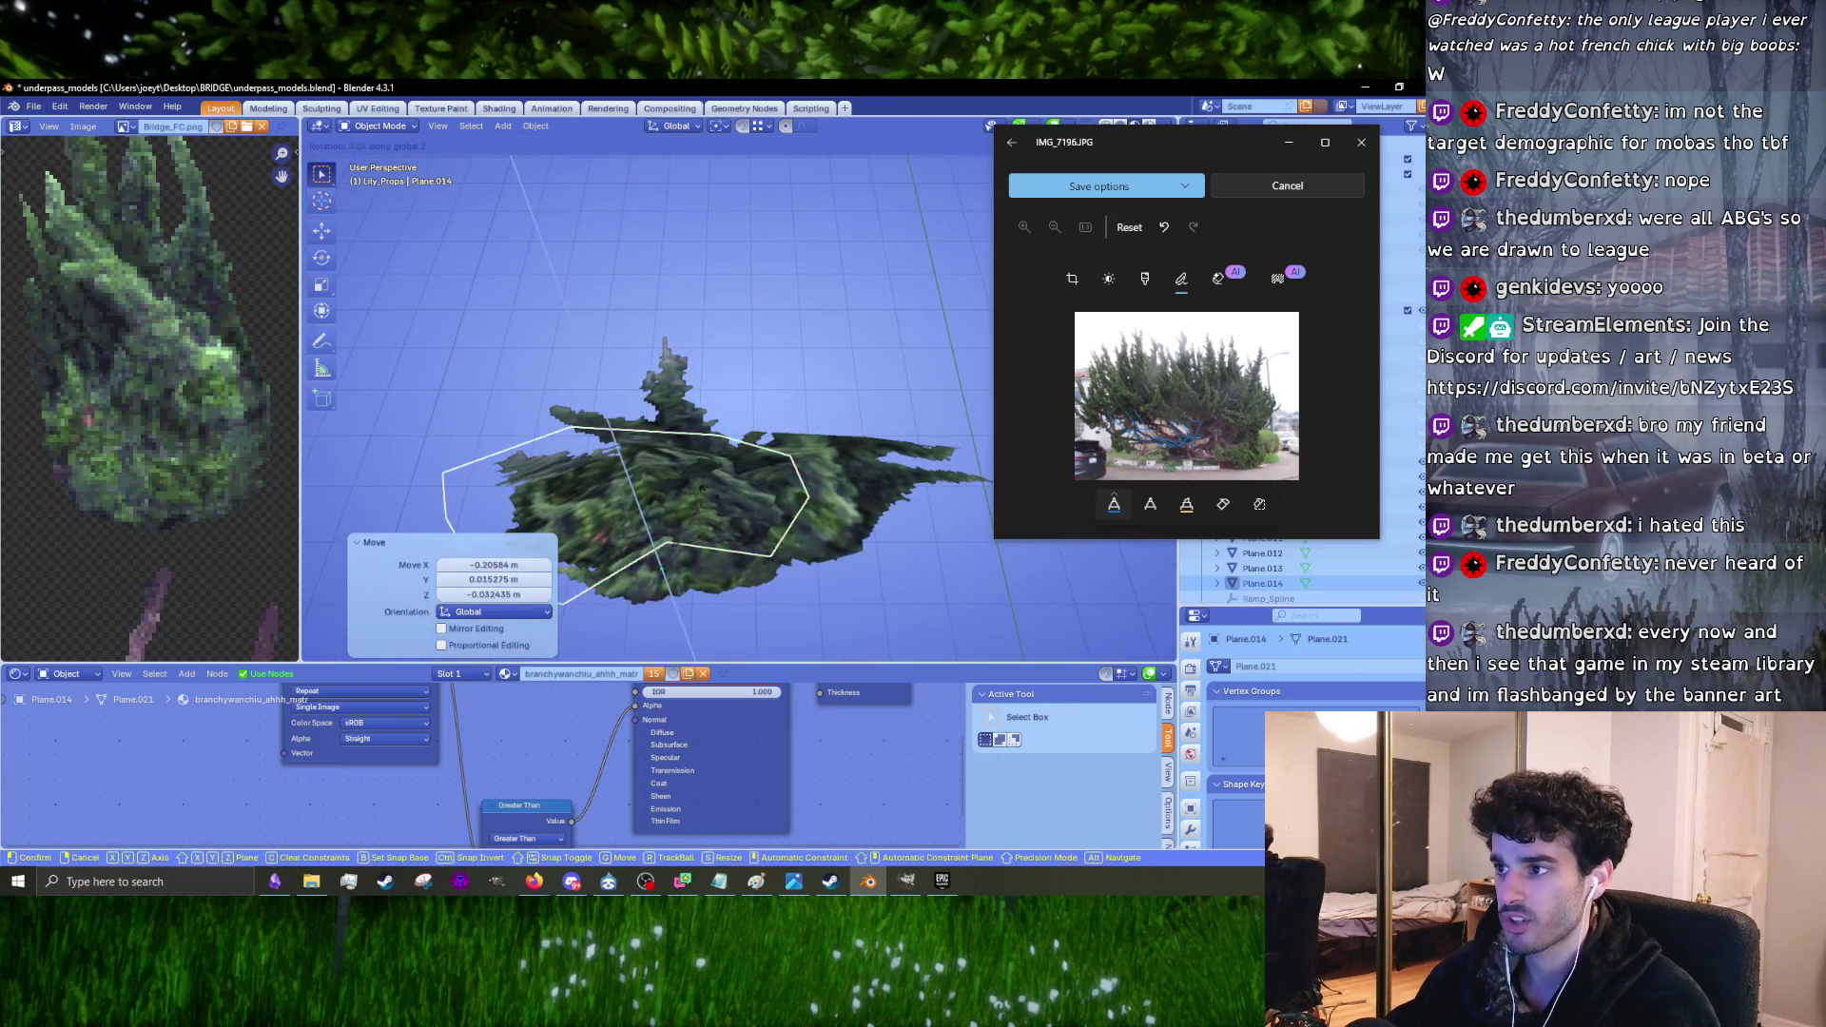
left_click(699, 492)
mouse_move(699, 491)
middle_mouse_down()
mouse_move(904, 374)
mouse_move(779, 424)
mouse_move(723, 392)
middle_mouse_up()
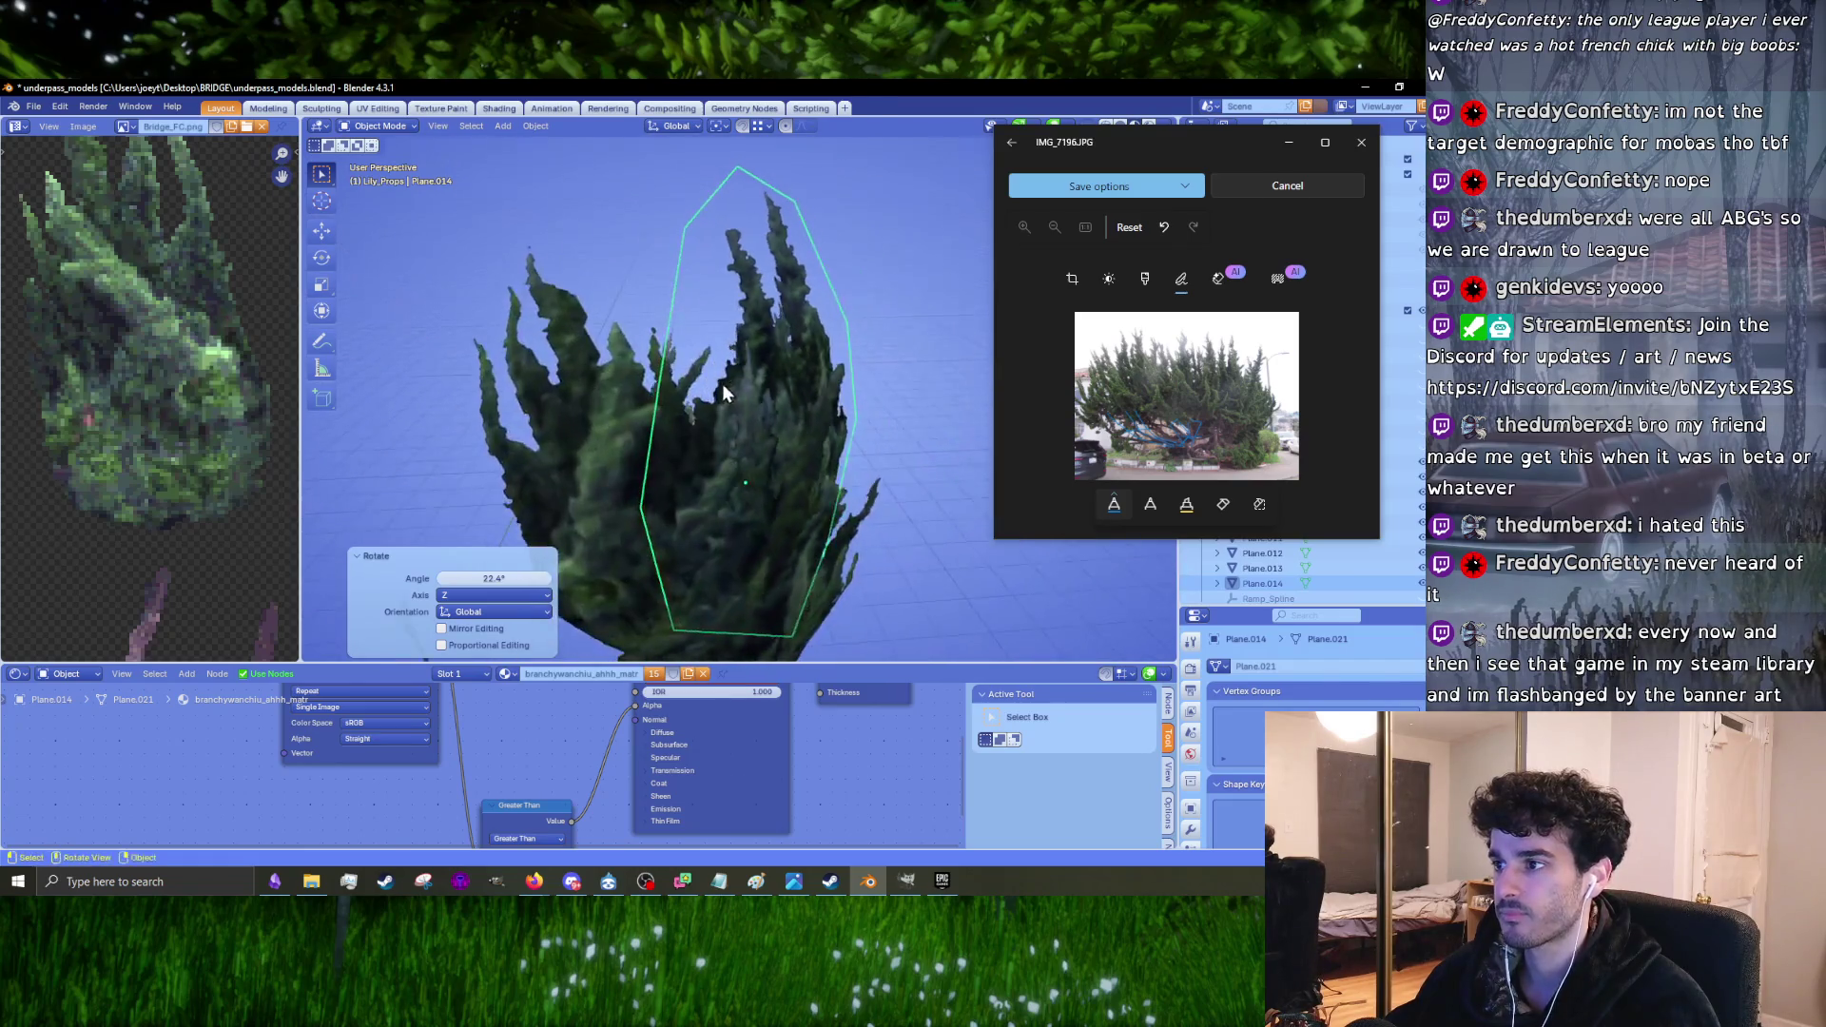
Step: Select Plane.013, give it a small rotation, then rotate it -23.9° around Z
left_click(643, 443)
mouse_move(643, 443)
middle_mouse_down()
mouse_move(578, 430)
mouse_move(600, 443)
middle_mouse_up()
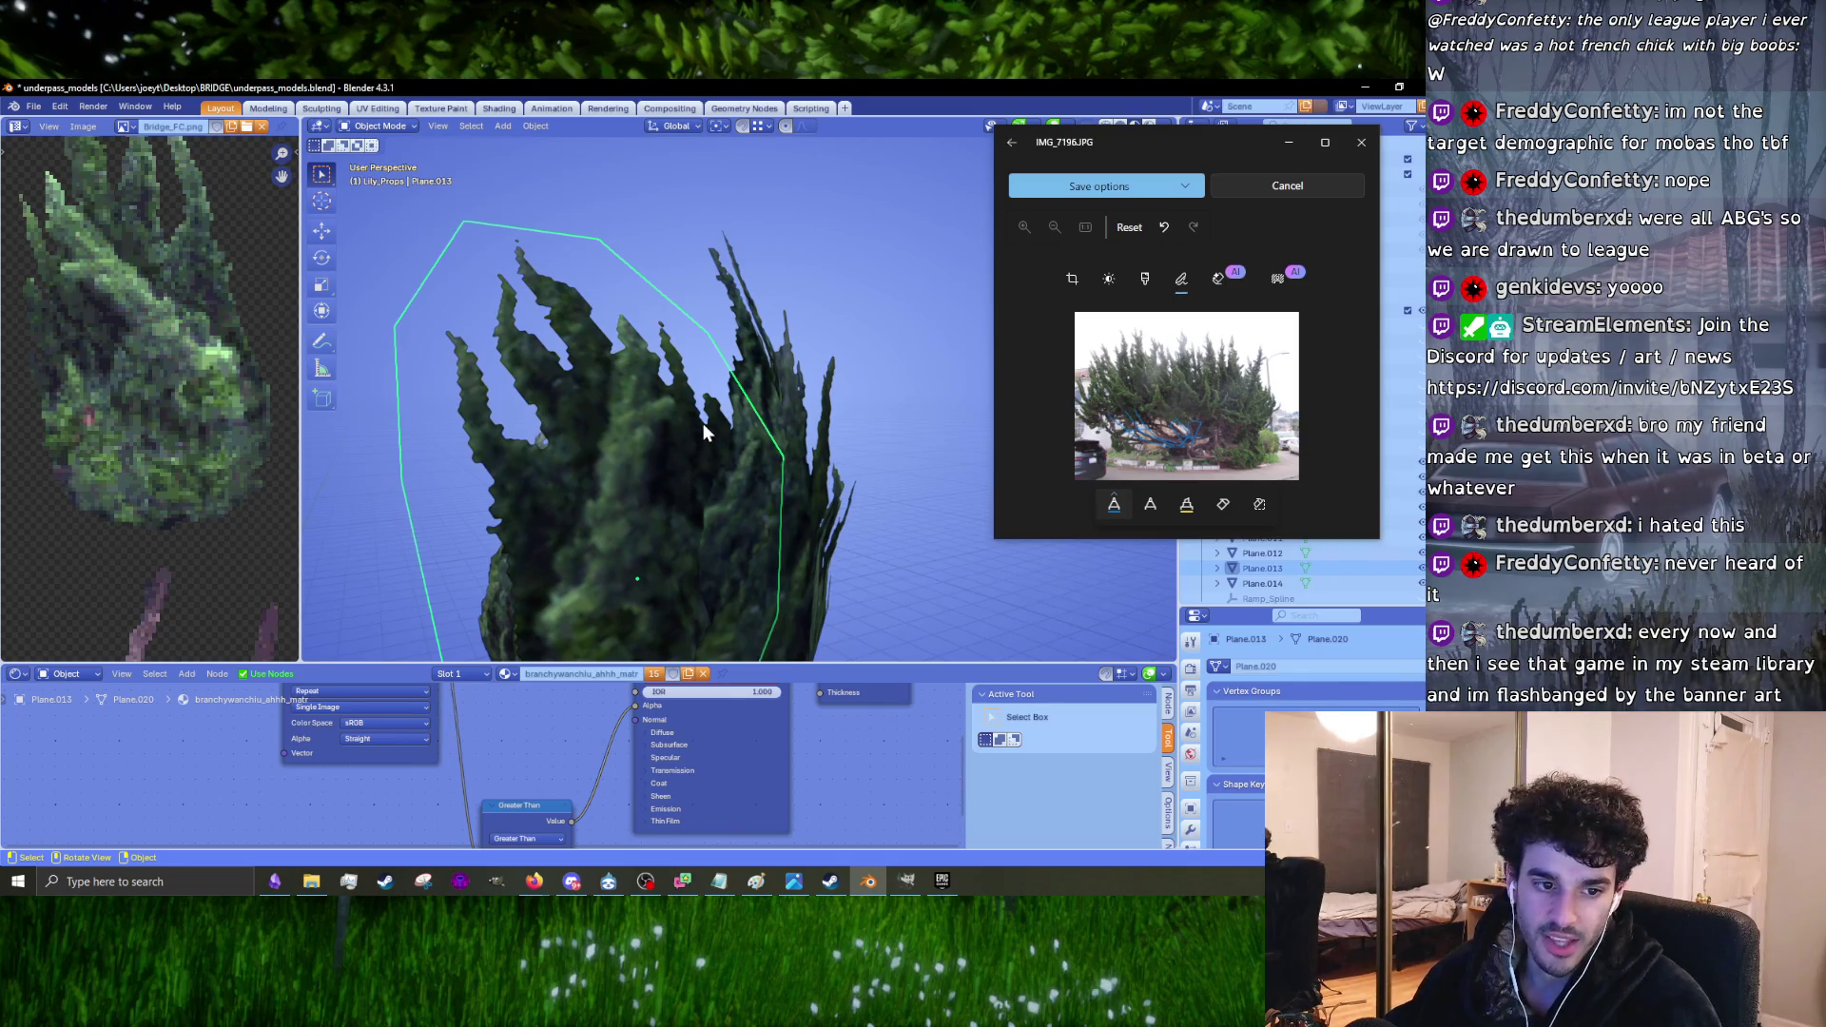
mouse_move(730, 442)
middle_mouse_down()
mouse_move(752, 402)
mouse_move(903, 433)
mouse_move(799, 523)
mouse_move(823, 461)
mouse_move(709, 417)
mouse_move(883, 481)
middle_mouse_up()
key("r")
left_click(756, 451)
key("r")
key("z")
left_click(751, 551)
Step: Move Plane.013 and rotate it 29.1° around Z
key("g")
left_click(811, 498)
key("r")
key("z")
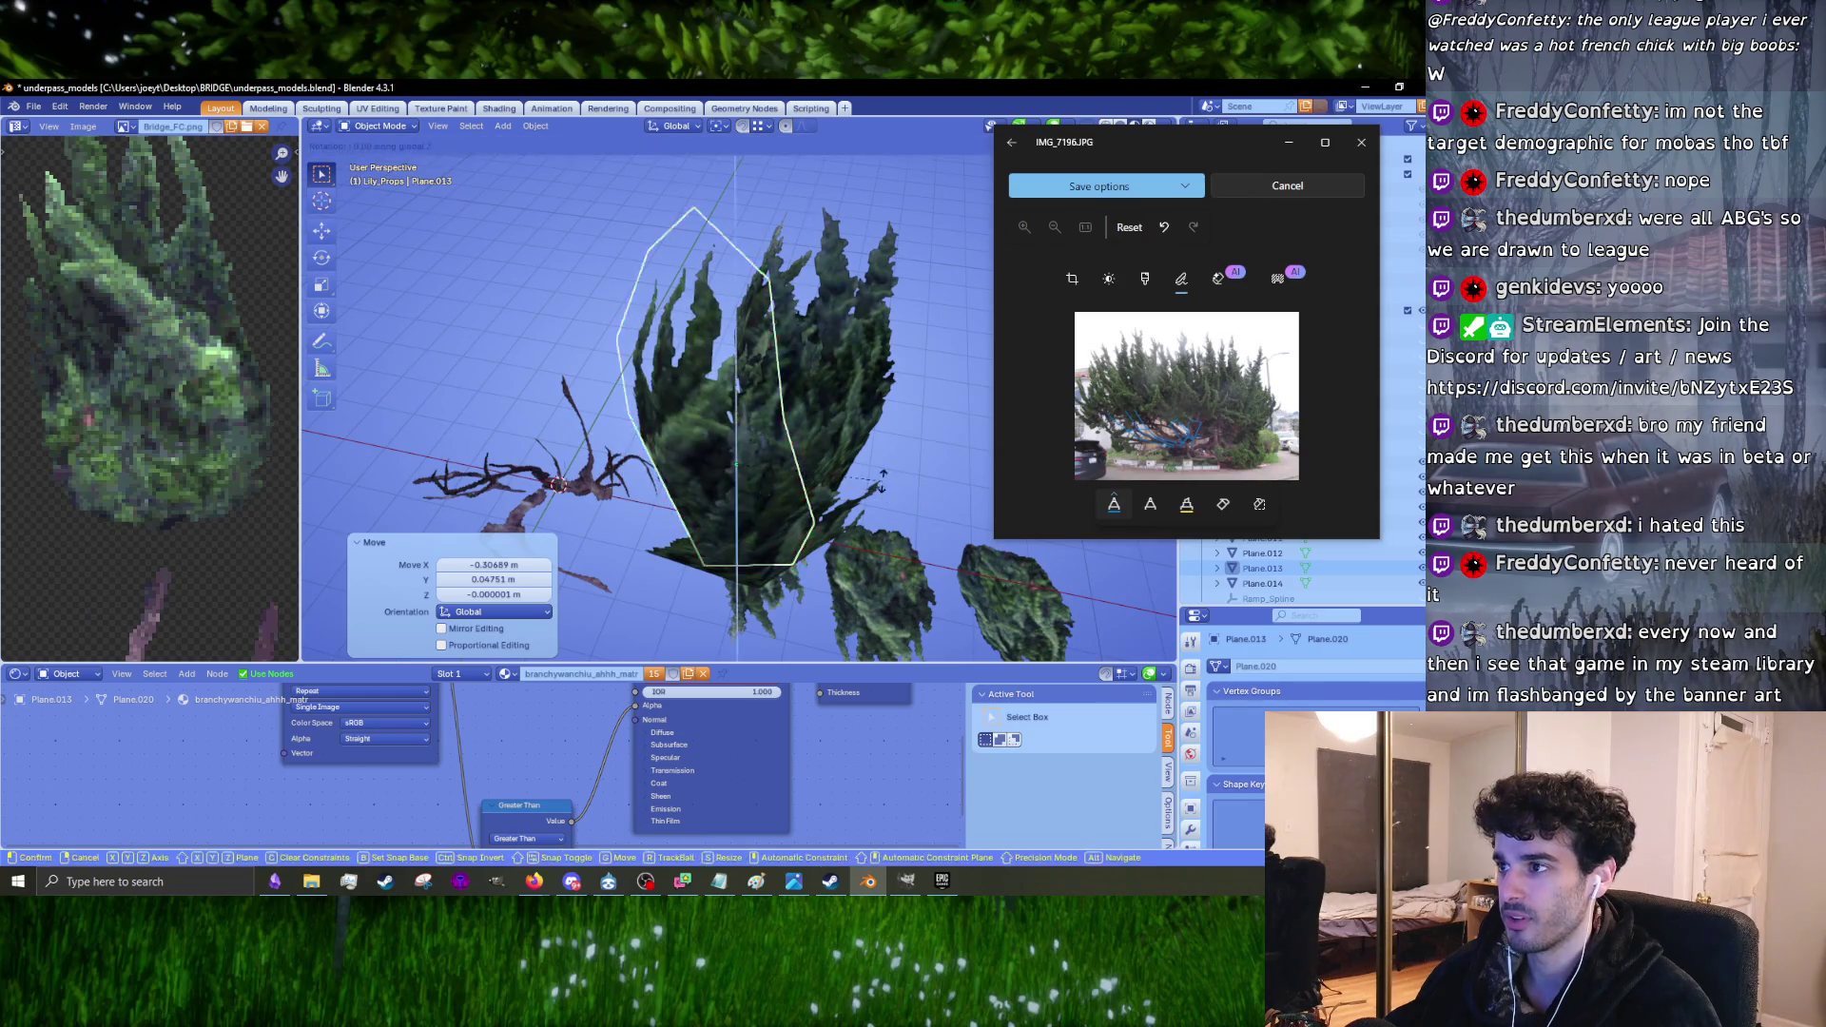
left_click(896, 407)
Step: Lower Plane.013 and nudge it into its final position
mouse_move(896, 407)
middle_mouse_down()
mouse_move(880, 338)
mouse_move(854, 321)
mouse_move(797, 359)
mouse_move(873, 386)
mouse_move(798, 514)
mouse_move(815, 529)
mouse_move(780, 539)
mouse_move(819, 541)
mouse_move(865, 475)
mouse_move(915, 516)
mouse_move(961, 499)
mouse_move(807, 529)
mouse_move(714, 504)
mouse_move(694, 432)
mouse_move(707, 511)
mouse_move(664, 498)
mouse_move(787, 465)
mouse_move(816, 380)
mouse_move(786, 402)
middle_mouse_up()
key("g")
left_click(860, 338)
key("g")
left_click(813, 344)
key("g")
left_click(819, 496)
Step: Select Plane.014, rotate it 2.01°, move it using top view, then rotate it -14°
left_click(788, 464)
left_click(787, 464)
key("r")
left_click(818, 365)
key("KP_7")
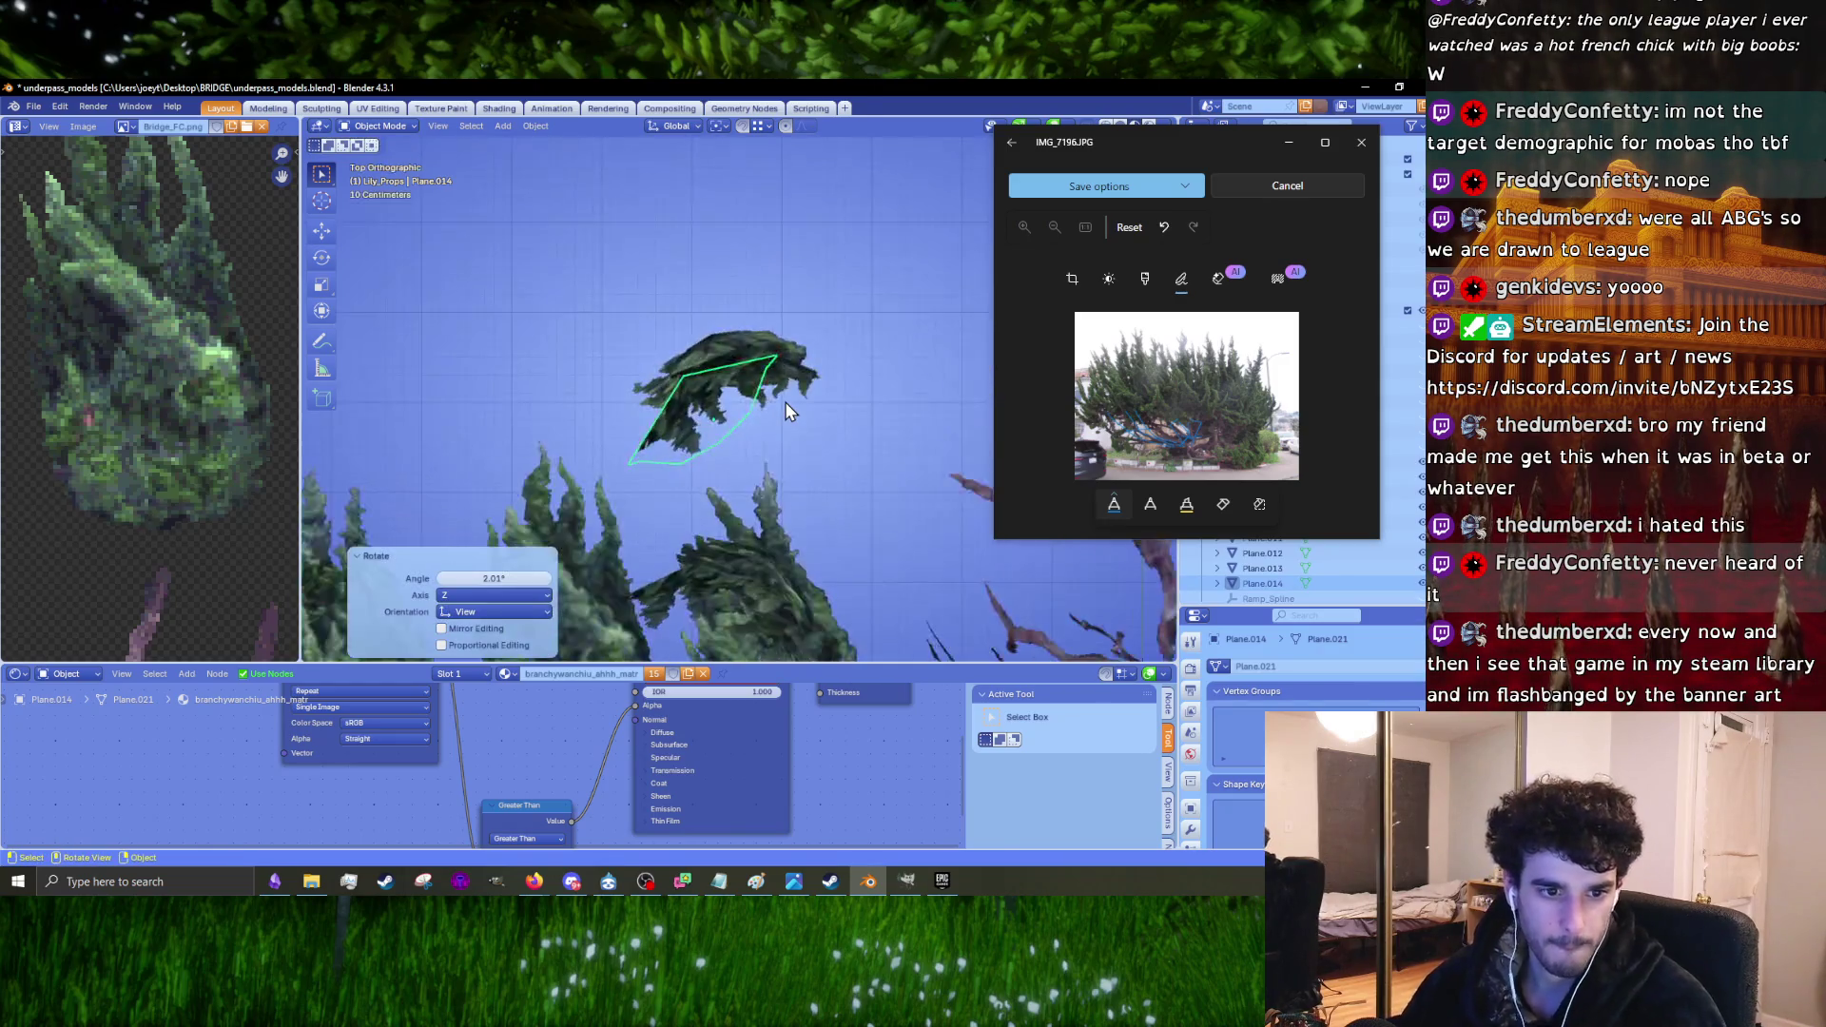
mouse_move(794, 384)
middle_mouse_down()
mouse_move(757, 289)
mouse_move(767, 448)
mouse_move(791, 416)
mouse_move(850, 426)
mouse_move(884, 357)
mouse_move(873, 409)
mouse_move(712, 490)
middle_mouse_up()
key("g")
left_click(751, 464)
key("r")
left_click(791, 424)
Step: Switch to the ArtStation browser window and drag it up and to the left
key("alt+Tab")
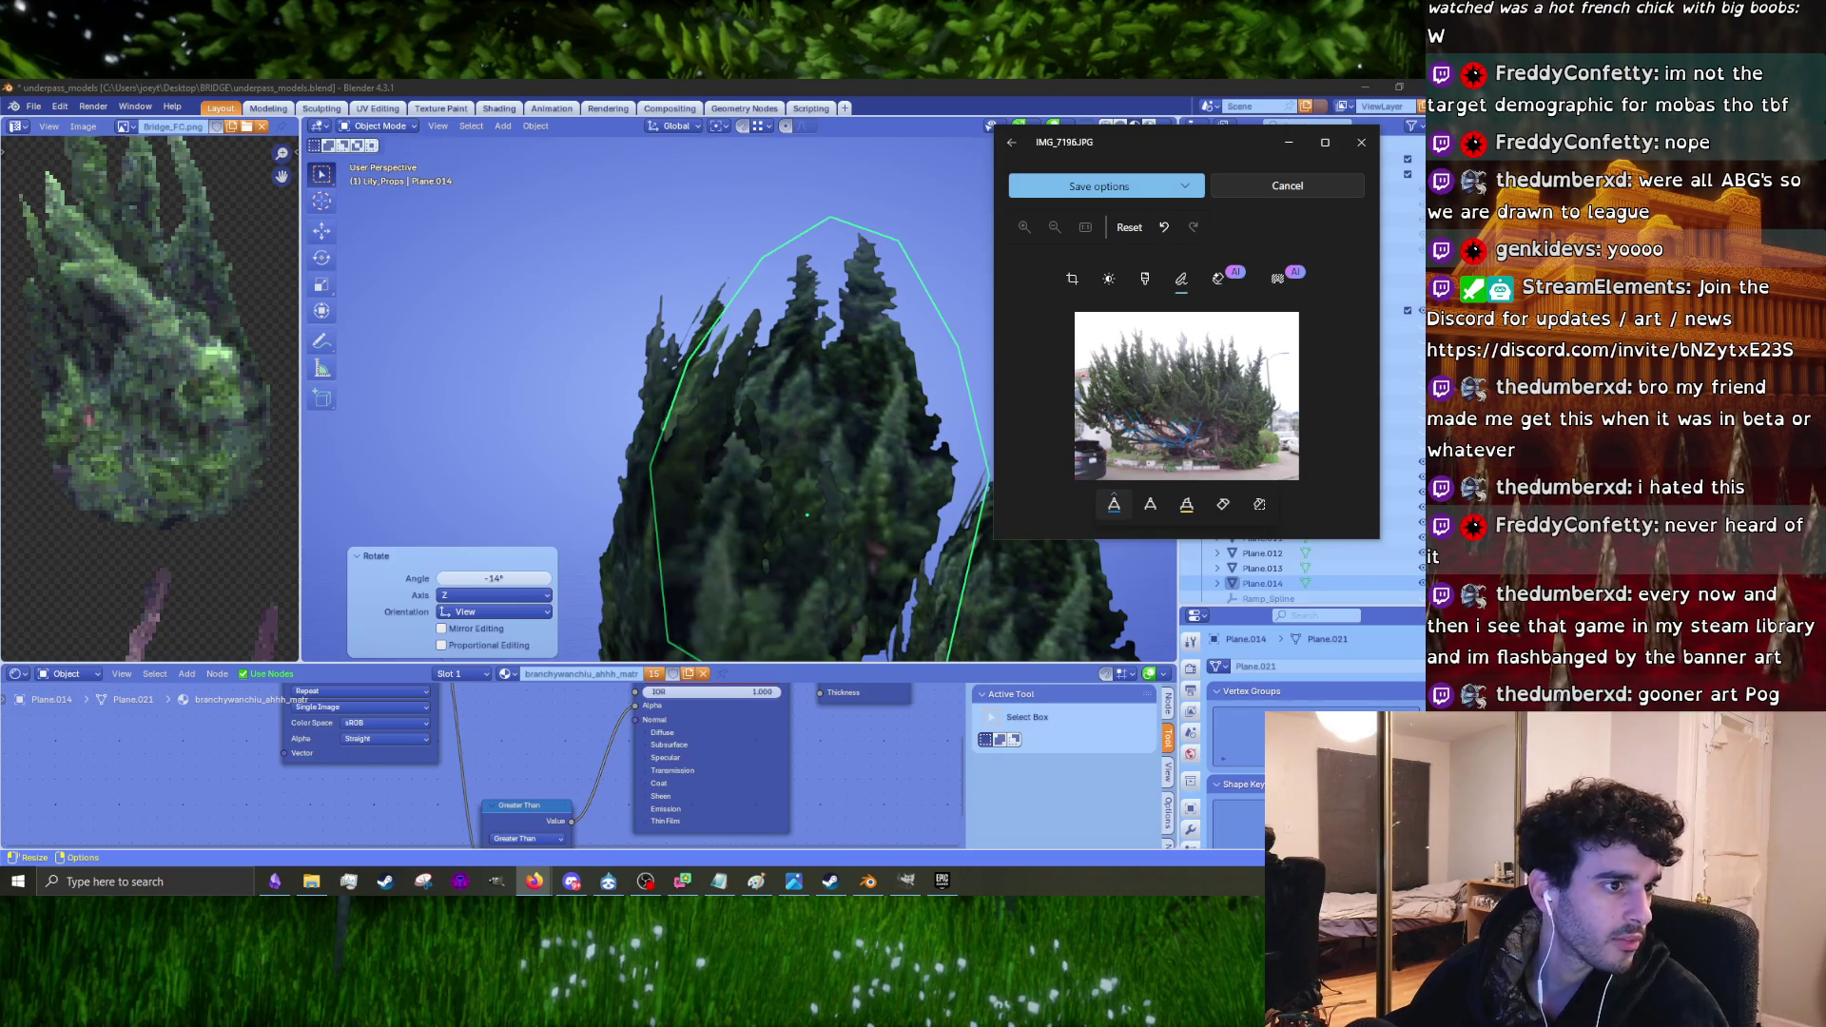
key("alt+Tab")
left_click_drag(794, 193, 561, 121)
Step: Scroll through the Dr. Nadja artwork page, then return to the portfolio grid
scroll(436, 566, "down", 4)
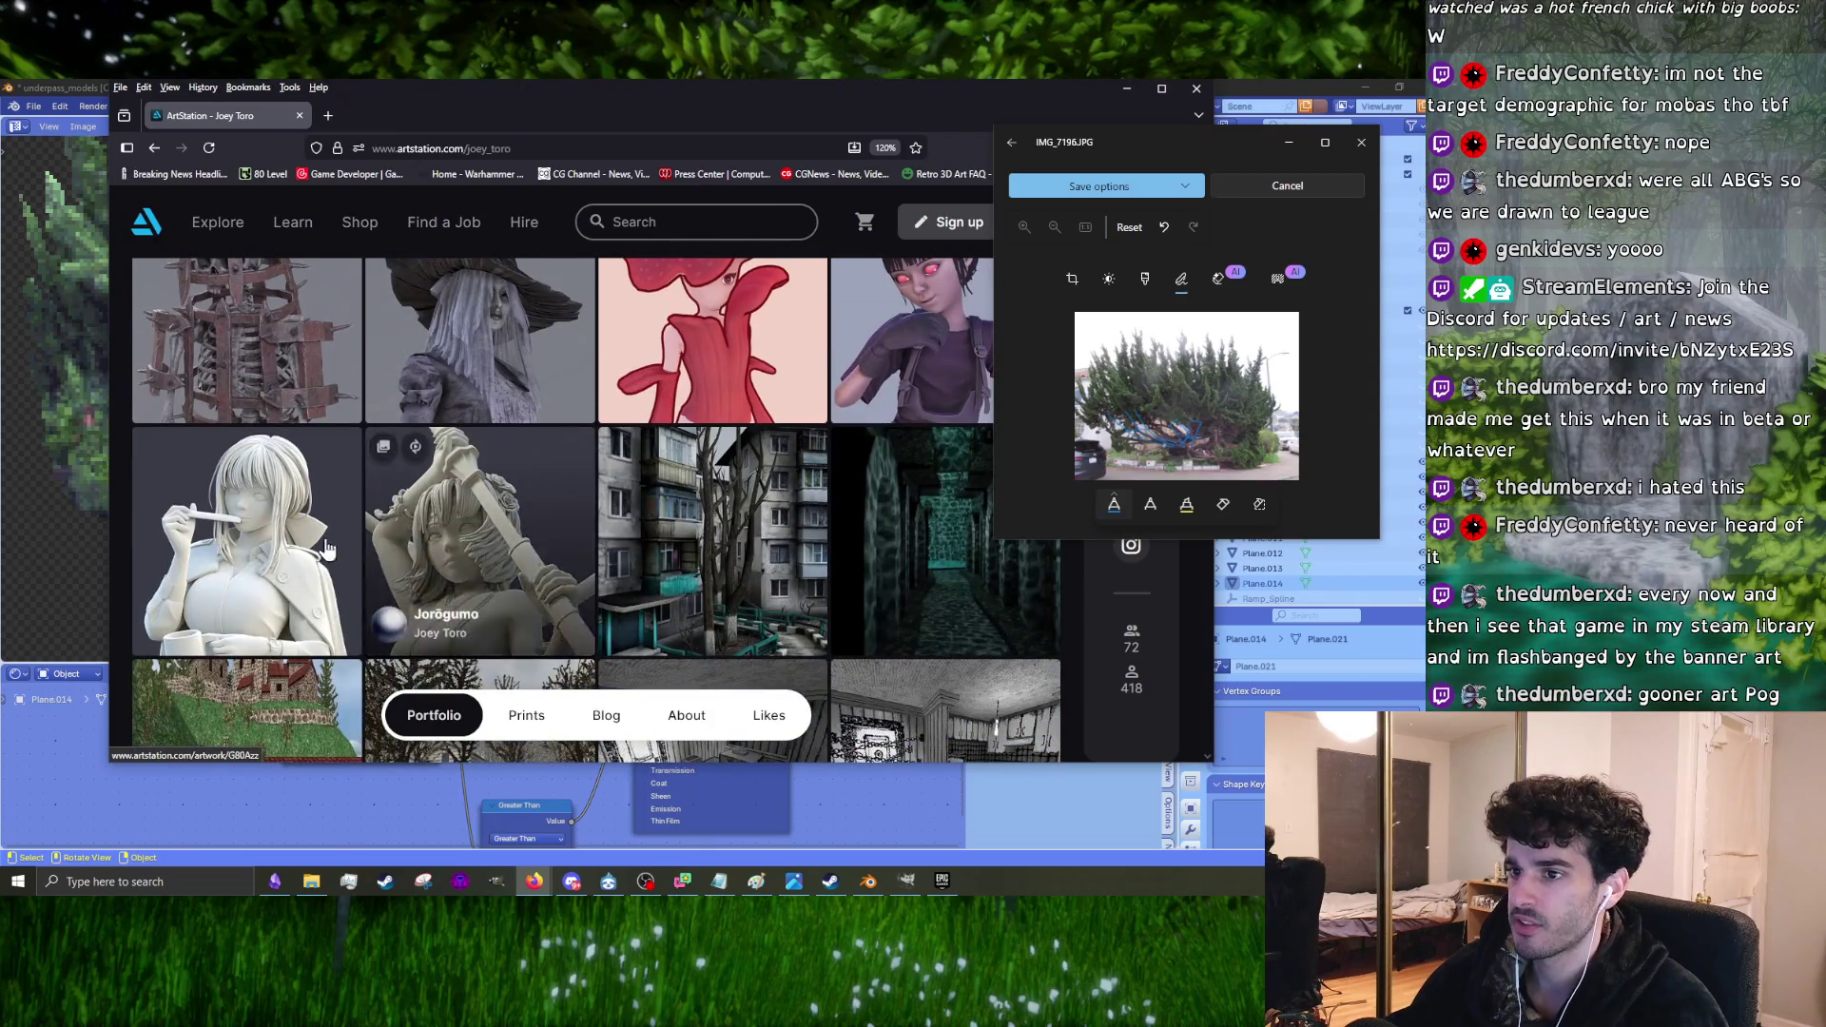
left_click(292, 537)
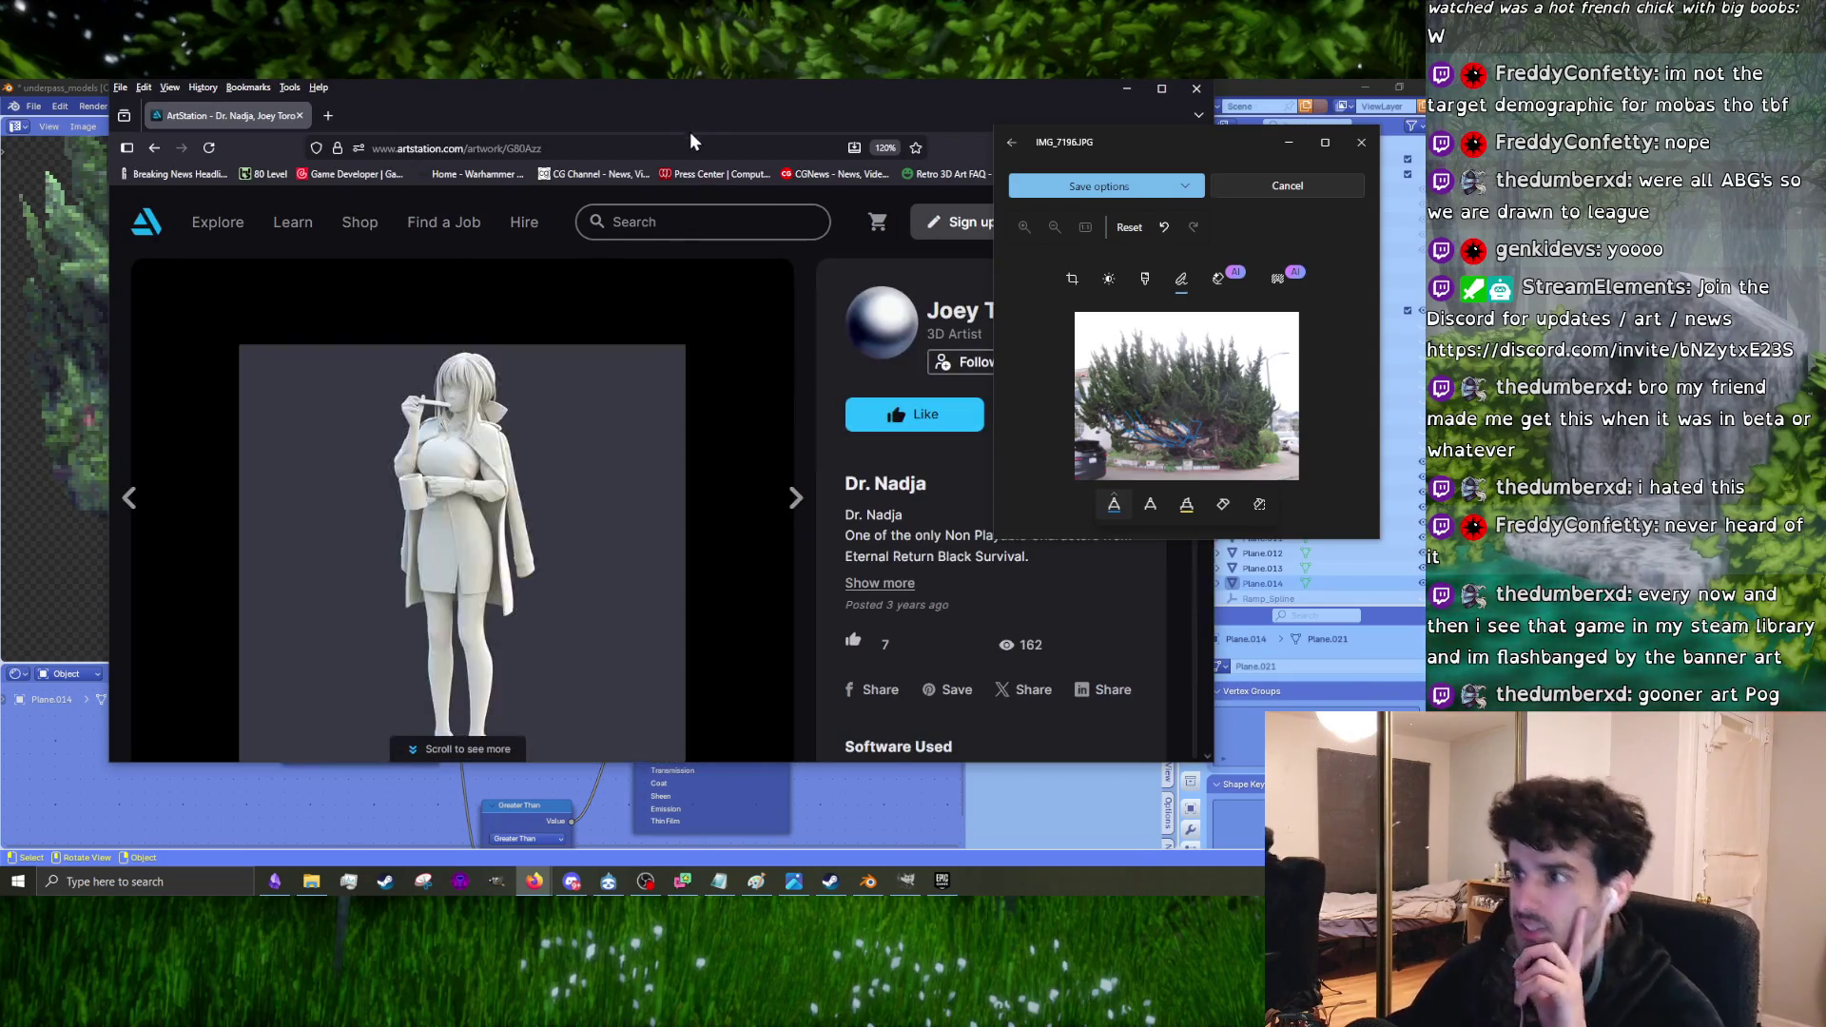
scroll(570, 428, "down", 5)
scroll(519, 547, "up", 5)
scroll(529, 578, "down", 8)
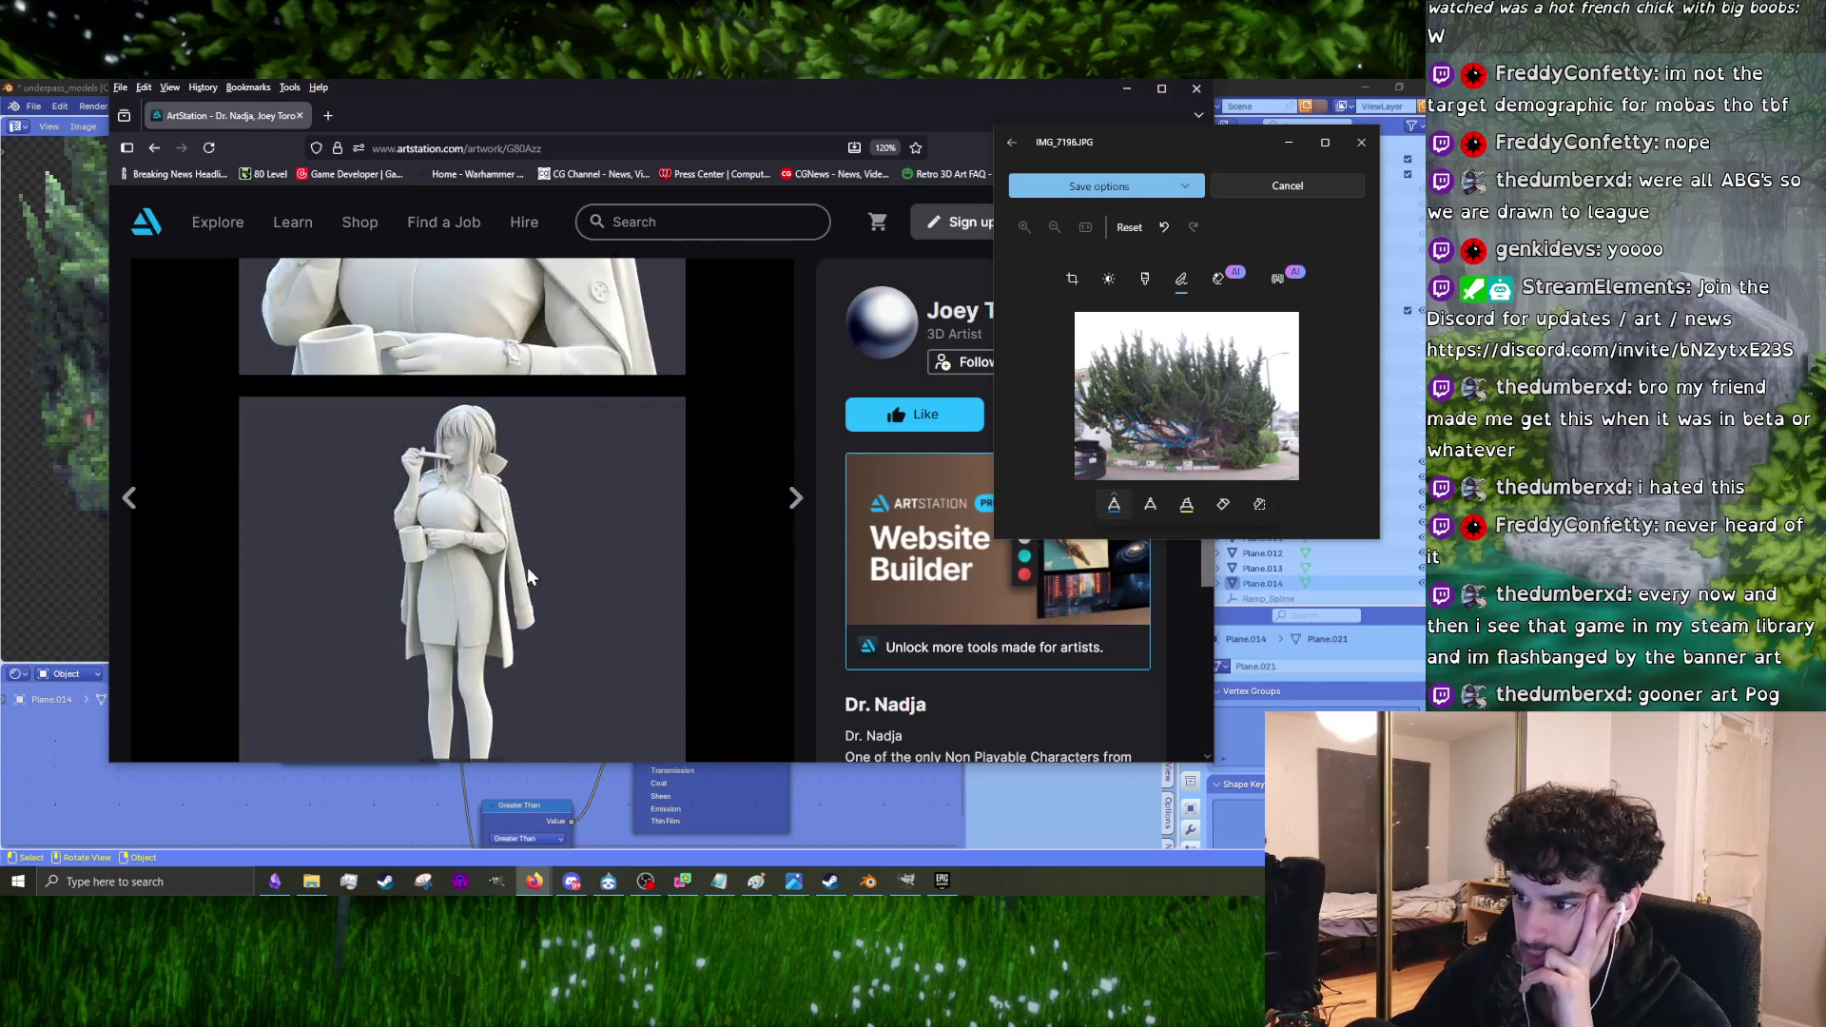
scroll(818, 468, "down", 4)
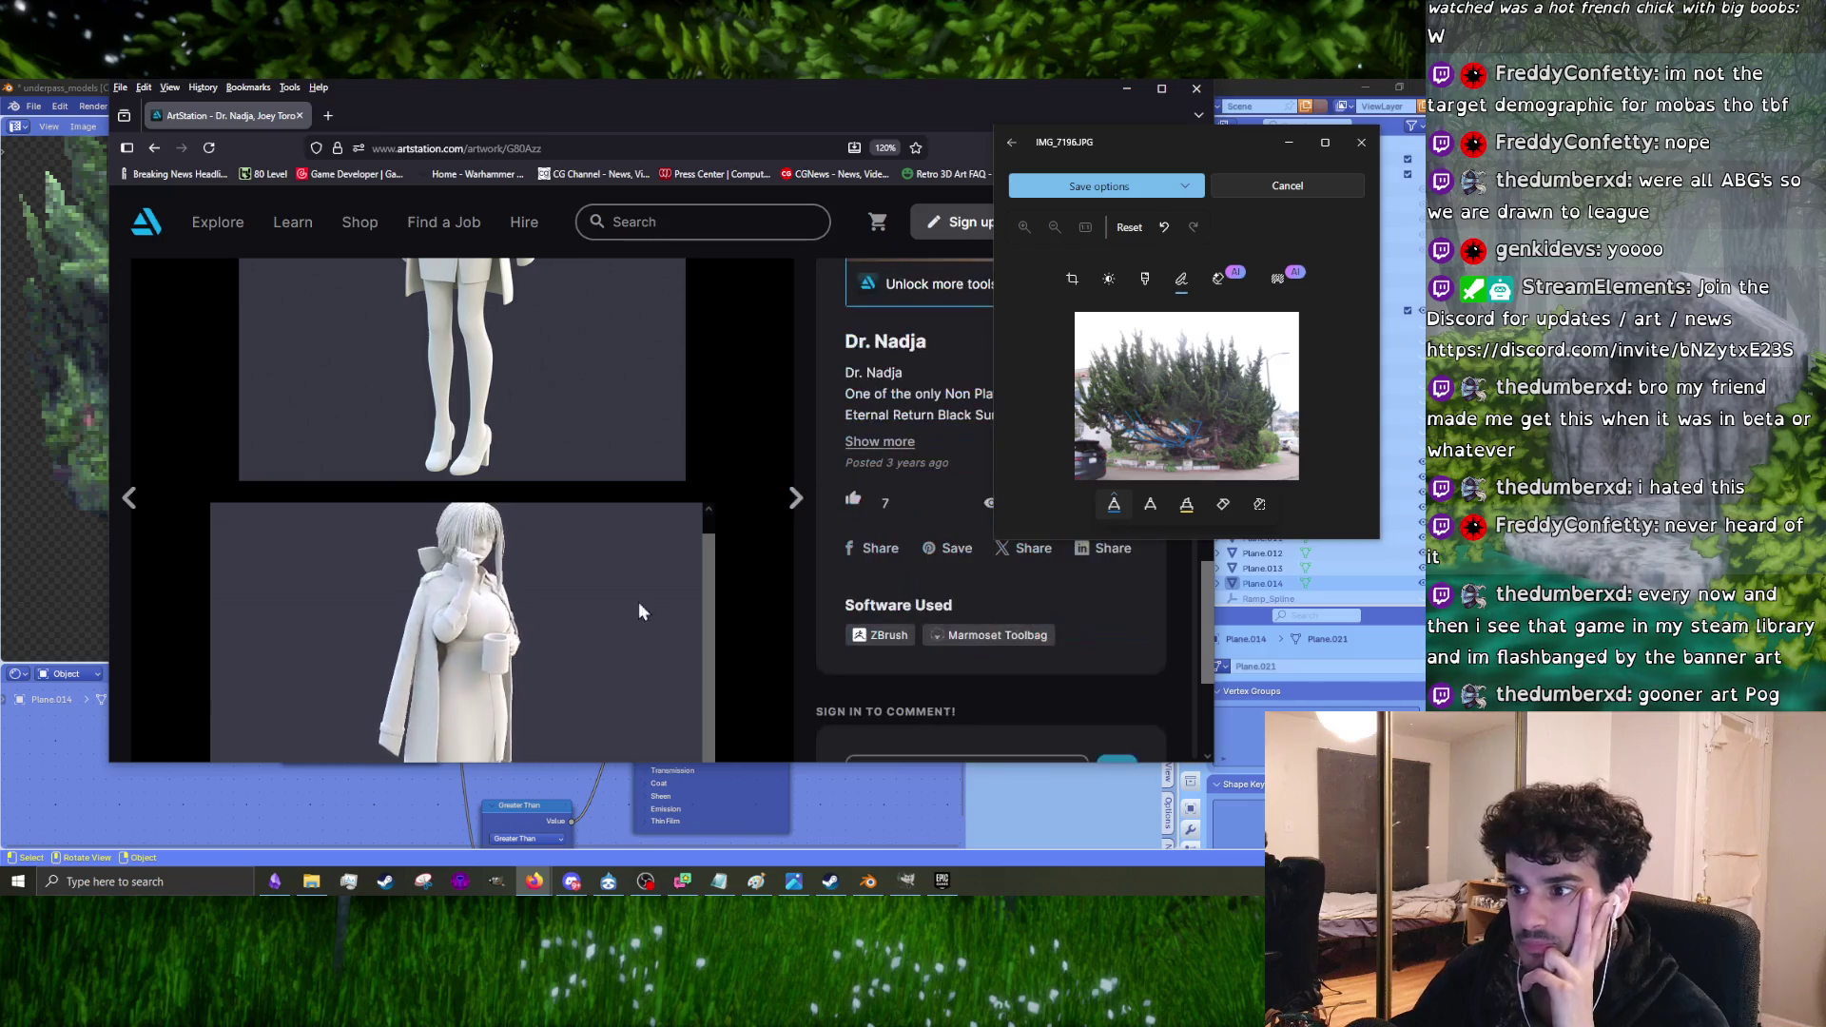
scroll(590, 589, "down", 3)
left_click(155, 148)
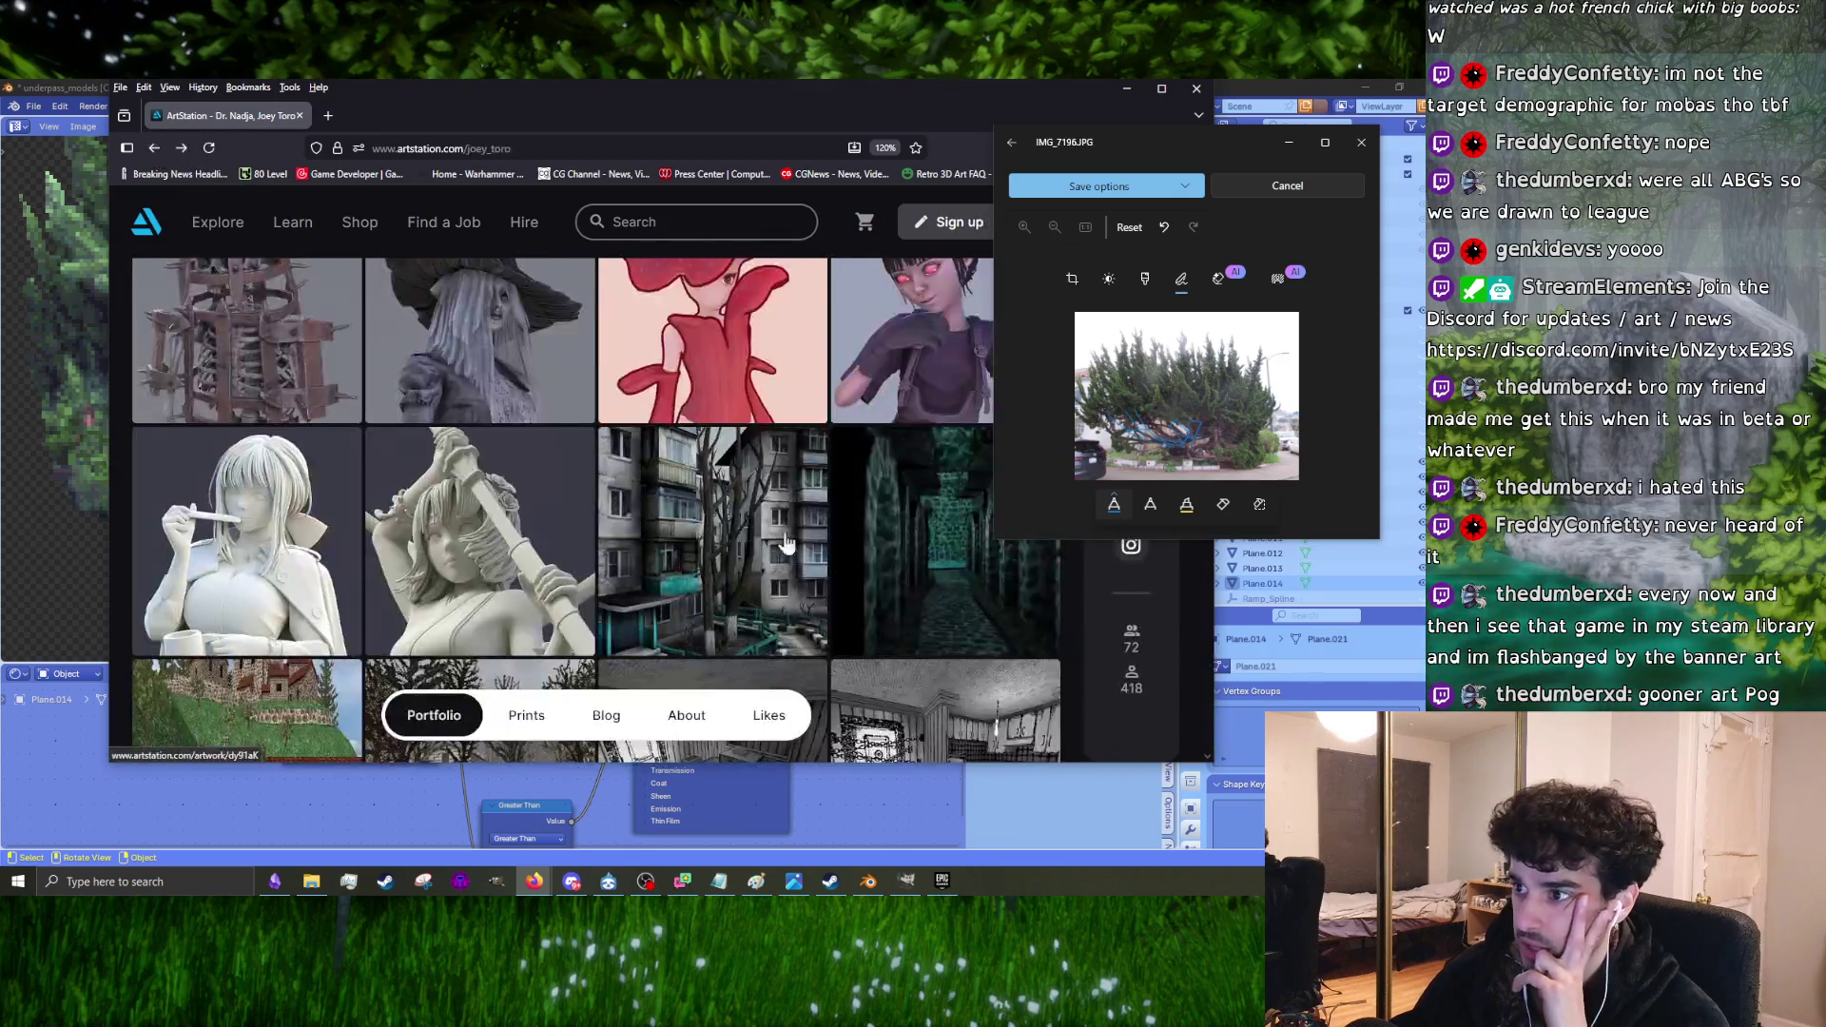
Step: Open the Sissela artwork, shift the browser left, and close the browser window
scroll(704, 547, "down", 5)
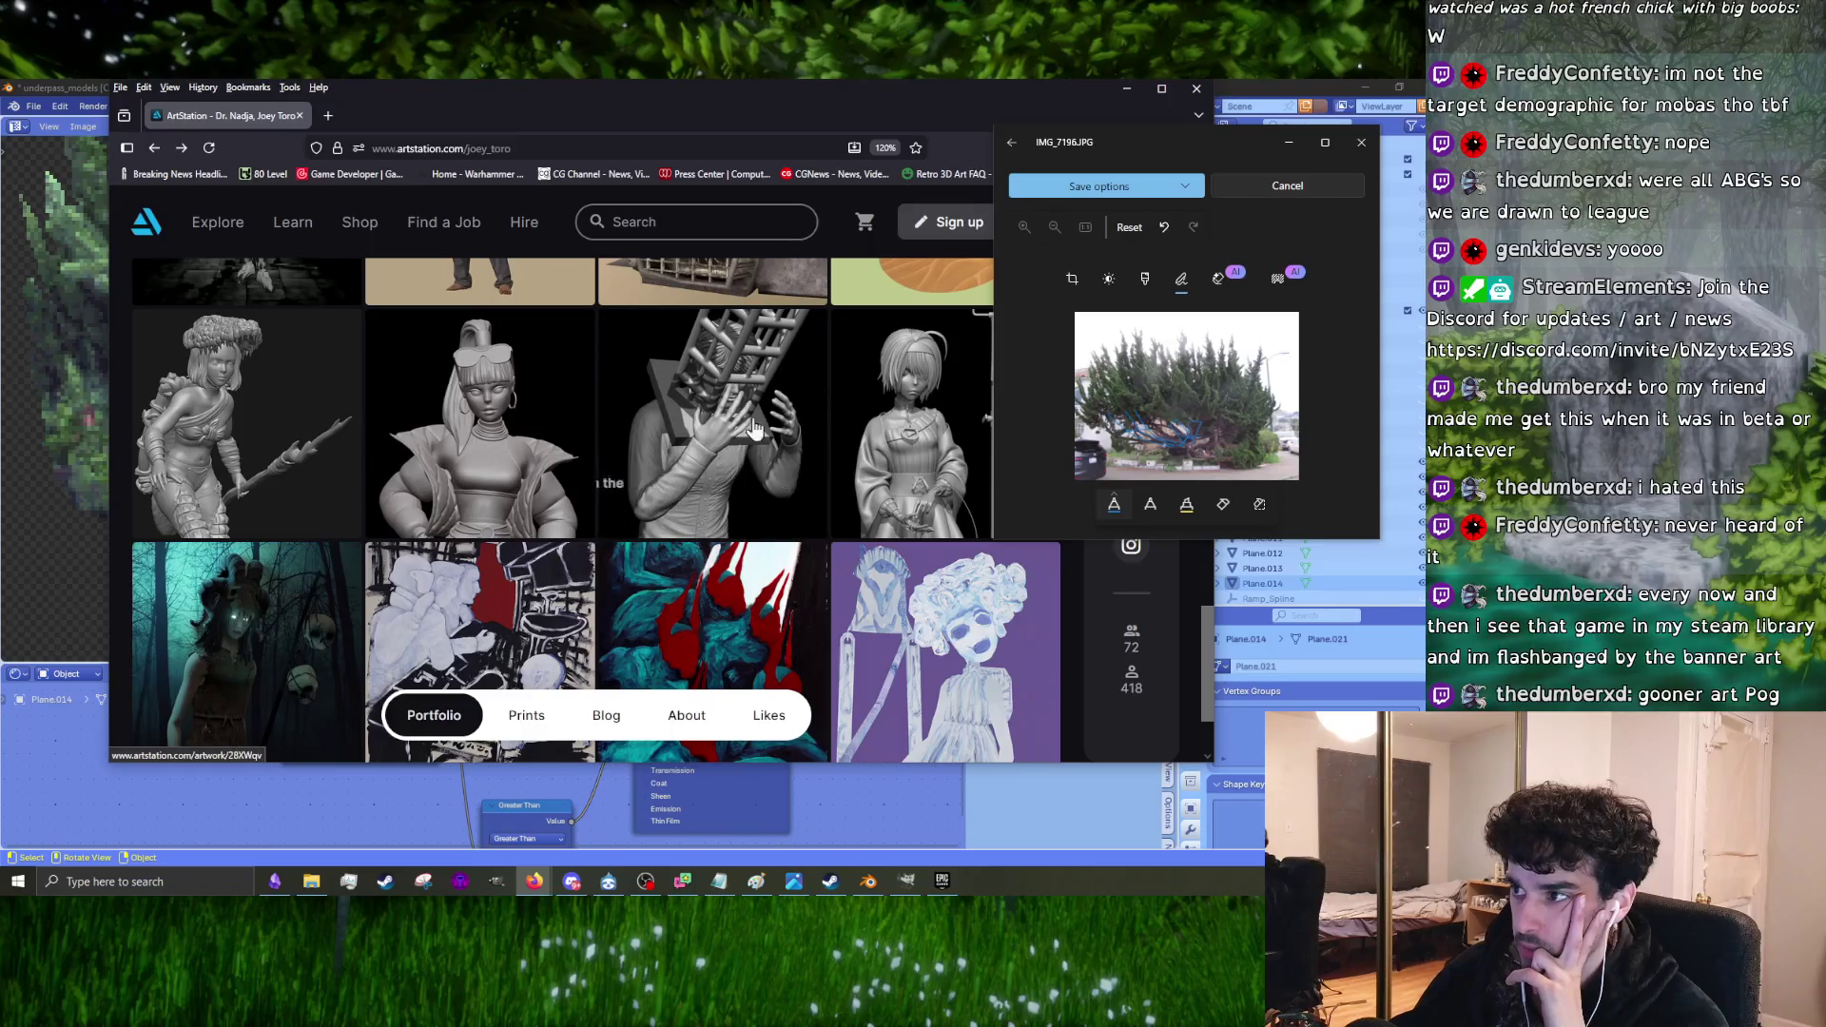
left_click(894, 389)
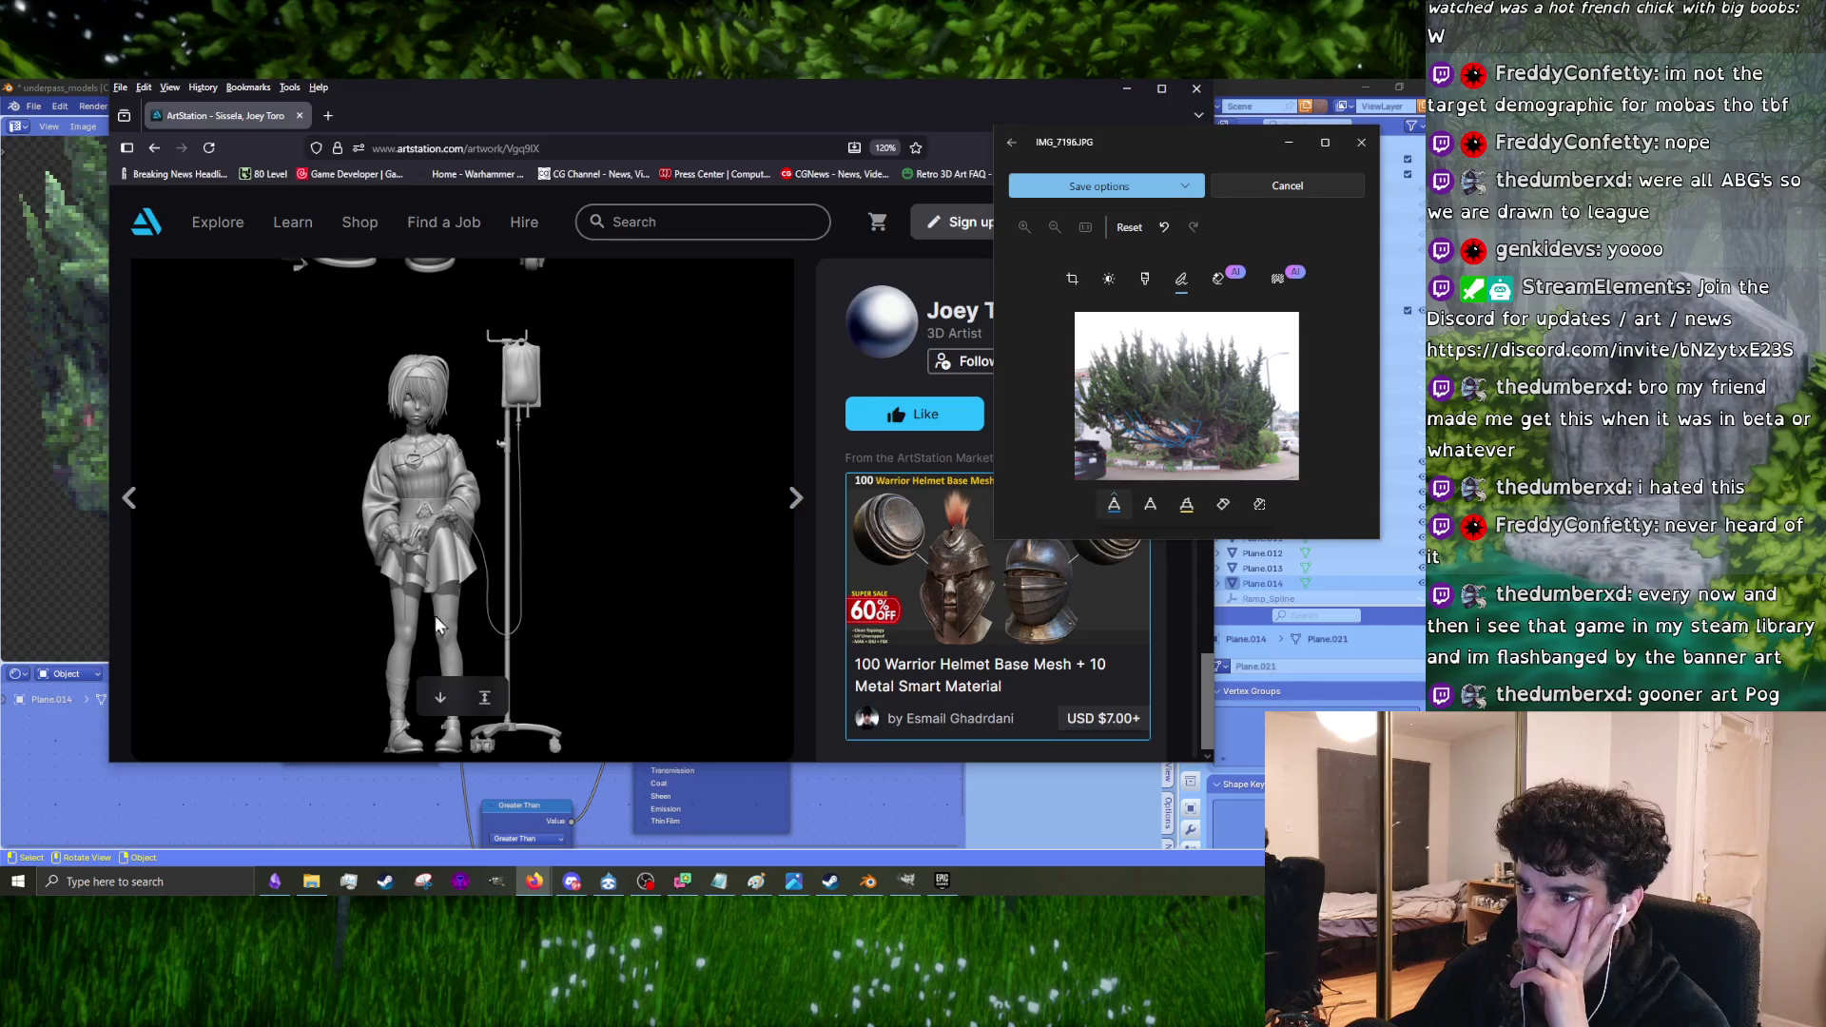
scroll(438, 504, "down", 10)
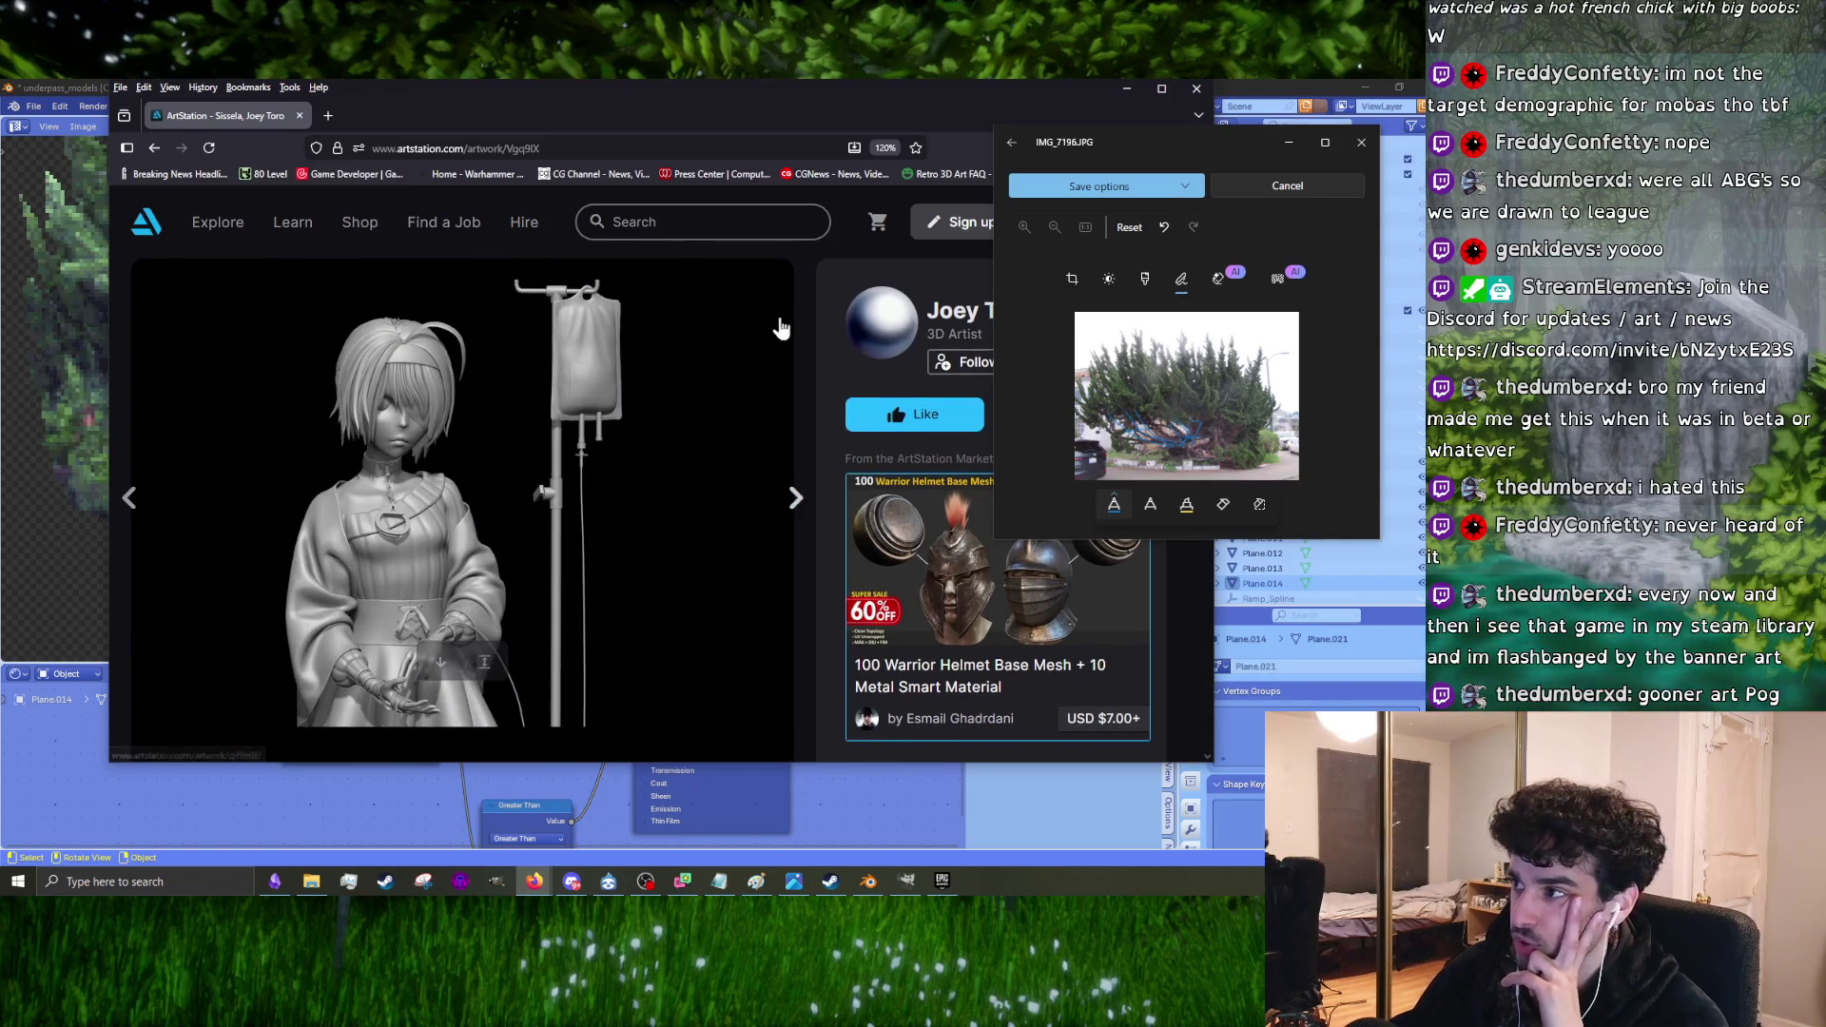
left_click_drag(841, 105, 711, 104)
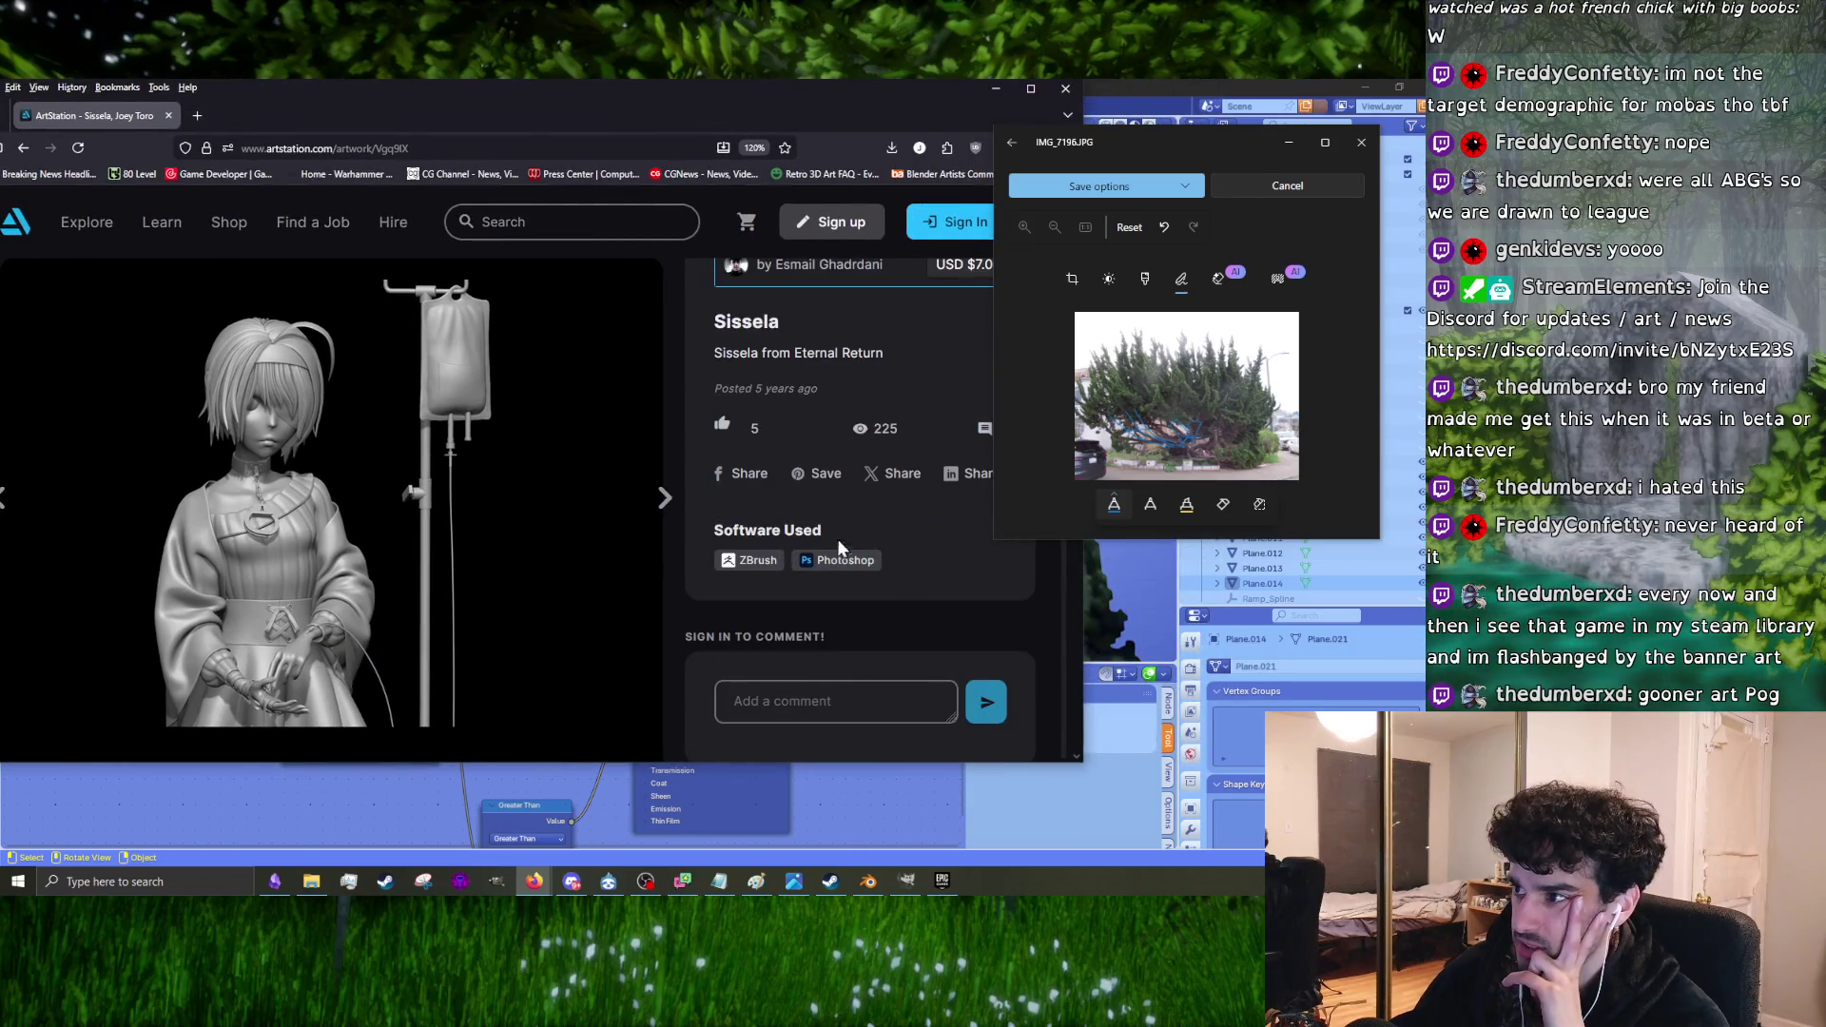
left_click(1063, 90)
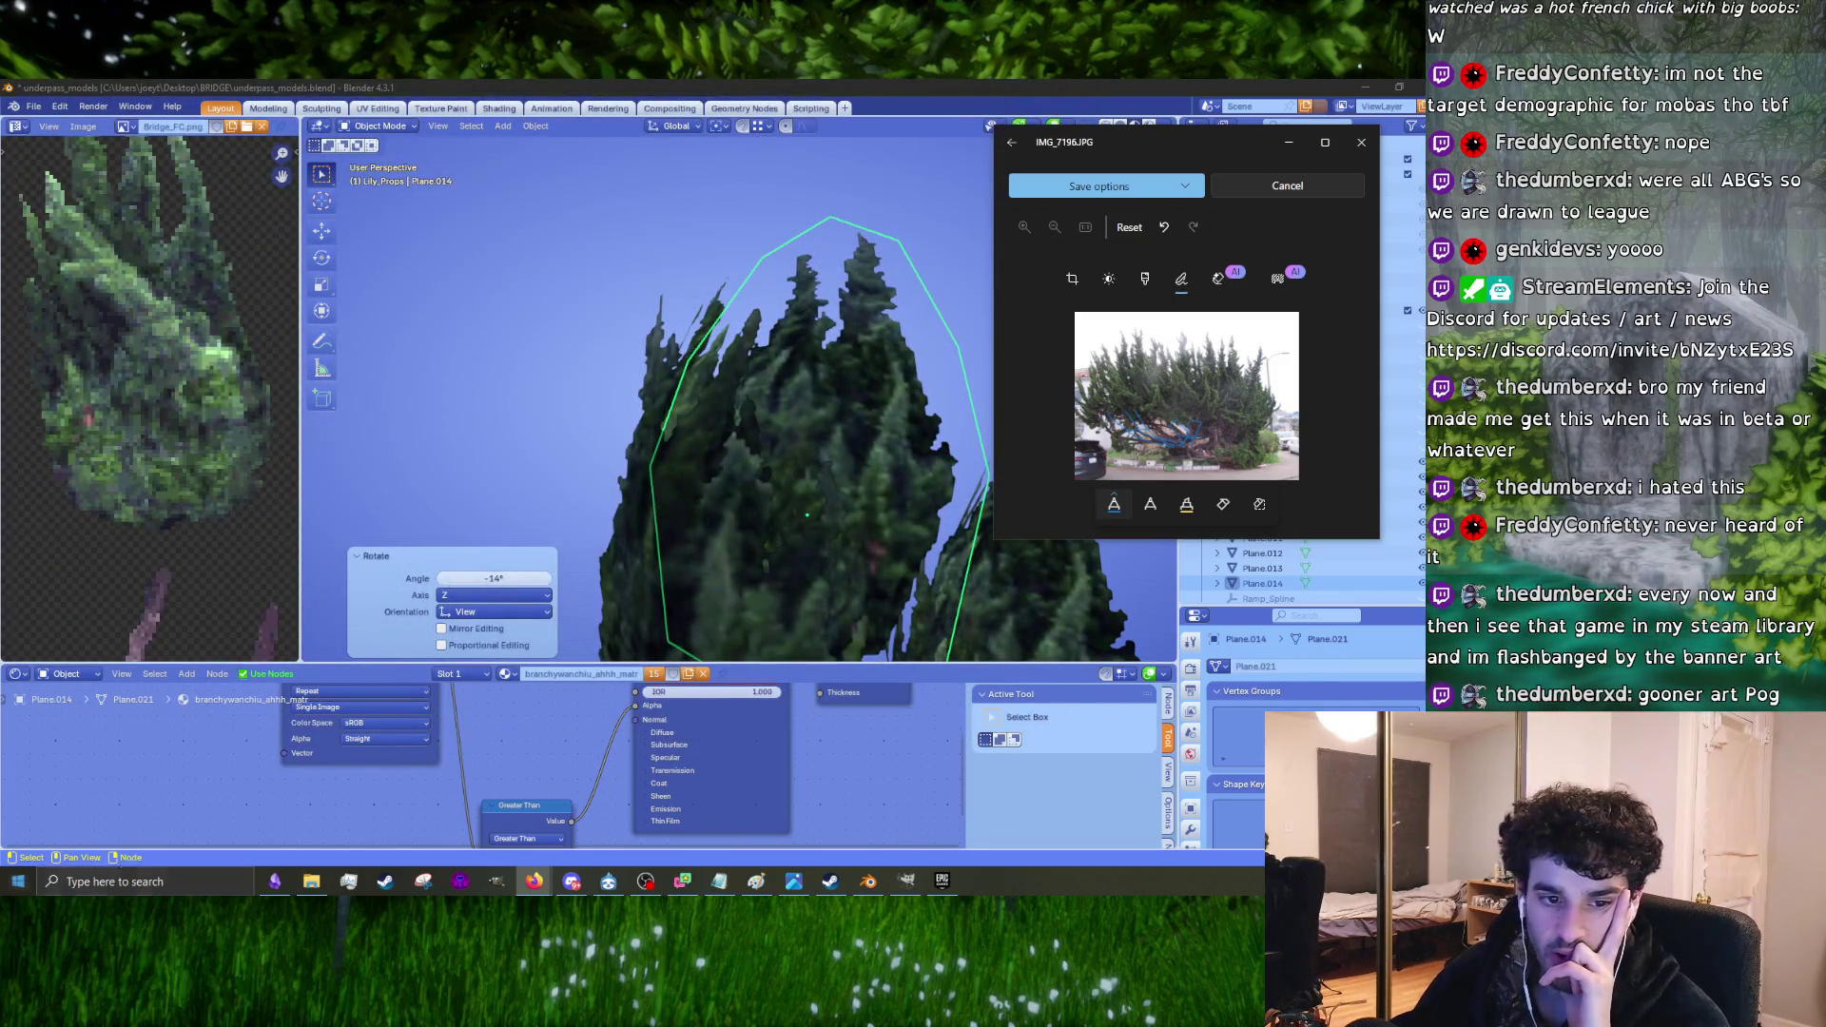
Step: Slightly rotate the tree card, then select all three small bushes in edit mode
mouse_move(768, 483)
middle_mouse_down()
mouse_move(801, 517)
mouse_move(684, 478)
mouse_move(818, 552)
mouse_move(842, 424)
mouse_move(860, 430)
middle_mouse_up()
key("r")
left_click(888, 446)
scroll(595, 520, "down", 3)
key("Tab")
middle_click_drag(706, 587, 888, 568)
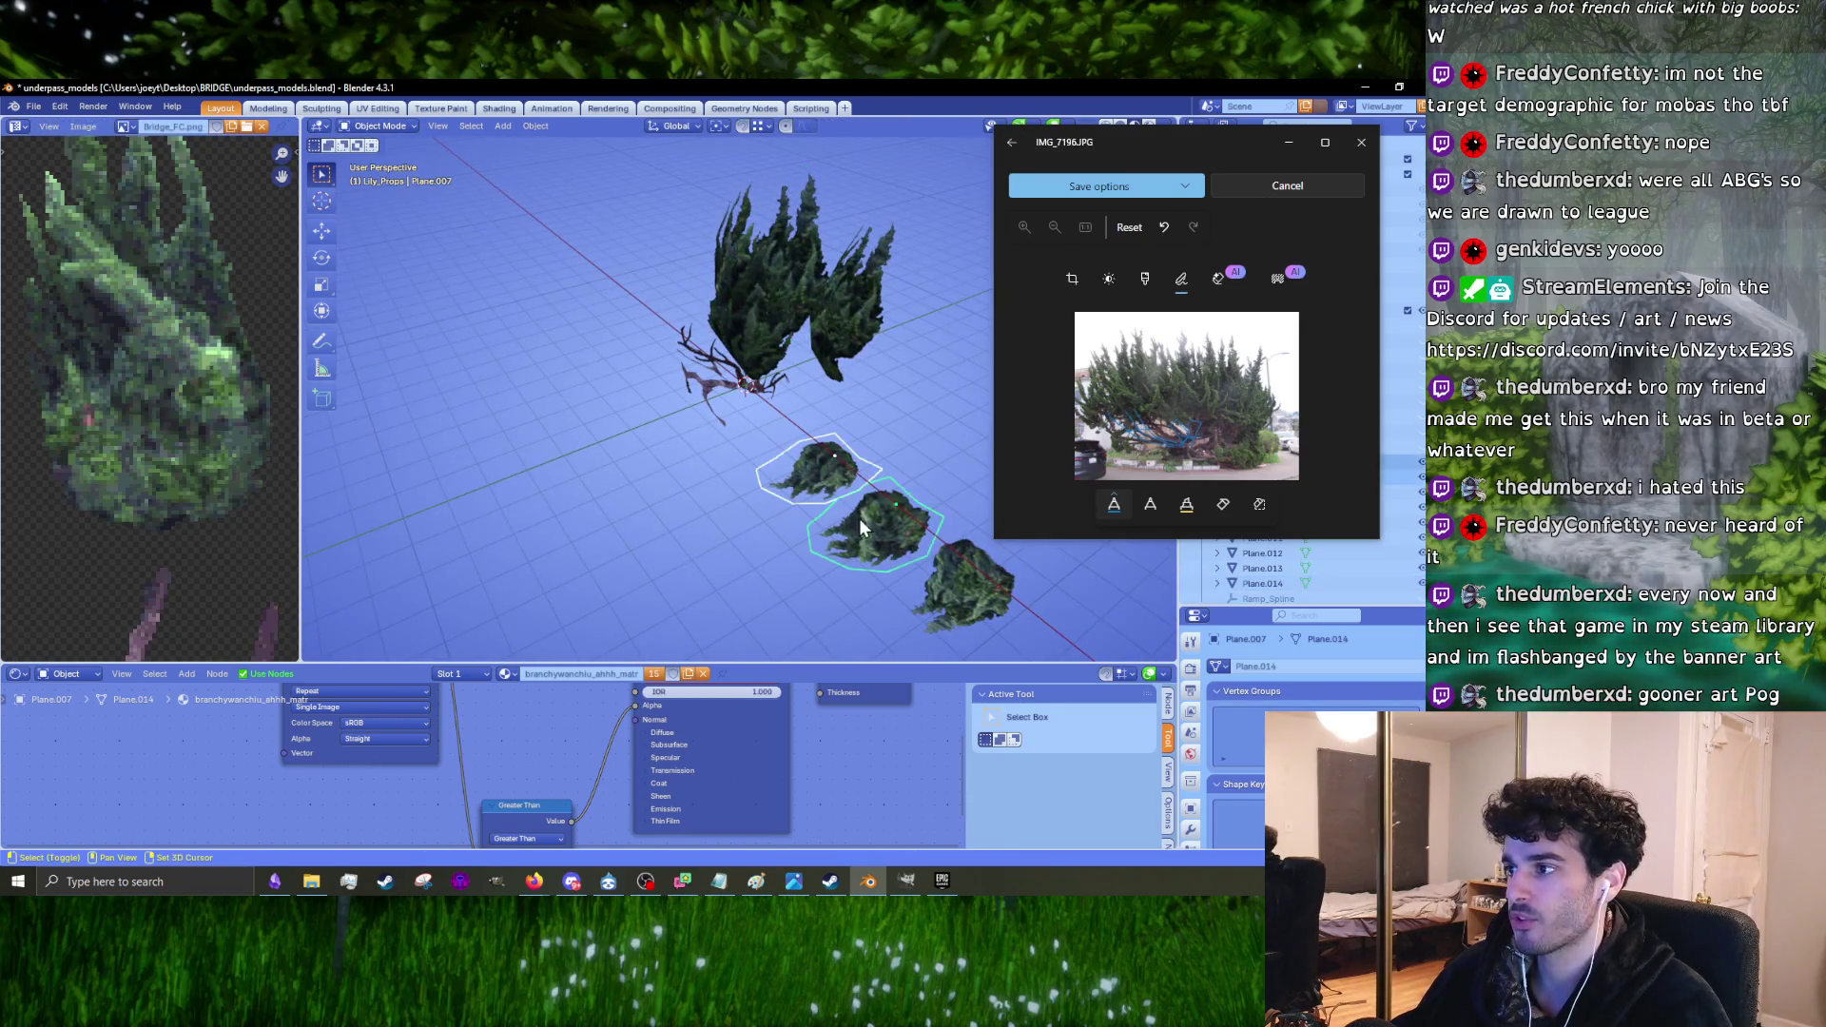
left_click(966, 615, "shift")
Step: From front view, duplicate the three bushes and move the copies about 8.37 m straight up
key("KP_1")
key("shift+d")
key("z")
left_click(847, 173)
mouse_move(720, 255)
middle_mouse_down("shift")
mouse_move(705, 407)
mouse_move(625, 322)
mouse_move(865, 394)
mouse_move(647, 454)
mouse_move(738, 414)
mouse_move(798, 435)
mouse_move(820, 374)
mouse_move(840, 379)
mouse_move(747, 521)
mouse_move(775, 476)
mouse_move(738, 460)
middle_mouse_up("shift")
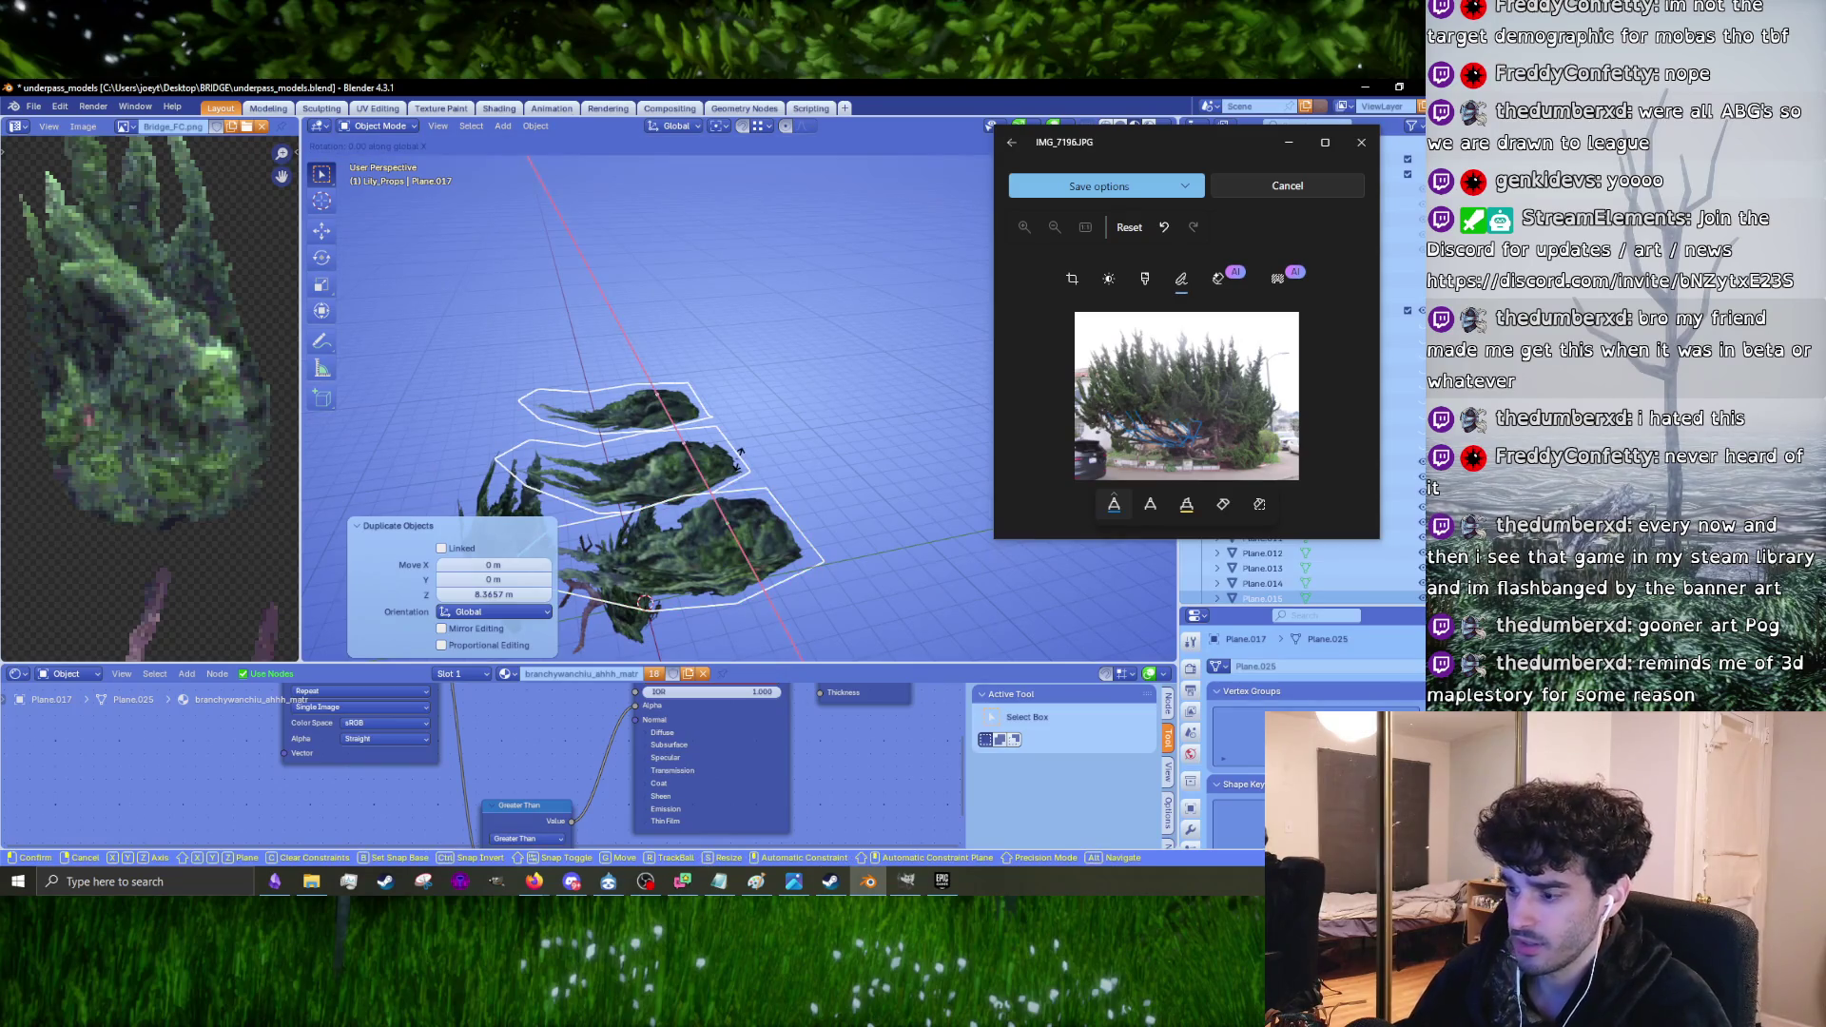
Step: Rotate the copied bushes 90° around X so they stand upright
key("9")
key("0")
key("Return")
mouse_move(679, 432)
middle_mouse_down()
mouse_move(773, 489)
mouse_move(768, 447)
middle_mouse_up()
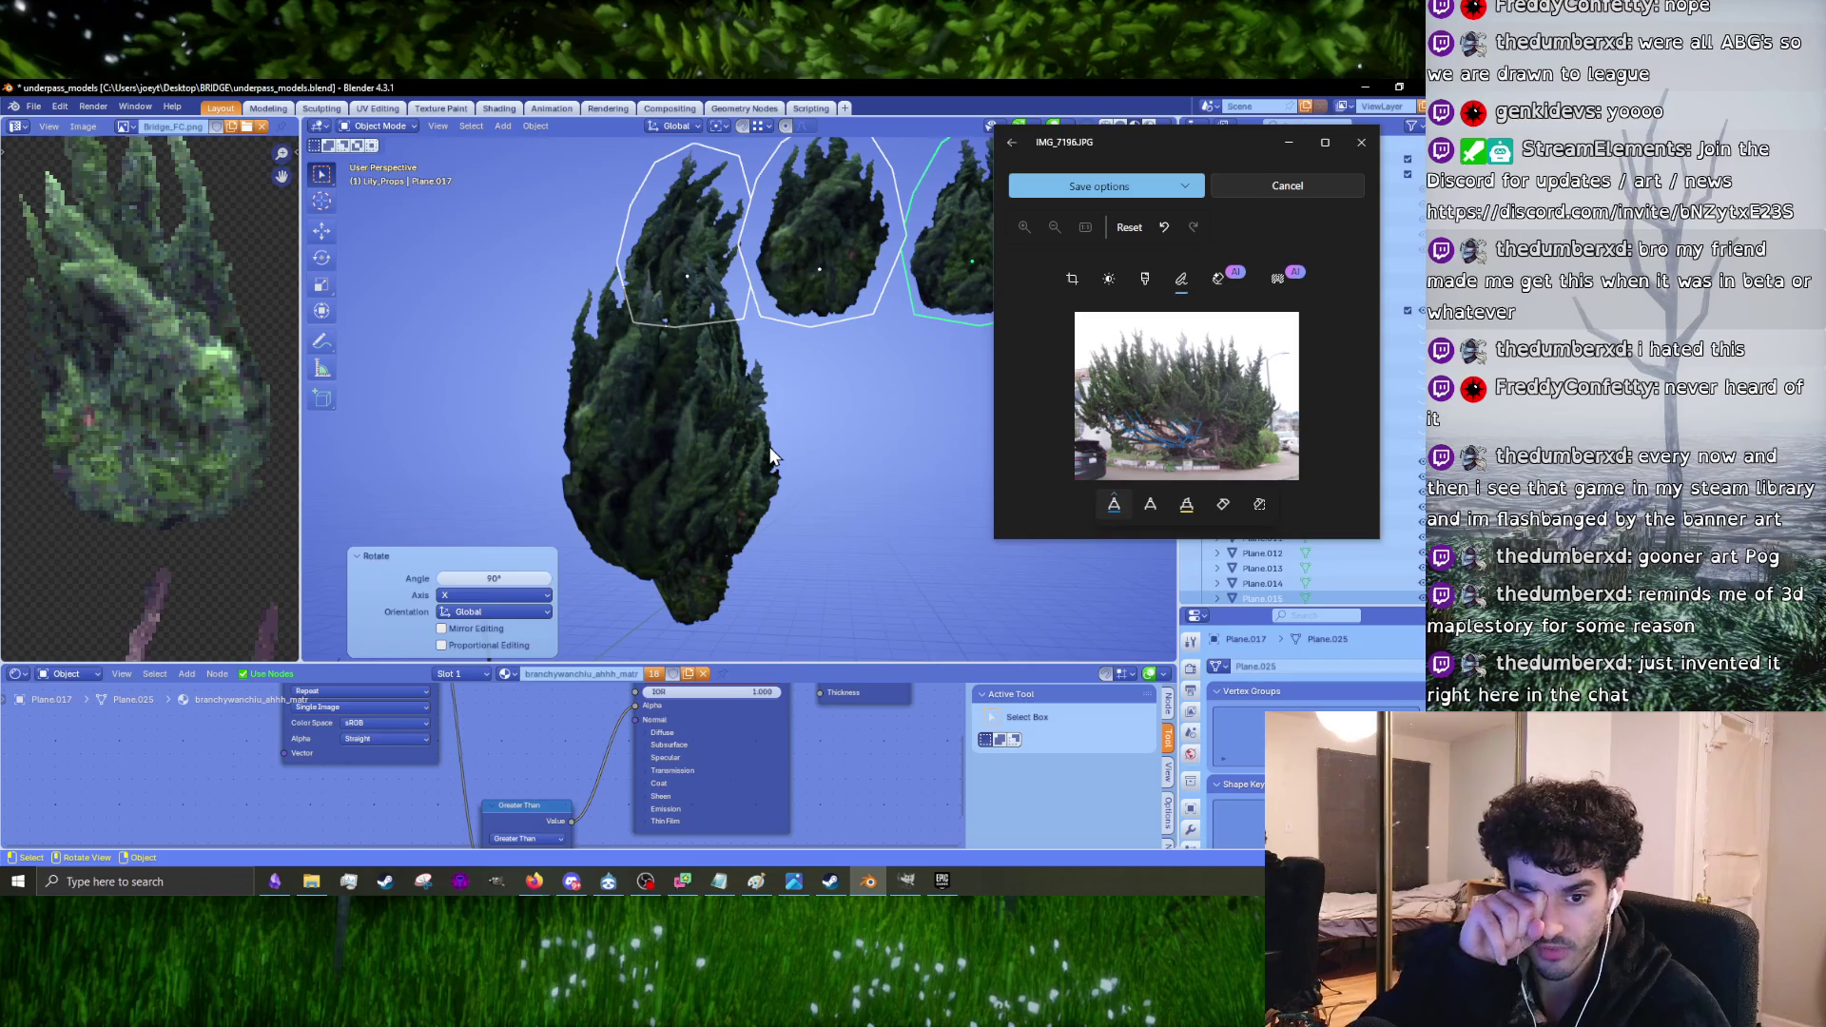
mouse_move(769, 447)
middle_mouse_down()
mouse_move(747, 470)
mouse_move(789, 476)
mouse_move(745, 500)
mouse_move(812, 437)
mouse_move(806, 420)
mouse_move(789, 470)
mouse_move(808, 464)
mouse_move(805, 444)
mouse_move(789, 458)
mouse_move(798, 439)
mouse_move(790, 485)
mouse_move(873, 338)
mouse_move(831, 405)
middle_mouse_up()
Step: Enlarge one upright bush card to 1.092 and rotate it 18.6°
left_click(831, 405)
key("s")
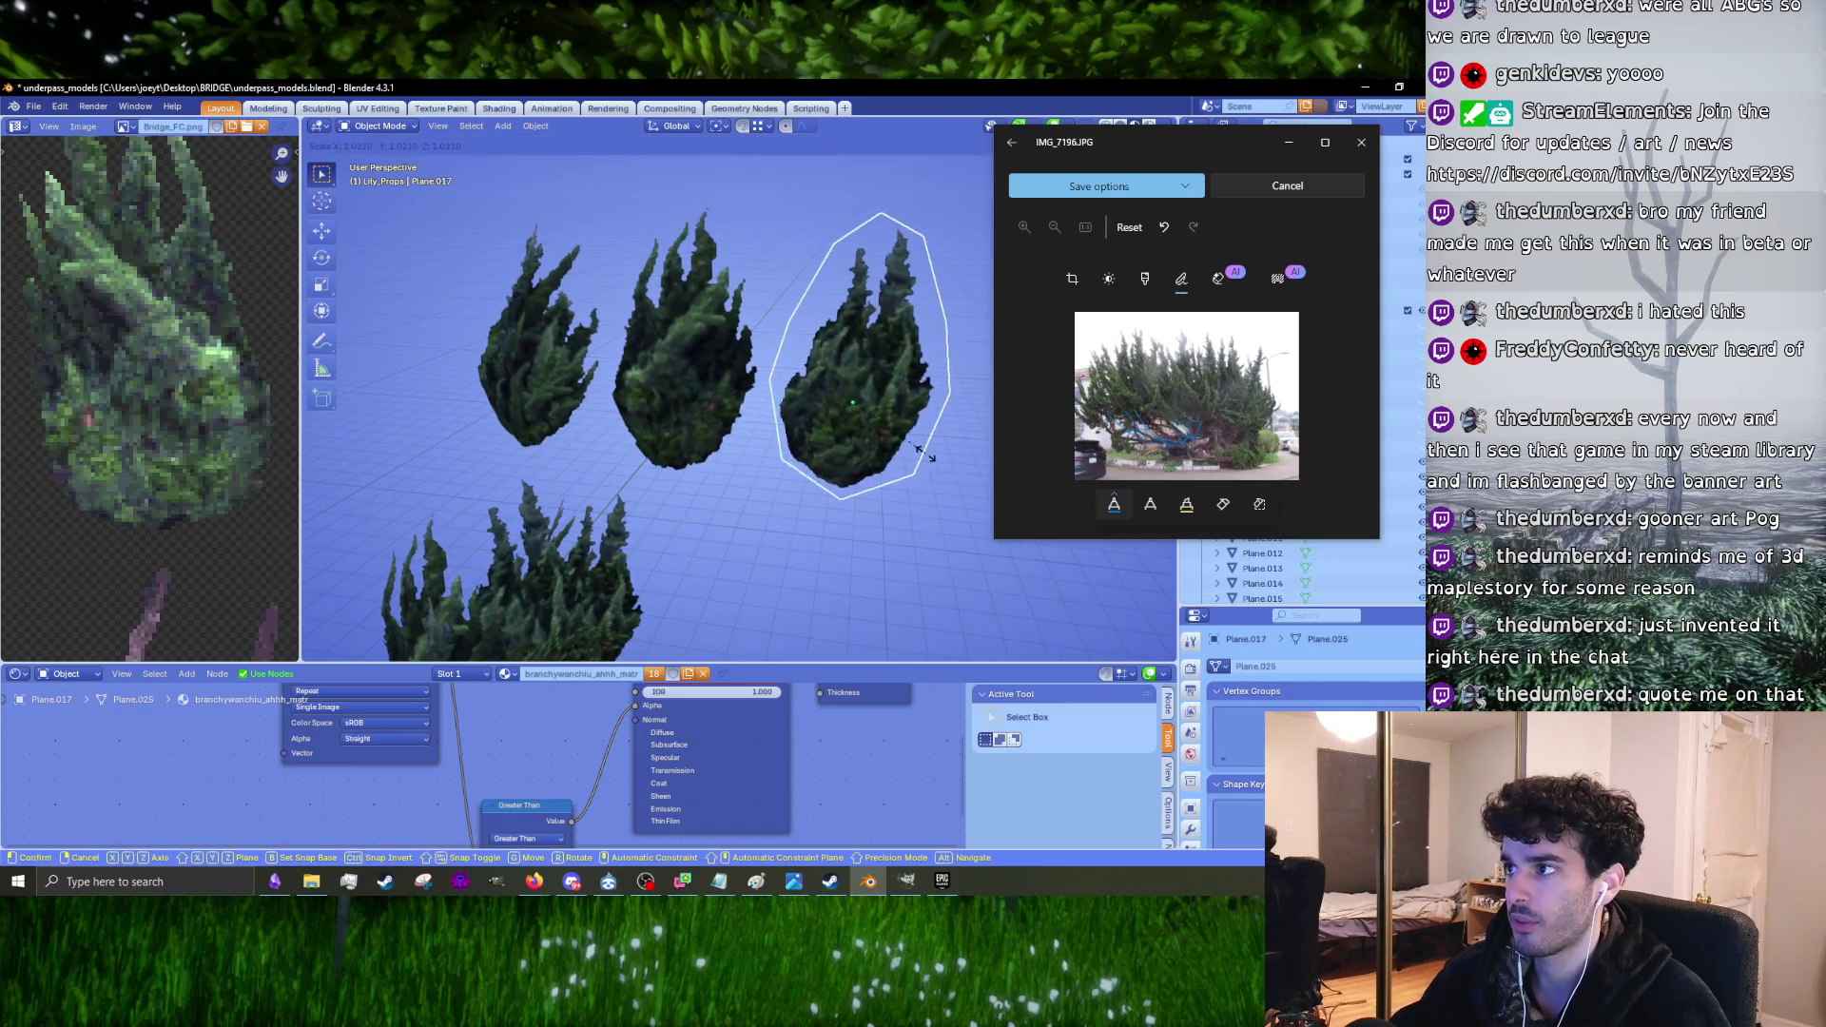
left_click(930, 455)
mouse_move(921, 448)
middle_mouse_down()
mouse_move(1002, 455)
mouse_move(820, 404)
mouse_move(866, 356)
mouse_move(803, 432)
mouse_move(892, 487)
middle_mouse_up()
key("r")
left_click(855, 476)
Step: Reposition the Plane.016 bush card, turning it about 10.5° and then 7.11°
left_click(777, 496)
key("g")
left_click(777, 497)
mouse_move(776, 496)
middle_mouse_down()
mouse_move(761, 424)
mouse_move(838, 422)
mouse_move(635, 385)
mouse_move(840, 362)
mouse_move(718, 423)
mouse_move(758, 375)
mouse_move(778, 426)
mouse_move(654, 487)
mouse_move(858, 529)
middle_mouse_up()
key("g")
key("r")
left_click(875, 394)
key("r")
left_click(787, 396)
key("g")
left_click(795, 339)
Step: Move the Plane.015 card and tilt it by -9.4°
left_click(723, 456)
key("g")
left_click(665, 553)
mouse_move(665, 552)
middle_mouse_down()
mouse_move(786, 449)
mouse_move(801, 494)
mouse_move(790, 481)
middle_mouse_up()
key("g")
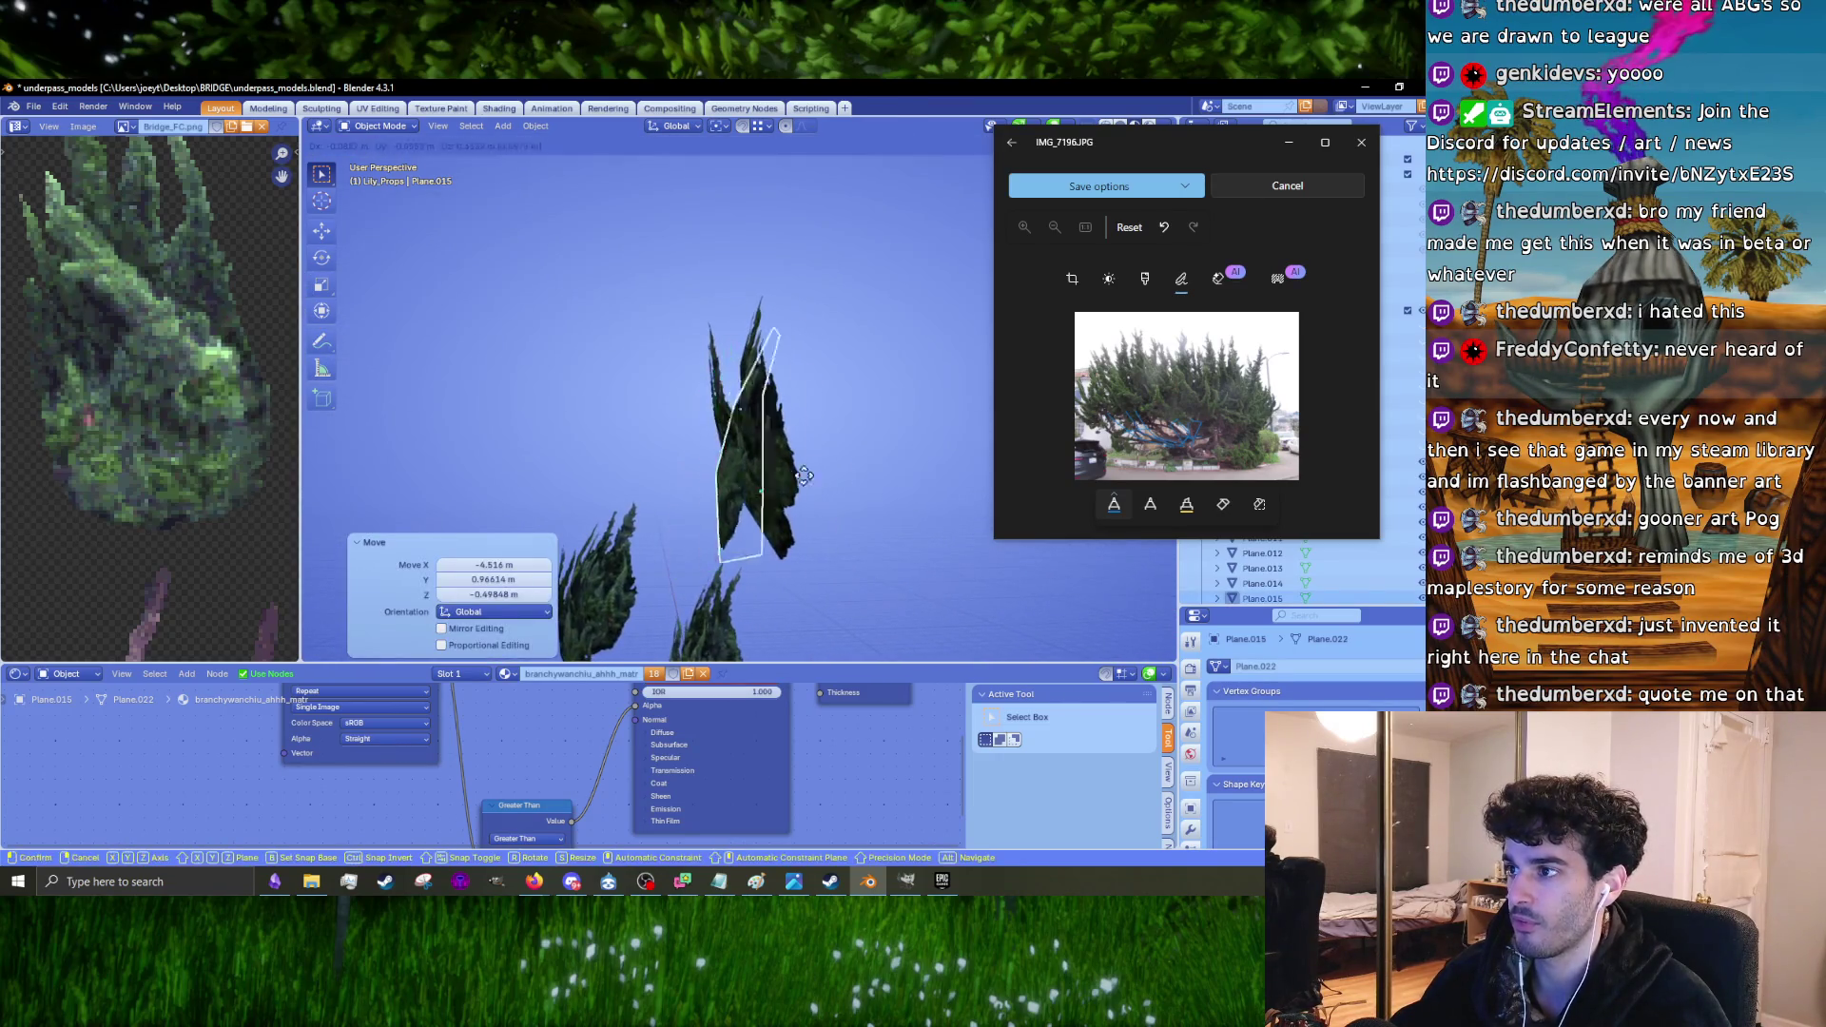
mouse_move(868, 422)
middle_mouse_down()
mouse_move(713, 460)
mouse_move(846, 415)
mouse_move(790, 464)
mouse_move(778, 513)
middle_mouse_up()
scroll(715, 462, "up", 2)
key("r")
left_click(905, 388)
key("r")
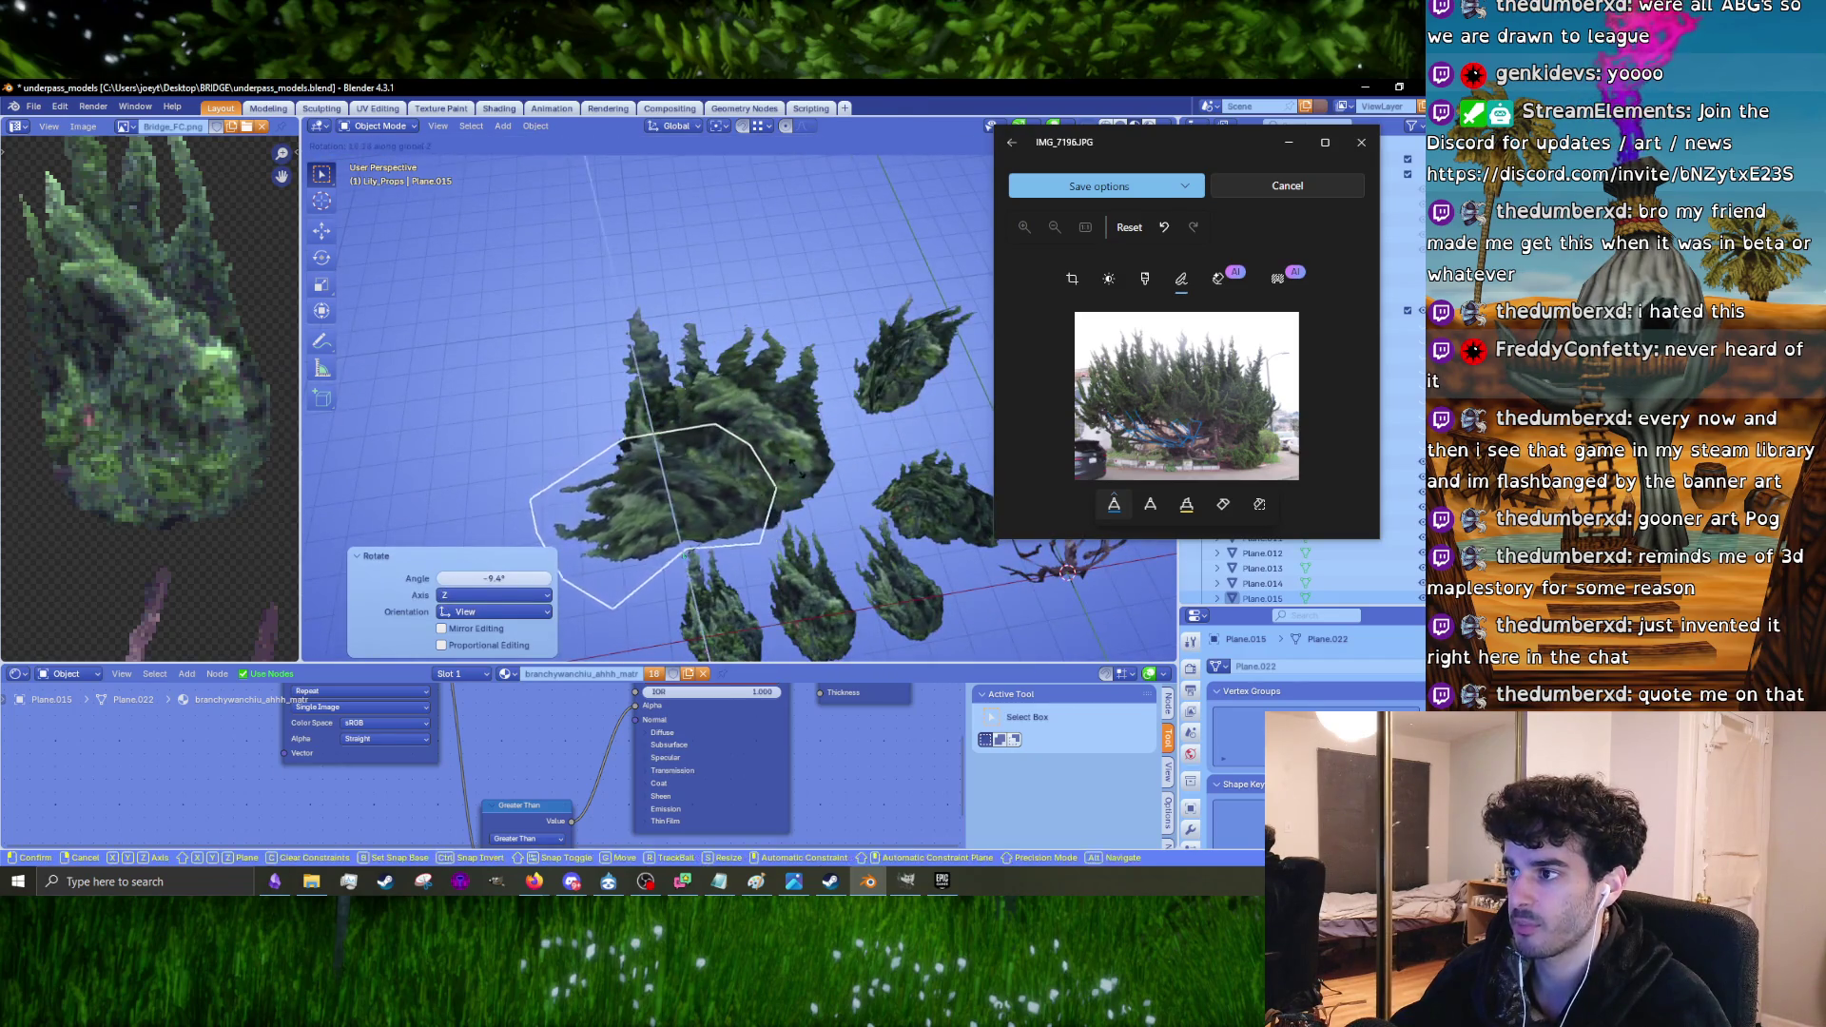
Step: Duplicate Plane.015 in place and turn the copy -32.6° around Z
key("shift+d")
right_click(813, 434)
key("r")
key("z")
left_click(817, 493)
Step: Scale the copied card to 0.969 and rotate it -3.41°
mouse_move(817, 493)
middle_mouse_down()
mouse_move(723, 418)
mouse_move(567, 373)
mouse_move(882, 458)
mouse_move(842, 409)
middle_mouse_up()
key("s")
left_click(837, 402)
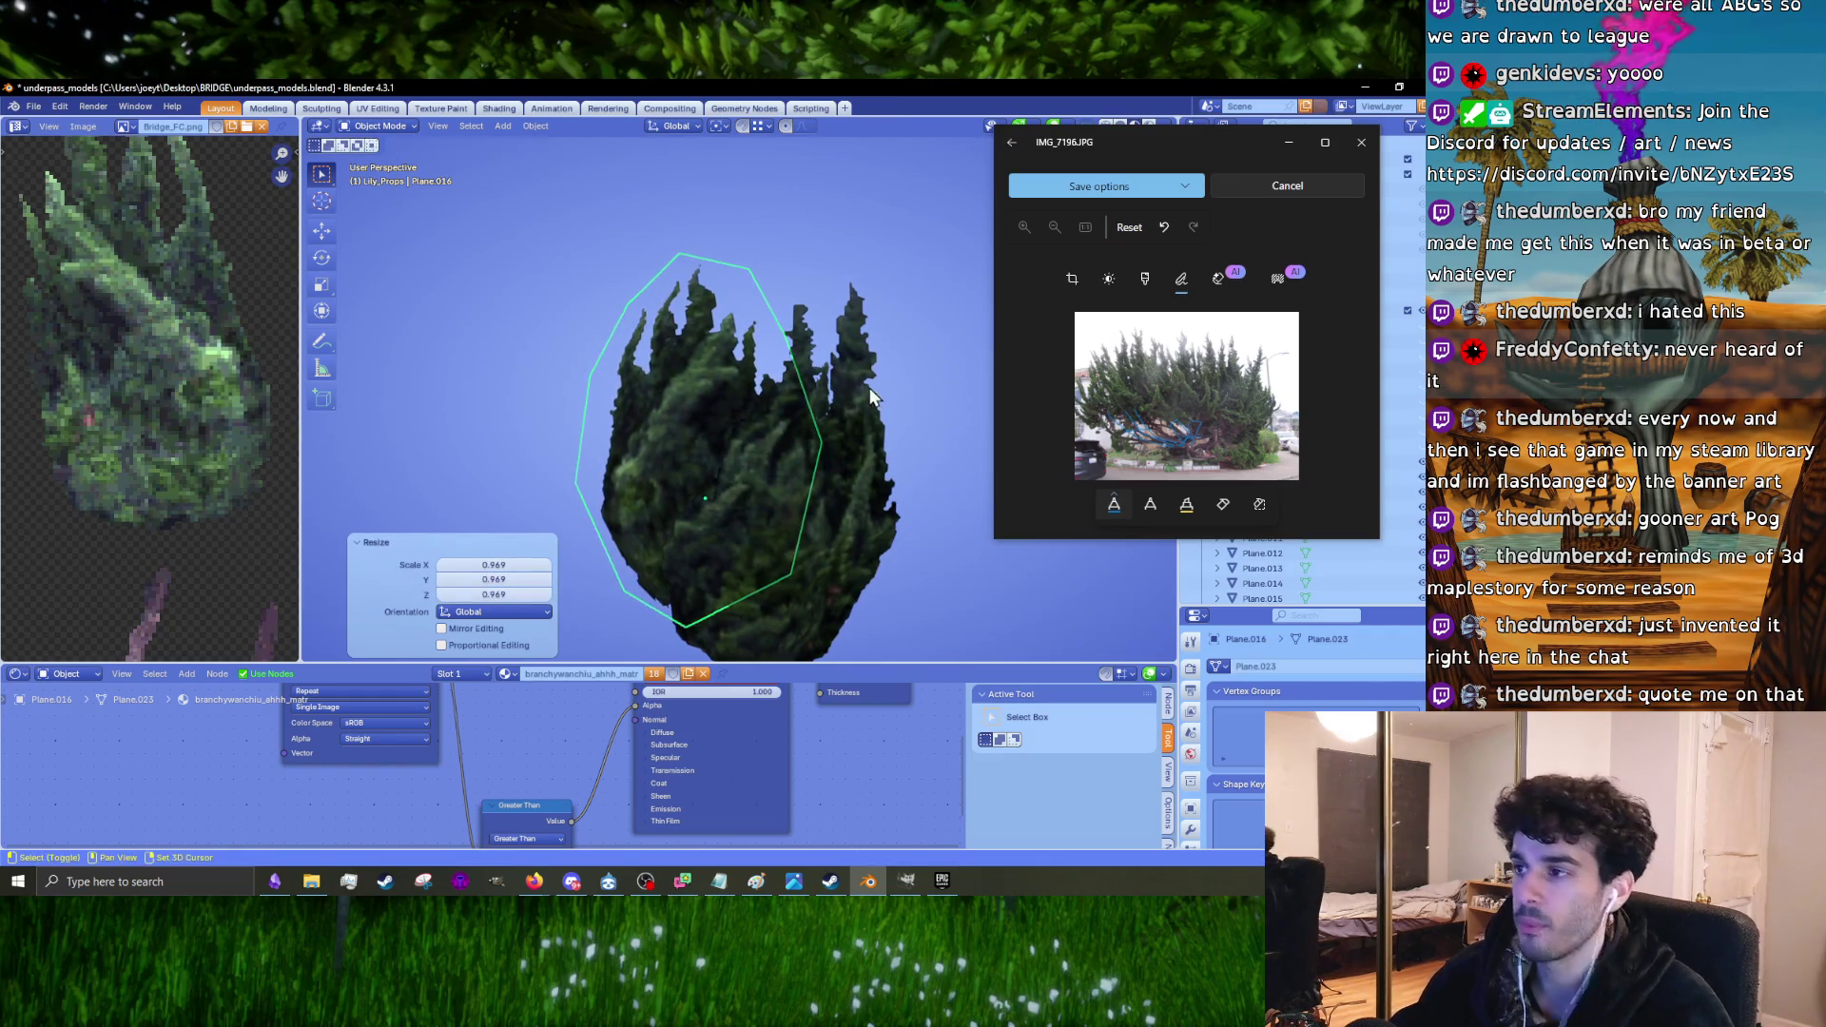
key("r")
left_click(863, 439)
Step: Move and nudge the copied card, scale it to 0.987, and undo a further move
middle_click_drag(864, 439, 749, 522)
key("g")
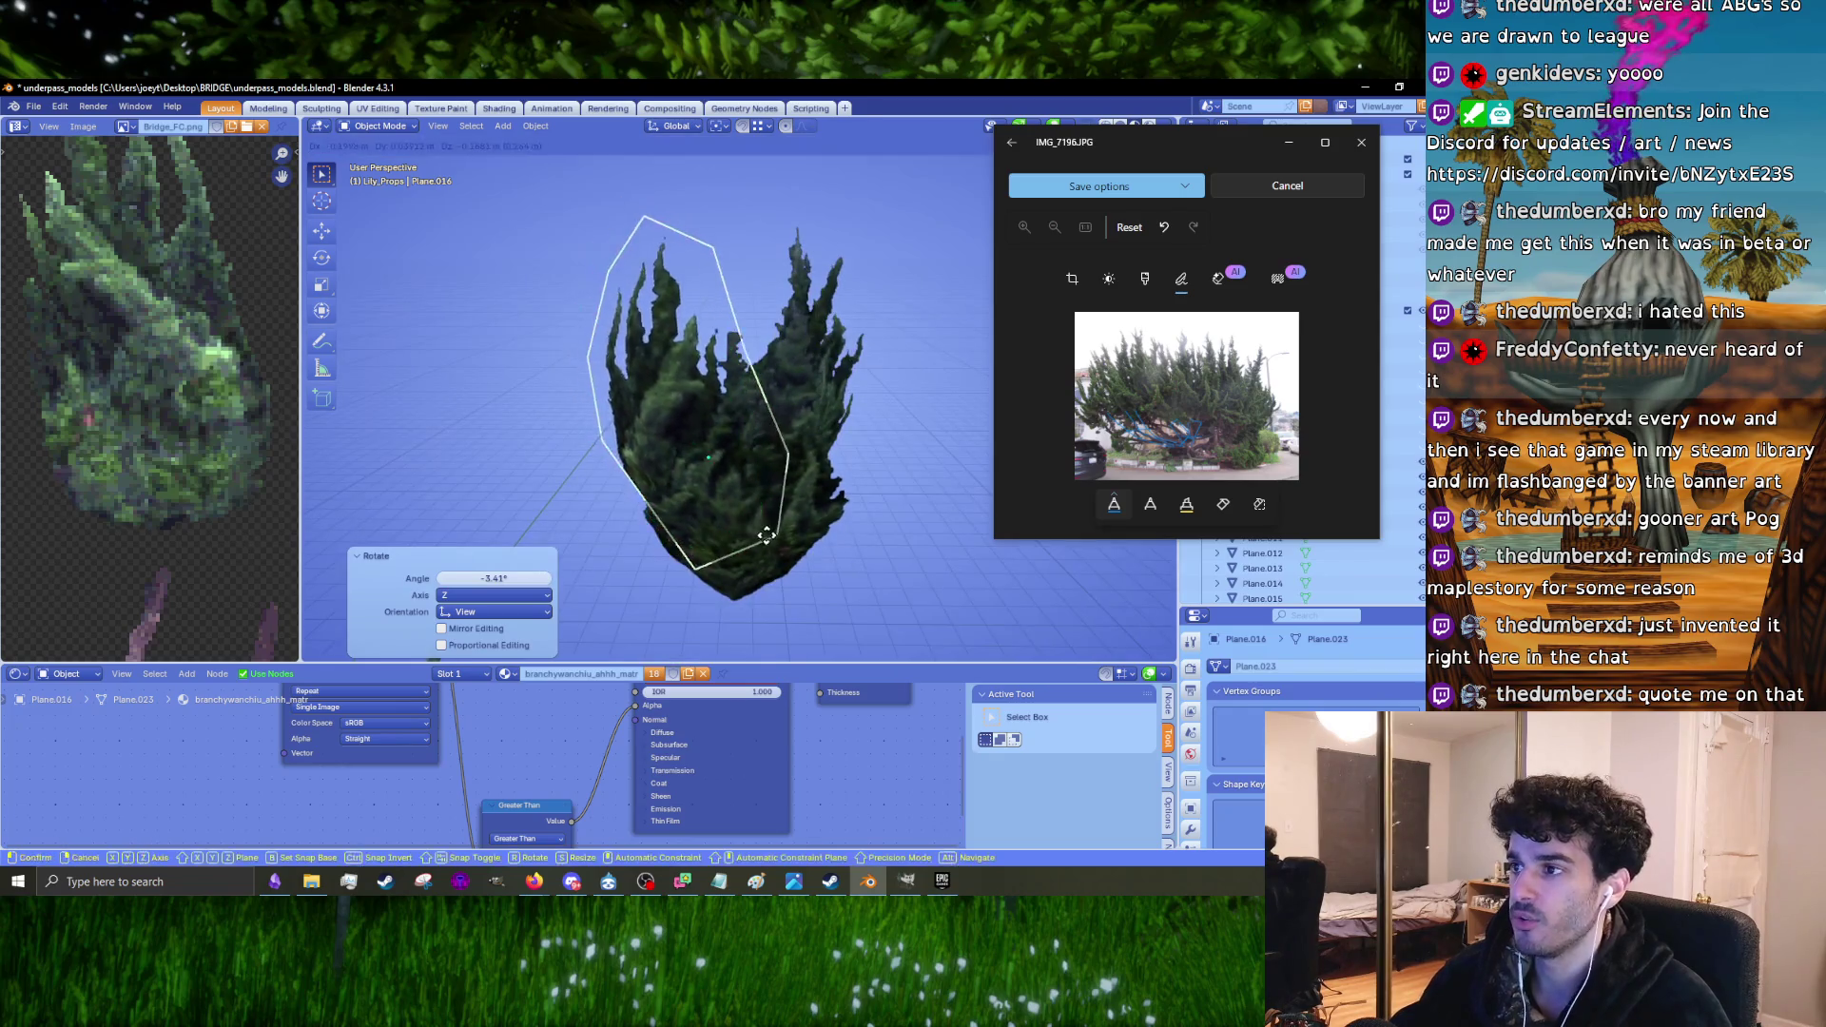
left_click(806, 438)
mouse_move(806, 437)
middle_mouse_down()
mouse_move(792, 477)
mouse_move(745, 403)
mouse_move(824, 361)
mouse_move(767, 352)
mouse_move(810, 385)
mouse_move(774, 276)
mouse_move(922, 453)
mouse_move(773, 481)
mouse_move(732, 457)
mouse_move(772, 432)
mouse_move(911, 441)
mouse_move(721, 492)
mouse_move(700, 521)
mouse_move(685, 504)
mouse_move(921, 555)
middle_mouse_up()
key("g")
left_click(704, 430)
left_click(895, 352)
key("g")
key("g")
key("ctrl+z")
Step: Try turning Plane.015 -18° around Z, then undo back to the earlier move
key("r")
left_click(760, 523)
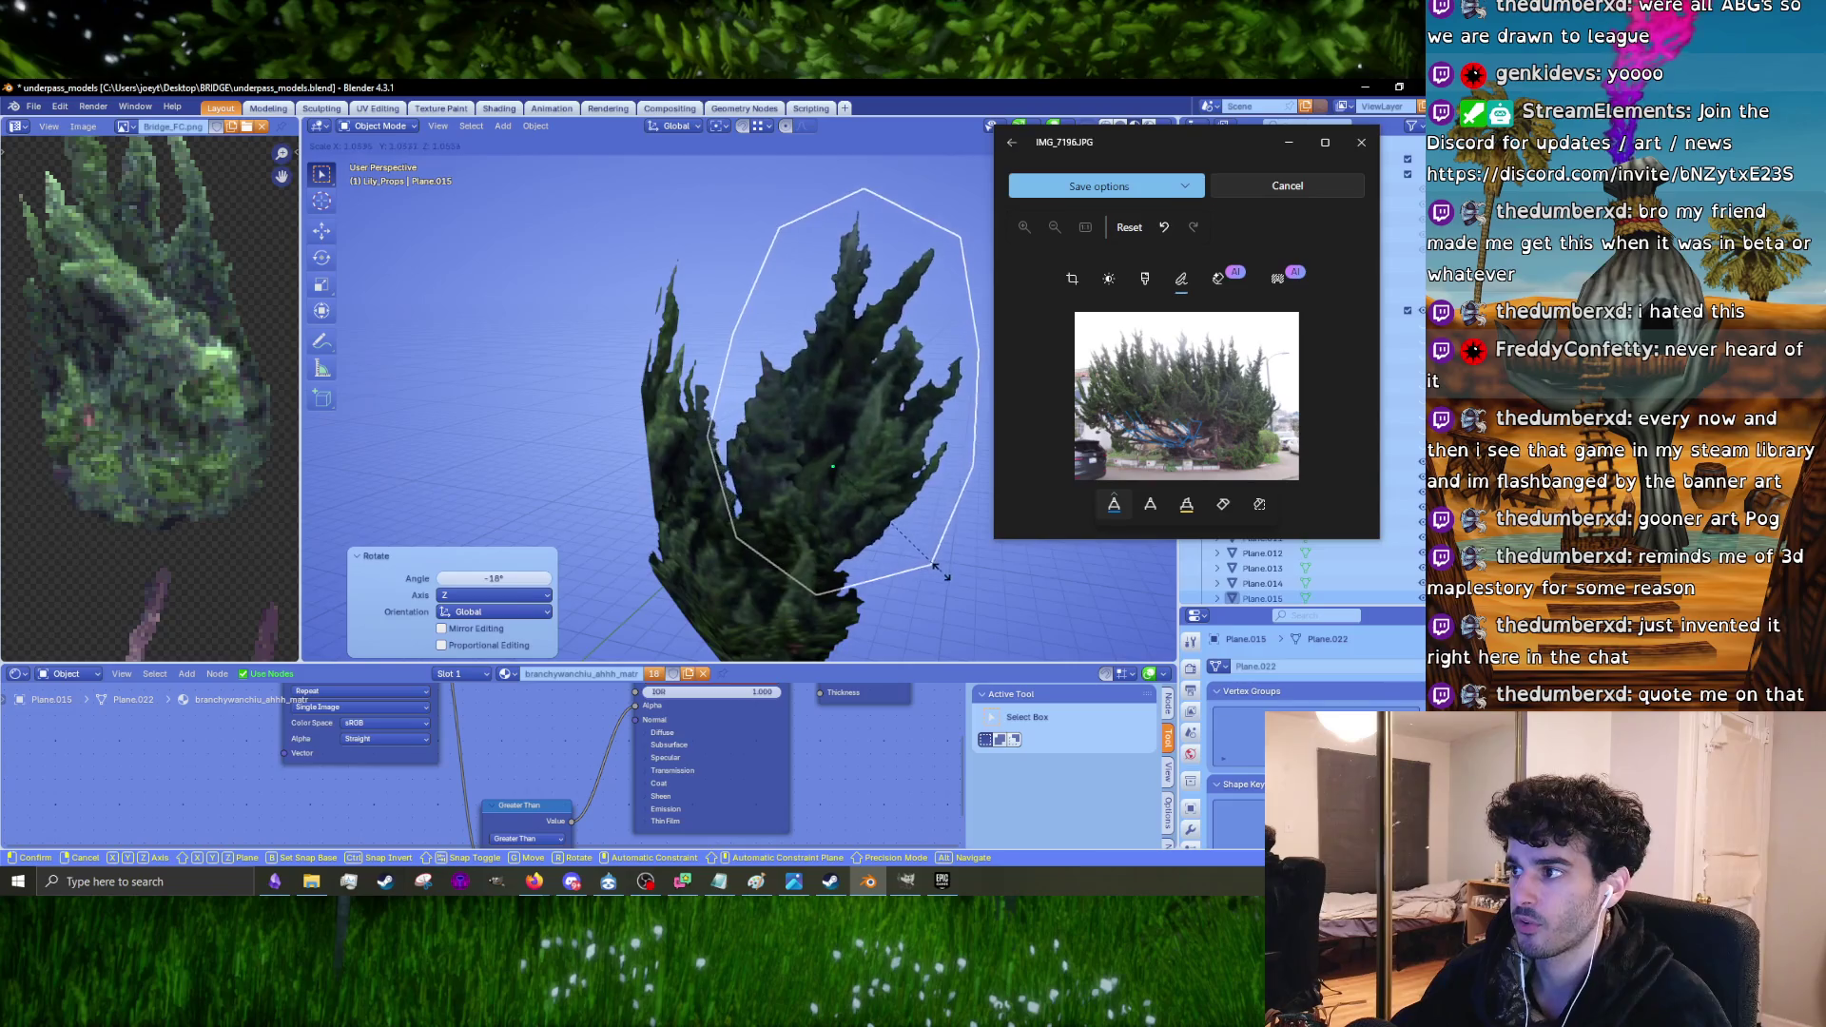
key("Escape")
key("ctrl+z")
mouse_move(951, 451)
middle_mouse_down()
mouse_move(766, 477)
mouse_move(726, 419)
mouse_move(951, 390)
mouse_move(822, 454)
mouse_move(878, 506)
middle_mouse_up()
Step: Rotate the tree card -16.4° around Z and move it to a new position
key("s")
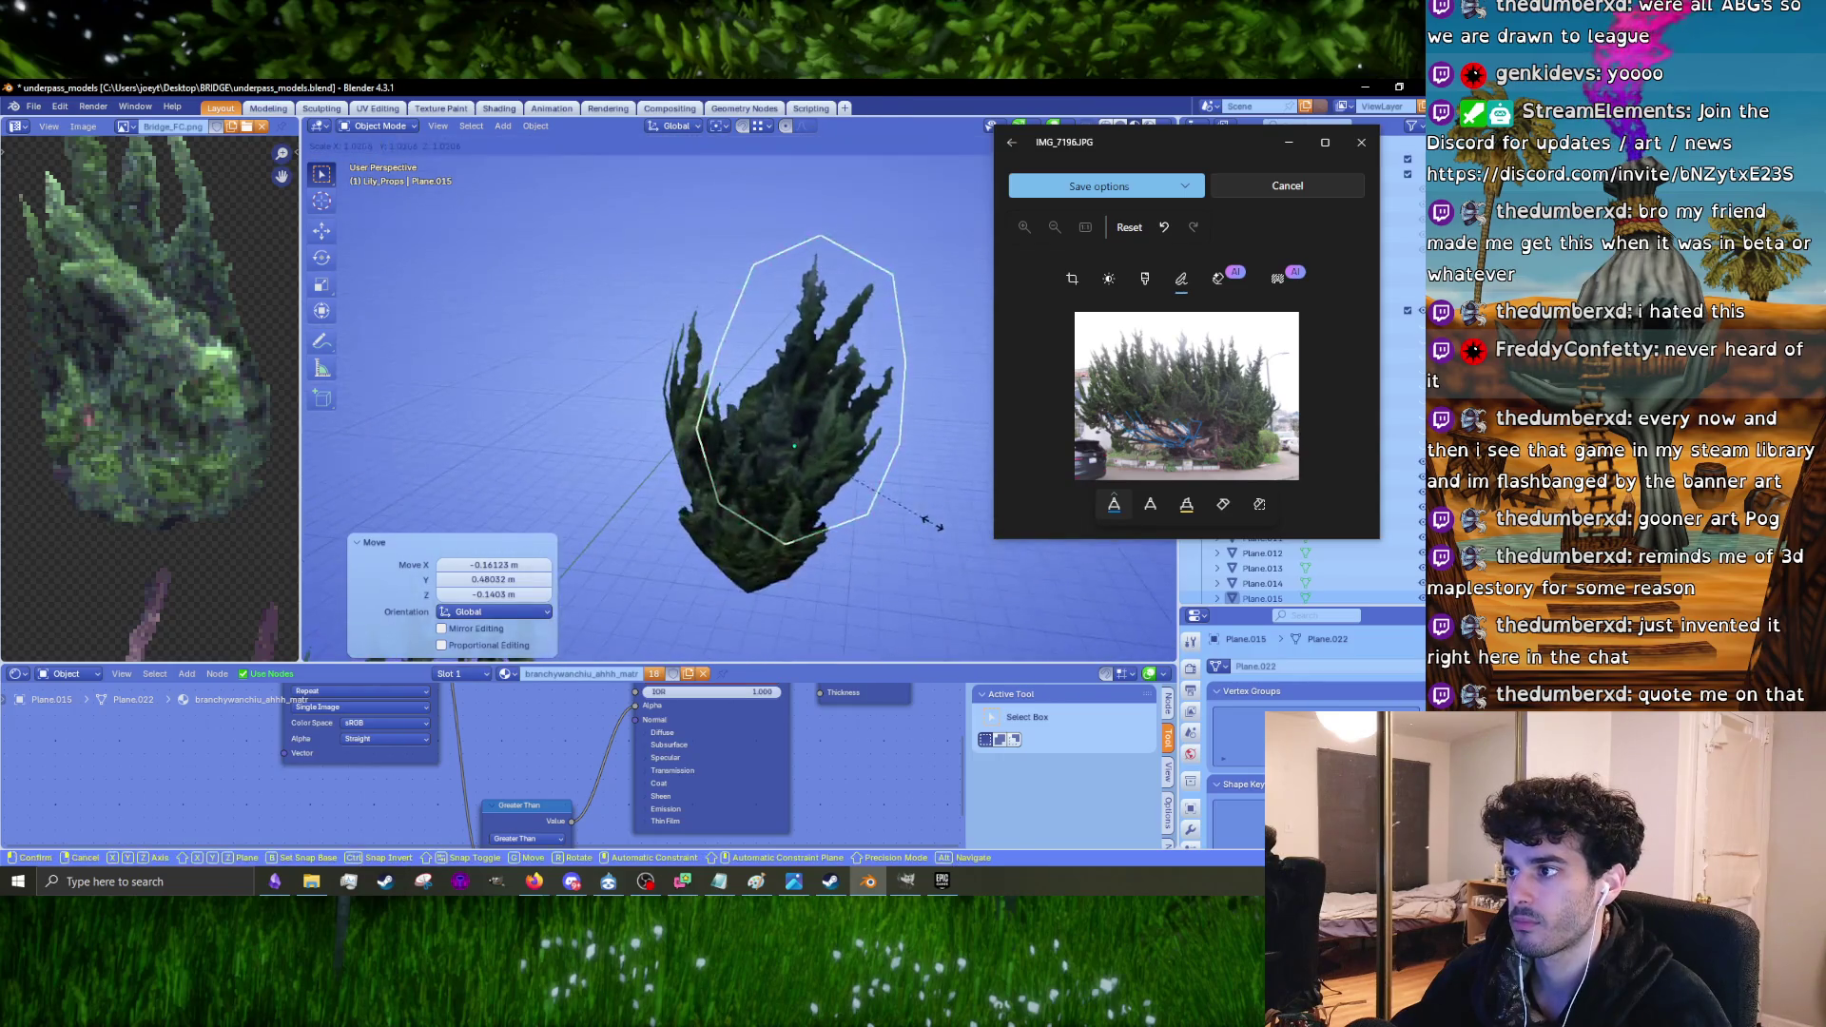
key("r")
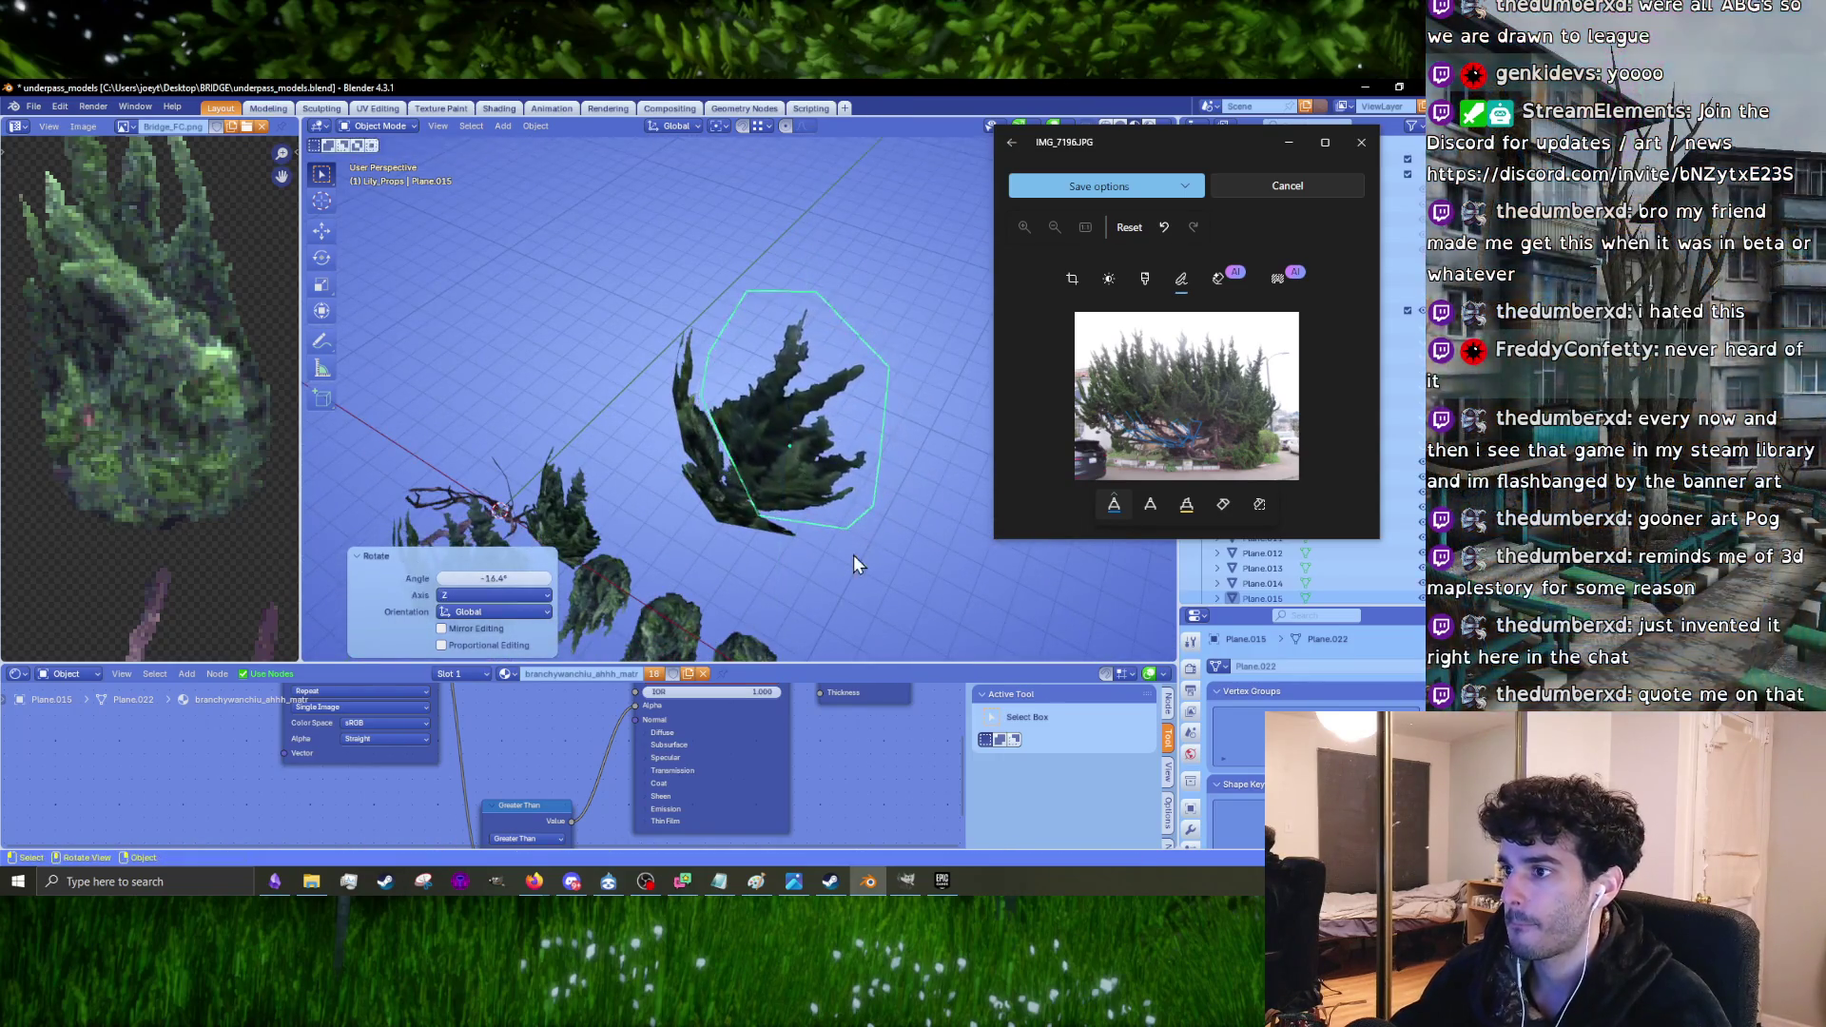
left_click(892, 409)
mouse_move(892, 408)
middle_mouse_down()
mouse_move(858, 447)
mouse_move(907, 375)
mouse_move(911, 403)
mouse_move(766, 379)
middle_mouse_up()
key("g")
left_click(772, 448)
Step: Fine-tune the tree card with rotations of -7.46°, 1.38°, -5.62° and -2.55° plus a small move
key("r")
left_click(915, 382)
left_click(812, 360)
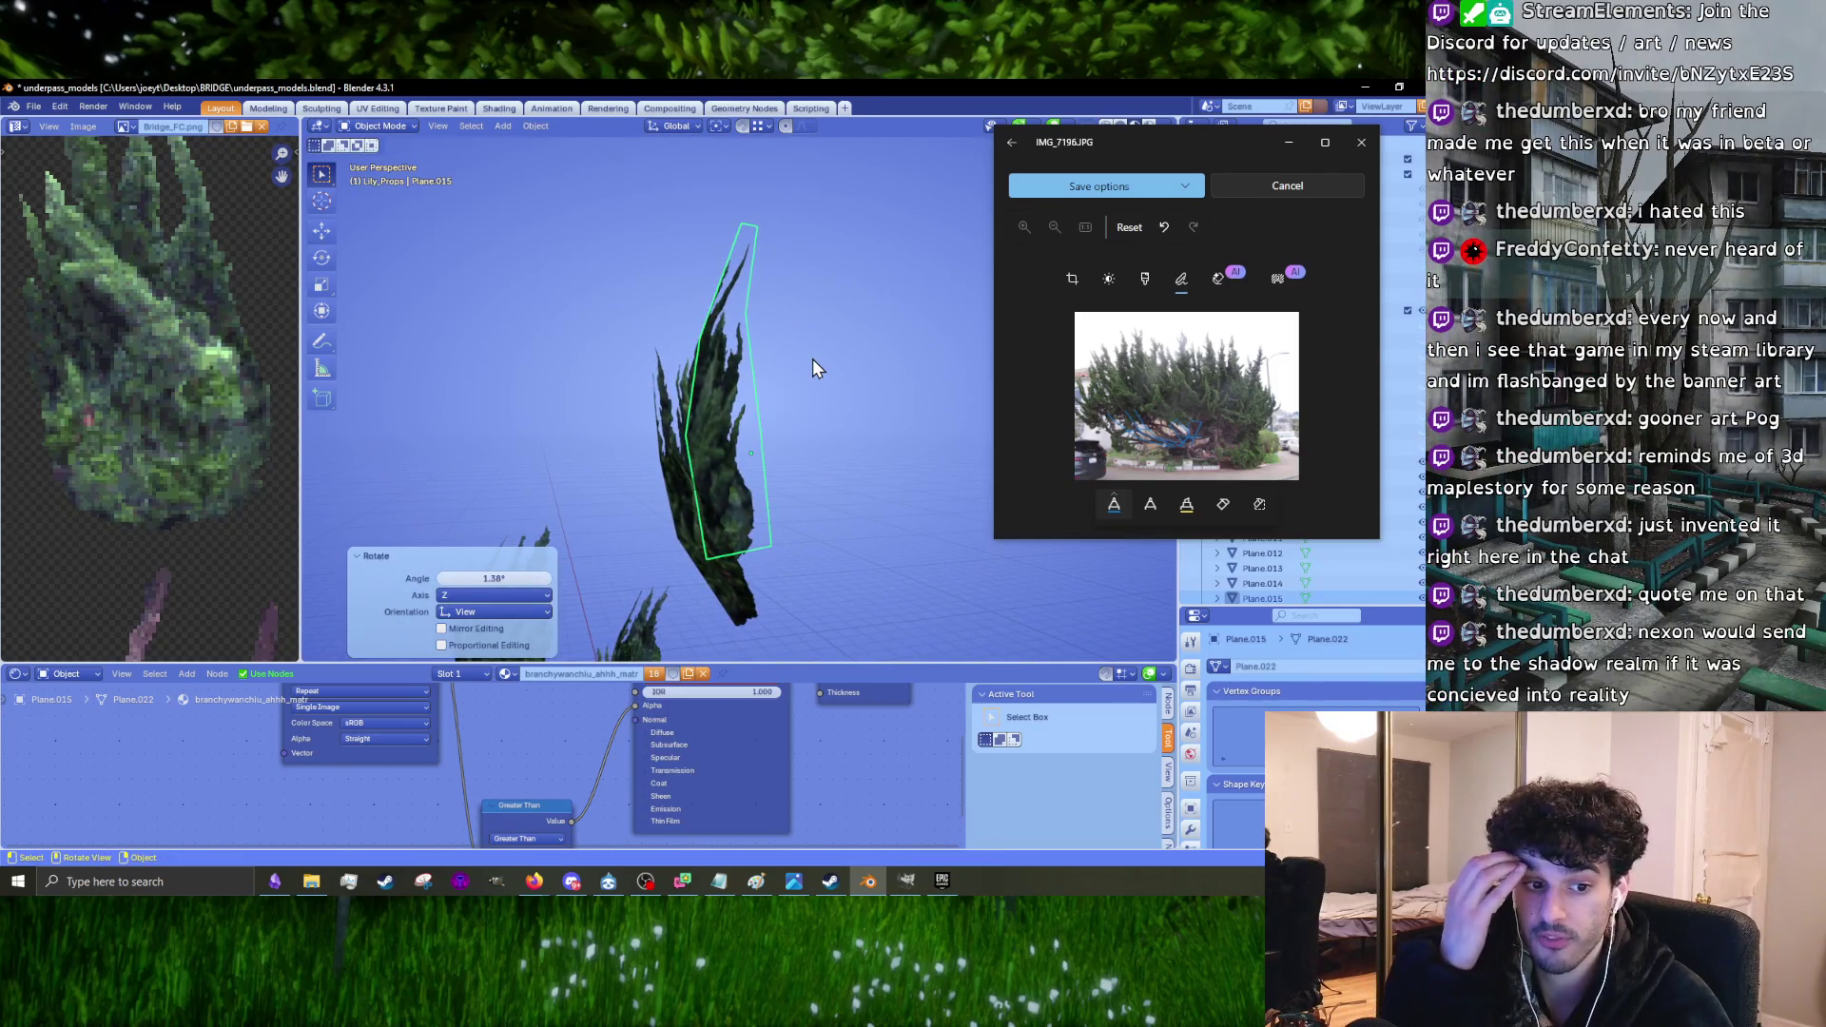
mouse_move(859, 601)
middle_mouse_down()
mouse_move(823, 539)
mouse_move(712, 457)
mouse_move(916, 513)
mouse_move(802, 487)
mouse_move(818, 442)
mouse_move(755, 492)
mouse_move(814, 546)
mouse_move(860, 534)
mouse_move(827, 489)
mouse_move(854, 508)
middle_mouse_up()
left_click(803, 527)
key("g")
left_click(721, 469)
key("r")
left_click(937, 487)
Step: Inspect Plane.015 from the front view and briefly in mesh edit mode
left_click(814, 546)
left_click(736, 357)
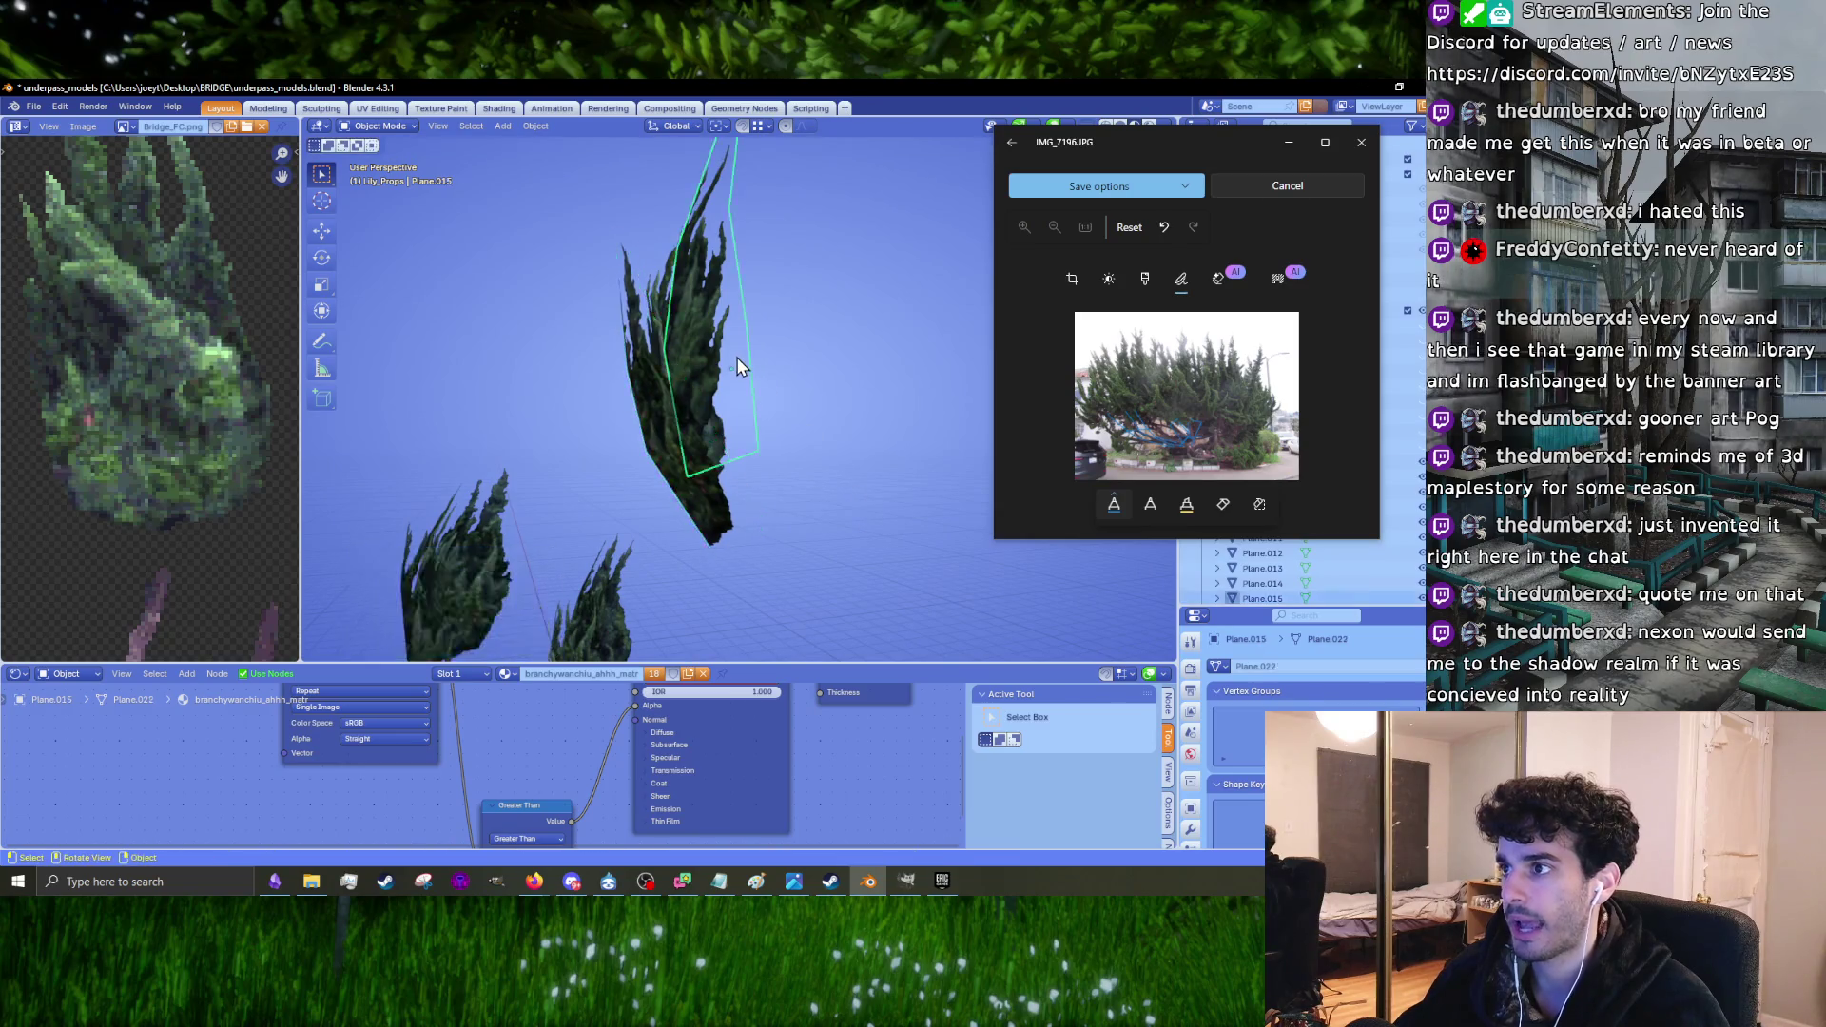
key("KP_1")
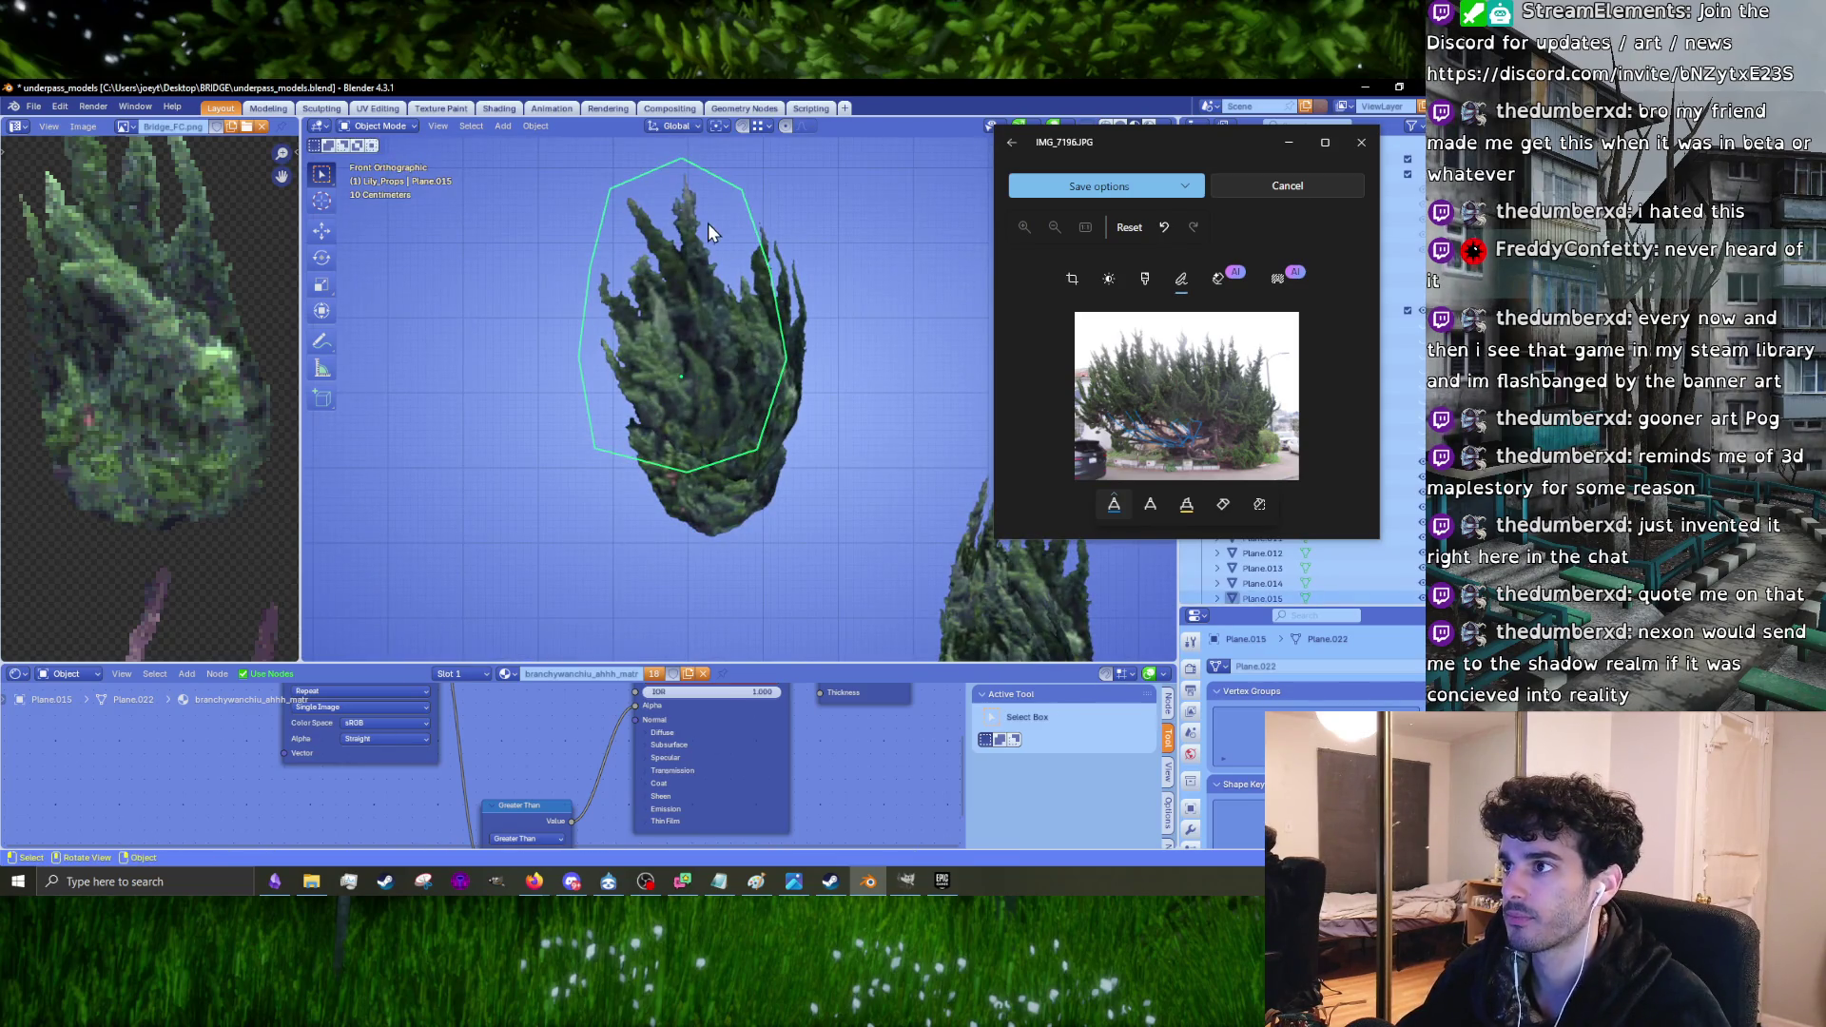
scroll(696, 363, "up", 2)
key("g")
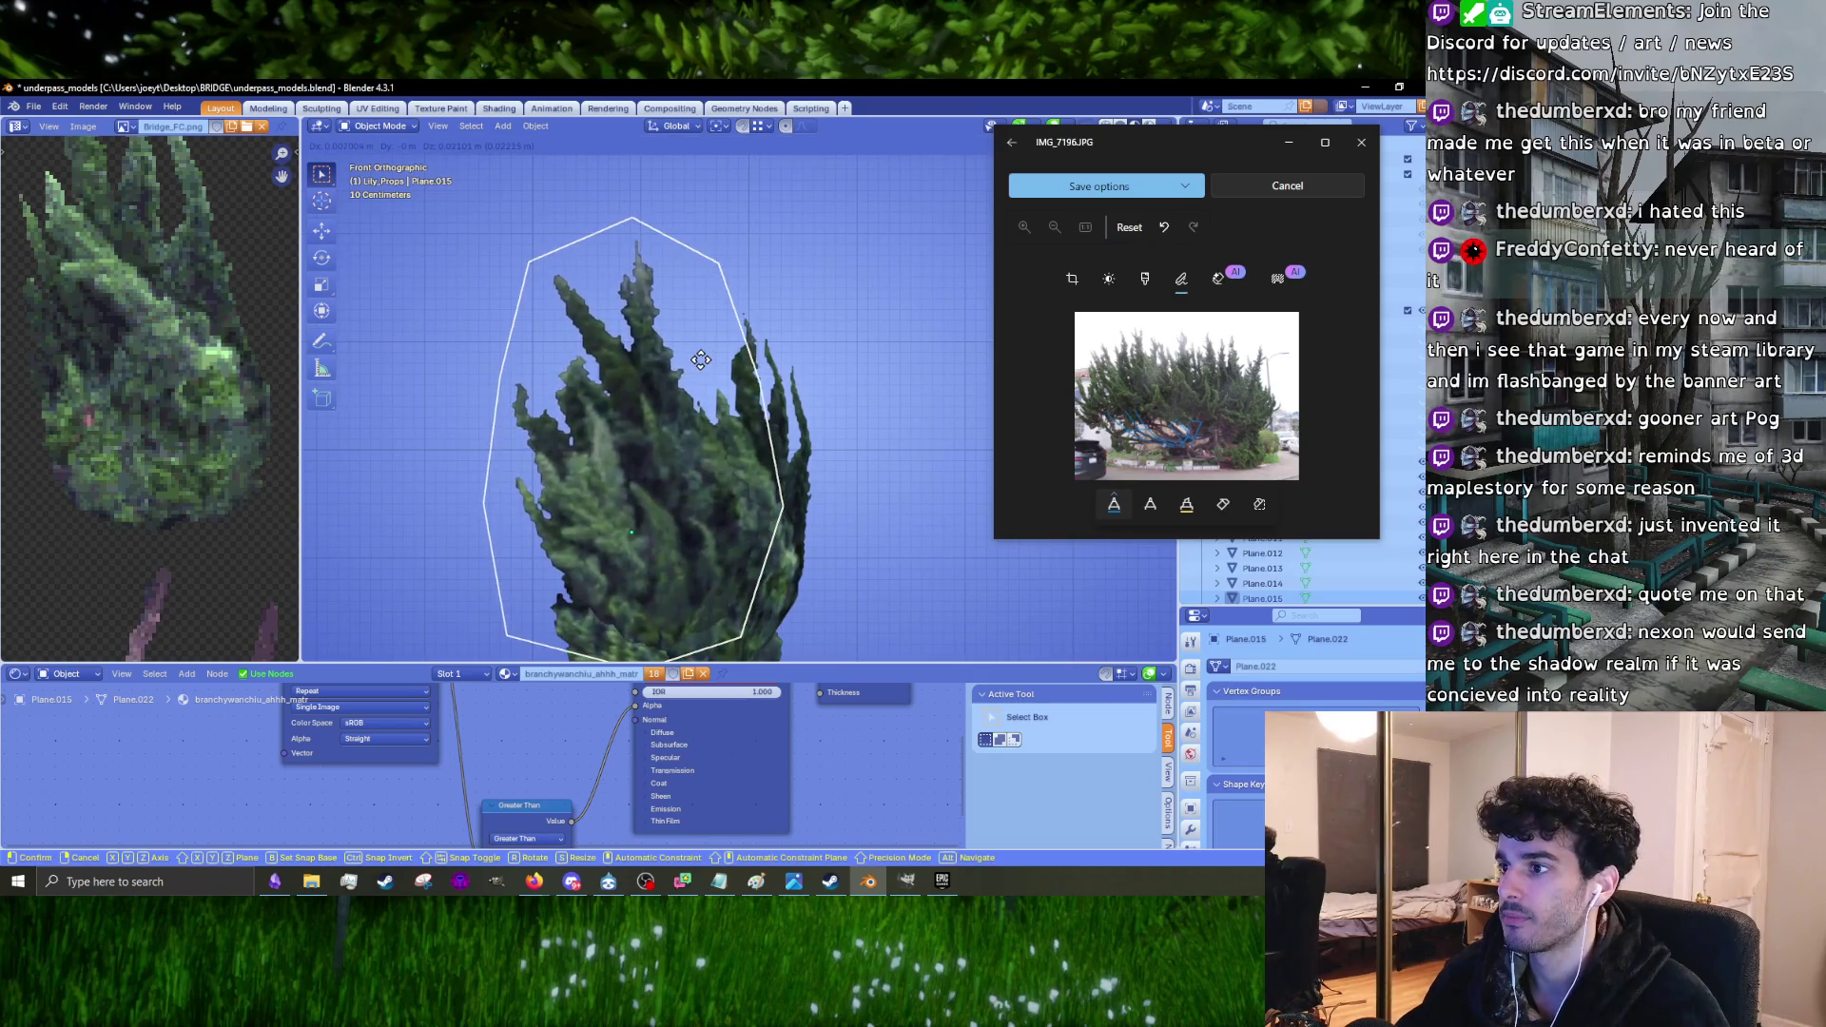
key("Escape")
key("Tab")
mouse_move(699, 361)
middle_mouse_down()
mouse_move(726, 436)
mouse_move(755, 404)
mouse_move(813, 401)
mouse_move(919, 499)
mouse_move(791, 407)
mouse_move(732, 449)
mouse_move(825, 447)
mouse_move(803, 452)
mouse_move(805, 435)
middle_mouse_up()
key("Tab")
Step: Rotate the bushier Plane.017 card
left_click(756, 407)
scroll(728, 447, "down", 3)
key("r")
left_click(806, 478)
key("r")
Step: Rotate the Plane.016 card
left_click(669, 363)
mouse_move(670, 363)
middle_mouse_down()
mouse_move(695, 477)
mouse_move(808, 408)
mouse_move(933, 477)
mouse_move(809, 299)
middle_mouse_up()
key("r")
left_click(934, 489)
Step: Rotate the Plane.012 card
left_click(686, 318)
mouse_move(687, 318)
middle_mouse_down()
mouse_move(619, 408)
mouse_move(613, 386)
mouse_move(733, 379)
mouse_move(677, 369)
mouse_move(740, 387)
mouse_move(758, 362)
mouse_move(723, 408)
middle_mouse_up()
left_click(733, 378)
key("r")
left_click(823, 389)
Step: Rotate the Plane.013 and Plane.014 cards, nudging Plane.014 slightly
left_click(722, 409)
key("r")
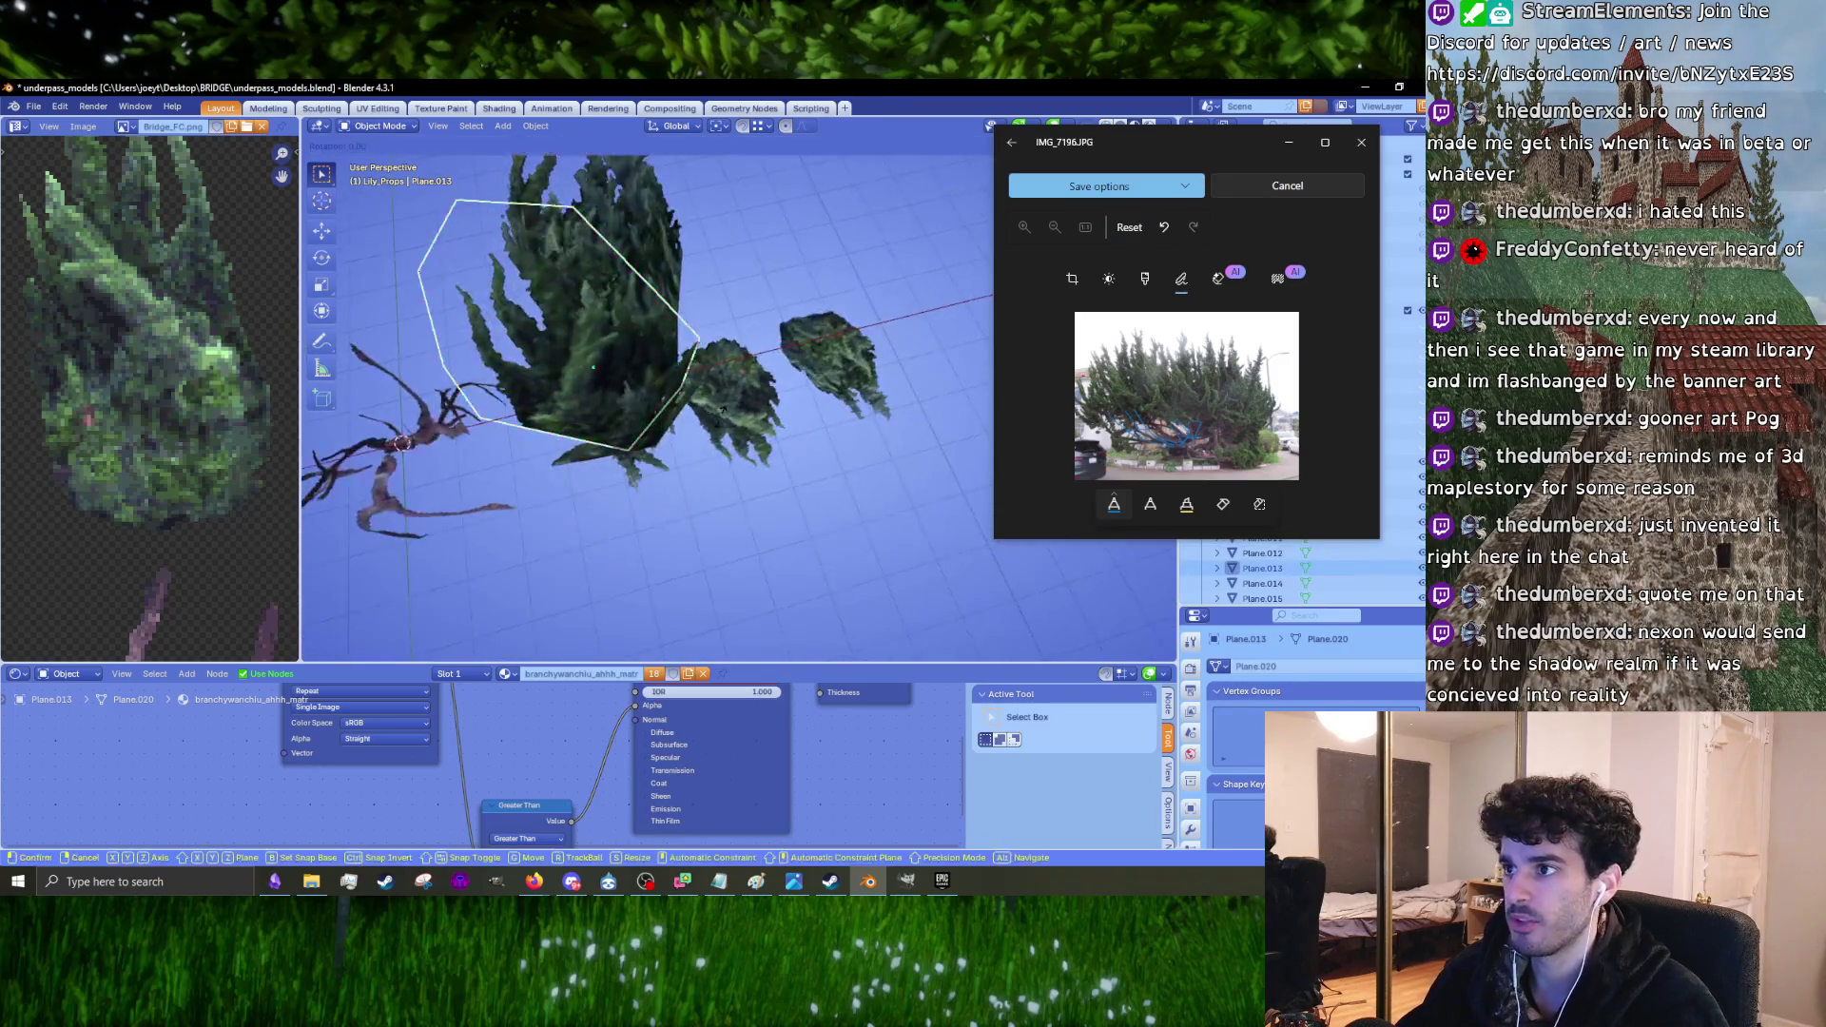
left_click(700, 443)
left_click(723, 312)
mouse_move(723, 312)
middle_mouse_down()
mouse_move(643, 343)
mouse_move(778, 341)
middle_mouse_up()
key("r")
left_click(694, 348)
key("g")
left_click(778, 352)
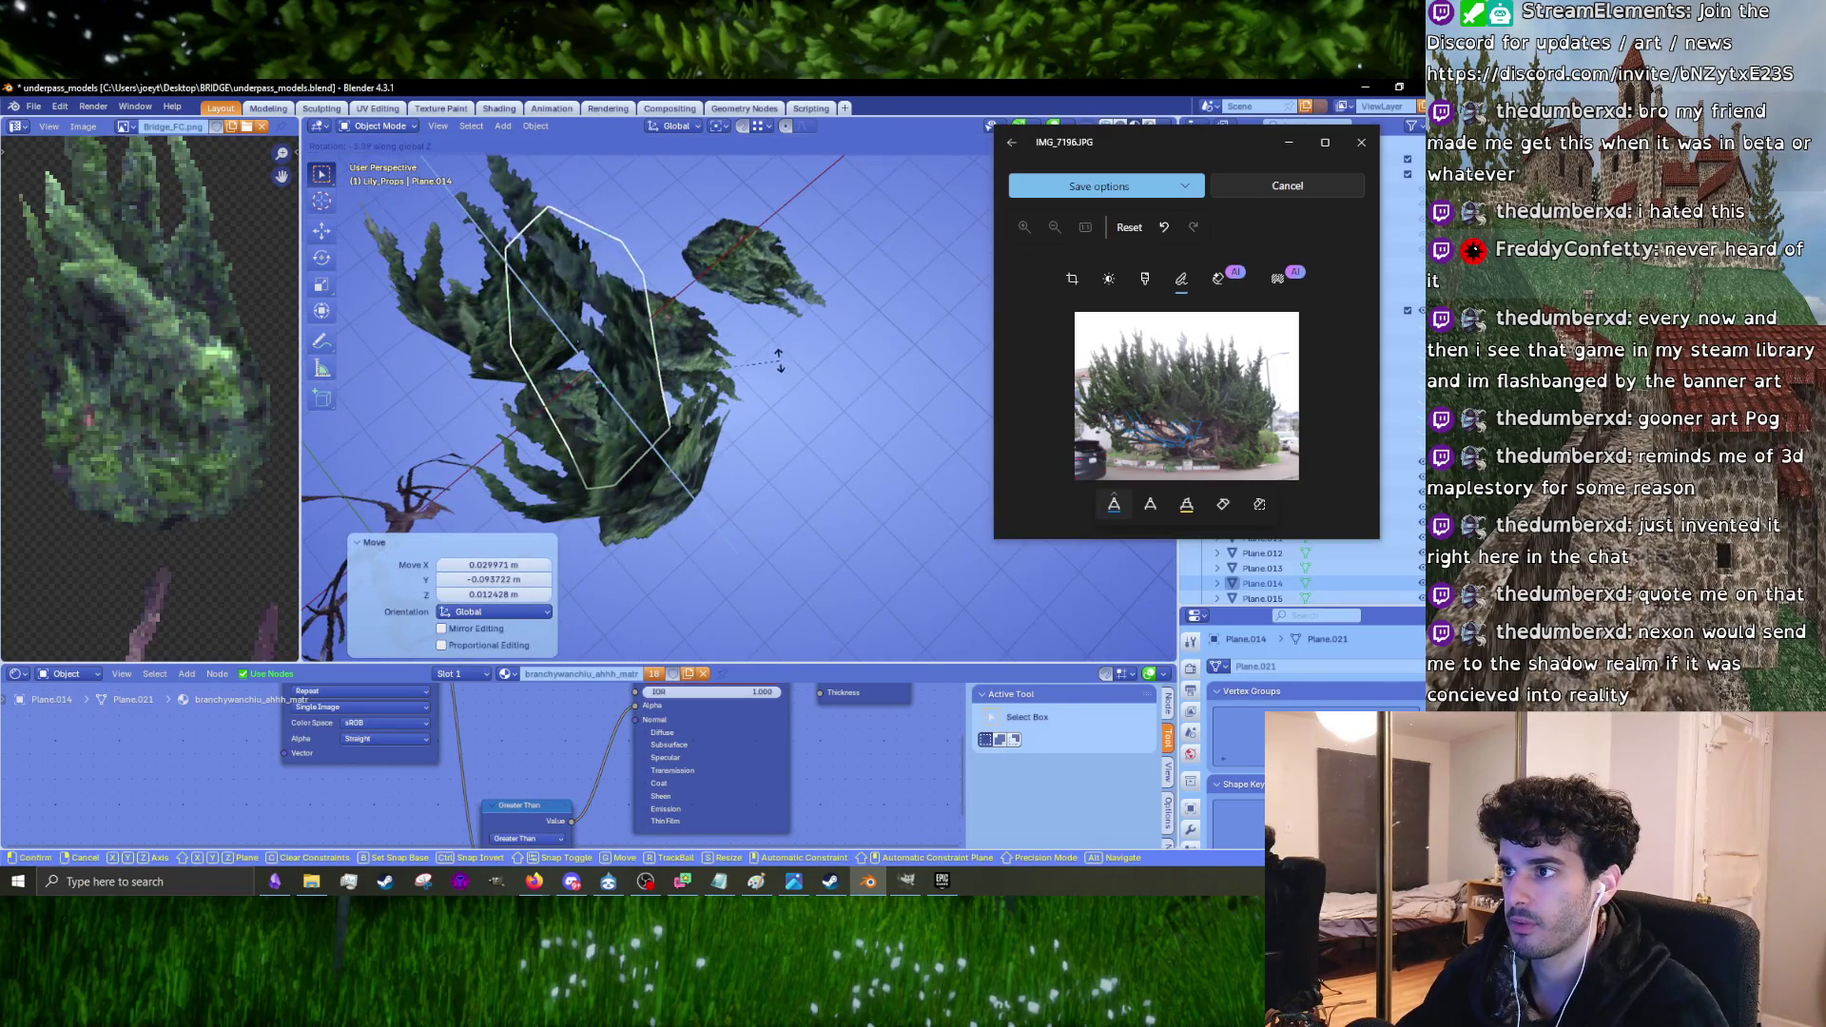
left_click(778, 360)
Step: Check Plane.012 in mesh edit mode, then scale Plane.010 down to 0.928
left_click(663, 310)
mouse_move(750, 413)
middle_mouse_down()
mouse_move(664, 310)
mouse_move(764, 386)
mouse_move(696, 367)
mouse_move(719, 424)
middle_mouse_up()
key("Tab")
left_click(568, 494)
middle_click_drag(567, 493, 742, 458)
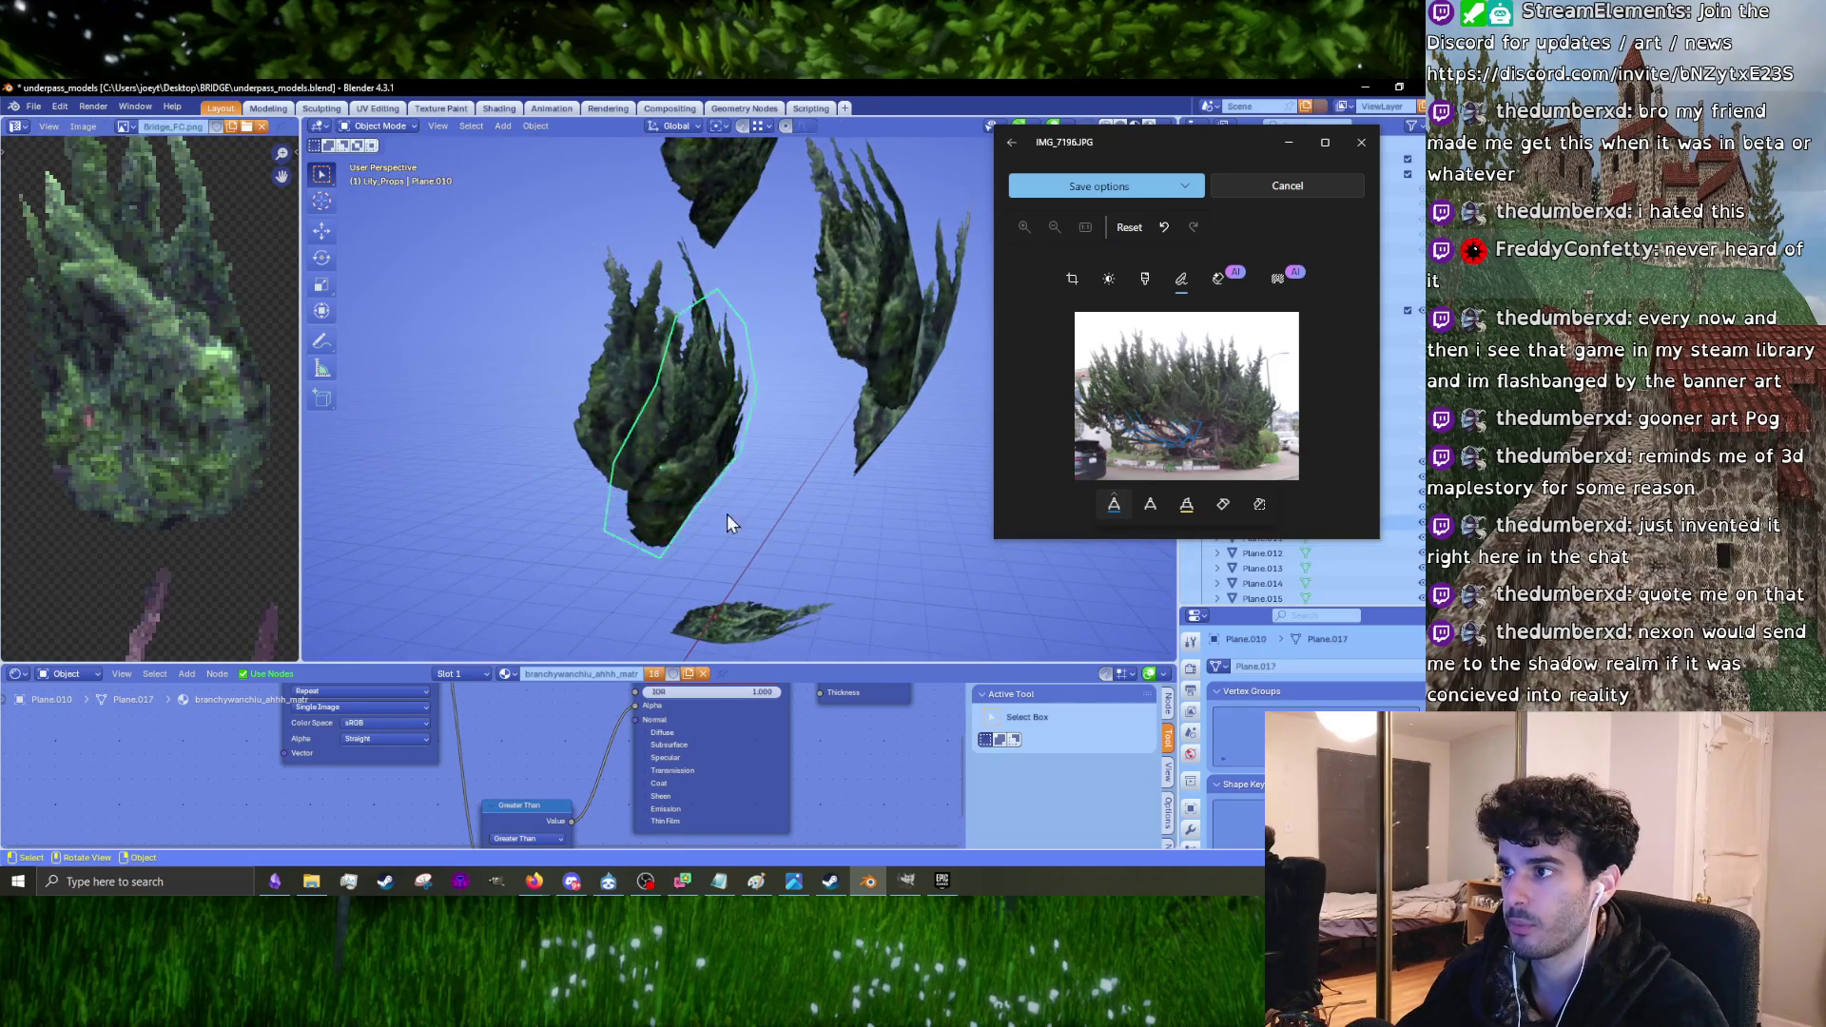
scroll(727, 507, "up", 4)
key("s")
left_click(785, 529)
Step: Shrink the Plane.009 tree card
mouse_move(786, 529)
middle_mouse_down()
mouse_move(848, 517)
mouse_move(591, 316)
mouse_move(801, 447)
mouse_move(859, 382)
mouse_move(757, 360)
mouse_move(695, 437)
mouse_move(809, 436)
mouse_move(806, 276)
middle_mouse_up()
left_click(591, 316)
key("s")
left_click(789, 442)
Step: Turn Plane.011 by 7.8° and -4.07°, shrink it to 0.921, and rotate it again
left_click(757, 359)
key("r")
left_click(809, 428)
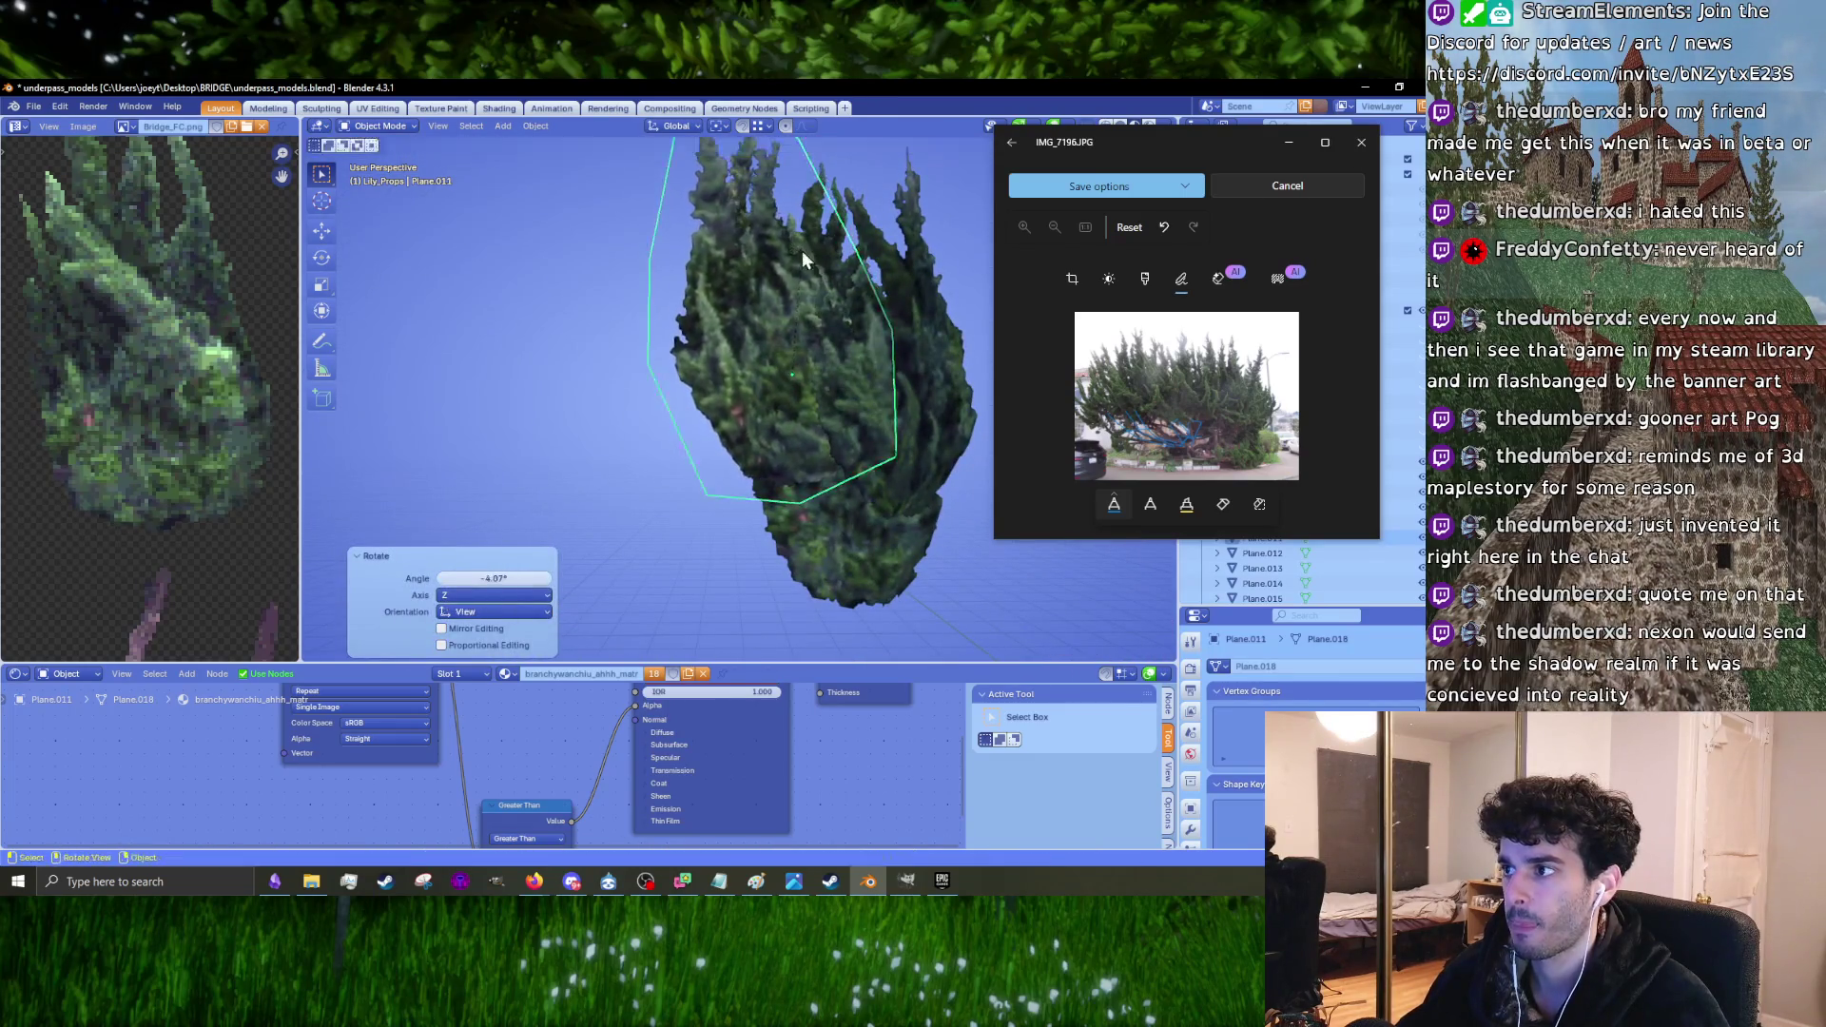
left_click(722, 323)
mouse_move(723, 323)
middle_mouse_down()
mouse_move(937, 323)
mouse_move(818, 396)
mouse_move(887, 385)
middle_mouse_up()
key("g")
left_click(859, 408)
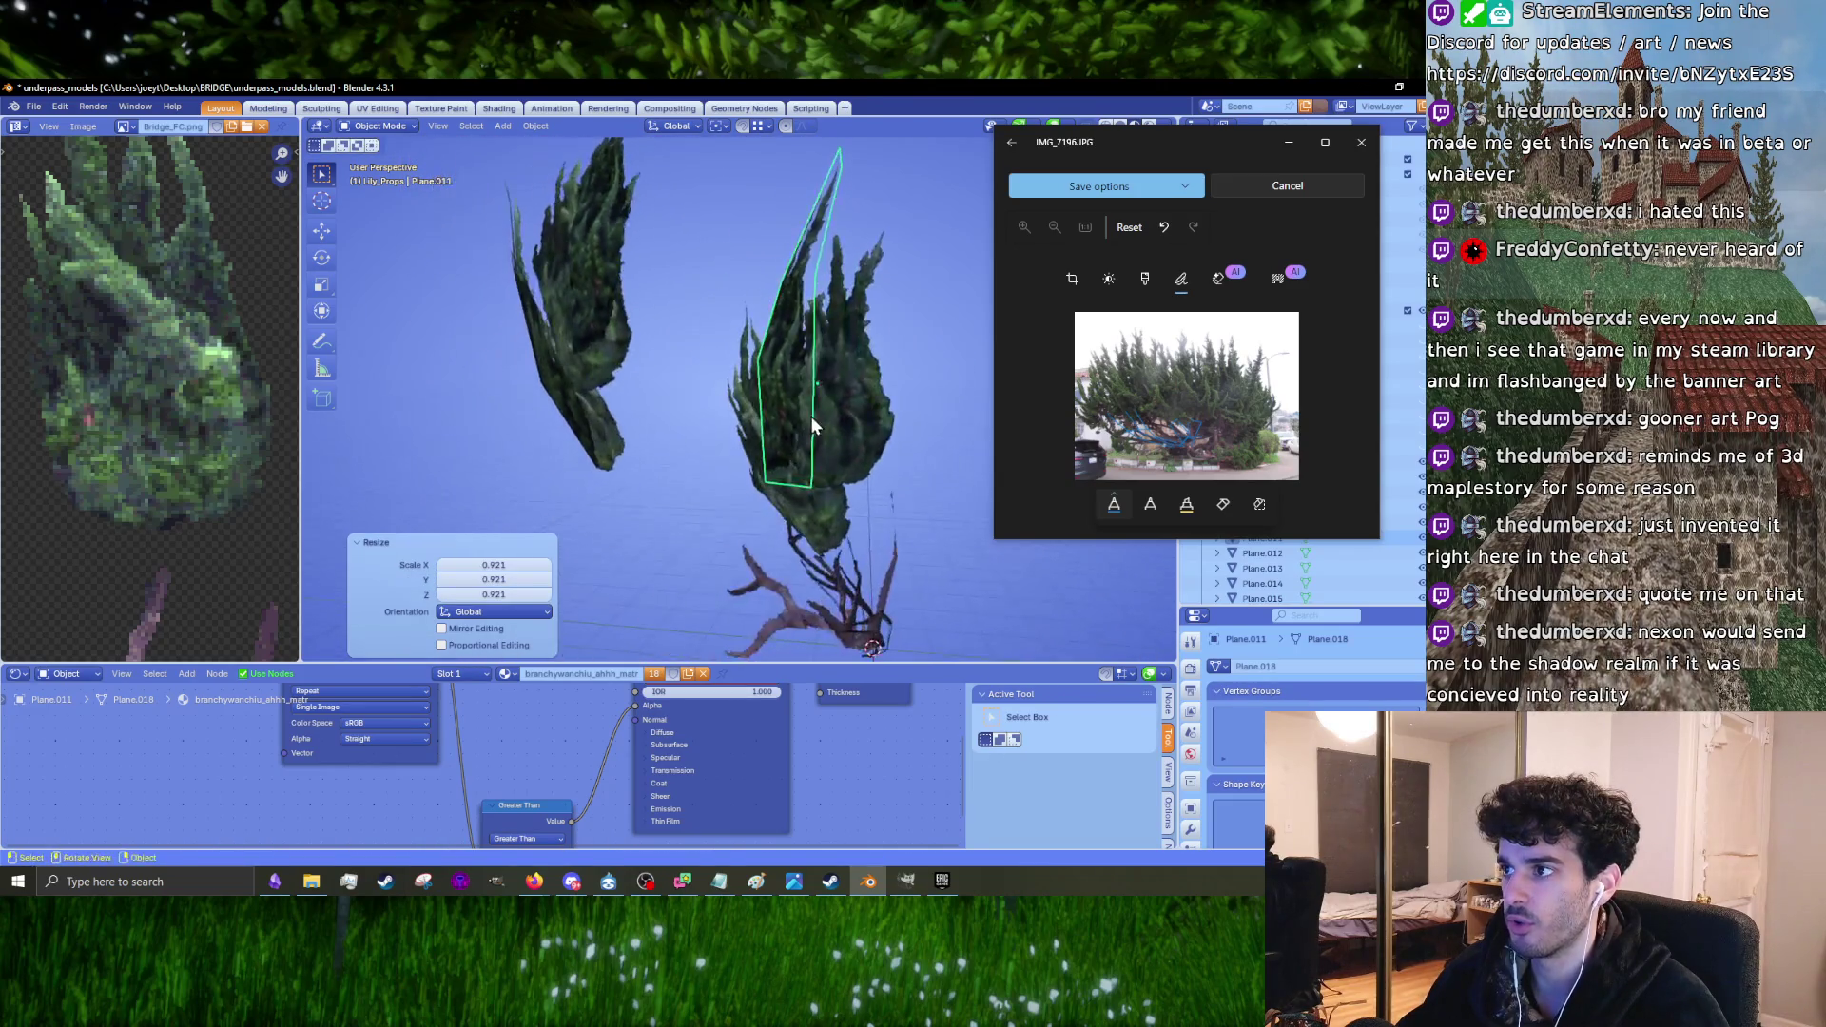
key("r")
left_click(887, 390)
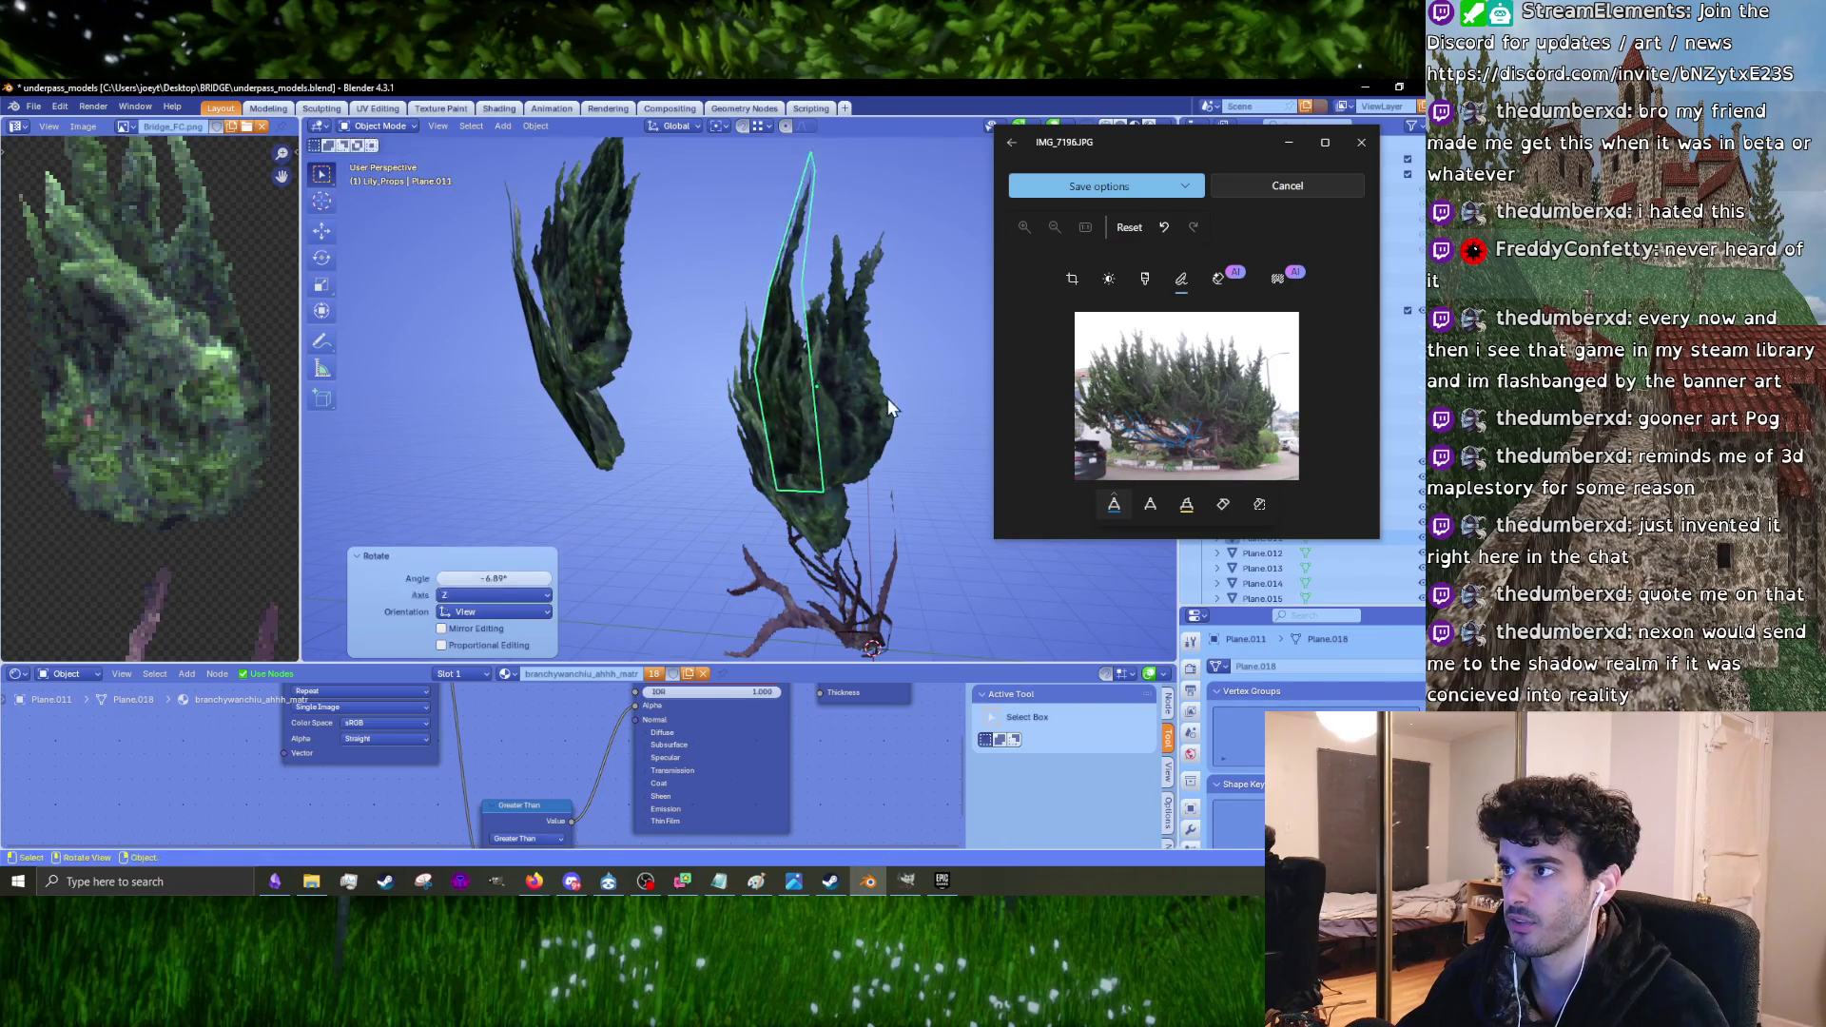
Step: Inspect Plane.011 in mesh edit mode, then return to object mode
key("Tab")
scroll(761, 333, "up", 3)
mouse_move(761, 332)
middle_mouse_down()
mouse_move(644, 284)
mouse_move(811, 291)
mouse_move(762, 272)
middle_mouse_up()
key("Tab")
scroll(761, 274, "down", 4)
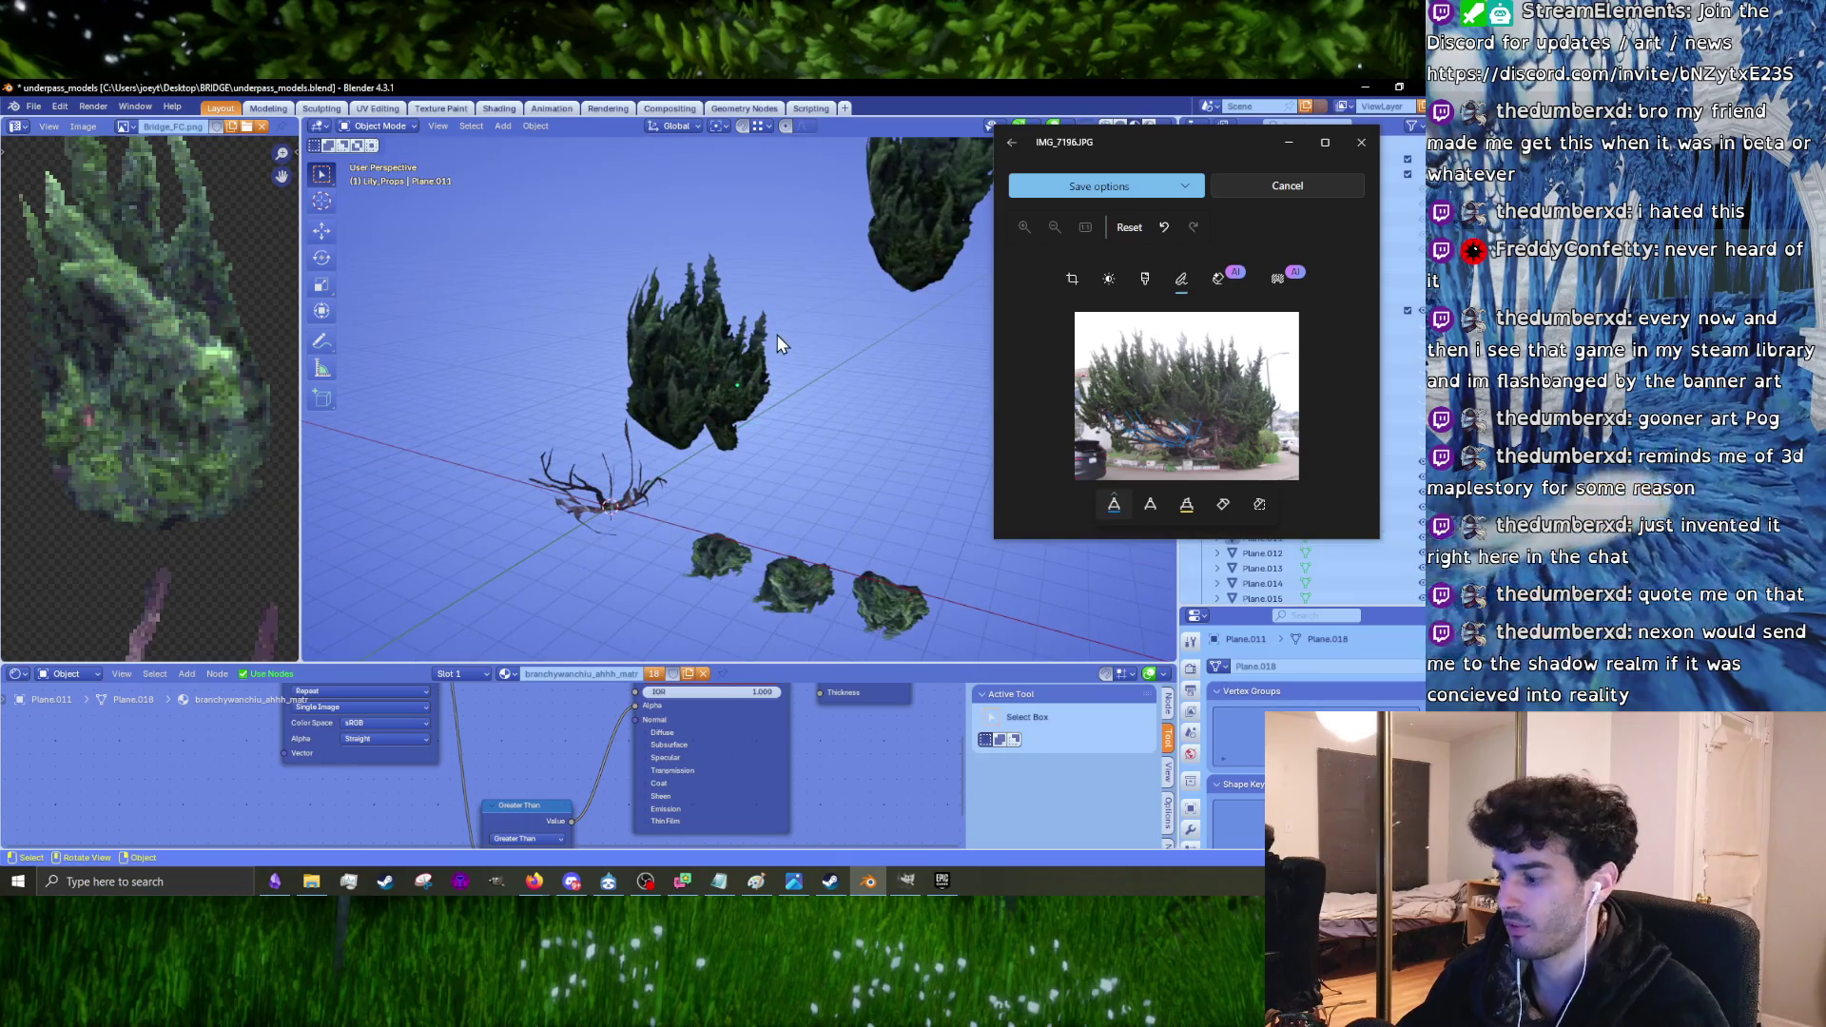
Step: Reposition the top bush card, shifting it further to the left
key("KP_7")
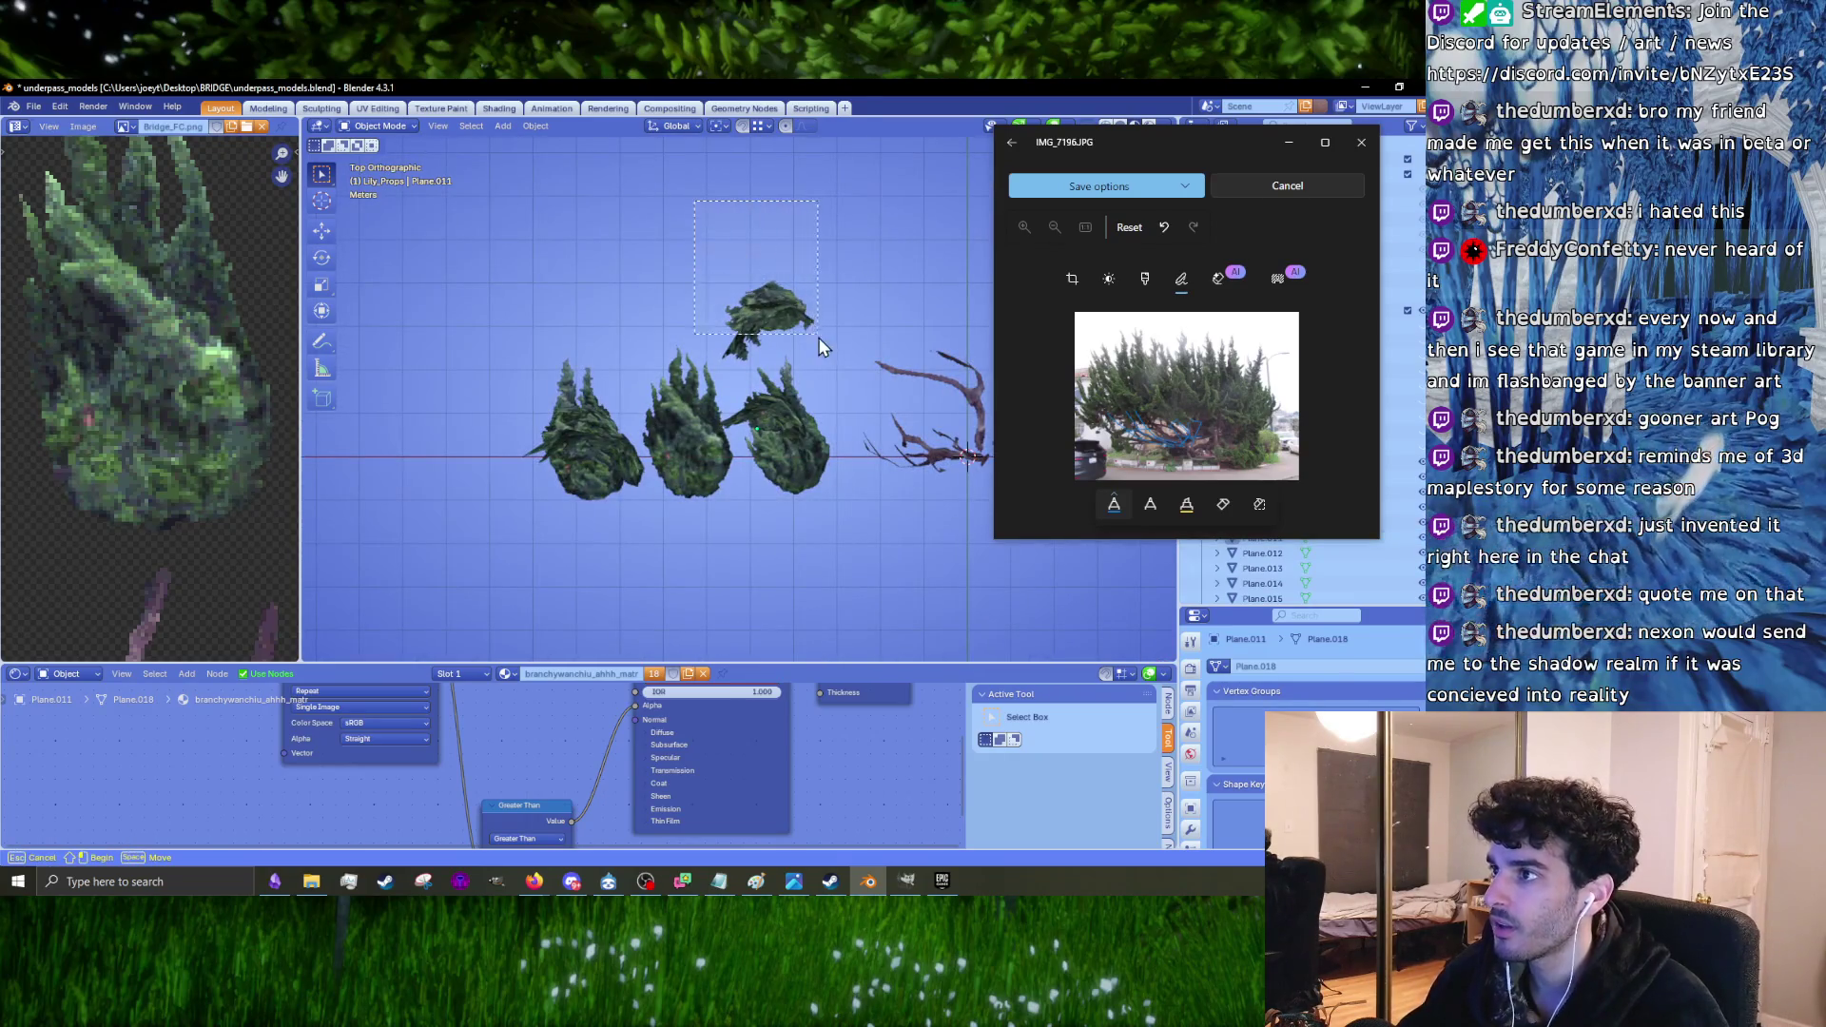
left_click_drag(820, 344, 816, 333)
middle_click_drag(816, 333, 743, 288)
key("g")
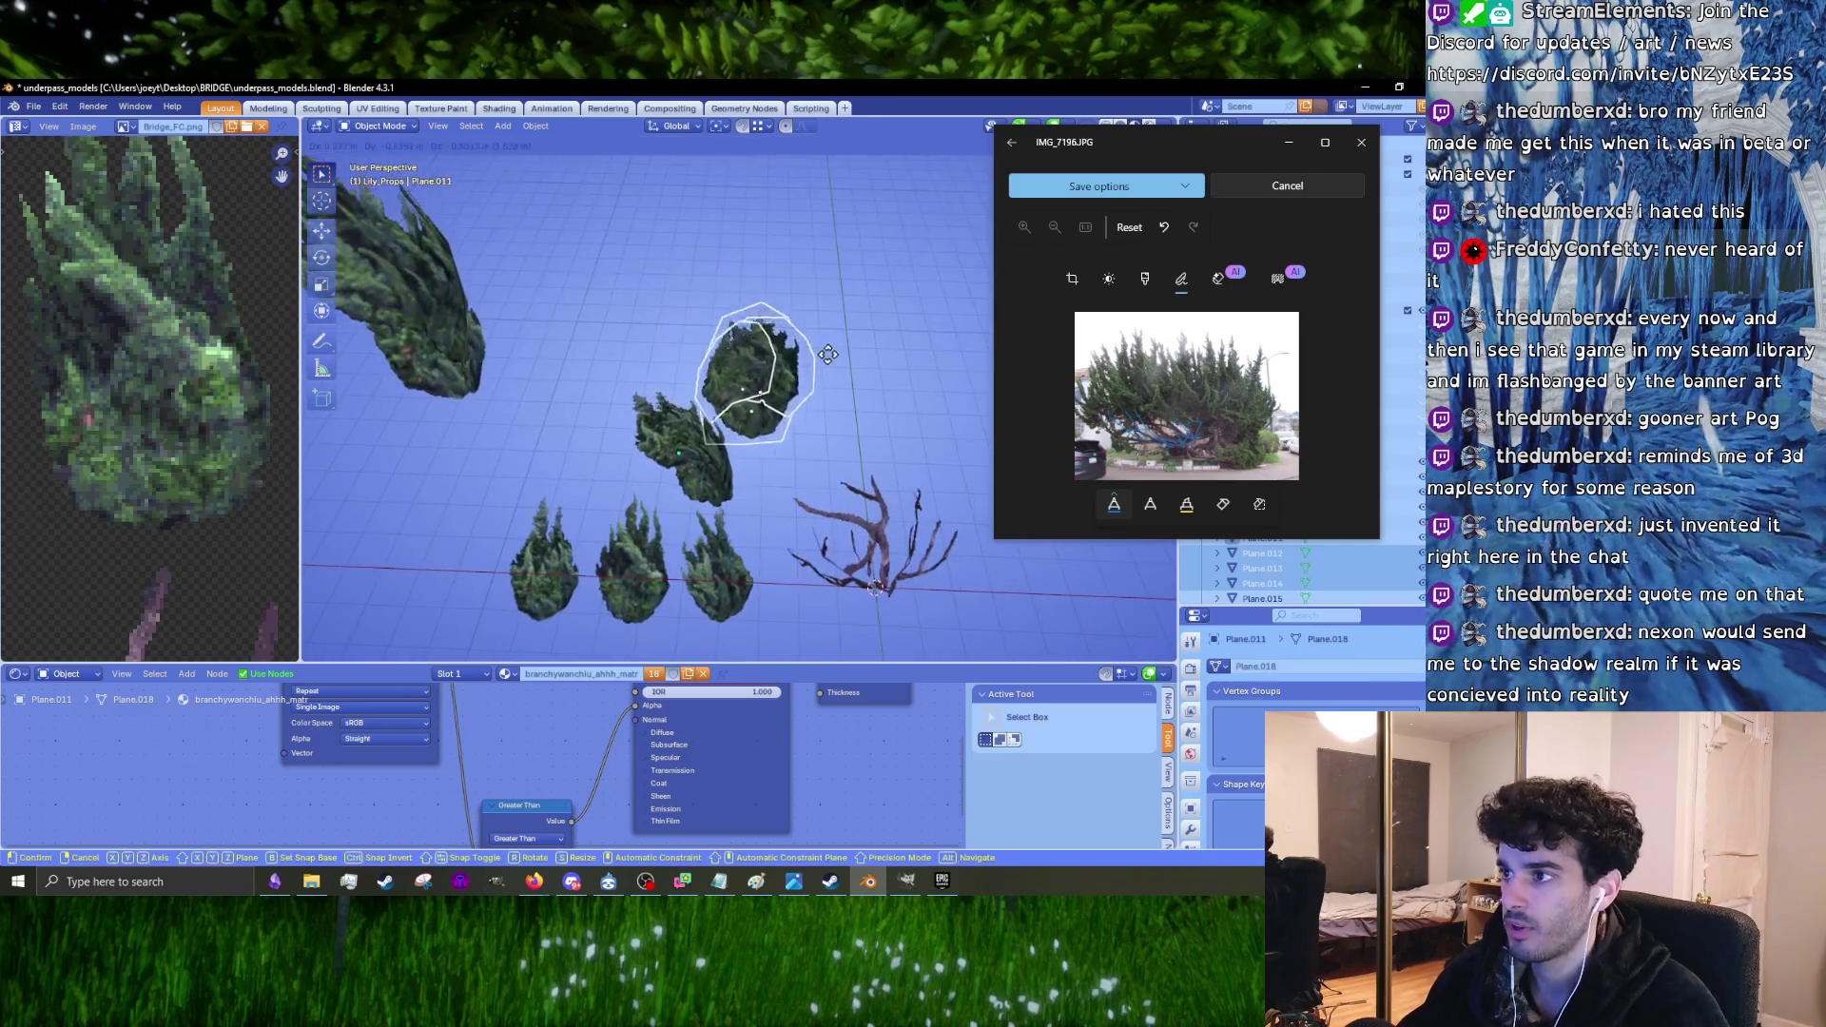
left_click(871, 398)
middle_click_drag(871, 397, 859, 305)
key("g")
left_click(612, 293)
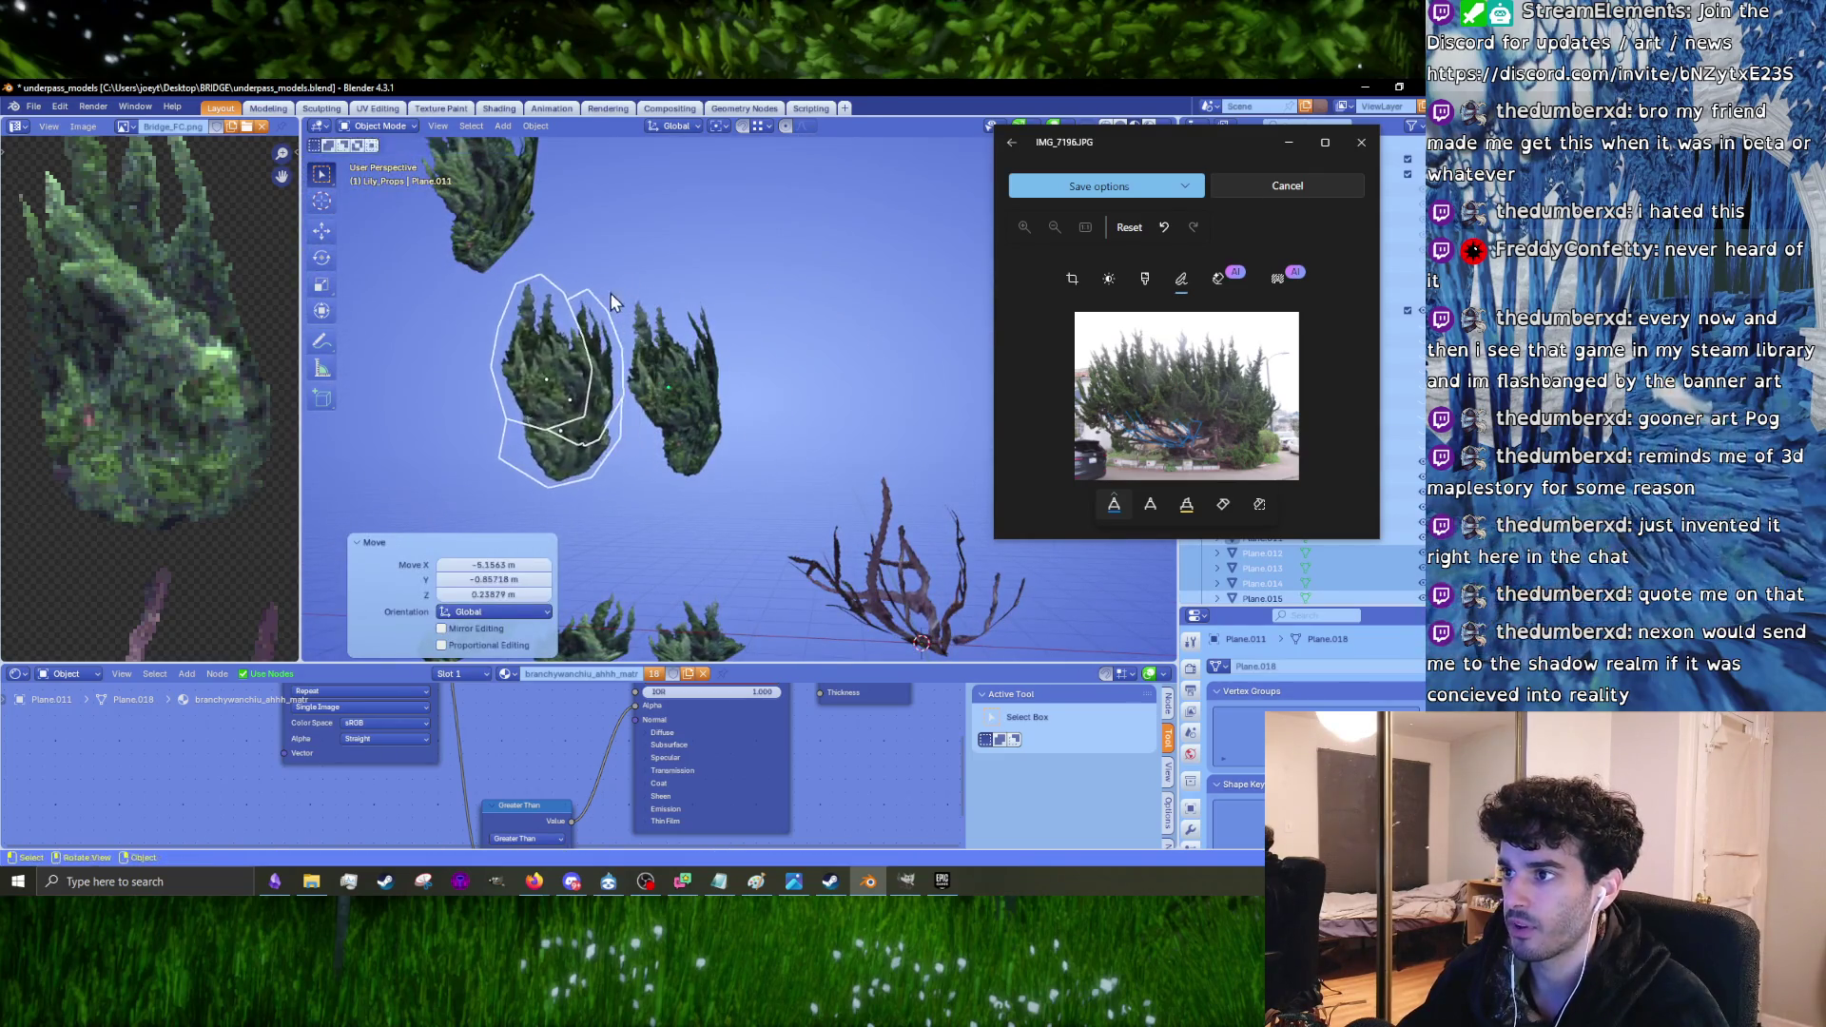
middle_click_drag(612, 292, 651, 303)
Step: Select the right plant card Plane.015 and turn it about -7.03°
left_click_drag(599, 233, 599, 233)
middle_click_drag(599, 233, 856, 461)
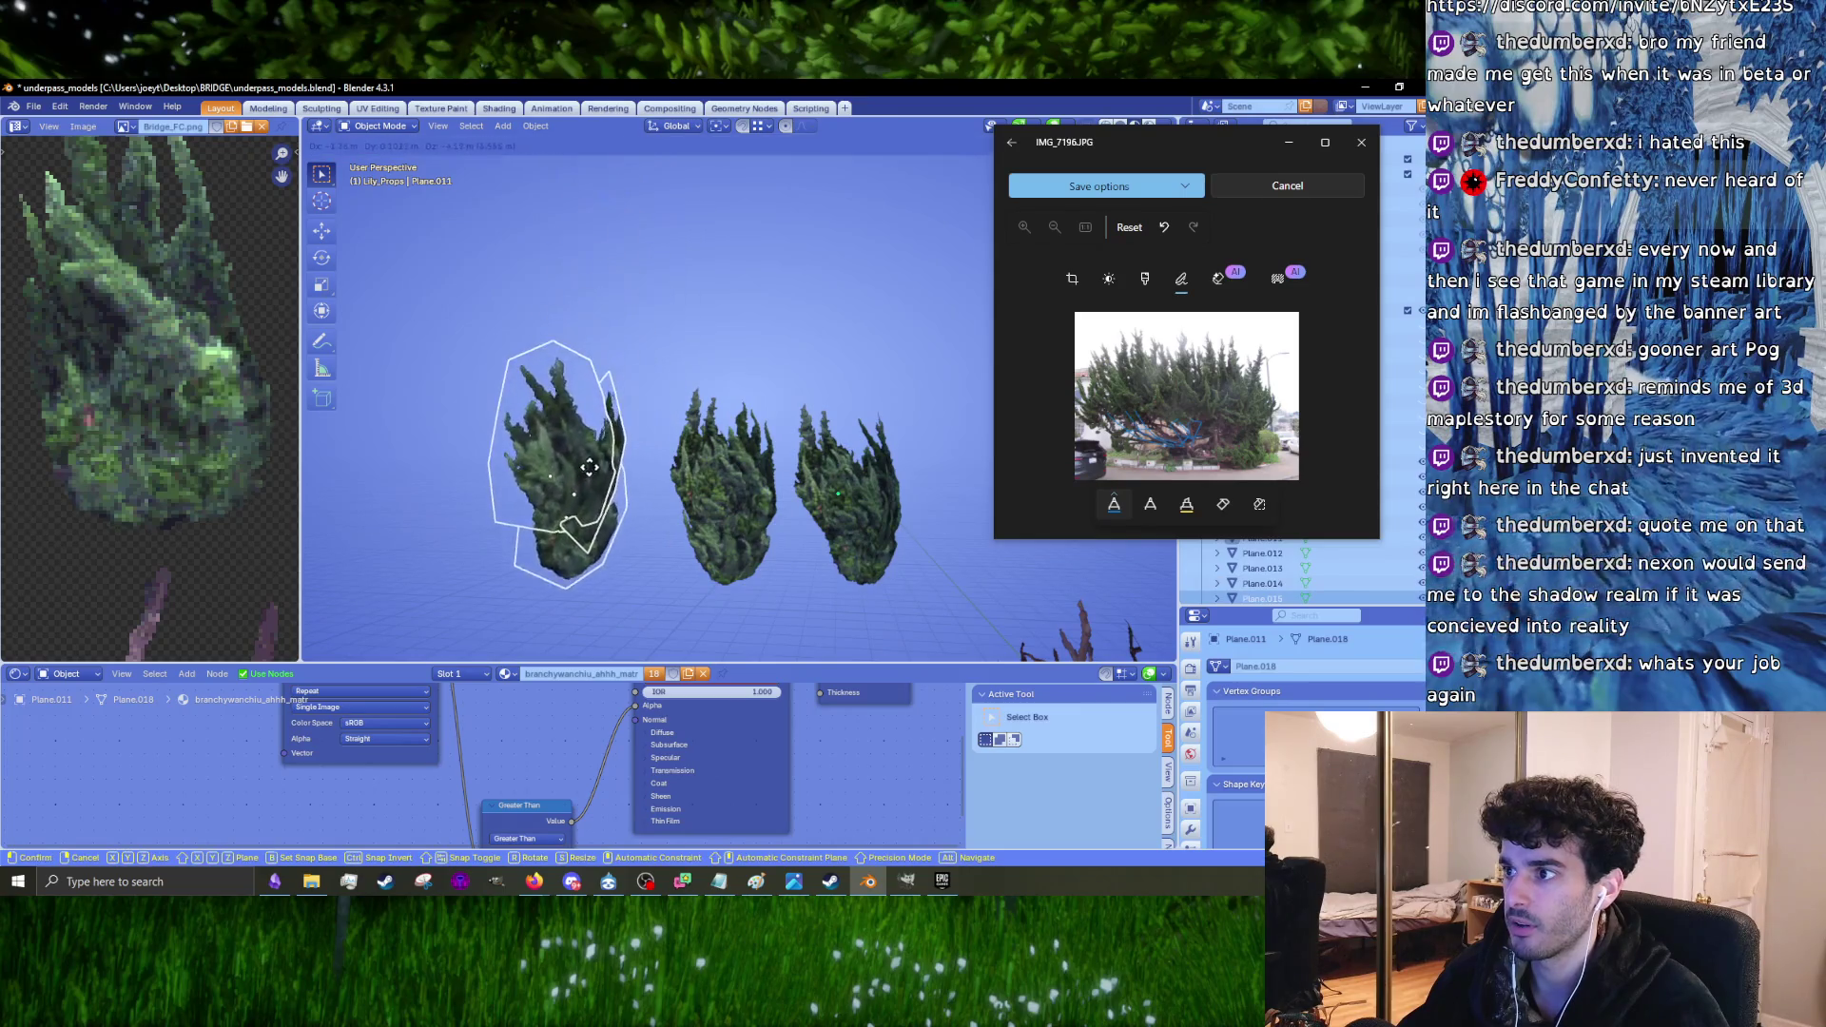
key("Tab")
mouse_move(864, 344)
middle_mouse_down()
mouse_move(752, 406)
mouse_move(861, 513)
middle_mouse_up()
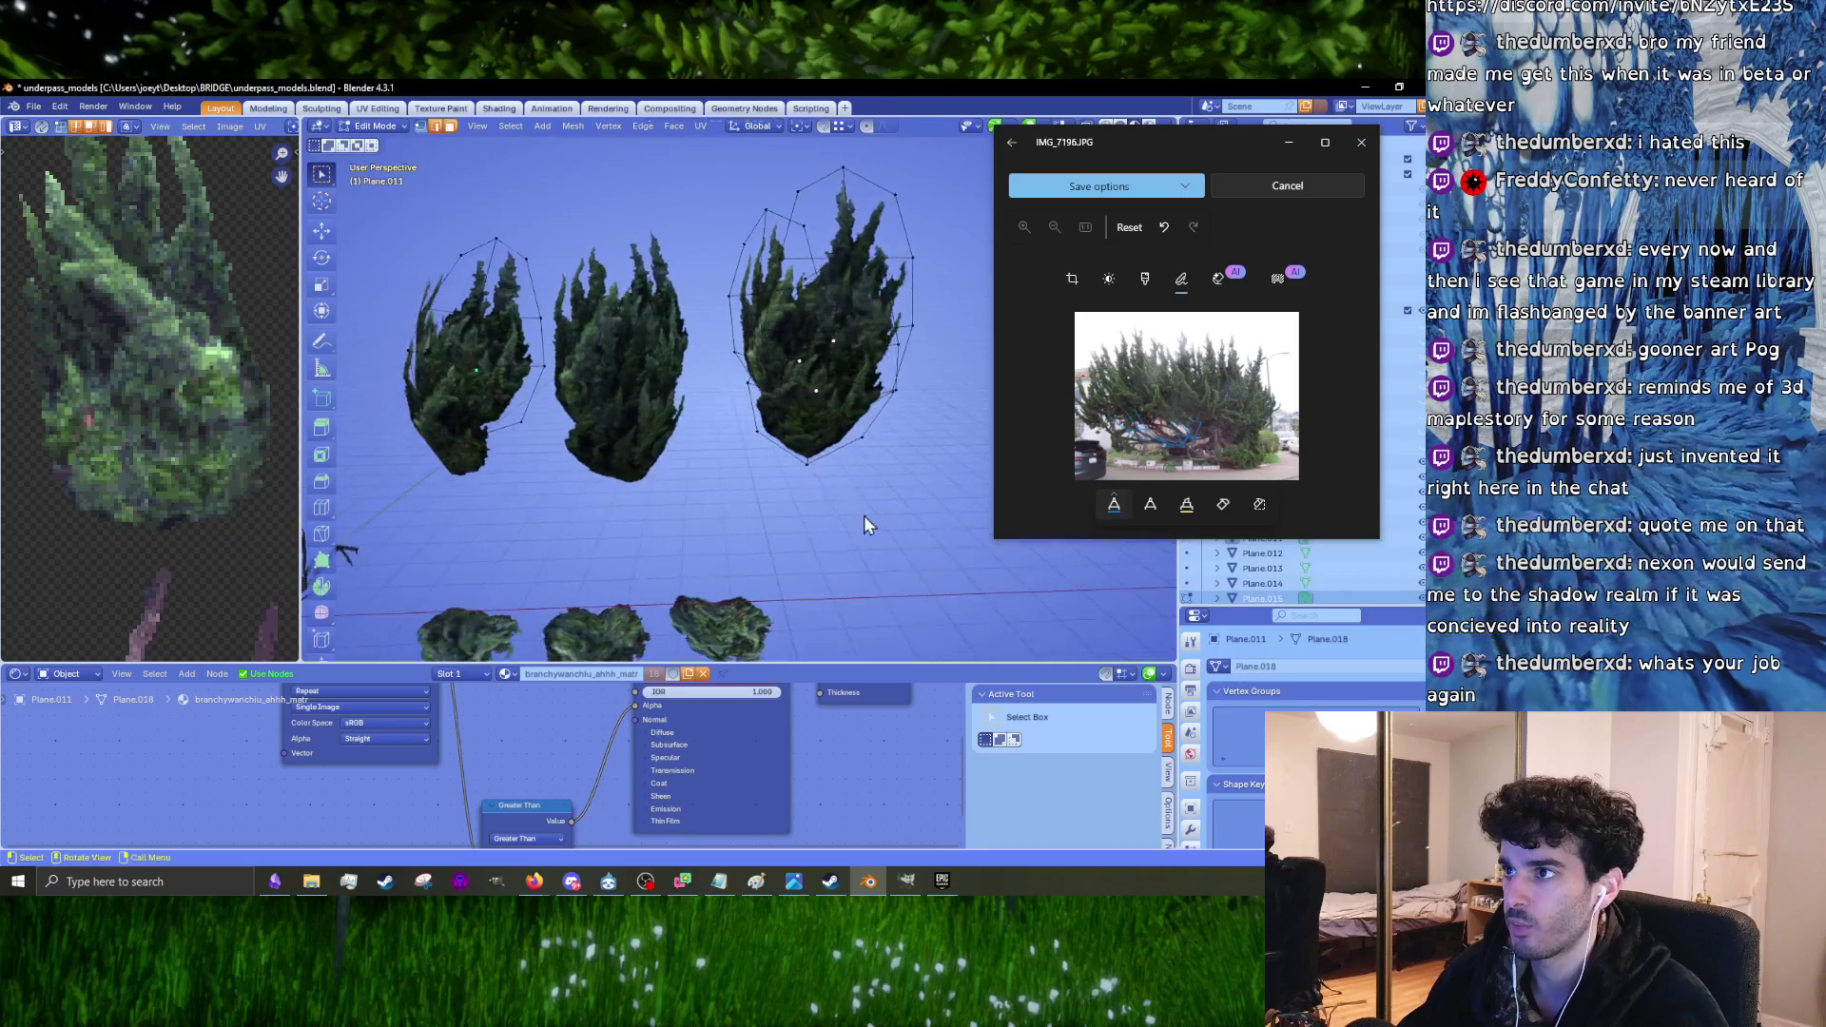
left_click(764, 250)
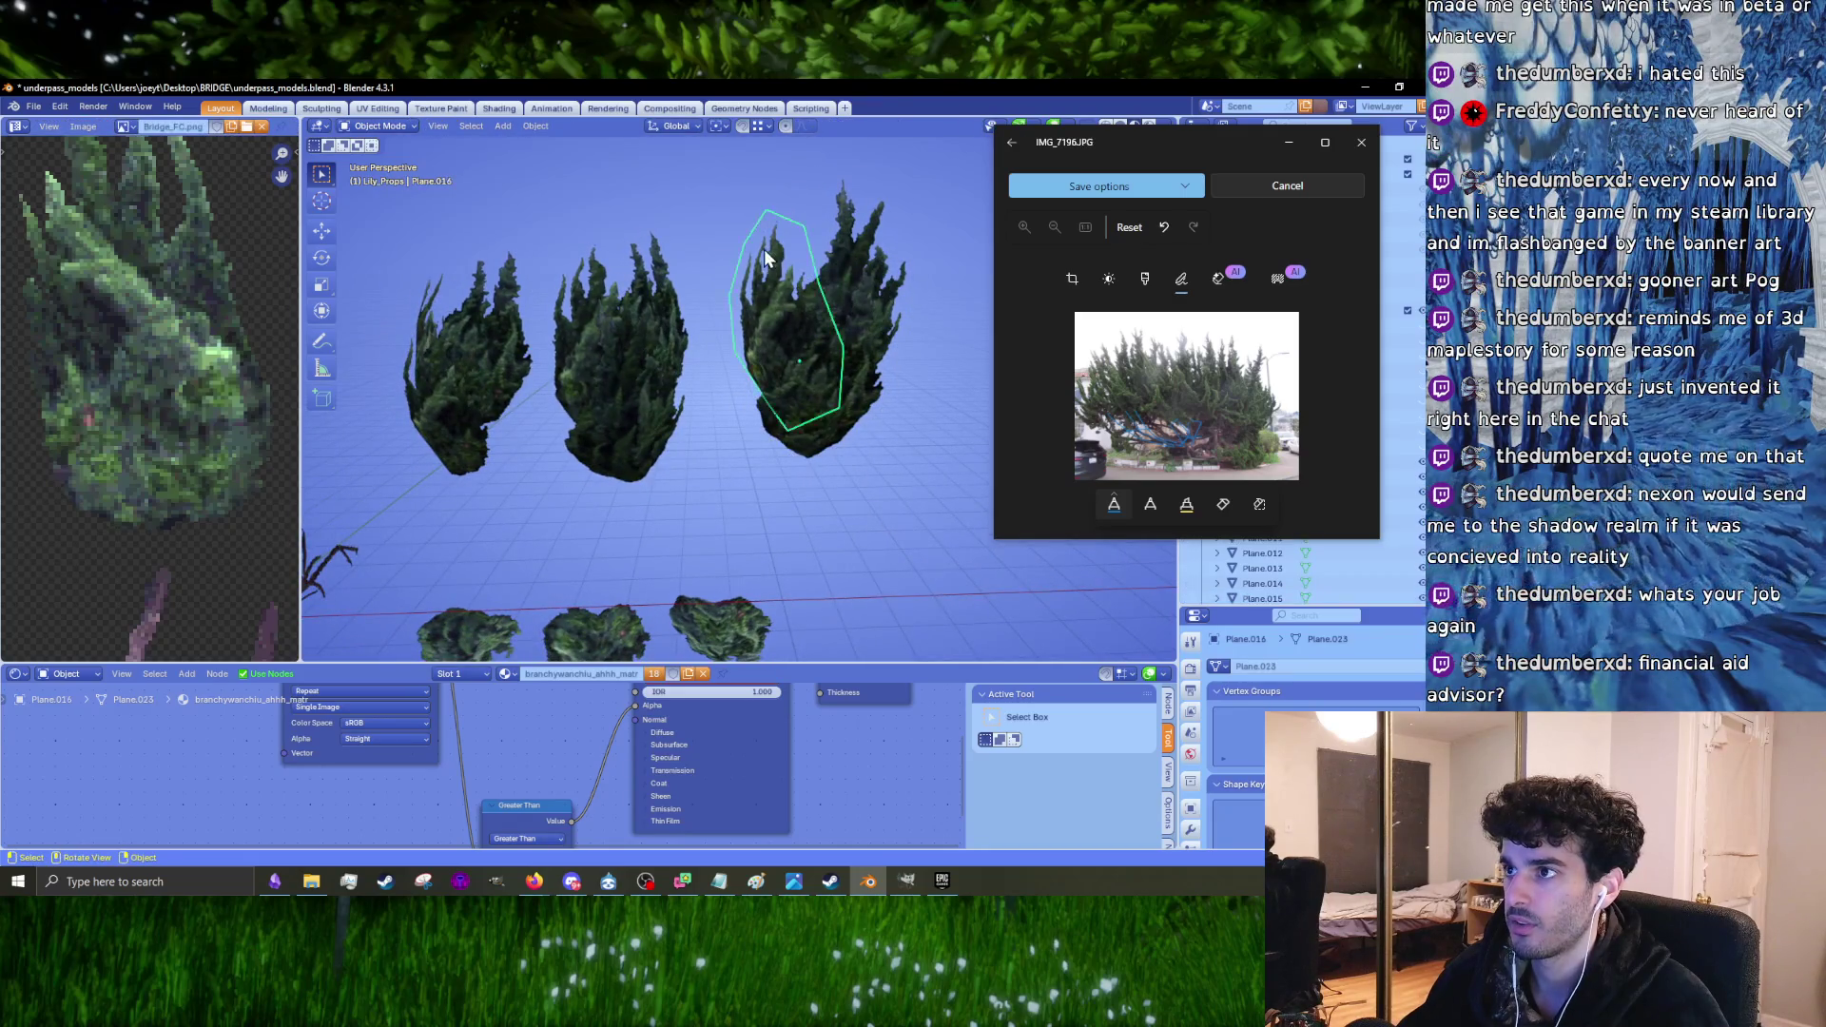
middle_click_drag(808, 323, 836, 401)
left_click(806, 363)
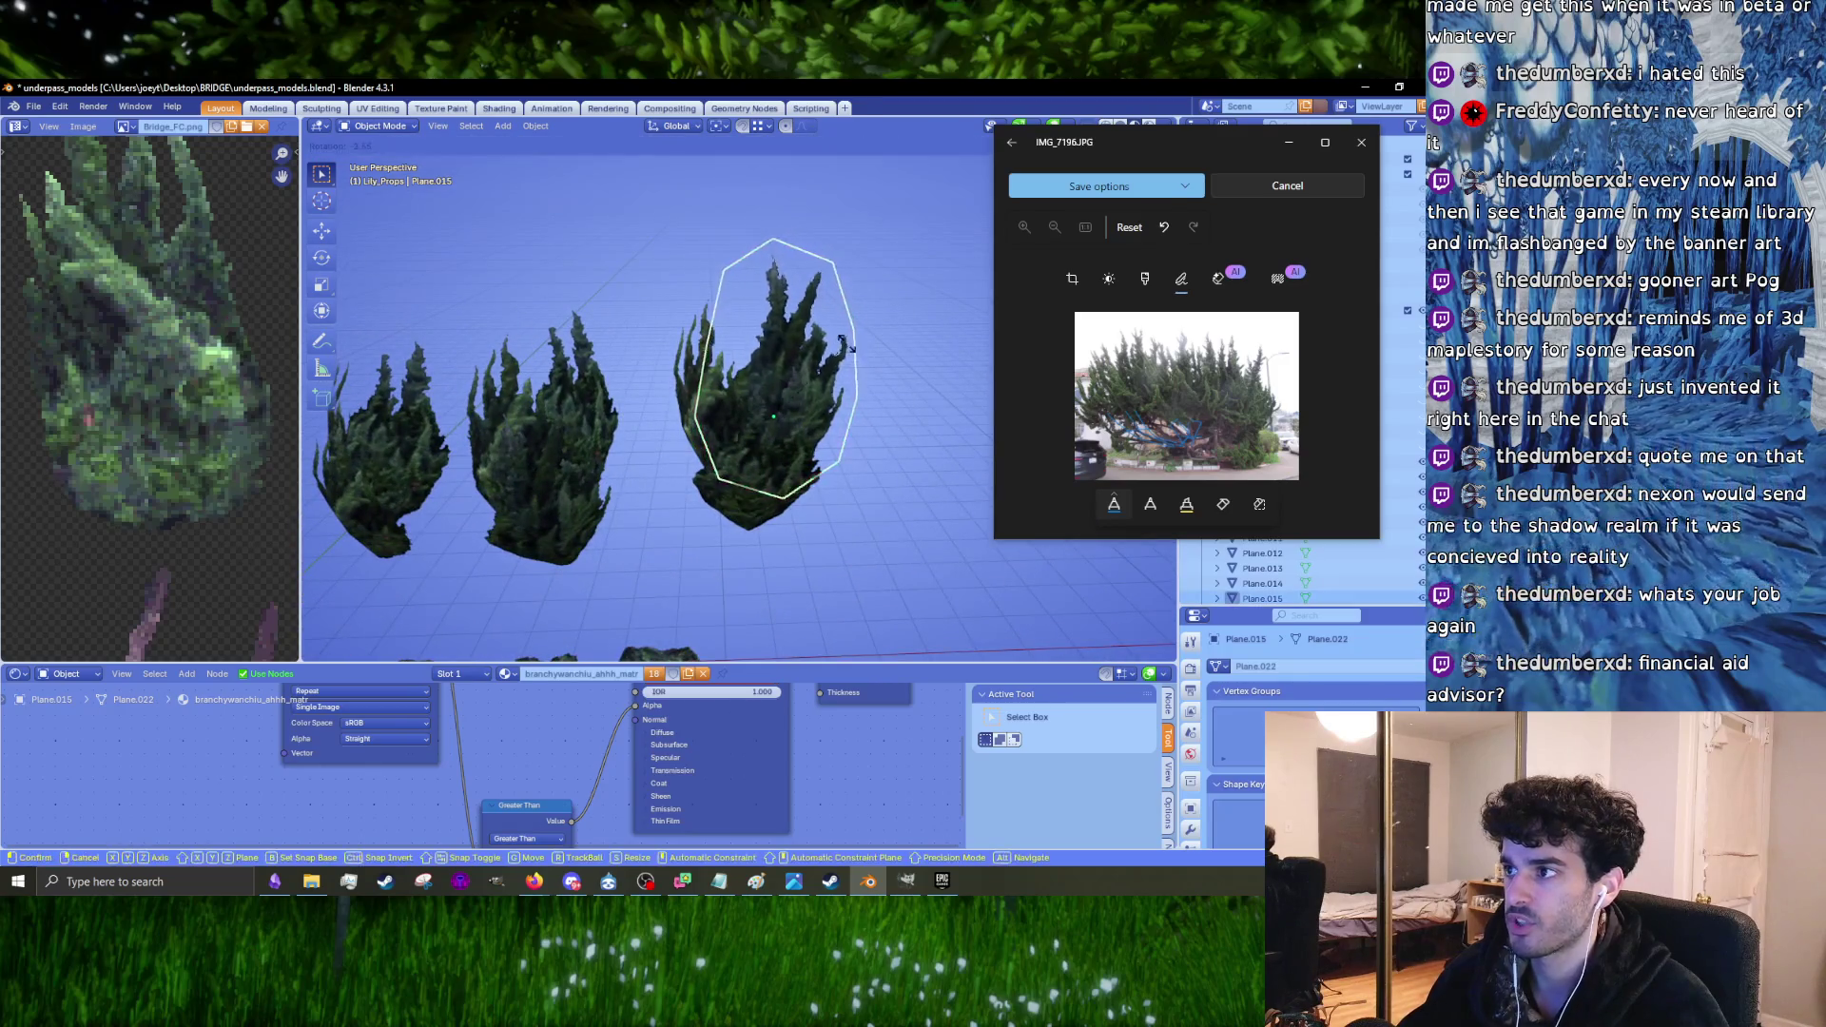
left_click(844, 338)
middle_click_drag(846, 334, 703, 373)
Step: Duplicate the bush card, place the copy to the right, and slightly rotate the original
key("shift+d")
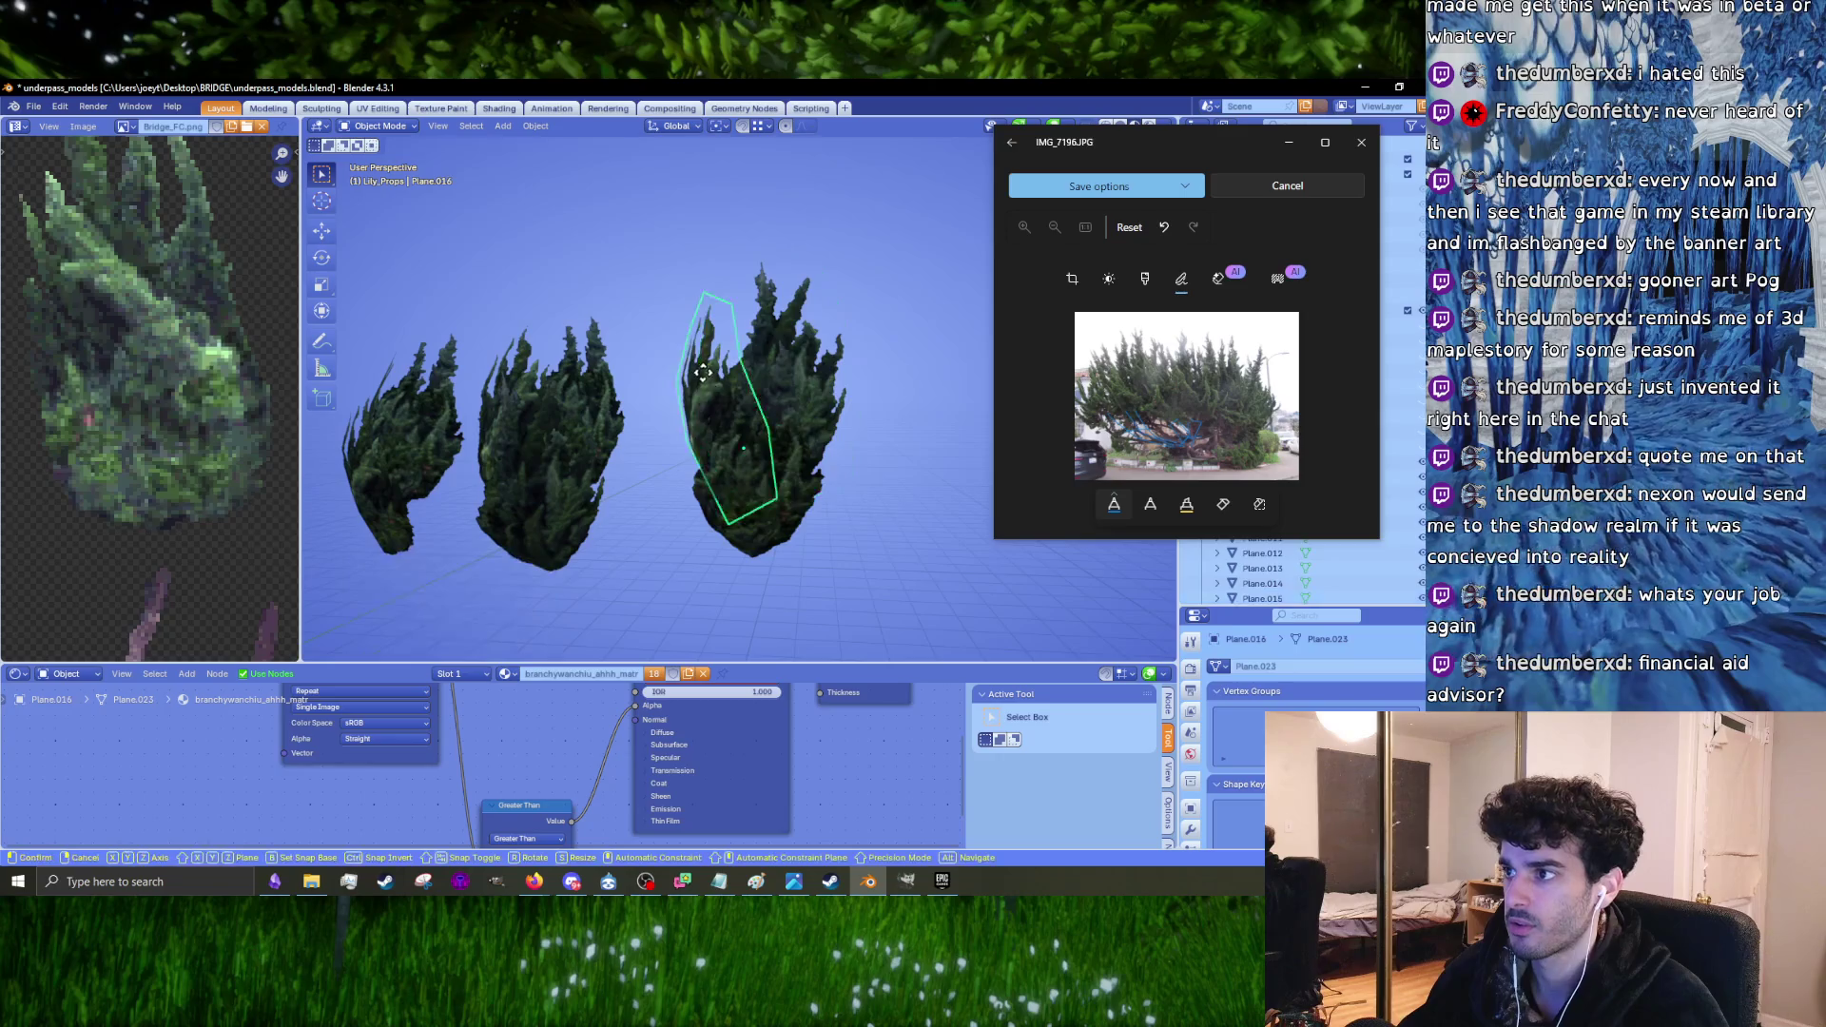
left_click(842, 383)
left_click(796, 331)
key("g")
key("r")
left_click(765, 371)
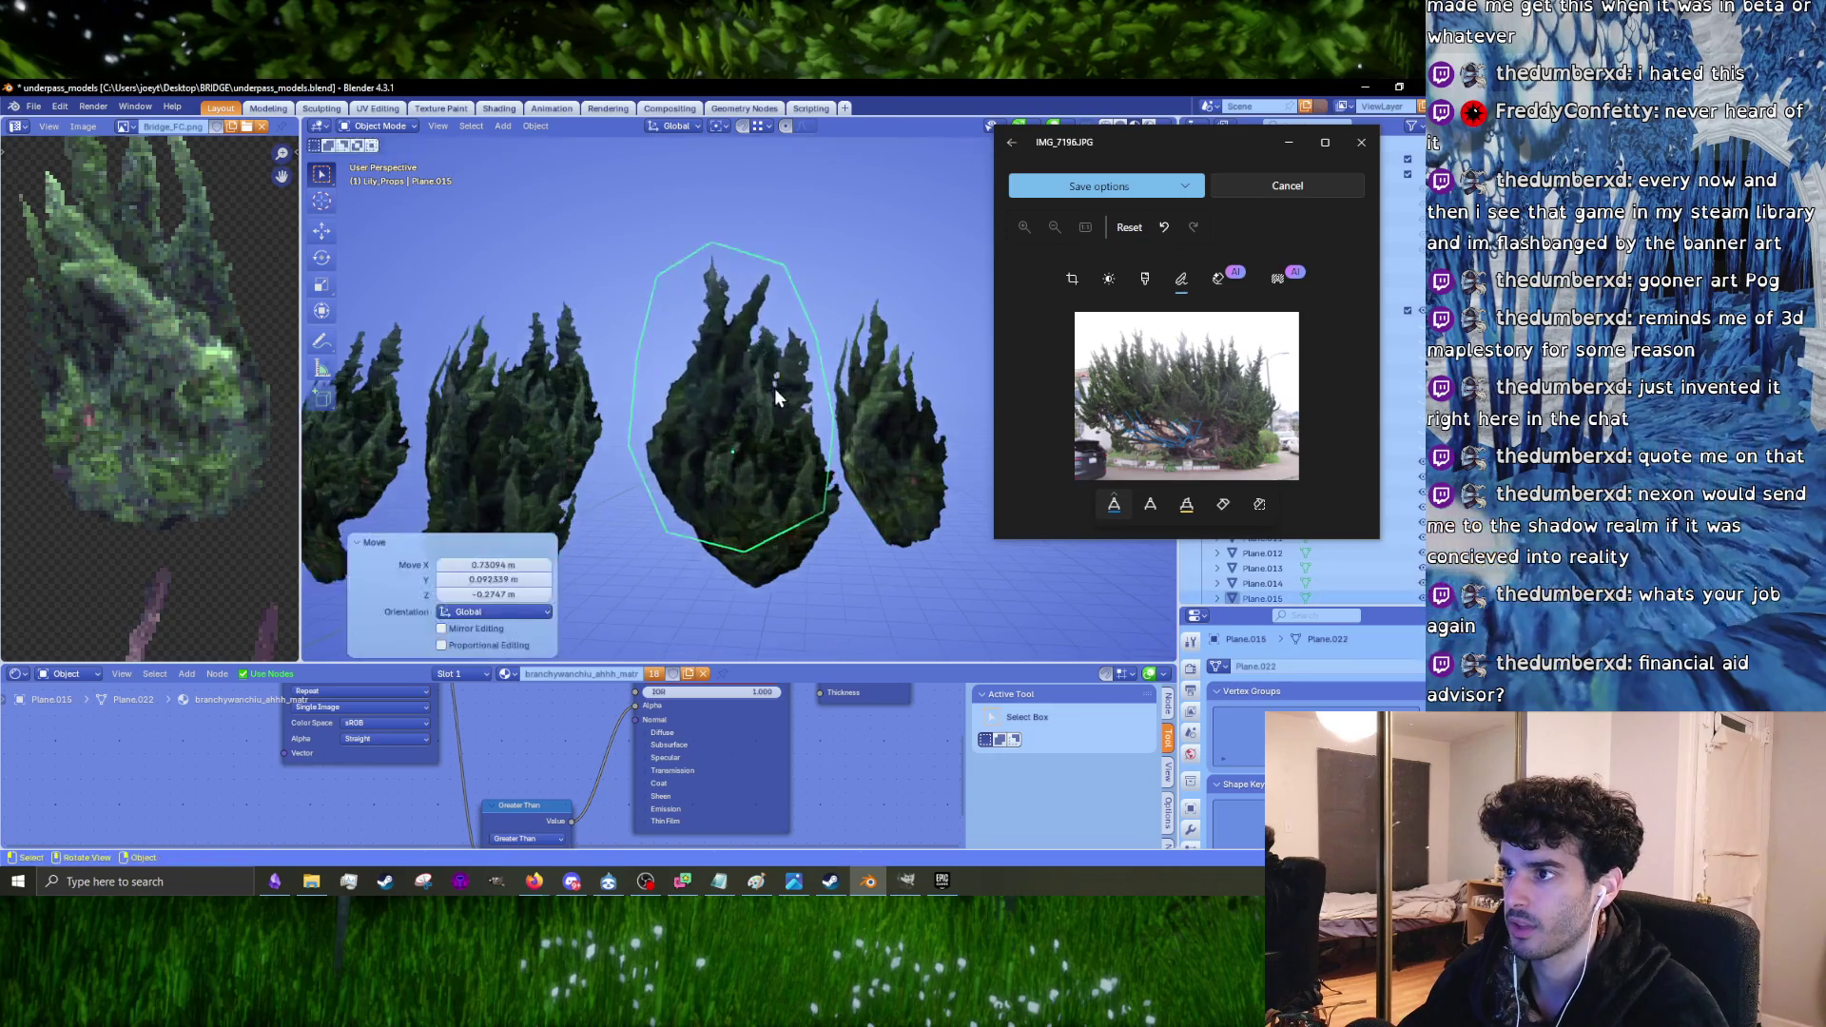
scroll(774, 388, "up", 2)
Step: Fine-tune the card's angle with small rotations, including a 0.322° turn
mouse_move(823, 386)
middle_mouse_down()
mouse_move(745, 408)
mouse_move(713, 465)
mouse_move(876, 452)
mouse_move(899, 487)
mouse_move(840, 437)
mouse_move(921, 510)
middle_mouse_up()
key("r")
left_click(880, 469)
key("r")
left_click(910, 504)
Step: Rotate the card from the top view and nudge its position slightly
key("KP_7")
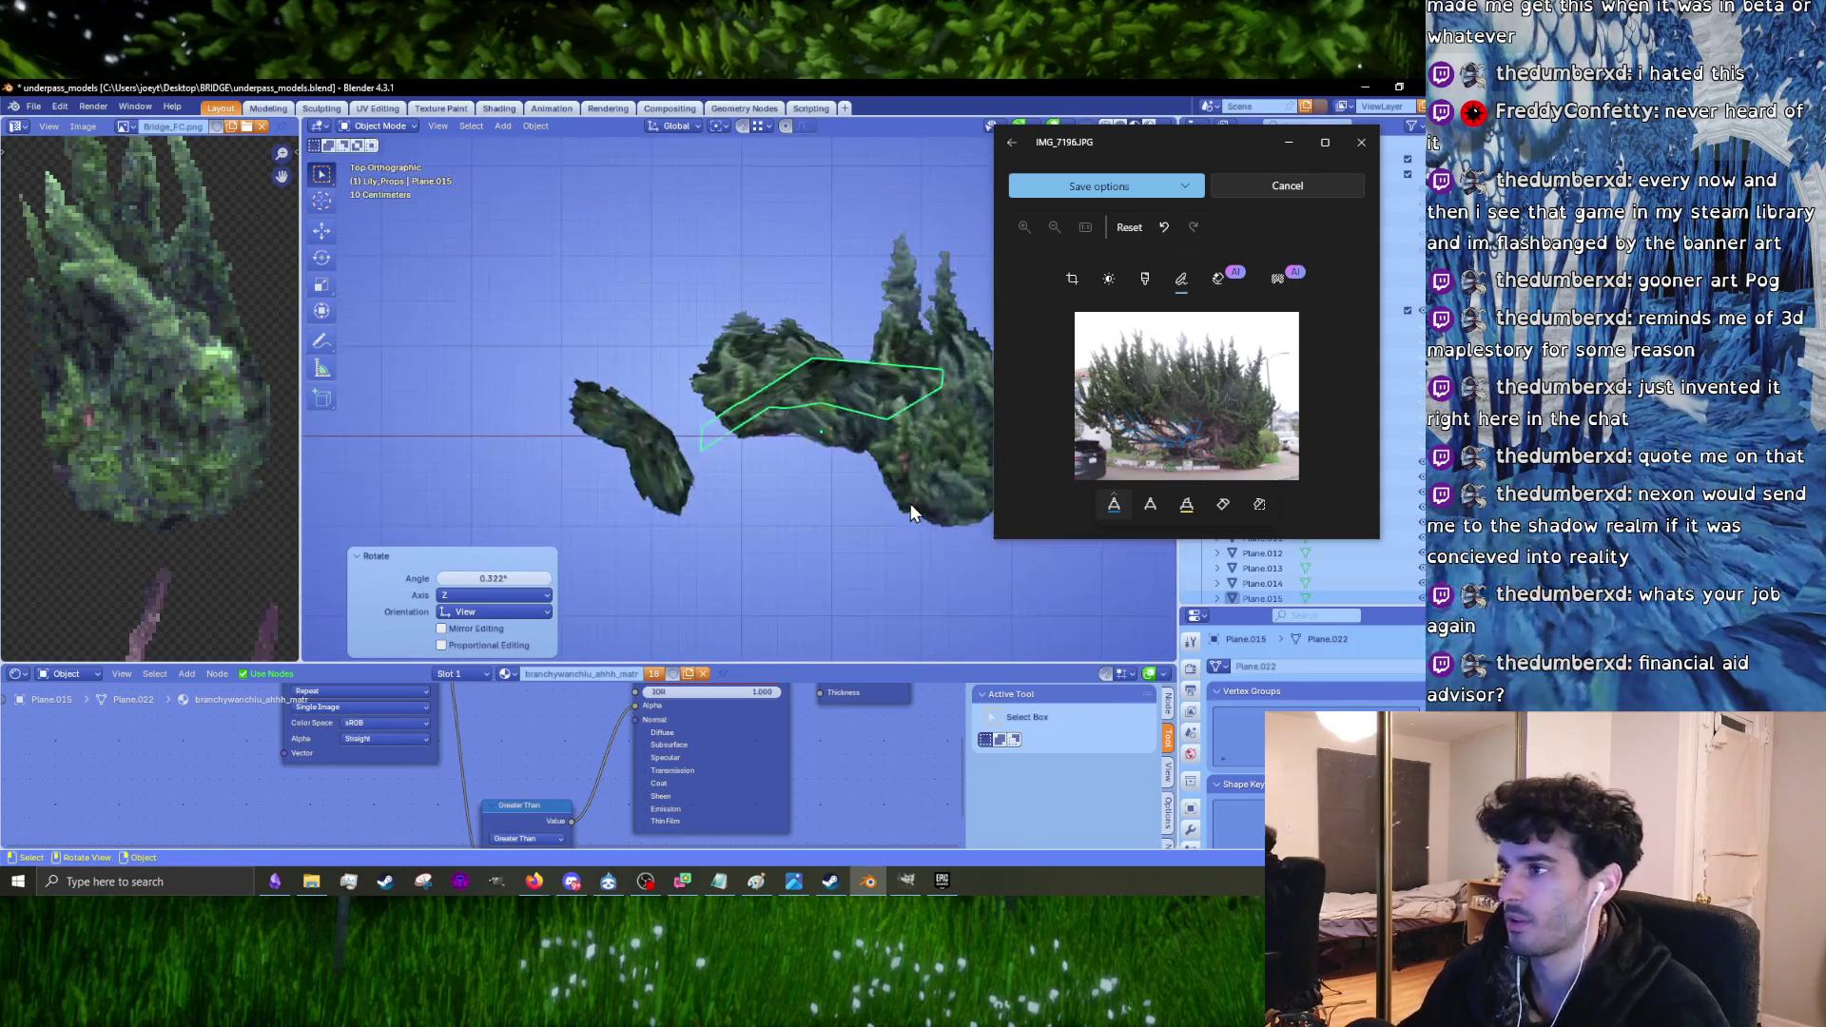
key("r")
left_click(889, 518)
middle_click_drag(889, 519, 921, 385)
key("g")
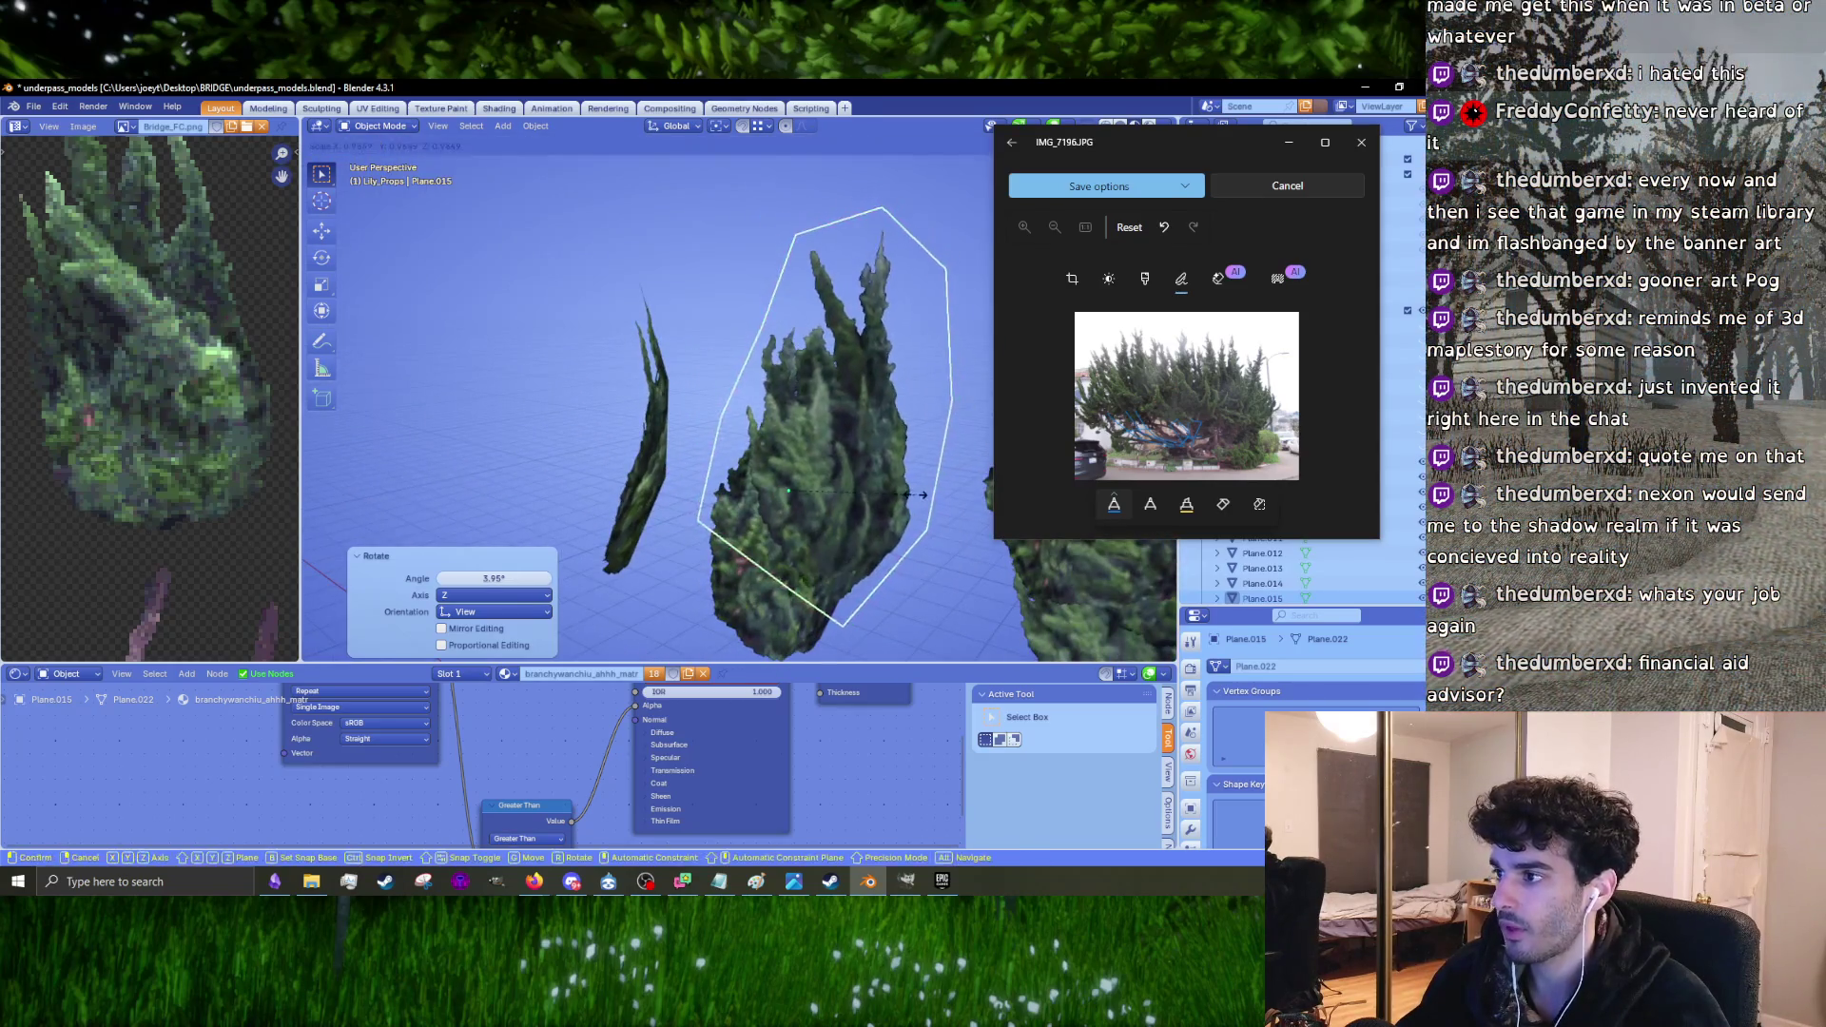
left_click(856, 466)
middle_click_drag(856, 466, 833, 462)
scroll(709, 487, "down", 5)
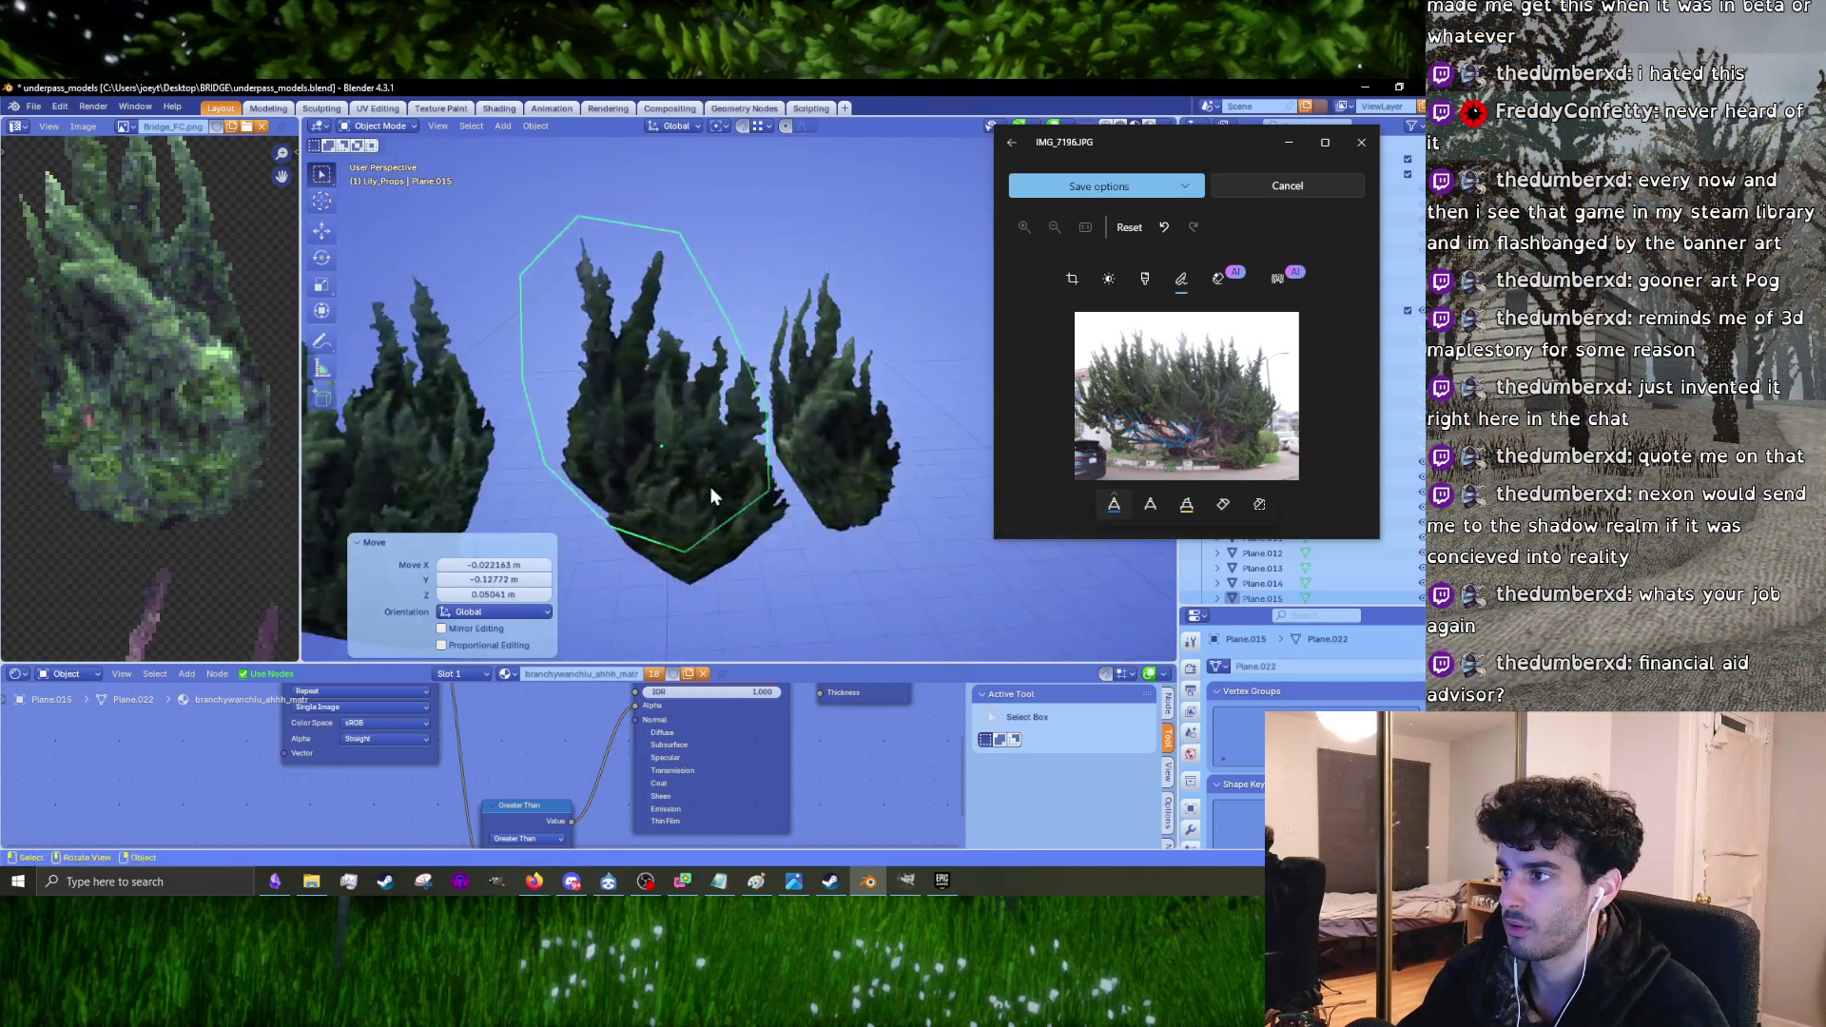
Step: Turn Plane.016 about -43.6° around Z and shift it roughly 1.64 m along X
left_click(831, 426)
key("KP_7")
scroll(741, 367, "up", 3)
key("r")
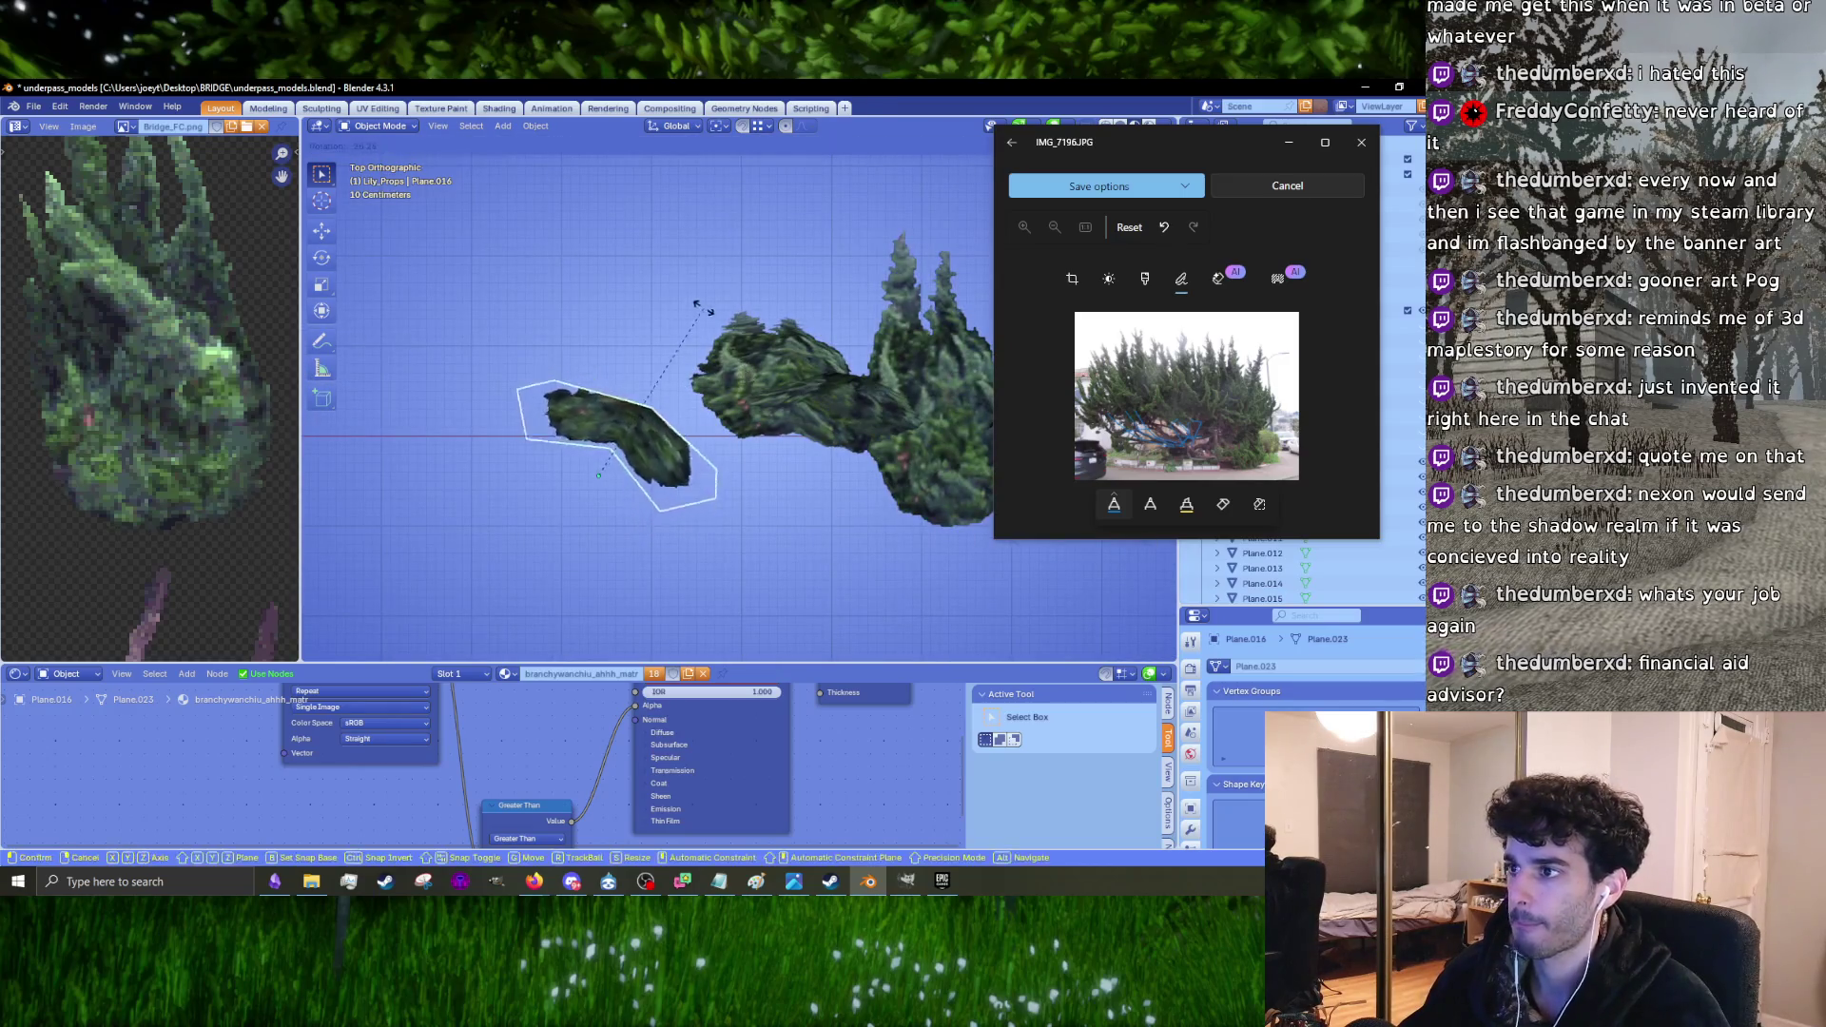
left_click(635, 303)
mouse_move(635, 302)
middle_mouse_down()
mouse_move(624, 268)
mouse_move(776, 282)
mouse_move(761, 428)
middle_mouse_up()
key("g")
left_click(762, 382)
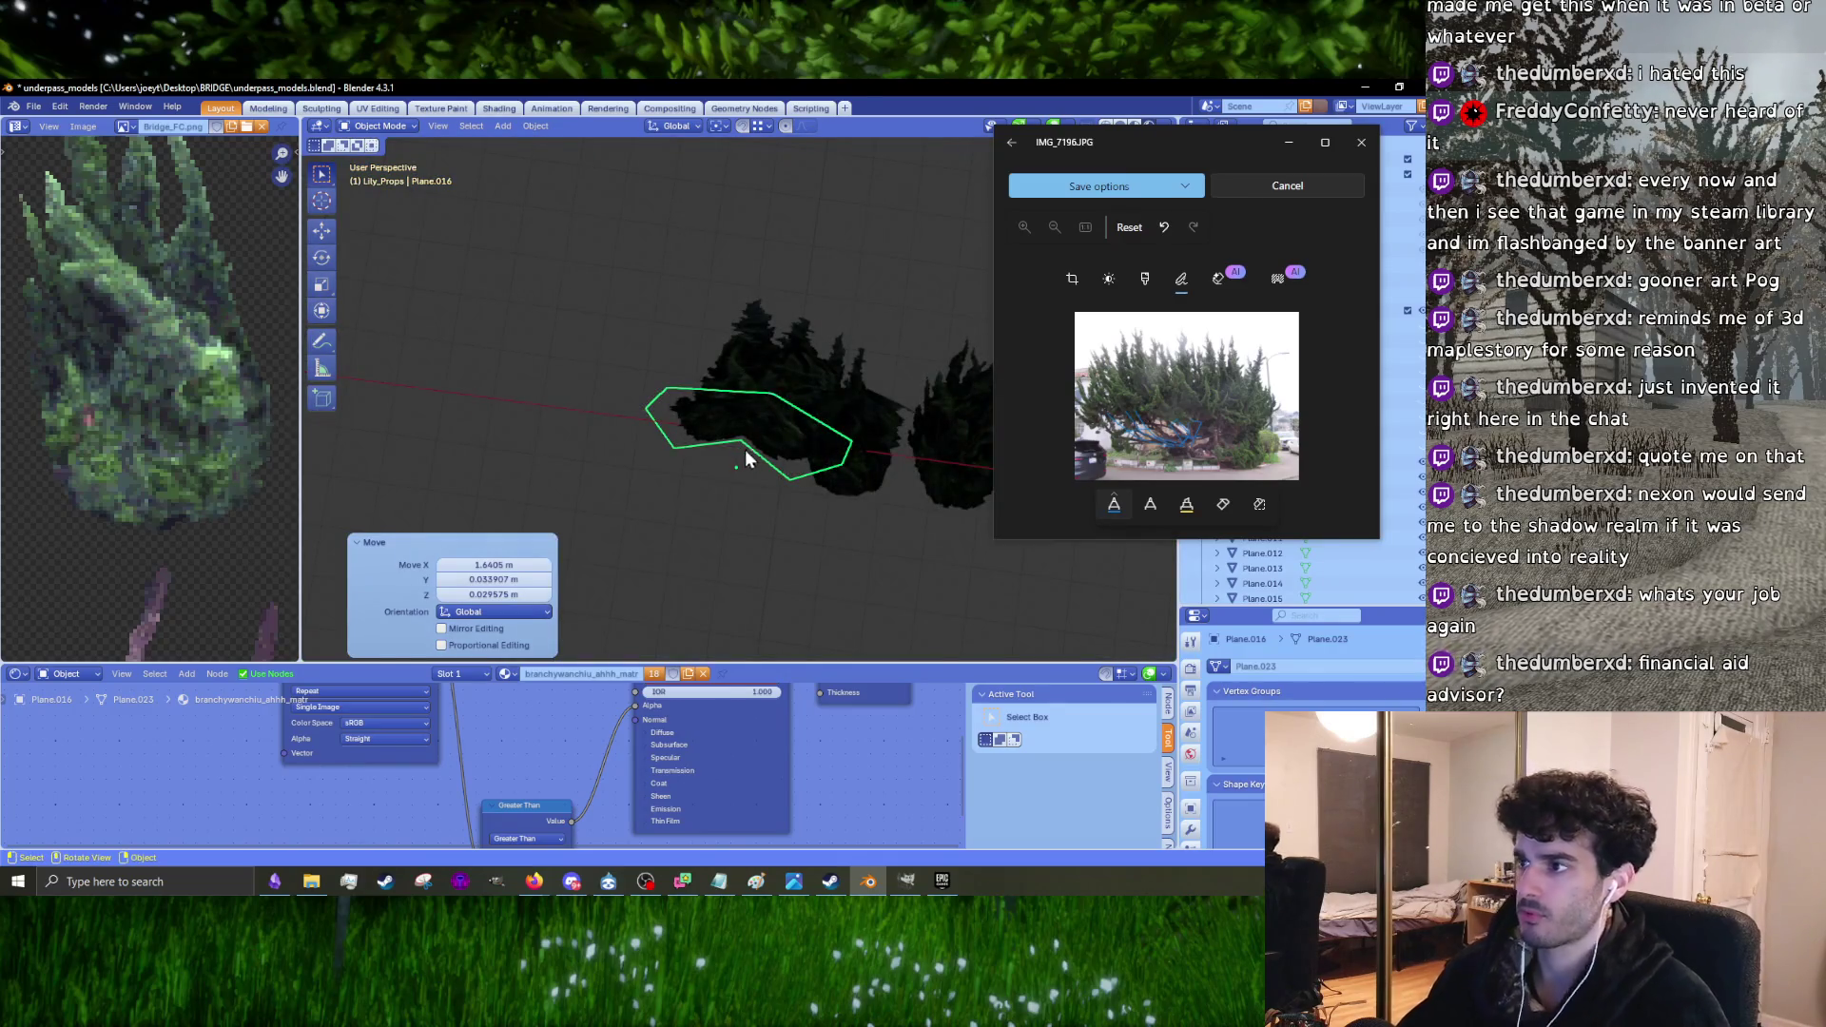
left_click_drag(1099, 142, 1161, 521)
left_click_drag(1176, 230, 1267, 230)
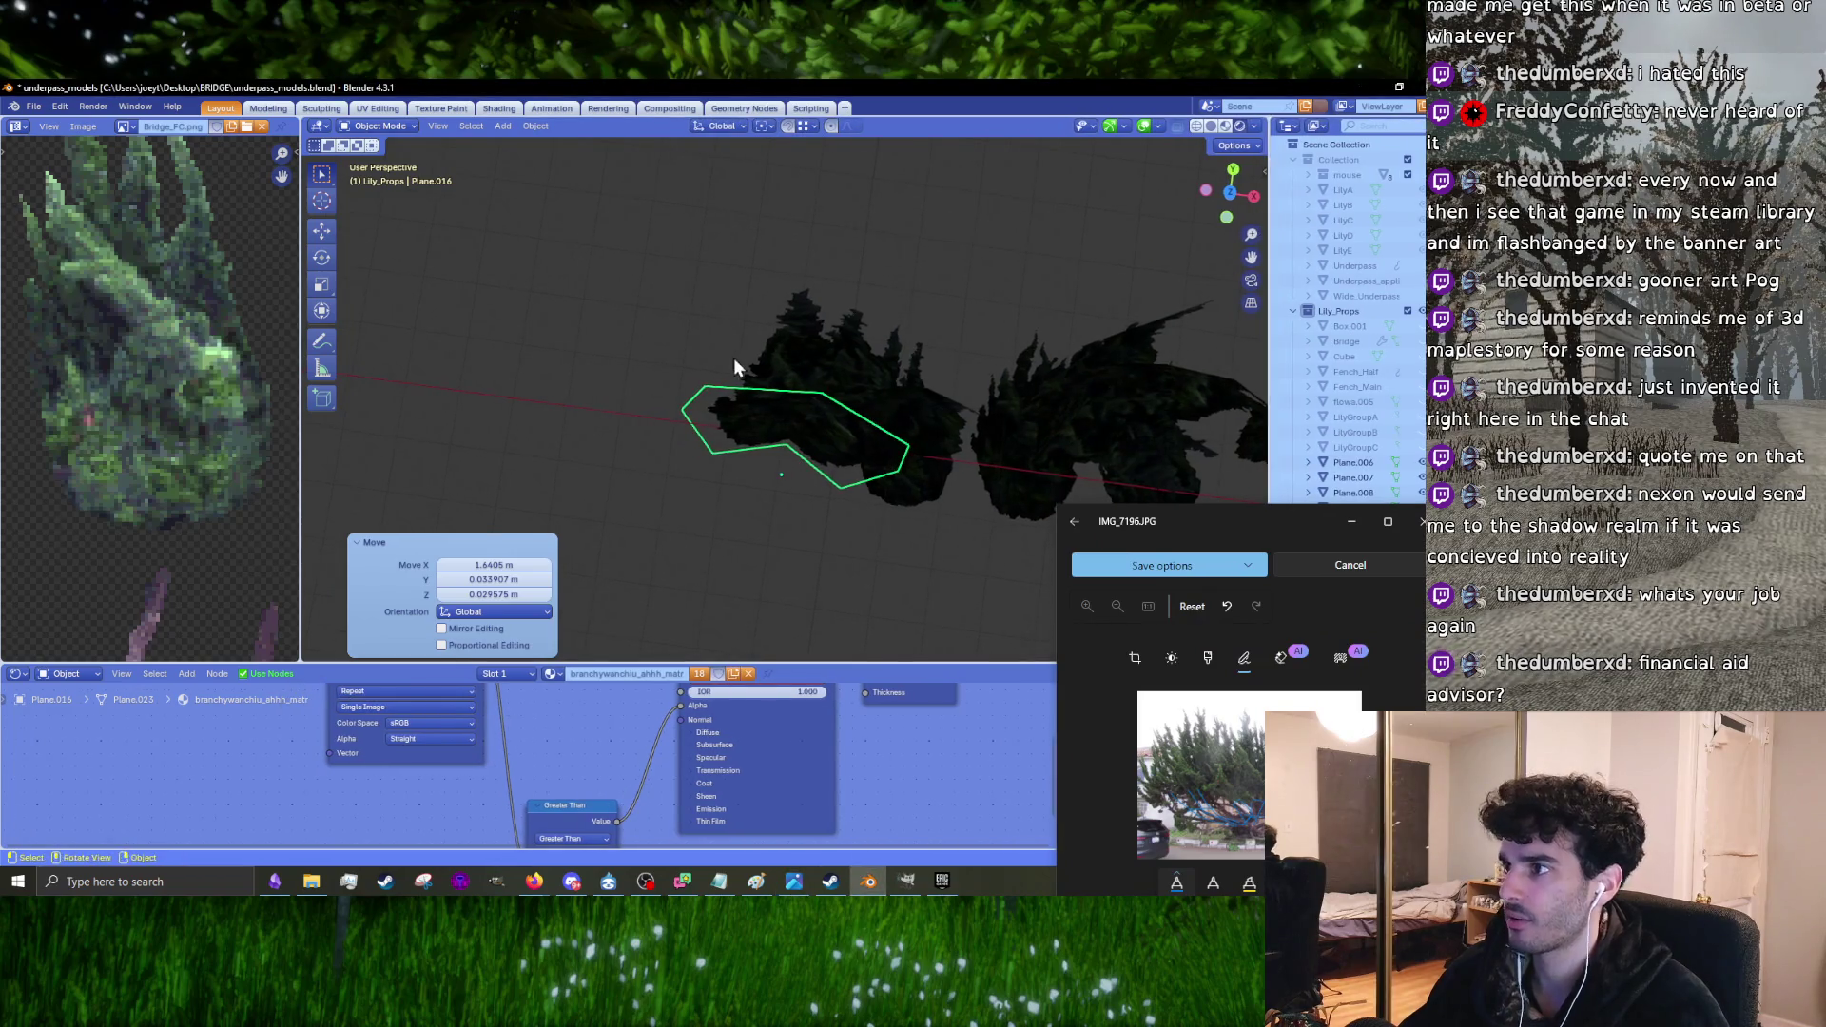
Step: Switch the viewport to Material Preview and rearrange the reference photo and properties areas
key("z")
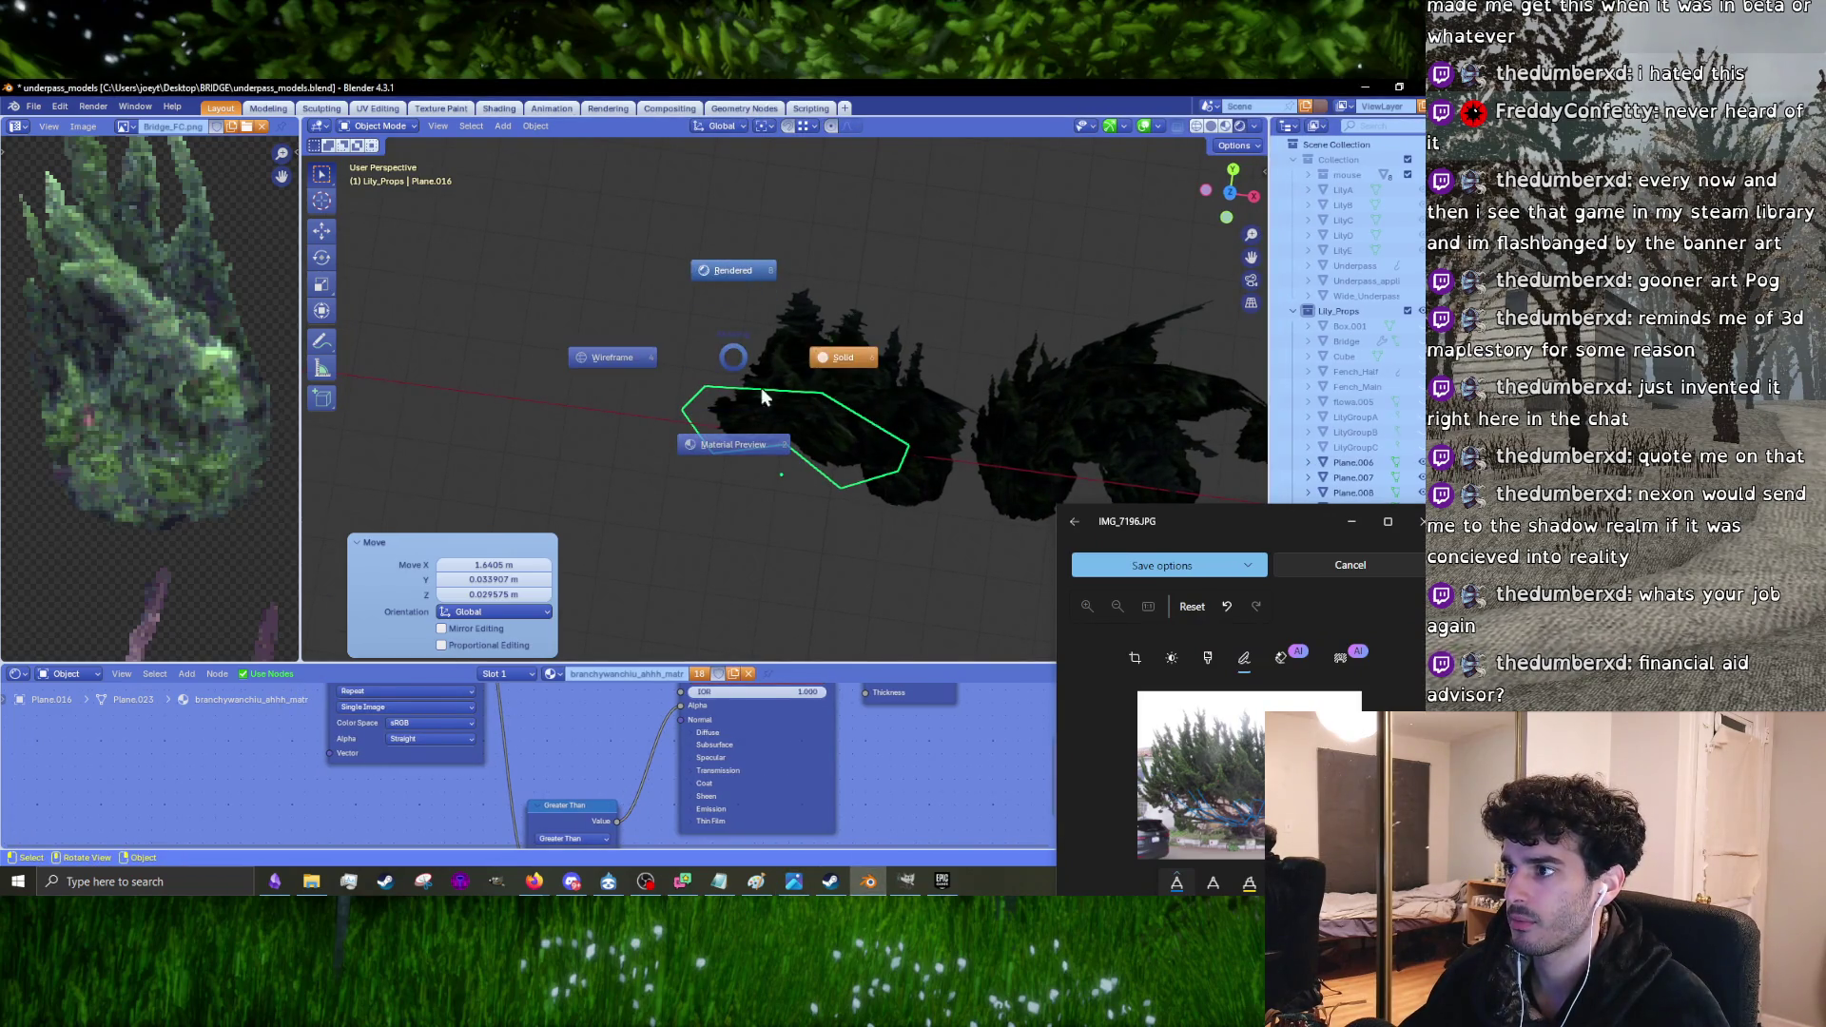
left_click(718, 446)
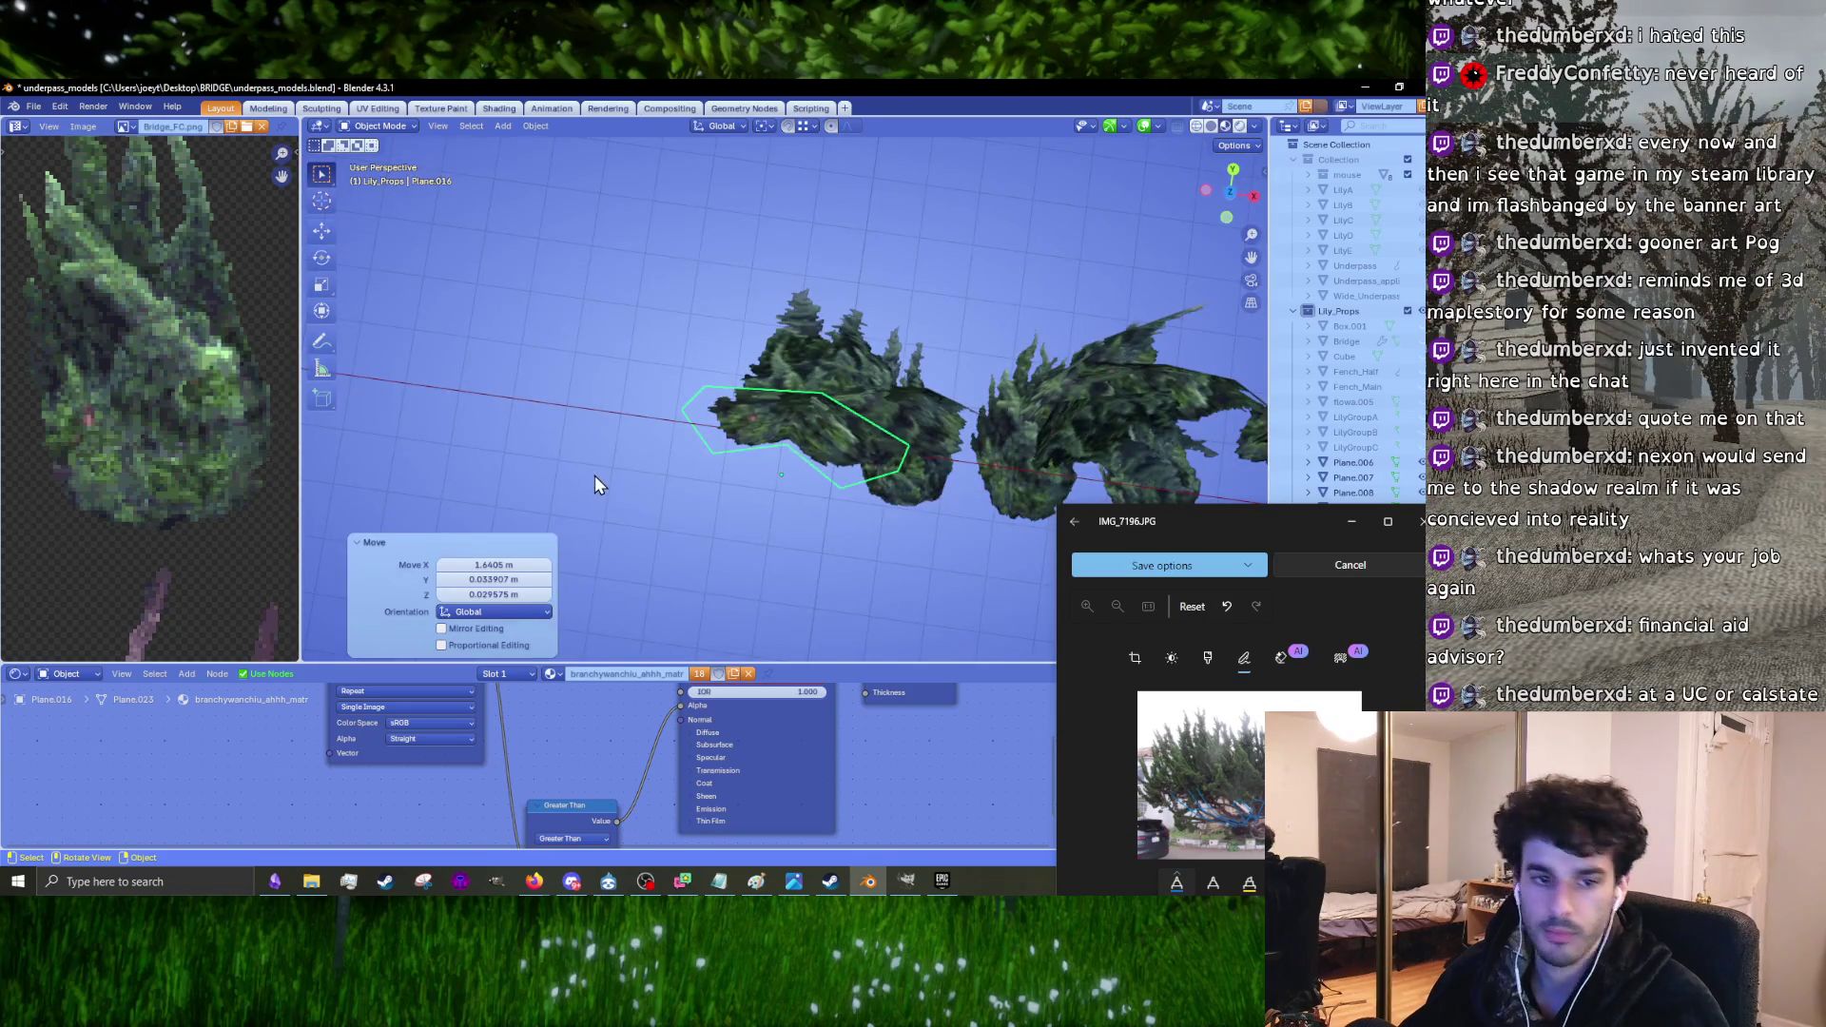
left_click_drag(1104, 522, 1136, 205)
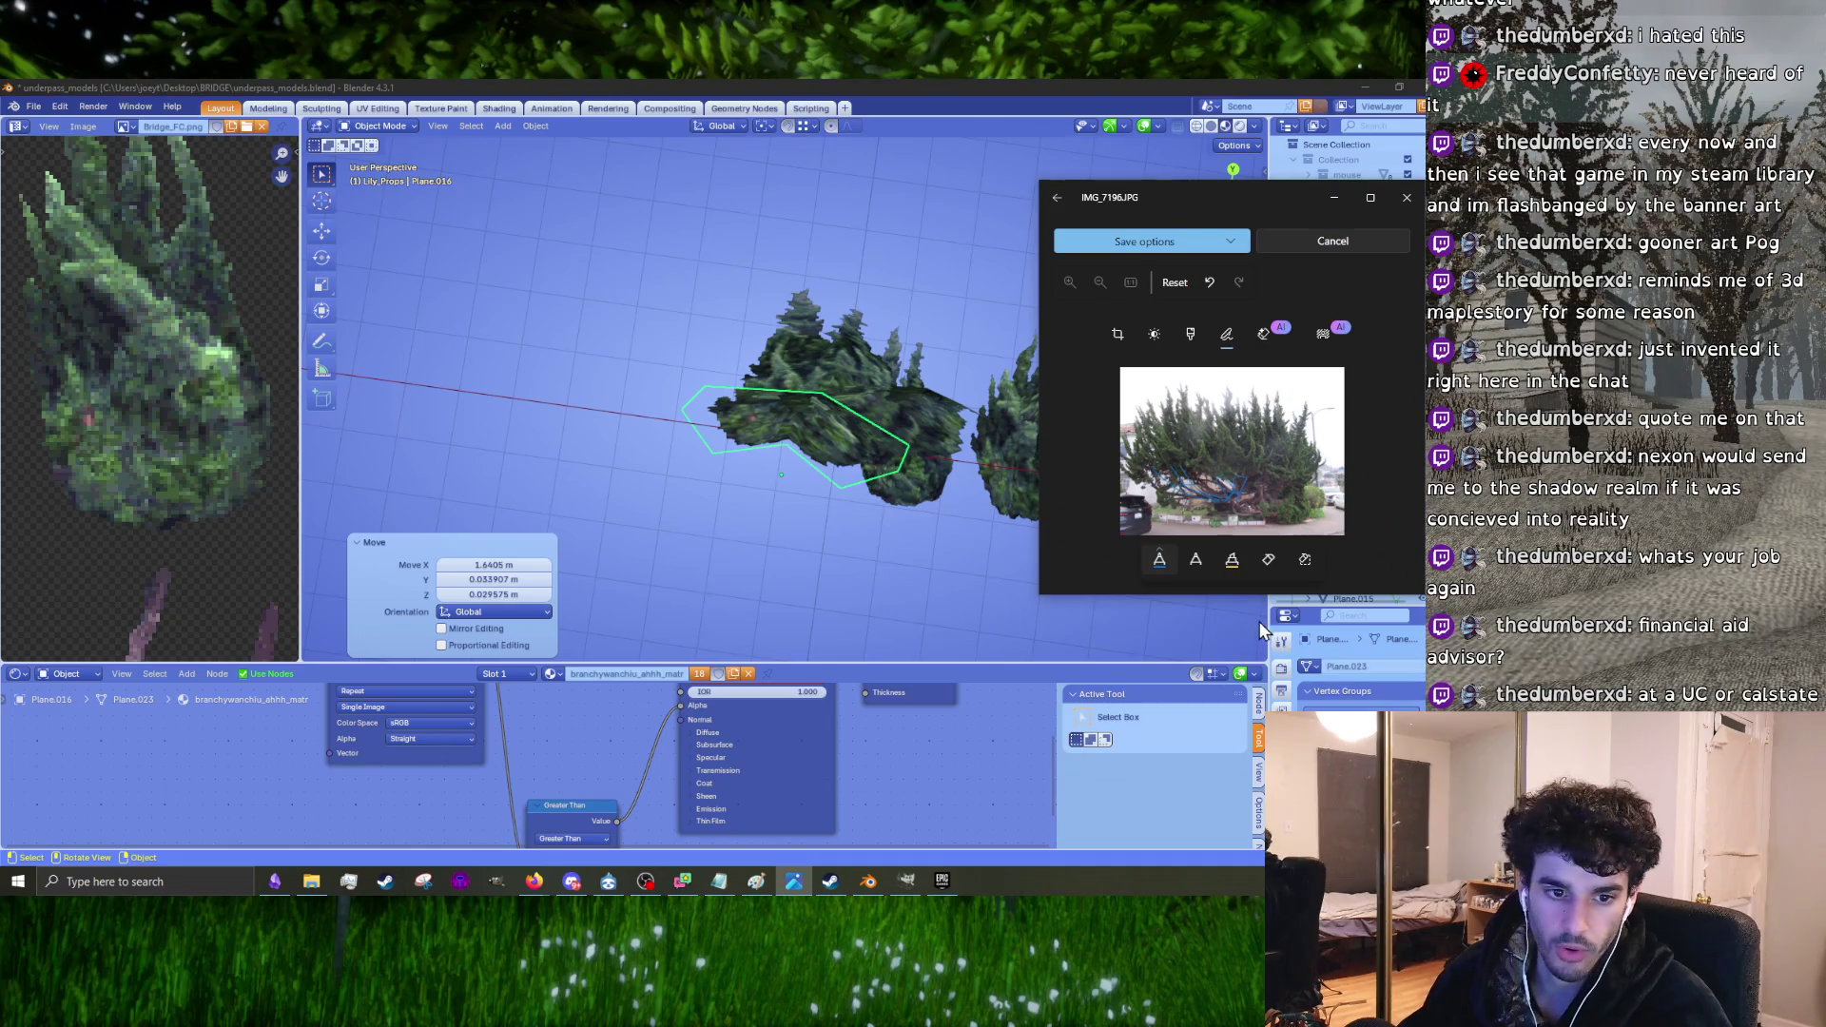
left_click_drag(1269, 619, 1044, 619)
mouse_move(855, 457)
middle_mouse_down()
mouse_move(680, 466)
mouse_move(695, 371)
mouse_move(732, 475)
mouse_move(696, 447)
mouse_move(710, 487)
mouse_move(778, 411)
mouse_move(752, 456)
middle_mouse_up()
Step: Turn the tree 22.6° about Z, tilt it 6.52° and -2.17°, and raise it along Z
key("r")
left_click(704, 457)
key("r")
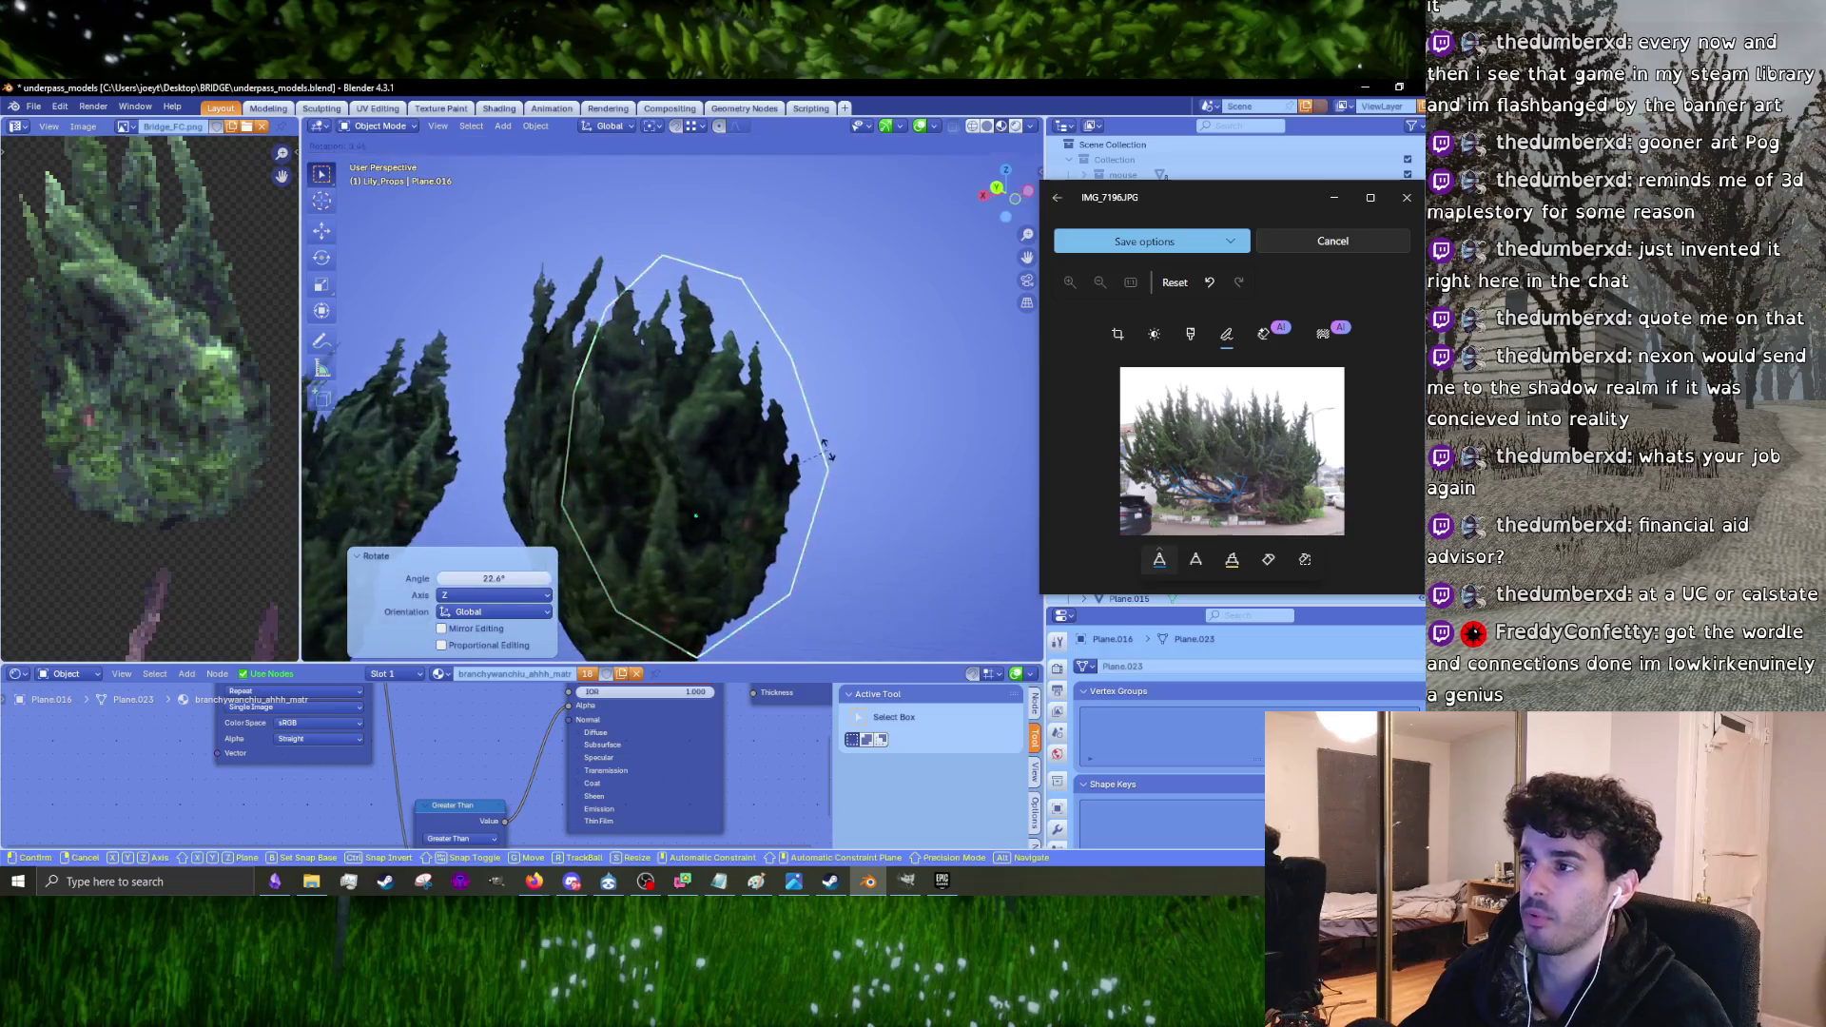
left_click(818, 475)
key("g")
key("z")
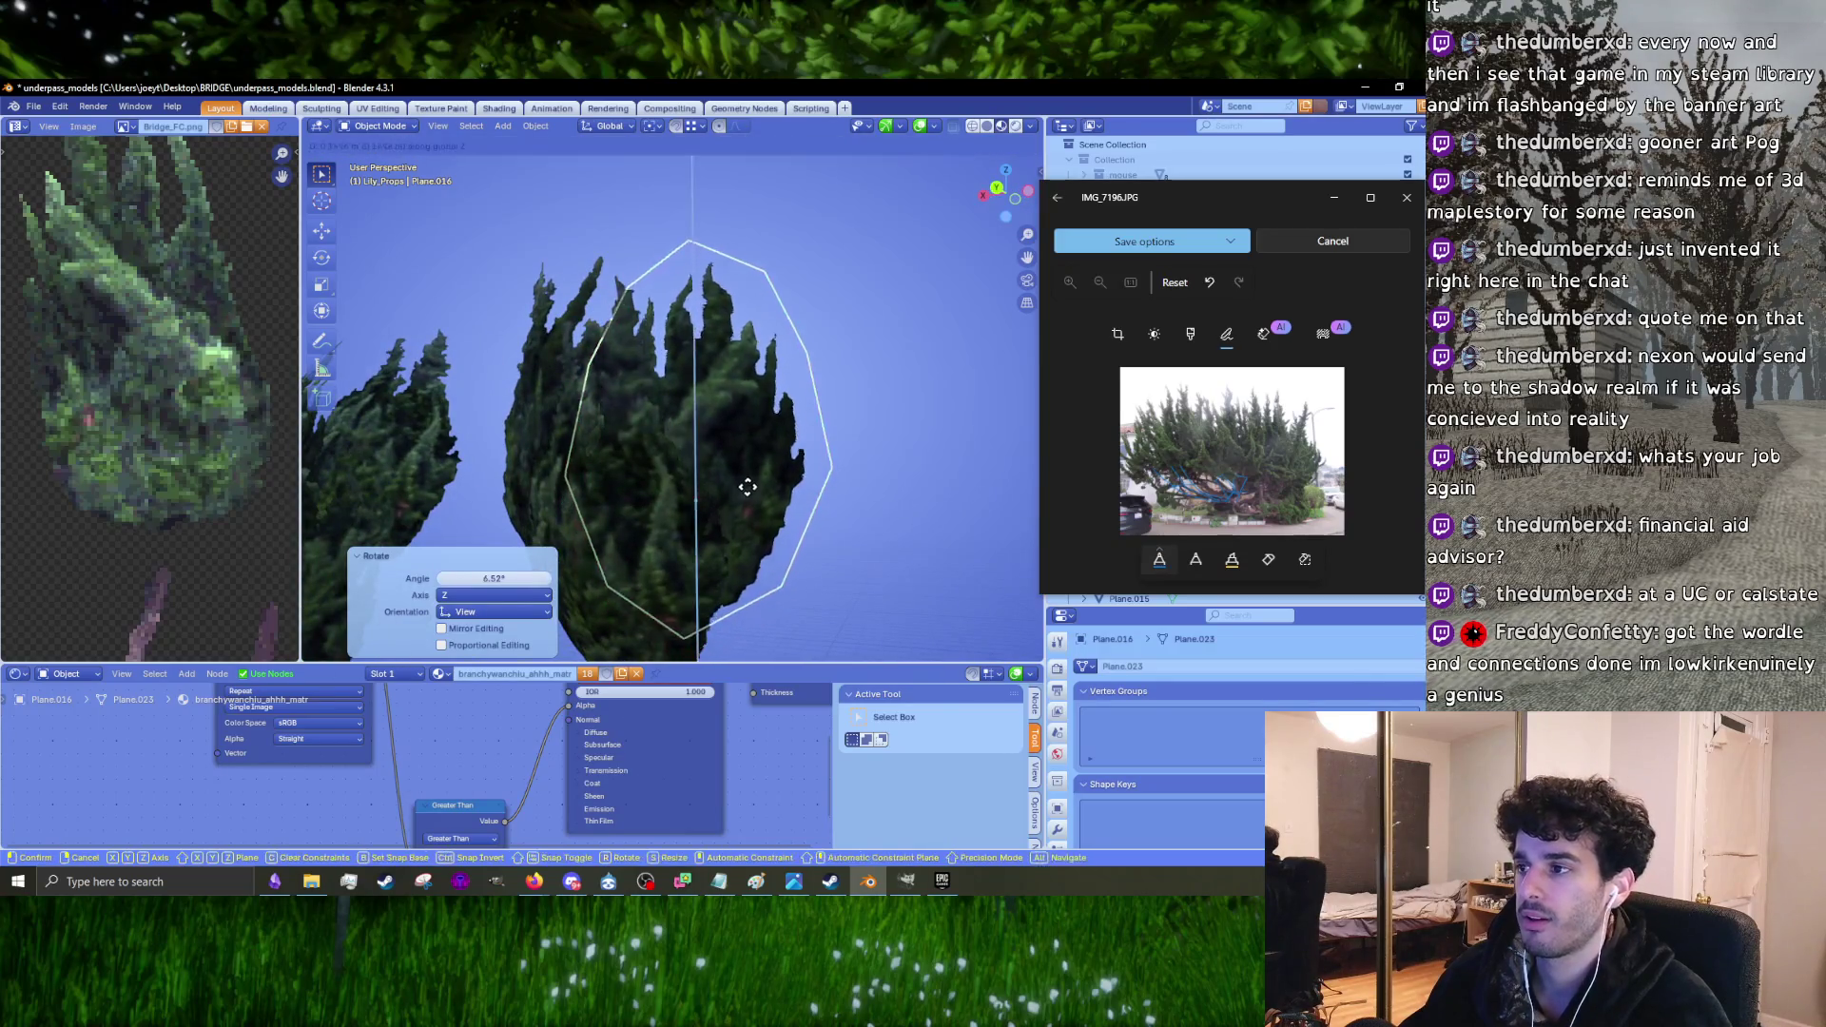
left_click(768, 470)
middle_click_drag(768, 471, 861, 522)
key("r")
left_click(863, 516)
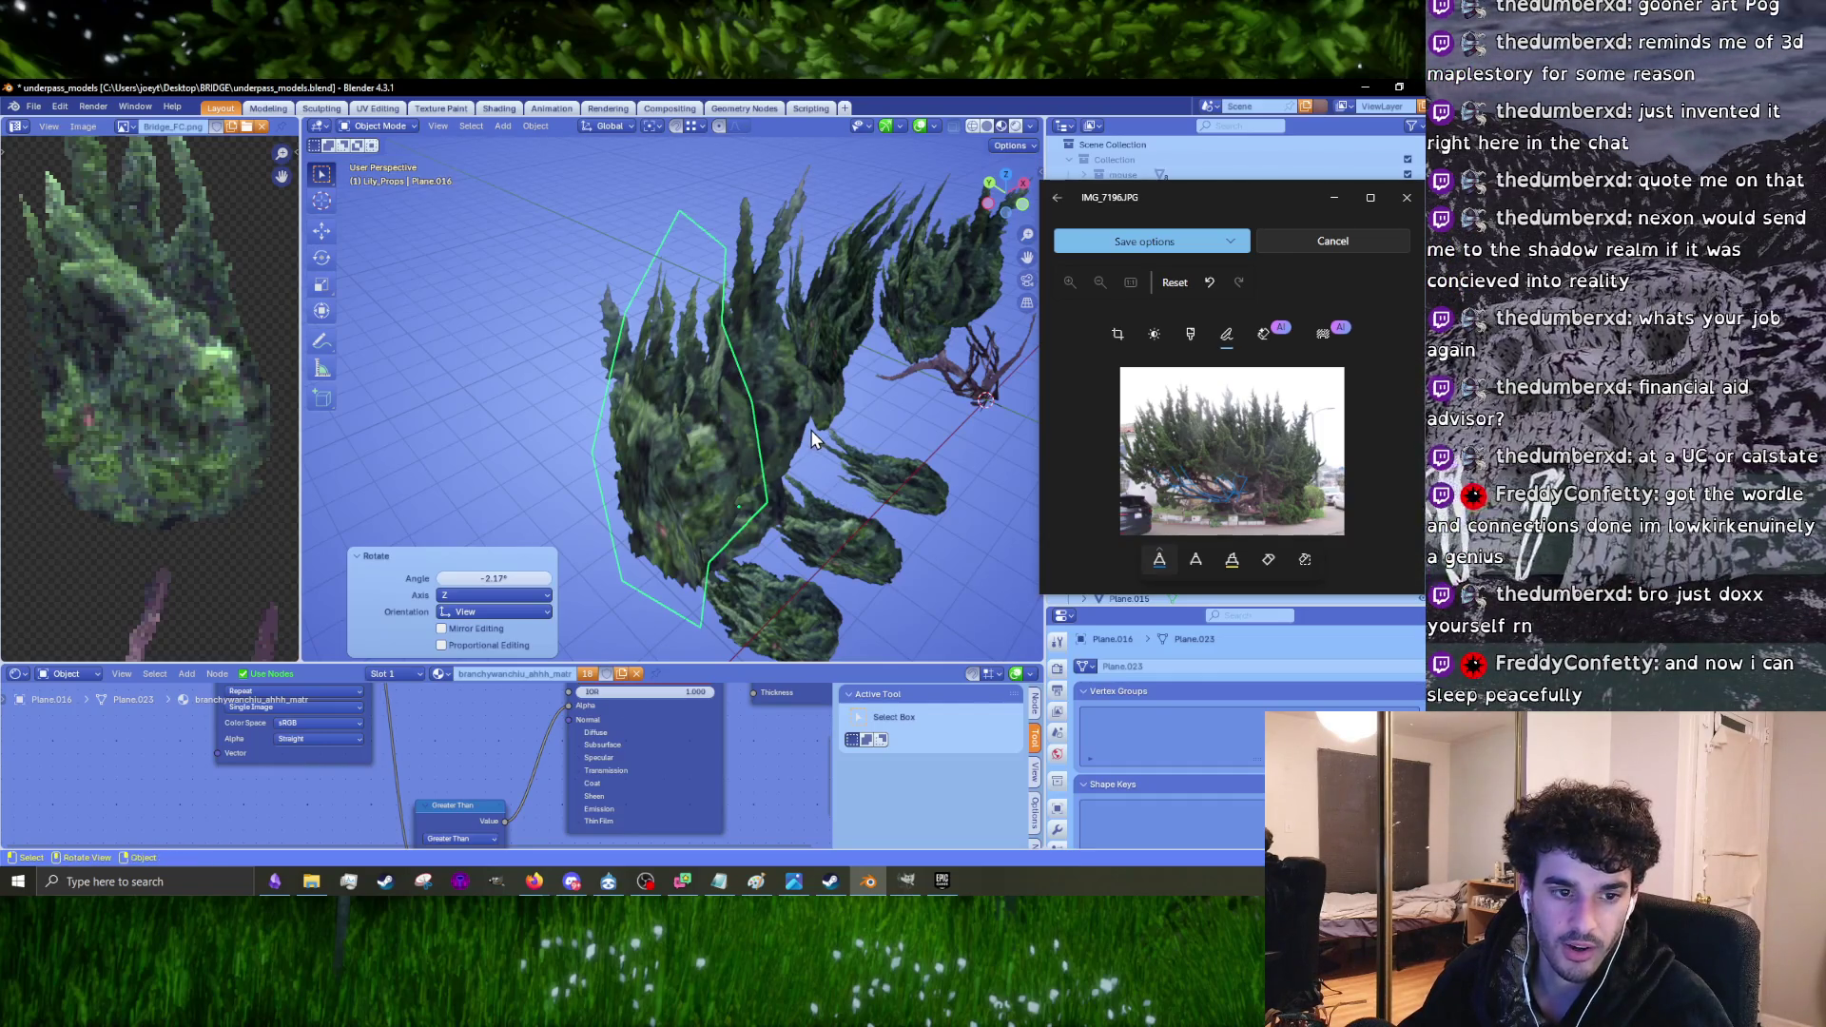
Step: Rotate the tree a further 10.7°, then back -1.6°
key("r")
mouse_move(725, 416)
middle_mouse_down()
mouse_move(762, 492)
mouse_move(746, 499)
mouse_move(833, 483)
mouse_move(856, 438)
middle_mouse_up()
left_click(662, 508)
key("g")
scroll(877, 396, "up", 3)
key("r")
left_click(888, 449)
mouse_move(888, 449)
middle_mouse_down()
mouse_move(876, 519)
mouse_move(565, 373)
middle_mouse_up()
scroll(564, 373, "up", 3)
Step: Select Plane.015, raise it, and tilt it 2.83° about the view axis
left_click(750, 355)
key("r")
key("g")
left_click(782, 448)
mouse_move(782, 447)
middle_mouse_down()
mouse_move(655, 431)
mouse_move(681, 415)
mouse_move(660, 375)
middle_mouse_up()
key("g")
left_click(749, 362)
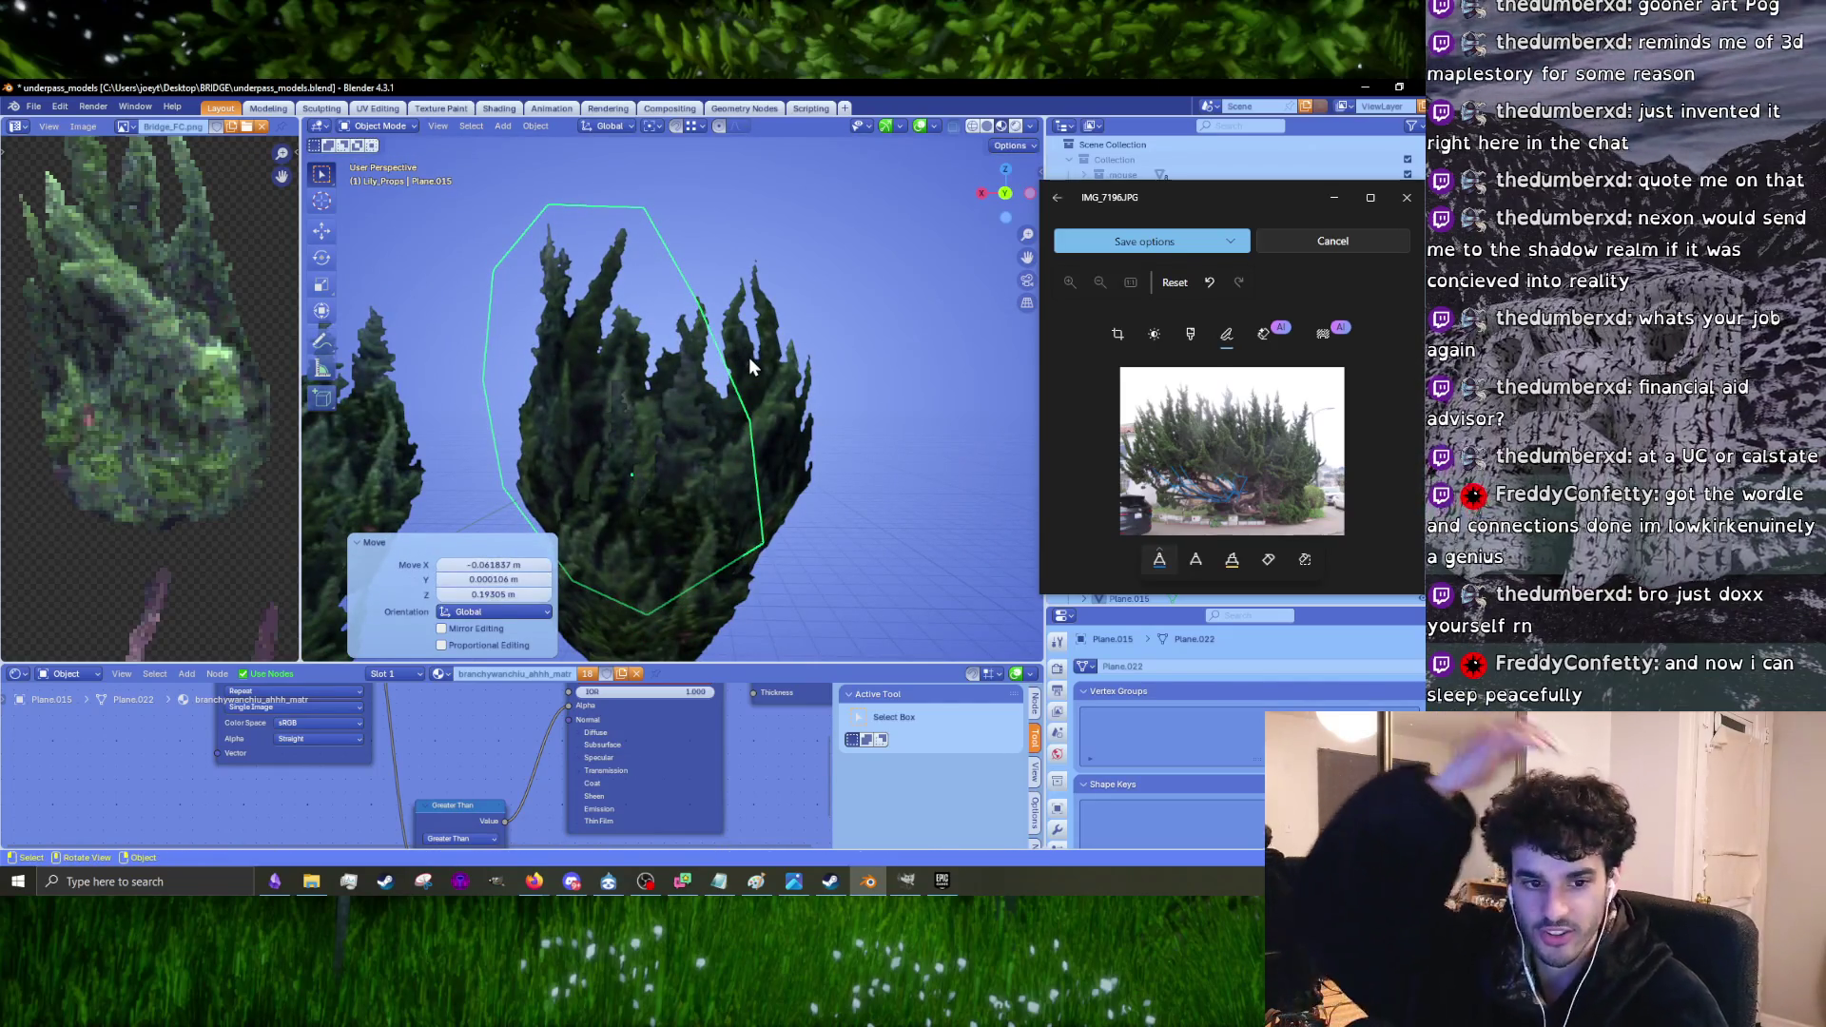
key("r")
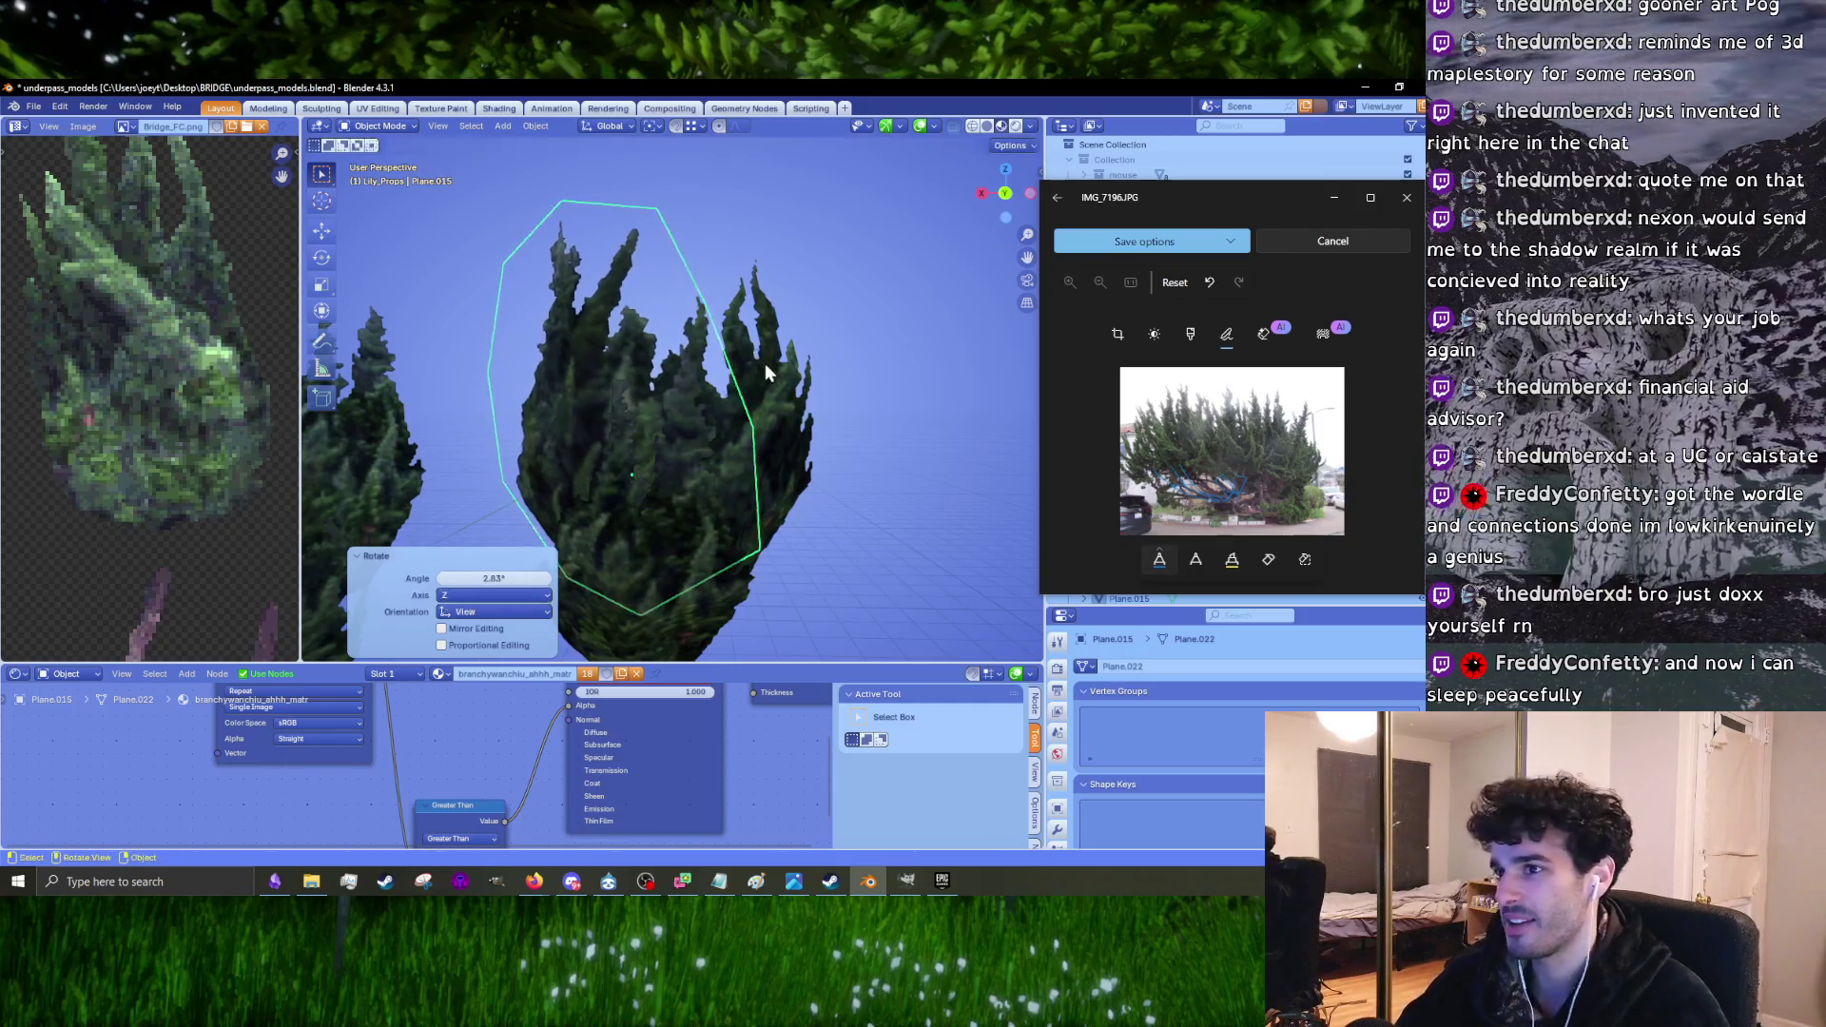
left_click(727, 445)
scroll(722, 439, "down", 3)
scroll(734, 452, "up", 3)
Step: Shrink the tree to 0.923 and reposition it
key("s")
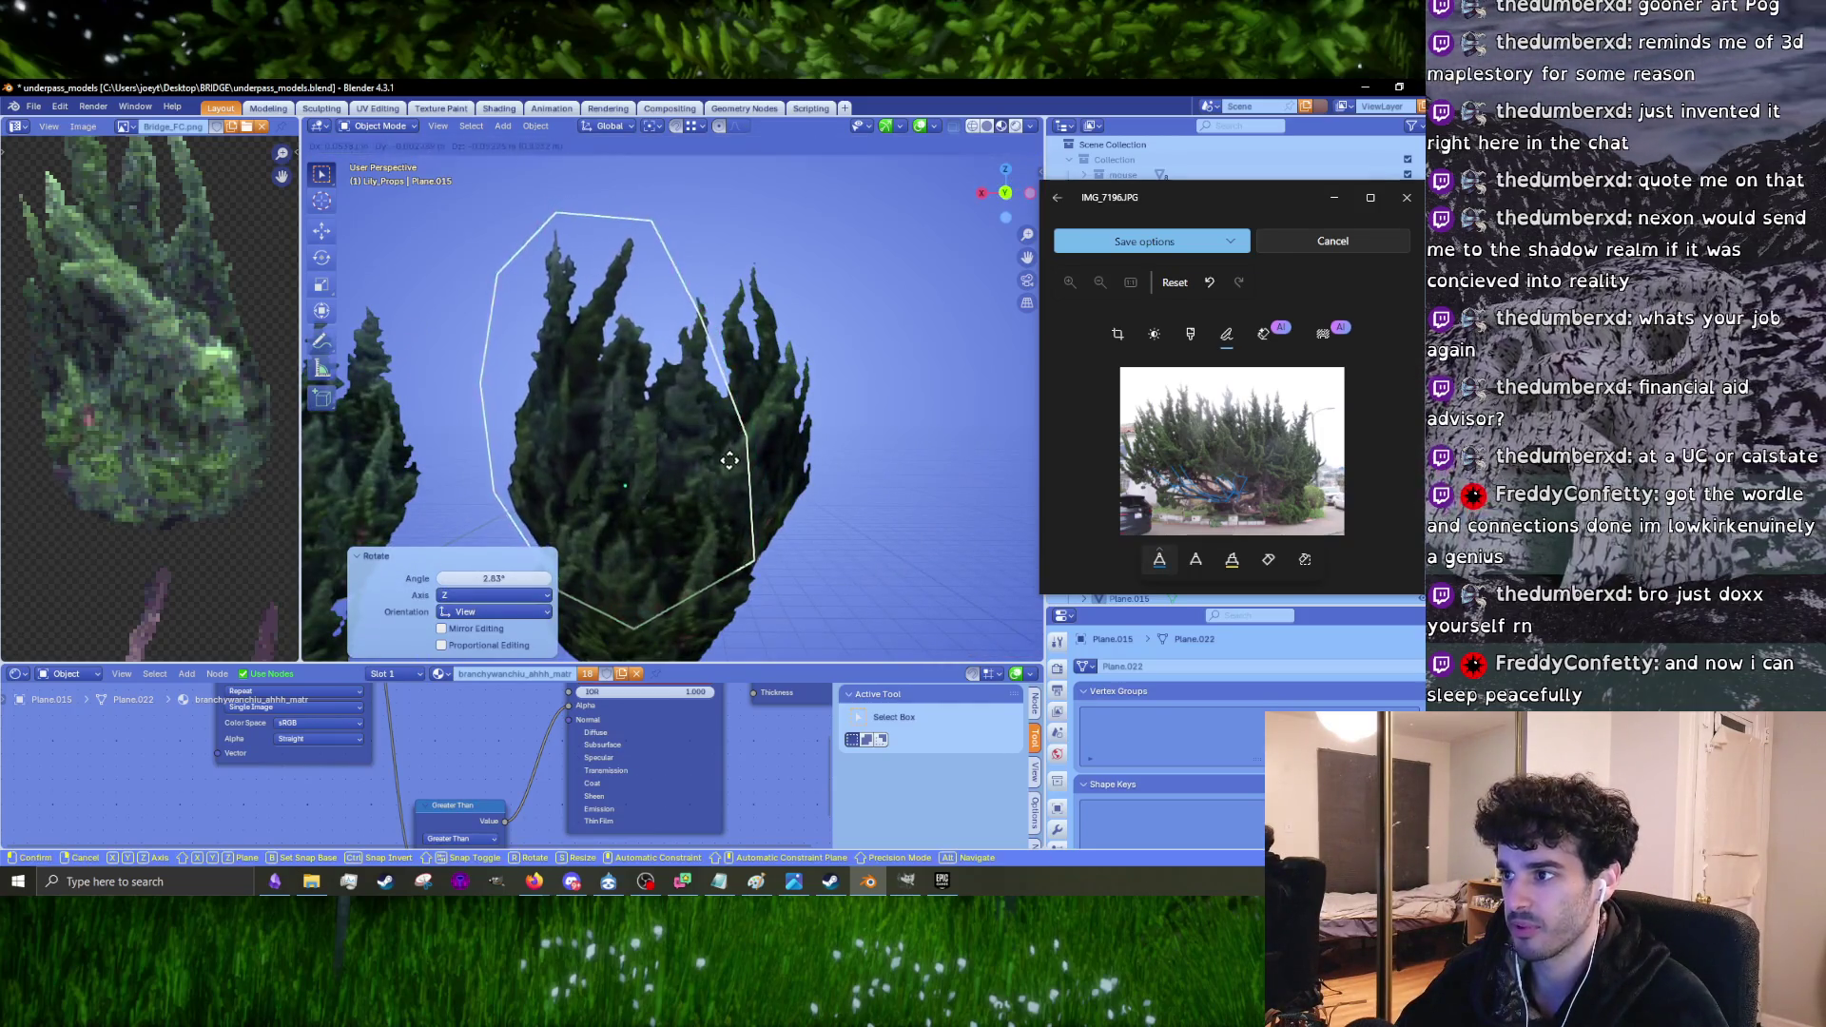
left_click(726, 447)
mouse_move(727, 447)
middle_mouse_down()
mouse_move(714, 422)
mouse_move(896, 479)
mouse_move(717, 426)
mouse_move(803, 401)
mouse_move(796, 493)
middle_mouse_up()
key("g")
left_click(744, 452)
Step: Select Plane.016 and nudge its position with several small moves from top and perspective views
key("KP_7")
key("shift+d")
left_click(609, 457)
key("g")
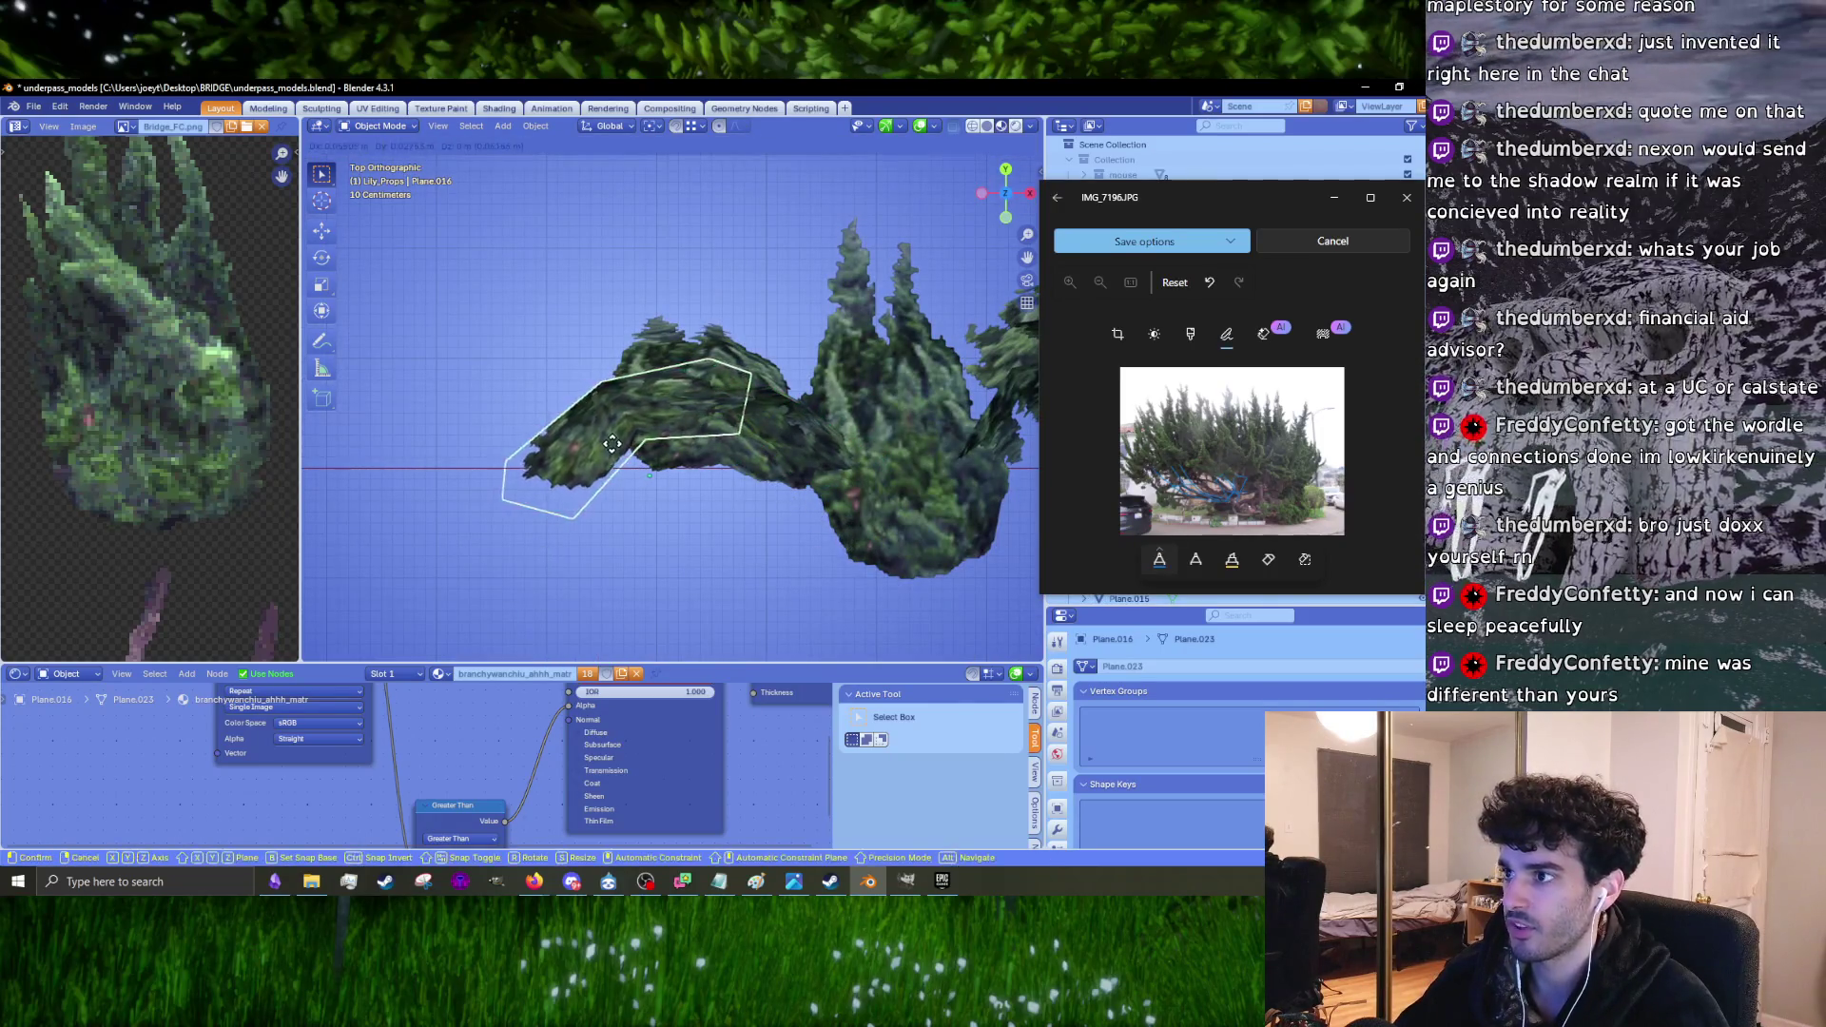
left_click(613, 458)
mouse_move(614, 458)
middle_mouse_down()
mouse_move(622, 473)
mouse_move(774, 418)
mouse_move(949, 431)
mouse_move(893, 466)
mouse_move(715, 464)
mouse_move(772, 499)
mouse_move(570, 460)
mouse_move(618, 399)
middle_mouse_up()
key("g")
left_click(640, 472)
key("g")
left_click(779, 482)
Step: Scale Plane.016 down to 0.984
left_click(732, 488)
key("g")
left_click(738, 466)
key("s")
key("Escape")
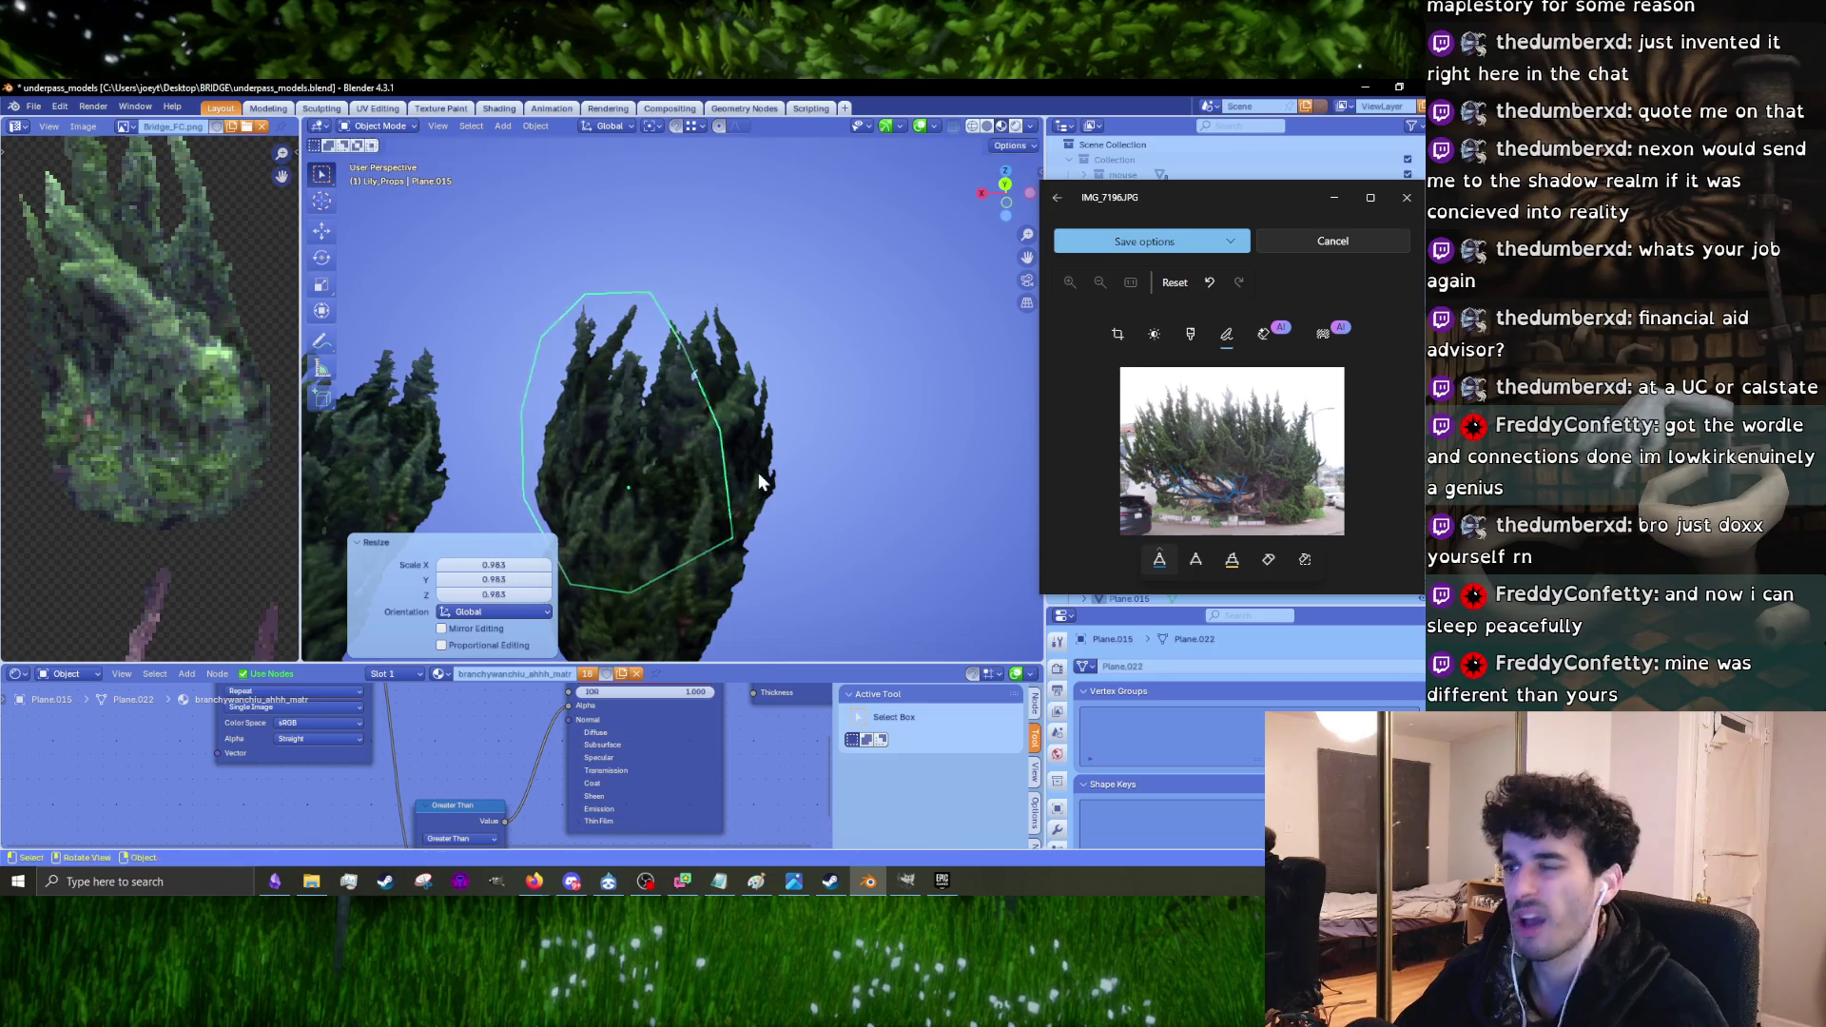
left_click(761, 468)
key("s")
left_click(814, 498)
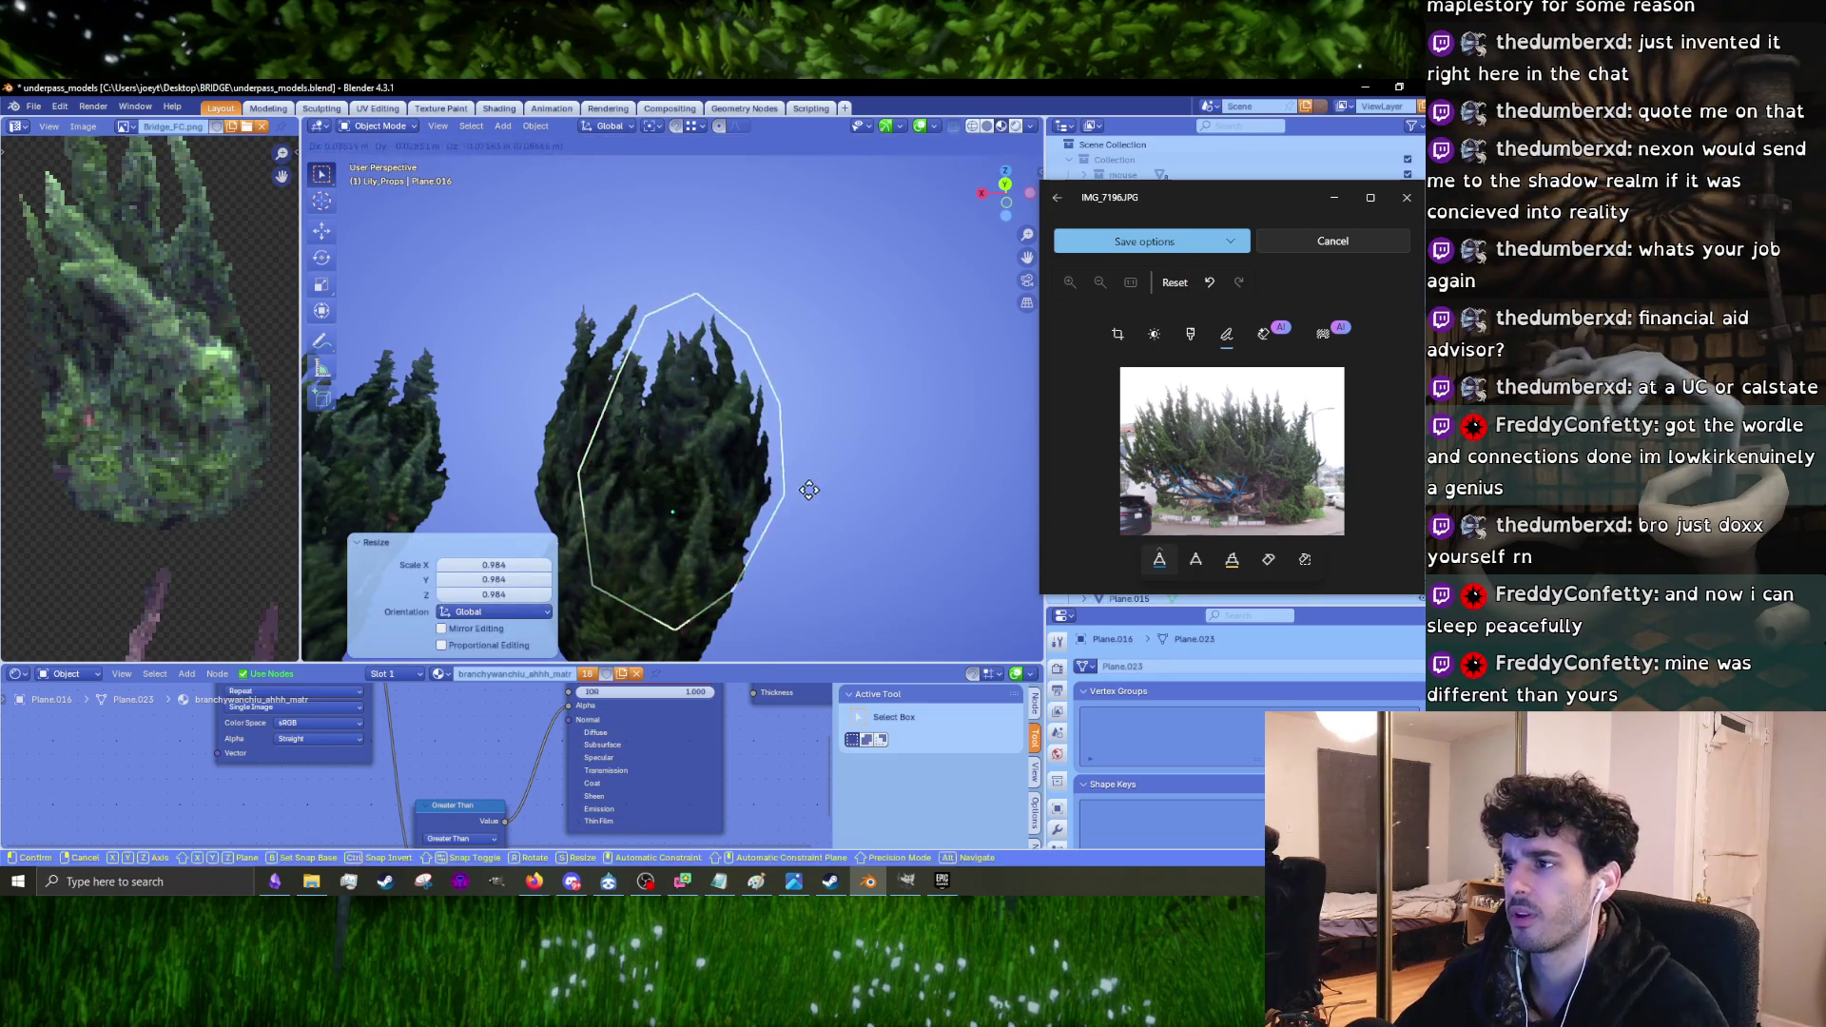
scroll(818, 494, "down", 8)
scroll(809, 494, "up", 8)
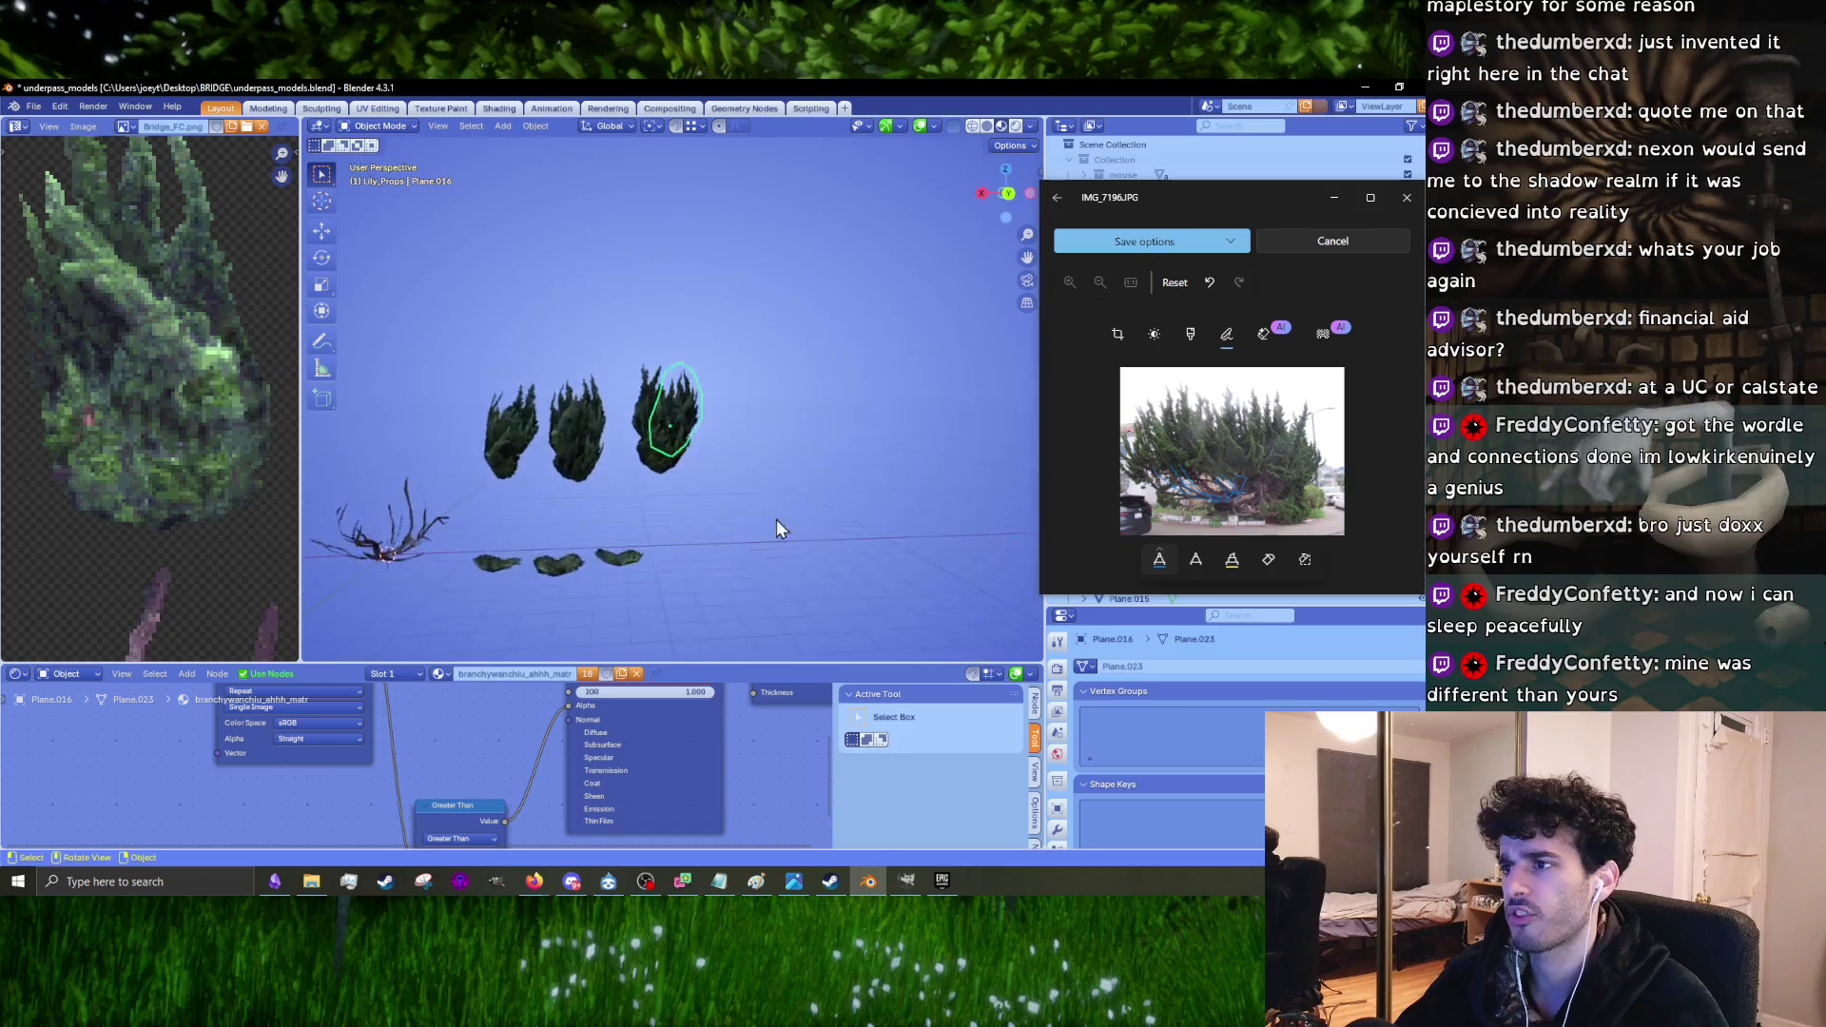
Step: Select the Plane.015 card and scale it down to 0.976
left_click(627, 431)
mouse_move(633, 428)
middle_mouse_down()
mouse_move(670, 406)
mouse_move(550, 350)
mouse_move(683, 371)
mouse_move(458, 345)
mouse_move(742, 598)
middle_mouse_up()
key("s")
left_click(743, 595)
Step: Turn the right-hand tree card -2.07° about global Z
middle_click_drag(836, 500, 622, 509)
mouse_move(779, 525)
middle_mouse_down()
mouse_move(692, 476)
mouse_move(676, 488)
middle_mouse_up()
left_click(729, 380)
mouse_move(728, 380)
middle_mouse_down()
mouse_move(655, 453)
mouse_move(710, 466)
mouse_move(715, 544)
mouse_move(699, 489)
middle_mouse_up()
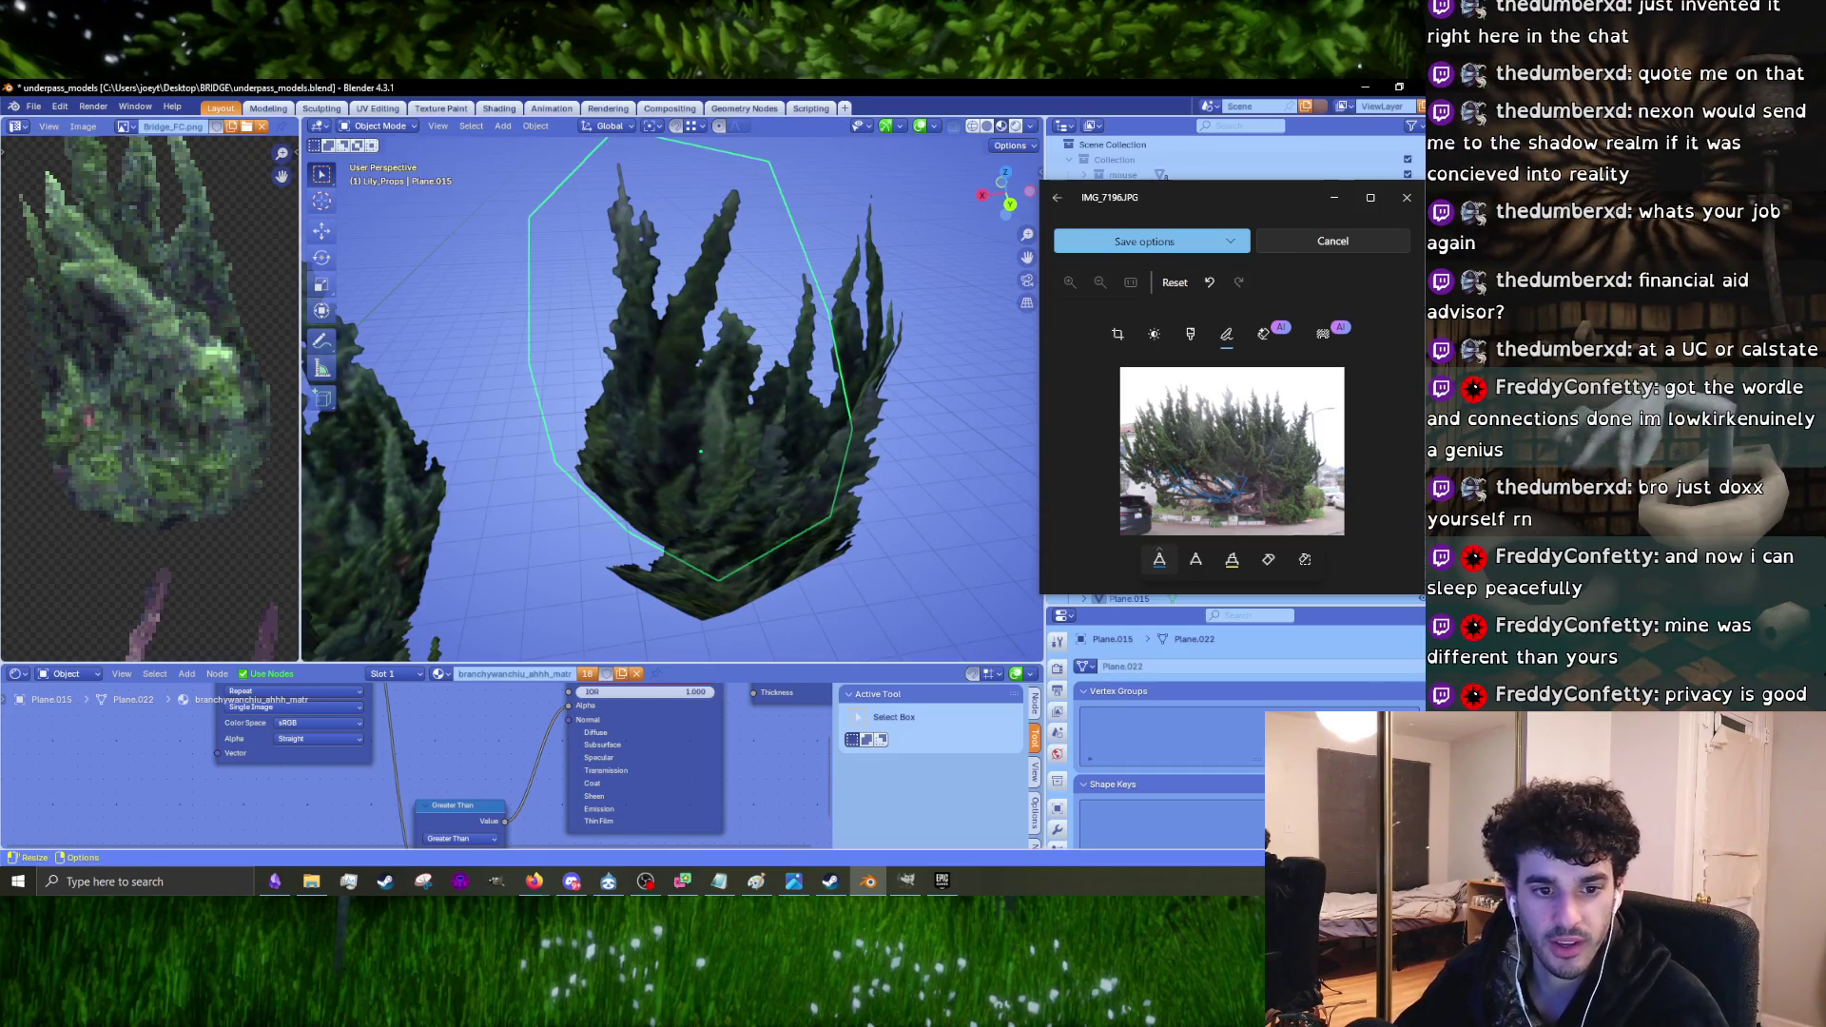
mouse_move(379, 488)
middle_mouse_down()
mouse_move(704, 504)
mouse_move(734, 546)
mouse_move(774, 447)
mouse_move(677, 551)
mouse_move(797, 511)
mouse_move(809, 530)
mouse_move(799, 446)
mouse_move(777, 533)
mouse_move(780, 448)
mouse_move(648, 550)
mouse_move(764, 511)
mouse_move(723, 476)
mouse_move(860, 460)
mouse_move(665, 469)
mouse_move(528, 409)
mouse_move(586, 500)
mouse_move(782, 540)
mouse_move(741, 547)
mouse_move(720, 432)
middle_mouse_up()
key("r")
key("z")
left_click(755, 550)
Step: Rotate Plane.016 by -4.87°, then 5.01° about Z, and nudge it slightly
left_click(677, 551)
key("r")
left_click(803, 447)
key("r")
key("z")
left_click(770, 563)
key("g")
left_click(768, 535)
Step: Turn Plane.016 -4.04° about Z and tilt it 4.3° about the view axis
key("r")
key("z")
left_click(706, 447)
key("r")
left_click(860, 460)
Step: Rotate Plane.015 by 8.18°, then exactly 18° about Z with rz18
left_click(527, 409)
key("r")
left_click(777, 538)
type("rz18")
key("Return")
Step: Tilt Plane.015 -2.6° about the view axis and adjust its tilt again
key("r")
left_click(747, 439)
key("r")
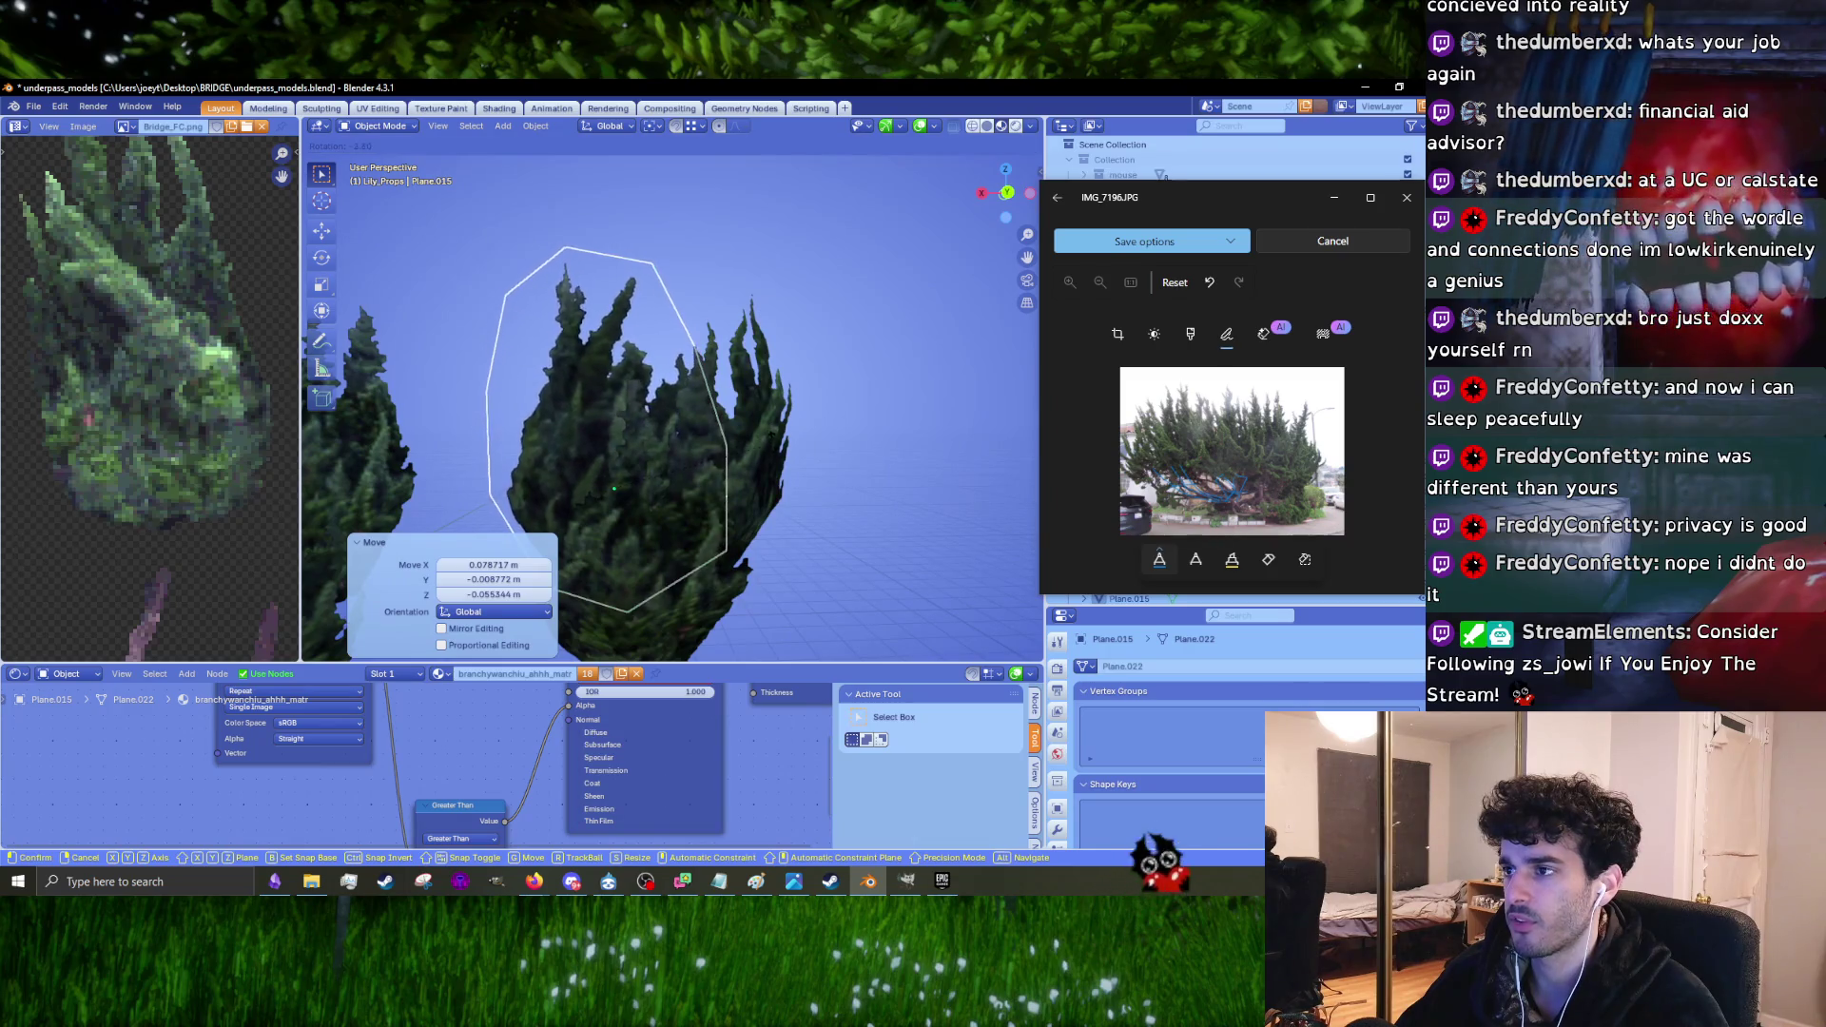
left_click(768, 447)
Step: Turn Plane.016 -10.7° about global Z and nudge it slightly
left_click(709, 502)
key("r")
key("z")
left_click(786, 500)
middle_click_drag(786, 500, 786, 491)
key("g")
left_click(802, 475)
Step: Rotate Plane.016 again about Z, then briefly enter and exit Edit Mode
key("r")
key("z")
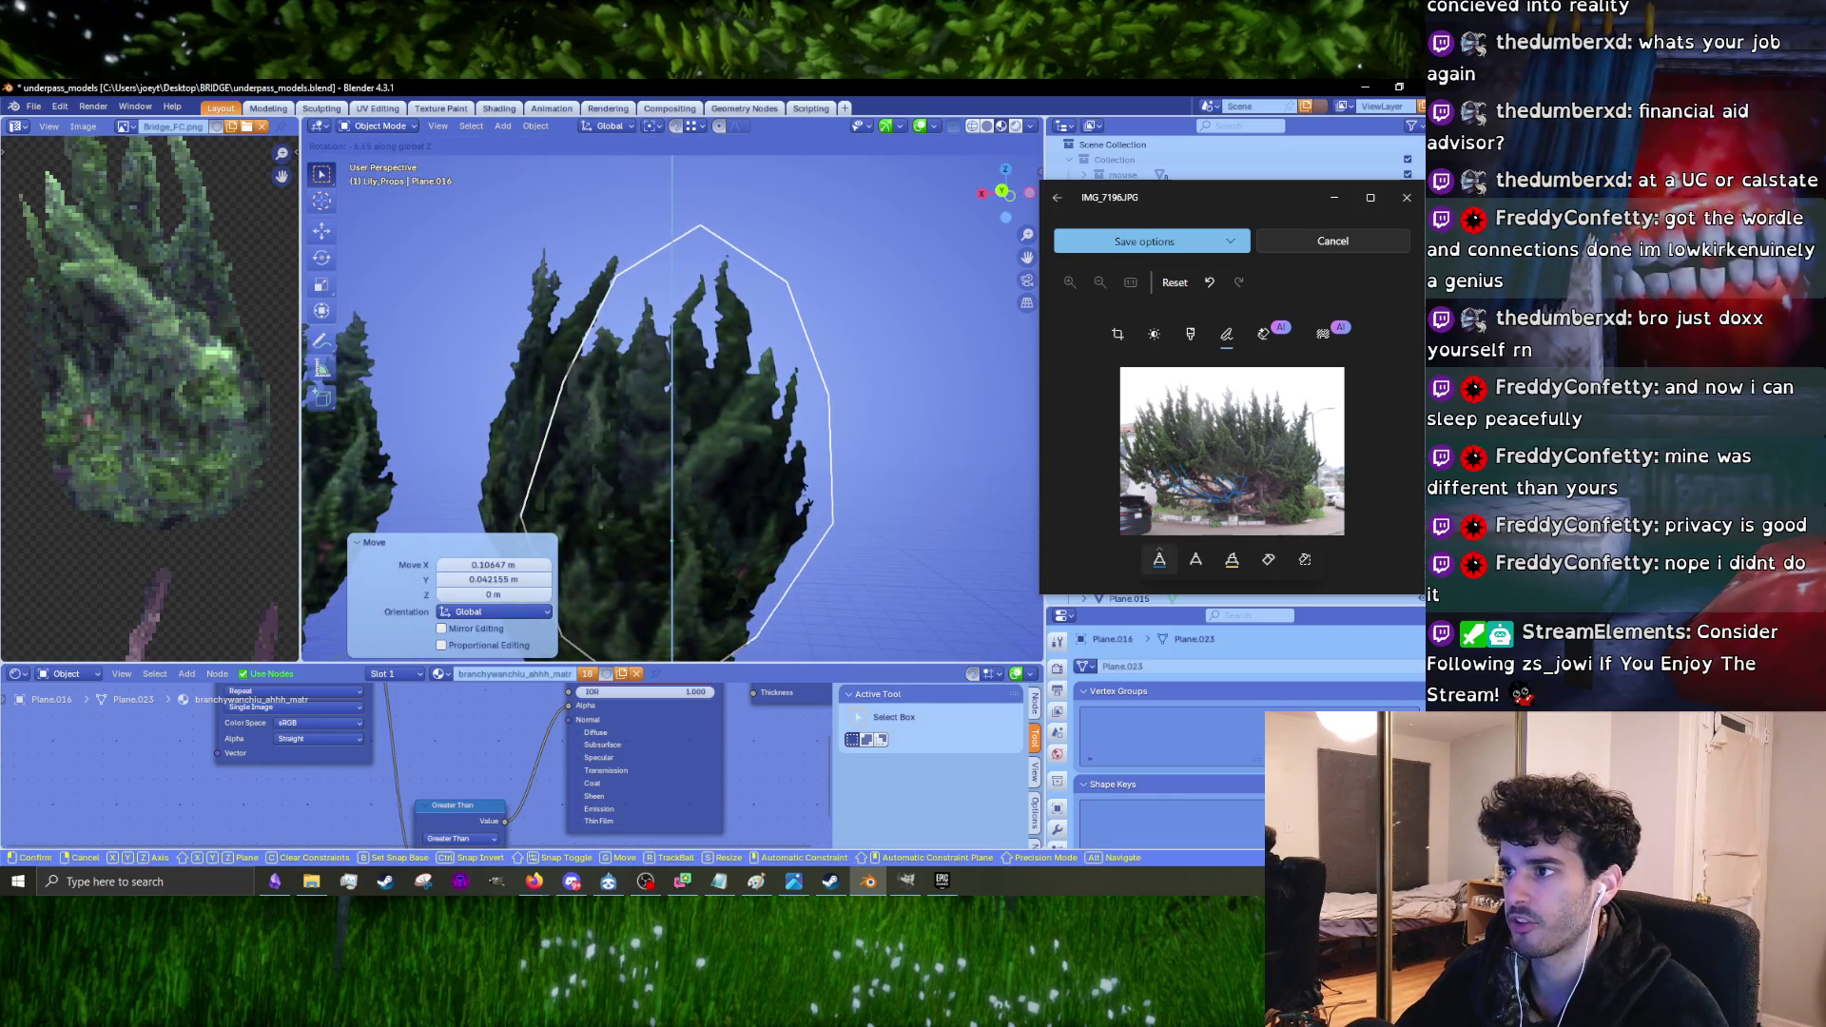
left_click(820, 470)
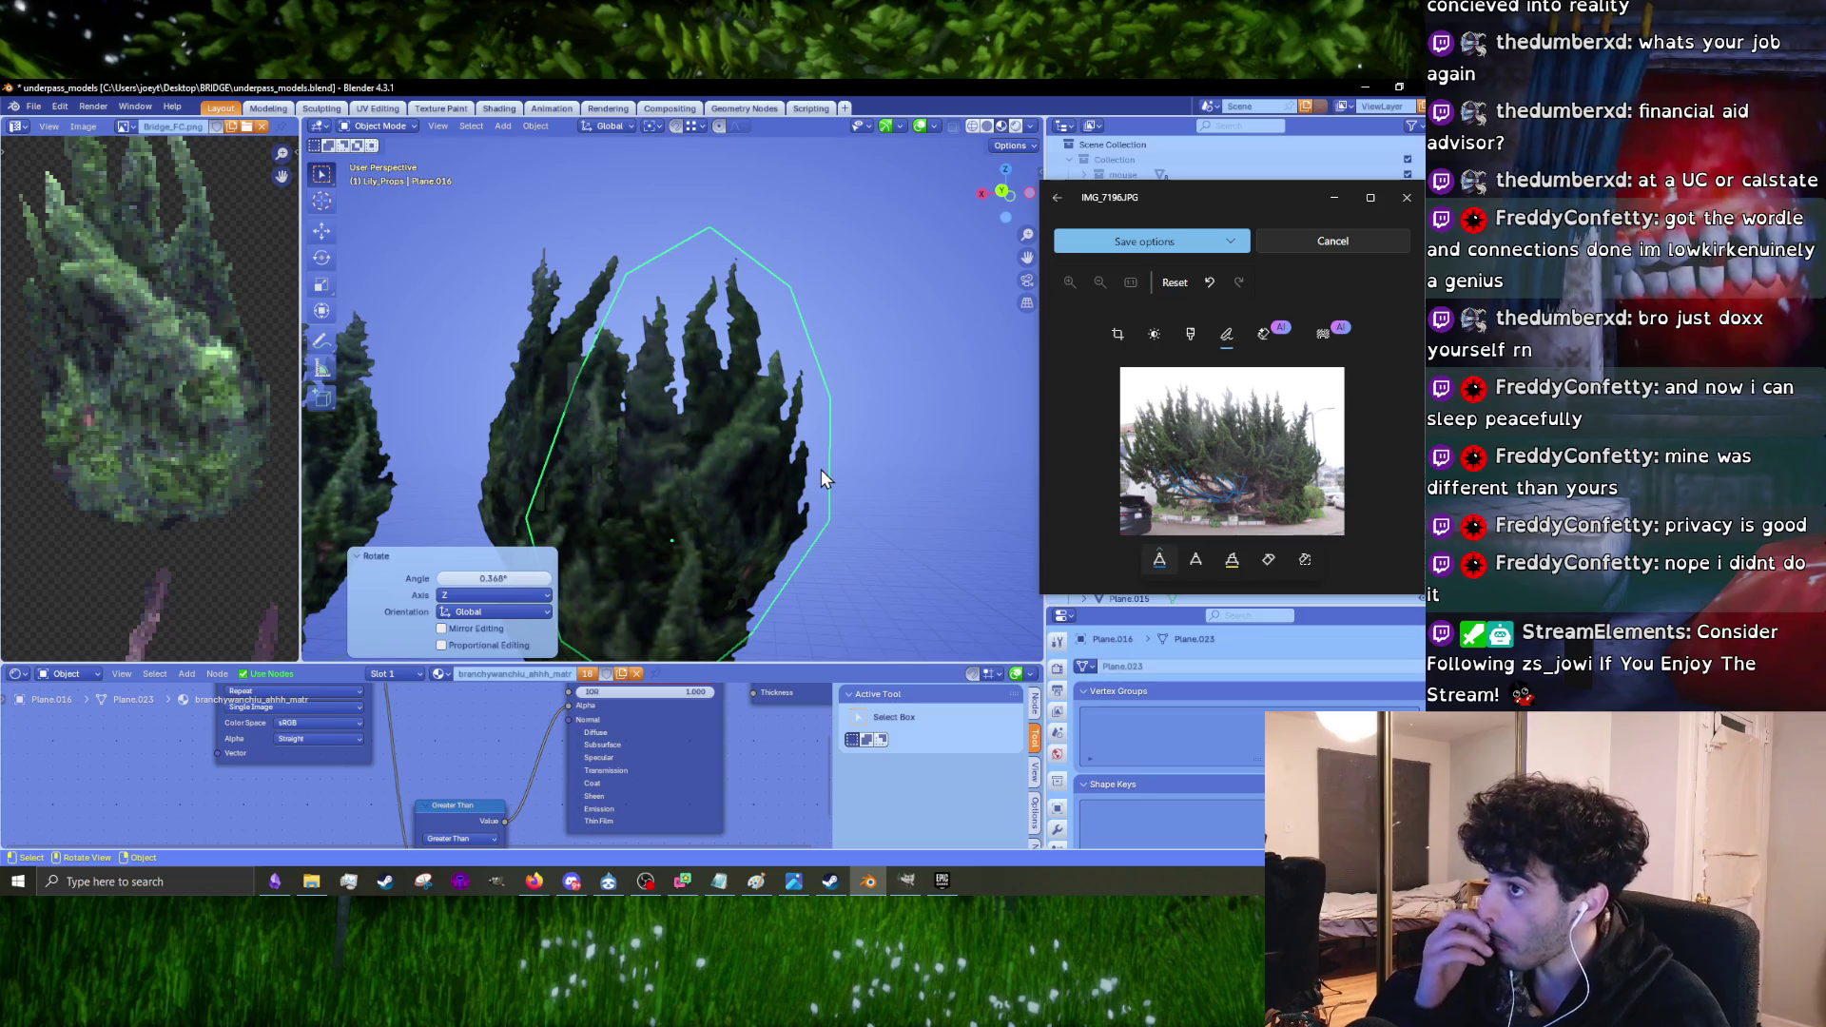
mouse_move(819, 470)
middle_mouse_down()
mouse_move(599, 502)
mouse_move(597, 590)
middle_mouse_up()
key("Tab")
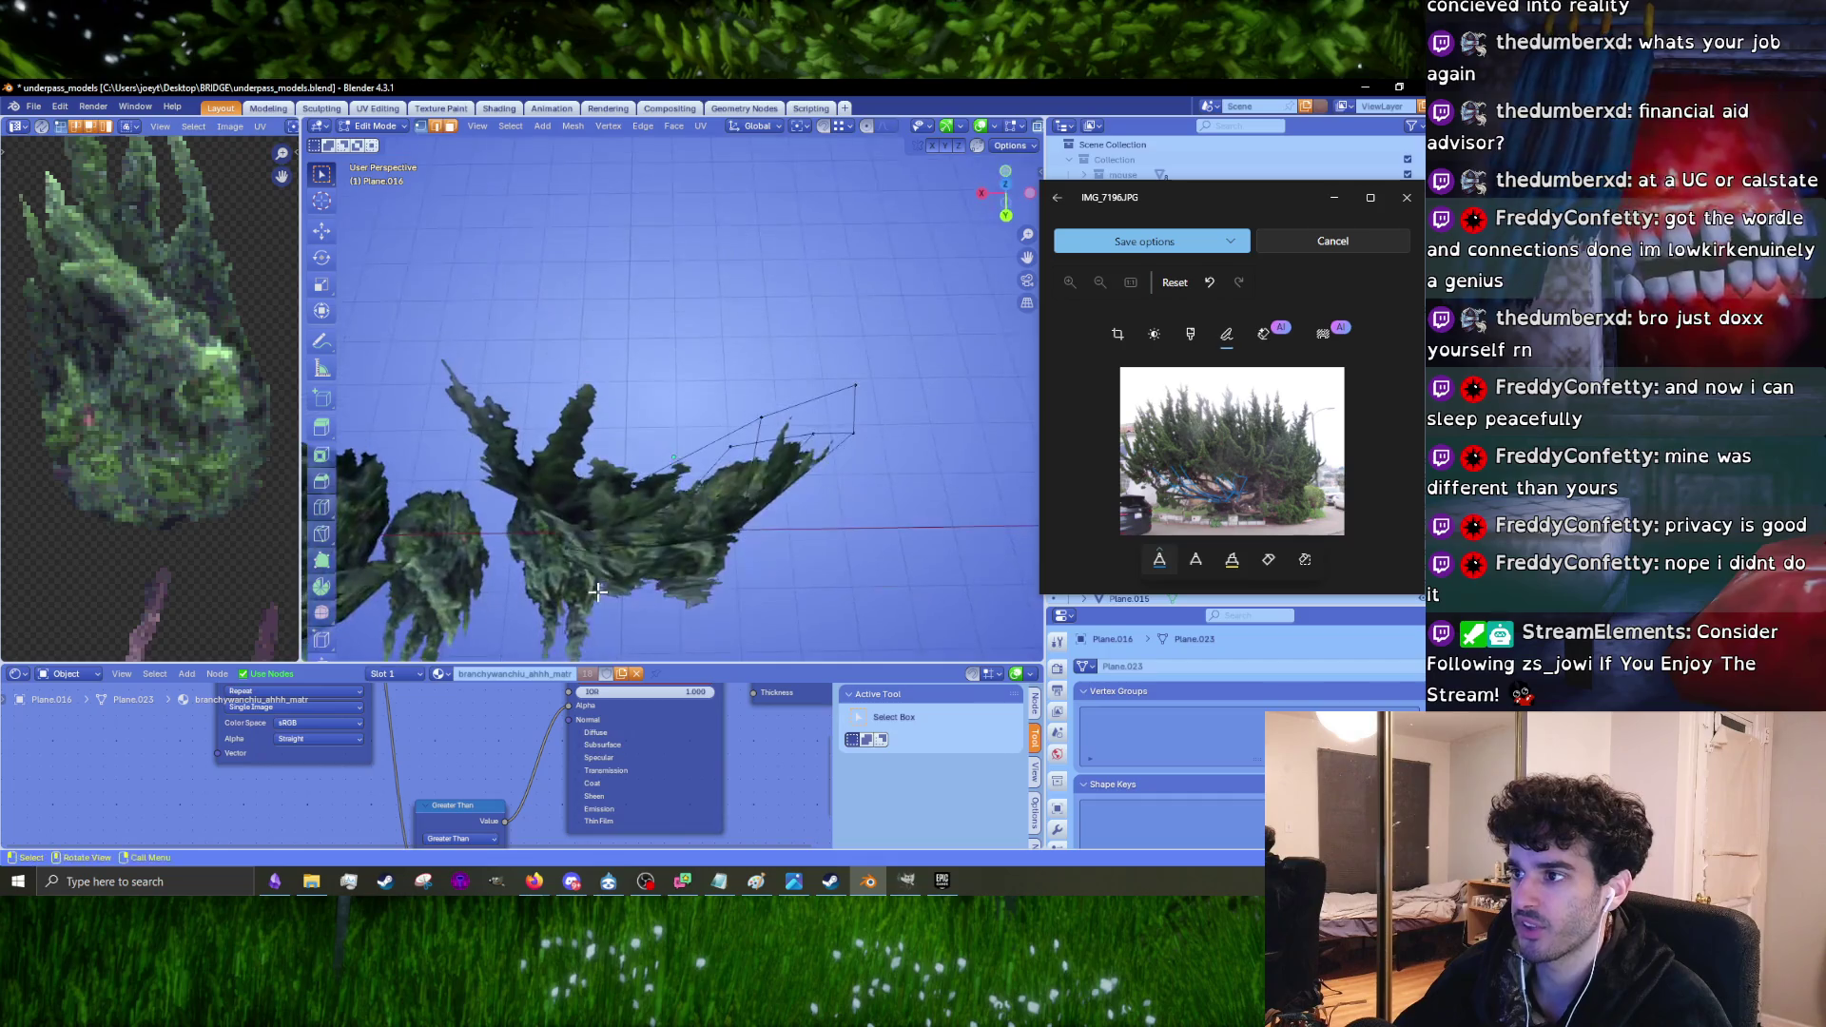
key("Tab")
middle_click_drag(591, 512, 666, 456)
Step: Turn Plane.015 -1.97° about the Z axis
left_click(666, 456)
key("r")
key("z")
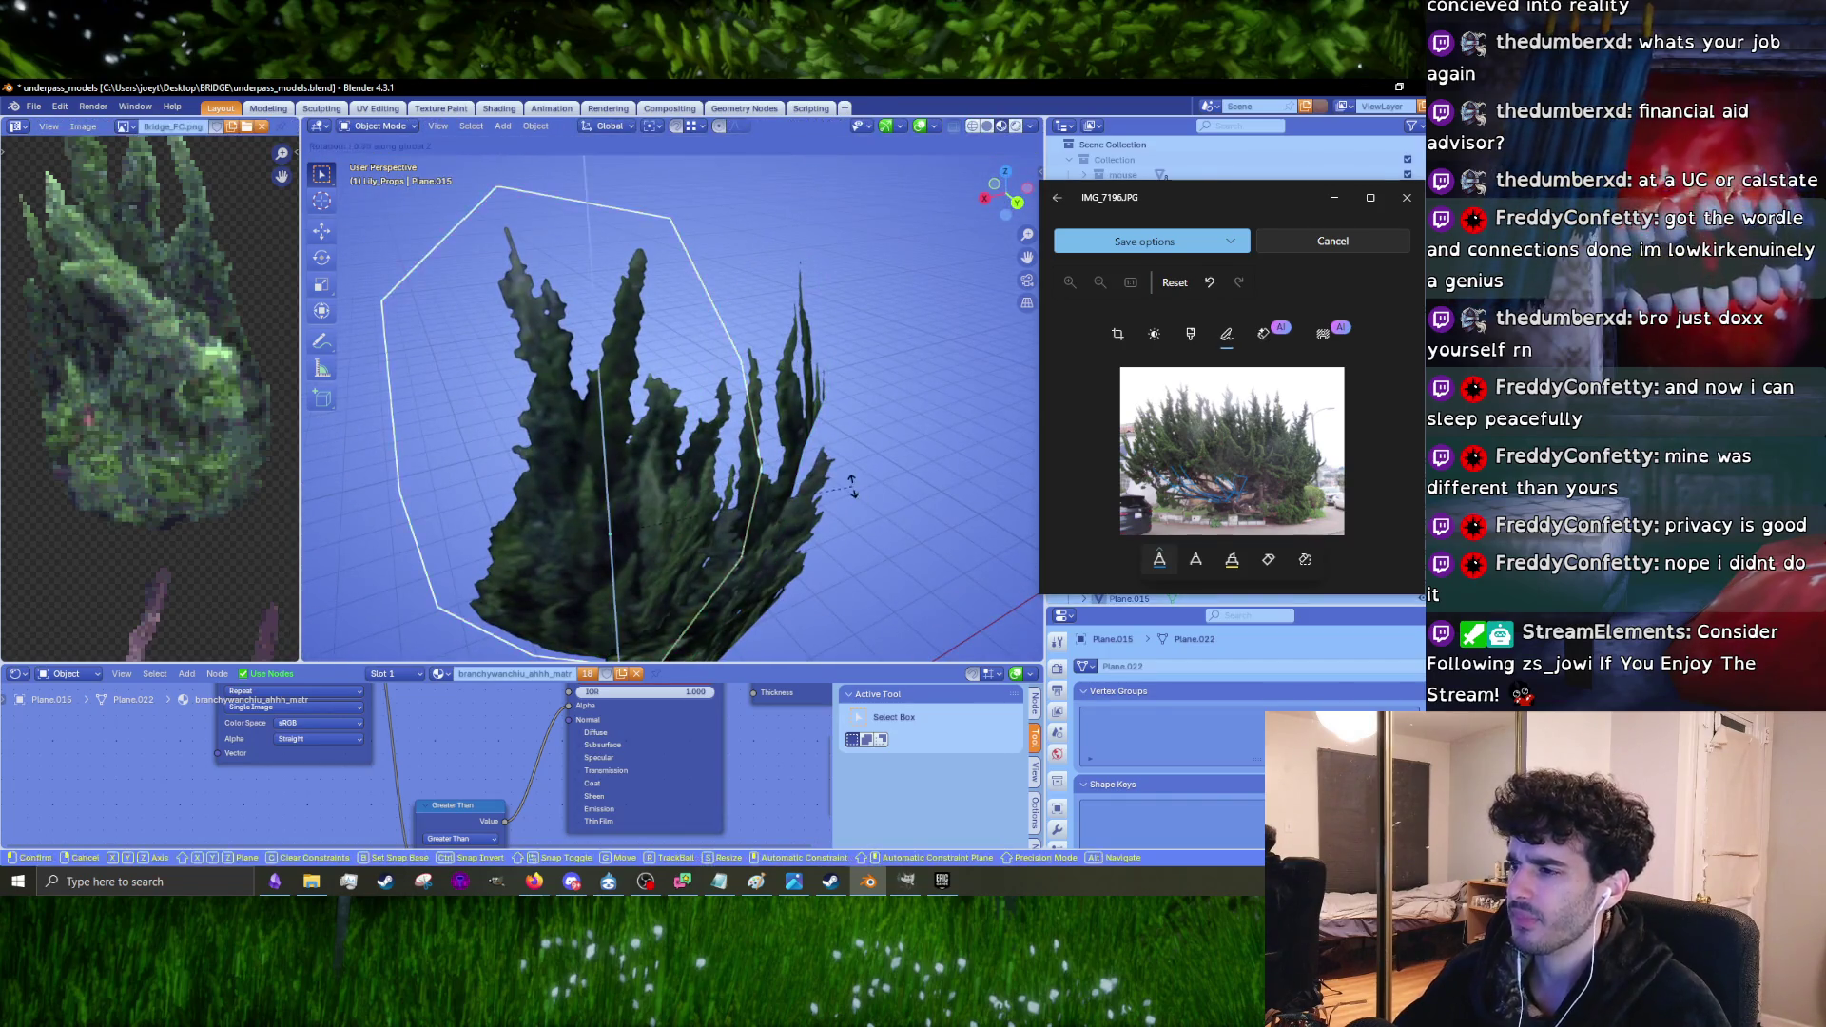
left_click(849, 505)
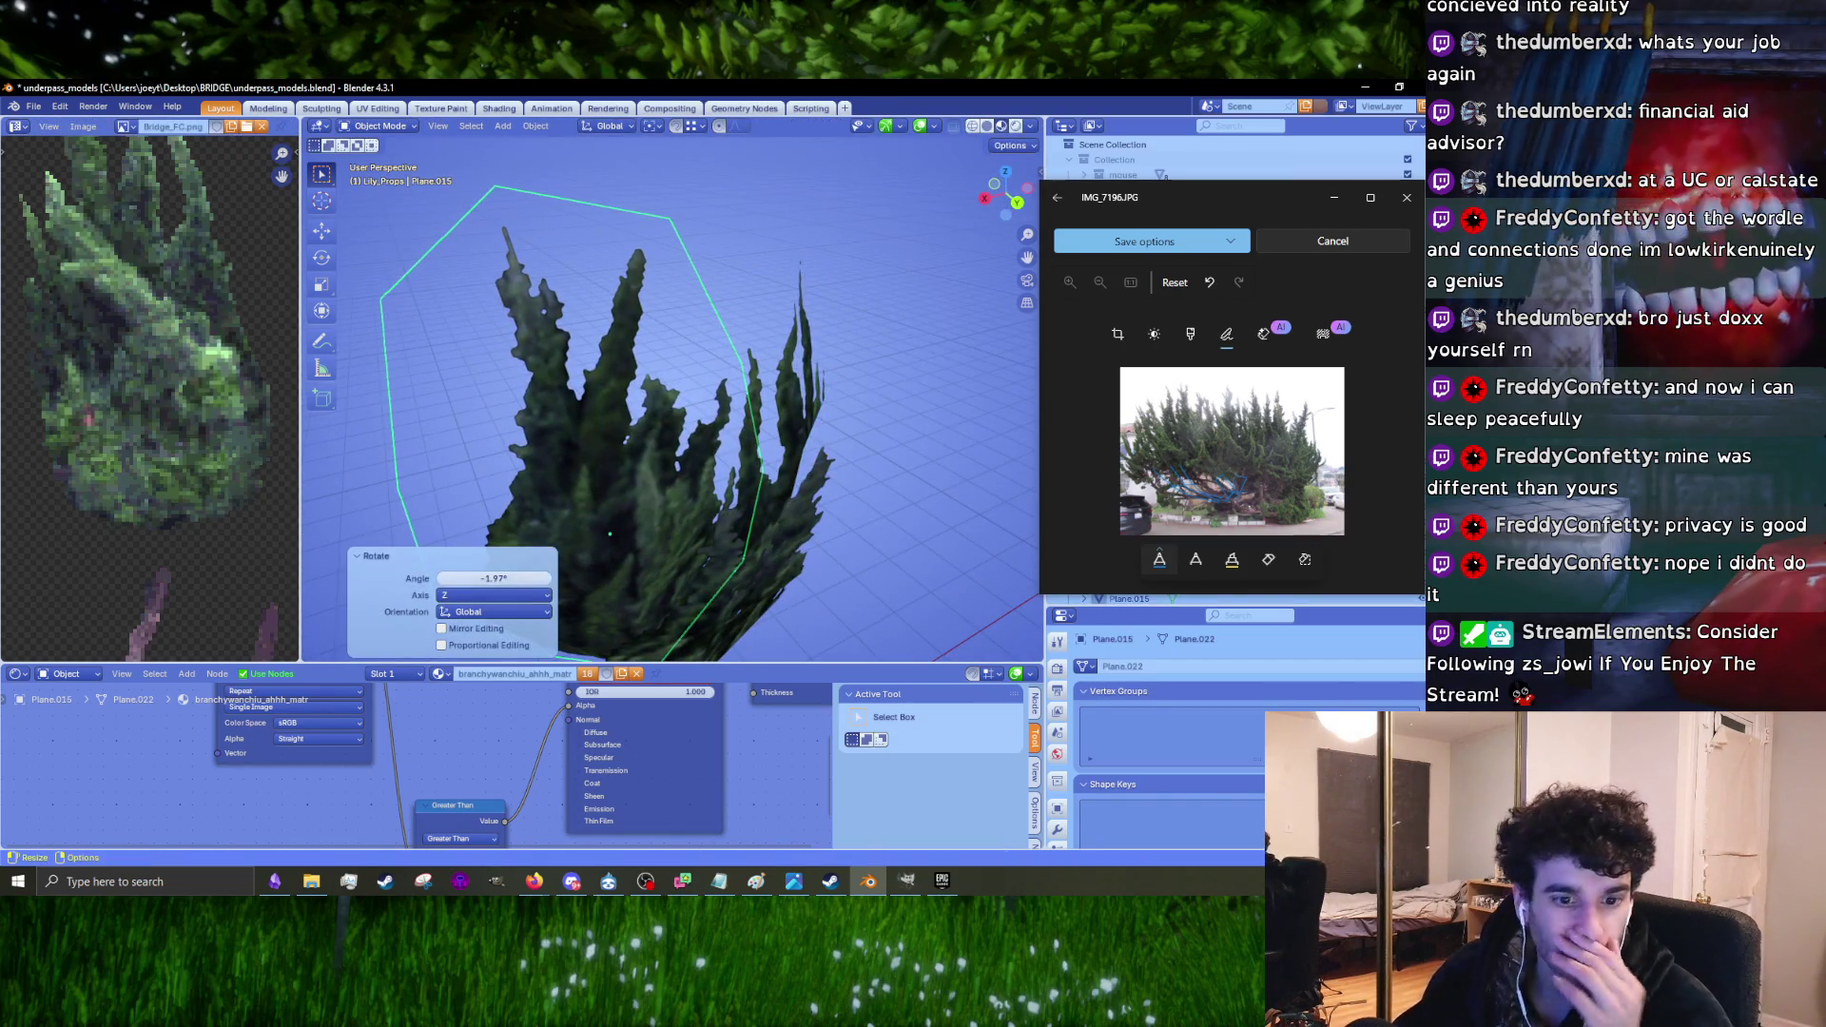
Step: Switch to Firefox, show the solved Connections board, and move the window up-left
key("alt+Tab")
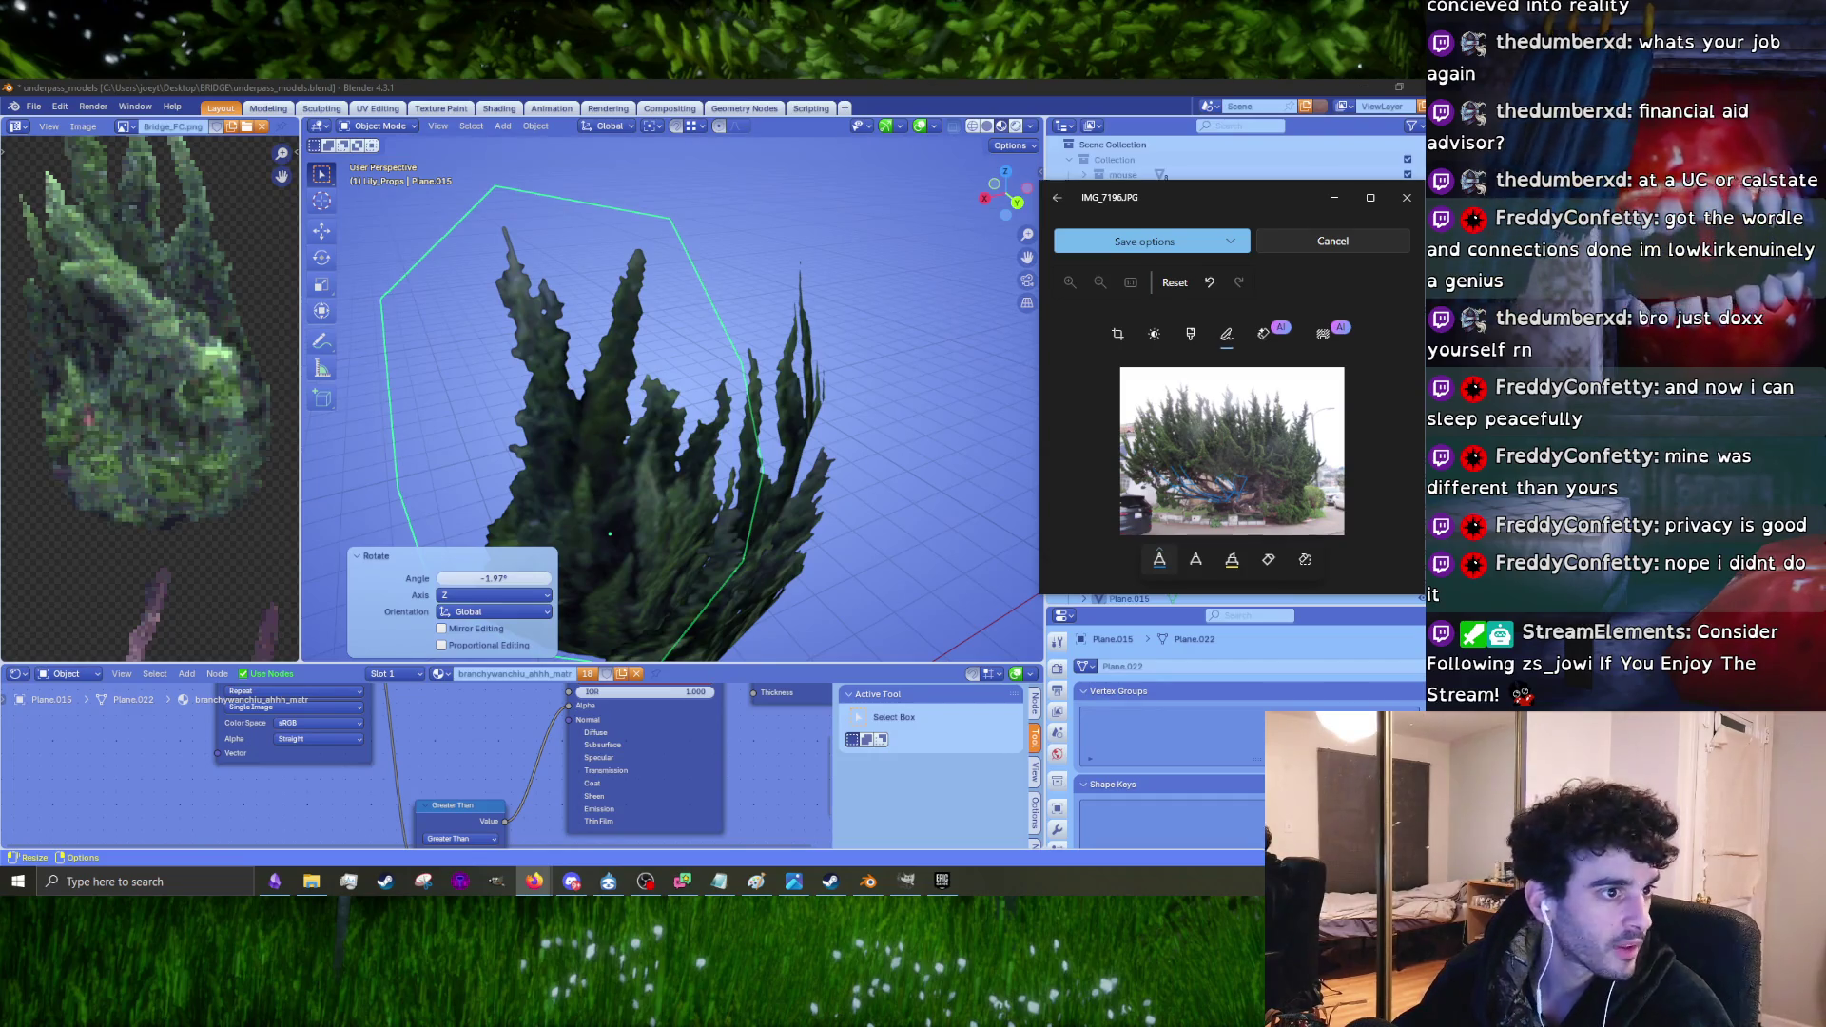
key("alt+Tab")
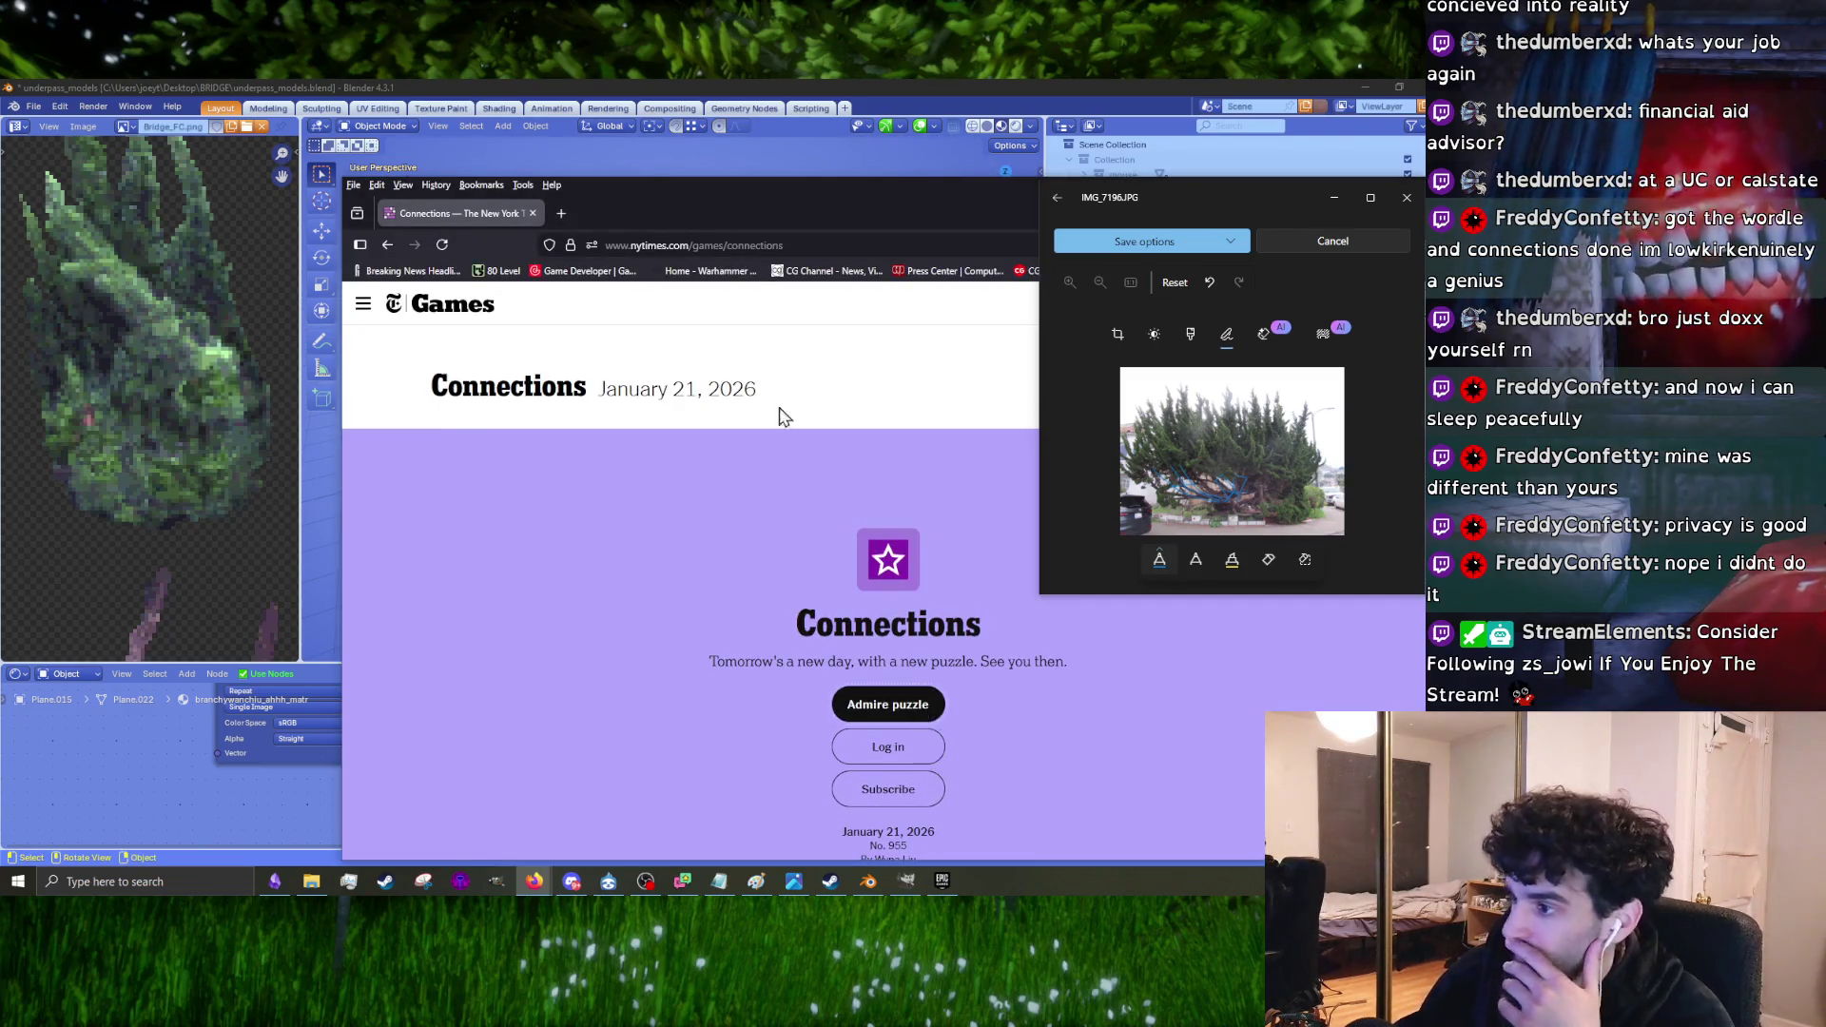
left_click(887, 704)
left_click_drag(717, 220, 386, 163)
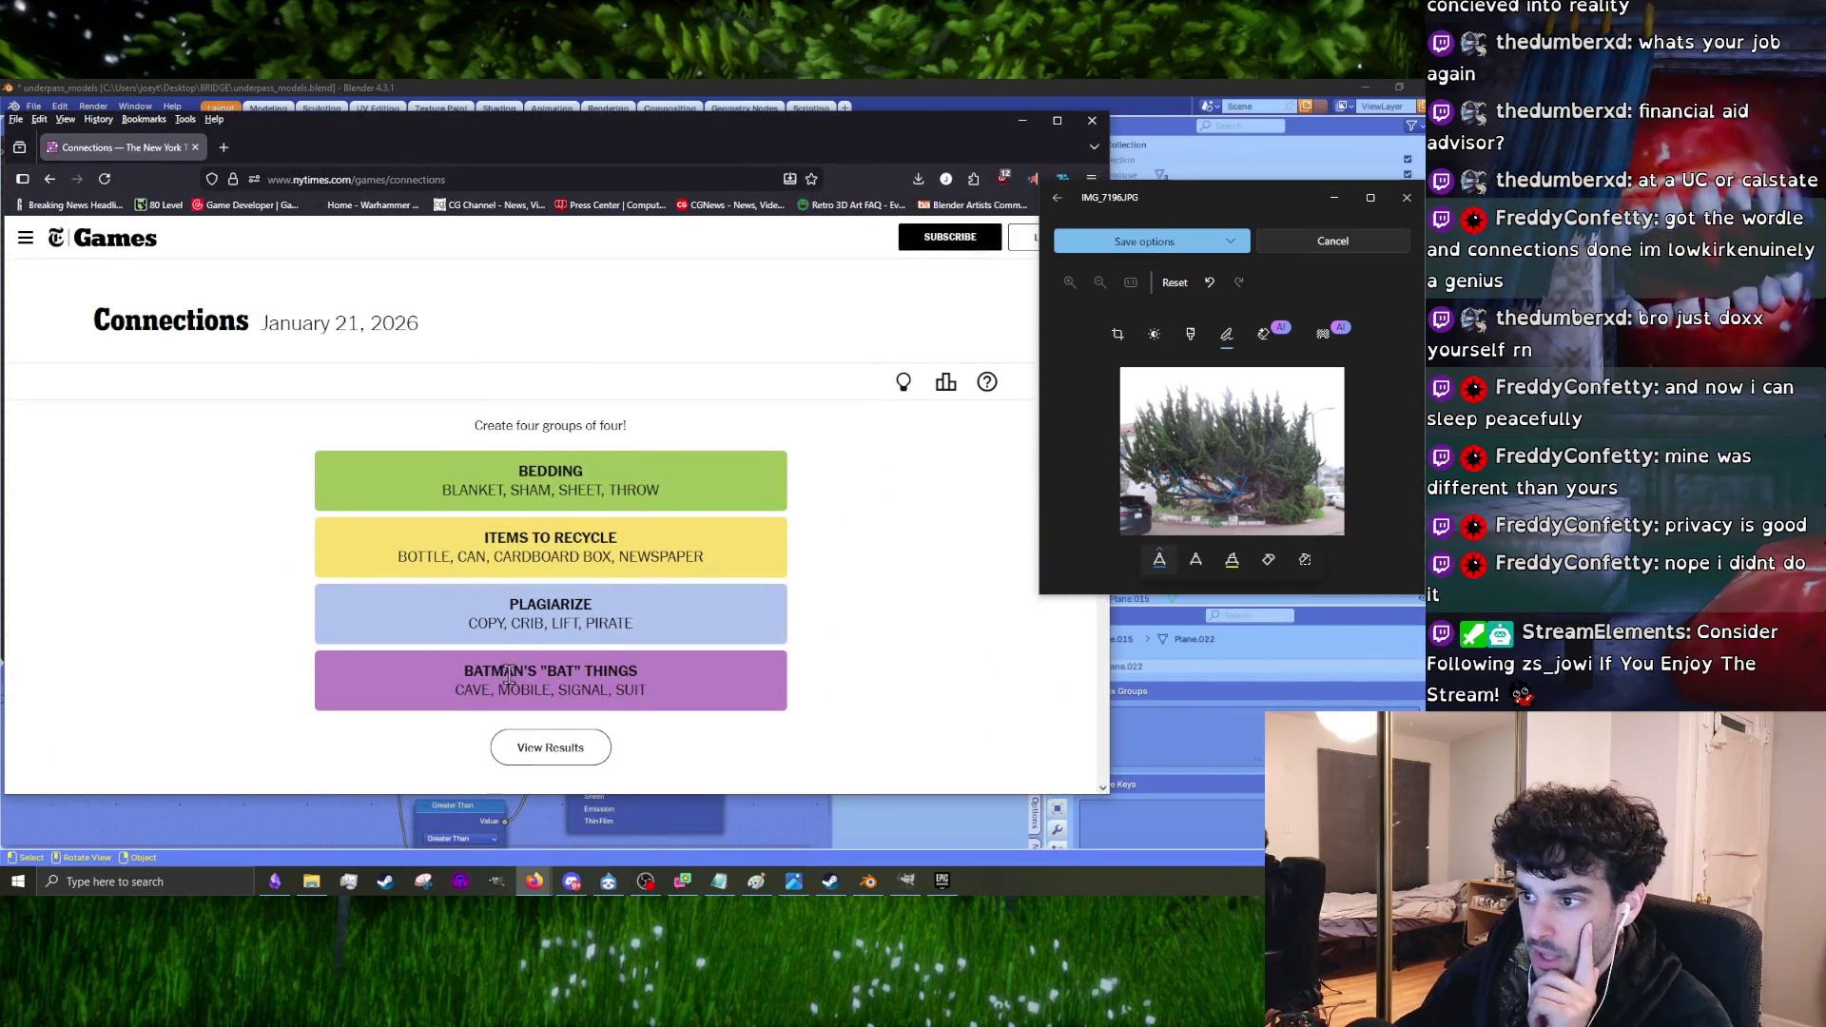
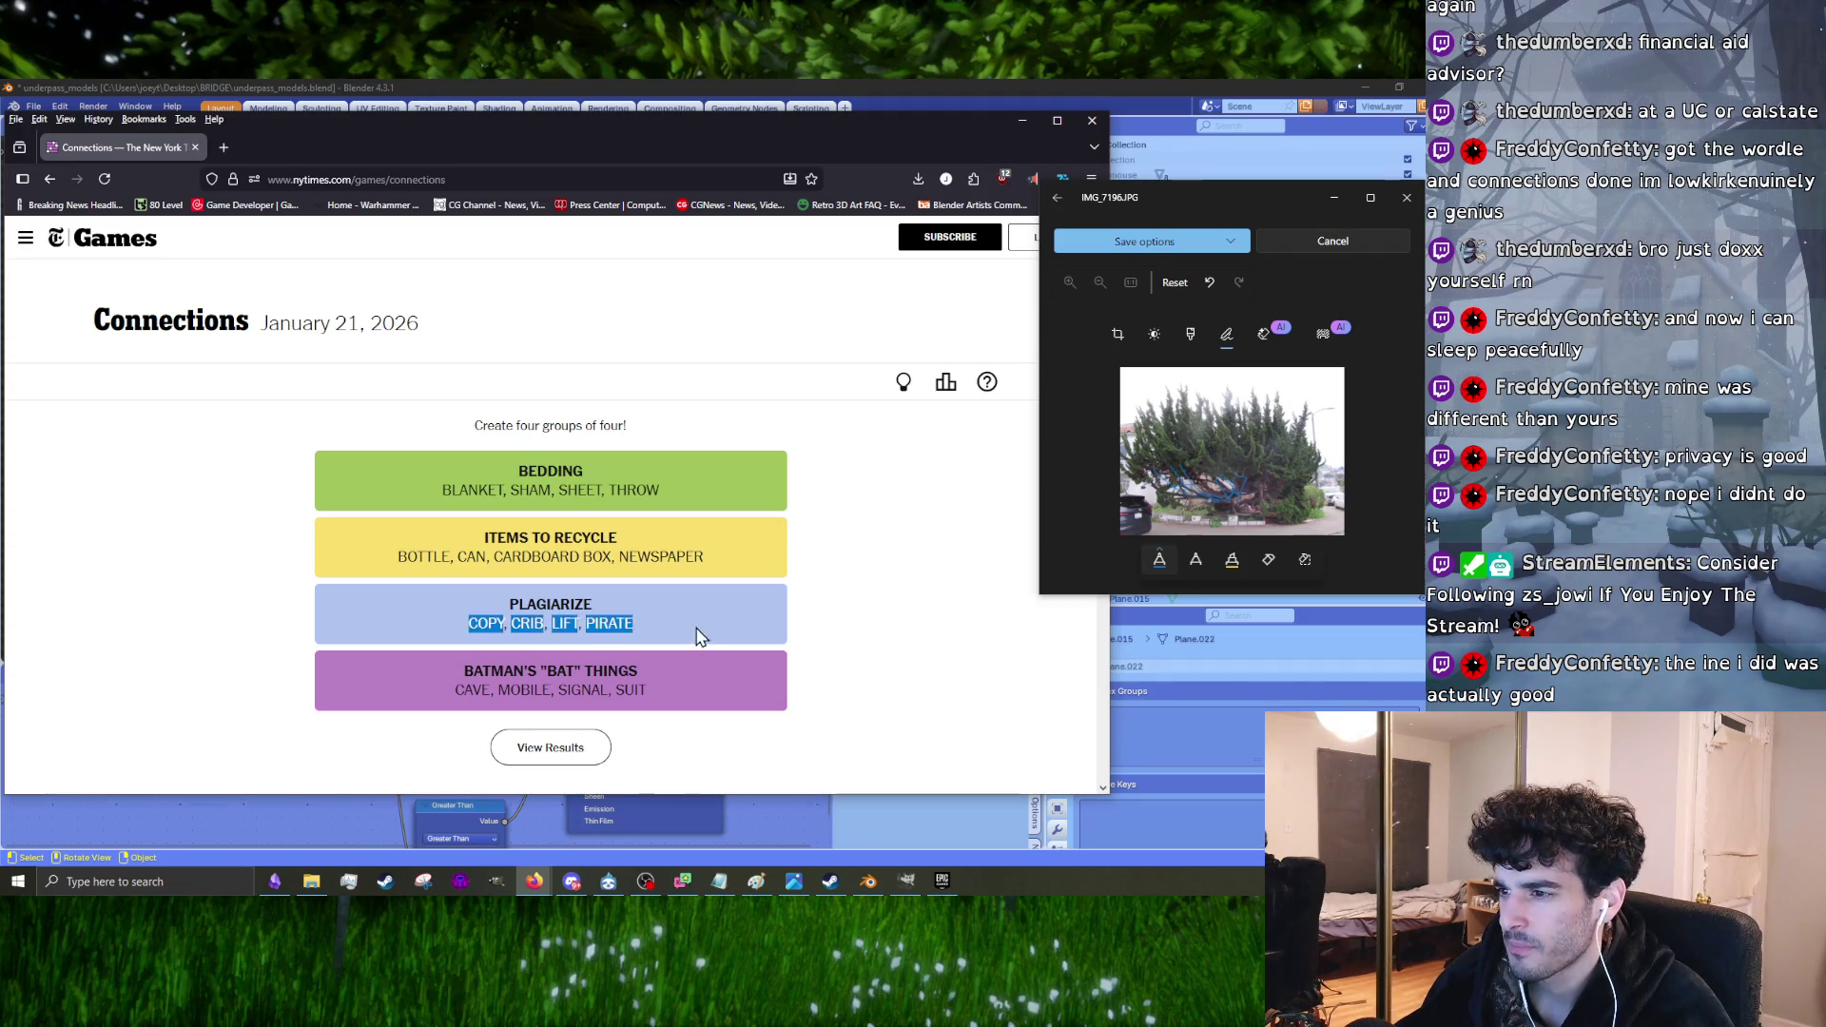
Step: Review the PLAGIARIZE and BEDDING group text in the Connections browser, then close it
left_click_drag(700, 636, 495, 661)
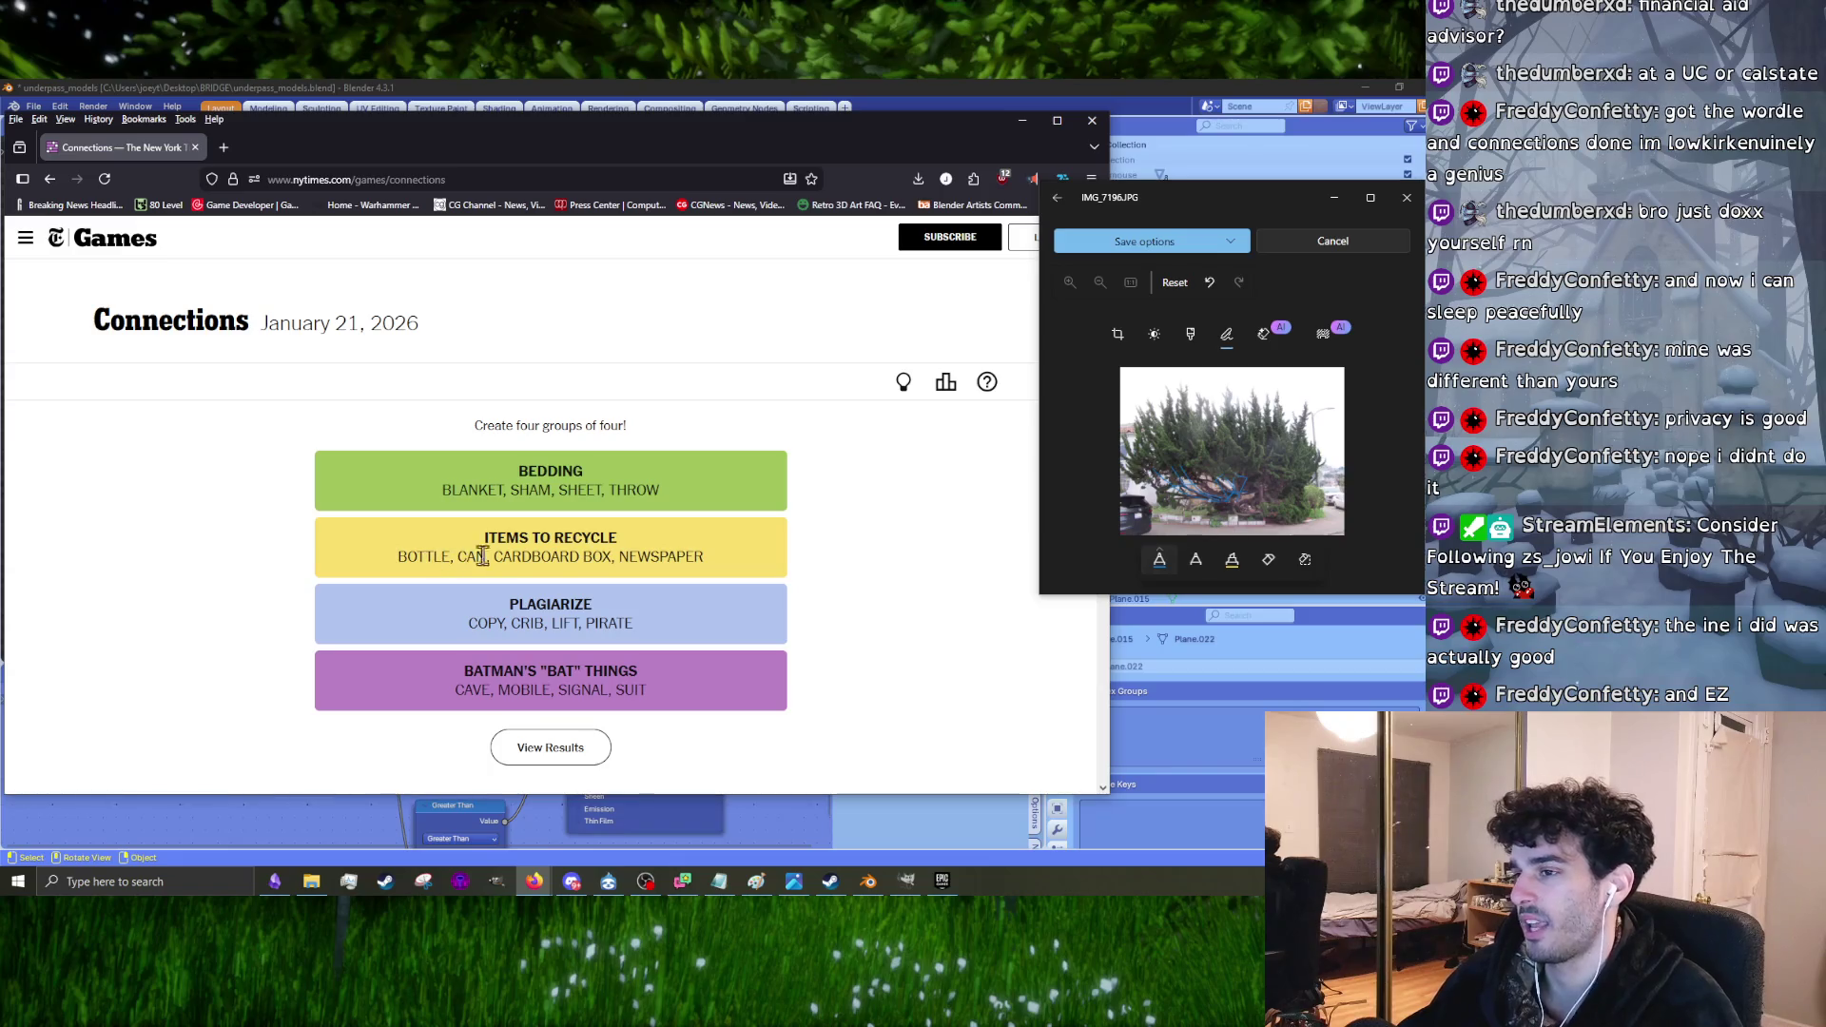
left_click(544, 473)
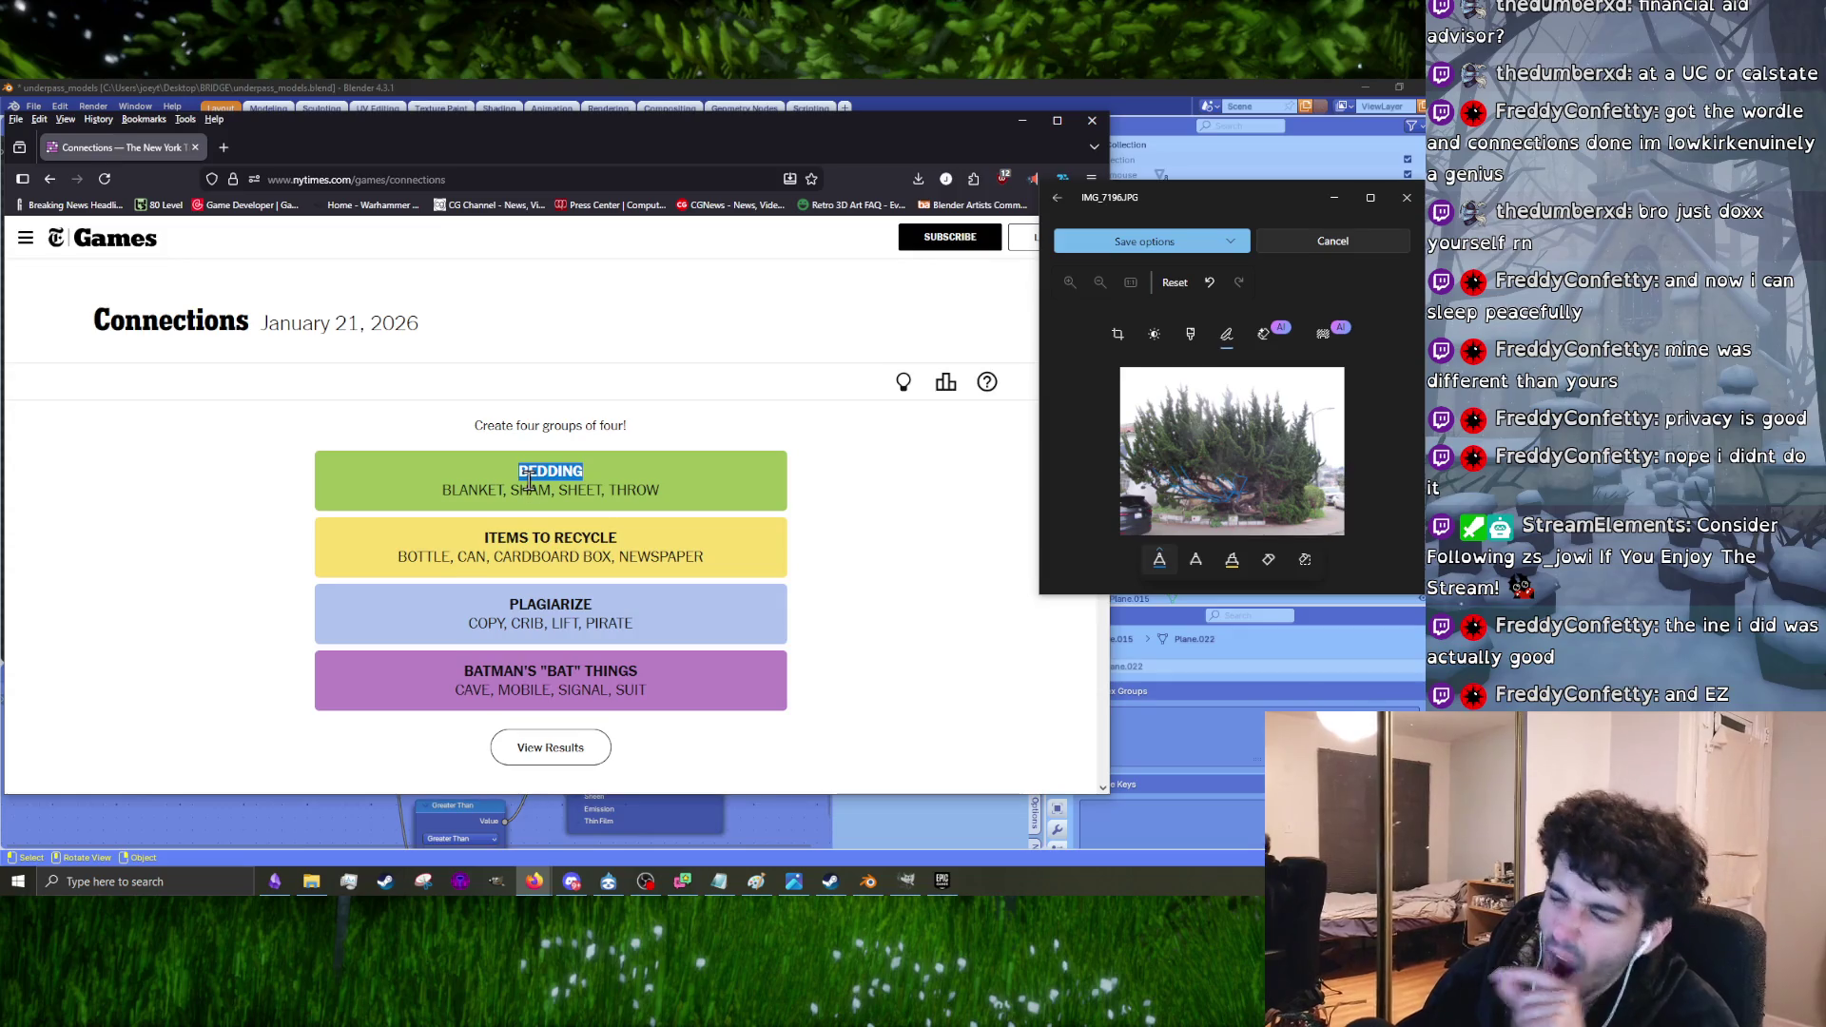
left_click_drag(529, 480, 409, 551)
left_click(478, 583)
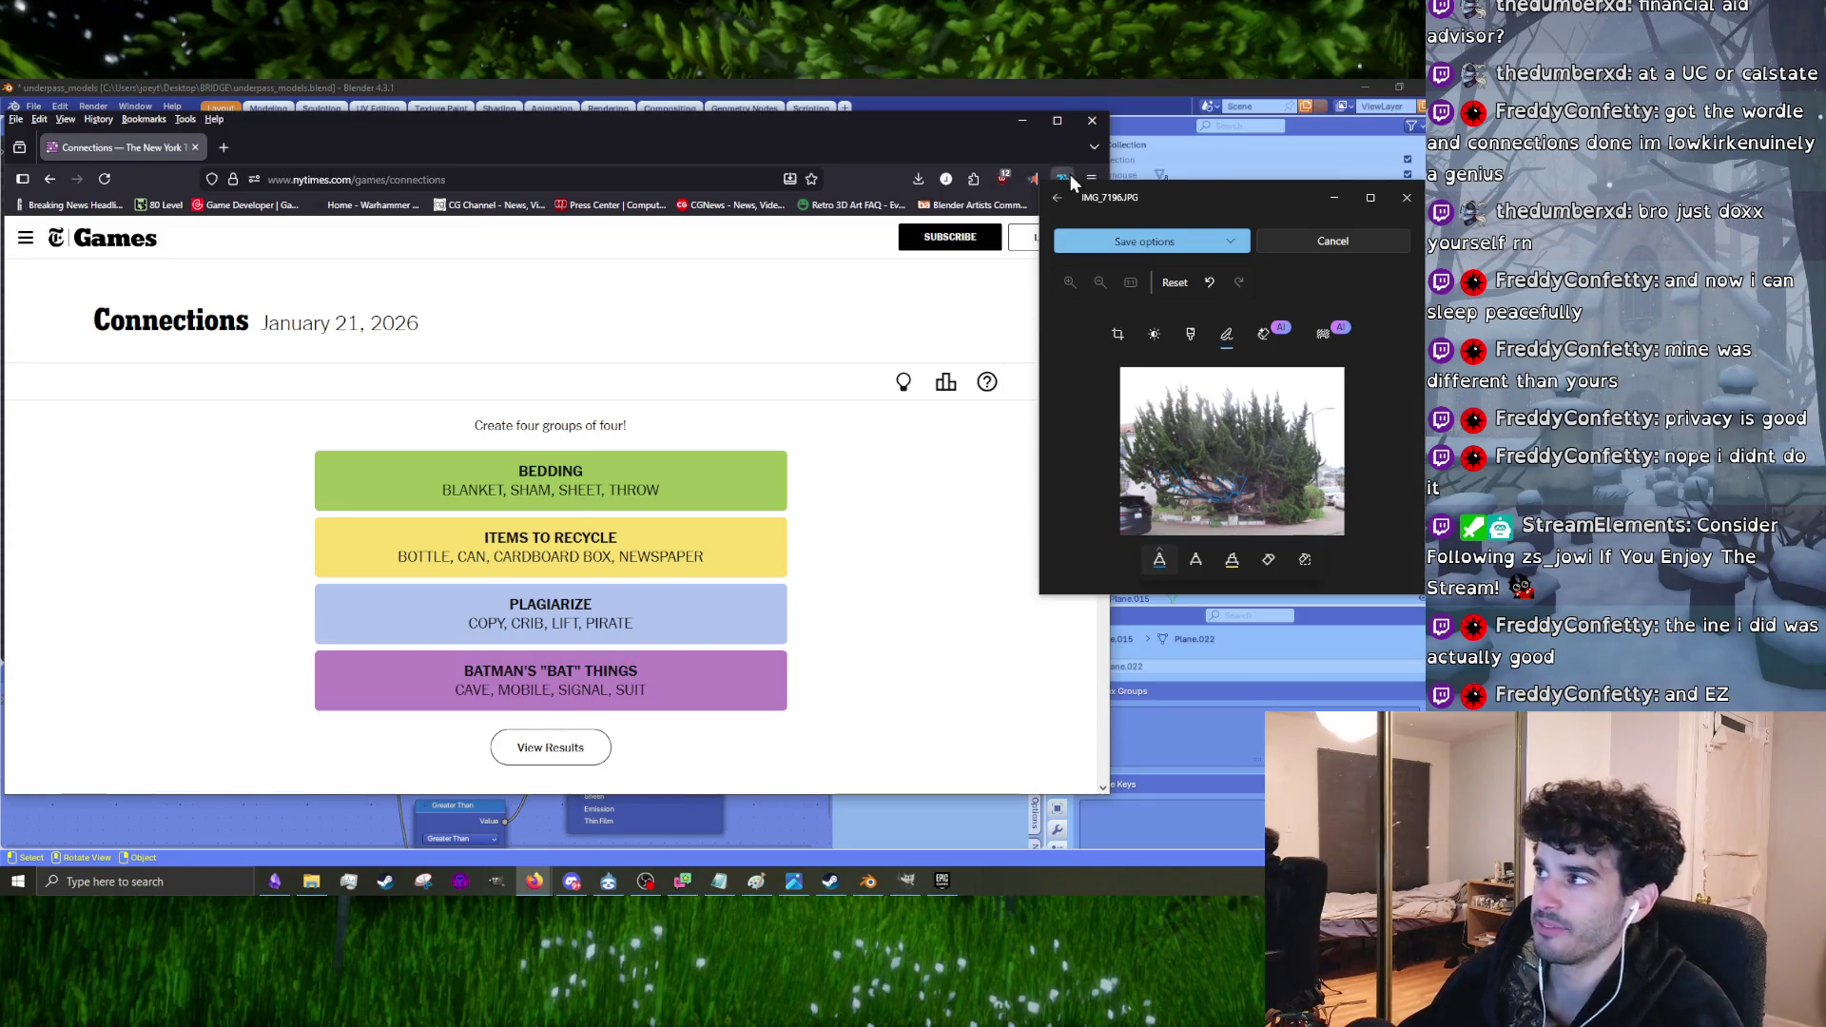
left_click(1092, 131)
Step: Reposition the selected foliage card and rotate it by -9.89°, plus a small extra tilt
mouse_move(703, 430)
middle_mouse_down()
mouse_move(772, 462)
mouse_move(813, 446)
mouse_move(808, 540)
mouse_move(803, 448)
middle_mouse_up()
key("r")
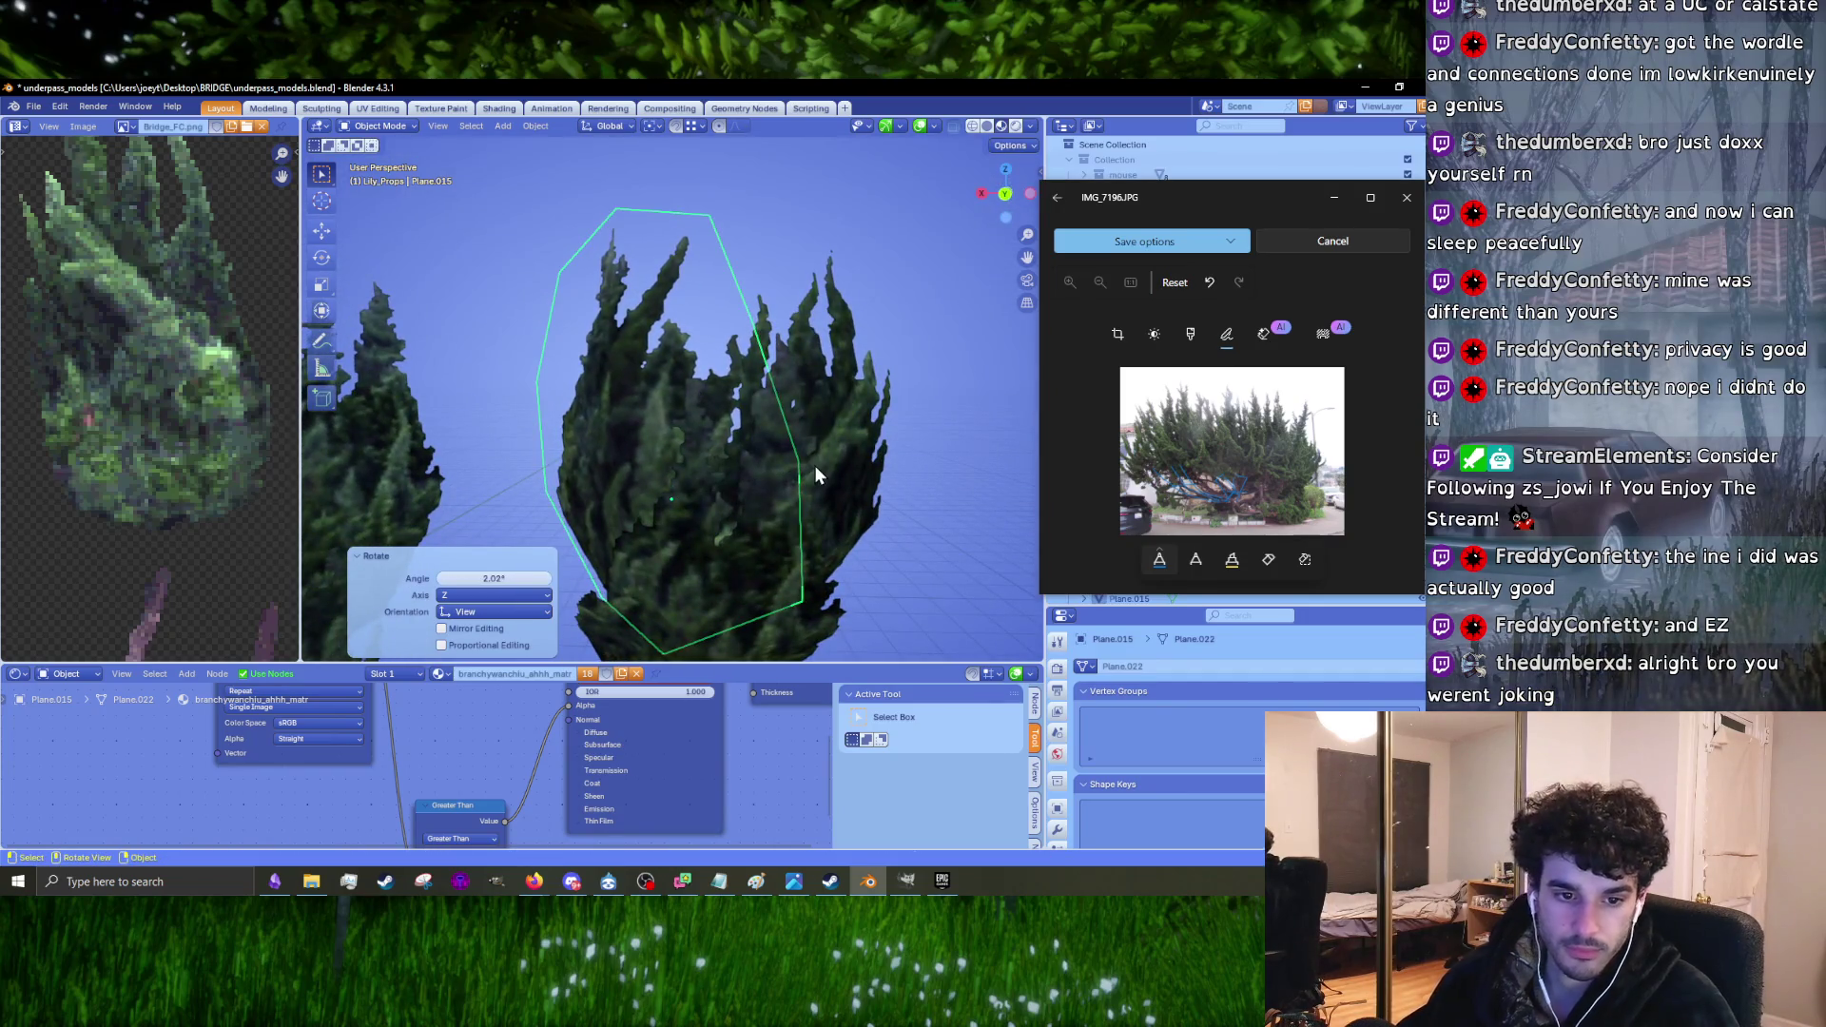
mouse_move(814, 465)
middle_mouse_down()
mouse_move(774, 450)
mouse_move(757, 499)
mouse_move(859, 471)
mouse_move(778, 469)
mouse_move(803, 418)
mouse_move(704, 515)
mouse_move(724, 545)
mouse_move(753, 482)
mouse_move(852, 437)
mouse_move(790, 414)
mouse_move(859, 399)
mouse_move(870, 465)
mouse_move(797, 542)
mouse_move(685, 401)
mouse_move(709, 363)
middle_mouse_up()
key("r")
key("g")
left_click(726, 566)
left_click(862, 472)
left_click(787, 561)
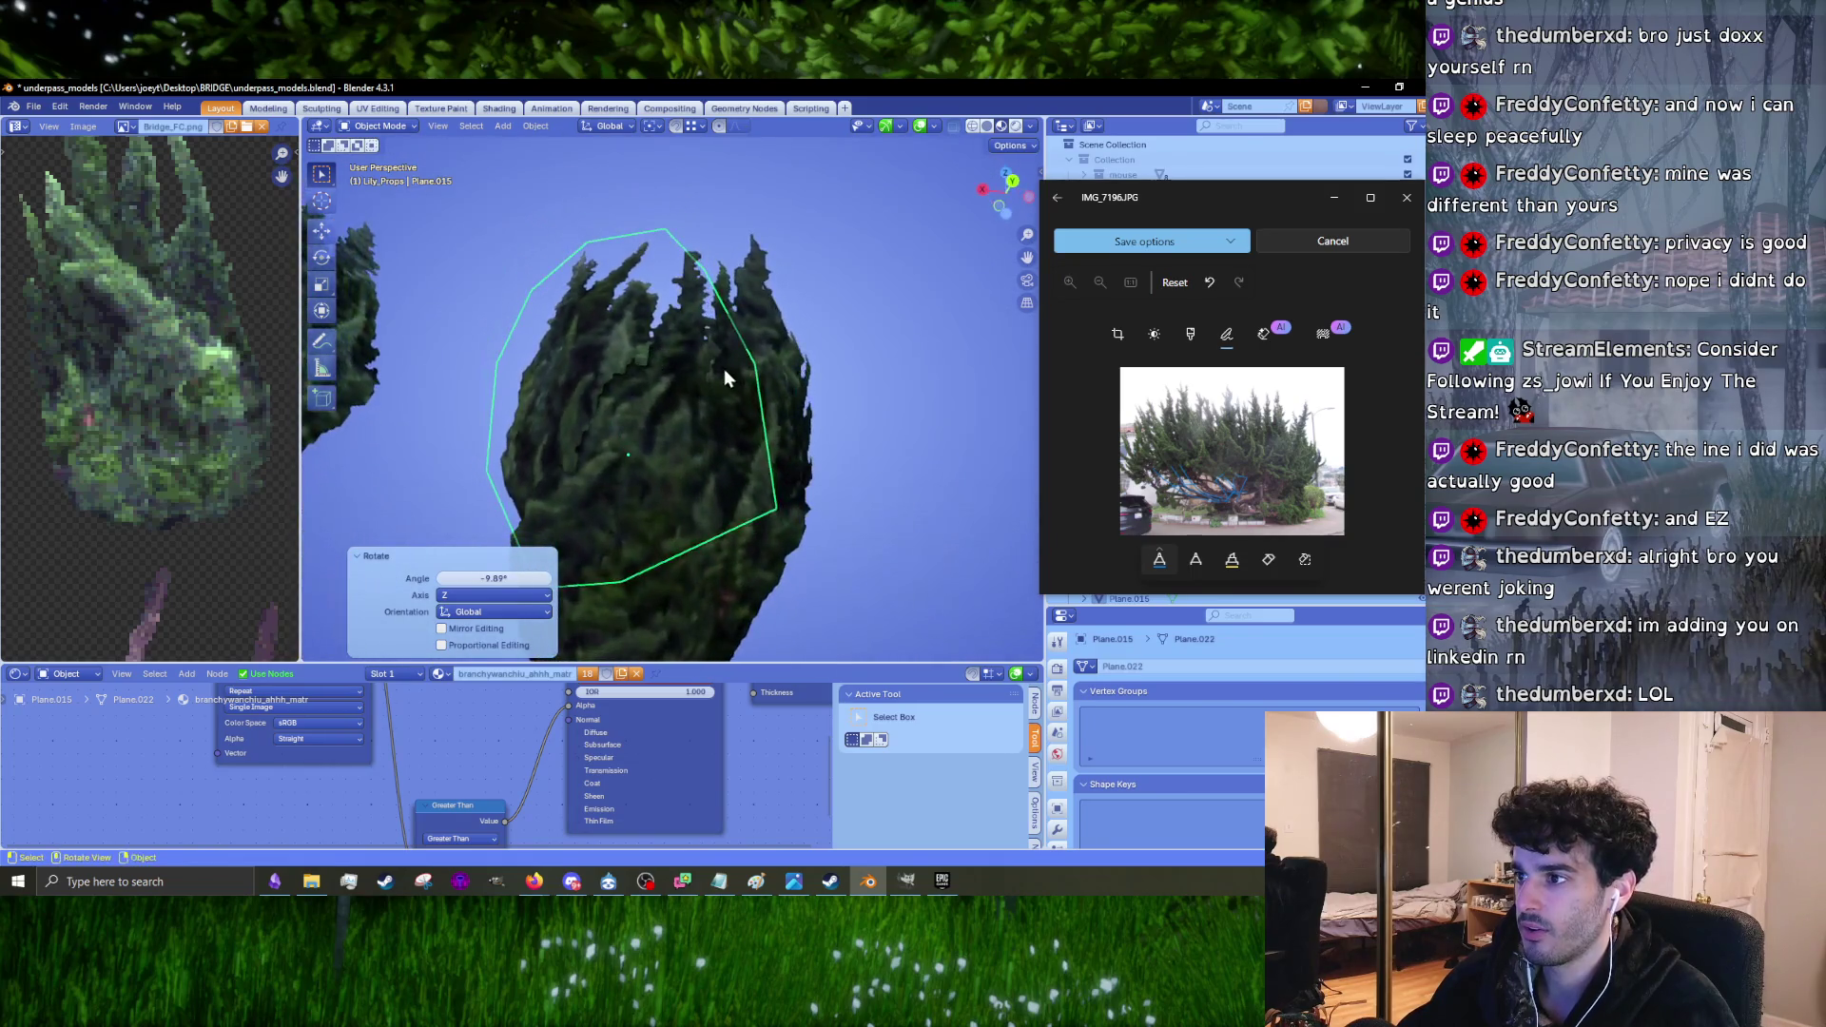
left_click(666, 447)
mouse_move(665, 446)
middle_mouse_down()
mouse_move(801, 420)
mouse_move(684, 483)
mouse_move(741, 396)
mouse_move(859, 401)
mouse_move(833, 450)
mouse_move(854, 465)
mouse_move(741, 478)
mouse_move(801, 408)
mouse_move(766, 453)
middle_mouse_up()
Step: Duplicate the selected foliage cluster, rotate the copy and enter Edit Mode
key("shift+d")
left_click(765, 424)
left_click(862, 401)
key("Tab")
key("Tab")
Step: Frame the right-hand foliage cluster and rotate it
left_click(766, 463)
key("KP_Decimal")
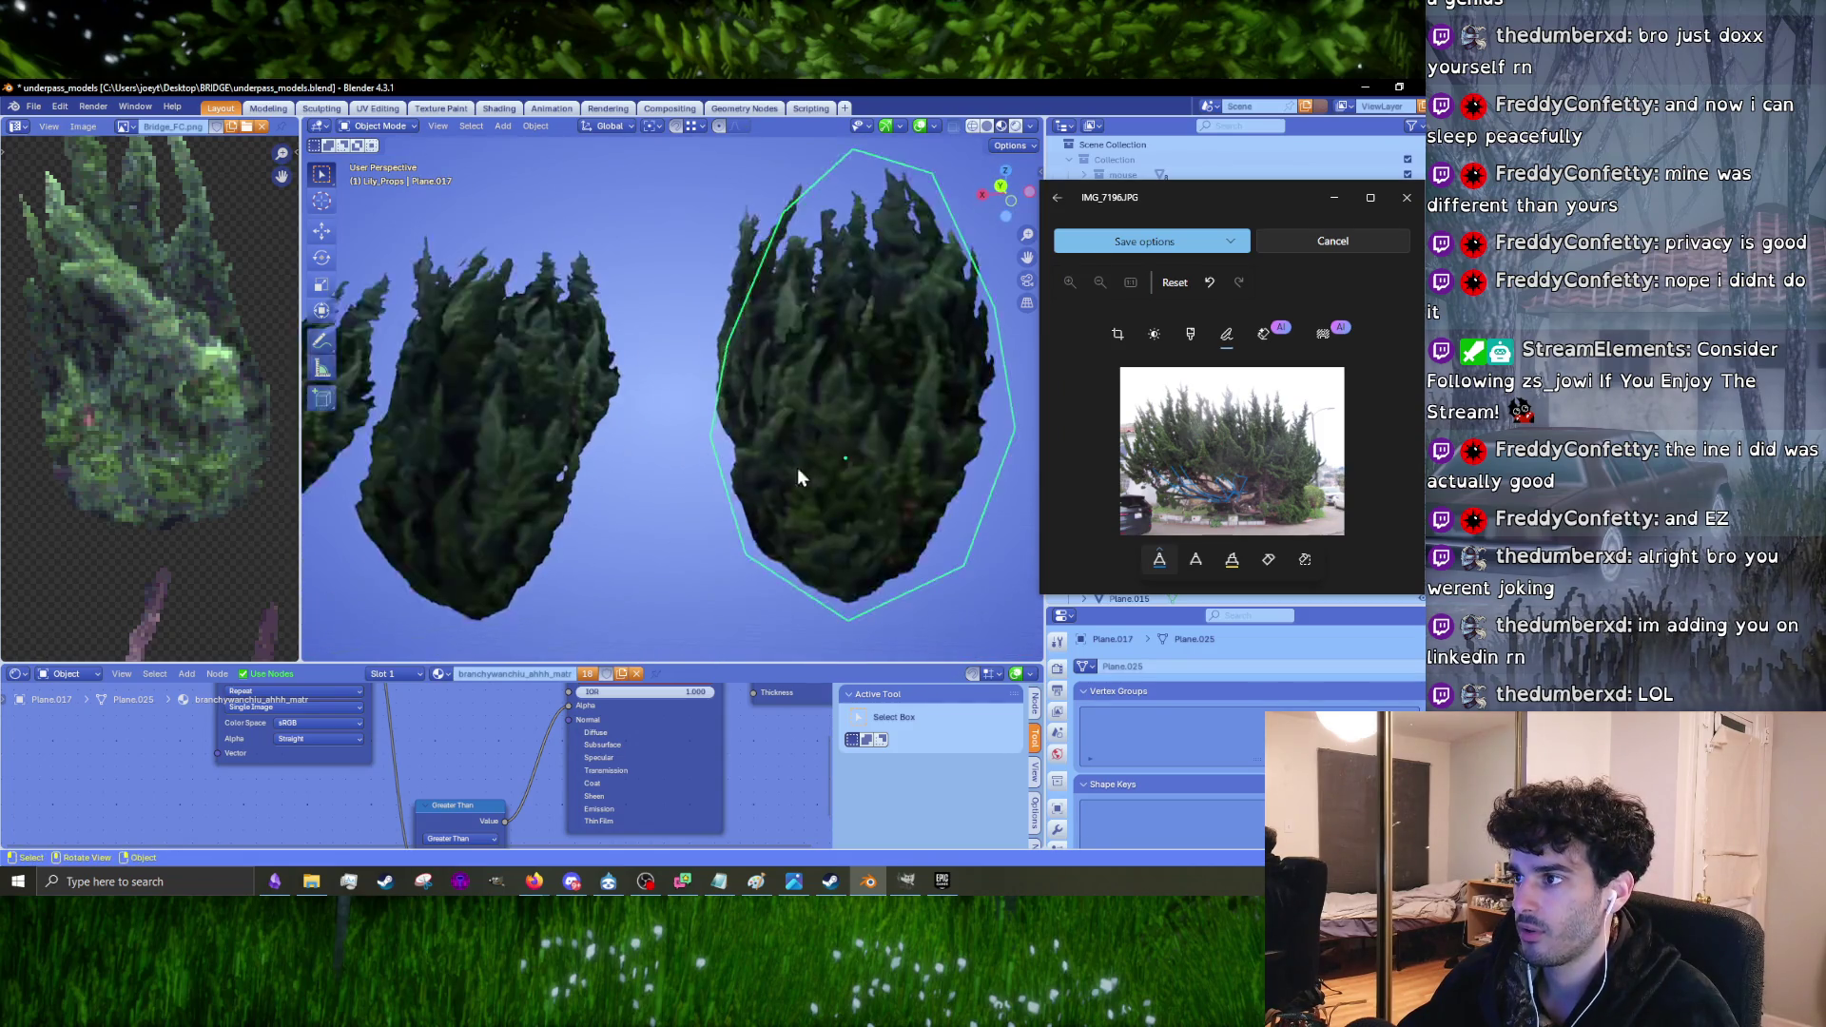
key("r")
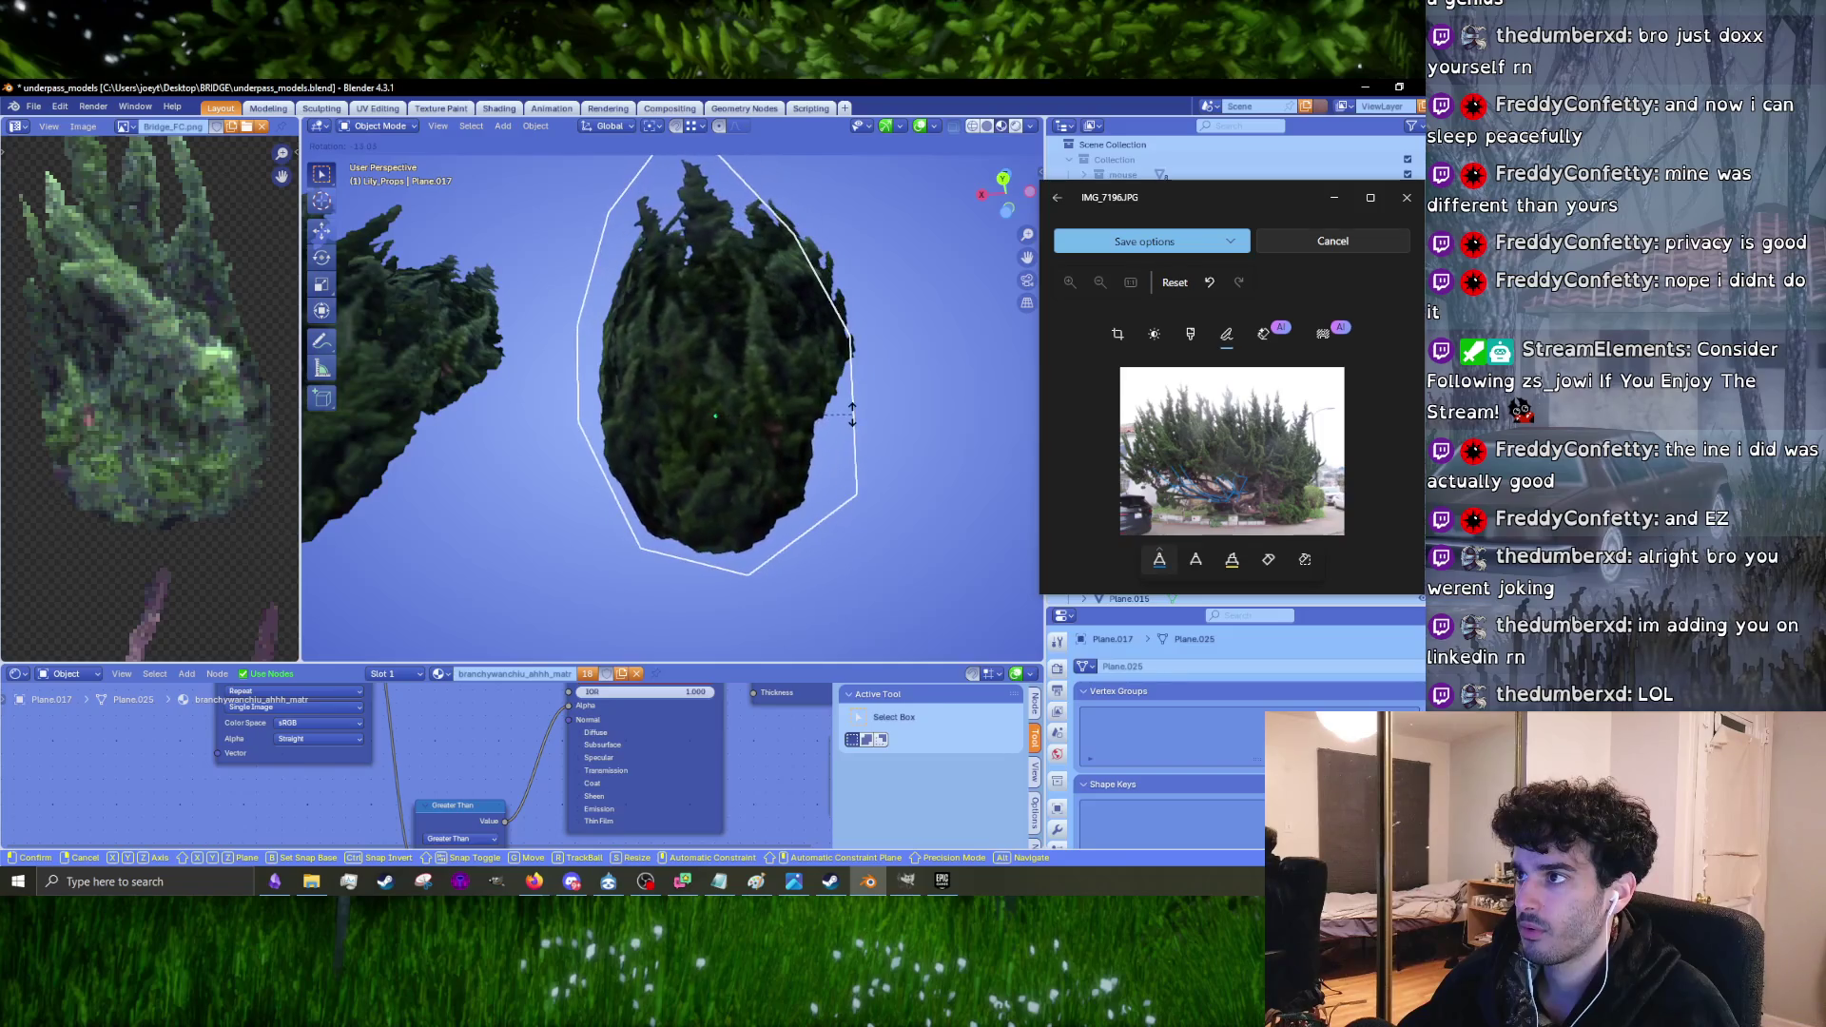
left_click(841, 437)
mouse_move(841, 437)
middle_mouse_down()
mouse_move(721, 459)
mouse_move(786, 432)
mouse_move(802, 448)
mouse_move(664, 424)
middle_mouse_up()
Step: Tilt the left foliage cluster by -3.71° and select the card near the branches
left_click(480, 473)
mouse_move(479, 464)
middle_mouse_down()
mouse_move(669, 460)
mouse_move(761, 516)
mouse_move(729, 470)
middle_mouse_up()
key("r")
left_click(747, 445)
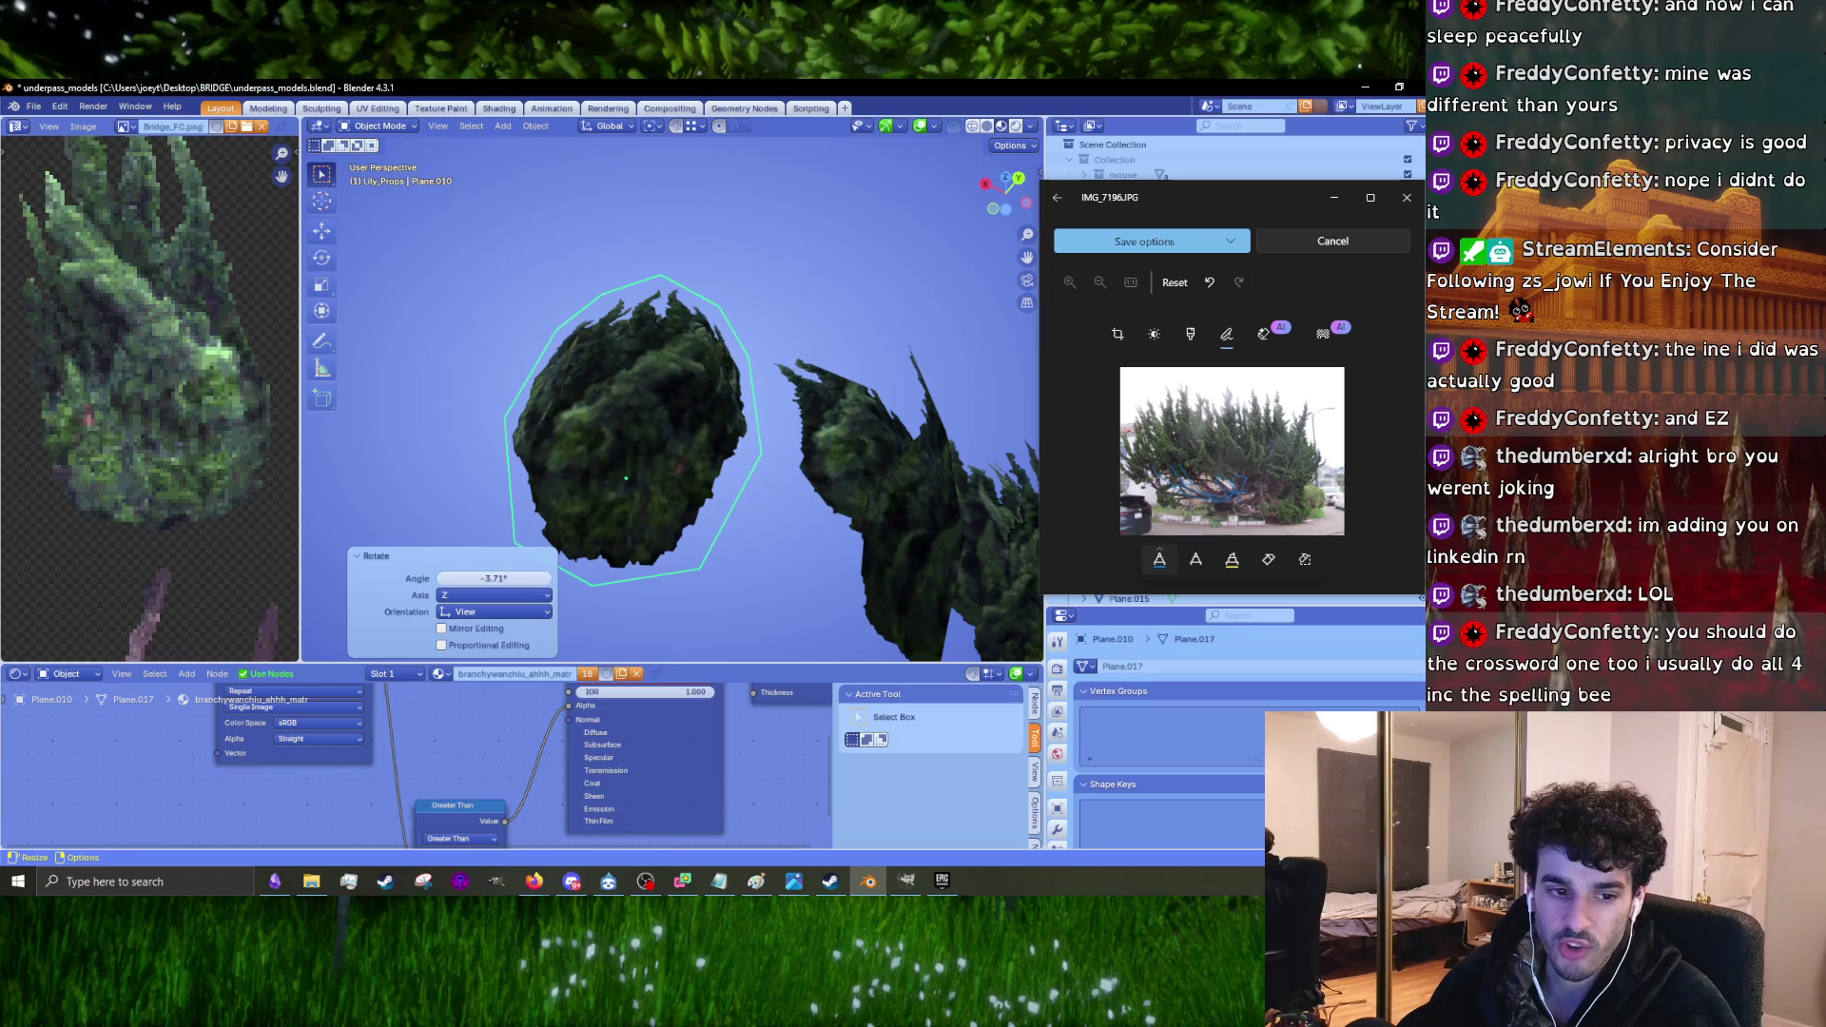
middle_click_drag(512, 538, 656, 542)
key("r")
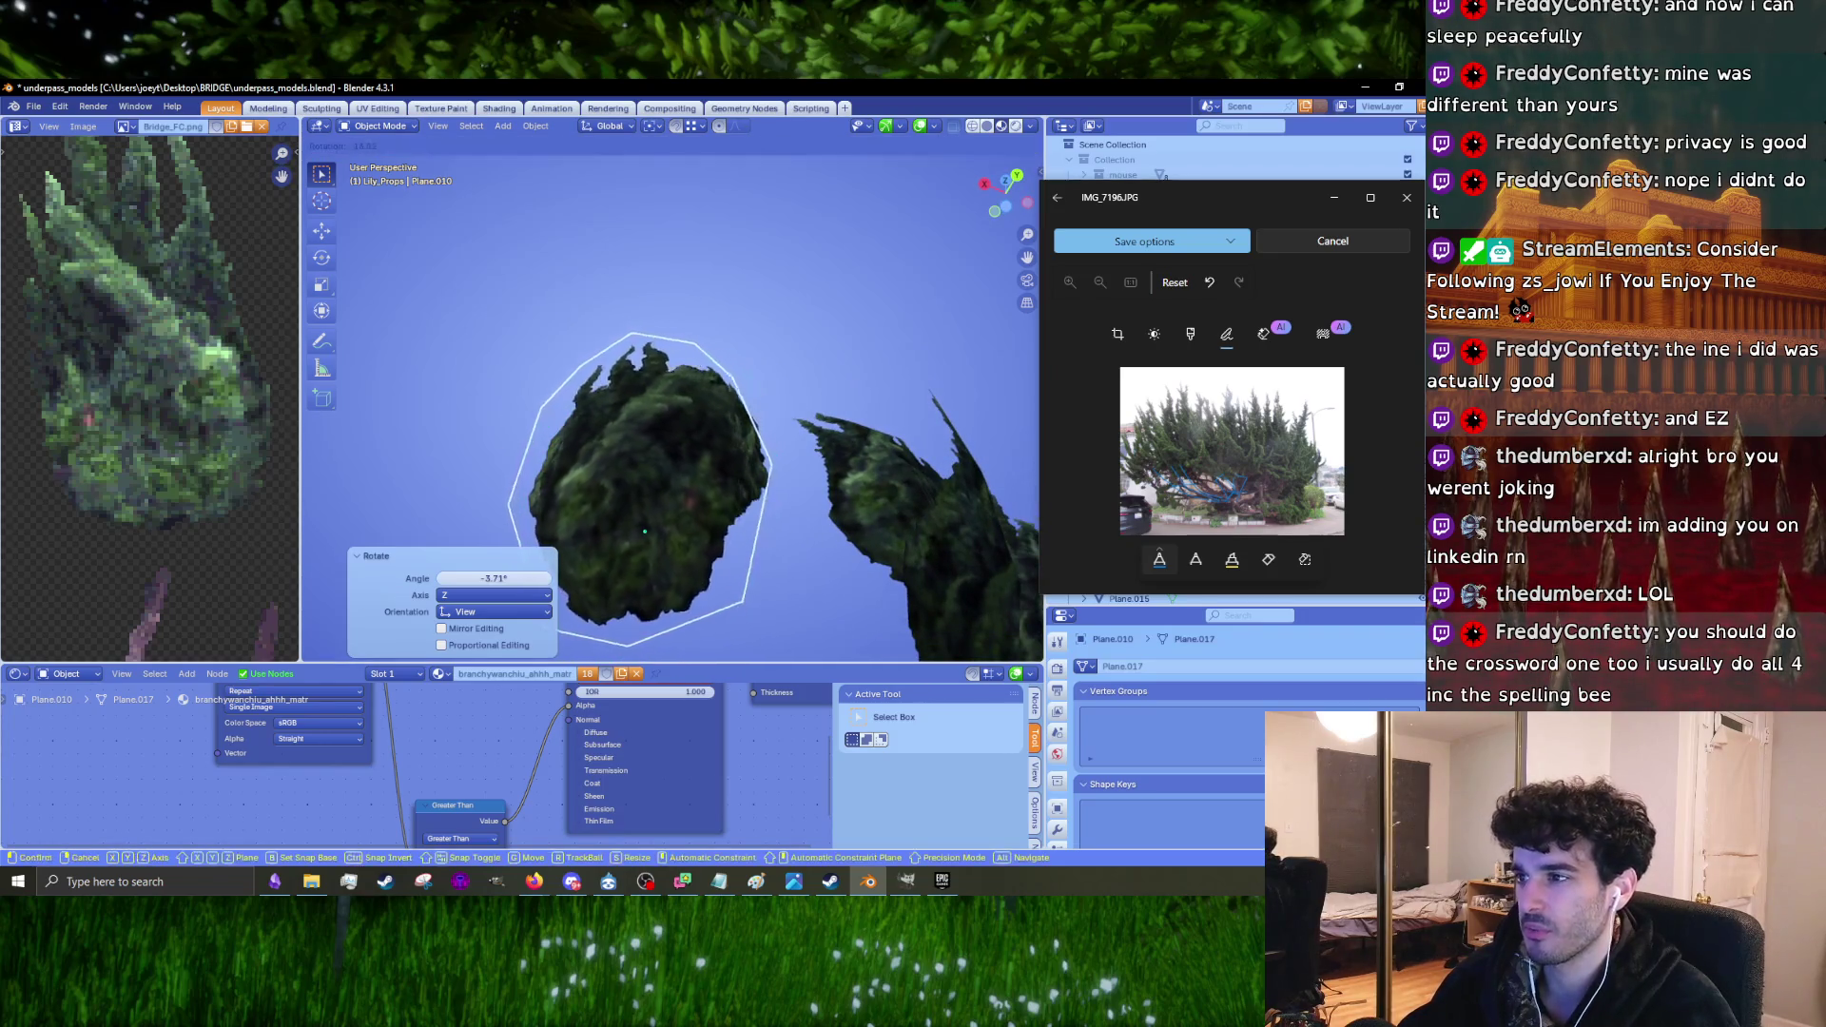
mouse_move(751, 491)
middle_mouse_down()
mouse_move(727, 570)
mouse_move(790, 454)
mouse_move(760, 401)
mouse_move(738, 415)
mouse_move(707, 630)
mouse_move(734, 542)
mouse_move(692, 521)
mouse_move(665, 554)
mouse_move(875, 559)
mouse_move(686, 511)
mouse_move(806, 468)
middle_mouse_up()
key("r")
left_click(734, 542)
Step: Move the selected card and scale it down slightly to 0.941
key("g")
left_click(793, 510)
key("r")
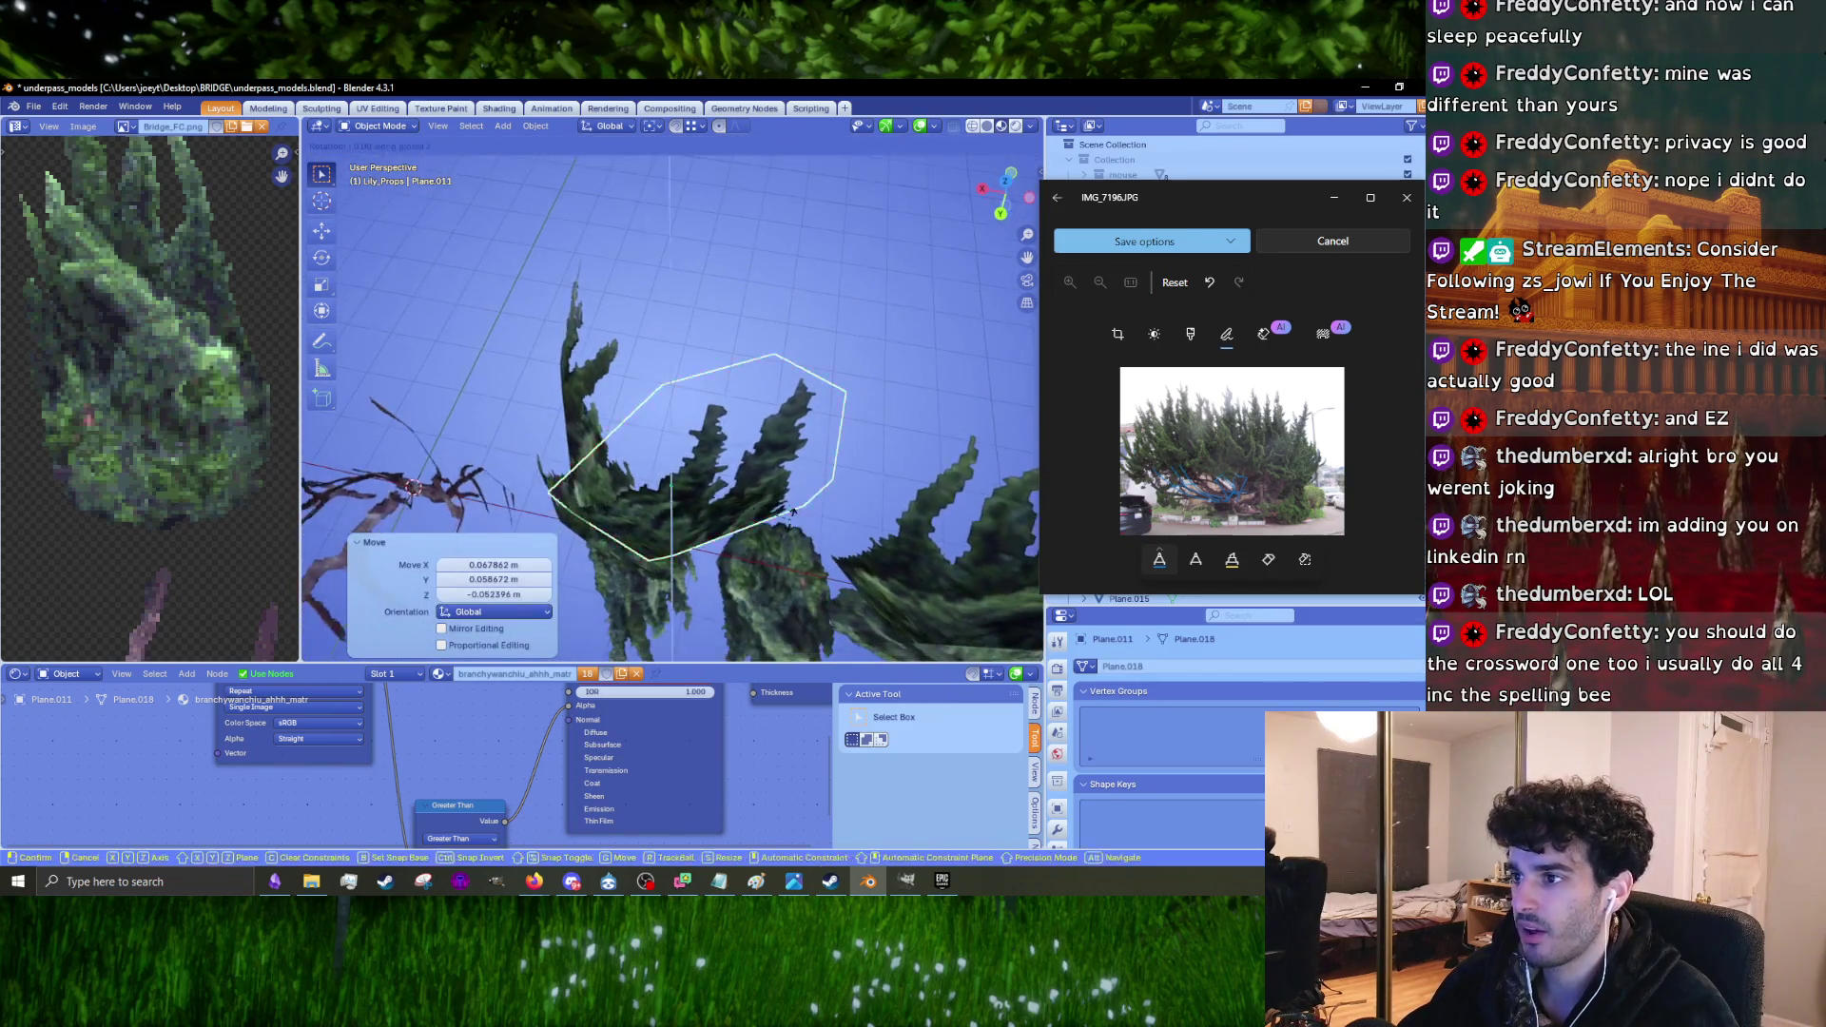
key("s")
left_click(768, 552)
mouse_move(769, 552)
middle_mouse_down()
mouse_move(843, 487)
mouse_move(764, 542)
mouse_move(716, 483)
mouse_move(760, 519)
mouse_move(760, 556)
mouse_move(681, 569)
mouse_move(606, 522)
mouse_move(588, 459)
mouse_move(755, 500)
mouse_move(484, 482)
mouse_move(449, 561)
middle_mouse_up()
scroll(762, 545, "down", 5)
Step: Move the tall foliage cluster, then nudge it slightly into place
left_click(681, 420)
middle_click_drag(681, 419, 723, 423)
scroll(732, 459, "up", 4)
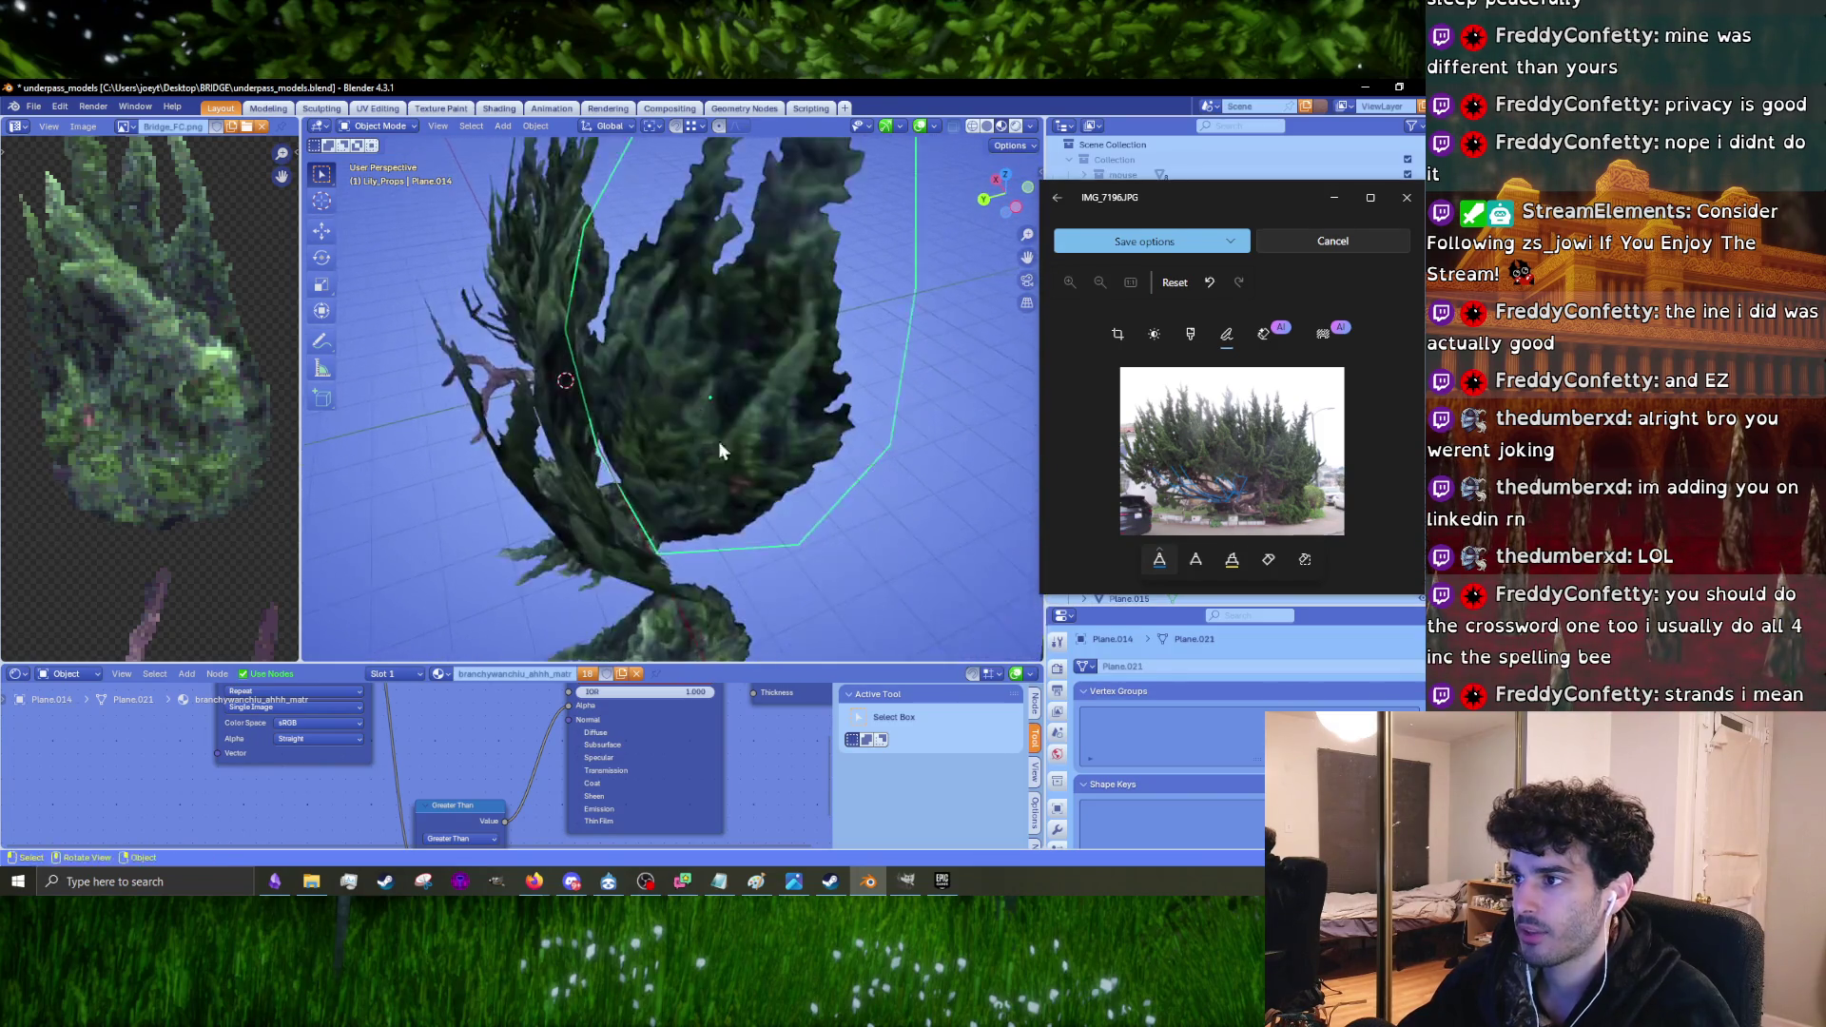
key("g")
left_click(726, 428)
mouse_move(727, 428)
middle_mouse_down()
mouse_move(683, 456)
mouse_move(777, 385)
mouse_move(711, 374)
mouse_move(795, 353)
mouse_move(799, 376)
mouse_move(727, 383)
mouse_move(756, 385)
mouse_move(752, 302)
middle_mouse_up()
key("g")
left_click(730, 426)
Step: Reposition and rotate the neighbouring foliage cluster in Edit Mode
left_click(712, 374)
key("g")
left_click(780, 436)
key("Tab")
mouse_move(847, 441)
middle_mouse_down()
mouse_move(804, 441)
mouse_move(761, 499)
mouse_move(693, 380)
mouse_move(736, 391)
mouse_move(702, 320)
mouse_move(698, 242)
mouse_move(867, 276)
mouse_move(837, 340)
mouse_move(782, 371)
mouse_move(791, 288)
mouse_move(801, 260)
mouse_move(804, 390)
mouse_move(836, 374)
middle_mouse_up()
key("g")
left_click(697, 240)
key("r")
Step: Duplicate the foliage cluster, move the copy, then return to Object Mode
key("shift+d")
left_click(769, 380)
key("g")
left_click(842, 302)
key("Tab")
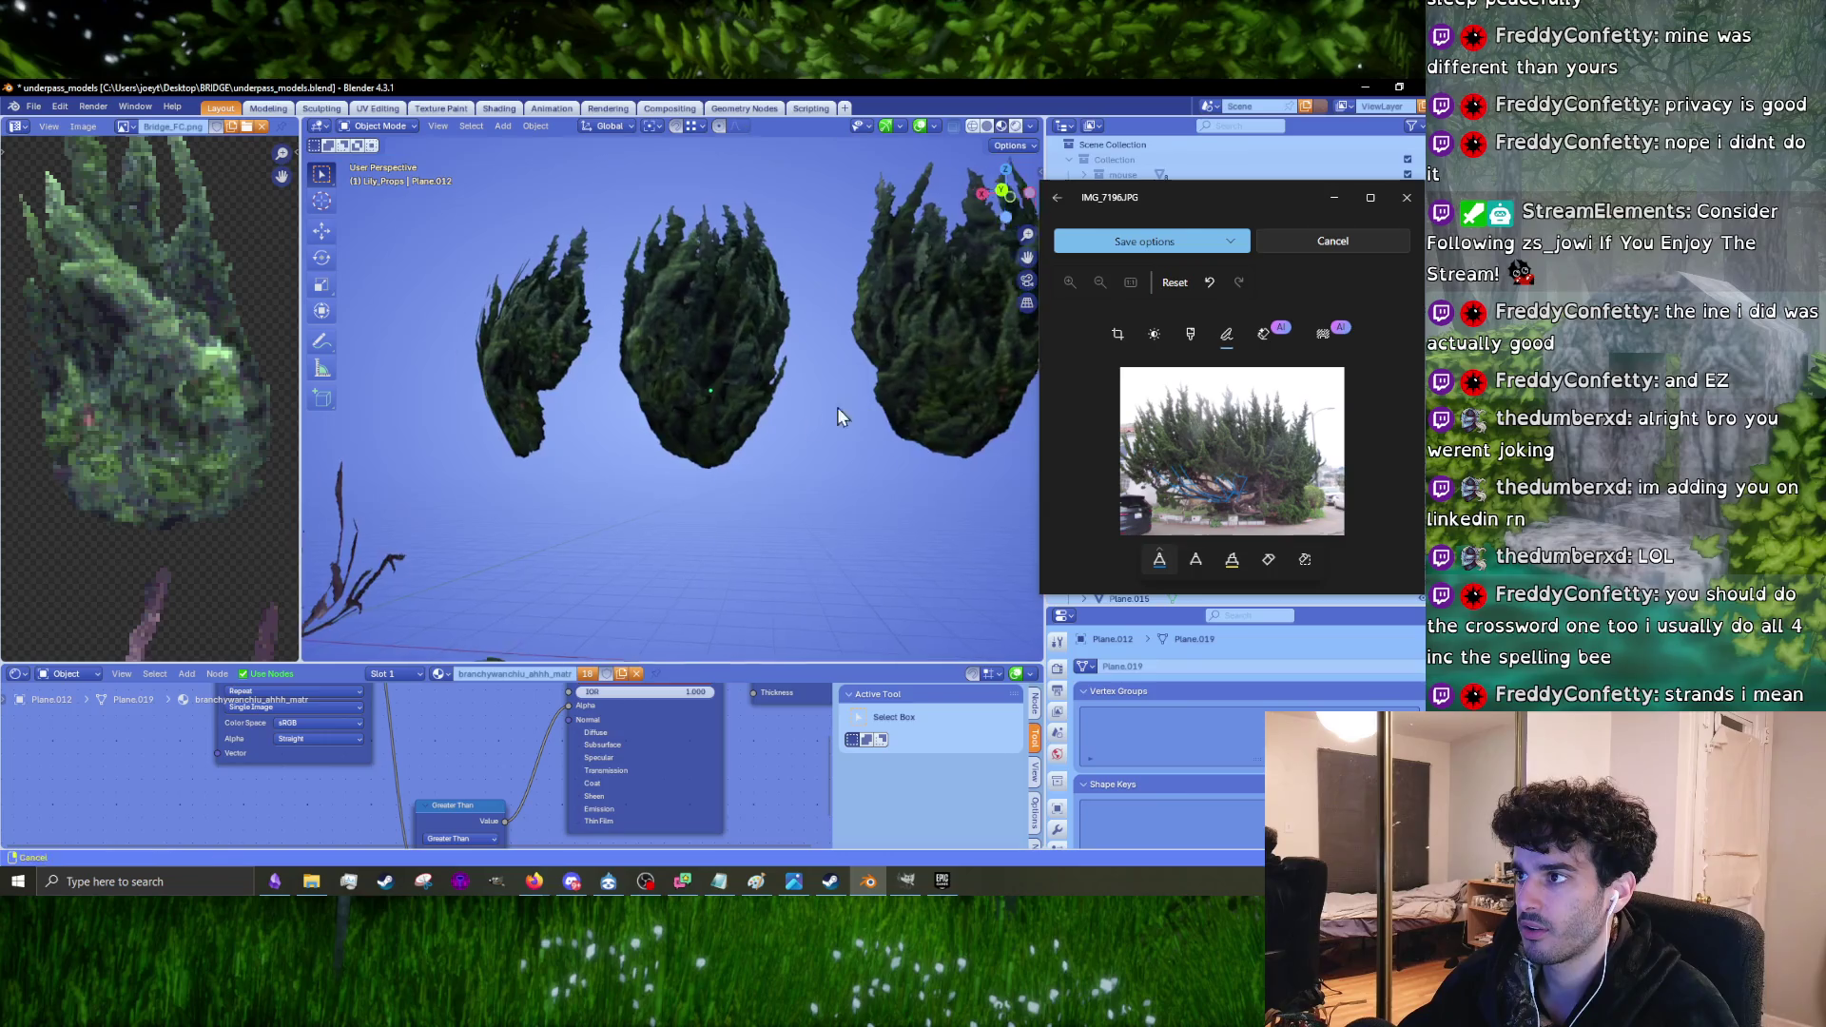
Step: Rotate the left bush cluster by -2.83°
scroll(859, 396, "up", 5)
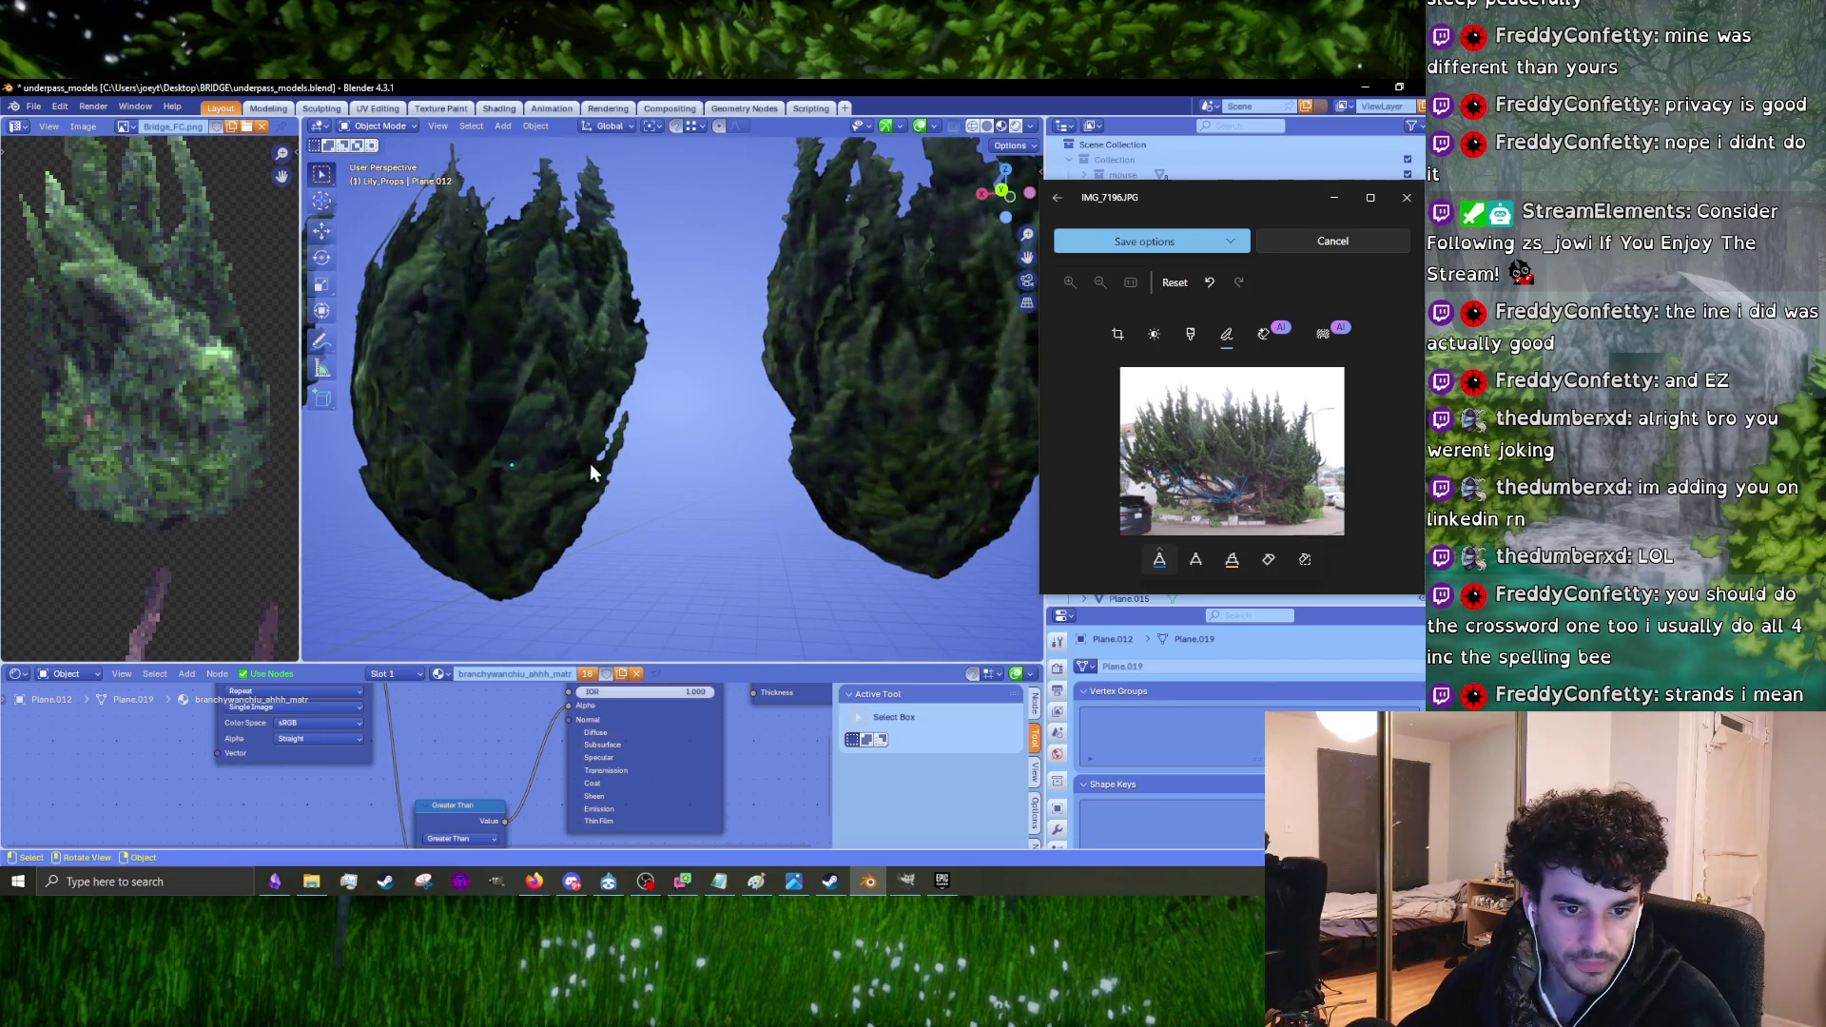
middle_click_drag(592, 465, 785, 327)
left_click(786, 327)
key("r")
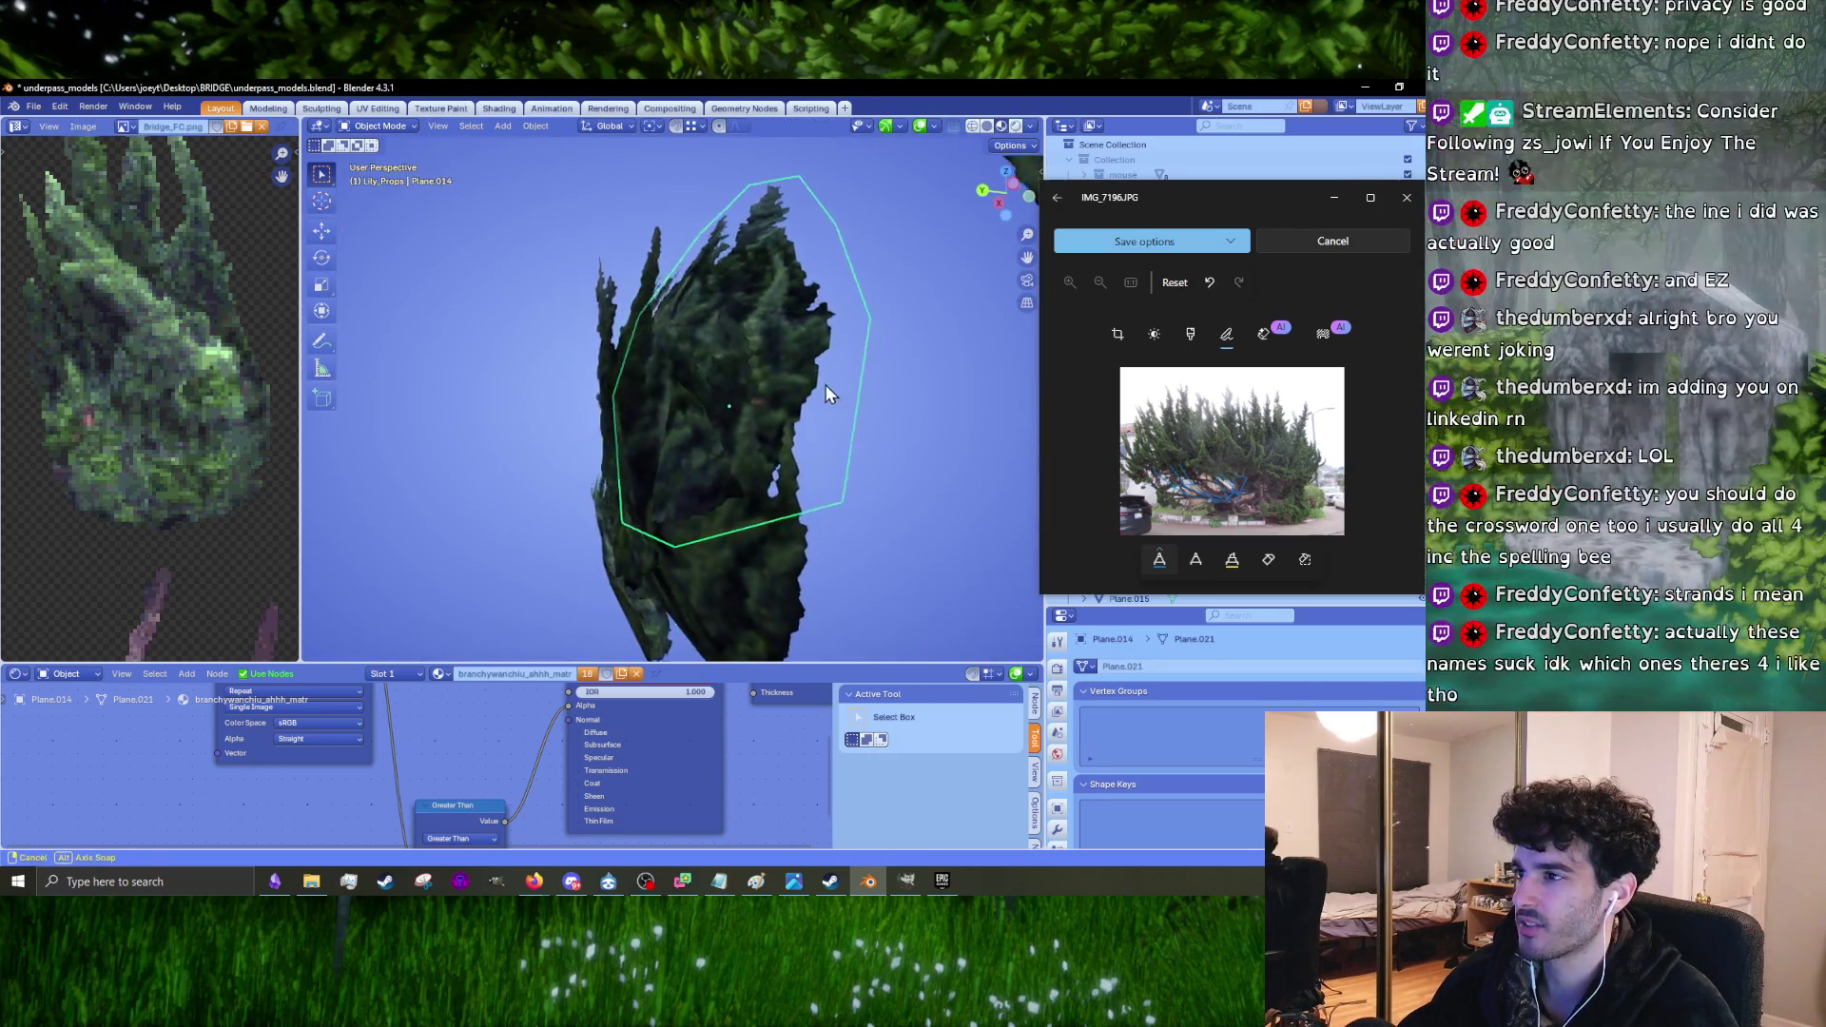
left_click(911, 388)
mouse_move(911, 387)
middle_mouse_down()
mouse_move(812, 411)
mouse_move(819, 468)
mouse_move(680, 425)
mouse_move(864, 457)
mouse_move(789, 396)
mouse_move(817, 385)
mouse_move(693, 397)
mouse_move(781, 328)
mouse_move(843, 380)
mouse_move(798, 398)
mouse_move(822, 386)
middle_mouse_up()
Step: Move the right bush to a new position
left_click(790, 396)
key("g")
left_click(737, 399)
key("g")
Step: Reposition another bush with several small moves
key("g")
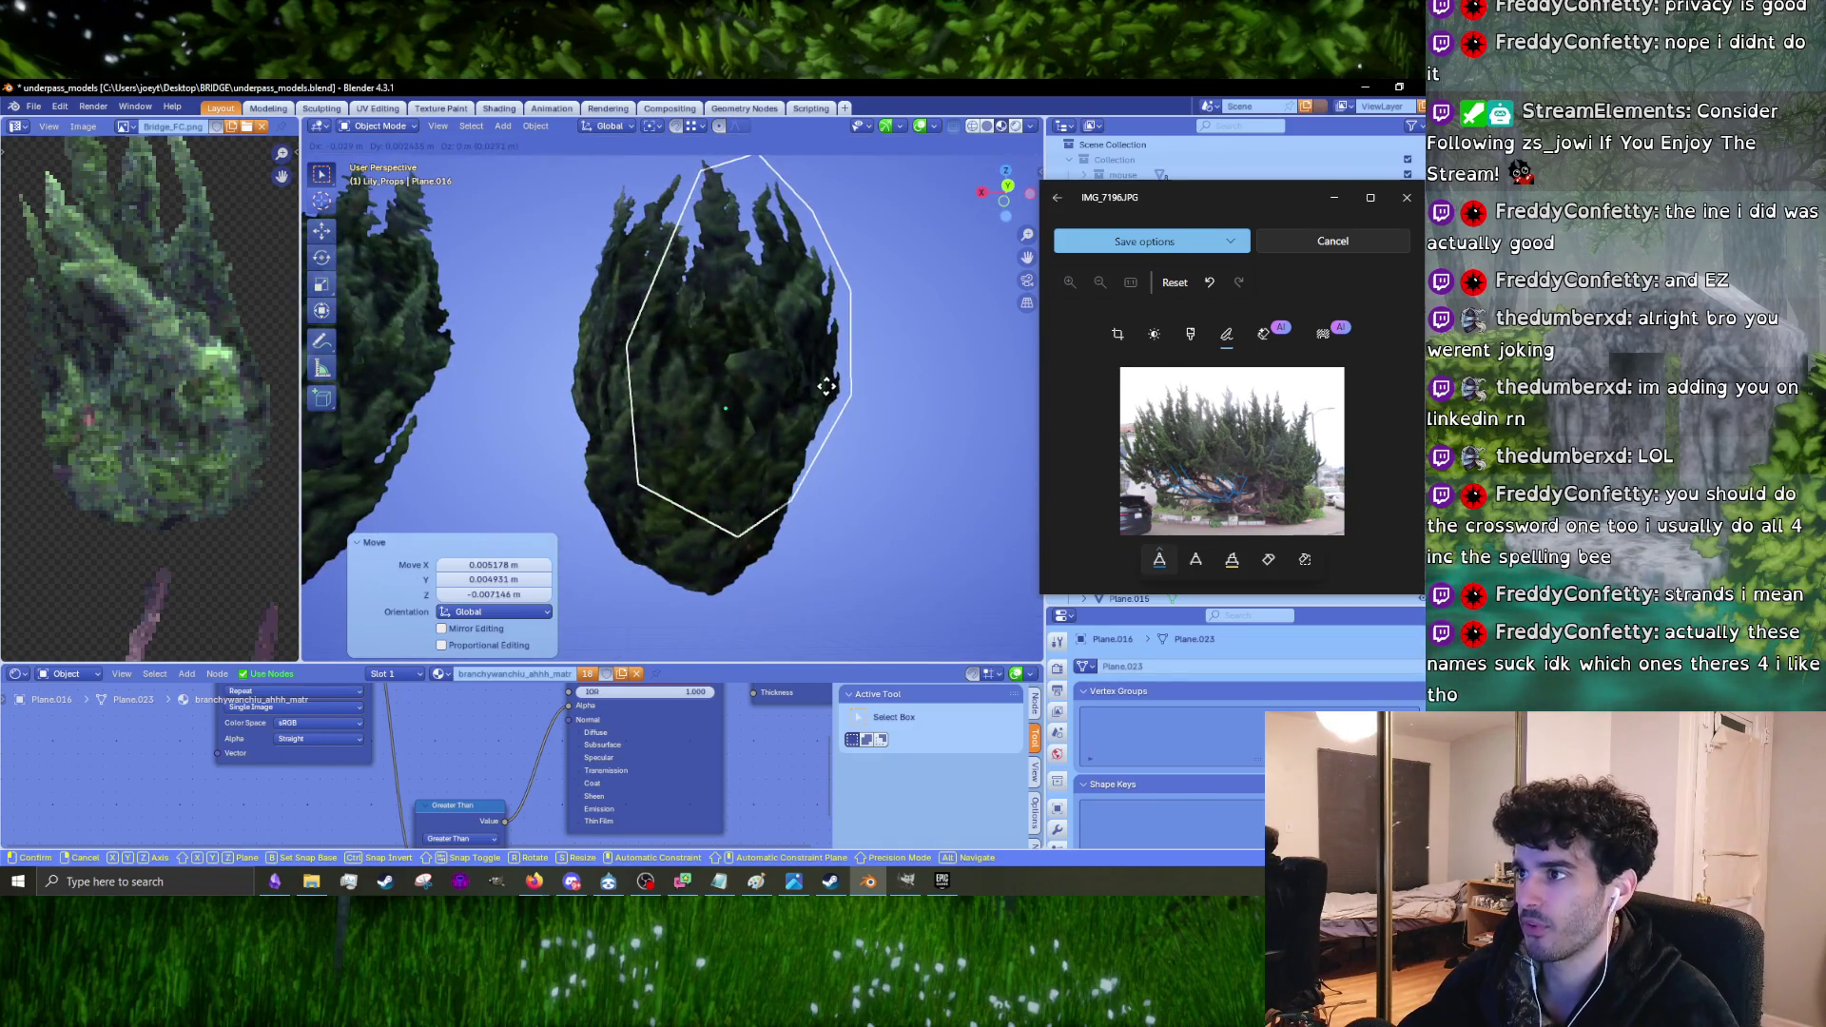
mouse_move(595, 352)
middle_mouse_down()
mouse_move(675, 396)
mouse_move(630, 422)
mouse_move(687, 470)
mouse_move(709, 378)
mouse_move(692, 381)
mouse_move(717, 414)
middle_mouse_up()
left_click(676, 396)
key("g")
left_click(687, 482)
key("g")
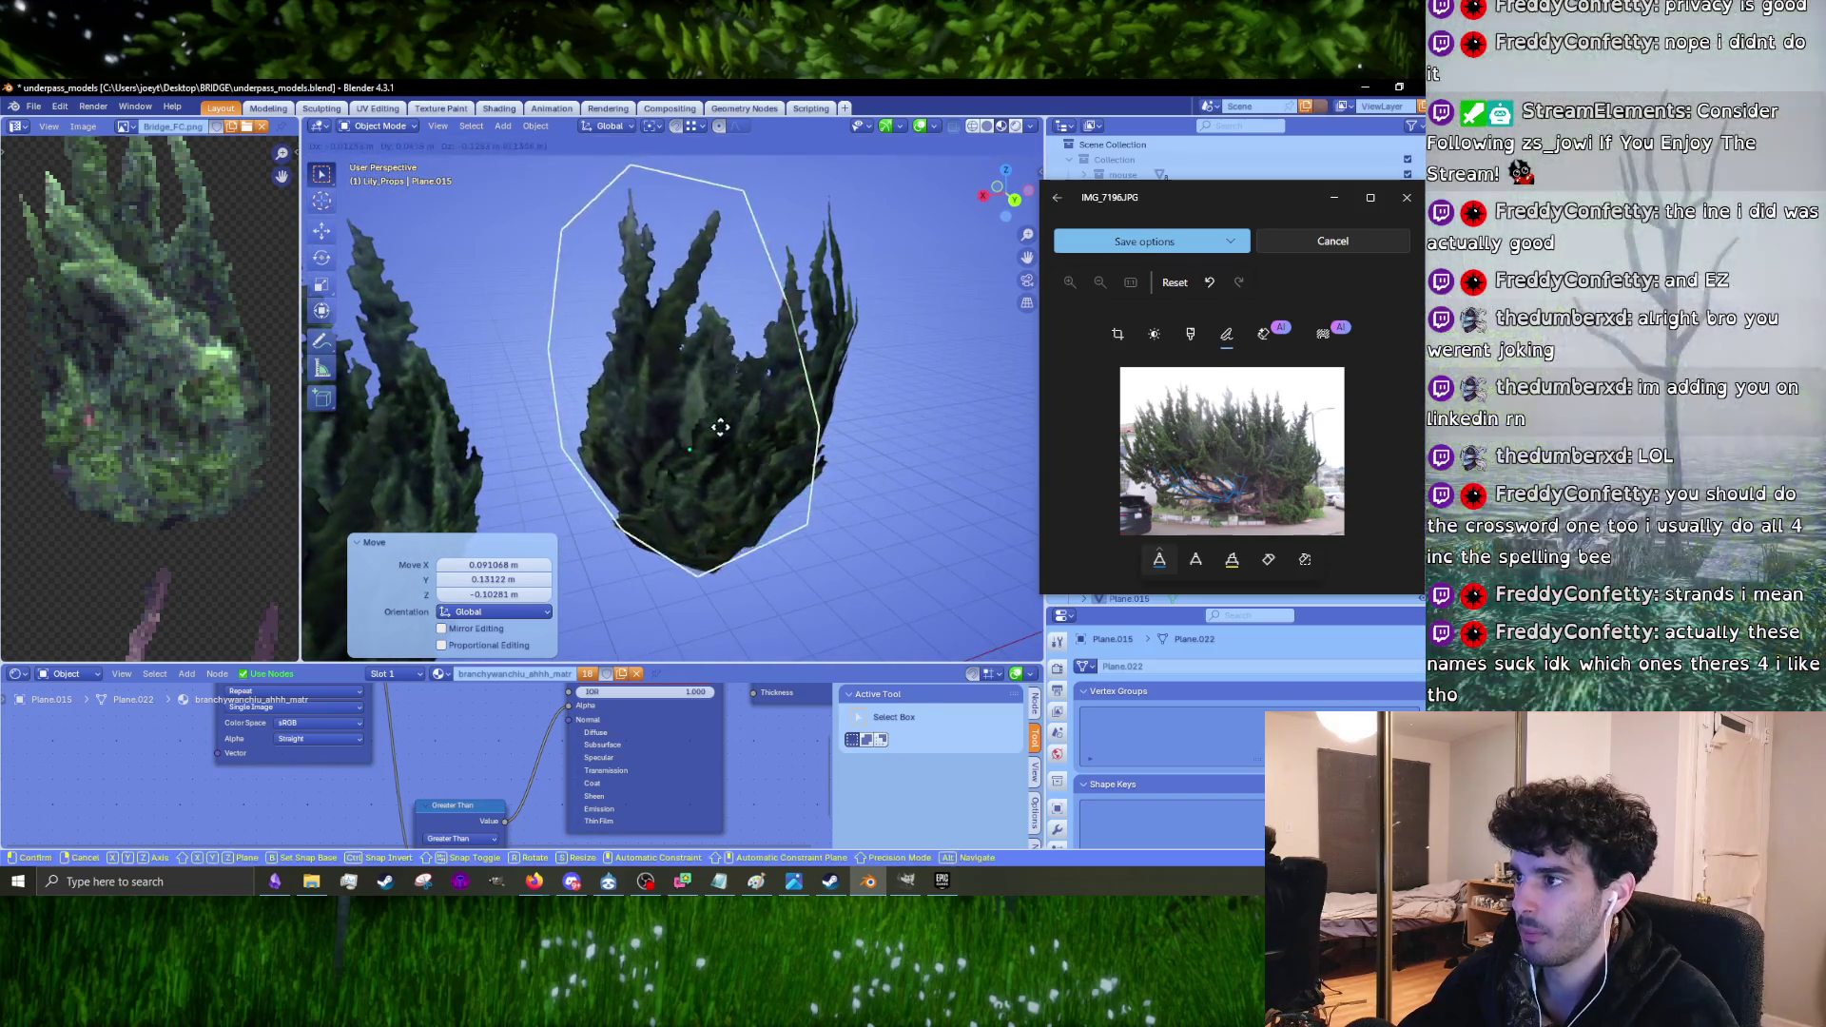
mouse_move(859, 483)
middle_mouse_down()
mouse_move(830, 400)
mouse_move(789, 380)
mouse_move(808, 414)
mouse_move(800, 536)
mouse_move(709, 481)
mouse_move(786, 472)
mouse_move(715, 487)
mouse_move(821, 437)
mouse_move(564, 443)
mouse_move(625, 403)
mouse_move(645, 478)
mouse_move(778, 487)
mouse_move(741, 428)
mouse_move(736, 443)
mouse_move(789, 479)
mouse_move(757, 378)
mouse_move(893, 401)
mouse_move(595, 367)
mouse_move(854, 344)
mouse_move(882, 363)
middle_mouse_up()
Step: Rotate a bush by -7.41° and reposition it and a neighbouring bush
key("g")
left_click(785, 400)
left_click(778, 486)
left_click(789, 471)
key("g")
scroll(620, 387, "up", 3)
key("g")
left_click(664, 356)
scroll(665, 356, "down", 3)
left_click(698, 376)
Step: Rotate the bush by -7.26° and enter Edit Mode to move it
key("g")
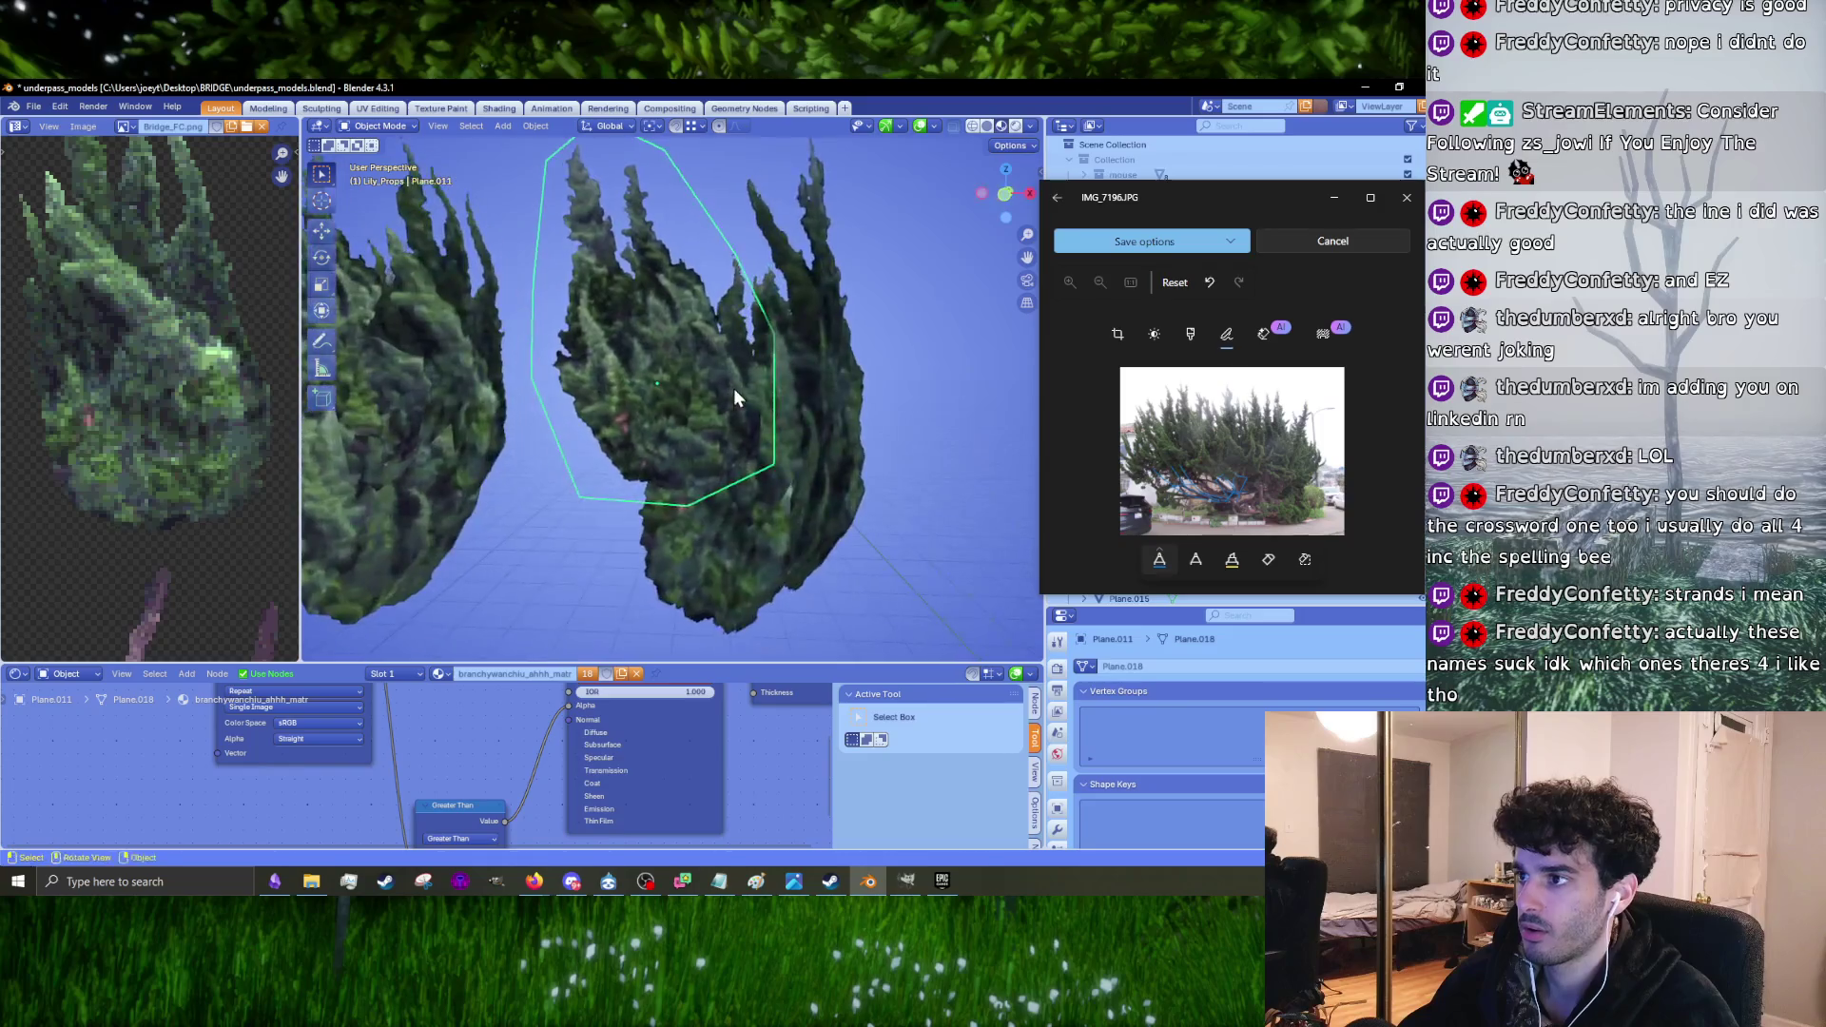
left_click(721, 372)
mouse_move(720, 372)
middle_mouse_down()
mouse_move(920, 379)
mouse_move(683, 408)
mouse_move(812, 407)
mouse_move(702, 362)
mouse_move(662, 384)
mouse_move(680, 371)
mouse_move(668, 355)
mouse_move(717, 378)
mouse_move(693, 375)
mouse_move(705, 387)
mouse_move(716, 357)
mouse_move(589, 497)
mouse_move(678, 452)
middle_mouse_up()
key("r")
left_click(808, 386)
key("r")
left_click(679, 359)
key("Tab")
key("Tab")
key("g")
Step: Rotate the bush by -6.4°, then rotate it around the Z axis
left_click(782, 362)
key("r")
left_click(784, 354)
left_click(740, 388)
key("r")
key("z")
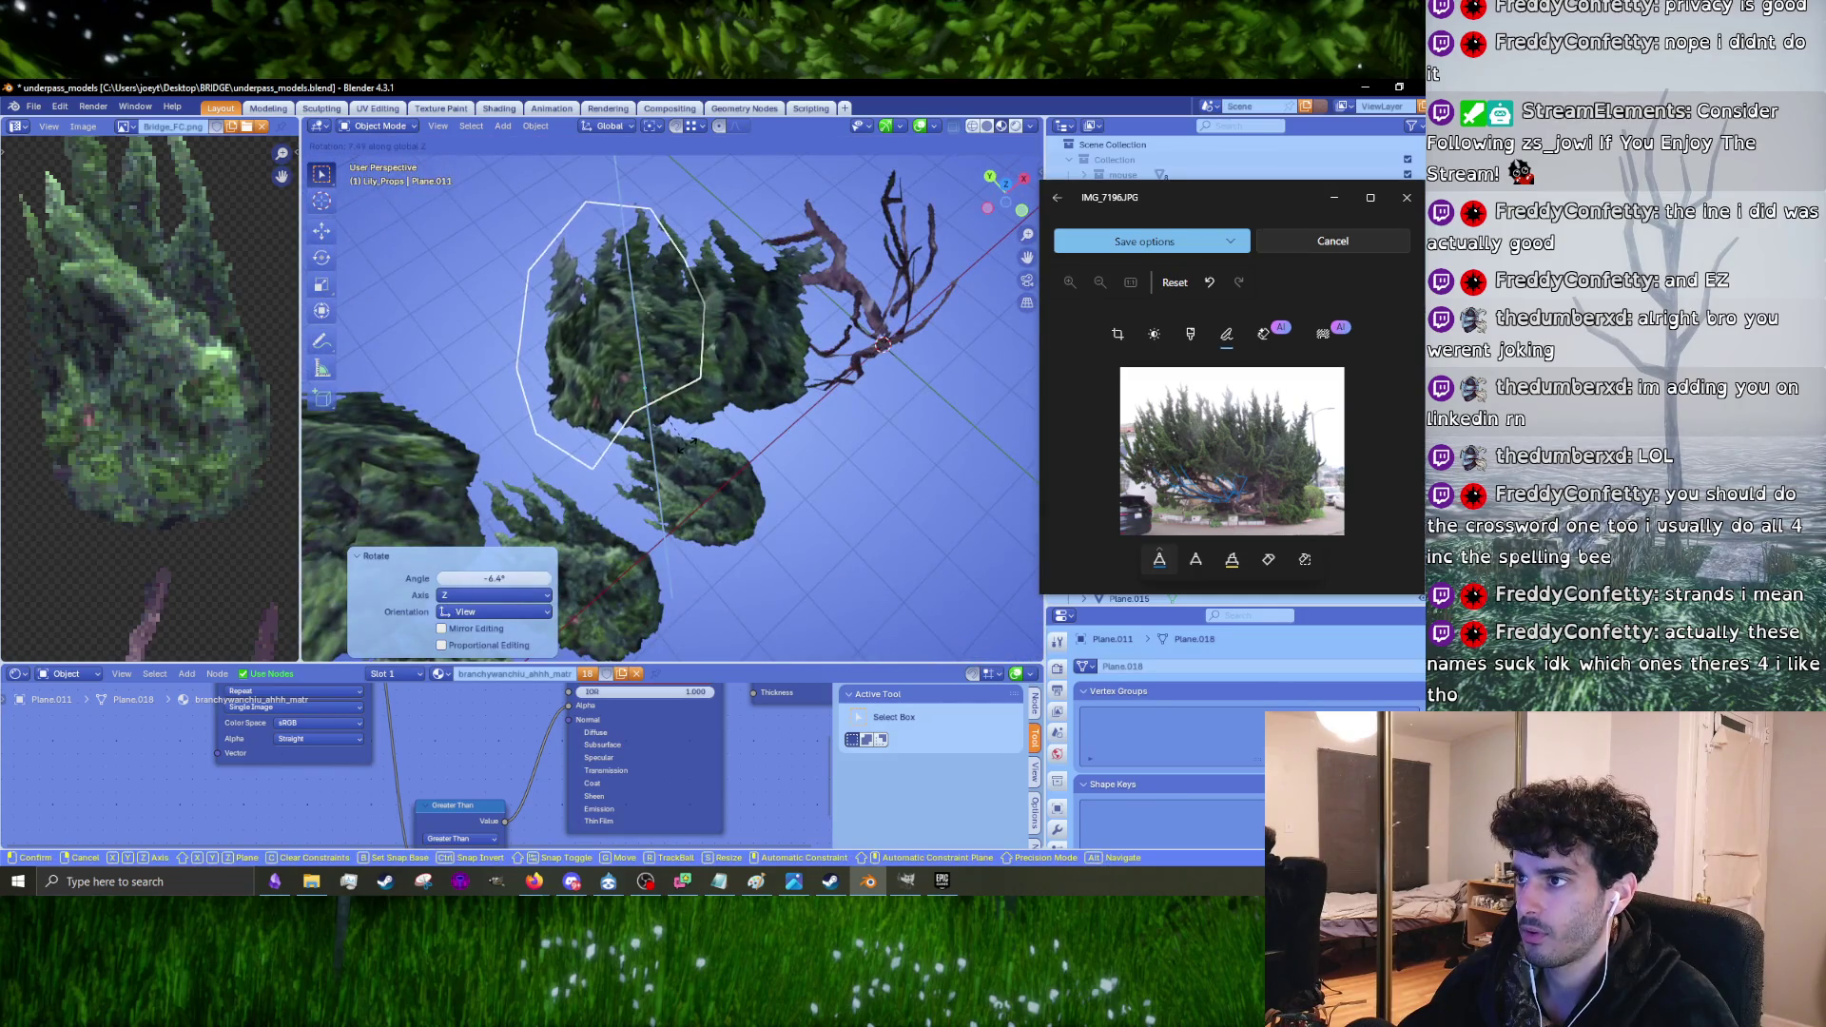
Step: Rotate Plane.009 by 4.59° and nudge it into position, ending in Object Mode
left_click(759, 367)
mouse_move(759, 367)
middle_mouse_down()
mouse_move(789, 295)
mouse_move(616, 282)
mouse_move(613, 367)
middle_mouse_up()
key("r")
left_click(797, 306)
key("g")
left_click(786, 302)
key("g")
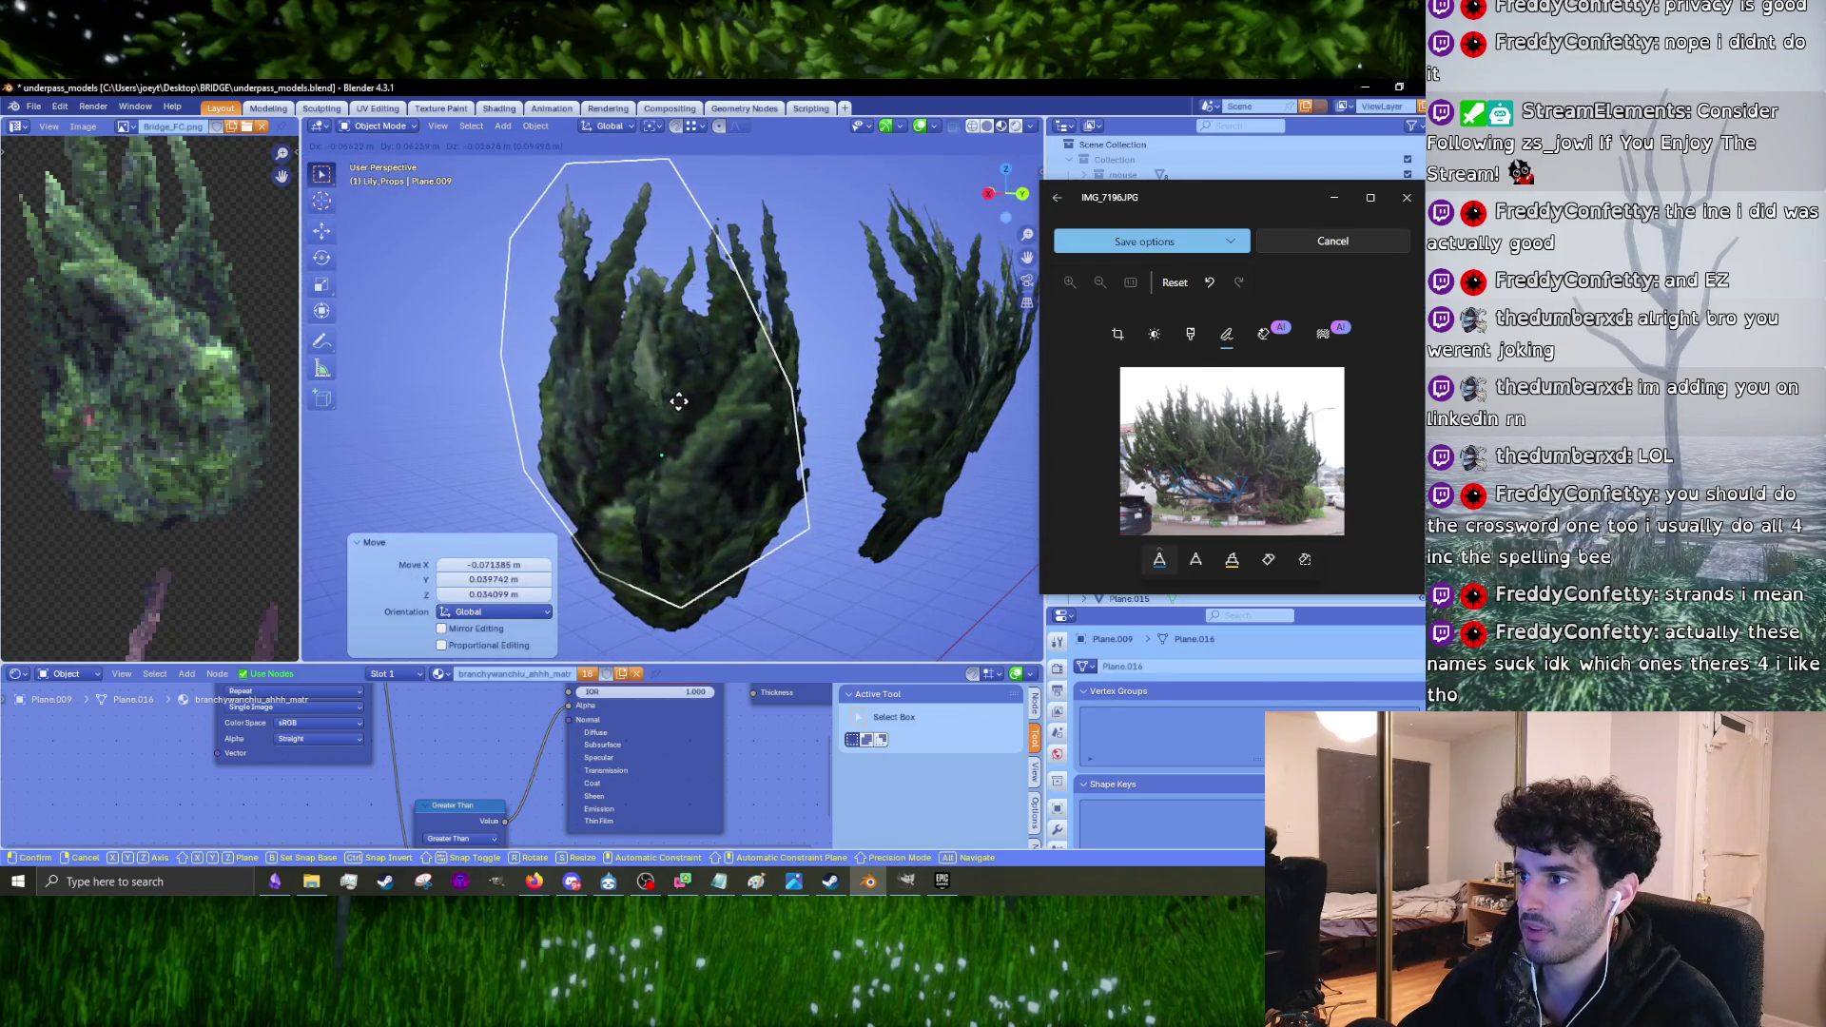
left_click(797, 442)
middle_click_drag(797, 443, 761, 356)
key("Tab")
scroll(760, 356, "down", 6)
key("Tab")
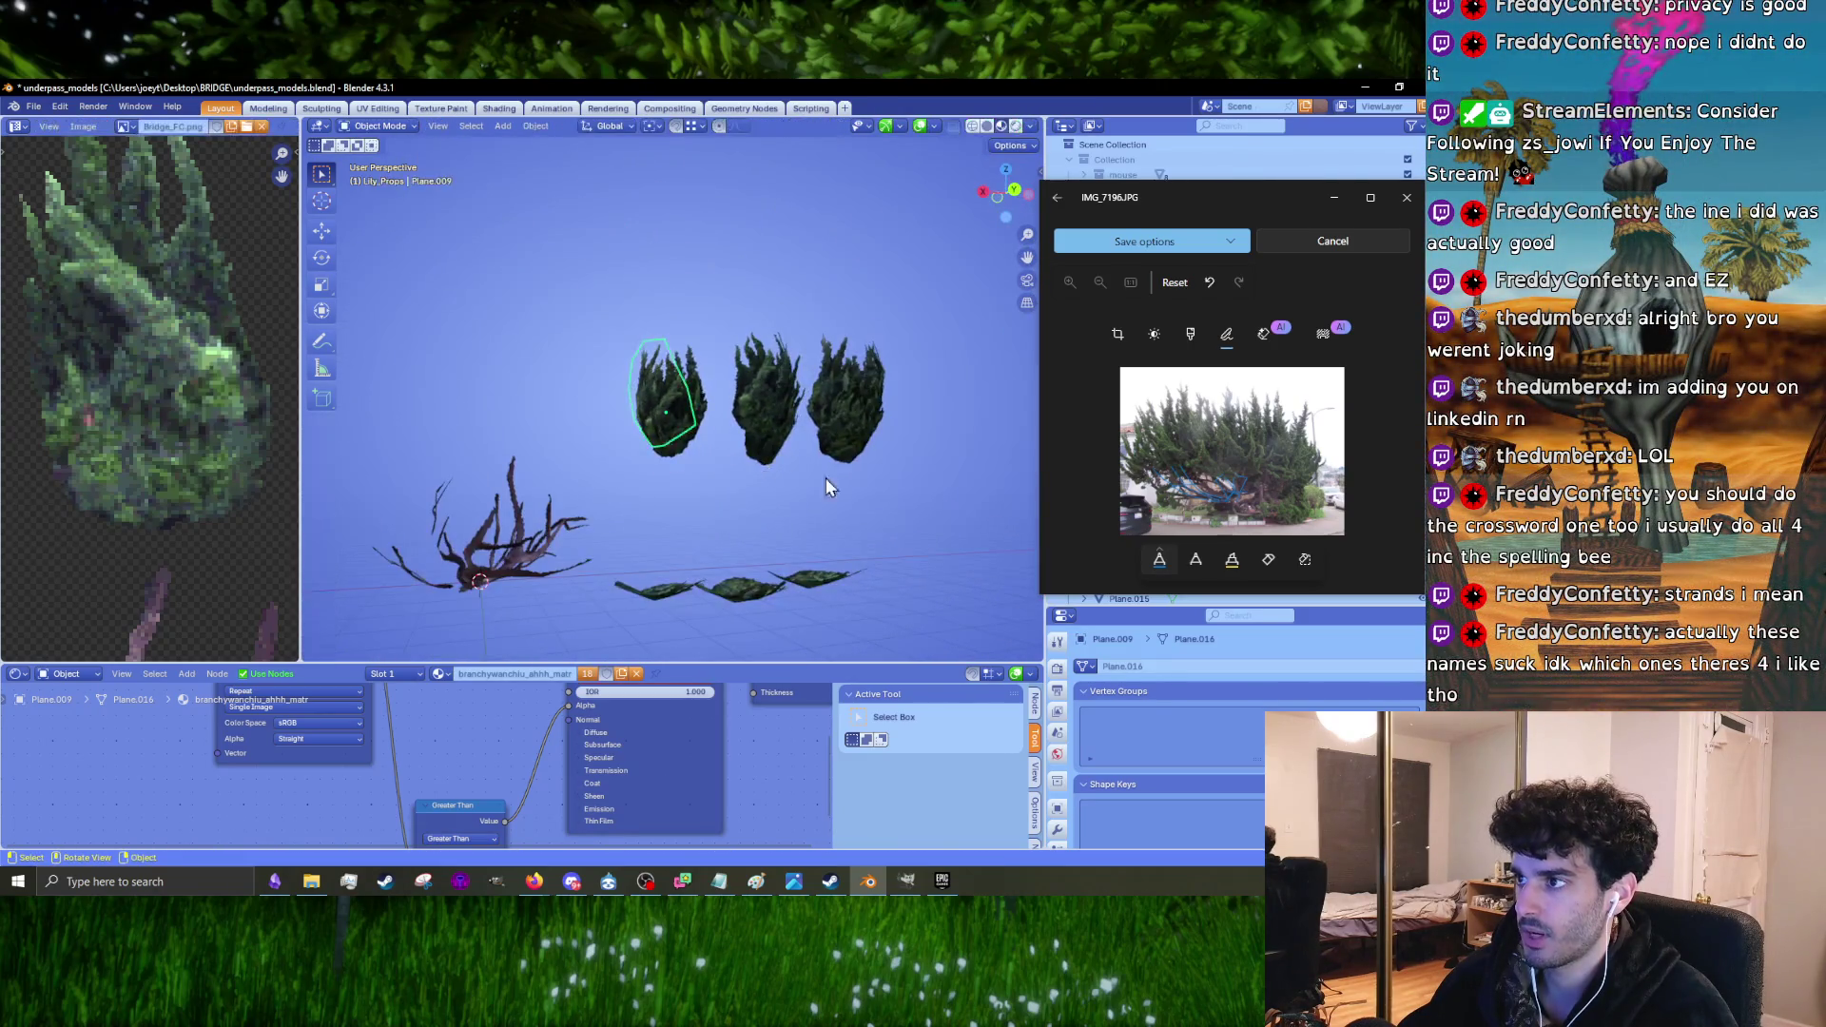
Step: In top view, duplicate Plane.009 as Plane.018 and place it over the bare branches
scroll(774, 509, "up", 5)
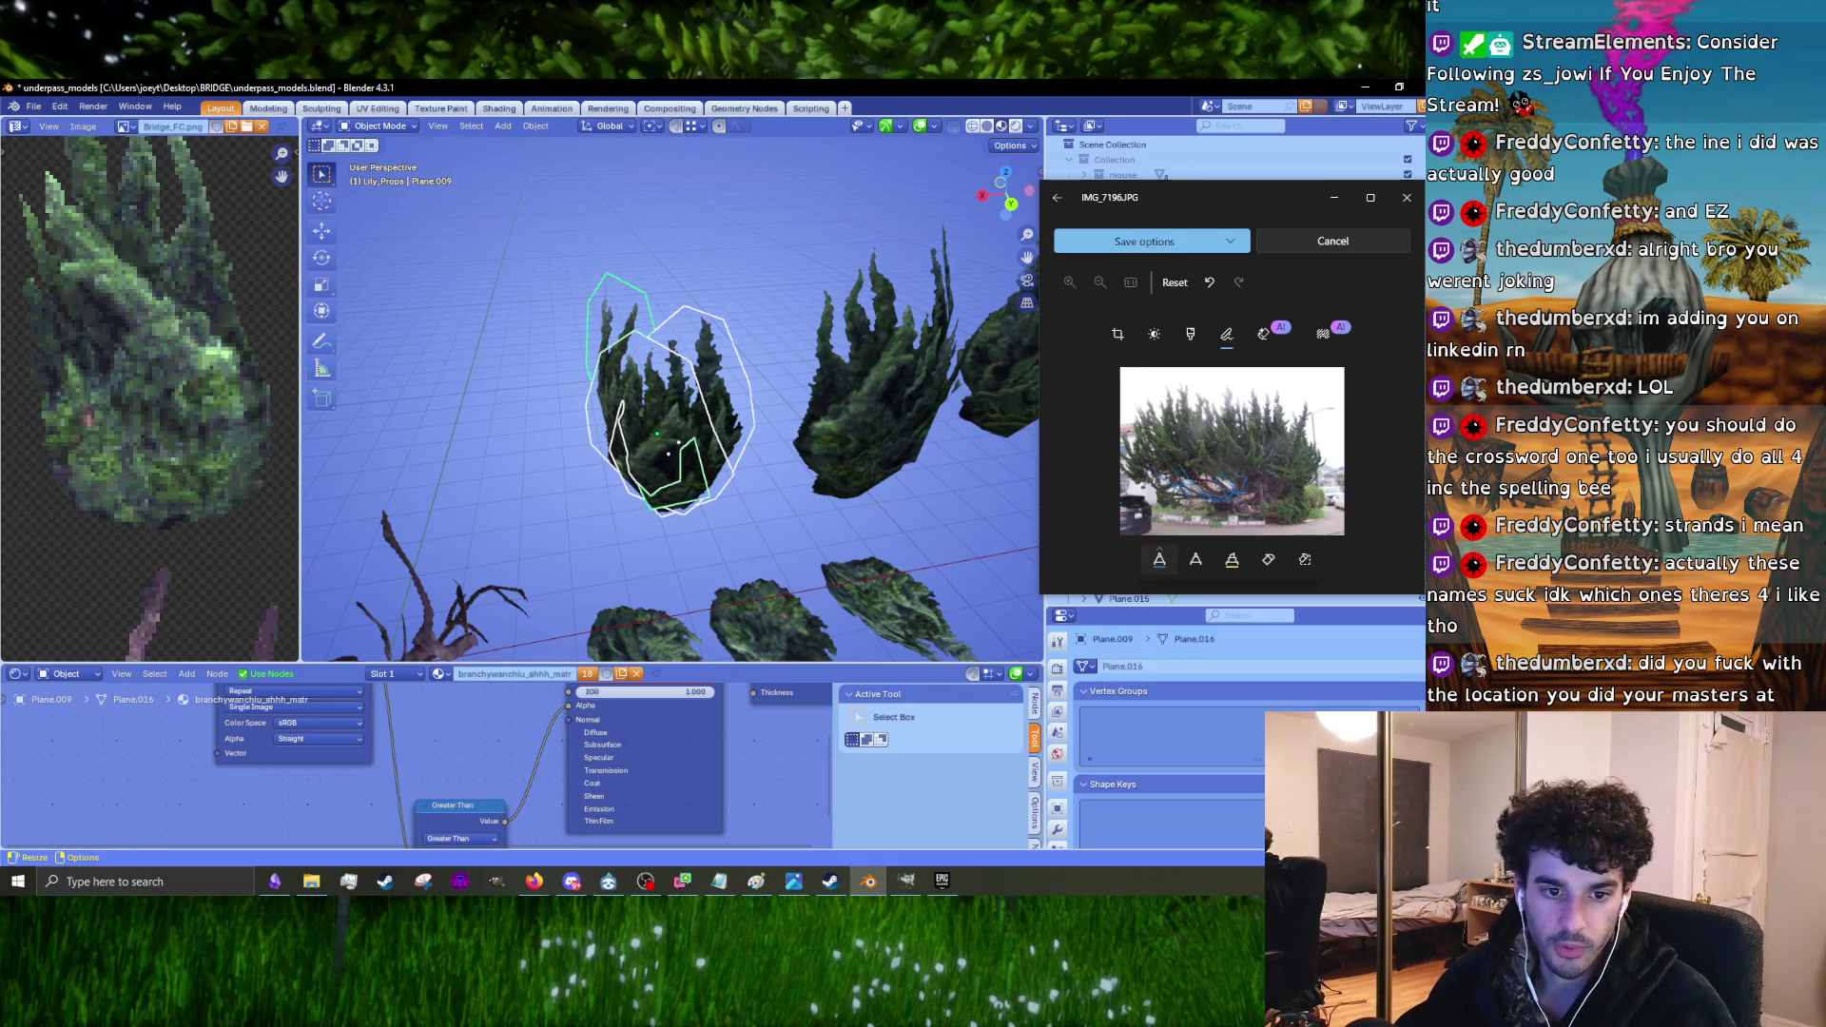
key("KP_7")
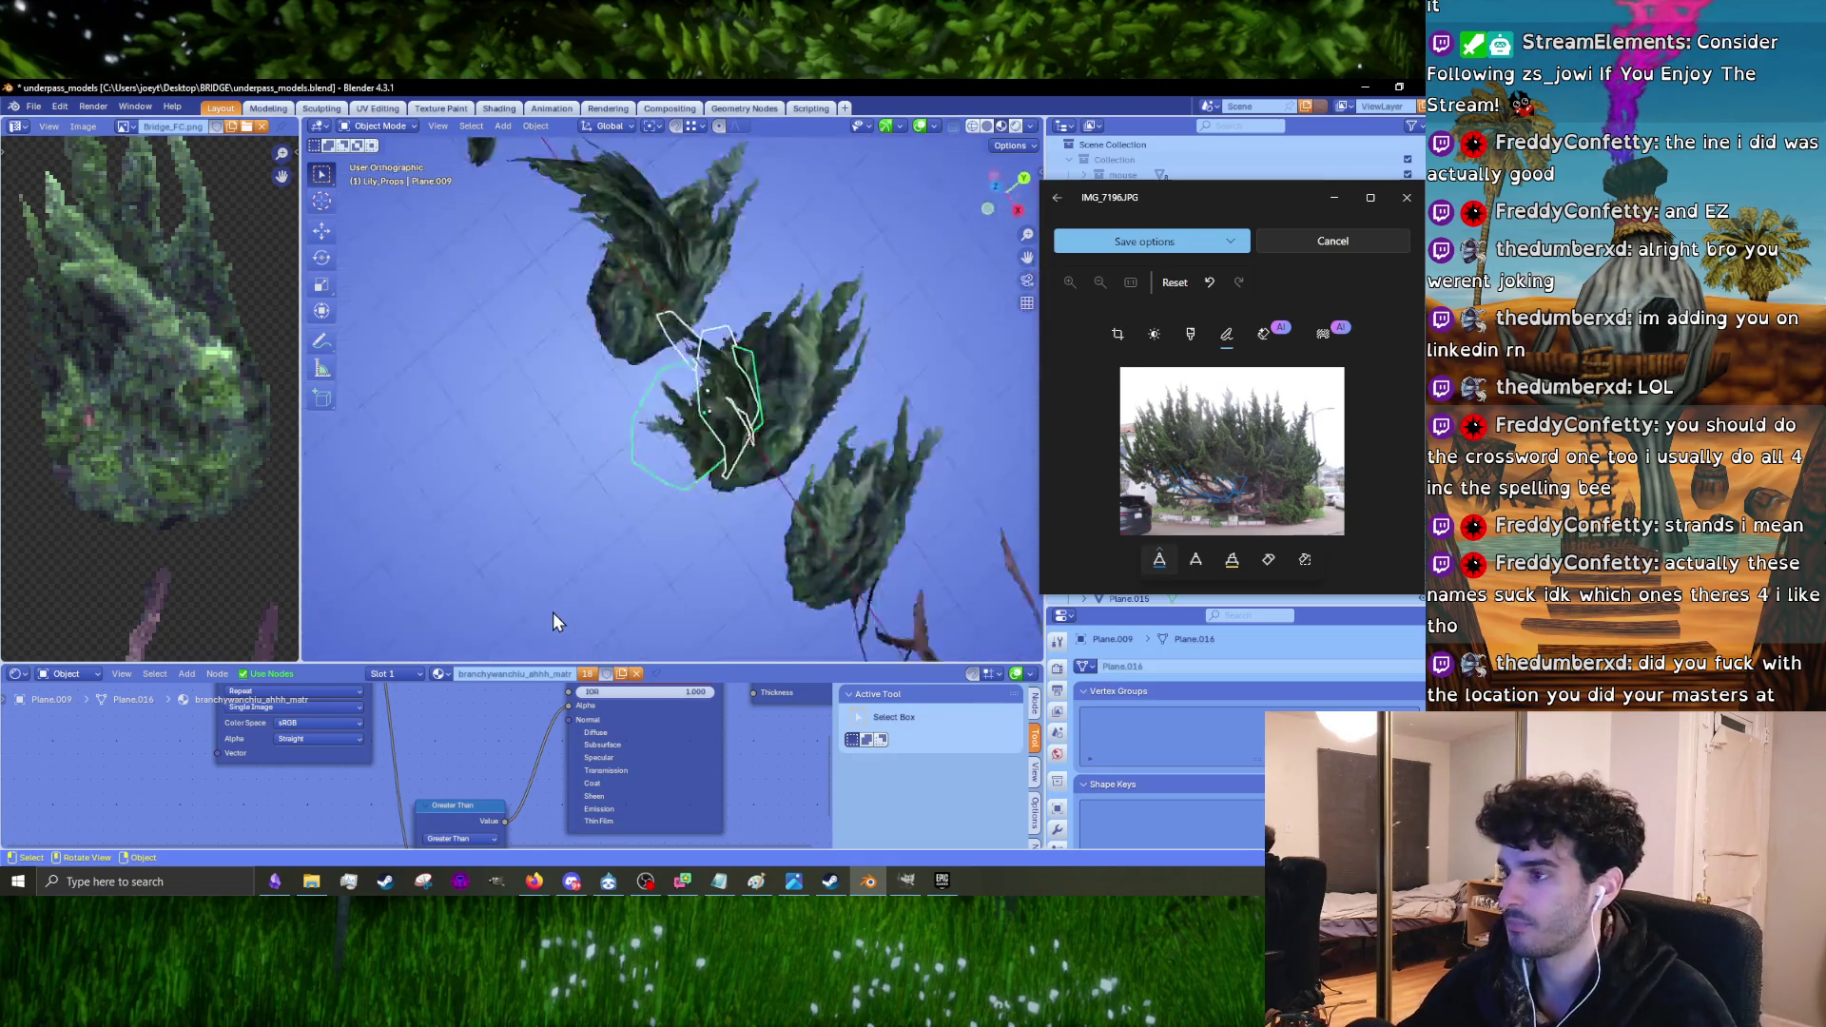
mouse_move(727, 592)
middle_mouse_down()
mouse_move(700, 556)
mouse_move(723, 440)
middle_mouse_up()
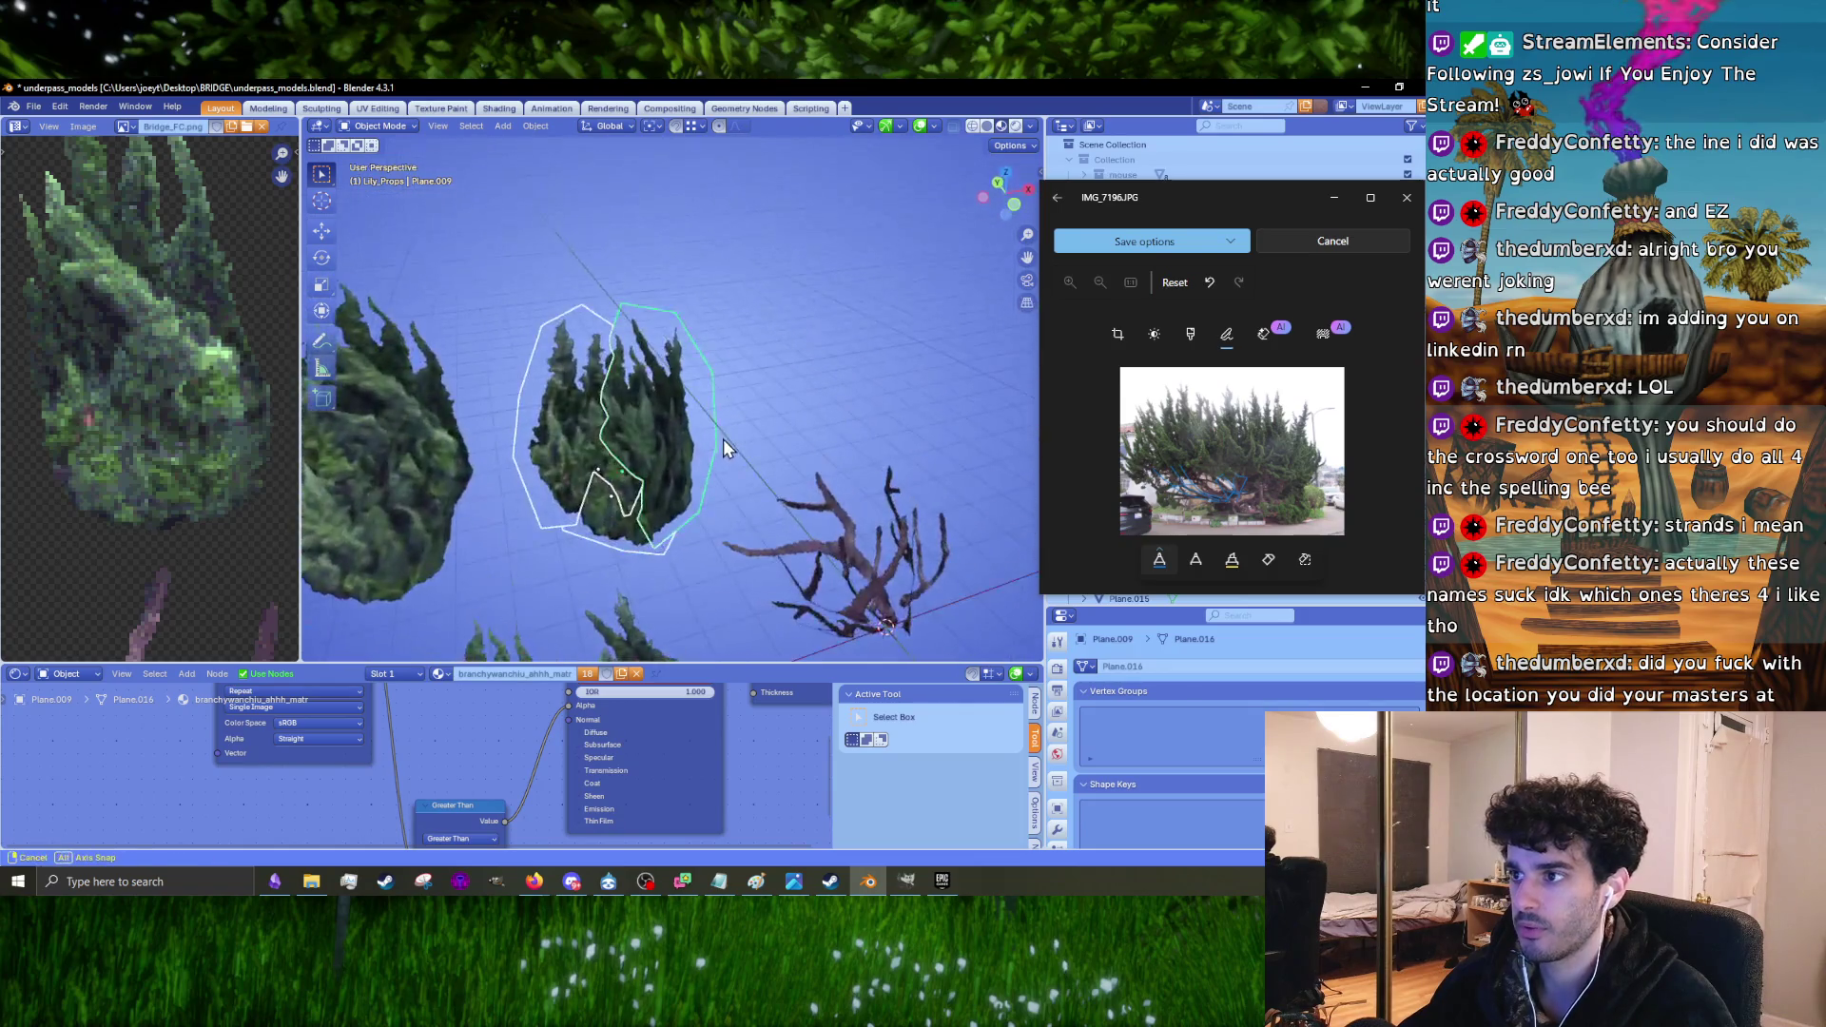
key("KP_7")
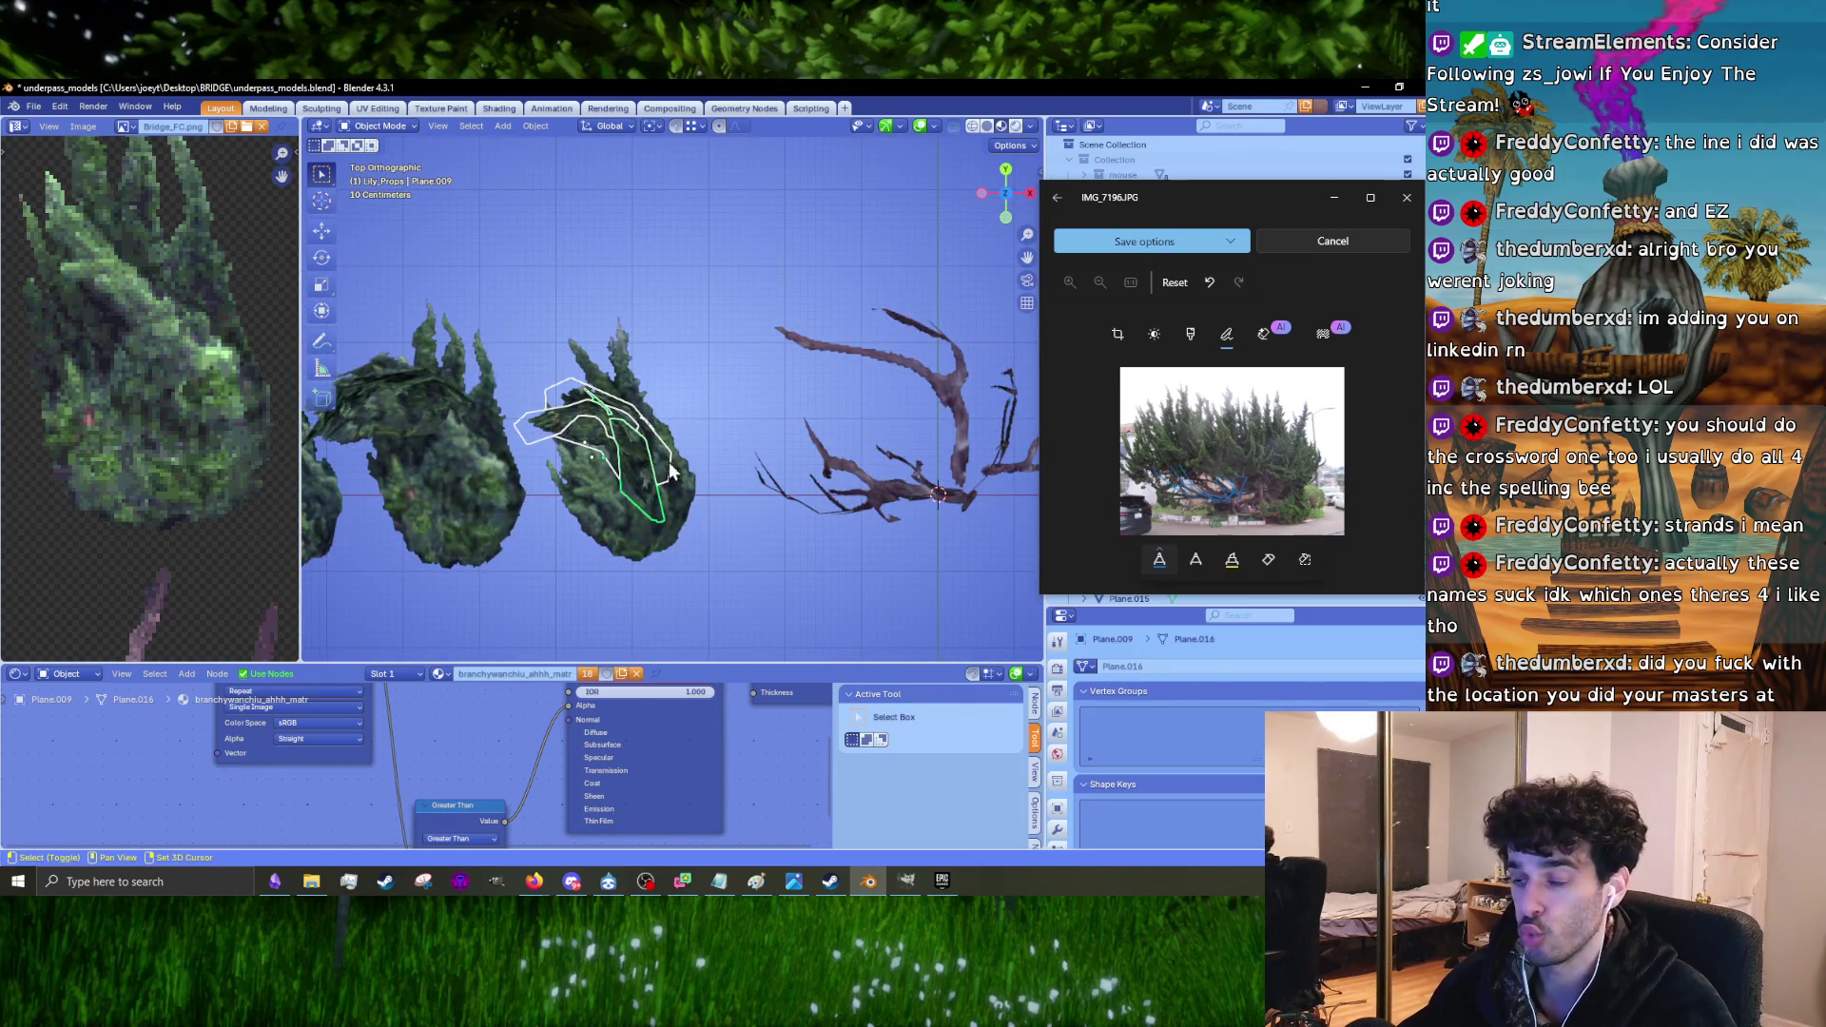
key("shift+d")
left_click(897, 418)
key("KP_Decimal")
Step: Turn the duplicated cluster 38.3° and tilt it -11.4°, then move it onto the branches
key("r")
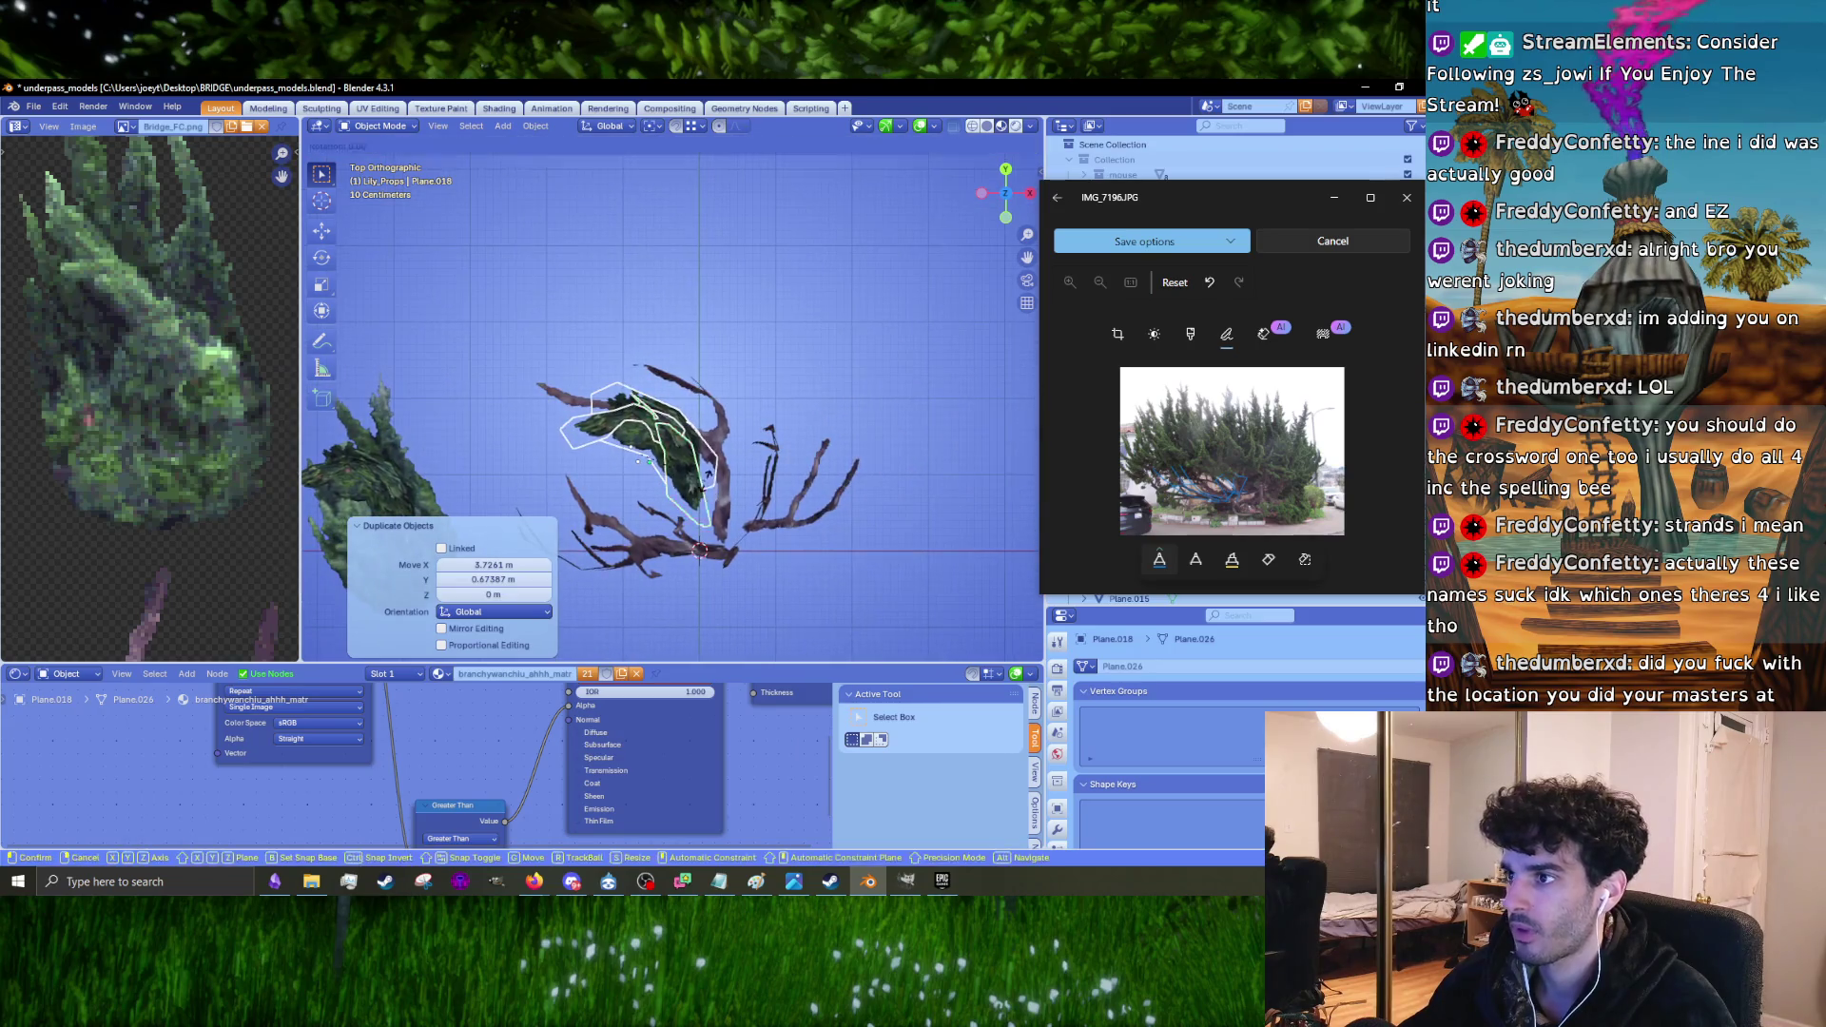
left_click(733, 427)
mouse_move(732, 427)
middle_mouse_down()
mouse_move(639, 485)
mouse_move(761, 487)
mouse_move(815, 571)
middle_mouse_up()
key("r")
left_click(790, 485)
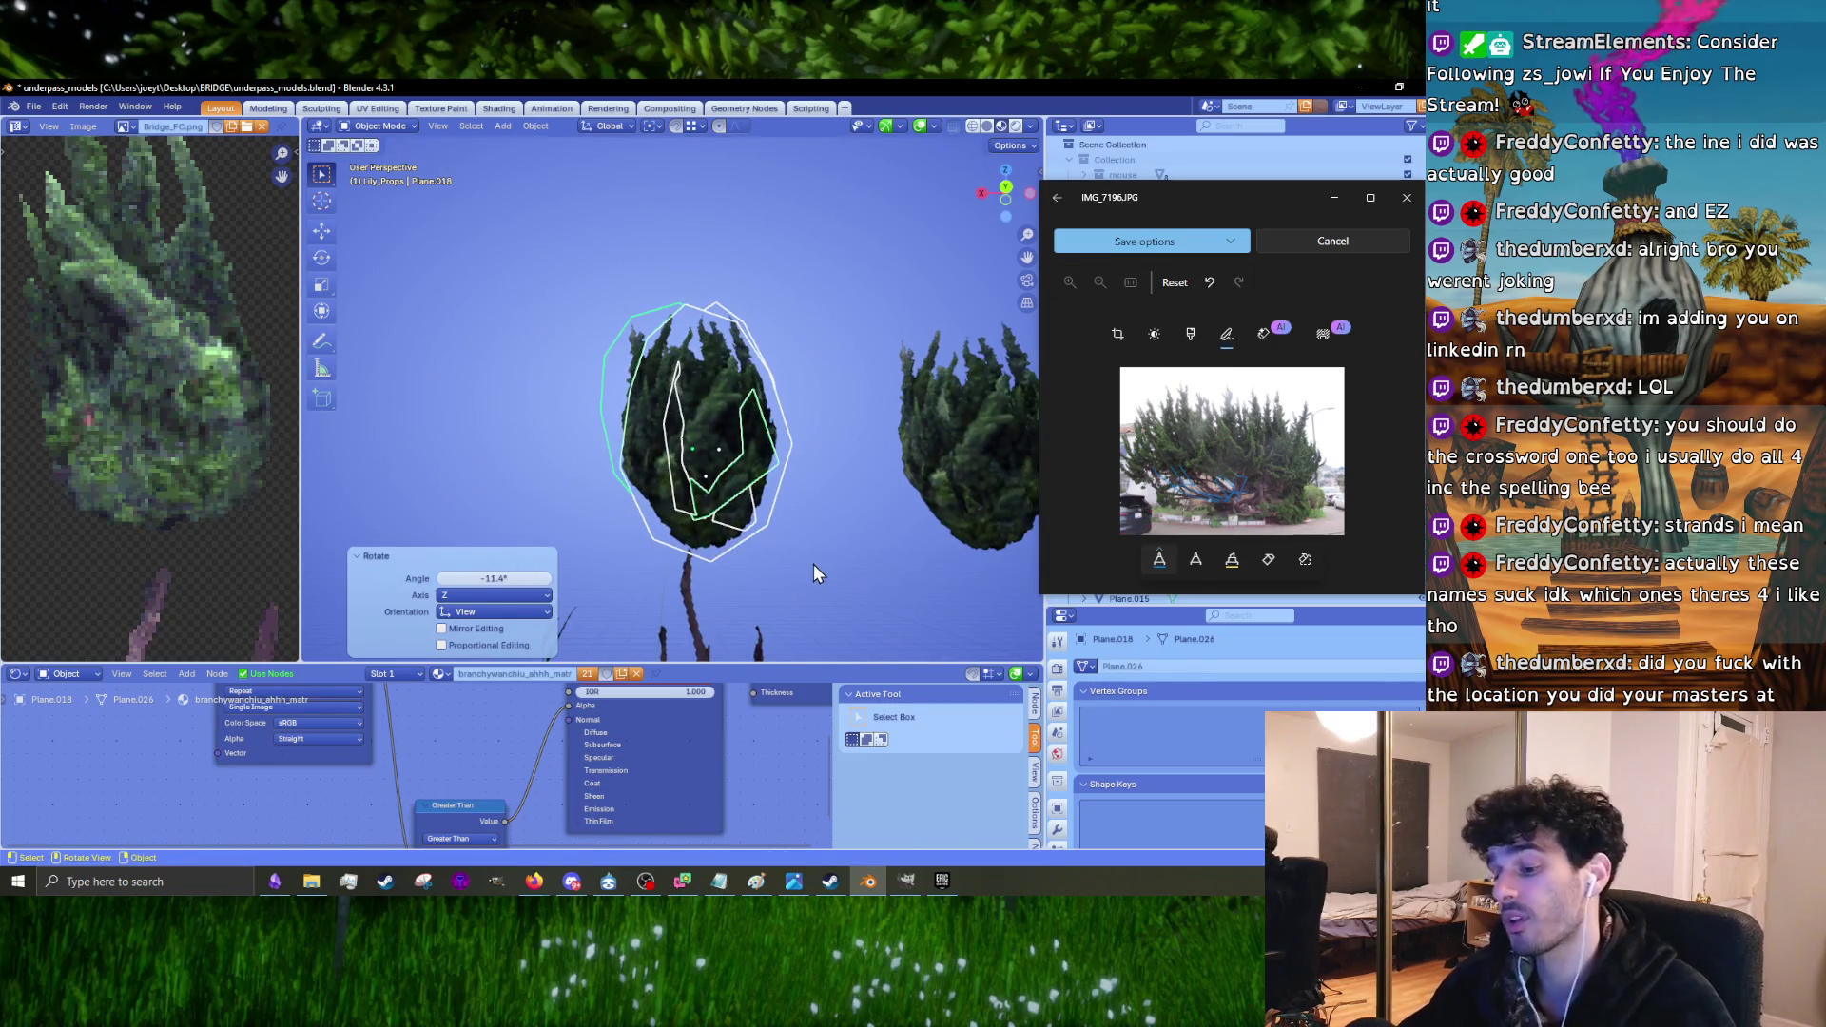
middle_click_drag(739, 445, 822, 512)
key("g")
left_click(787, 490)
key("r")
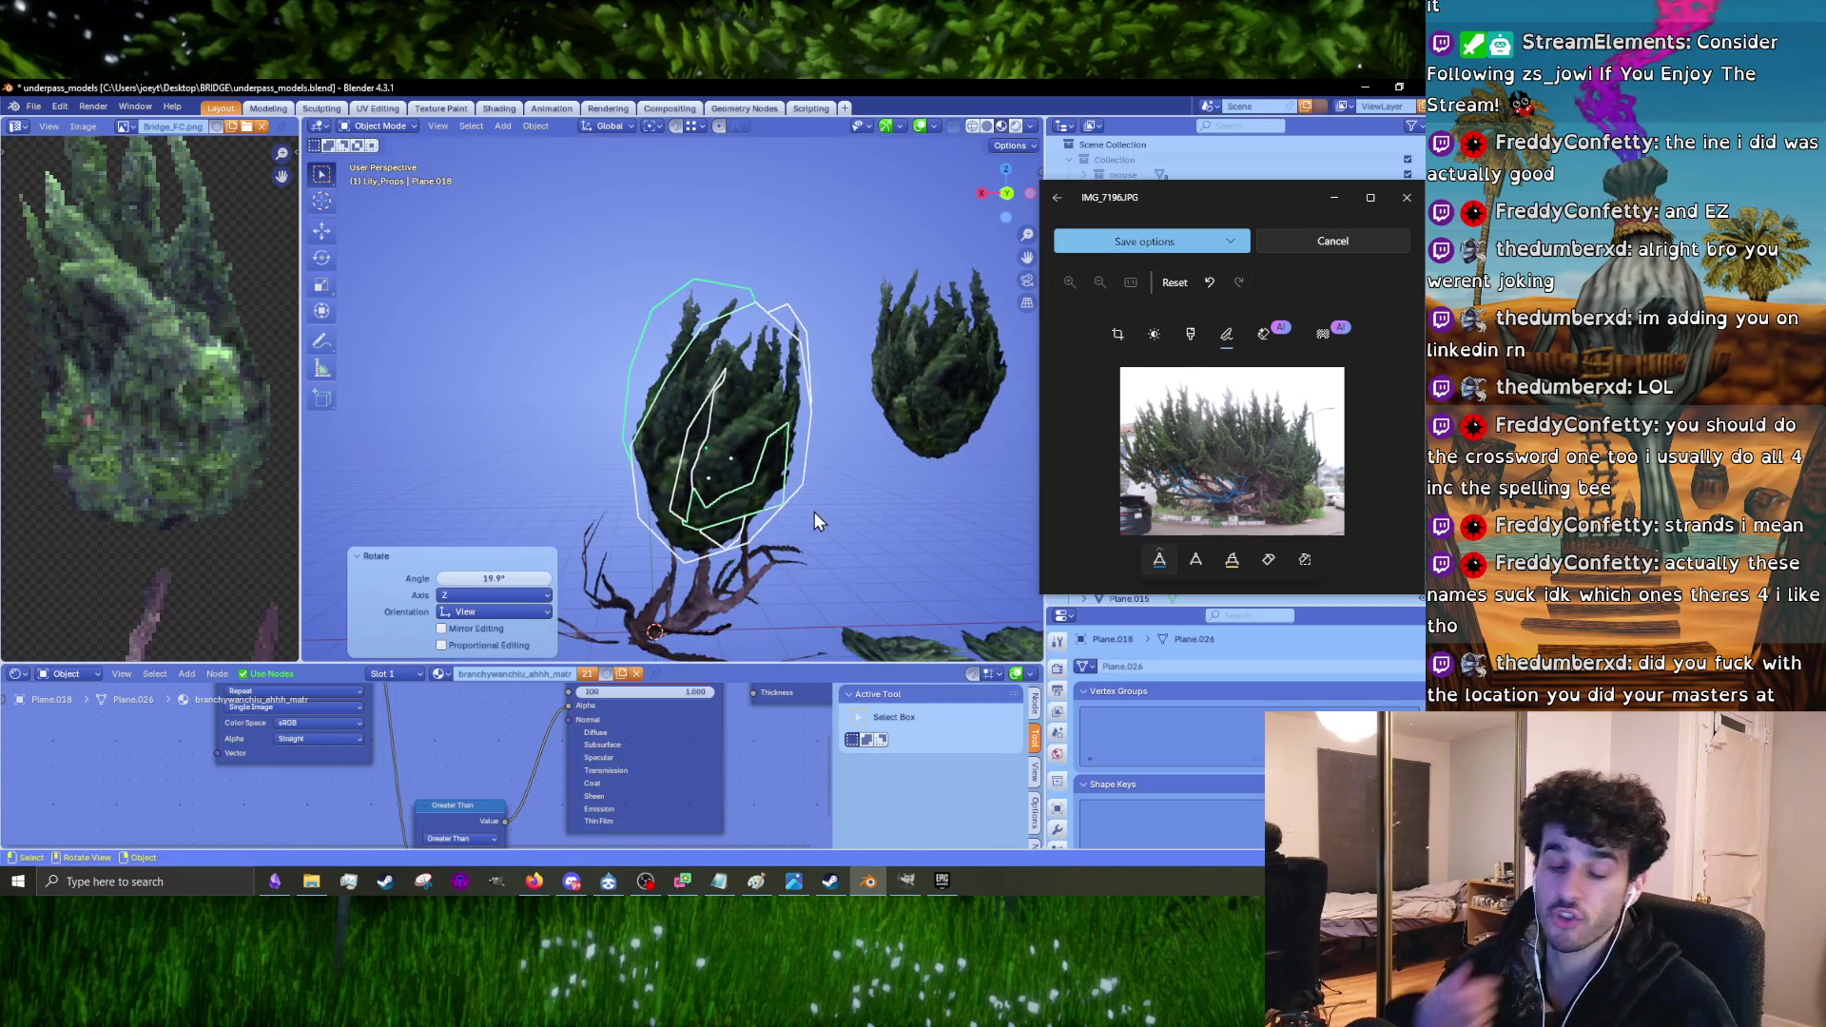
mouse_move(814, 511)
middle_mouse_down()
mouse_move(835, 441)
mouse_move(579, 460)
mouse_move(588, 498)
mouse_move(671, 449)
mouse_move(737, 462)
middle_mouse_up()
Step: Duplicate the middle foliage cluster, turn it -63.6° and 99.1°, and move it onto the branch
left_click(601, 456)
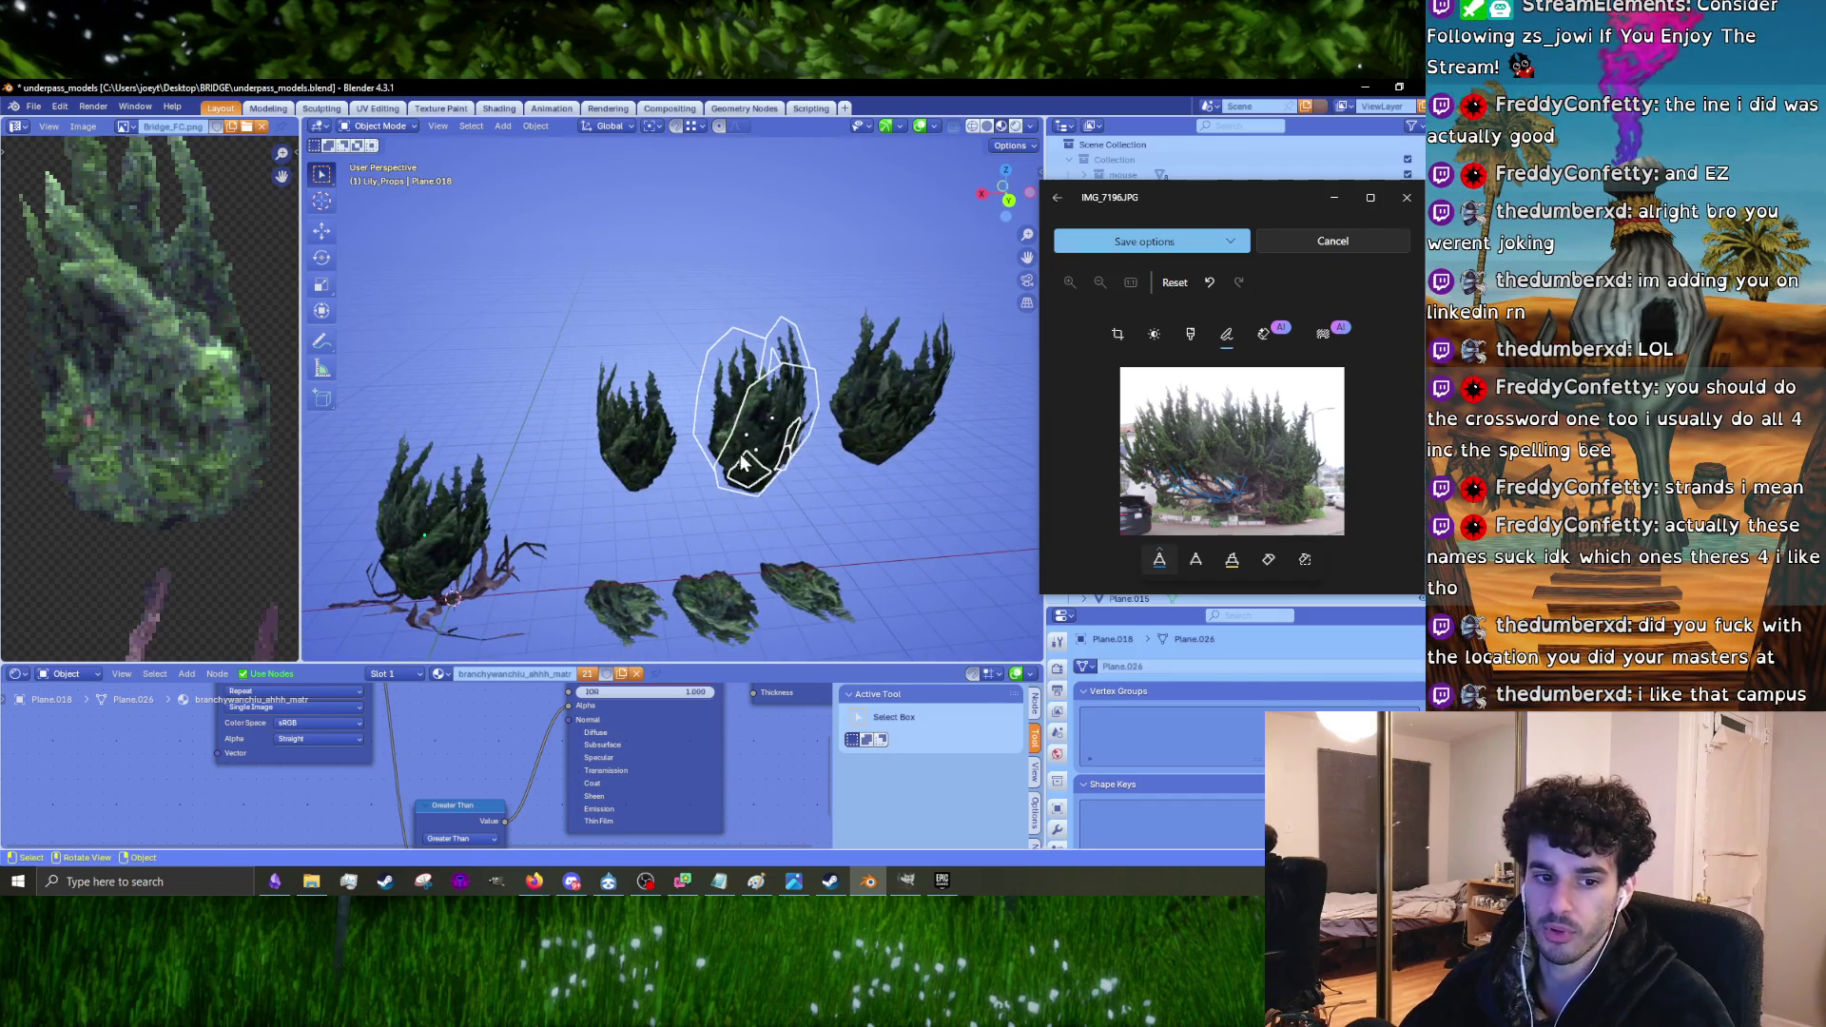
key("shift+d")
left_click(602, 456)
mouse_move(602, 456)
middle_mouse_down()
mouse_move(699, 473)
mouse_move(794, 447)
middle_mouse_up()
key("r")
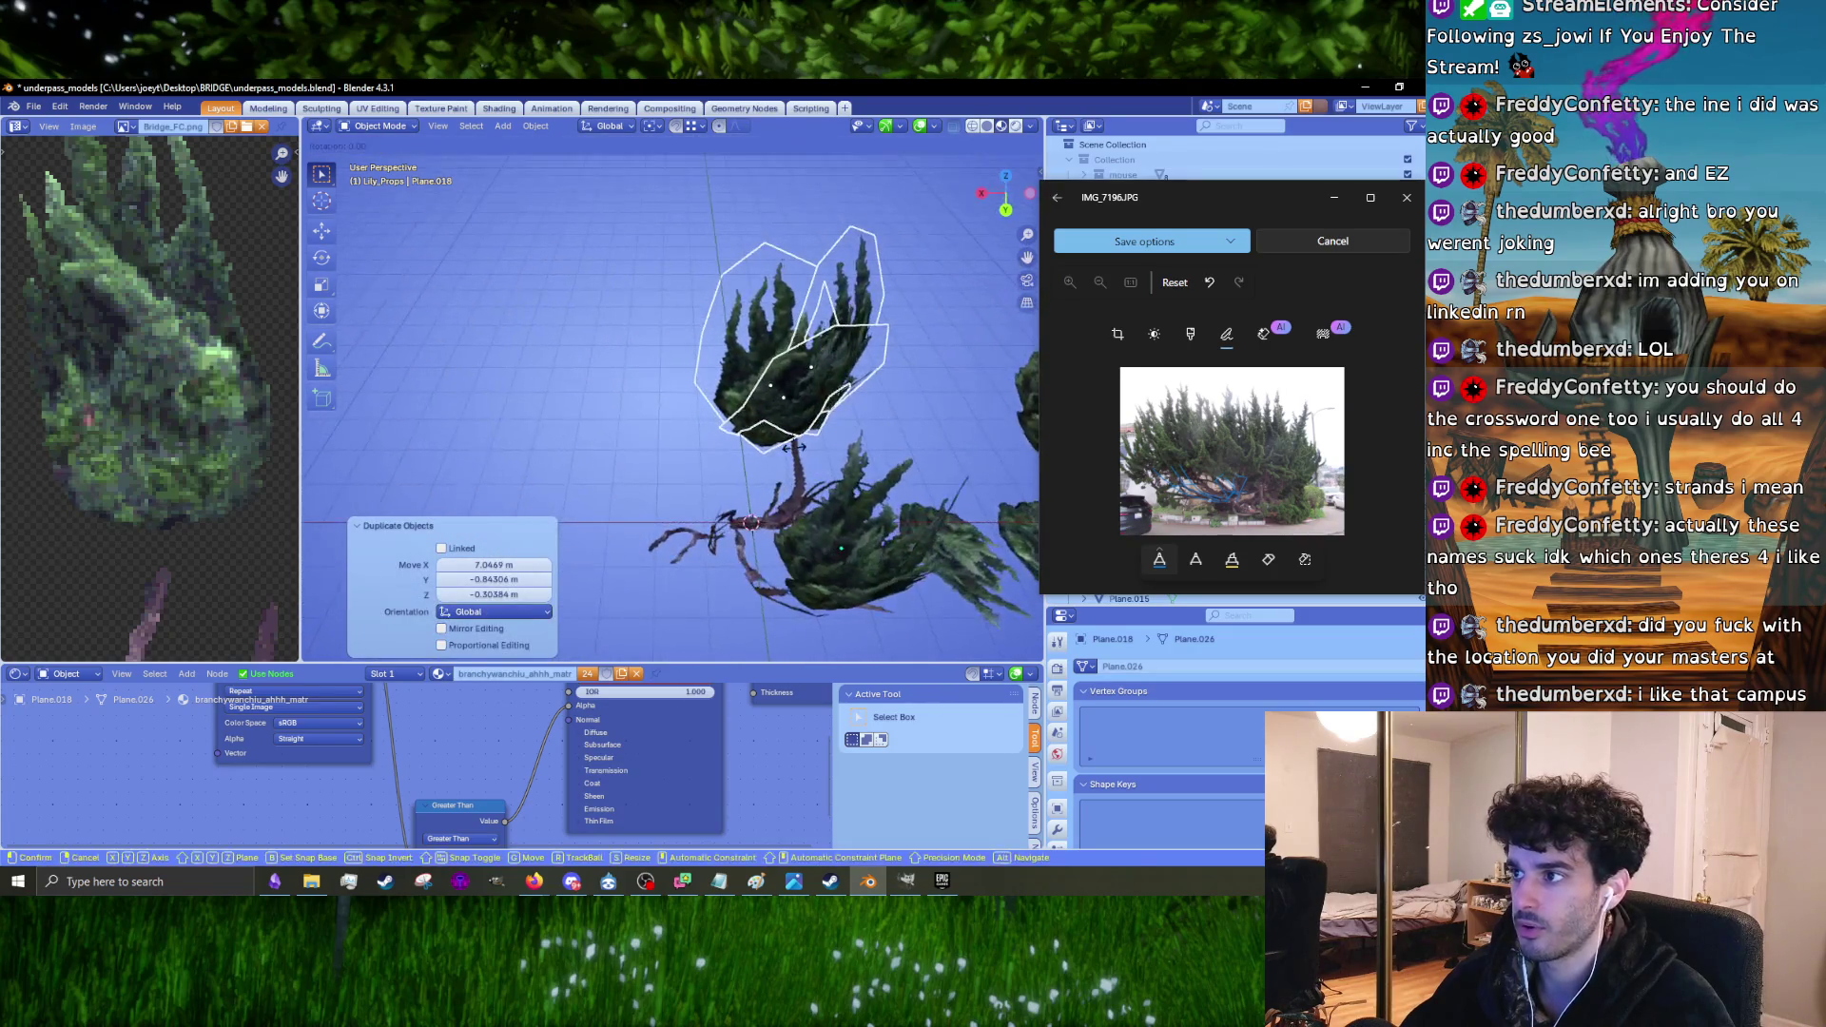
middle_click_drag(674, 460, 818, 409)
left_click(817, 409)
key("r")
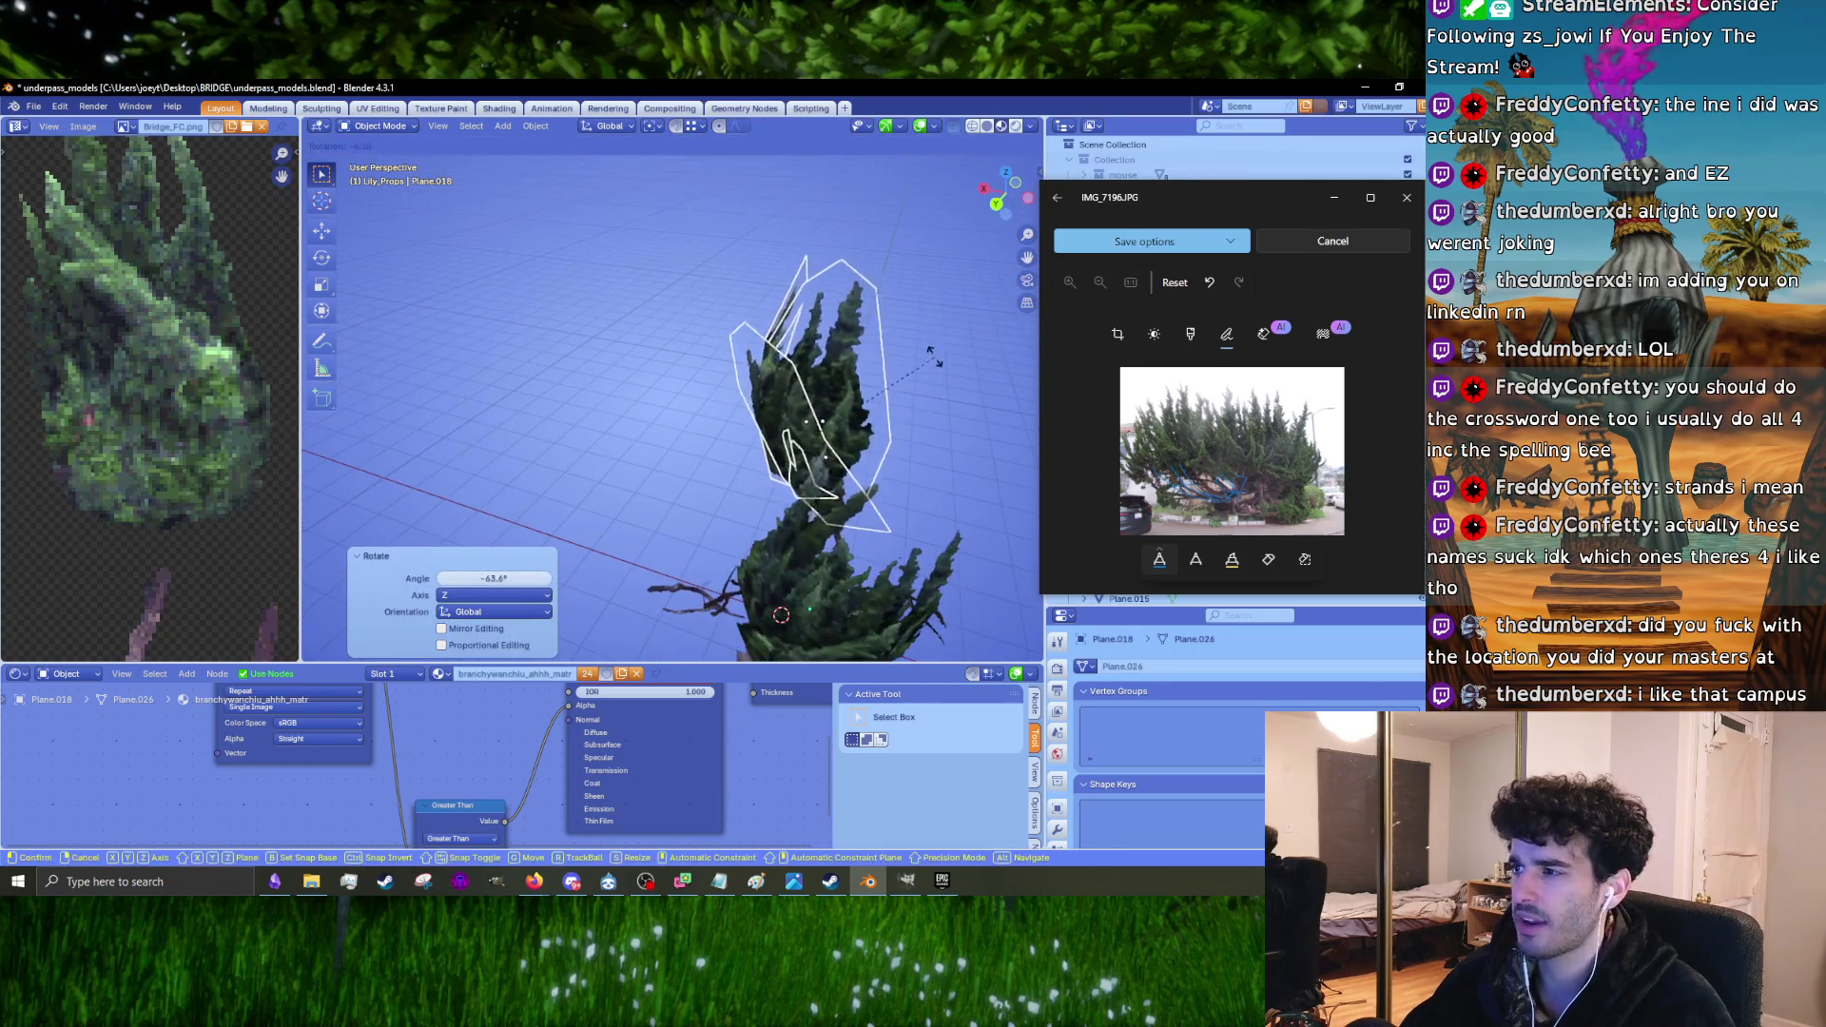
middle_click_drag(935, 369, 669, 443)
key("g")
left_click(723, 428)
left_click(742, 516)
mouse_move(743, 517)
middle_mouse_down()
mouse_move(751, 433)
mouse_move(746, 483)
mouse_move(768, 501)
middle_mouse_up()
Step: Rotate the middle copy a further 21.4° and 20.9° and reposition it on the branch
key("r")
left_click(733, 475)
key("z")
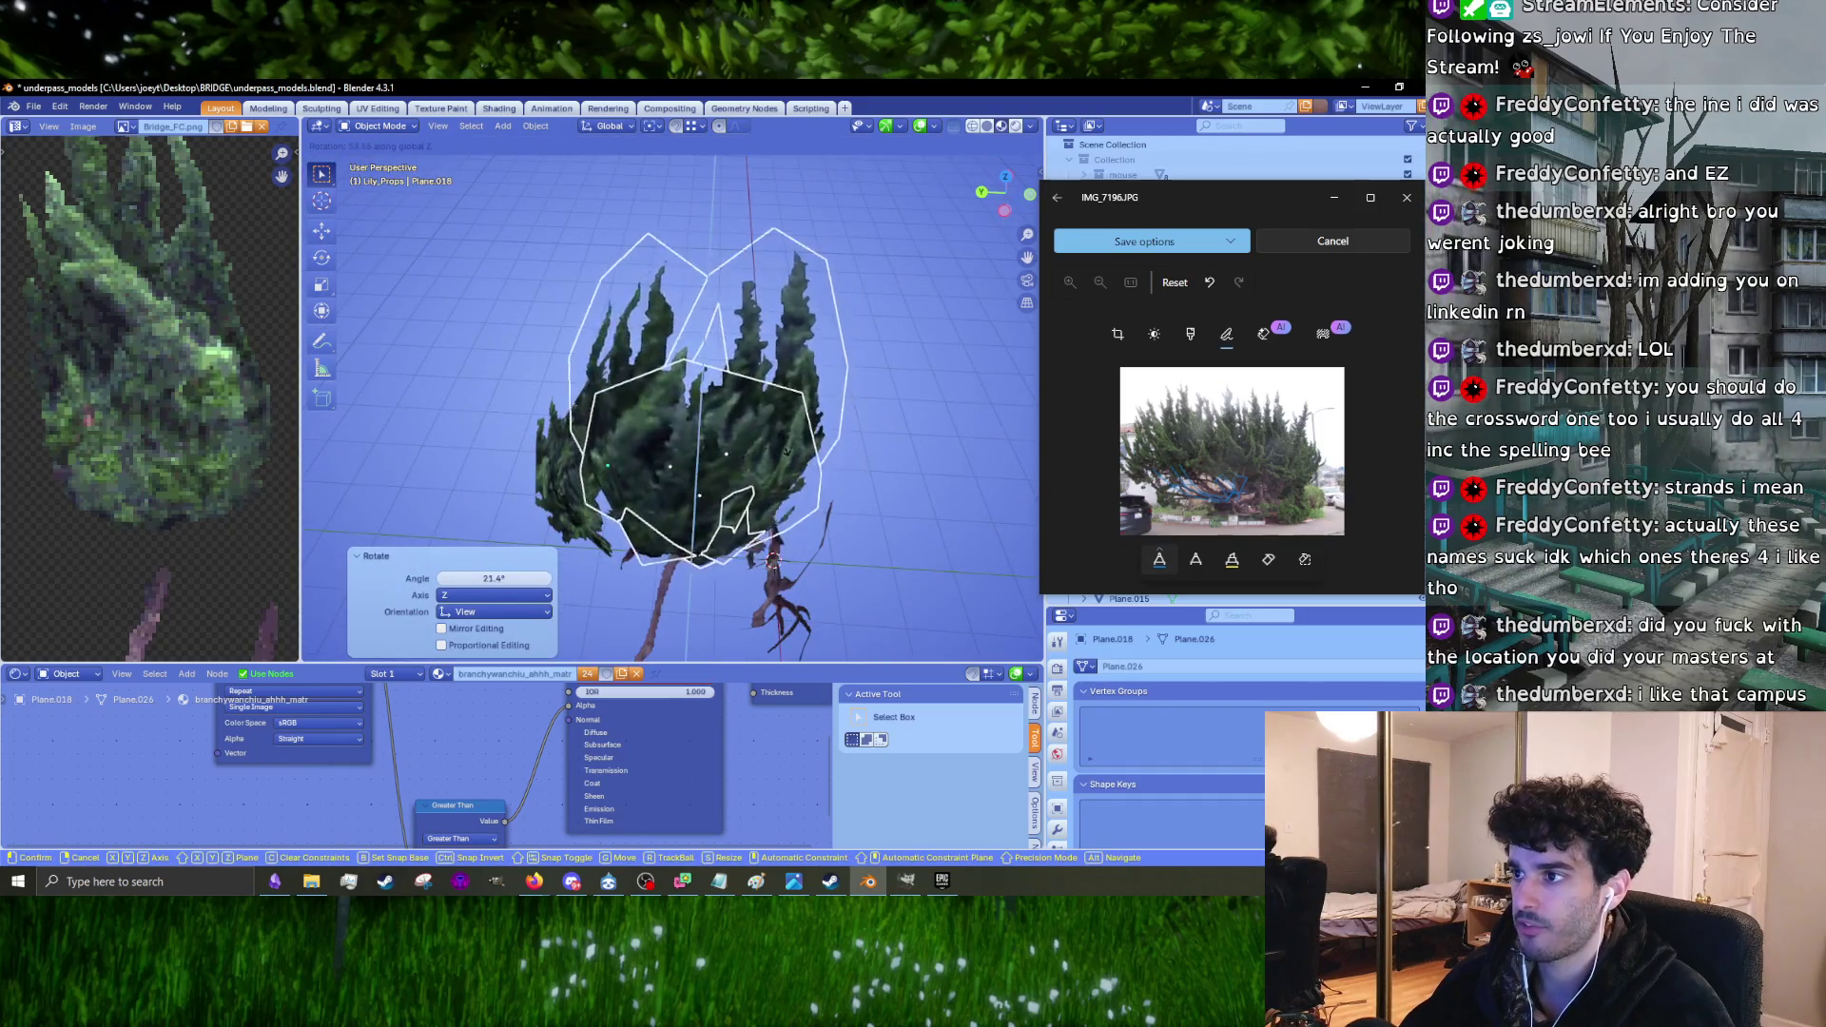
left_click(808, 399)
mouse_move(808, 400)
middle_mouse_down()
mouse_move(852, 376)
mouse_move(912, 432)
mouse_move(879, 495)
mouse_move(826, 527)
mouse_move(856, 466)
middle_mouse_up()
key("r")
key("g")
left_click(626, 448)
Step: Fine-tune the middle copy with a 3.18° rotation and nudge it into place on the branch
mouse_move(626, 448)
middle_mouse_down()
mouse_move(729, 475)
mouse_move(649, 491)
mouse_move(717, 439)
mouse_move(665, 456)
mouse_move(532, 418)
mouse_move(723, 428)
mouse_move(829, 394)
mouse_move(710, 399)
mouse_move(774, 318)
mouse_move(713, 488)
middle_mouse_up()
key("r")
left_click(717, 432)
key("g")
left_click(561, 428)
key("g")
left_click(779, 426)
key("r")
key("r")
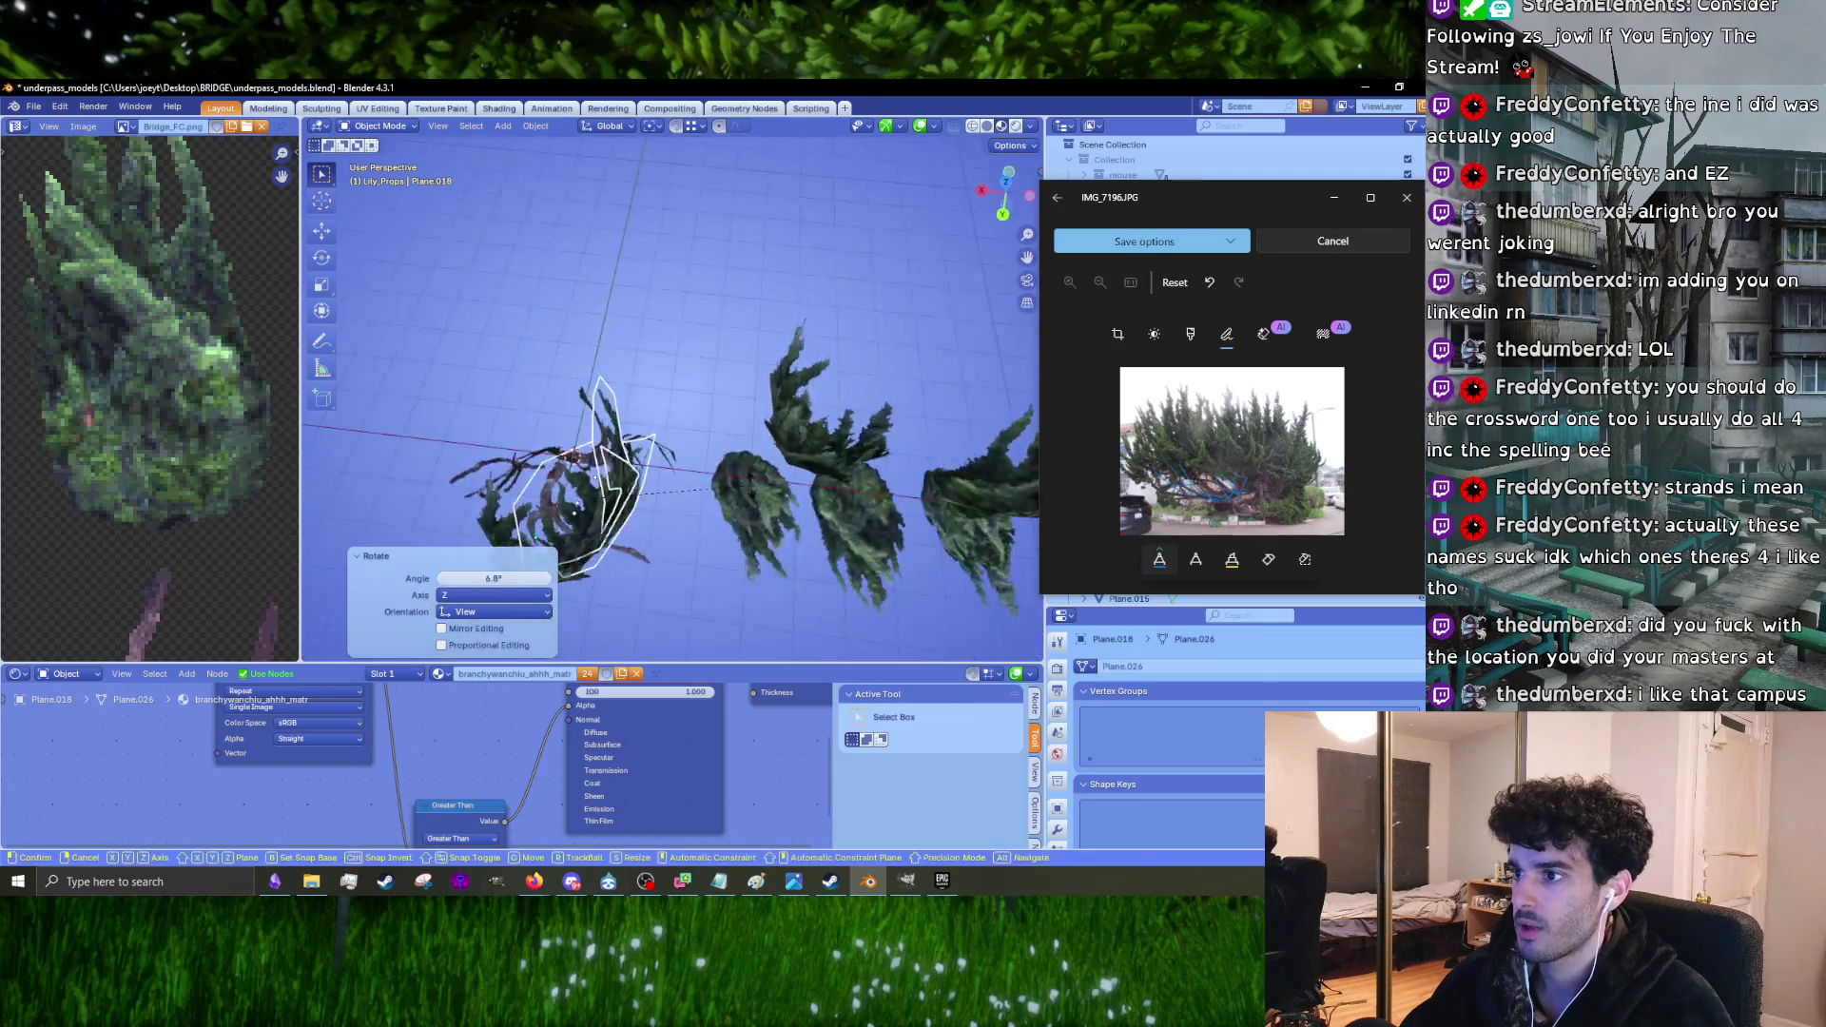
Step: Duplicate the right foliage cluster as Plane.018, place it over the branches, scale 0.94, rotate 5.47°
mouse_move(852, 449)
middle_mouse_down()
mouse_move(801, 352)
mouse_move(700, 302)
middle_mouse_up()
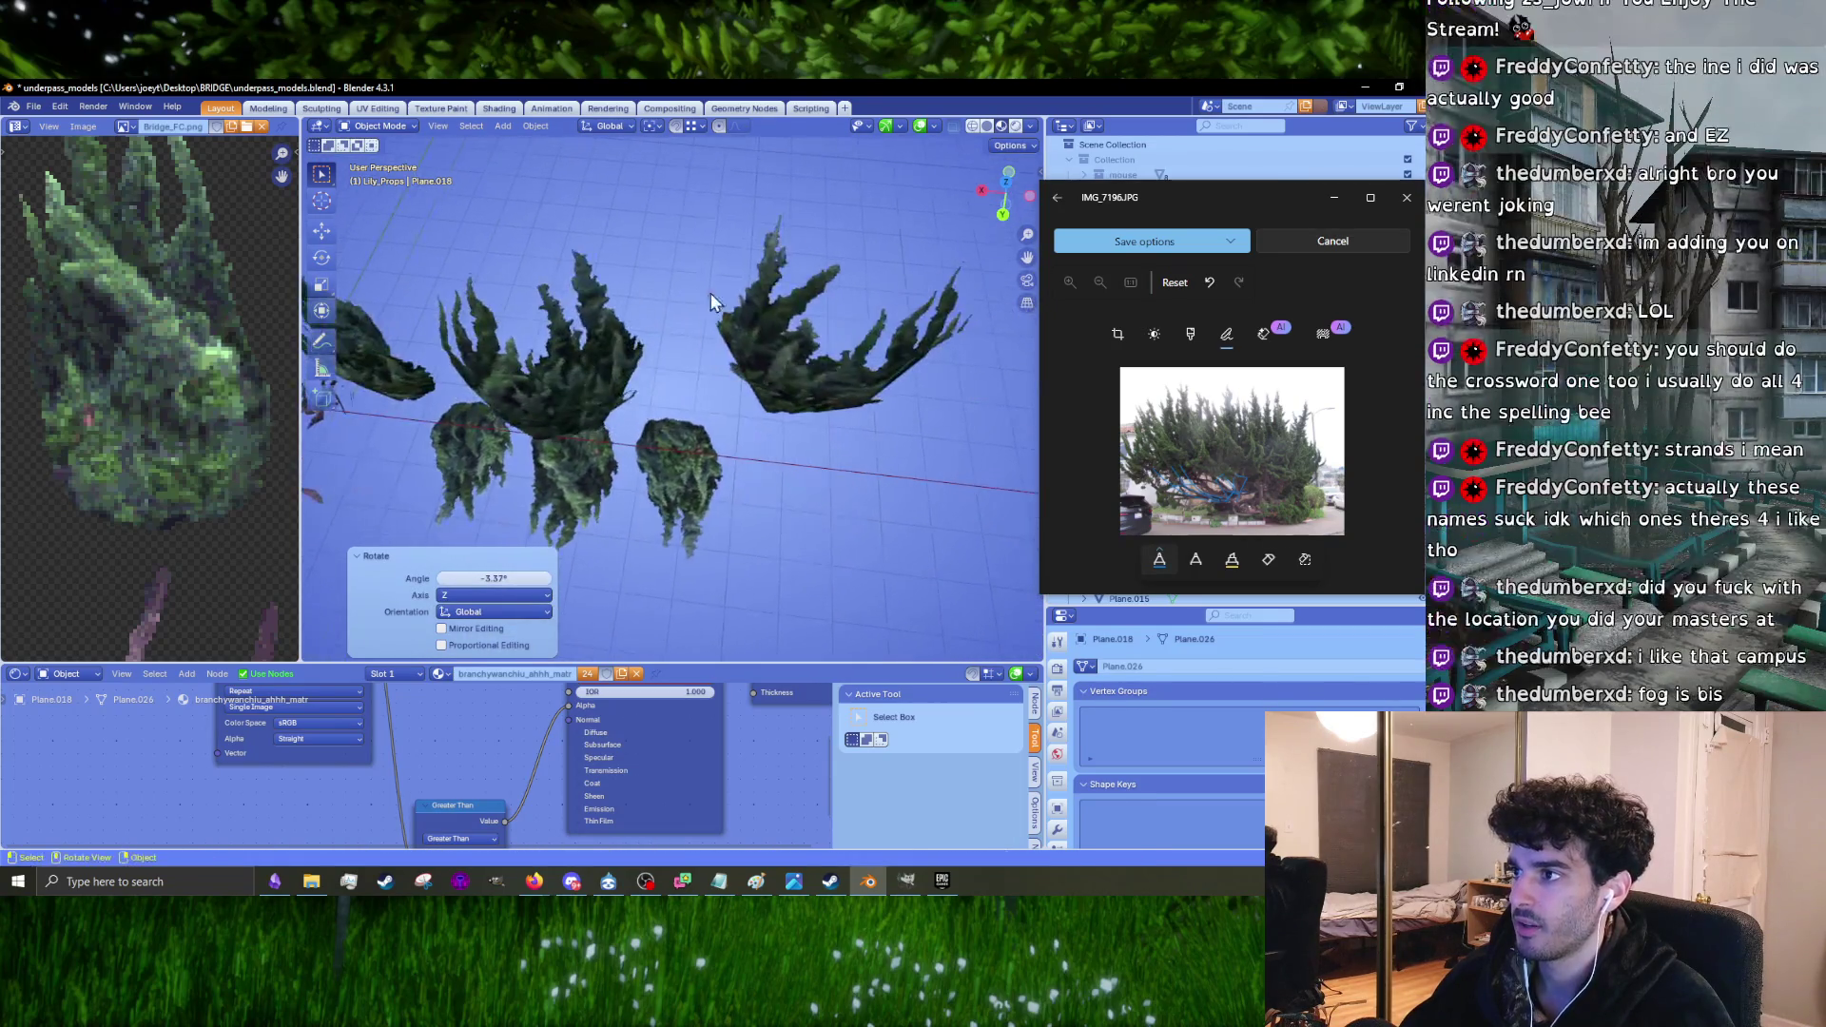
left_click_drag(917, 464, 916, 464)
middle_click_drag(916, 464, 881, 383)
key("shift+d")
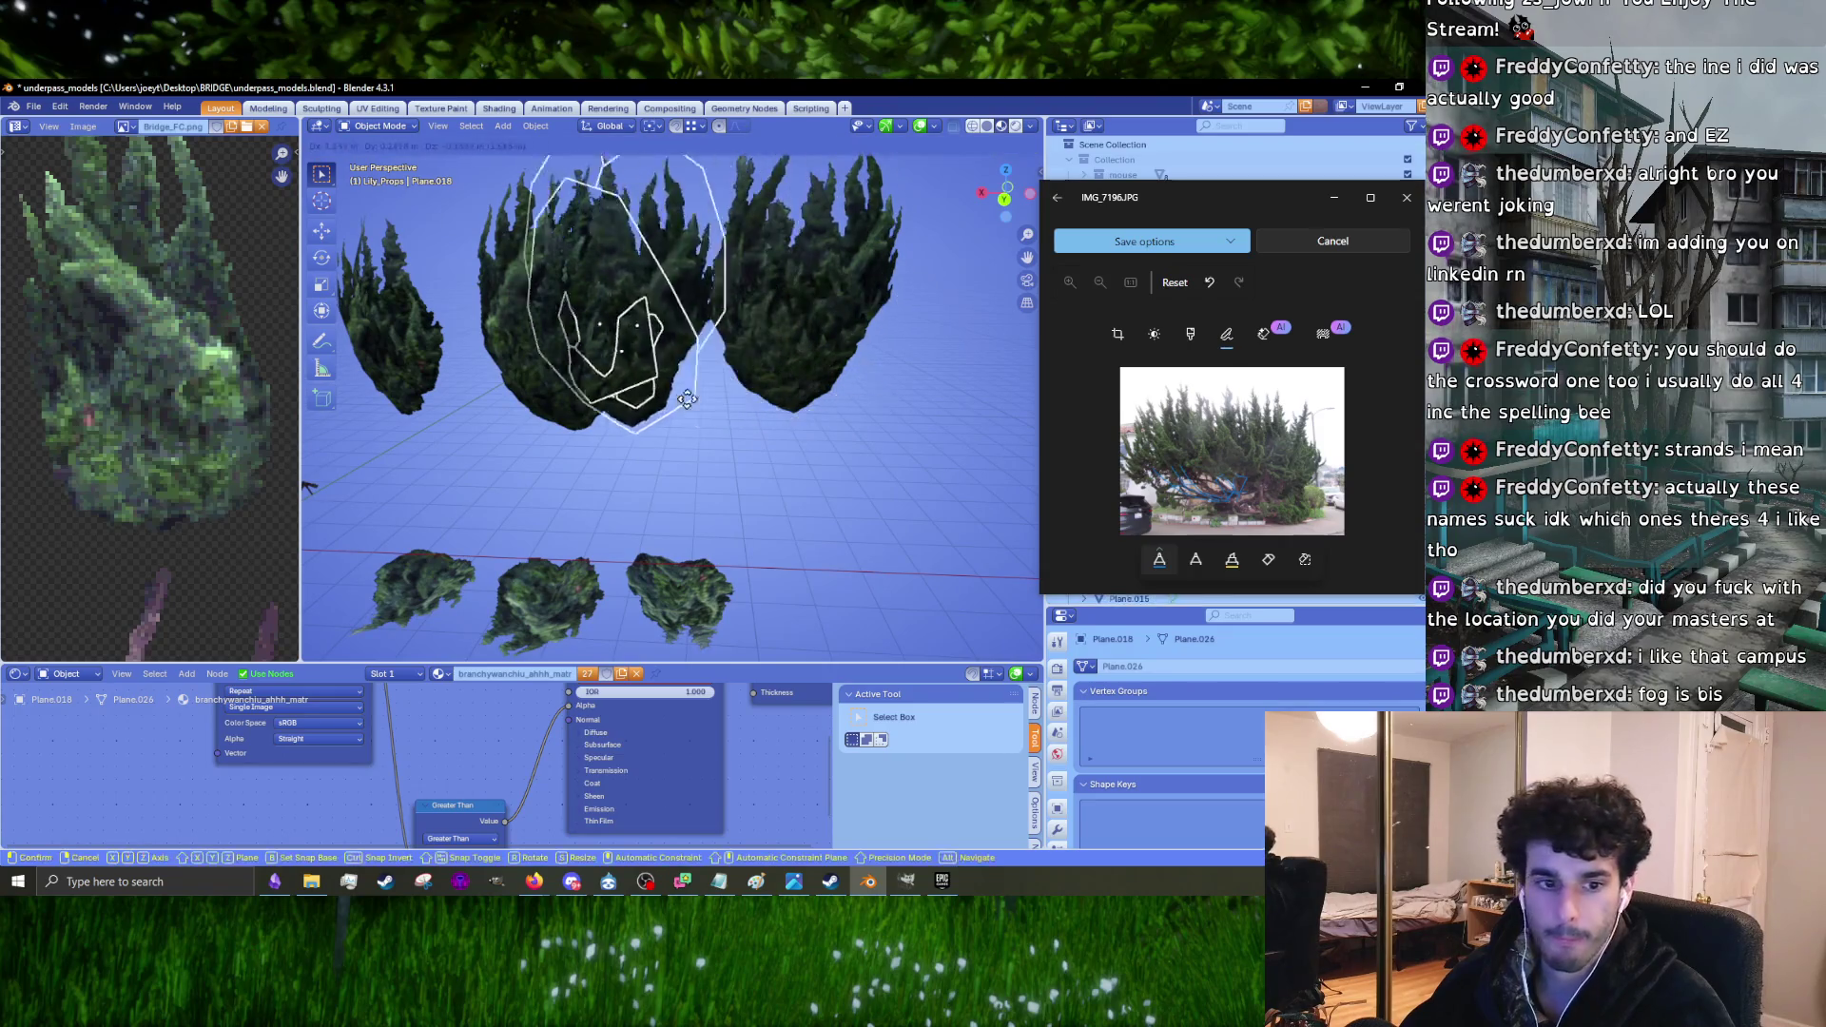
left_click(399, 428)
middle_click_drag(400, 428, 532, 409)
key("g")
left_click(573, 406)
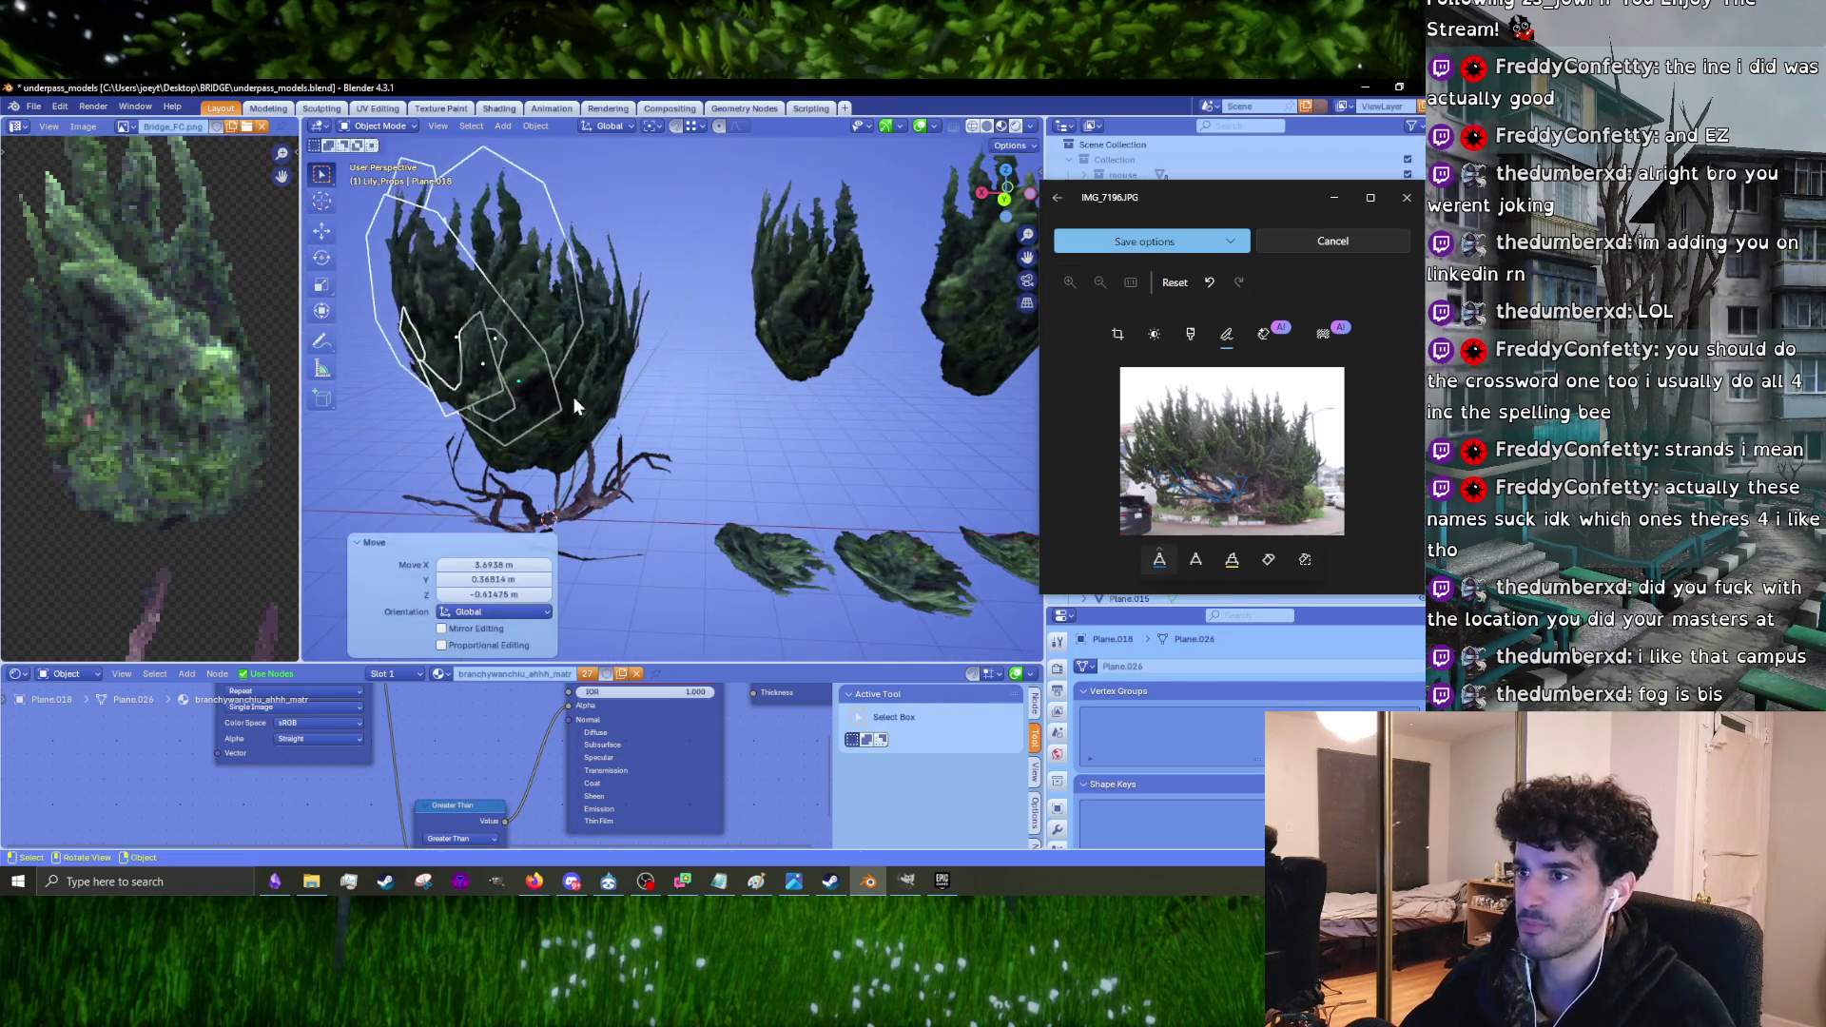
mouse_move(517, 401)
middle_mouse_down()
mouse_move(632, 350)
mouse_move(721, 414)
mouse_move(643, 402)
mouse_move(771, 447)
mouse_move(815, 436)
mouse_move(772, 415)
mouse_move(1004, 308)
middle_mouse_up()
key("s")
key("r")
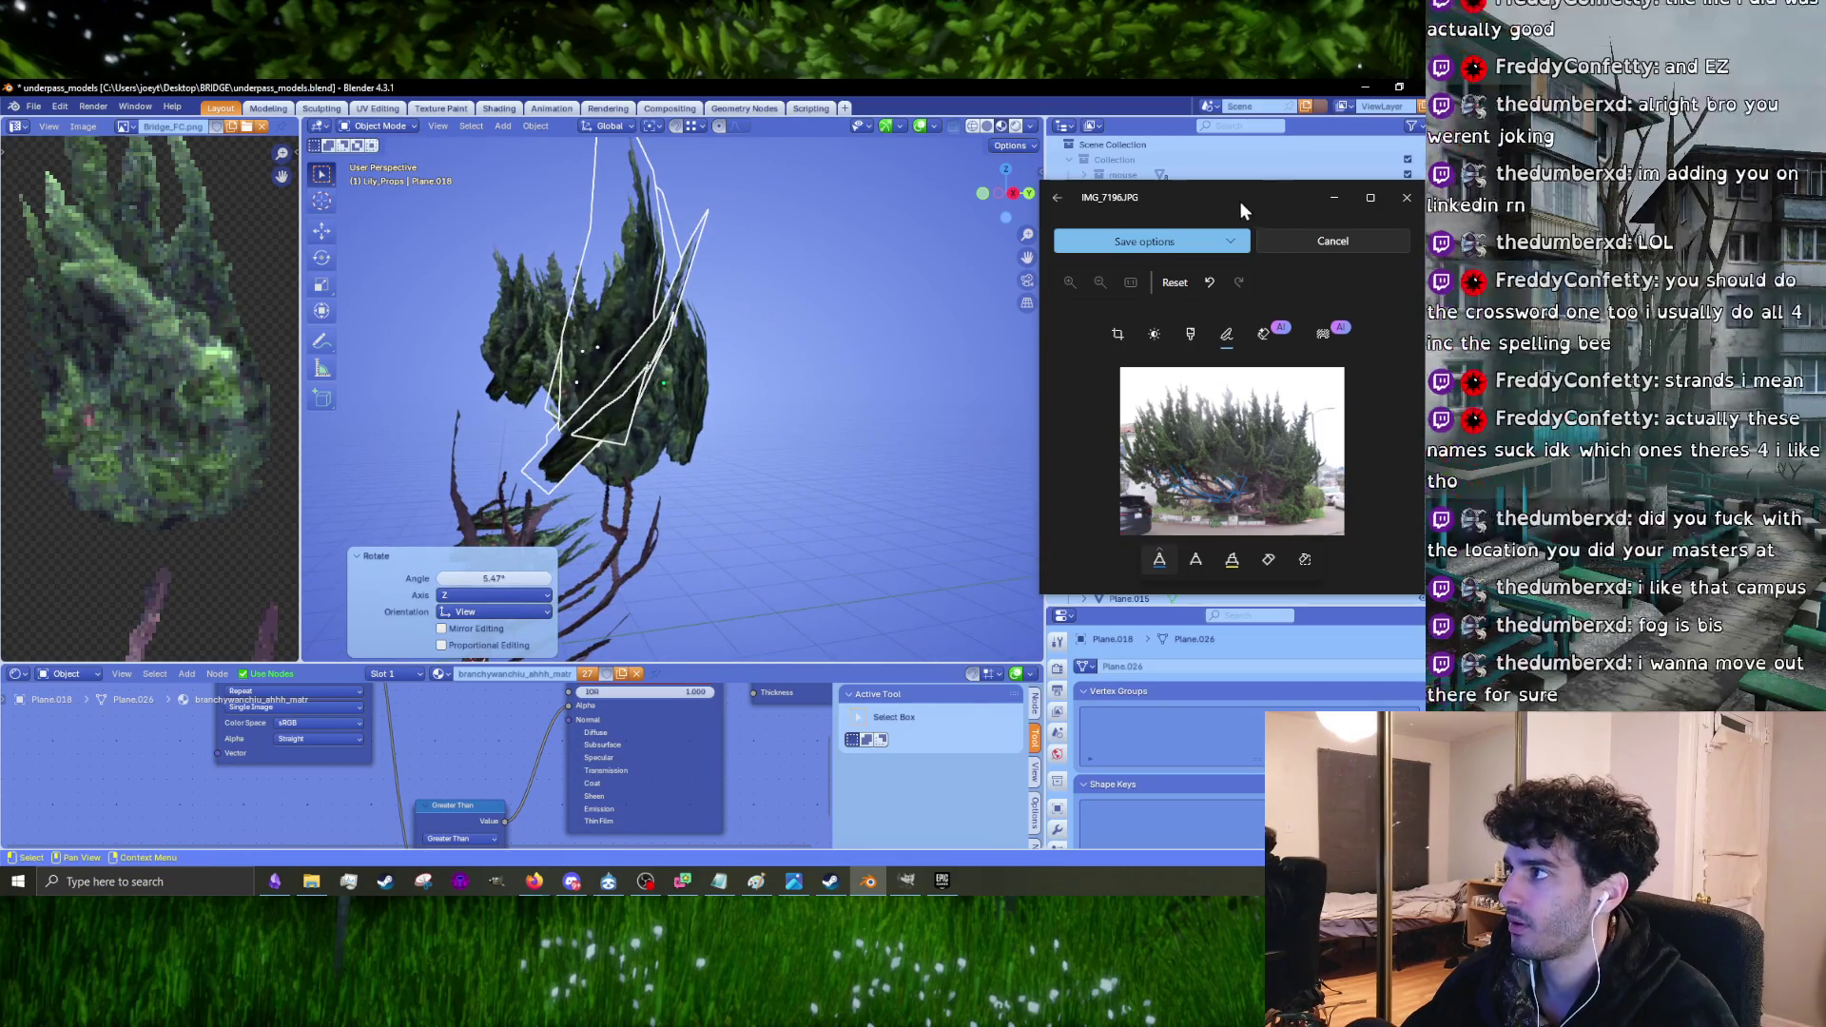
Step: Enlarge the cypress reference photo, then rotate the cluster about Z and move it closer to the branch
left_click_drag(1242, 180, 1252, 109)
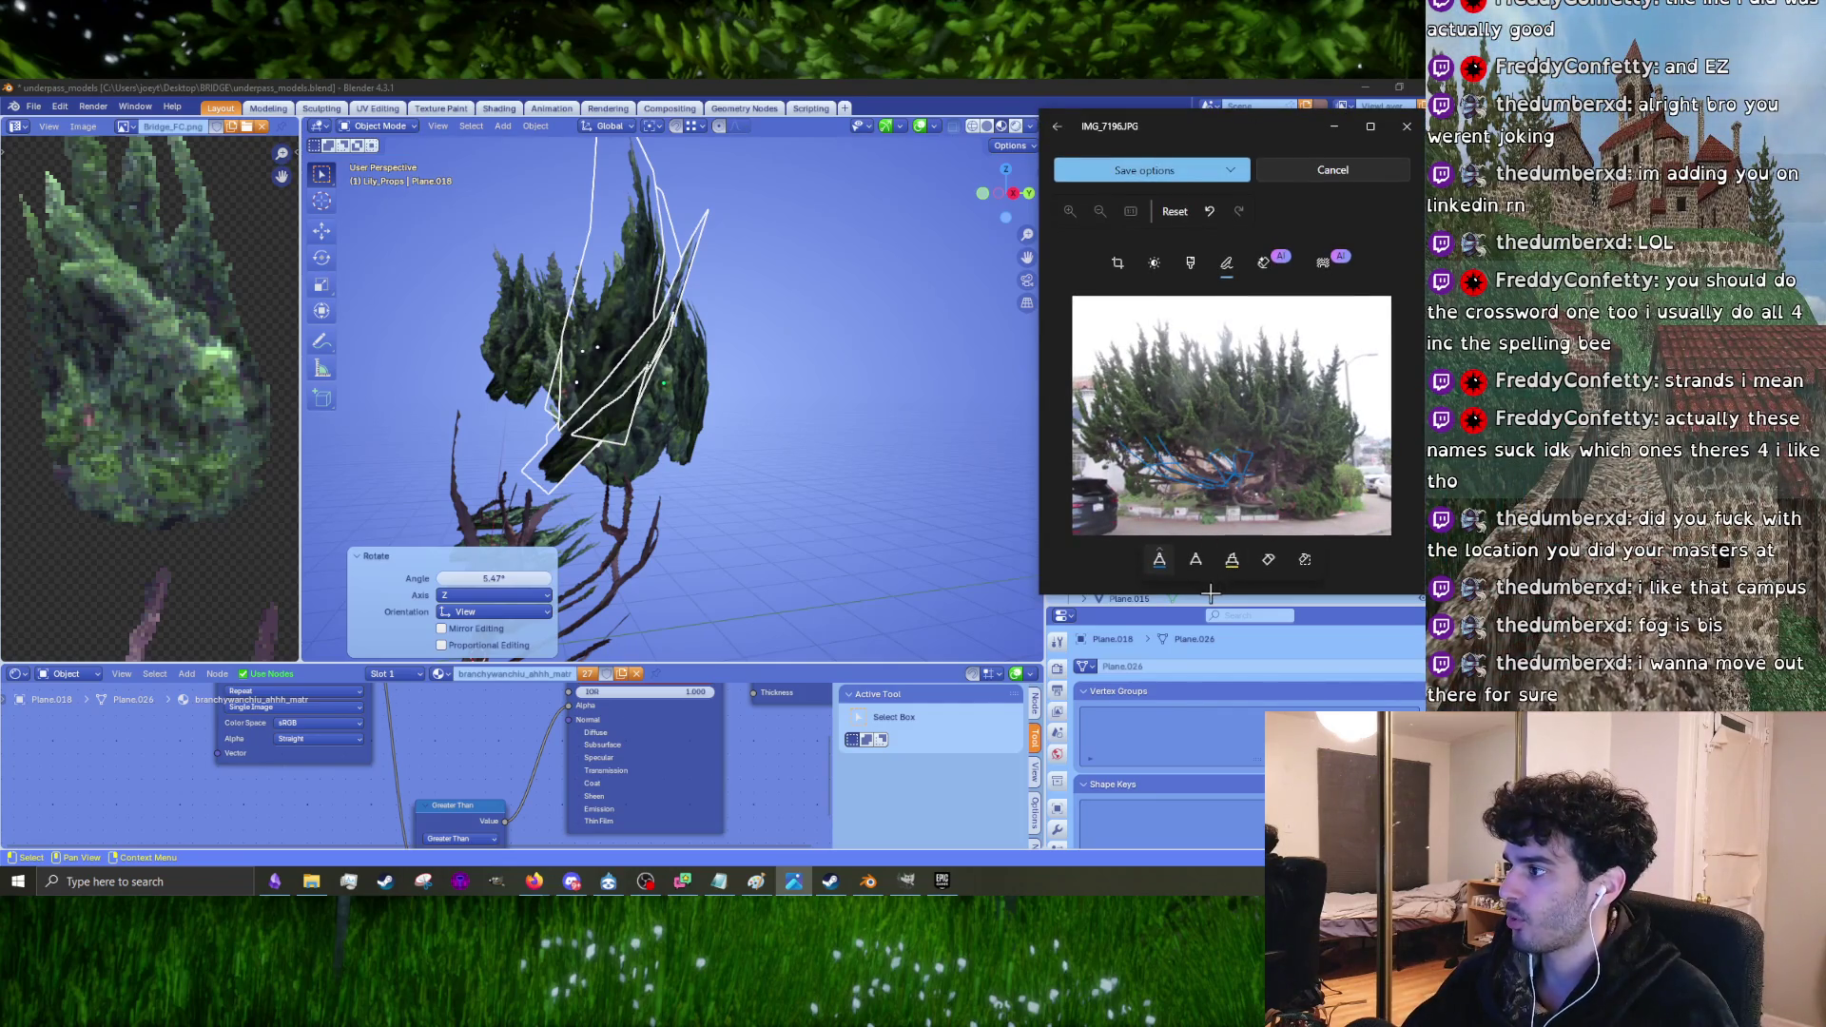
left_click_drag(1210, 596, 1210, 684)
mouse_move(533, 466)
middle_mouse_down()
mouse_move(750, 466)
mouse_move(703, 461)
mouse_move(689, 408)
mouse_move(767, 361)
mouse_move(1016, 473)
mouse_move(761, 494)
middle_mouse_up()
key("r")
key("z")
key("g")
left_click(699, 457)
scroll(695, 453, "up", 2)
Step: Shrink two crown clusters to 0.885 and 0.956
left_click(741, 586)
mouse_move(841, 601)
middle_mouse_down()
mouse_move(824, 556)
mouse_move(847, 542)
middle_mouse_up()
left_click(877, 495)
left_click(845, 519)
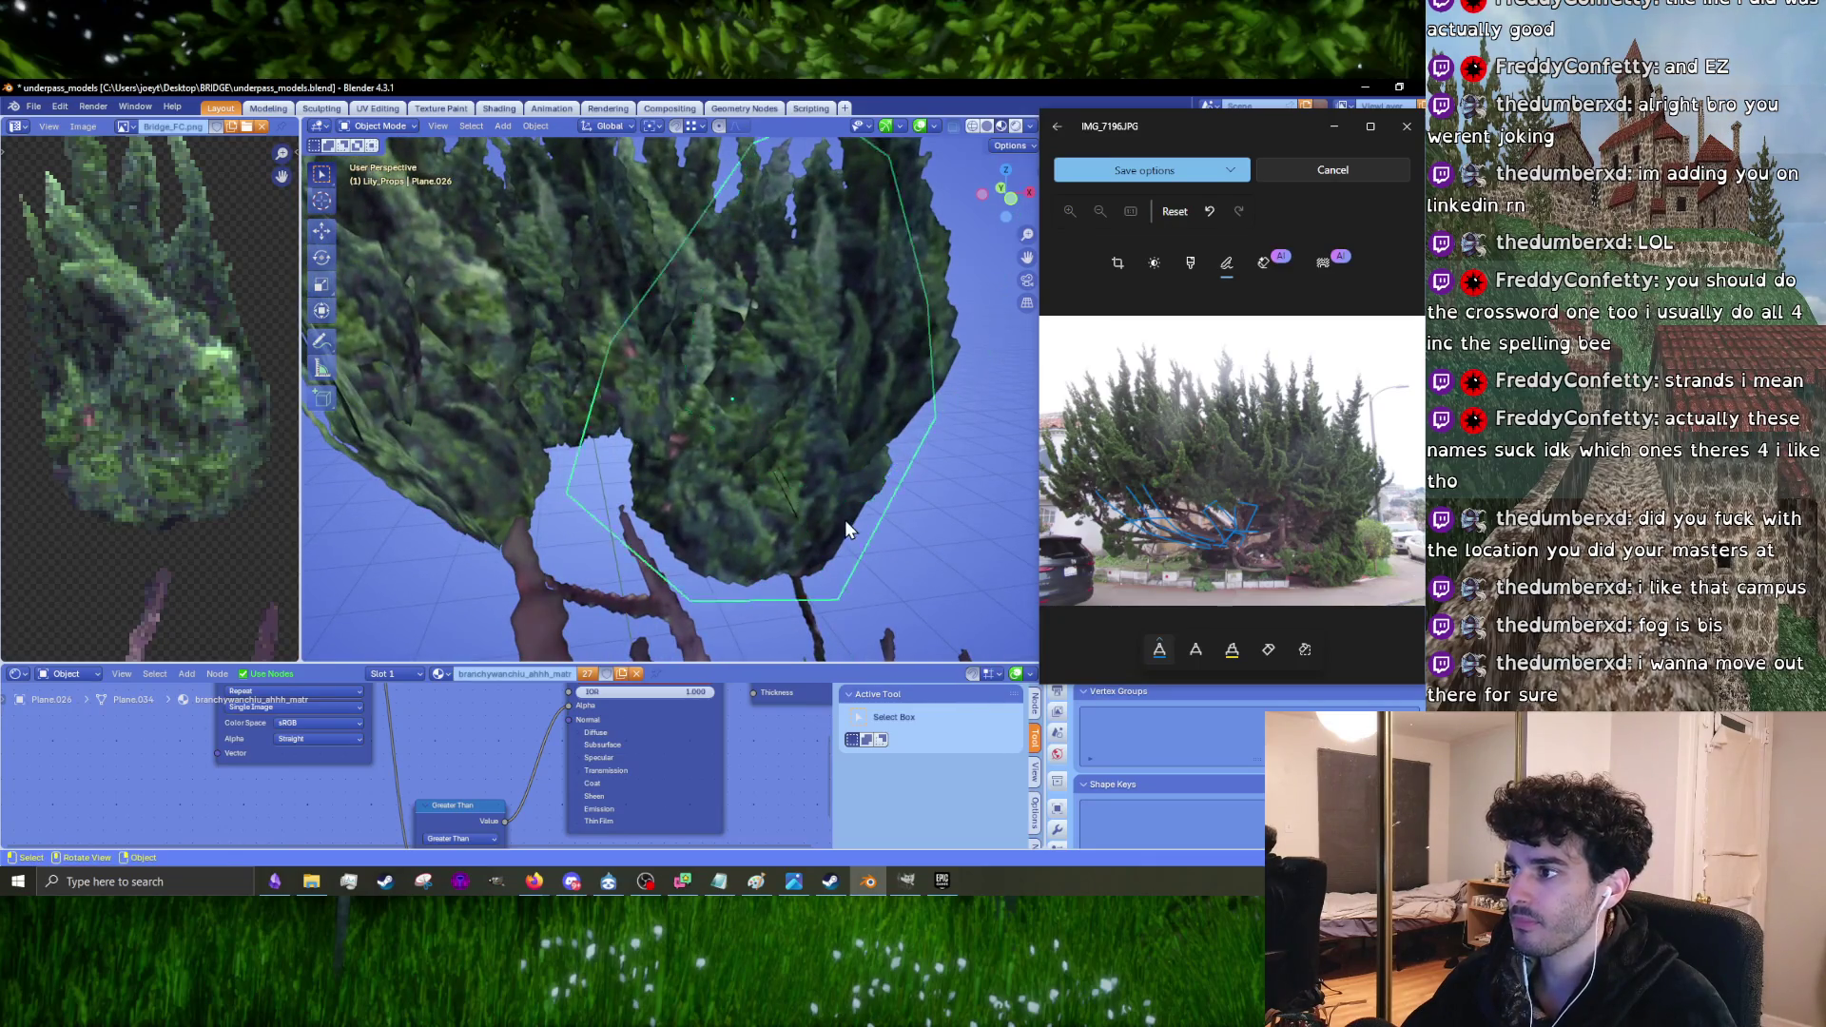
left_click(870, 517)
left_click(842, 523)
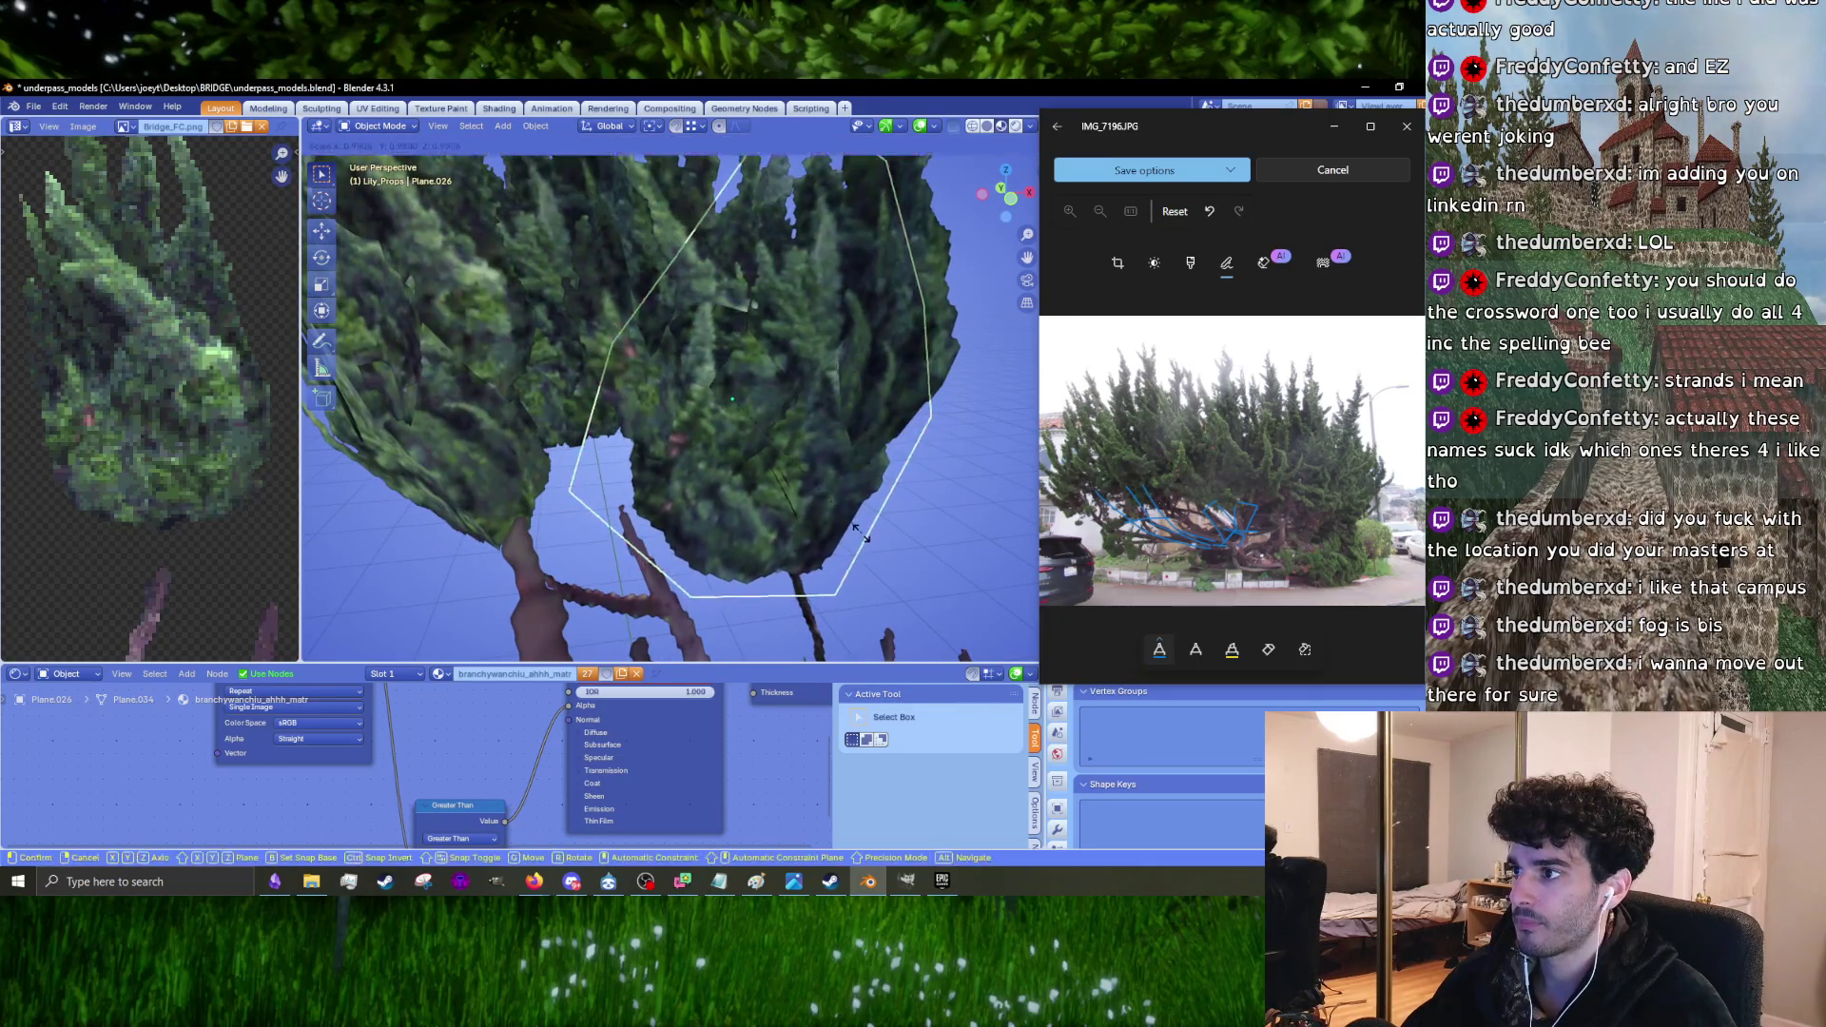
left_click(837, 514)
mouse_move(837, 513)
middle_mouse_down()
mouse_move(681, 458)
mouse_move(643, 475)
mouse_move(765, 475)
mouse_move(640, 479)
mouse_move(647, 540)
mouse_move(802, 482)
mouse_move(757, 618)
mouse_move(709, 533)
mouse_move(734, 352)
mouse_move(747, 430)
mouse_move(715, 392)
mouse_move(790, 385)
middle_mouse_up()
key("s")
left_click(765, 475)
left_click(638, 532)
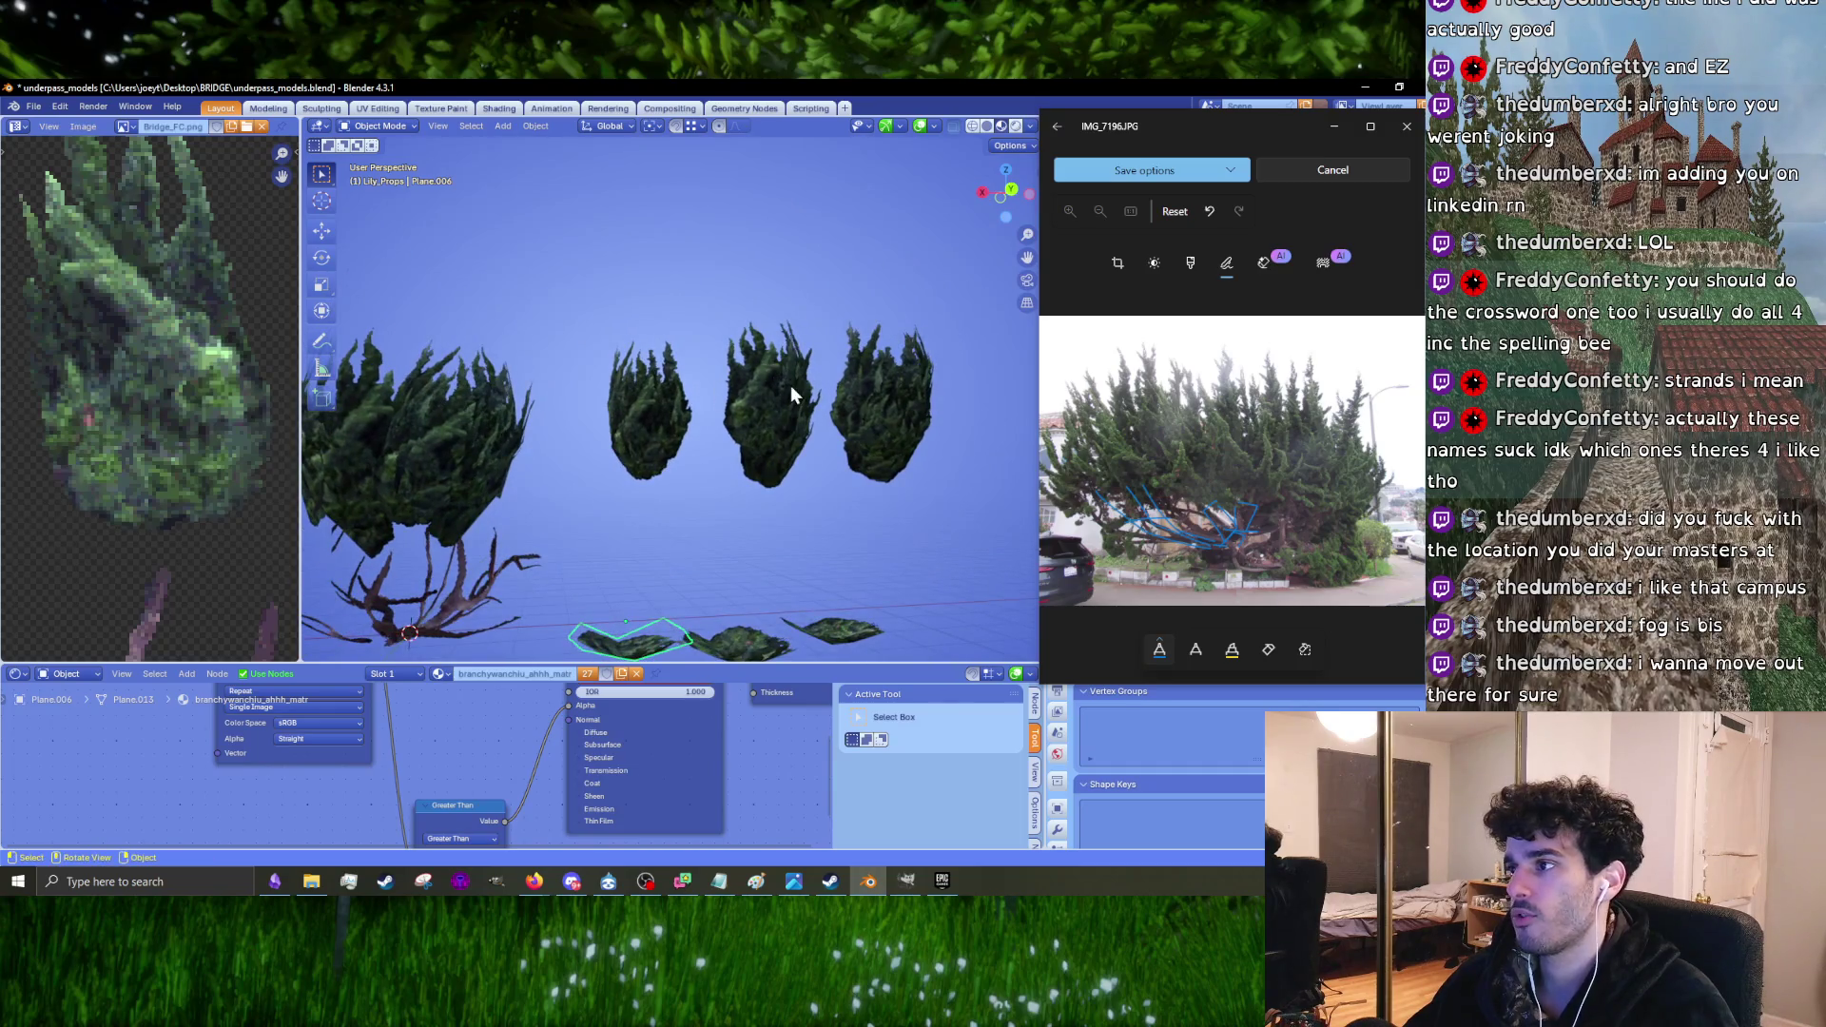
Step: Duplicate the left floating cluster, then rotate the copy and move it onto the branch
scroll(795, 384, "up", 1)
left_click(664, 483, "shift")
middle_click_drag(666, 491, 804, 485, "shift")
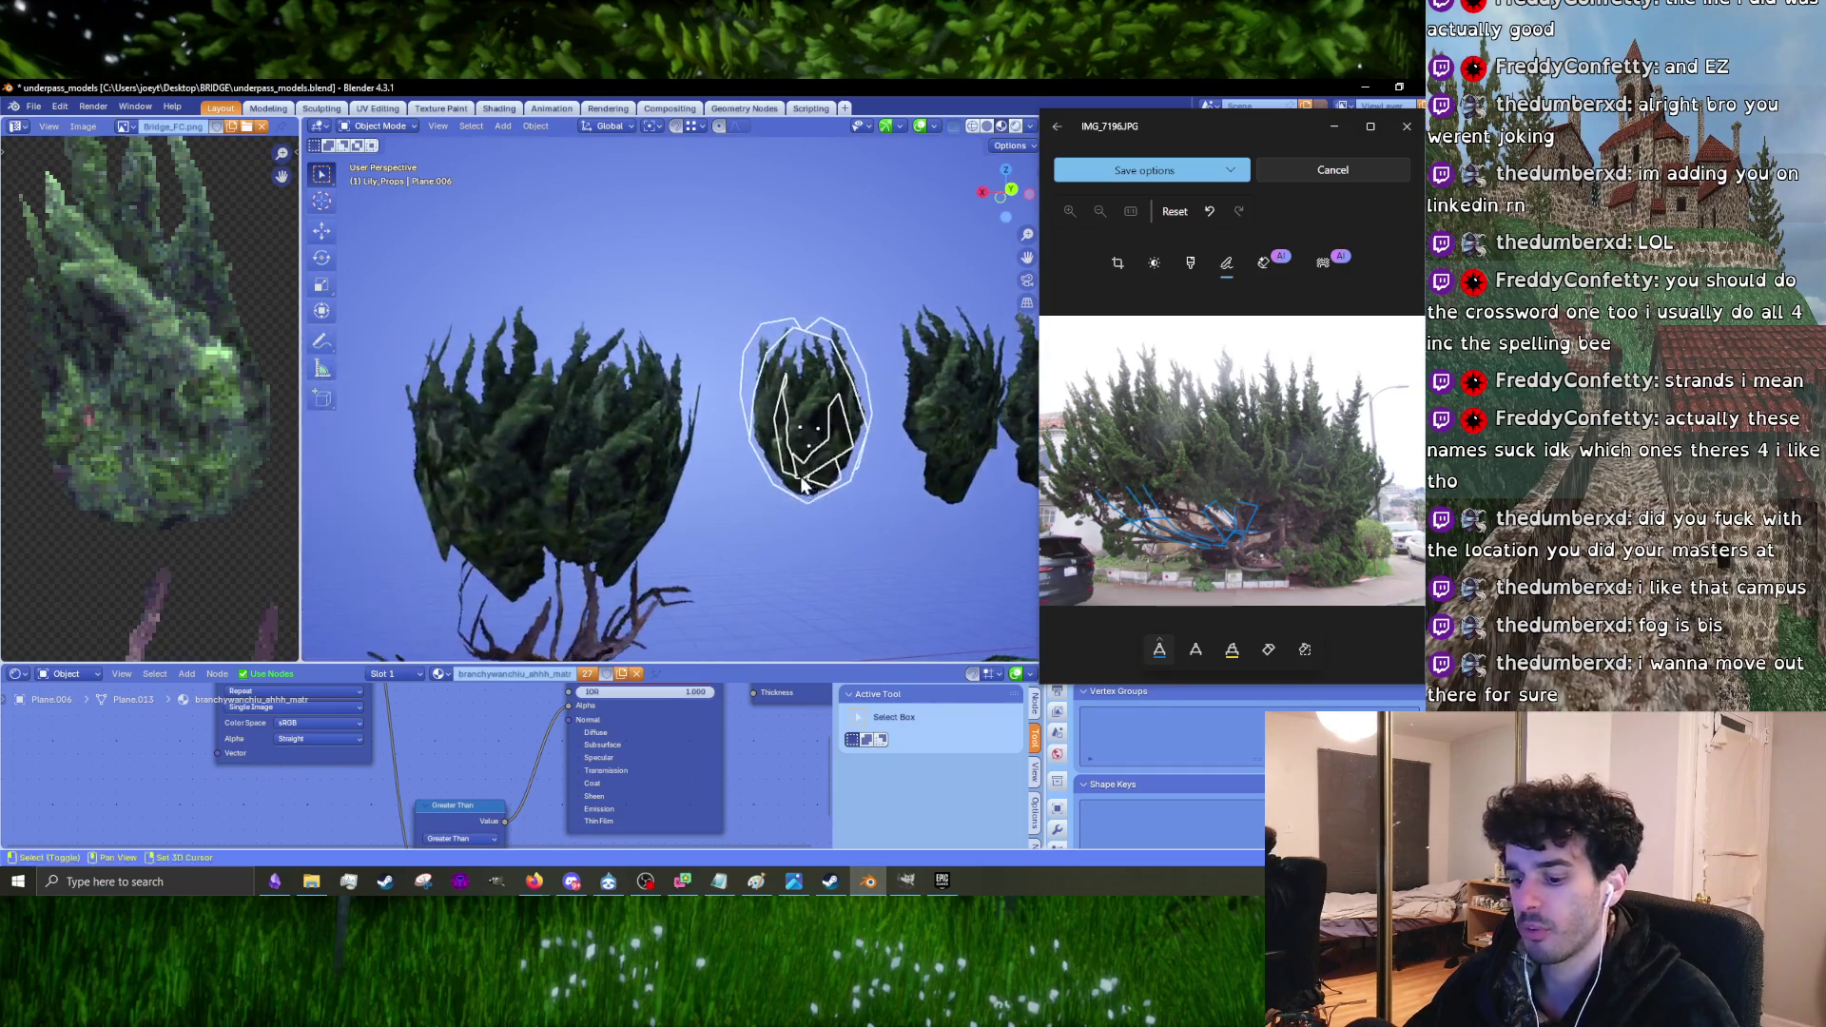
left_click(568, 577)
mouse_move(568, 577)
middle_mouse_down()
mouse_move(635, 499)
mouse_move(756, 470)
mouse_move(752, 502)
mouse_move(915, 497)
mouse_move(731, 487)
mouse_move(783, 483)
middle_mouse_up()
key("r")
key("g")
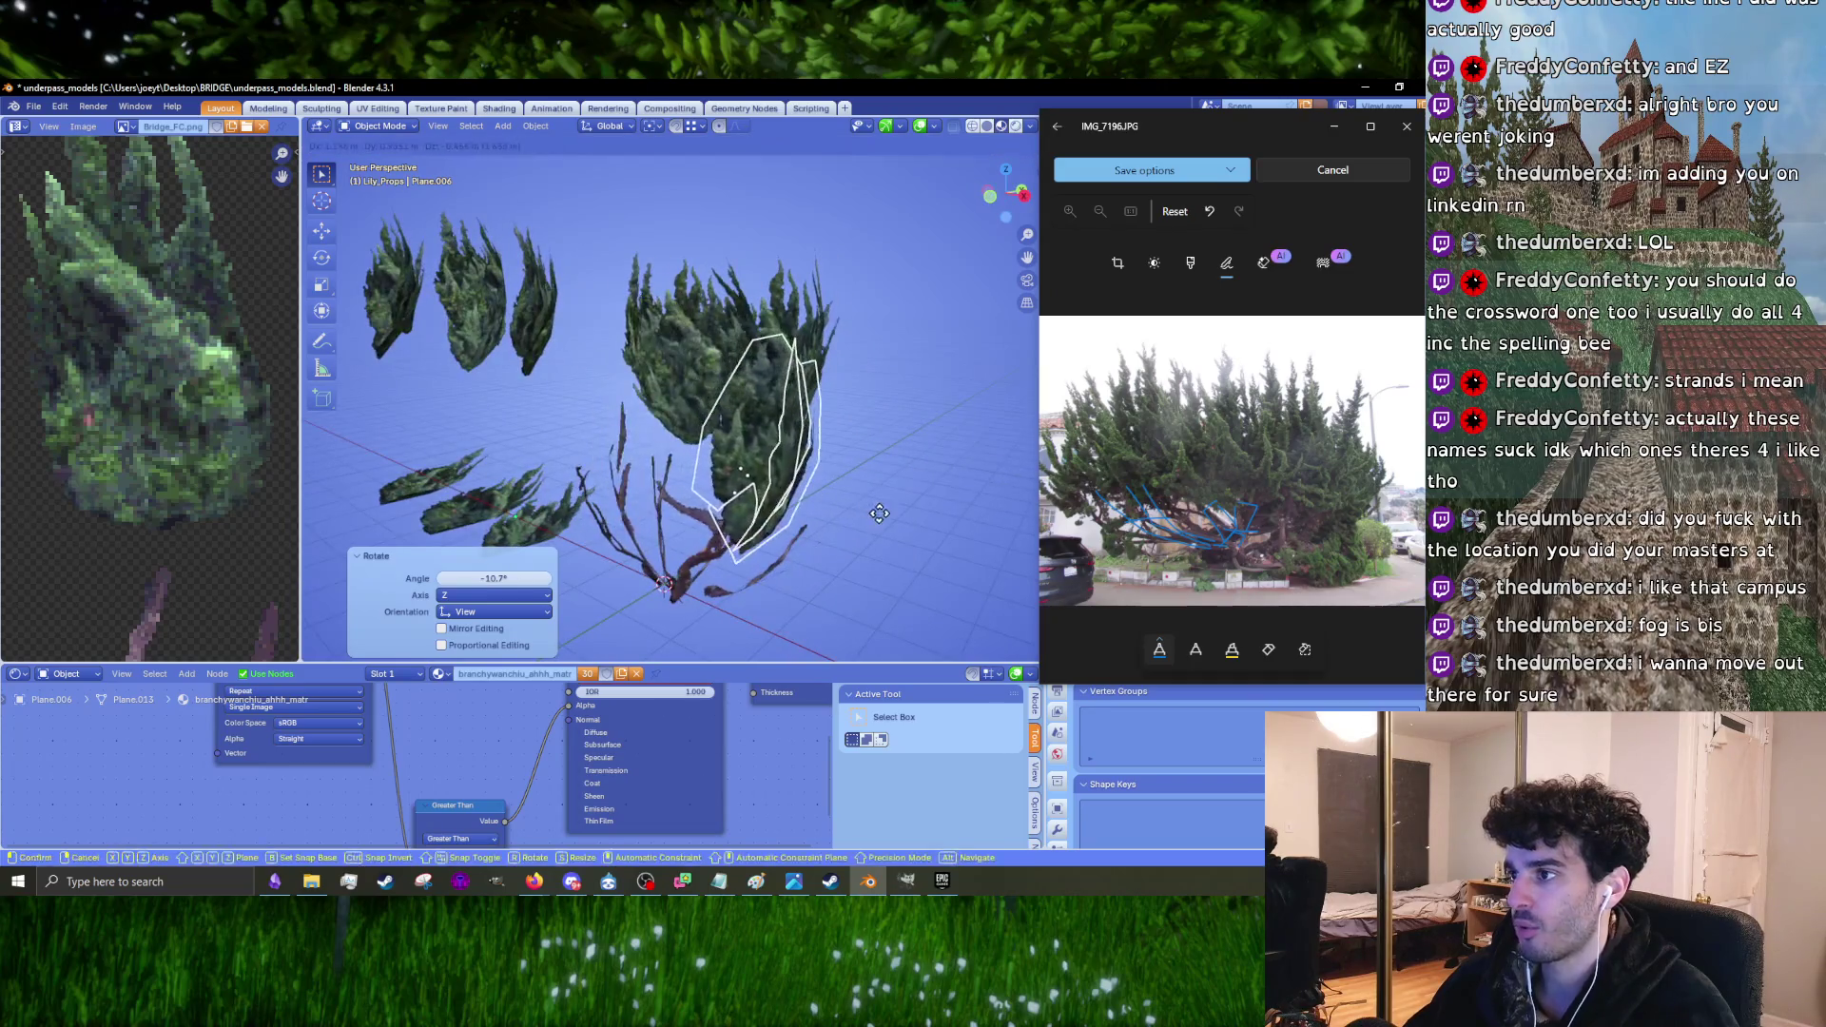
left_click(906, 555)
scroll(801, 489, "up", 3)
mouse_move(906, 555)
middle_mouse_down()
mouse_move(776, 460)
mouse_move(742, 480)
middle_mouse_up()
Step: Rotate the copy about 12°, shrink it to 0.906, reposition it and tilt it -5.89°
key("r")
left_click(802, 492)
key("s")
left_click(858, 522)
mouse_move(858, 522)
middle_mouse_down()
mouse_move(785, 424)
mouse_move(812, 466)
mouse_move(698, 407)
middle_mouse_up()
key("g")
left_click(785, 424)
key("r")
left_click(806, 456)
Step: Nudge the copy into place on the branch and rotate it -3.88°
key("g")
left_click(765, 433)
key("r")
key("g")
left_click(699, 407)
key("g")
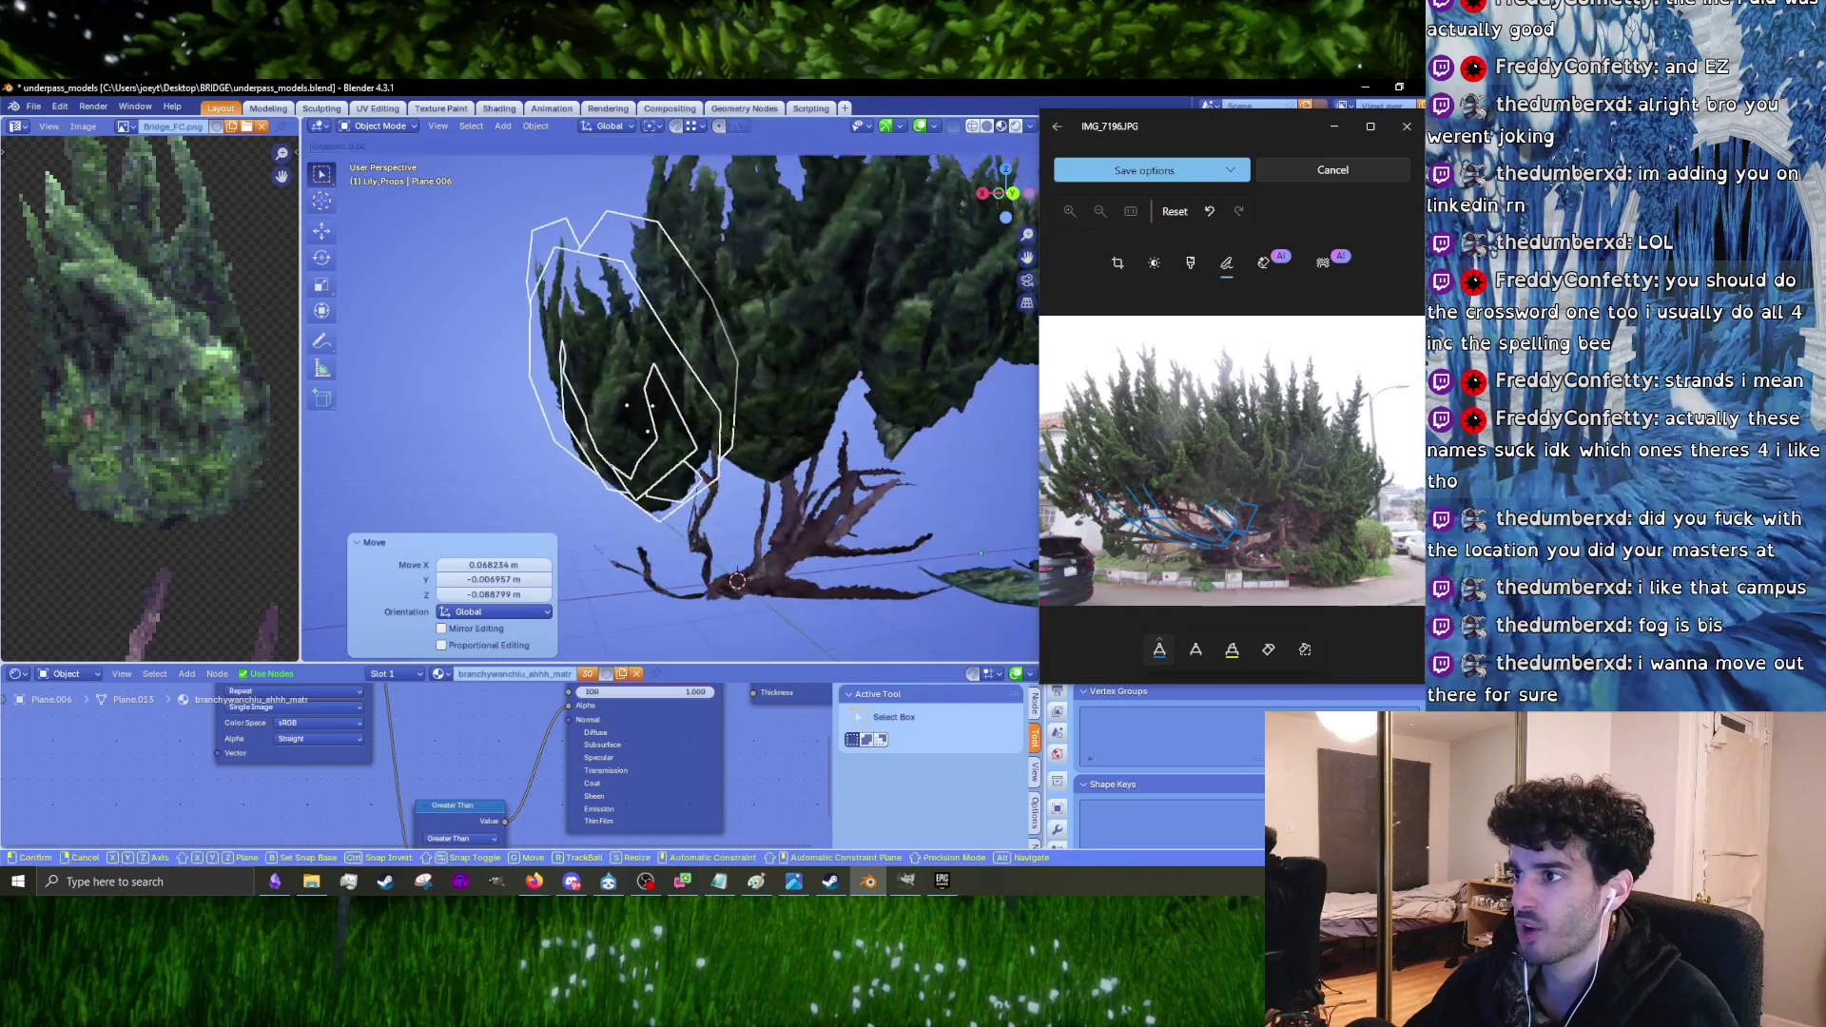
left_click(758, 405)
mouse_move(758, 405)
middle_mouse_down()
mouse_move(854, 466)
mouse_move(920, 470)
mouse_move(818, 426)
mouse_move(681, 453)
mouse_move(818, 378)
mouse_move(663, 315)
middle_mouse_up()
scroll(663, 316, "down", 3)
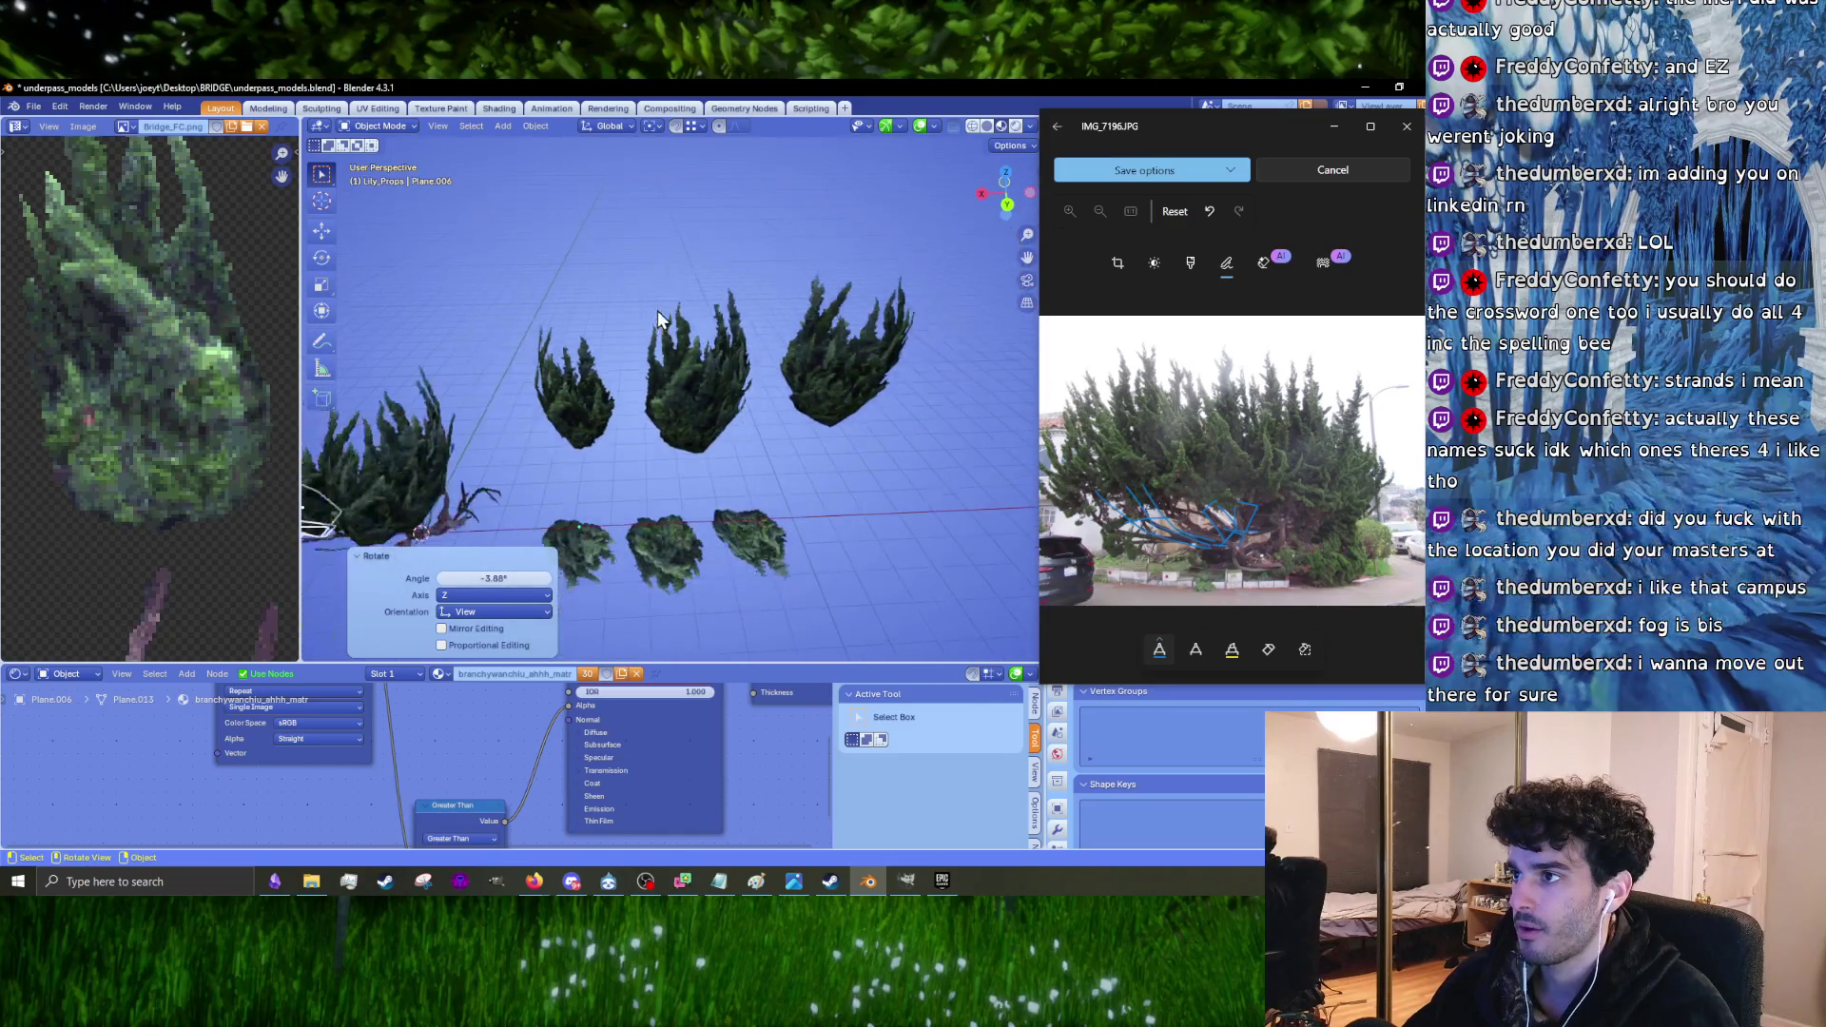
Step: Duplicate the middle floating cluster, frame it, turn it -105° and shrink it slightly
left_click(660, 293, "shift")
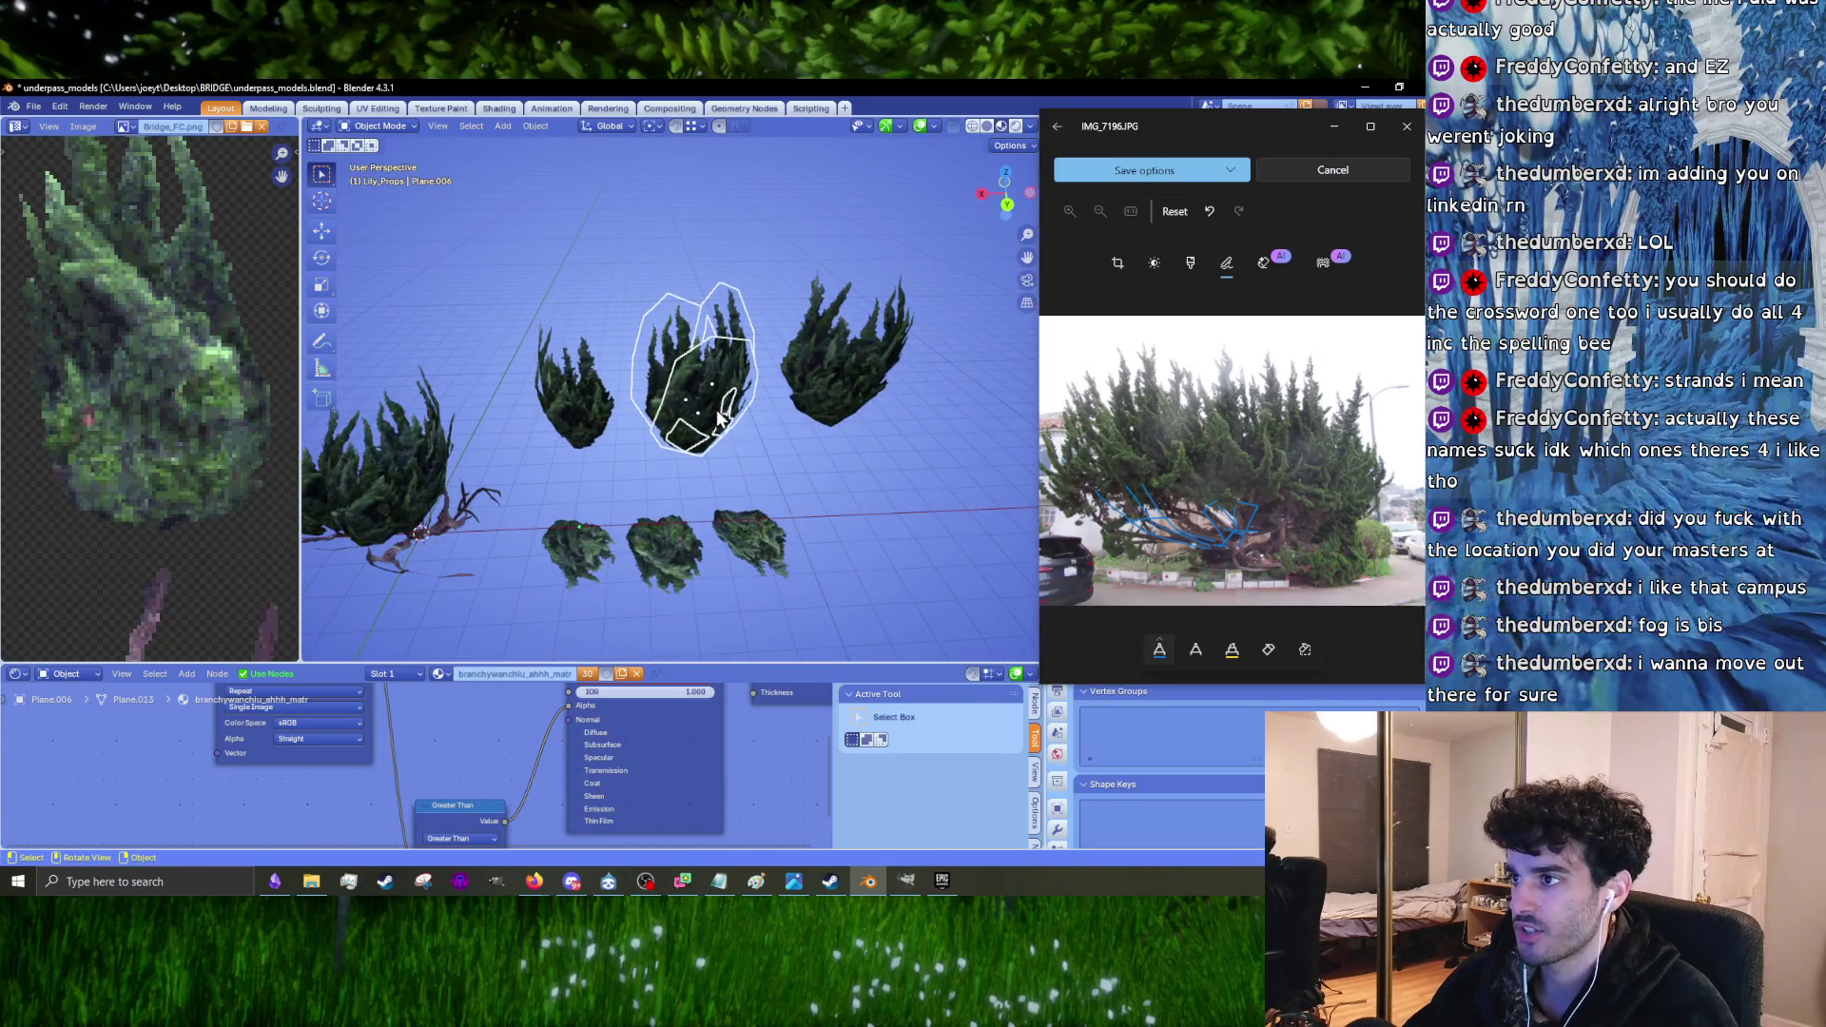
left_click(515, 472)
key("KP_Decimal")
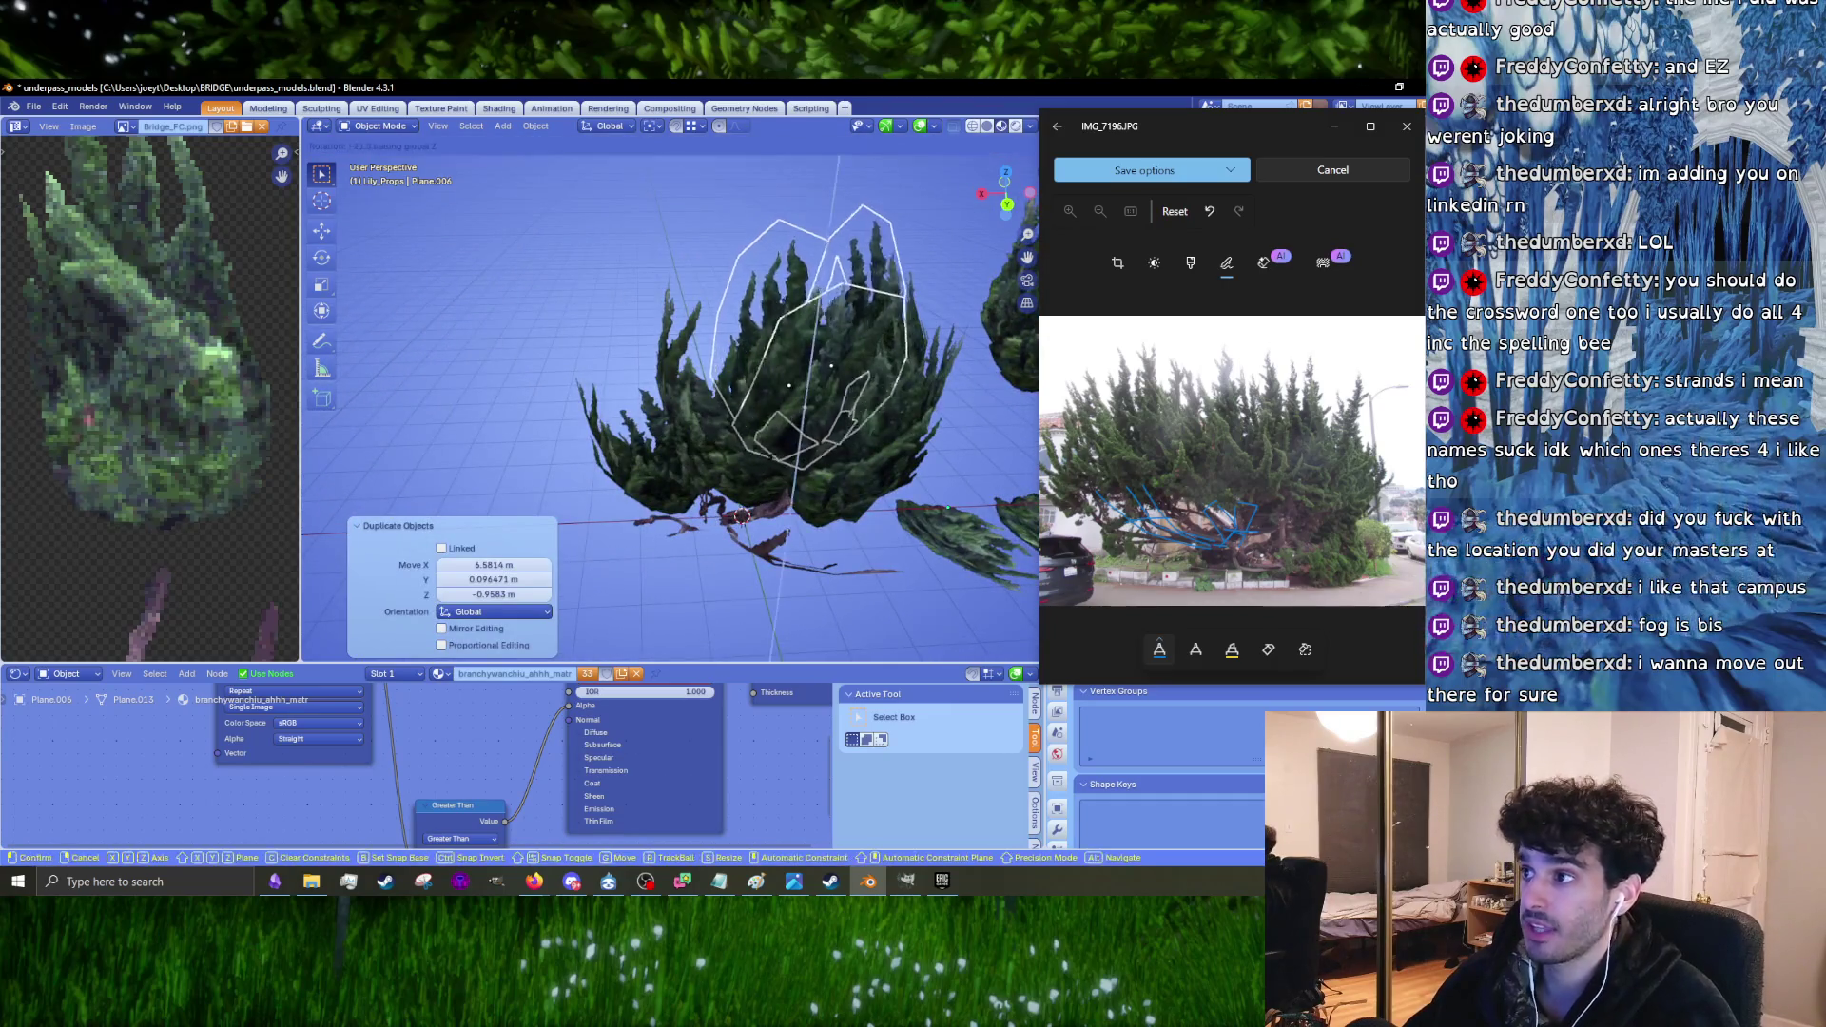
left_click(654, 281)
mouse_move(654, 281)
middle_mouse_down()
mouse_move(818, 398)
mouse_move(814, 424)
mouse_move(631, 443)
mouse_move(778, 418)
middle_mouse_up()
scroll(631, 443, "up", 4)
key("g")
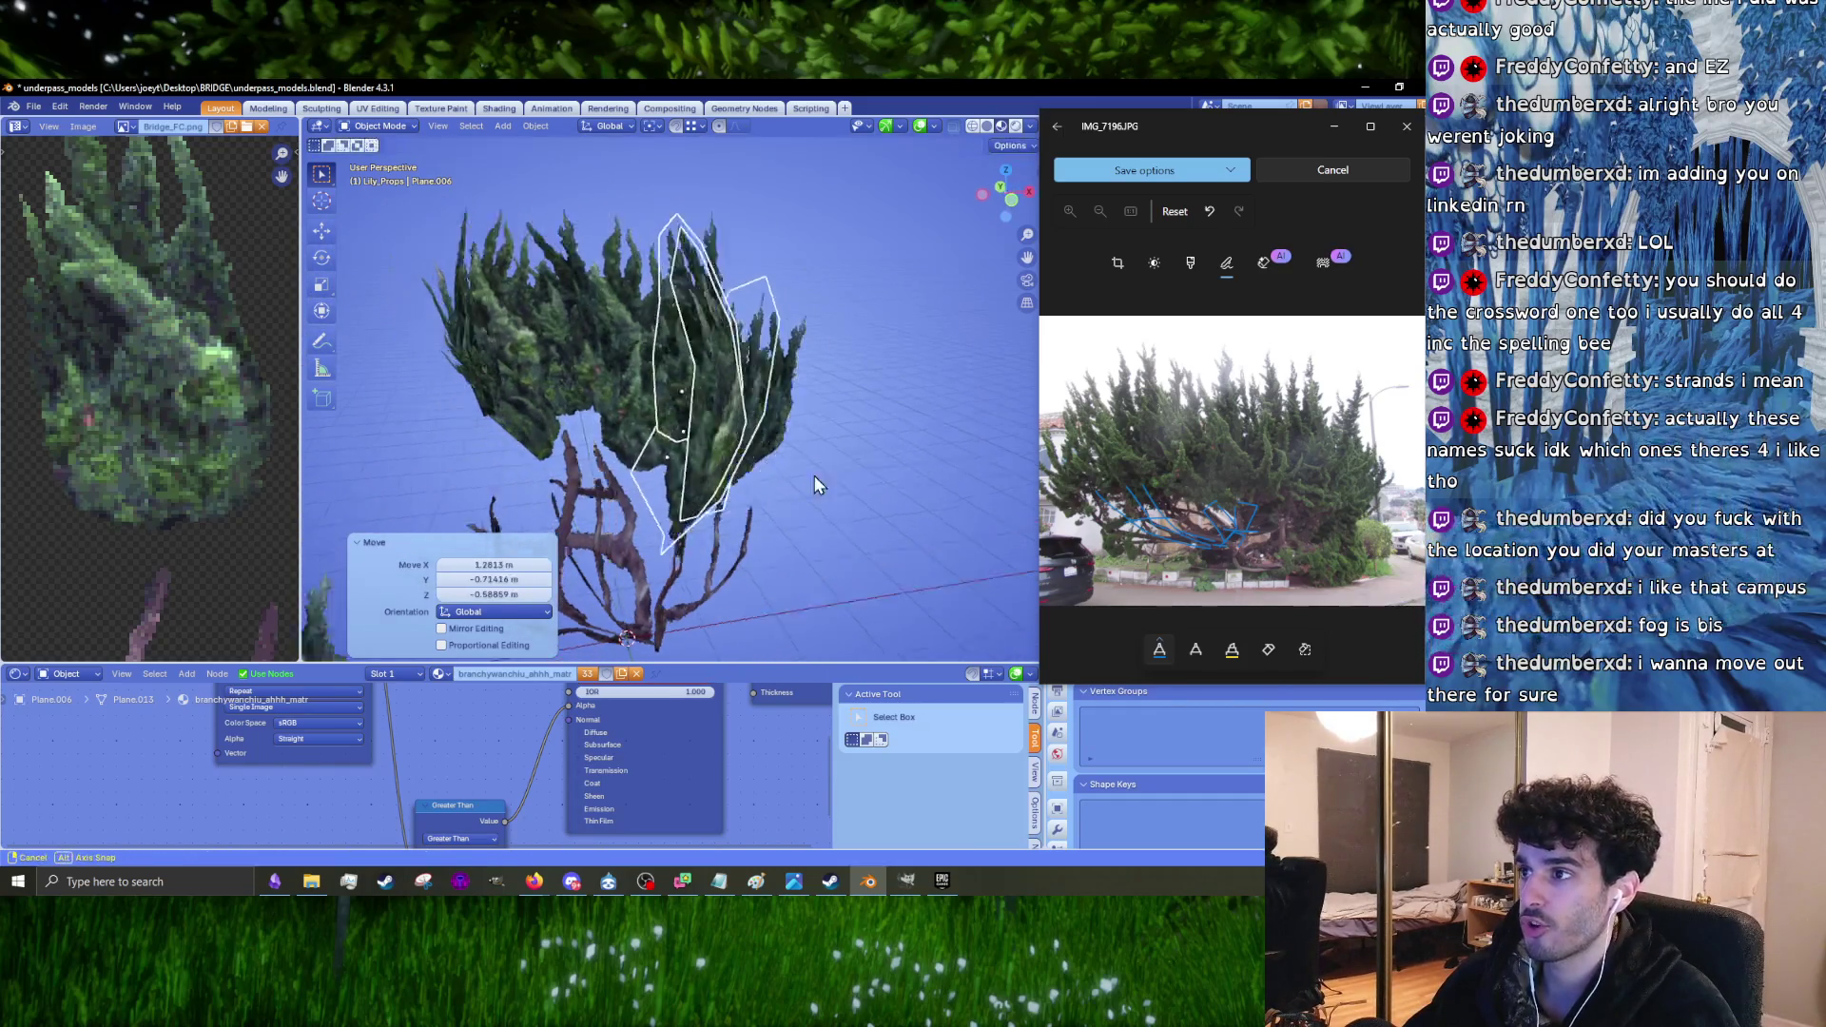
key("s")
key("Return")
Step: Move the middle copy along the branch, tilt it -7.21°, shrink to 0.946, rotate -1.21°
mouse_move(908, 545)
middle_mouse_down()
mouse_move(711, 488)
mouse_move(730, 506)
mouse_move(847, 505)
mouse_move(807, 449)
mouse_move(839, 530)
mouse_move(873, 528)
mouse_move(782, 504)
mouse_move(666, 518)
mouse_move(824, 483)
mouse_move(825, 512)
mouse_move(787, 496)
mouse_move(764, 450)
mouse_move(810, 466)
mouse_move(633, 482)
mouse_move(785, 494)
mouse_move(745, 478)
mouse_move(753, 443)
mouse_move(802, 432)
mouse_move(575, 426)
middle_mouse_up()
key("g")
key("r")
left_click(801, 482)
key("r")
key("g")
left_click(869, 527)
key("s")
left_click(784, 495)
key("g")
left_click(676, 496)
key("r")
left_click(791, 473)
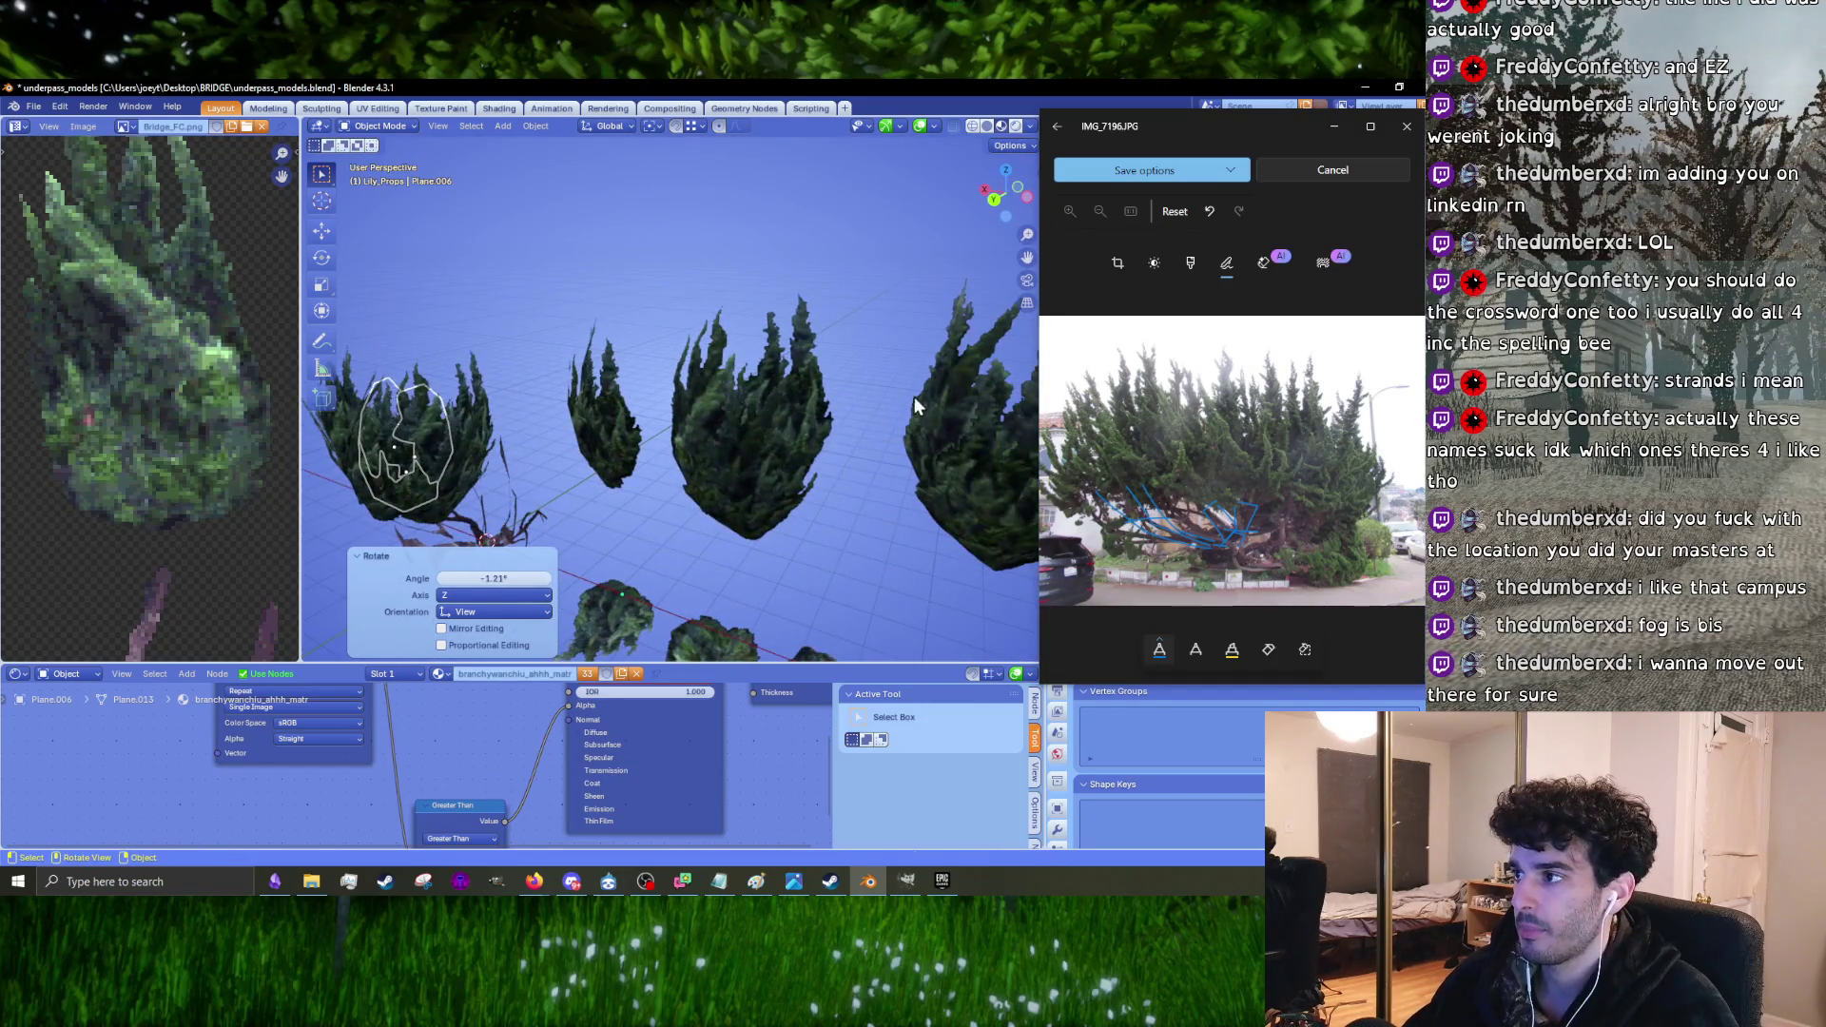
Step: Place the duplicated foliage cluster, shrink it to 0.883, and move it toward the branch
scroll(915, 400, "down", 3)
mouse_move(802, 493)
middle_mouse_down()
mouse_move(745, 494)
mouse_move(810, 438)
middle_mouse_up()
left_click(400, 502)
scroll(571, 456, "up", 4)
left_click(741, 477)
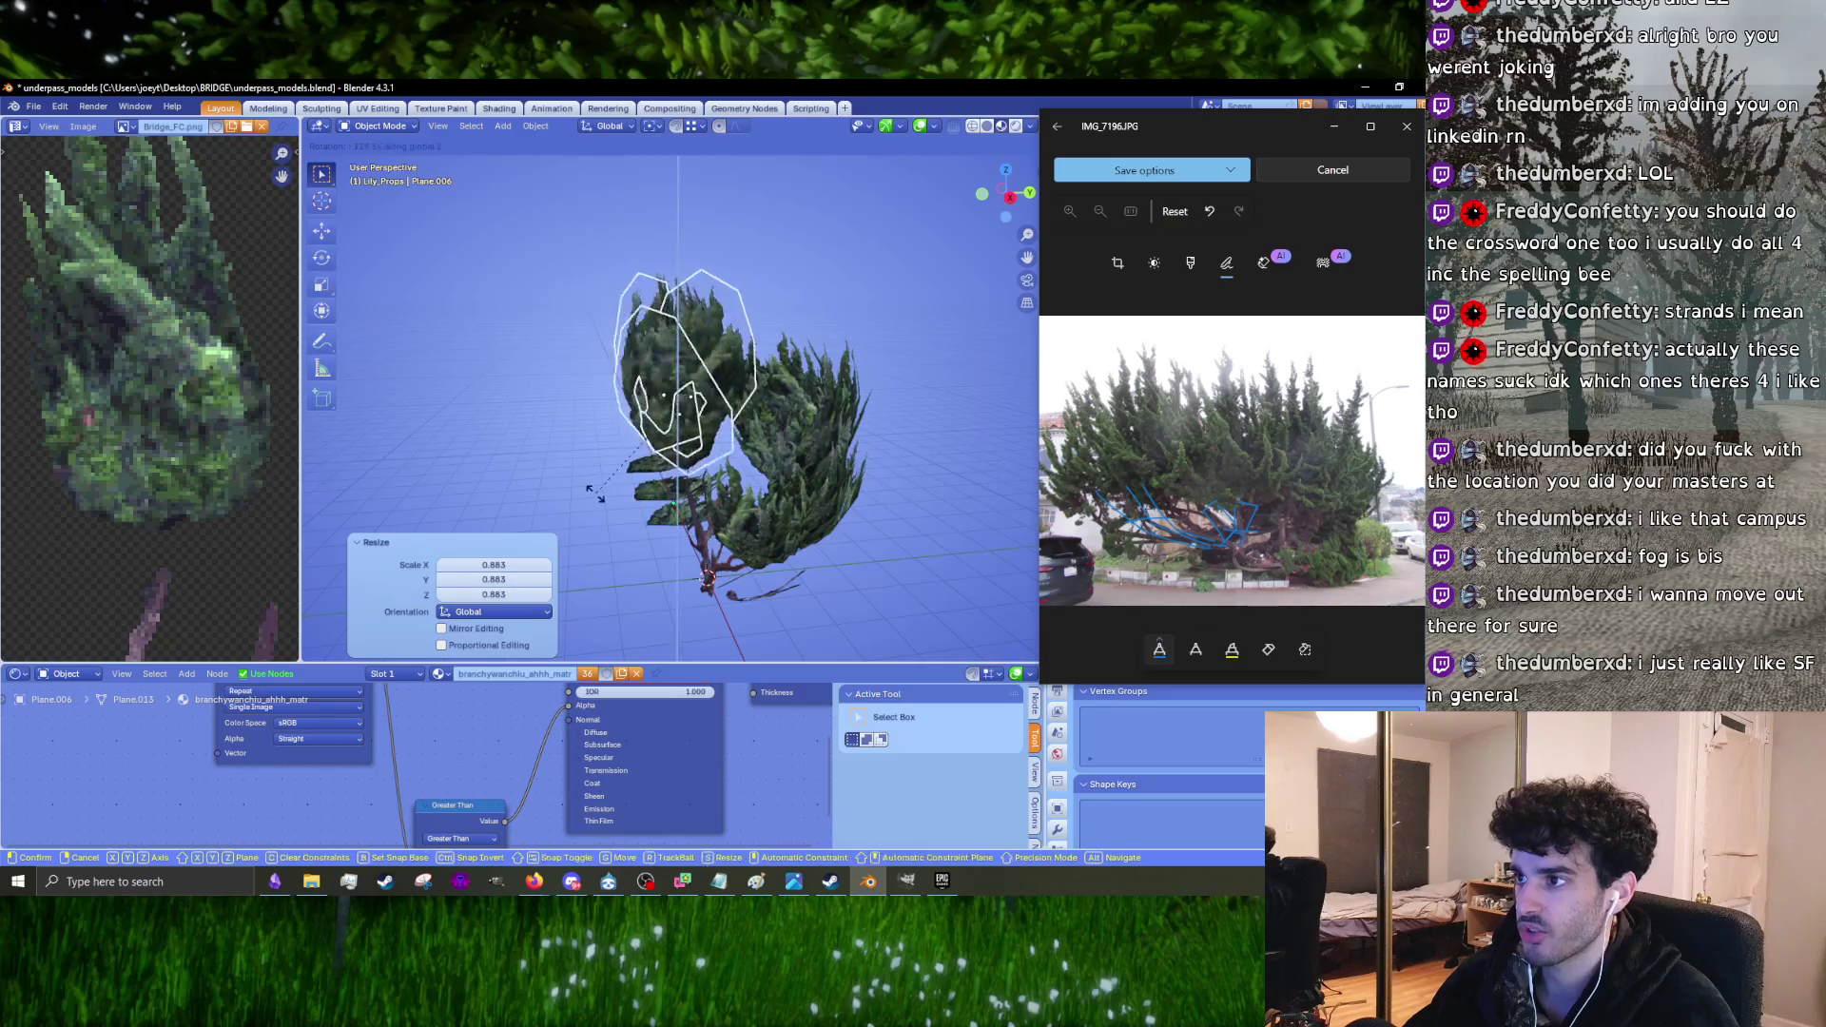
key("g")
left_click(745, 493)
mouse_move(745, 493)
middle_mouse_down()
mouse_move(780, 552)
mouse_move(888, 420)
mouse_move(761, 448)
middle_mouse_up()
Step: Rotate the copy about 30 degrees and move it onto the branch, undoing extra rotations
key("r")
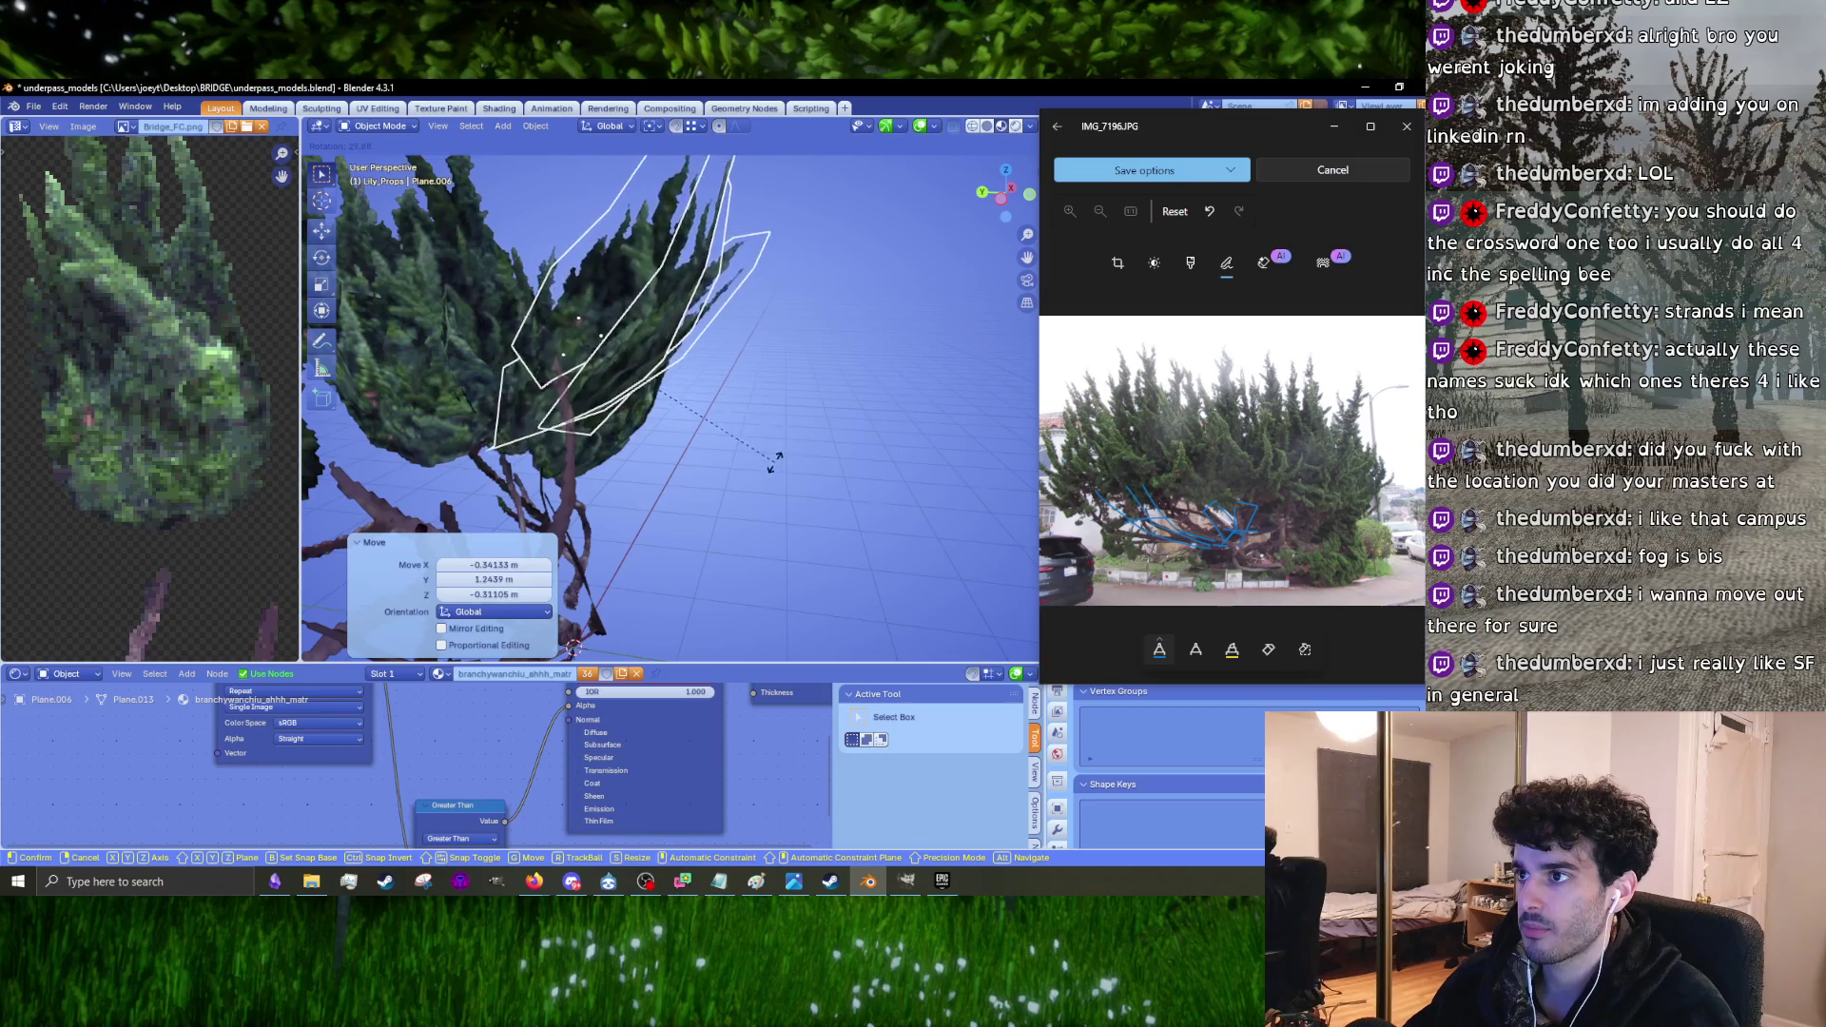
left_click(653, 374)
mouse_move(652, 374)
middle_mouse_down()
mouse_move(774, 400)
mouse_move(723, 390)
mouse_move(776, 334)
mouse_move(722, 362)
mouse_move(745, 308)
mouse_move(861, 352)
mouse_move(880, 333)
mouse_move(808, 294)
mouse_move(768, 352)
mouse_move(770, 417)
mouse_move(774, 314)
mouse_move(555, 333)
mouse_move(614, 384)
middle_mouse_up()
key("r")
key("Return")
key("g")
left_click(688, 385)
key("r")
key("ctrl+z")
key("r")
key("r")
key("ctrl+z")
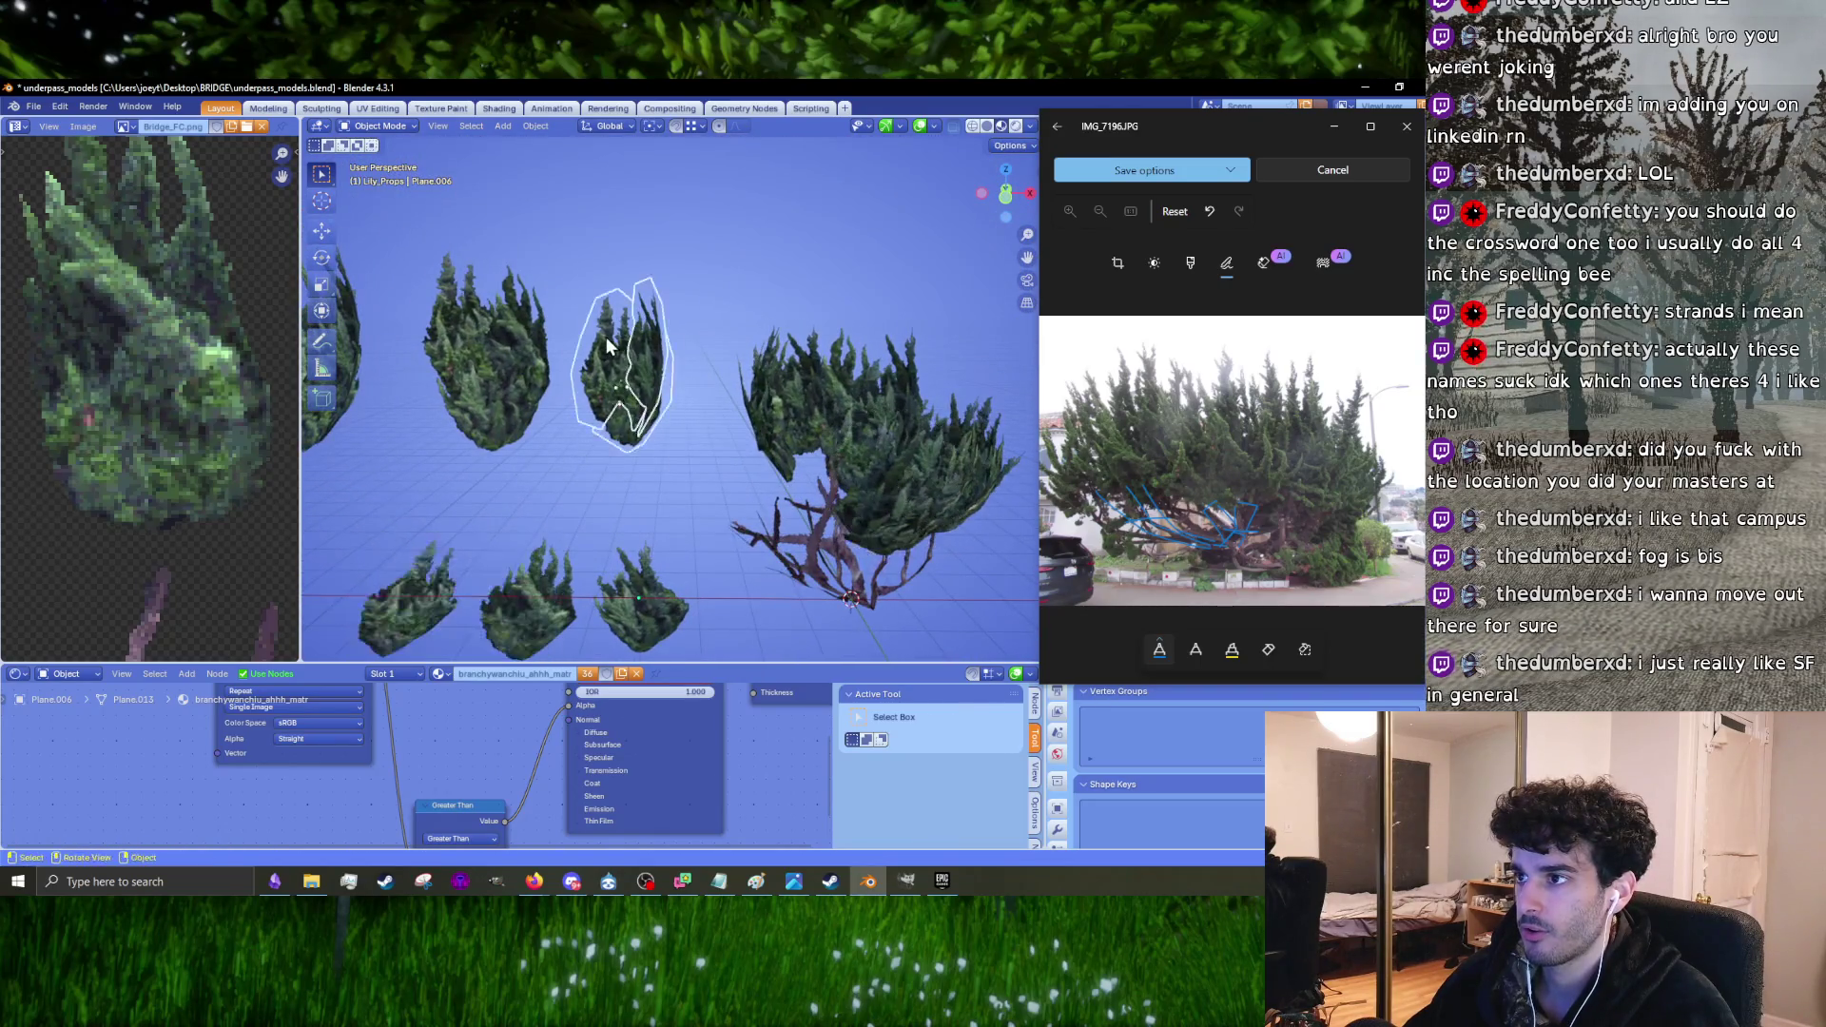
Step: Drop a second copy near the right branches, turning it 126°, then -8.26° and -12.5°
left_click(764, 434)
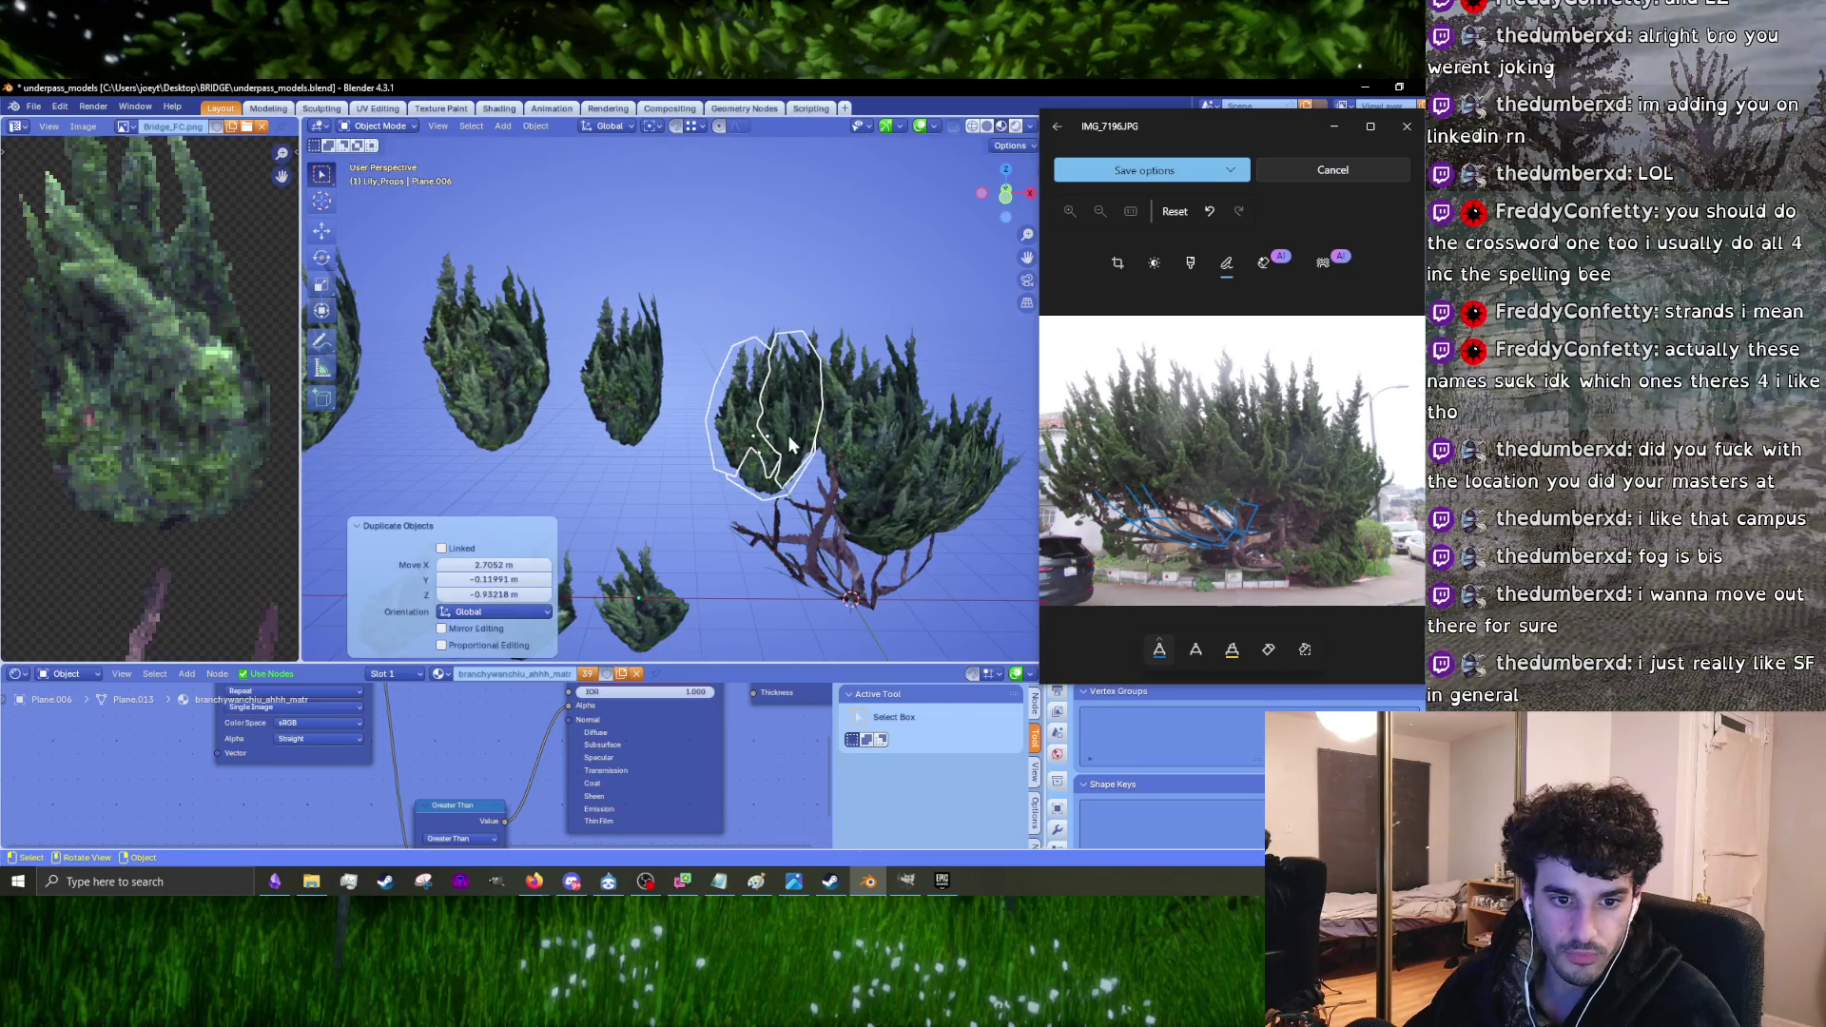
mouse_move(831, 483)
middle_mouse_down()
mouse_move(901, 405)
mouse_move(877, 475)
middle_mouse_up()
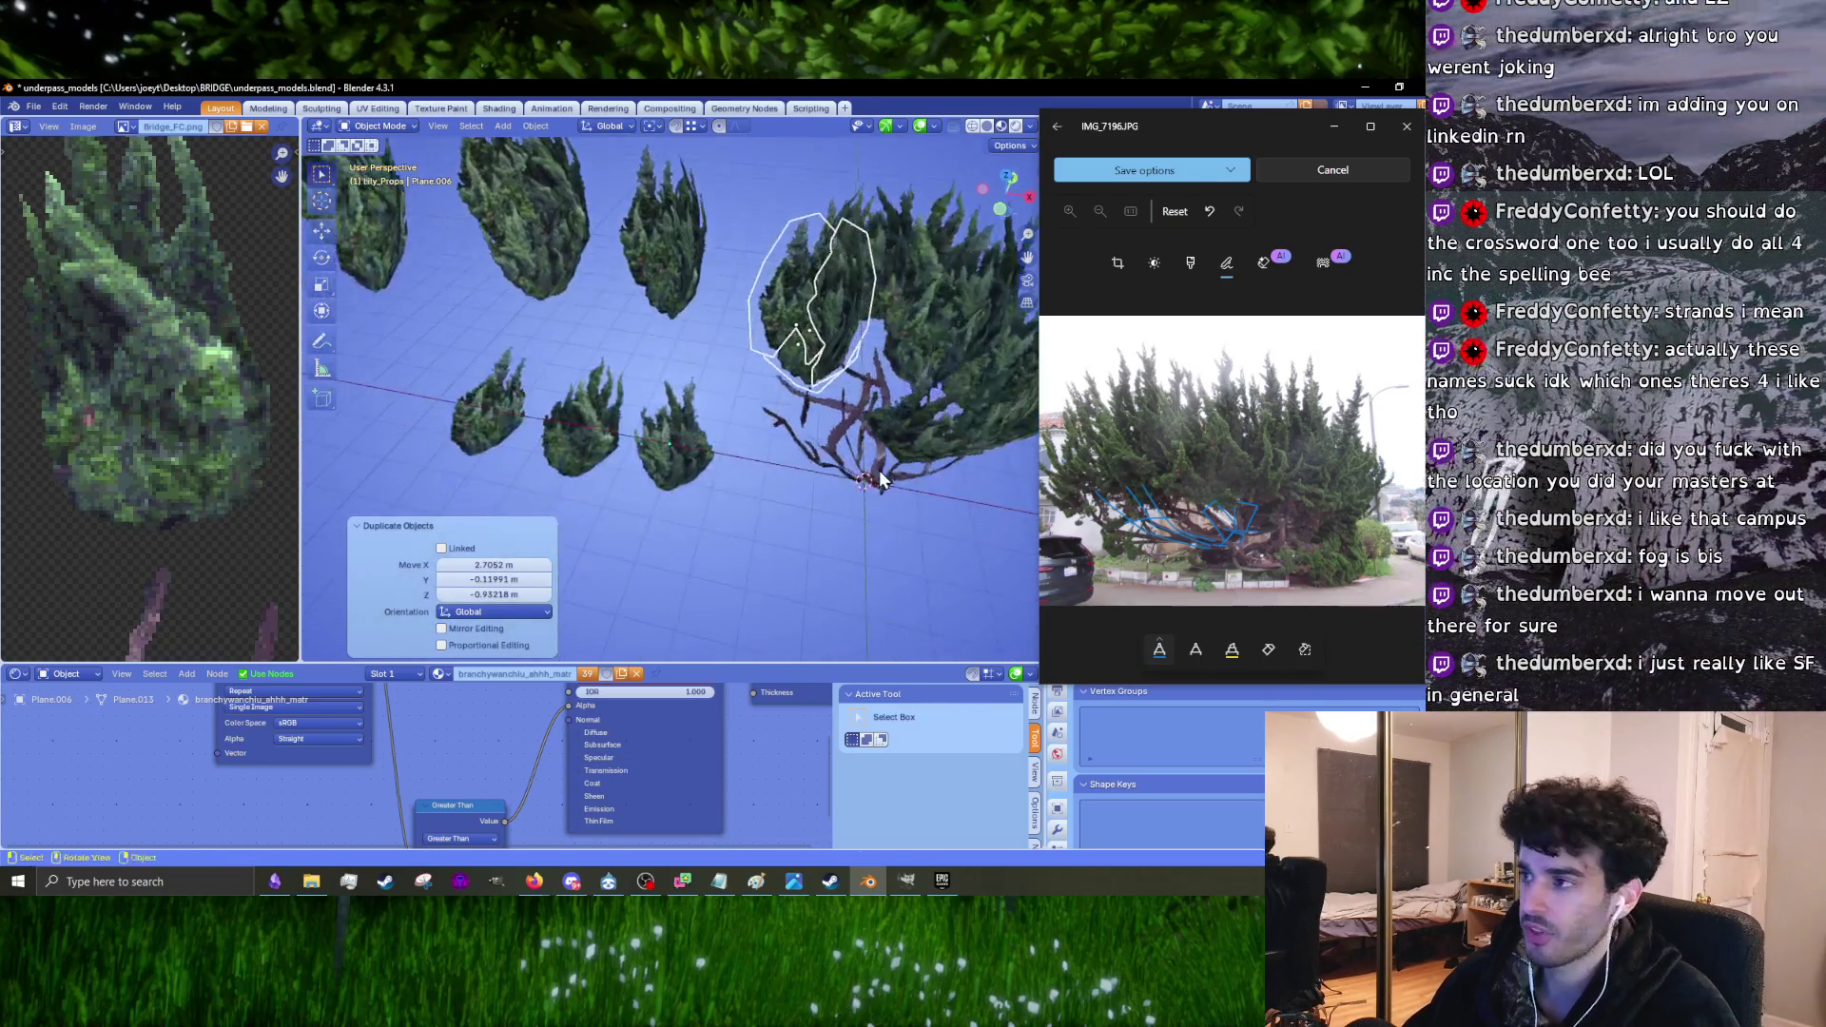
left_click(811, 326)
mouse_move(811, 326)
middle_mouse_down()
mouse_move(549, 544)
mouse_move(803, 483)
mouse_move(761, 438)
mouse_move(735, 344)
mouse_move(761, 379)
mouse_move(755, 454)
mouse_move(837, 384)
mouse_move(950, 394)
mouse_move(824, 420)
mouse_move(847, 385)
middle_mouse_up()
scroll(738, 392, "up", 2)
key("r")
right_click(748, 422)
key("r")
left_click(913, 390)
key("r")
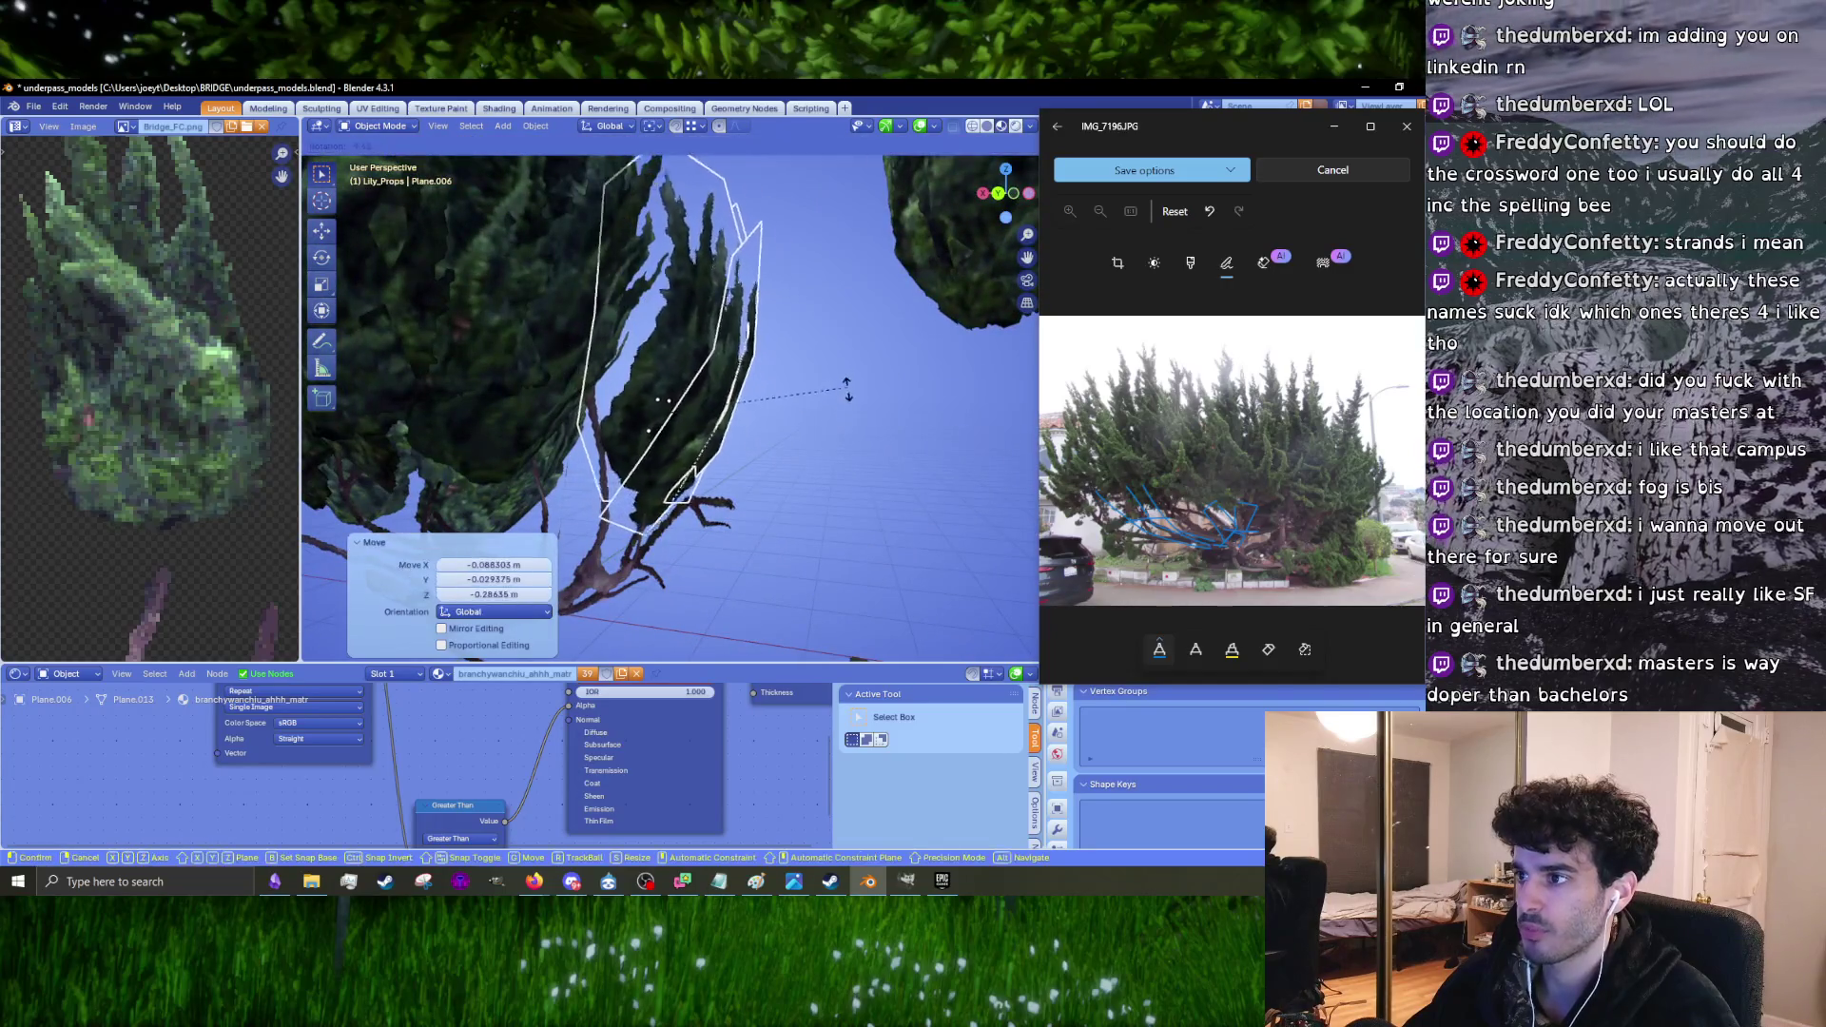
left_click(837, 456)
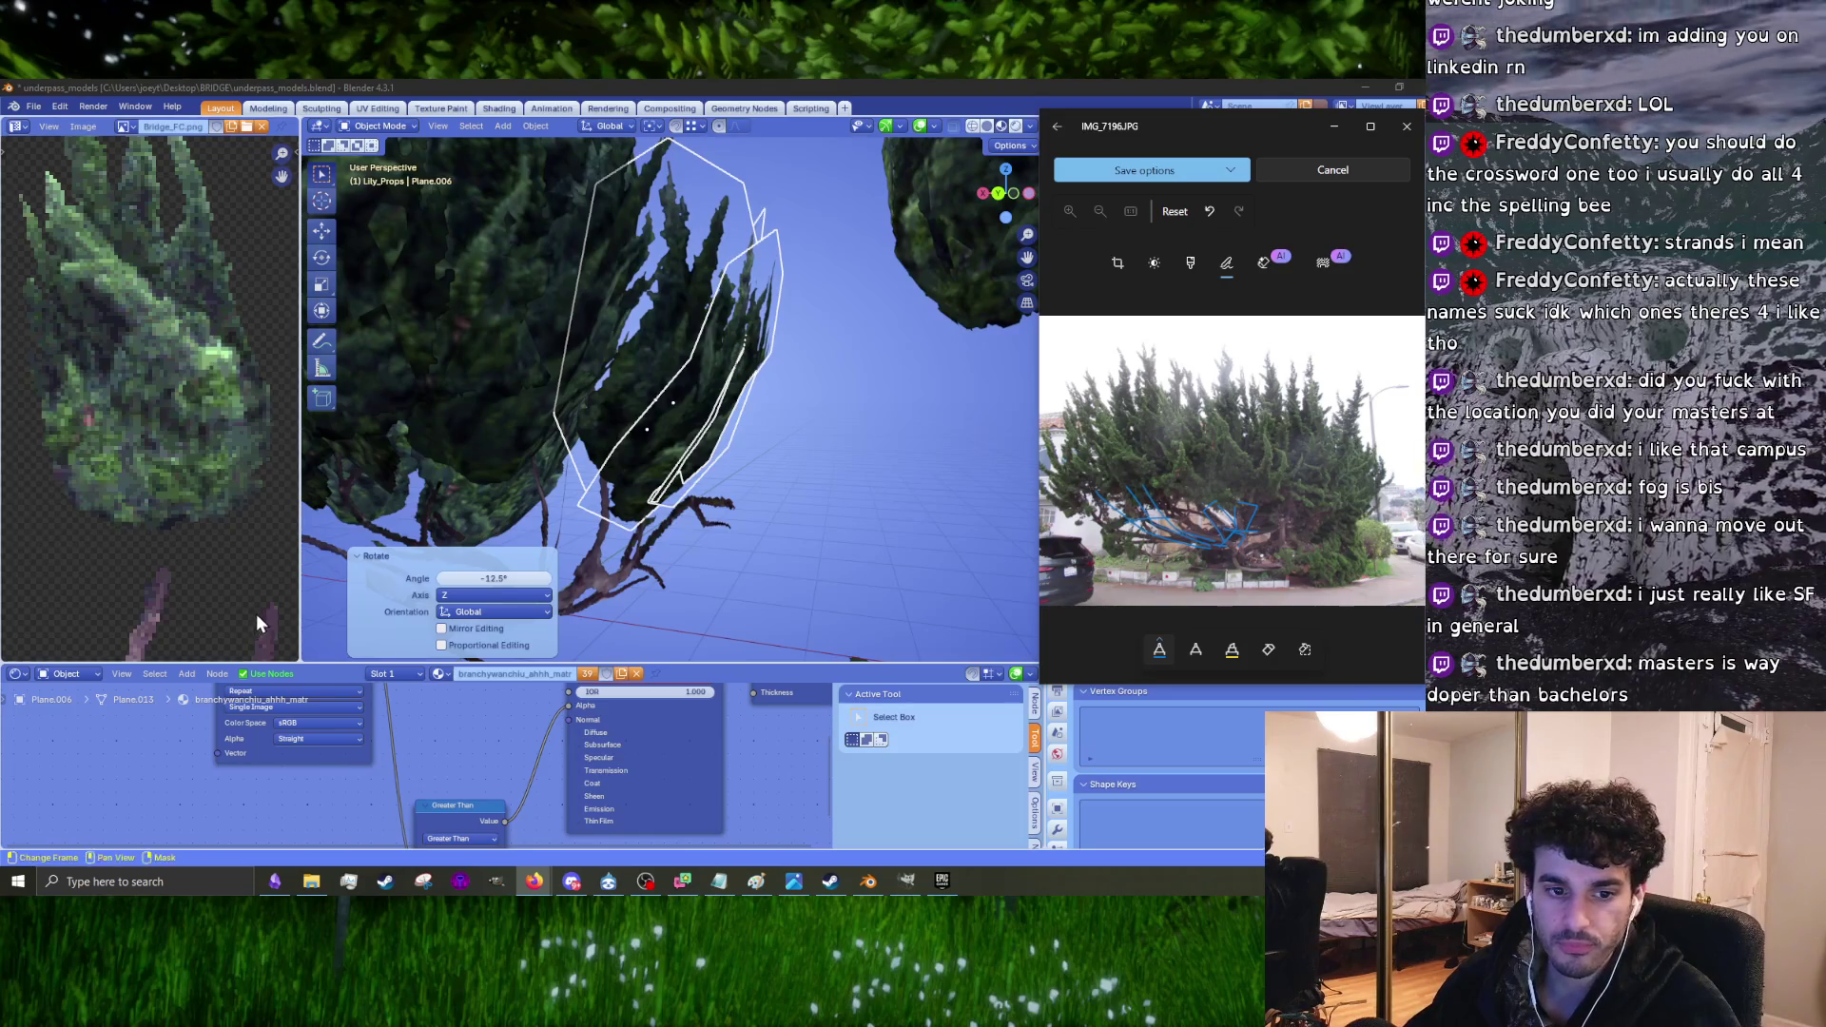
Step: Nudge the second copy into position on the branch and tilt it -4.74°
mouse_move(679, 405)
middle_mouse_down()
mouse_move(858, 402)
mouse_move(726, 484)
mouse_move(753, 357)
mouse_move(777, 466)
mouse_move(673, 385)
mouse_move(693, 514)
mouse_move(774, 408)
mouse_move(916, 419)
middle_mouse_up()
key("g")
left_click(761, 390)
key("g")
left_click(772, 477)
key("g")
left_click(761, 461)
key("r")
left_click(690, 481)
key("g")
right_click(866, 407)
scroll(852, 426, "down", 3)
middle_click_drag(797, 415, 643, 408)
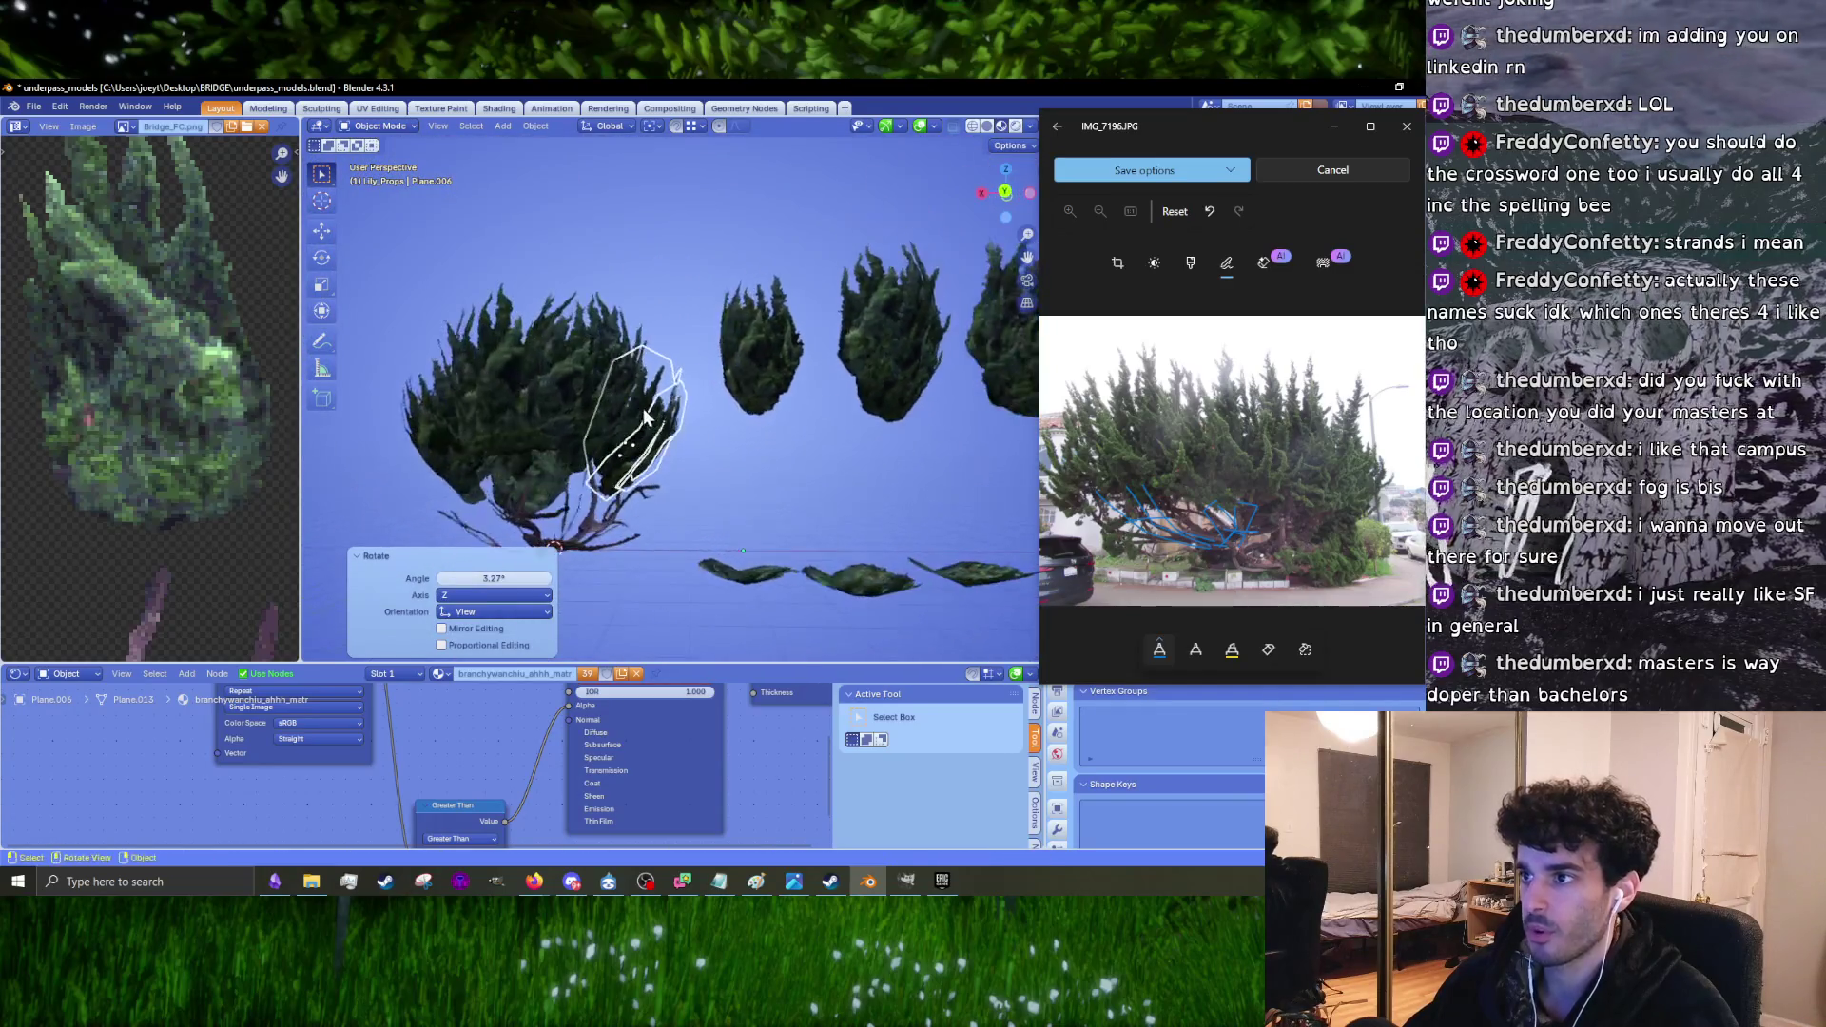
Step: Add another foliage plane to the selection and scale the clusters slightly
left_click(546, 360, "shift")
key("s")
left_click(738, 475)
mouse_move(738, 476)
middle_mouse_down()
mouse_move(789, 420)
mouse_move(697, 504)
mouse_move(776, 391)
middle_mouse_up()
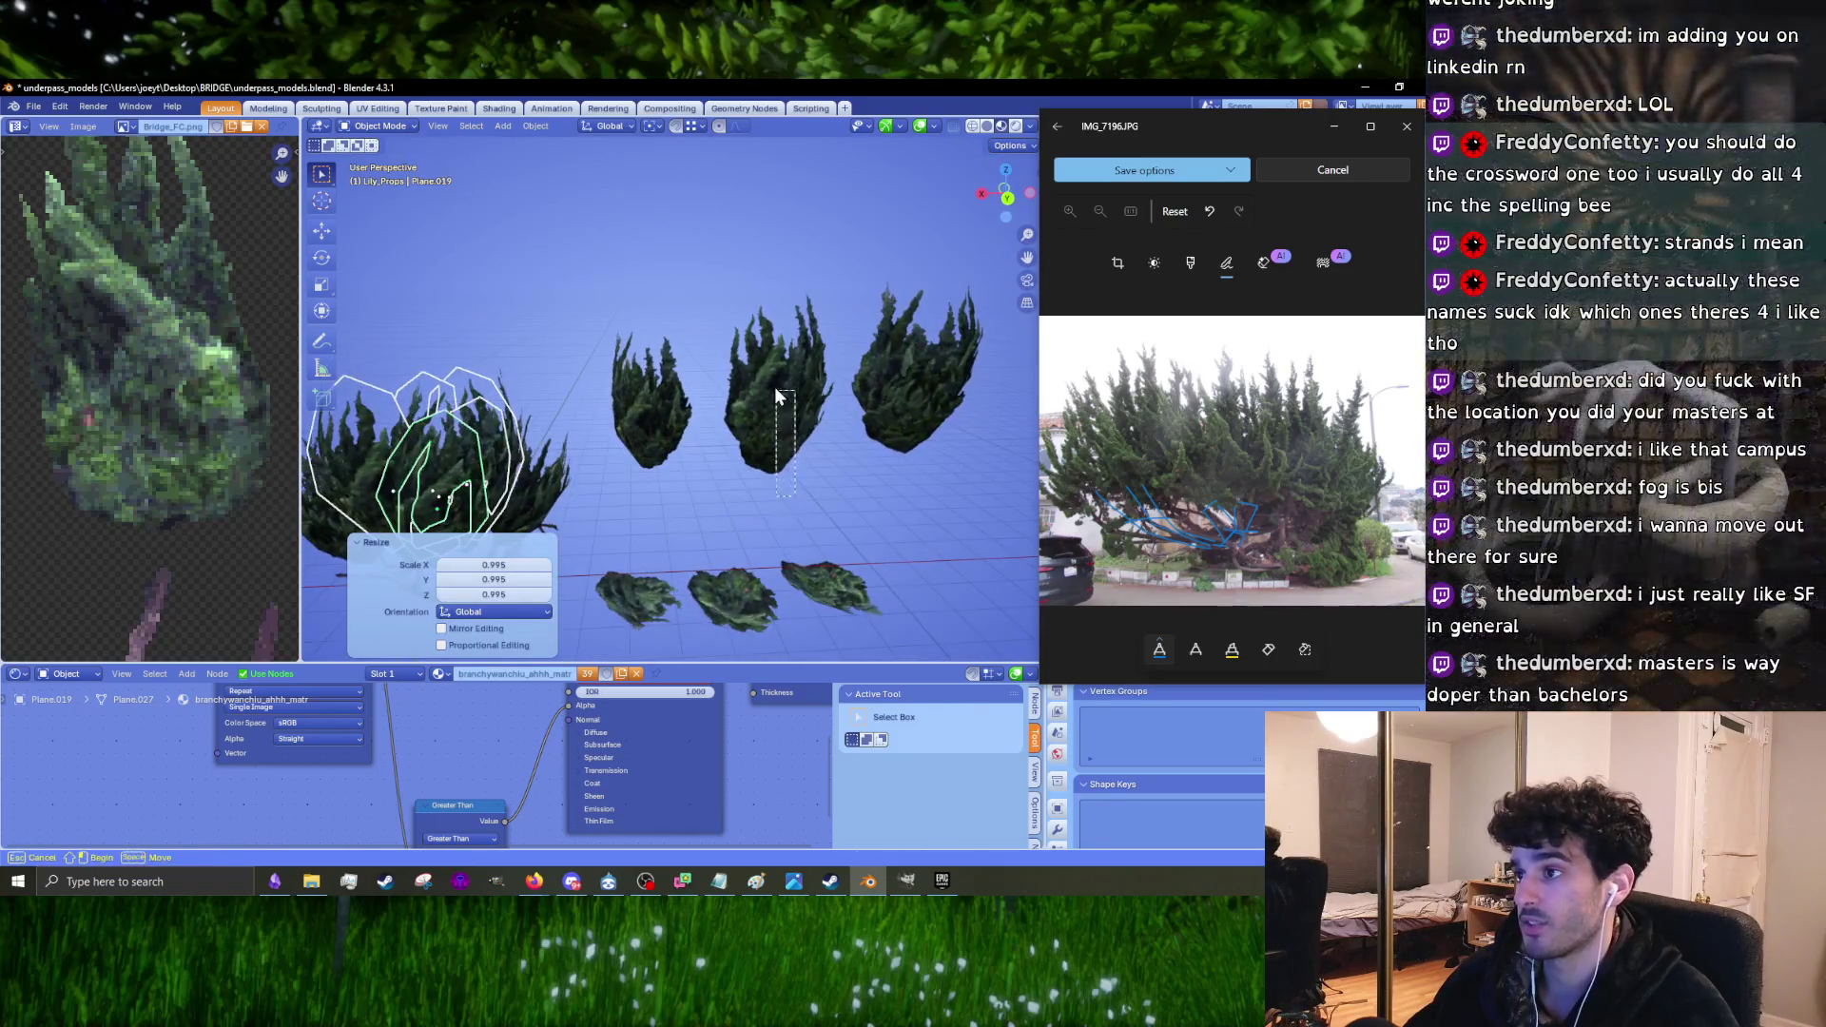
Step: Duplicate the selected clusters, shrink them, turn them 57.7°, and place them lower left on the tree
key("shift+d")
left_click(432, 451)
mouse_move(431, 451)
middle_mouse_down()
mouse_move(751, 468)
mouse_move(724, 477)
mouse_move(752, 447)
middle_mouse_up()
key("s")
left_click(732, 476)
key("r")
left_click(779, 382)
middle_click_drag(779, 382, 818, 384)
key("g")
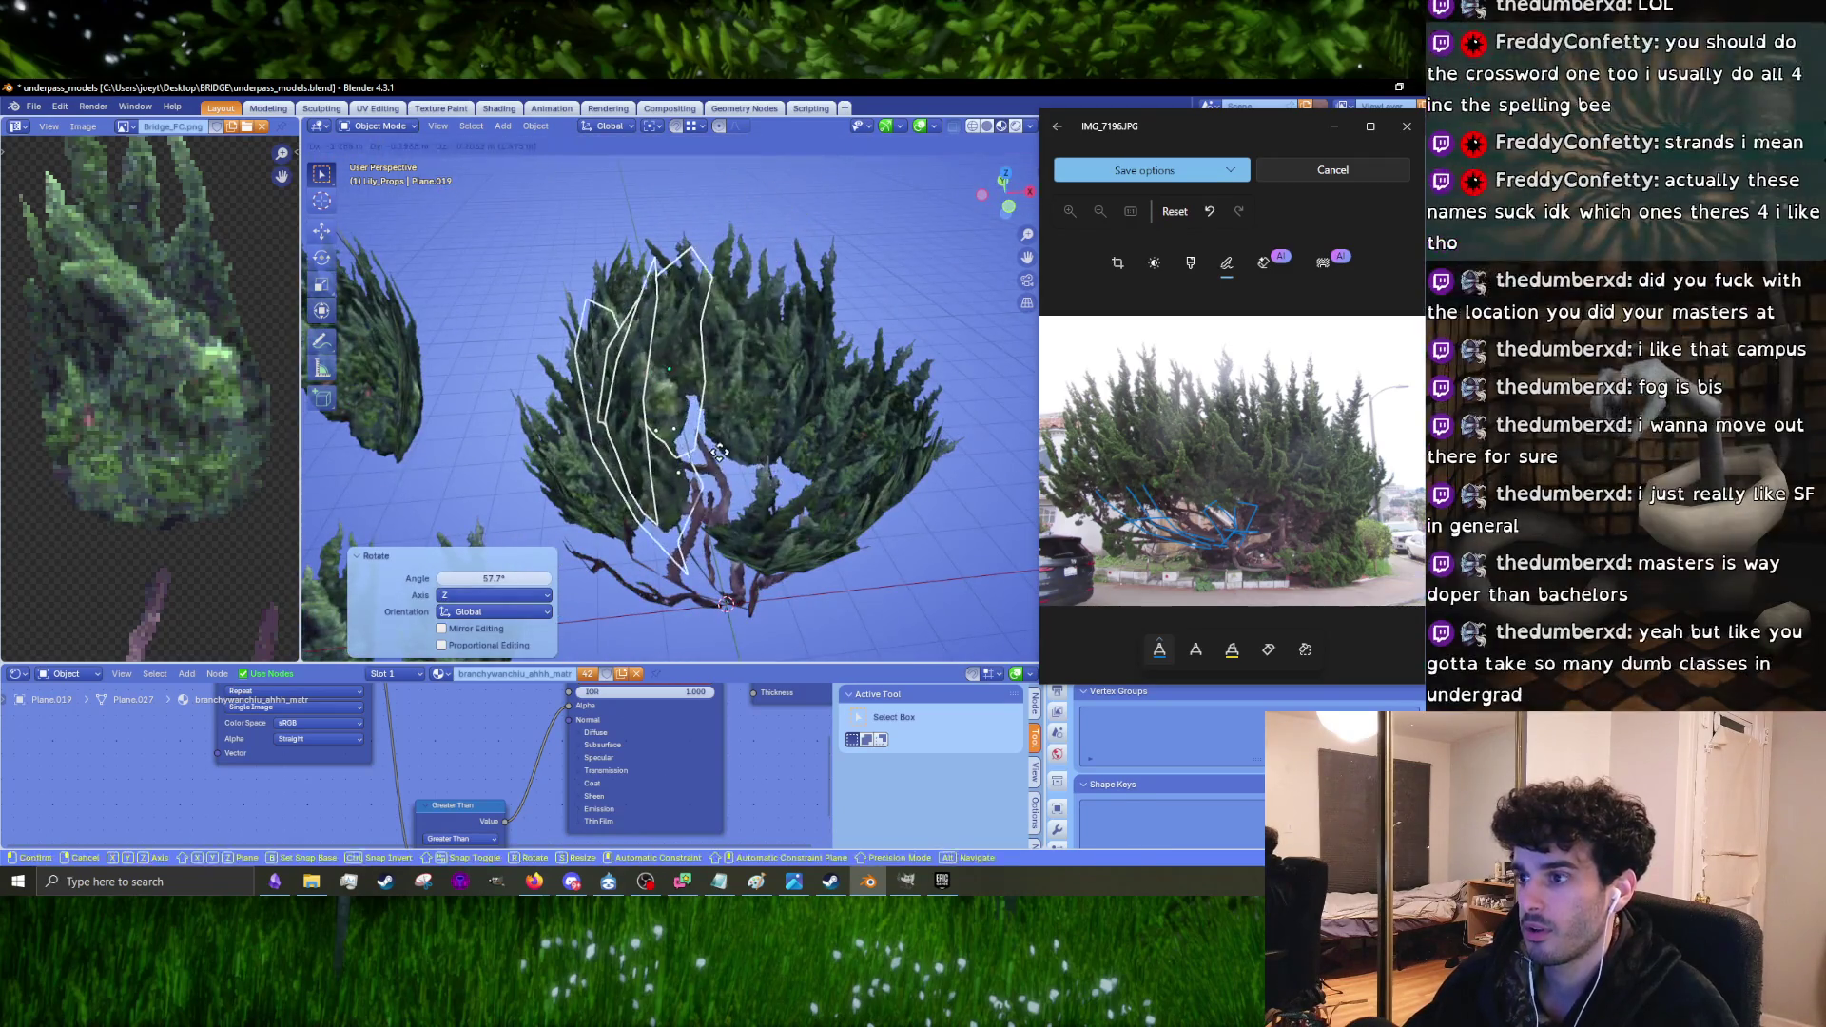
left_click(758, 512)
Step: Rotate the duplicated clusters -20.1°, scale them to 0.926, then rotate them 39.3°
key("s")
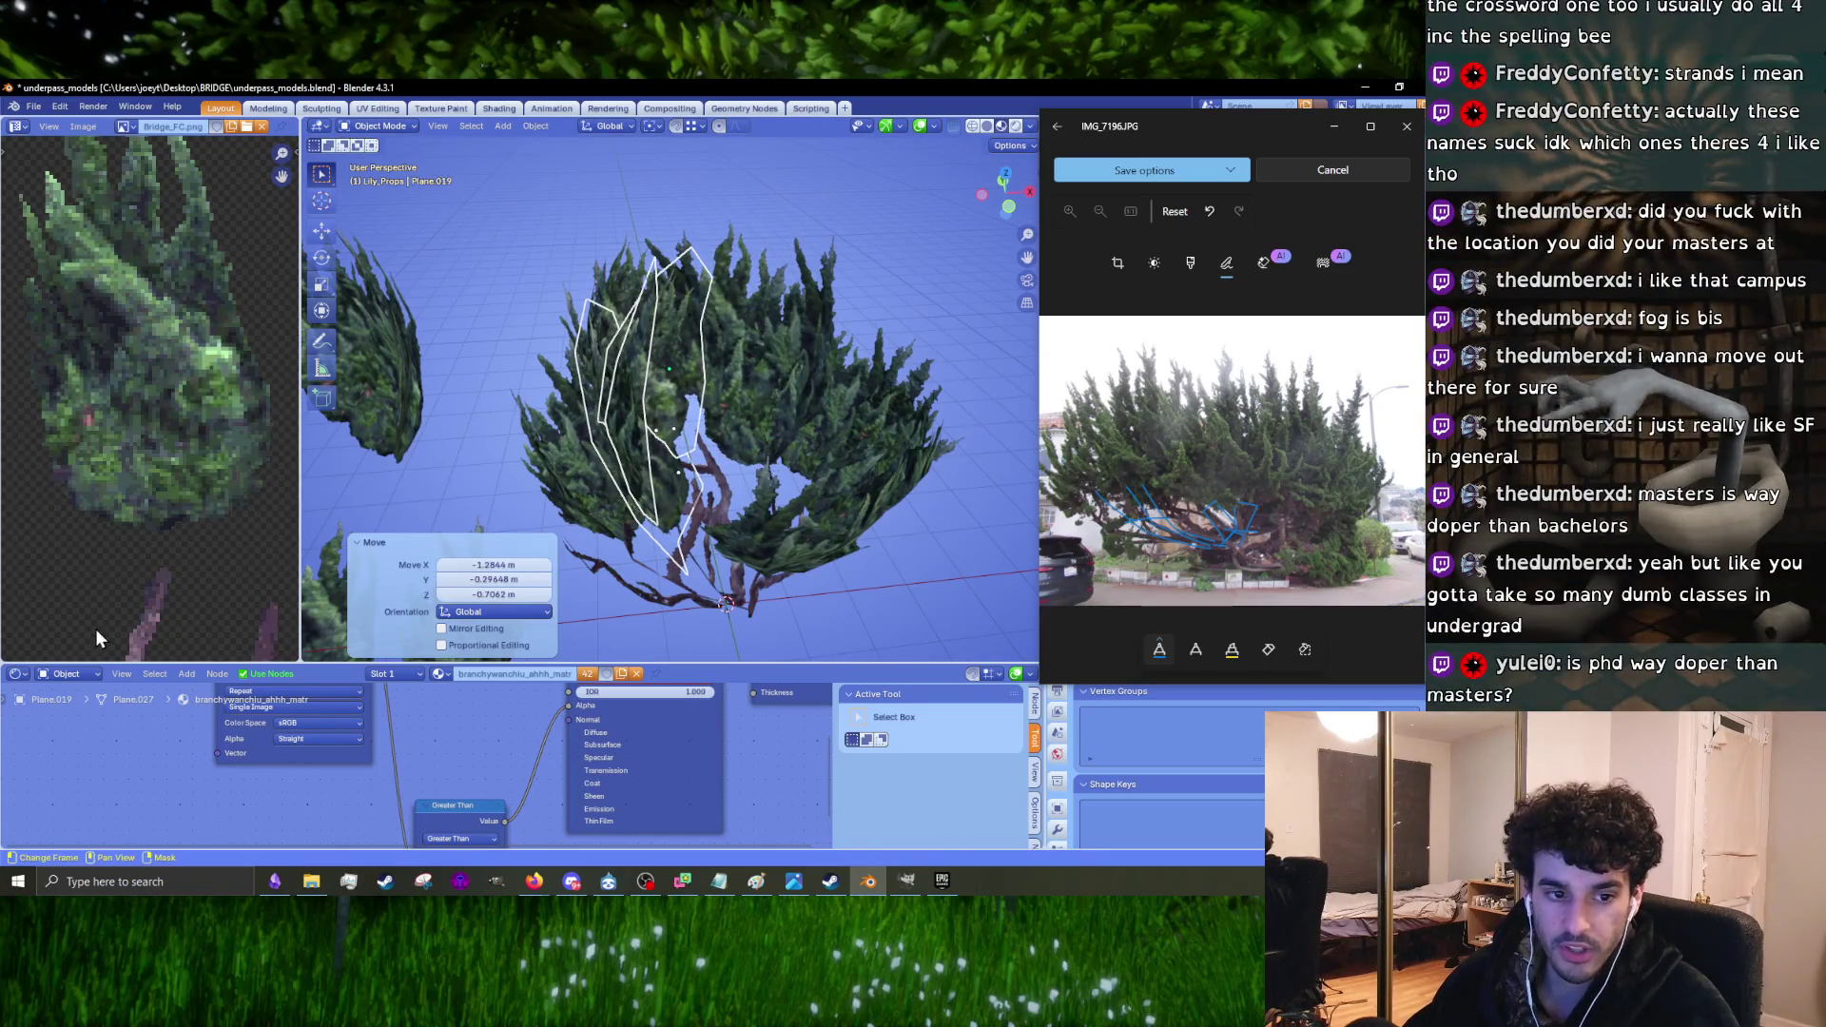
middle_click_drag(842, 459, 873, 432)
key("r")
left_click(870, 391)
key("s")
left_click(816, 485)
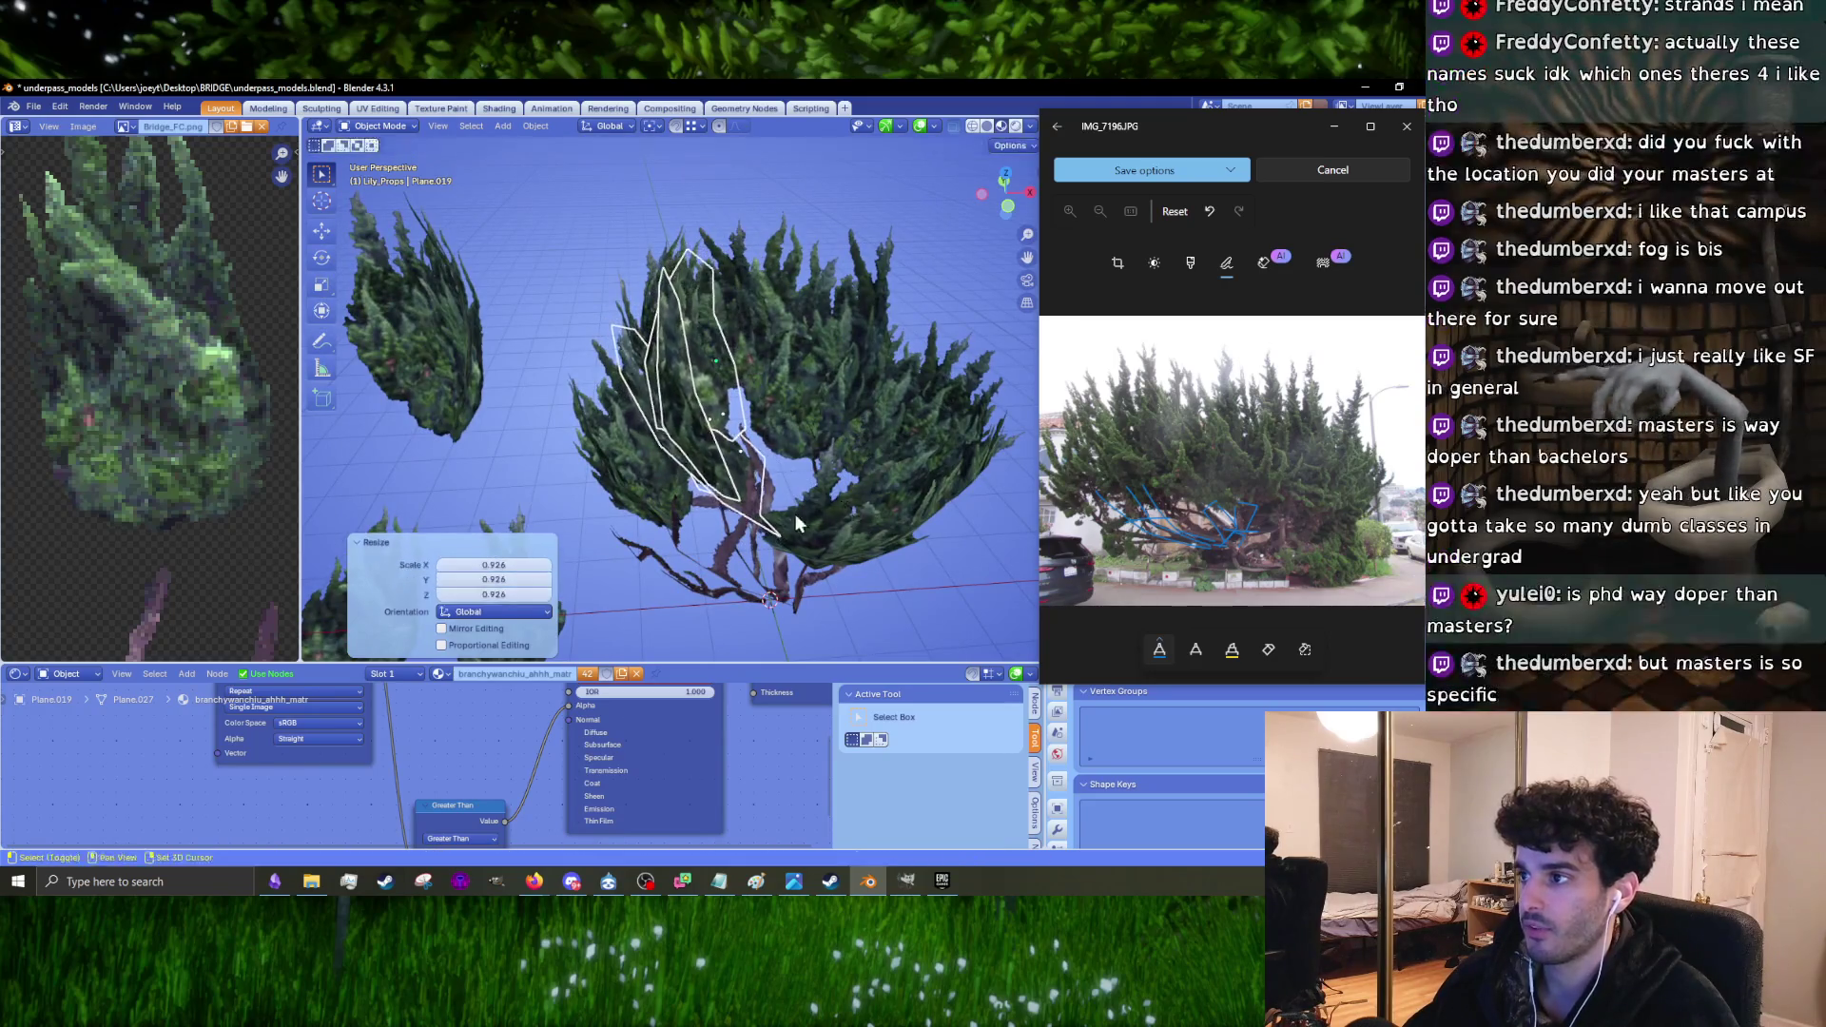
scroll(795, 514, "up", 3)
middle_click_drag(795, 514, 838, 455)
key("g")
key("r")
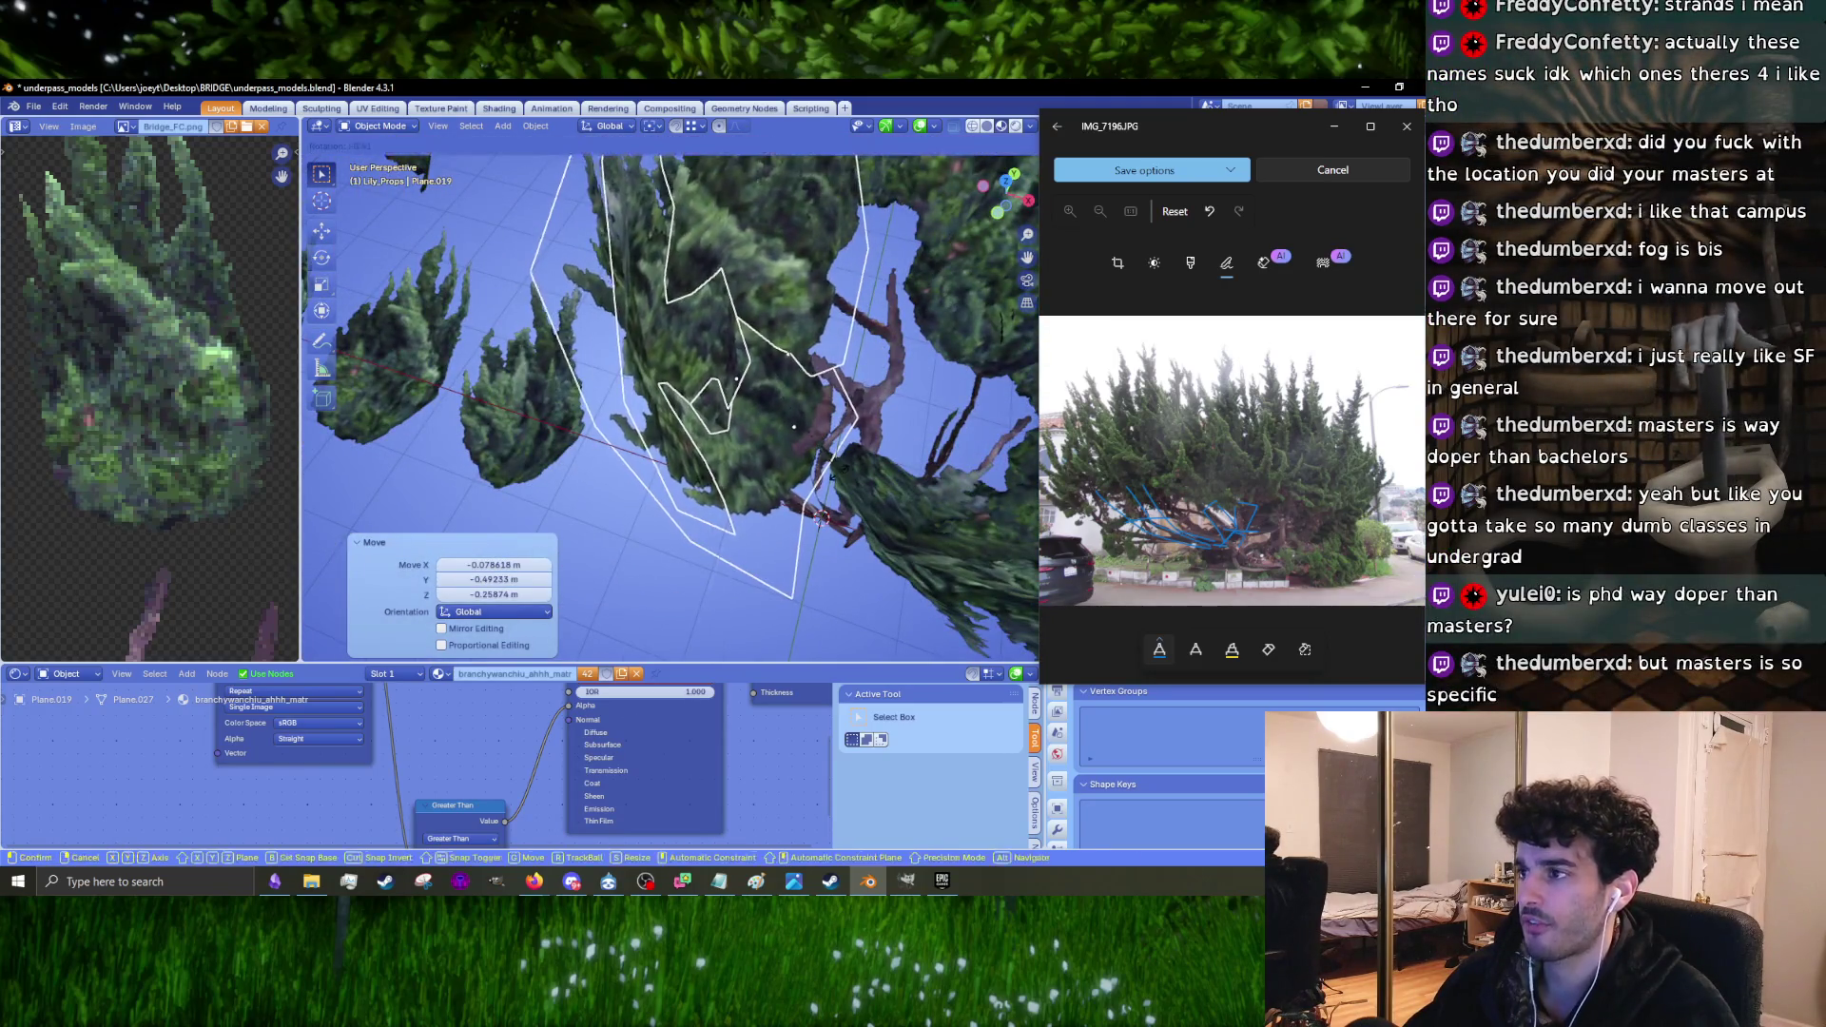
left_click(942, 399)
mouse_move(942, 399)
middle_mouse_down()
mouse_move(957, 384)
mouse_move(806, 426)
mouse_move(780, 475)
middle_mouse_up()
Step: Move the clusters, rotate them 28.6° plus further turns, and settle them on the tree
key("g")
left_click(777, 492)
key("r")
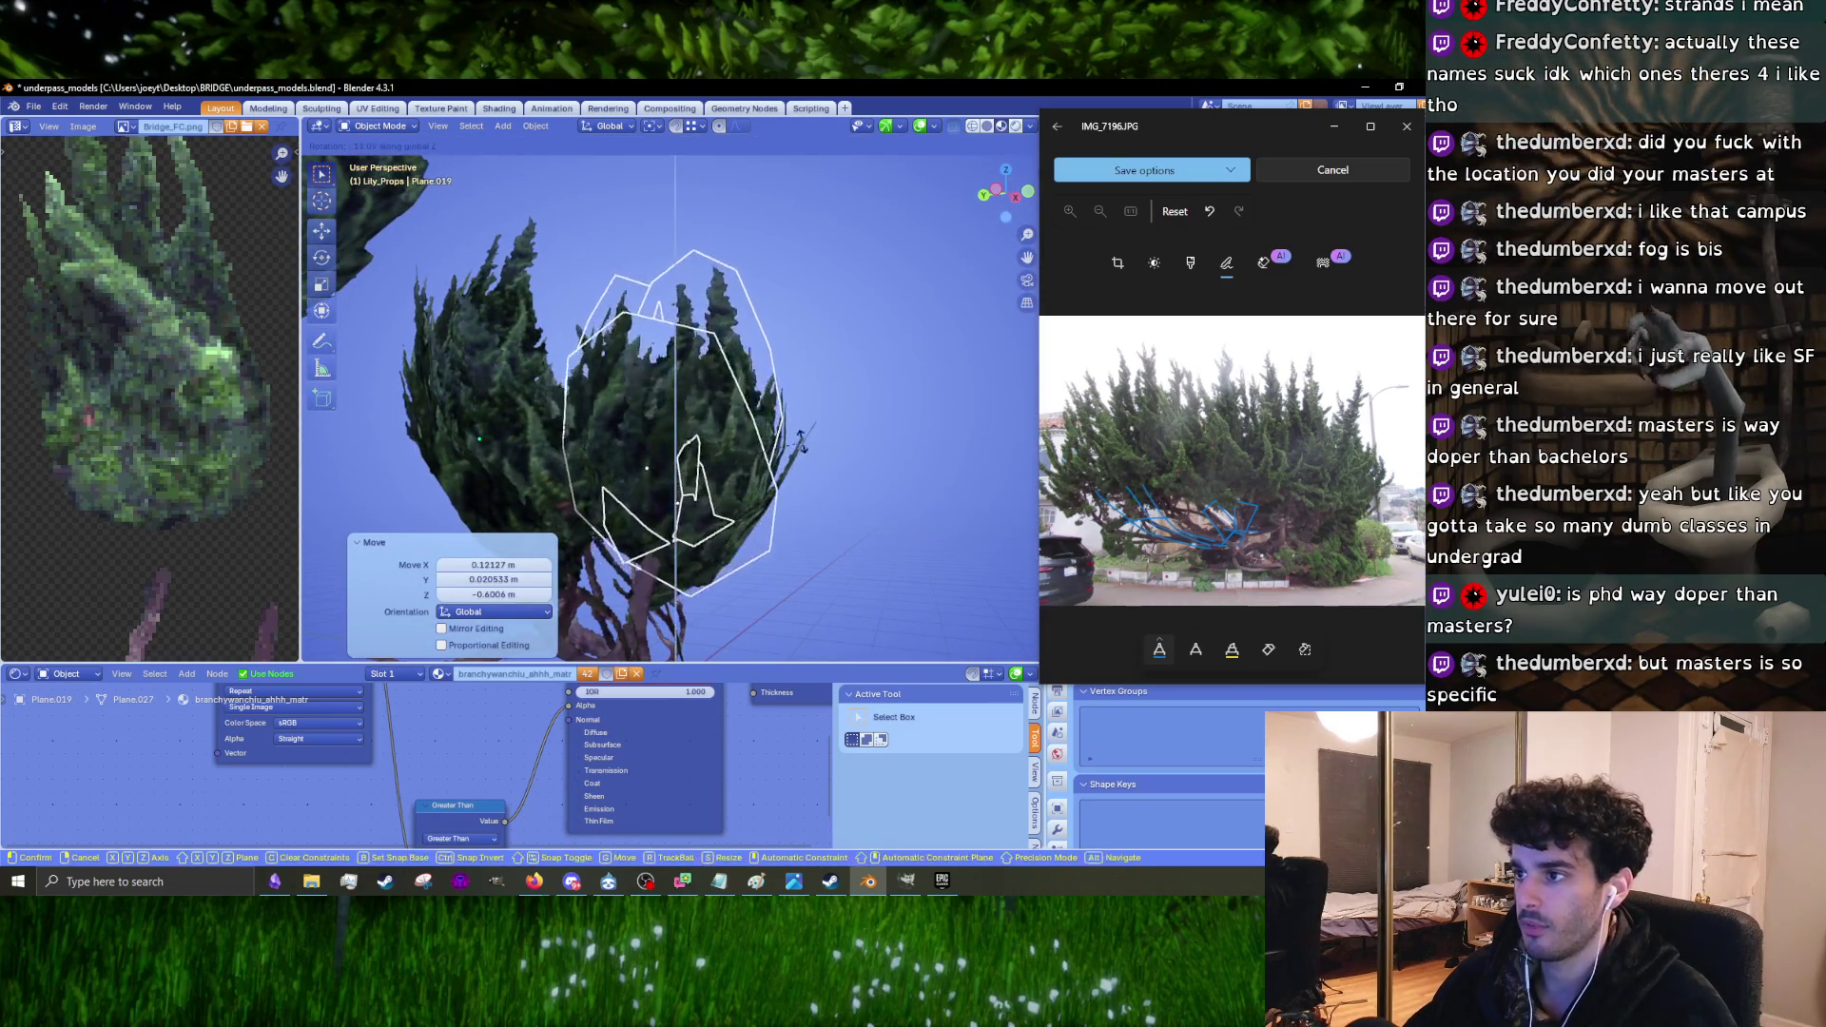
left_click(824, 453)
middle_click_drag(823, 453, 662, 459)
key("r")
left_click(827, 497)
middle_click_drag(828, 497, 830, 418)
key("r")
left_click(918, 378)
mouse_move(918, 378)
middle_mouse_down()
mouse_move(818, 476)
mouse_move(858, 445)
mouse_move(599, 550)
mouse_move(761, 474)
mouse_move(710, 381)
mouse_move(591, 391)
mouse_move(684, 409)
mouse_move(790, 396)
mouse_move(784, 437)
middle_mouse_up()
key("g")
left_click(813, 478)
Step: Fine-tune the selected card with a small rotation and a 1.98° rotation
key("r")
left_click(856, 447)
key("r")
left_click(854, 416)
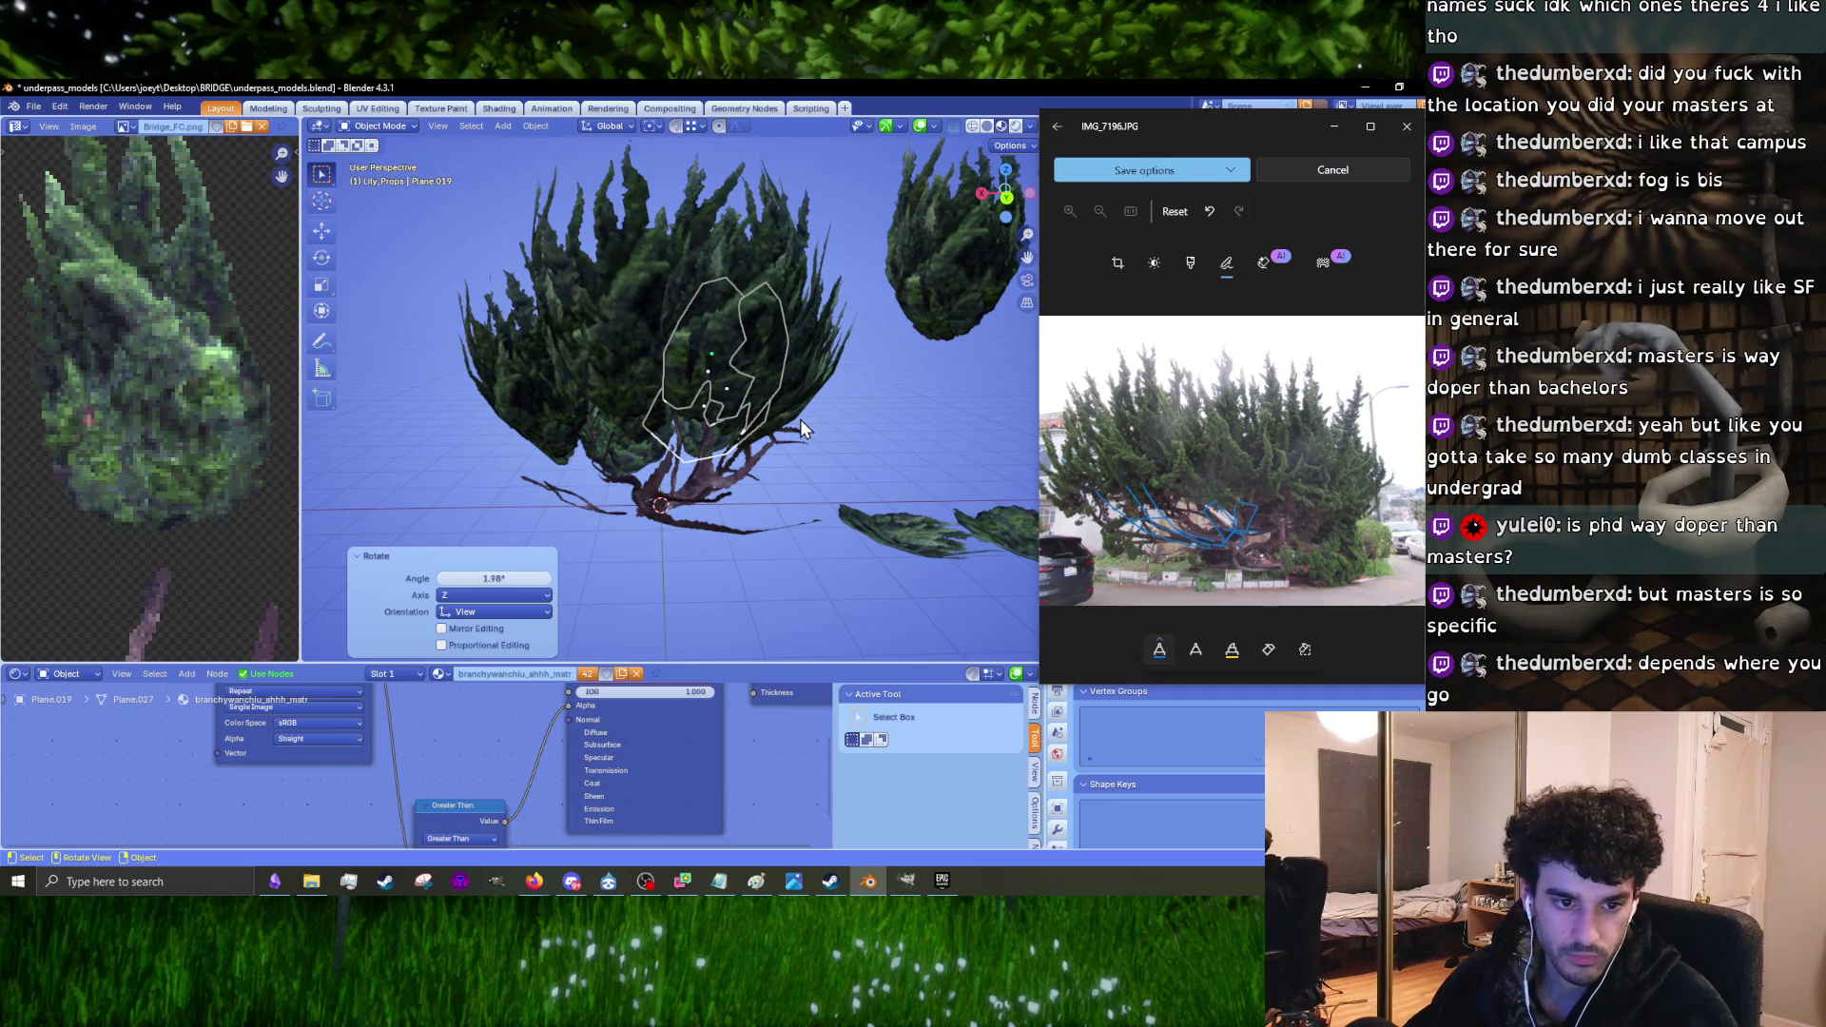
Step: Duplicate a bush, move it toward the tree, and turn it -150° about the vertical axis
mouse_move(849, 371)
middle_mouse_down()
mouse_move(643, 442)
mouse_move(769, 419)
mouse_move(903, 489)
mouse_move(769, 361)
middle_mouse_up()
key("shift+d")
left_click(532, 446)
mouse_move(533, 447)
middle_mouse_down()
mouse_move(674, 424)
mouse_move(915, 460)
mouse_move(917, 441)
middle_mouse_up()
key("g")
left_click(826, 504)
mouse_move(826, 504)
middle_mouse_down()
mouse_move(813, 441)
mouse_move(738, 403)
mouse_move(915, 433)
mouse_move(889, 410)
middle_mouse_up()
key("r")
left_click(723, 411)
Step: Rotate the duplicate bush -39.1°, move it onto the tree, and rotate it -20.5°
key("g")
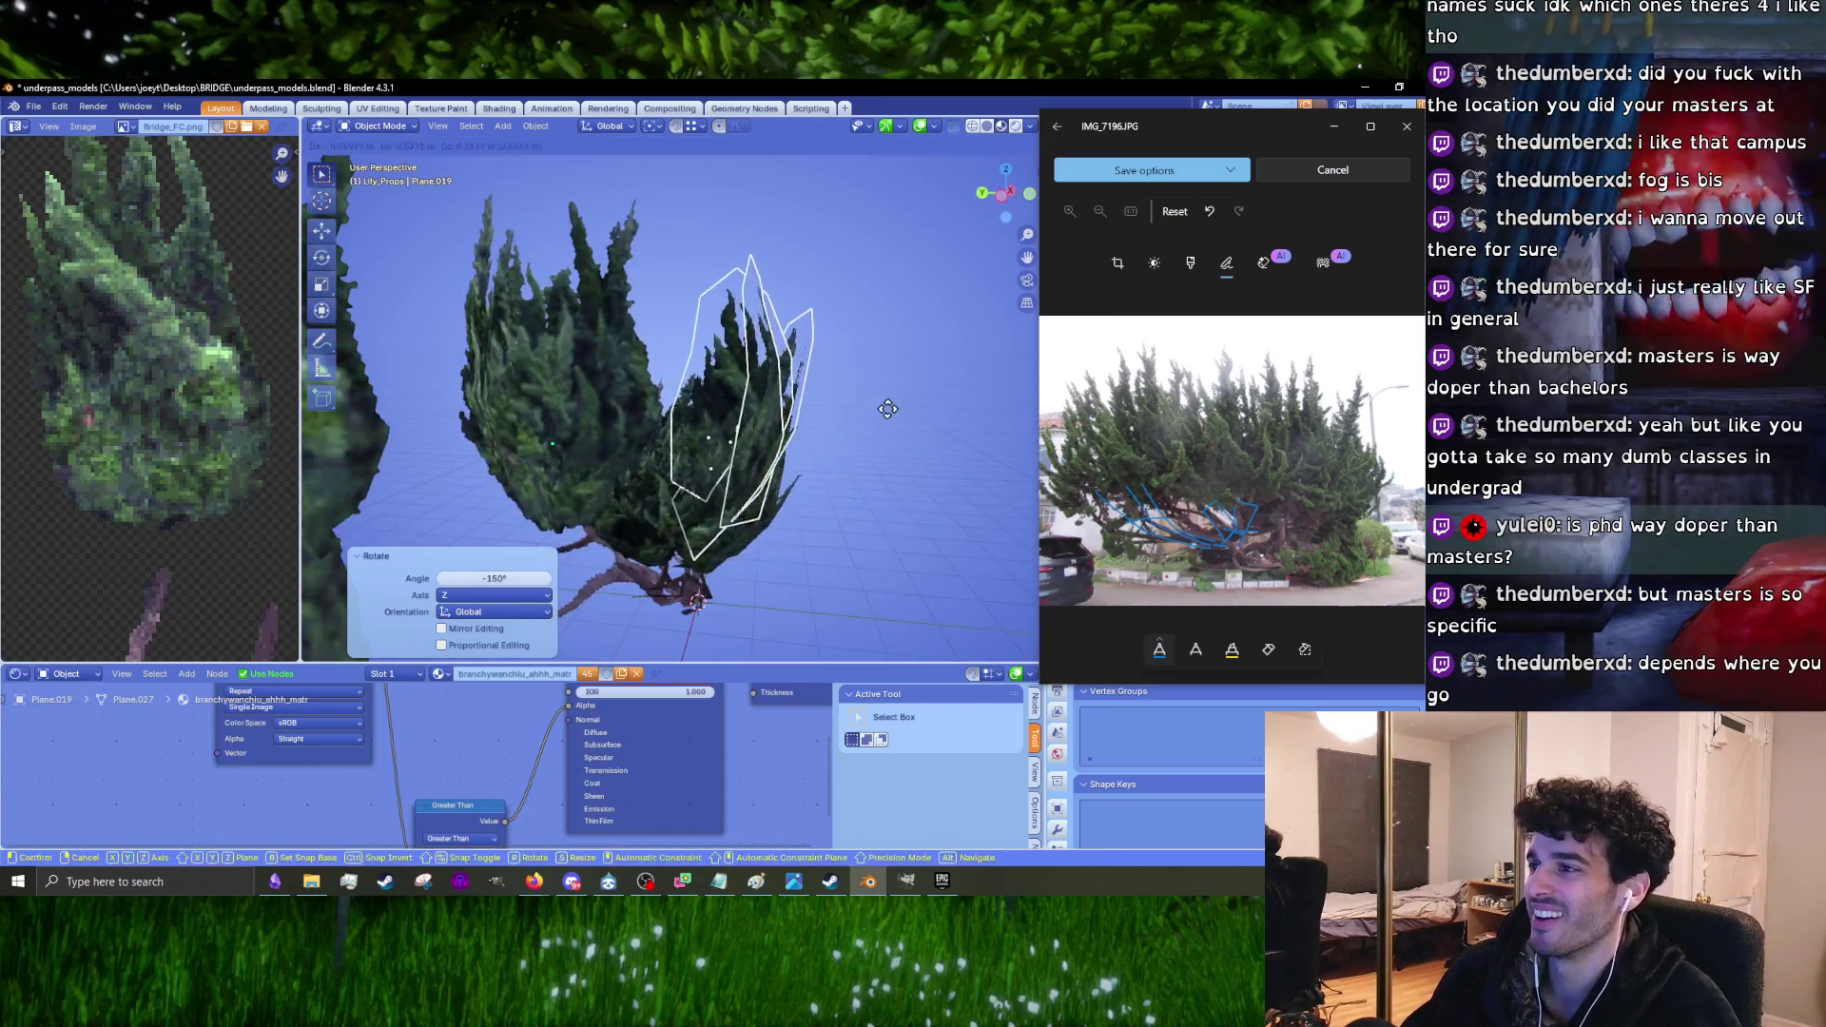
key("r")
left_click(789, 488)
mouse_move(789, 487)
middle_mouse_down()
mouse_move(605, 466)
mouse_move(704, 457)
middle_mouse_up()
key("g")
left_click(713, 466)
key("r")
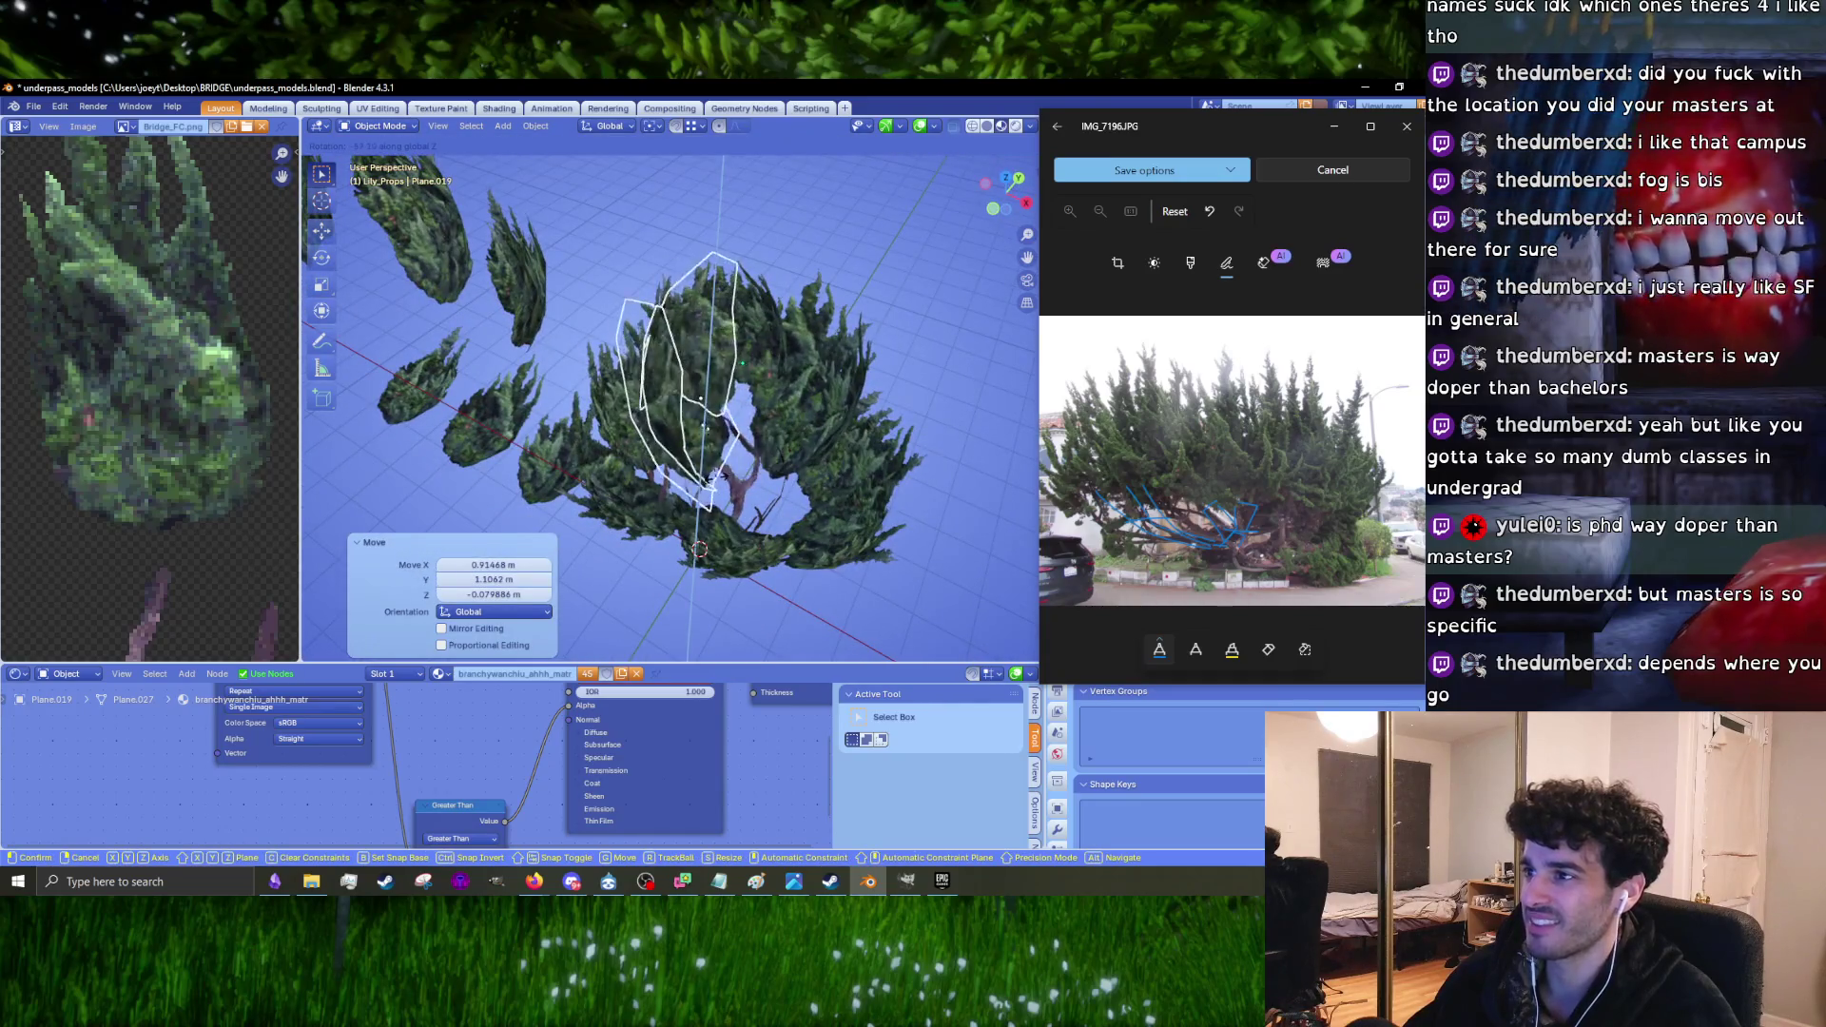
left_click(720, 477)
Step: Nudge the bush into its final spot on the tree with a tiny rotation
scroll(720, 457, "up", 5)
key("g")
left_click(719, 397)
mouse_move(719, 397)
middle_mouse_down()
mouse_move(874, 401)
mouse_move(789, 437)
mouse_move(870, 369)
mouse_move(789, 408)
mouse_move(774, 363)
mouse_move(744, 363)
mouse_move(757, 372)
middle_mouse_up()
key("g")
left_click(779, 447)
key("r")
left_click(788, 358)
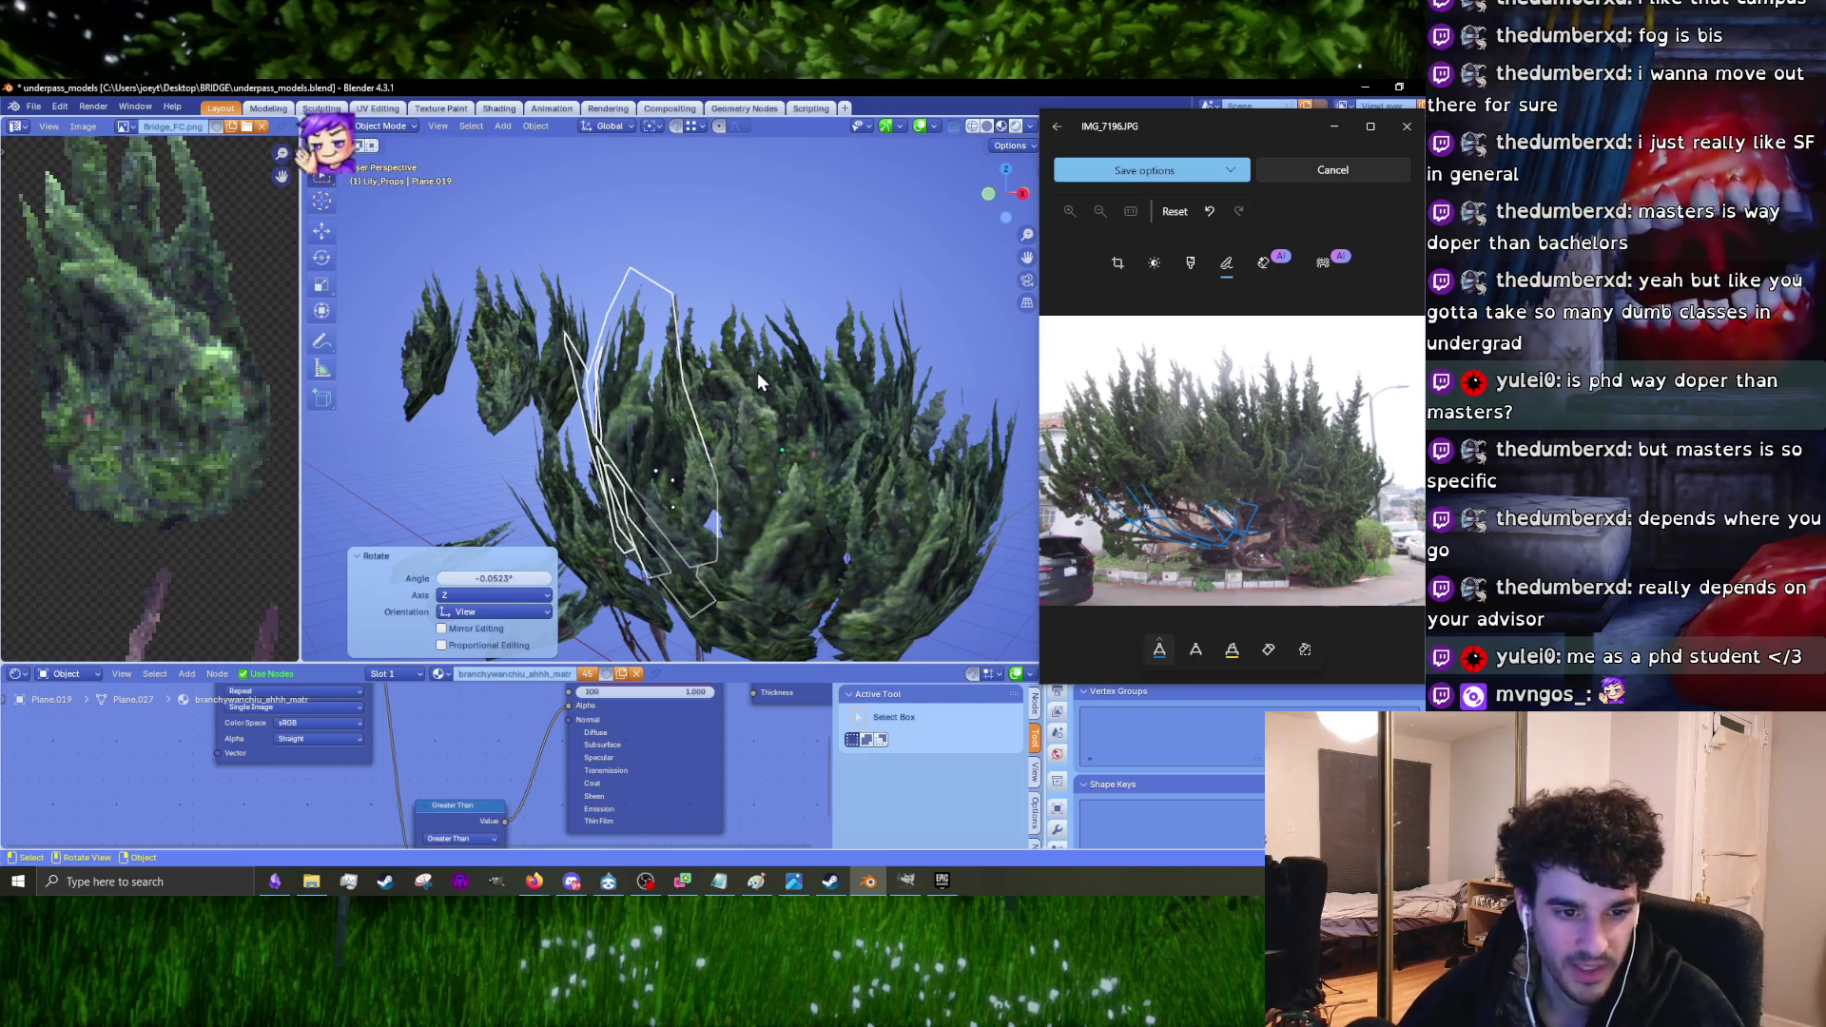
Step: Fine-tune the current cluster's rotation by -1.73° plus a slight extra turn
mouse_move(758, 374)
middle_mouse_down()
mouse_move(839, 369)
mouse_move(666, 352)
middle_mouse_up()
key("r")
left_click(799, 355)
key("g")
right_click(826, 372)
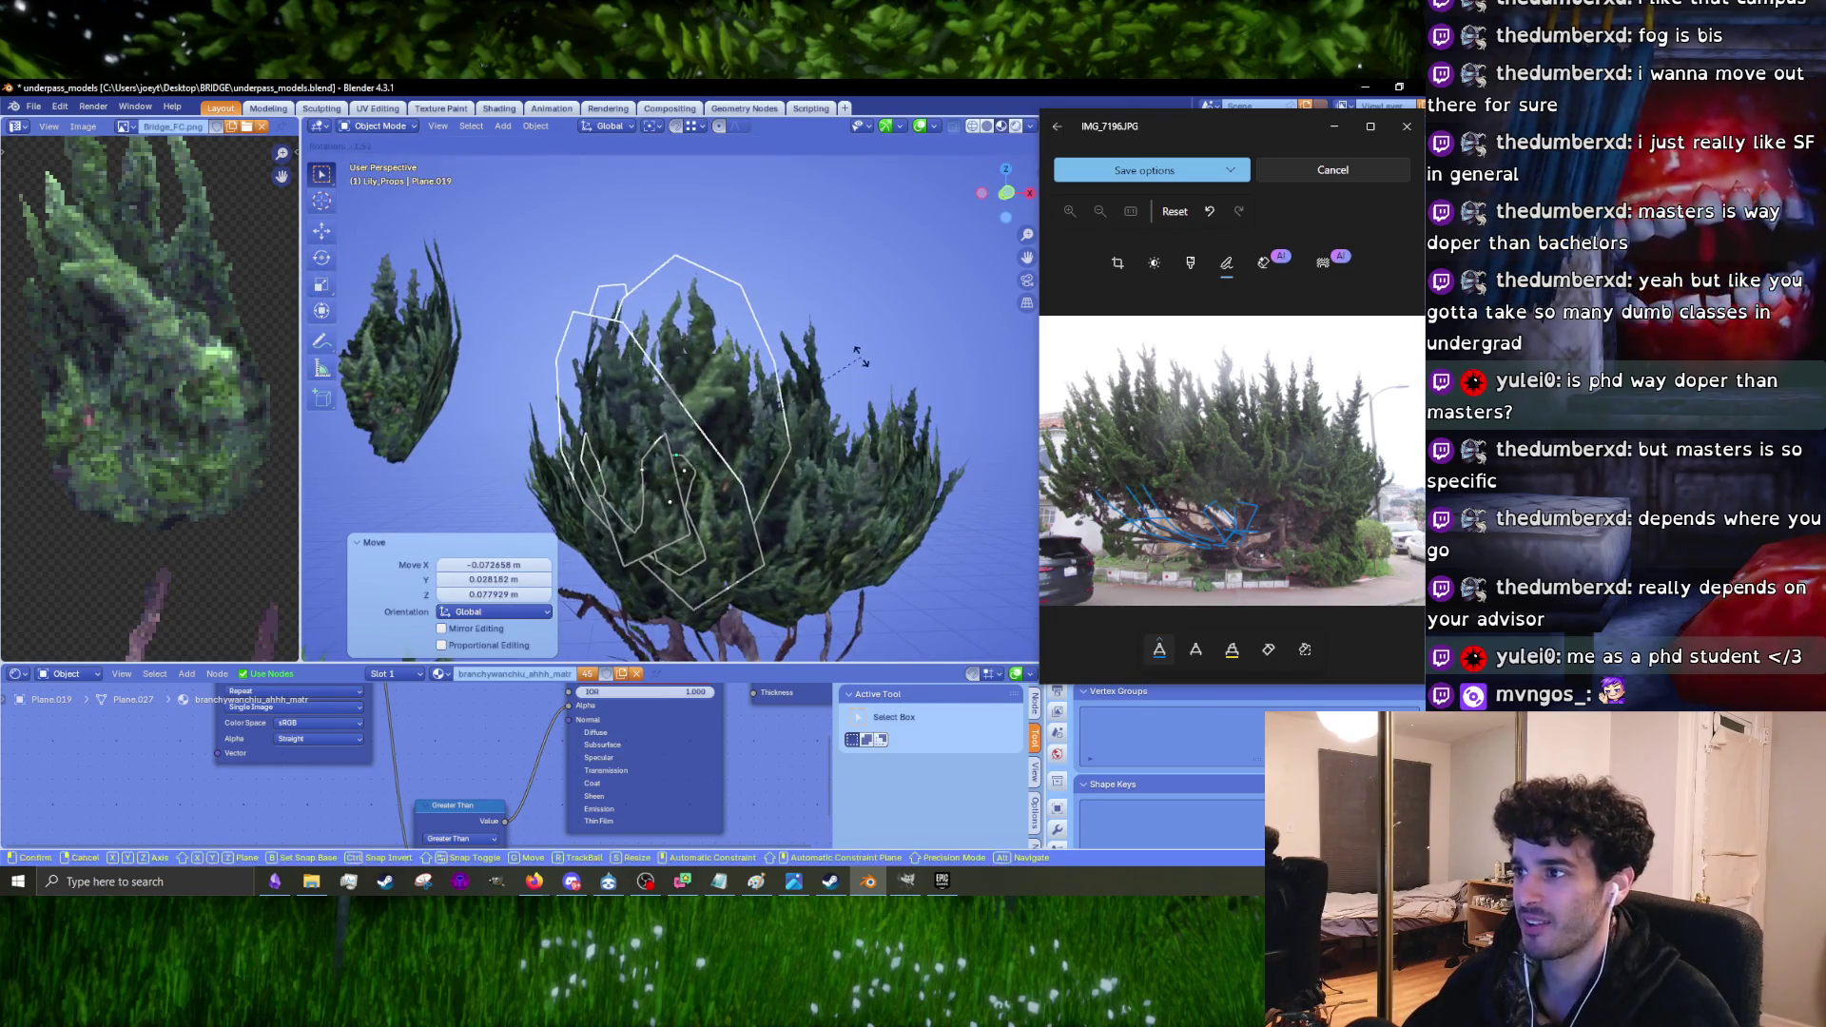
key("r")
left_click(571, 342)
Step: Copy the left pair of foliage clusters onto the big tree
scroll(510, 320, "down", 5)
mouse_move(495, 321)
middle_mouse_down()
mouse_move(631, 345)
mouse_move(456, 315)
middle_mouse_up()
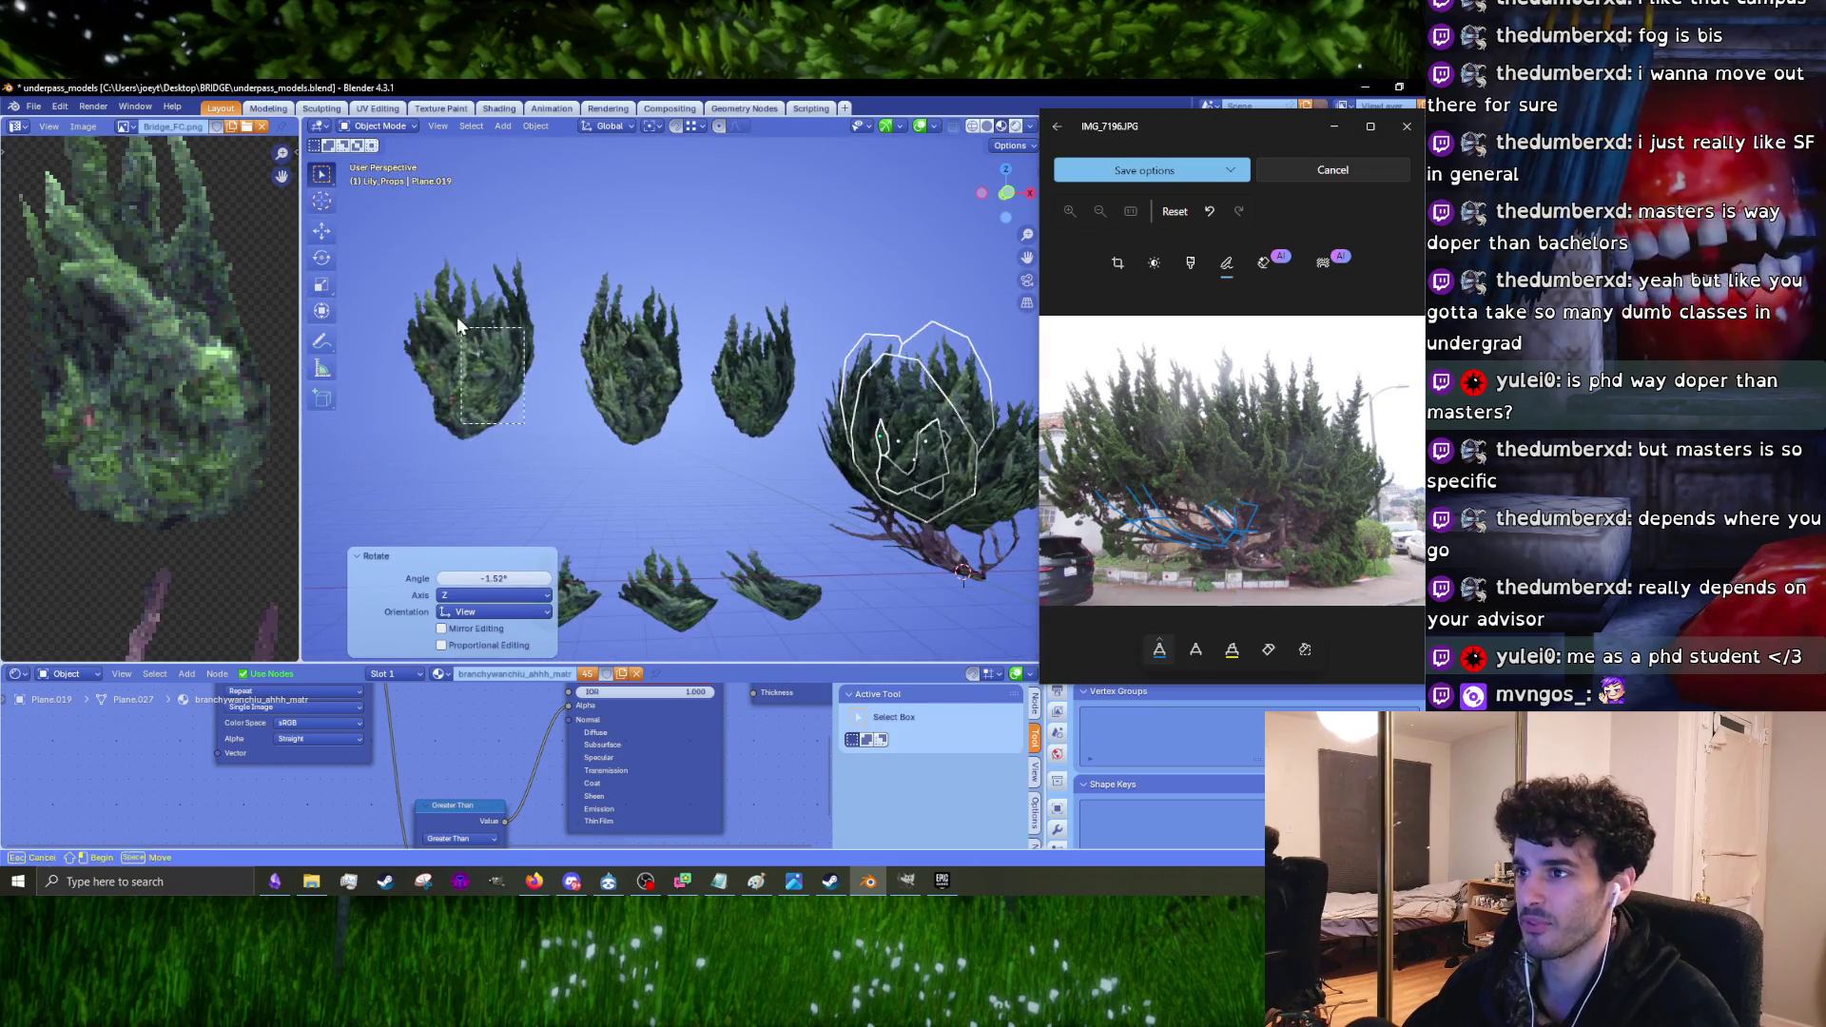
left_click(456, 316)
key("g")
left_click(937, 399)
Step: Shrink the copied pair to 0.913 and rotate it -60.1° about the vertical axis
scroll(843, 428, "up", 5)
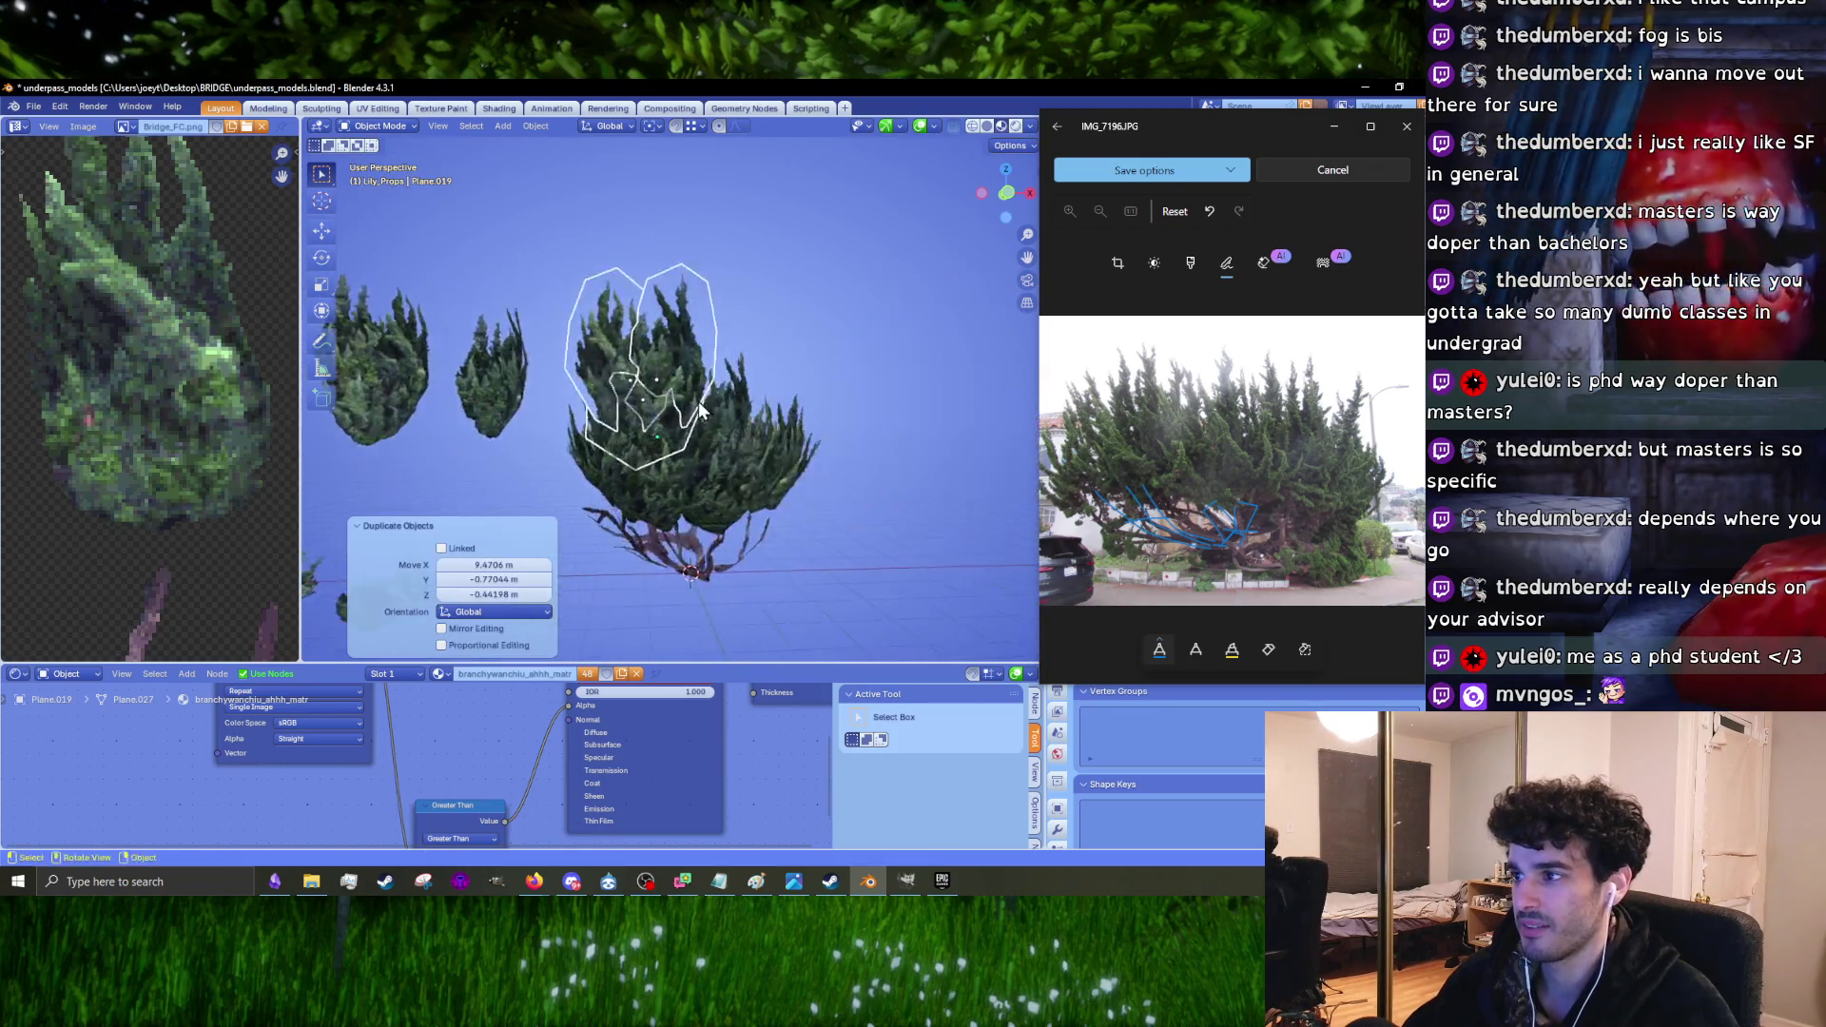
key("s")
left_click(836, 461)
scroll(898, 500, "up", 4)
middle_click_drag(899, 500, 767, 403)
key("r")
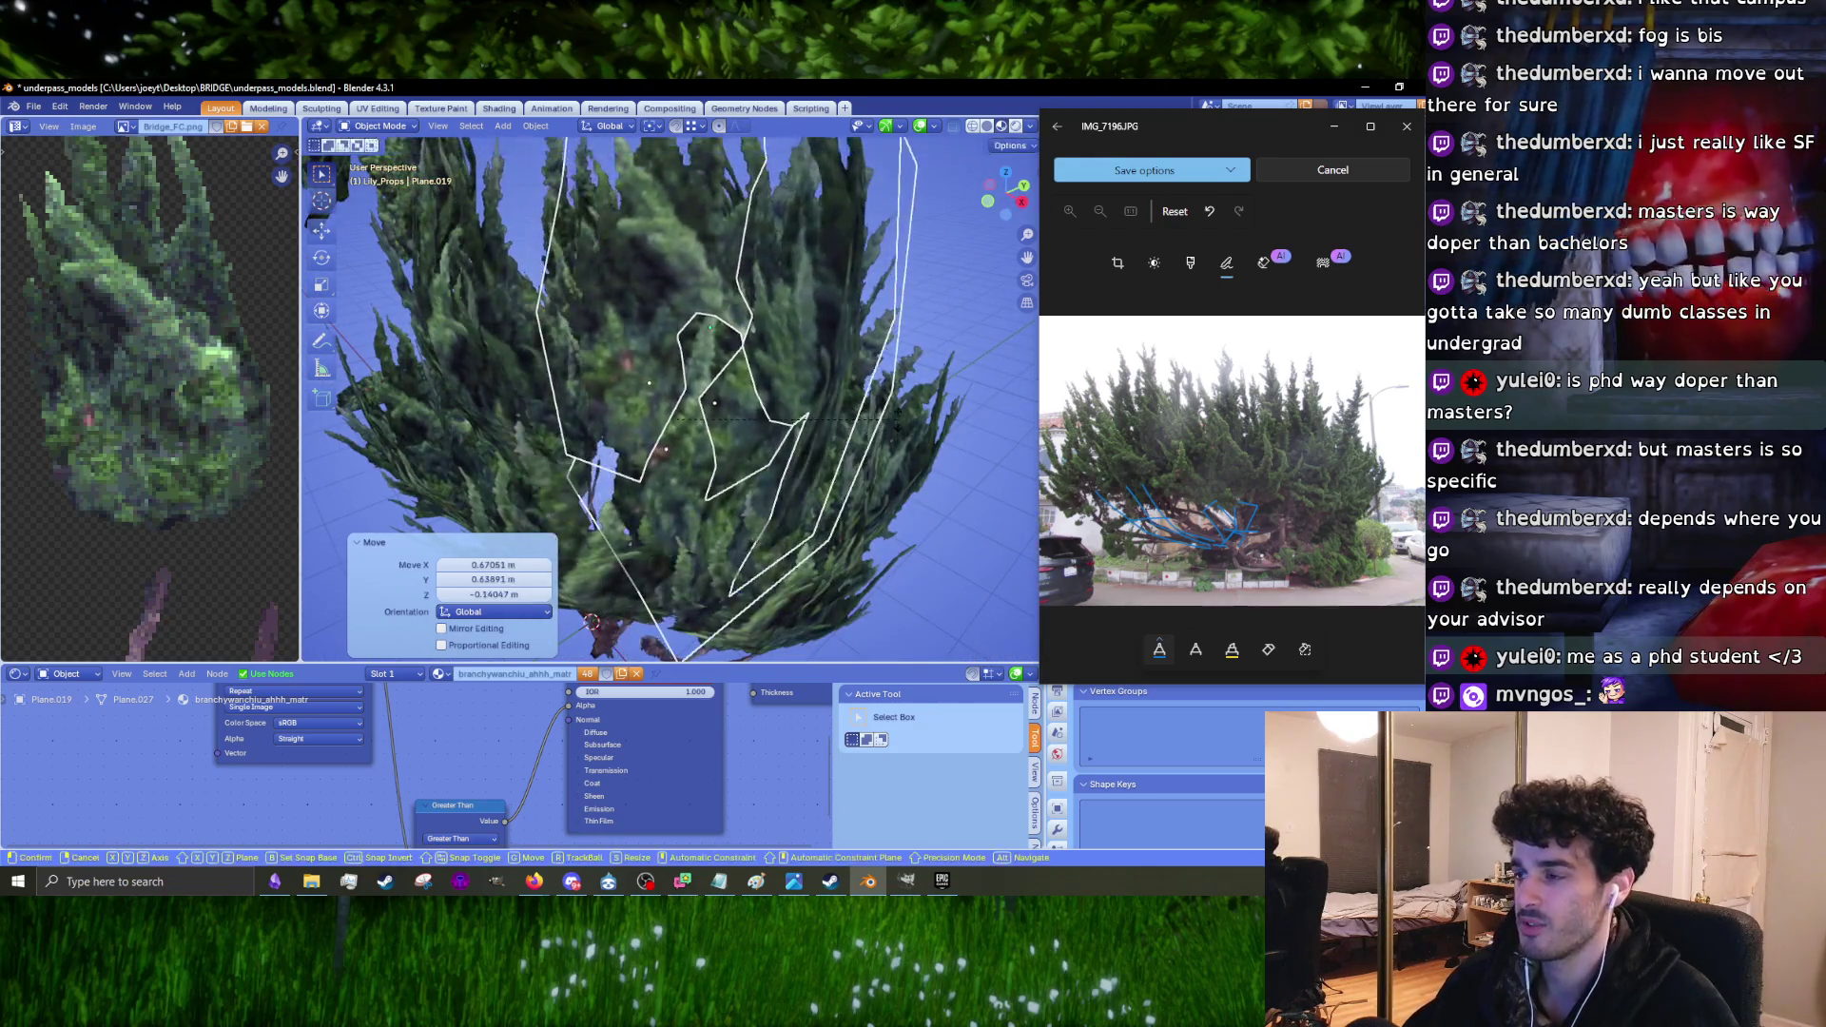
left_click(814, 470)
Step: Scale the pair to 0.939 and move it to a new spot in the crown
middle_click_drag(815, 478, 734, 437)
scroll(733, 437, "up", 3)
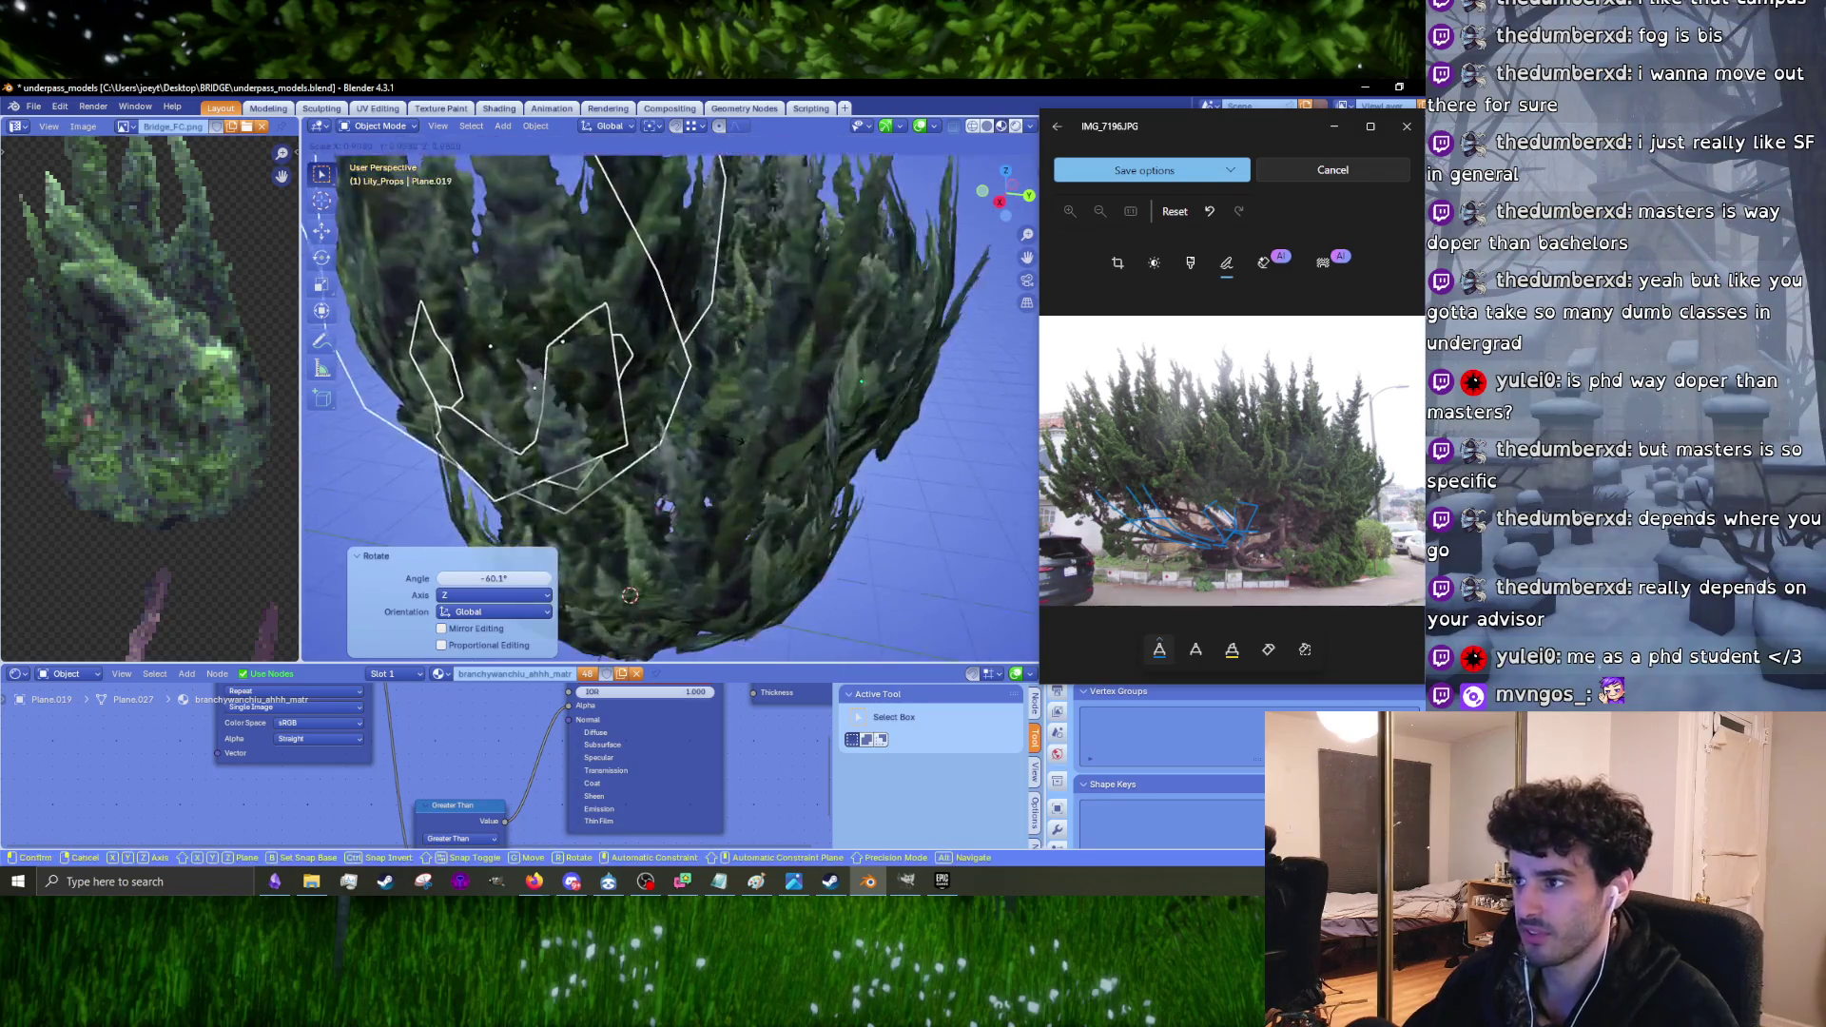
key("s")
left_click(720, 439)
key("r")
key("g")
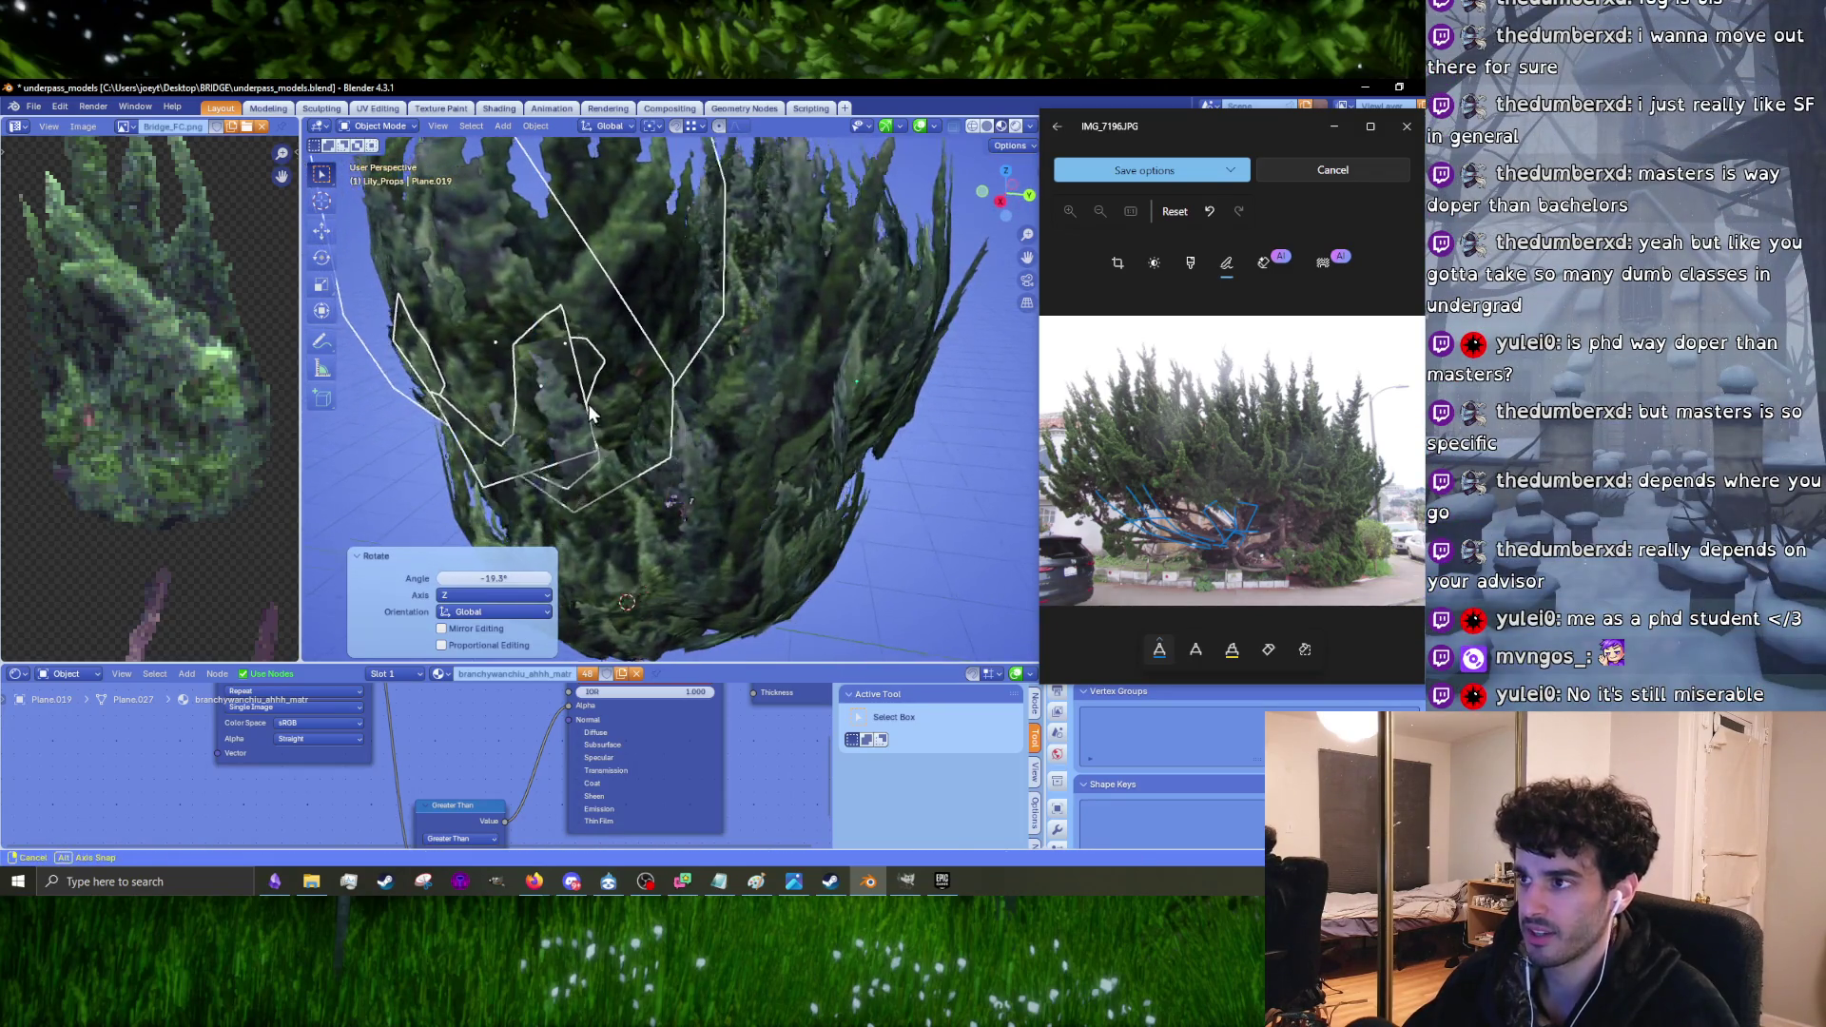
left_click(727, 412)
Step: Nudge the pair again, scale it to 0.945 and reposition it
middle_click_drag(726, 416, 761, 418)
key("g")
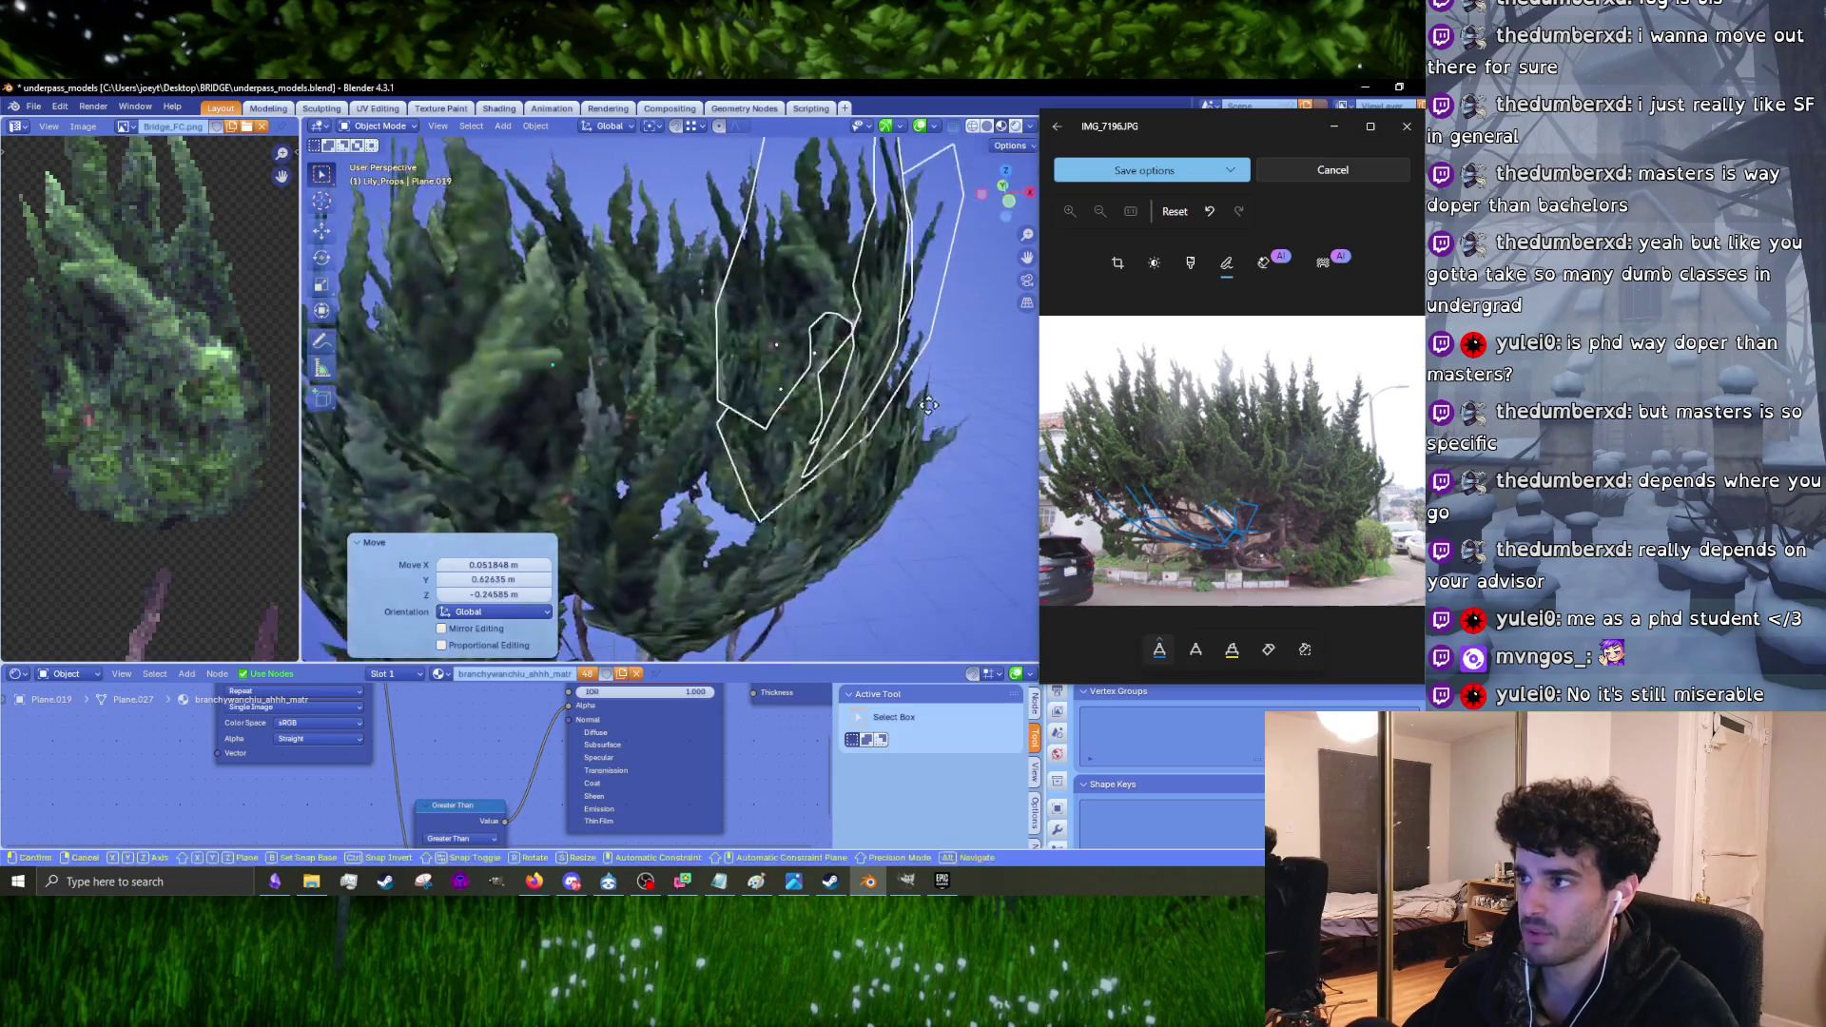
left_click(829, 418)
middle_click_drag(904, 458, 695, 408)
key("s")
left_click(763, 413)
key("g")
left_click(797, 453)
Step: Rotate the pair -29.2° and move it further into the crown
key("r")
left_click(818, 443)
mouse_move(818, 442)
middle_mouse_down()
mouse_move(857, 398)
mouse_move(885, 399)
mouse_move(683, 359)
mouse_move(719, 363)
mouse_move(589, 374)
mouse_move(755, 373)
mouse_move(736, 266)
mouse_move(915, 243)
mouse_move(540, 344)
mouse_move(778, 419)
middle_mouse_up()
key("g")
left_click(922, 396)
Step: Turn the card a further -5.86° and set its final position
key("r")
left_click(666, 371)
key("r")
left_click(657, 375)
key("g")
left_click(905, 259)
Step: Duplicate another bush from the row and rotate the copy into place
left_click(740, 361)
mouse_move(740, 361)
middle_mouse_down()
mouse_move(666, 343)
mouse_move(964, 533)
mouse_move(825, 418)
mouse_move(761, 409)
mouse_move(721, 464)
mouse_move(702, 380)
mouse_move(612, 339)
mouse_move(717, 367)
mouse_move(715, 335)
middle_mouse_up()
key("shift+d")
key("r")
left_click(750, 451)
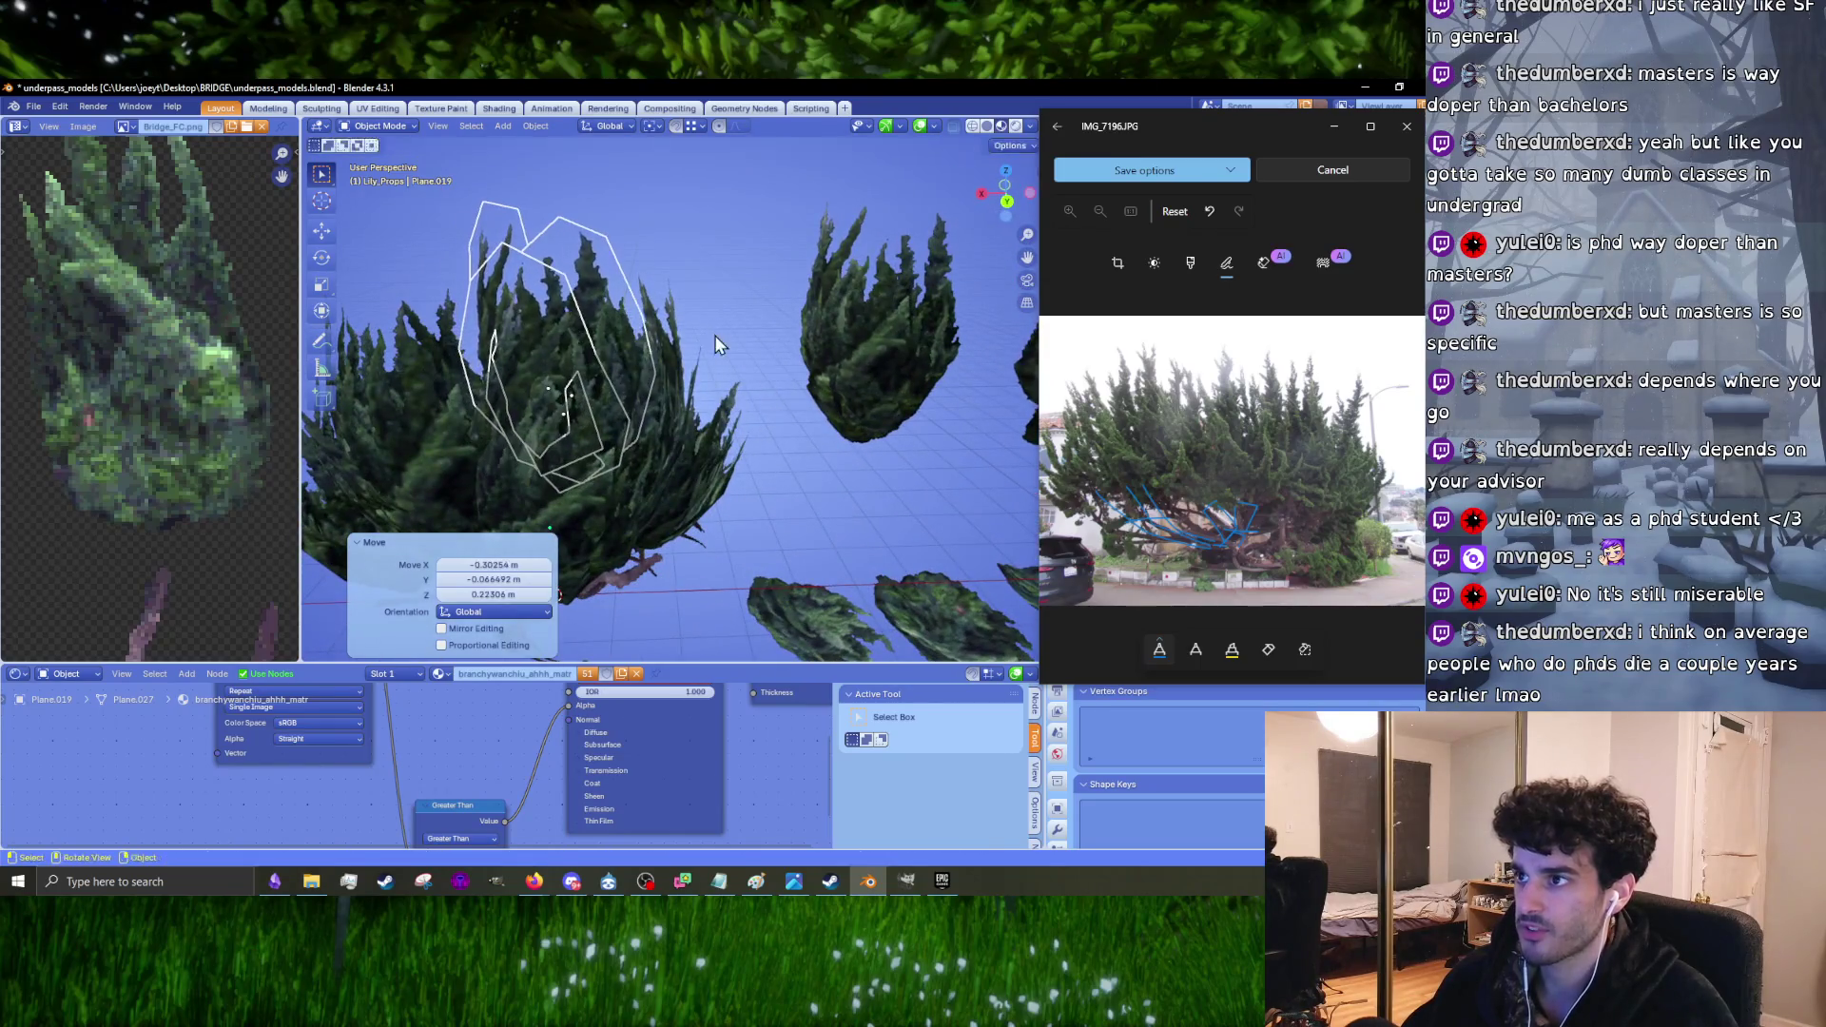
Step: Rotate the bush copy -13.8° in front view
key("KP_1")
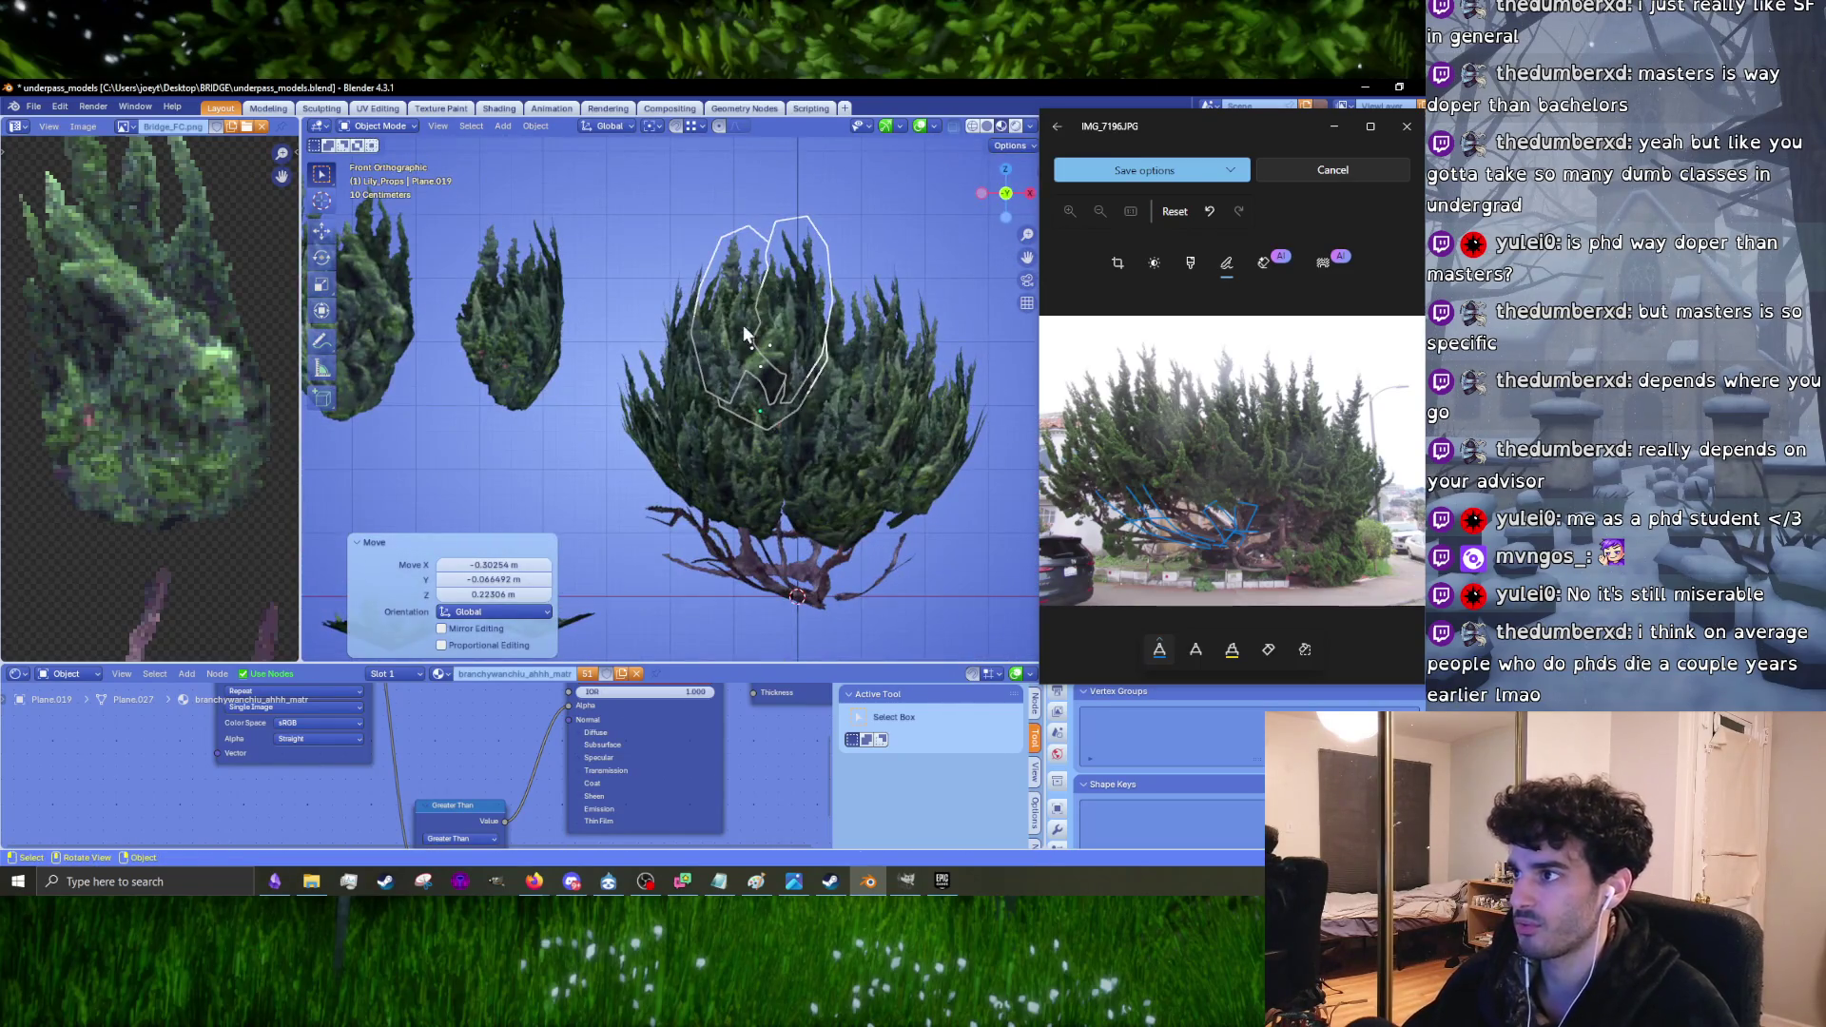
scroll(732, 342, "up", 4)
key("r")
left_click(615, 409)
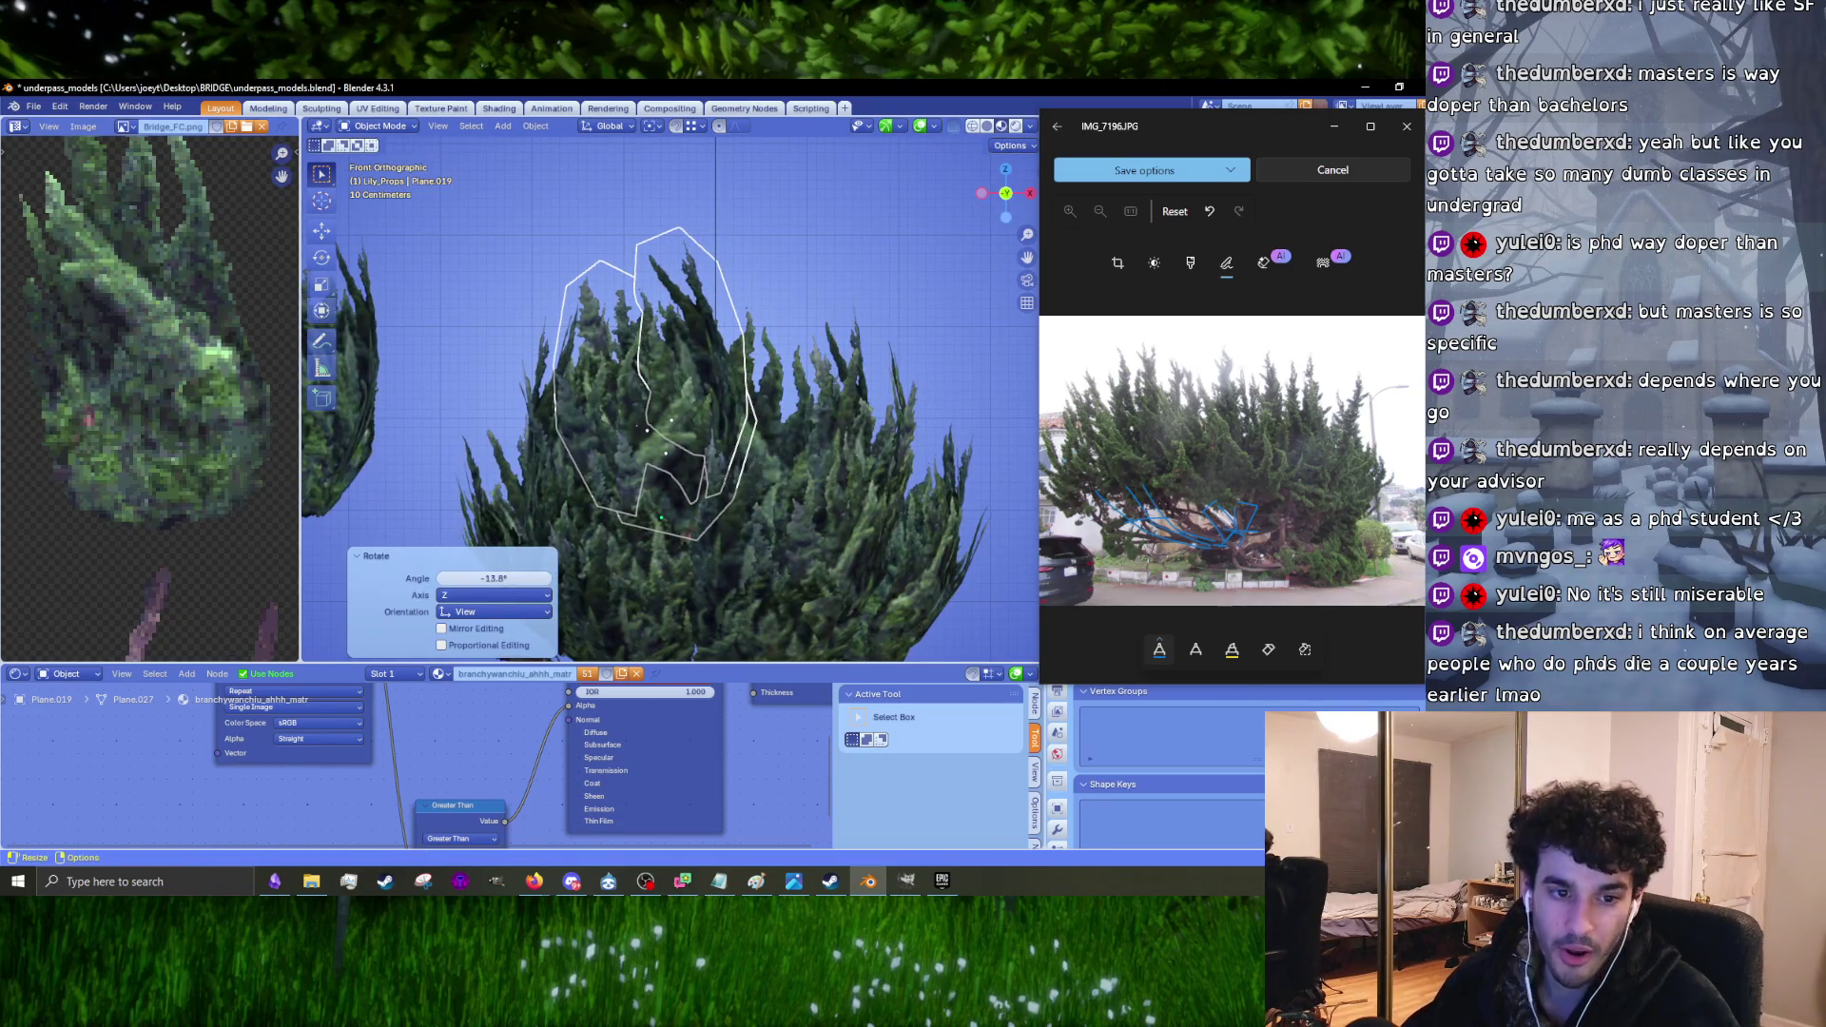
Step: Rotate the bush 10.1° about the vertical axis
mouse_move(869, 595)
middle_mouse_down()
mouse_move(766, 401)
mouse_move(598, 356)
mouse_move(940, 437)
mouse_move(871, 462)
middle_mouse_up()
key("r")
key("z")
left_click(871, 462)
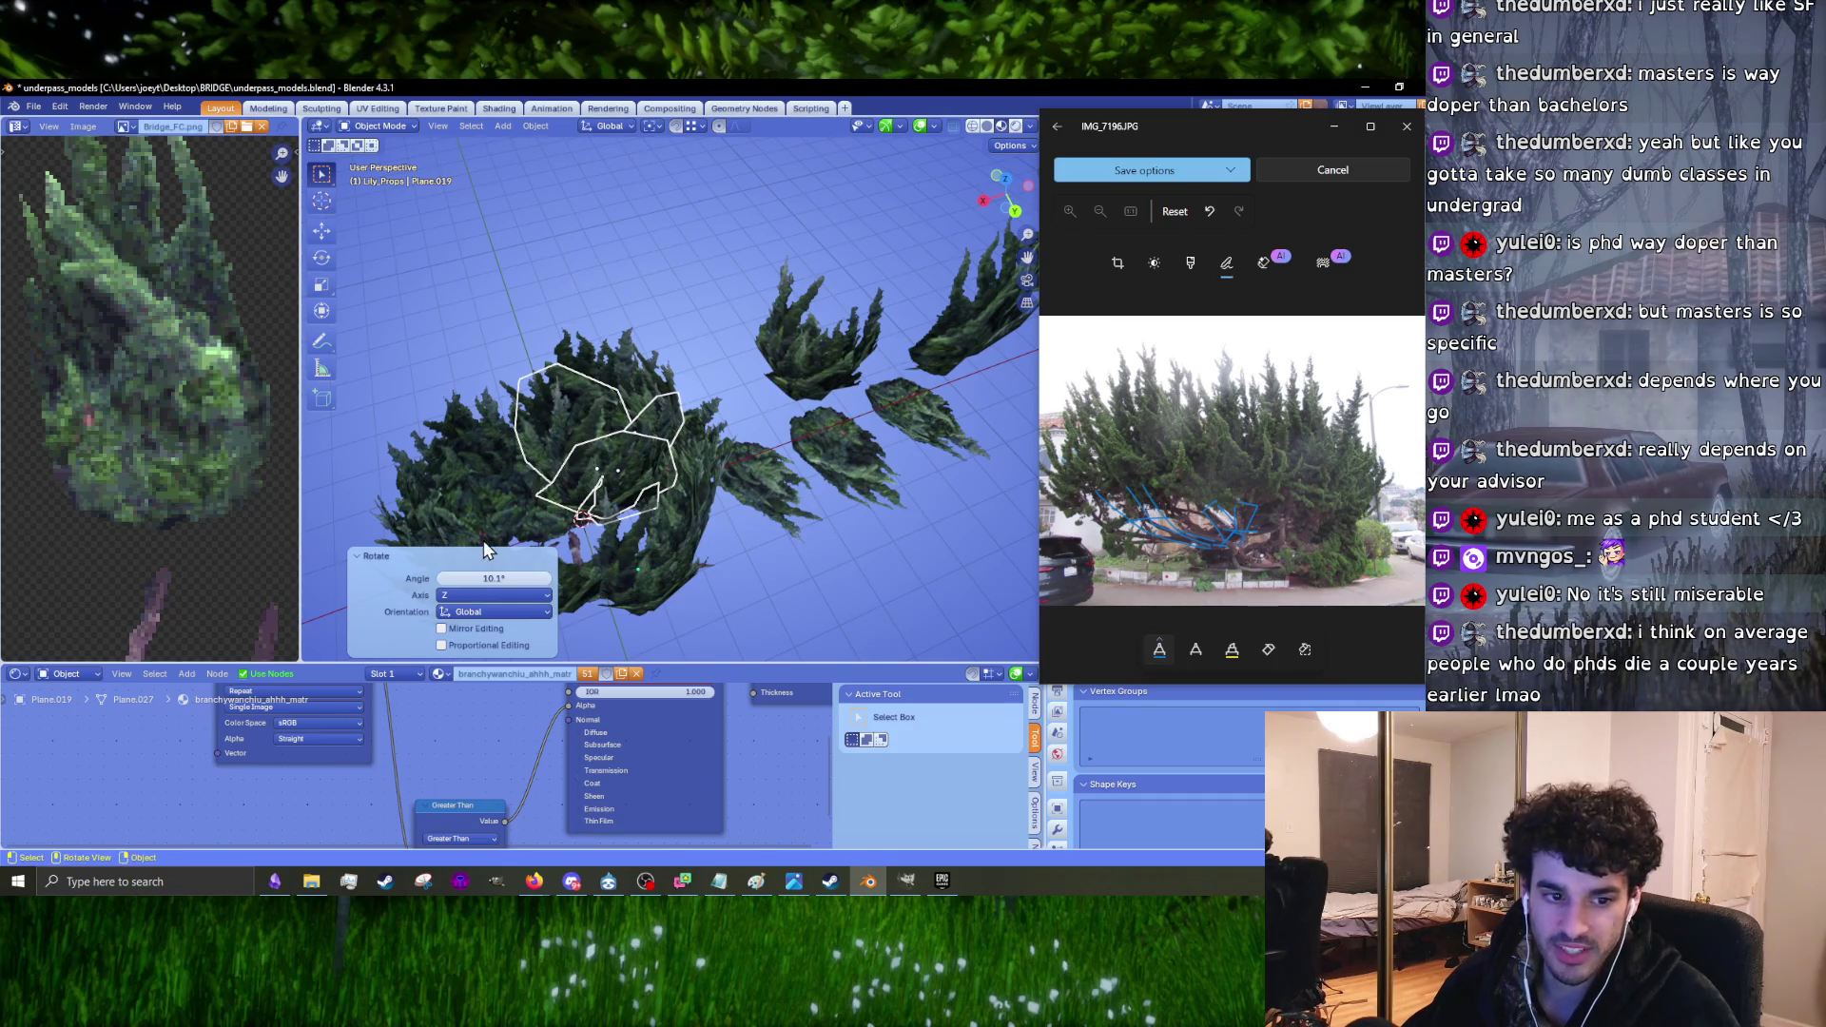
scroll(732, 504, "up", 6)
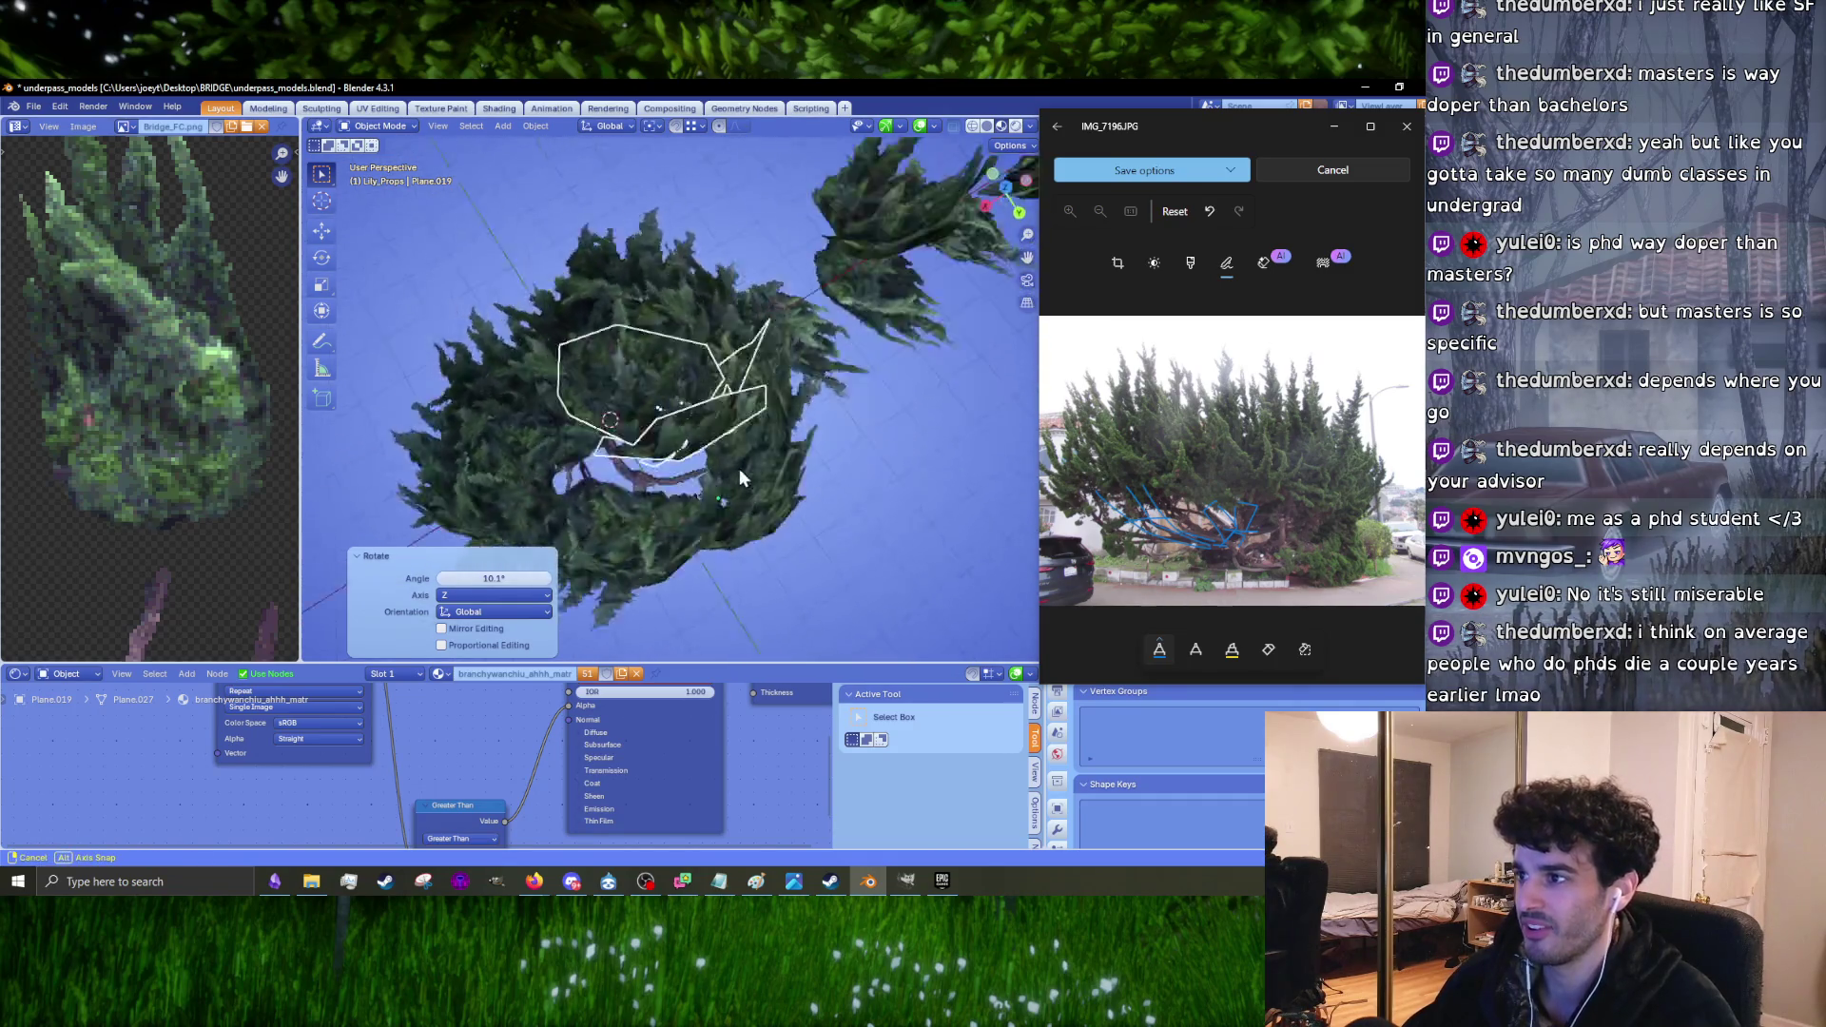
middle_click_drag(739, 468, 813, 451)
Step: Turn the bush a further 26.8° and then 3.49° about Z
key("r")
key("z")
left_click(819, 386)
mouse_move(819, 386)
middle_mouse_down()
mouse_move(784, 367)
mouse_move(768, 385)
mouse_move(728, 344)
mouse_move(698, 346)
middle_mouse_up()
key("r")
key("z")
left_click(767, 390)
scroll(766, 390, "down", 5)
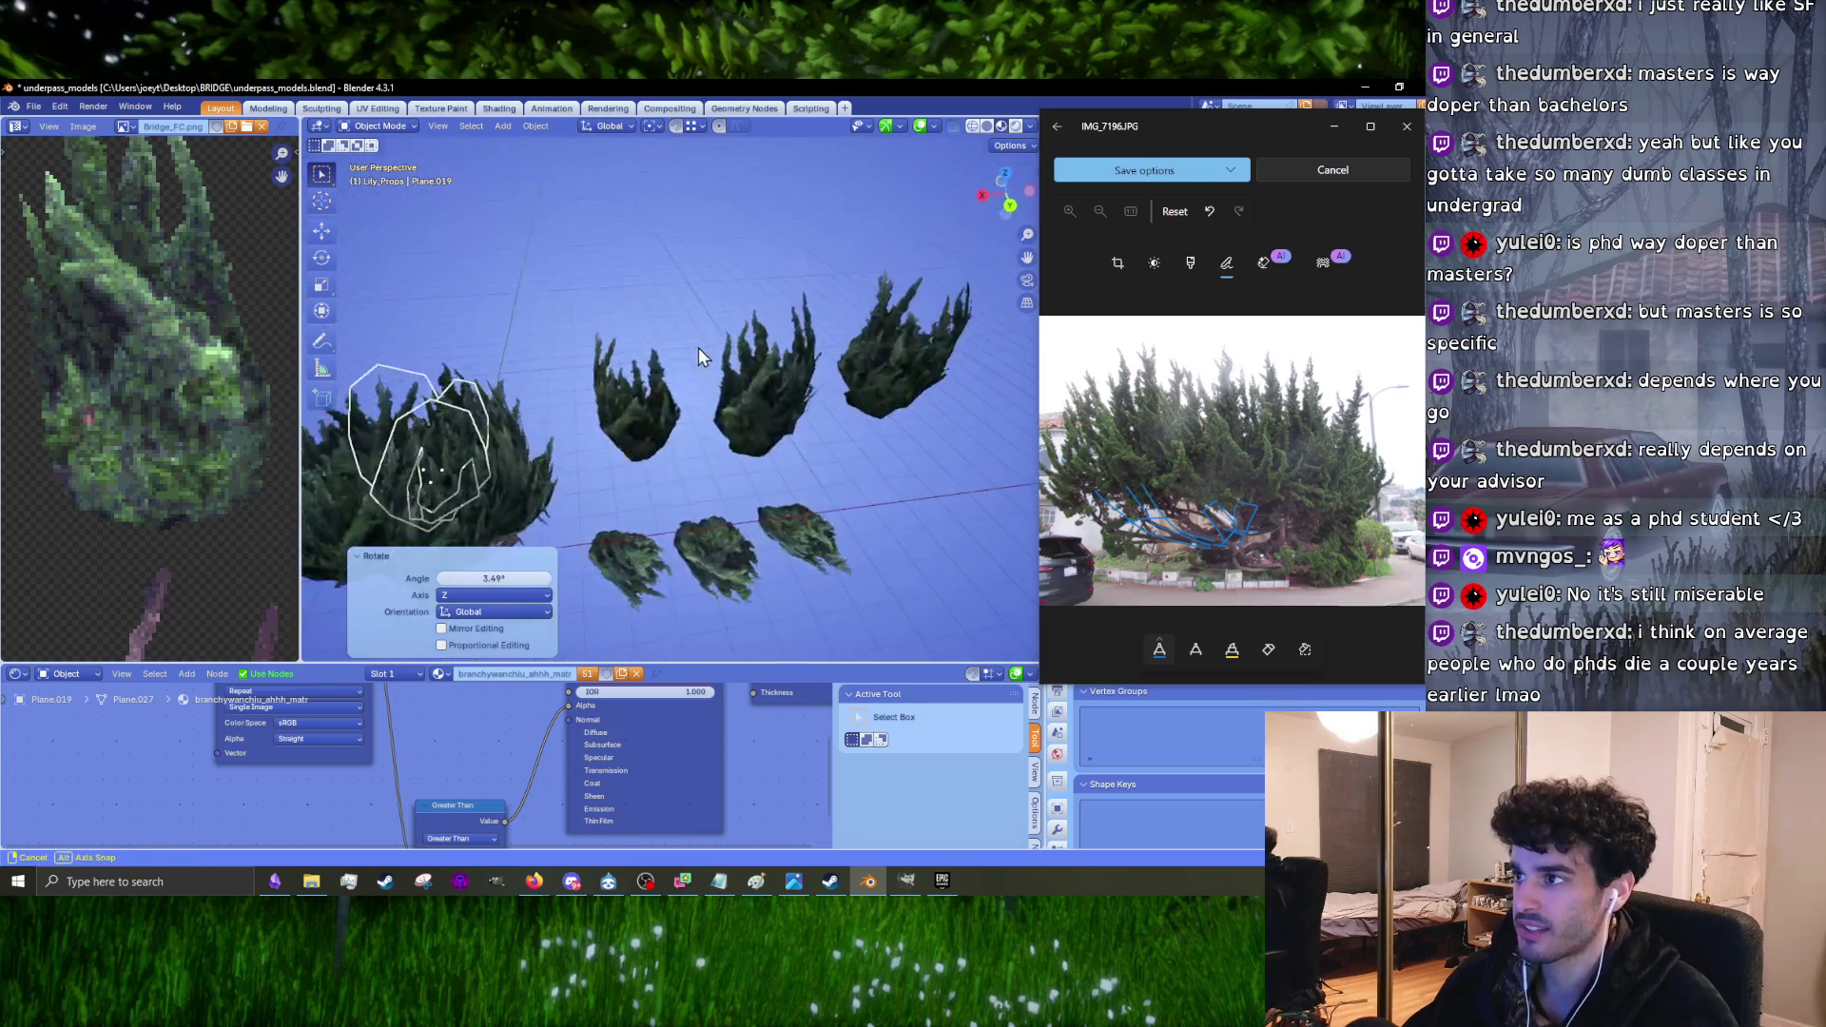
Step: Duplicate the right-hand bush onto the big bush and shrink it to 0.930
left_click(877, 294)
key("KP_7")
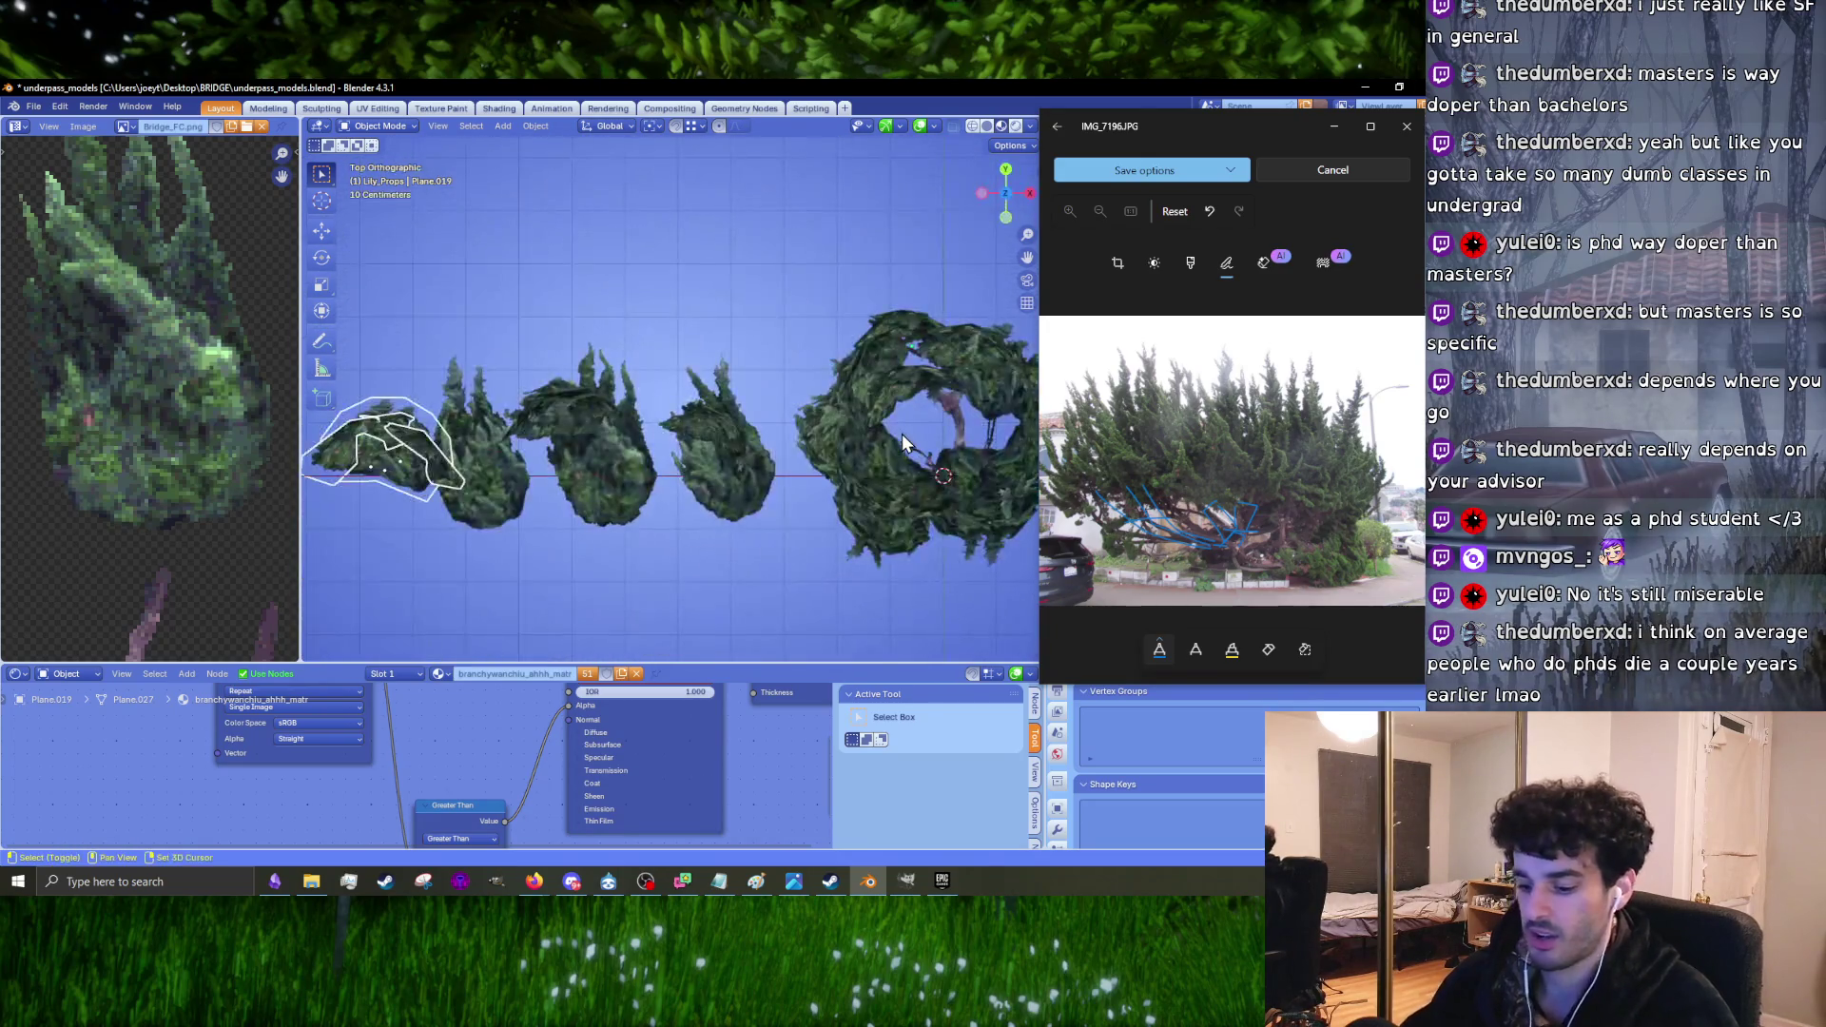
key("shift+d")
left_click(928, 455)
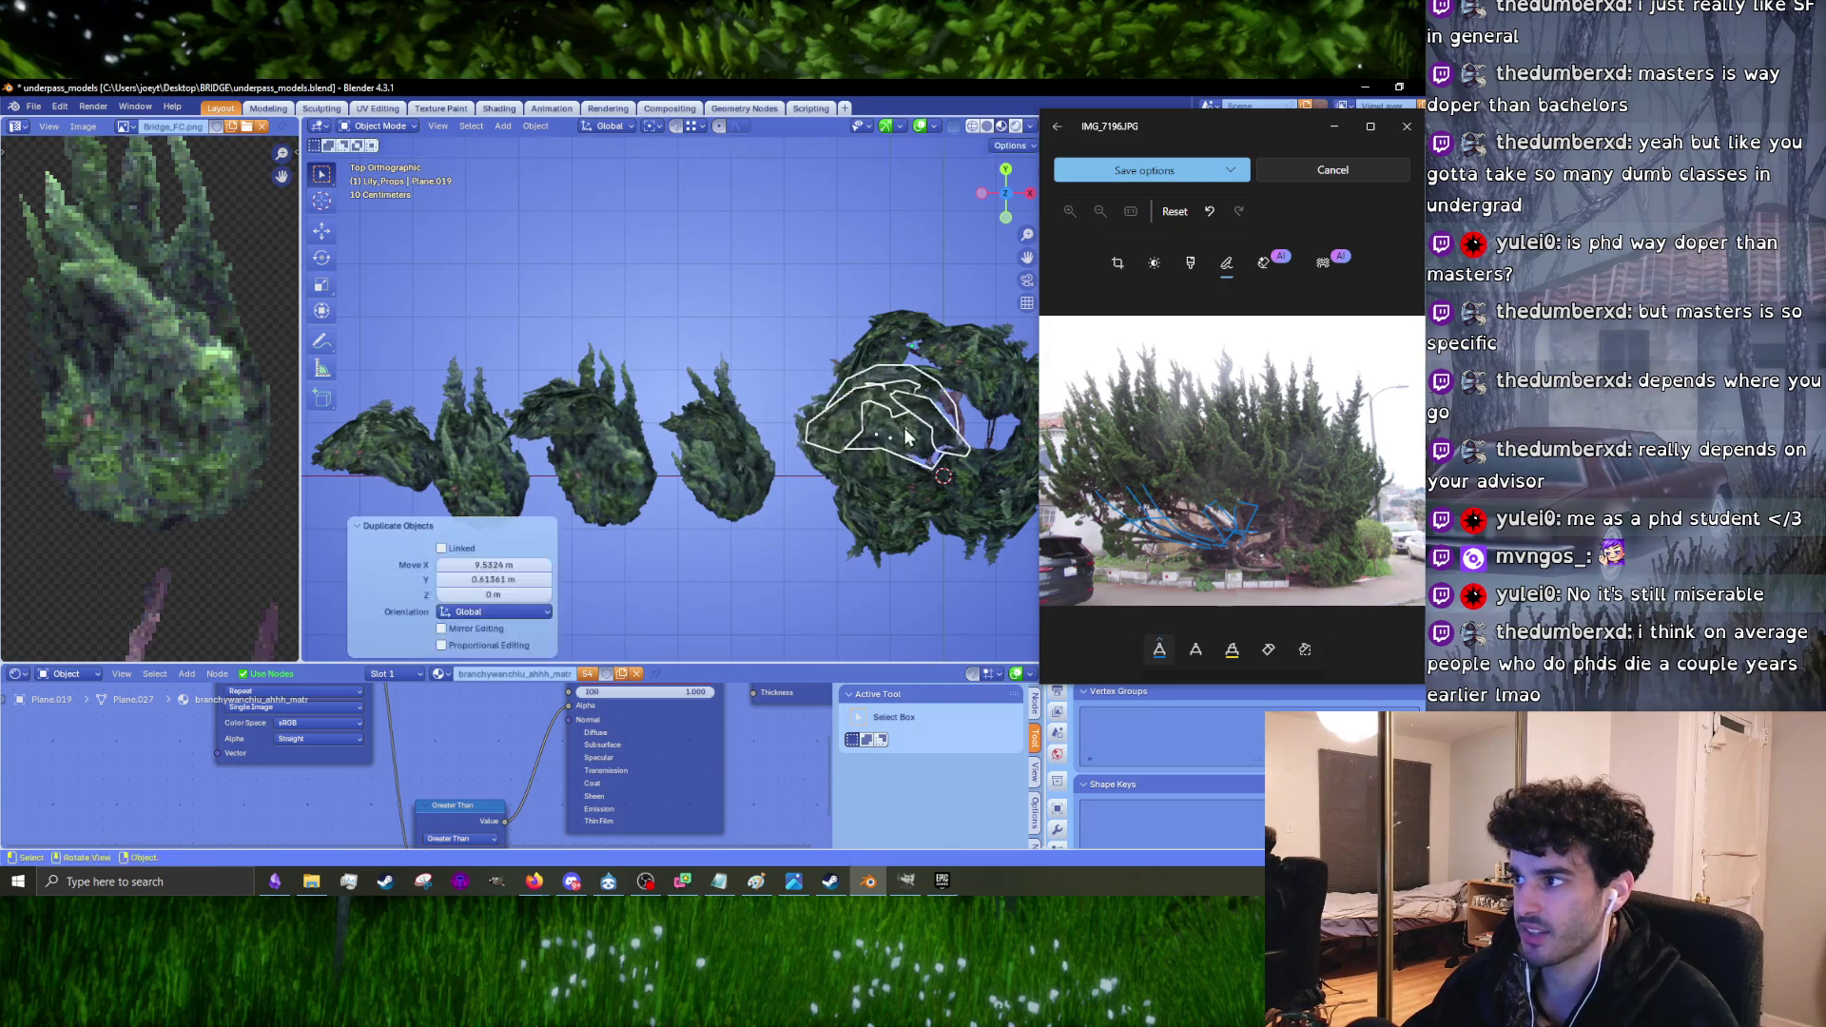
scroll(735, 440, "up", 3)
key("s")
left_click(733, 439)
Step: Reposition the copy, turn it -20° about Z, then rotate it -2.13°
mouse_move(733, 438)
middle_mouse_down()
mouse_move(738, 407)
mouse_move(653, 441)
mouse_move(821, 426)
mouse_move(797, 505)
mouse_move(734, 453)
middle_mouse_up()
key("g")
left_click(723, 432)
type("rz-20")
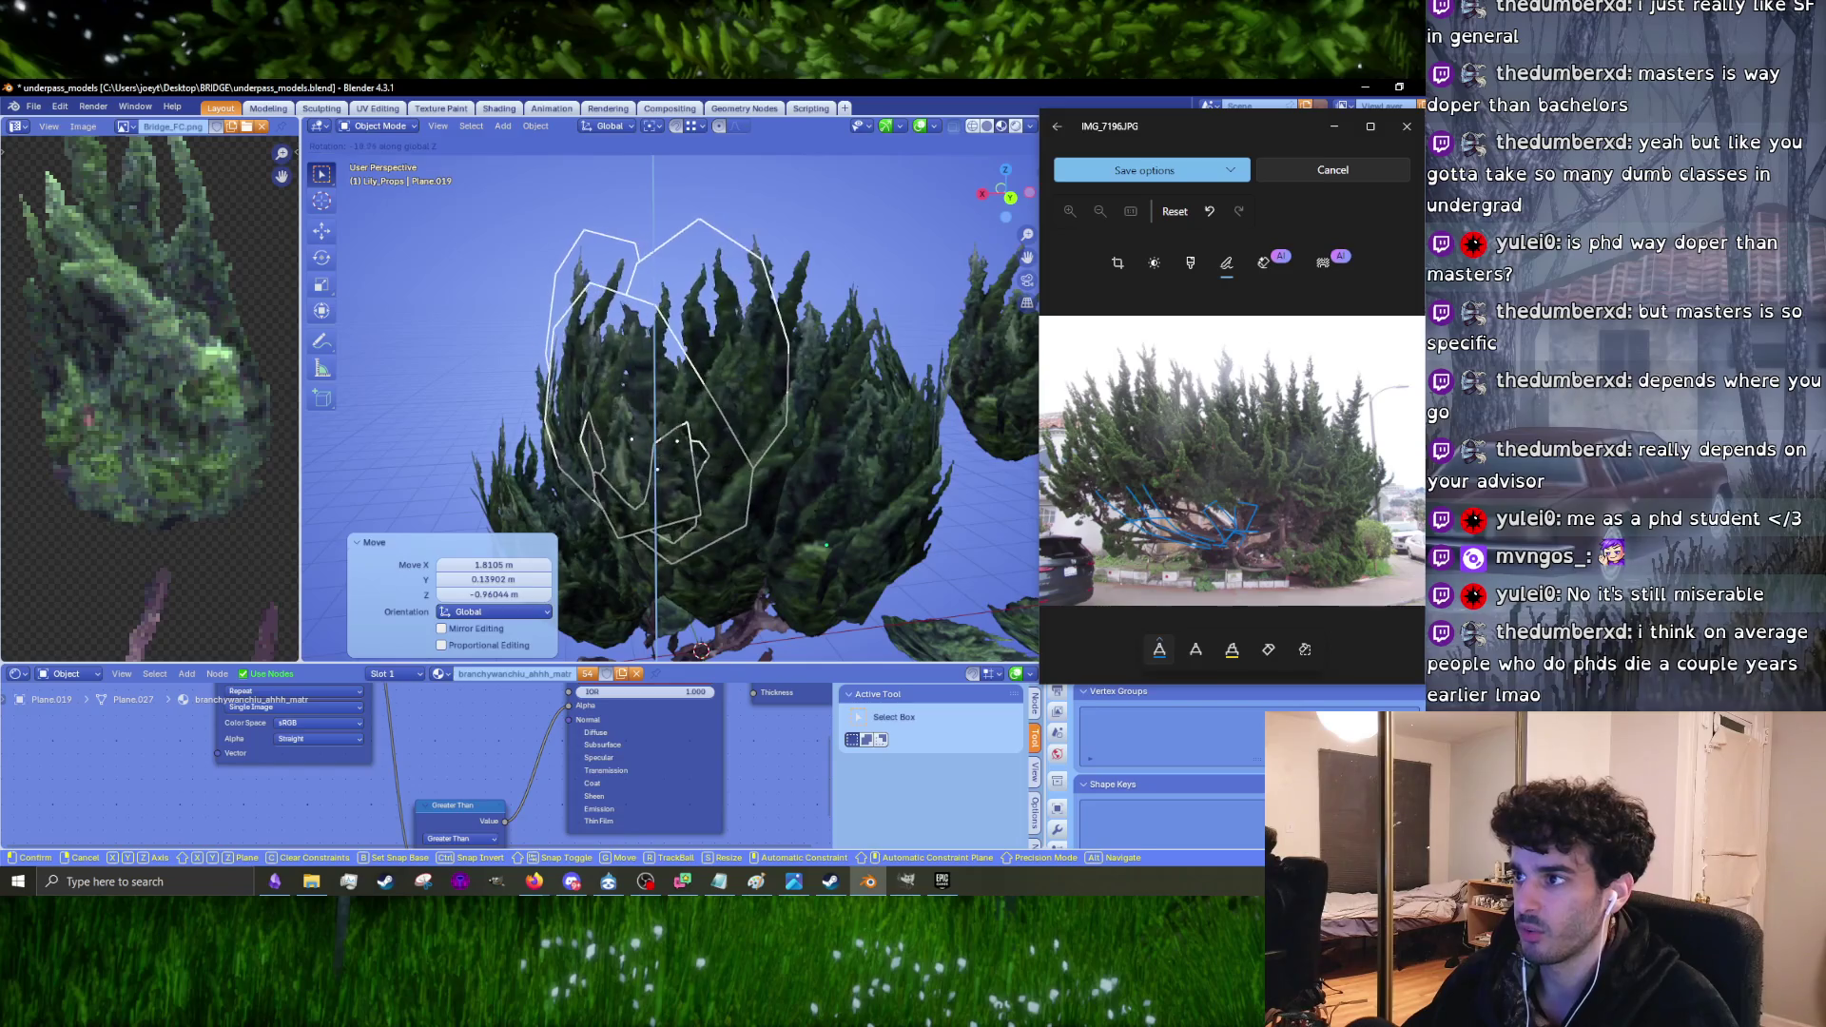
key("Return")
key("r")
left_click(779, 418)
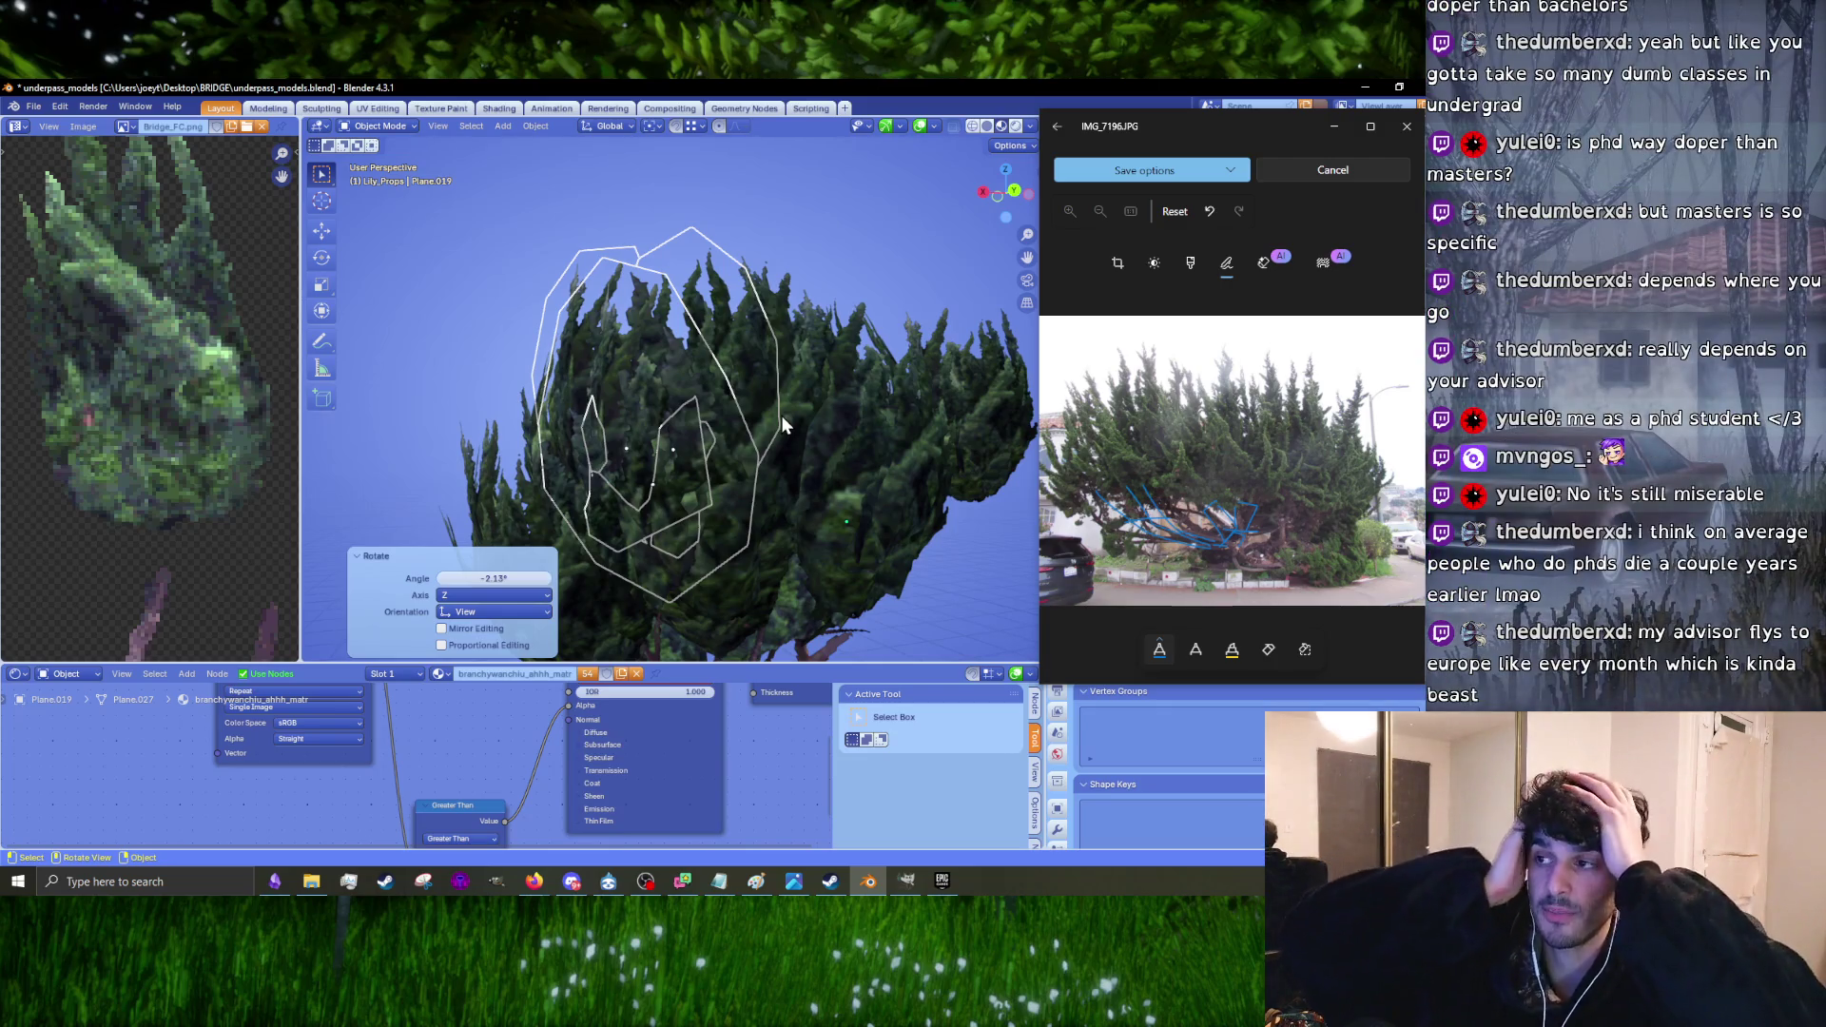
Step: Select and nudge foliage cards Plane.026, Plane.024 and Plane.046 in the crown
mouse_move(707, 399)
middle_mouse_down()
mouse_move(735, 411)
mouse_move(676, 395)
mouse_move(767, 380)
mouse_move(645, 386)
middle_mouse_up()
key("g")
left_click(753, 420)
left_click(635, 413)
left_click(676, 396)
key("g")
left_click(767, 390)
left_click(608, 390)
key("g")
left_click(607, 390)
Step: Move the Plane.028 foliage card to a new position
mouse_move(620, 533)
middle_mouse_down()
mouse_move(639, 390)
mouse_move(849, 371)
mouse_move(801, 354)
mouse_move(740, 417)
mouse_move(603, 392)
middle_mouse_up()
left_click(659, 386)
key("g")
left_click(662, 399)
Step: Rotate Plane.019 by -9.97° and then 19.4° the other way
left_click(775, 381)
key("r")
left_click(614, 395)
key("g")
right_click(603, 392)
key("r")
left_click(605, 438)
Step: Fine-tune the Plane.020 card's rotation to about -0.84°
left_click(623, 425)
mouse_move(623, 425)
middle_mouse_down()
mouse_move(769, 396)
mouse_move(801, 362)
middle_mouse_up()
key("r")
left_click(773, 392)
key("r")
left_click(802, 358)
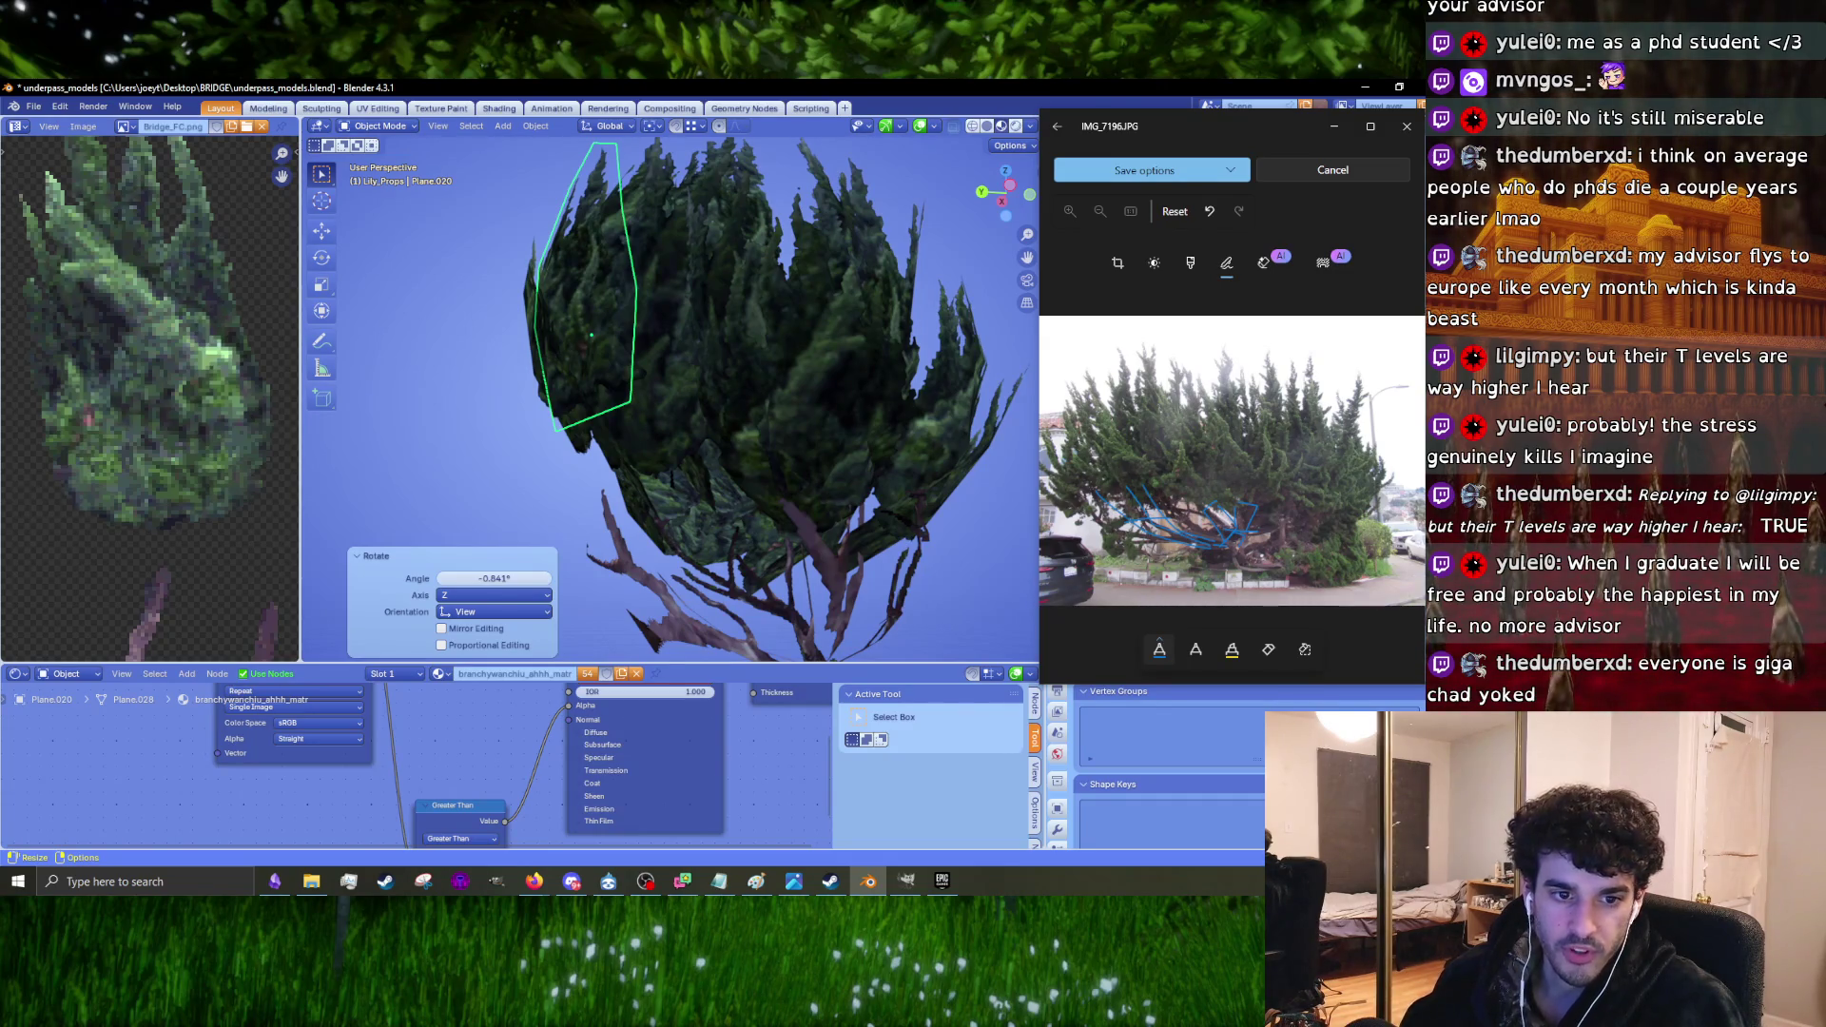
Step: Orbit around the tree and select a flat leaf clump beside it
mouse_move(652, 399)
middle_mouse_down()
mouse_move(614, 368)
mouse_move(801, 417)
mouse_move(775, 437)
mouse_move(803, 411)
mouse_move(752, 437)
middle_mouse_up()
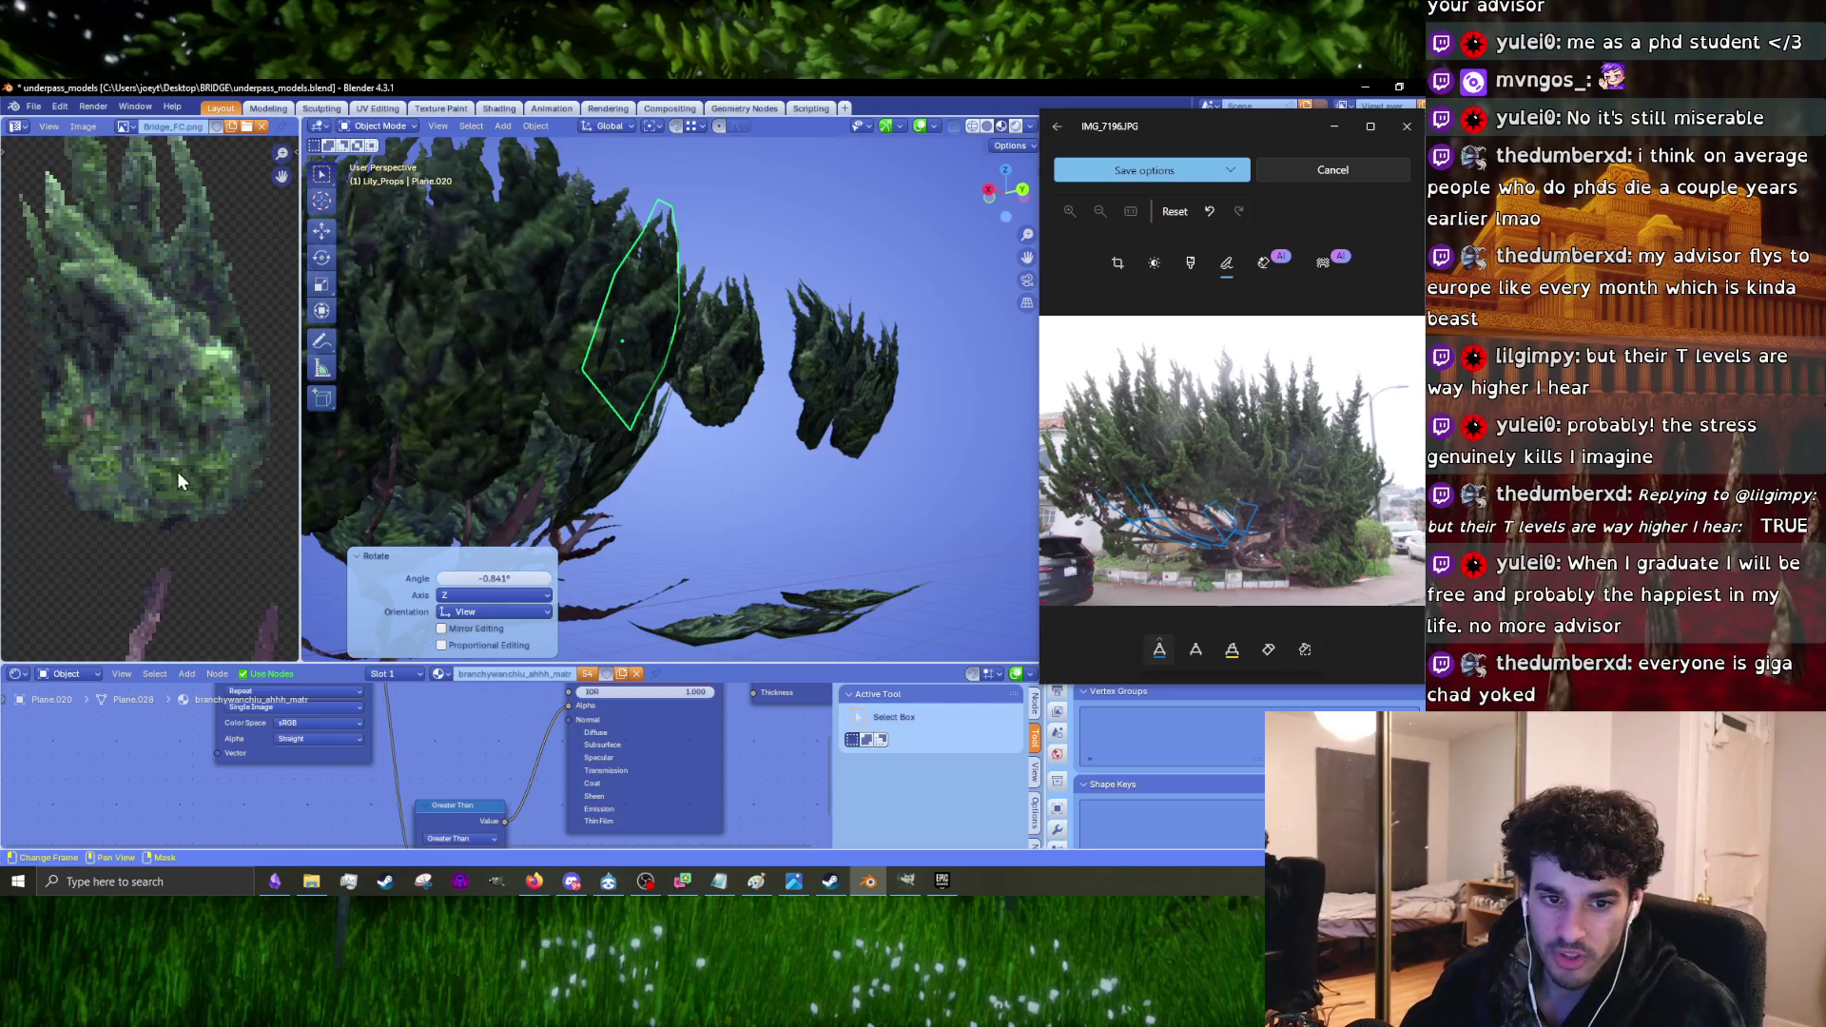
middle_click_drag(495, 440, 776, 397)
mouse_move(707, 434)
middle_mouse_down()
mouse_move(651, 557)
mouse_move(831, 441)
middle_mouse_up()
left_click(692, 595)
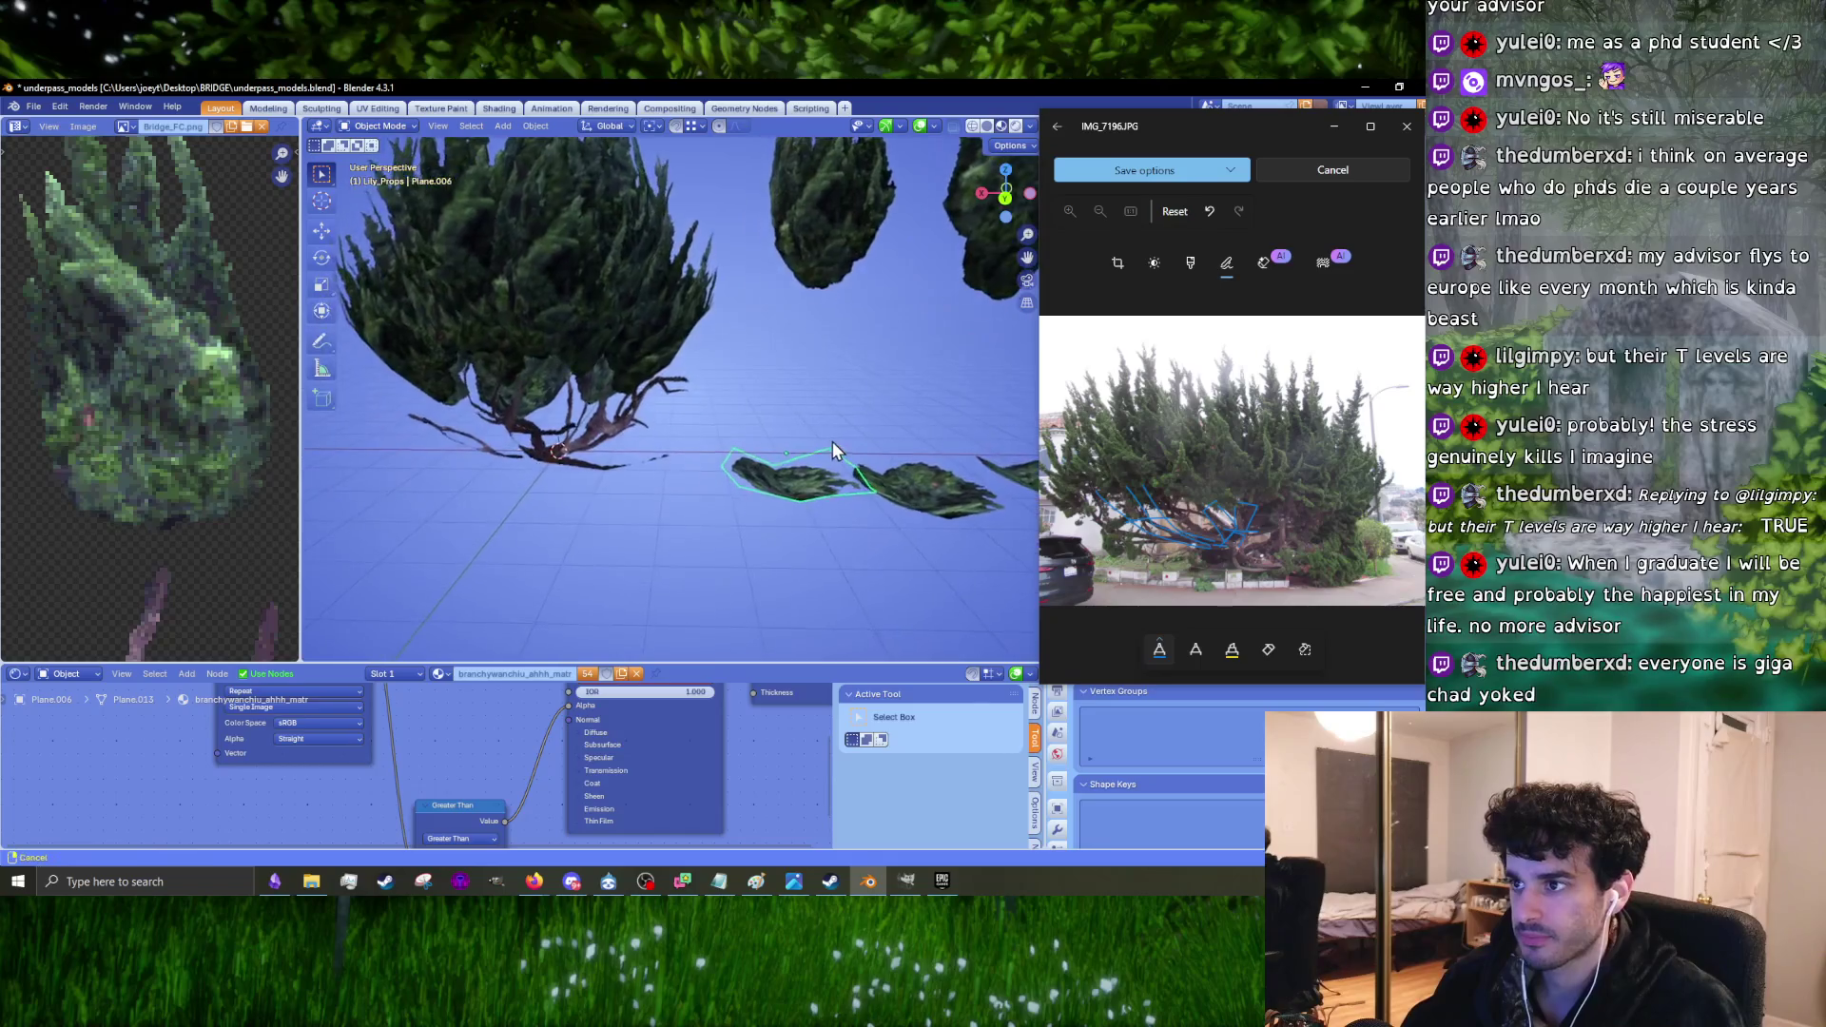
Step: Duplicate the leaf clump, enlarge the copy slightly and move it onto the tree's branches
key("shift+d")
left_click(672, 427)
middle_click_drag(672, 427, 922, 449)
scroll(922, 449, "up", 3)
mouse_move(706, 452)
middle_mouse_down()
mouse_move(767, 476)
mouse_move(732, 447)
middle_mouse_up()
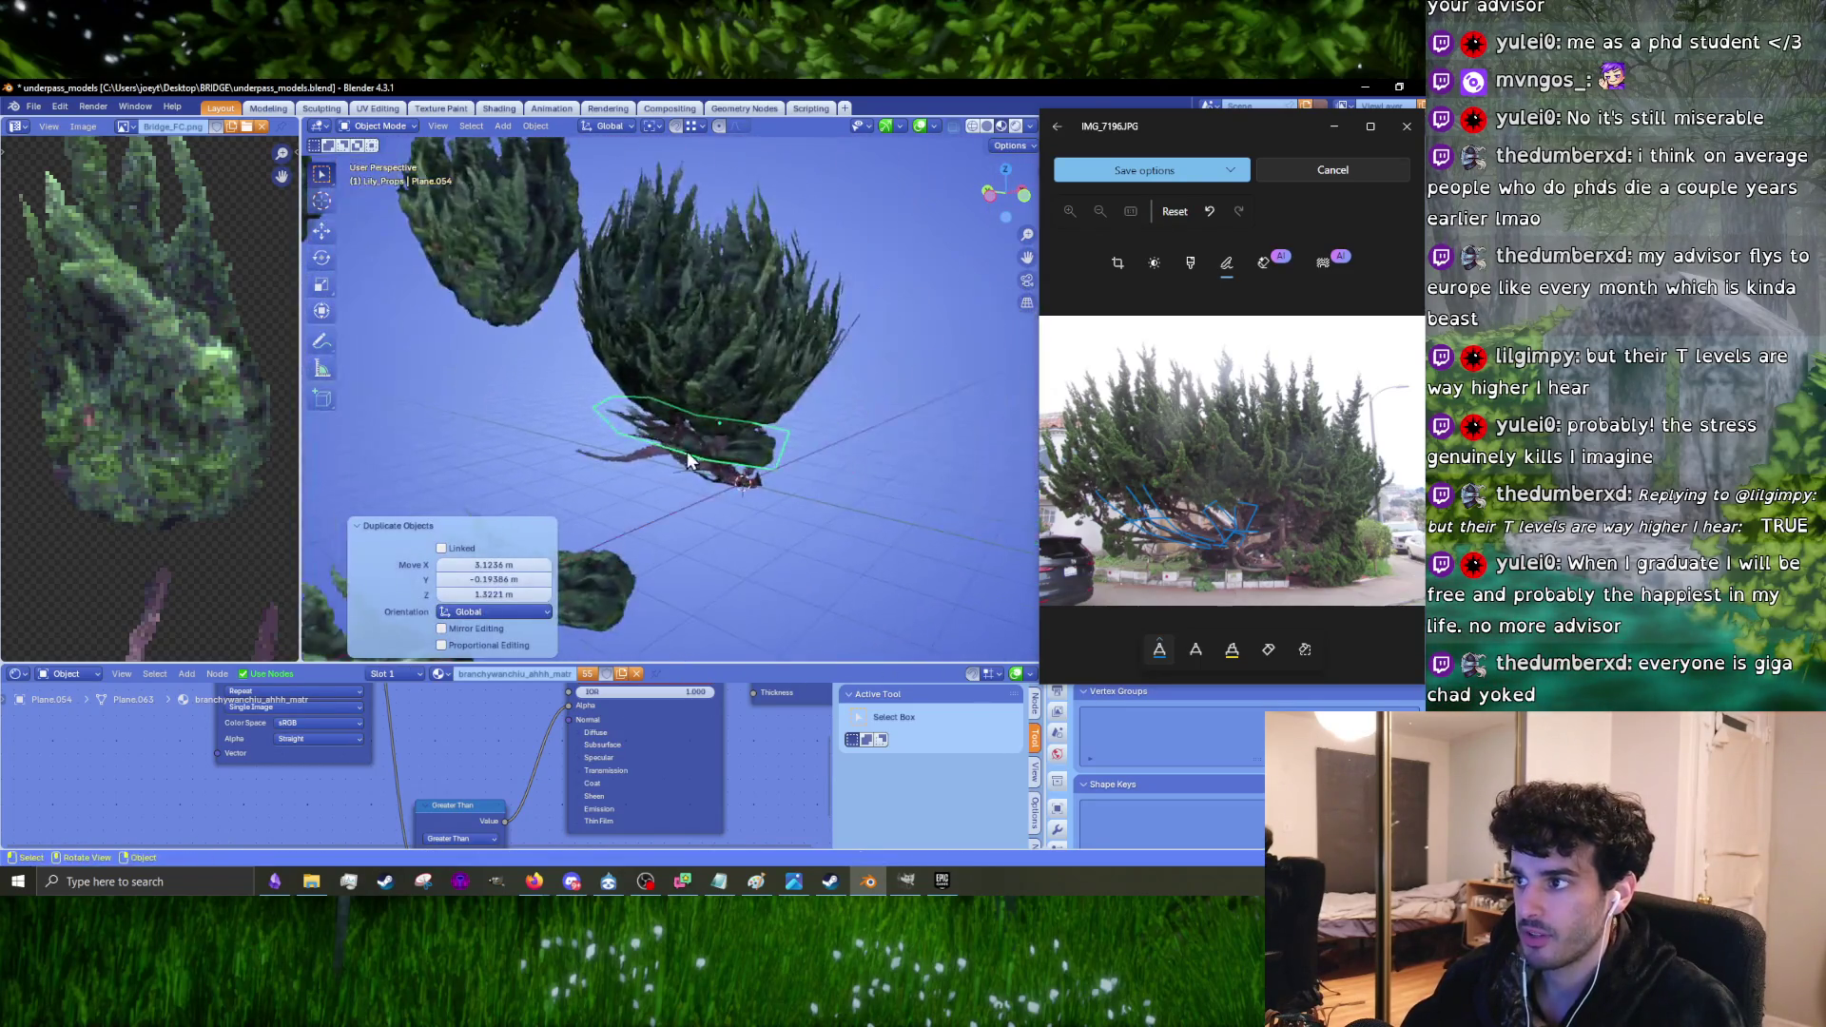
scroll(732, 447, "up", 4)
key("s")
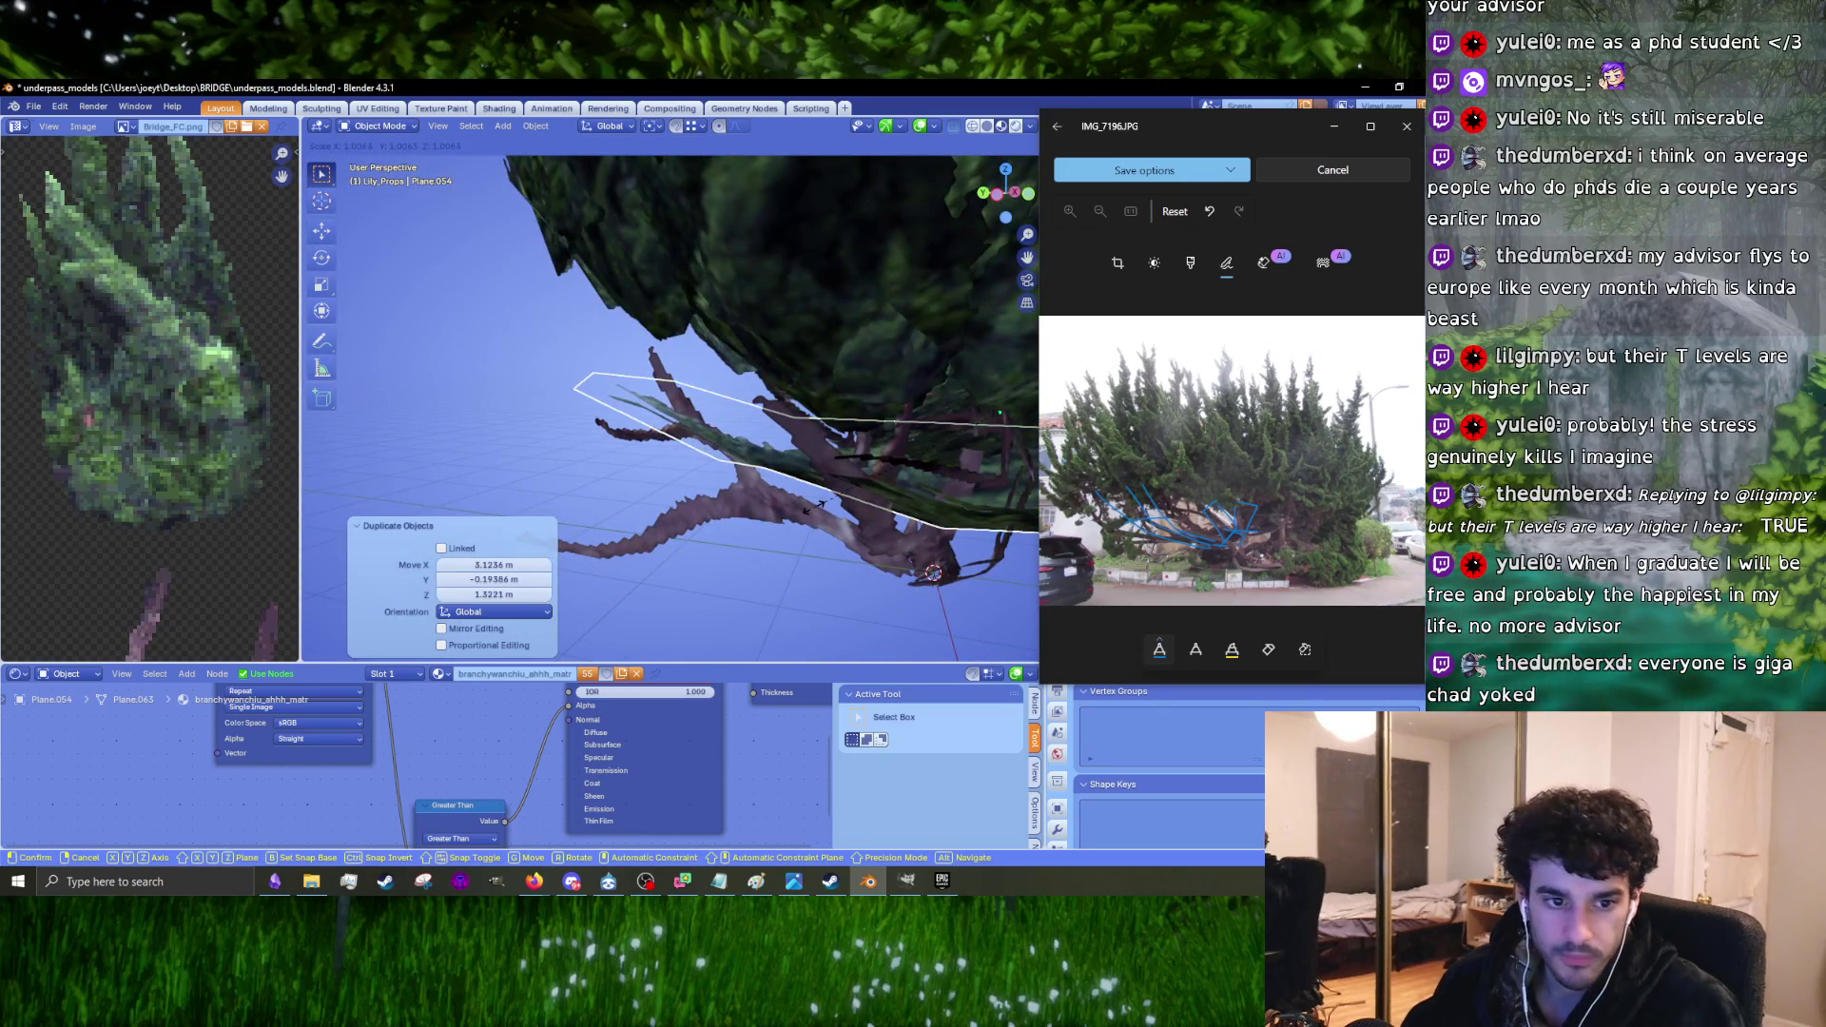
left_click(808, 505)
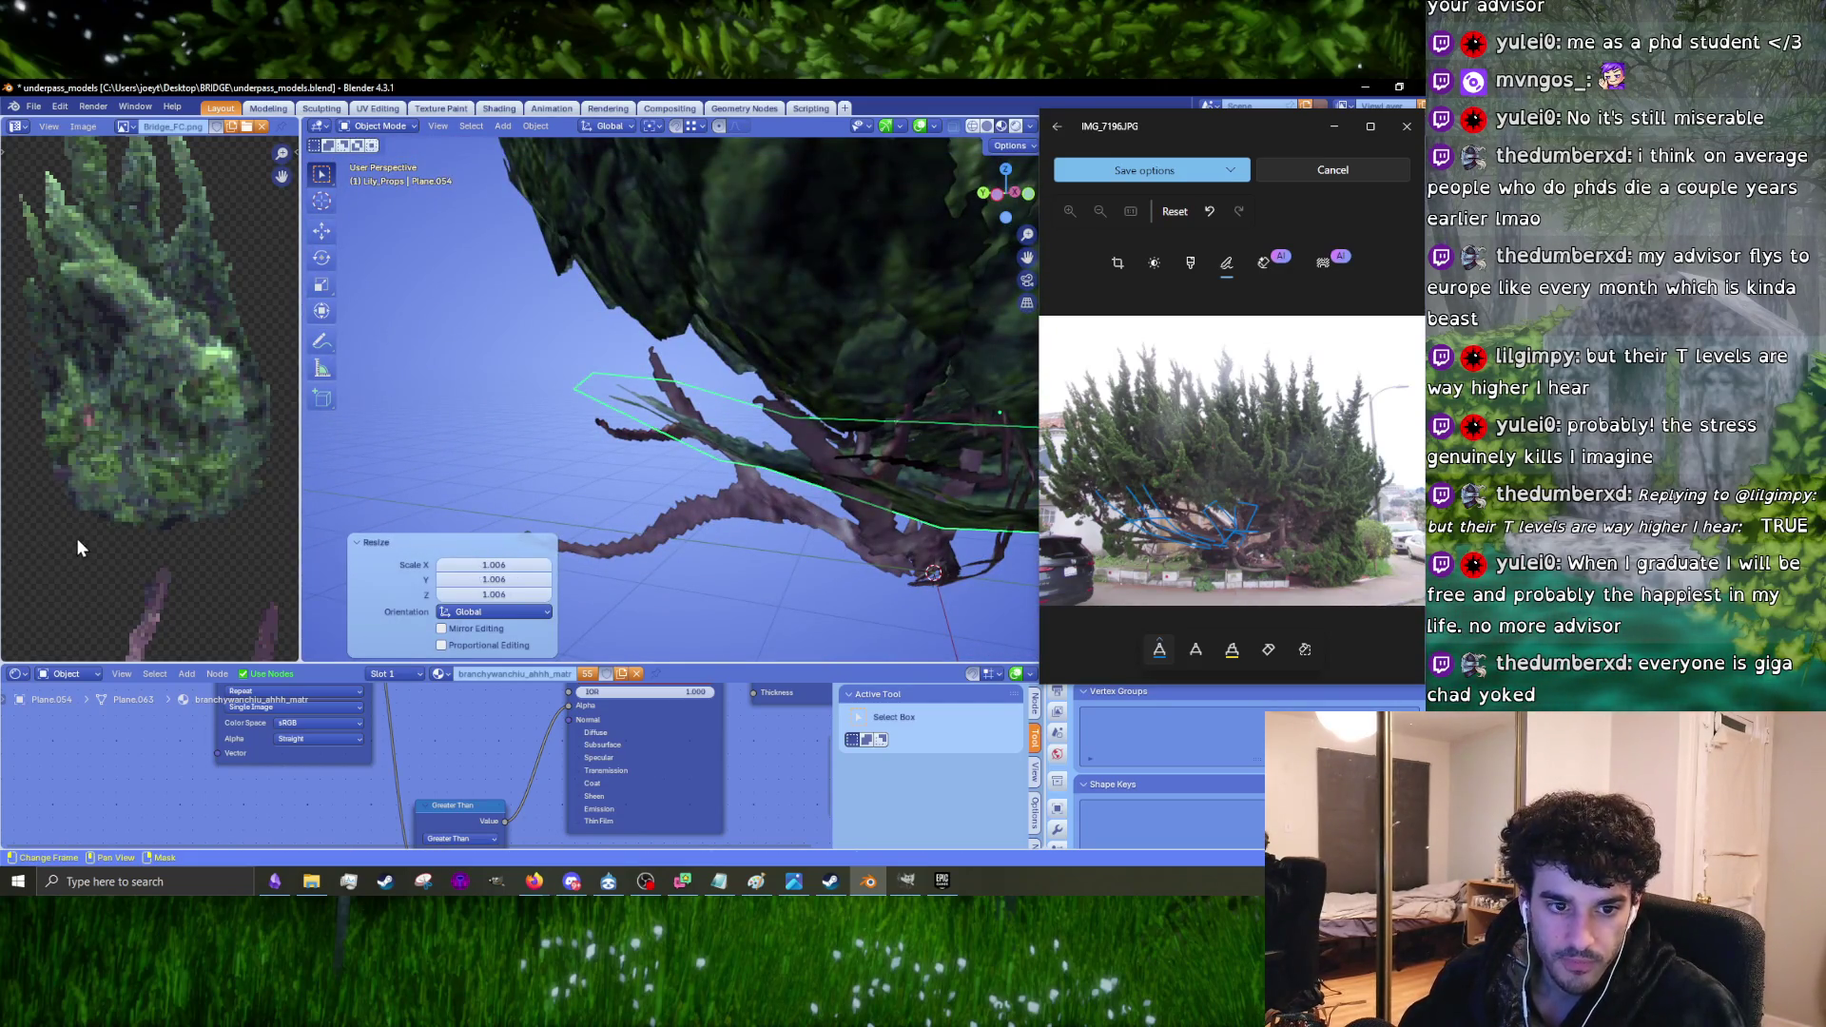
mouse_move(399, 457)
middle_mouse_down()
mouse_move(612, 425)
mouse_move(579, 428)
mouse_move(744, 505)
mouse_move(644, 479)
mouse_move(685, 418)
middle_mouse_up()
key("g")
left_click(766, 525)
Step: Rotate the copied clump several times to angle it along the branch
key("r")
left_click(729, 357)
mouse_move(729, 358)
middle_mouse_down()
mouse_move(696, 477)
mouse_move(866, 474)
mouse_move(880, 430)
mouse_move(837, 414)
mouse_move(628, 451)
mouse_move(647, 471)
mouse_move(666, 456)
middle_mouse_up()
key("r")
left_click(860, 447)
key("r")
left_click(808, 390)
key("g")
left_click(666, 456)
key("r")
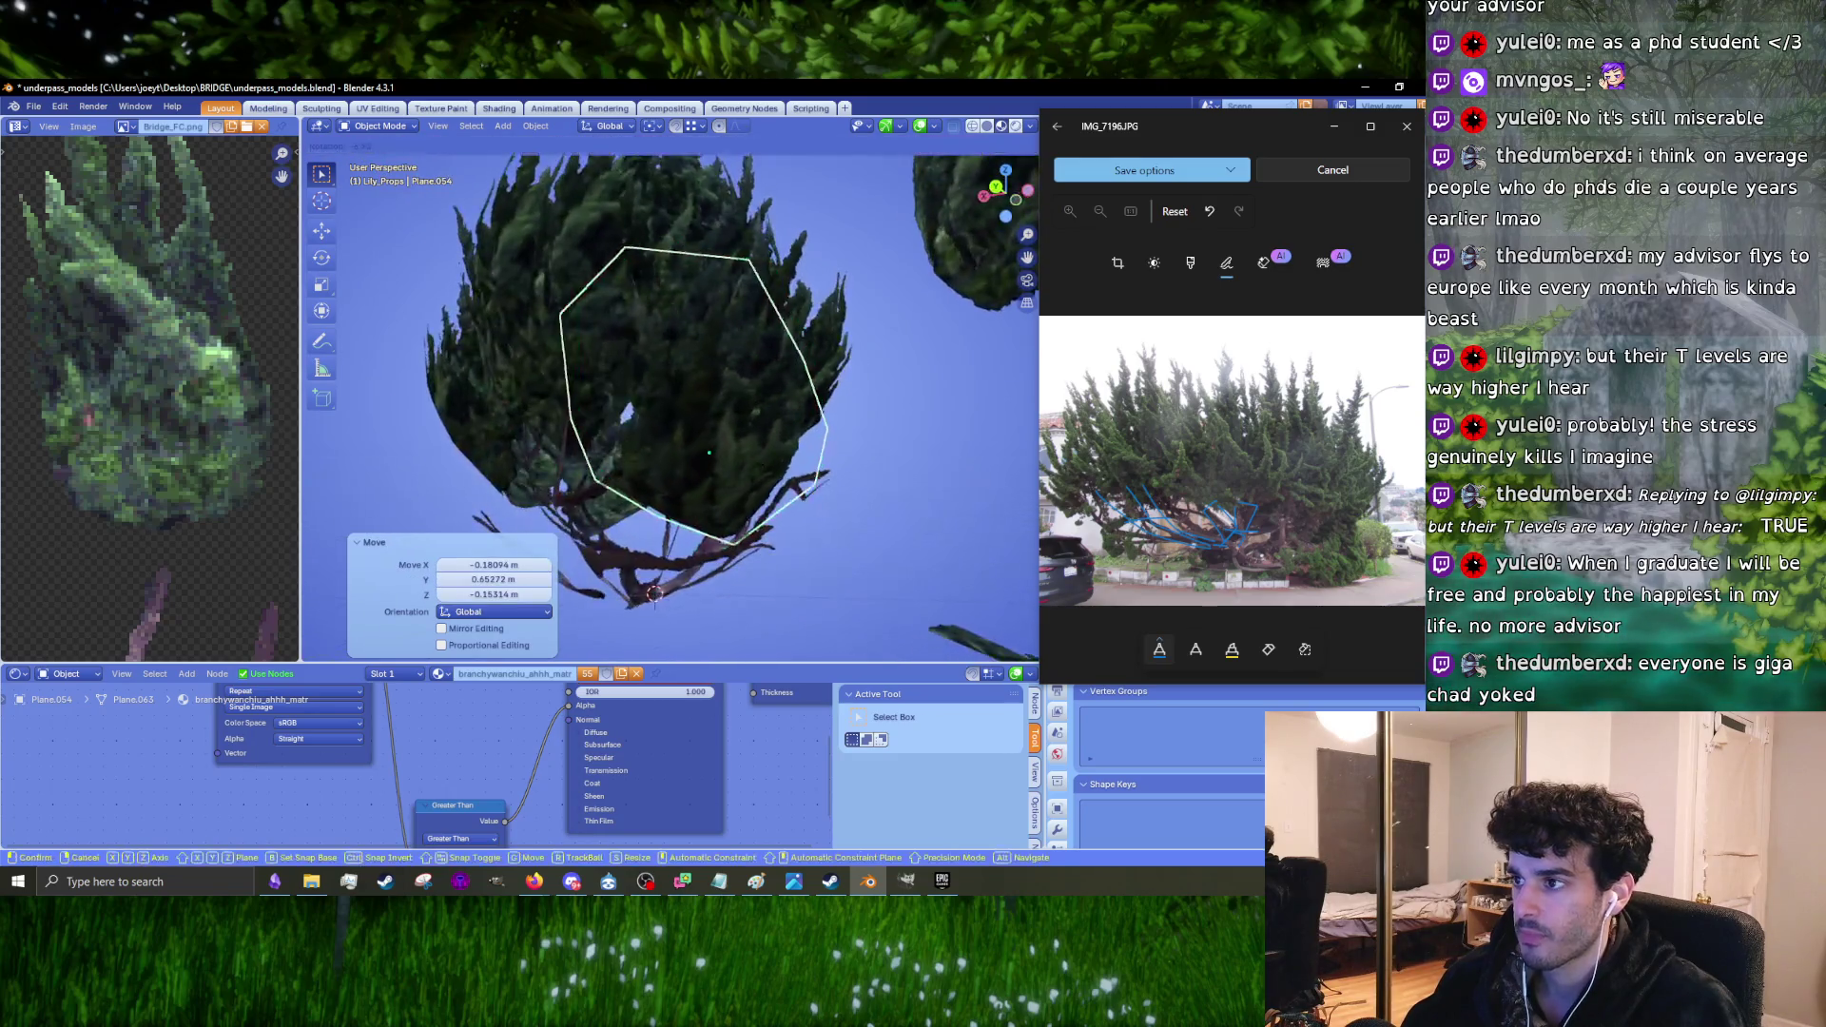
left_click(779, 515)
mouse_move(779, 515)
middle_mouse_down()
mouse_move(824, 476)
mouse_move(866, 595)
middle_mouse_up()
Step: Fine-tune the clump's angle and nudge it into place on the branch
key("r")
left_click(880, 526)
key("r")
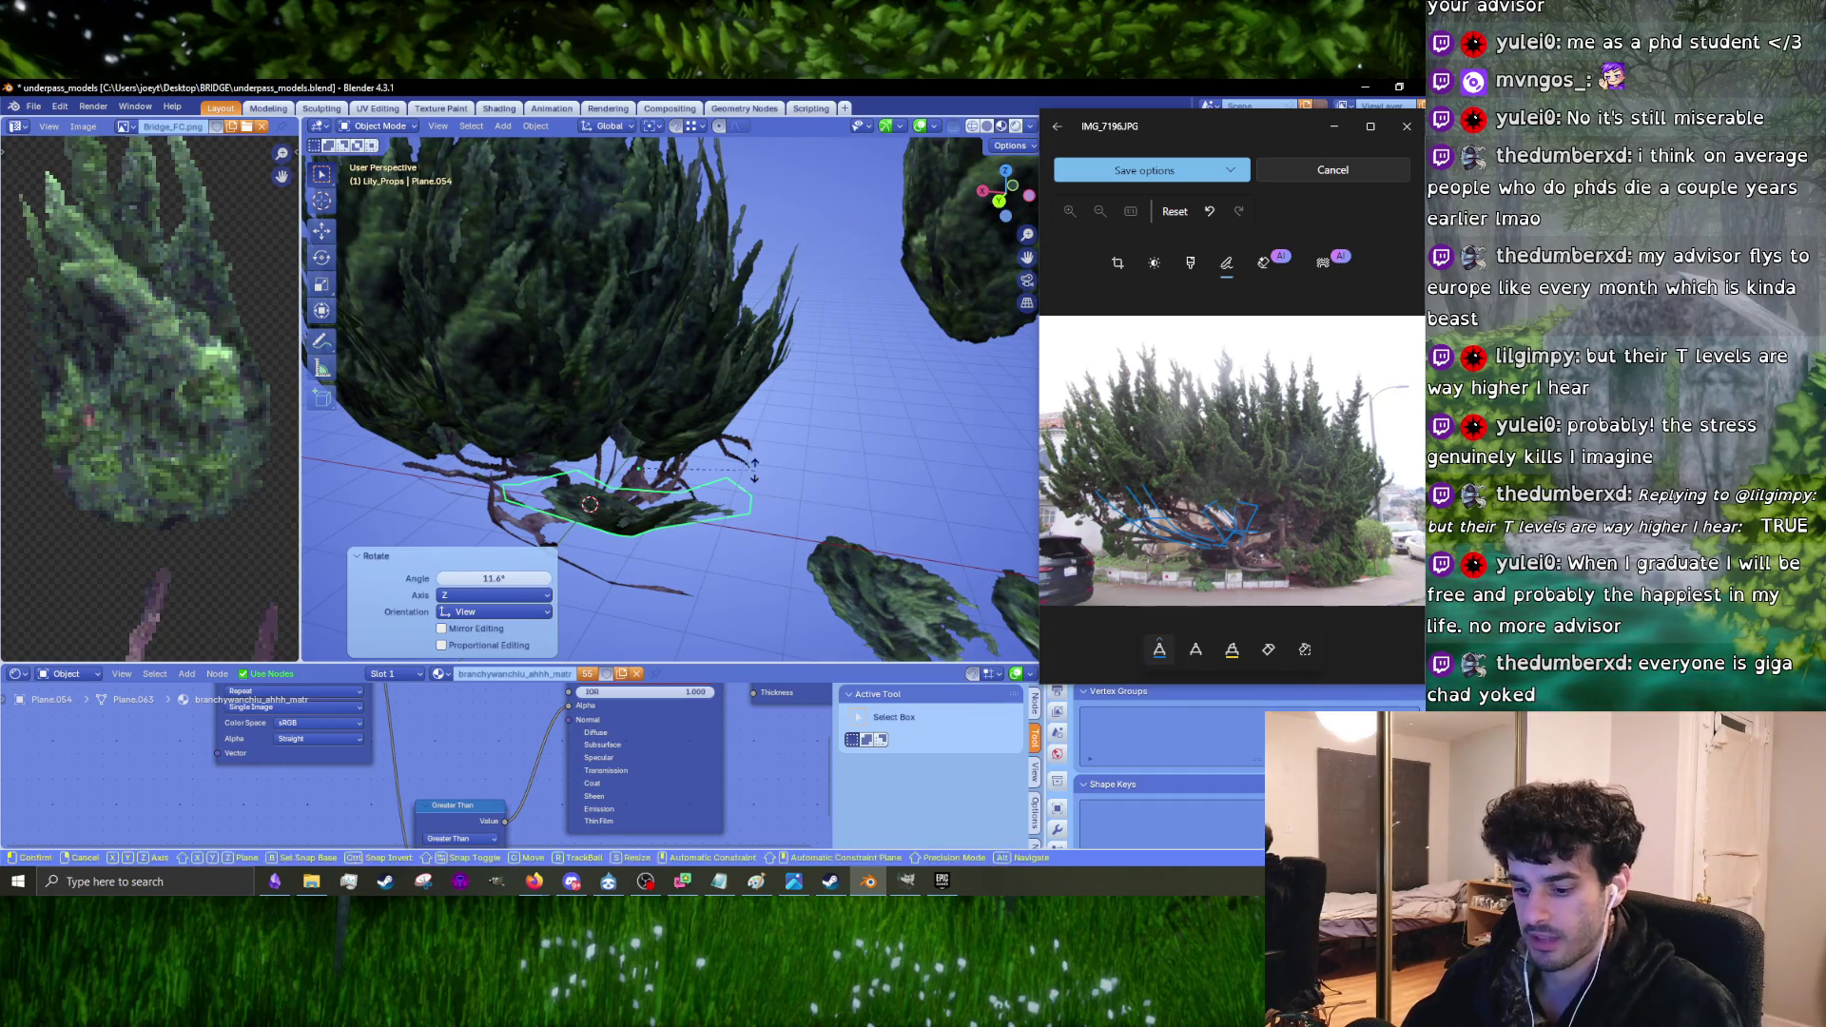
left_click(754, 451)
mouse_move(754, 451)
middle_mouse_down()
mouse_move(823, 454)
mouse_move(683, 464)
mouse_move(773, 460)
mouse_move(717, 471)
mouse_move(762, 498)
mouse_move(710, 515)
mouse_move(789, 528)
mouse_move(860, 504)
mouse_move(753, 488)
middle_mouse_up()
key("r")
key("g")
left_click(773, 445)
key("g")
left_click(755, 470)
Step: Tilt the Plane.002 foliage card below the canopy to -4.54°
left_click(668, 528)
key("r")
left_click(862, 534)
key("r")
key("z")
left_click(863, 500)
key("r")
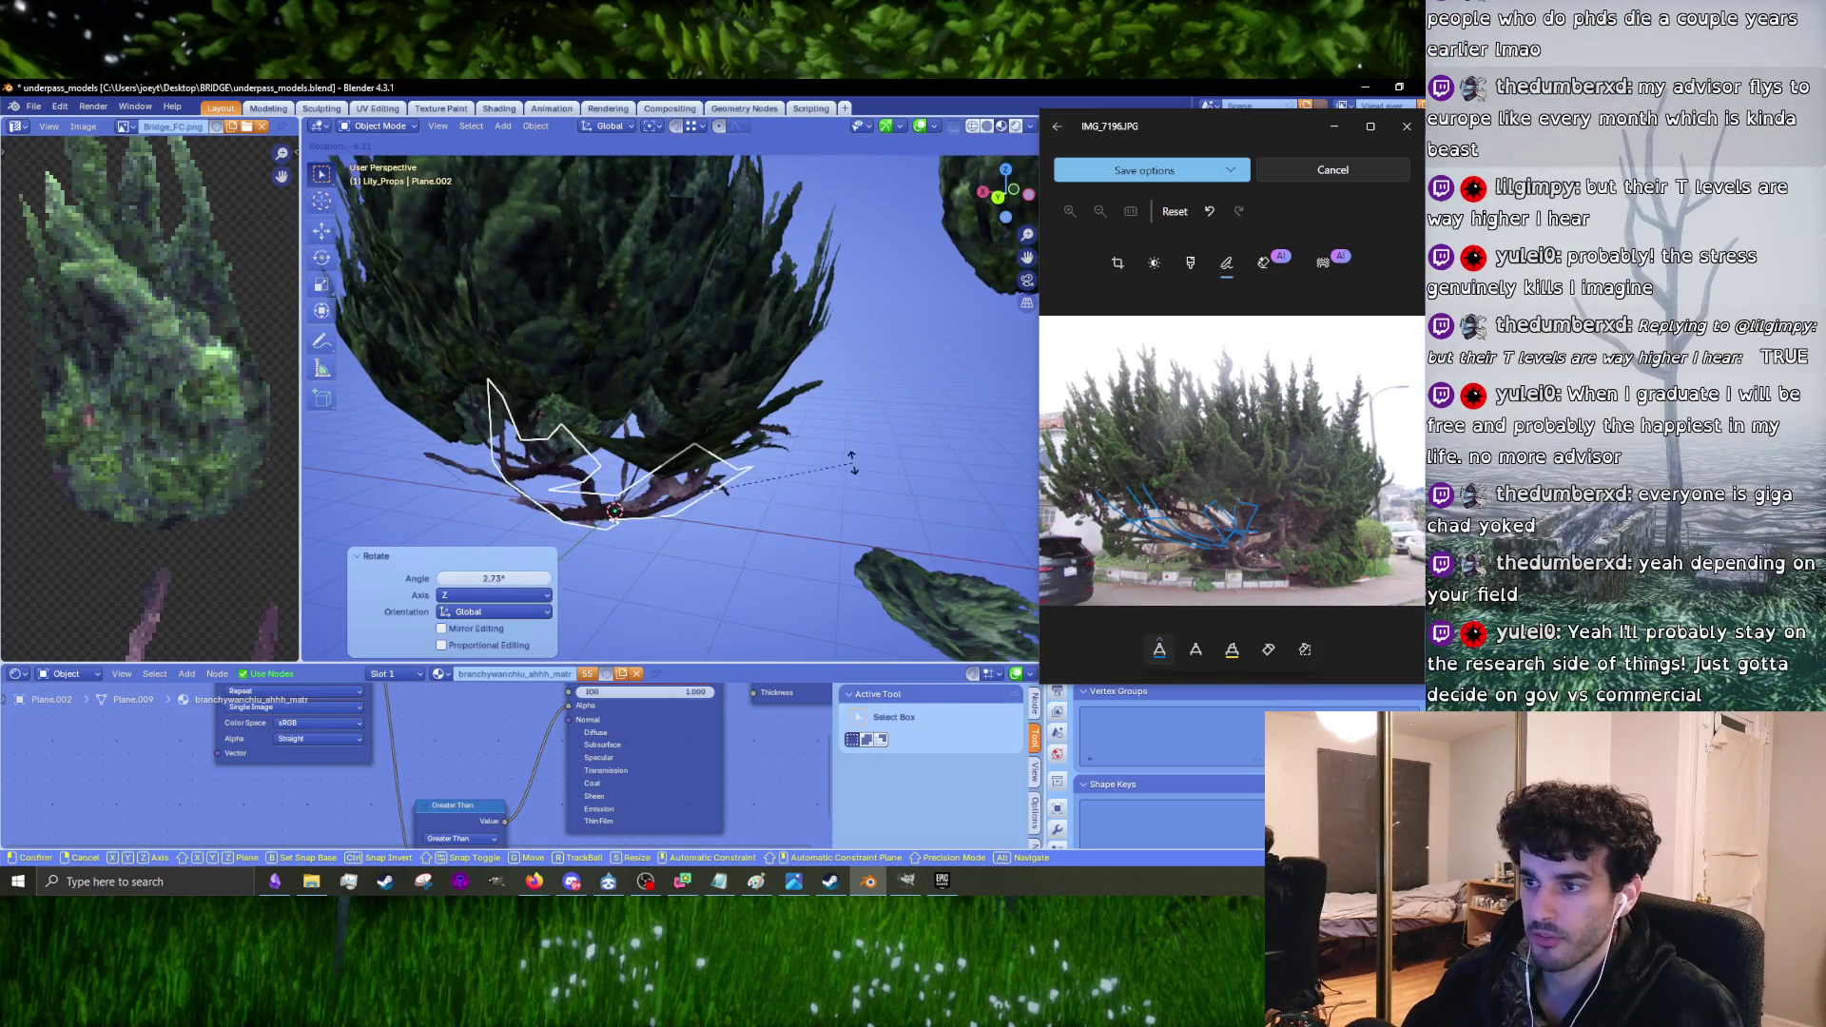
left_click(854, 485)
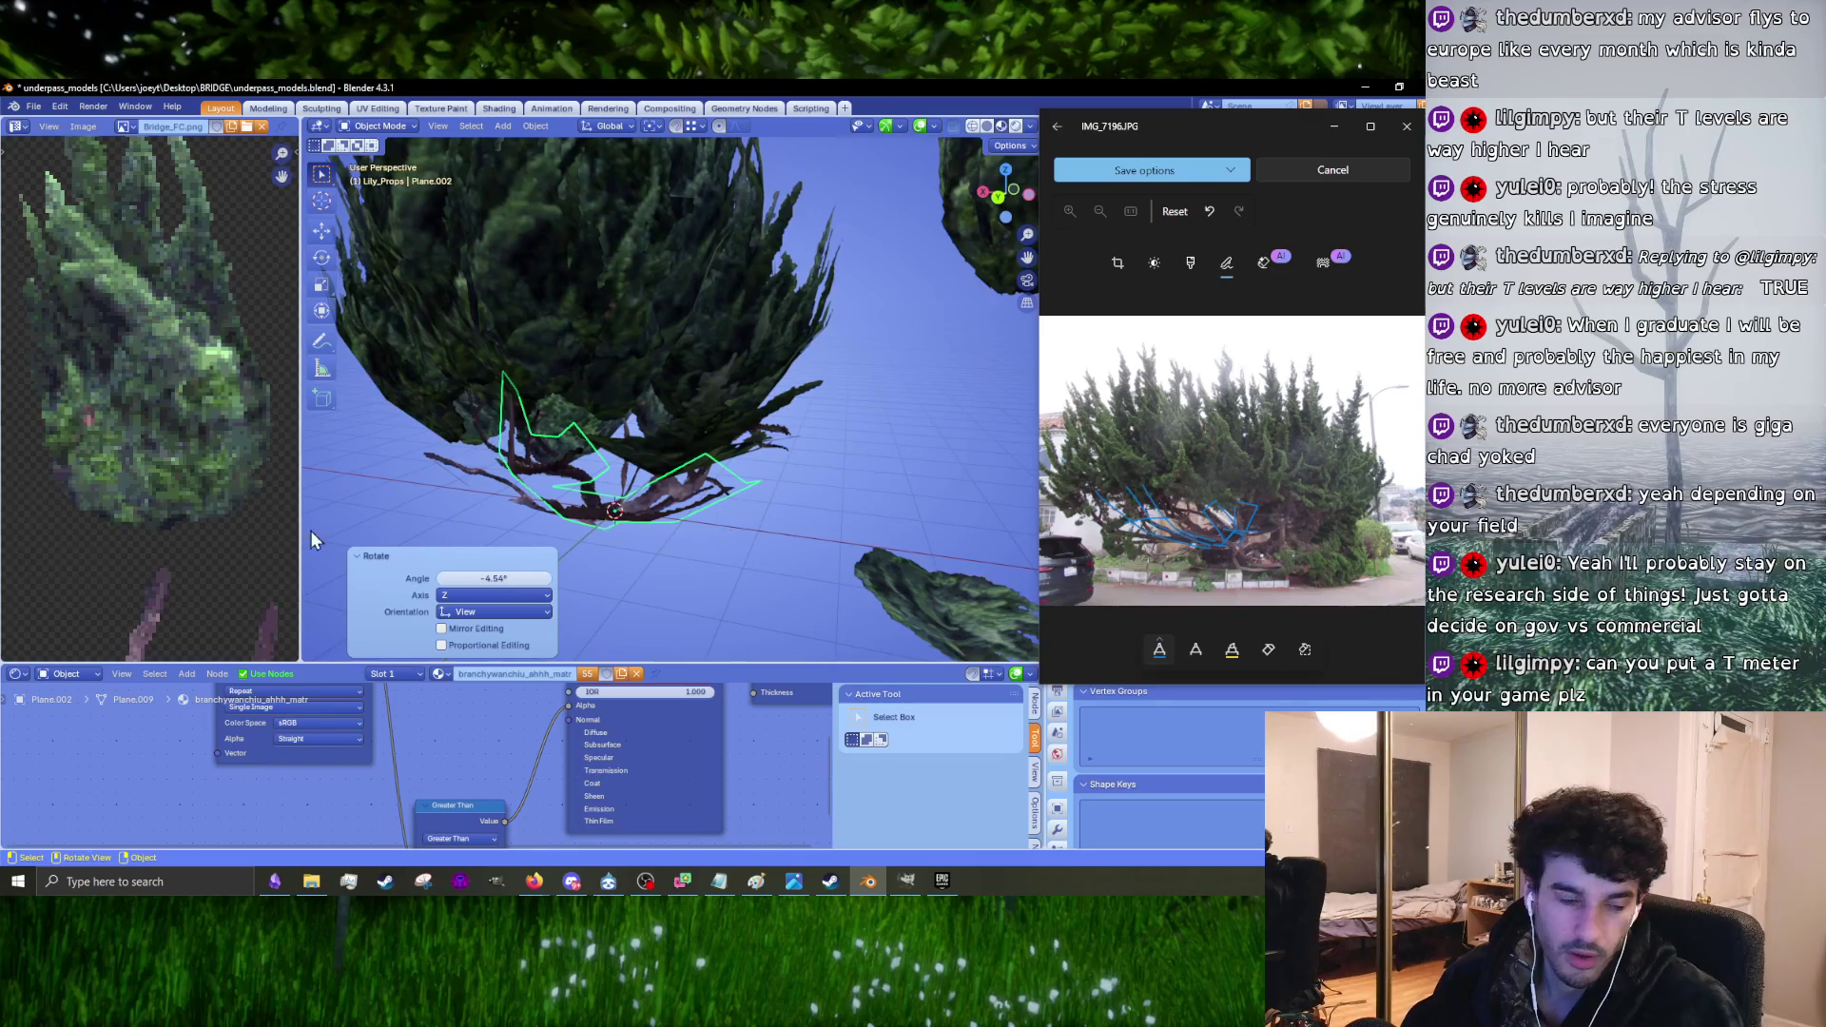
left_click(535, 880)
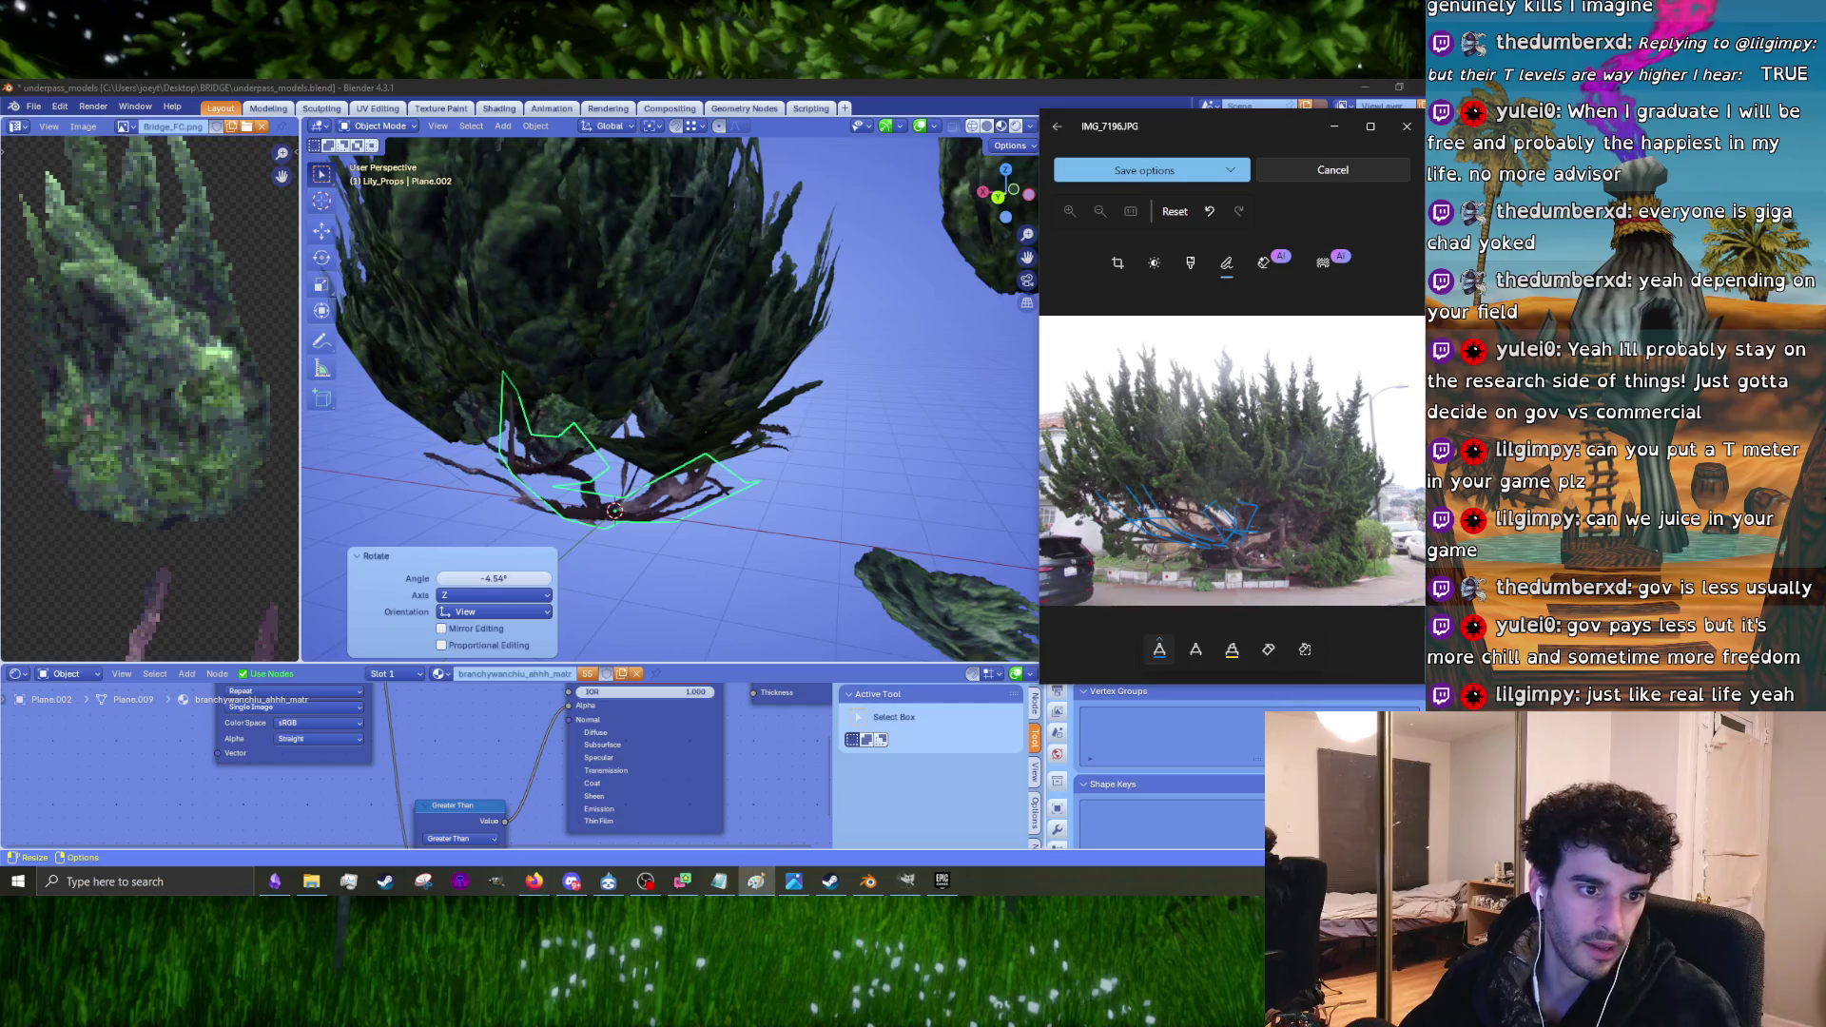
mouse_move(493, 394)
middle_mouse_down()
mouse_move(661, 345)
mouse_move(846, 340)
middle_mouse_up()
Step: Select the Plane.054 clump, shift it around the crown and turn it about Z
left_click(716, 393)
key("g")
left_click(722, 397)
middle_click_drag(722, 398, 787, 440)
key("g")
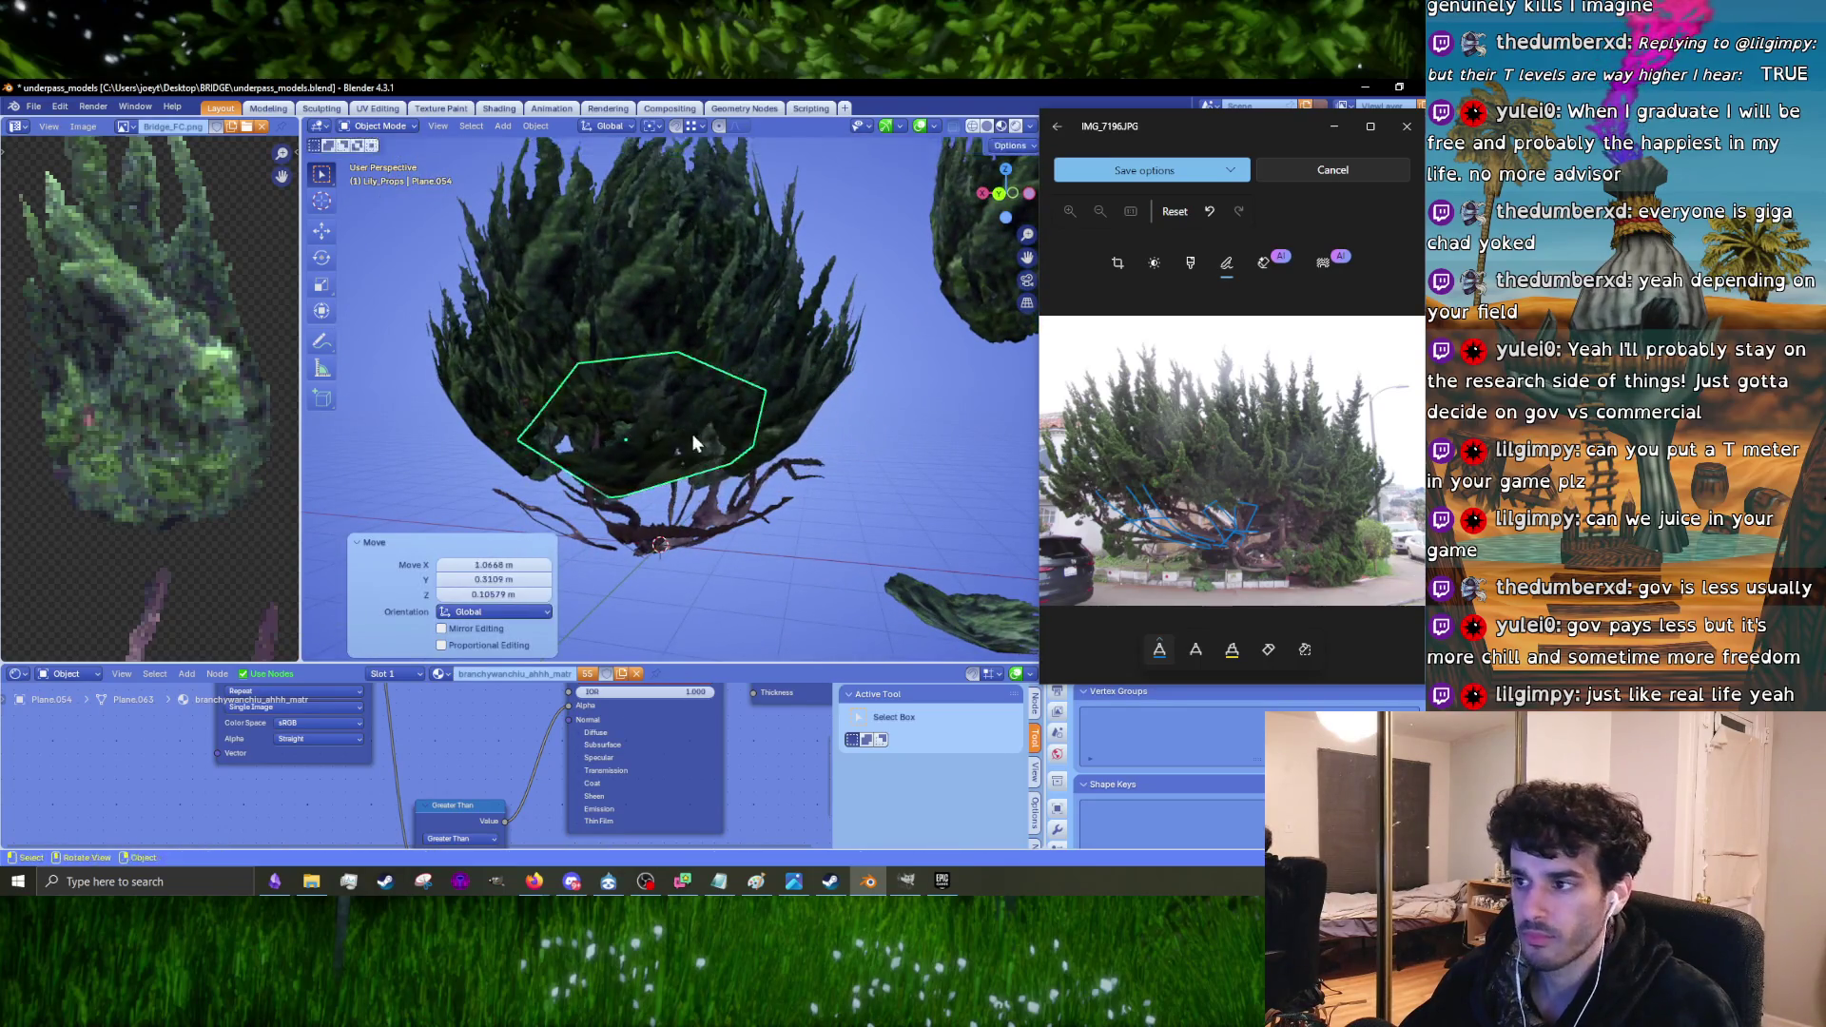
left_click(697, 445)
key("r")
key("z")
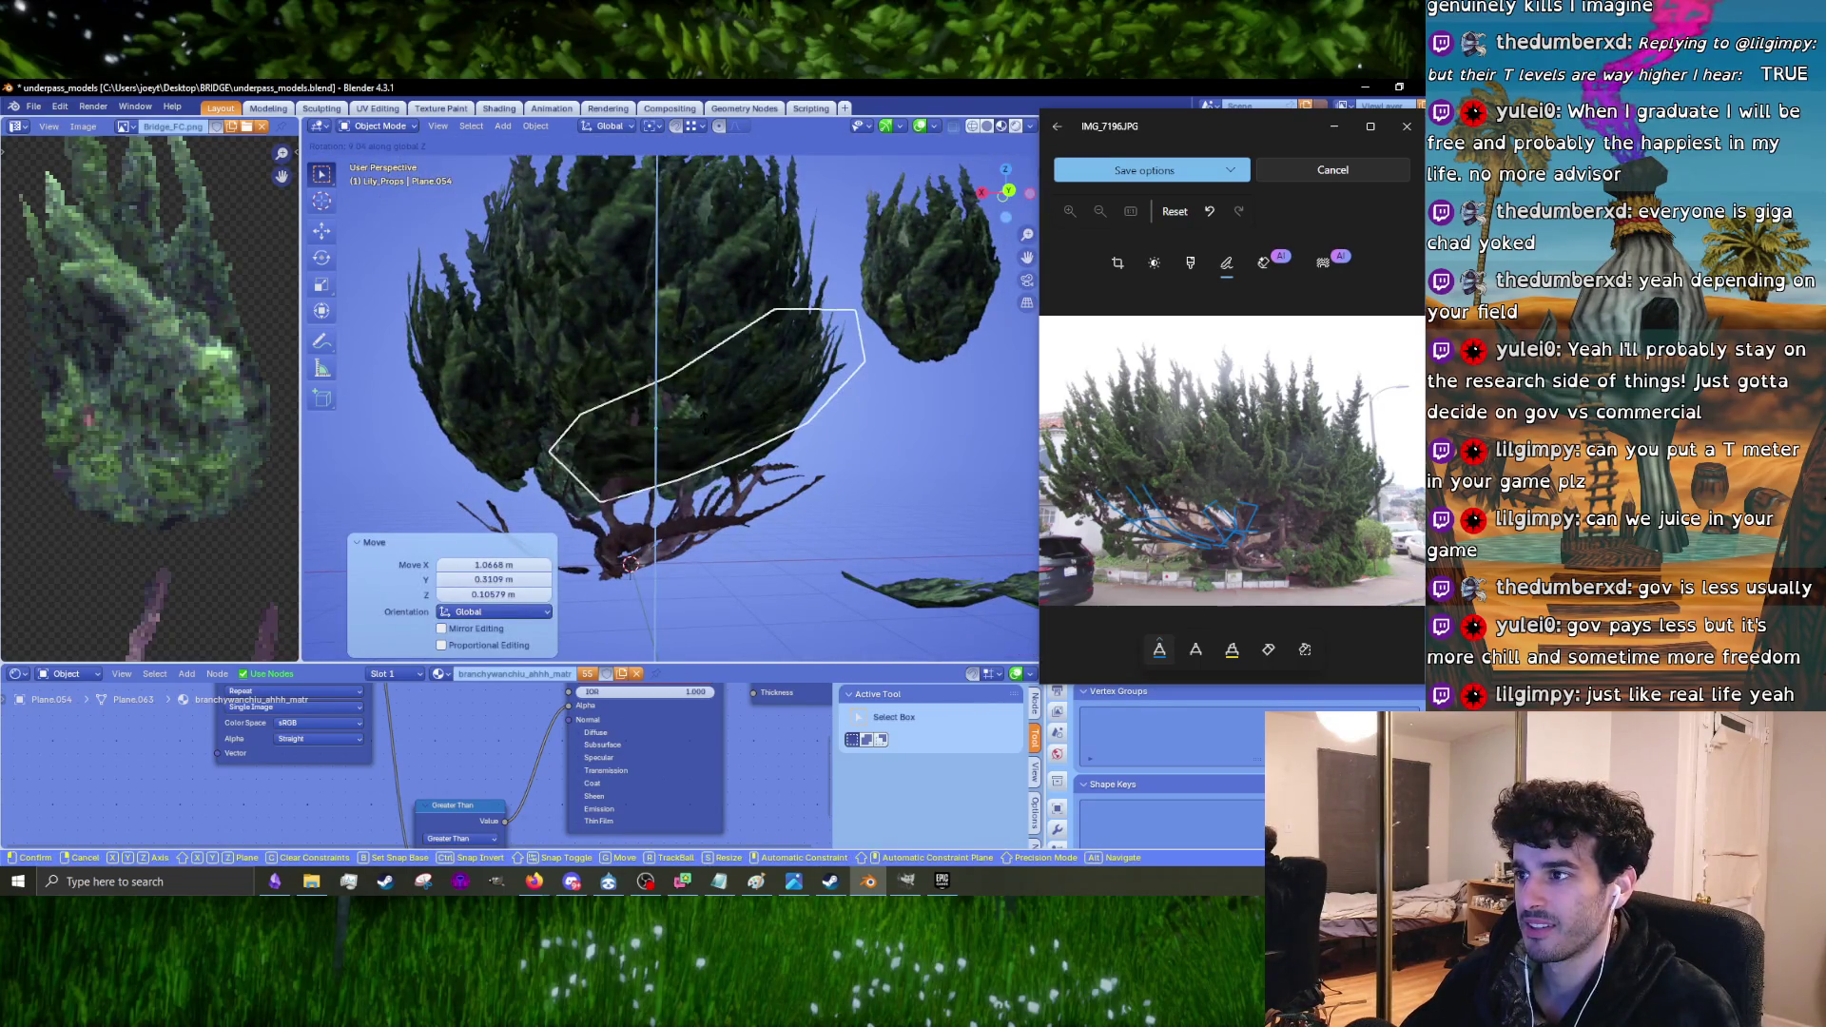
mouse_move(848, 407)
middle_mouse_down()
mouse_move(652, 527)
mouse_move(627, 570)
middle_mouse_up()
left_click(620, 585)
Step: Refine Plane.054's angle with several further Z-axis rotations
key("r")
mouse_move(666, 476)
middle_mouse_down()
mouse_move(761, 399)
mouse_move(901, 390)
mouse_move(733, 418)
mouse_move(764, 388)
mouse_move(752, 400)
middle_mouse_up()
left_click(723, 447)
key("g")
key("r")
key("z")
left_click(766, 387)
key("r")
key("z")
left_click(761, 409)
key("r")
key("z")
left_click(582, 450)
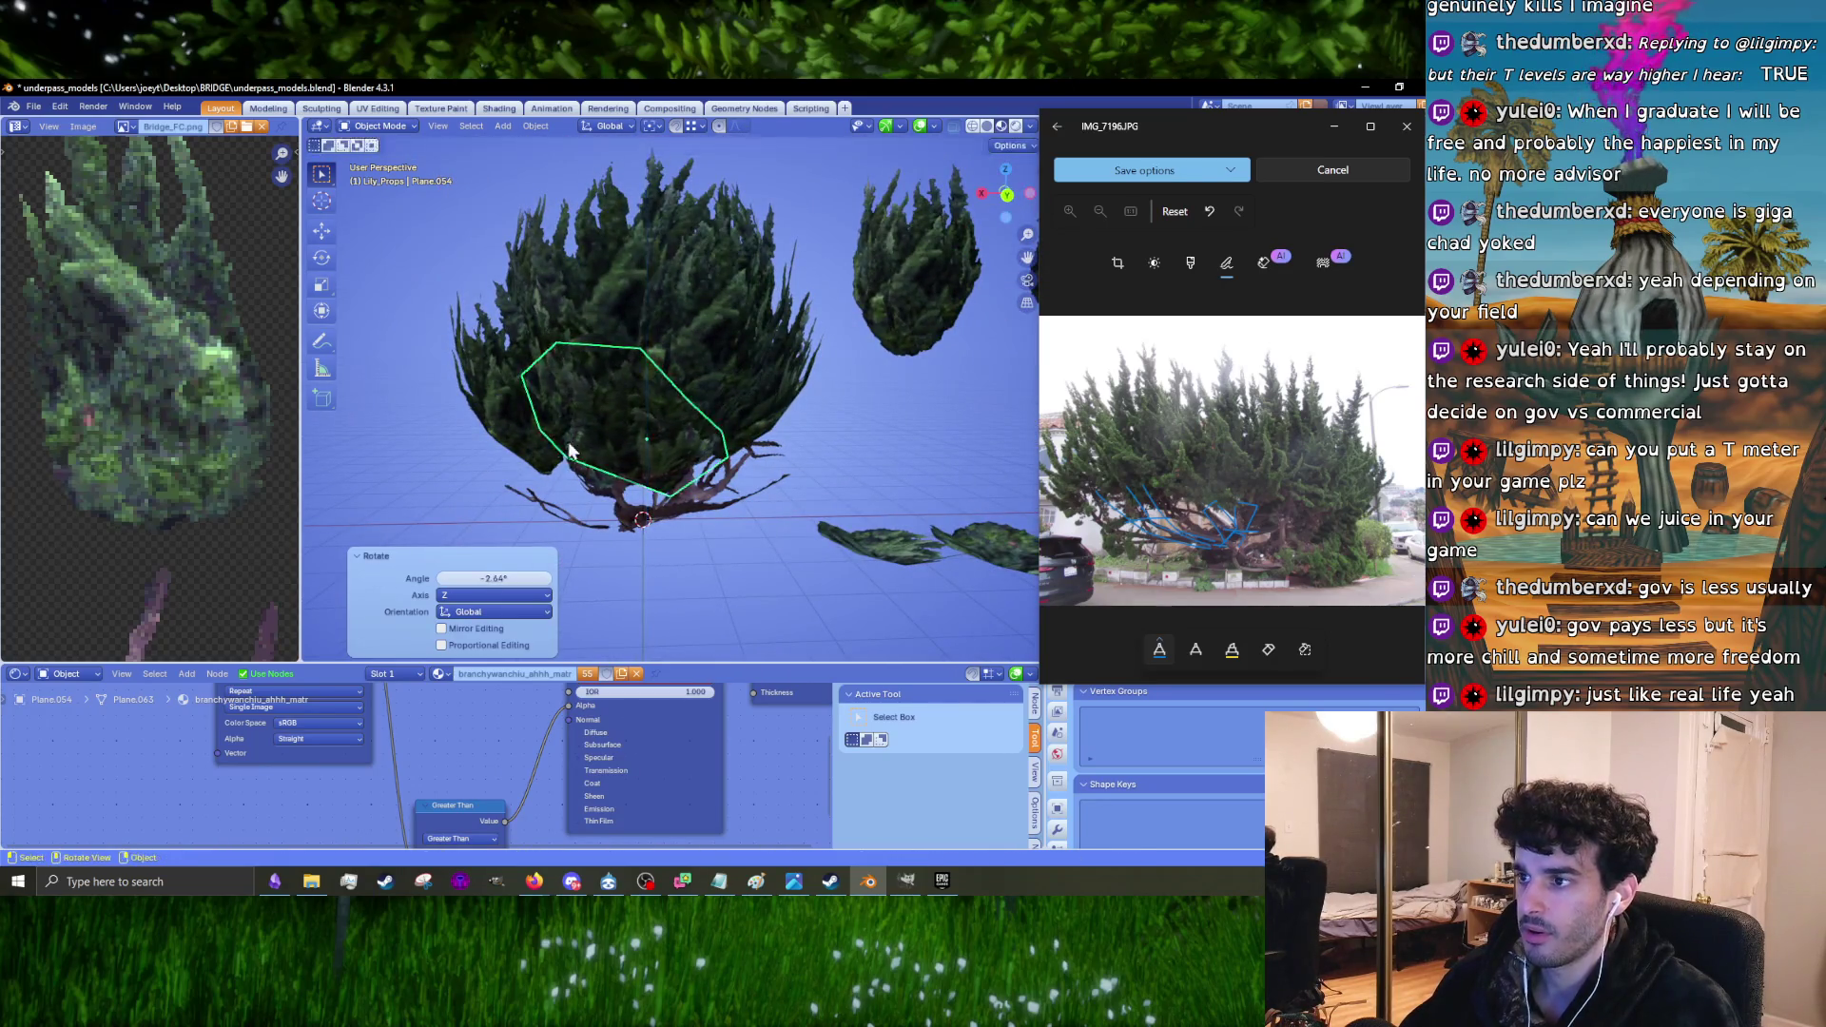
Step: Select the Plane.027 foliage card hanging on the crown's left and move it
mouse_move(559, 449)
middle_mouse_down()
mouse_move(590, 483)
mouse_move(650, 430)
middle_mouse_up()
left_click(591, 483)
scroll(651, 438, "up", 3)
left_click(562, 418, "alt")
left_click(534, 402)
middle_click_drag(535, 402, 585, 438)
left_click(473, 369)
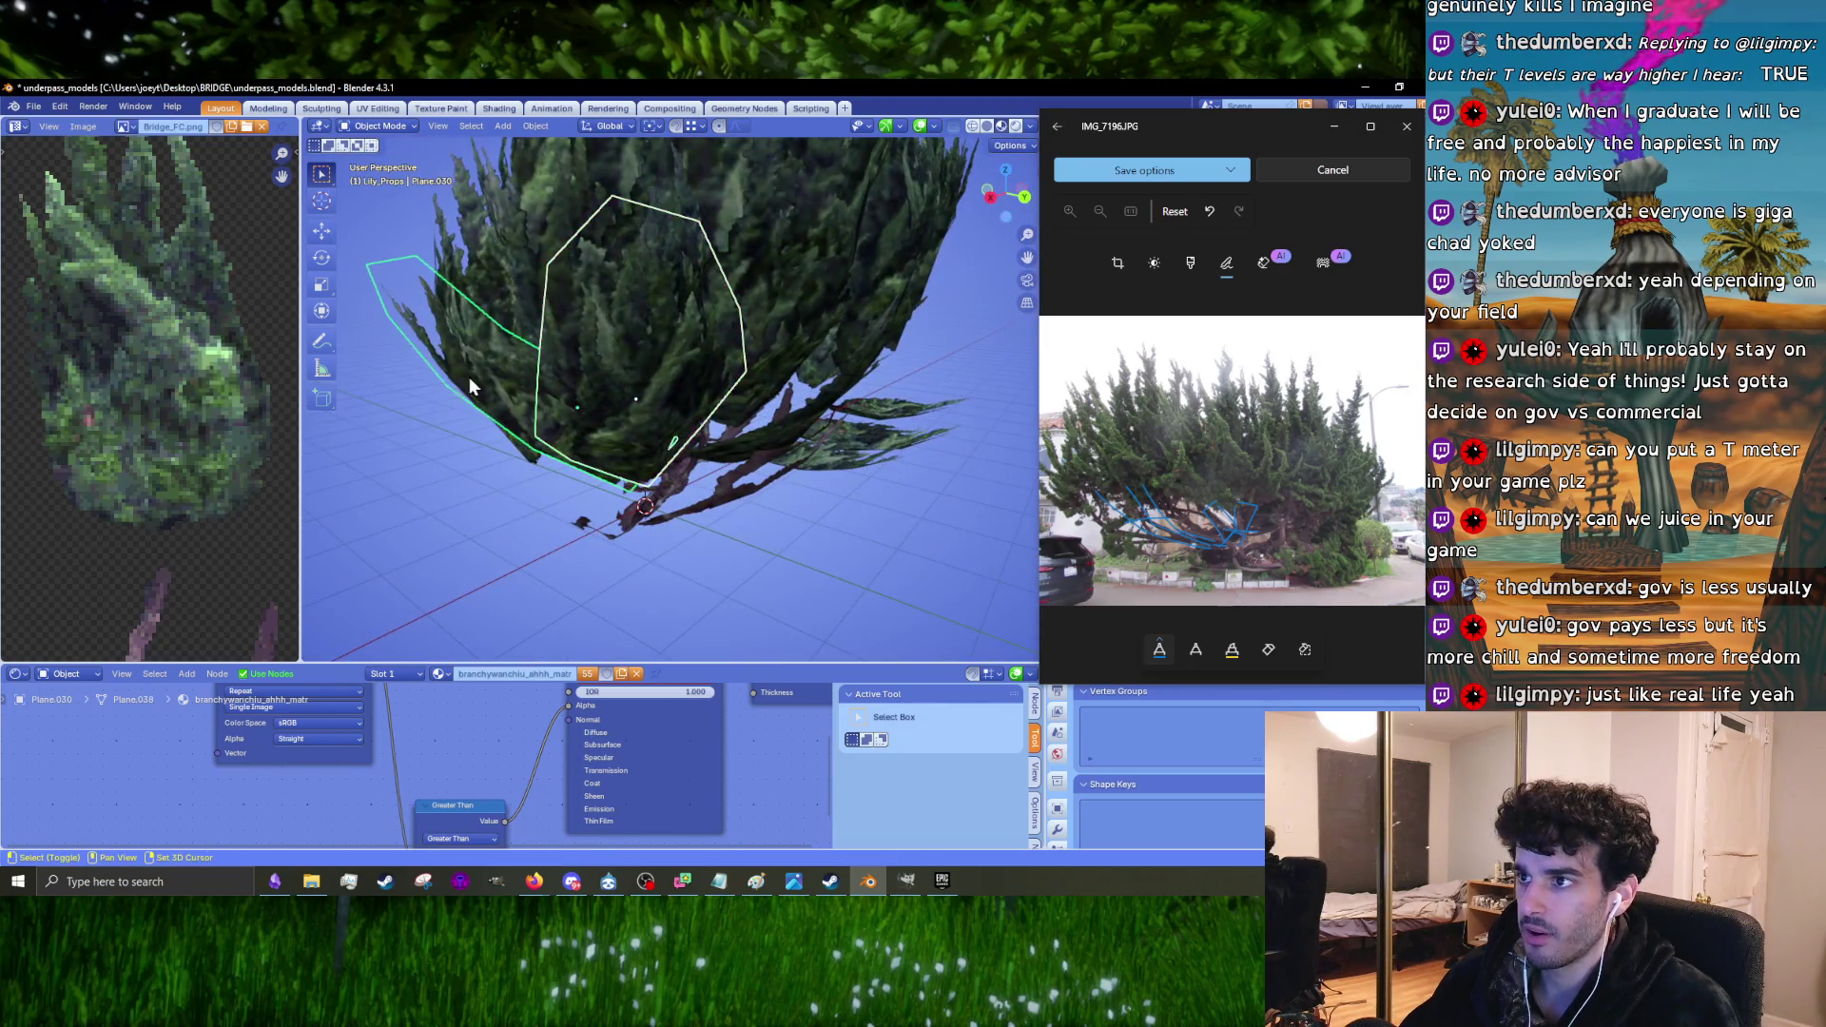
middle_click_drag(595, 344, 608, 335)
key("g")
left_click(699, 345)
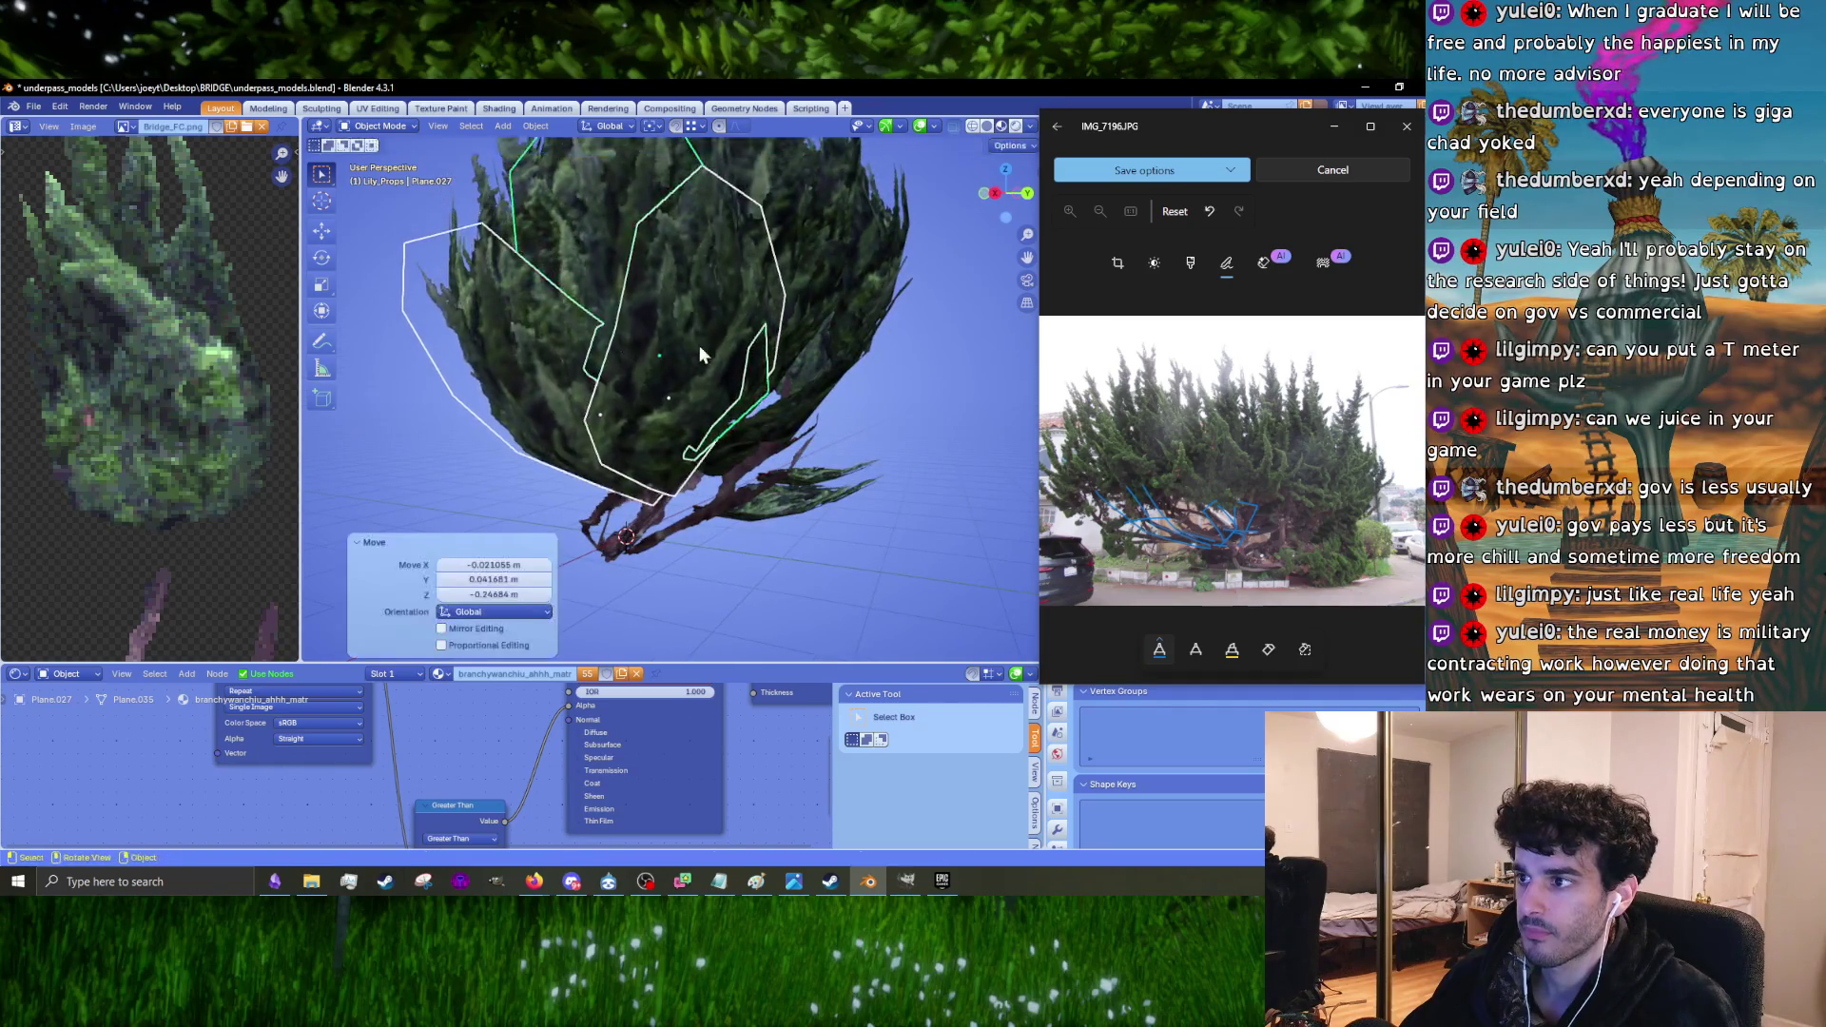
Step: Rotate and reposition Plane.027 to a -3.09° tilt, then enter Edit Mode on it
scroll(699, 345, "up", 2)
key("r")
key("z")
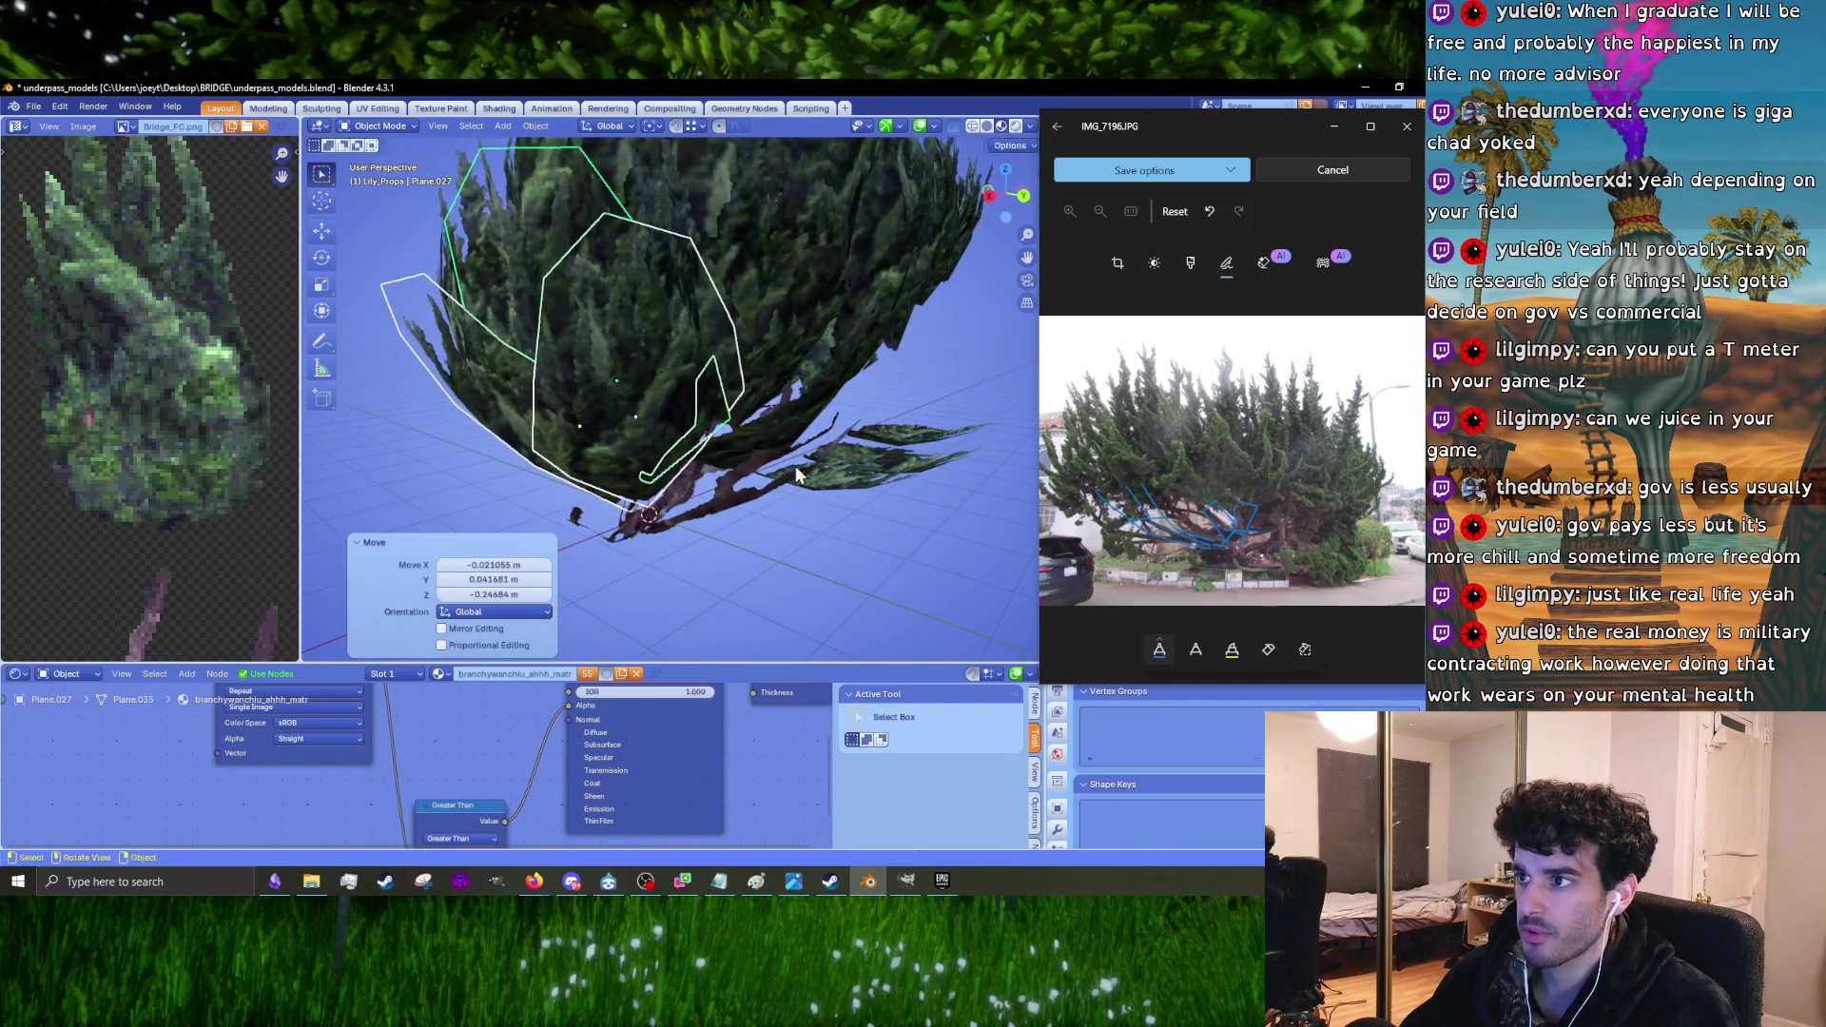
left_click(837, 516)
mouse_move(836, 515)
middle_mouse_down()
mouse_move(708, 448)
mouse_move(711, 488)
mouse_move(752, 483)
mouse_move(770, 457)
mouse_move(733, 457)
middle_mouse_up()
key("r")
left_click(751, 464)
key("g")
left_click(698, 432)
key("r")
key("z")
left_click(732, 485)
key("Tab")
Step: Back in Object Mode, enlarge the Plane.001 card to 1.346 and move it
scroll(687, 457, "down", 4)
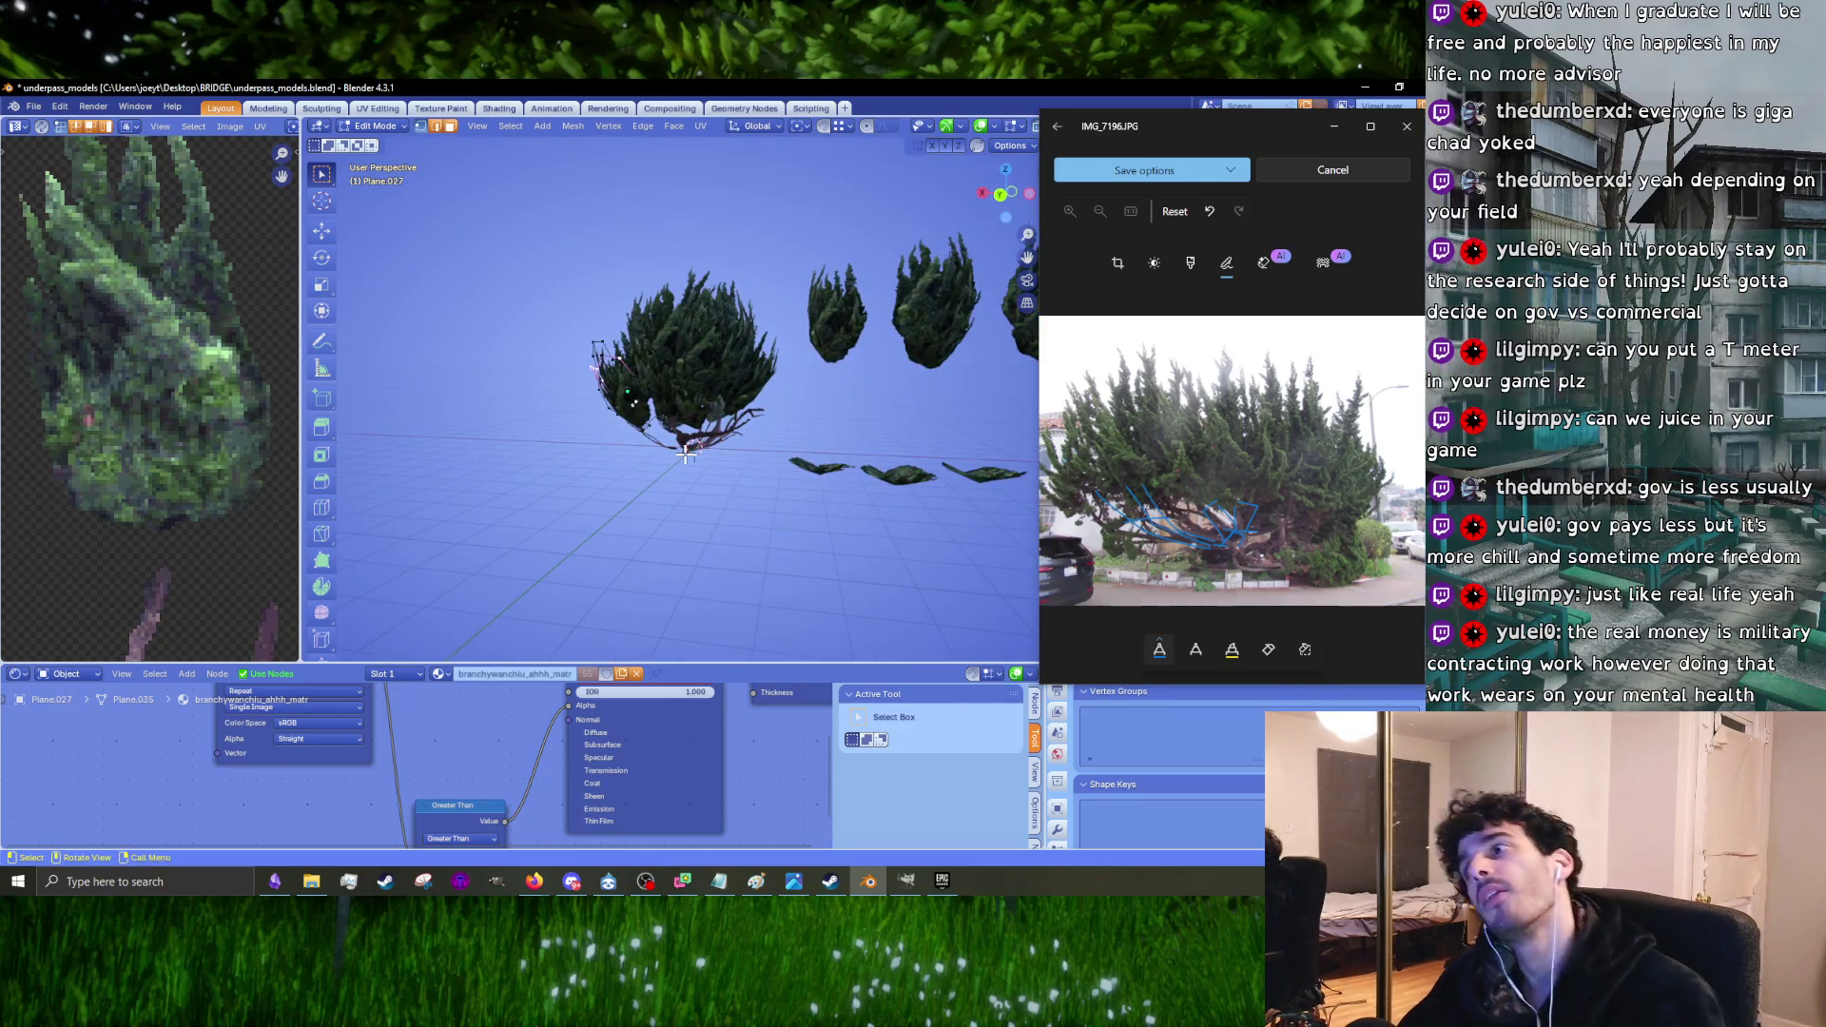
key("Tab")
scroll(685, 454, "up", 5)
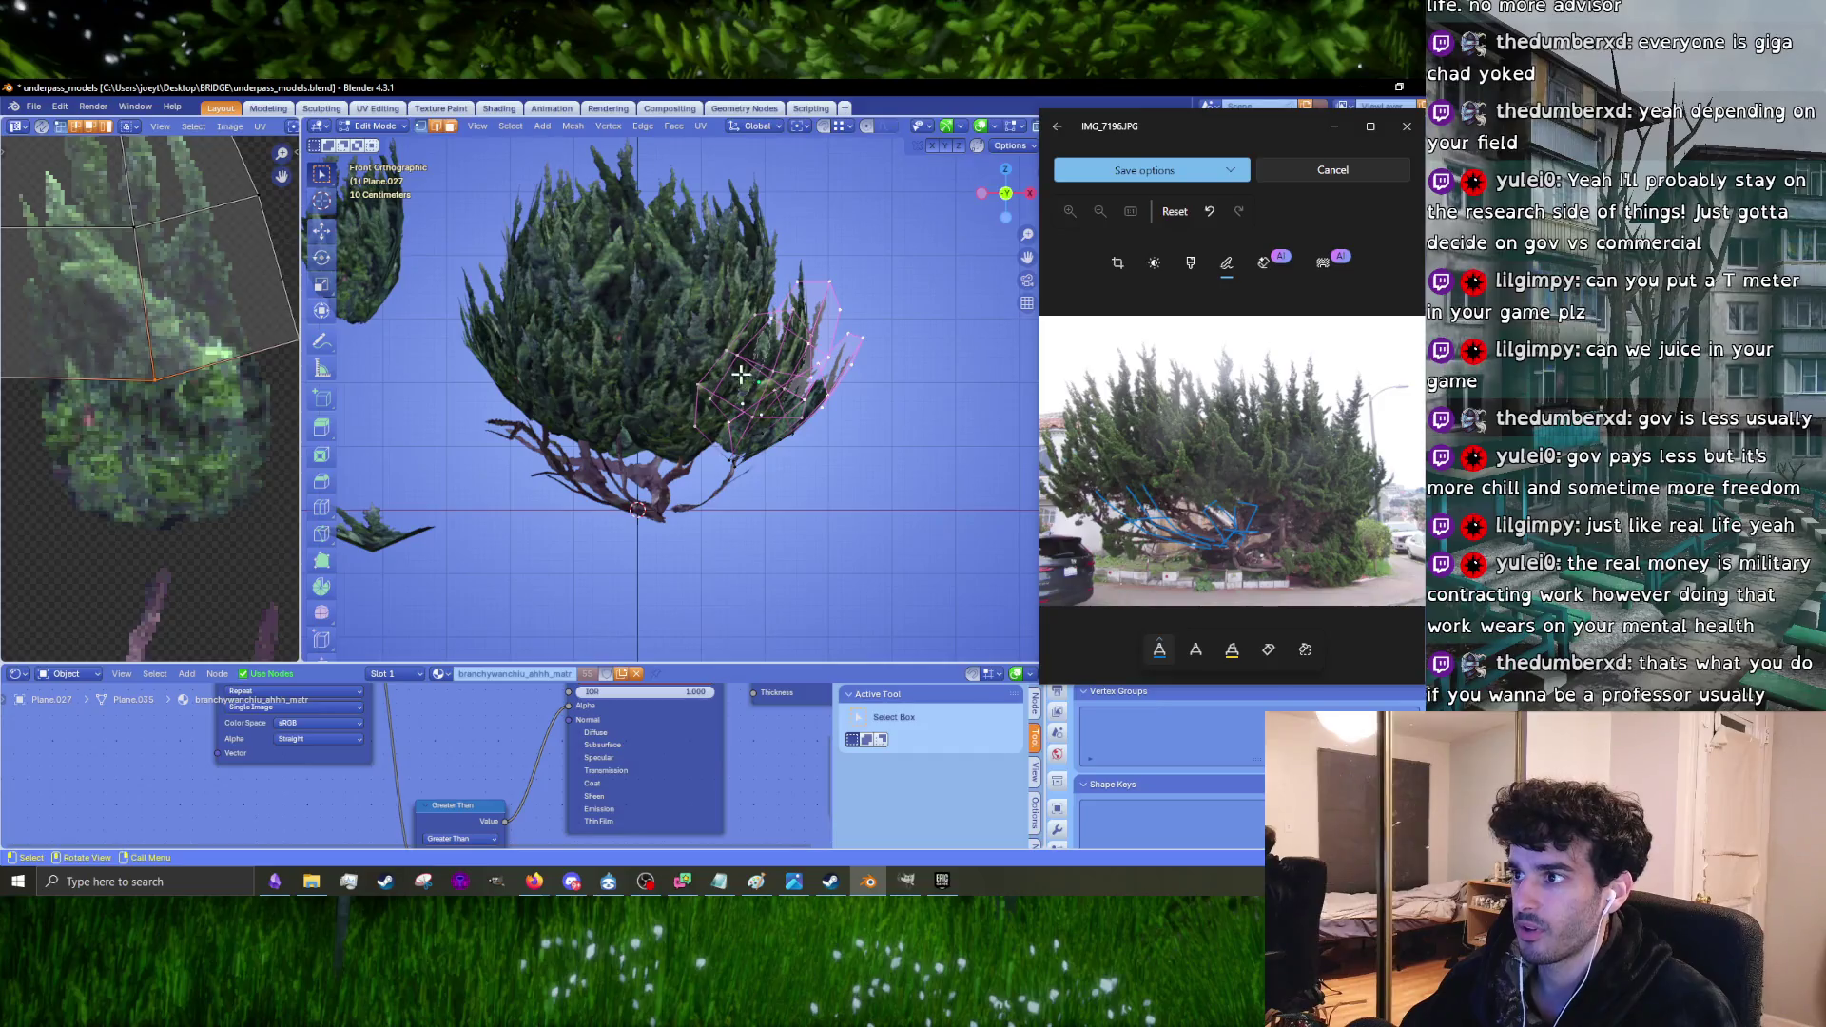
left_click(715, 555)
key("KP_1")
middle_click_drag(782, 507, 723, 453)
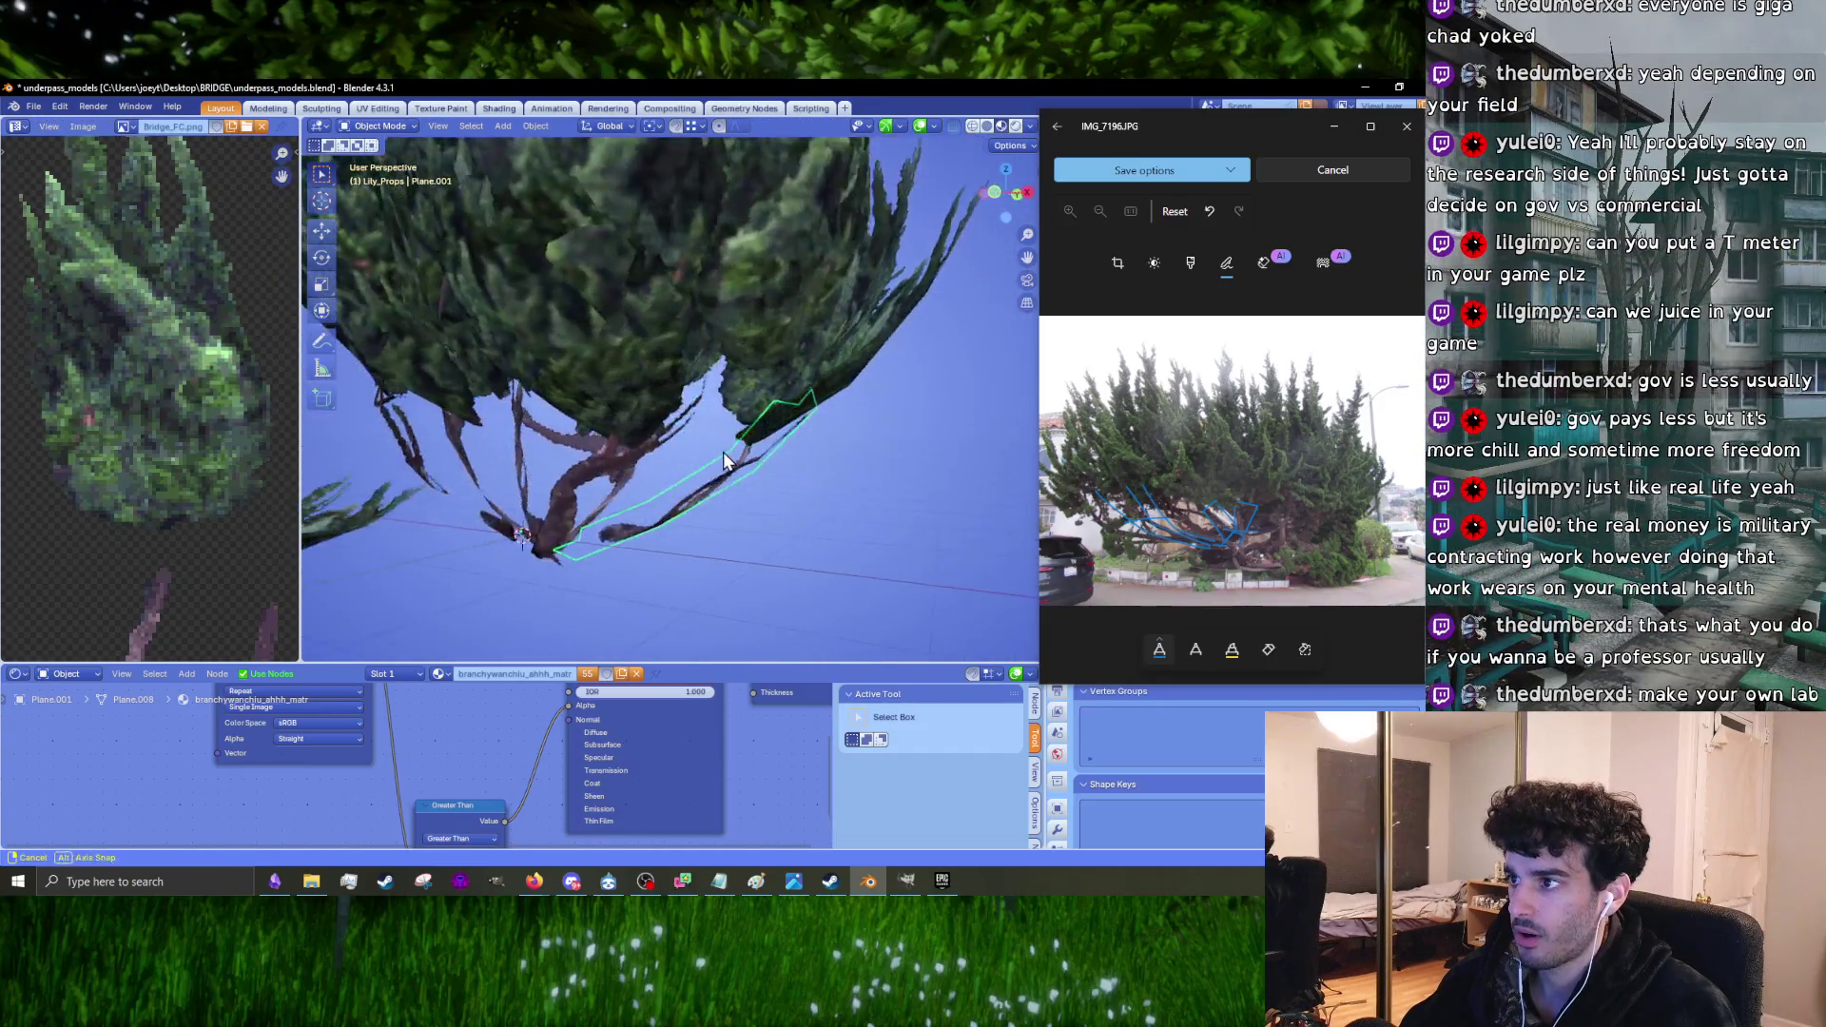
key("s")
left_click(964, 470)
key("g")
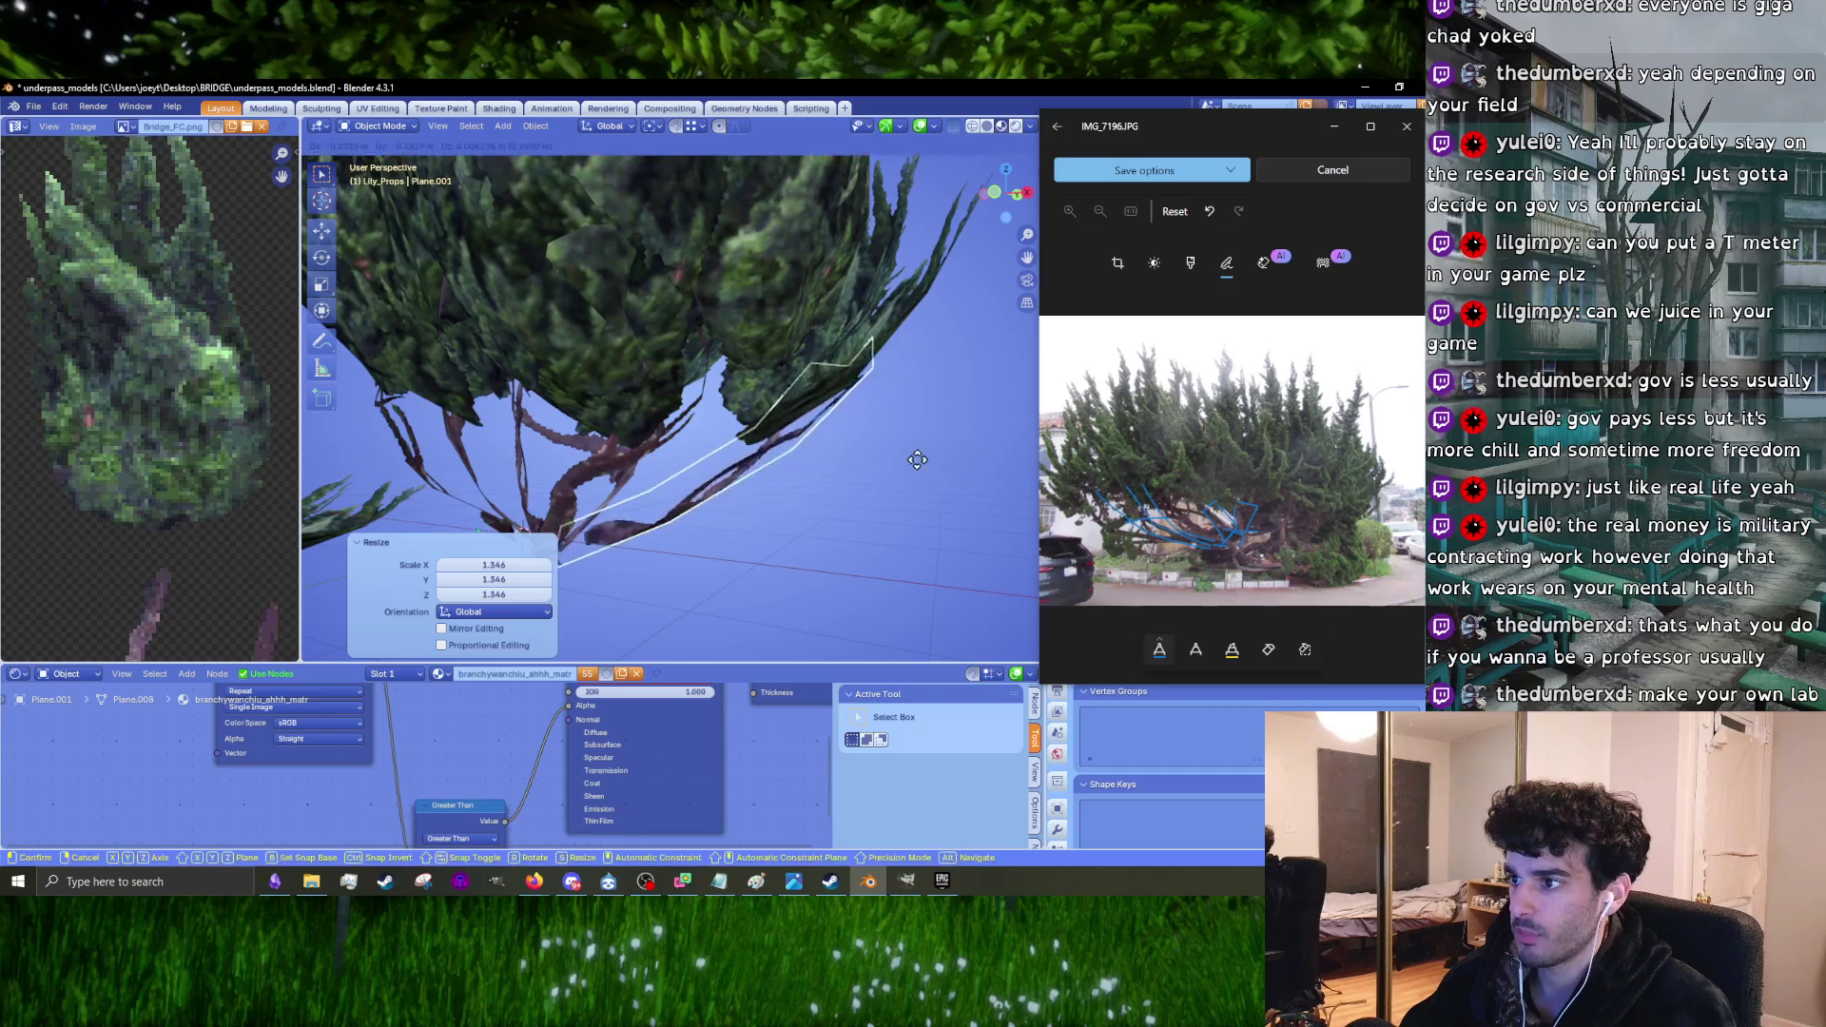
left_click(888, 466)
Step: Enlarge Plane.001 slightly more and adjust its rotation
mouse_move(888, 466)
middle_mouse_down()
mouse_move(753, 450)
mouse_move(697, 468)
middle_mouse_up()
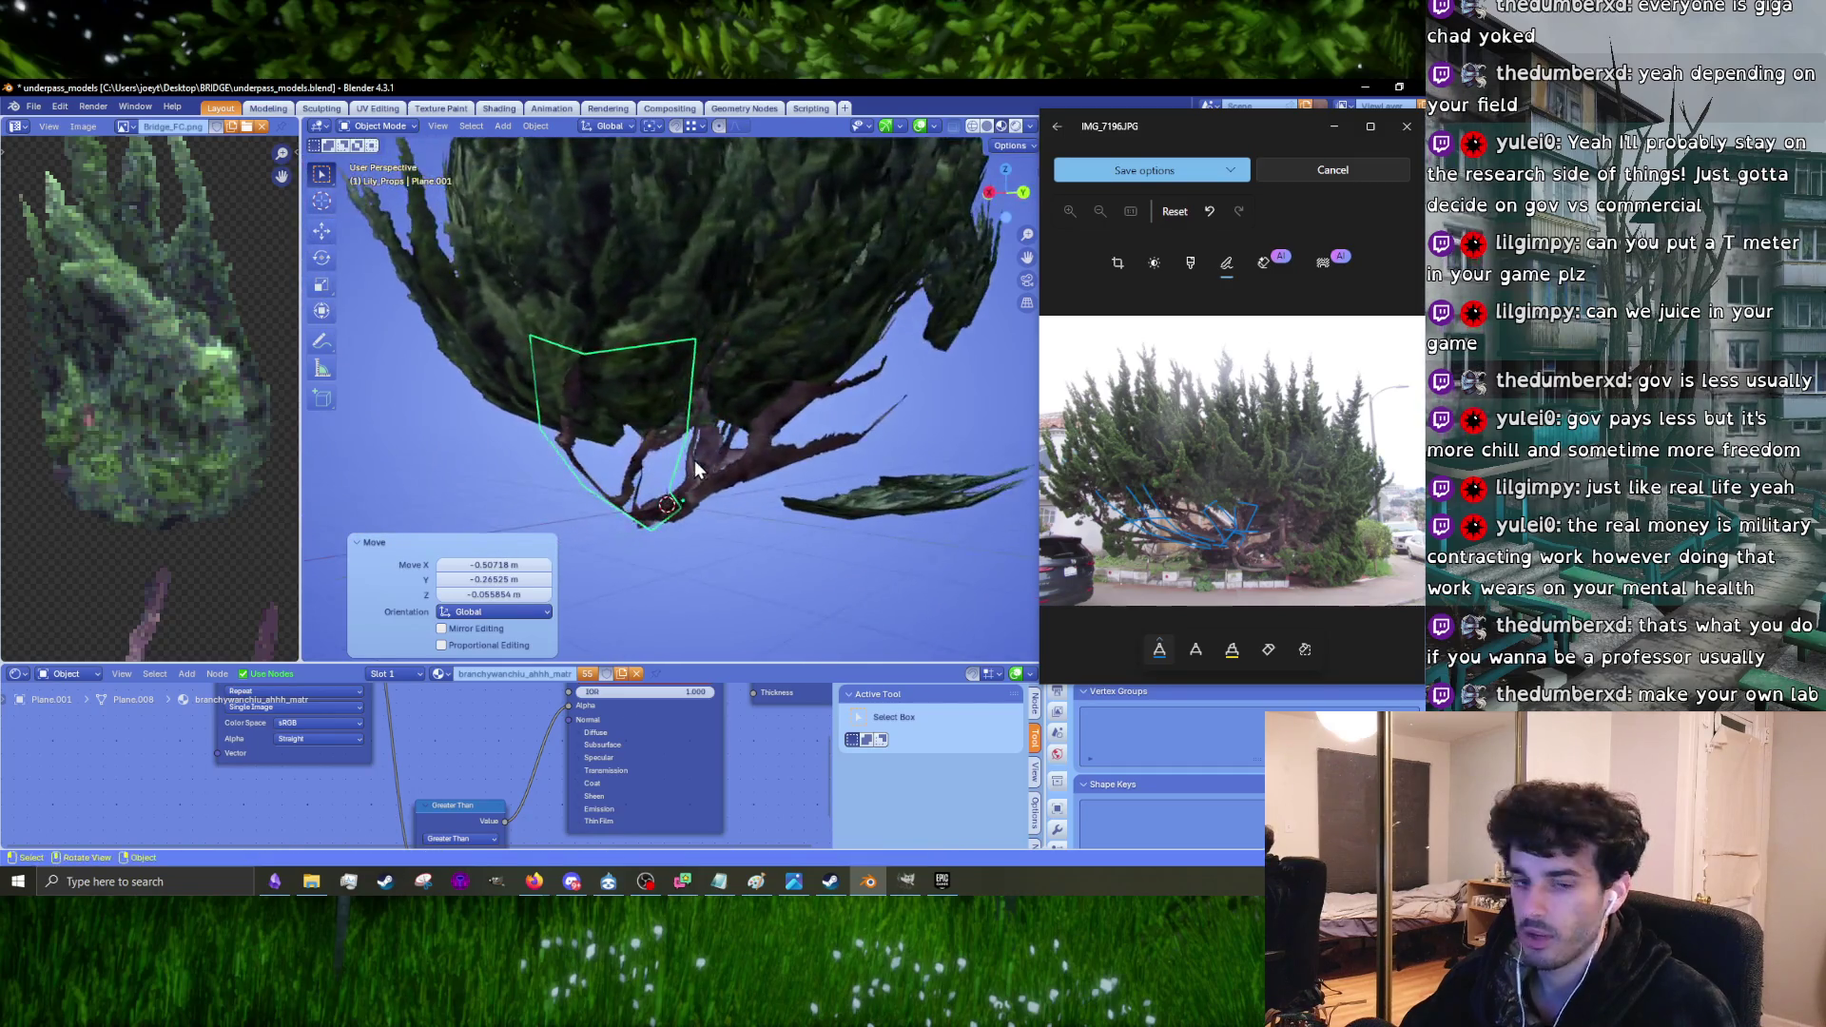
key("s")
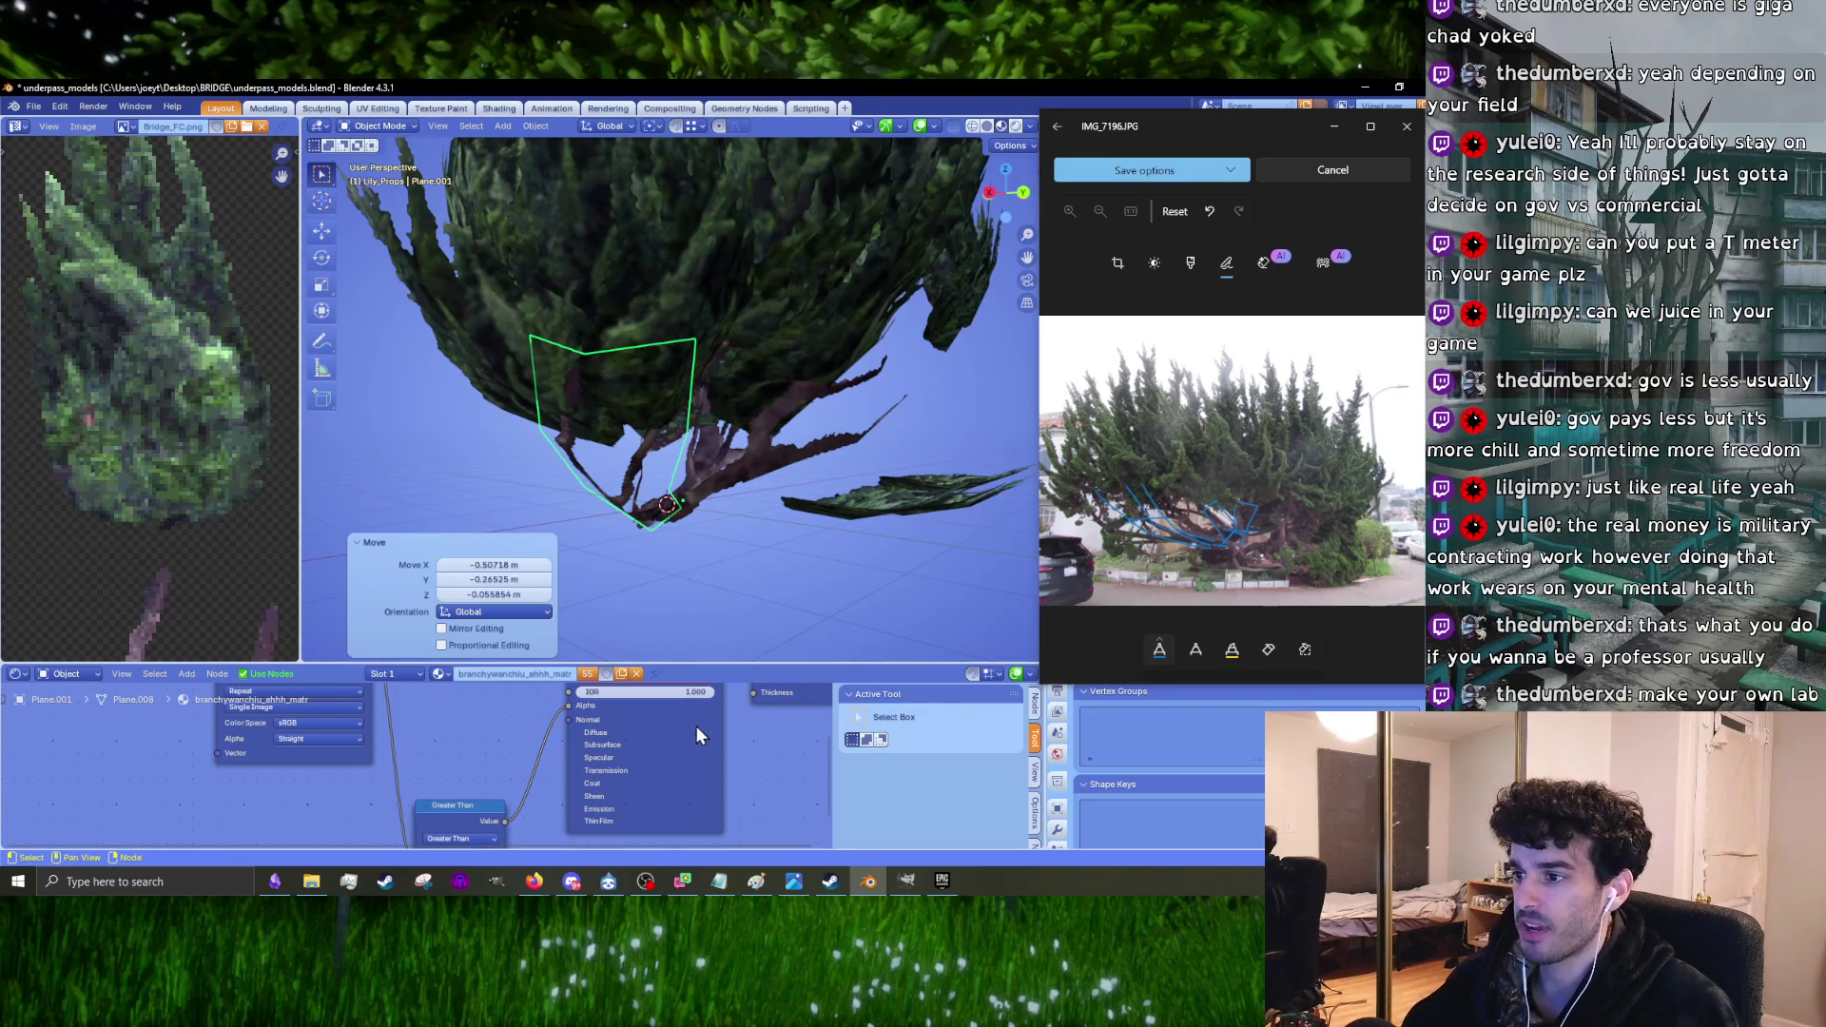
left_click_drag(749, 660, 749, 777)
mouse_move(765, 609)
middle_mouse_down()
mouse_move(778, 510)
mouse_move(749, 523)
mouse_move(861, 544)
mouse_move(620, 527)
middle_mouse_up()
key("s")
left_click(789, 510)
key("r")
Step: Scale the lower-branch Plane.004 card to 1.352 and rotate it
left_click(863, 519)
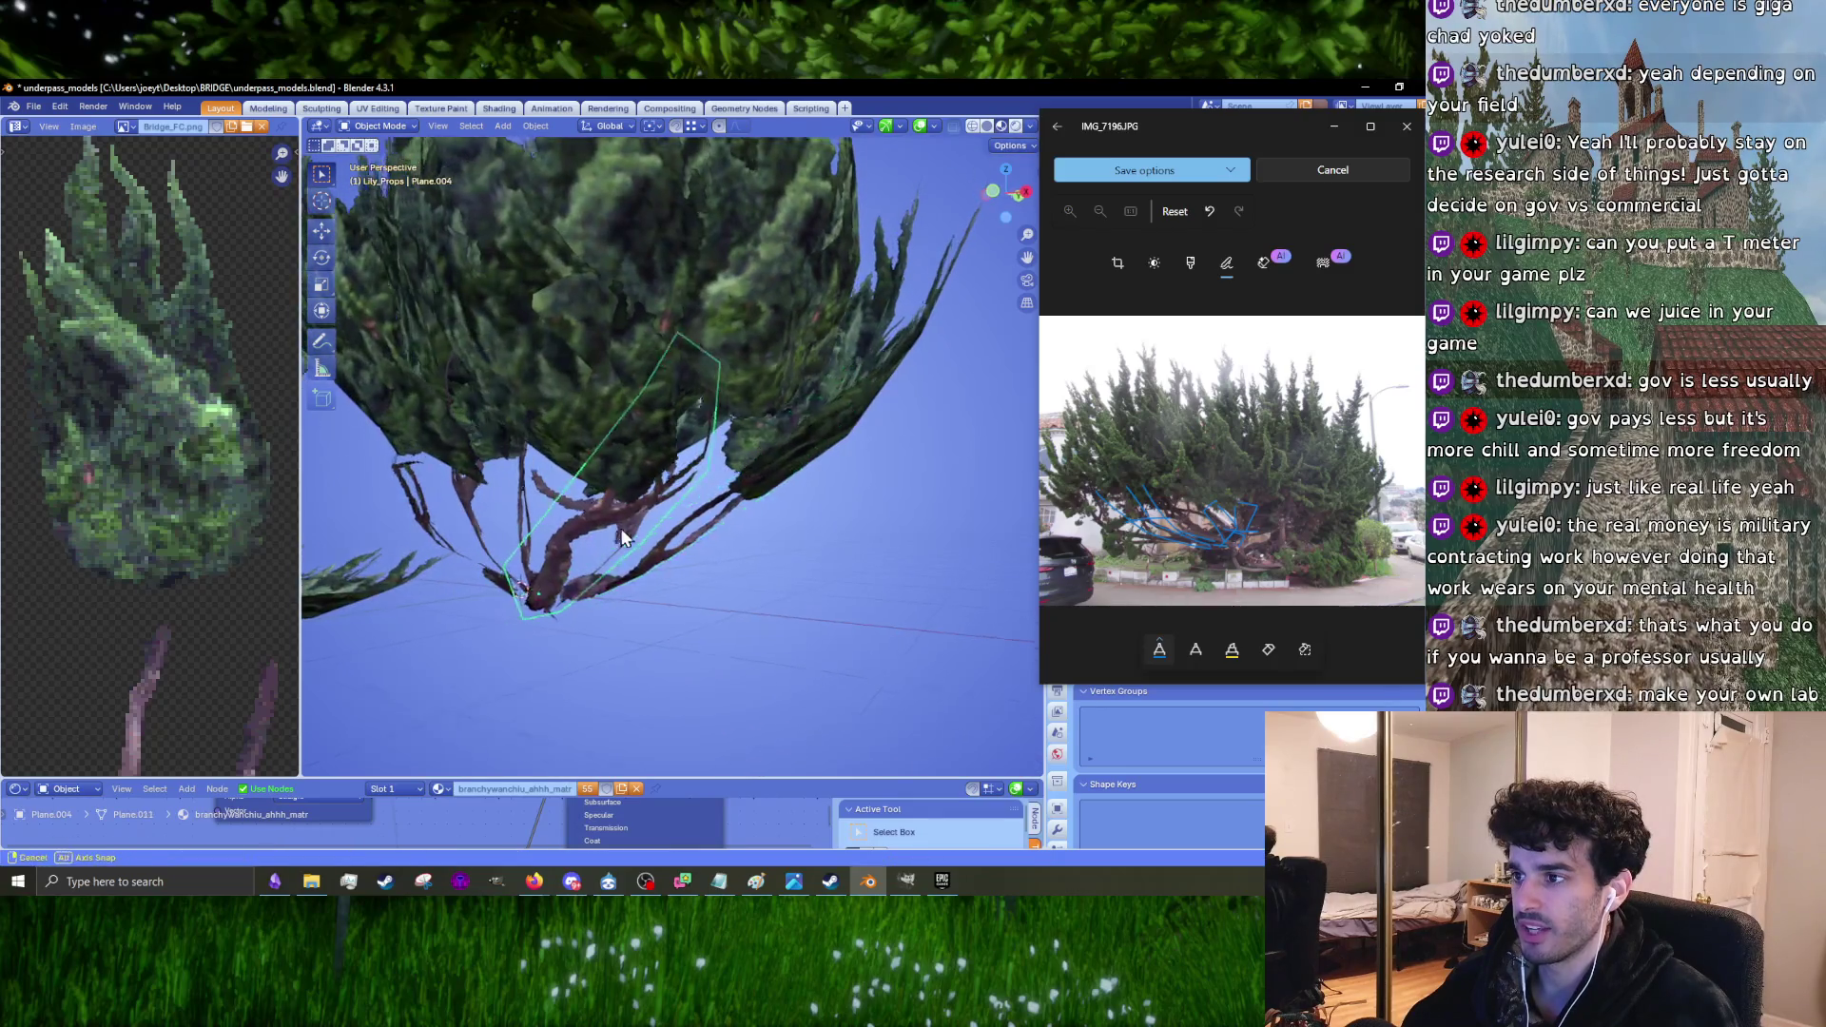
left_click(620, 527)
key("s")
left_click(732, 522)
mouse_move(757, 517)
middle_mouse_down()
mouse_move(796, 492)
mouse_move(836, 502)
mouse_move(643, 473)
mouse_move(703, 547)
mouse_move(797, 608)
mouse_move(932, 541)
middle_mouse_up()
key("r")
left_click(761, 485)
Step: Scale the Plane.002 card under the crown to 1.159
left_click(694, 514)
key("s")
left_click(829, 602)
Step: Finish rotating the current foliage card and frame the tree in front view
key("r")
left_click(951, 390)
middle_click_drag(950, 390, 620, 491)
key("KP_1")
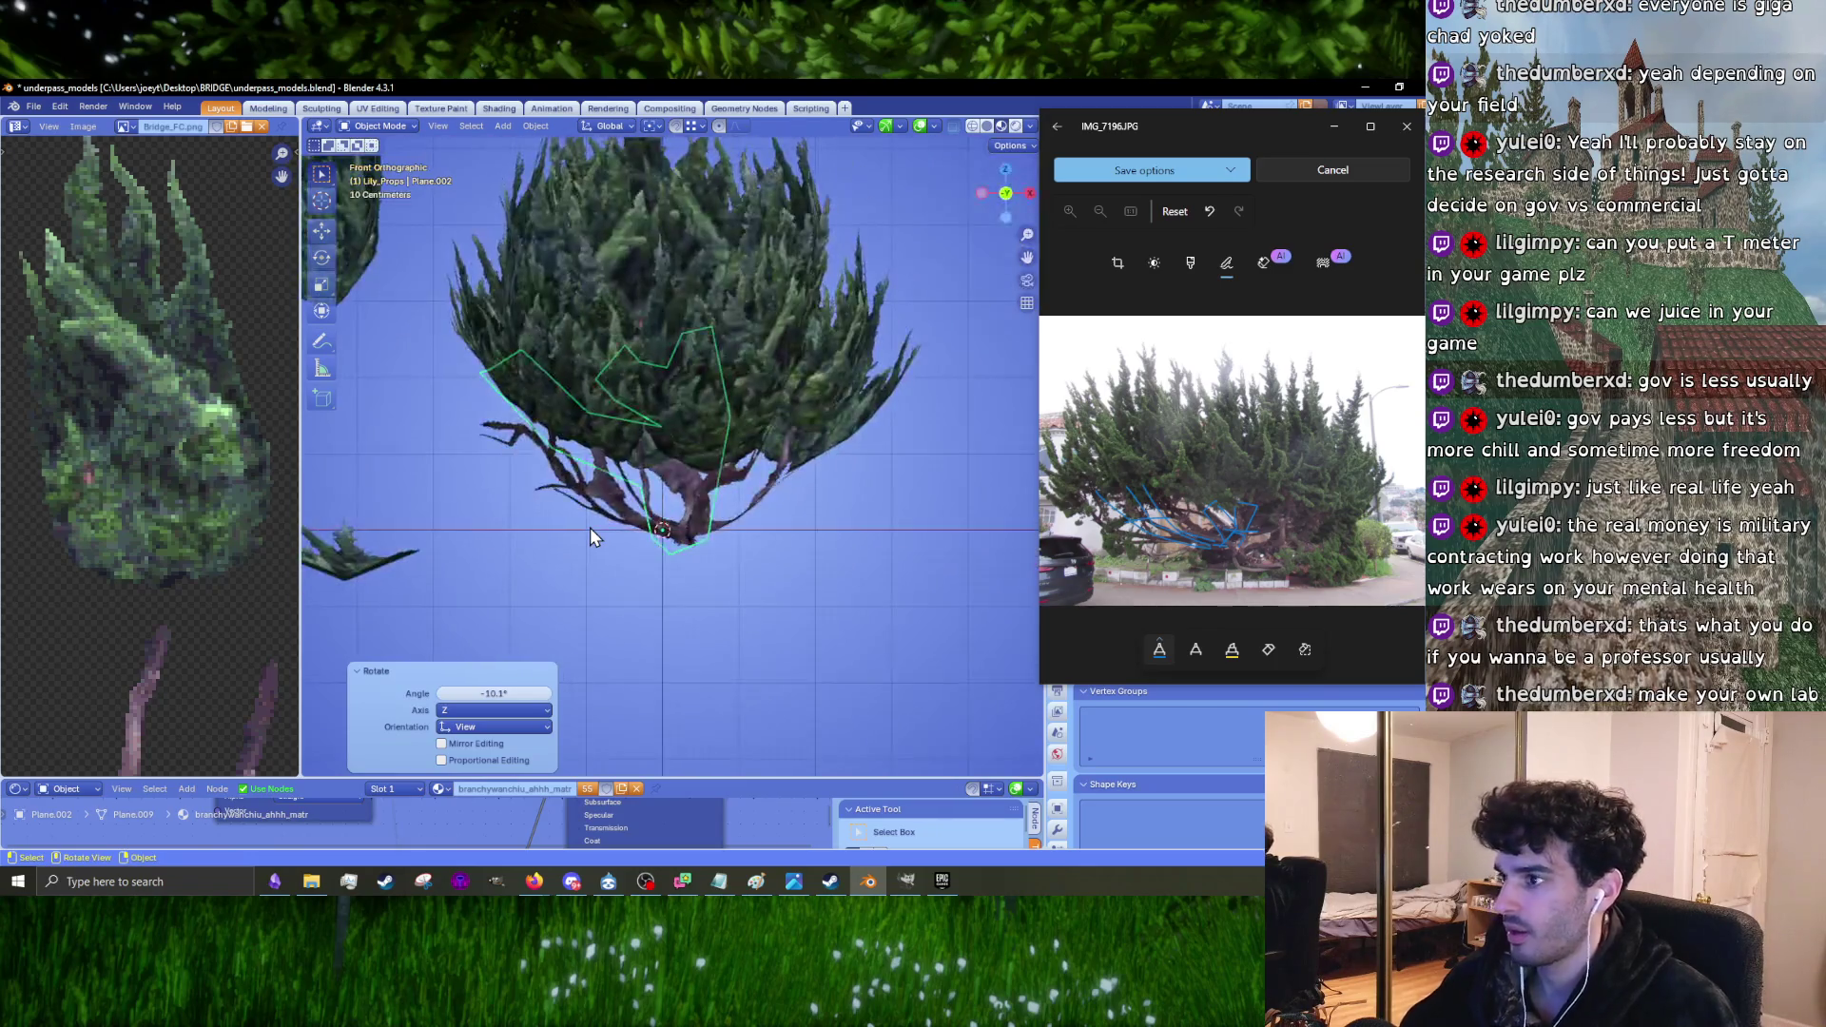
key("b")
left_click_drag(777, 597, 592, 505)
middle_click_drag(591, 502, 504, 517)
key("KP_1")
scroll(514, 493, "up", 3)
middle_click_drag(346, 481, 647, 482, "shift")
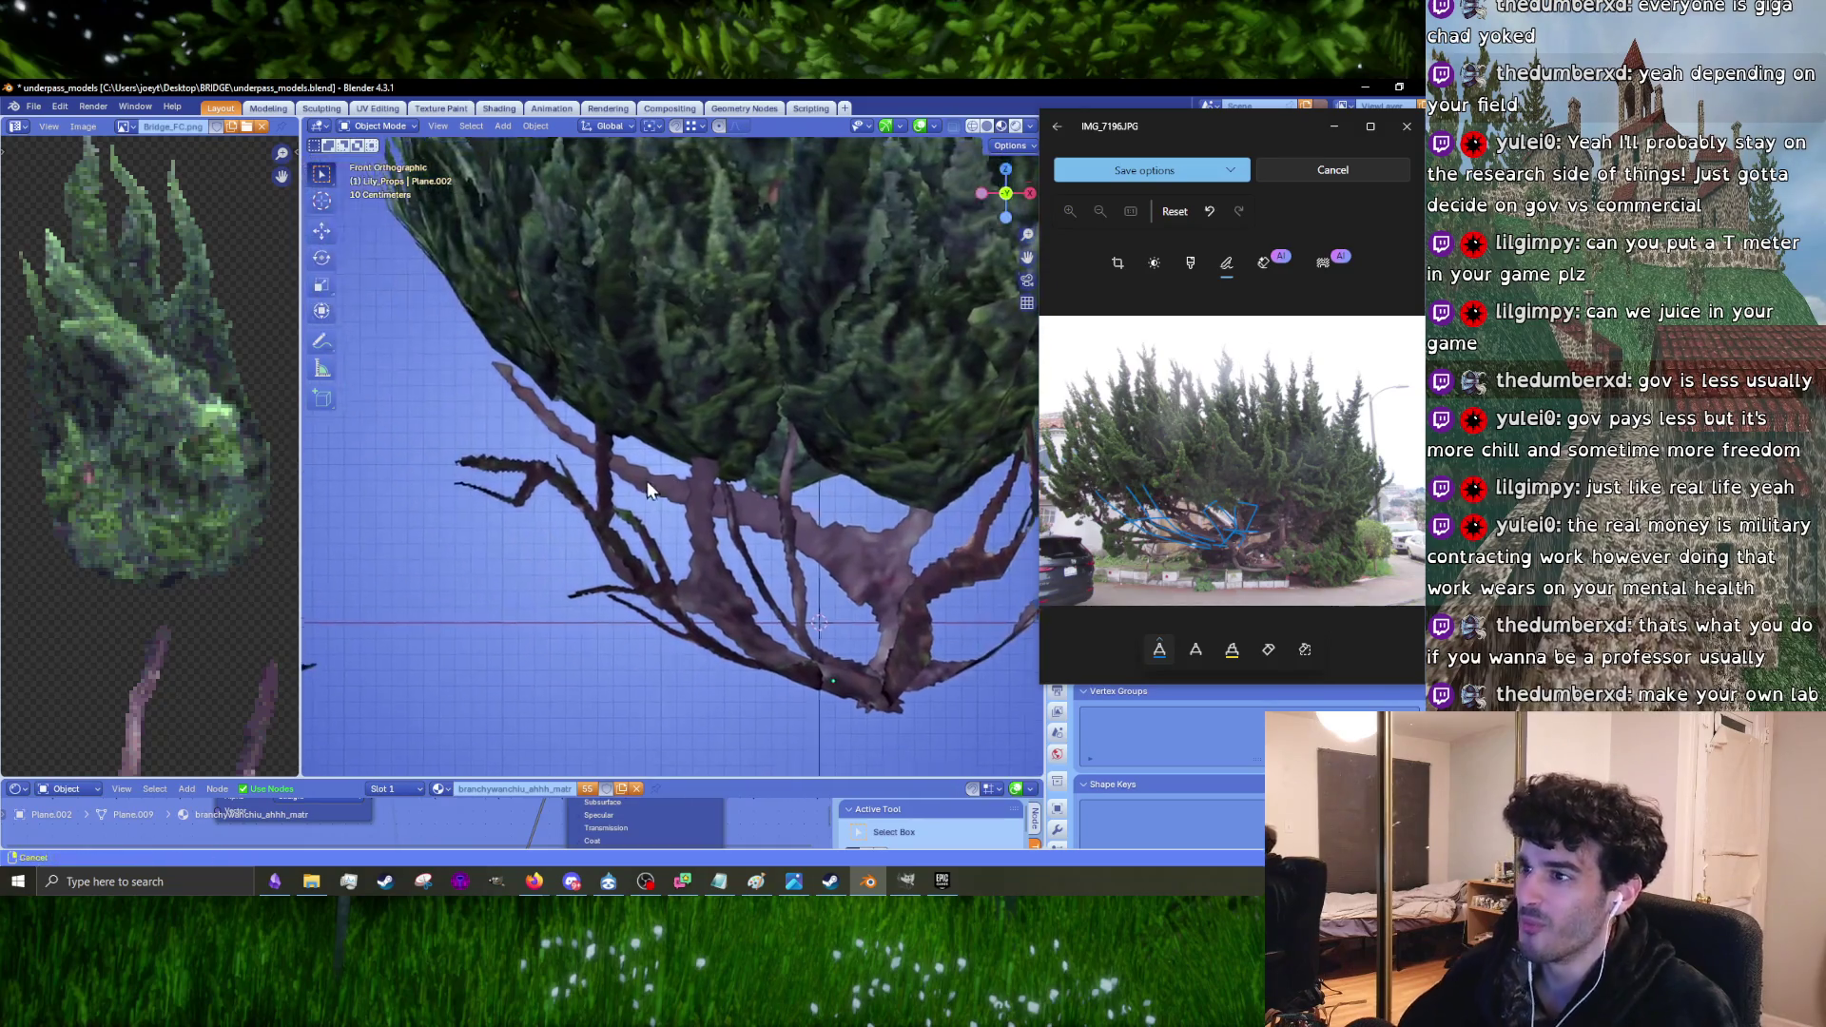
scroll(647, 481, "down", 3)
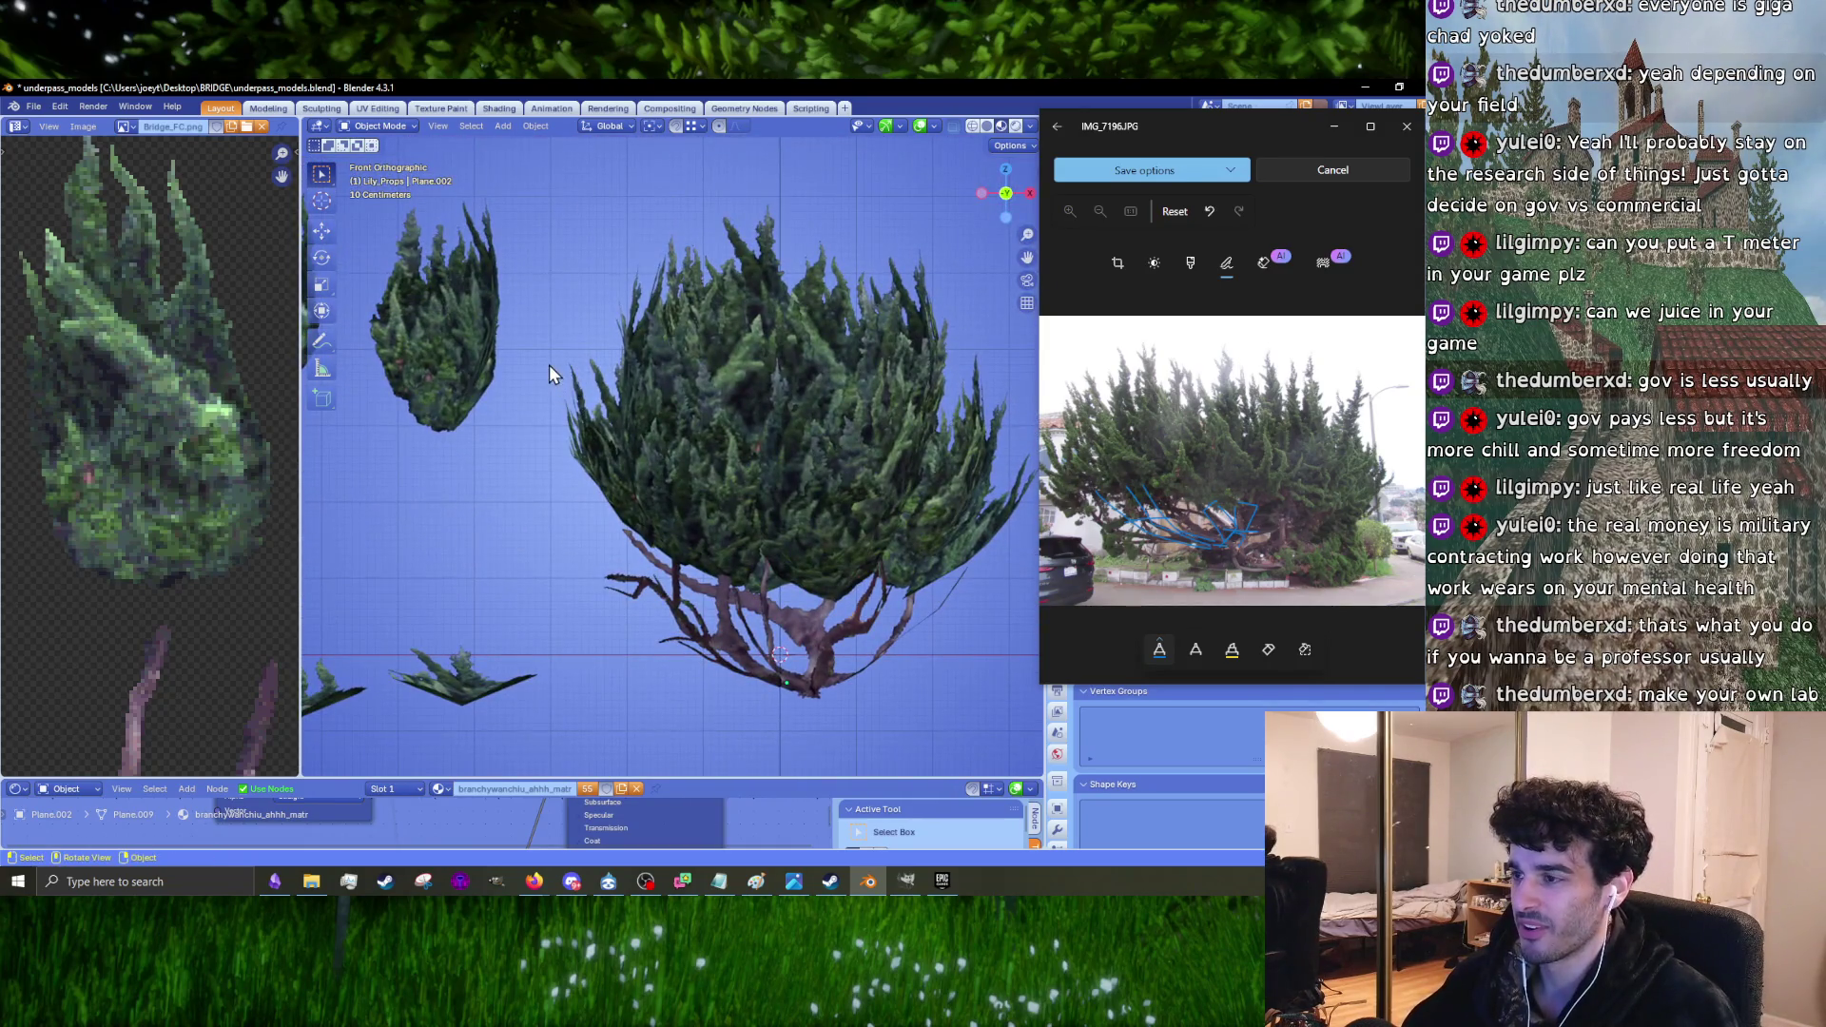
Step: Nudge several individual foliage cards on the tree's left side into new positions
left_click_drag(574, 355, 663, 504)
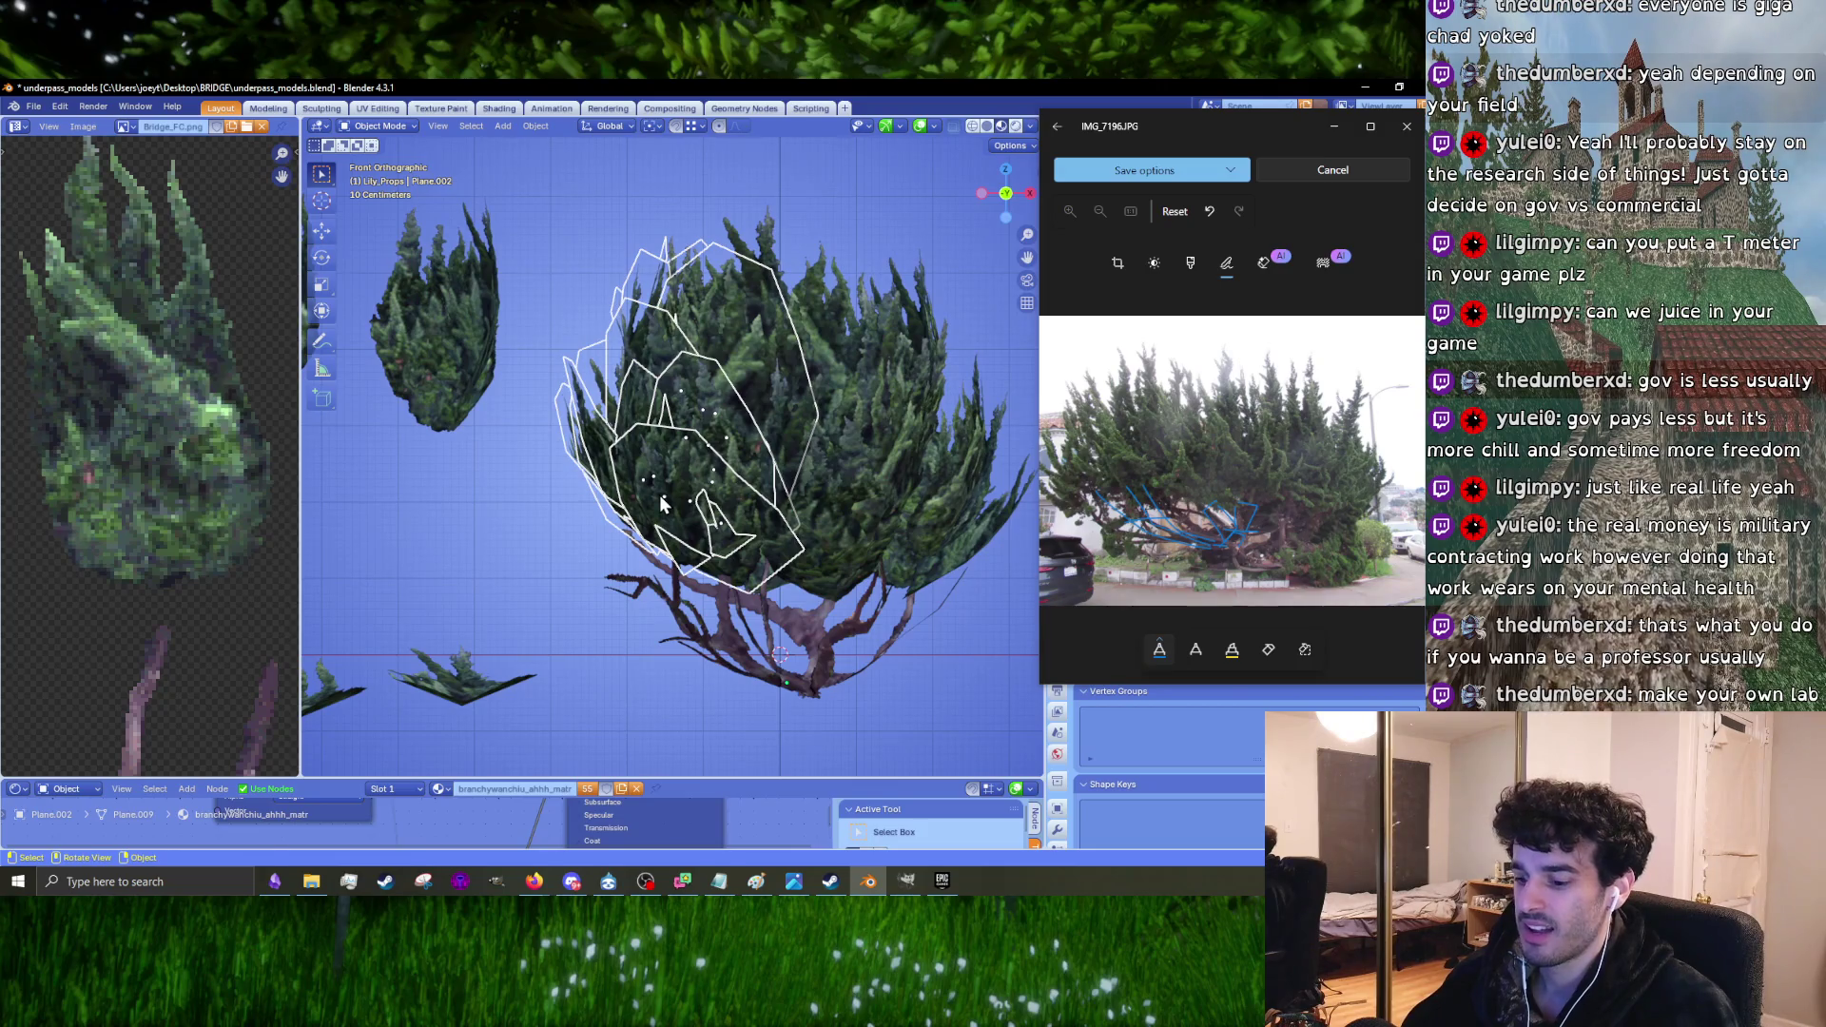
key("g")
left_click(733, 340)
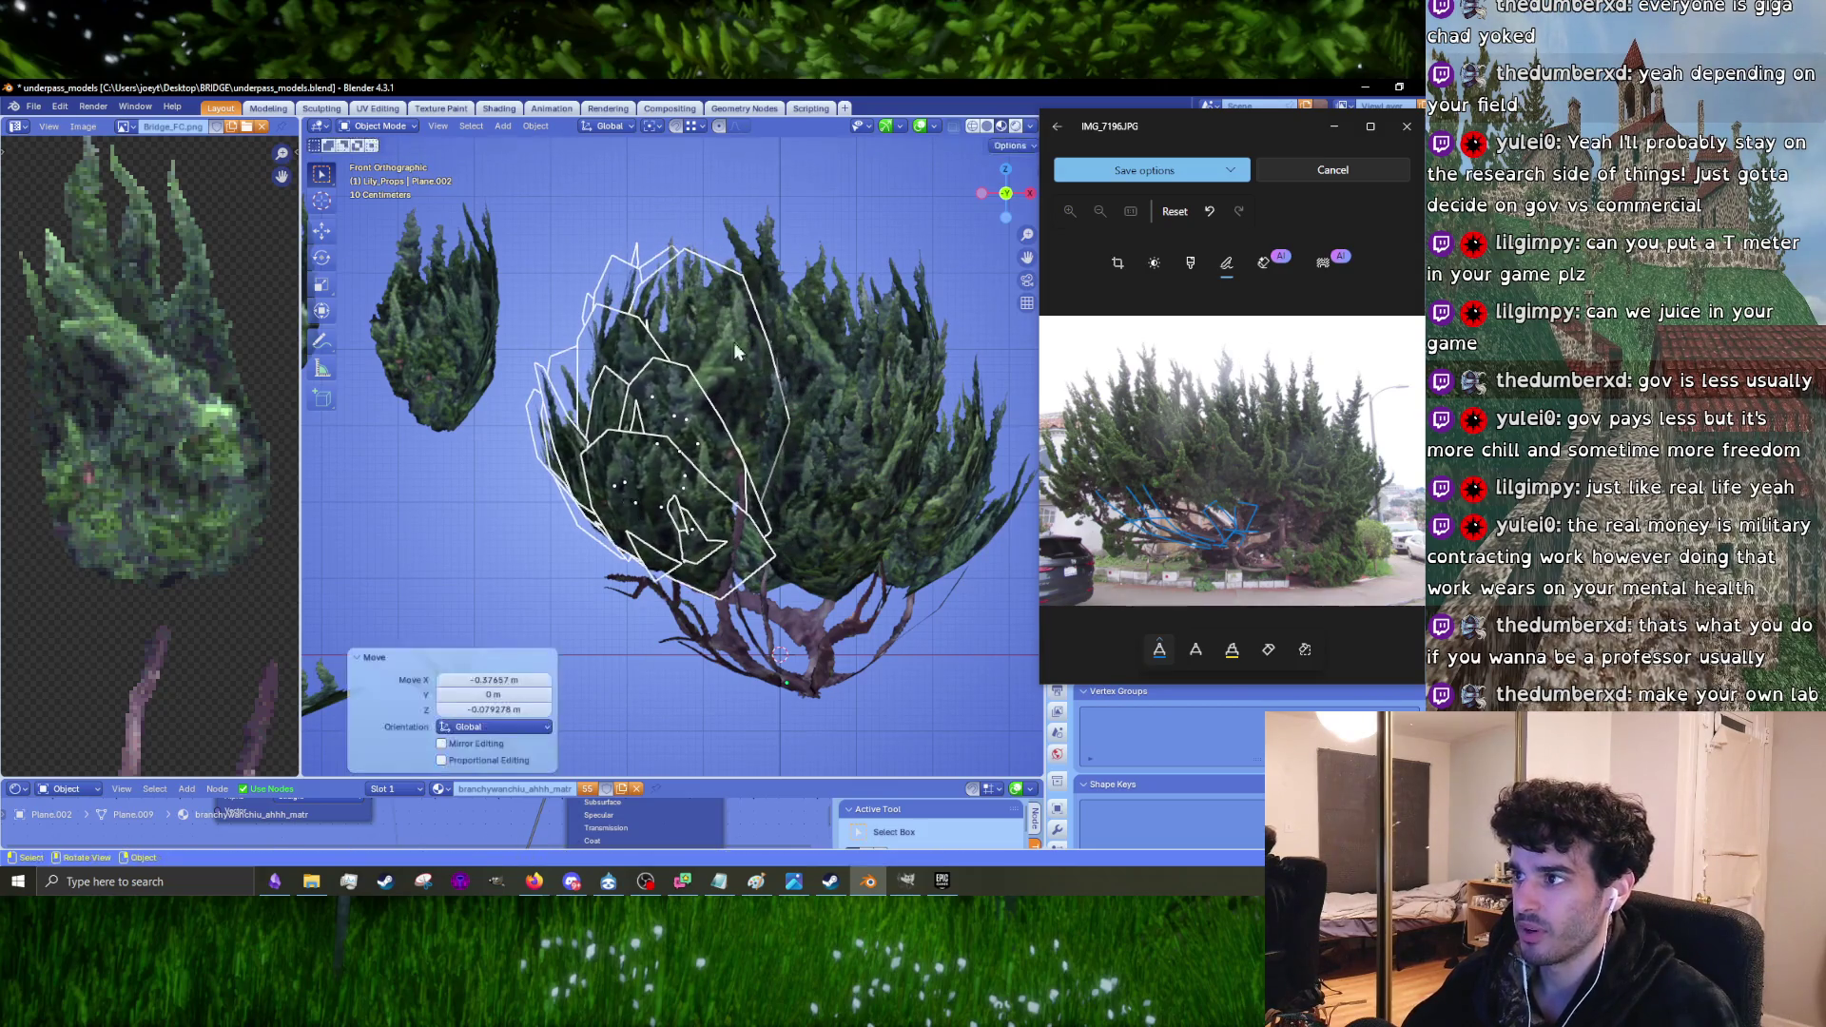
left_click(773, 424)
key("g")
left_click(804, 504)
key("g")
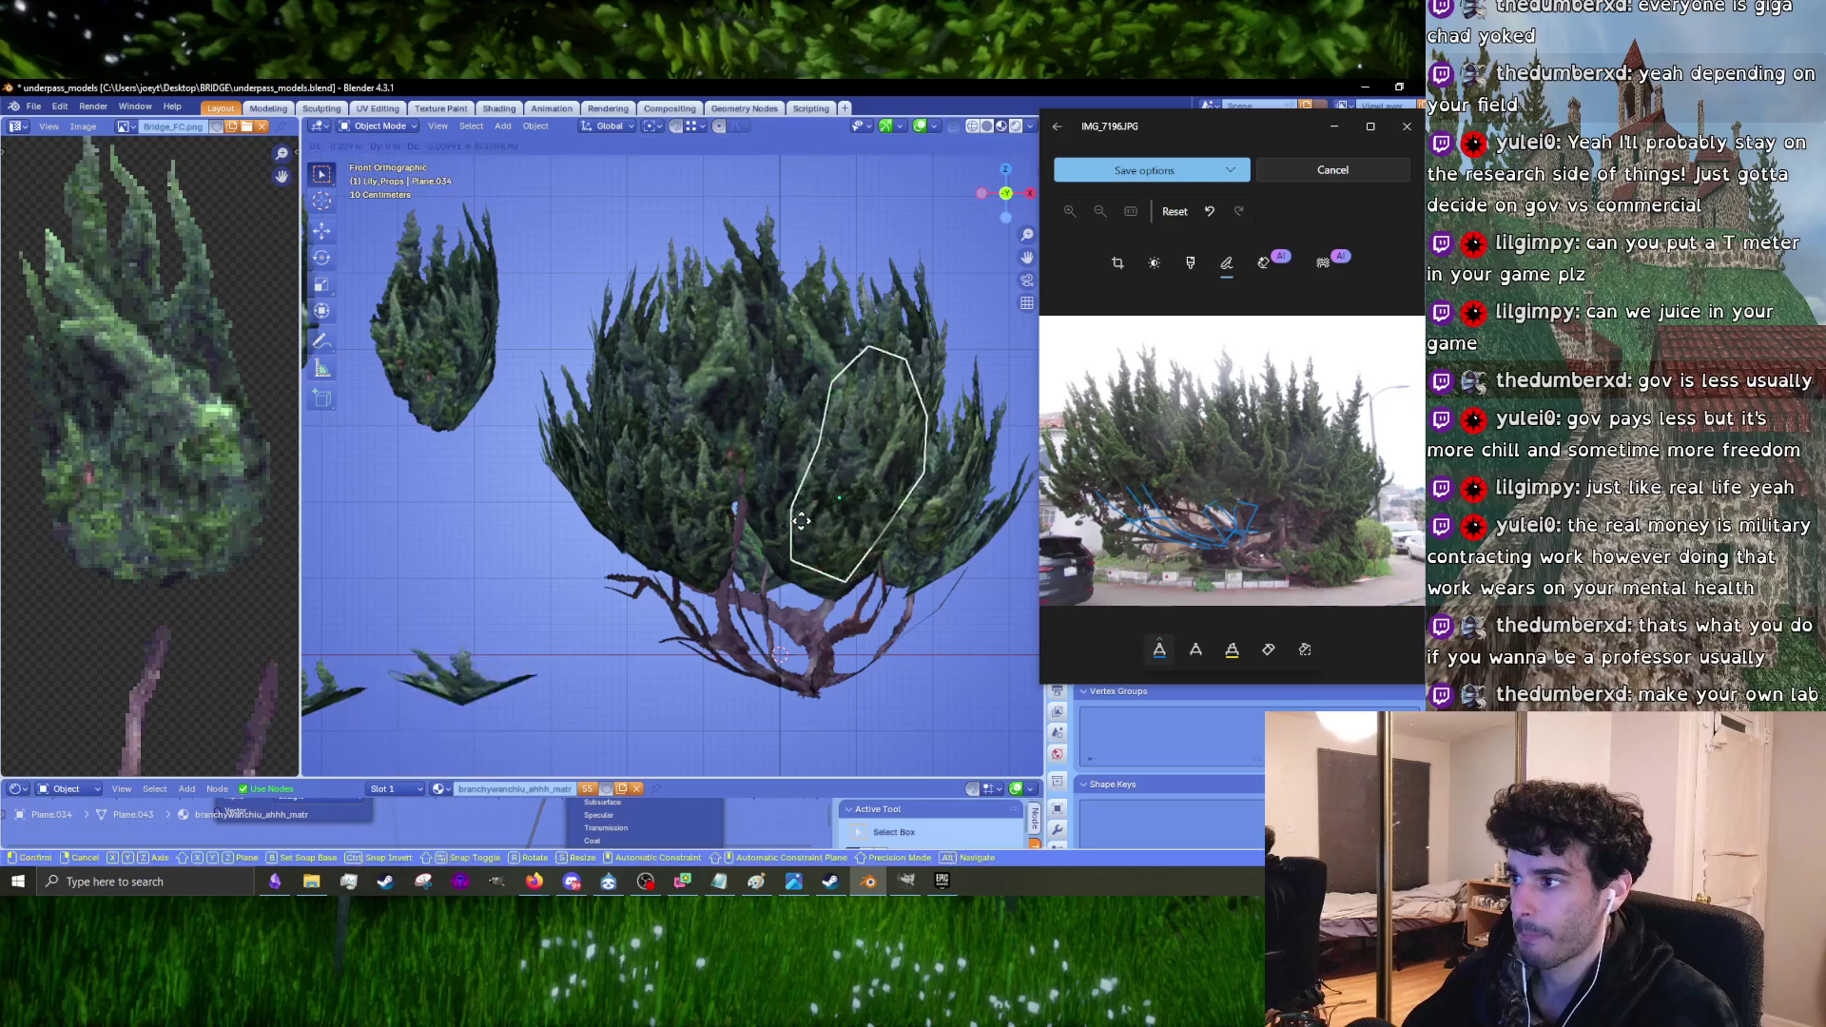
left_click(802, 521)
left_click(784, 571)
key("g")
left_click(785, 582)
Step: Move the left foliage cluster snug against the canopy, about 0.064 m X and 0.020 m Z
mouse_move(531, 425)
left_mouse_down()
mouse_move(620, 489)
mouse_move(633, 523)
left_mouse_up()
key("g")
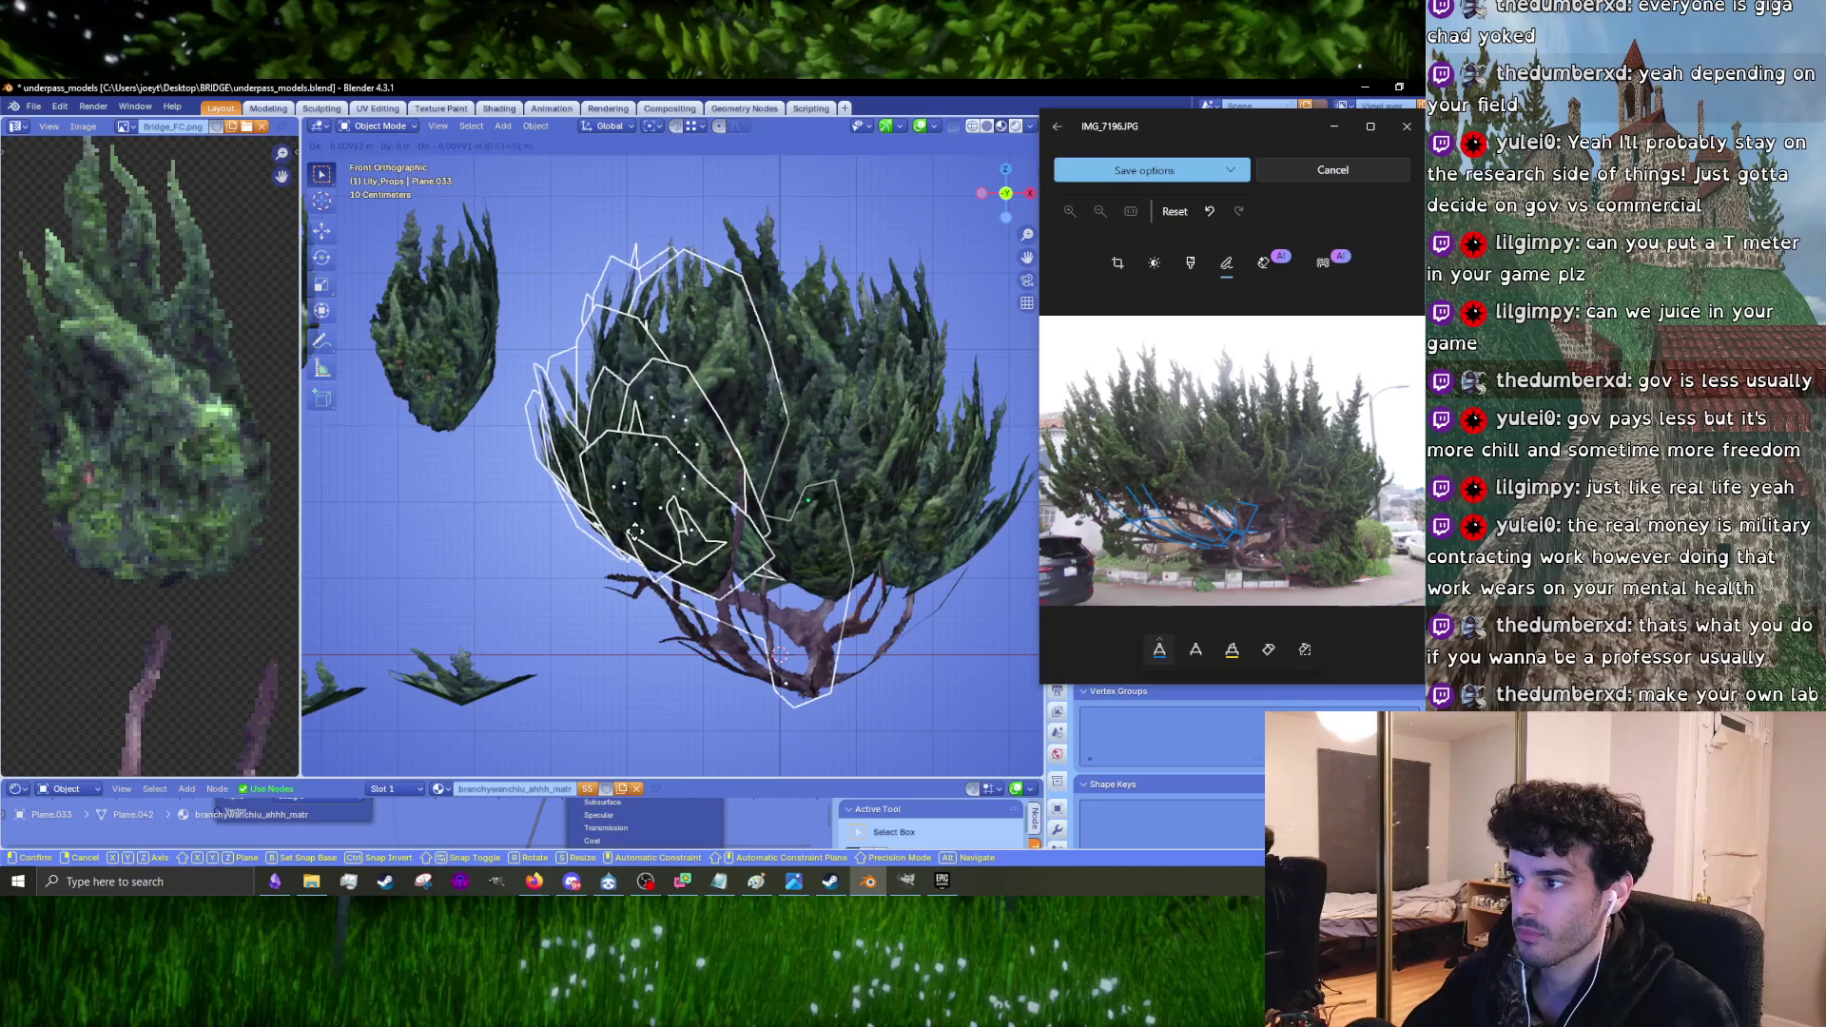
left_click(630, 540)
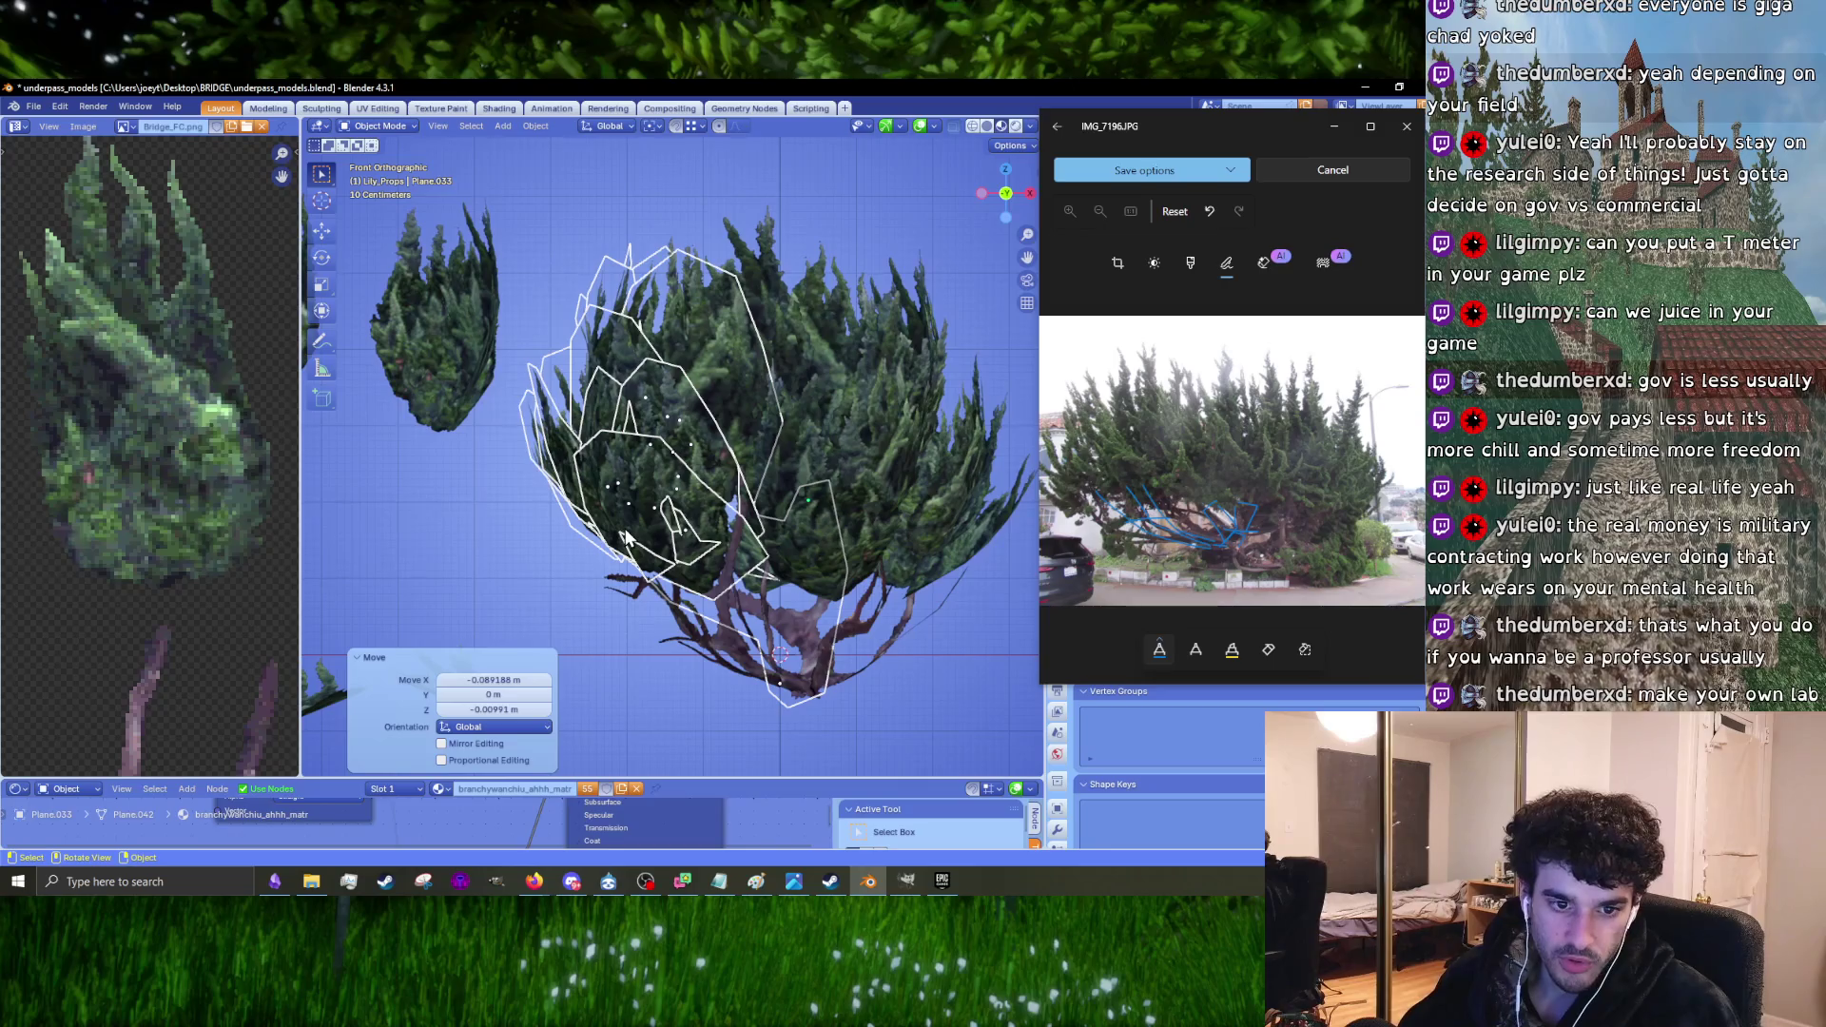
mouse_move(810, 516)
middle_mouse_down("shift")
mouse_move(844, 485)
mouse_move(829, 431)
mouse_move(983, 412)
mouse_move(723, 439)
mouse_move(844, 504)
mouse_move(694, 502)
middle_mouse_up("shift")
key("g")
left_click(837, 428)
Step: Zoom into the canopy region and undo two stray changes
left_click(844, 504)
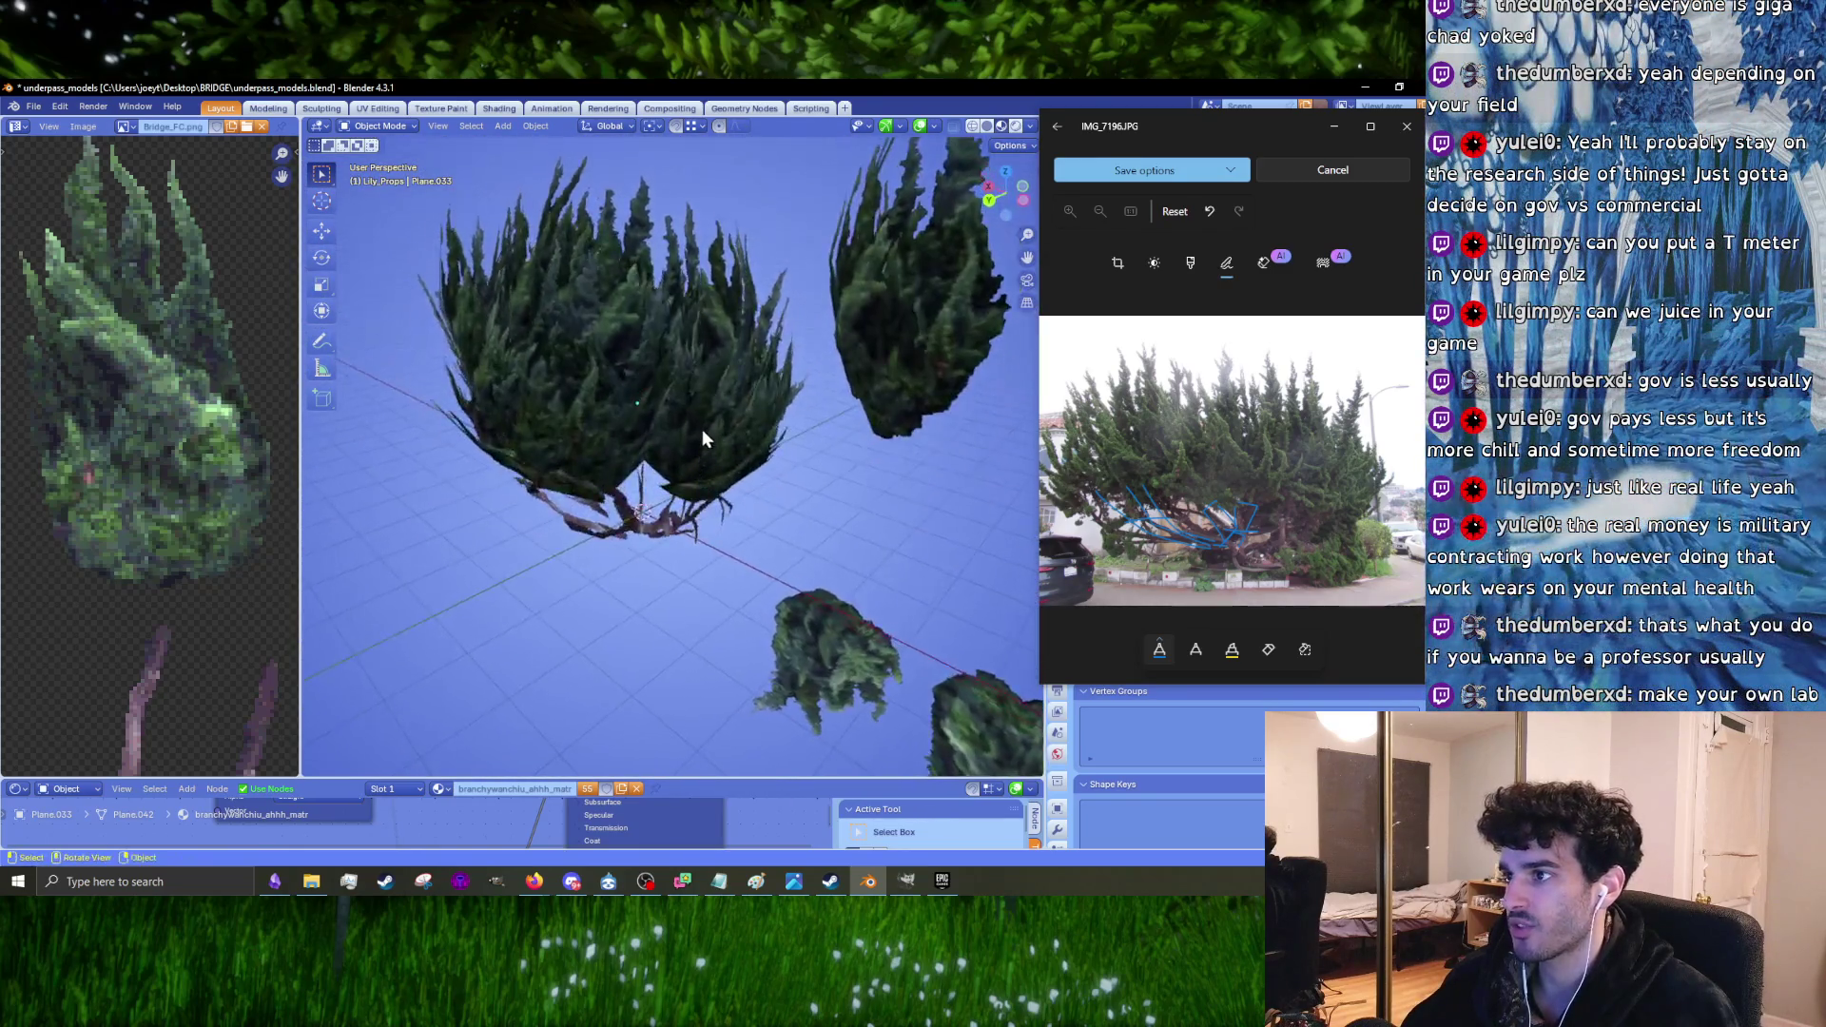
scroll(751, 457, "up", 2)
key("shift+b")
middle_click_drag(804, 473, 681, 397)
left_click(647, 297, "shift")
middle_click_drag(643, 271, 732, 469)
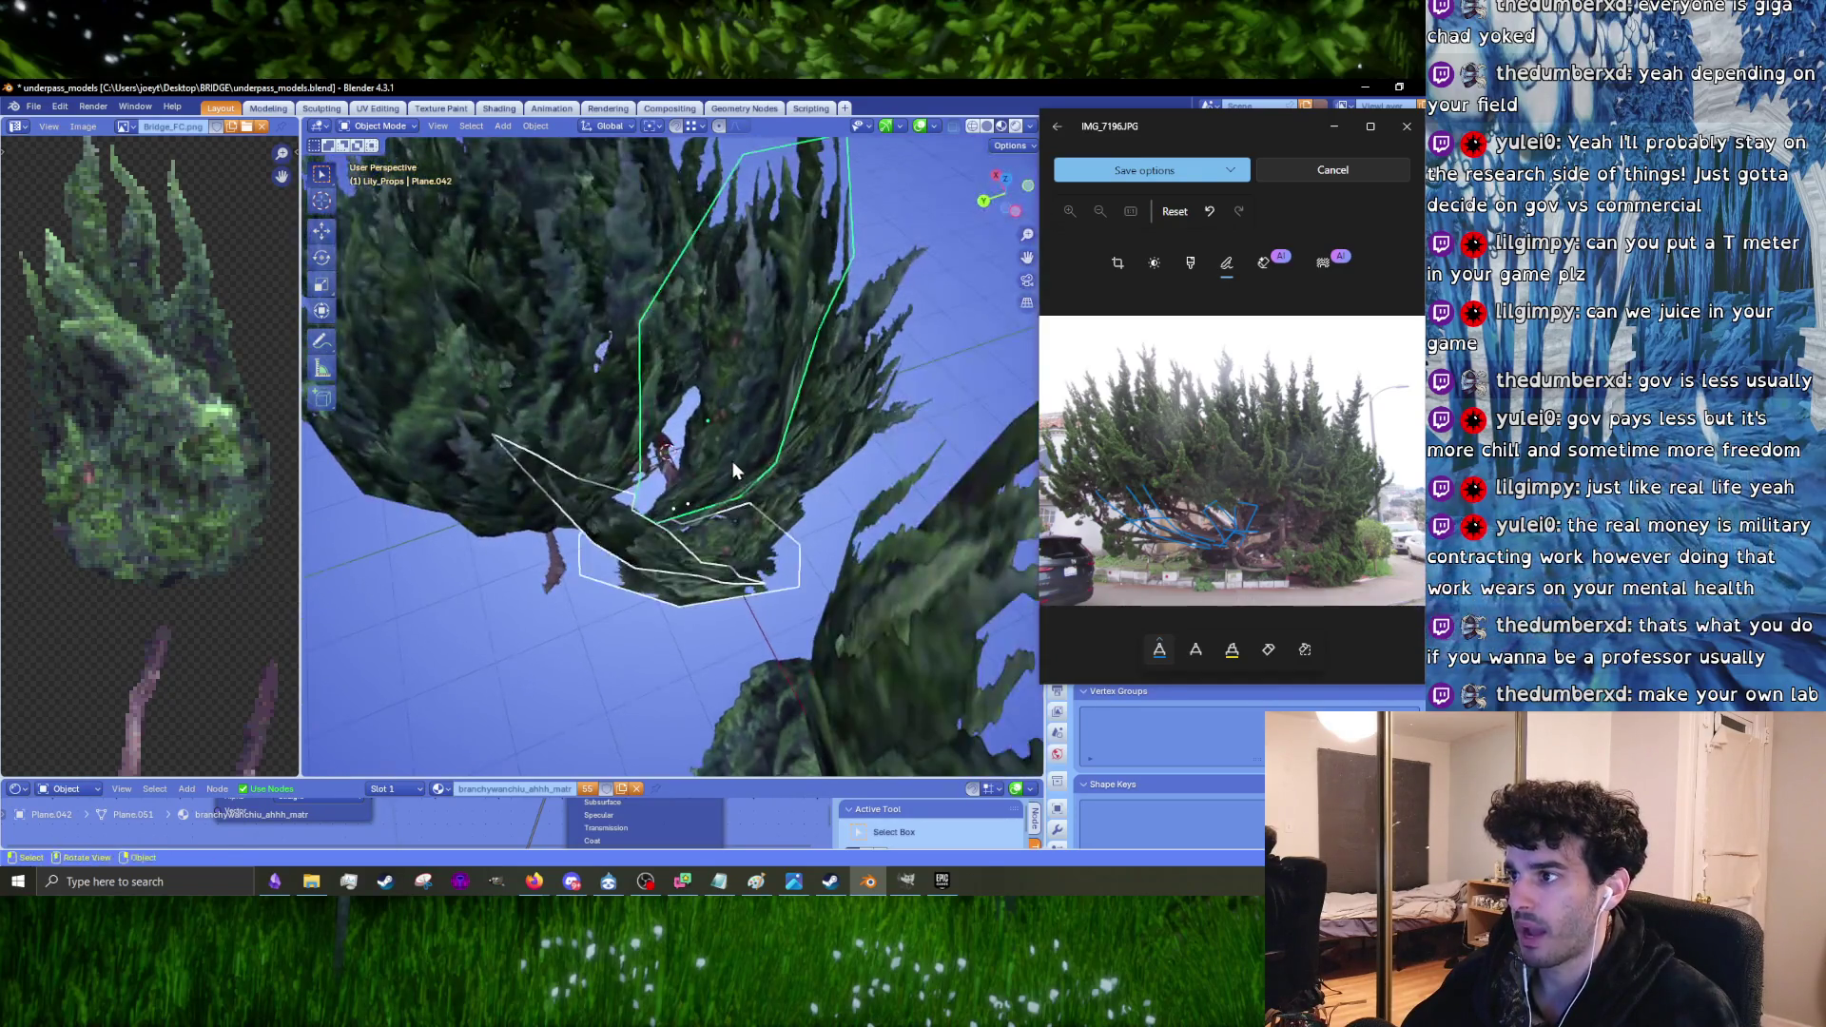
key("ctrl+z")
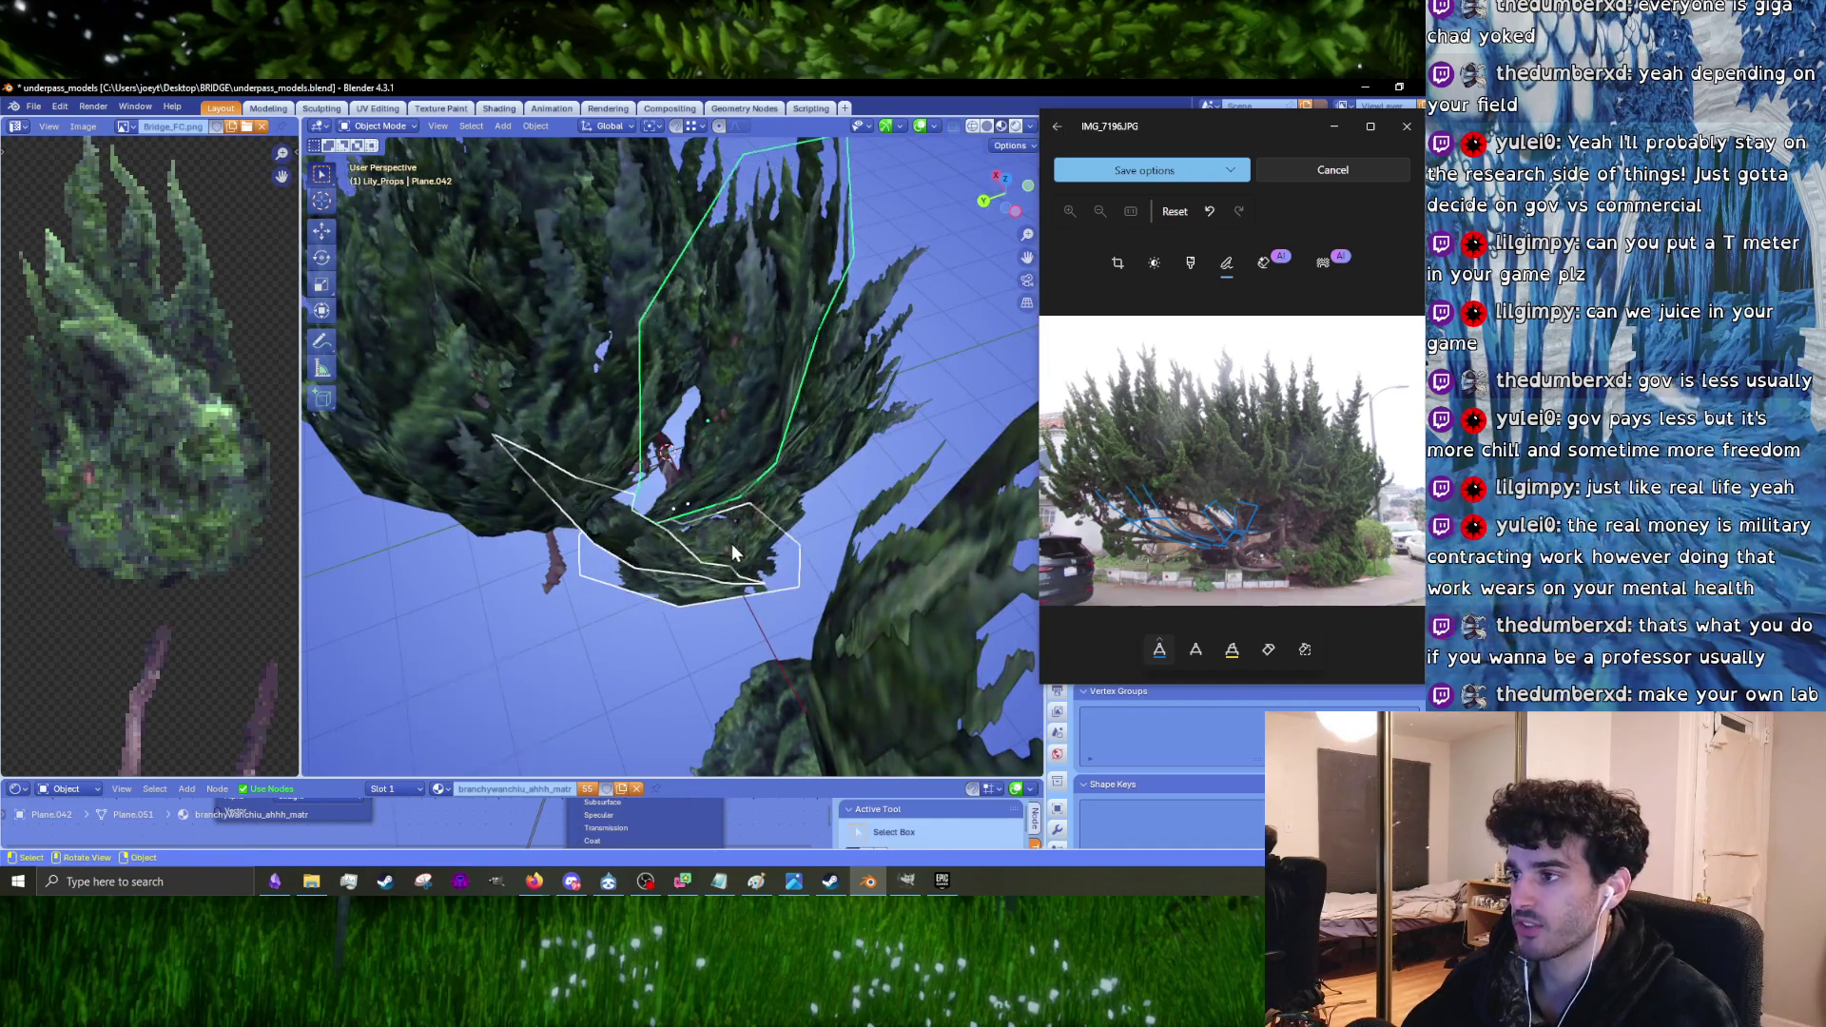
key("ctrl+z")
Step: Tilt a foliage card near the canopy to follow the windswept shape
left_click(670, 591, "shift")
mouse_move(671, 590)
middle_mouse_down()
mouse_move(767, 392)
mouse_move(805, 408)
middle_mouse_up()
left_click(768, 392, "shift")
key("r")
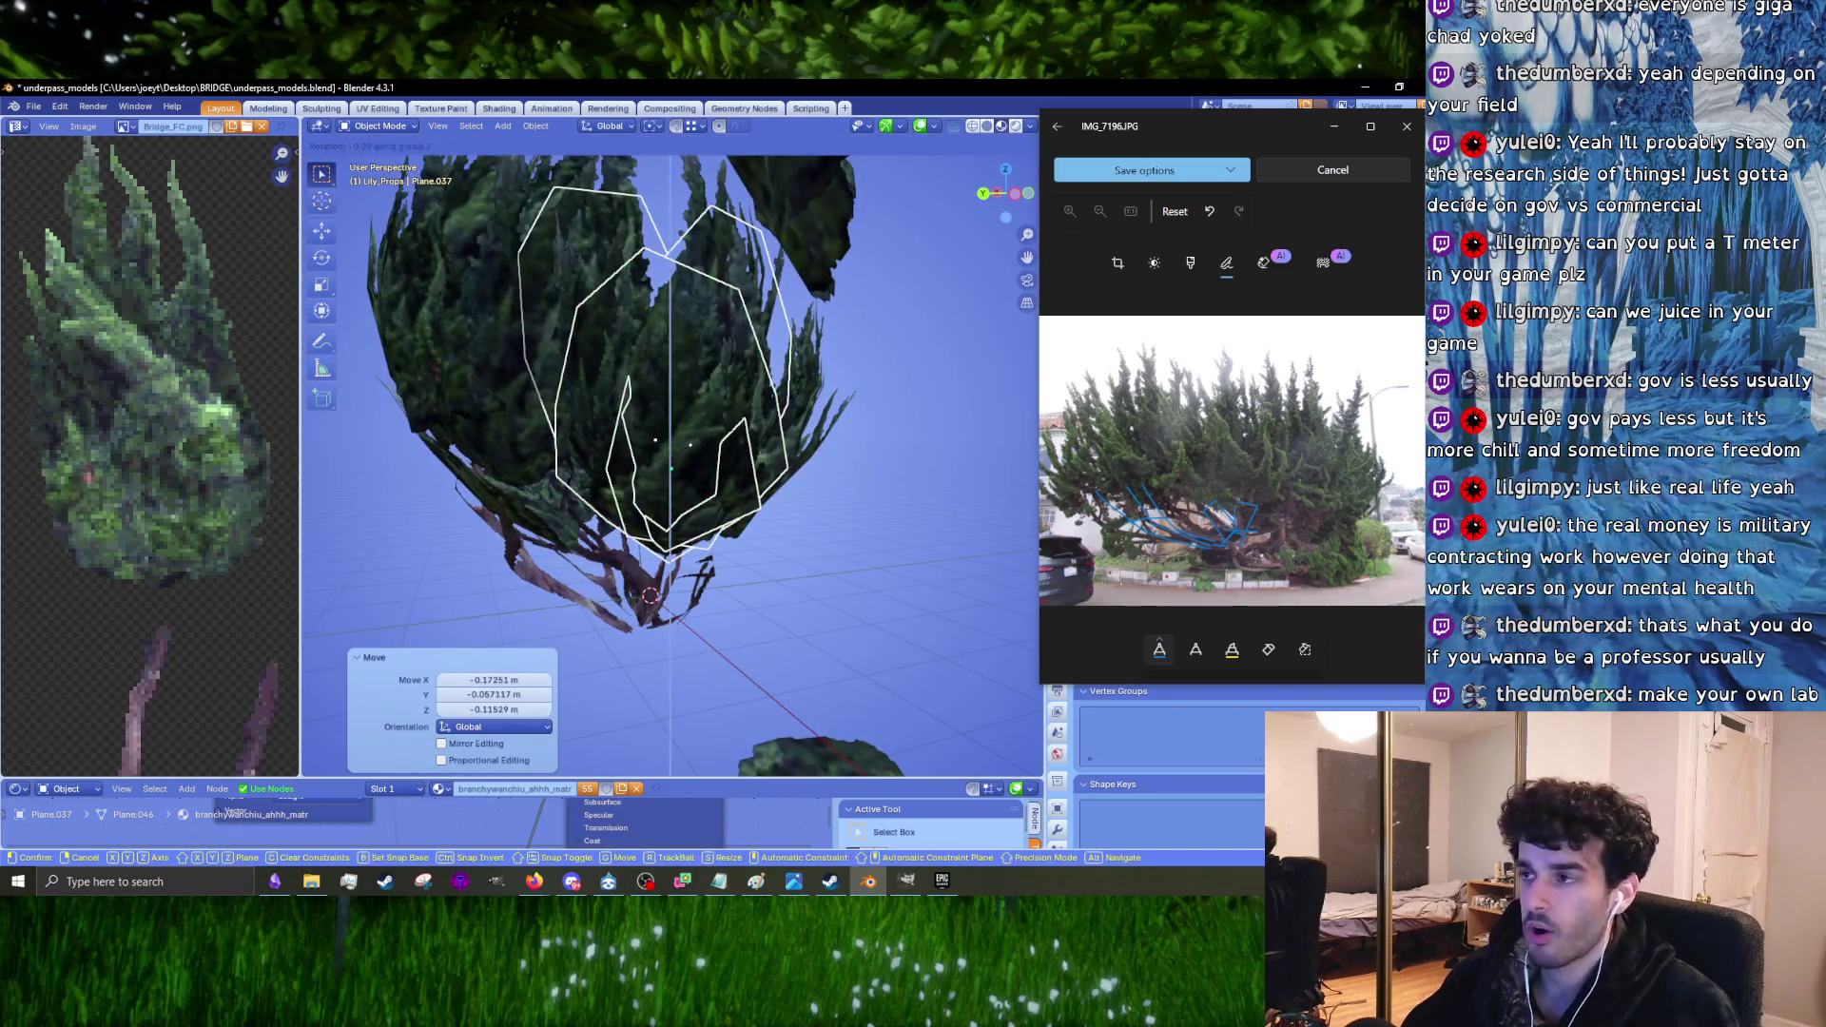
left_click(618, 352)
mouse_move(618, 352)
middle_mouse_down()
mouse_move(665, 301)
mouse_move(672, 325)
middle_mouse_up()
Step: Remove an accidental Shift+D duplicate of the foliage card
key("shift+d")
left_click(704, 494)
key("r")
key("Escape")
key("ctrl+z")
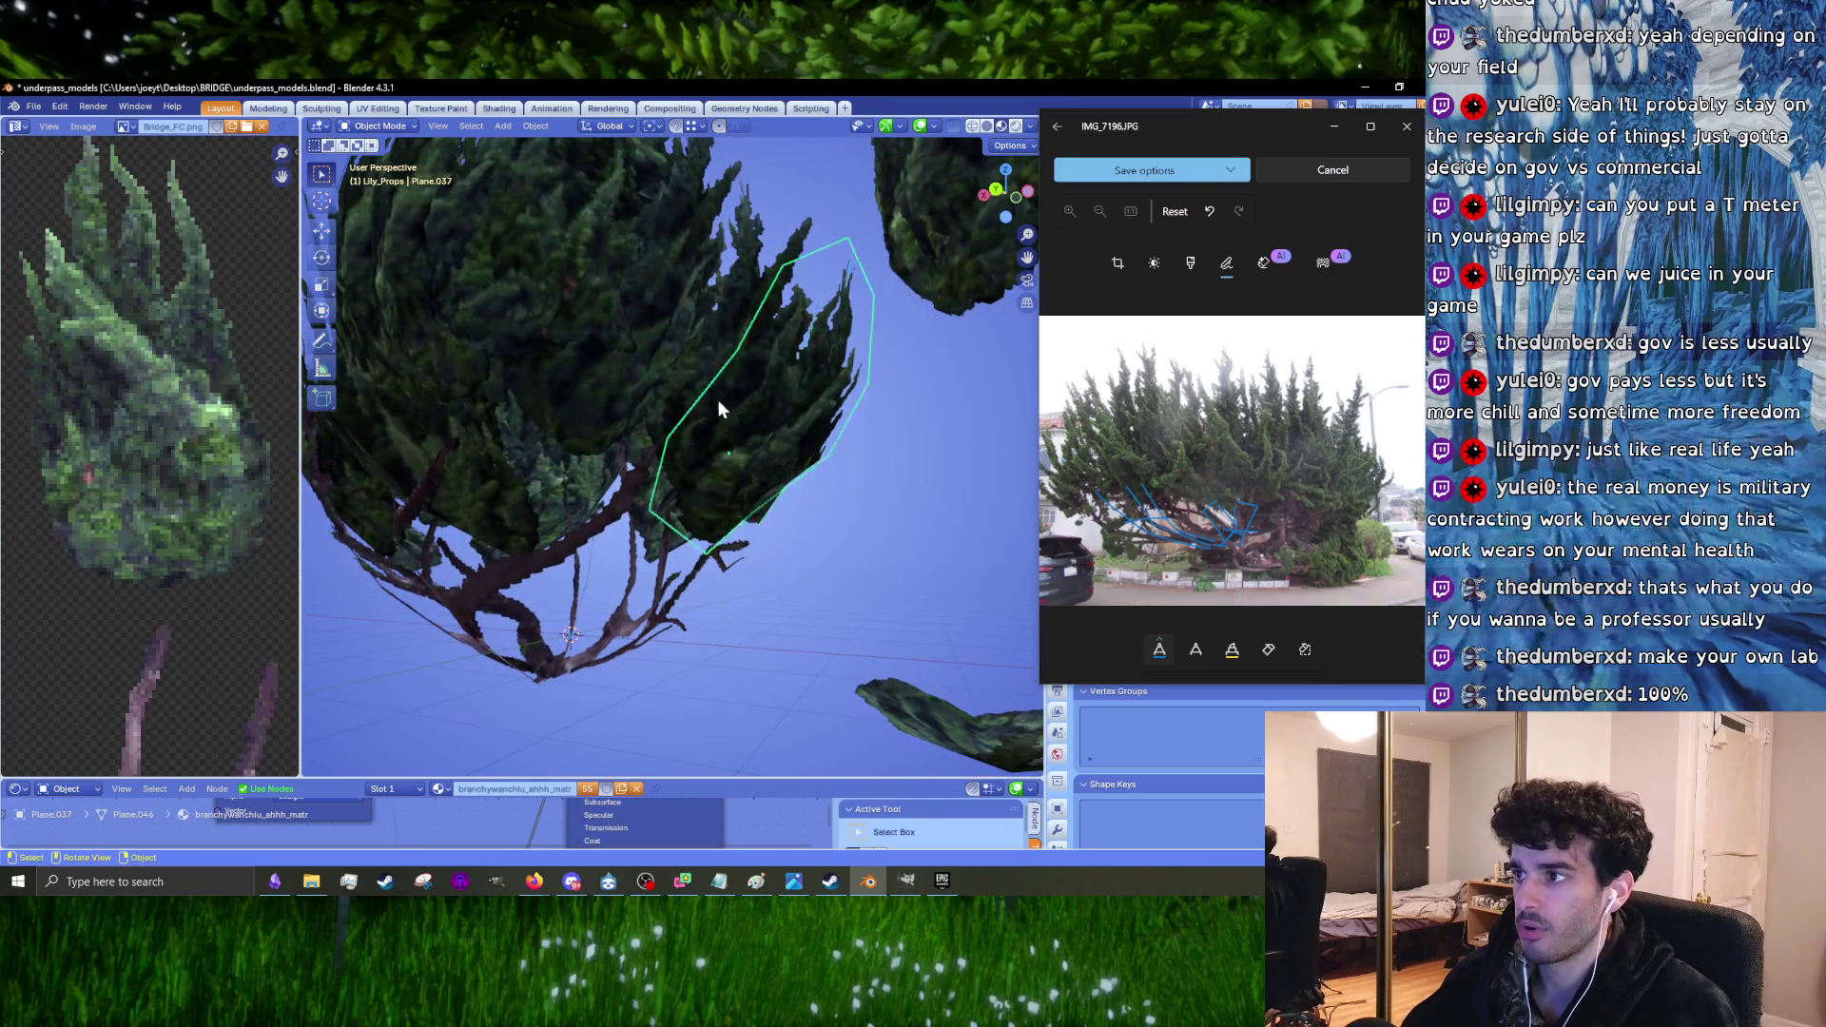
middle_click_drag(717, 399, 727, 404)
middle_click_drag(665, 333, 669, 388)
Step: Rotate and reposition two canopy cards, then tilt Plane.023 by about -5°
left_click(700, 452)
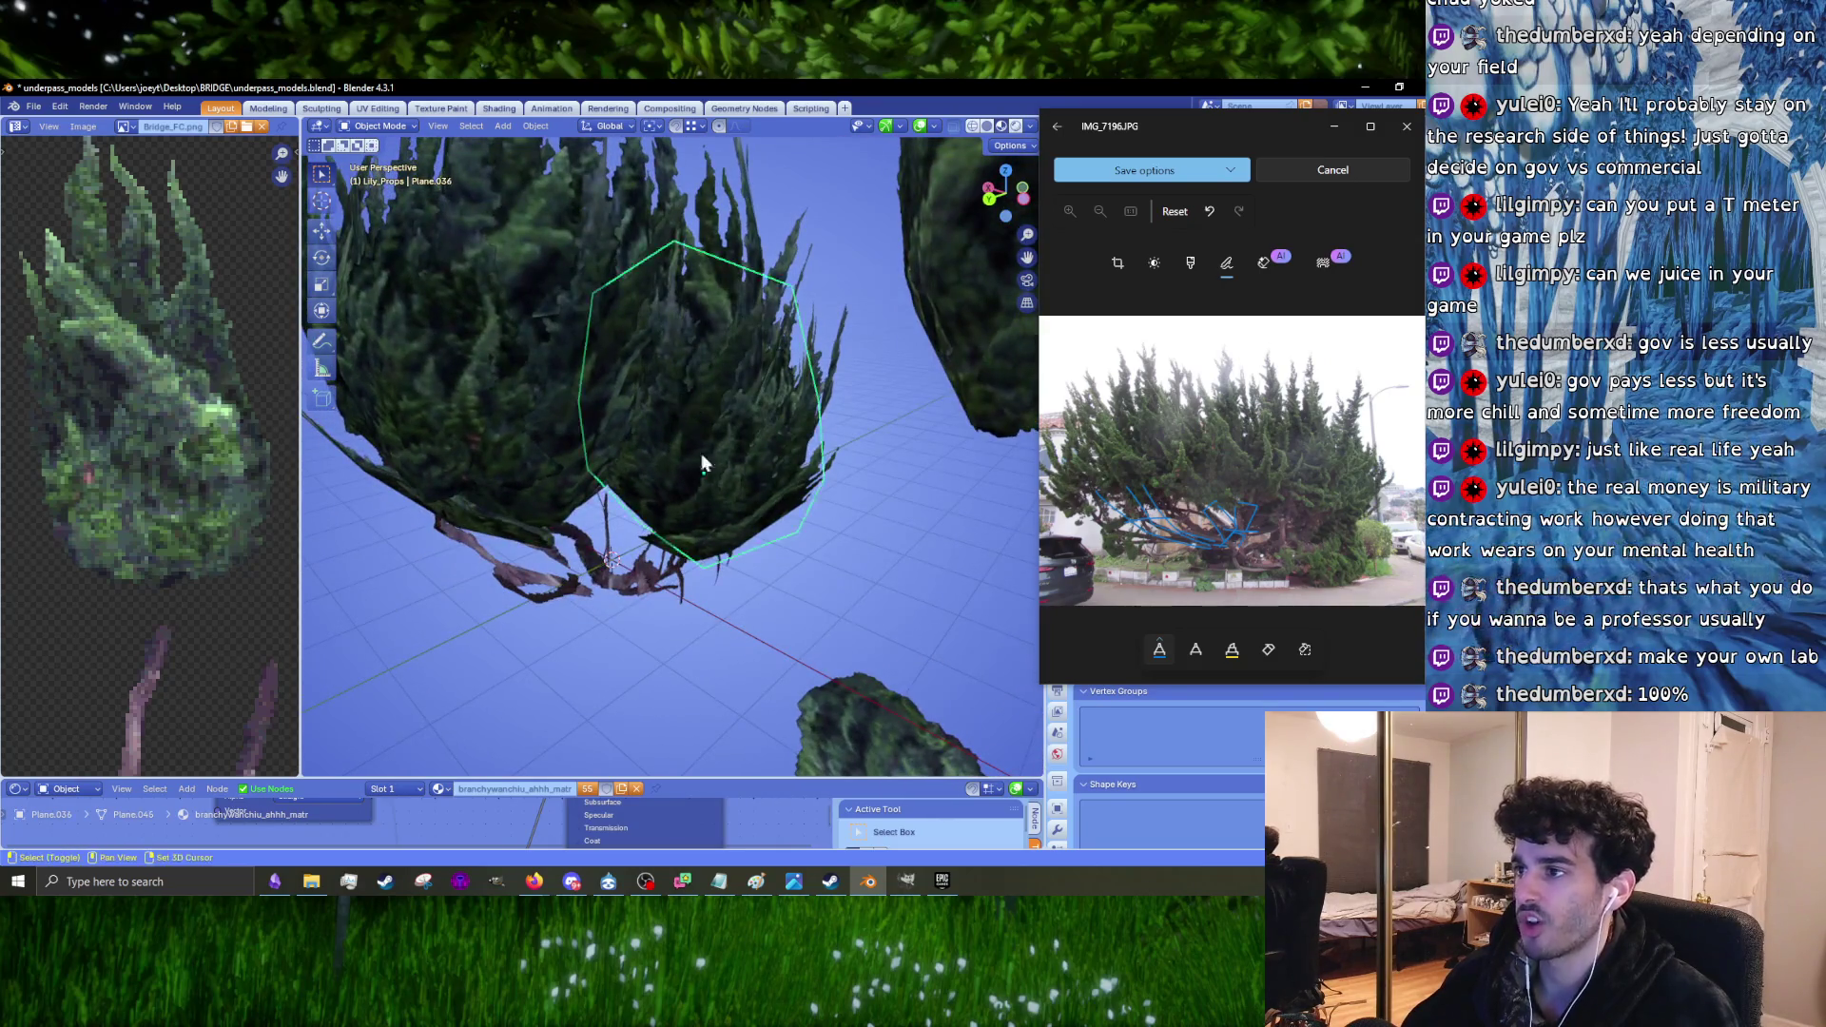
mouse_move(741, 504)
middle_mouse_down()
mouse_move(627, 371)
mouse_move(723, 424)
mouse_move(848, 441)
mouse_move(595, 441)
mouse_move(640, 371)
mouse_move(624, 387)
mouse_move(596, 346)
mouse_move(618, 428)
mouse_move(599, 459)
mouse_move(642, 419)
mouse_move(548, 399)
mouse_move(689, 447)
mouse_move(707, 385)
mouse_move(852, 392)
mouse_move(717, 437)
mouse_move(733, 399)
mouse_move(694, 380)
mouse_move(602, 502)
mouse_move(702, 331)
mouse_move(639, 432)
mouse_move(662, 398)
mouse_move(595, 390)
mouse_move(682, 562)
mouse_move(766, 464)
mouse_move(644, 477)
mouse_move(806, 540)
mouse_move(722, 570)
mouse_move(704, 505)
mouse_move(775, 484)
mouse_move(818, 504)
mouse_move(719, 473)
mouse_move(758, 476)
mouse_move(746, 496)
middle_mouse_up()
left_click(665, 369, "shift")
key("r")
left_click(740, 424)
key("r")
key("g")
left_click(796, 457)
key("g")
left_click(704, 455)
left_click(597, 442)
left_click(714, 418)
Step: Re-tilt the current card, then rotate and move the card on the side of the canopy
key("r")
left_click(673, 368)
left_click(701, 331)
left_click(702, 615, "shift")
left_click(765, 476, "shift")
key("r")
left_click(810, 549)
key("g")
left_click(810, 548)
Step: Make a series of small tilt corrections to the selected side canopy cards
key("r")
left_click(709, 518)
key("r")
left_click(755, 476)
key("r")
left_click(794, 492)
key("r")
left_click(790, 466)
key("r")
left_click(757, 475)
Step: Spin the side cards around the Z axis and reposition them in the canopy
key("r")
key("z")
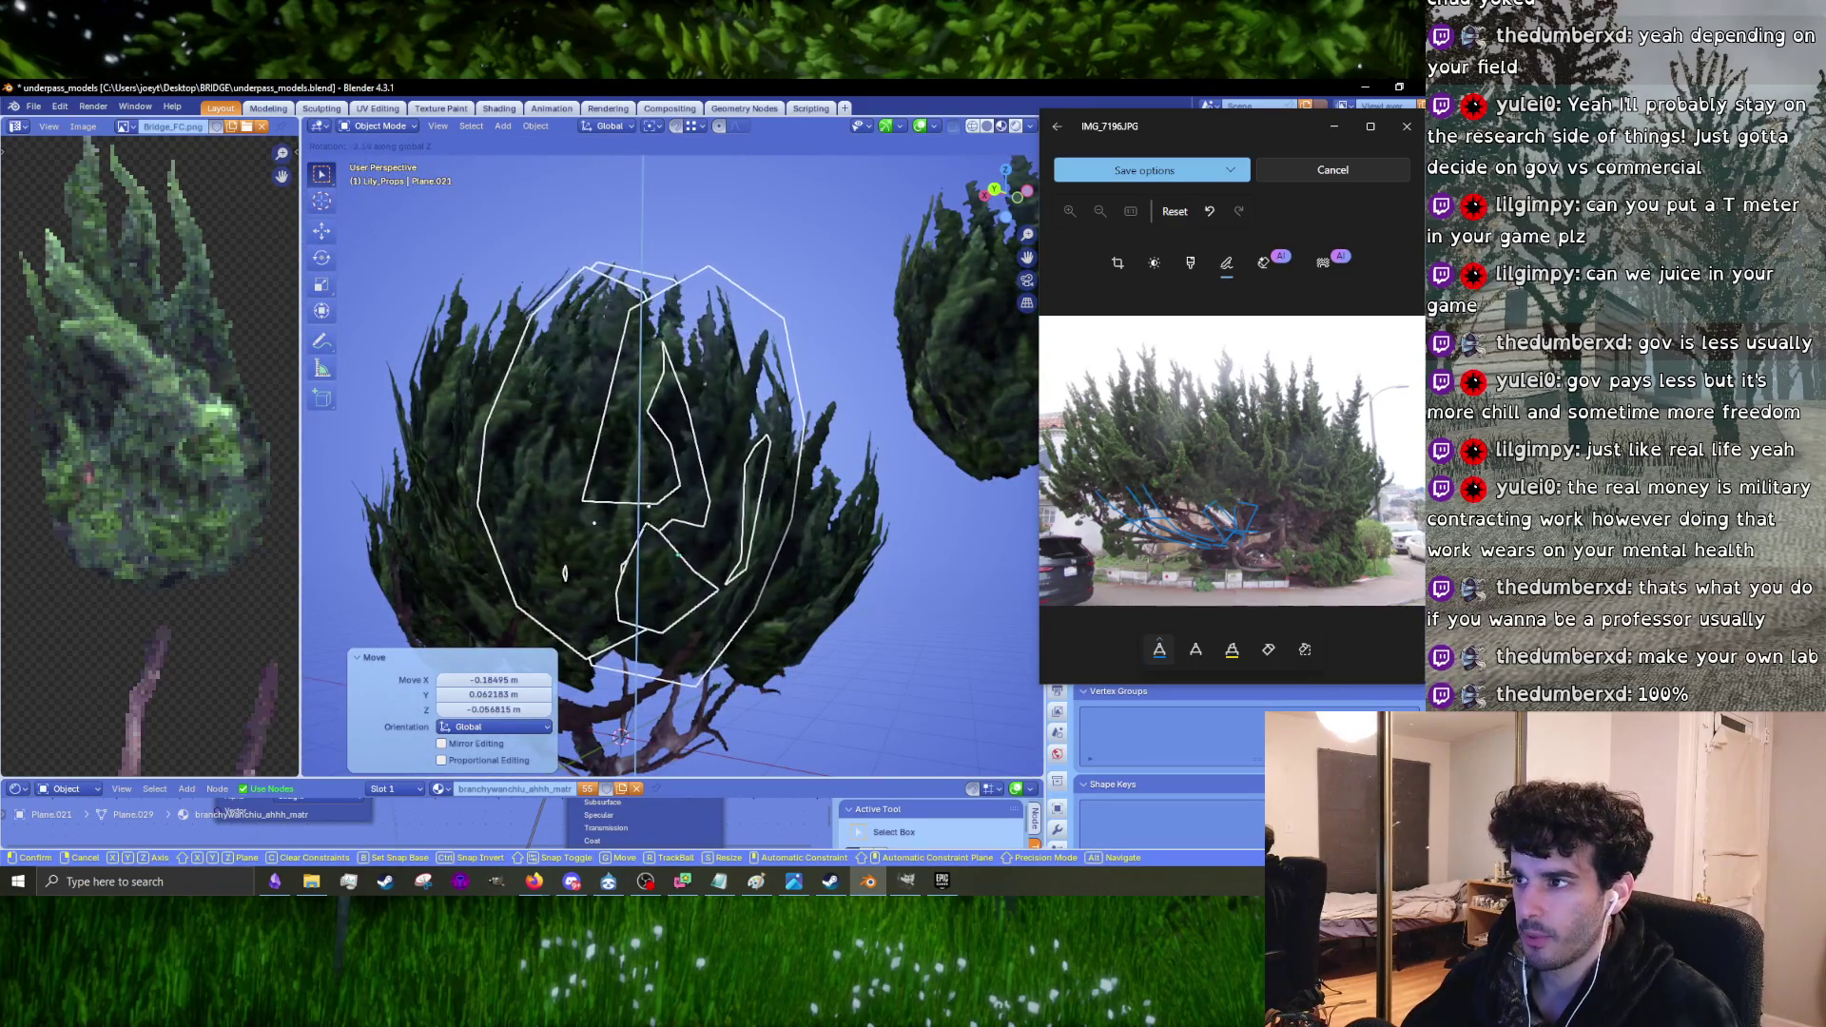
left_click(756, 487)
middle_click_drag(745, 483, 756, 472)
key("g")
left_click(756, 472)
Step: Move the side foliage card and its neighbouring card to new spots on the canopy
left_click(708, 648)
mouse_move(708, 649)
middle_mouse_down()
mouse_move(667, 614)
mouse_move(723, 529)
middle_mouse_up()
left_click(742, 521)
key("g")
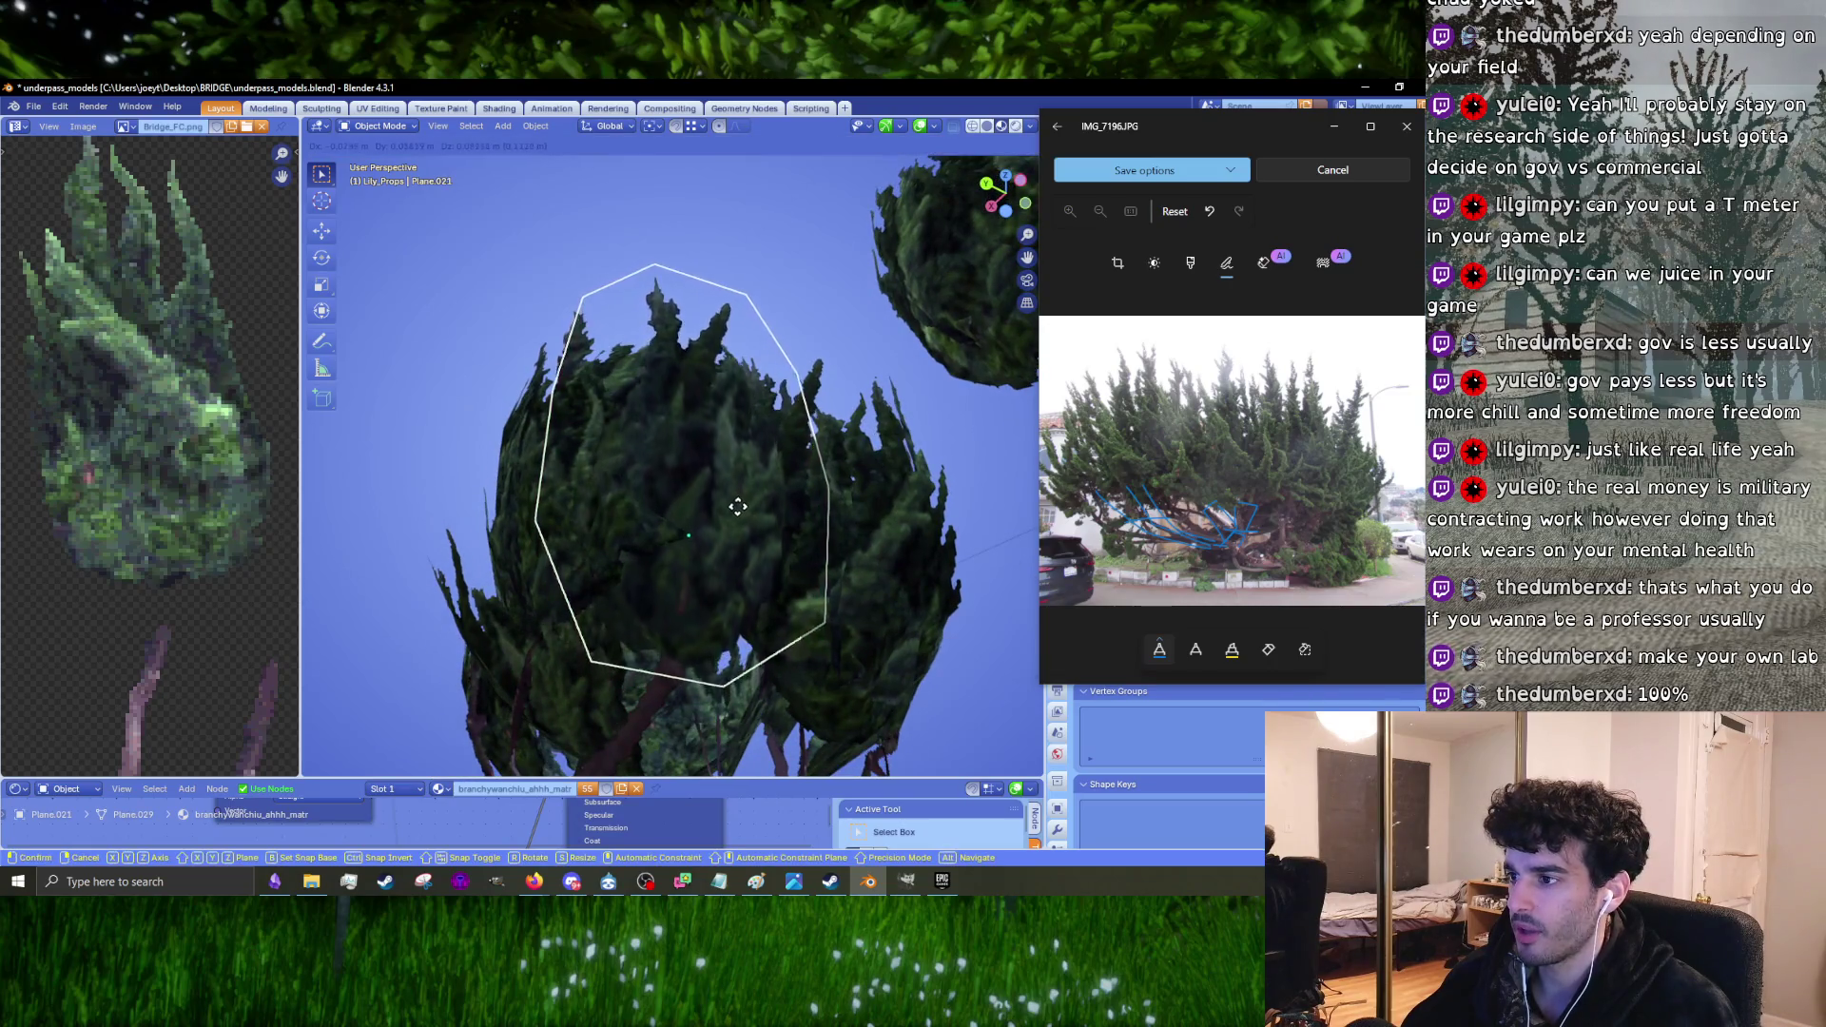
left_click(573, 542)
left_click(579, 545)
mouse_move(578, 545)
middle_mouse_down()
mouse_move(631, 580)
mouse_move(725, 532)
mouse_move(862, 550)
mouse_move(629, 630)
mouse_move(722, 616)
middle_mouse_up()
key("g")
left_click(637, 547)
Step: Rotate another card slightly and spin the earlier card around the Z axis
left_click(631, 580)
key("r")
left_click(740, 538)
left_click(722, 616)
key("r")
key("z")
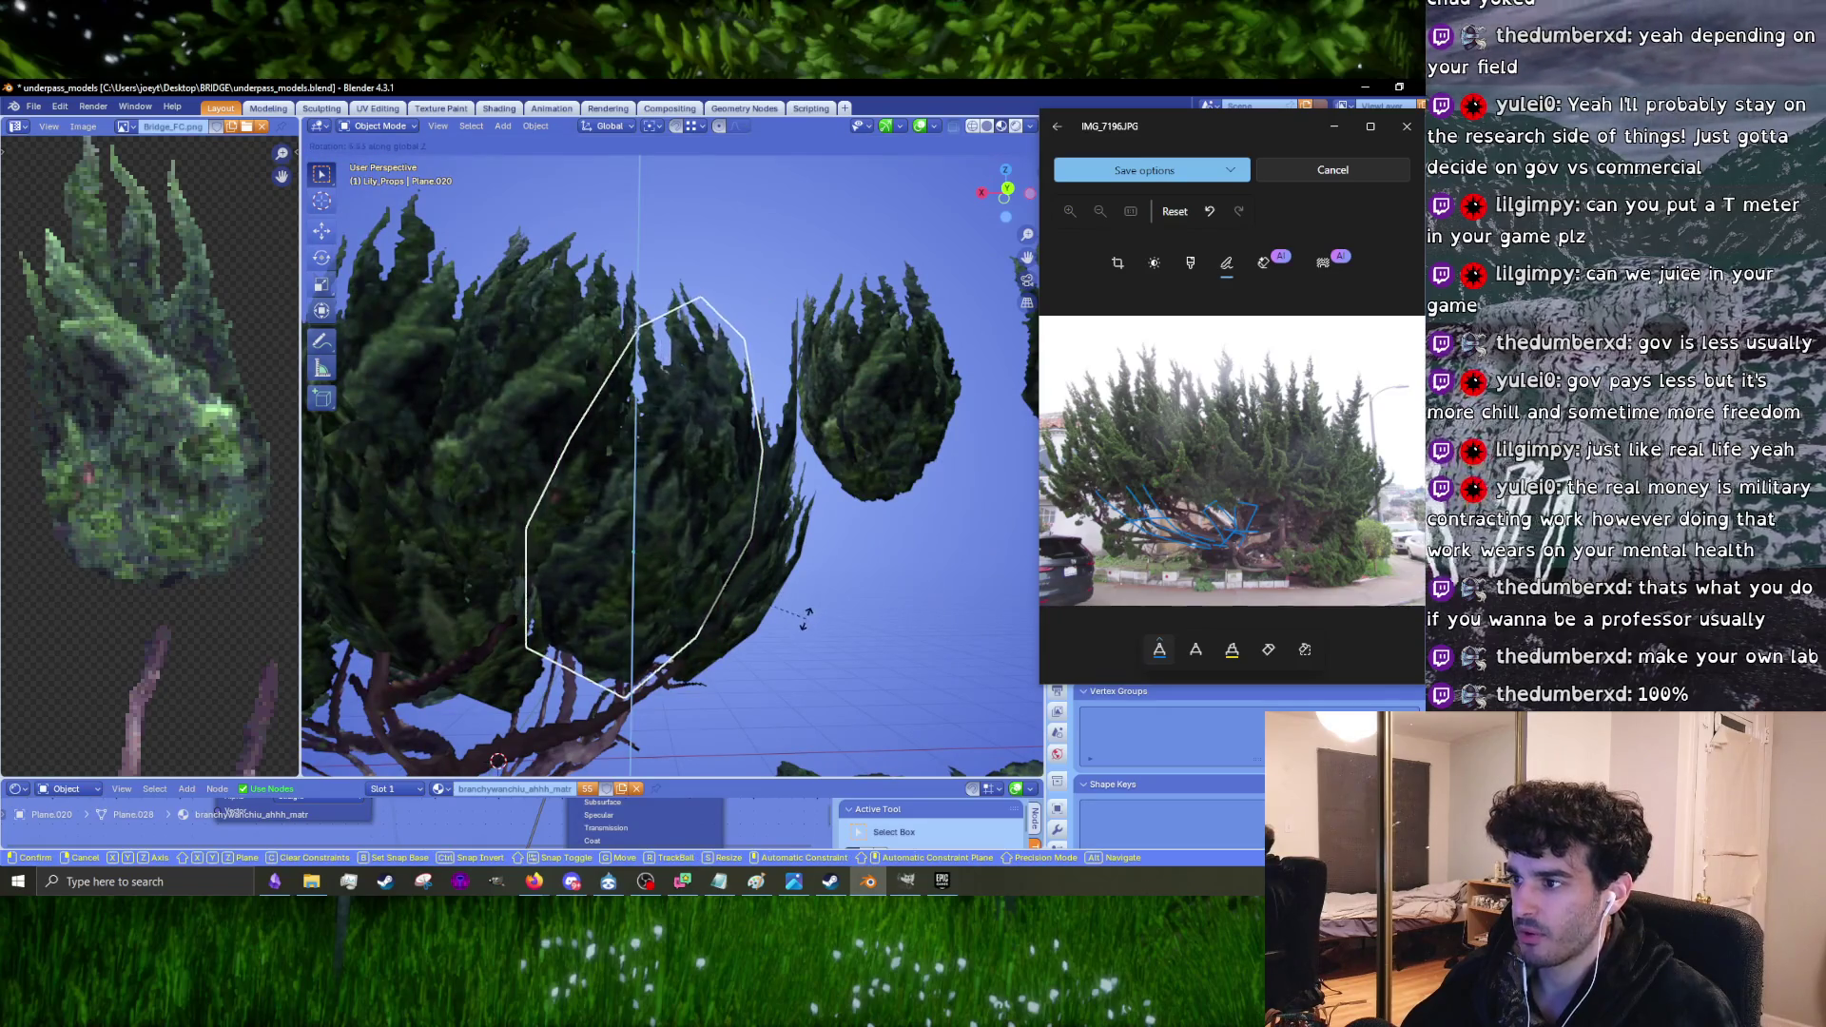
left_click(756, 559)
mouse_move(756, 559)
middle_mouse_down()
mouse_move(752, 530)
mouse_move(670, 586)
mouse_move(826, 565)
mouse_move(751, 521)
mouse_move(729, 522)
mouse_move(738, 561)
mouse_move(624, 567)
mouse_move(675, 492)
mouse_move(643, 509)
middle_mouse_up()
key("g")
key("Escape")
Step: Spin the side card around Z and give the central canopy card a tiny tilt
left_click(711, 563)
key("r")
key("z")
left_click(825, 578)
left_click(624, 567)
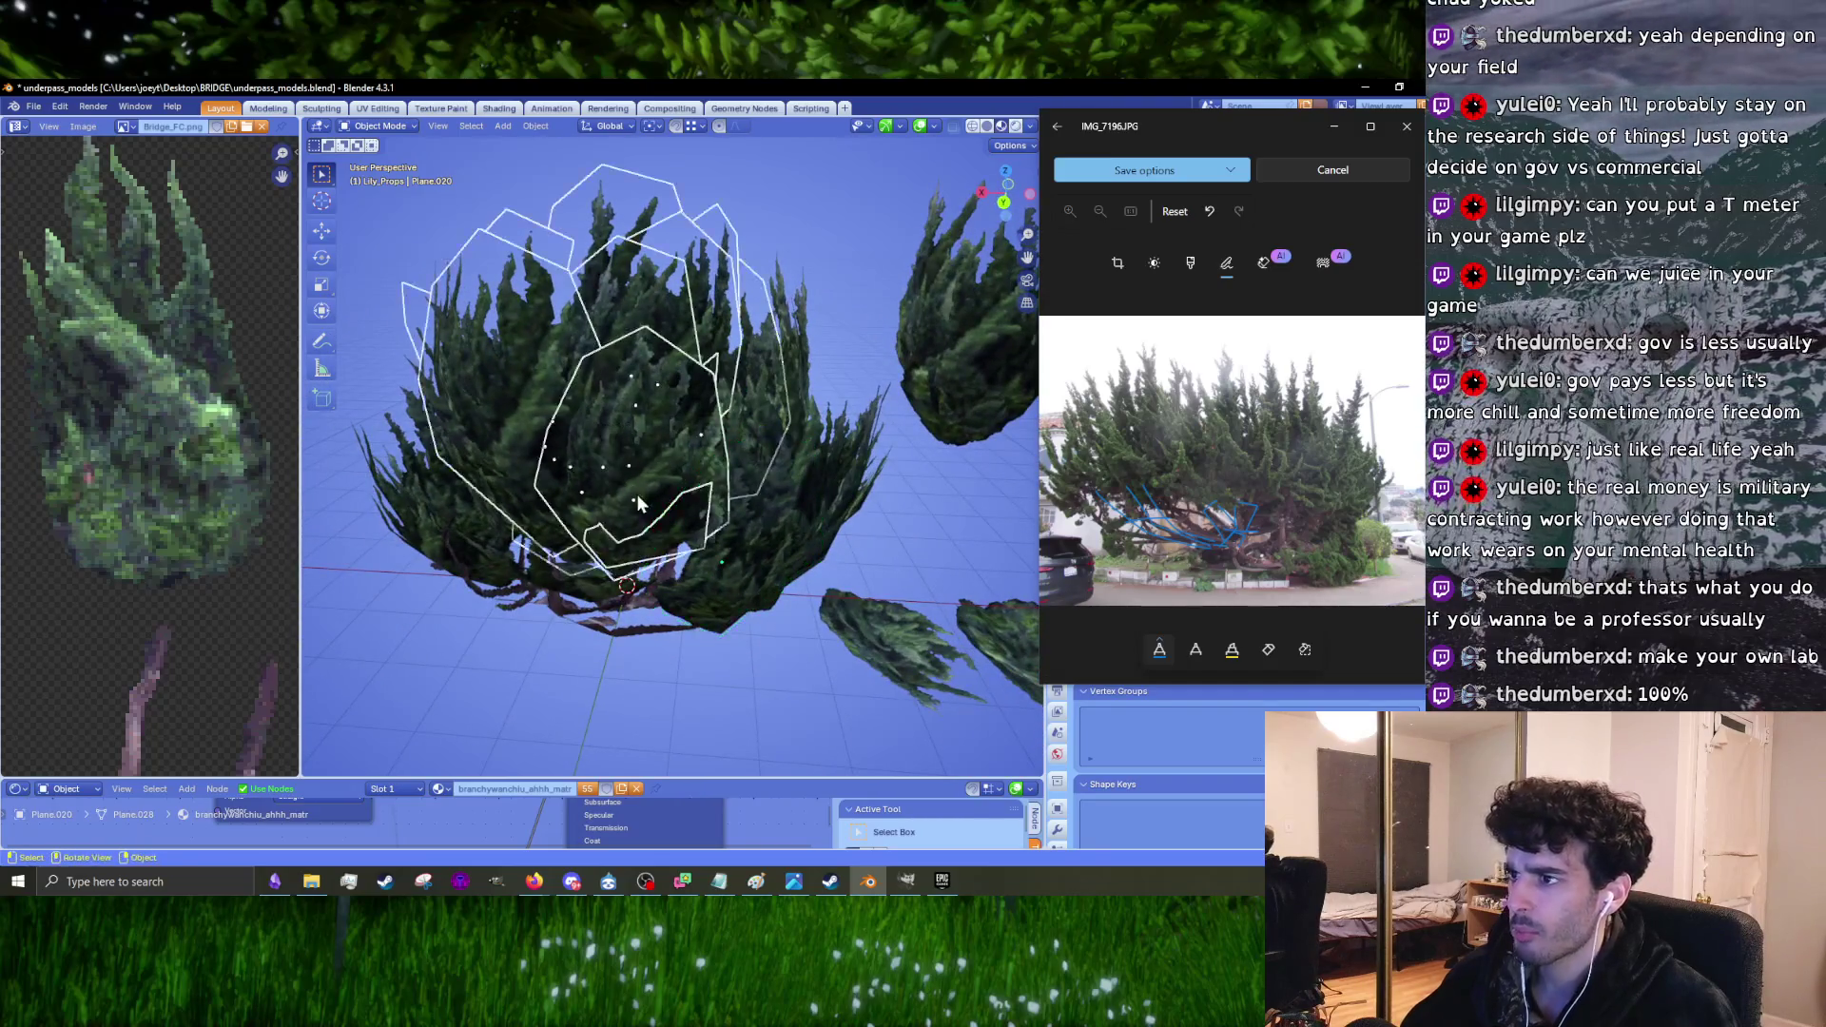
left_click(630, 480)
scroll(634, 514, "up", 5)
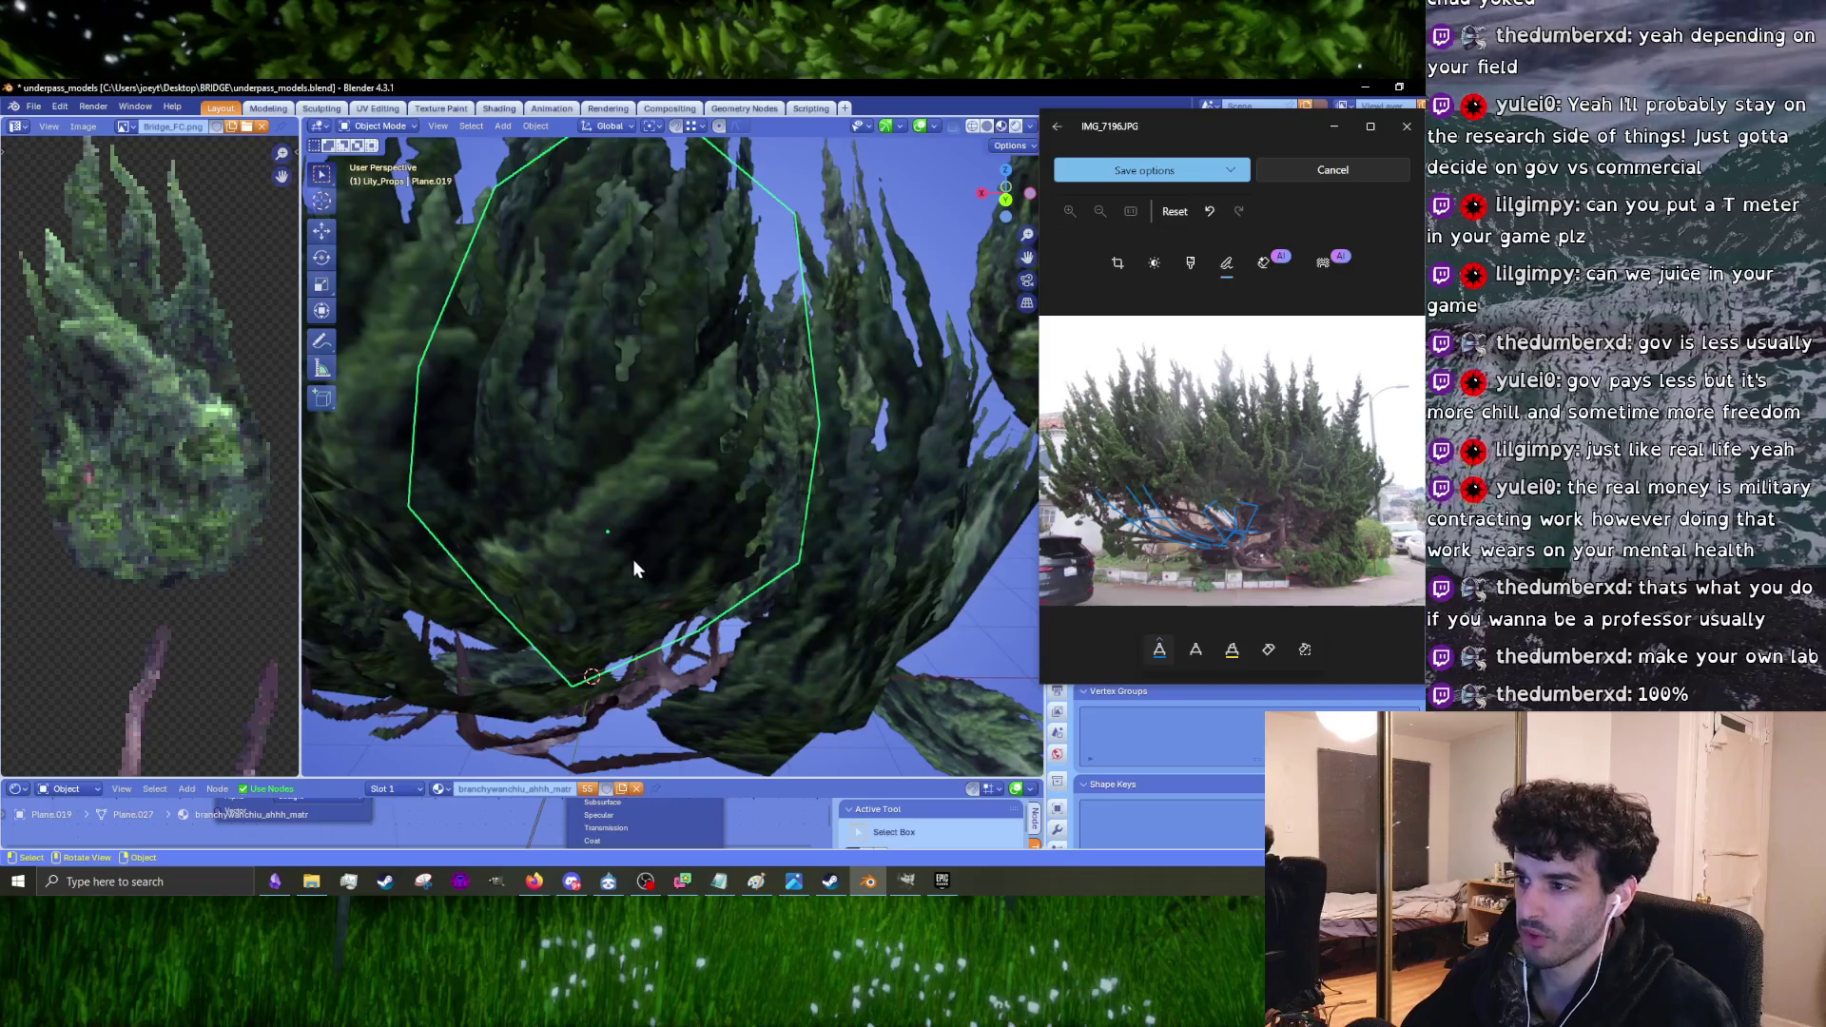
scroll(636, 568, "down", 5)
mouse_move(636, 579)
middle_mouse_down()
mouse_move(569, 612)
mouse_move(647, 583)
middle_mouse_up()
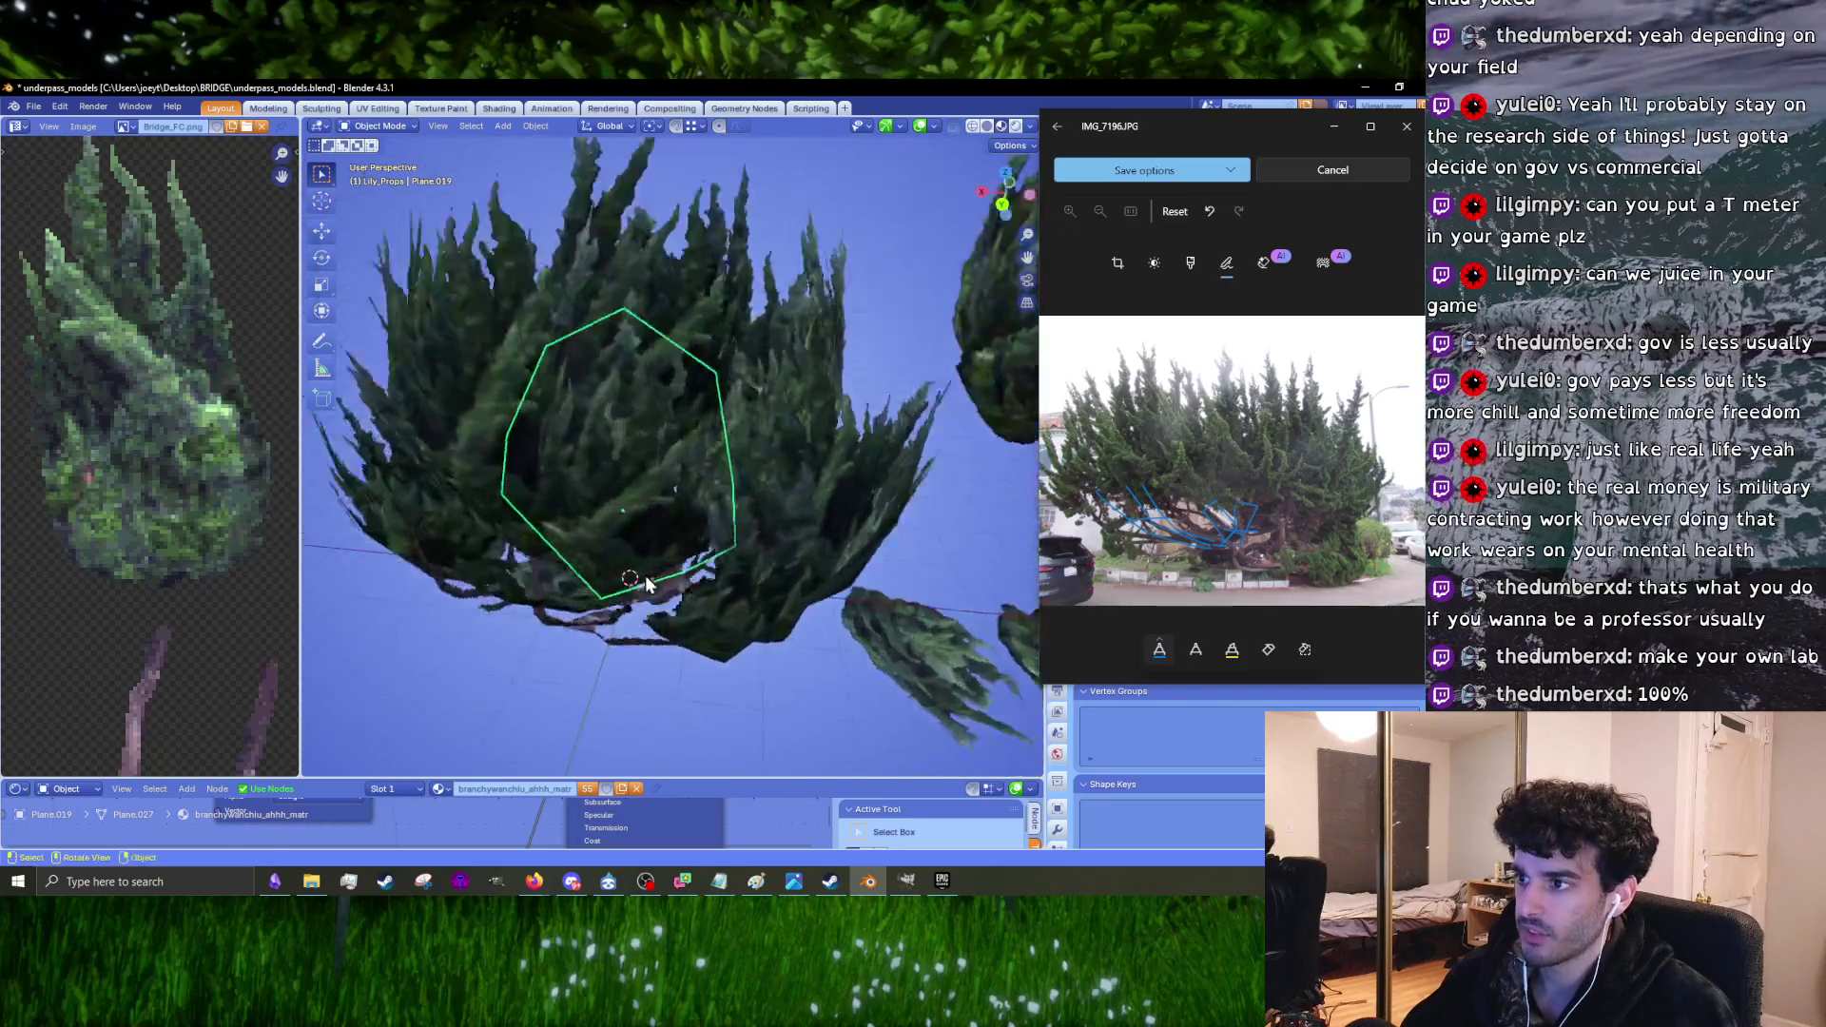
scroll(645, 582, "up", 3)
key("r")
left_click(772, 570)
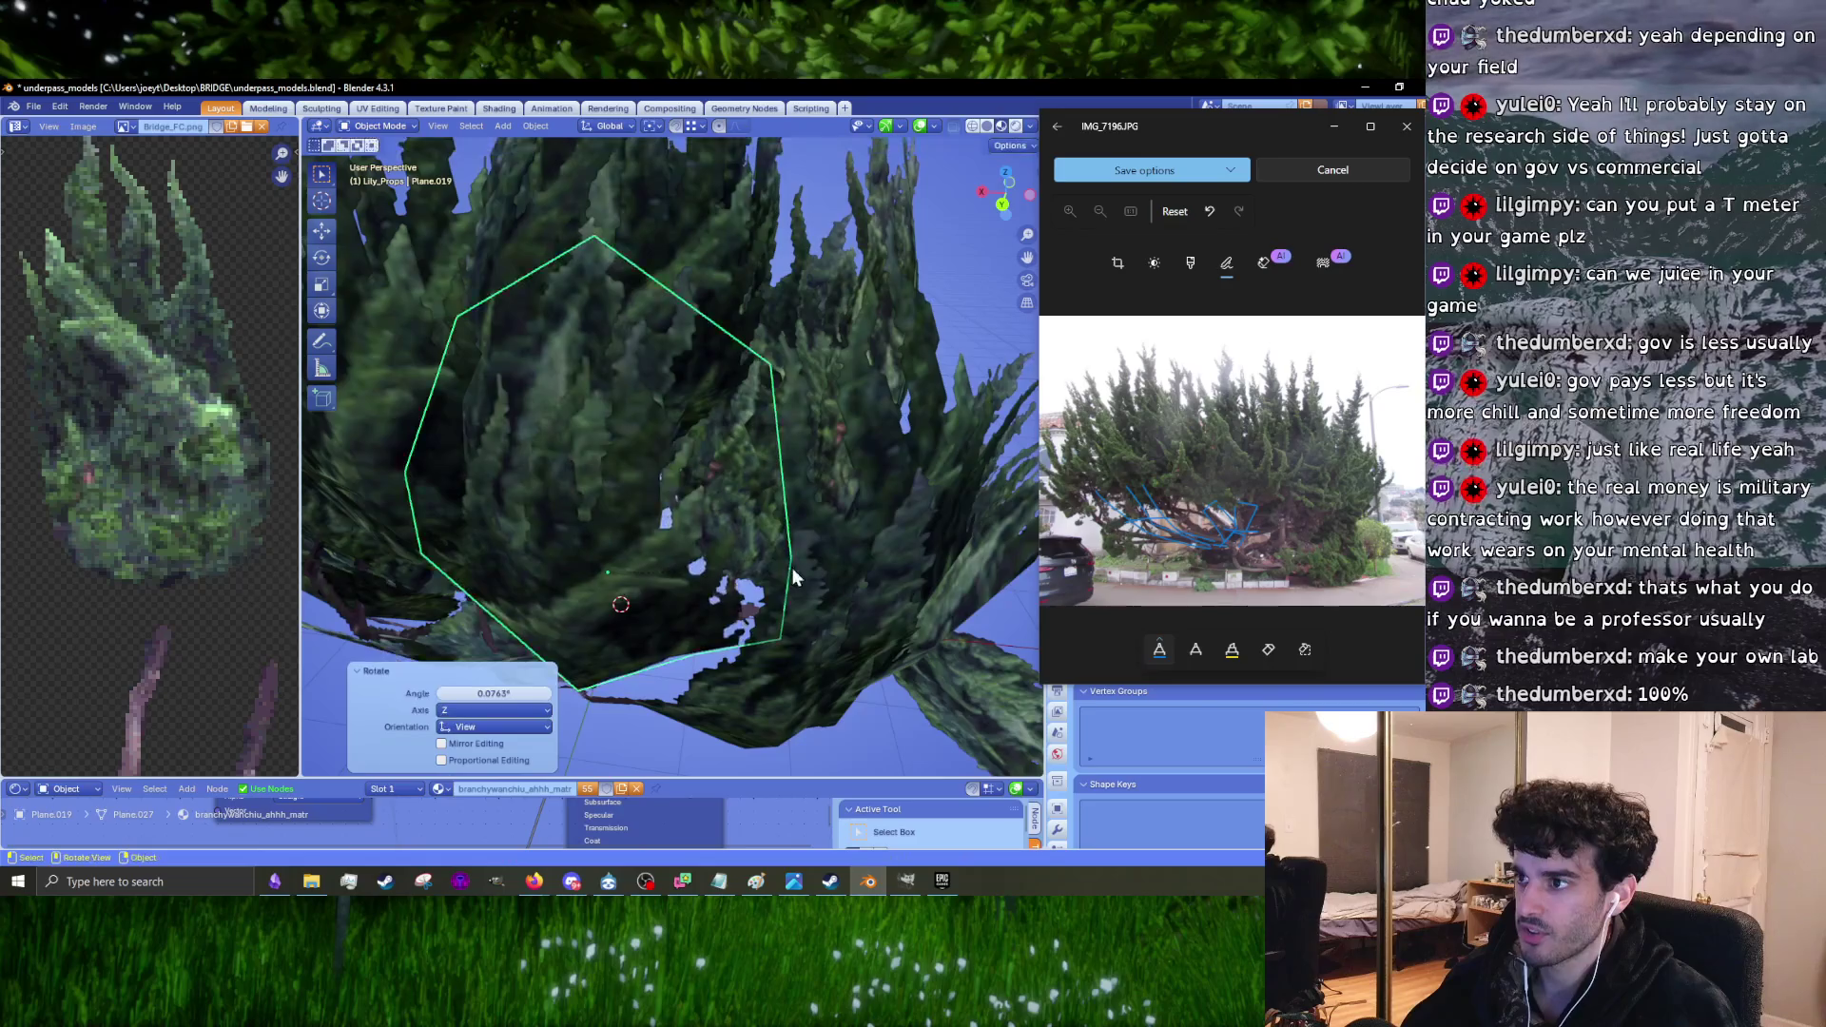
Step: Rotate the central card about 6° around Z, correct it back, and shift its position
middle_click_drag(791, 567, 723, 516)
key("r")
key("z")
left_click(719, 504)
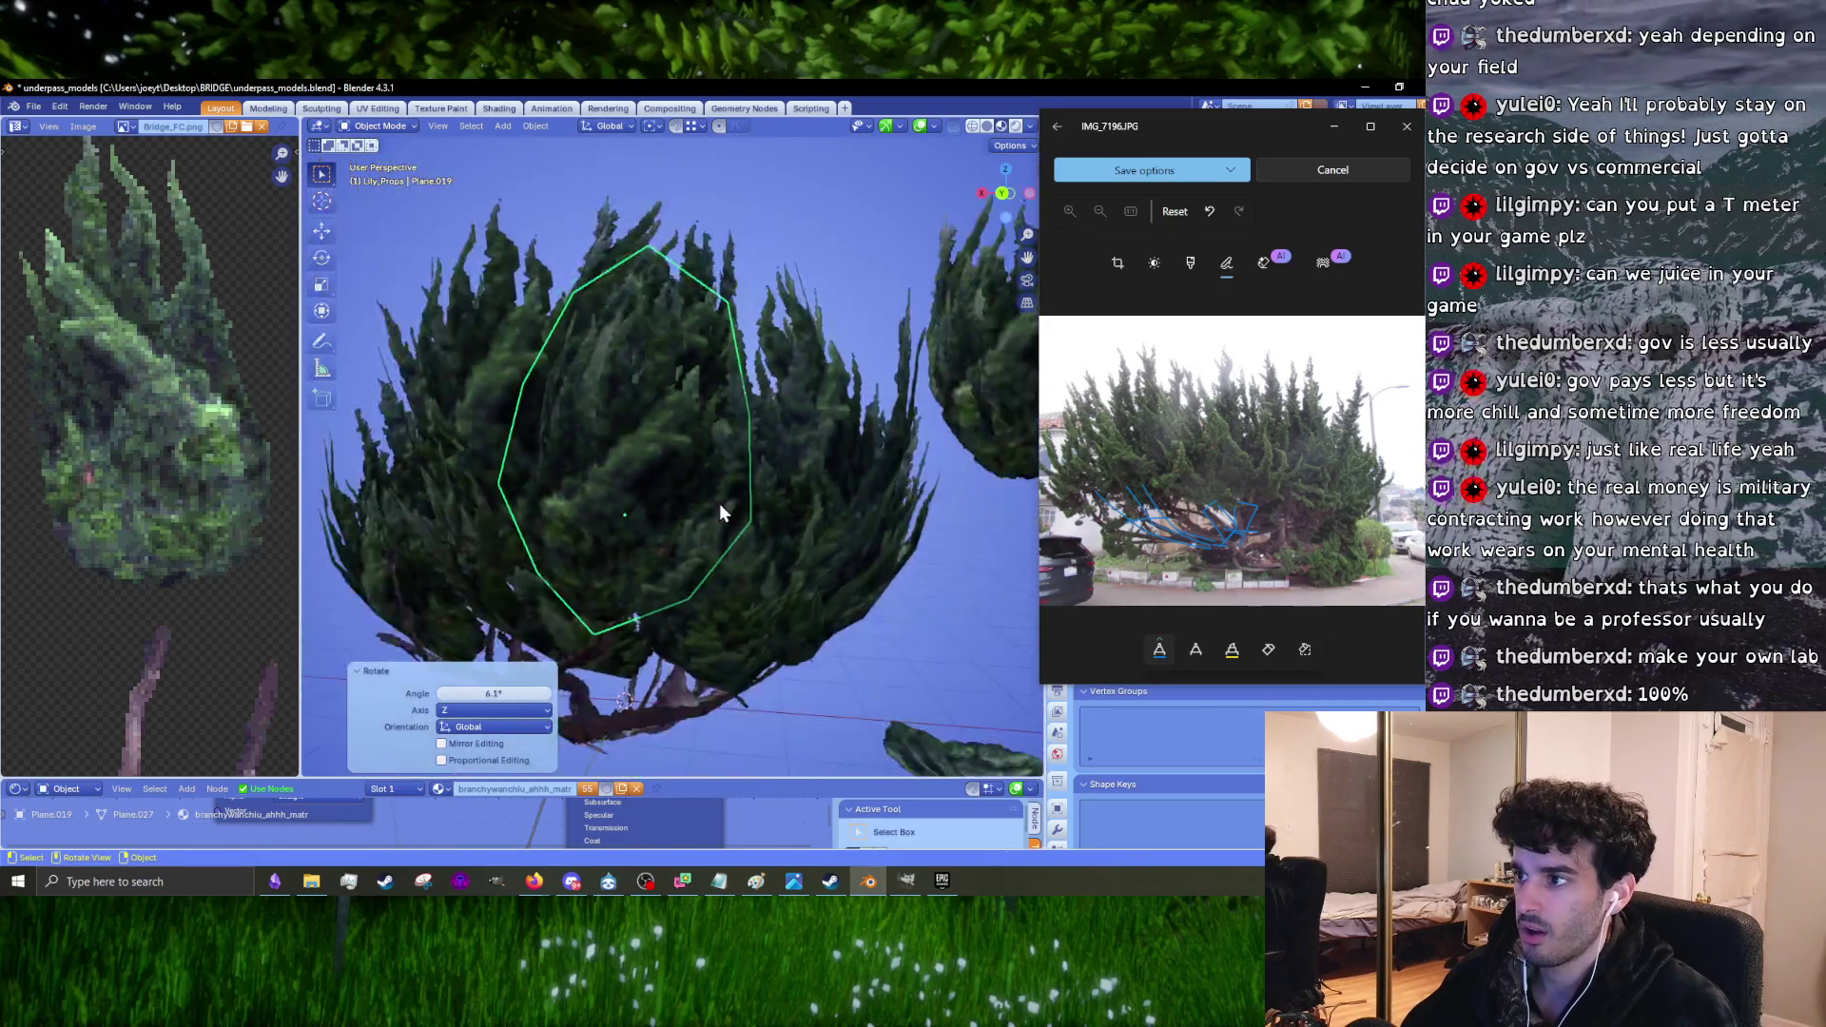
key("r")
left_click(732, 462)
mouse_move(732, 462)
middle_mouse_down()
mouse_move(641, 489)
mouse_move(791, 532)
mouse_move(641, 500)
mouse_move(599, 443)
mouse_move(696, 493)
mouse_move(567, 538)
mouse_move(512, 614)
mouse_move(567, 588)
mouse_move(597, 512)
middle_mouse_up()
key("g")
left_click(802, 523)
Step: Move another foliage card, tilt it about 13° and reposition it
left_click(688, 516)
left_click(618, 513)
left_click(597, 511)
mouse_move(627, 590)
middle_mouse_down()
mouse_move(608, 570)
mouse_move(611, 540)
mouse_move(627, 546)
mouse_move(547, 534)
mouse_move(683, 519)
mouse_move(738, 561)
mouse_move(676, 516)
middle_mouse_up()
key("g")
left_click(609, 568)
key("r")
left_click(652, 551)
key("g")
left_click(773, 550)
Step: Refine that card with another rotation and a small shift, keeping its size unchanged
key("s")
key("Escape")
key("r")
left_click(681, 523)
key("g")
left_click(672, 516)
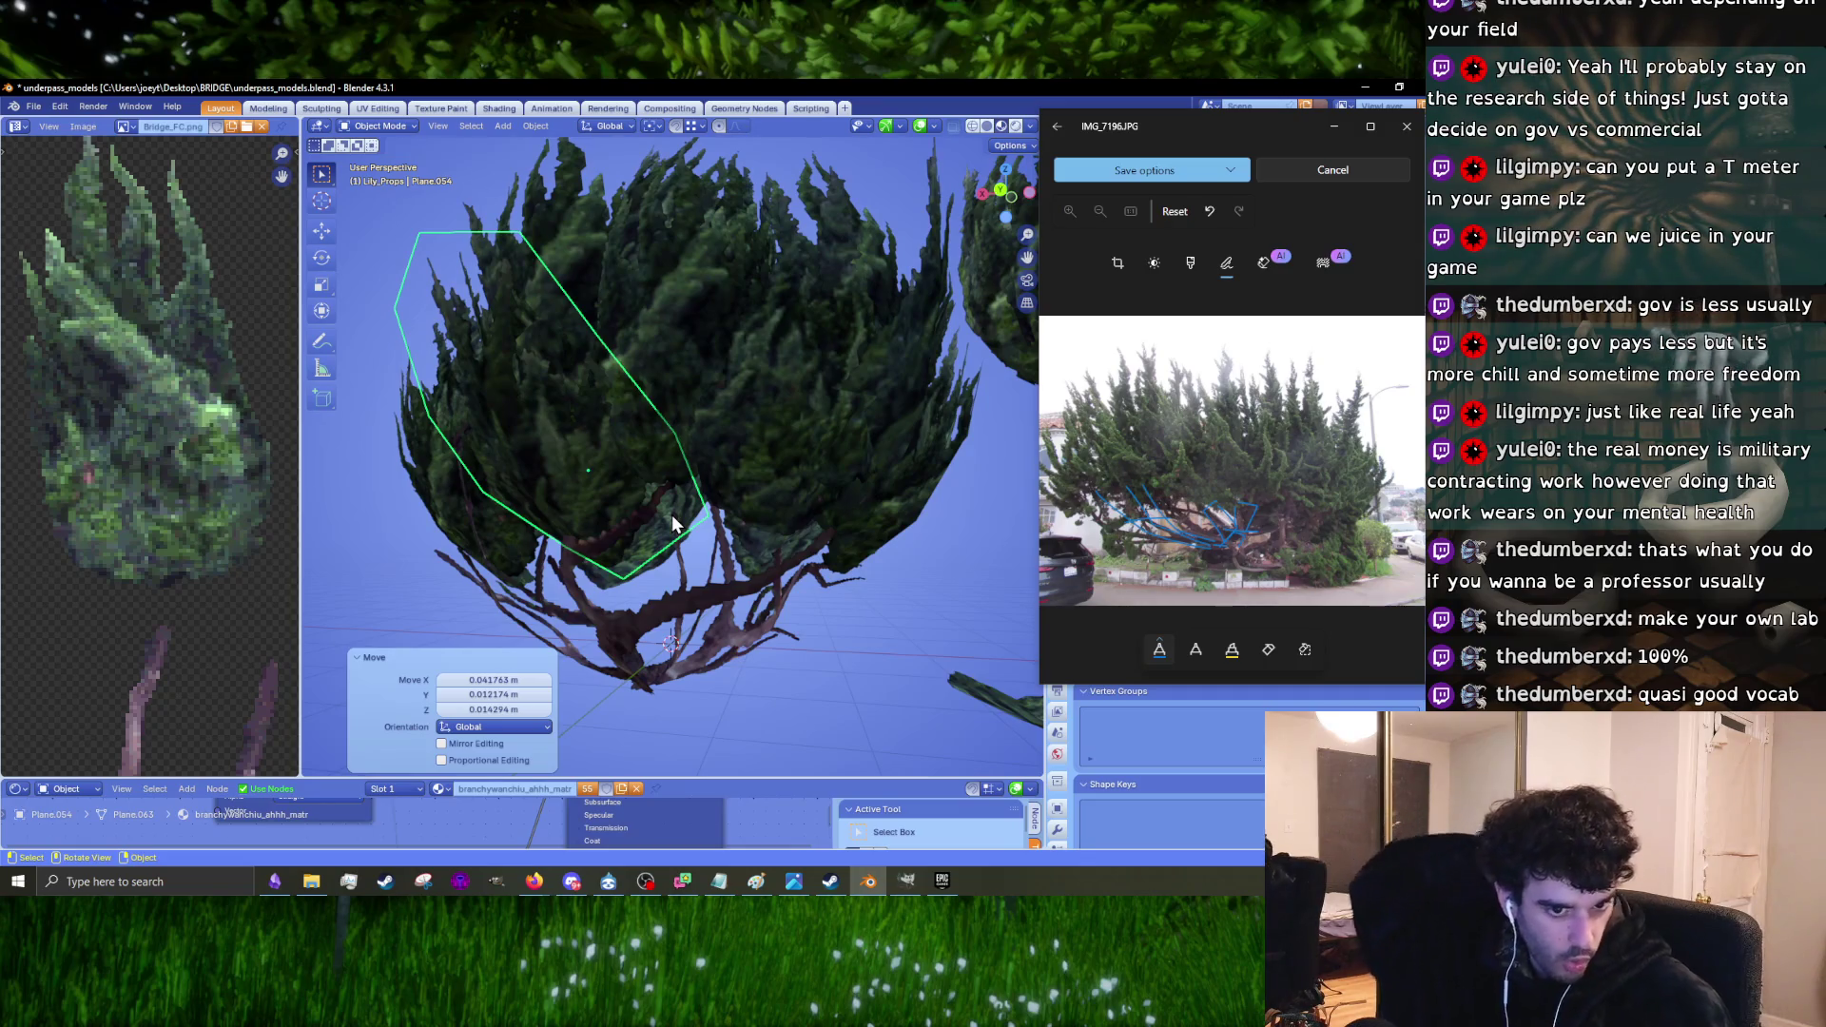
Step: Reposition another foliage card and re-tilt it in two rotation passes
mouse_move(782, 534)
middle_mouse_down()
mouse_move(749, 511)
mouse_move(499, 504)
mouse_move(618, 500)
mouse_move(604, 486)
mouse_move(666, 514)
middle_mouse_up()
left_click(619, 500)
key("g")
left_click(605, 487)
key("r")
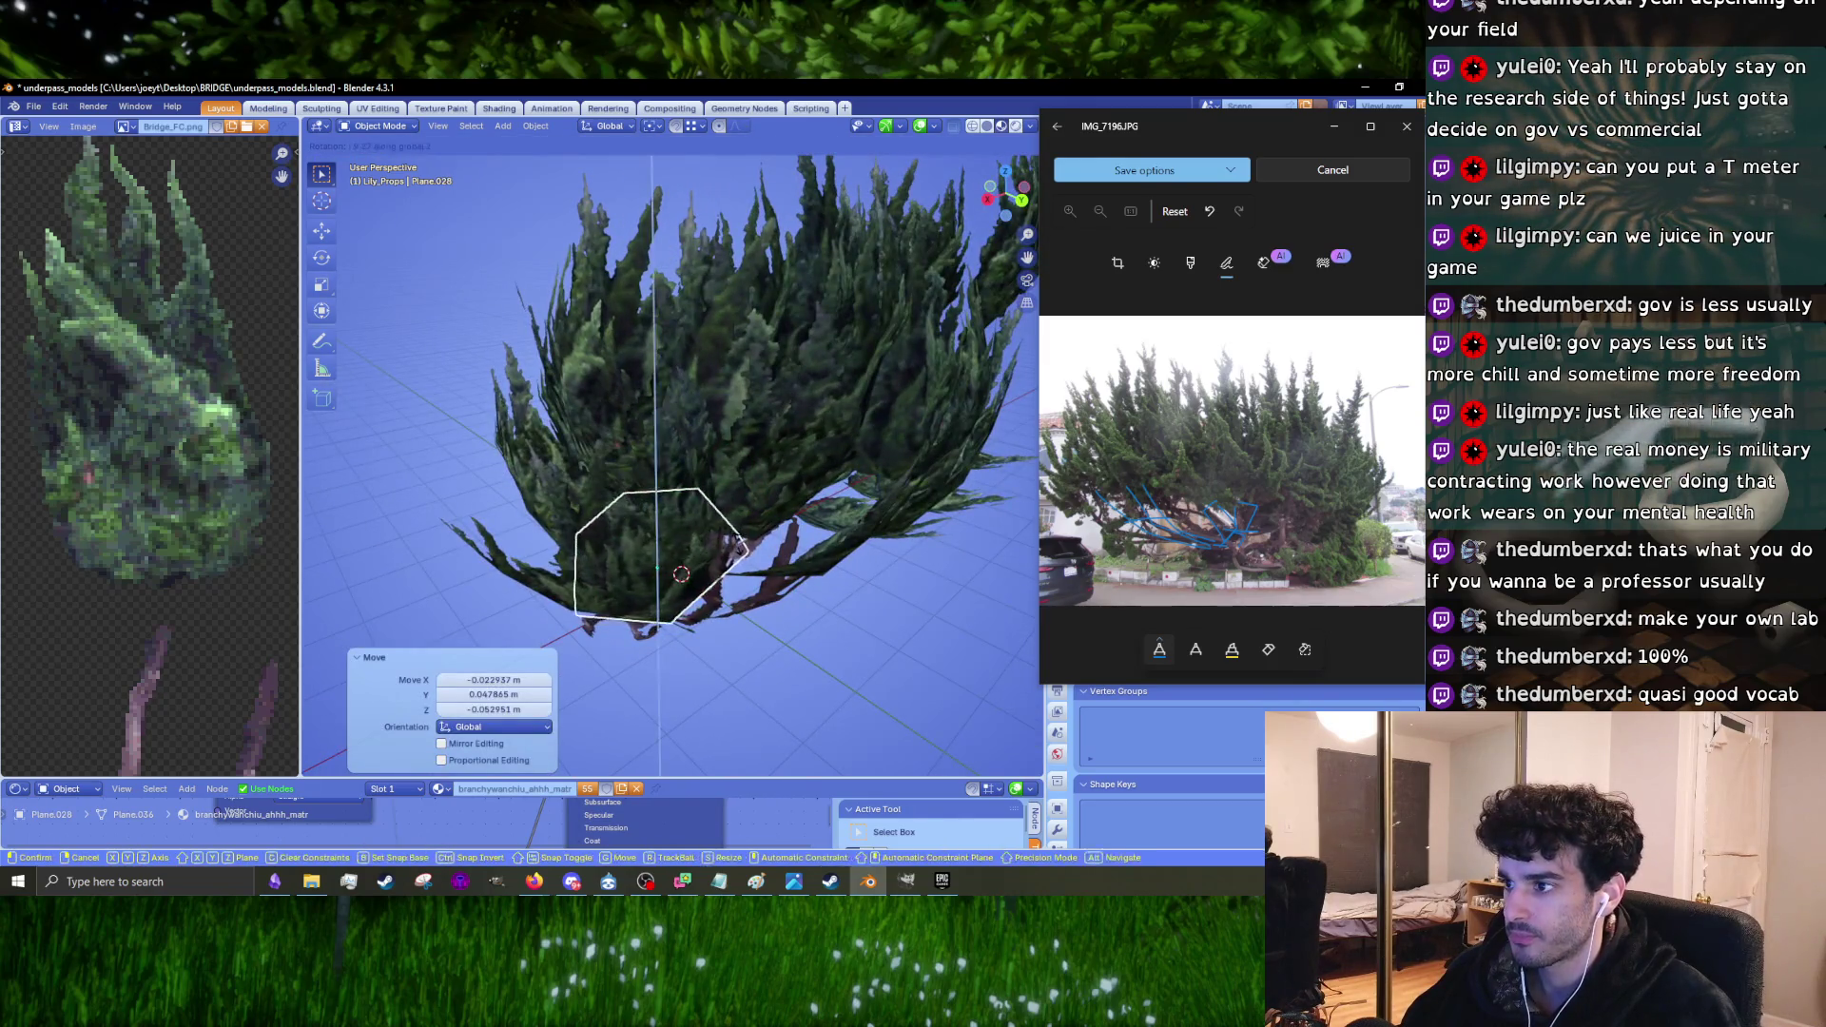
left_click(807, 534)
middle_click_drag(806, 534, 842, 542)
key("r")
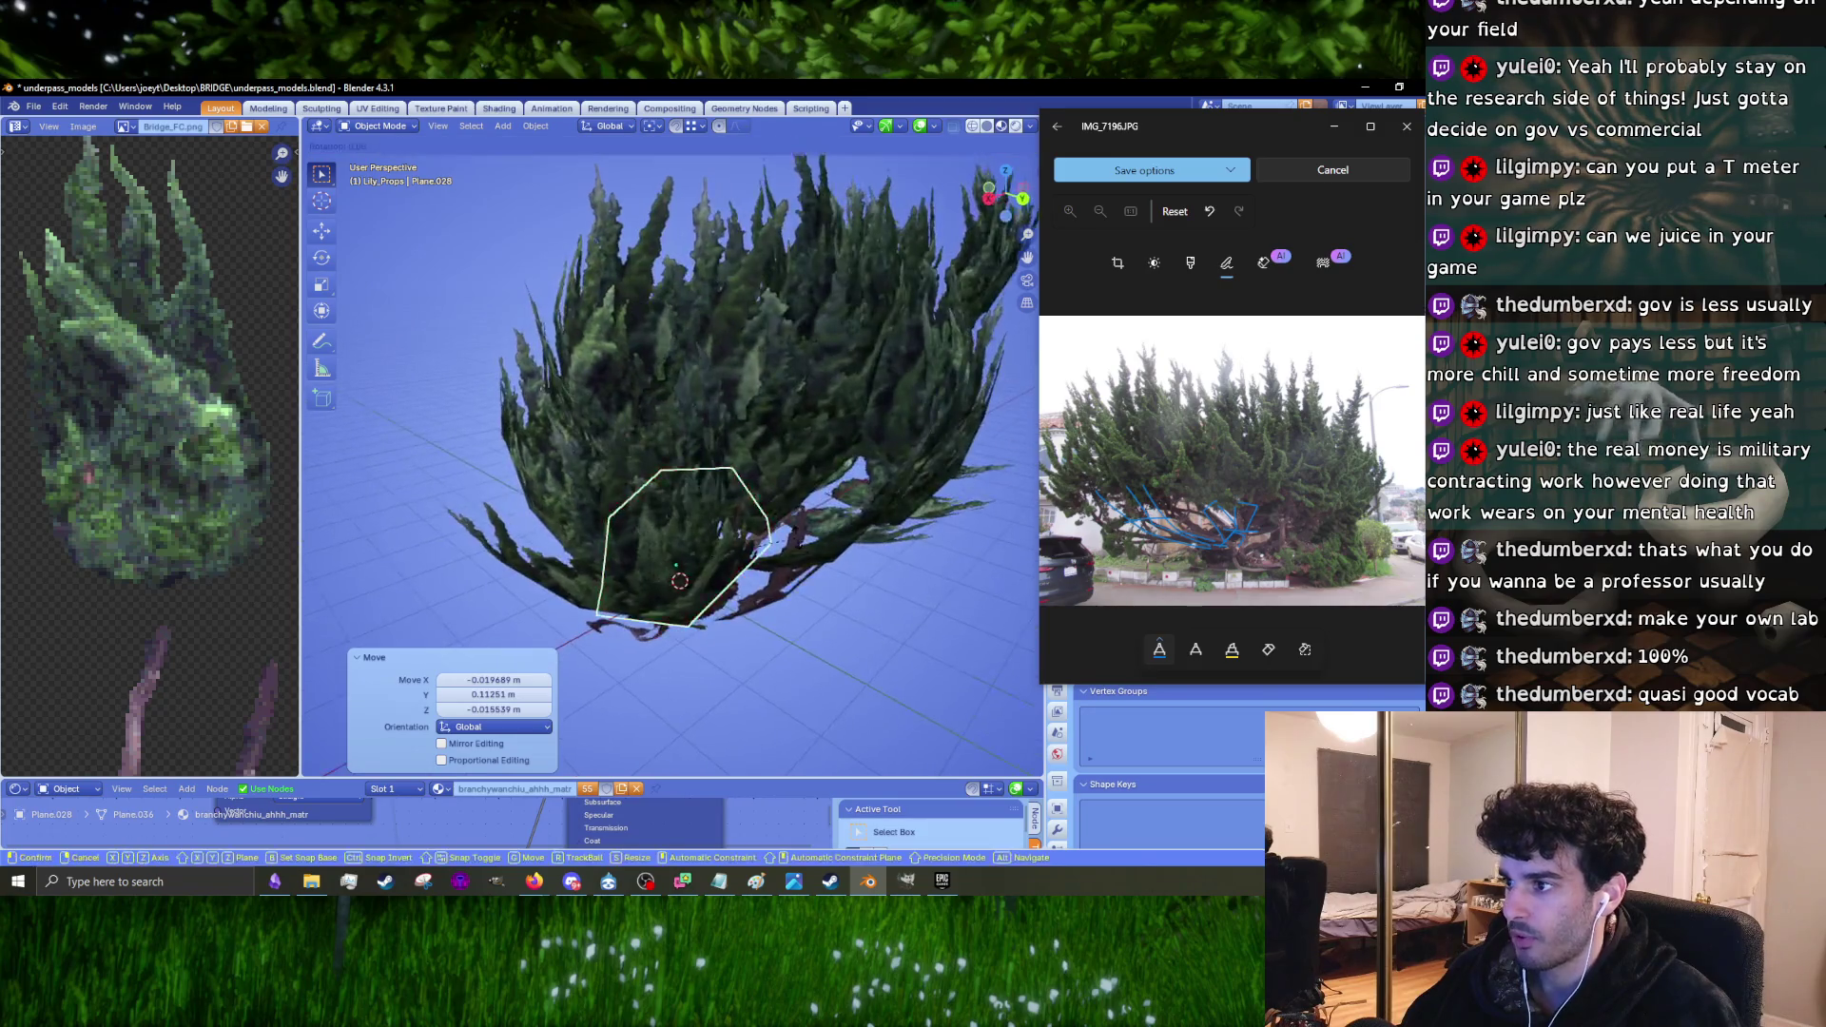
left_click(761, 469)
mouse_move(761, 470)
middle_mouse_down()
mouse_move(823, 499)
mouse_move(685, 441)
mouse_move(754, 477)
mouse_move(822, 477)
mouse_move(798, 498)
middle_mouse_up()
key("g")
left_click(808, 493)
Step: Shrink Plane.054 to 0.906, adjust its position and tilt, and enter Edit Mode
left_click(684, 441)
key("s")
left_click(739, 454)
key("g")
left_click(756, 483)
key("r")
left_click(803, 496)
key("Tab")
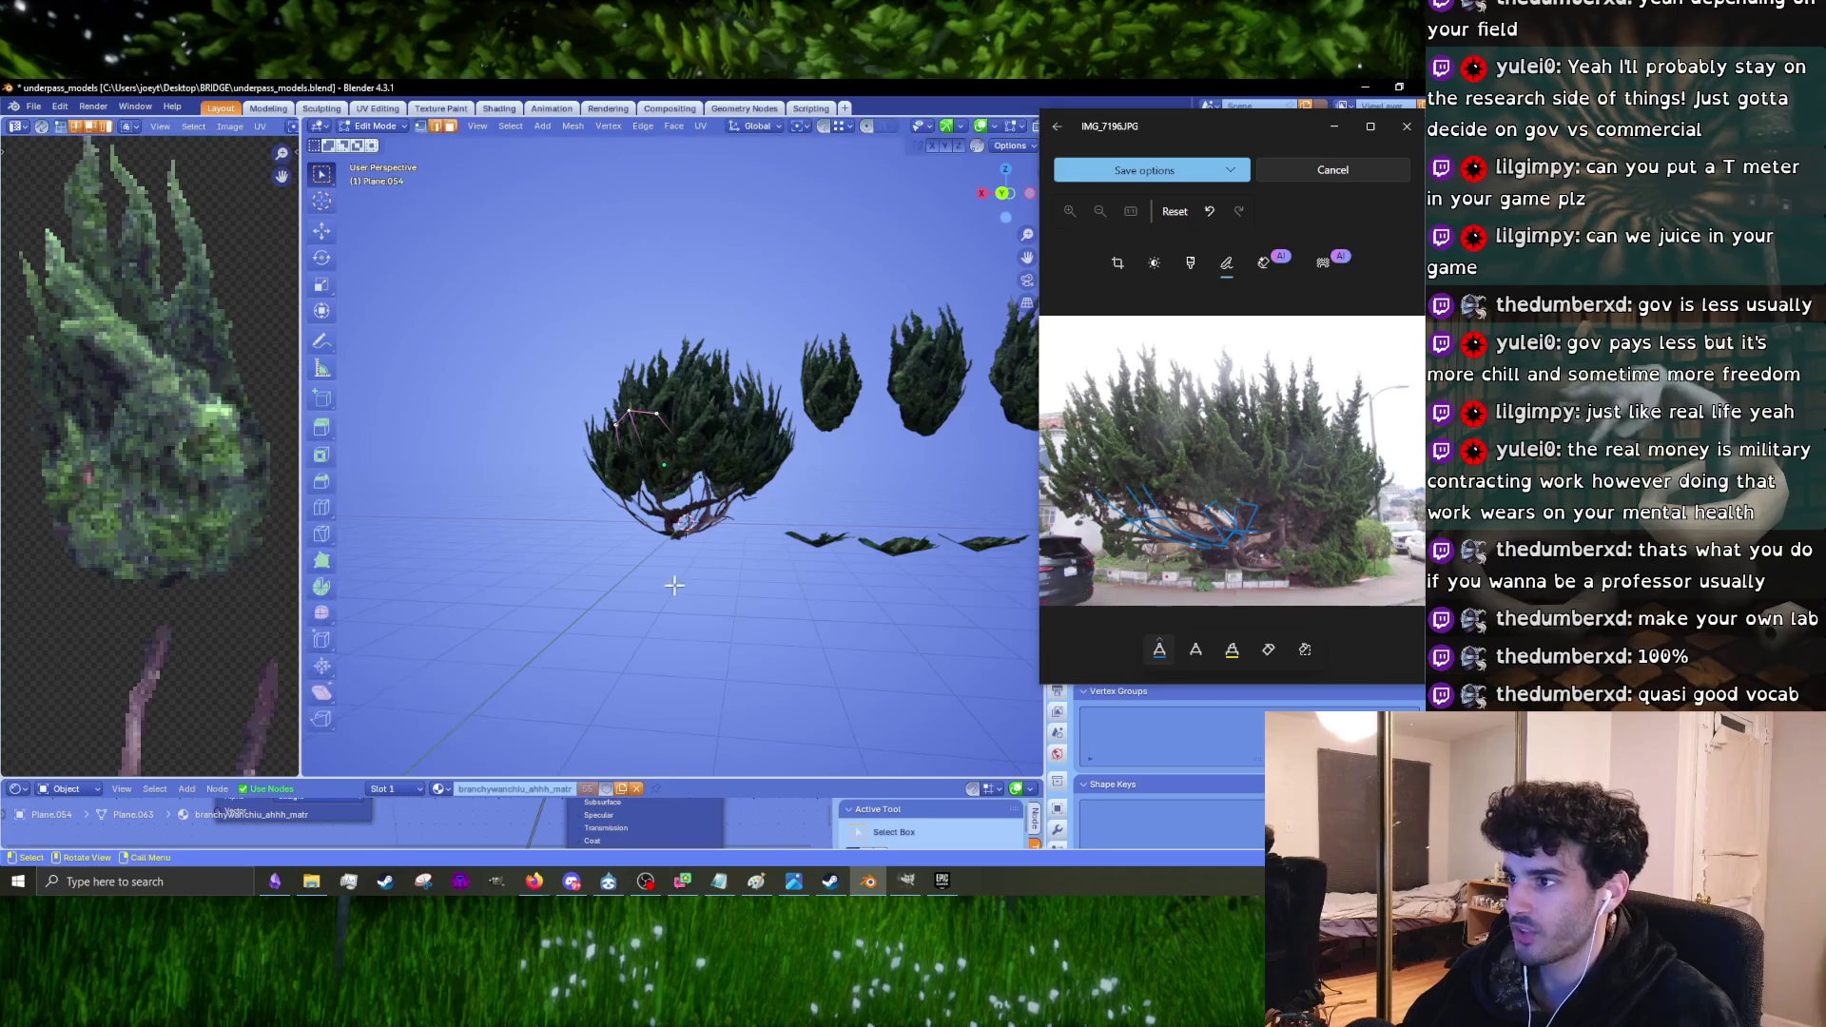
Step: Back in Object Mode, select tree pieces and place the duplicated branch card from top view
scroll(683, 605, "up", 5)
mouse_move(683, 605)
middle_mouse_down()
mouse_move(672, 584)
mouse_move(796, 561)
mouse_move(623, 591)
mouse_move(698, 578)
mouse_move(652, 603)
mouse_move(729, 487)
mouse_move(713, 573)
mouse_move(860, 658)
middle_mouse_up()
key("Tab")
left_click(624, 592, "shift")
left_click(595, 585, "shift")
key("KP_7")
left_click(574, 590)
Step: Squash the branch mesh under the crown to 0.479 along Z
left_click(672, 582)
key("s")
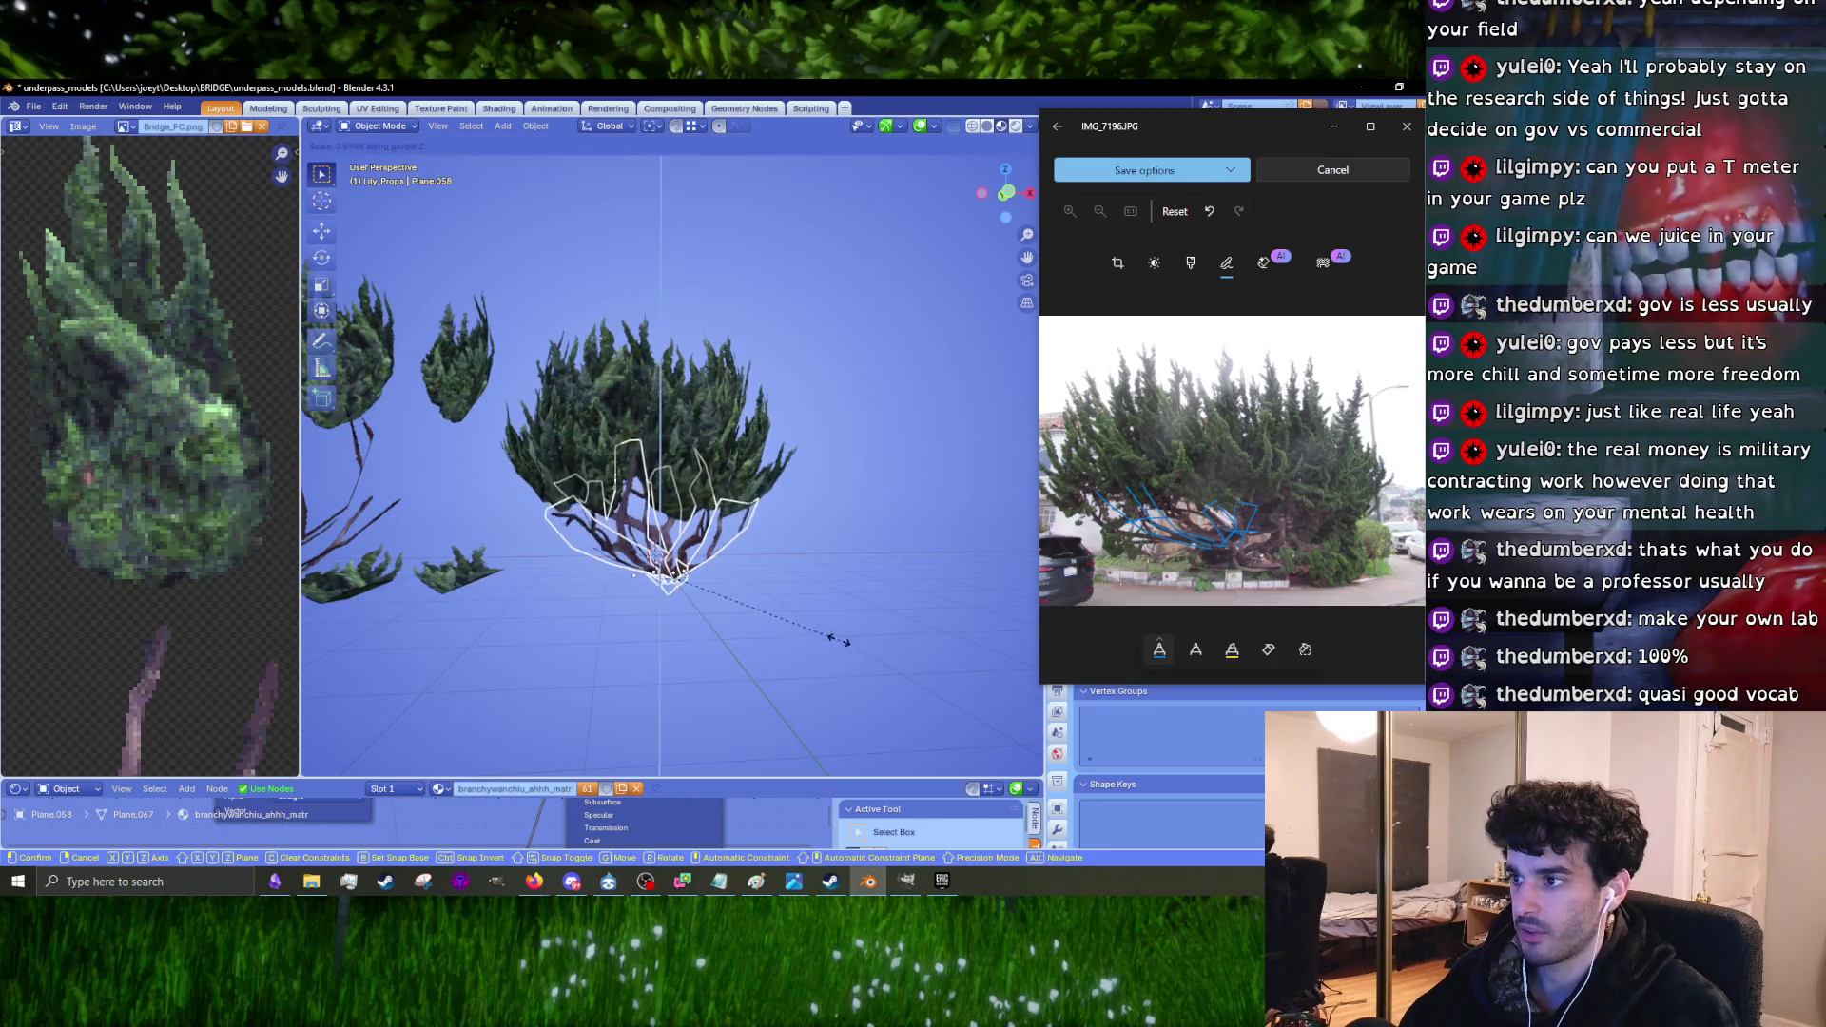
left_click(762, 595)
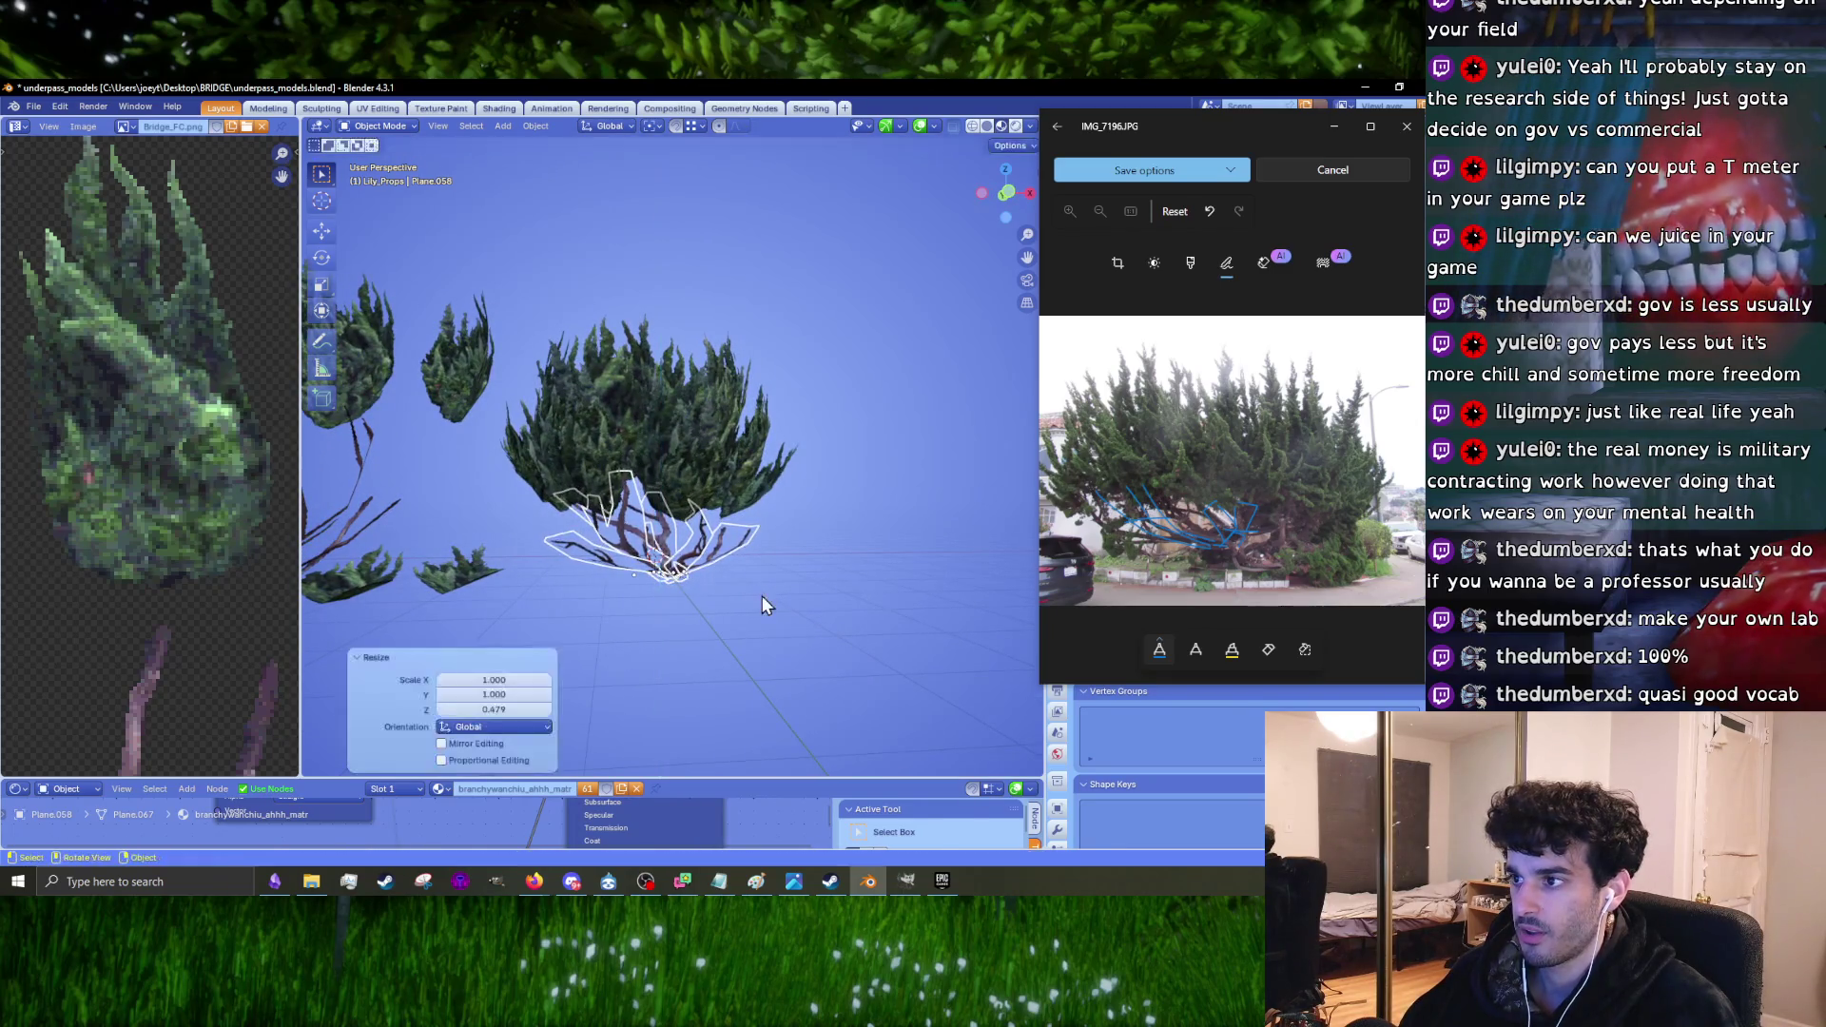
key("KP_1")
Step: Isolate the branch mesh to inspect it in Edit Mode, then unhide the foliage and select the left branch piece
scroll(762, 595, "up", 3)
left_click(766, 602)
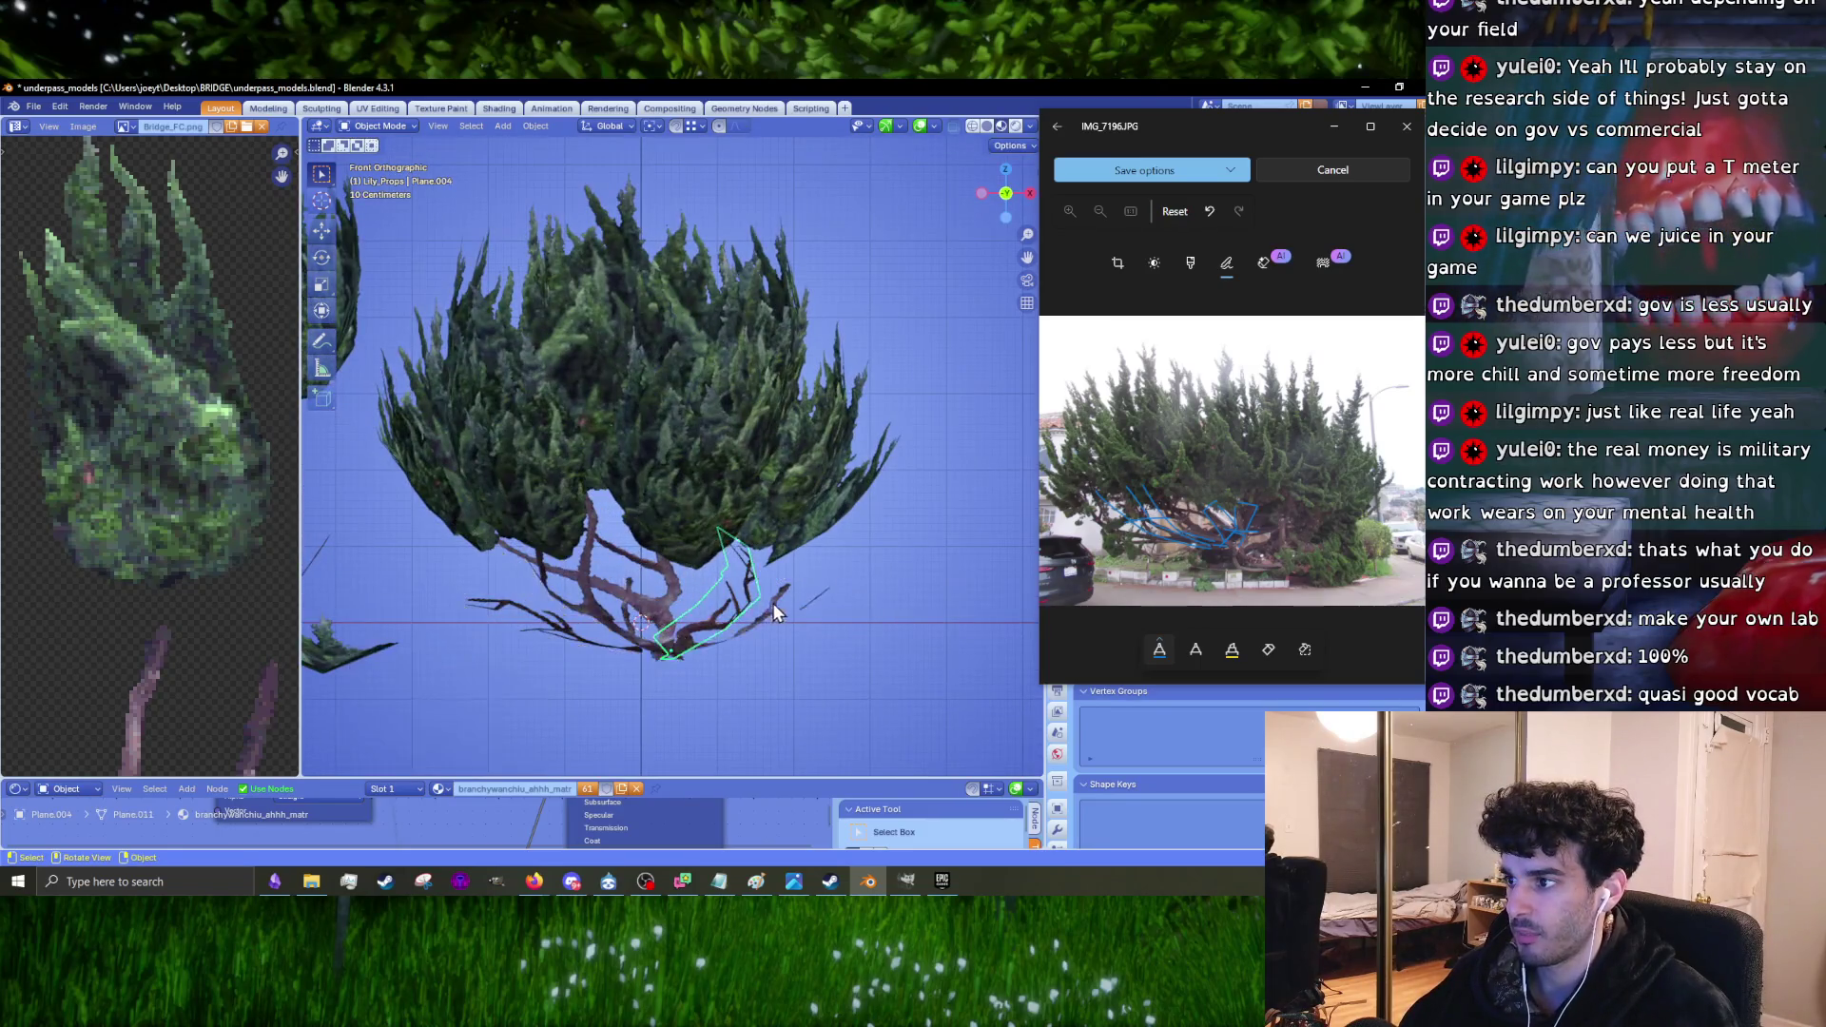
key("shift+h")
scroll(814, 640, "up", 2)
key("Tab")
middle_click_drag(864, 654, 837, 695)
key("Tab")
key("alt+h")
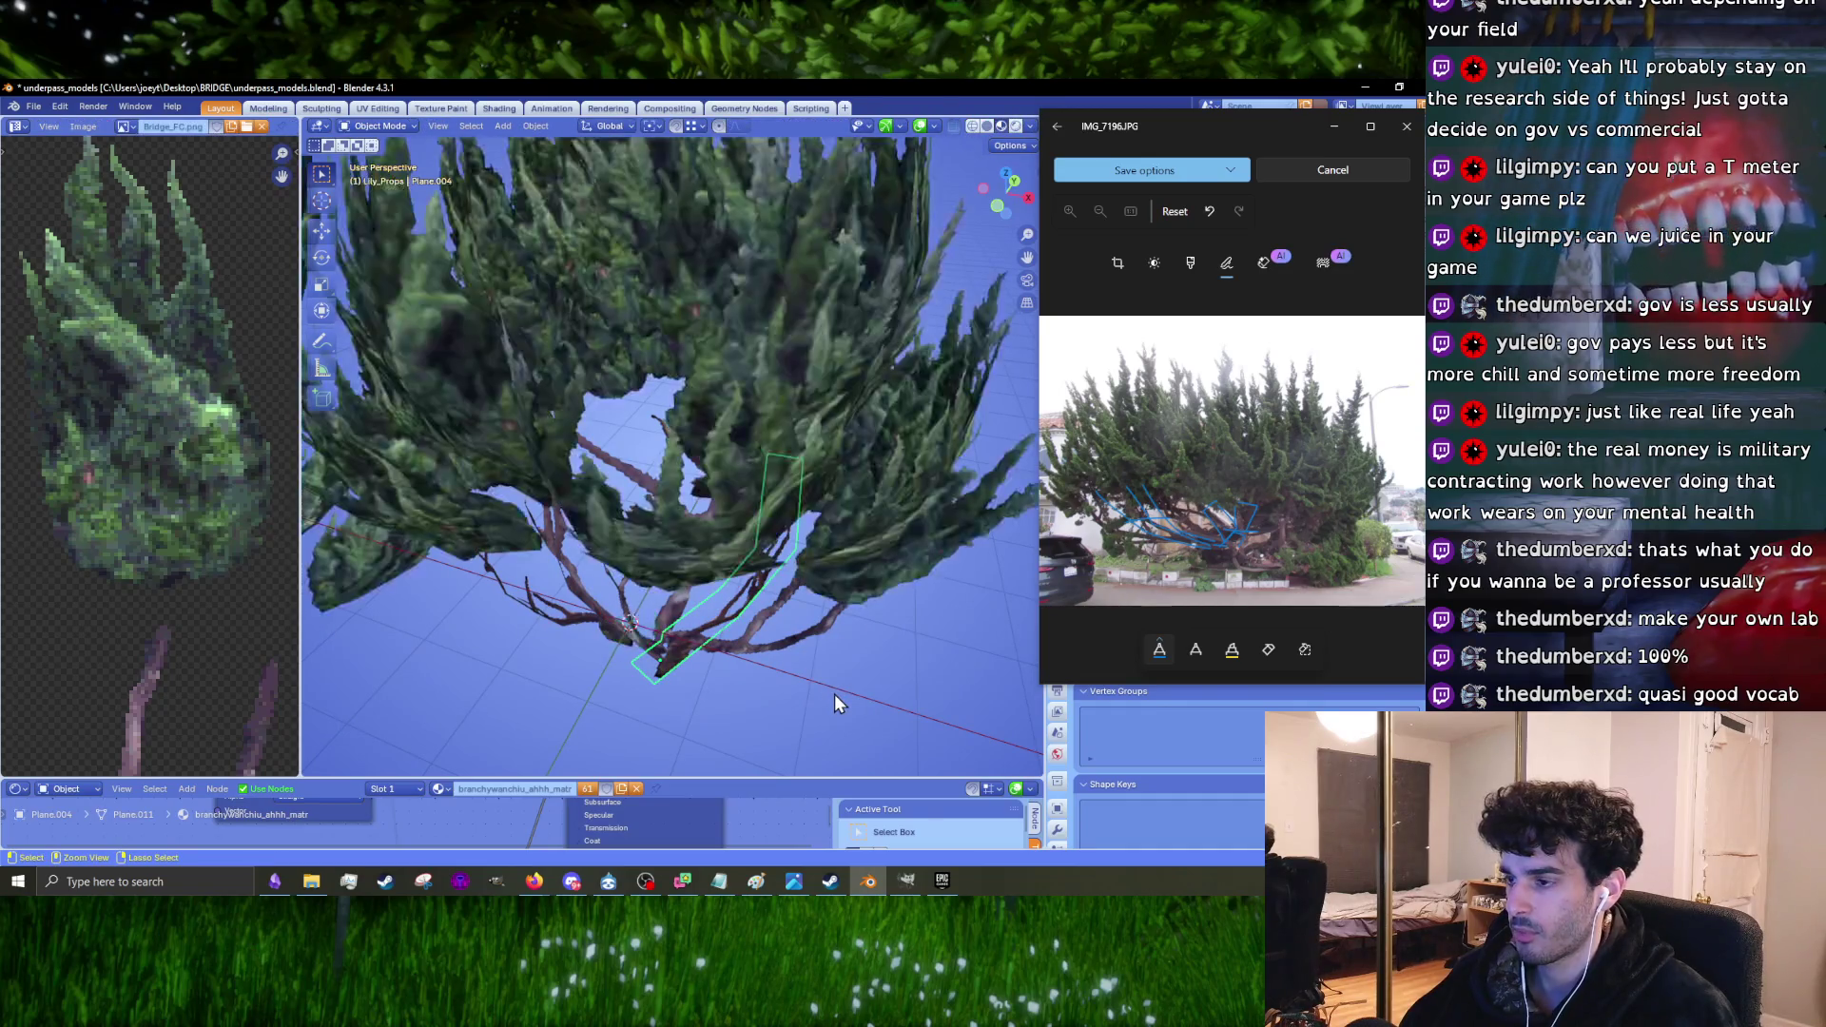
mouse_move(751, 650)
middle_mouse_down()
mouse_move(683, 555)
mouse_move(599, 600)
middle_mouse_up()
left_click(635, 592)
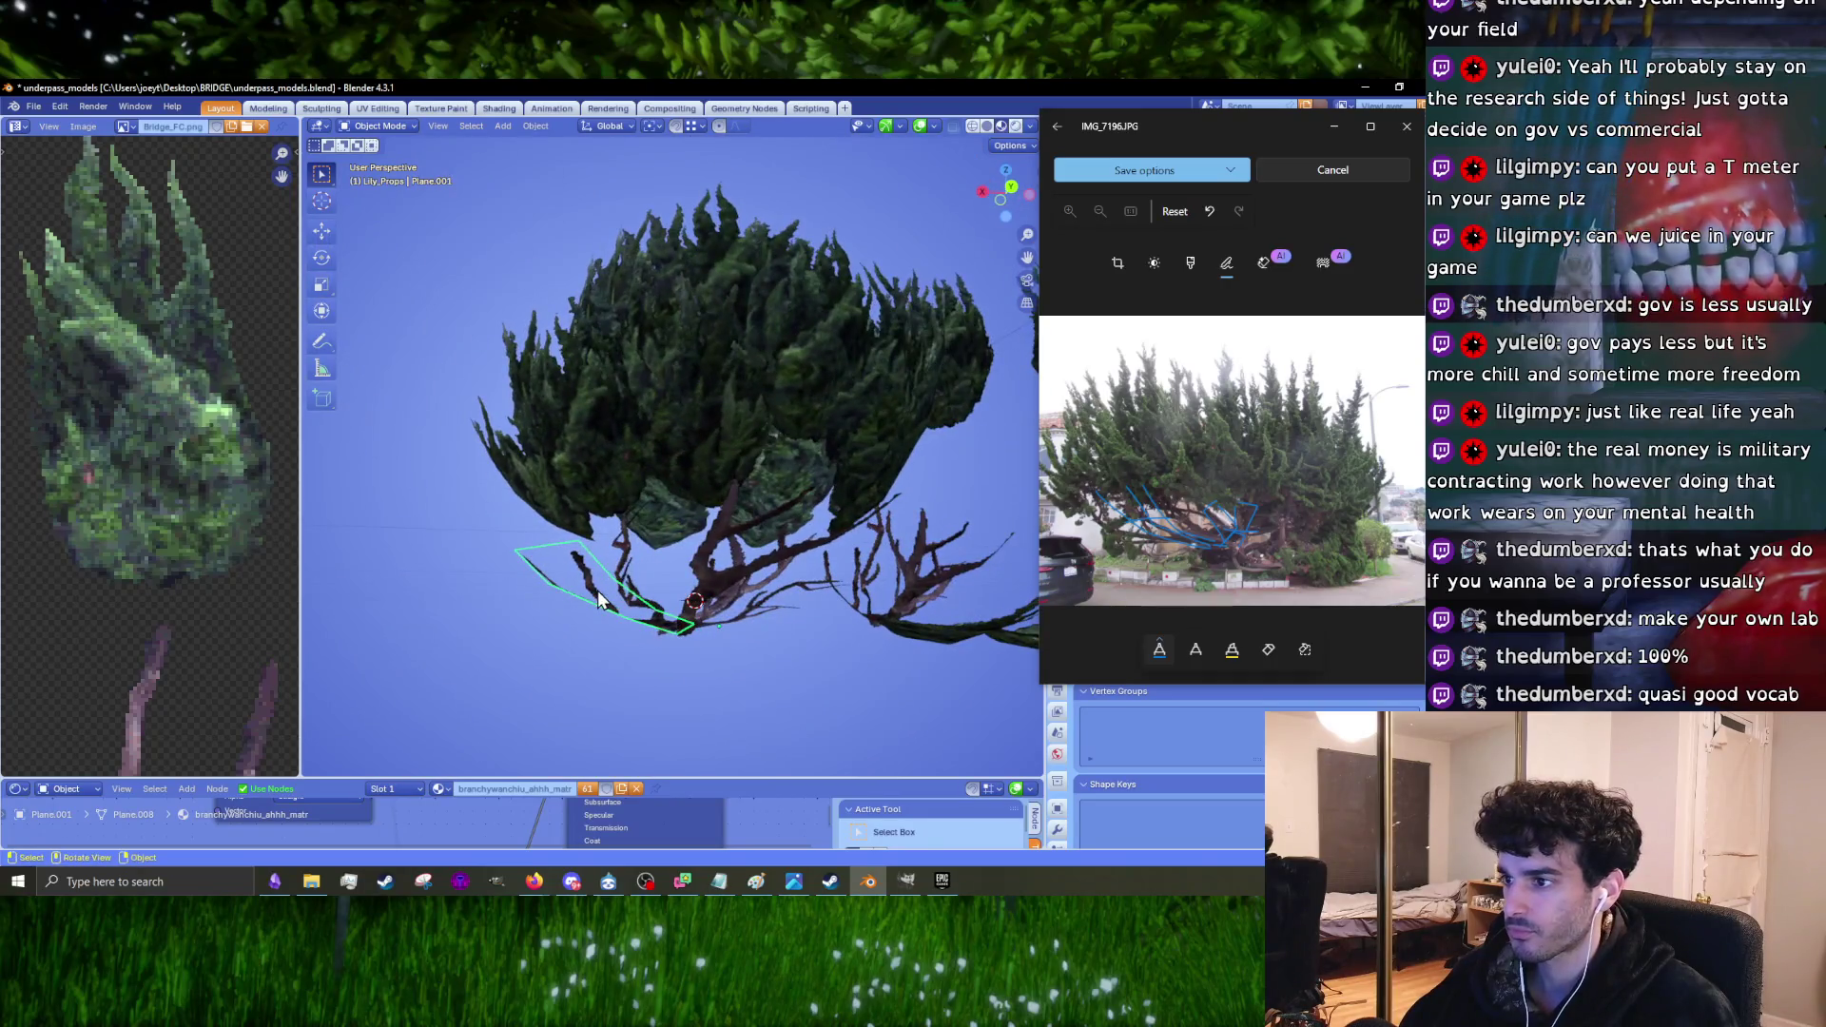
Step: Switch to the front view and briefly isolate the branches, then bring the foliage back
key("KP_1")
key("shift+h")
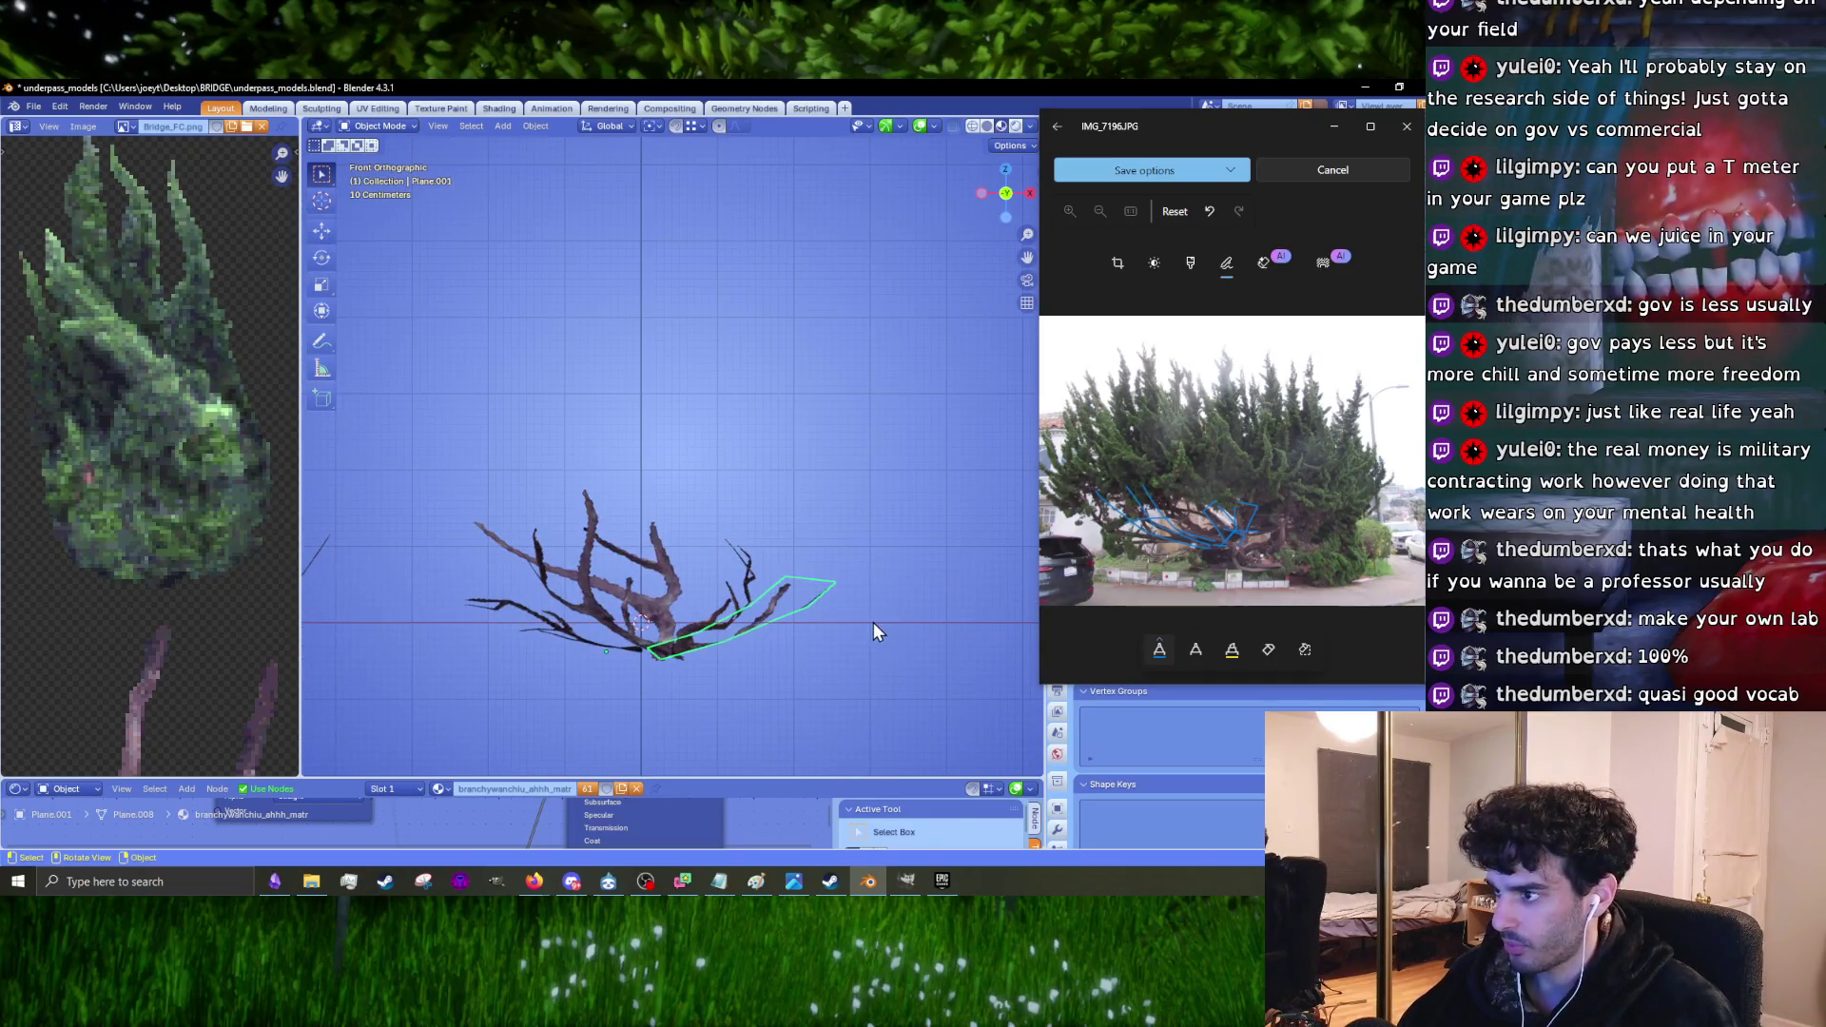
scroll(869, 623, "down", 5)
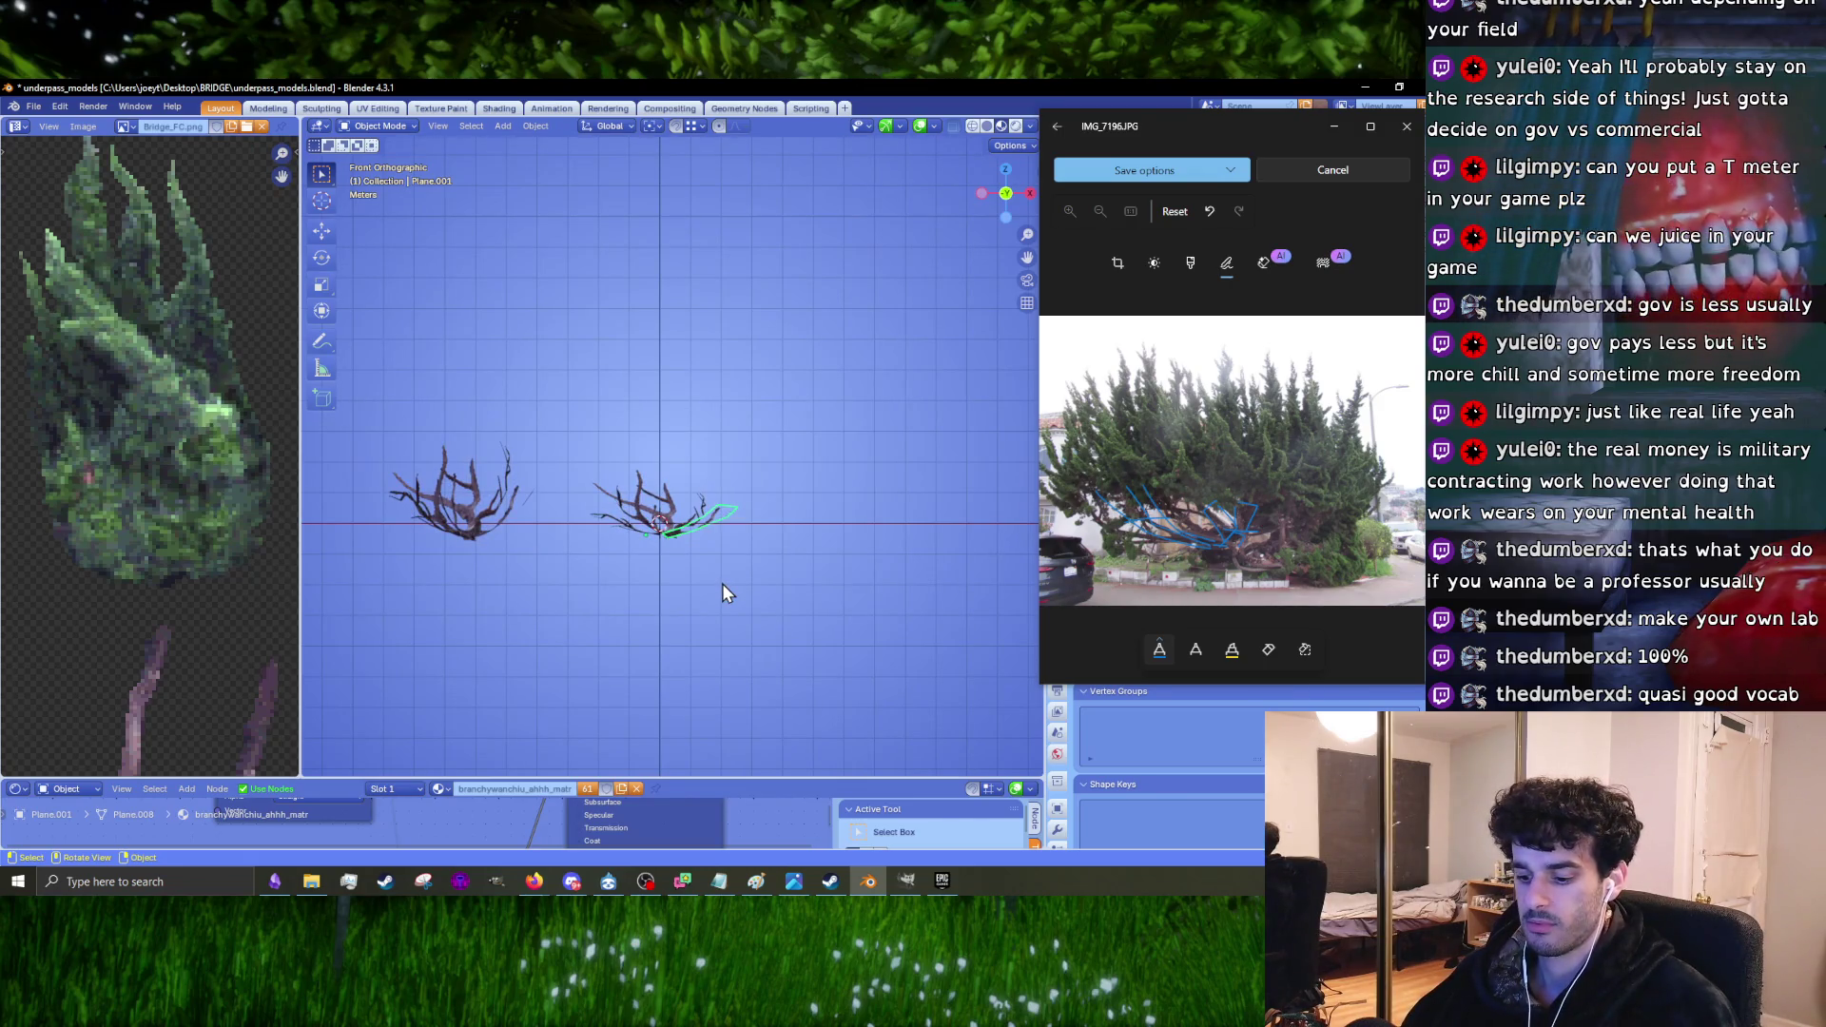
key("alt+h")
key("ctrl+z")
key("alt+h")
scroll(723, 585, "up", 5)
Step: Raise the outer corner vertices of the branch card about 0.028 m onto its branch
key("Tab")
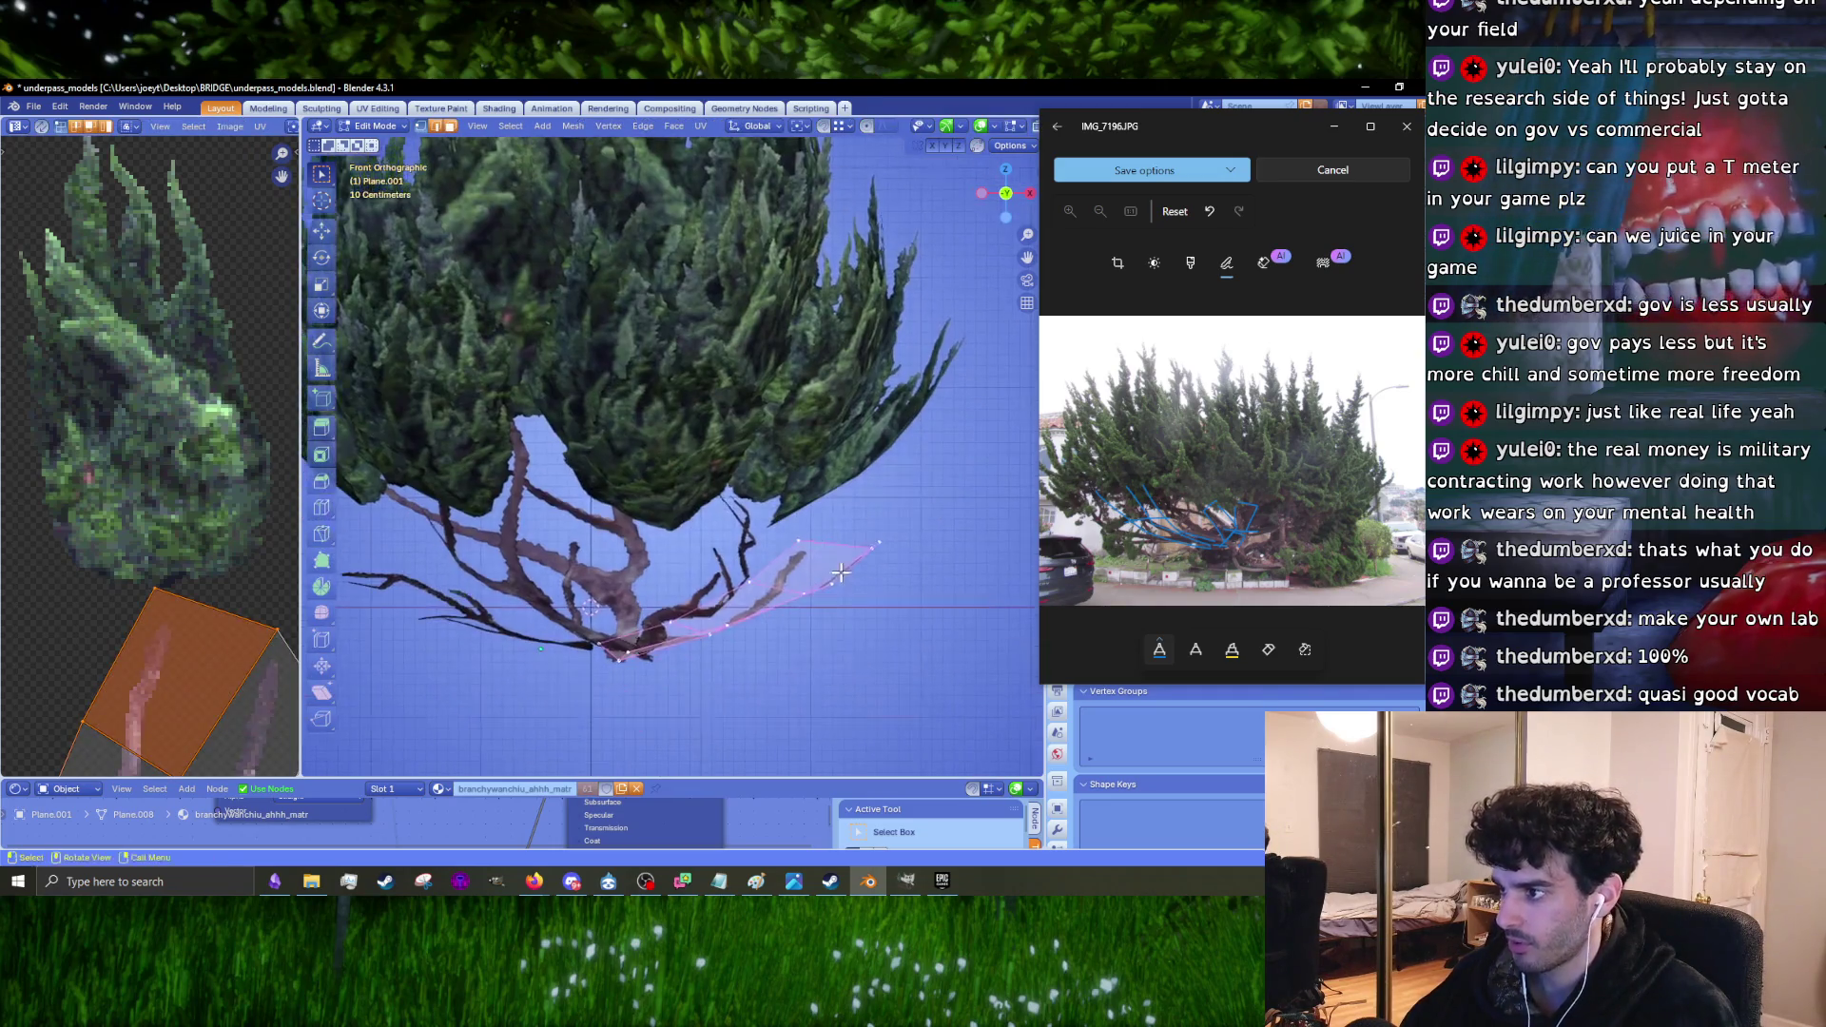
left_click_drag(912, 567, 913, 565)
key("g")
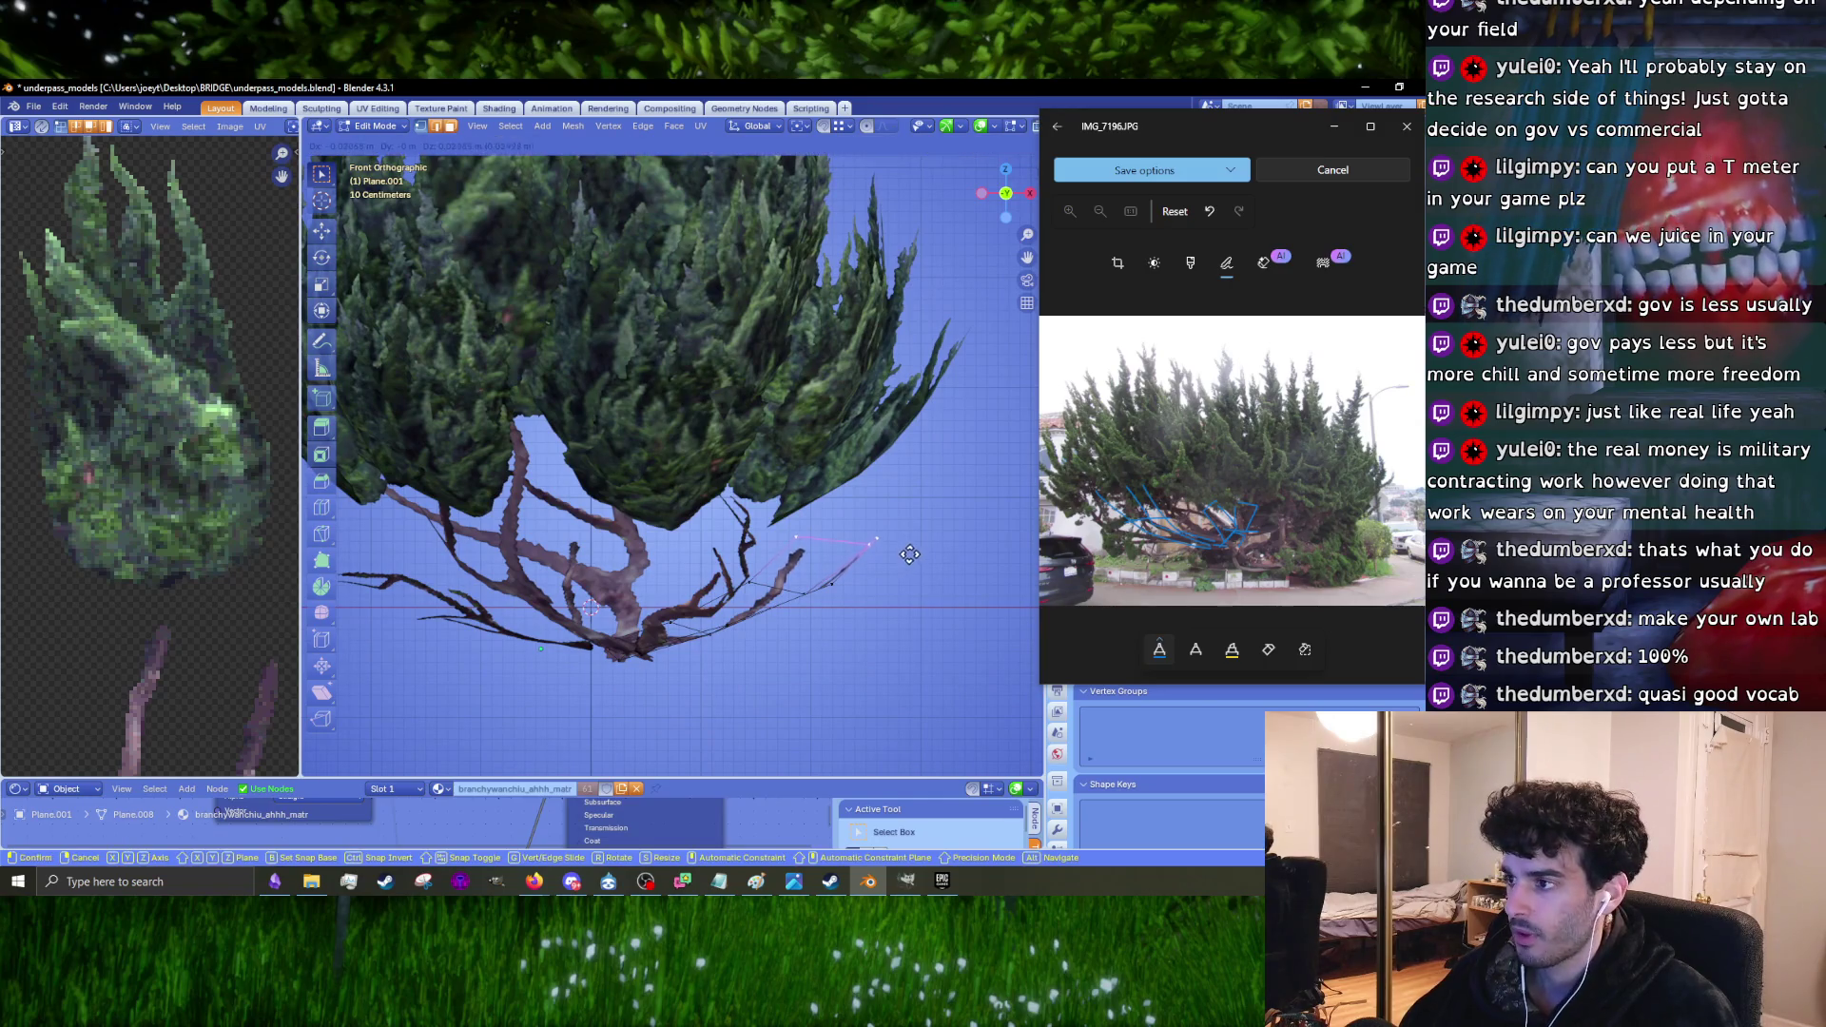
left_click(908, 541)
left_click_drag(890, 591, 889, 591)
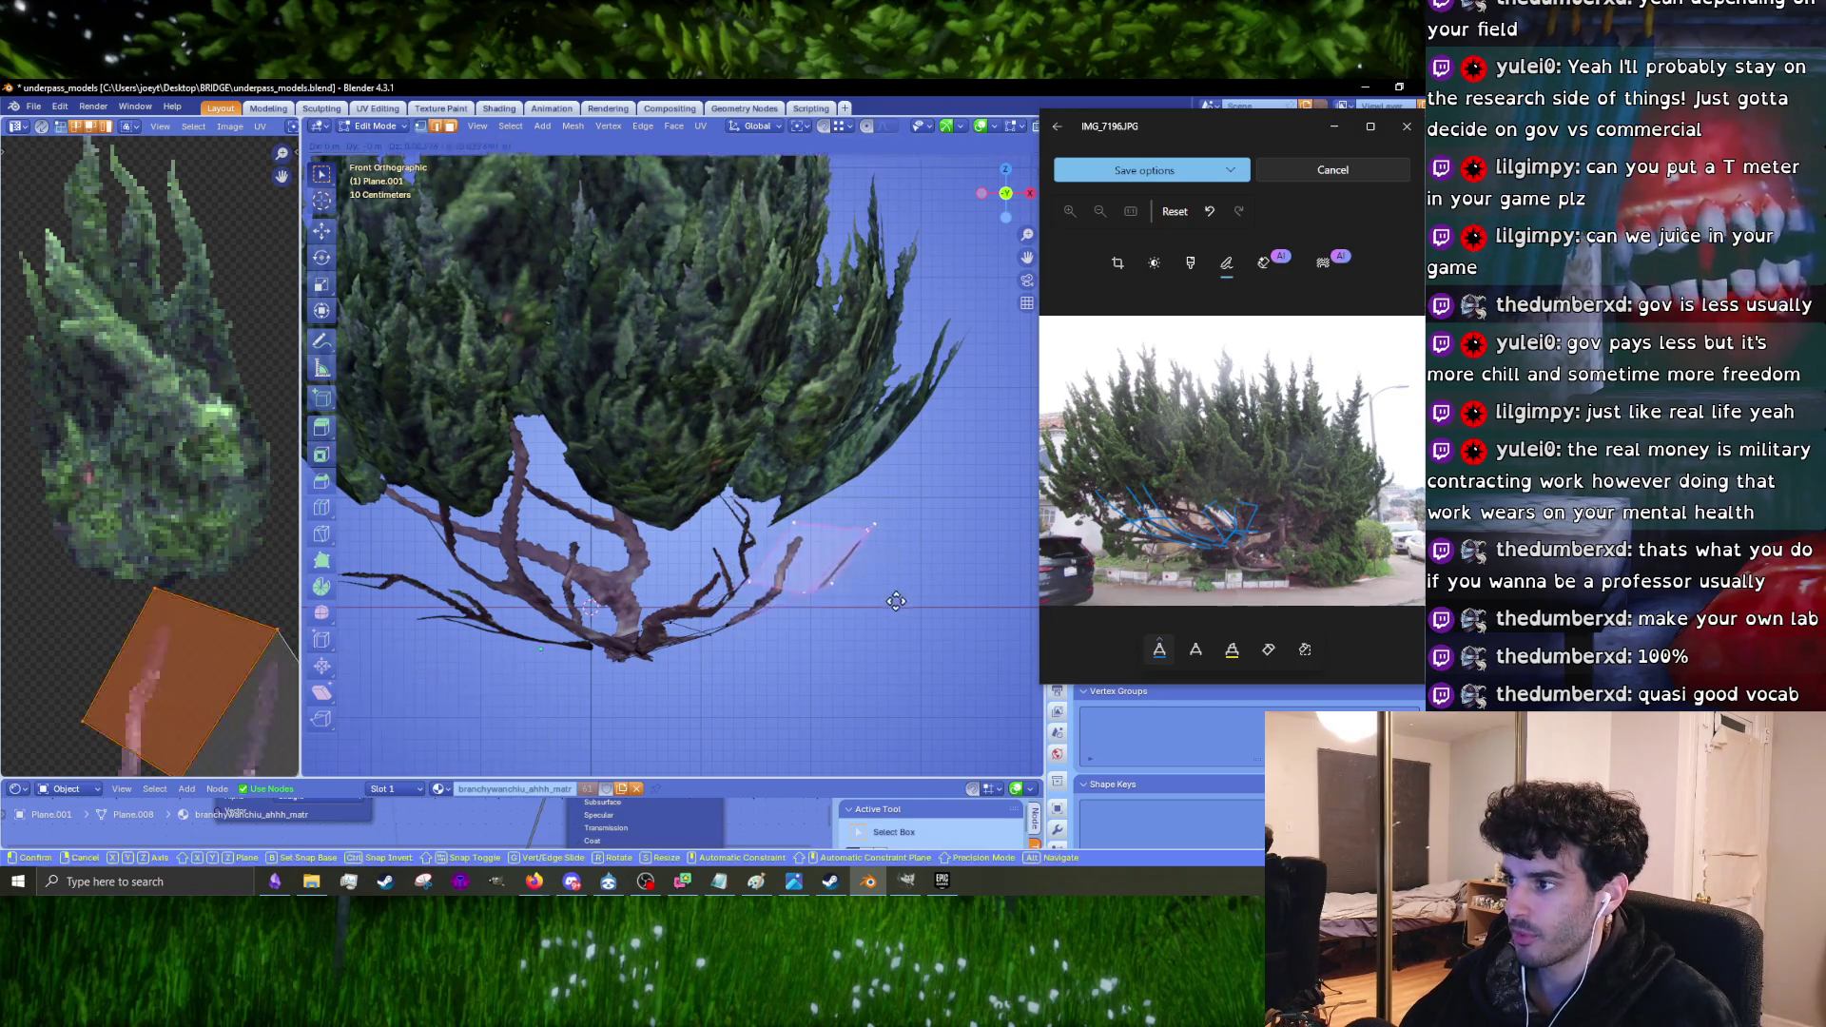
scroll(750, 534, "up", 2)
key("Tab")
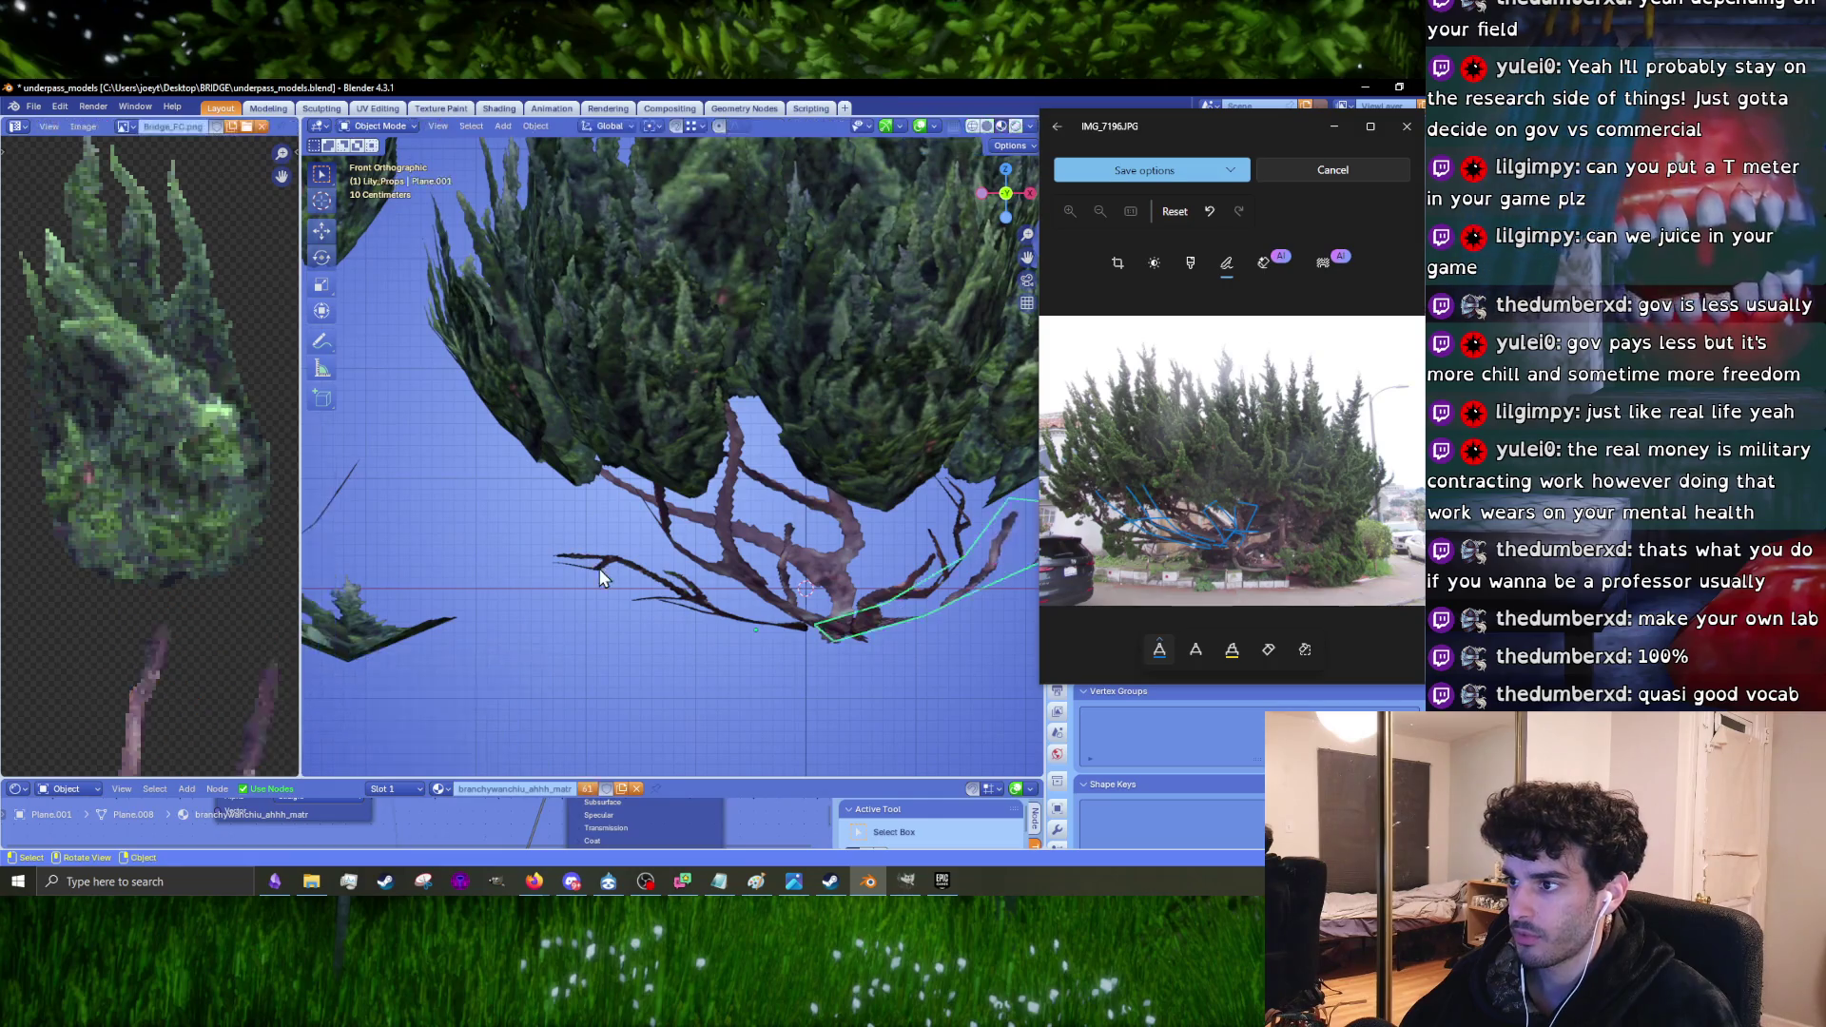
Step: Move the small branch faces of the outlined branch card down onto the branch
key("Tab")
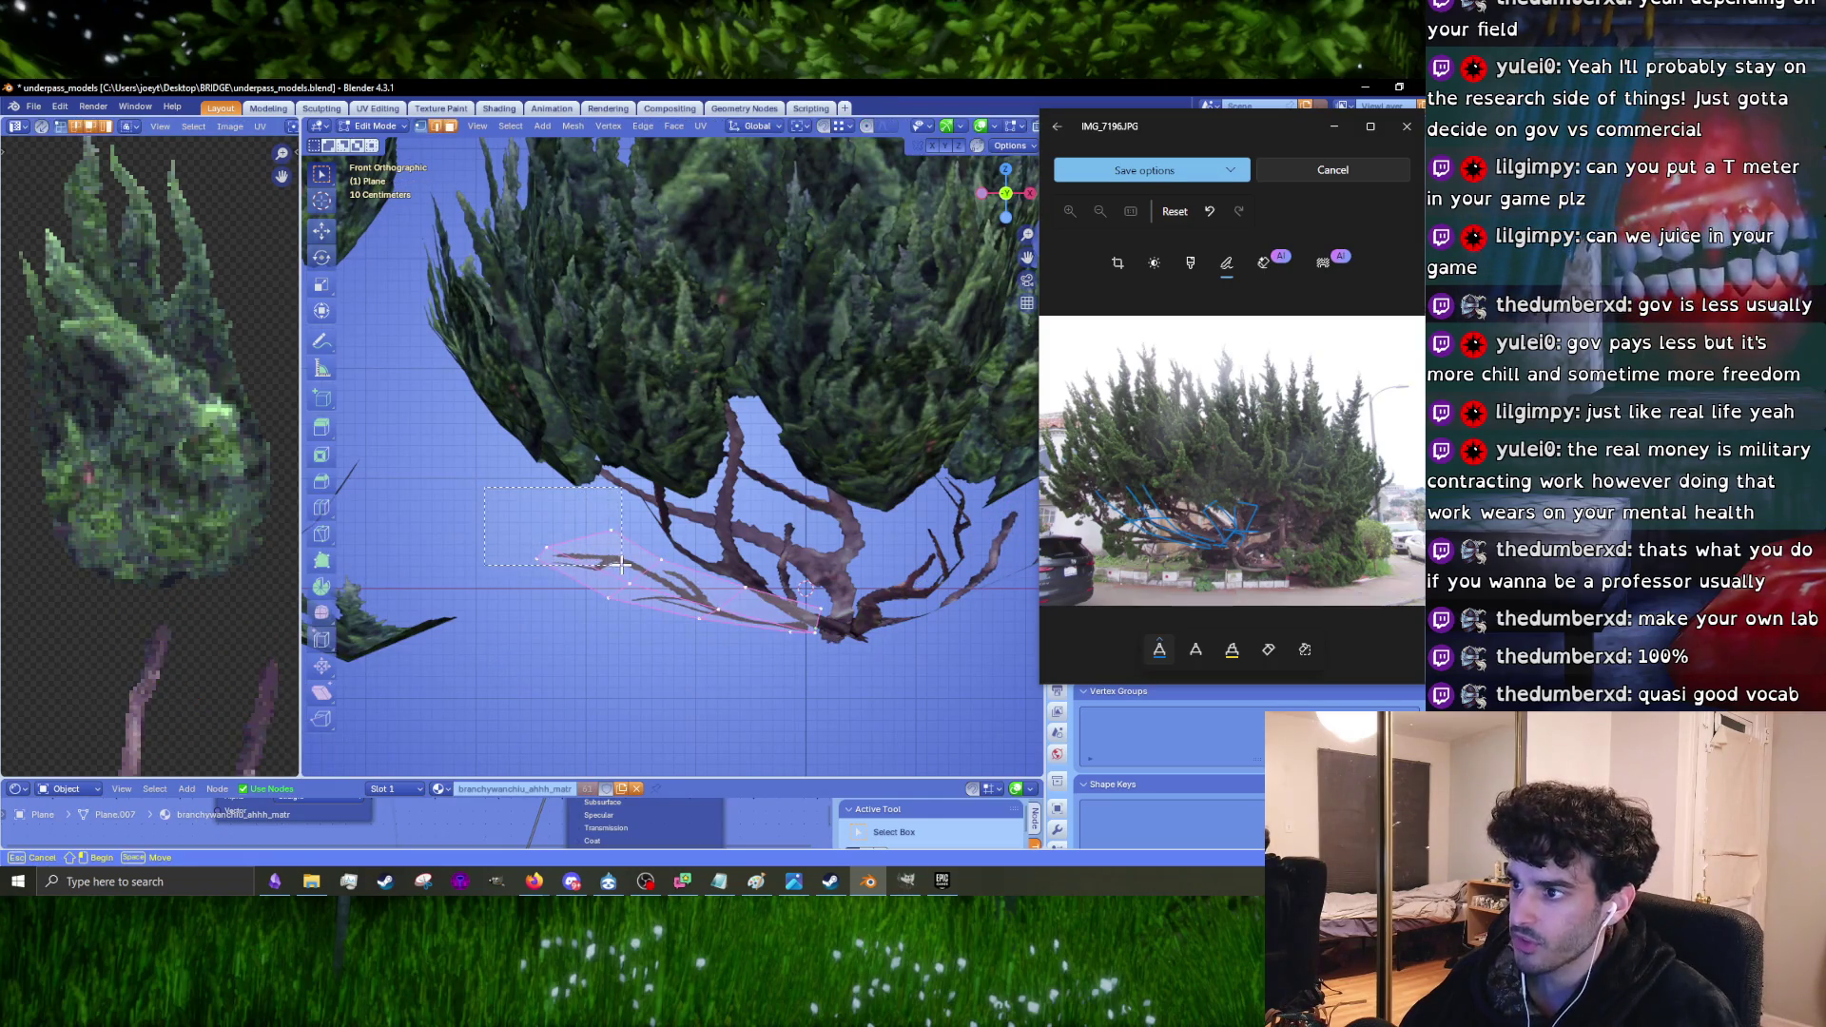
left_click(624, 560)
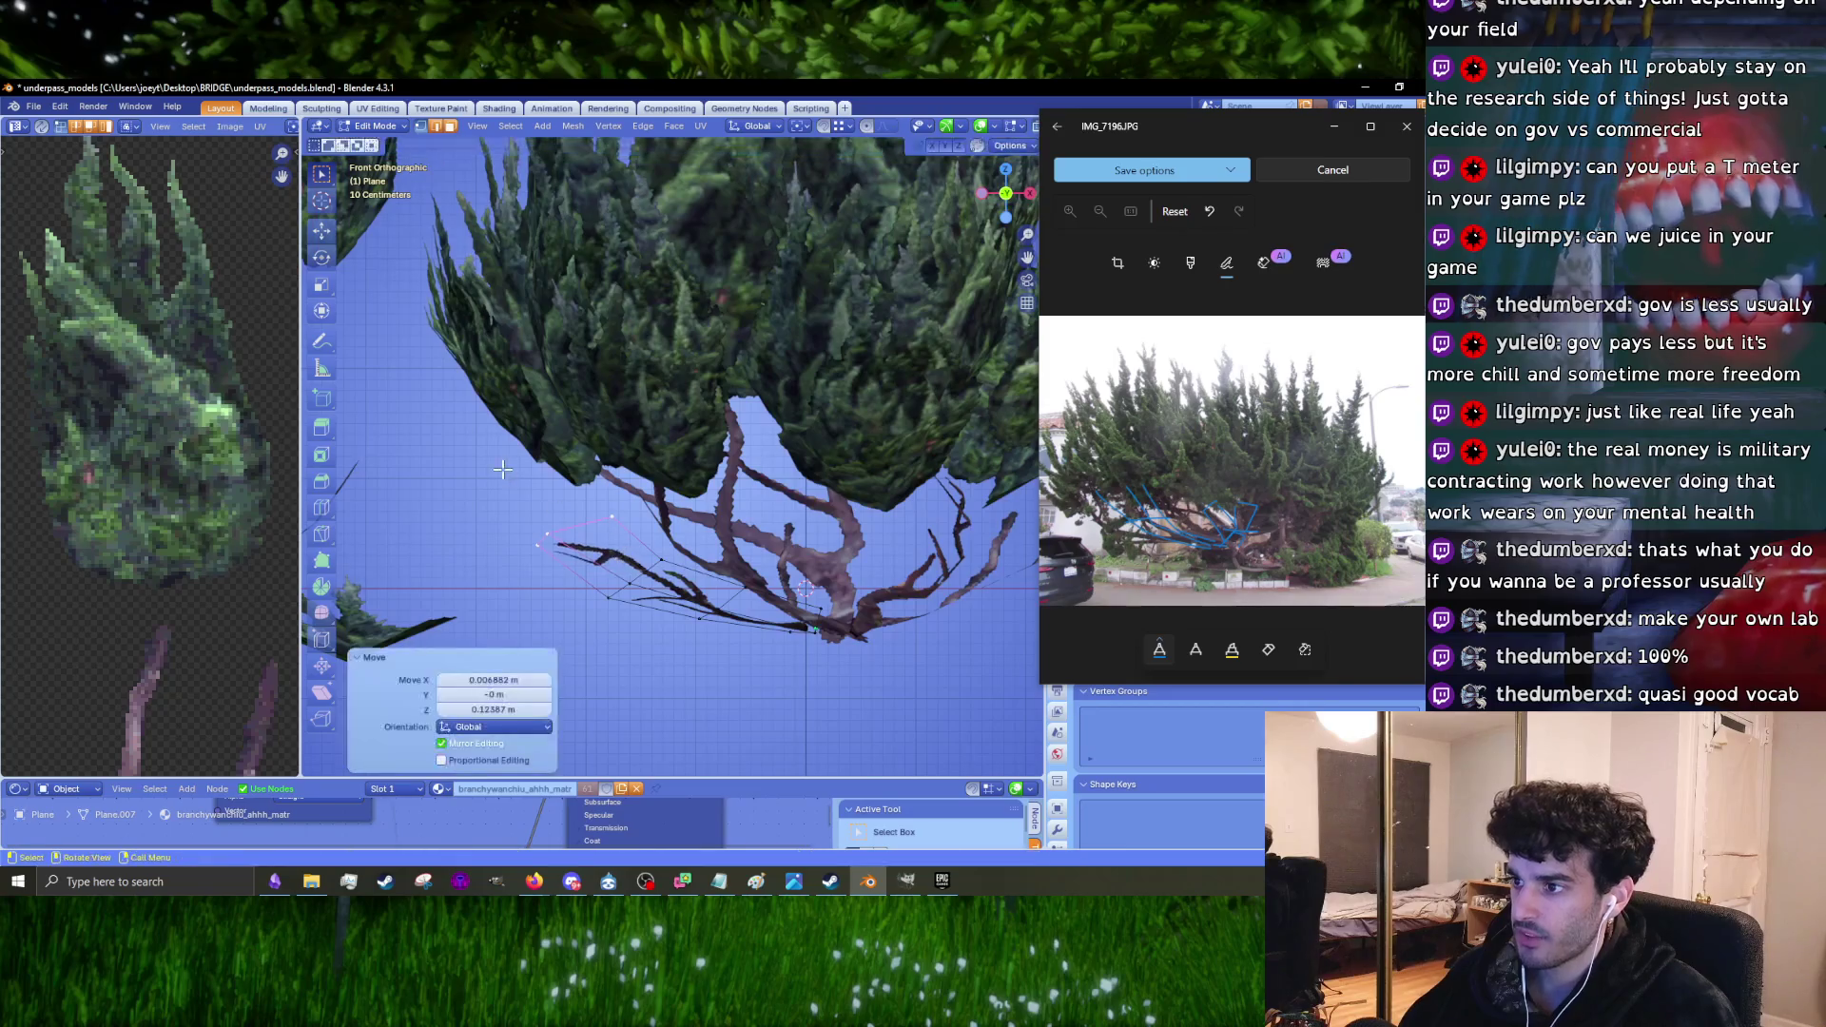
left_click_drag(685, 621, 728, 651)
key("g")
left_click(674, 609)
key("g")
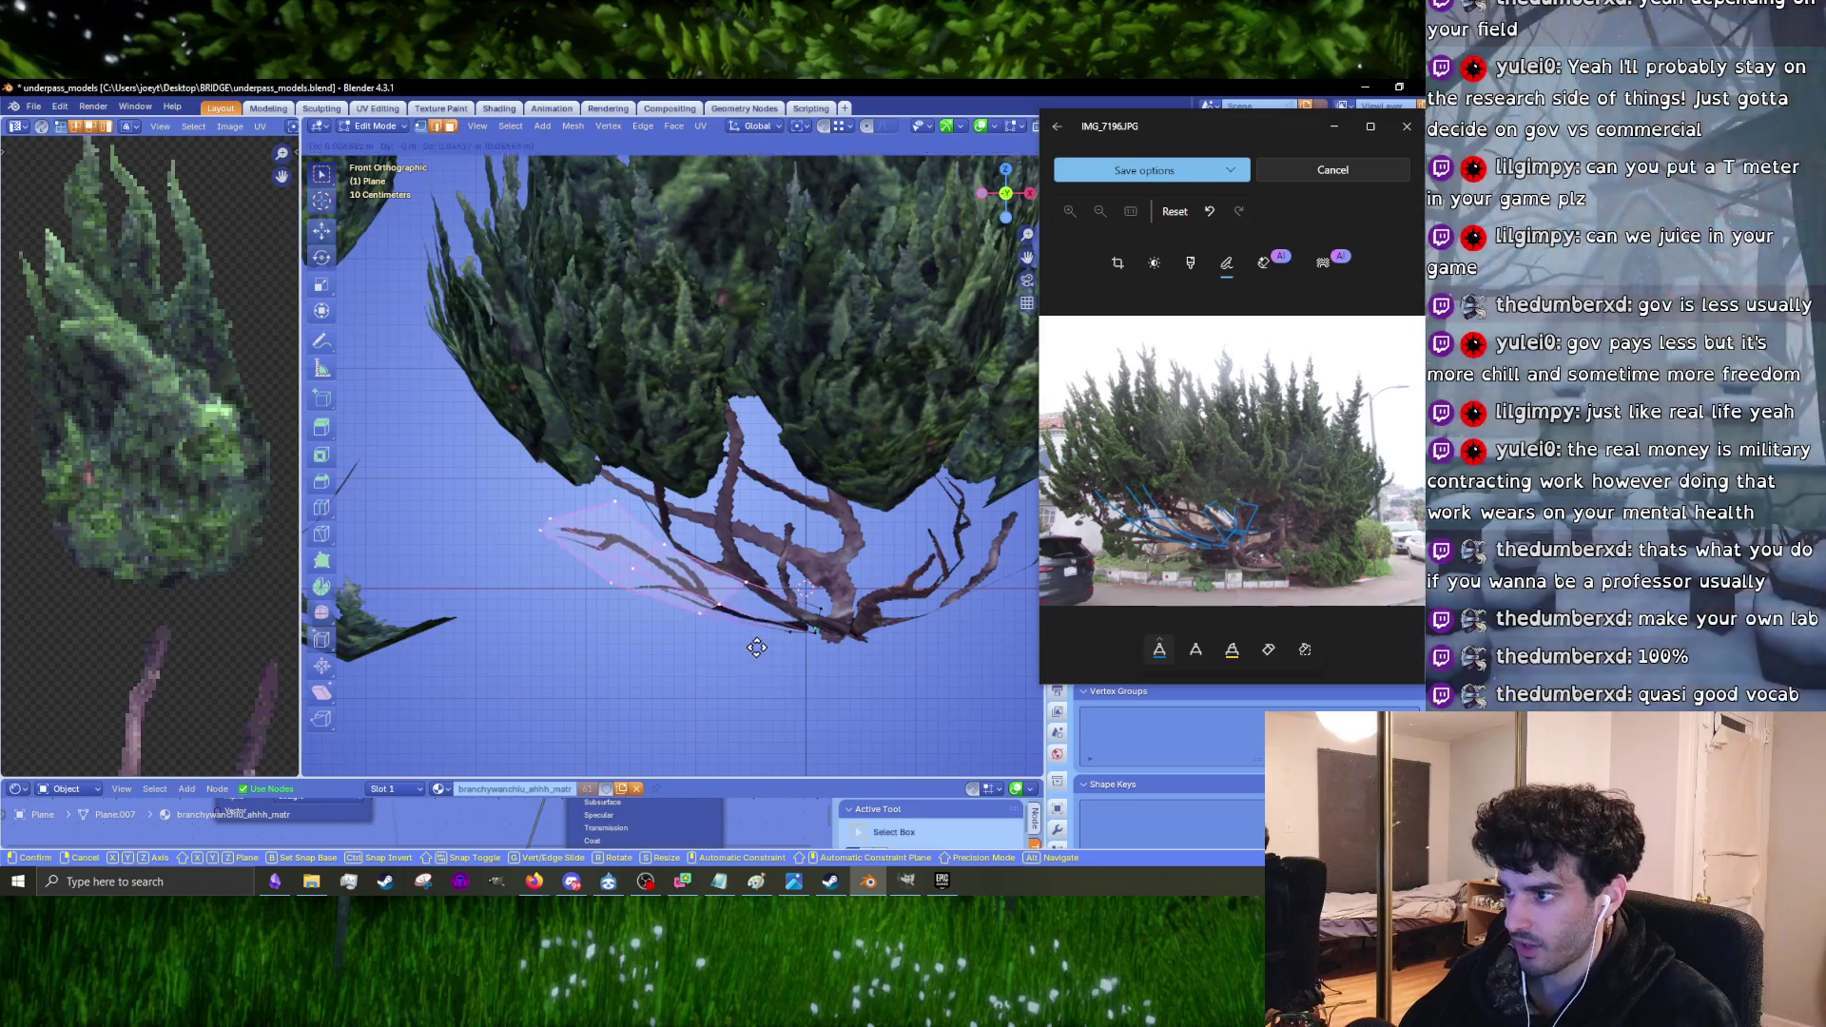
left_click(794, 651)
Step: Shift the left tip vertices of the branch card to follow the lower branch
middle_click_drag(798, 650, 750, 647, "shift")
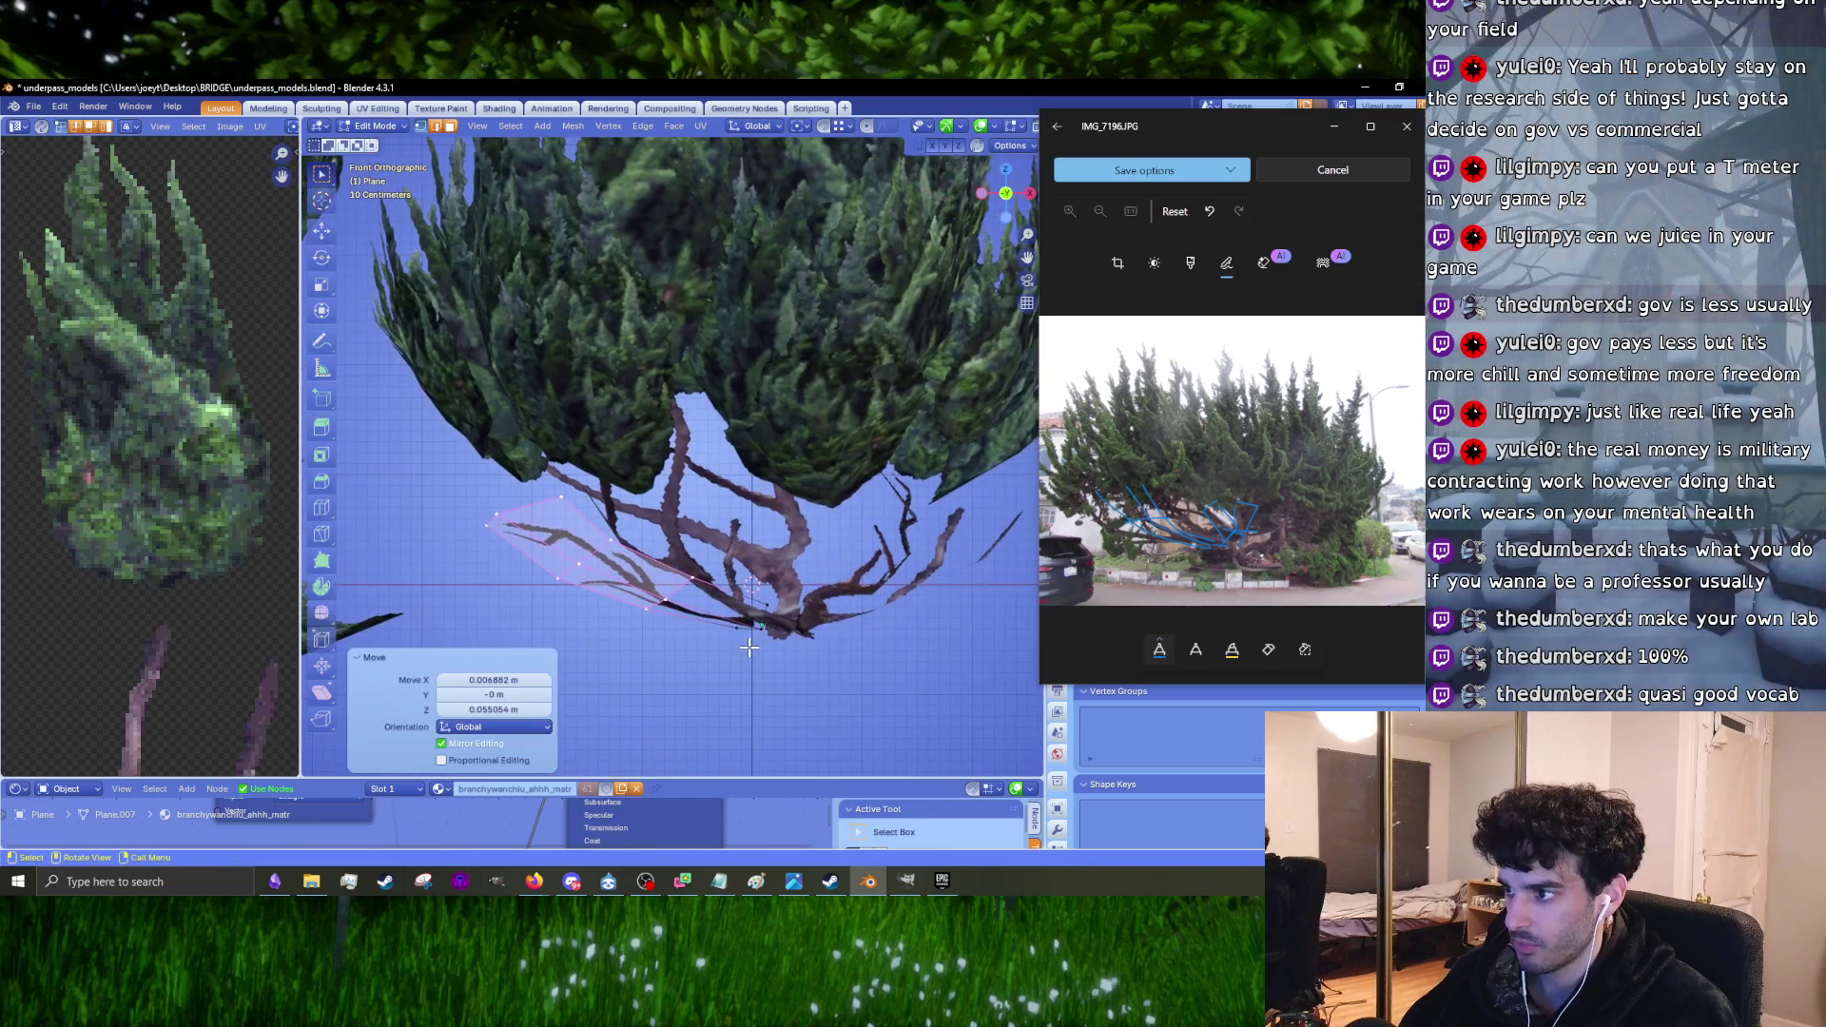
left_click_drag(575, 536, 577, 535)
key("g")
left_click(577, 536)
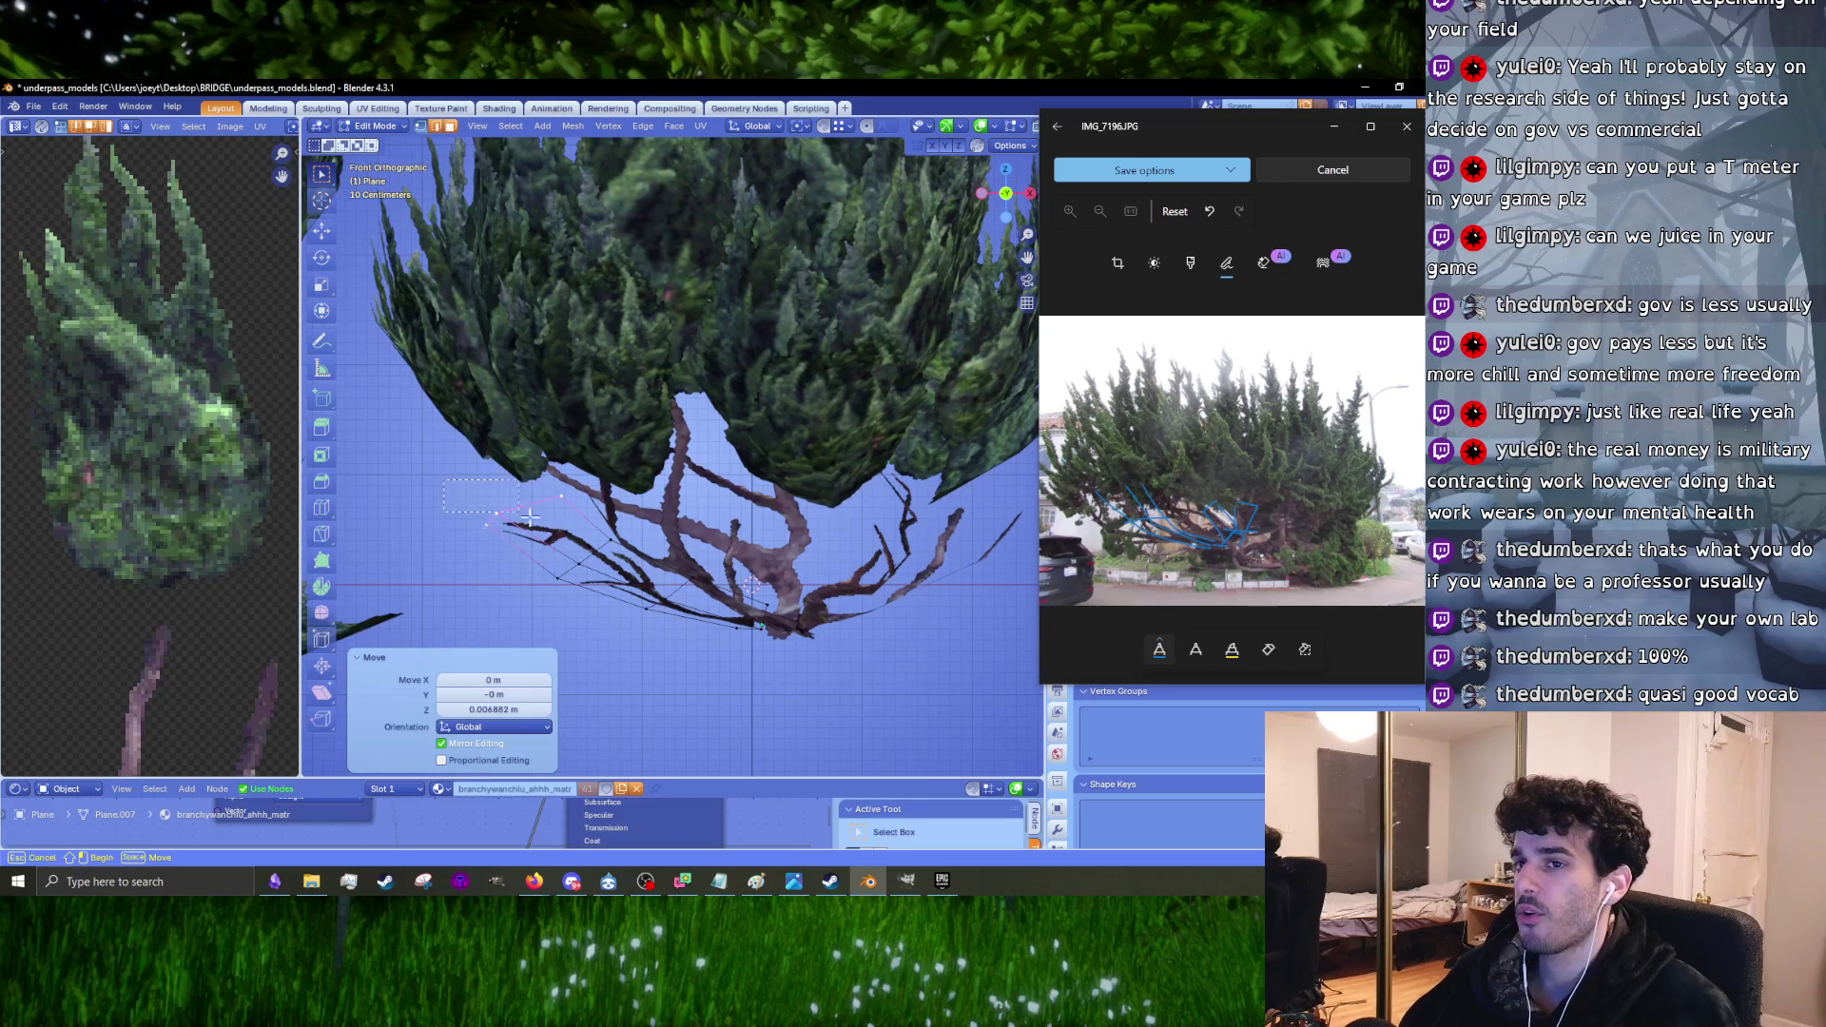
left_click_drag(640, 622, 631, 614)
left_click(630, 611)
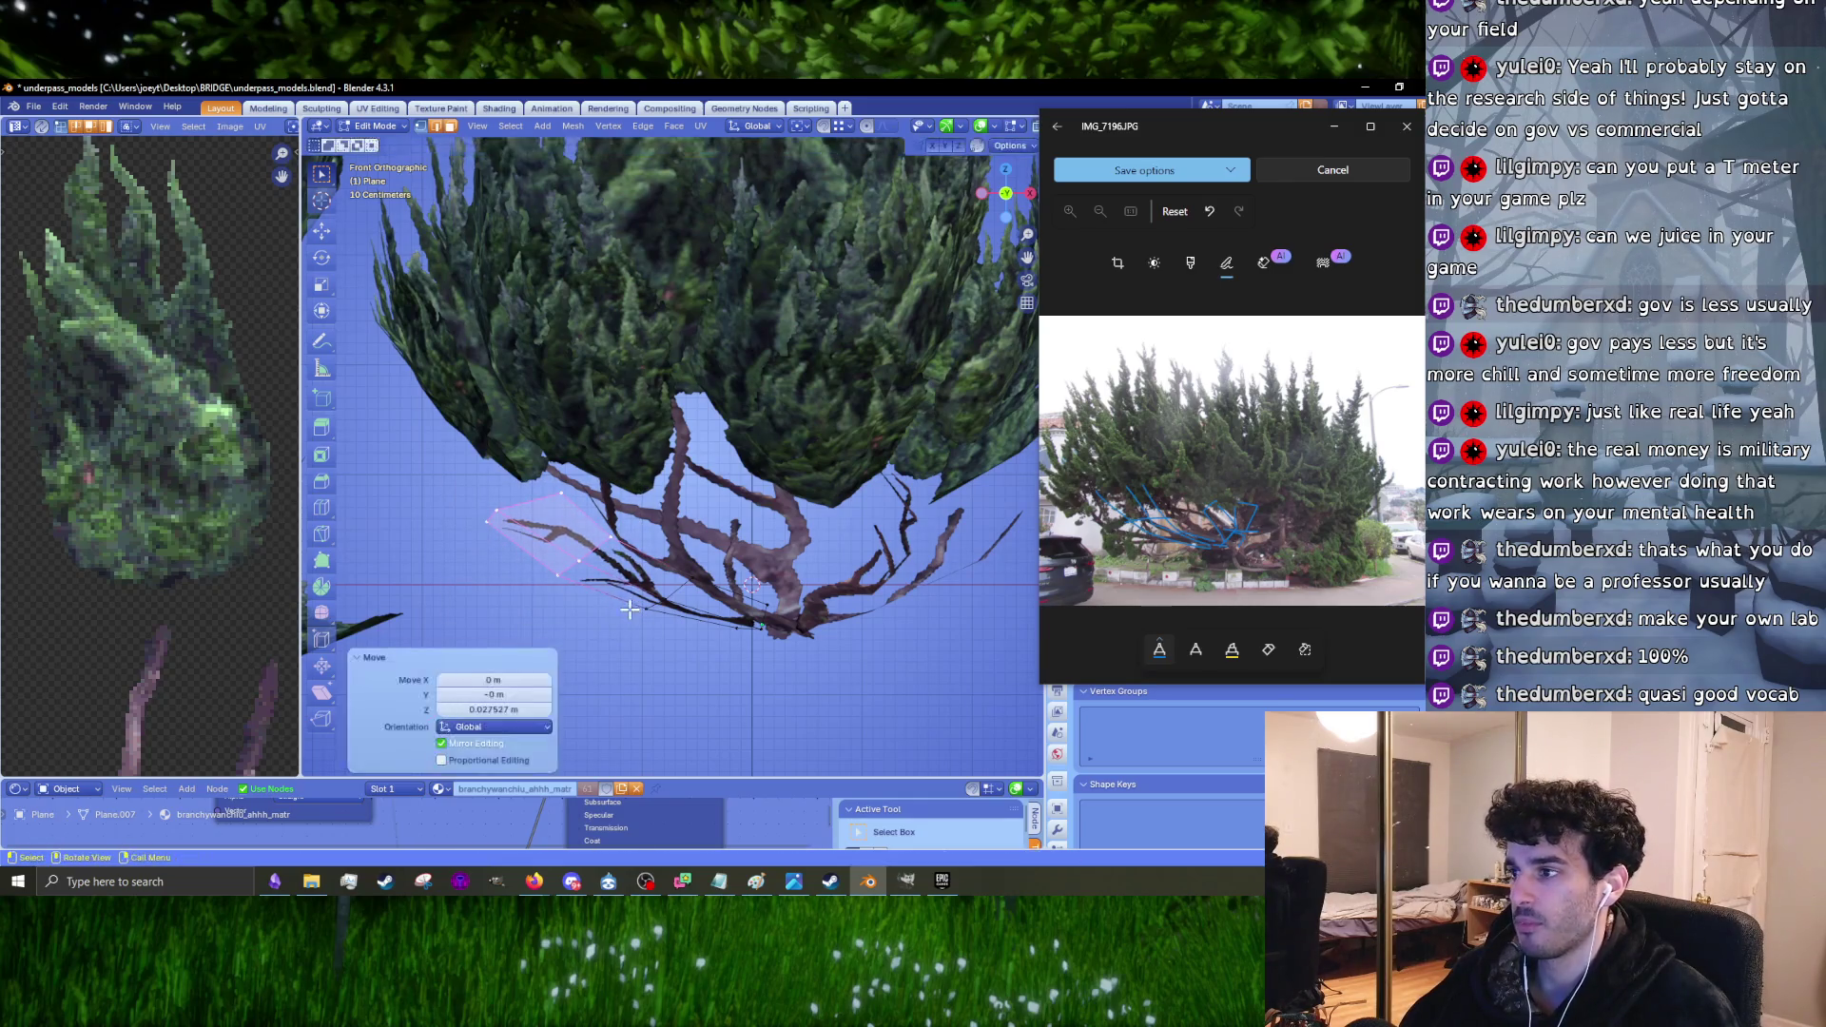
Step: Return to Object Mode and box-select all the branch card planes
scroll(630, 623, "down", 3, "ctrl")
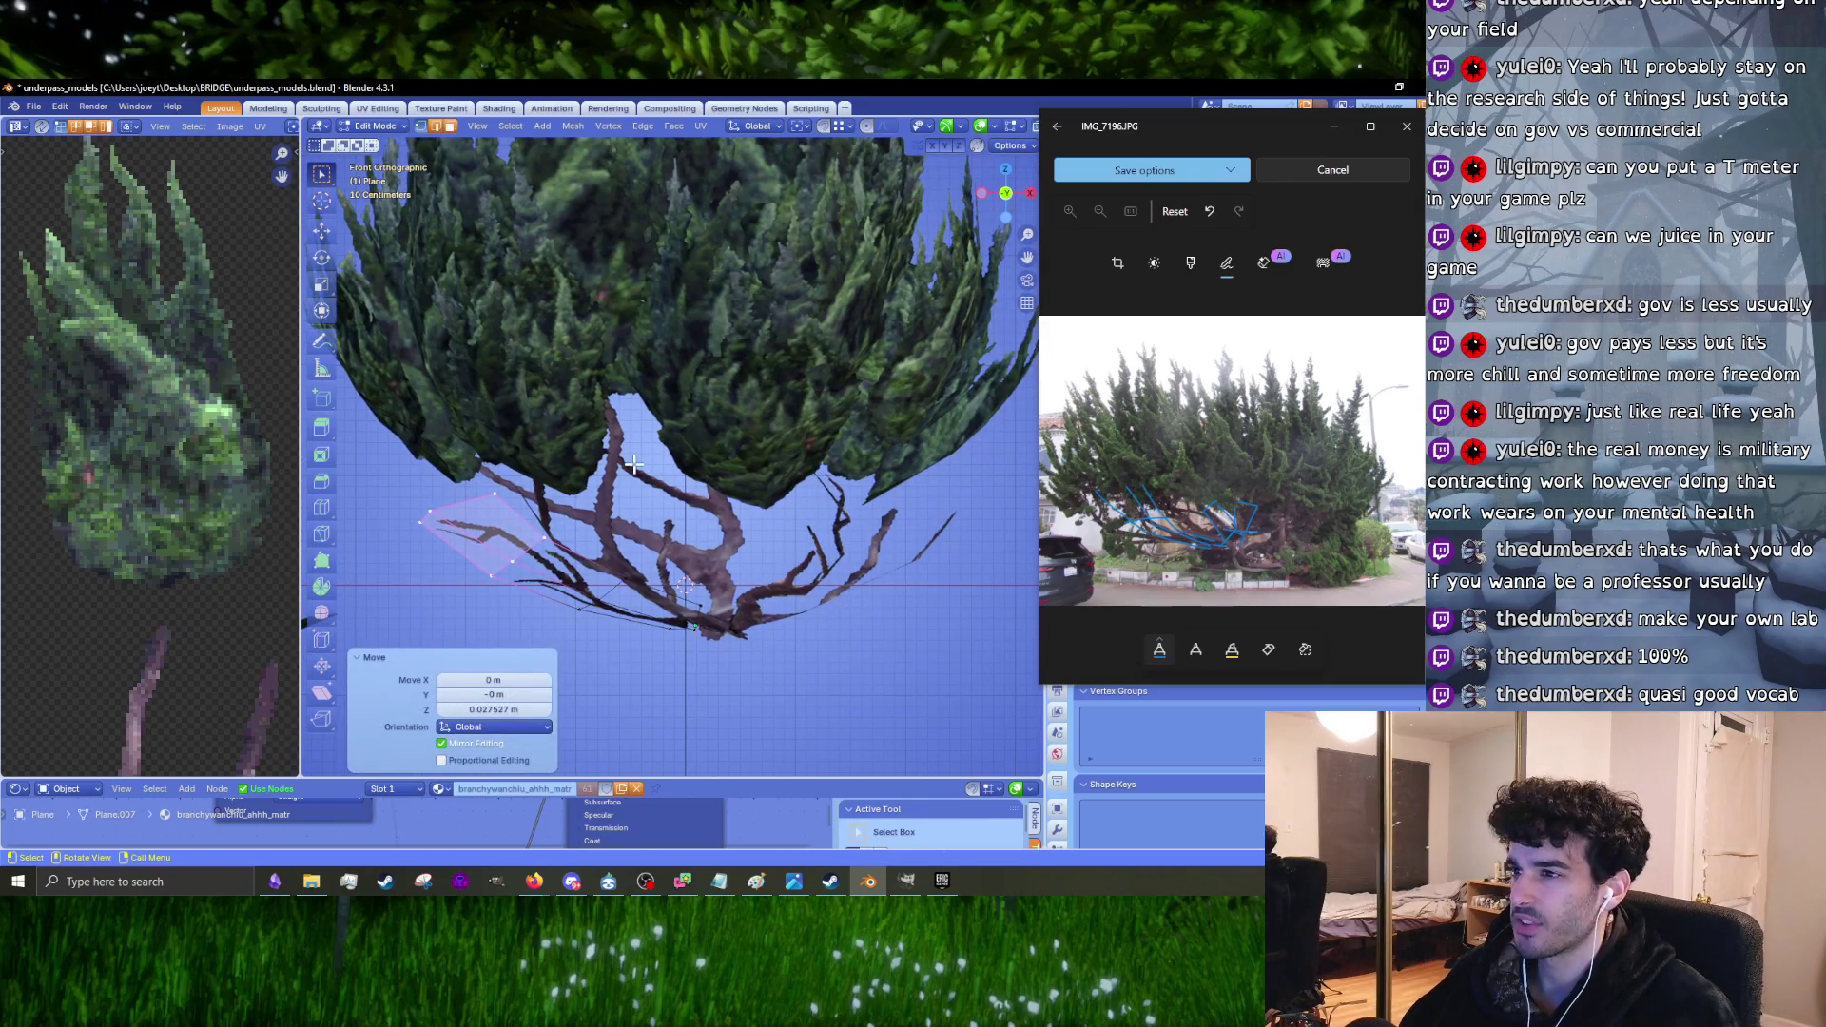
scroll(633, 464, "down", 4)
scroll(656, 504, "up", 4)
key("Tab")
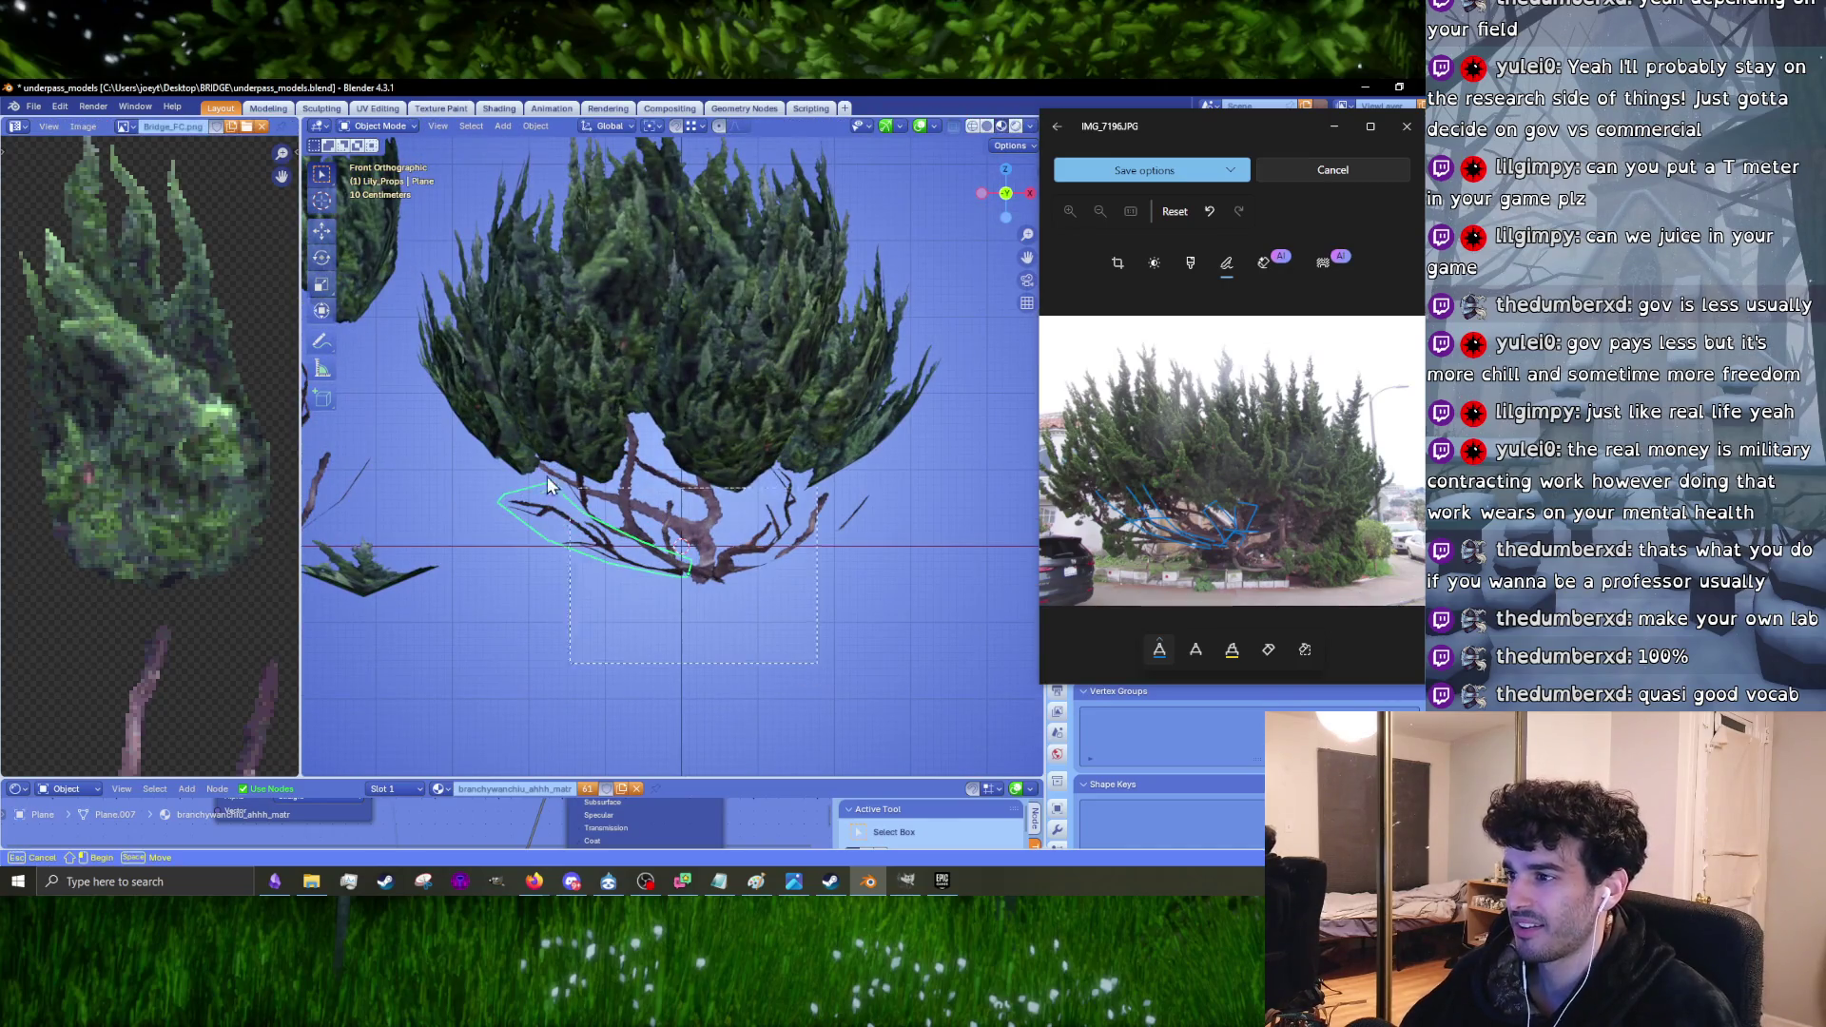
left_click_drag(546, 511, 543, 504)
Step: Flatten the selected branch cards by scaling them along Z
key("s")
key("z")
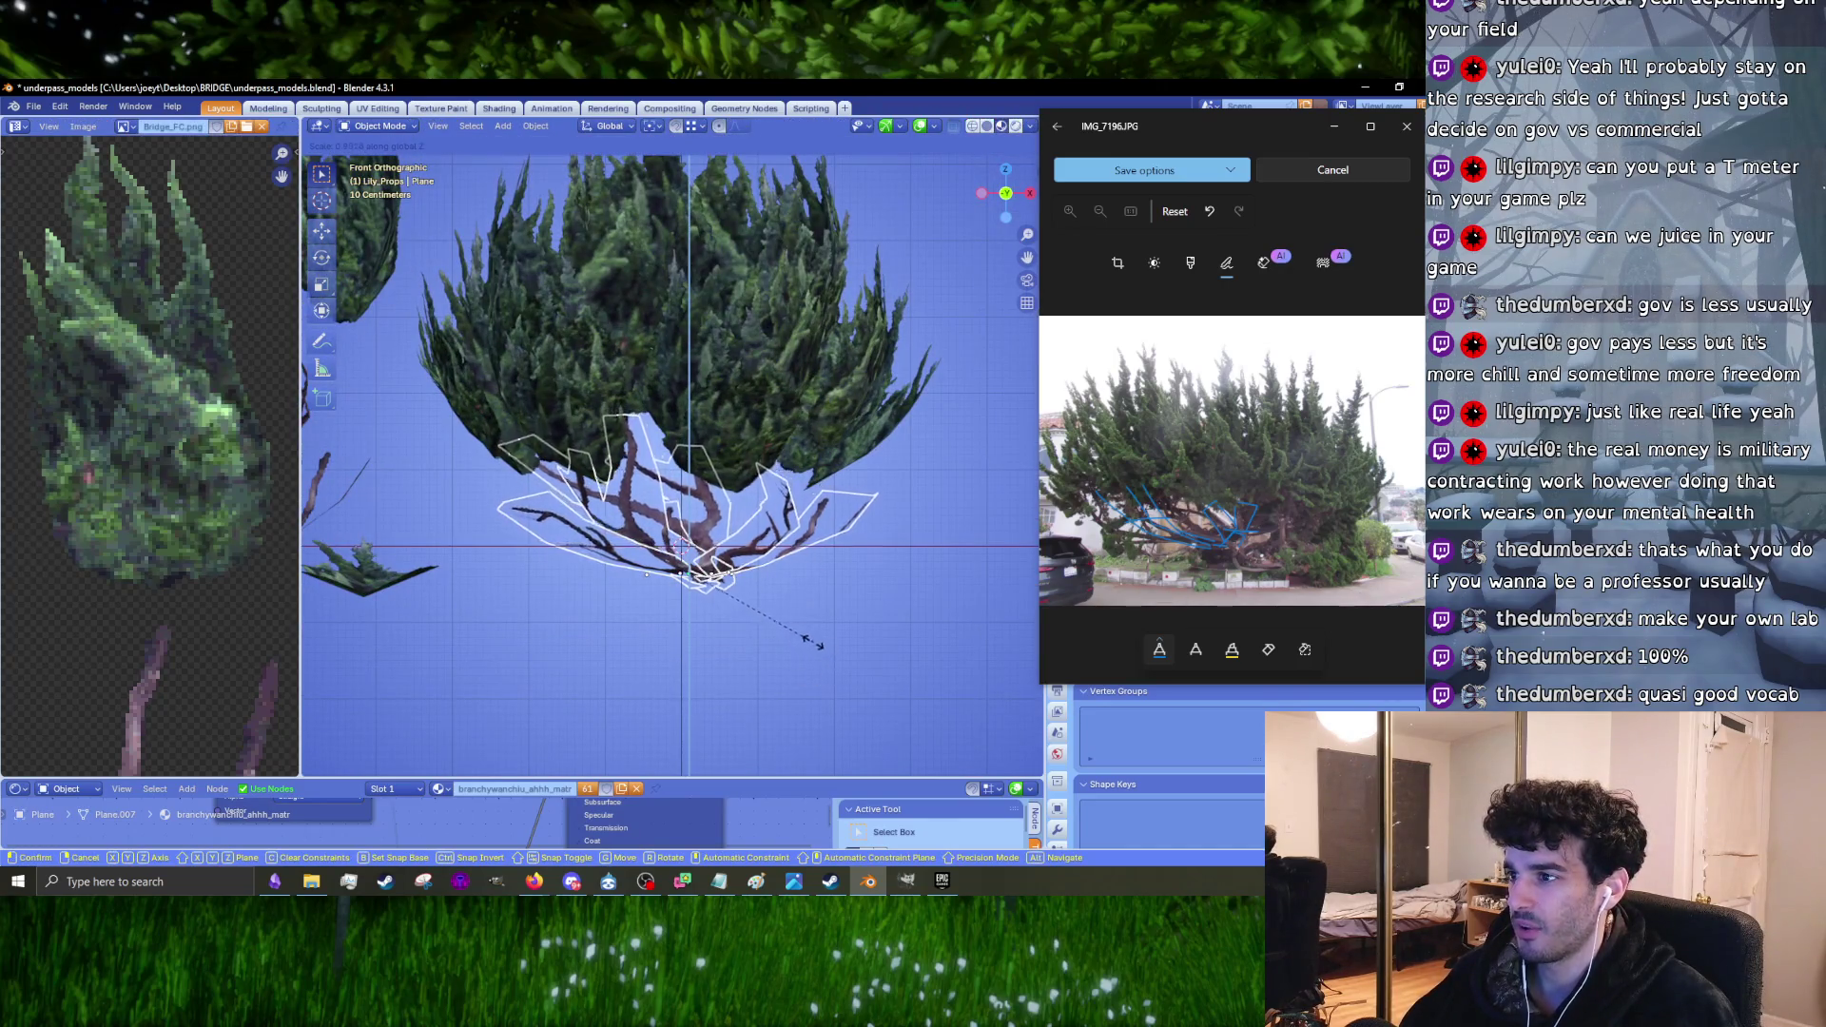
left_click(804, 635)
mouse_move(944, 549)
middle_mouse_down()
mouse_move(635, 519)
mouse_move(732, 522)
mouse_move(739, 550)
mouse_move(711, 483)
middle_mouse_up()
scroll(680, 519, "up", 5)
Step: Rotate branch card Plane.005 about Z by roughly 31°, then fine-tune it with small rotations
left_click(616, 575)
key("r")
key("z")
left_click(654, 523)
key("r")
left_click(671, 551)
key("g")
key("Escape")
key("r")
left_click(666, 528)
mouse_move(666, 528)
middle_mouse_down()
mouse_move(860, 539)
mouse_move(755, 532)
mouse_move(853, 586)
mouse_move(625, 552)
mouse_move(814, 563)
mouse_move(881, 539)
middle_mouse_up()
key("r")
left_click(876, 540)
Step: Rotate branch card Plane.004 about the vertical axis
left_click(876, 540)
key("r")
left_click(865, 542)
Step: In Edit Mode, move a corner of Plane.004 to fit the trunk
key("Tab")
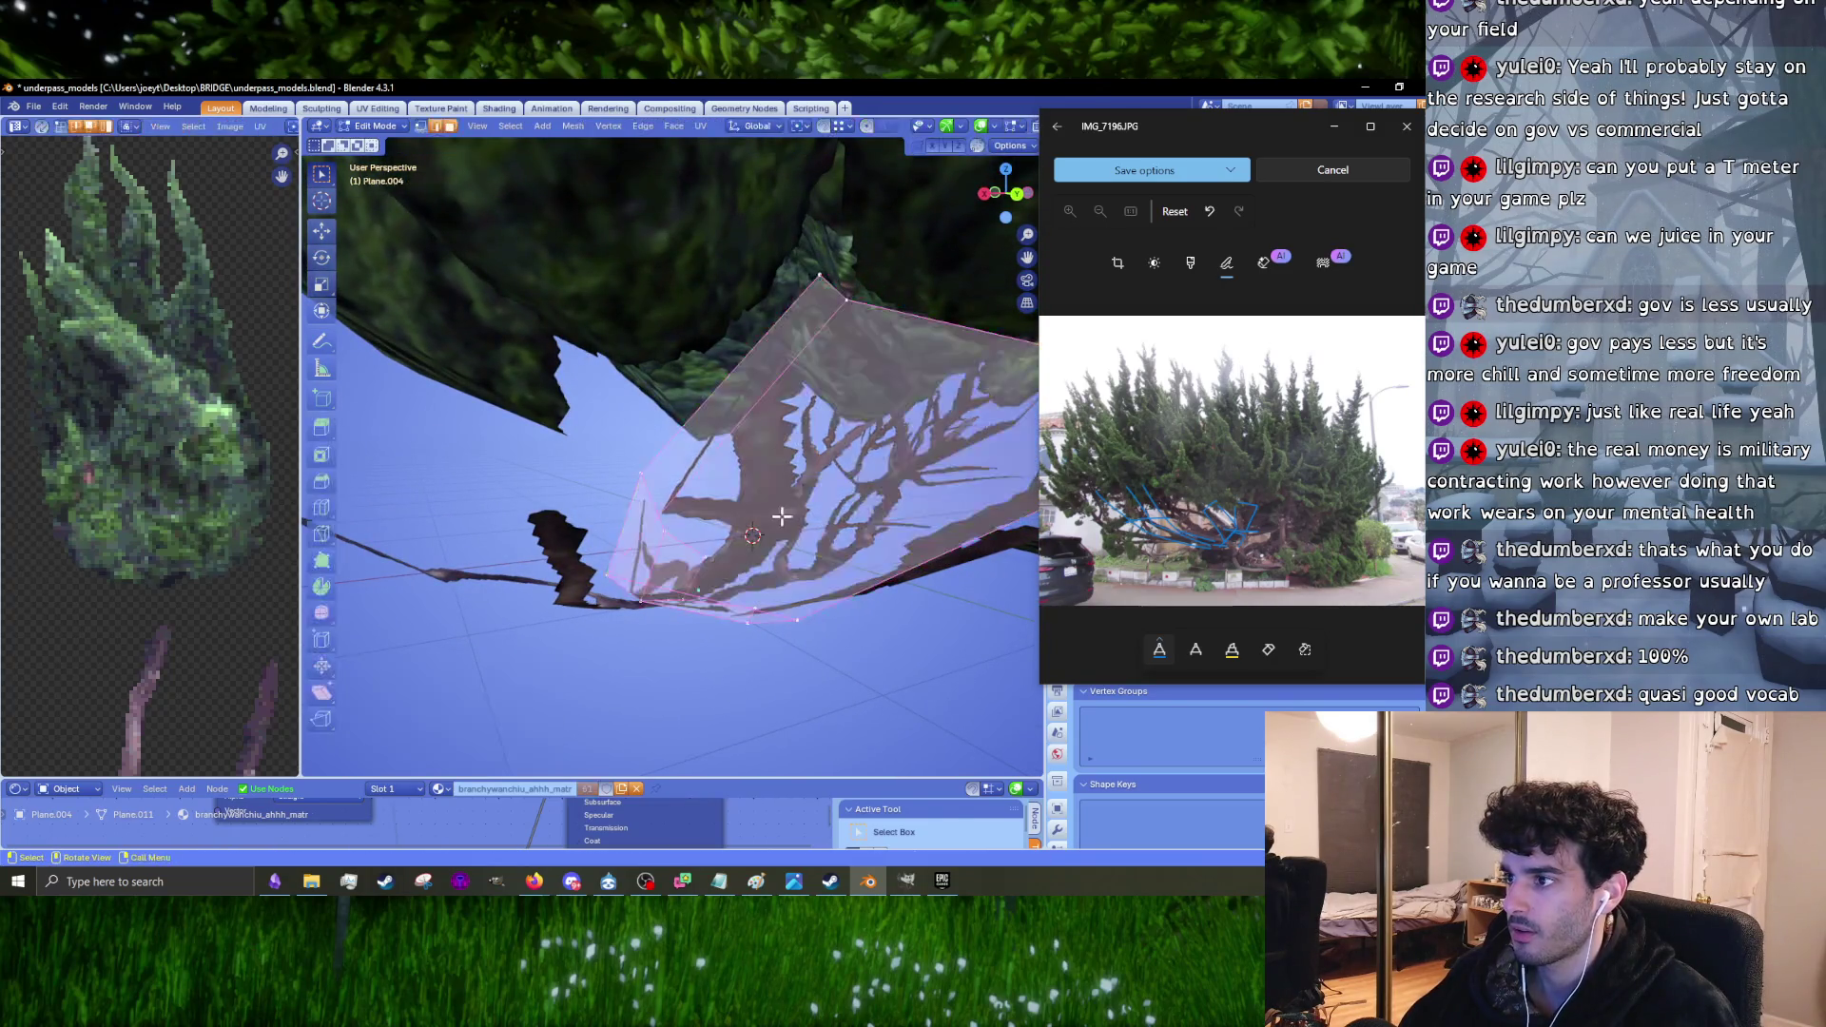
middle_click_drag(721, 448, 746, 420)
middle_click_drag(809, 360, 767, 367)
key("g")
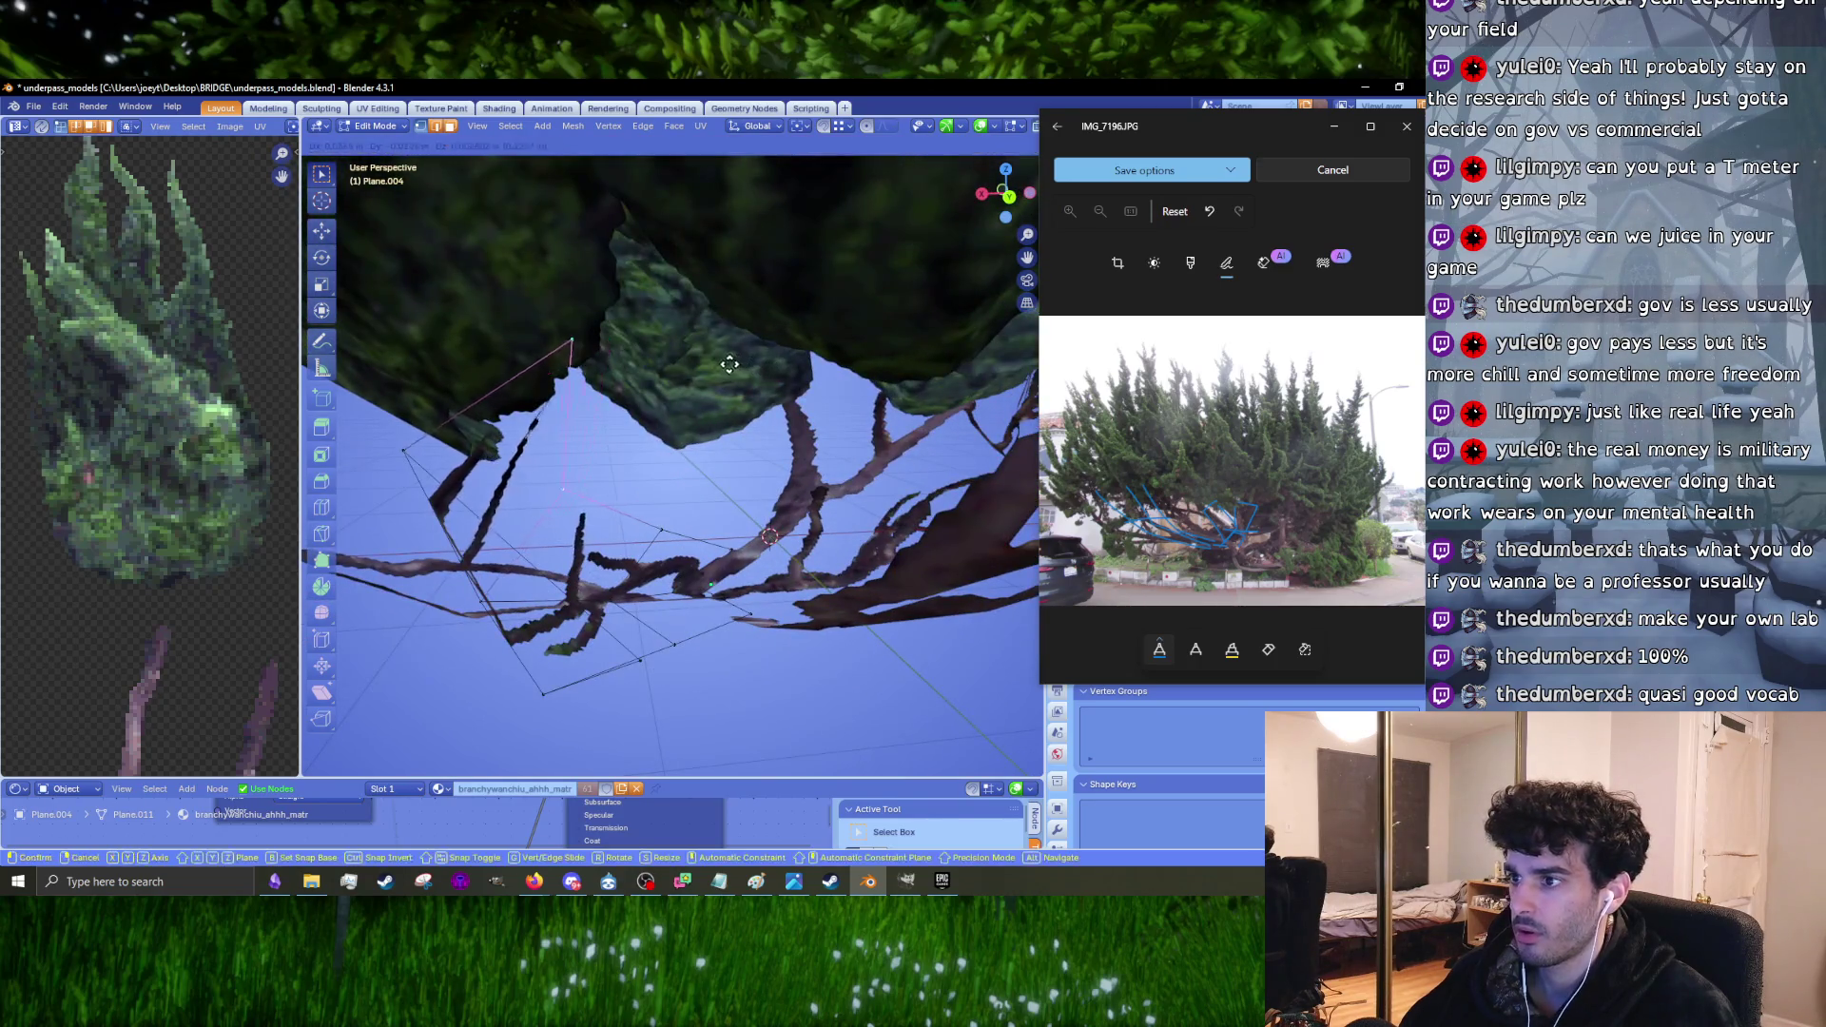
left_click(462, 433)
key("g")
left_click(451, 428)
key("g")
left_click(468, 376)
key("g")
middle_click_drag(476, 399, 570, 504)
left_click(599, 540)
Step: Nudge the Plane.004 corner several more times until it sits in place, then exit Edit Mode
key("g")
left_click(665, 608)
key("g")
left_click(618, 552)
key("g")
left_click(612, 544)
mouse_move(612, 544)
middle_mouse_down()
mouse_move(699, 536)
mouse_move(702, 475)
mouse_move(647, 443)
mouse_move(680, 487)
mouse_move(663, 494)
mouse_move(1018, 479)
middle_mouse_up()
key("g")
left_click(647, 447)
key("g")
left_click(598, 397)
key("Tab")
Step: From the front view, lower the foliage cards above the branches along Z
key("KP_1")
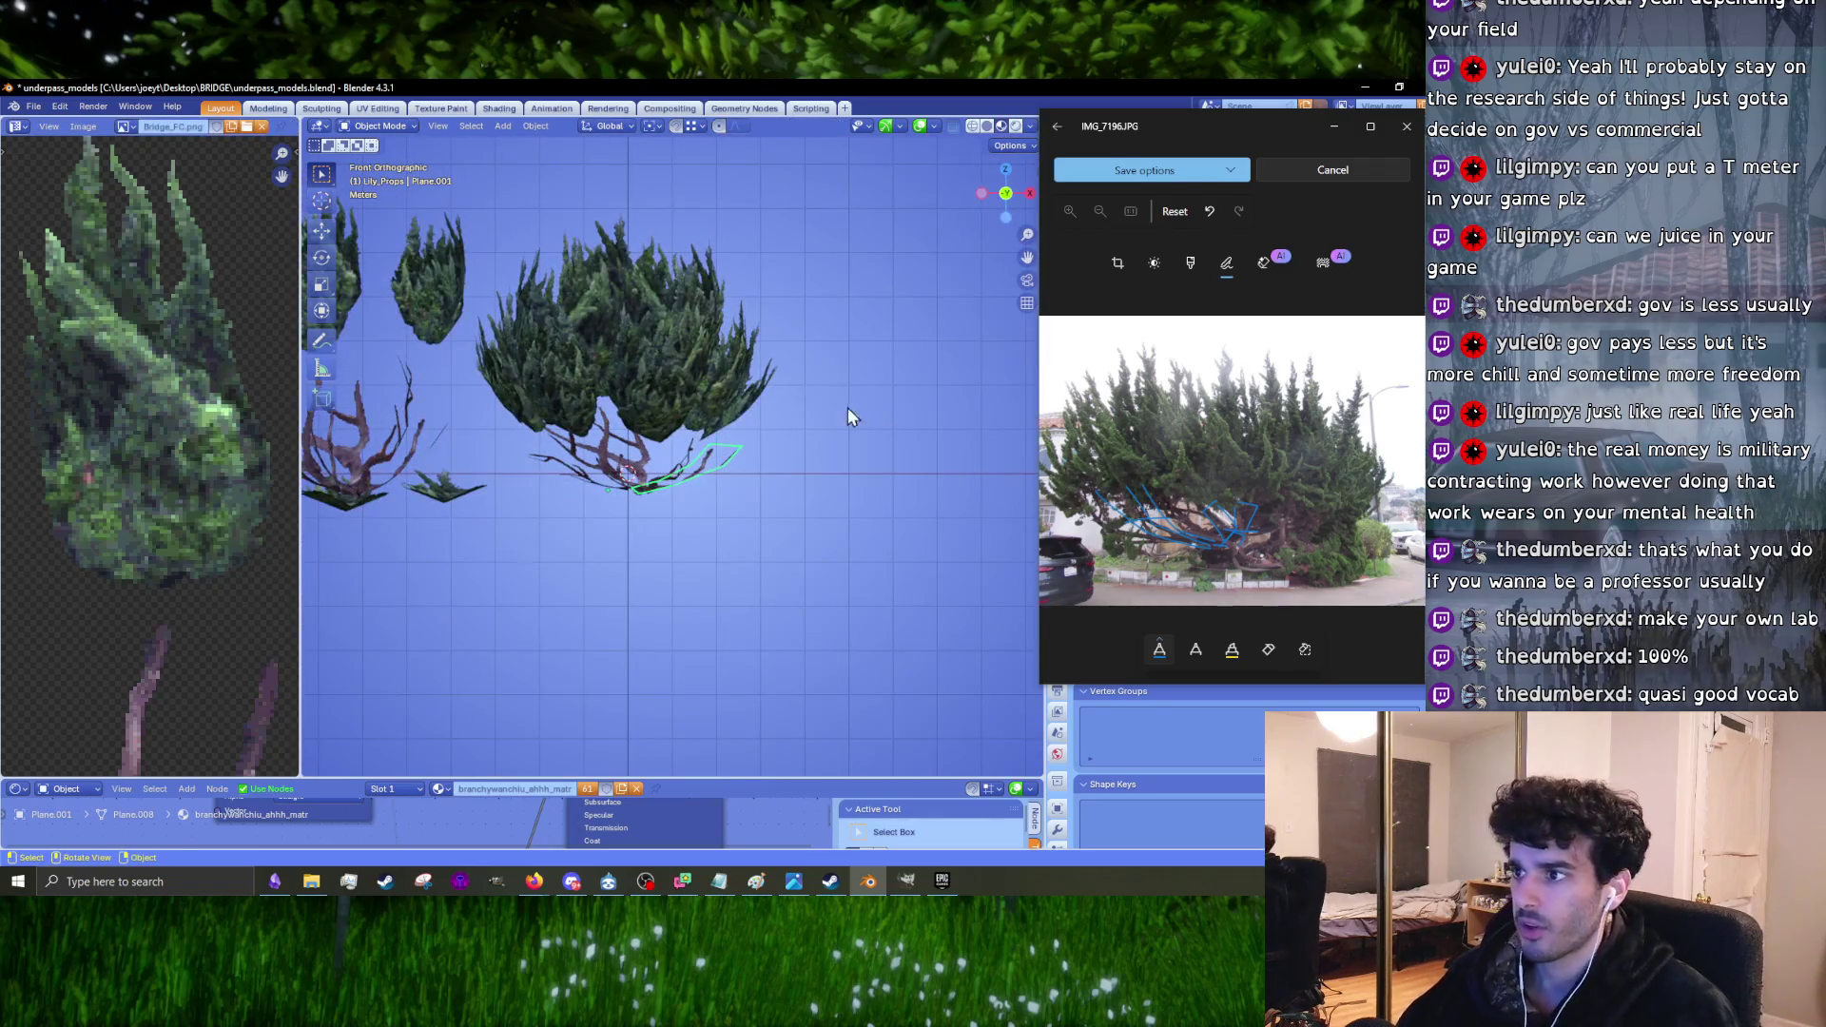
scroll(665, 385, "up", 2)
left_click_drag(546, 242, 926, 512)
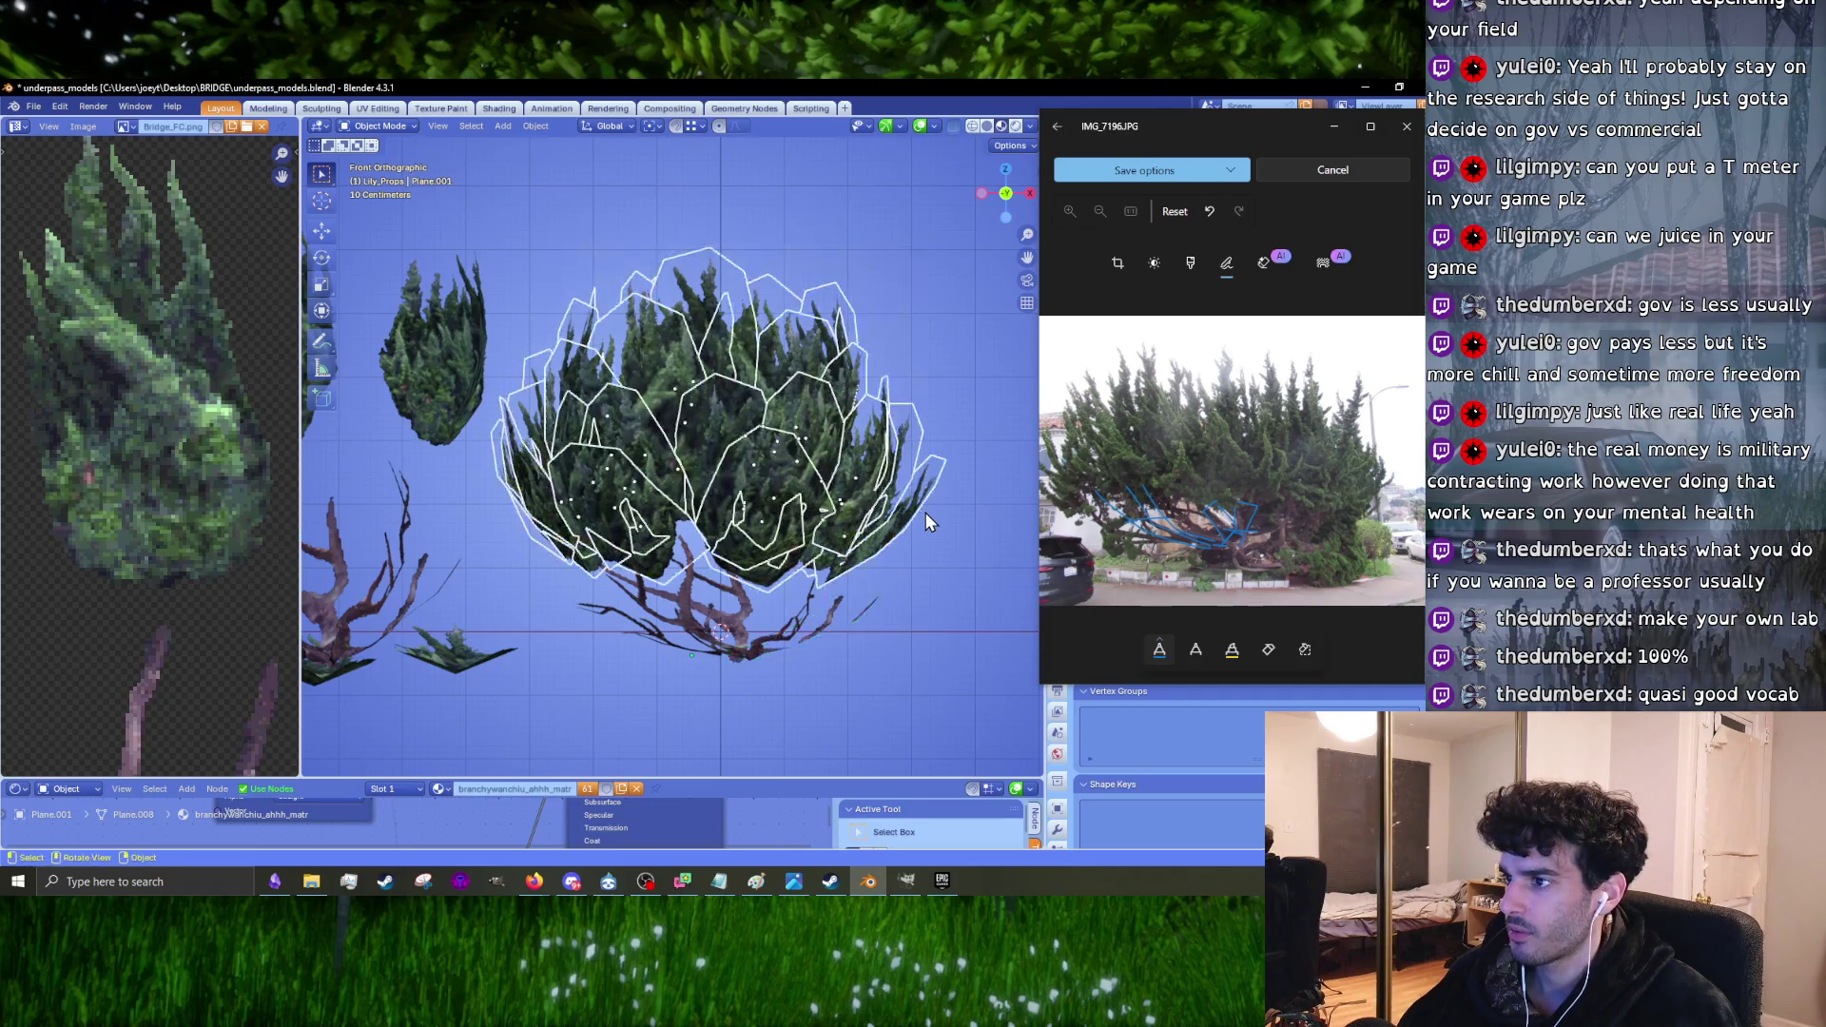
key("g")
key("z")
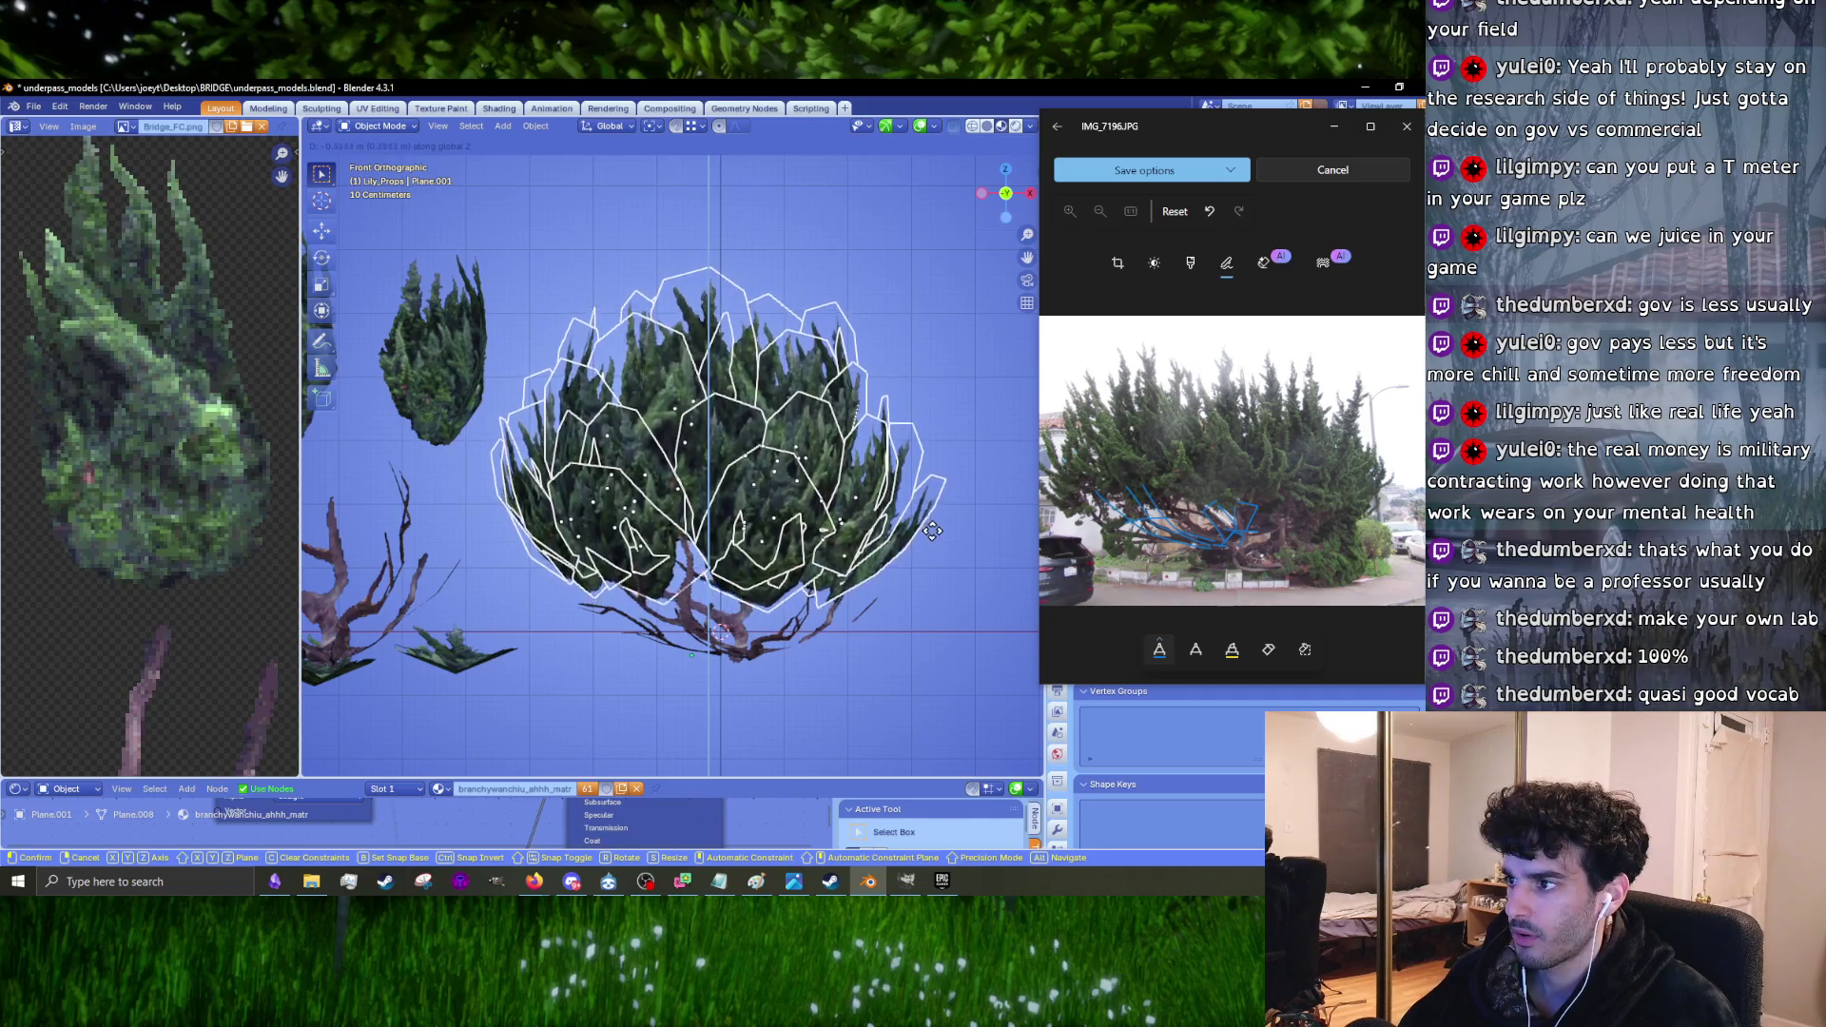
left_click(932, 531)
Step: Orbit around the tree and select foliage cards Plane.020 and Plane.030
key("Tab")
key("Tab")
scroll(937, 537, "down", 3)
mouse_move(938, 536)
middle_mouse_down()
mouse_move(654, 557)
mouse_move(676, 511)
mouse_move(664, 482)
mouse_move(738, 485)
mouse_move(441, 580)
mouse_move(614, 577)
mouse_move(534, 595)
middle_mouse_up()
left_click(671, 498)
left_click(614, 577)
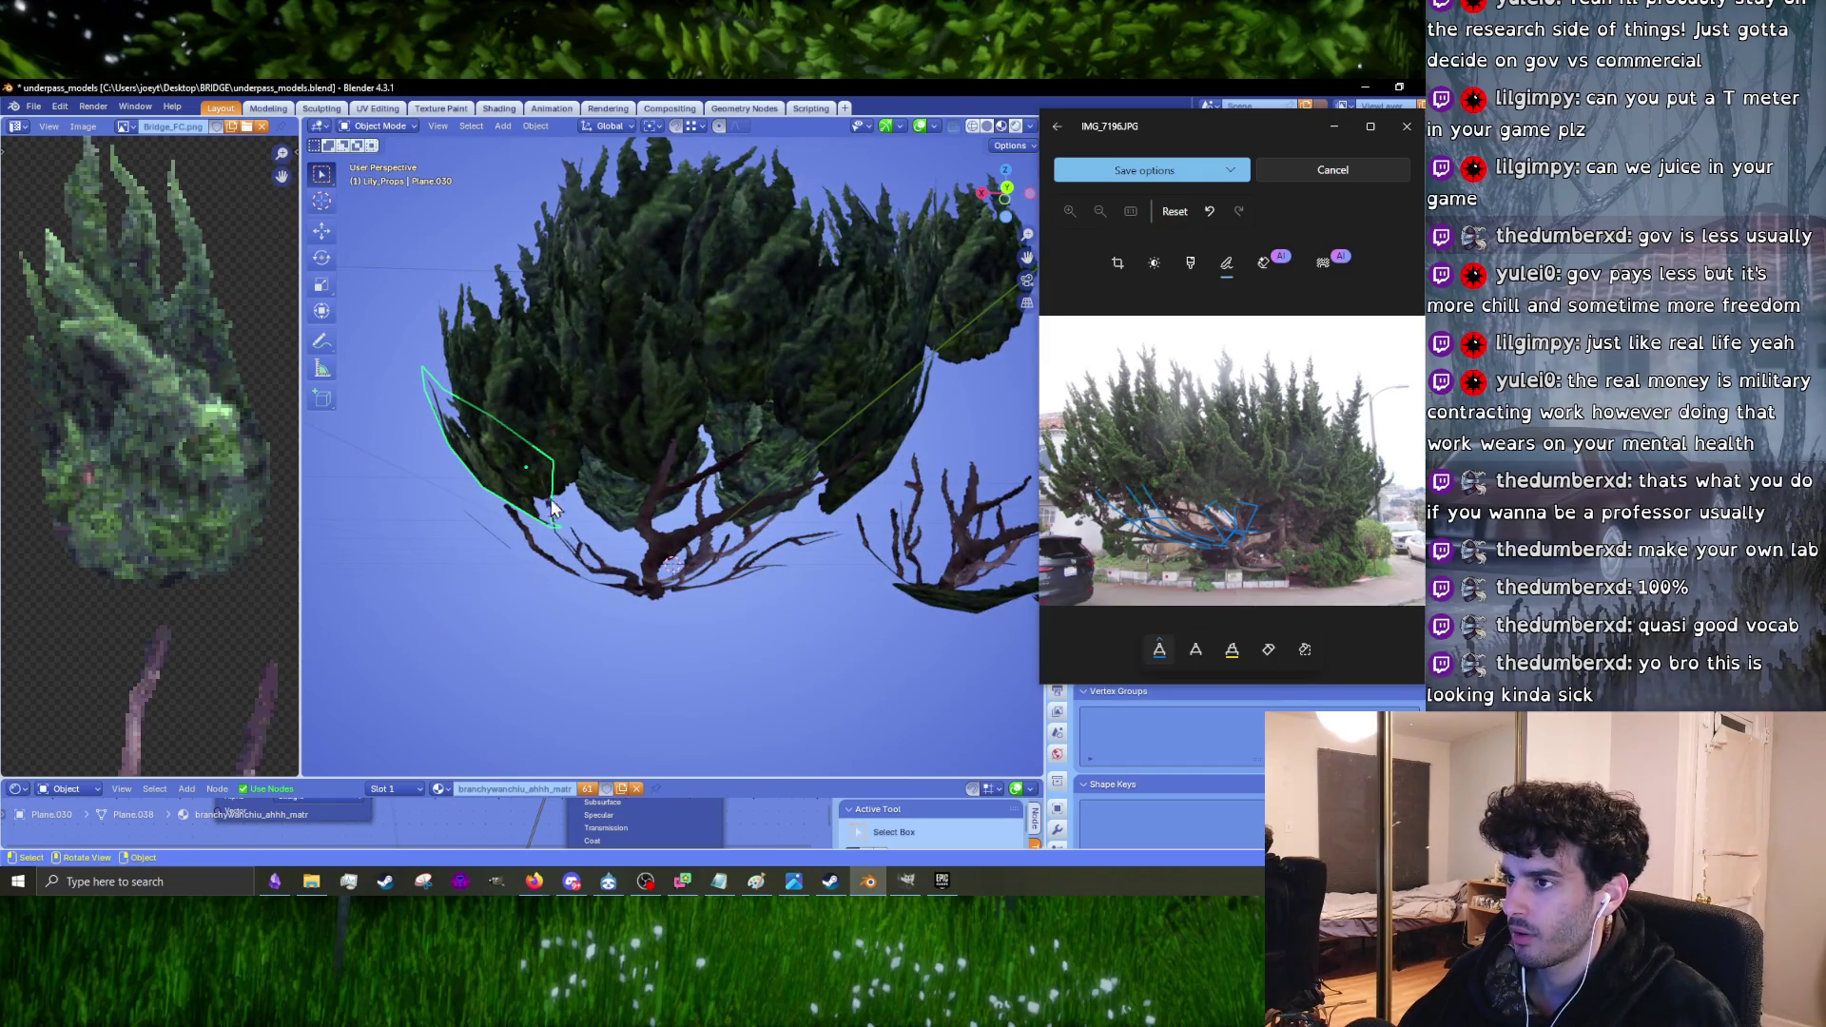
Step: In an orthographic front view, box-select several foliage cards and move them together
middle_click_drag(537, 462, 535, 451)
key("KP_1")
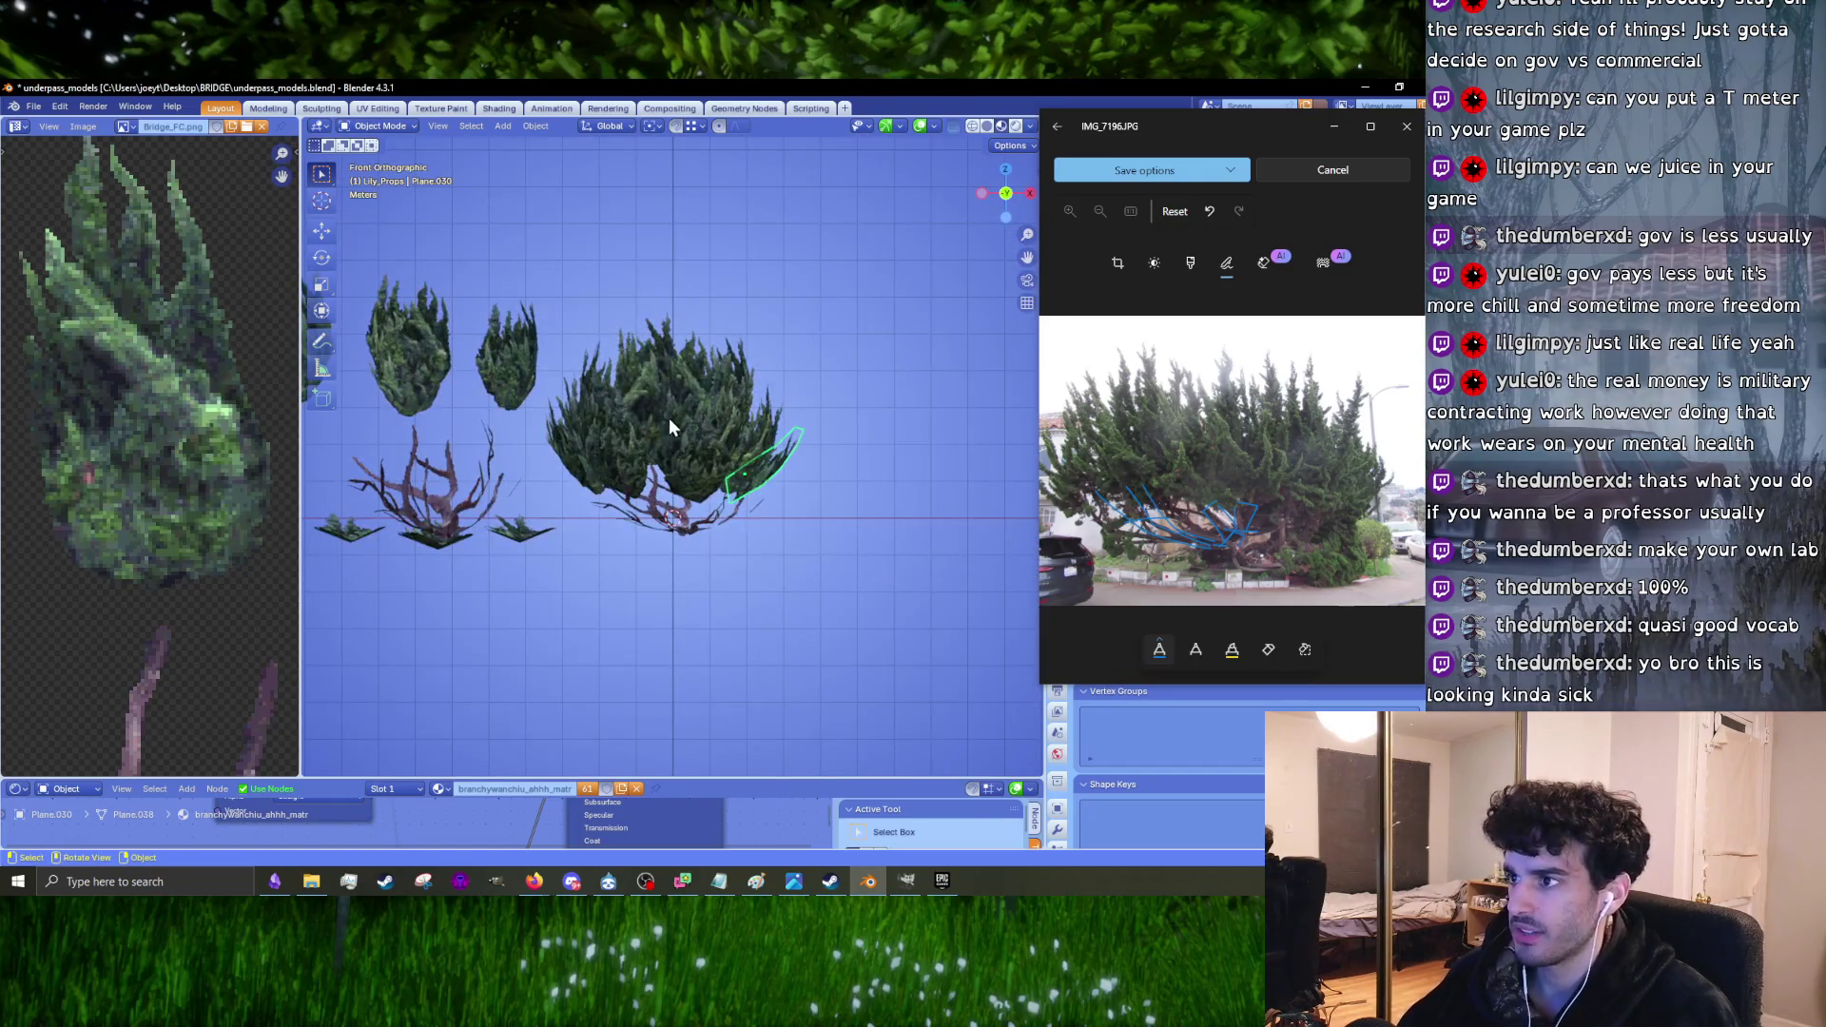
key("KP_5")
left_click_drag(822, 446, 590, 247)
scroll(766, 442, "up", 2)
key("g")
left_click(460, 371)
Step: From a low side view, move foliage card Plane.050 to a new spot
mouse_move(460, 371)
middle_mouse_down()
mouse_move(730, 420)
mouse_move(656, 556)
middle_mouse_up()
mouse_move(653, 378)
middle_mouse_down()
mouse_move(657, 432)
mouse_move(685, 395)
mouse_move(756, 382)
mouse_move(658, 418)
mouse_move(725, 447)
mouse_move(734, 424)
middle_mouse_up()
left_click(658, 418)
key("g")
left_click(730, 448)
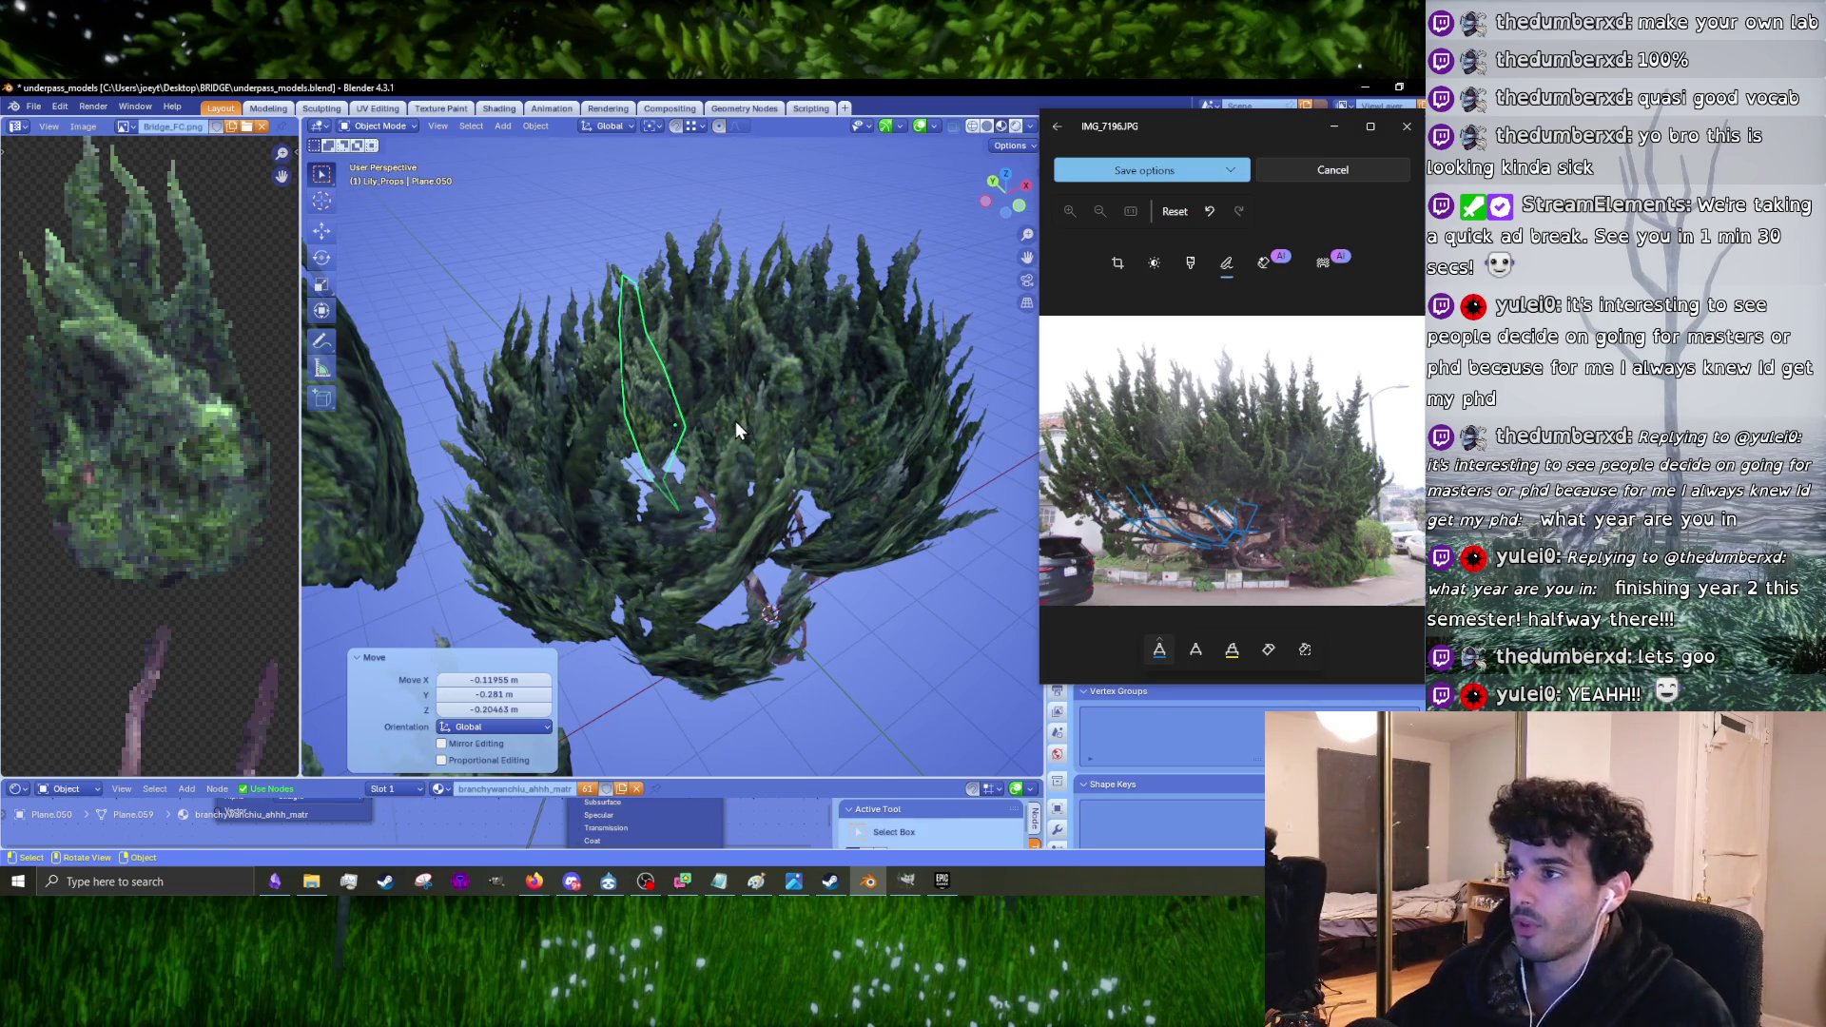
Step: Check the crown from above, cancel a rotation of Plane.023, and select Plane.042
key("KP_7")
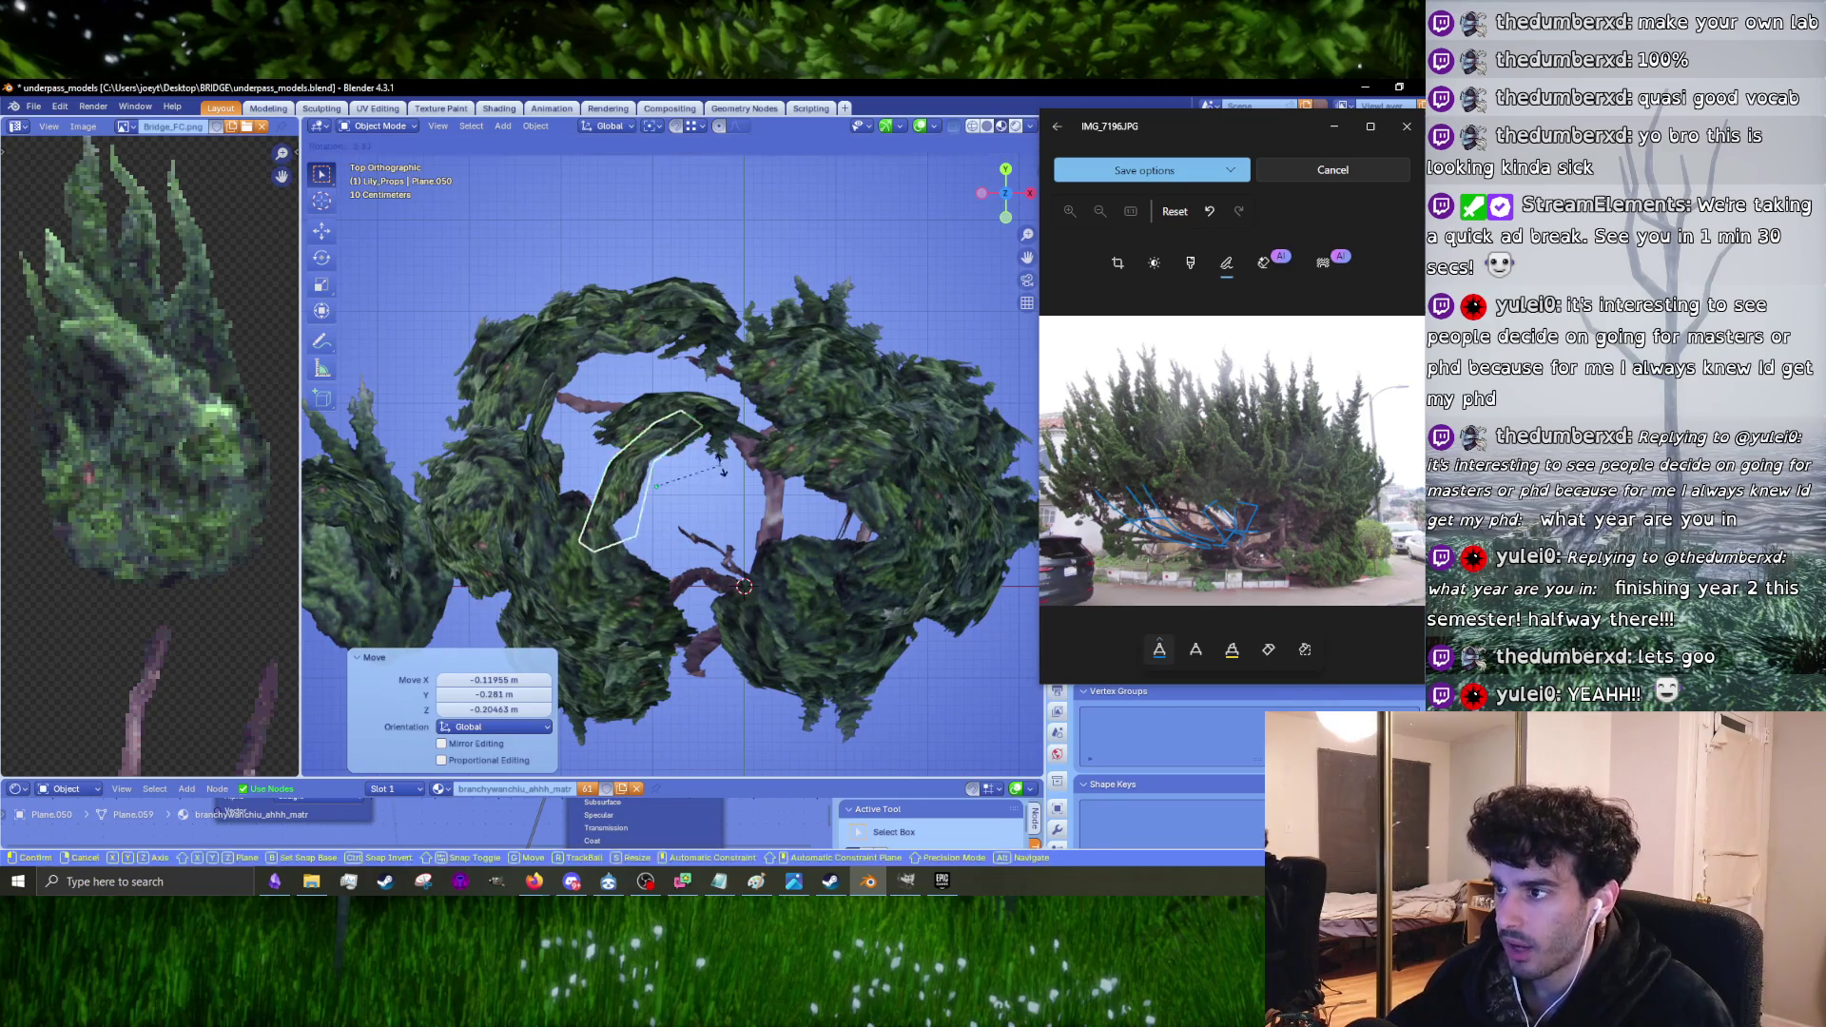
left_click(551, 476)
middle_click_drag(550, 476, 590, 504, "shift")
key("r")
right_click(656, 425)
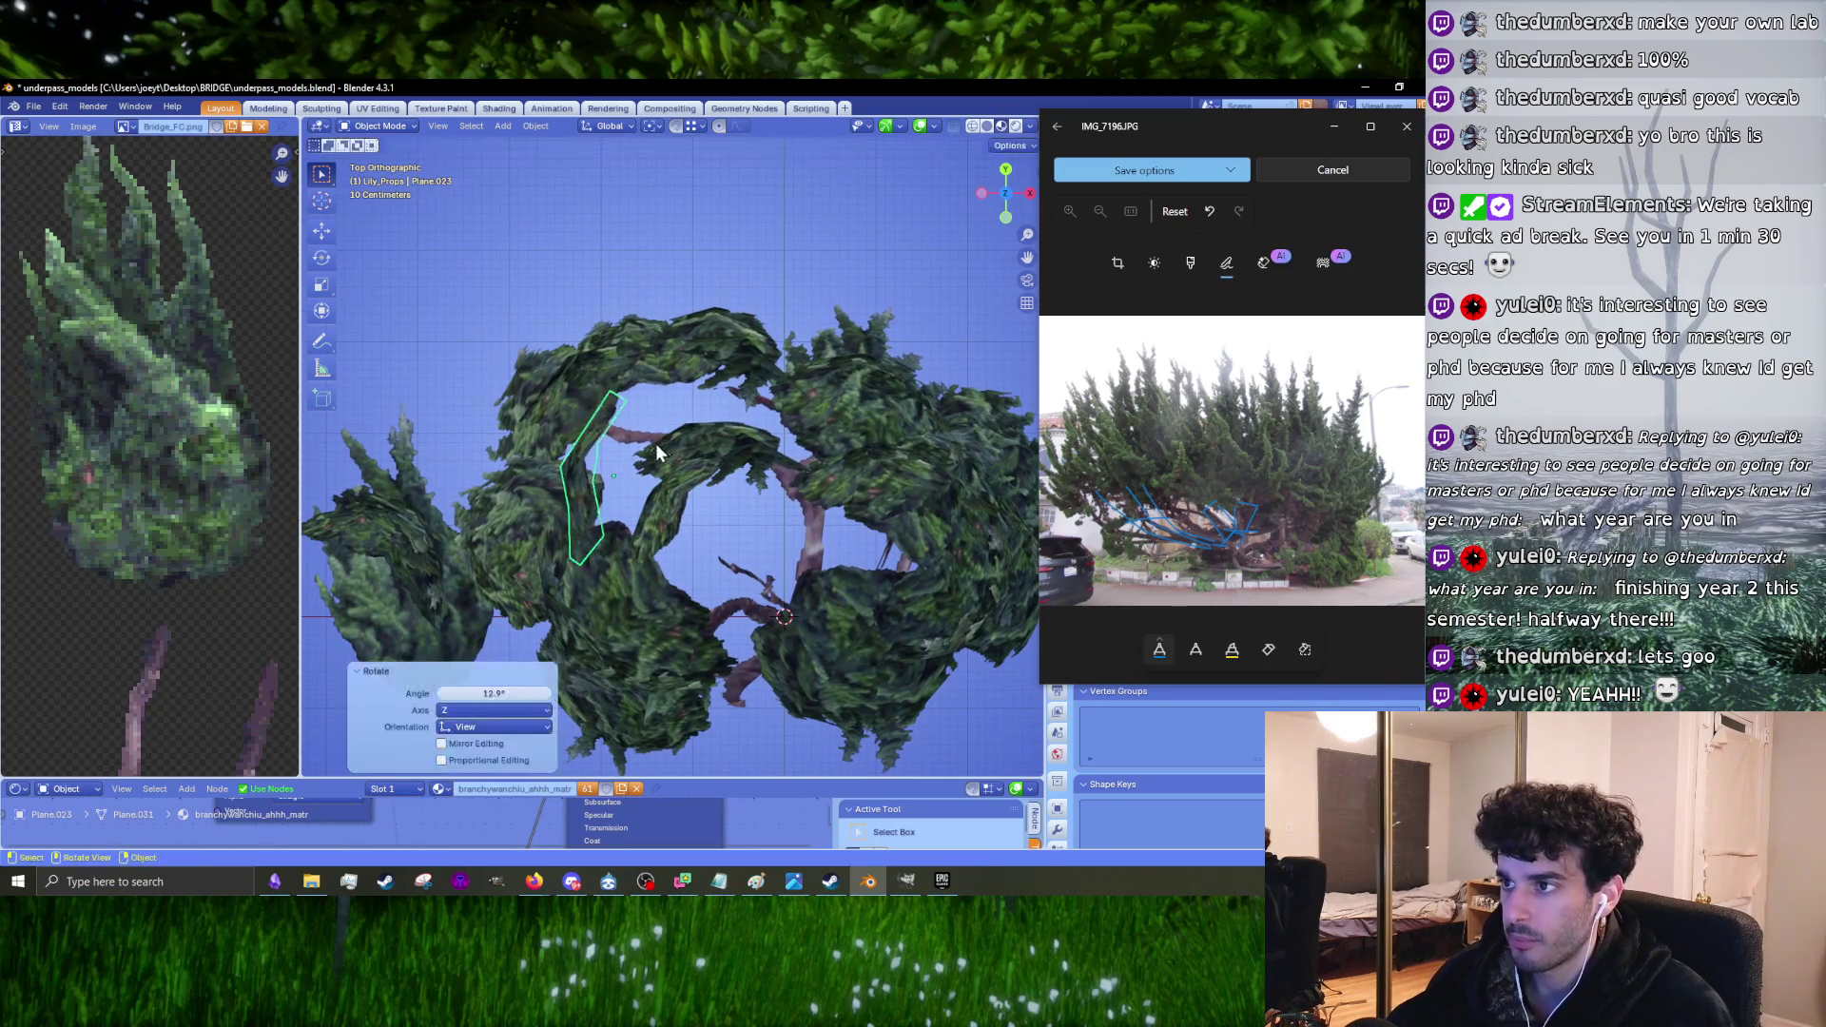
middle_click_drag(654, 443, 705, 352)
left_click(537, 376)
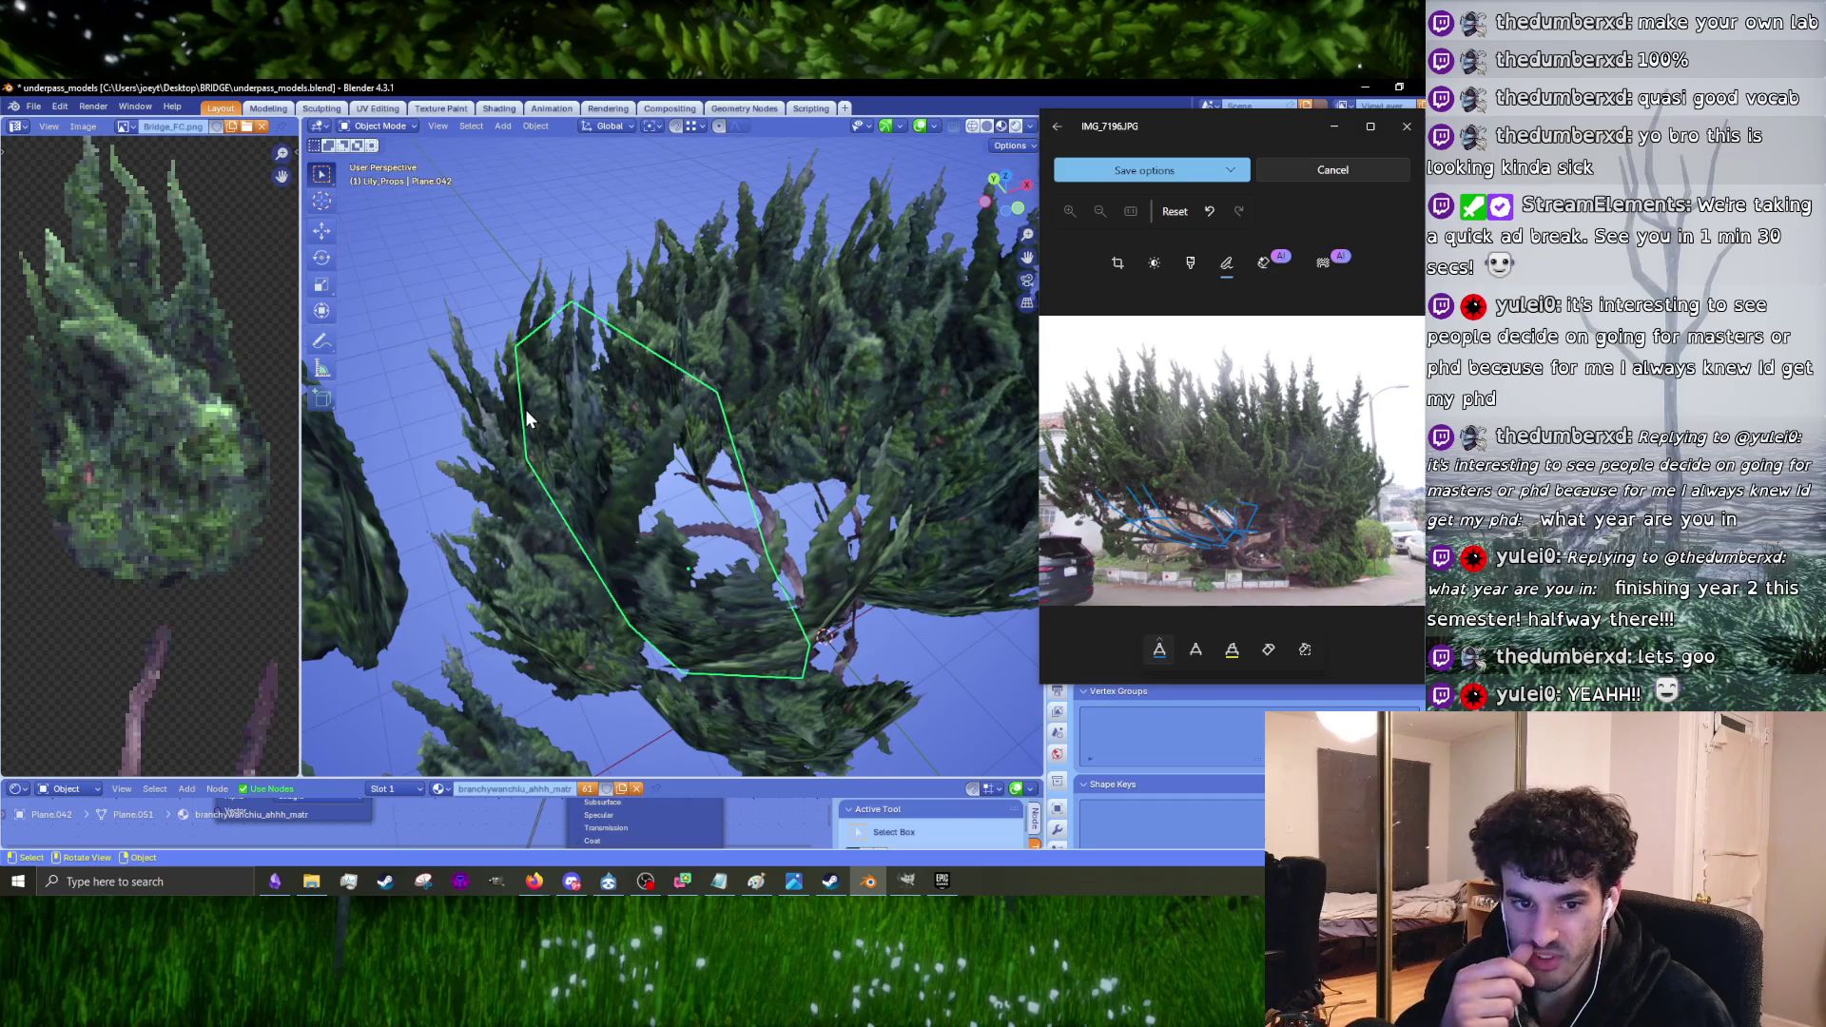
Step: Pick through Plane.052 and Plane.024, then move Plane.046 slightly
mouse_move(526, 412)
middle_mouse_down()
mouse_move(708, 489)
mouse_move(803, 502)
mouse_move(784, 500)
mouse_move(820, 552)
mouse_move(796, 505)
mouse_move(799, 579)
mouse_move(787, 542)
mouse_move(658, 556)
mouse_move(692, 517)
mouse_move(751, 623)
middle_mouse_up()
left_click(709, 489)
left_click(803, 502)
left_click(808, 546)
key("g")
left_click(823, 556)
Step: Reposition foliage card Plane.034 twice to fill a gap in the crown
left_click(787, 542)
key("g")
left_click(735, 574)
left_click(693, 517)
key("g")
left_click(709, 550)
left_click(711, 528)
key("g")
left_click(751, 623)
Step: Move foliage cards Plane.035, Plane.033 and Plane.044 to new positions in the crown
left_click(763, 603)
left_click(755, 633)
key("g")
left_click(755, 633)
mouse_move(755, 633)
middle_mouse_down()
mouse_move(753, 574)
mouse_move(816, 584)
mouse_move(780, 518)
mouse_move(584, 495)
mouse_move(684, 514)
mouse_move(744, 500)
mouse_move(688, 582)
mouse_move(729, 459)
mouse_move(721, 513)
mouse_move(790, 520)
middle_mouse_up()
left_click(760, 474)
key("g")
left_click(747, 533)
left_click(586, 499)
left_click(597, 540)
key("g")
left_click(608, 535)
Step: Nudge Plane.035 further to refine its place, then enter its Edit Mode
left_click(722, 514)
key("g")
left_click(722, 516)
key("g")
left_click(775, 509)
key("Tab")
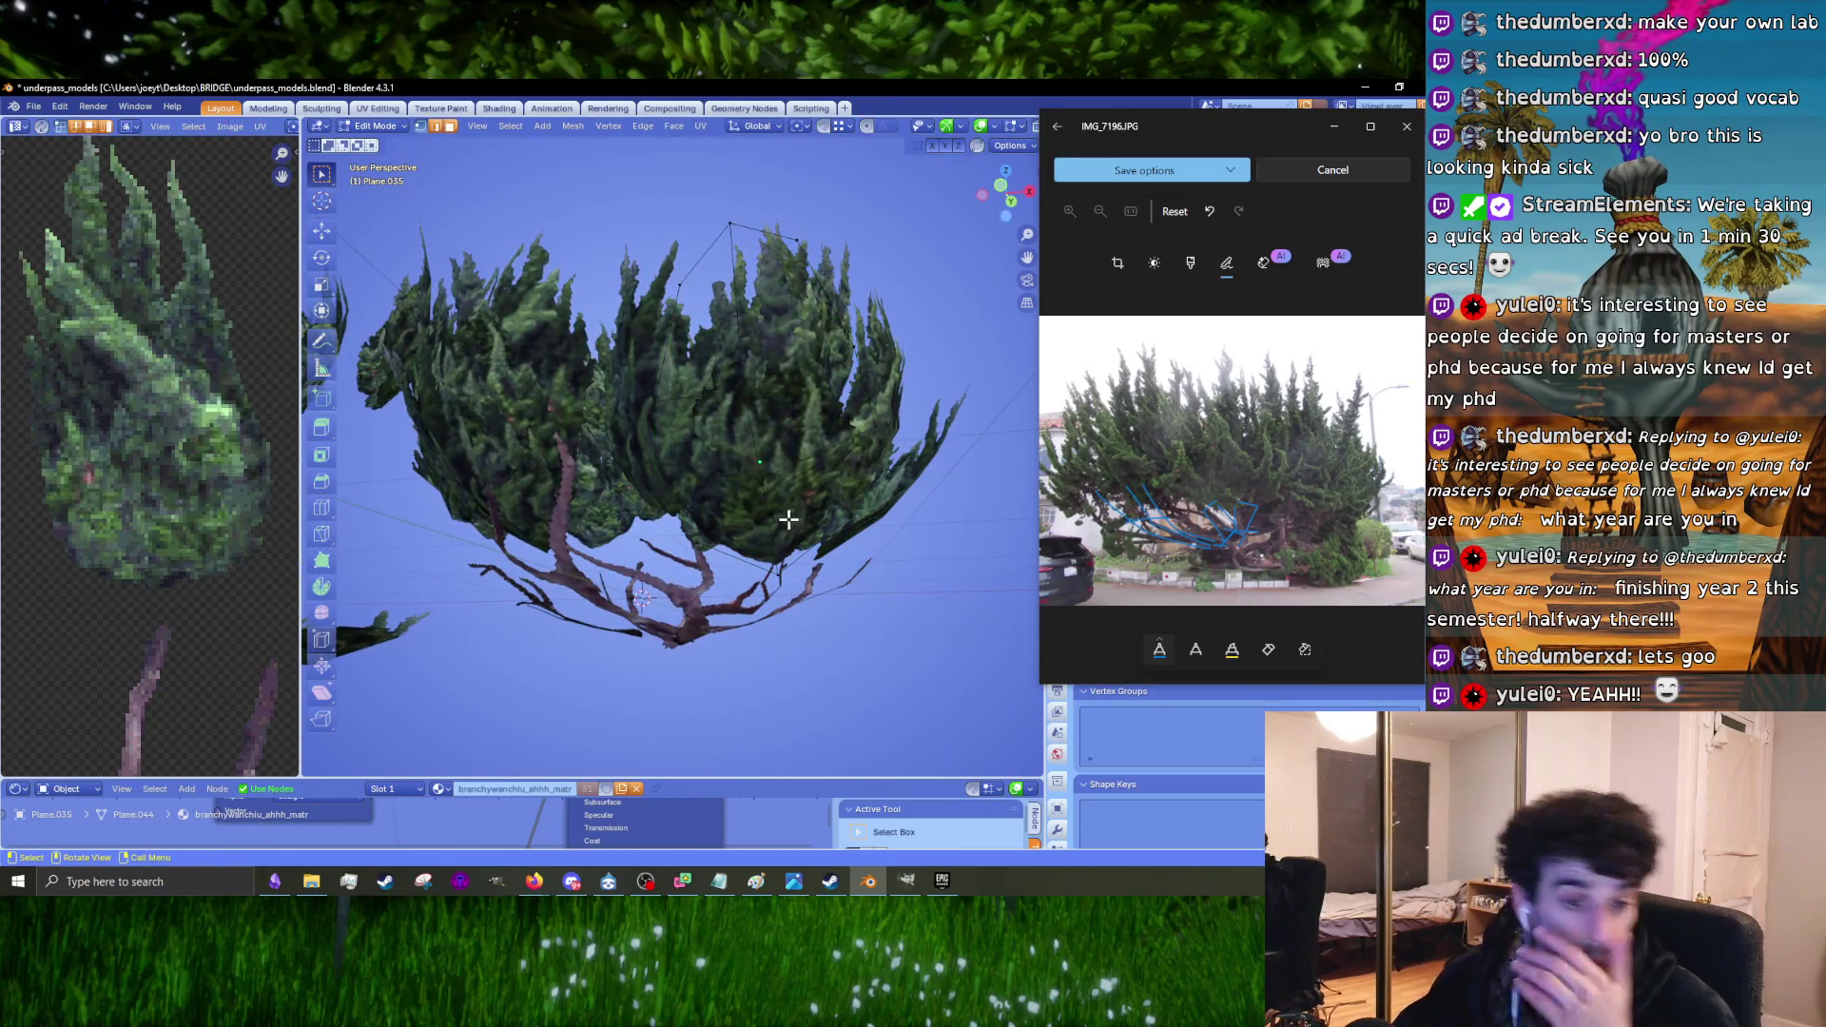